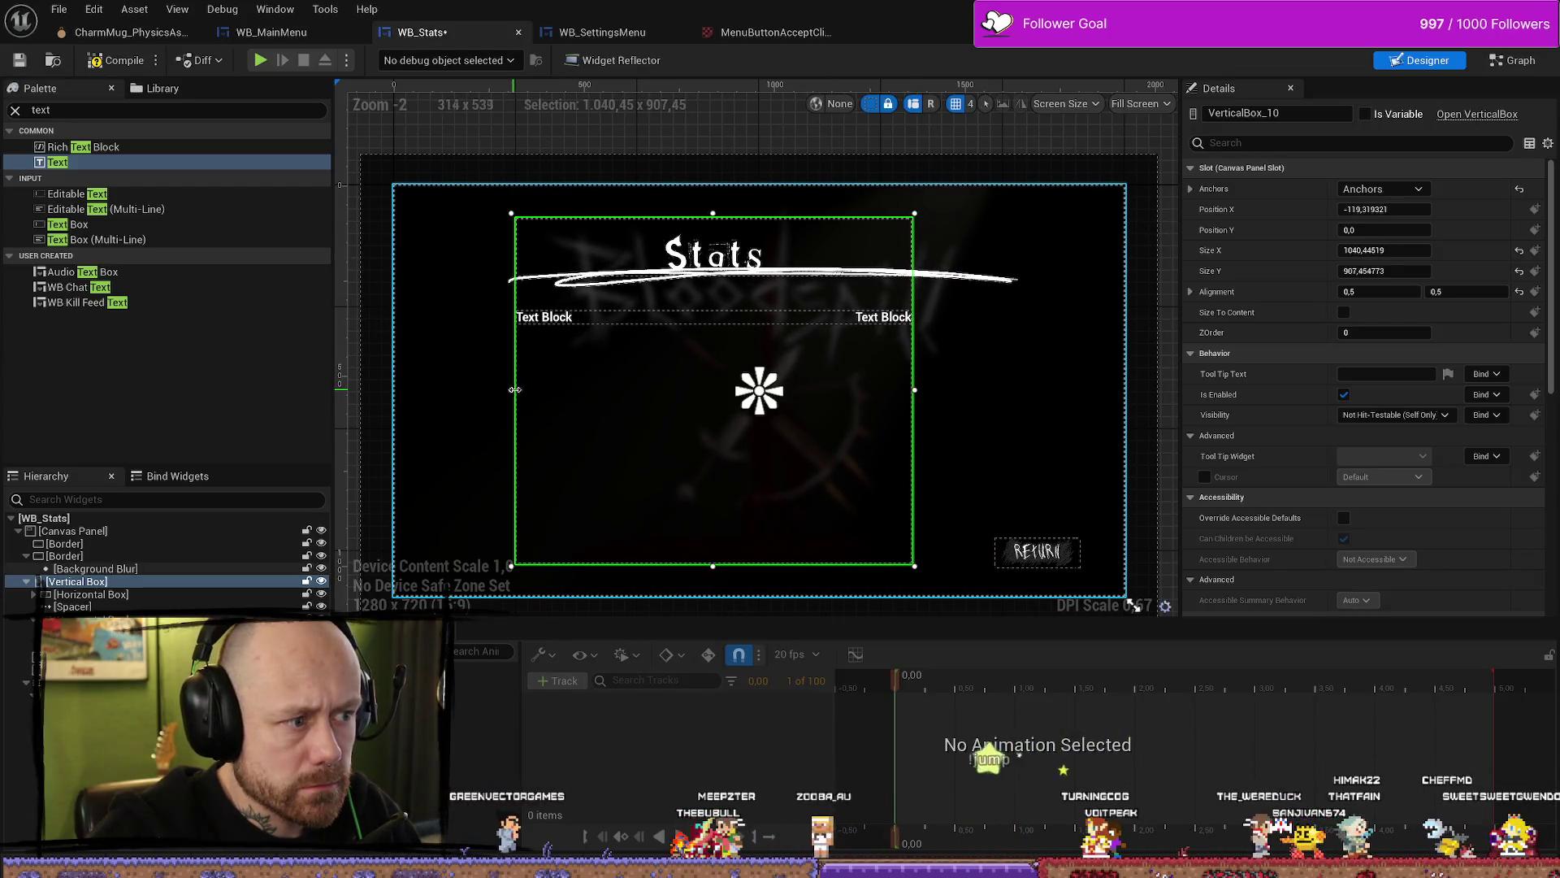
Step: Narrow the stats vertical box to a Size X of 700
{"action": "mouse_move", "coordinate": [624, 389]}
{"action": "left_mouse_down"}
{"action": "mouse_move", "coordinate": [649, 388]}
{"action": "mouse_move", "coordinate": [628, 388]}
{"action": "left_mouse_up"}
{"action": "left_click", "coordinate": [1385, 251]}
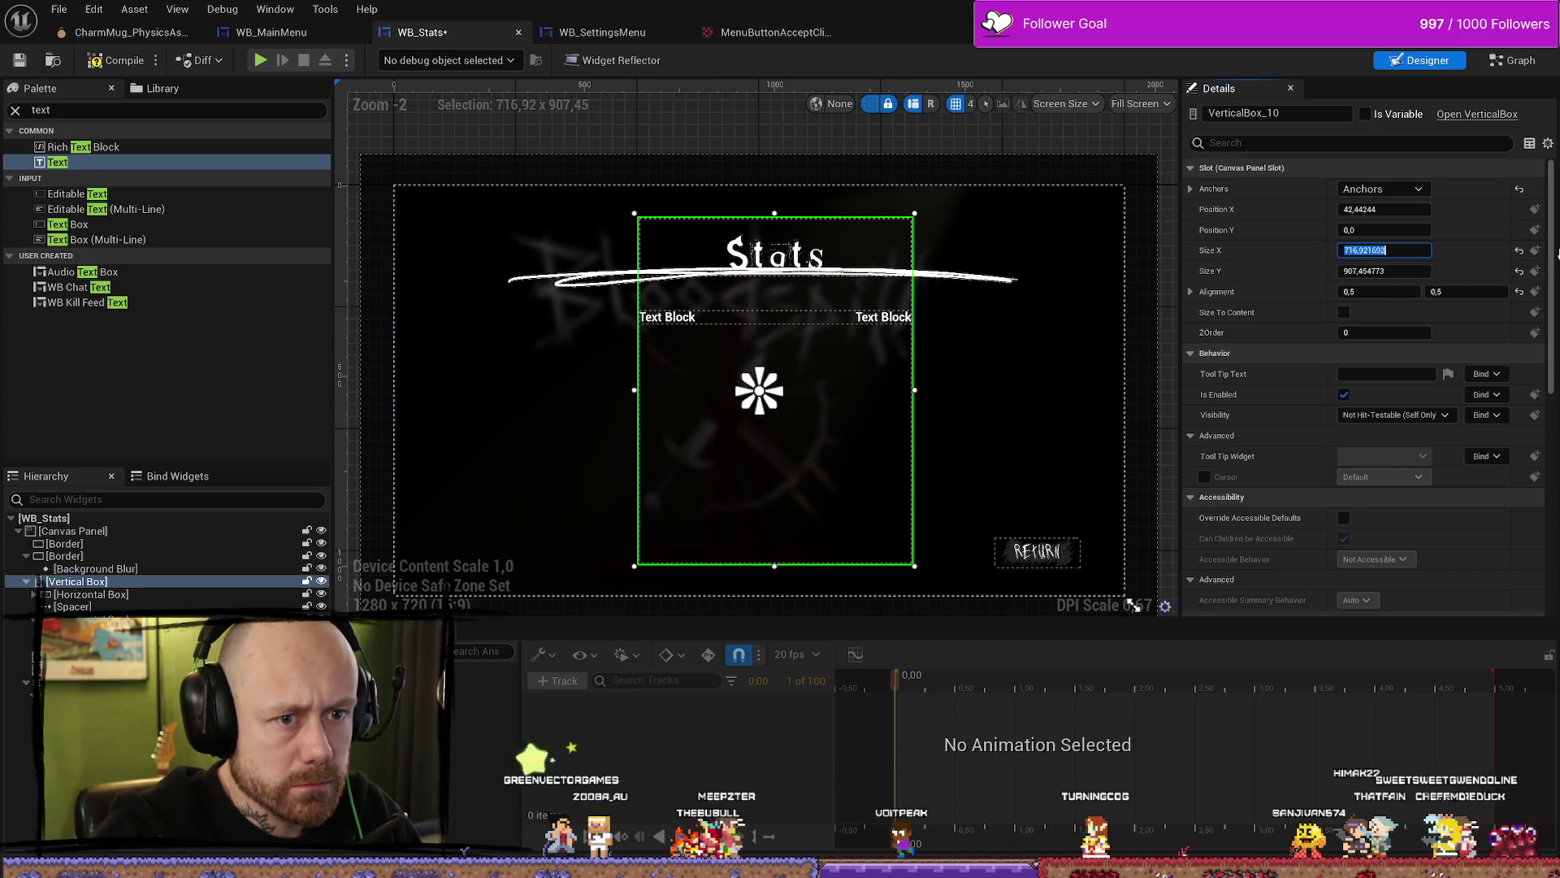
{"action": "type", "text": "0"}
{"action": "key", "text": "Tab"}
{"action": "type", "text": "700"}
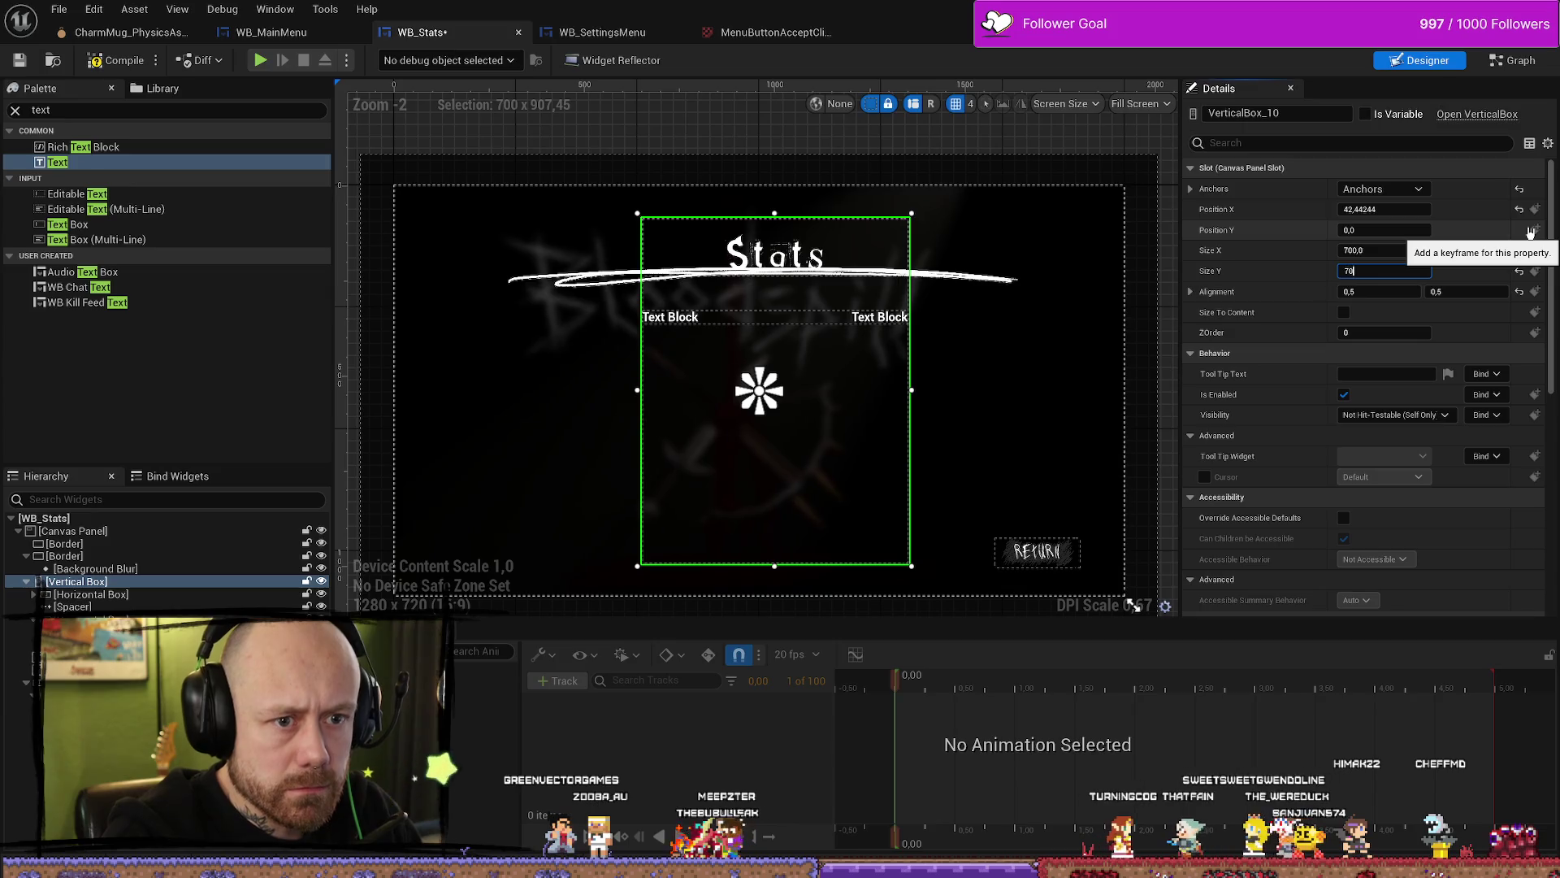
{"action": "key", "text": "Return"}
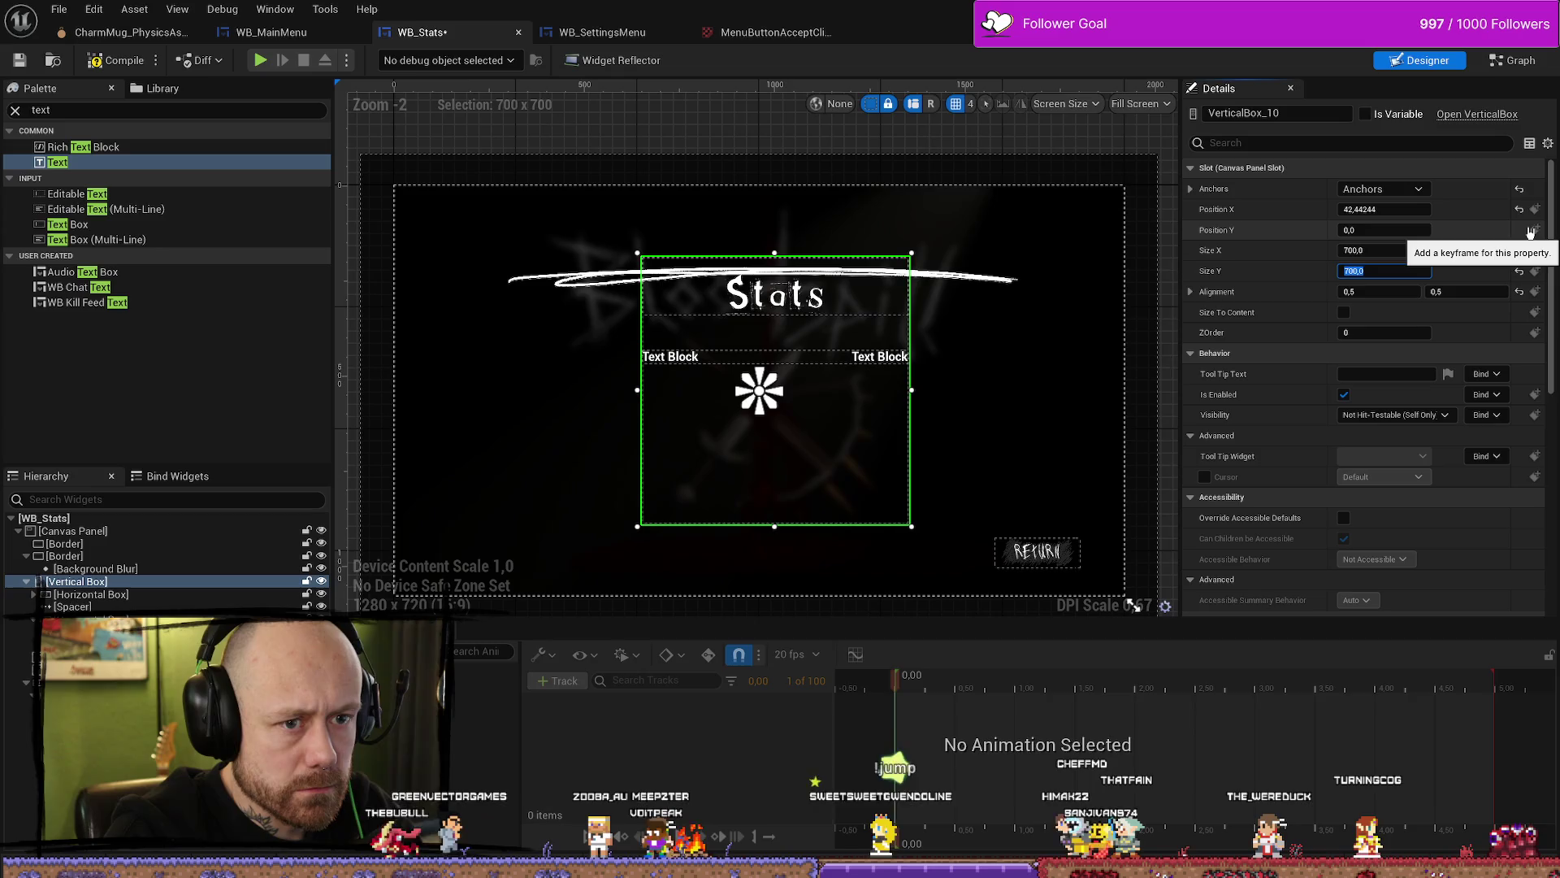
{"action": "key", "text": "Return"}
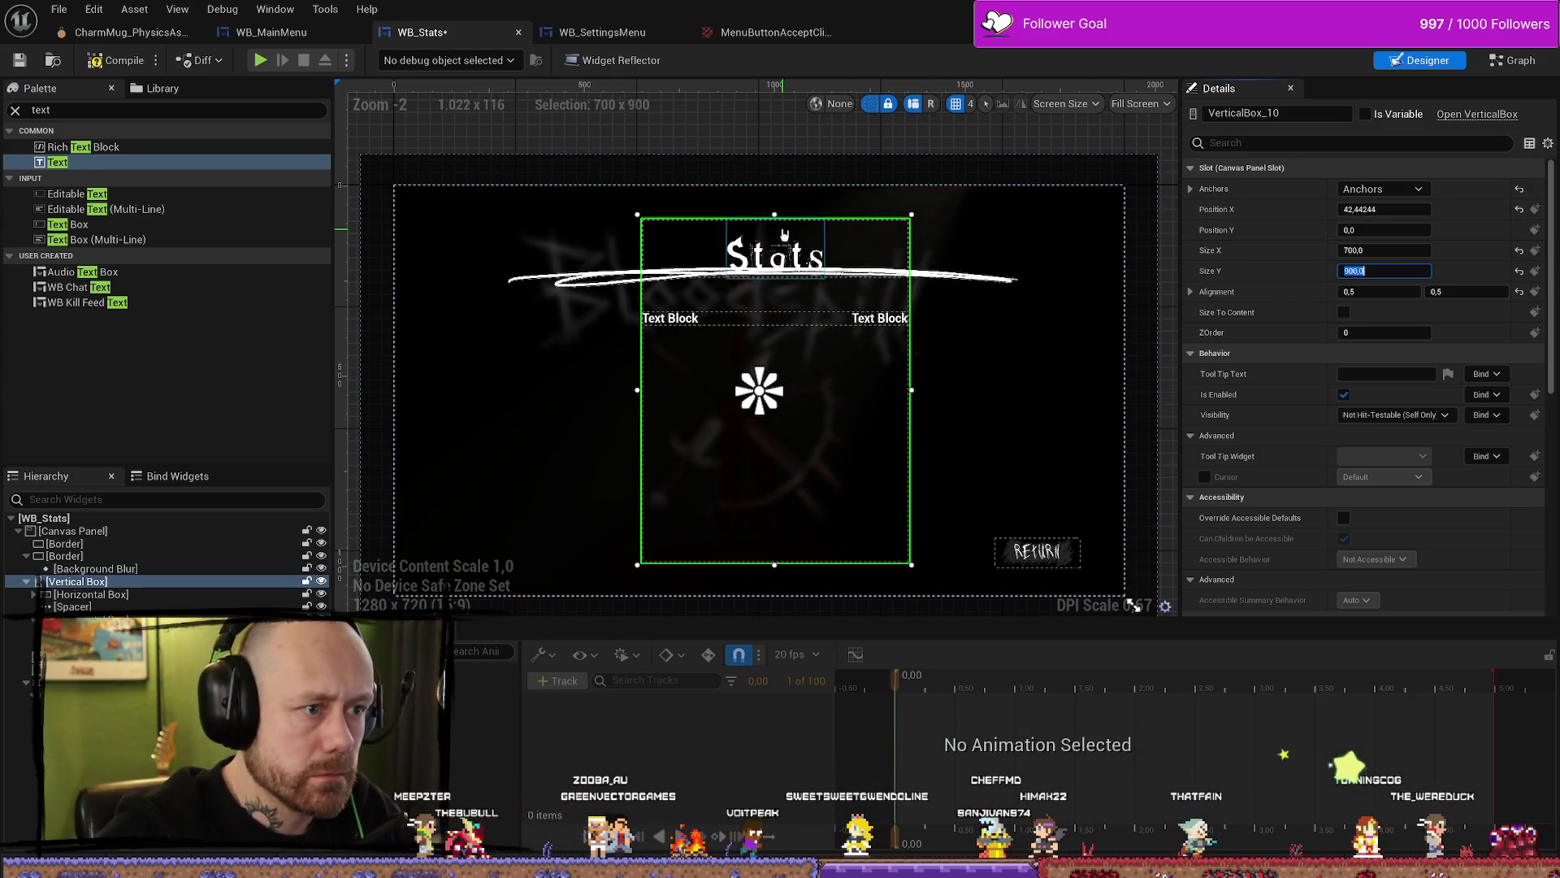
Step: Stretch the box up under the Stats title to about 935 tall, undoing trial height changes
{"action": "left_click_drag", "start_coordinate": [774, 215], "coordinate": [774, 200]}
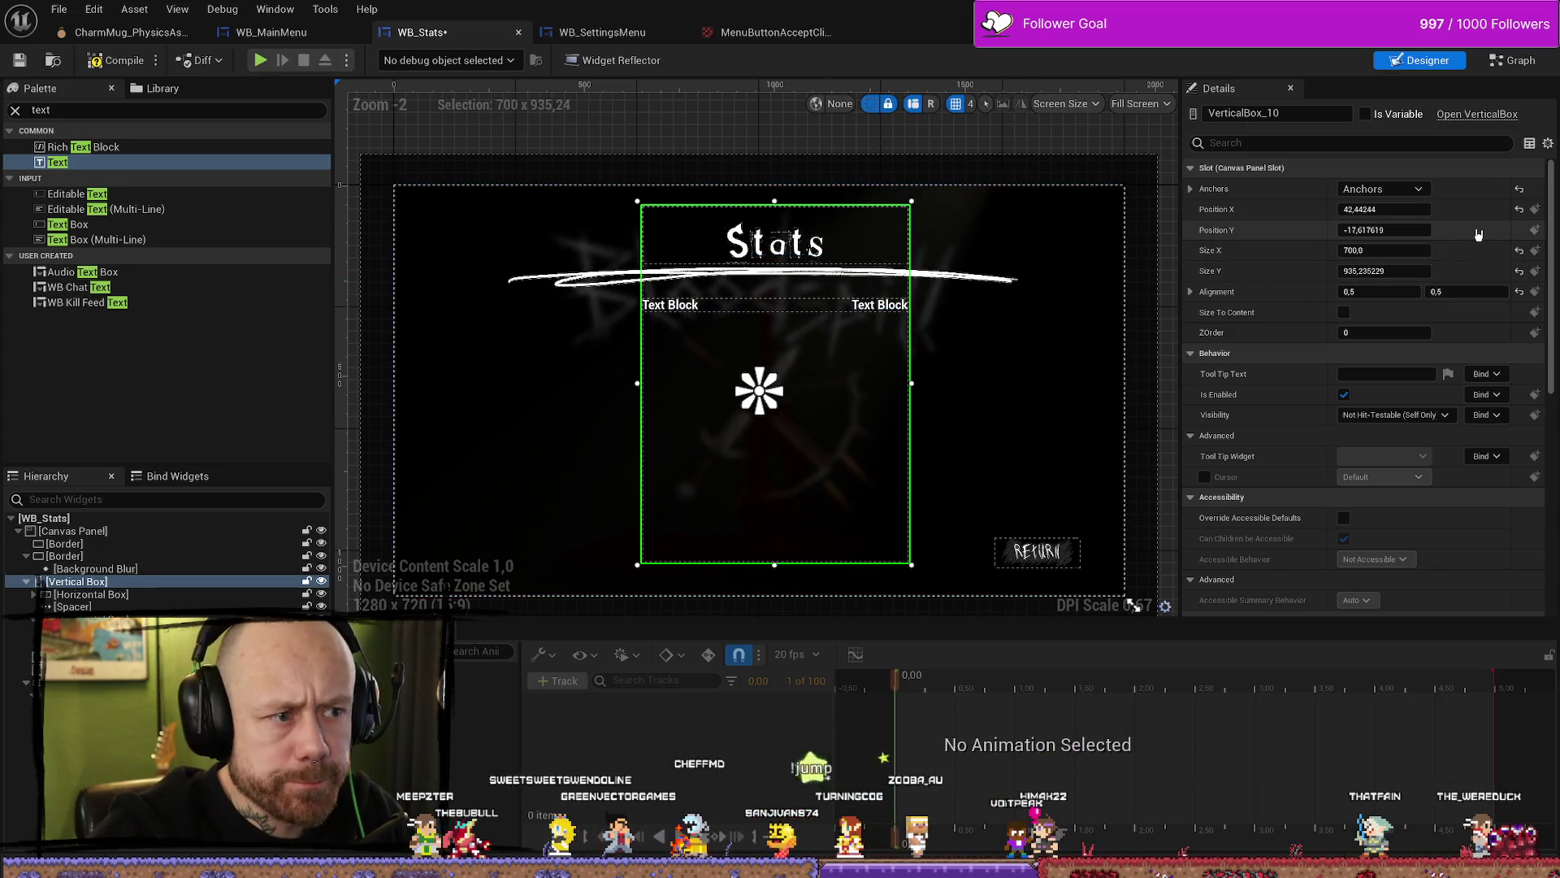
{"action": "left_click", "coordinate": [1384, 209]}
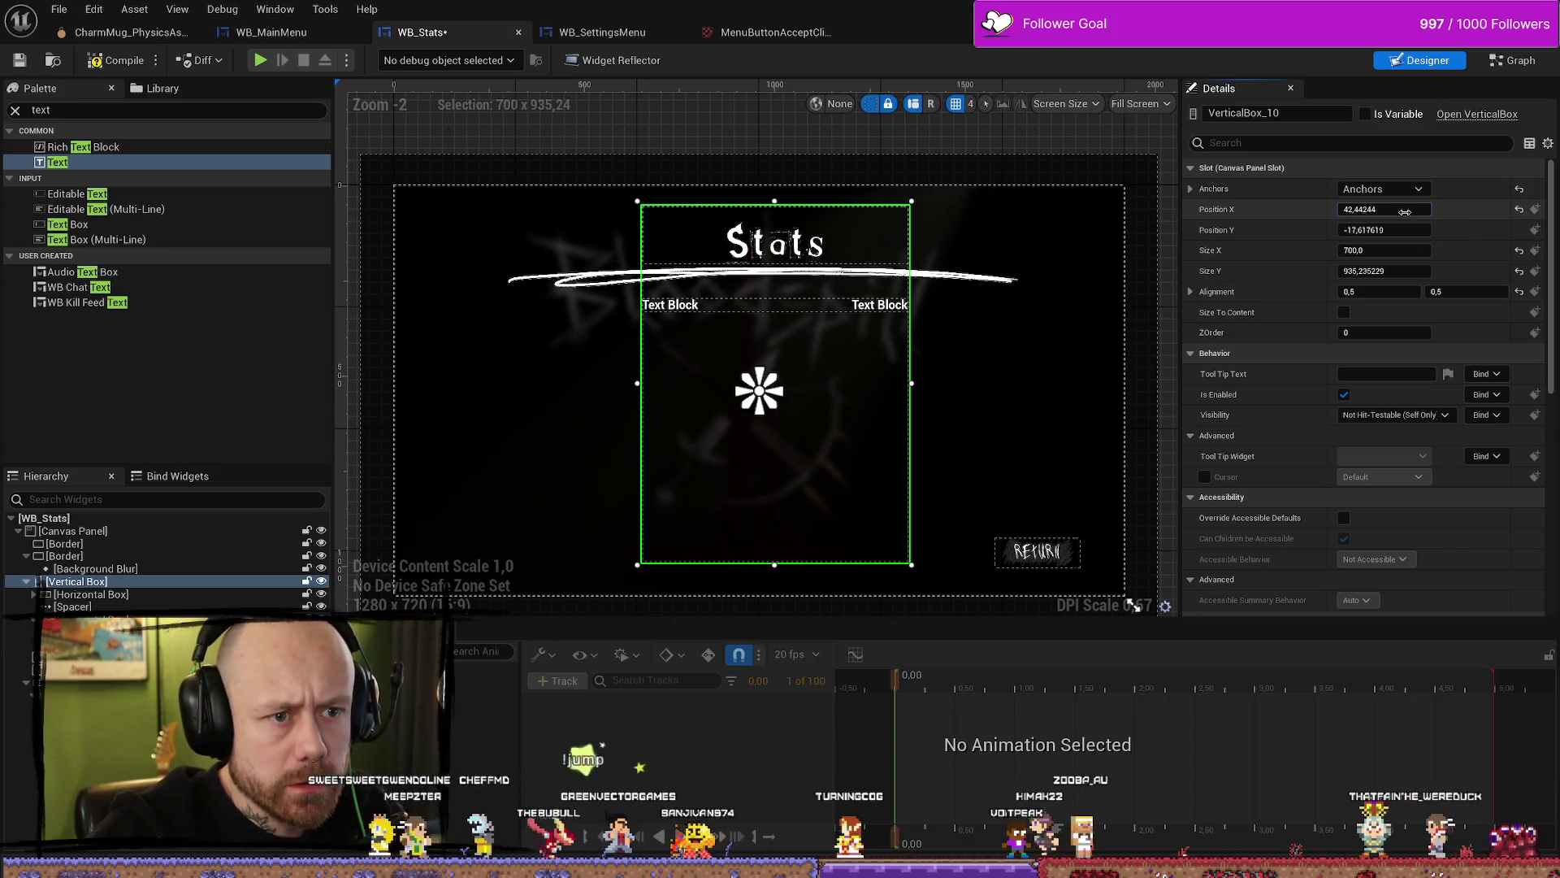
{"action": "key", "text": "Return"}
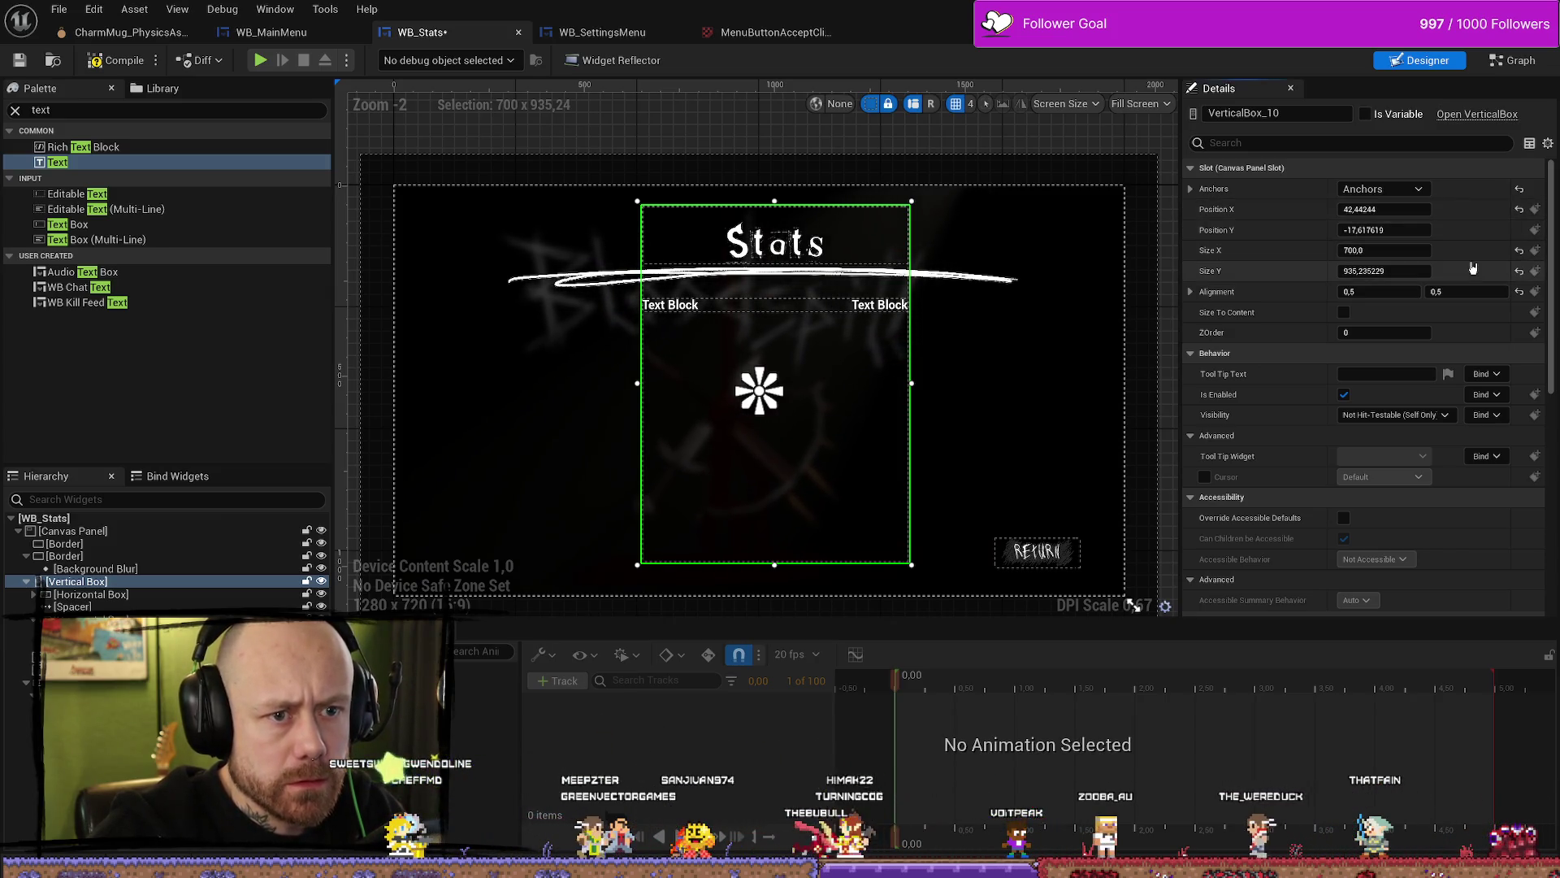
{"action": "left_click", "coordinate": [1520, 211]}
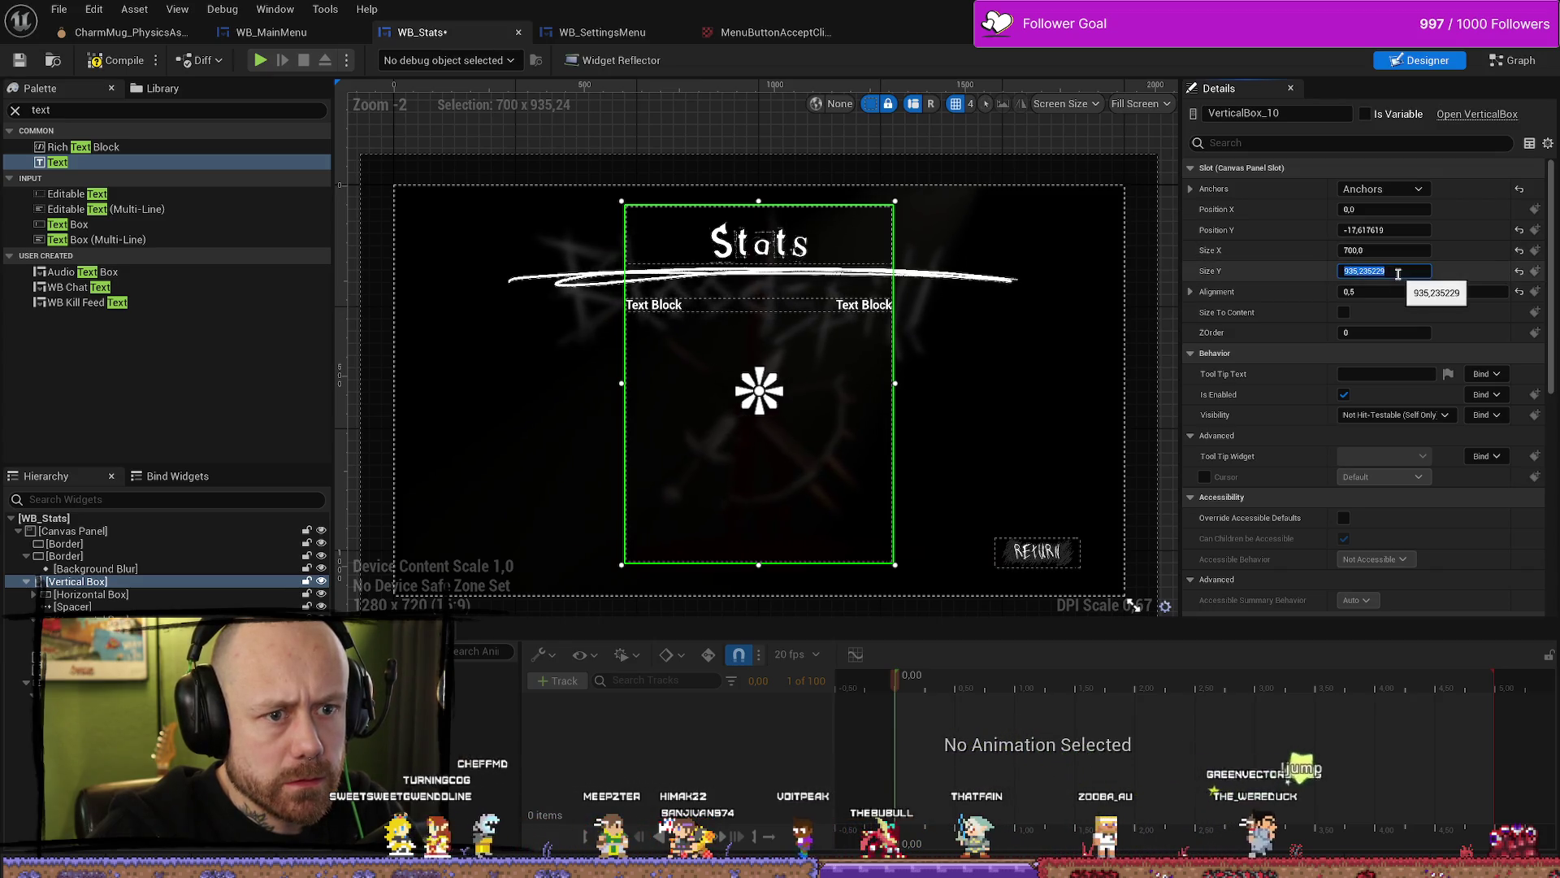
{"action": "left_click", "coordinate": [1397, 274]}
{"action": "type", "text": "0"}
{"action": "key", "text": "Return"}
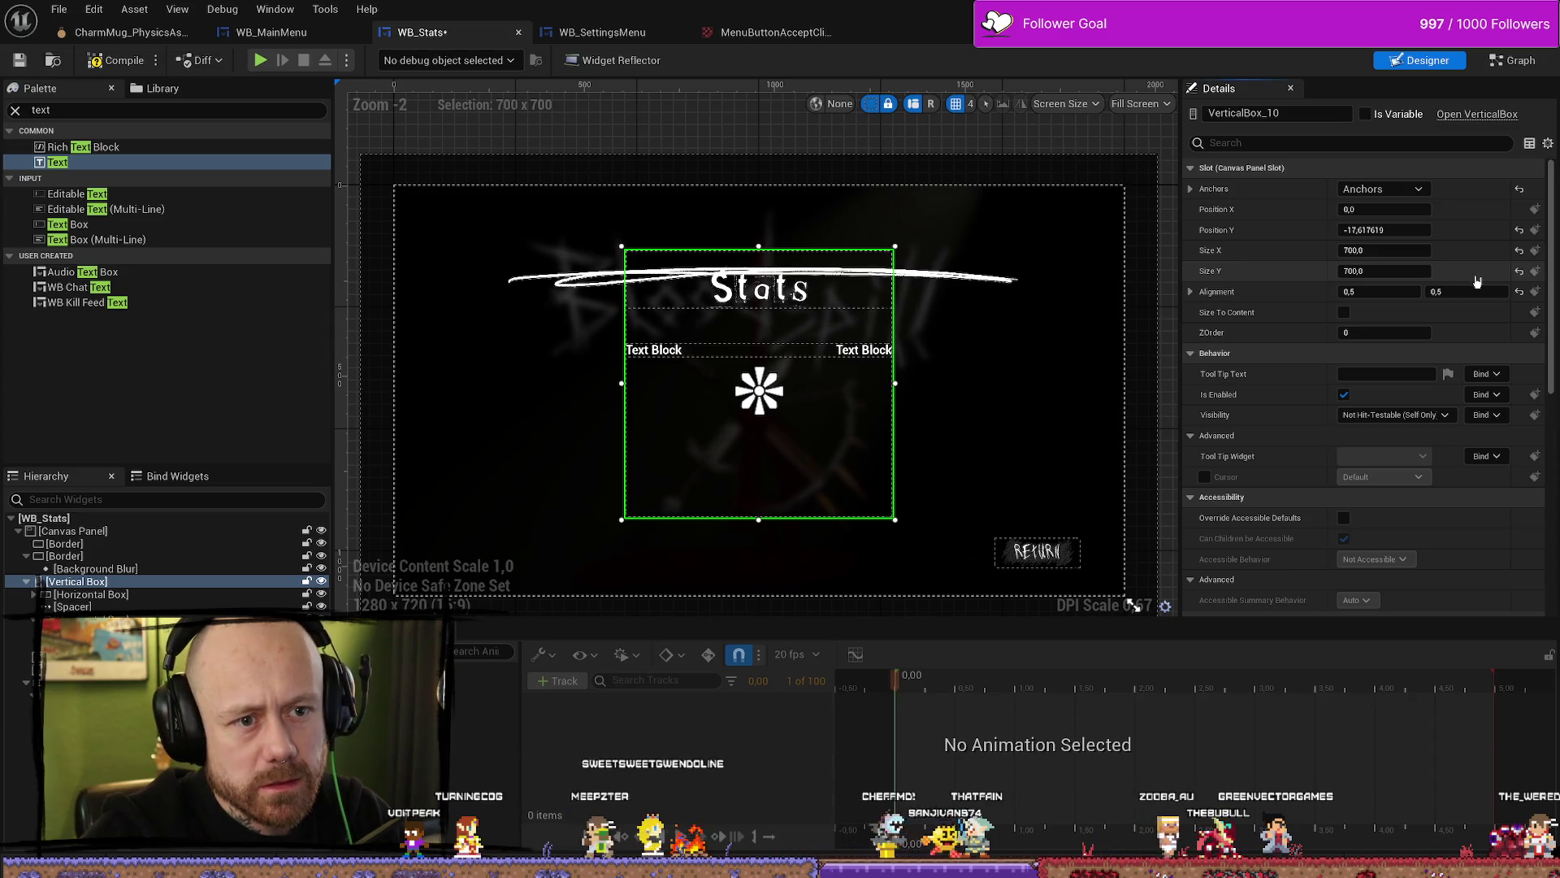
{"action": "key", "text": "ctrl+z"}
{"action": "key", "text": "ctrl+z"}
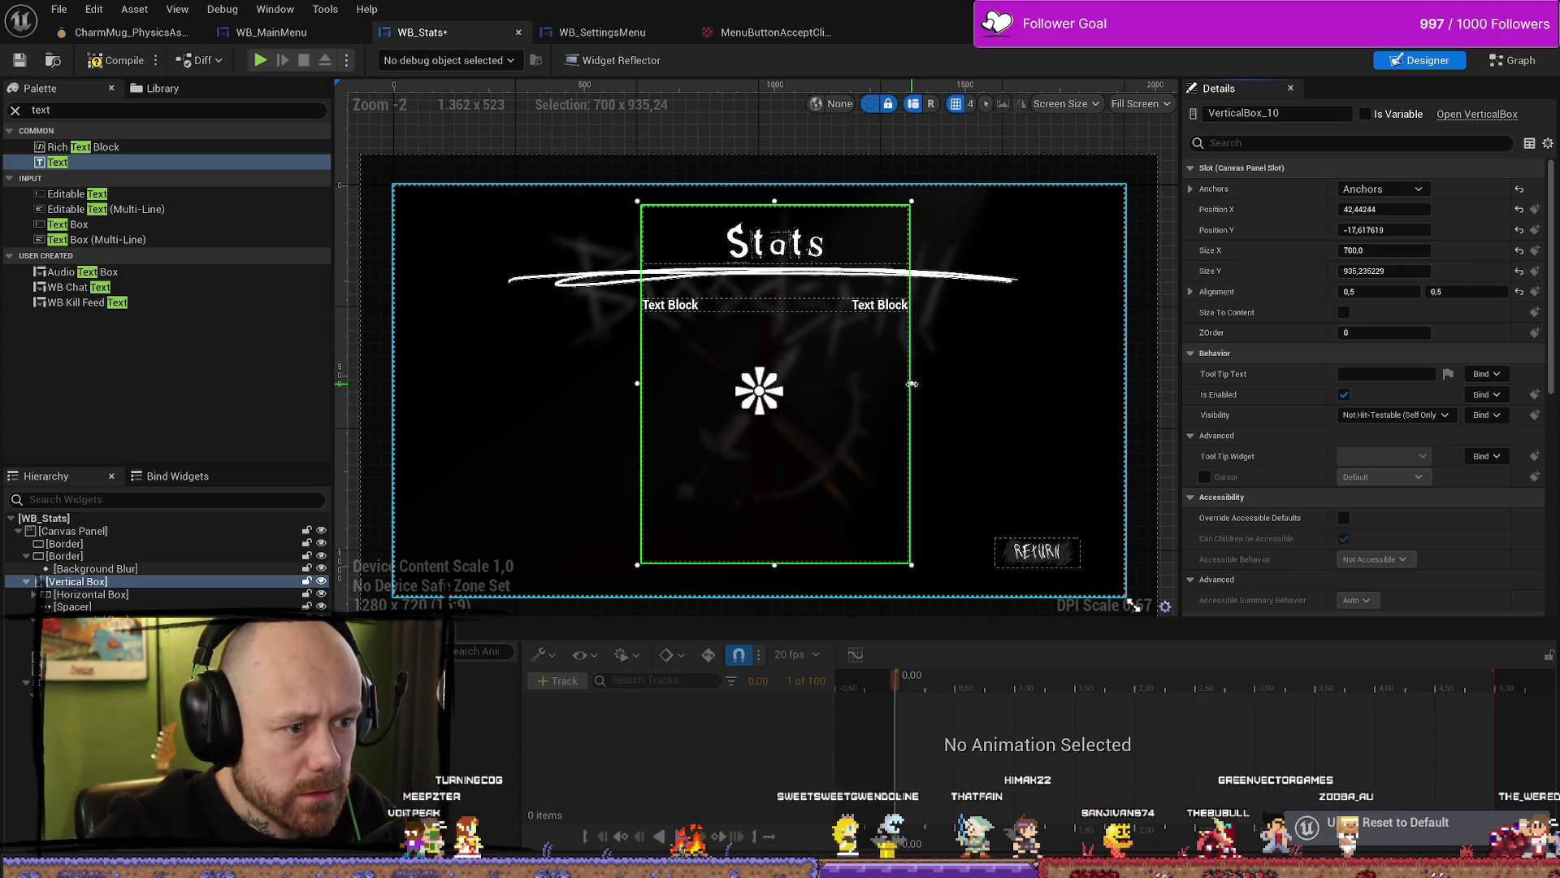
Step: Widen the stats box, set its Position X to 0, and scrub Size X to about 832
{"action": "left_click_drag", "start_coordinate": [911, 383], "coordinate": [941, 382]}
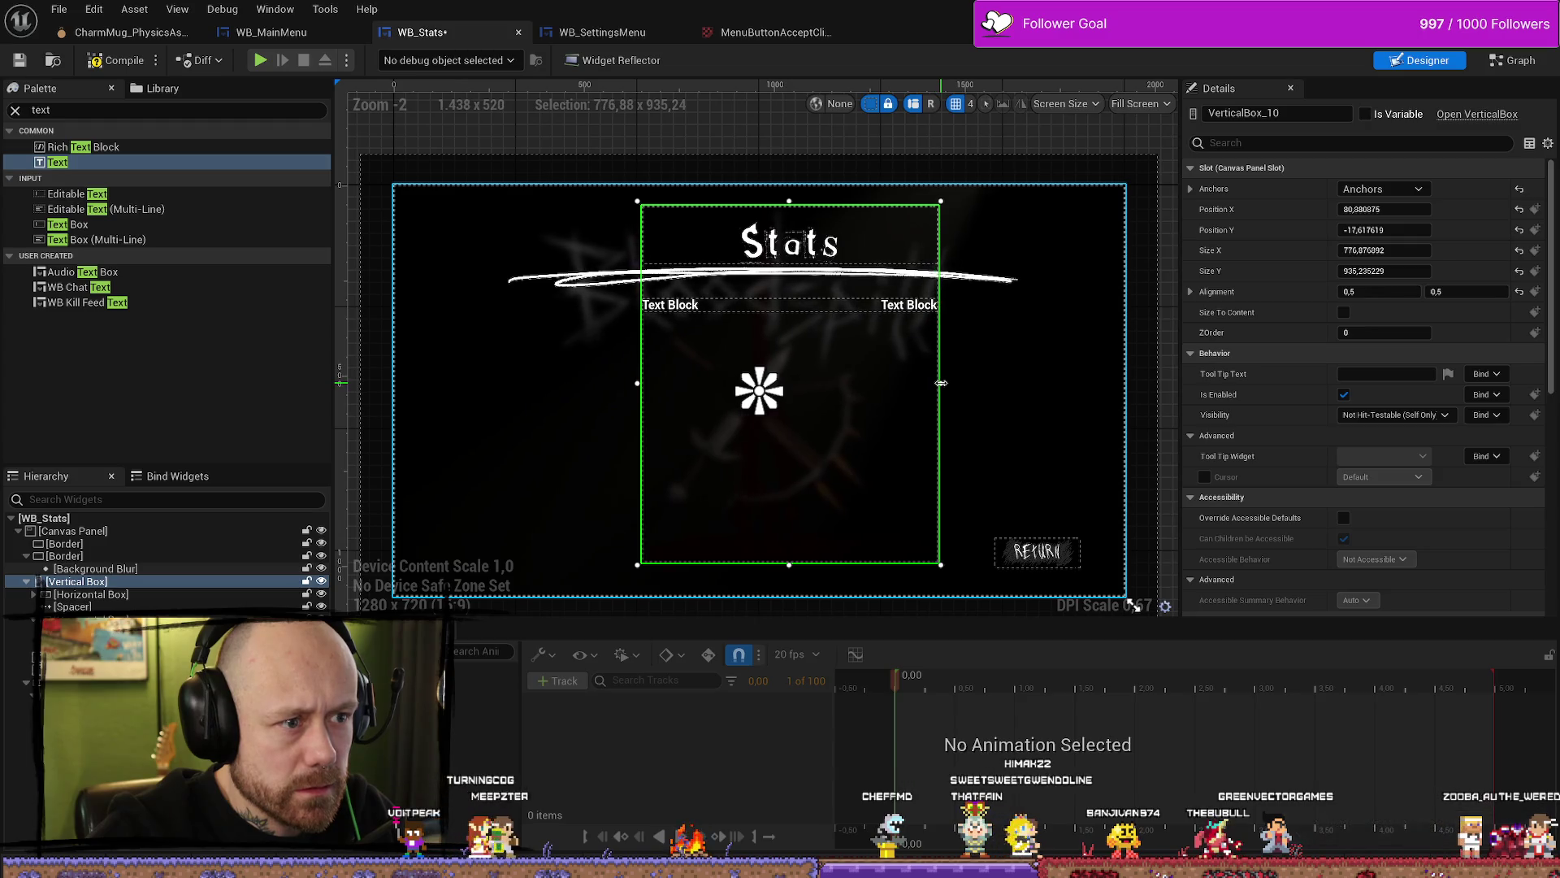
{"action": "left_click", "coordinate": [1407, 207]}
{"action": "type", "text": "0"}
{"action": "key", "text": "Return"}
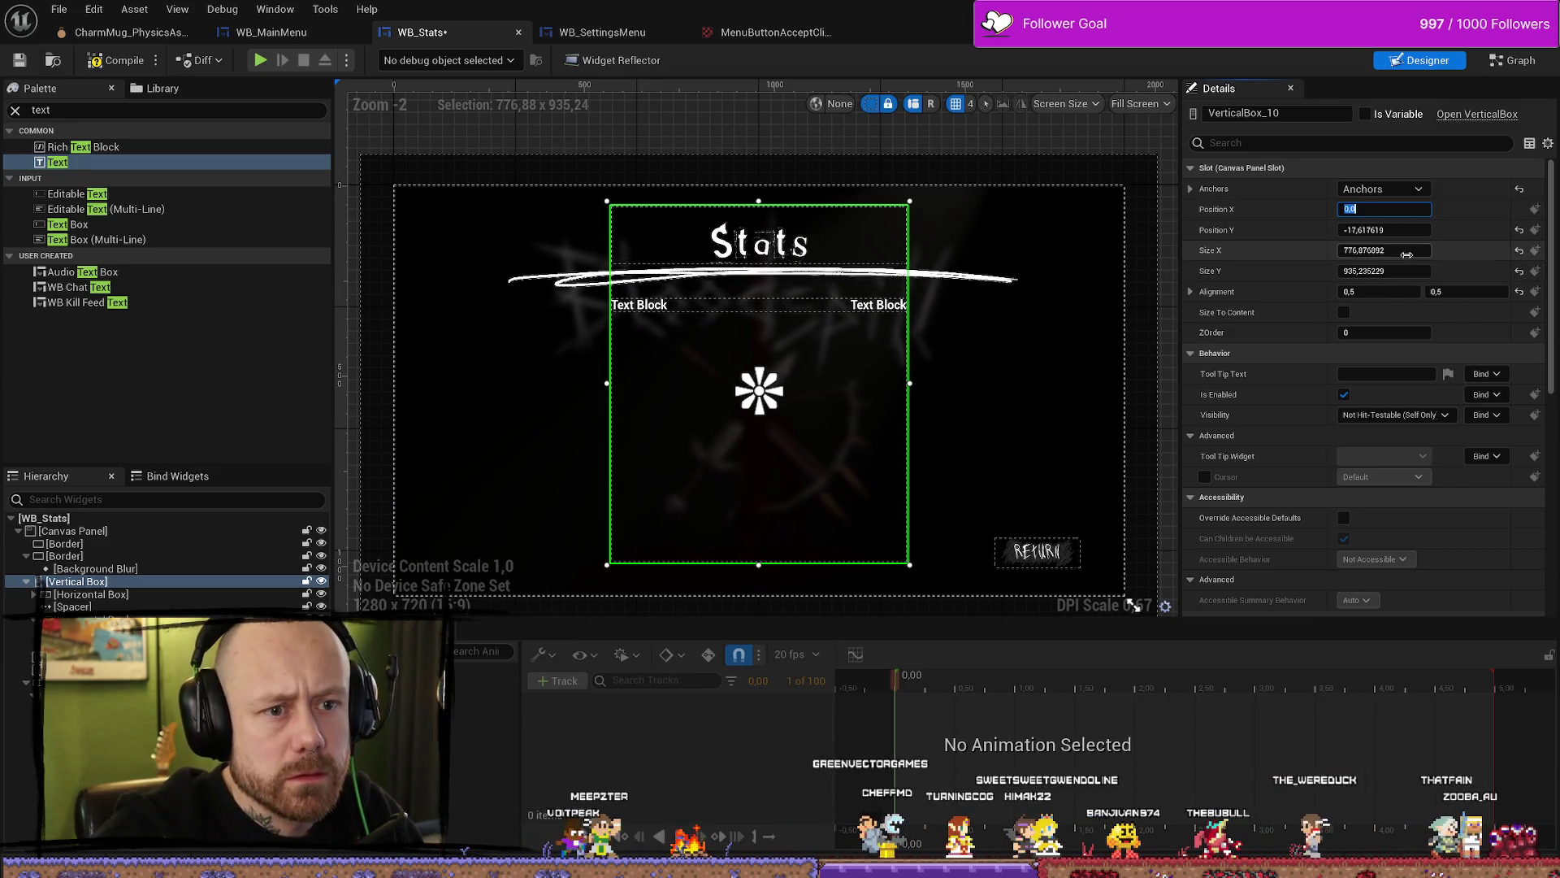
{"action": "mouse_move", "coordinate": [1404, 250]}
{"action": "left_mouse_down"}
{"action": "mouse_move", "coordinate": [1071, 250]}
{"action": "mouse_move", "coordinate": [1394, 250]}
{"action": "left_mouse_up"}
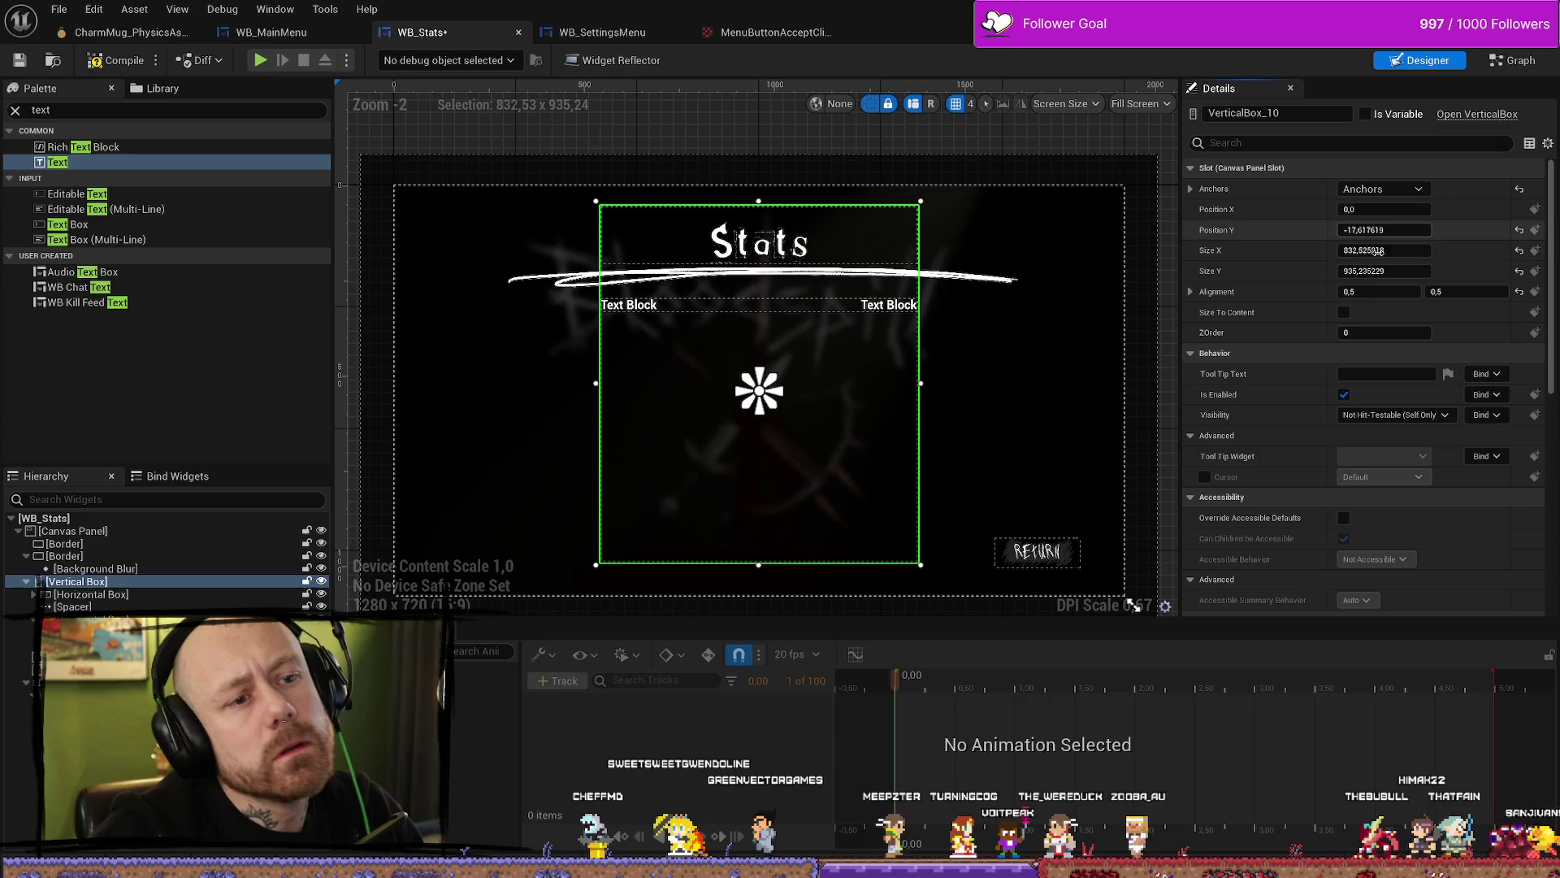
{"action": "left_click", "coordinate": [638, 308]}
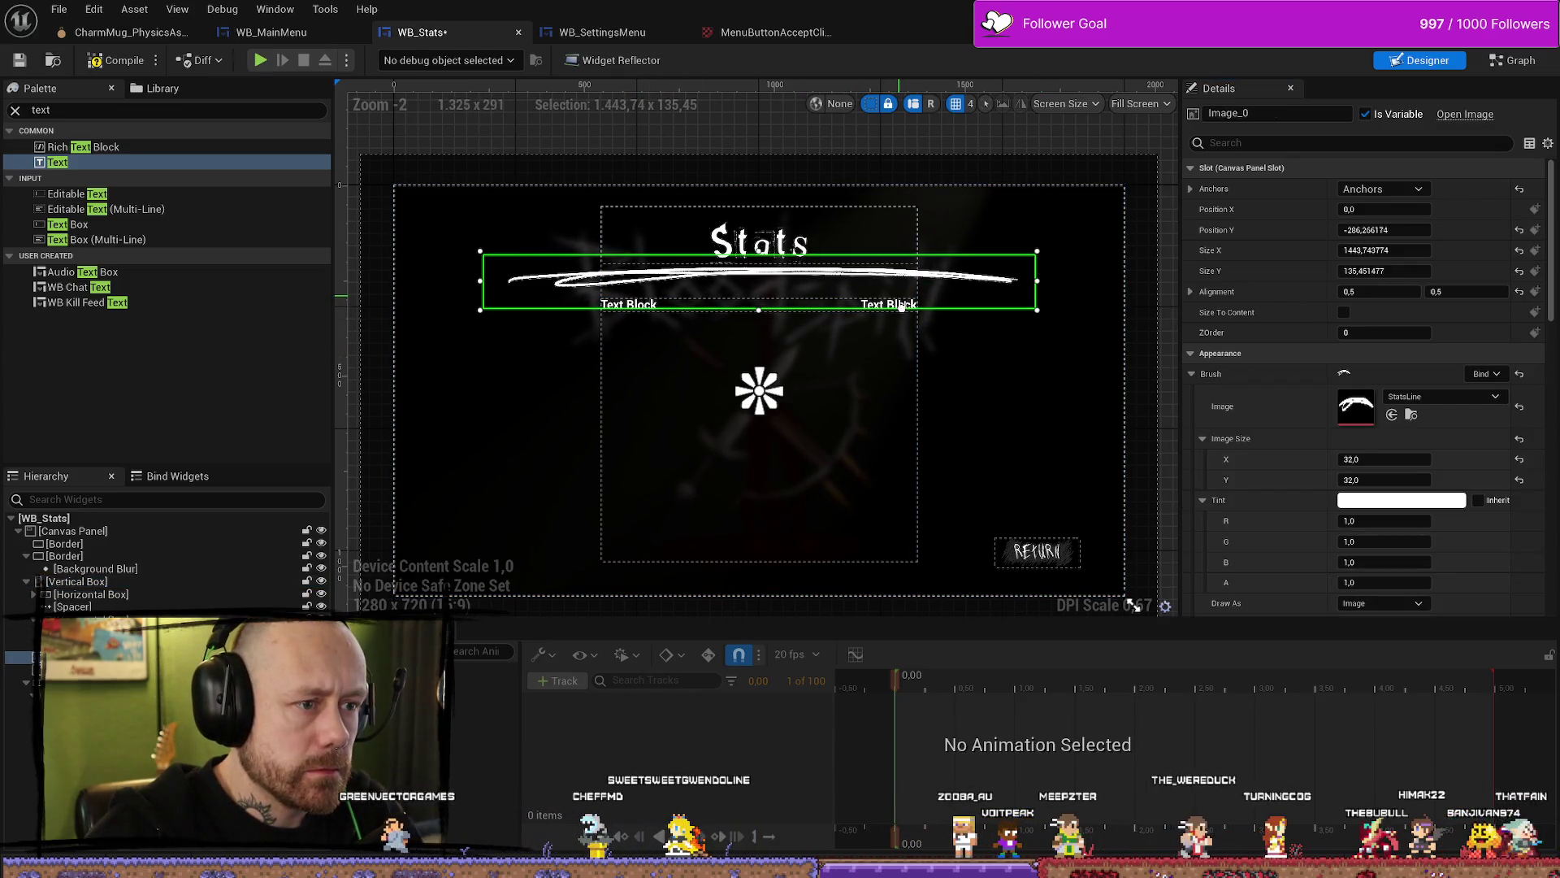
Step: Change the spacer under the Stats title from 90 to 120 tall, then reselect the left Text Block
{"action": "left_click", "coordinate": [901, 316]}
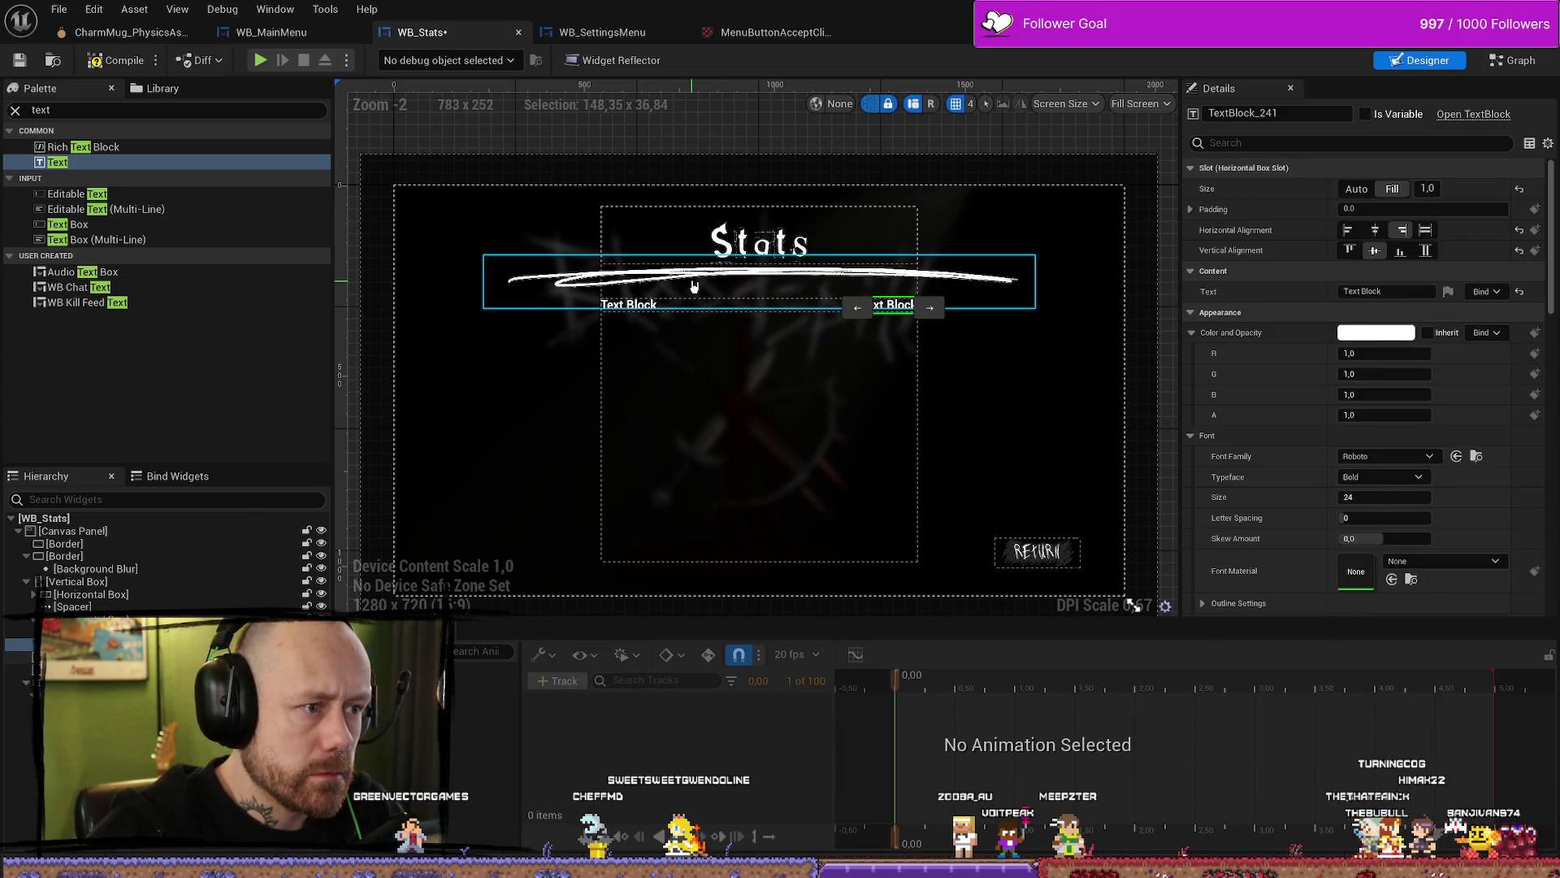
{"action": "left_click", "coordinate": [730, 282]}
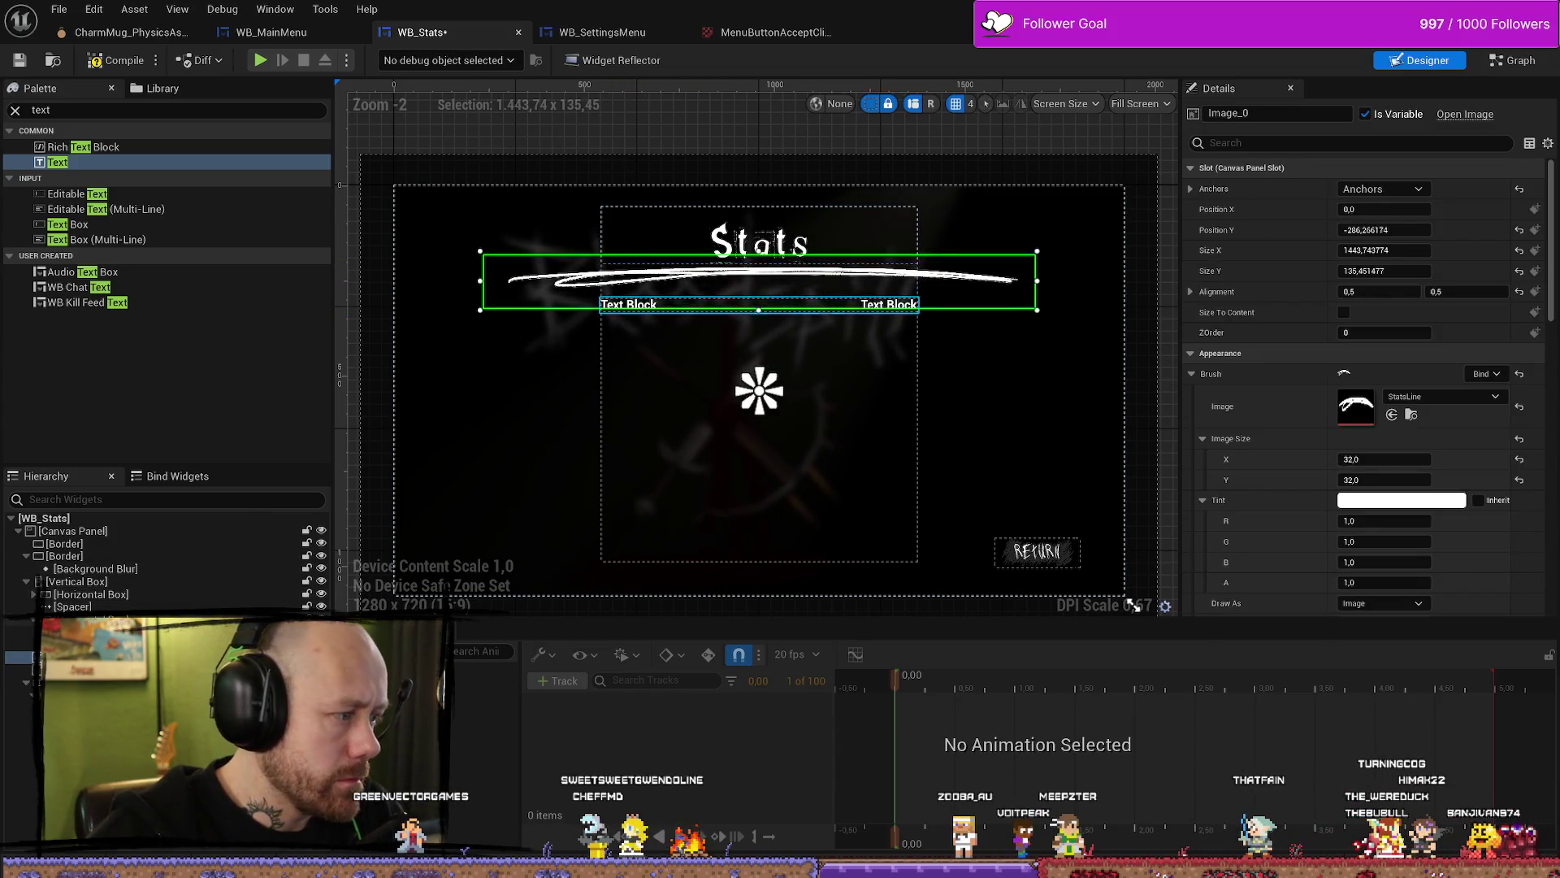
{"action": "left_click", "coordinate": [151, 605]}
{"action": "left_click", "coordinate": [1476, 291]}
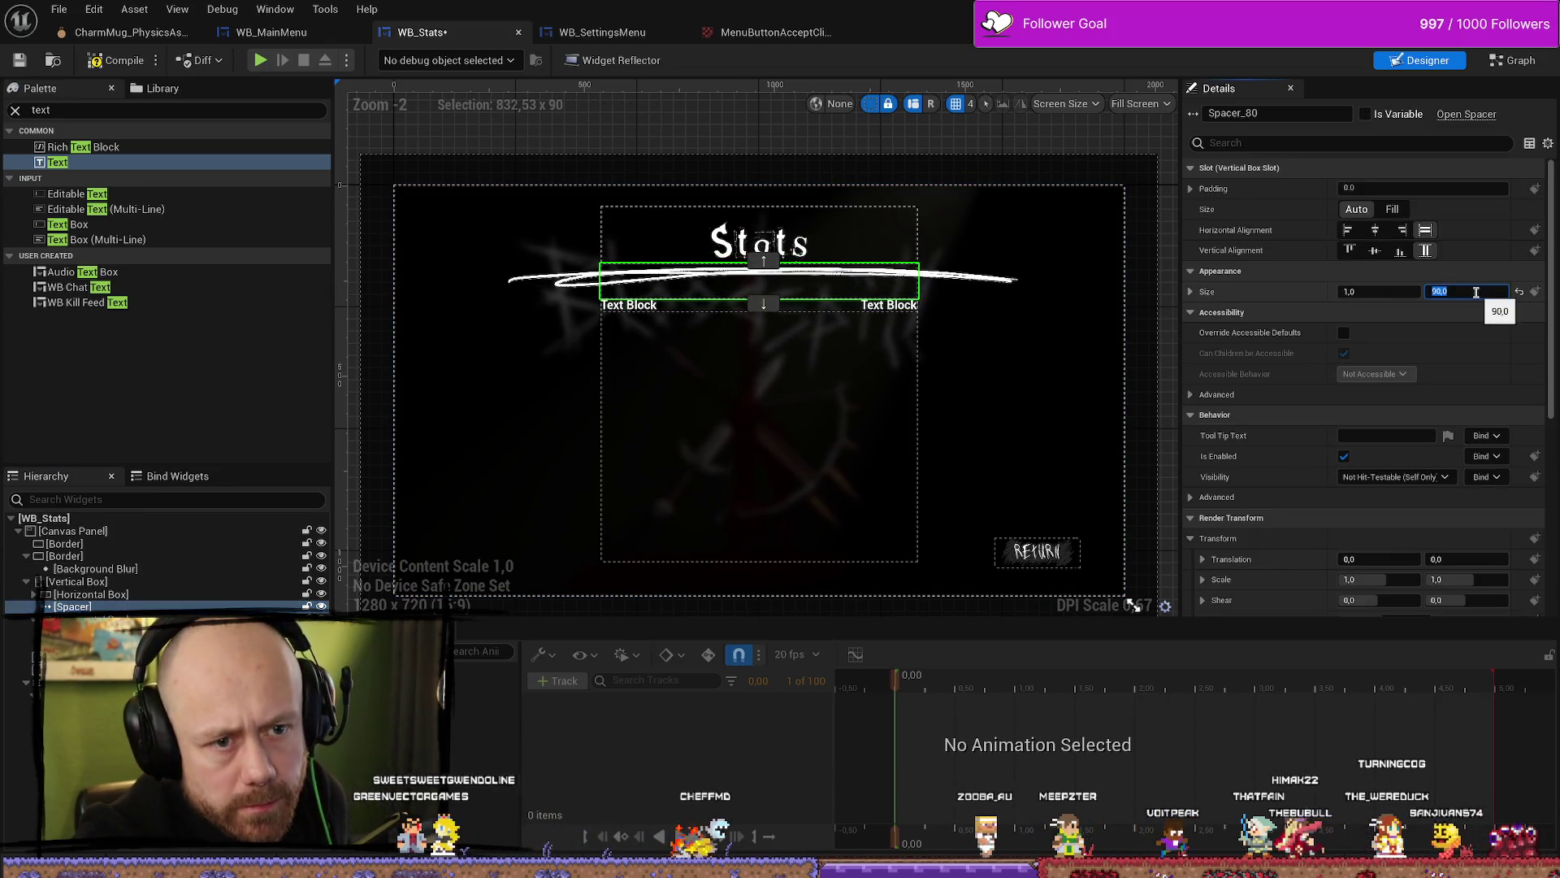
{"action": "type", "text": "0"}
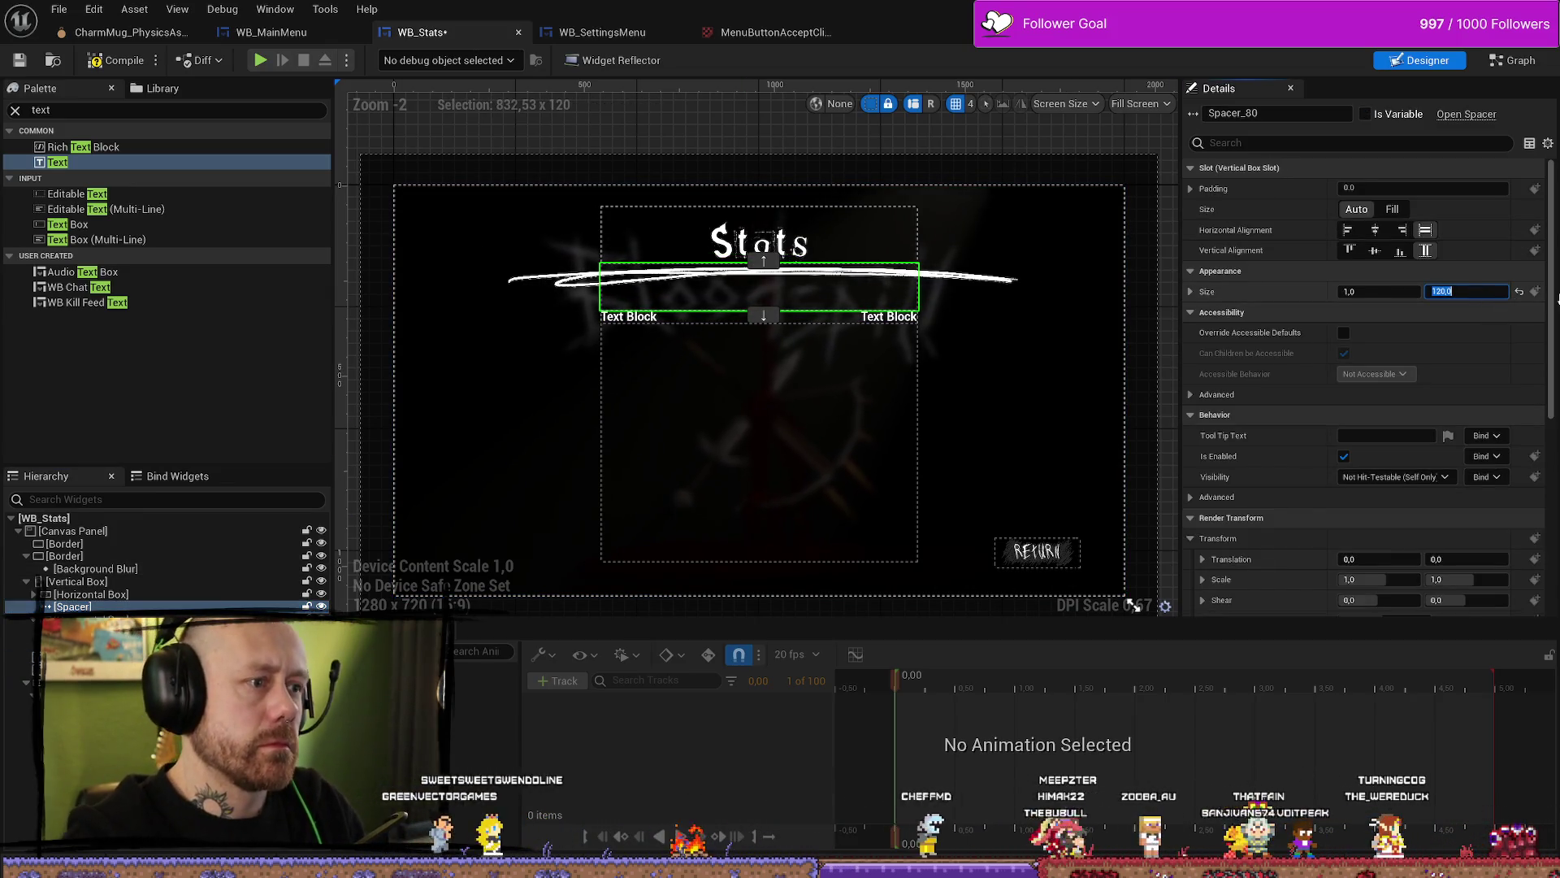
{"action": "left_click", "coordinate": [892, 323]}
{"action": "left_click", "coordinate": [891, 324]}
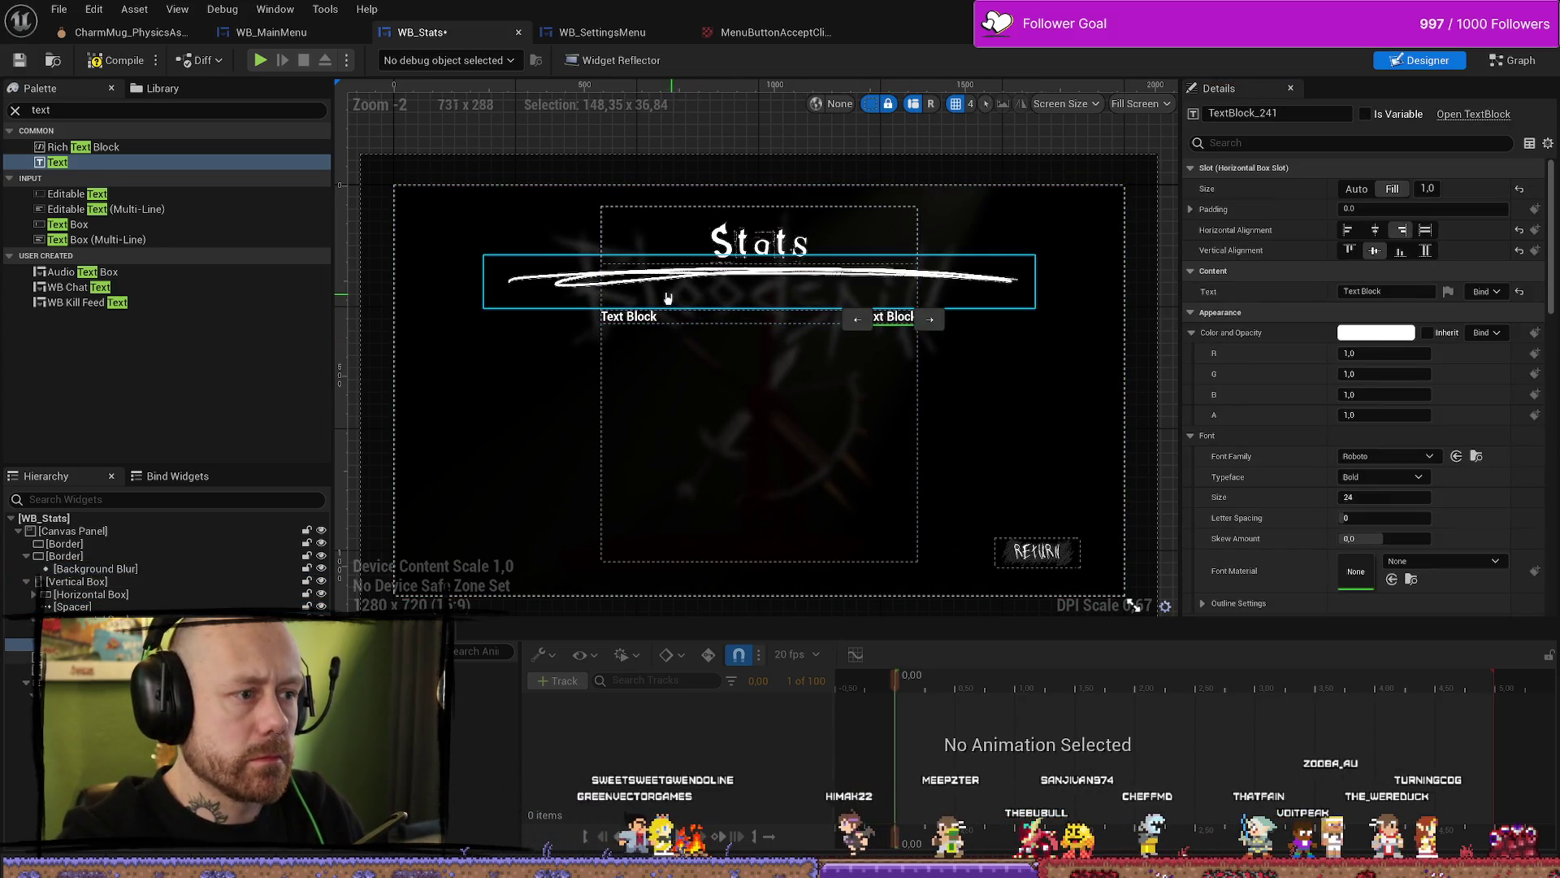
{"action": "left_click", "coordinate": [646, 319]}
{"action": "left_click", "coordinate": [1062, 330]}
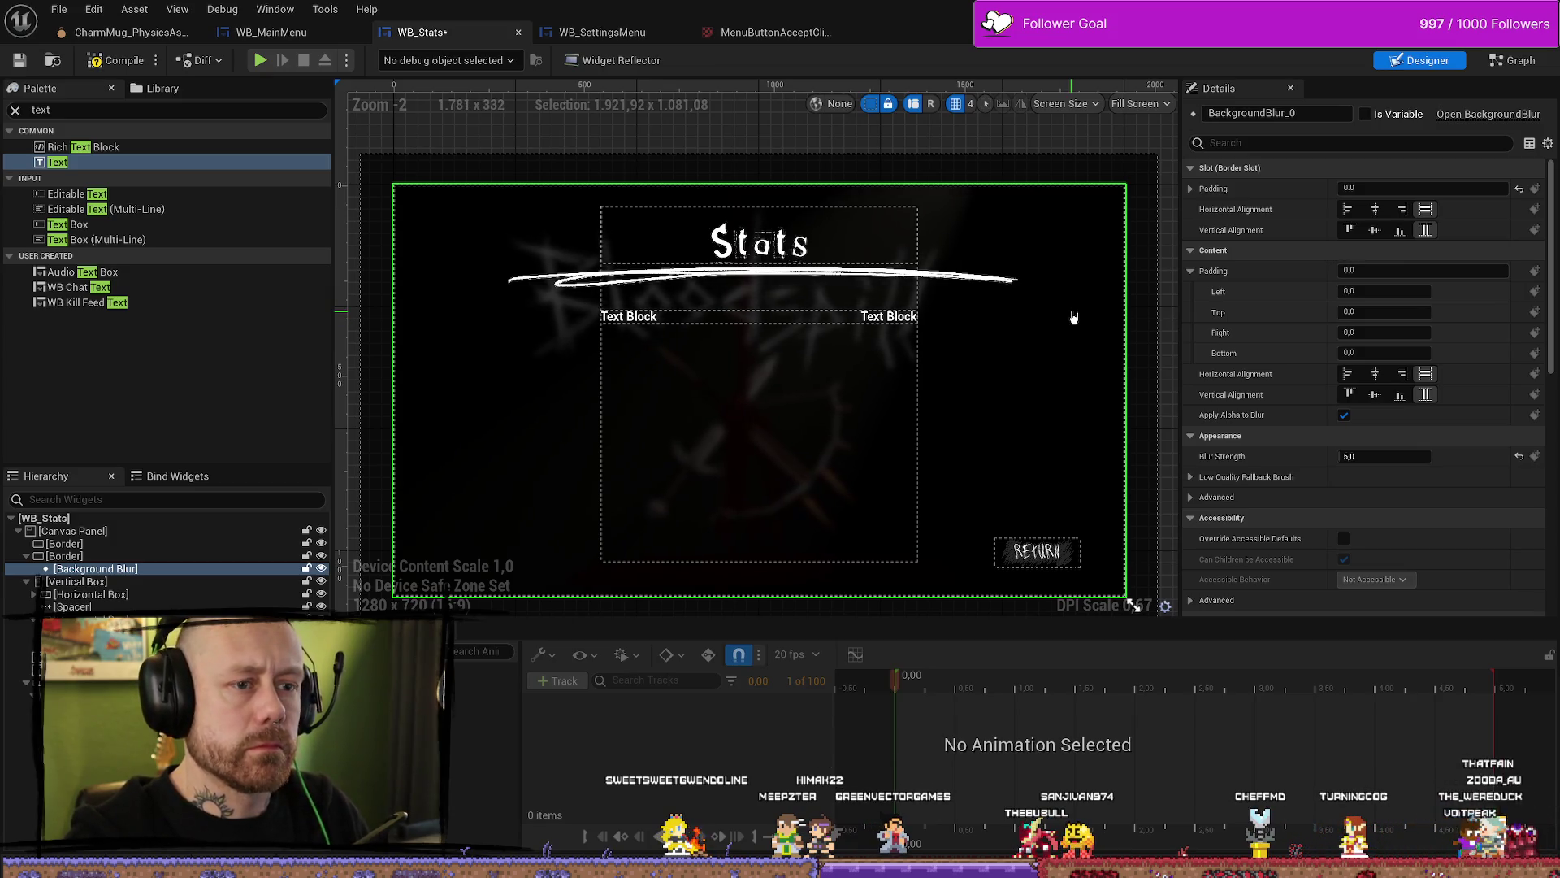
{"action": "left_click", "coordinate": [638, 319]}
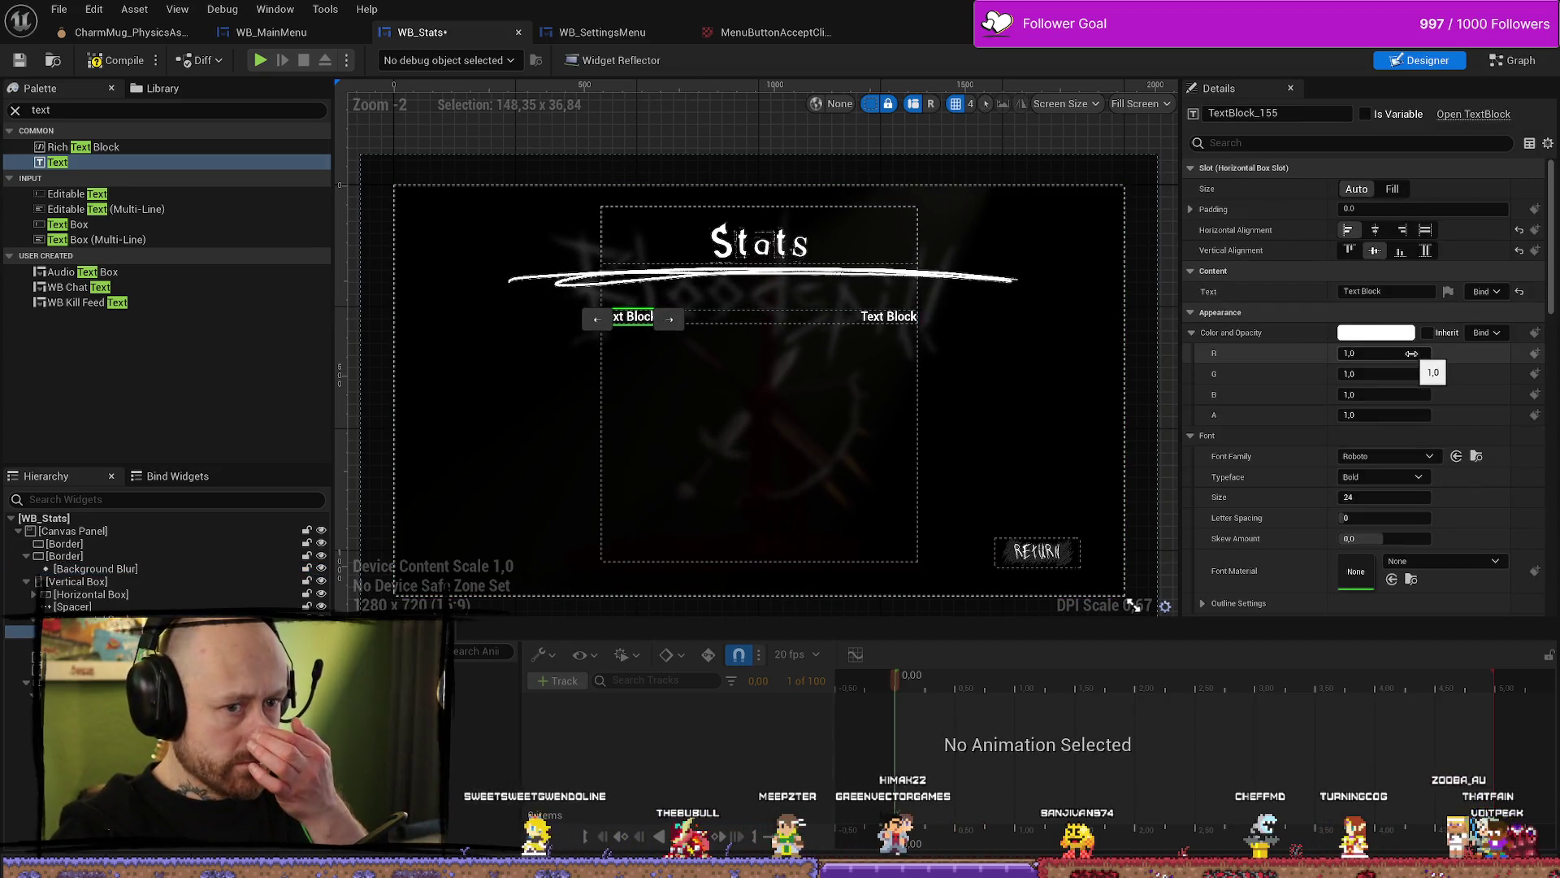
Step: Give the left text block the Got_Heroin_Font family and the label text 'Kills'
{"action": "left_click", "coordinate": [1423, 458]}
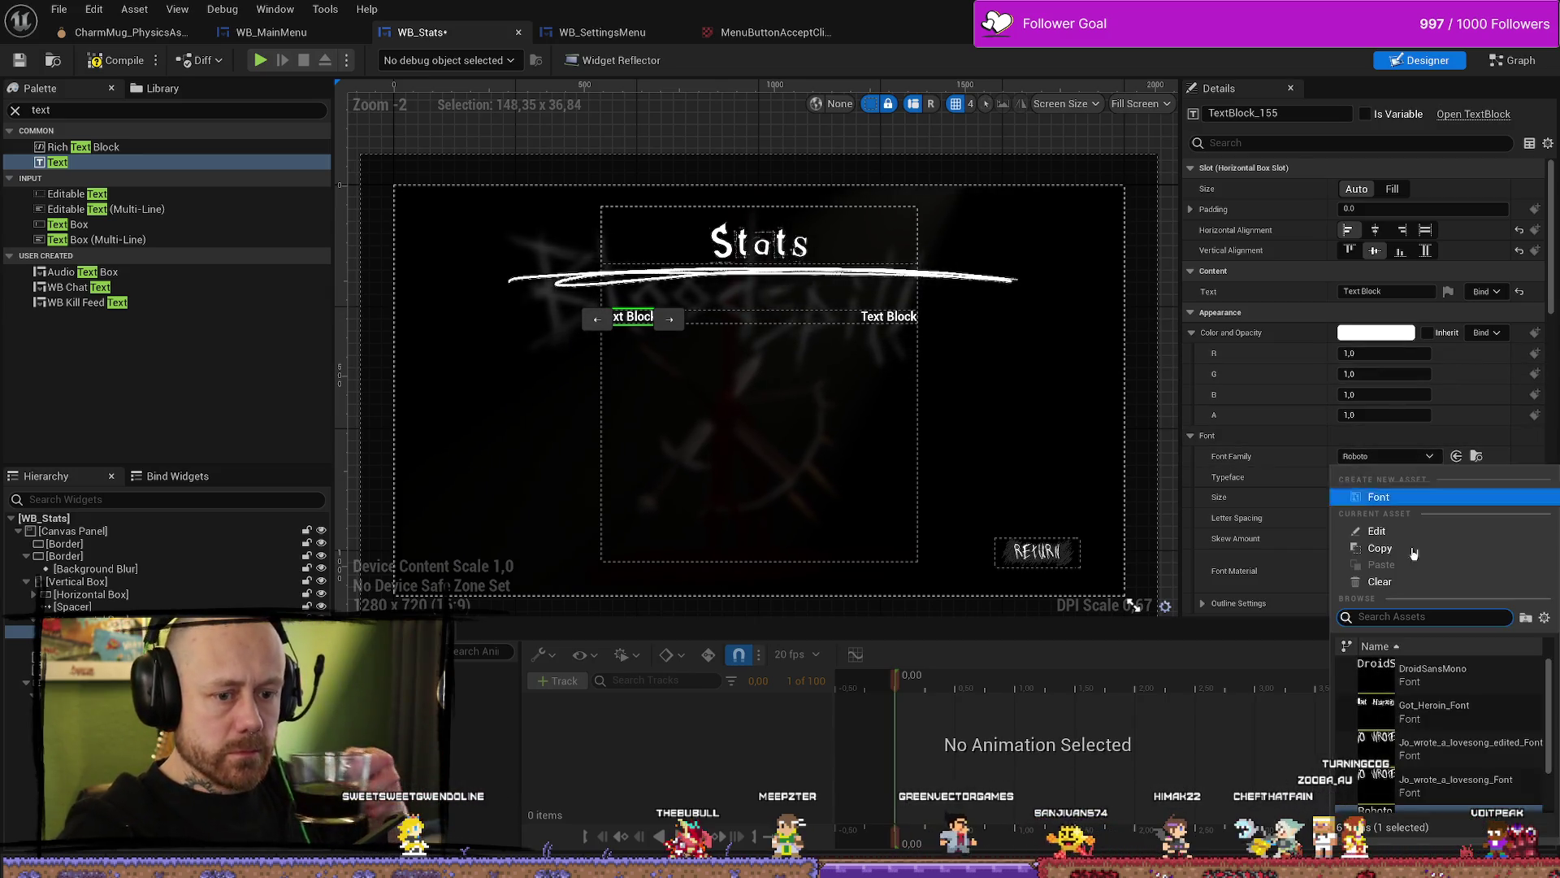
{"action": "scroll", "coordinate": [1515, 723], "scroll_direction": "down", "scroll_amount": 1}
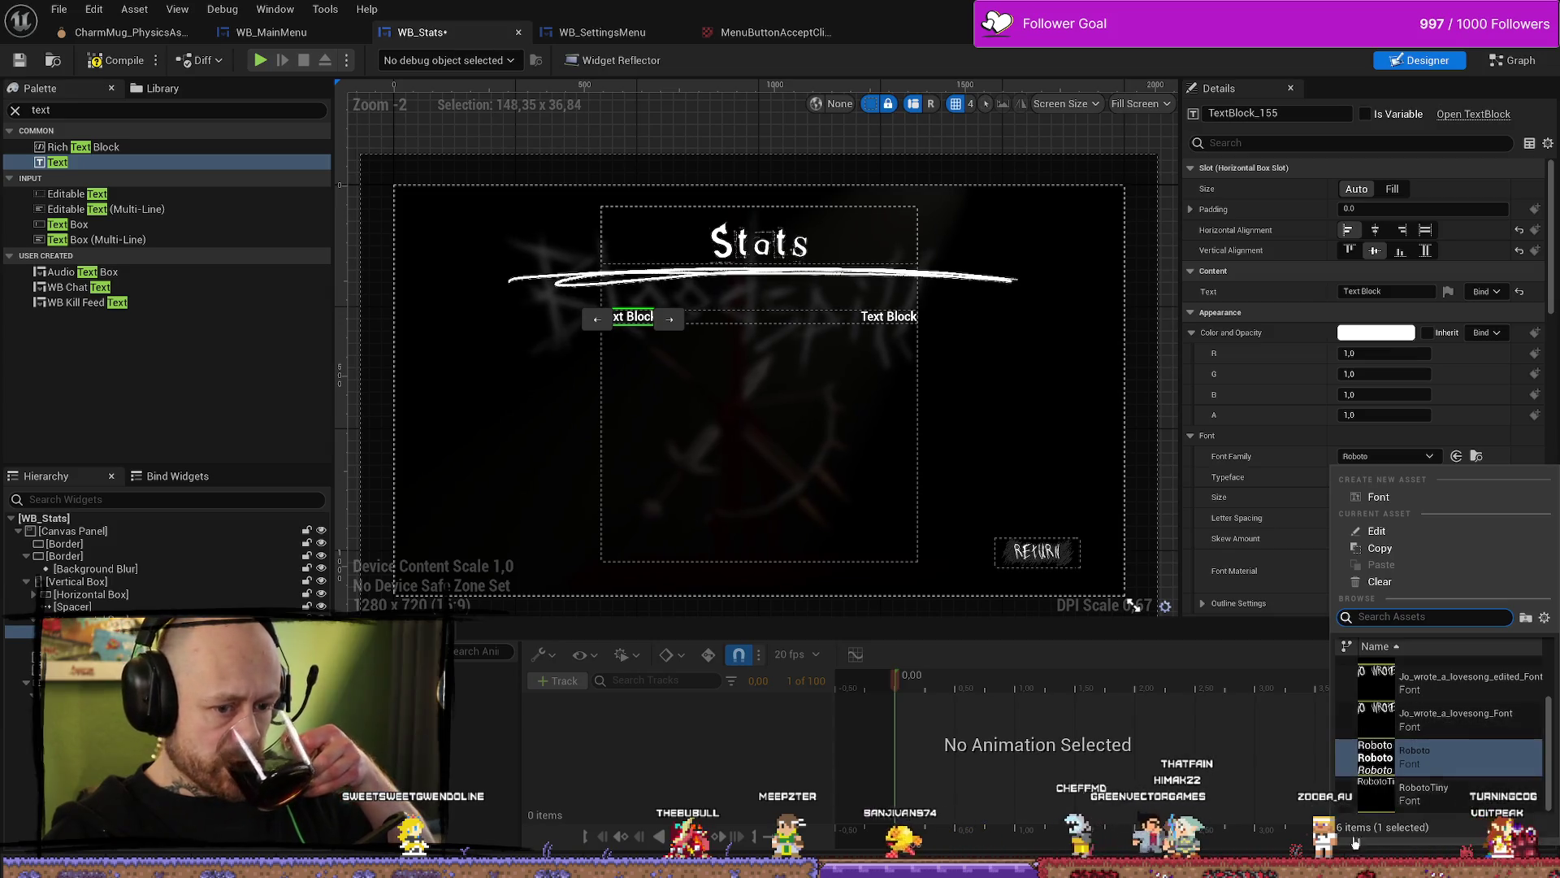
{"action": "scroll", "coordinate": [1427, 739], "scroll_direction": "up", "scroll_amount": 2}
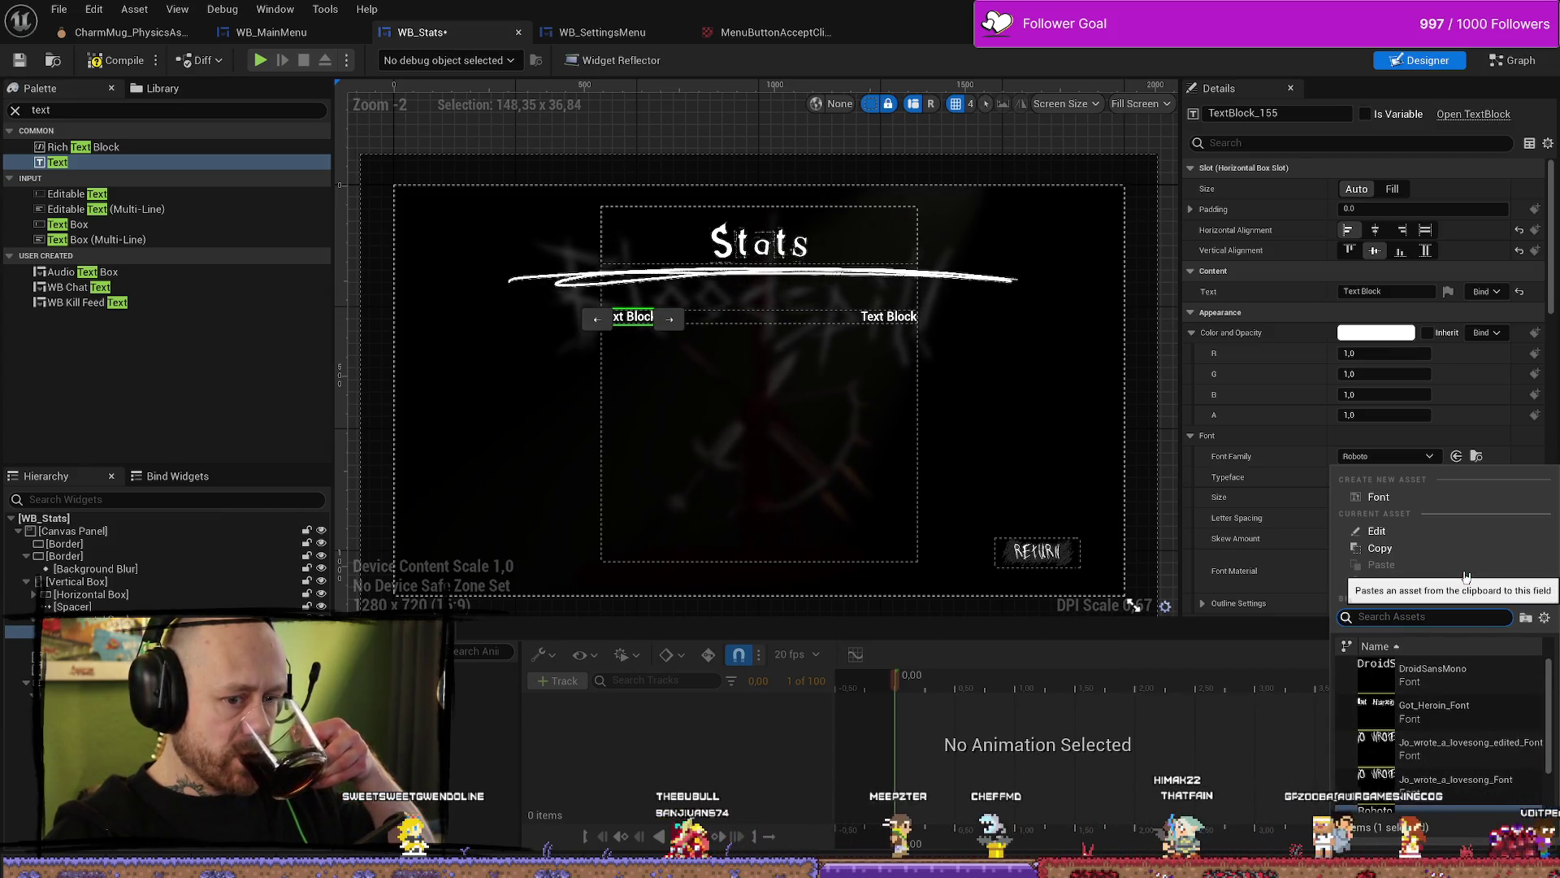
{"action": "left_click", "coordinate": [1439, 710]}
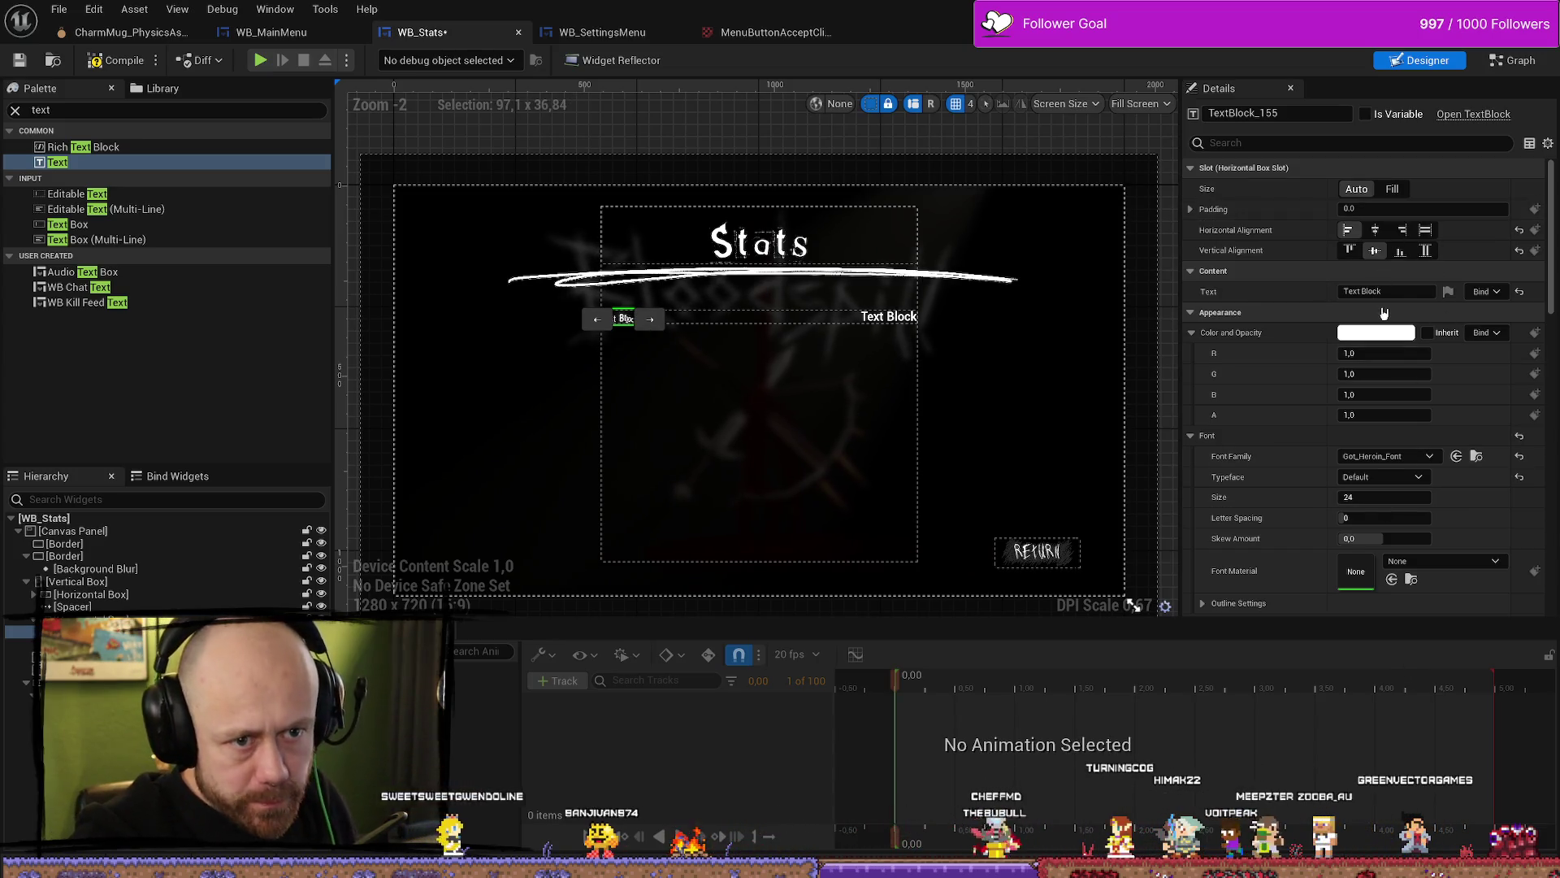
{"action": "left_click", "coordinate": [1401, 293]}
{"action": "type", "text": "Kills"}
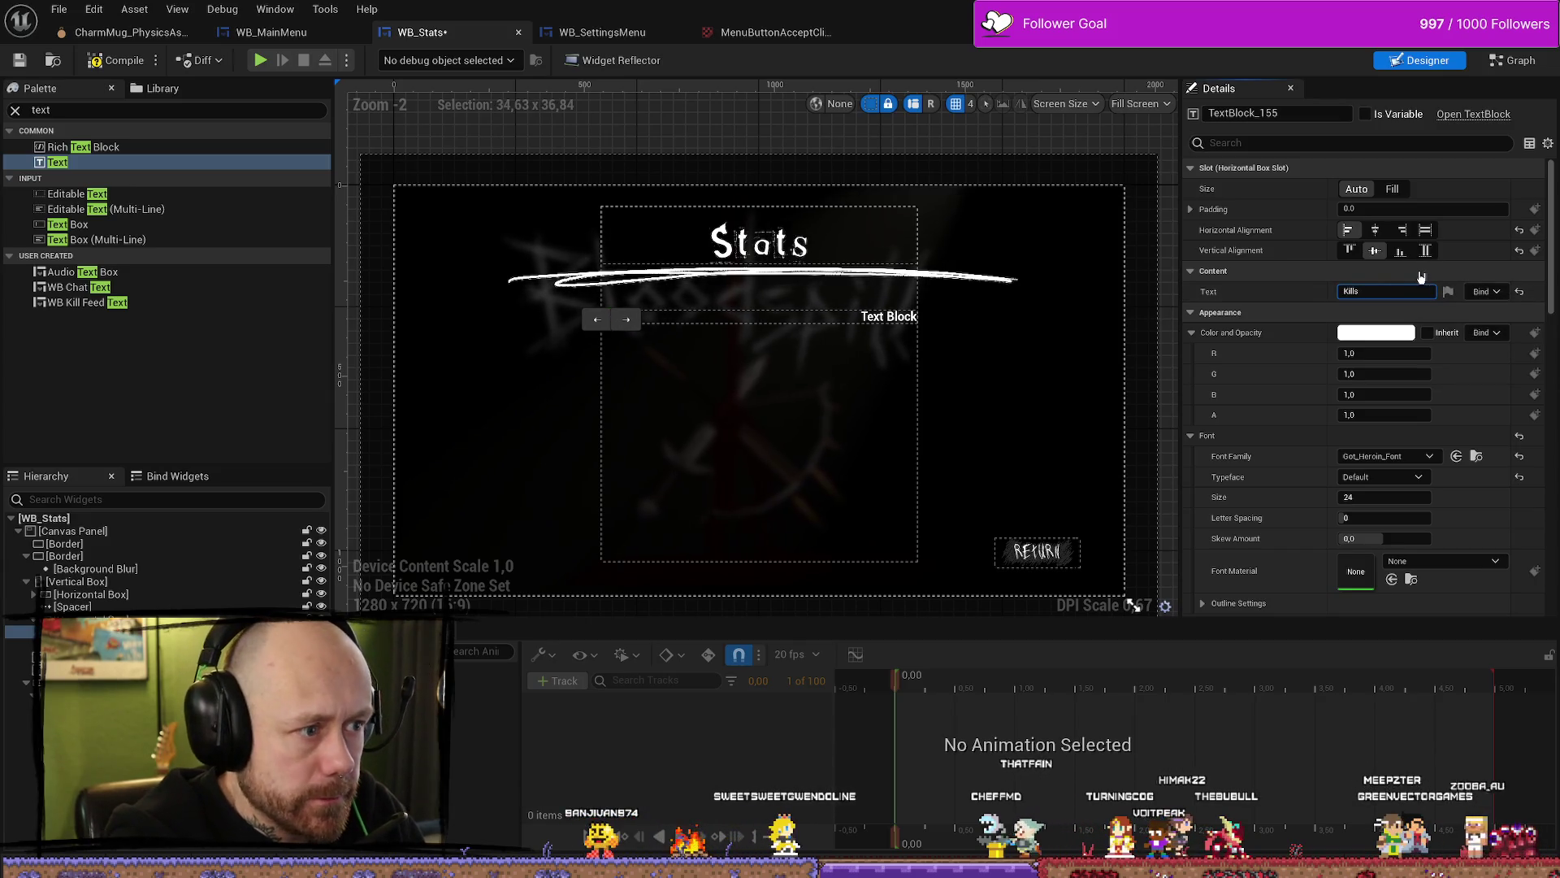
{"action": "left_click", "coordinate": [1016, 401]}
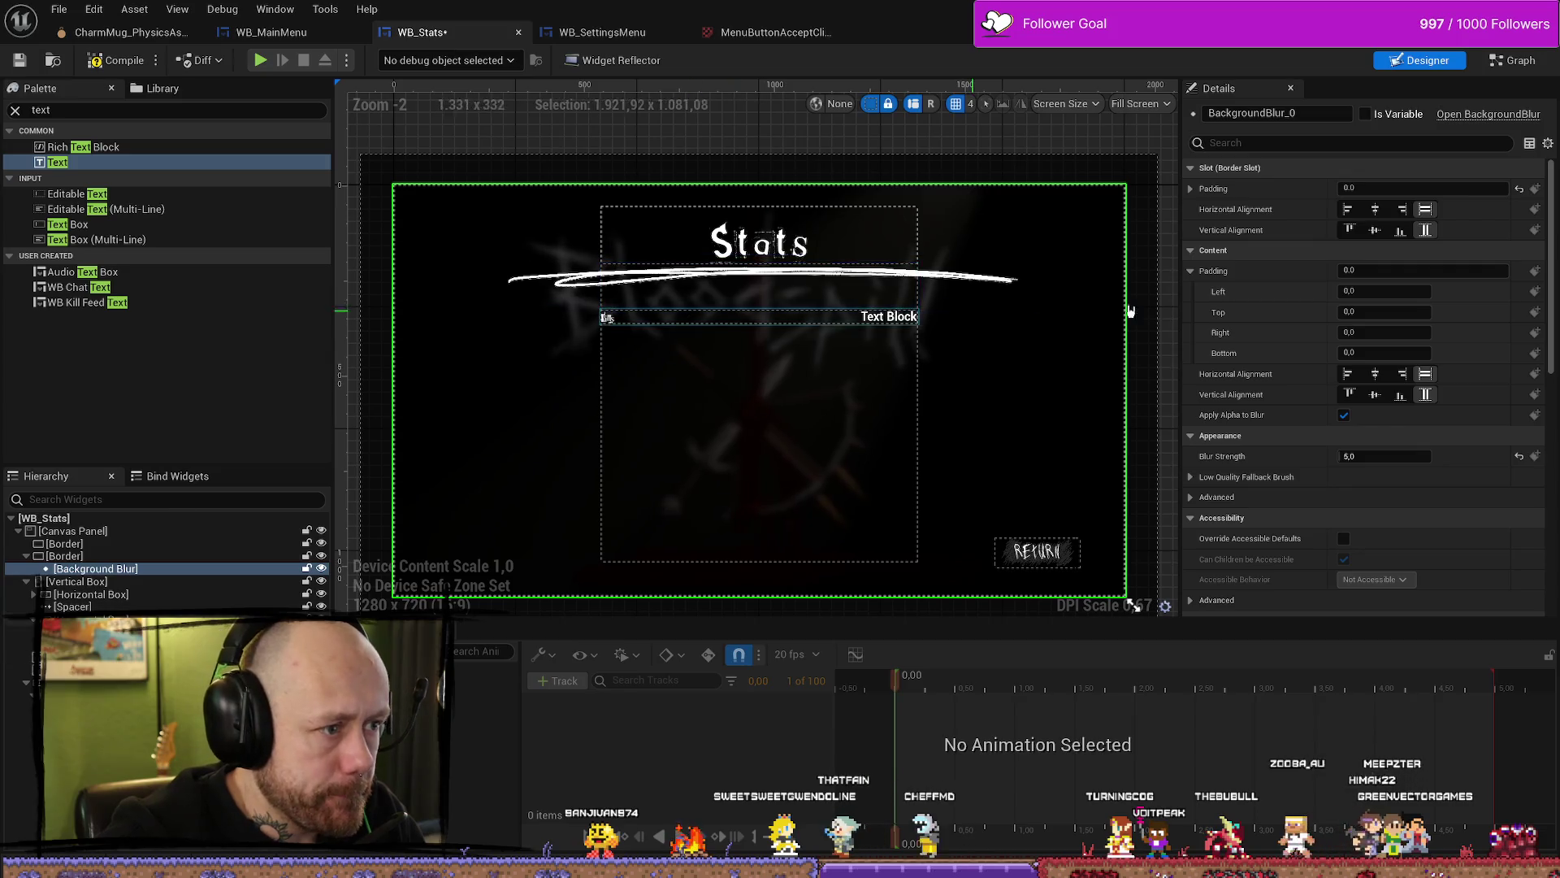
Step: Enlarge the Kills label to font size 46 and preview the row
{"action": "left_click", "coordinate": [606, 317]}
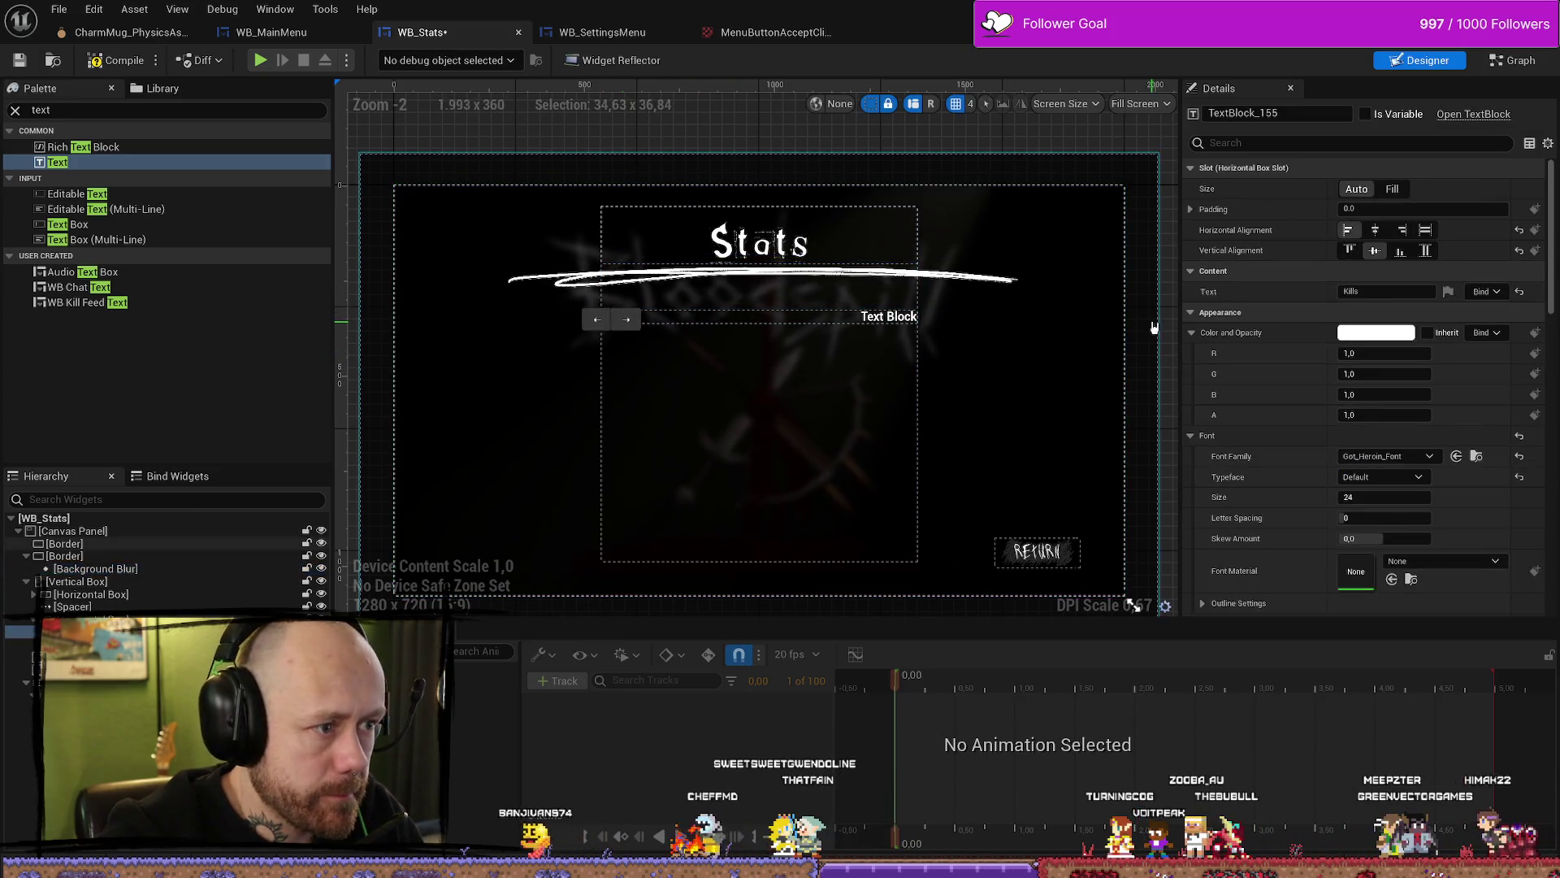
{"action": "left_click", "coordinate": [1408, 501]}
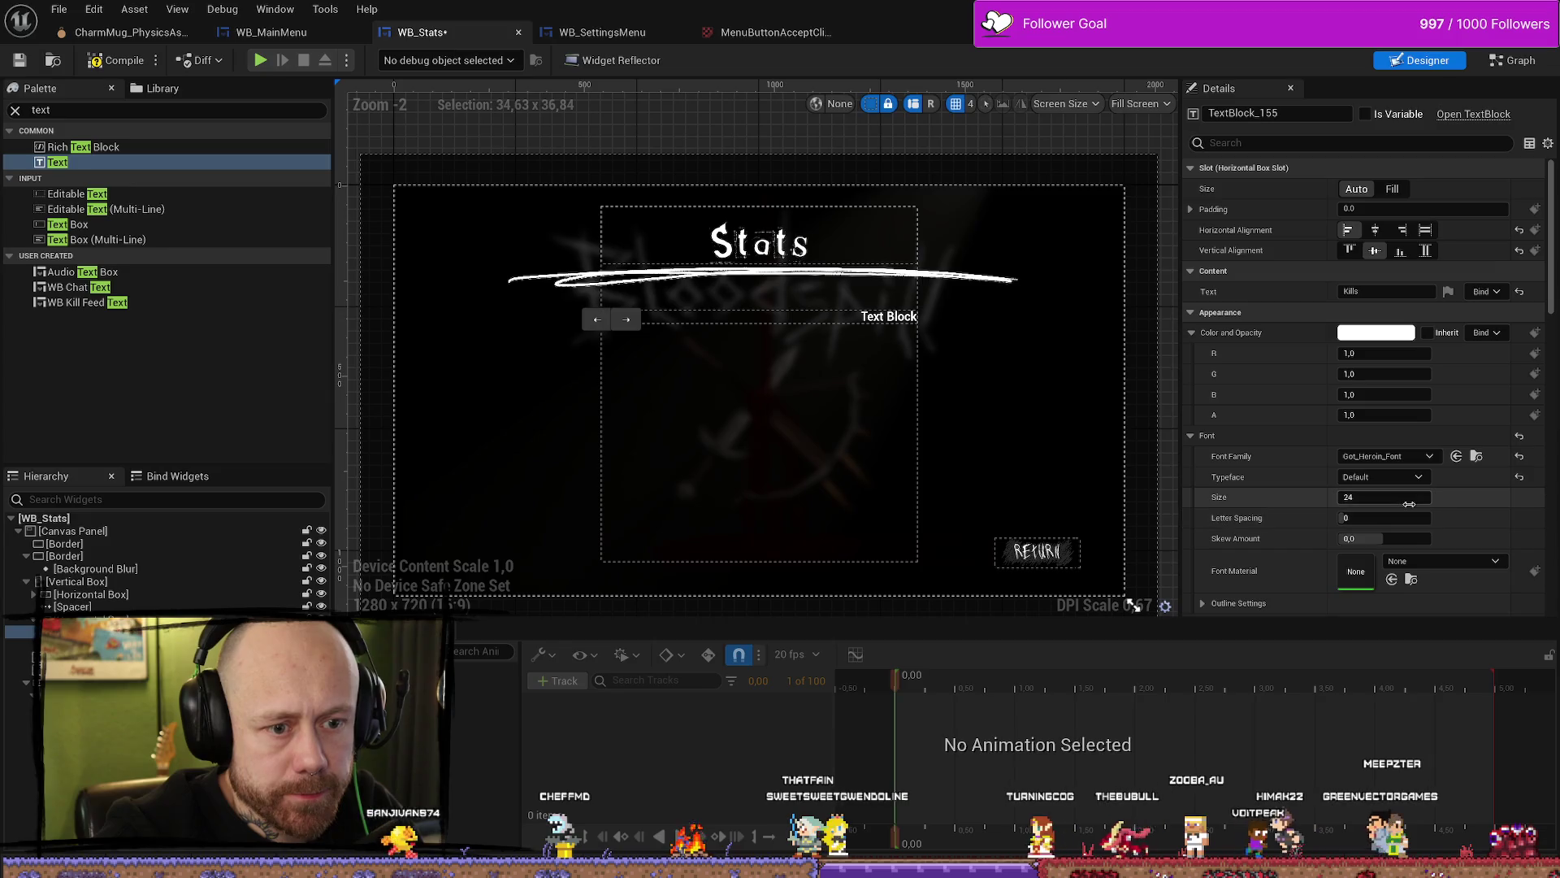
{"action": "left_click_drag", "start_coordinate": [1408, 504], "coordinate": [1408, 504]}
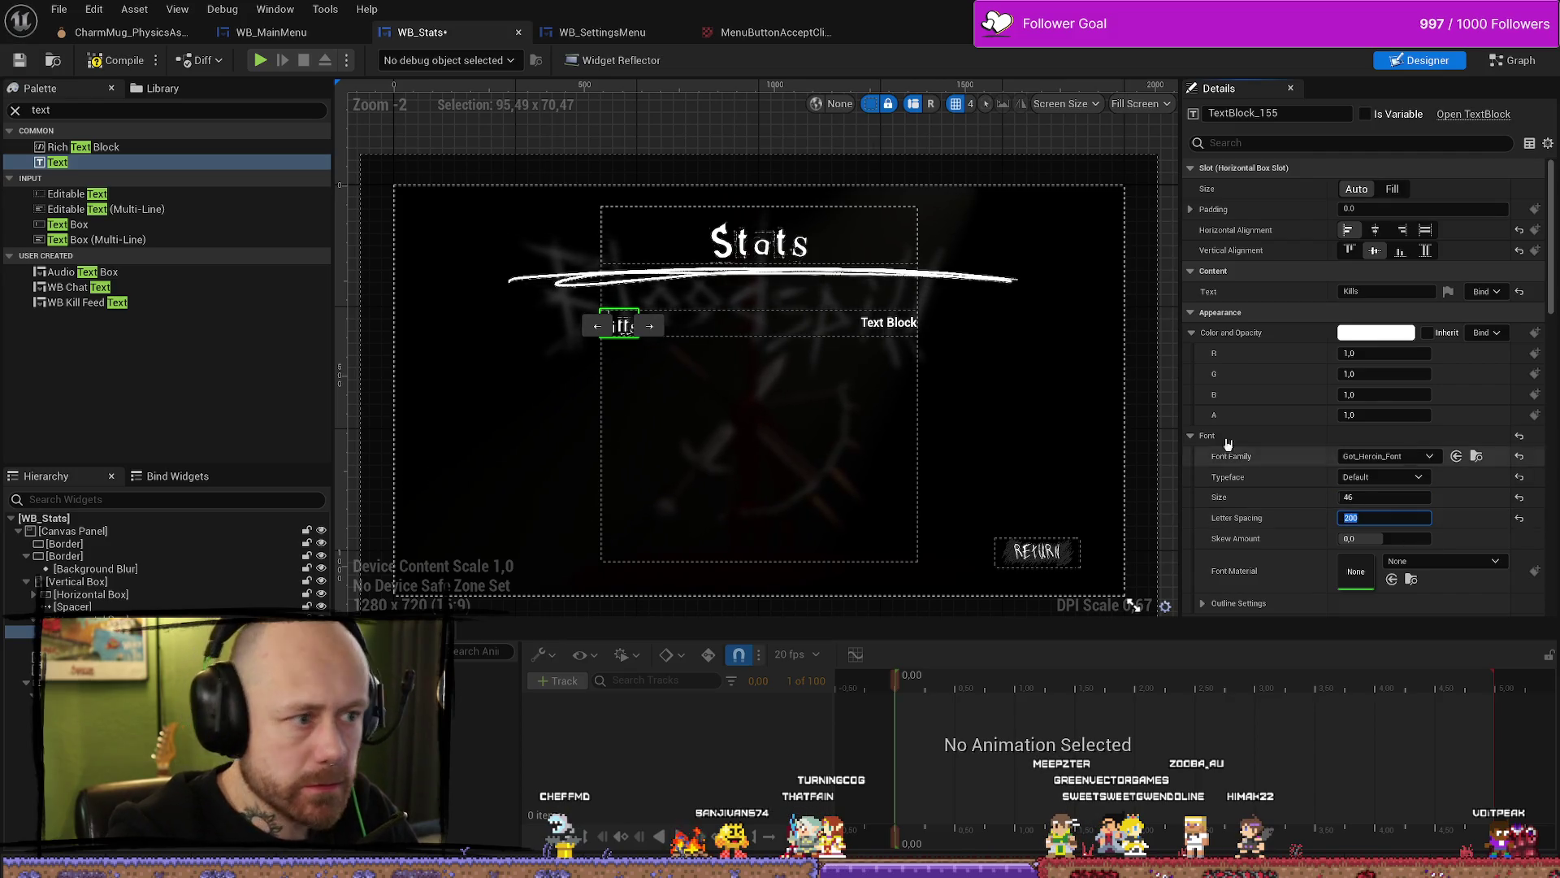
{"action": "left_click", "coordinate": [1045, 393]}
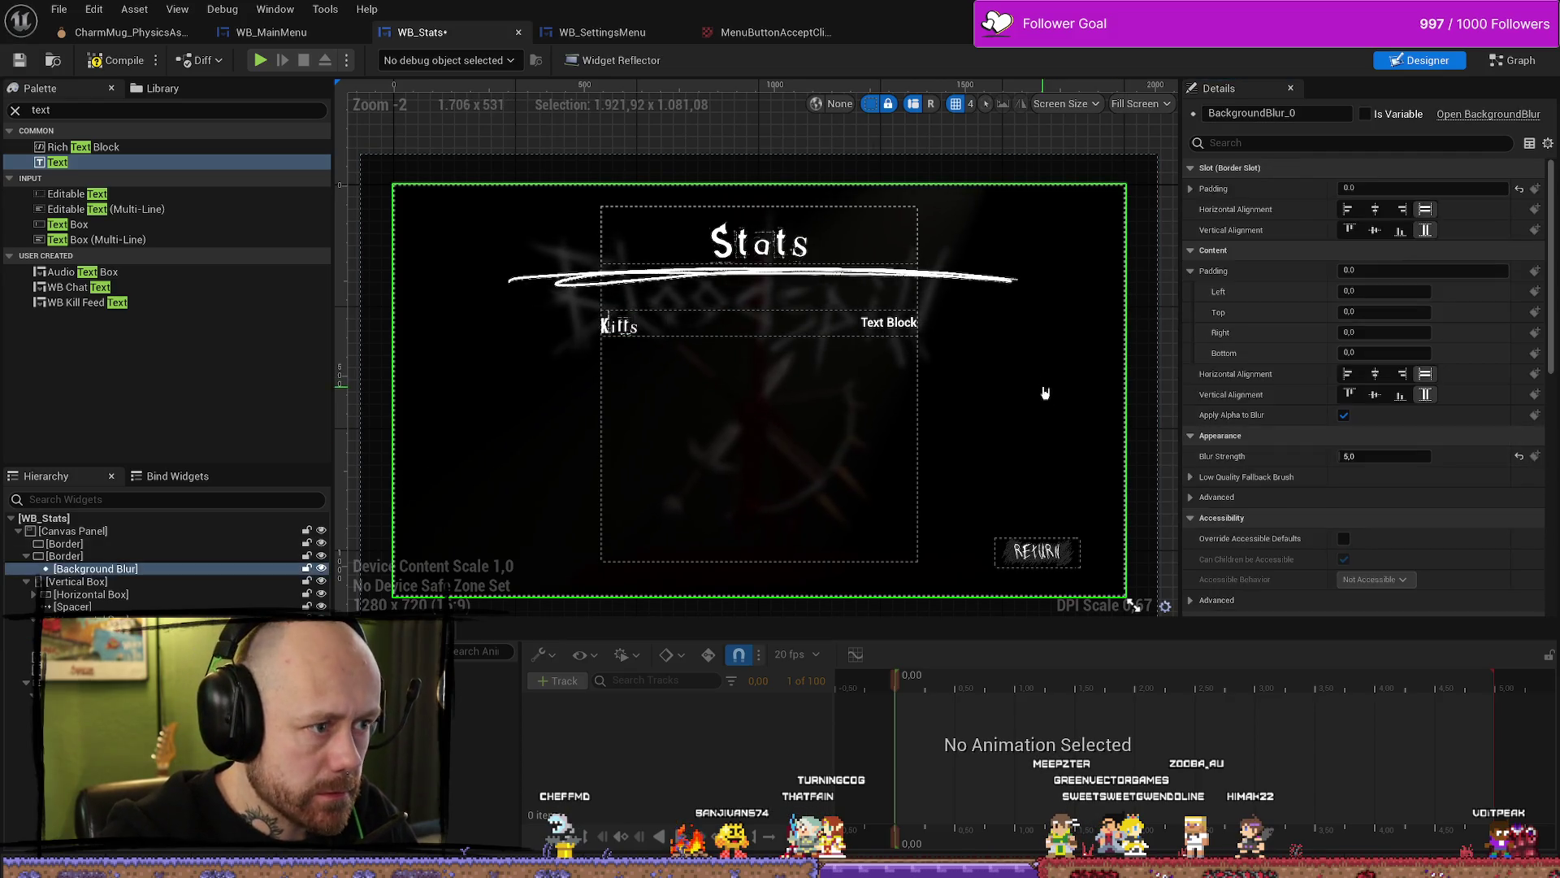
Step: Switch the Kills value text's font from Roboto Bold to Jo_wrote_a_lovesong_edited
{"action": "left_click", "coordinate": [884, 328]}
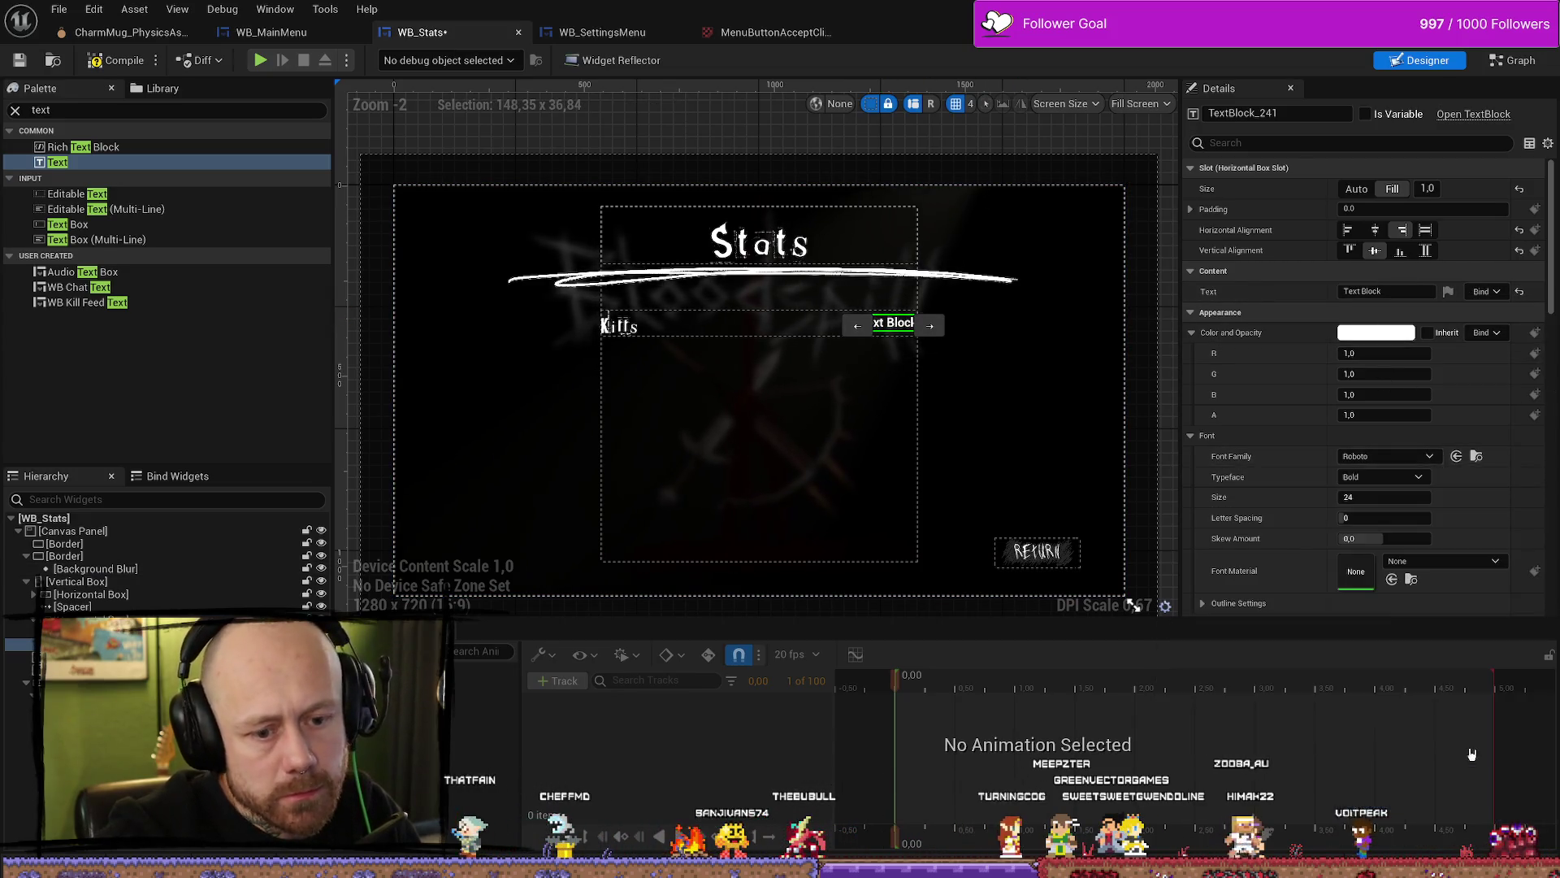
{"action": "left_click", "coordinate": [1456, 456]}
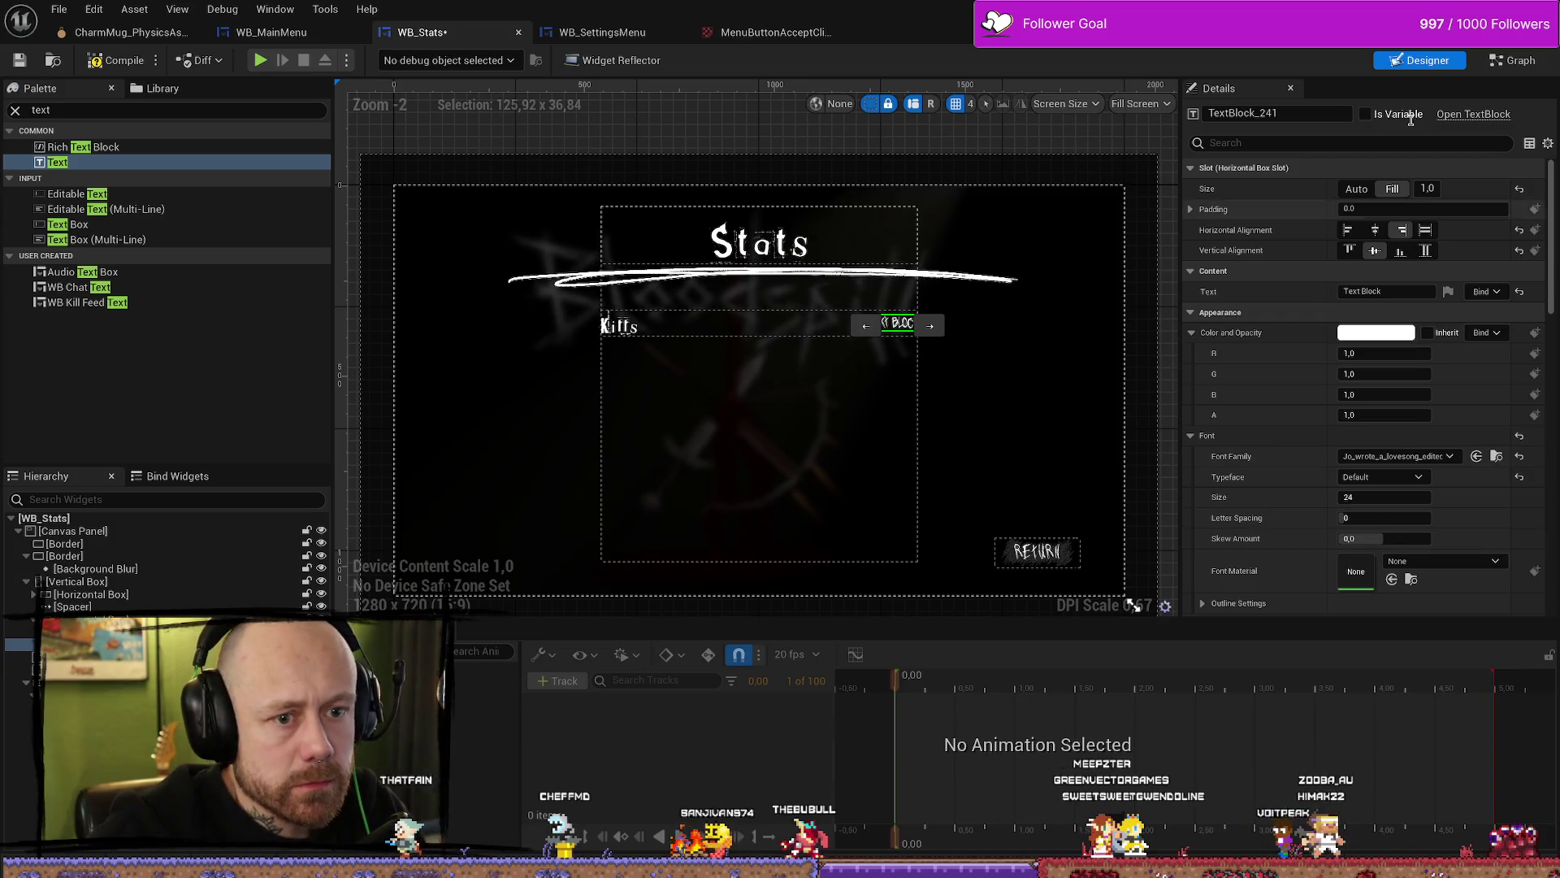
{"action": "left_click", "coordinate": [1033, 393]}
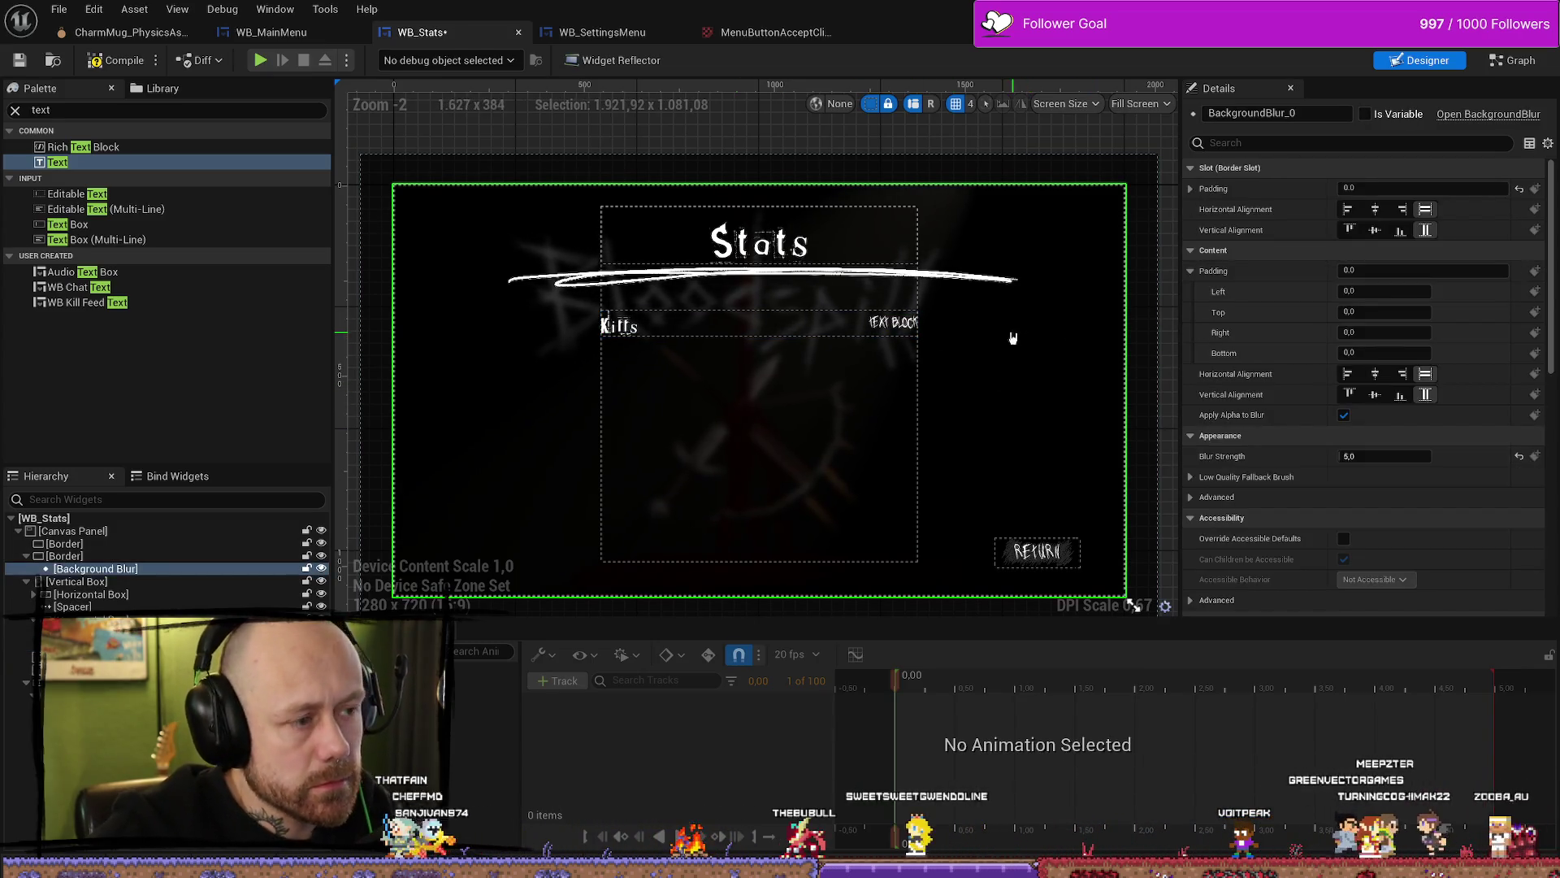
{"action": "left_click", "coordinate": [878, 329]}
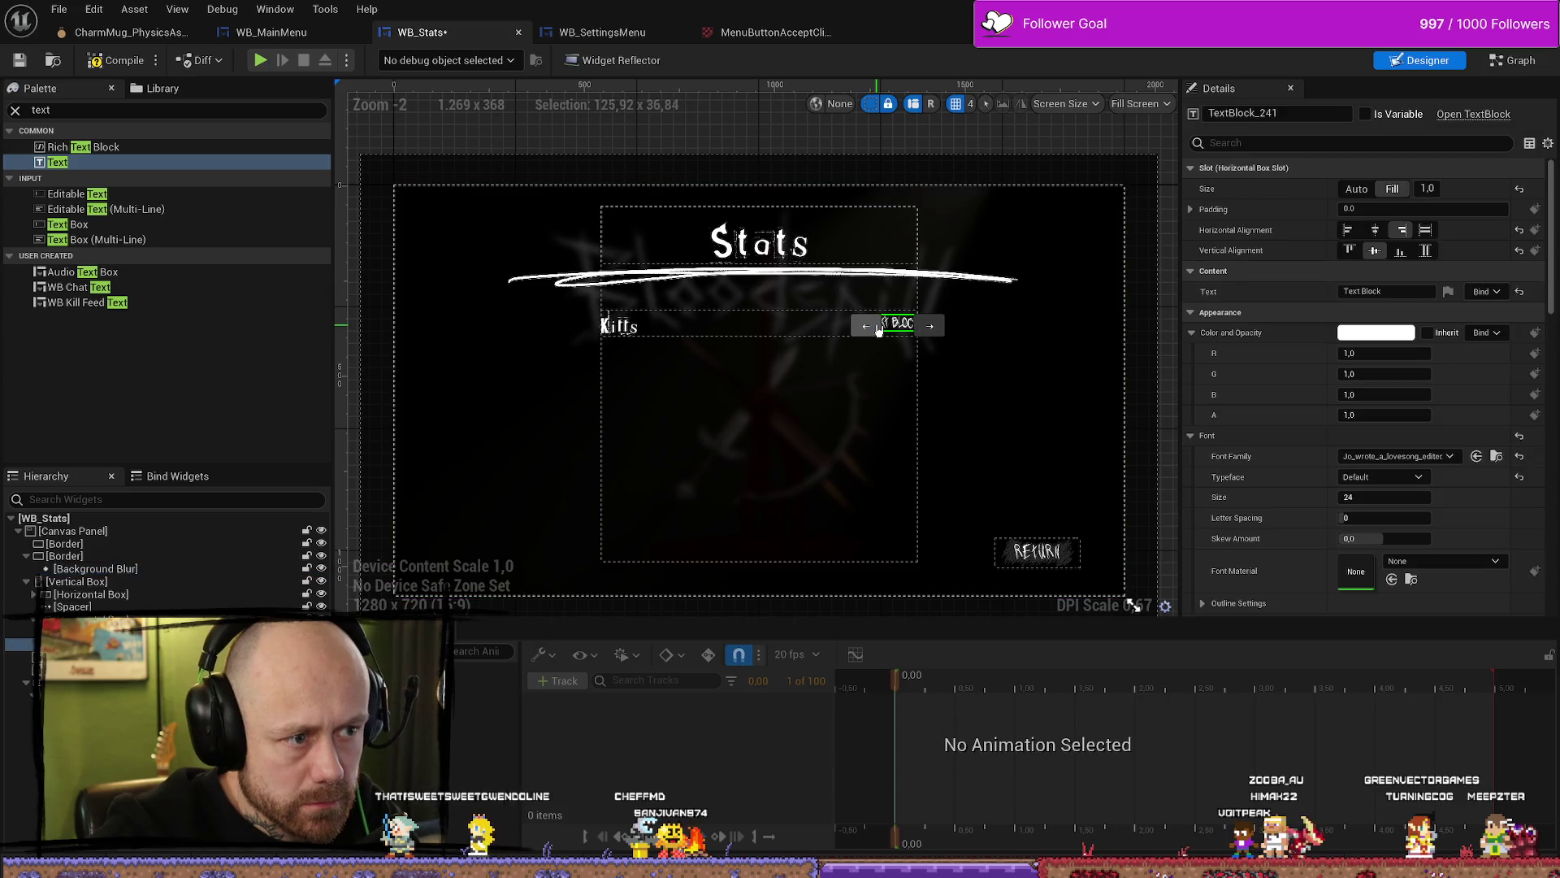
{"action": "left_click", "coordinate": [991, 394]}
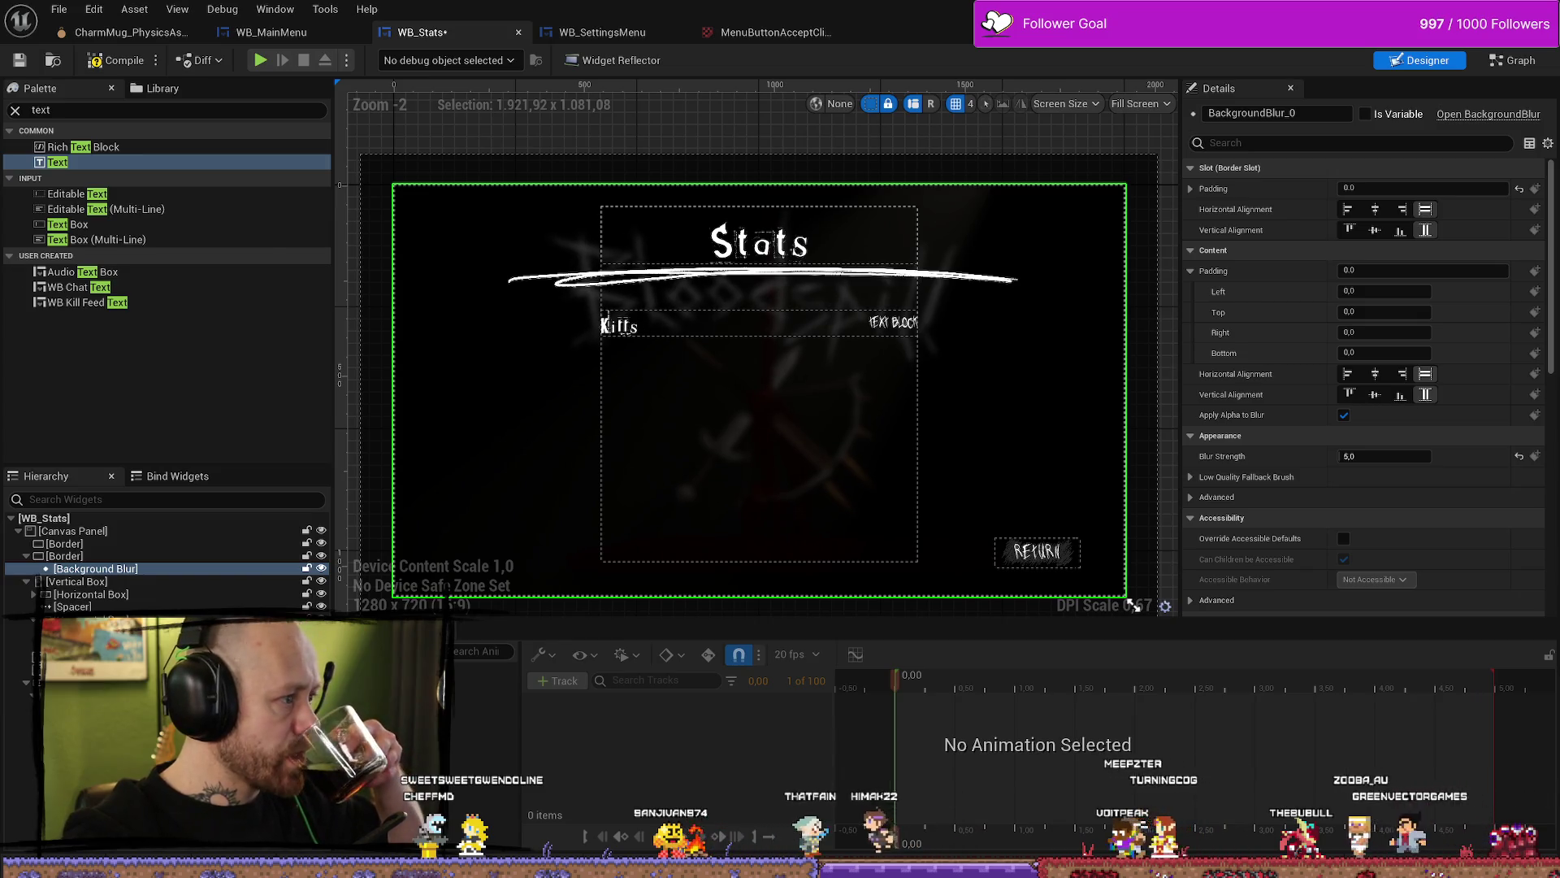
{"action": "key", "text": "alt+Tab"}
{"action": "scroll", "coordinate": [723, 374], "scroll_direction": "down", "scroll_amount": 9}
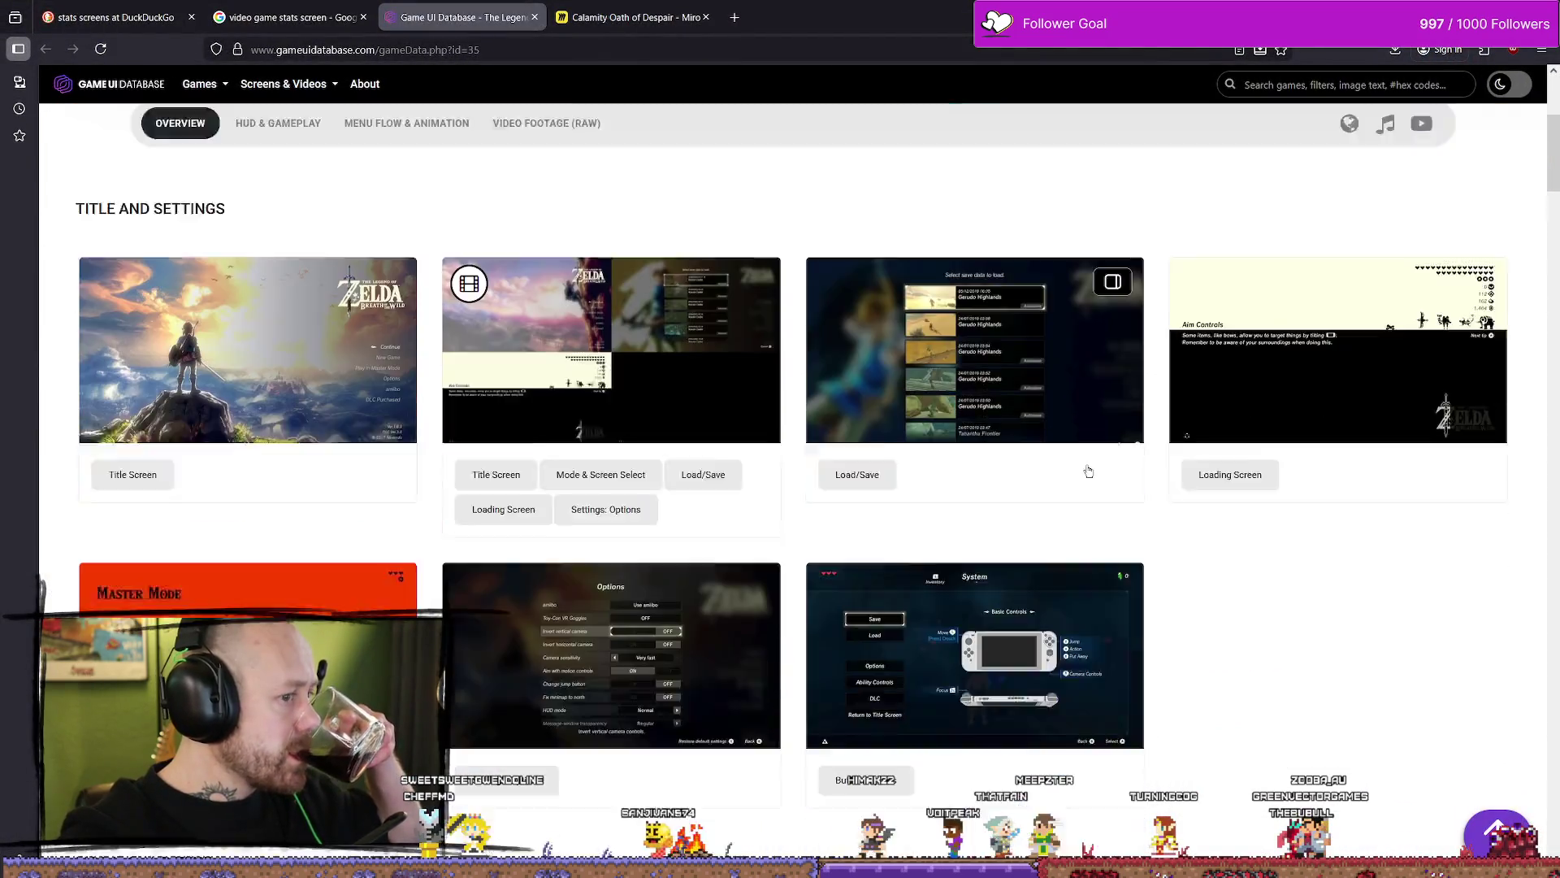
{"action": "scroll", "coordinate": [1068, 469], "scroll_direction": "up", "scroll_amount": 9}
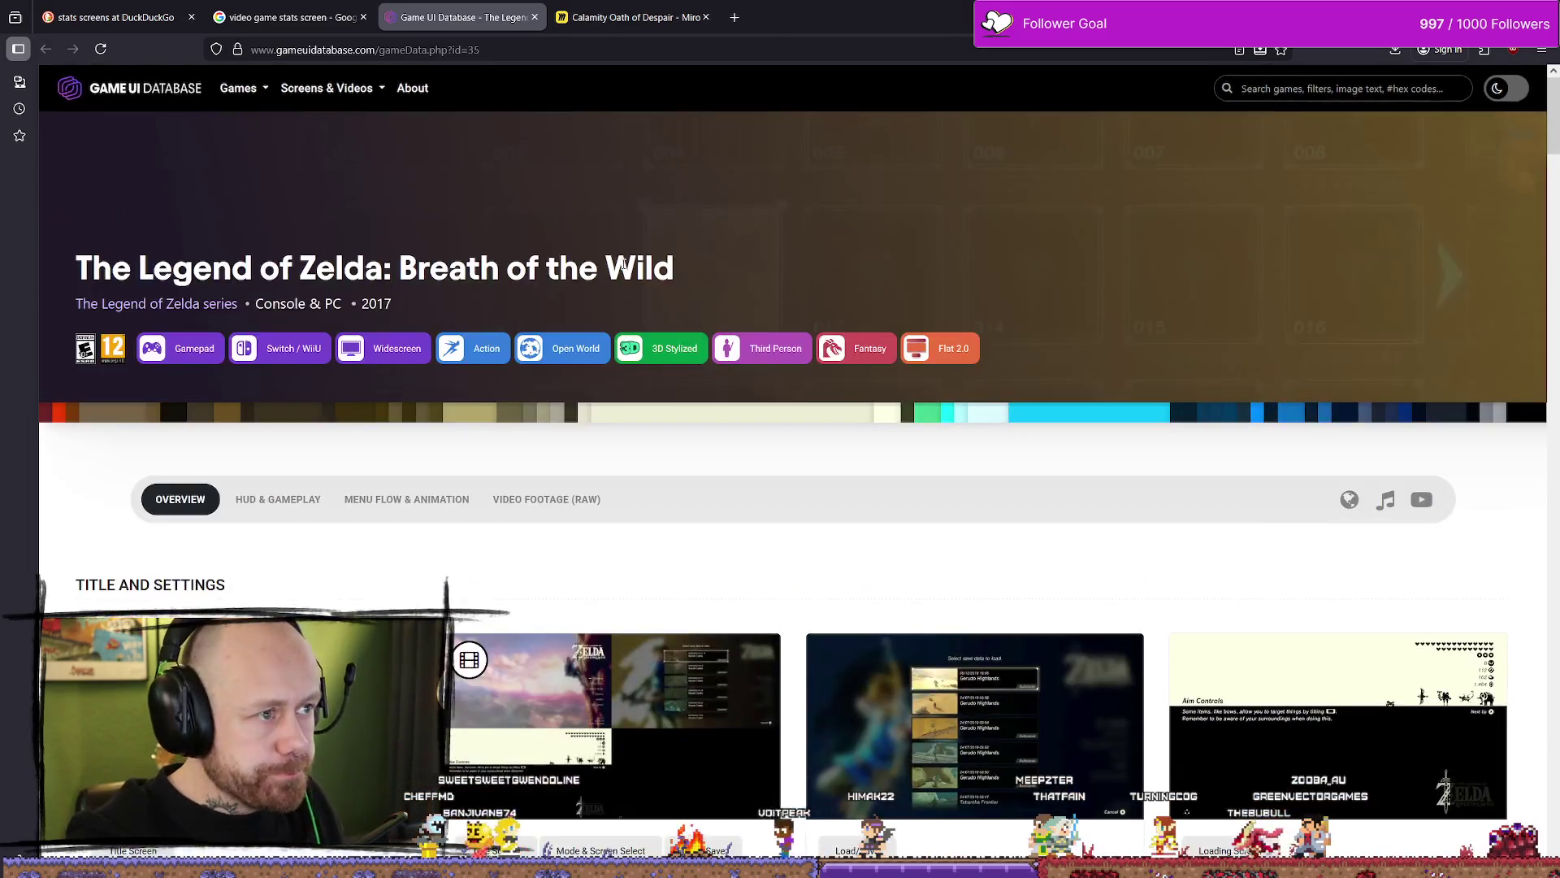
{"action": "left_click", "coordinate": [689, 6]}
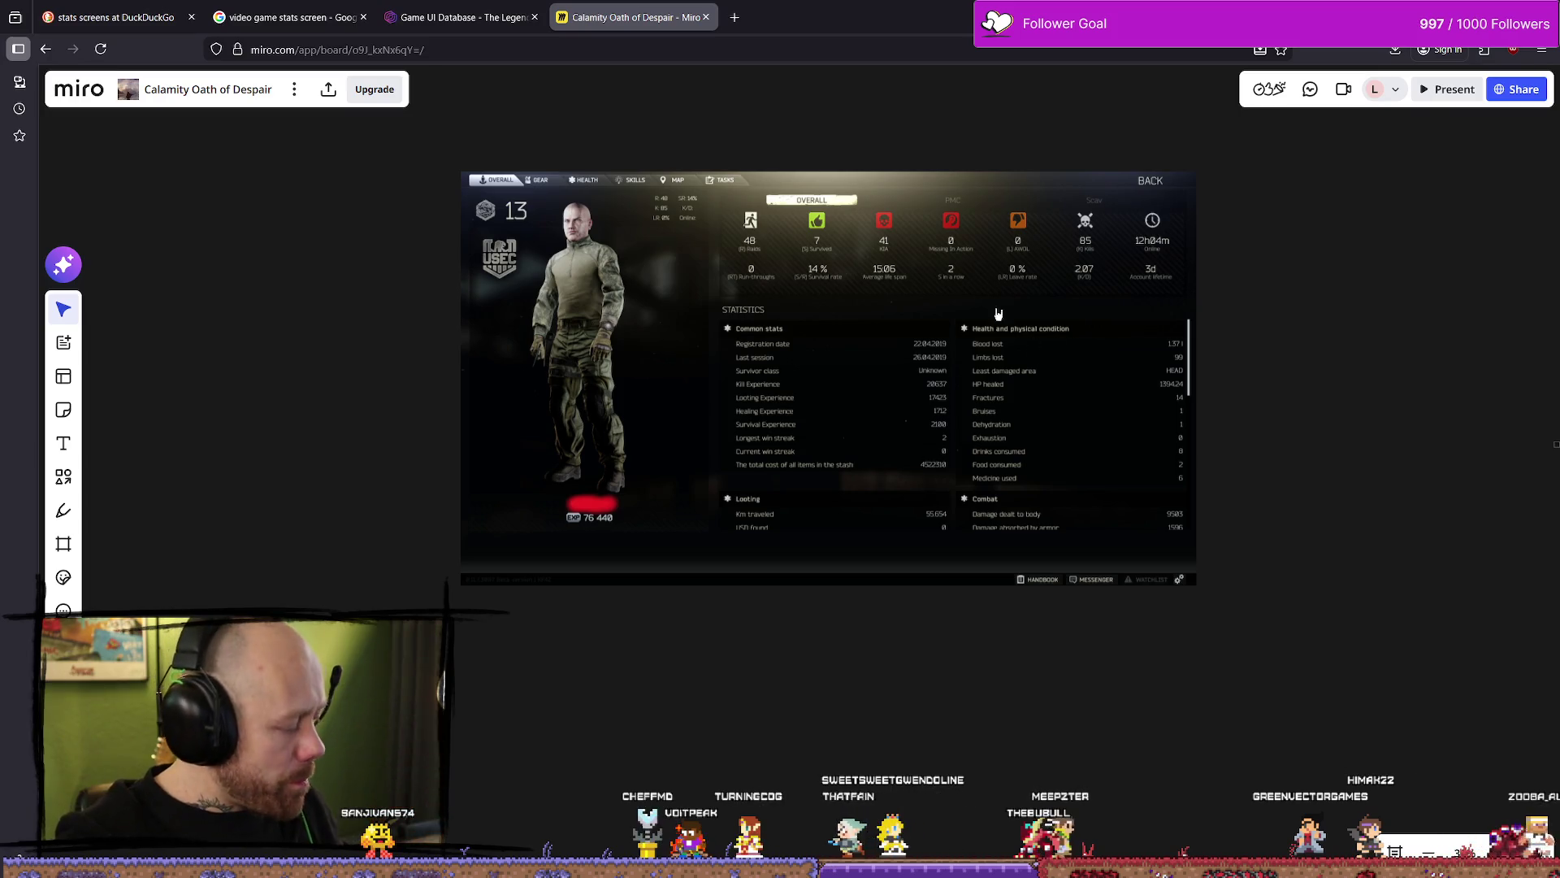
{"action": "left_click", "coordinate": [444, 8]}
{"action": "key", "text": "alt+Tab"}
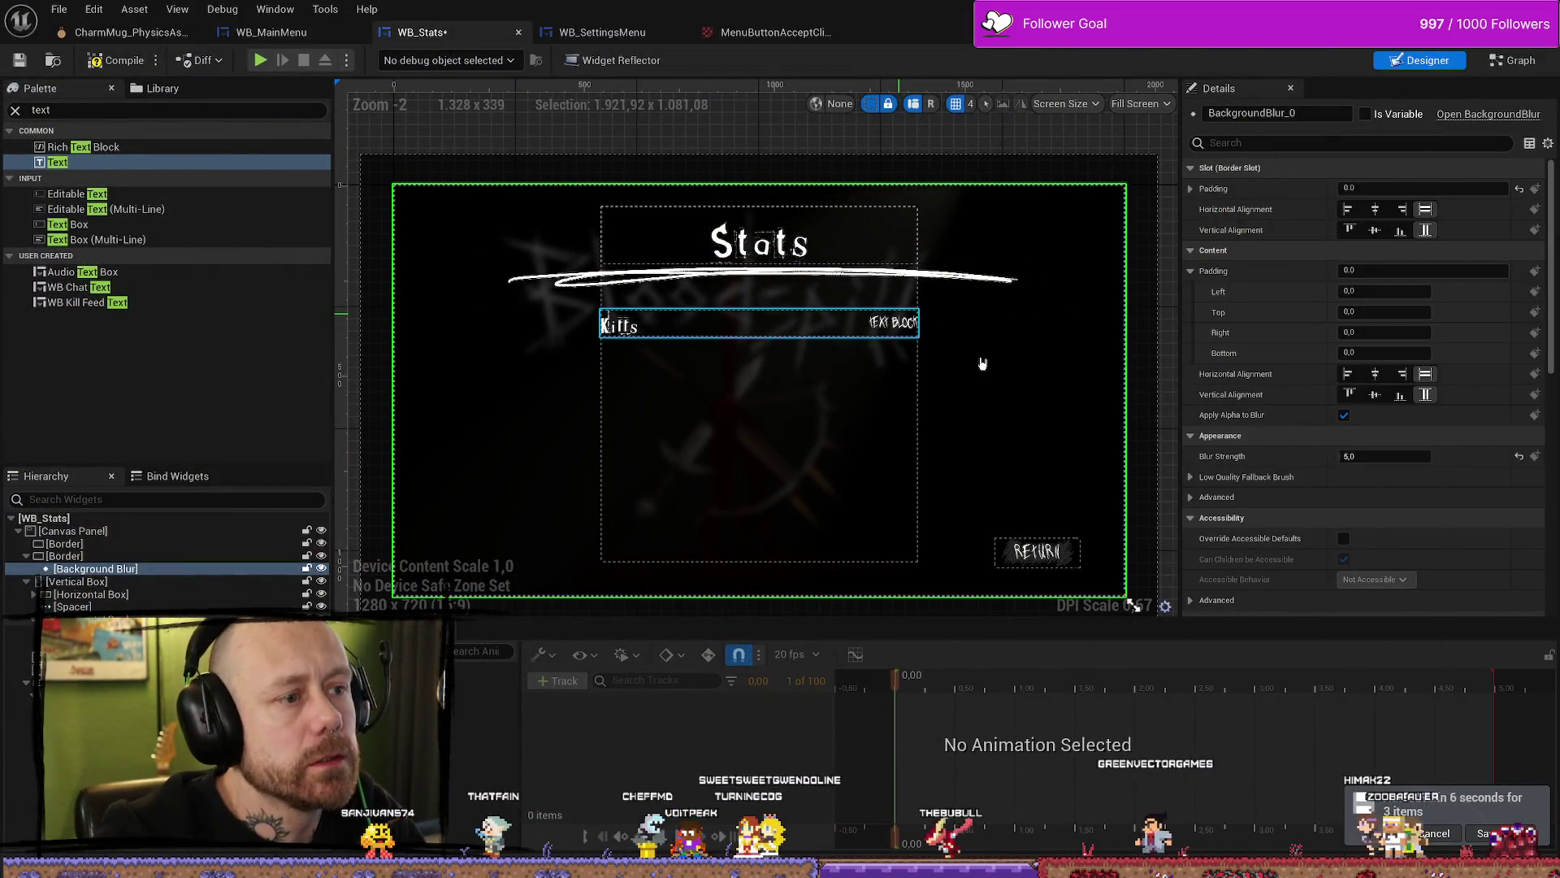
Step: Raise the Kills value text's font size from 24 to 26, comparing it with the Kills label
{"action": "left_click", "coordinate": [897, 323]}
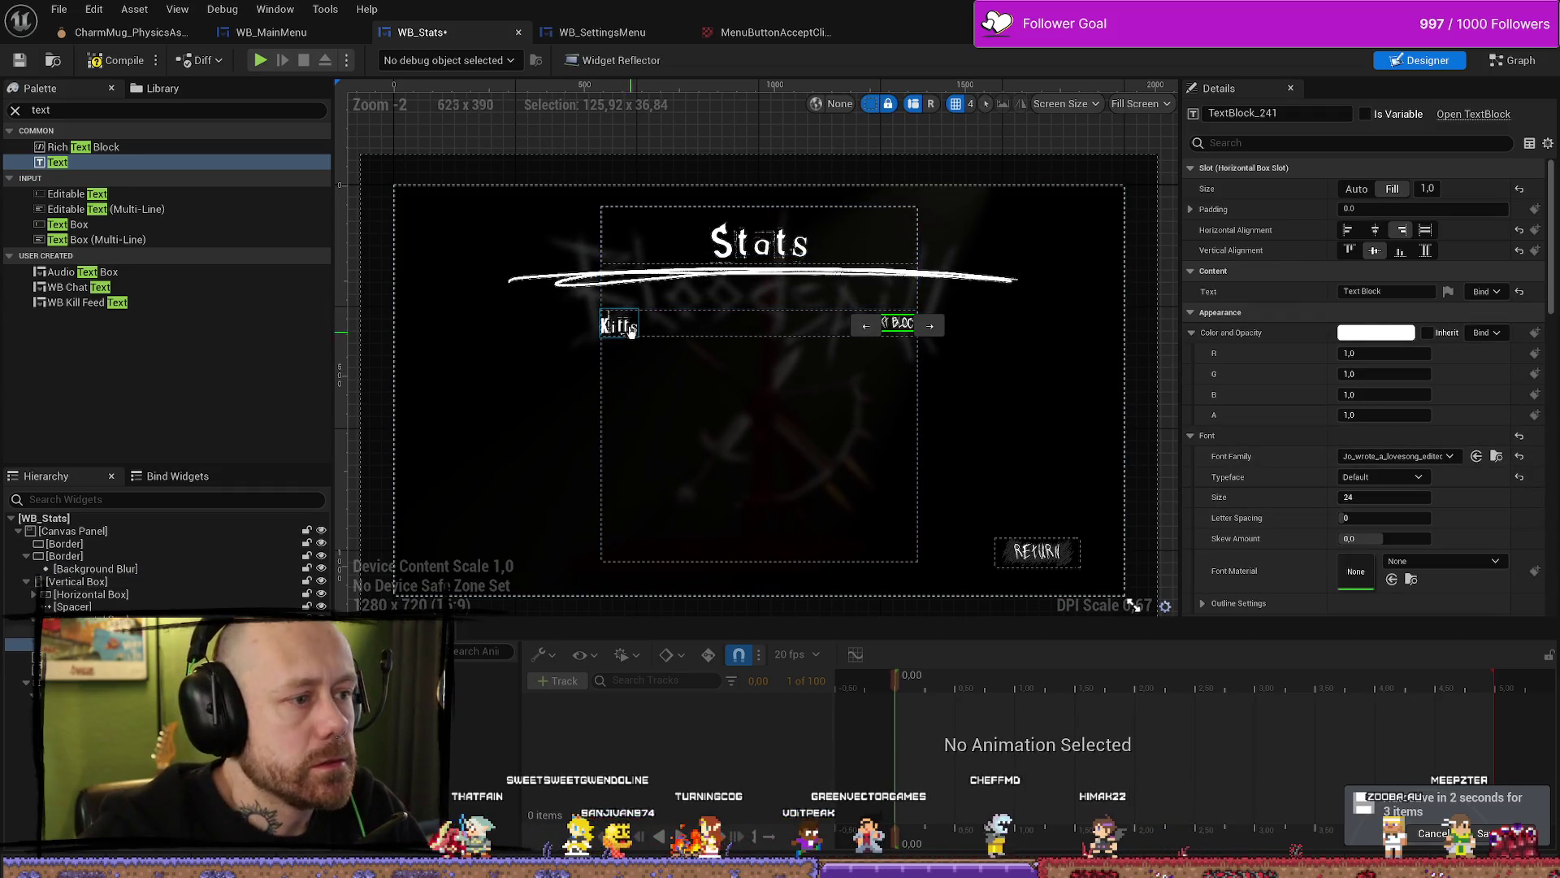
{"action": "left_click", "coordinate": [897, 323]}
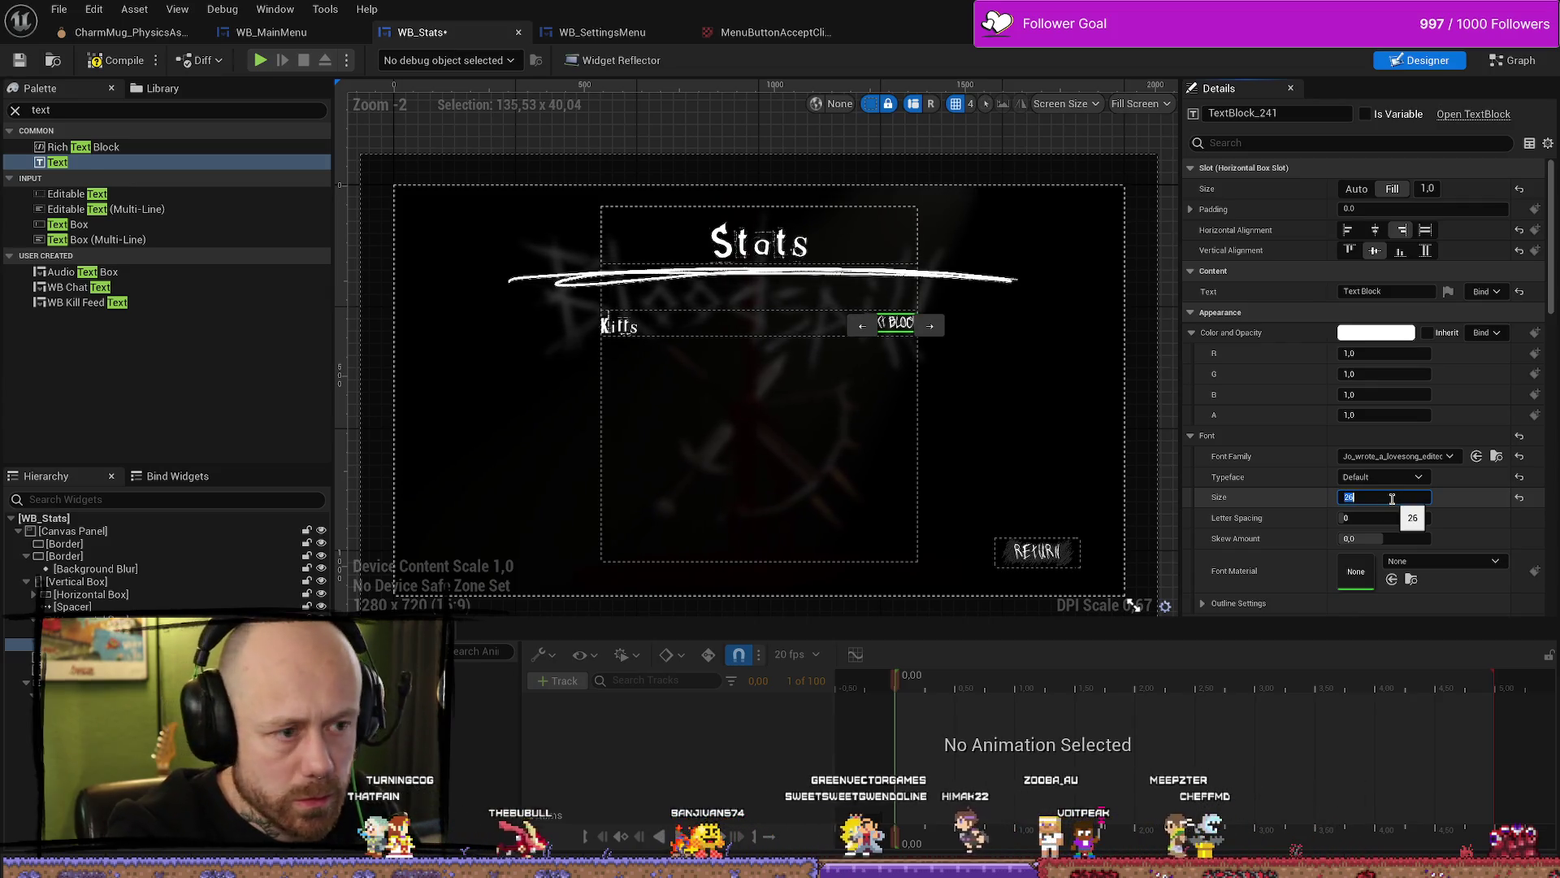
{"action": "left_click", "coordinate": [619, 325]}
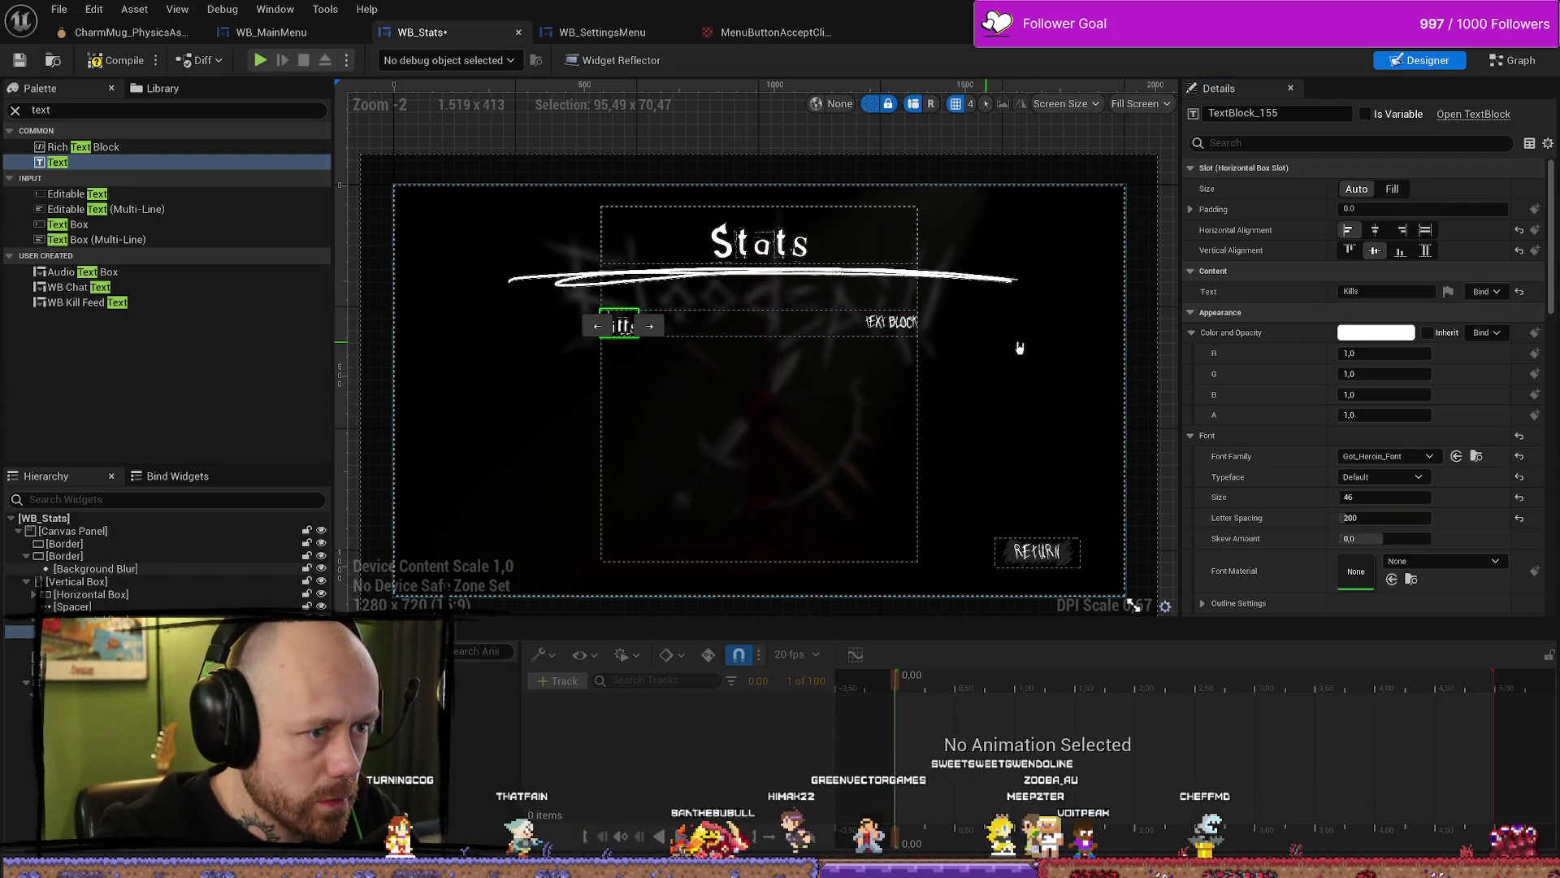
{"action": "left_click", "coordinate": [770, 155]}
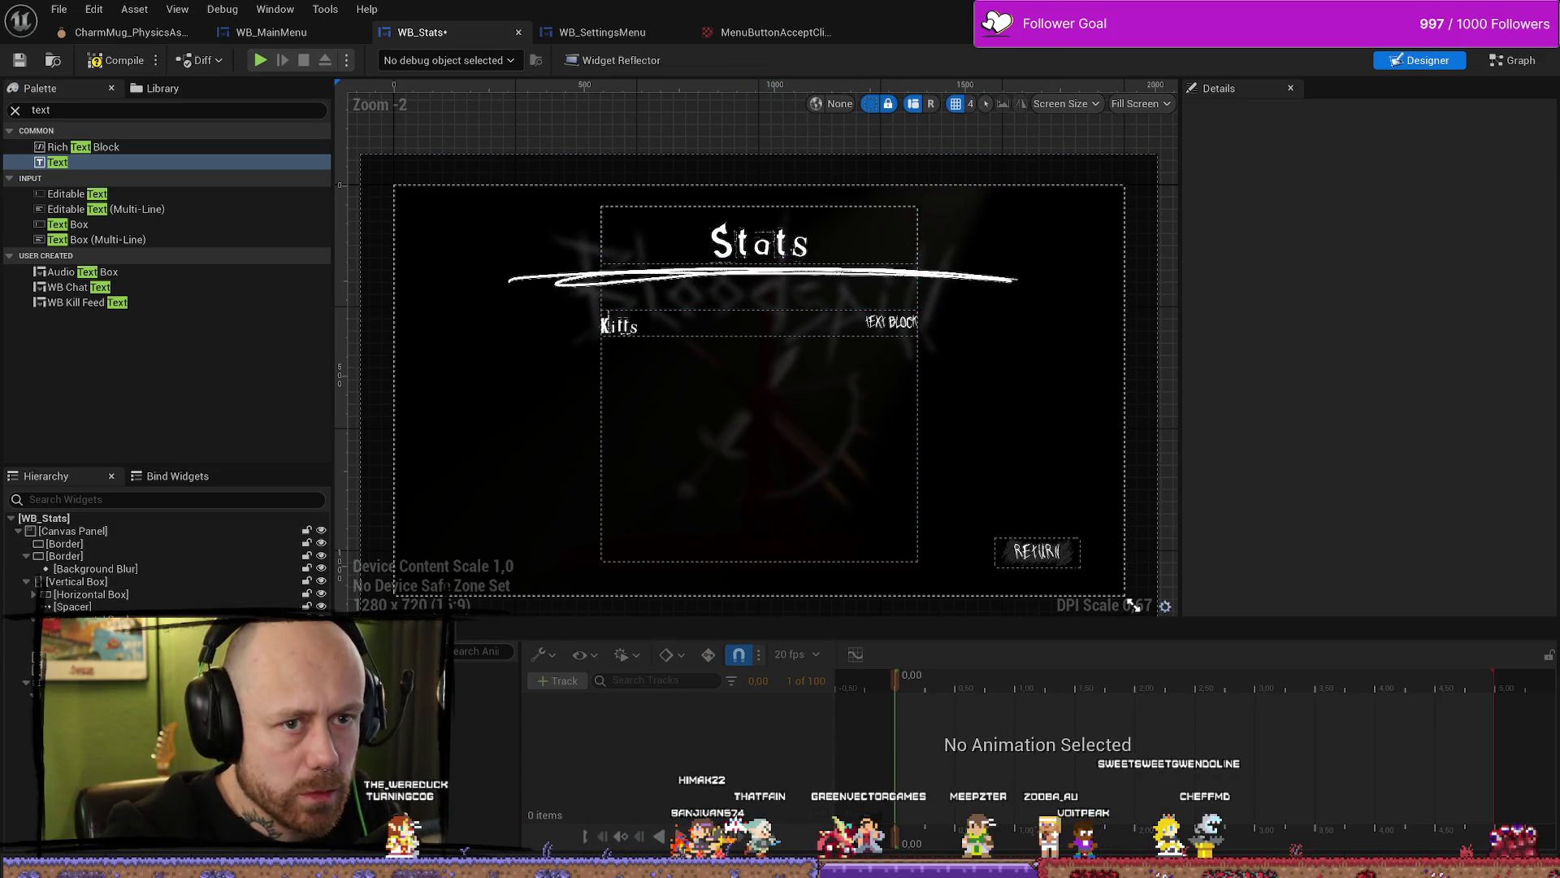
{"action": "key", "text": "alt+Tab"}
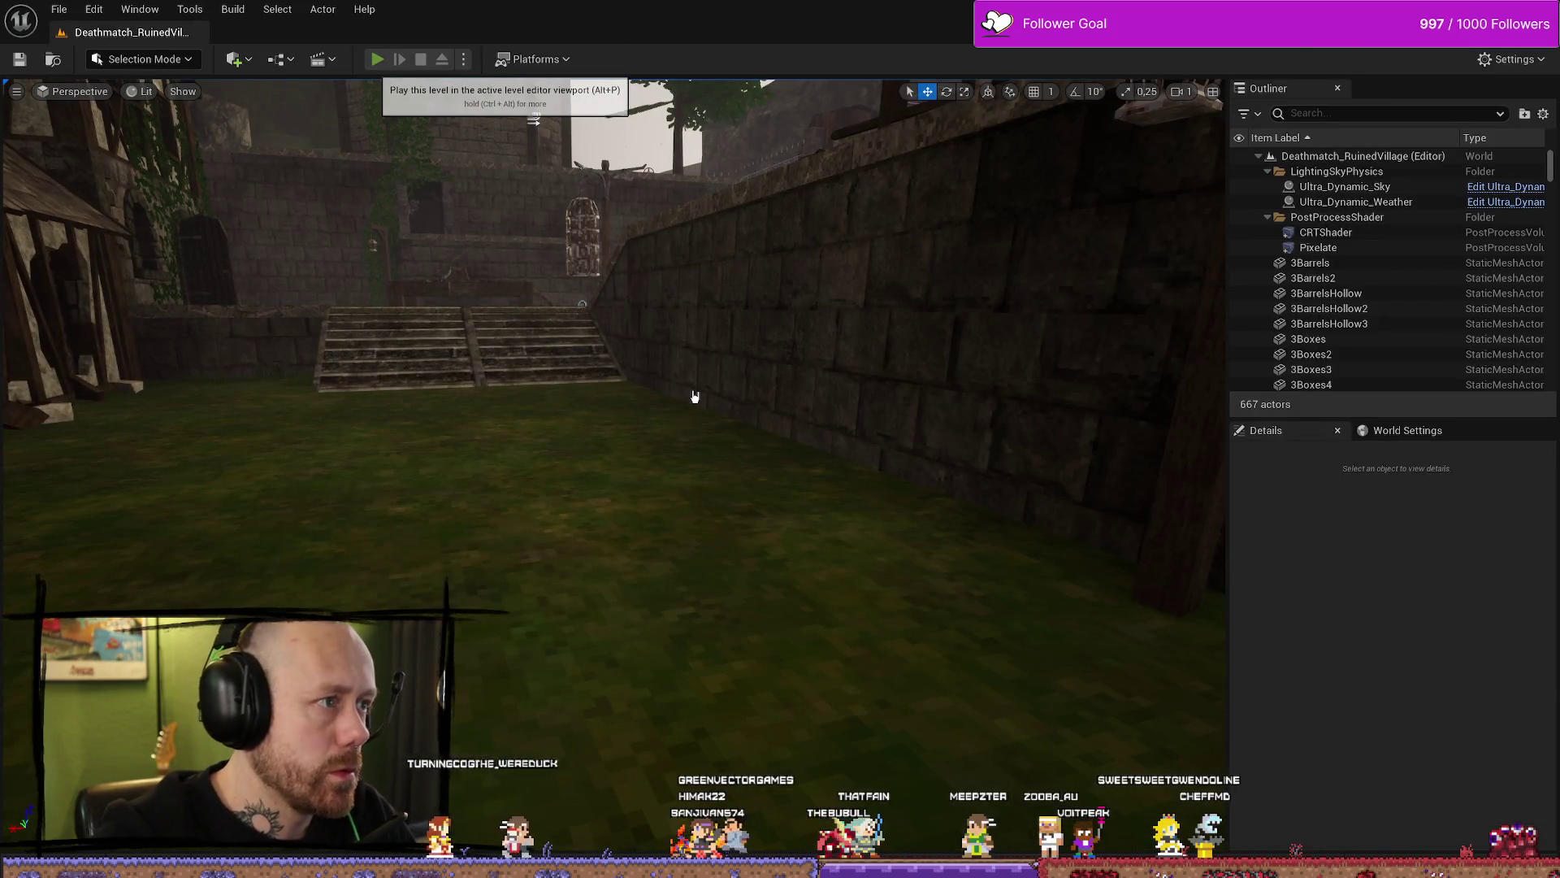
Step: Play-test by quitting the match and viewing the Stats screen from the main menu
{"action": "key", "text": "Escape"}
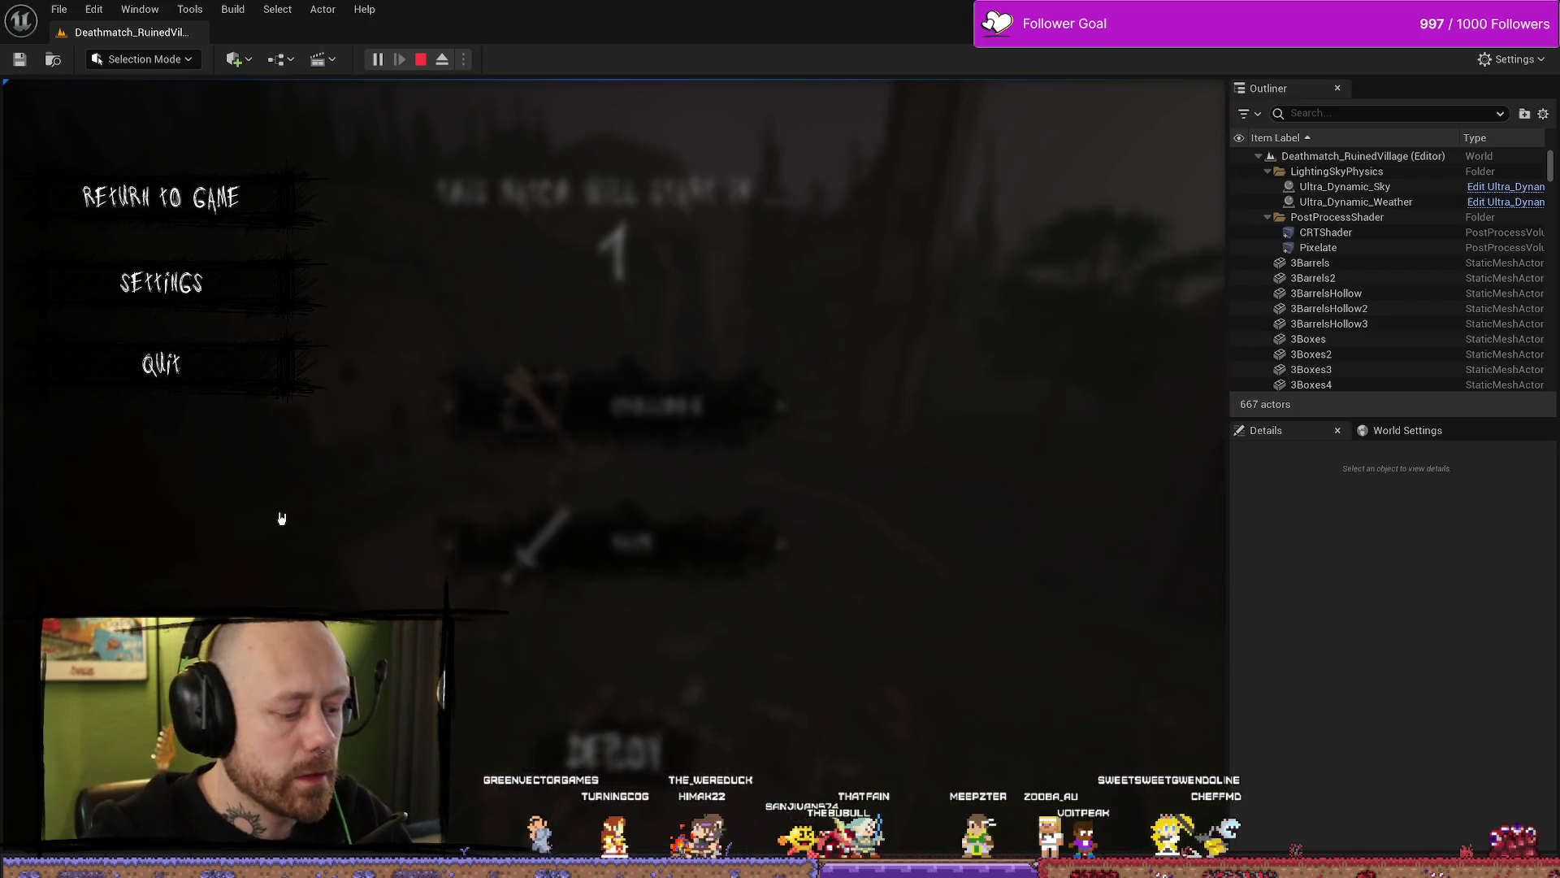
{"action": "left_click", "coordinate": [160, 364]}
{"action": "left_click", "coordinate": [468, 553]}
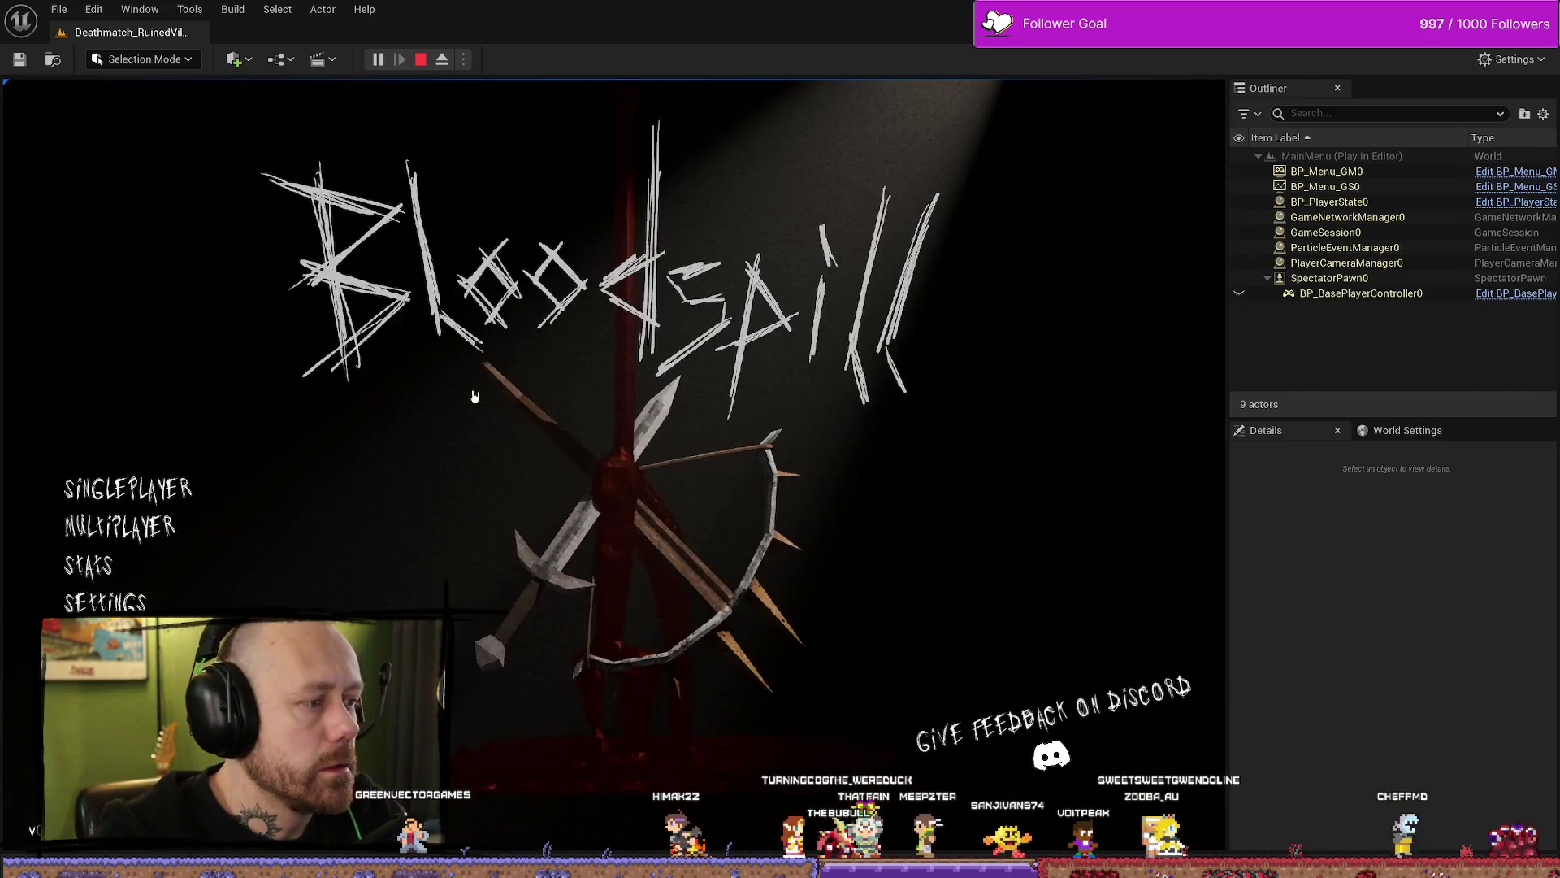
{"action": "left_click", "coordinate": [94, 540]}
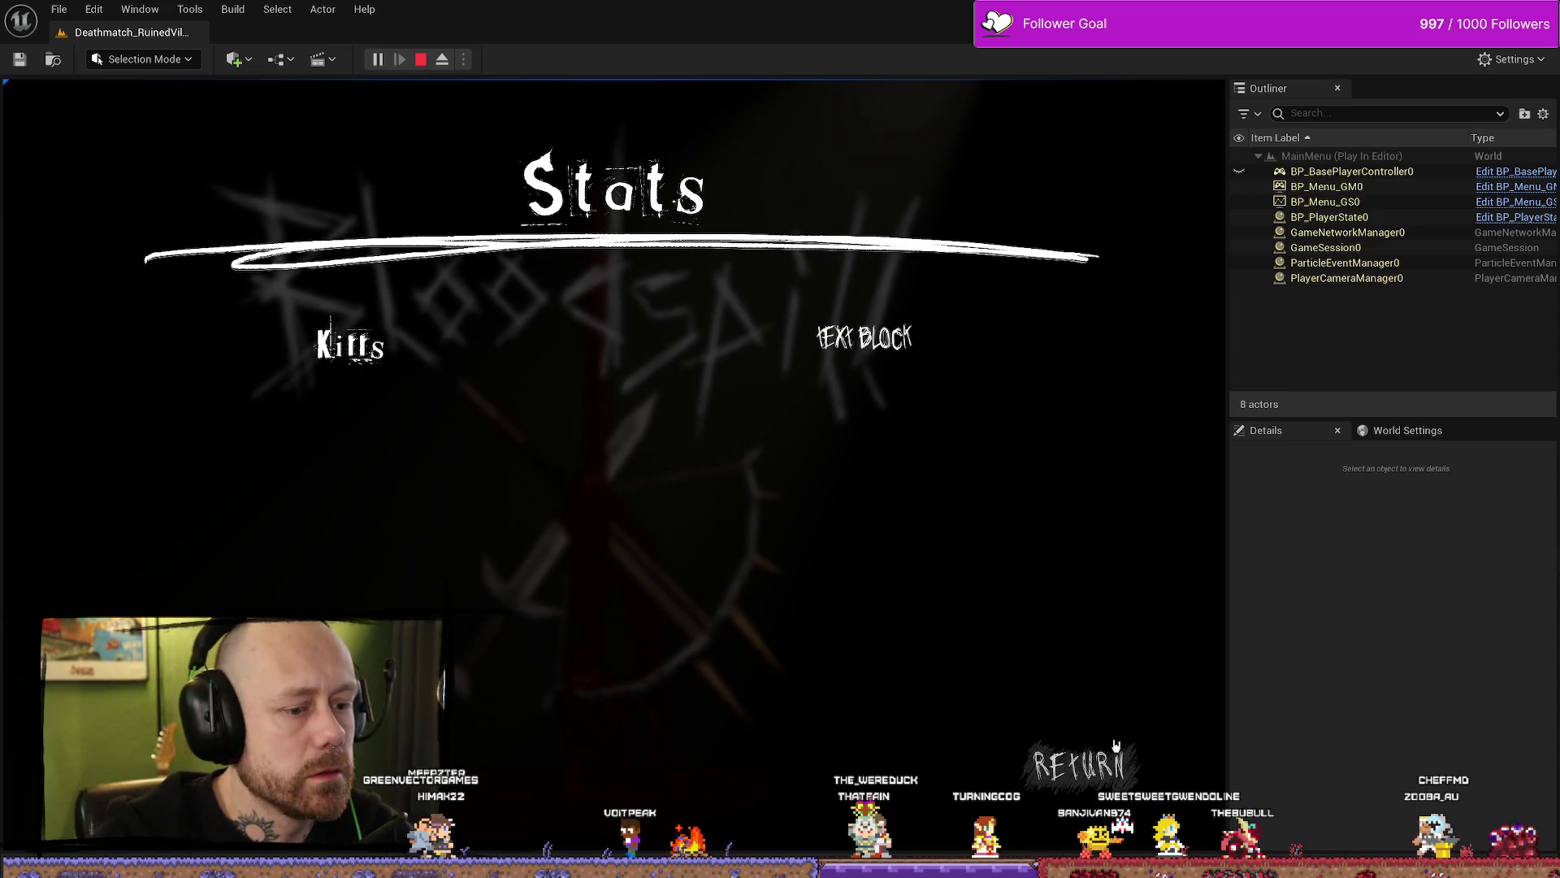
{"action": "left_click", "coordinate": [1102, 762]}
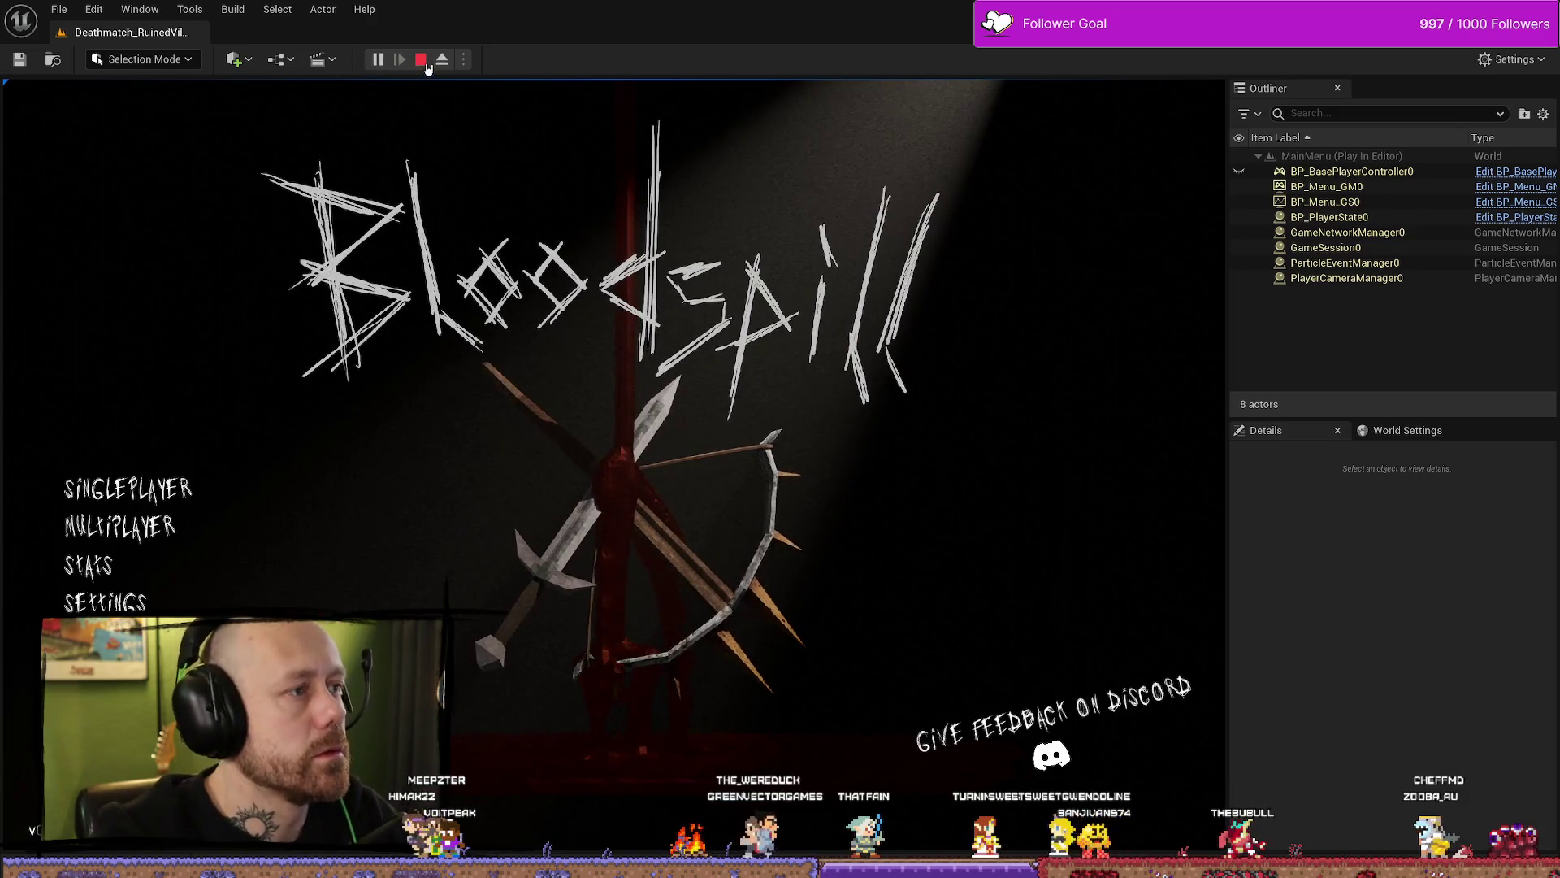
{"action": "key", "text": "Escape"}
{"action": "key", "text": "ctrl+space"}
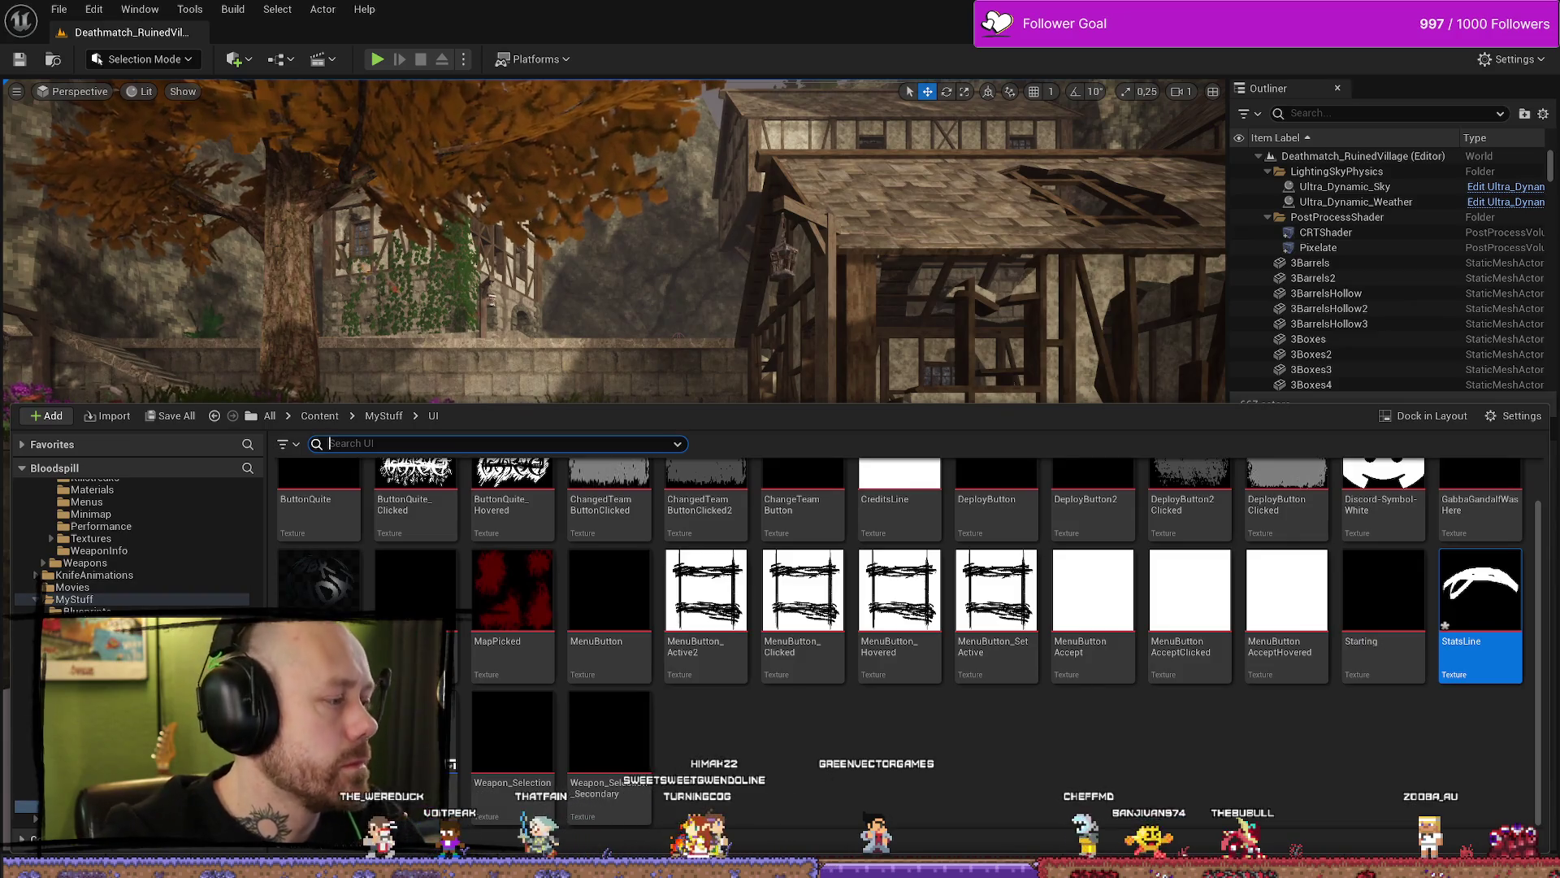
Step: Set the stats column's width to 548.42 in WB_Stats and inspect the underline image
{"action": "key", "text": "alt+Tab"}
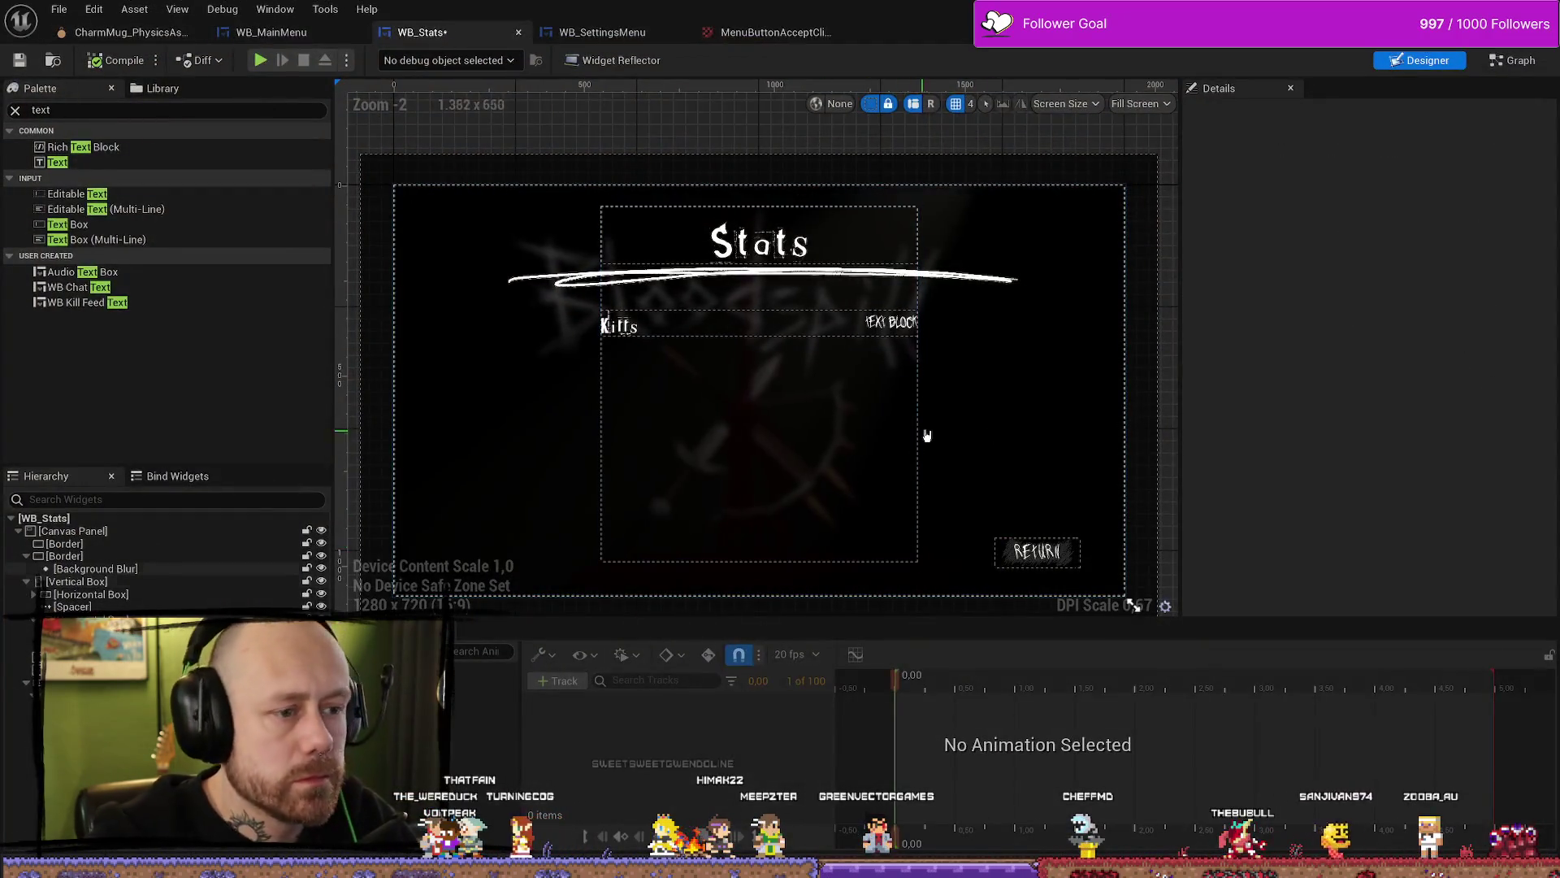
{"action": "left_click", "coordinate": [919, 436]}
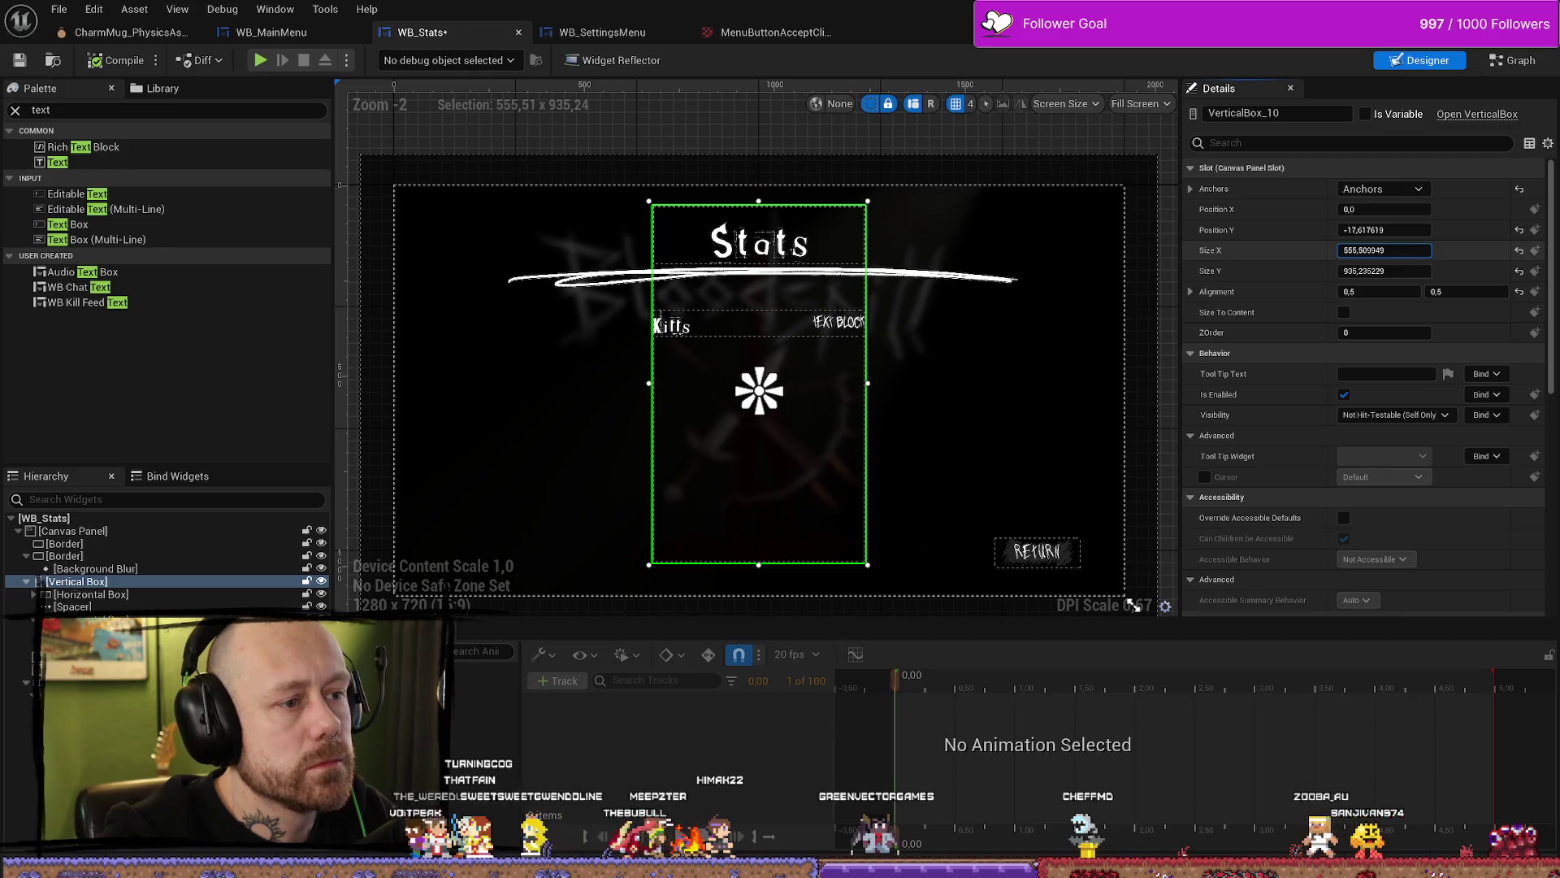
{"action": "type", "text": "548.42218"}
{"action": "key", "text": "Return"}
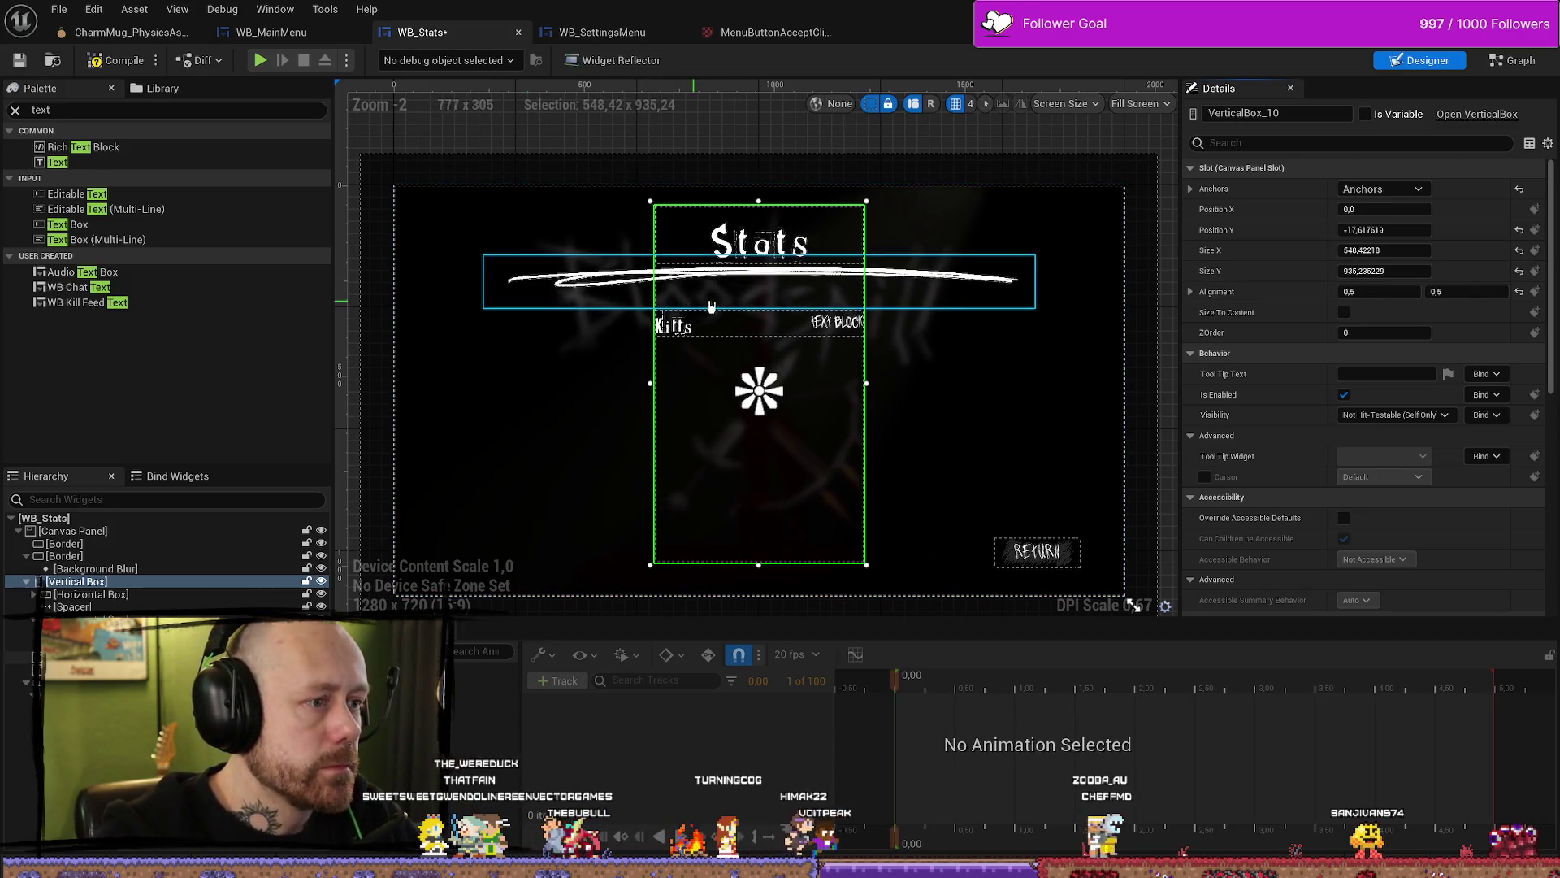
{"action": "left_click", "coordinate": [920, 295]}
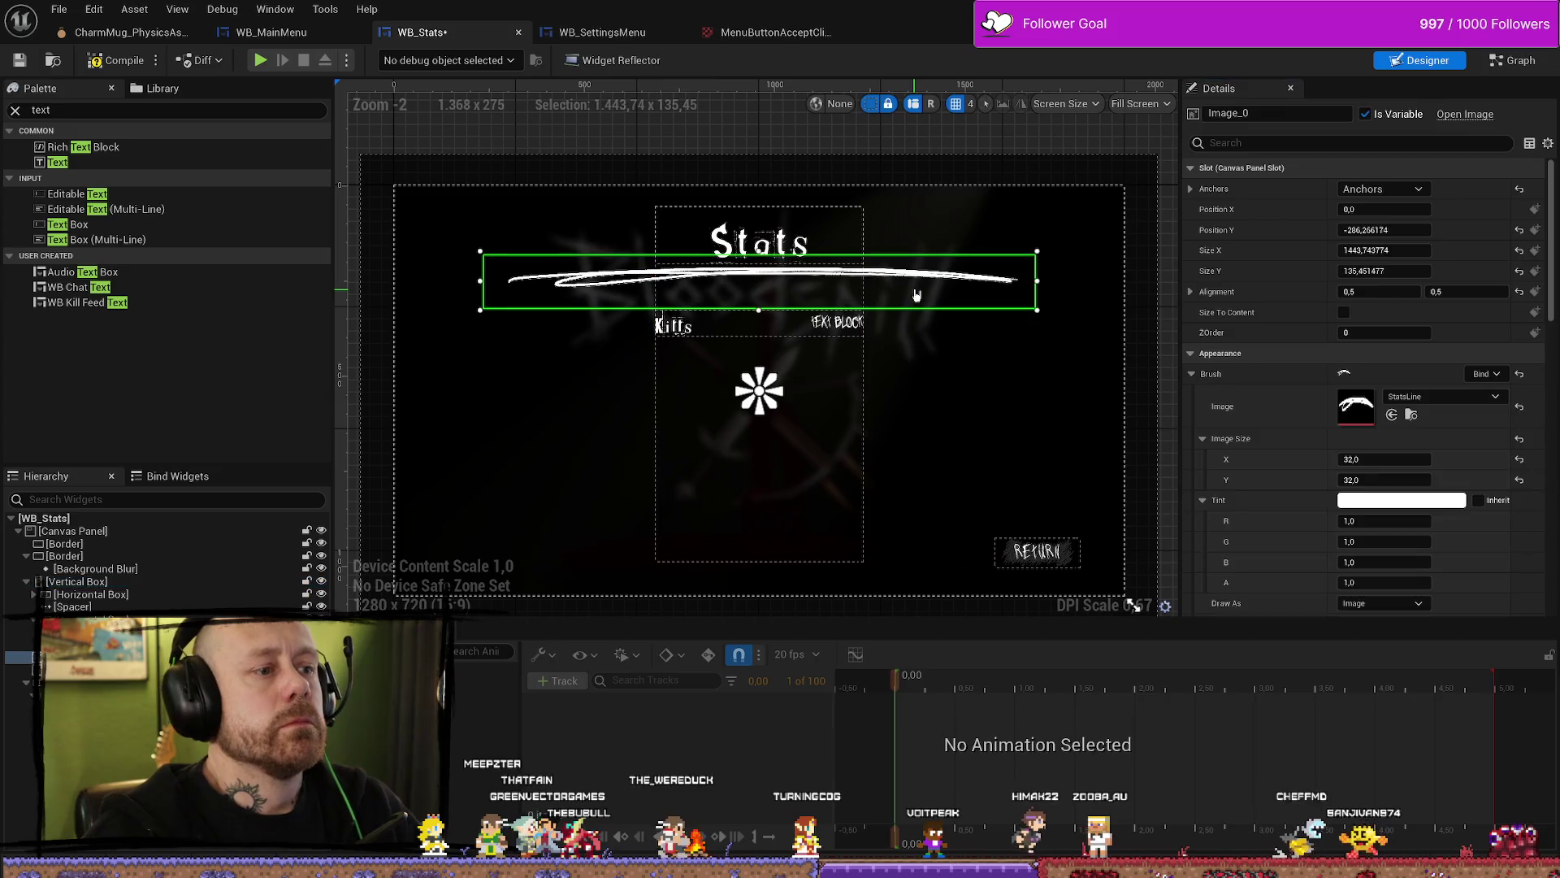
{"action": "left_click", "coordinate": [943, 292]}
{"action": "left_click", "coordinate": [961, 287]}
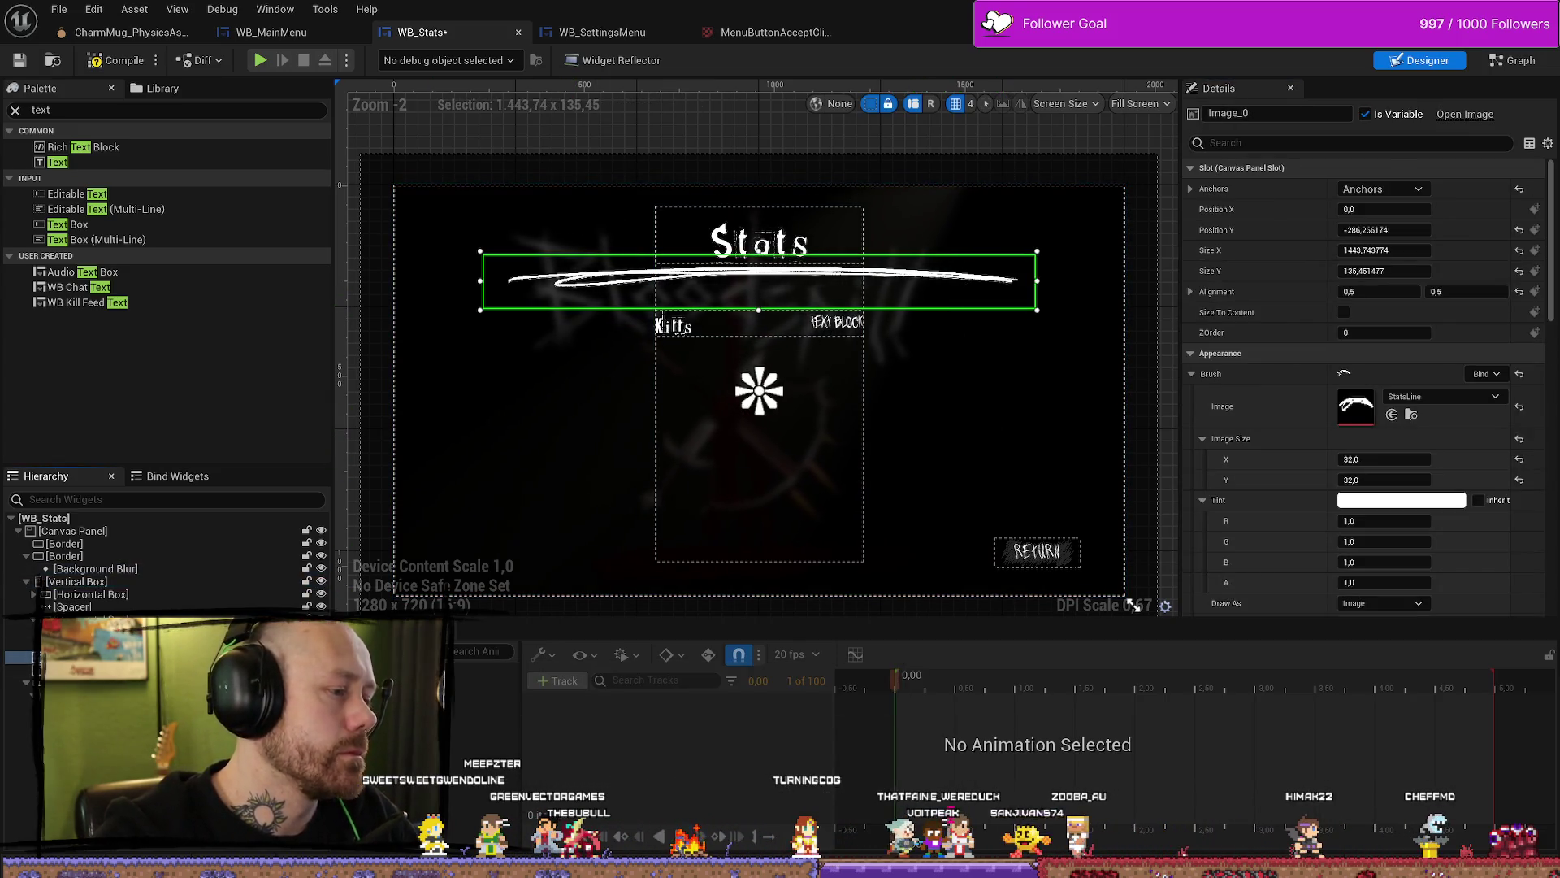
{"action": "left_click", "coordinate": [468, 595]}
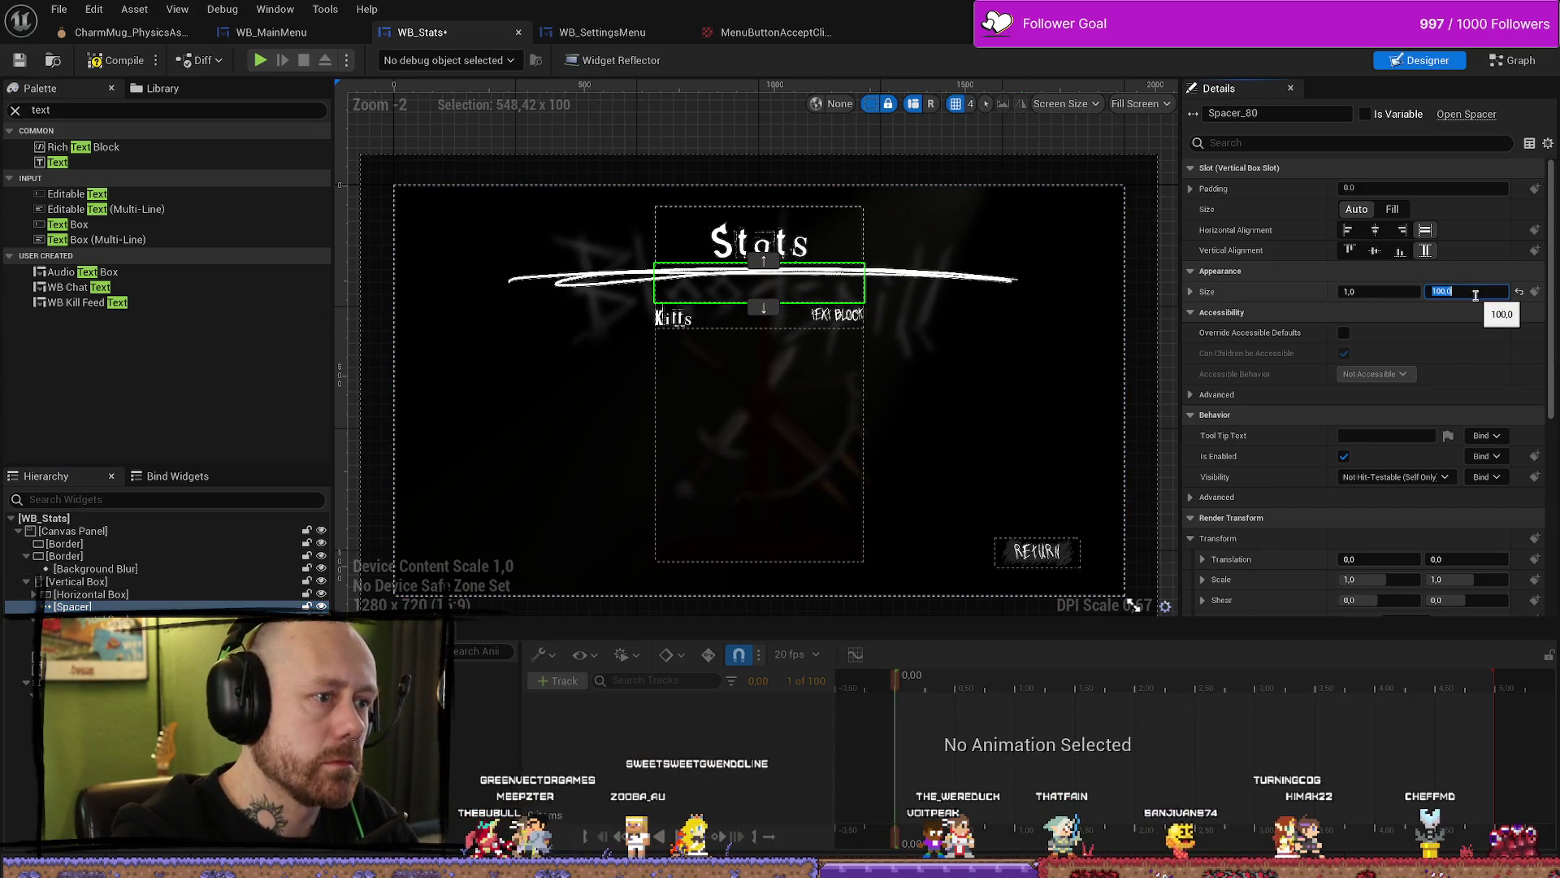
Step: Set the title spacer to 90 tall and select the Kills row's Horizontal Box
{"action": "type", "text": "90"}
{"action": "key", "text": "Return"}
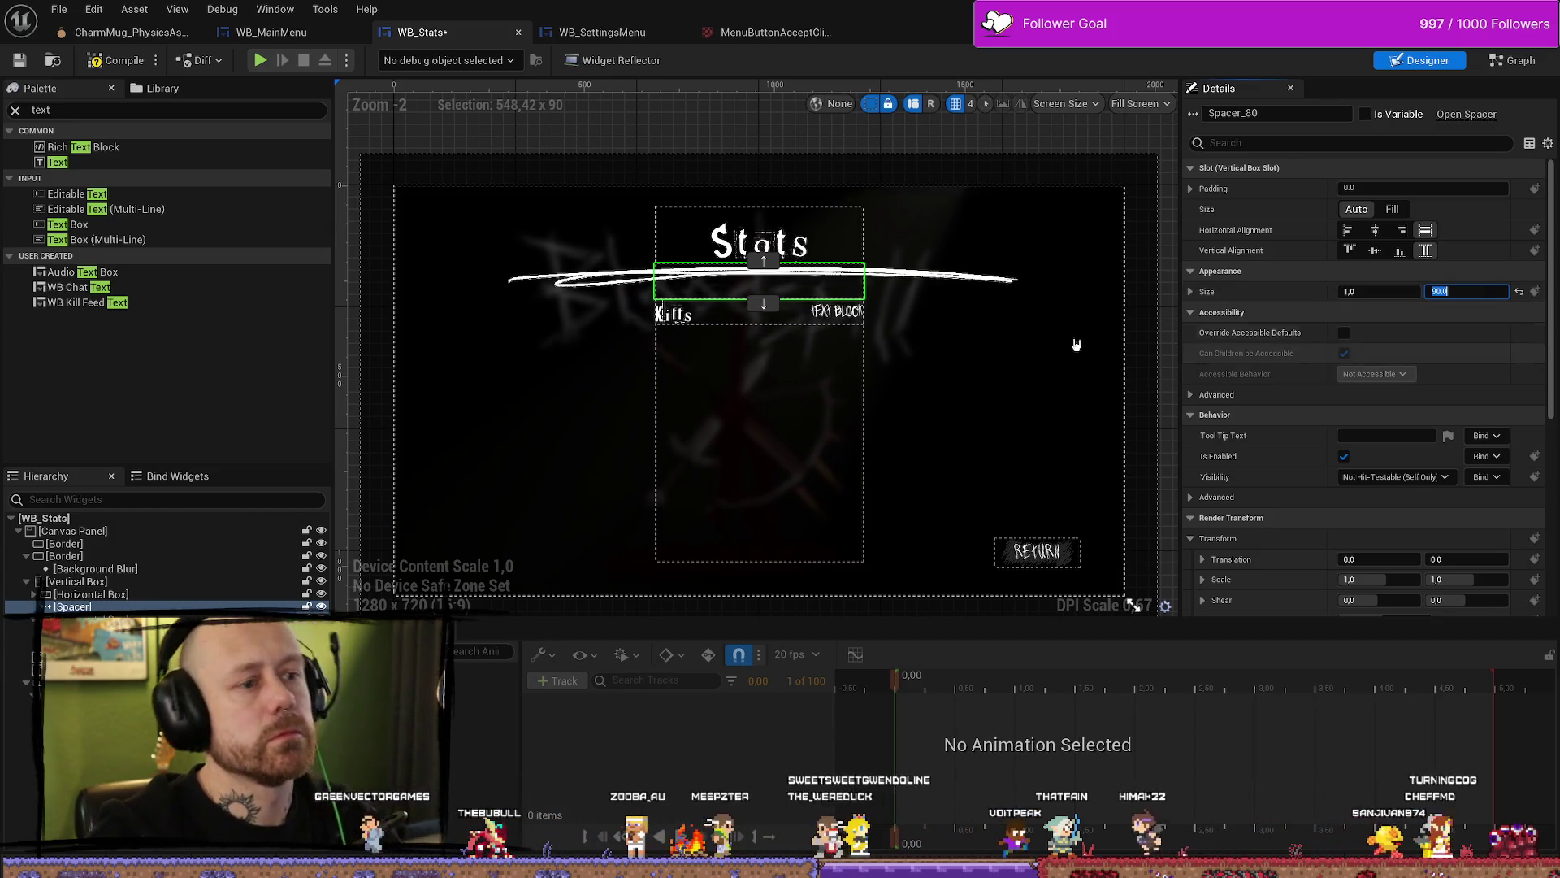
{"action": "left_click", "coordinate": [955, 382]}
{"action": "left_click", "coordinate": [728, 367]}
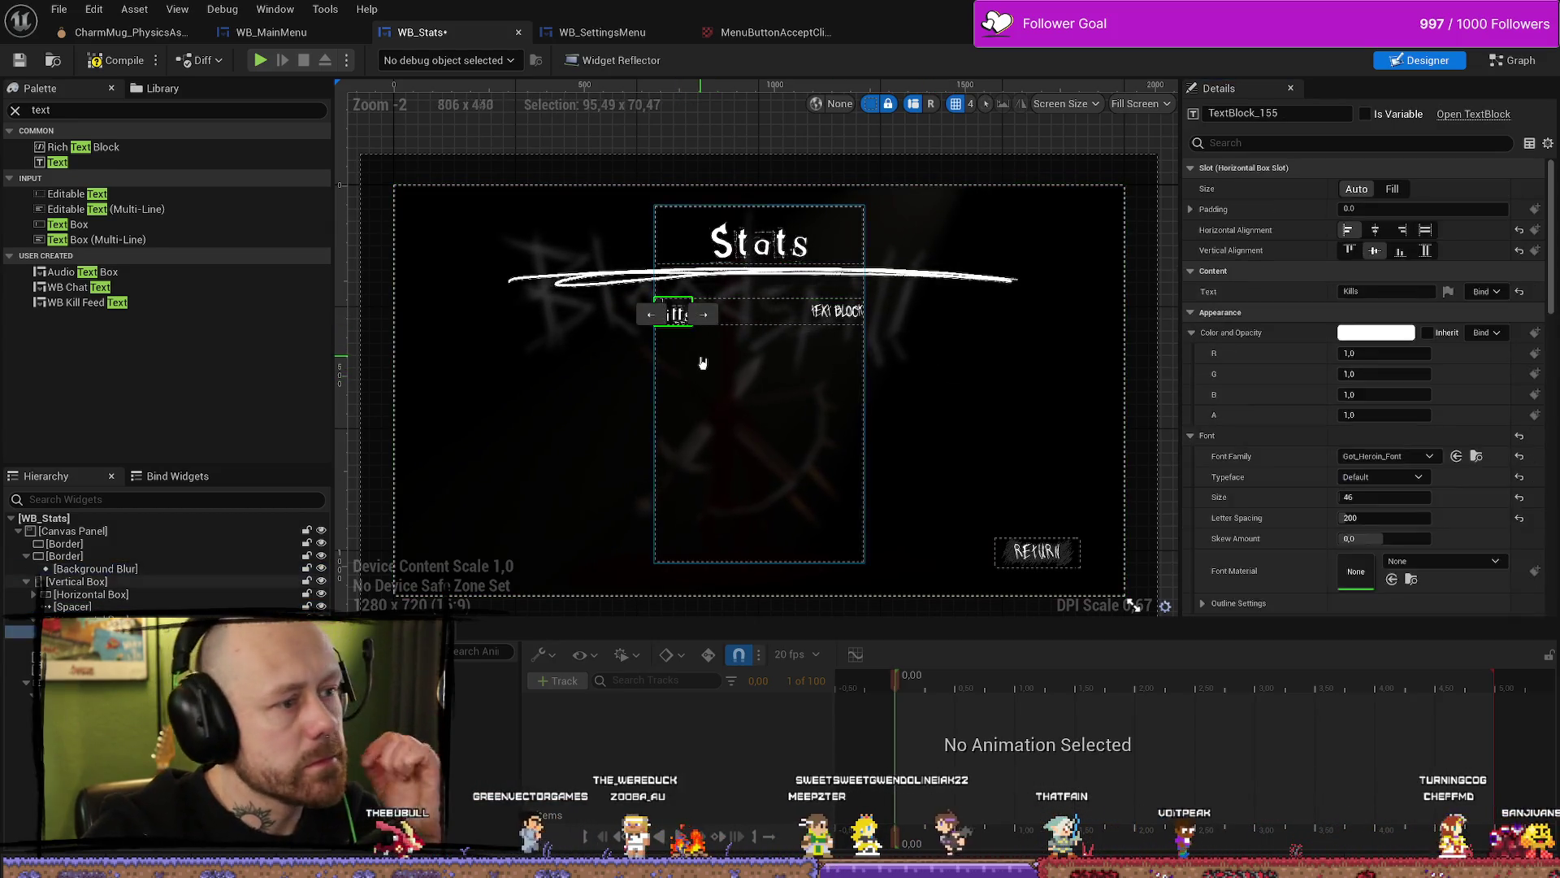
{"action": "left_click", "coordinate": [951, 401]}
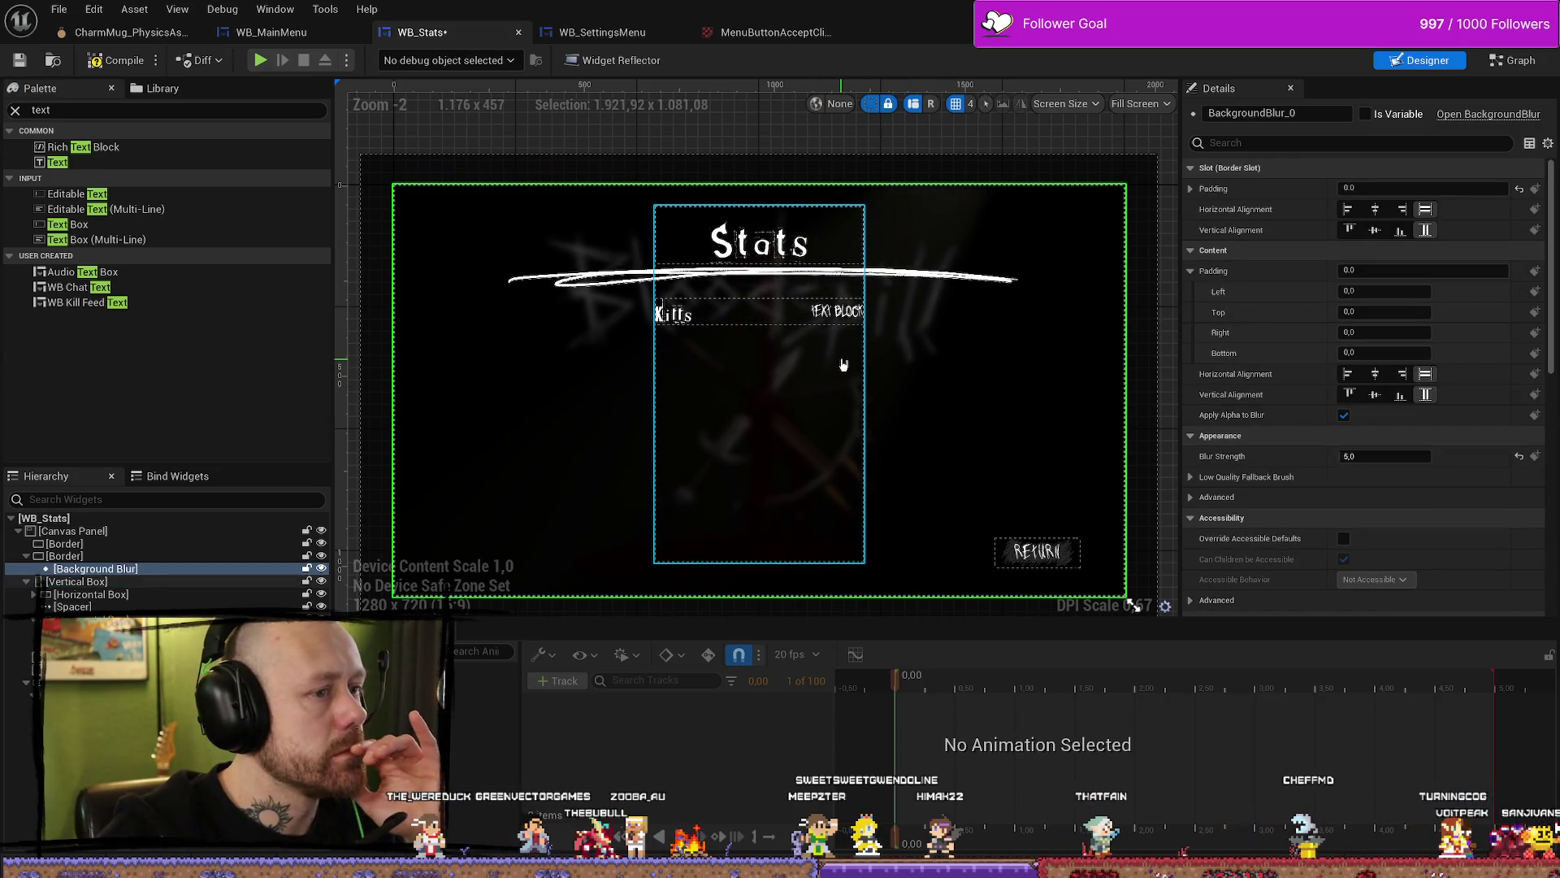
{"action": "left_click", "coordinate": [673, 314]}
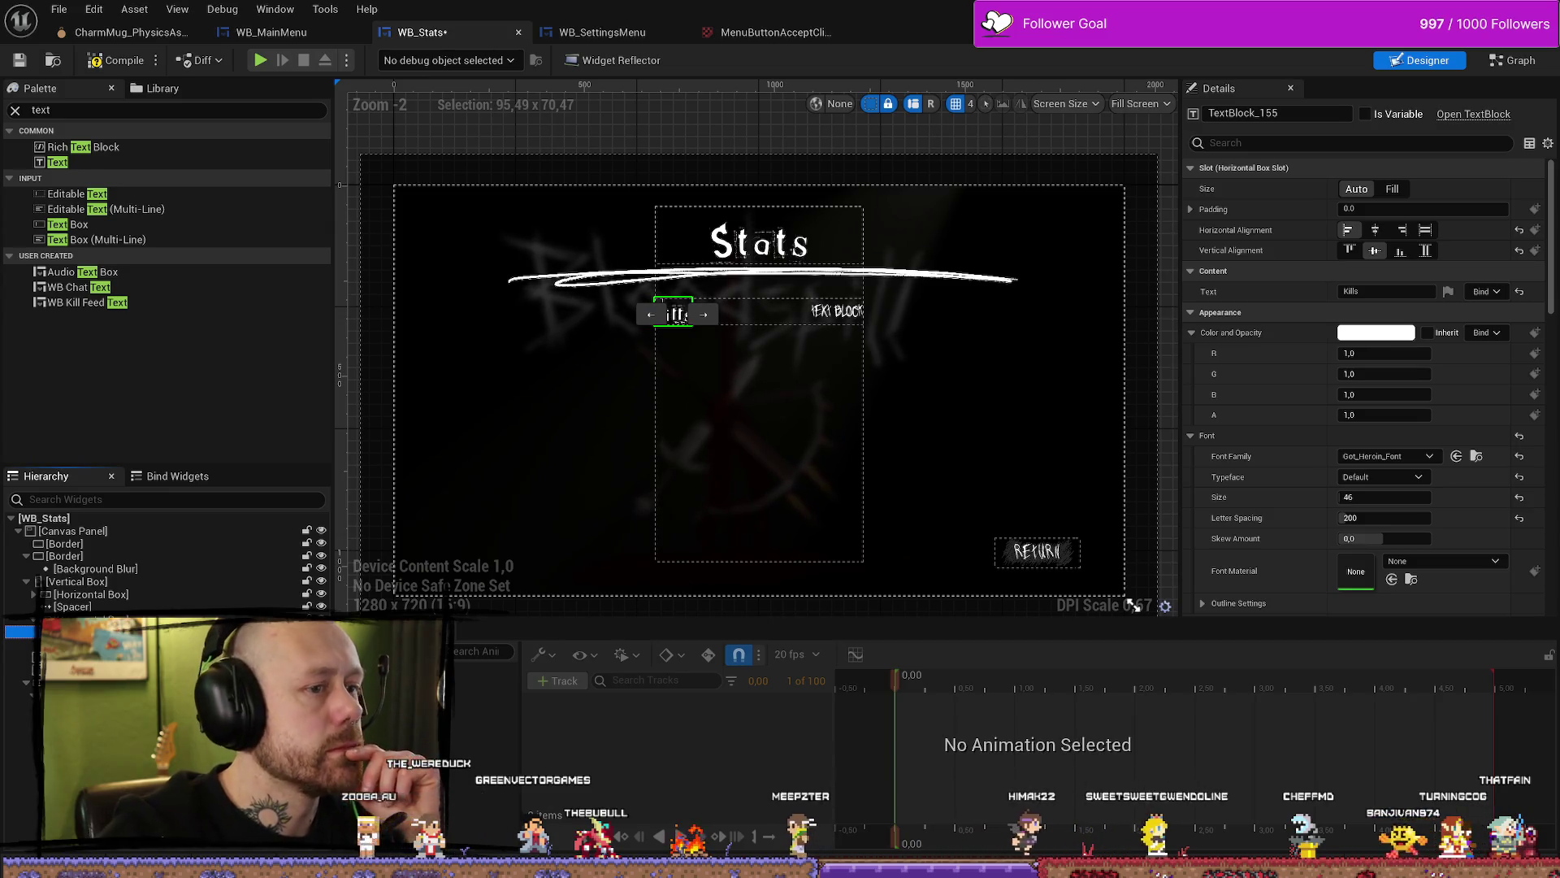
{"action": "left_click", "coordinate": [662, 313]}
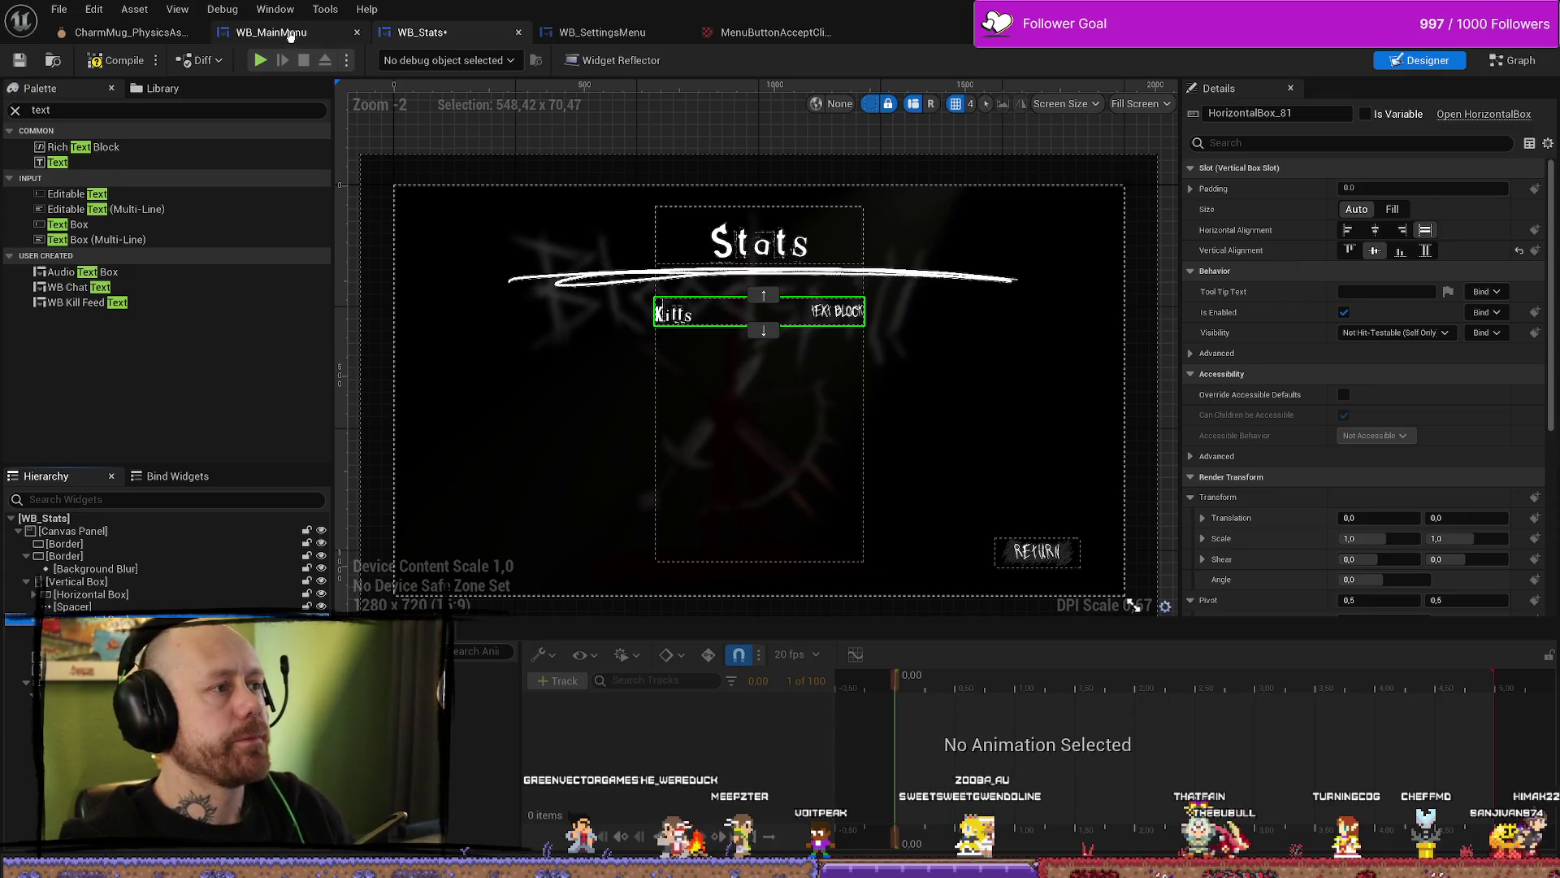
{"action": "left_click", "coordinate": [290, 34]}
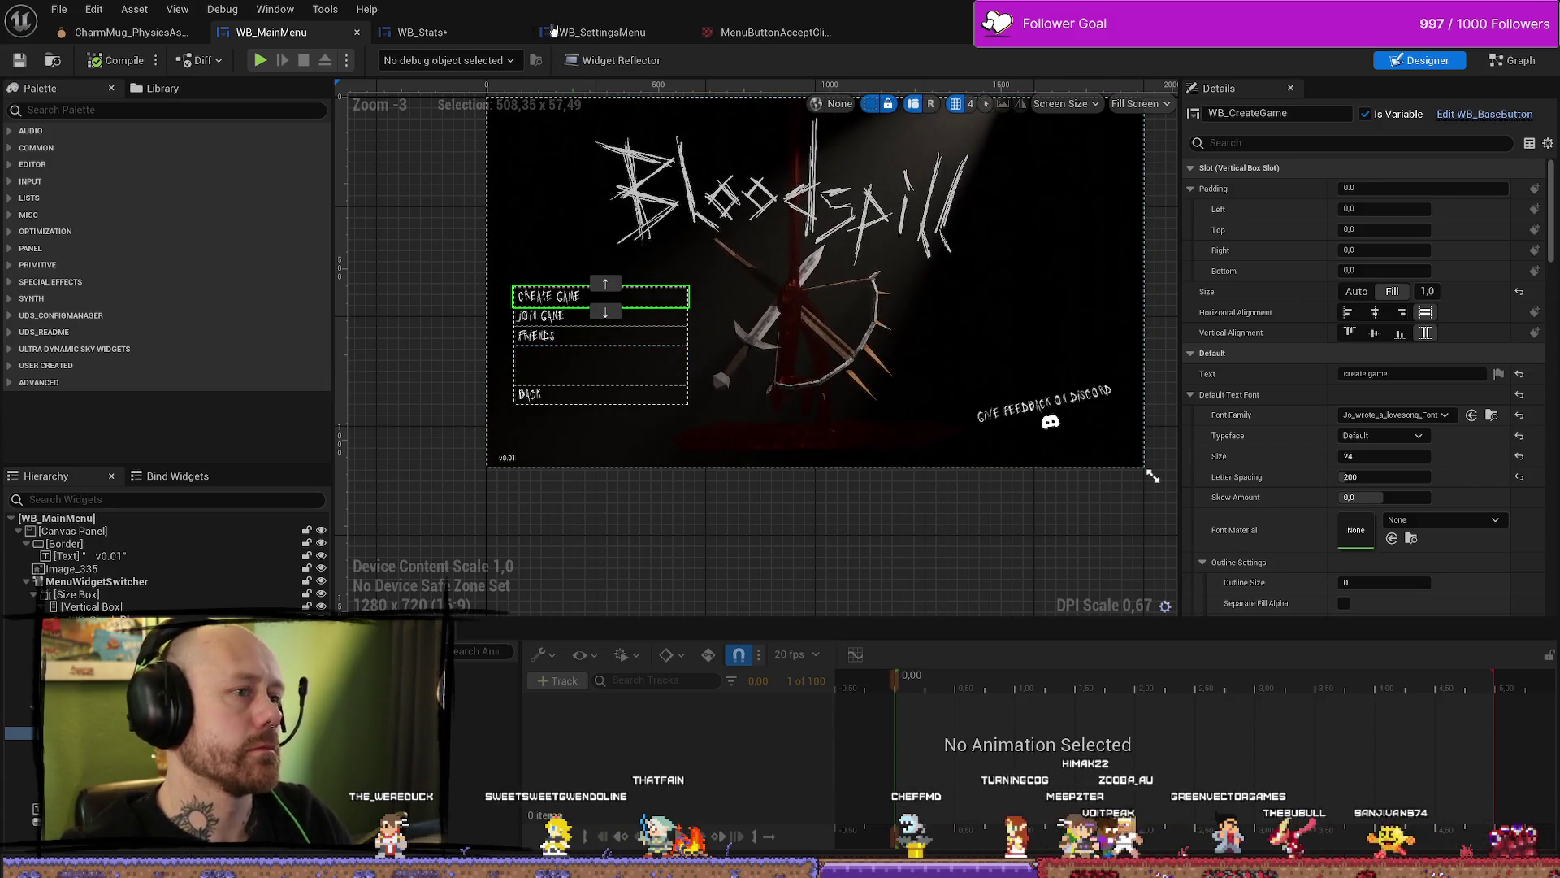
{"action": "left_click", "coordinate": [422, 31]}
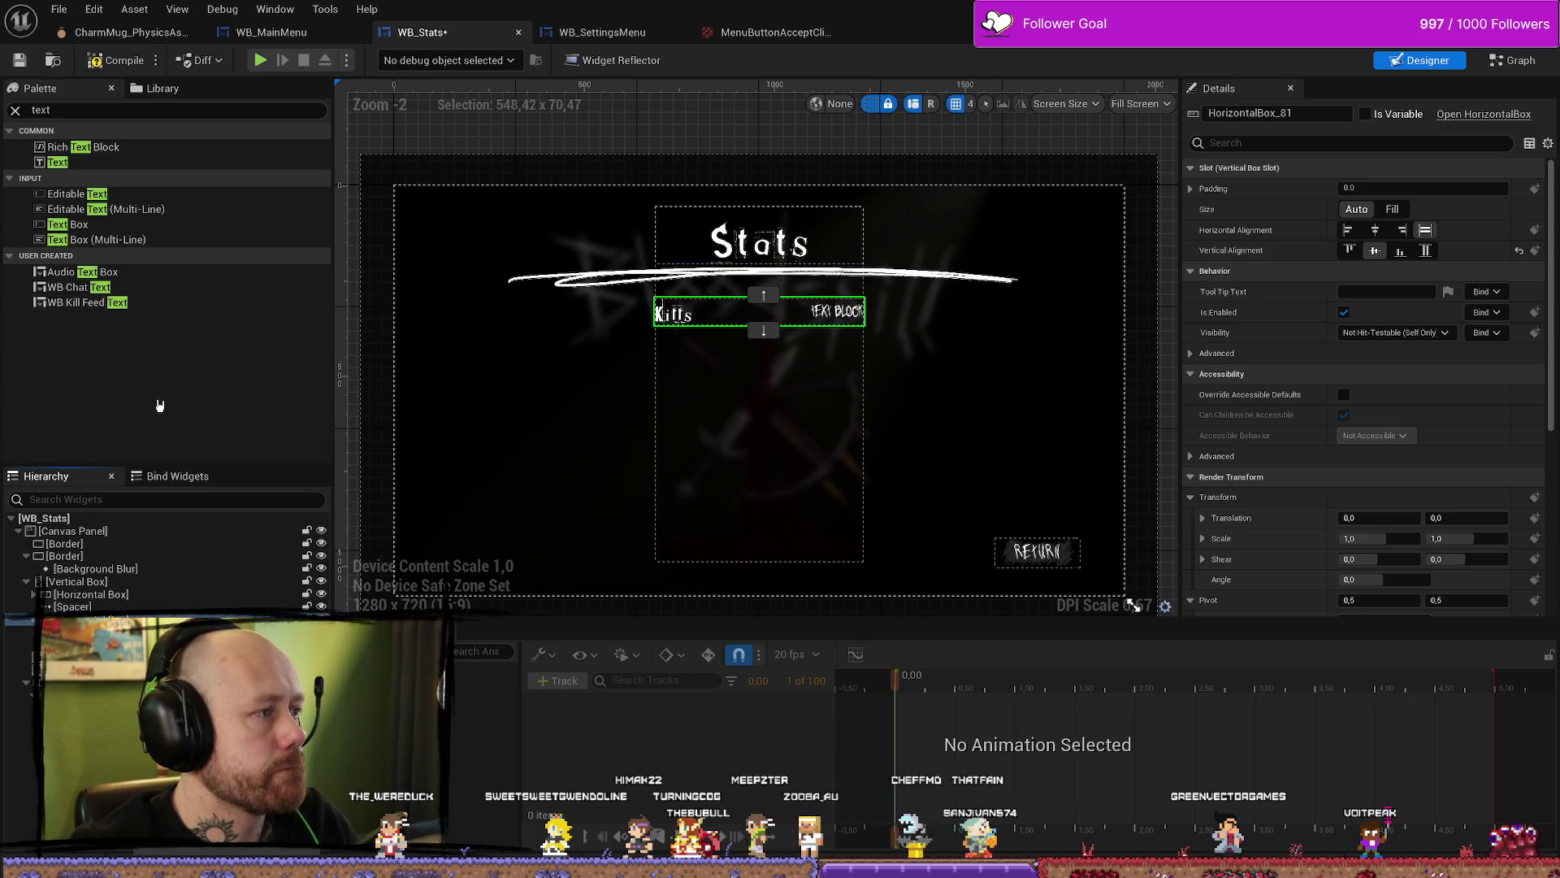
Step: Search the Palette for 'vertical' and drop a Vertical Box into the Kills row
{"action": "double_click", "coordinate": [100, 111]}
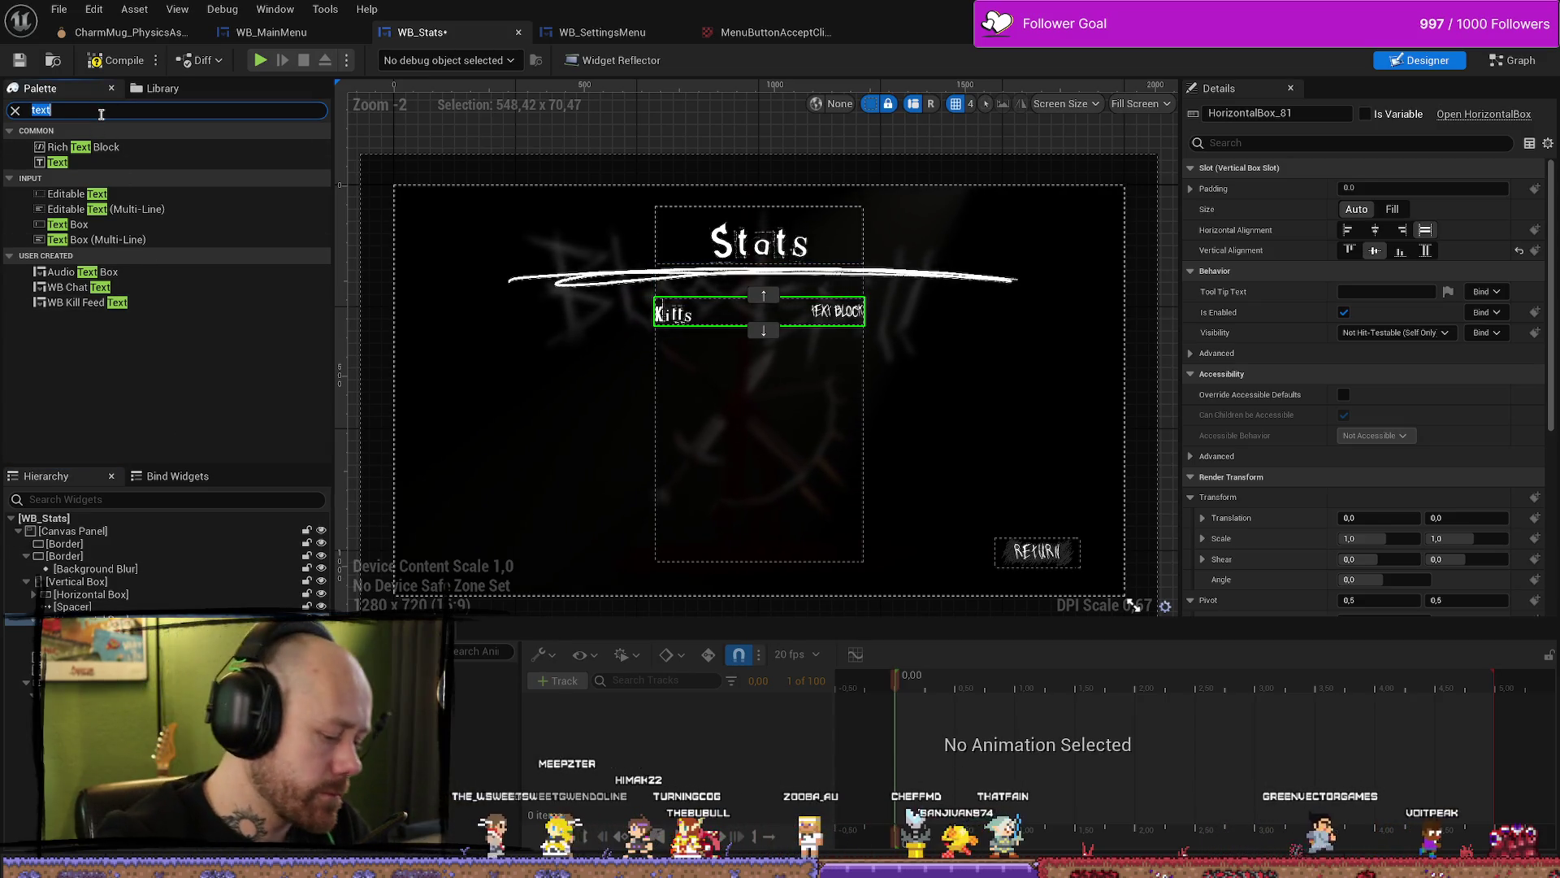
{"action": "type", "text": "vertical"}
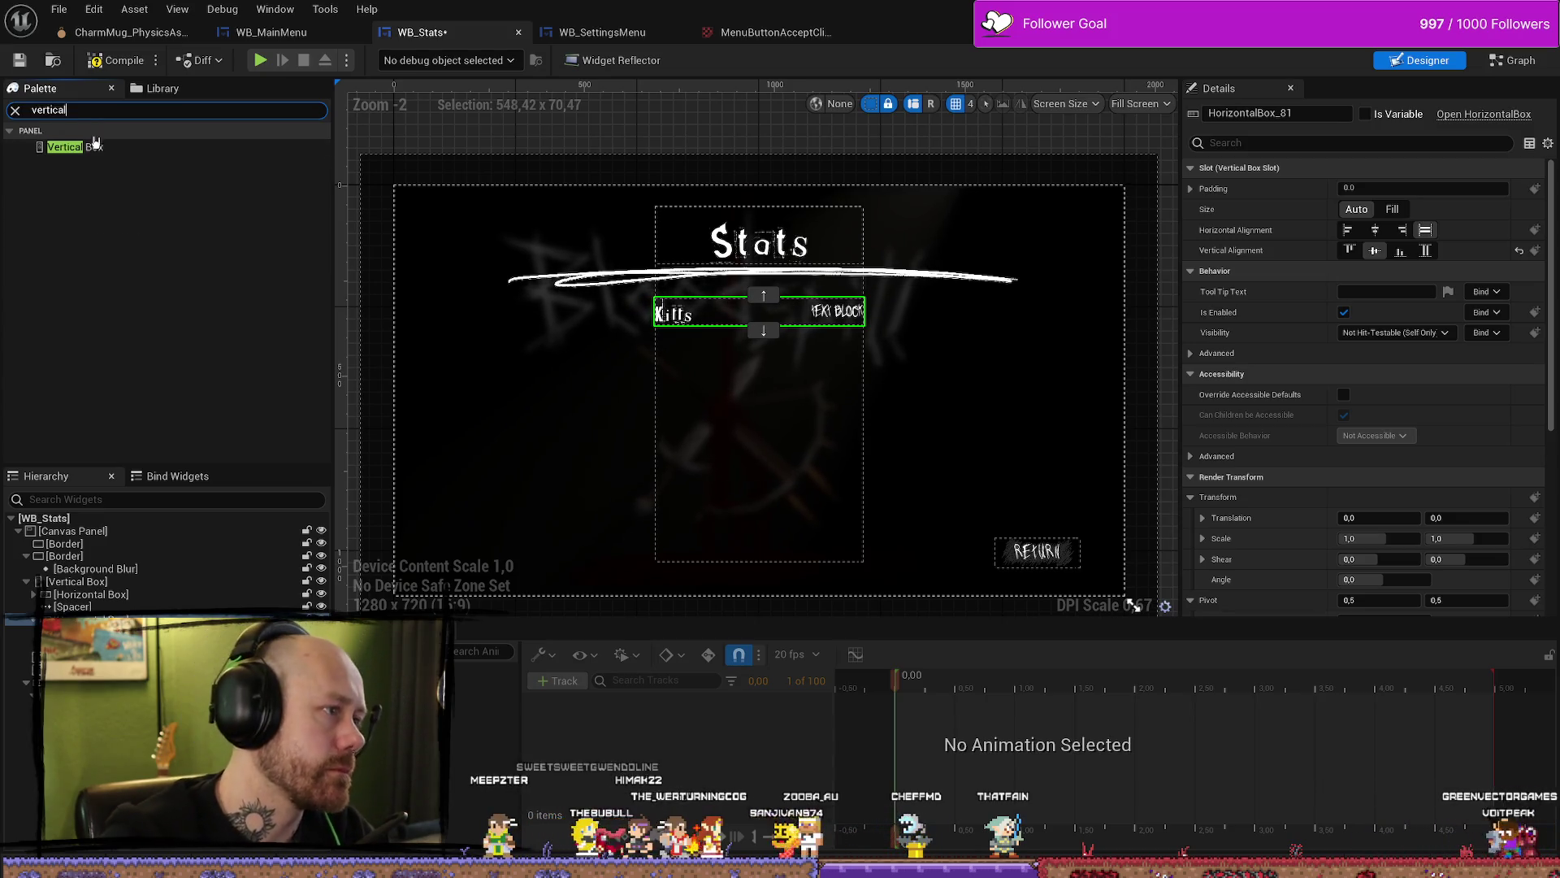
{"action": "left_click", "coordinate": [97, 149]}
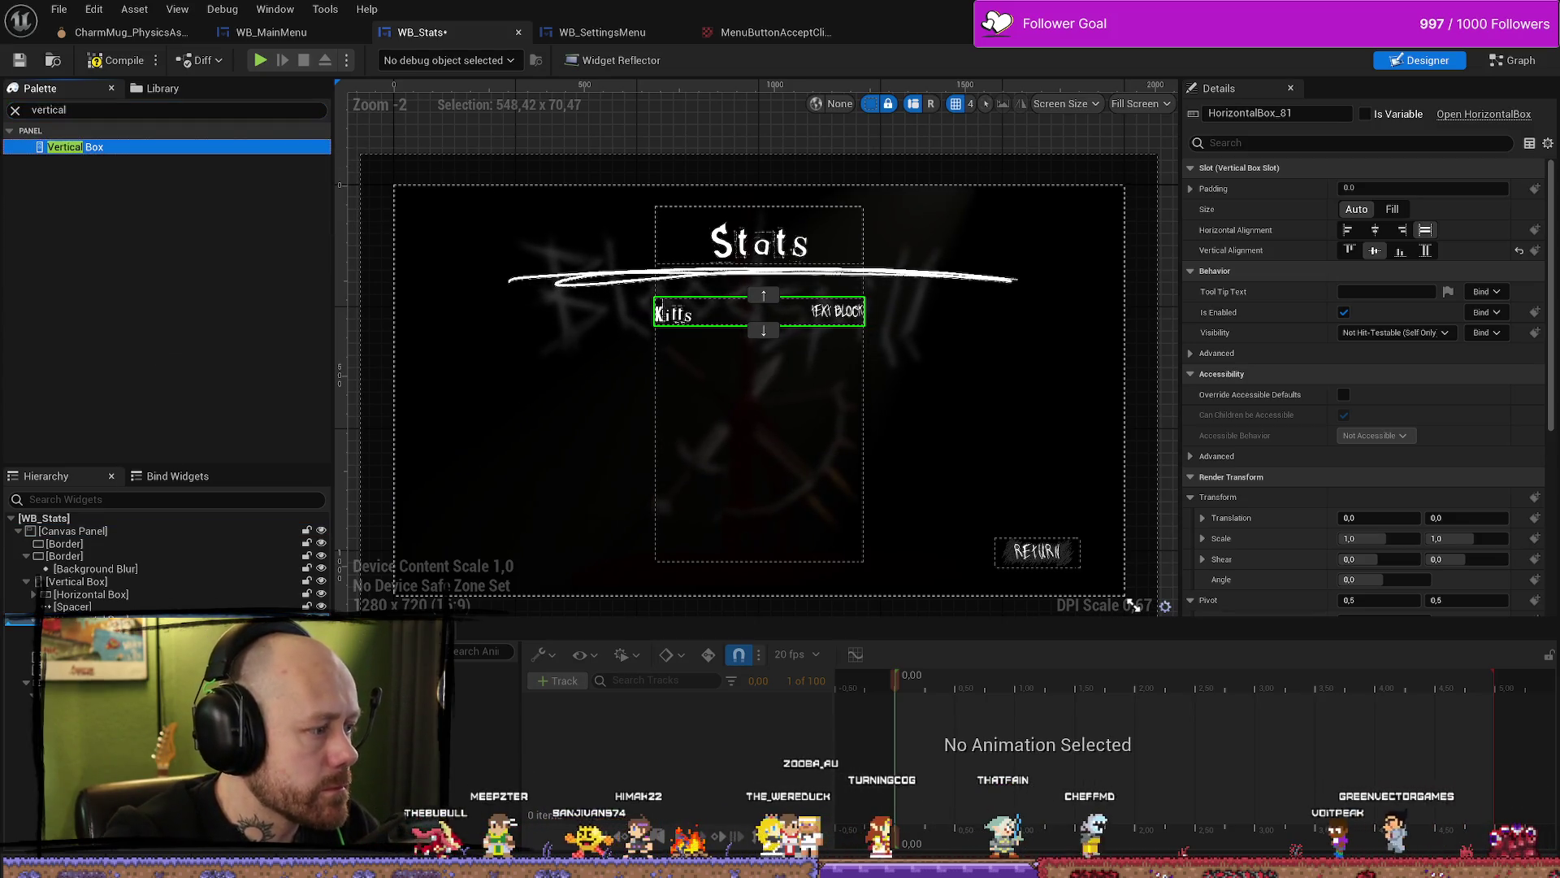
{"action": "mouse_move", "coordinate": [97, 148]}
{"action": "left_mouse_down"}
{"action": "mouse_move", "coordinate": [764, 325]}
{"action": "mouse_move", "coordinate": [657, 313]}
{"action": "left_mouse_up"}
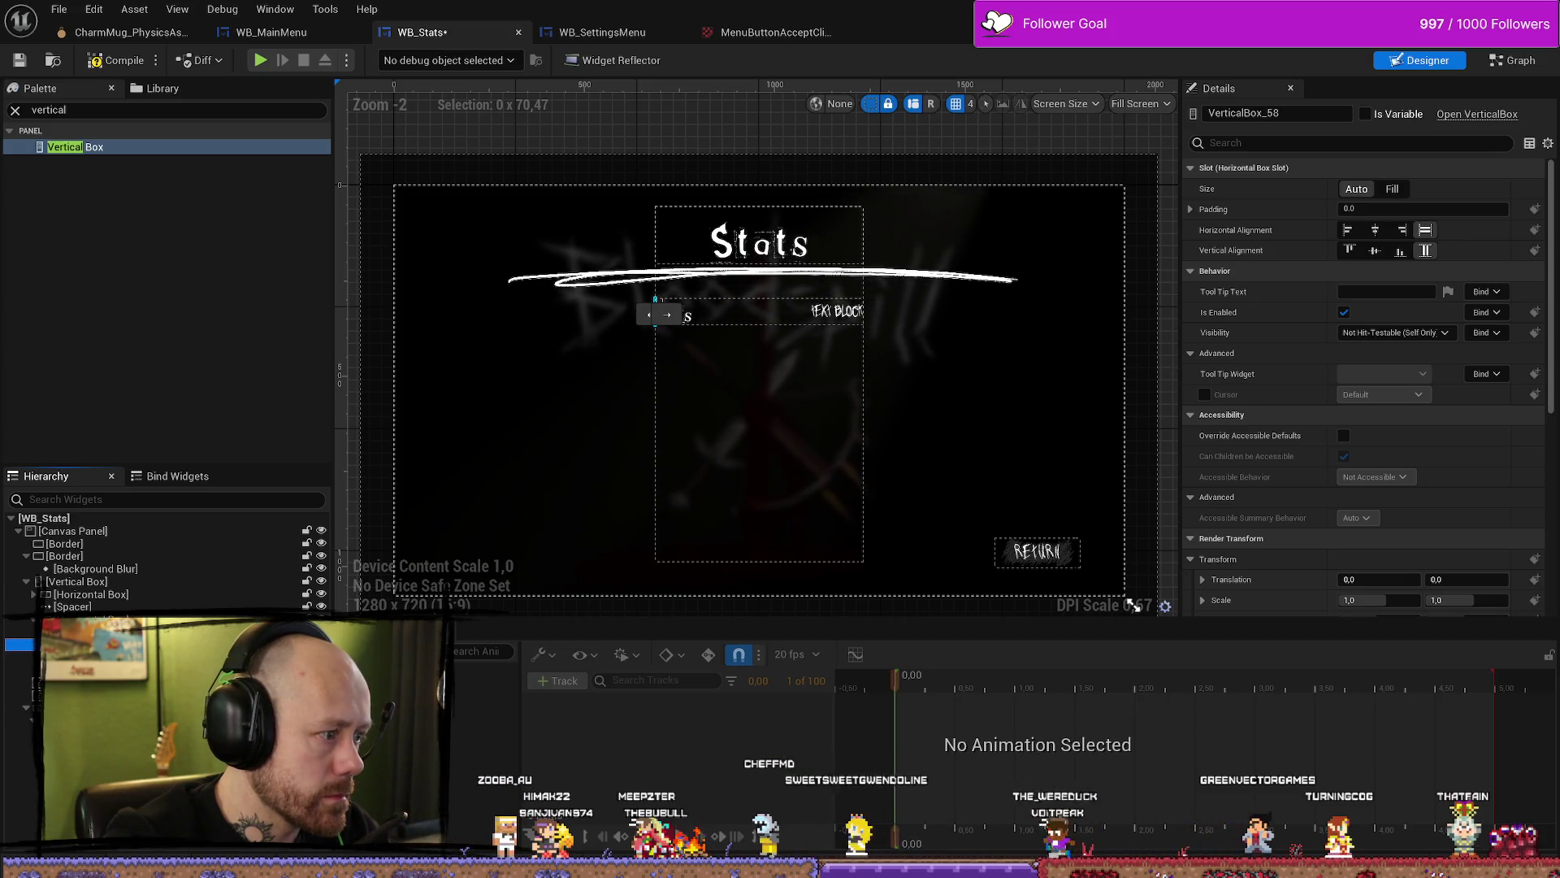
Step: Fit the value text beside the Kills label and left-align its vertical box
{"action": "left_click", "coordinate": [674, 314]}
{"action": "left_click", "coordinate": [842, 312]}
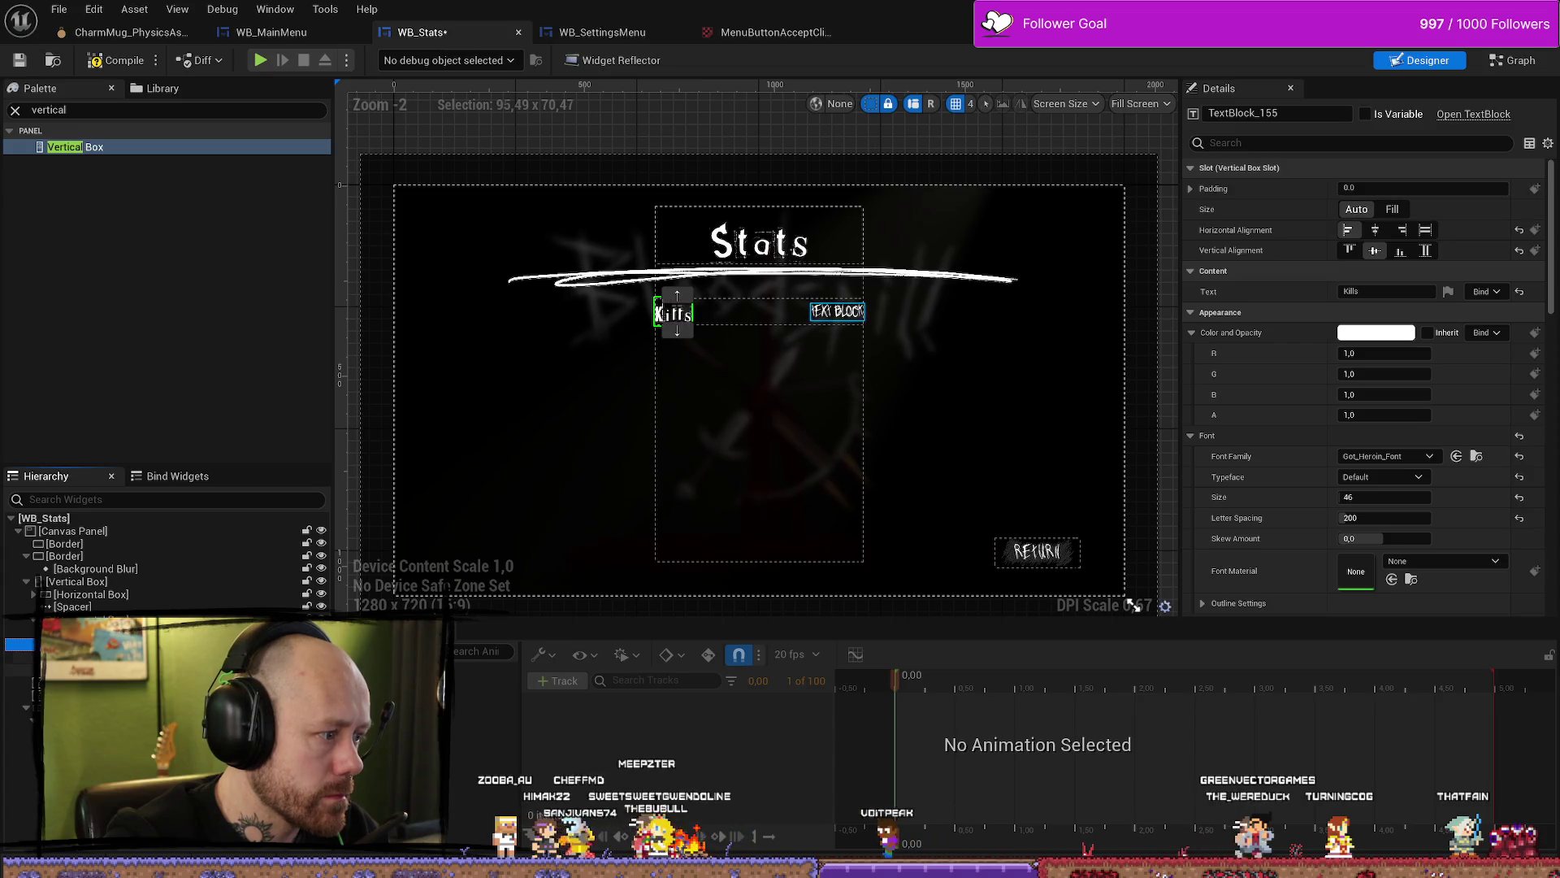
{"action": "left_click", "coordinate": [1357, 189]}
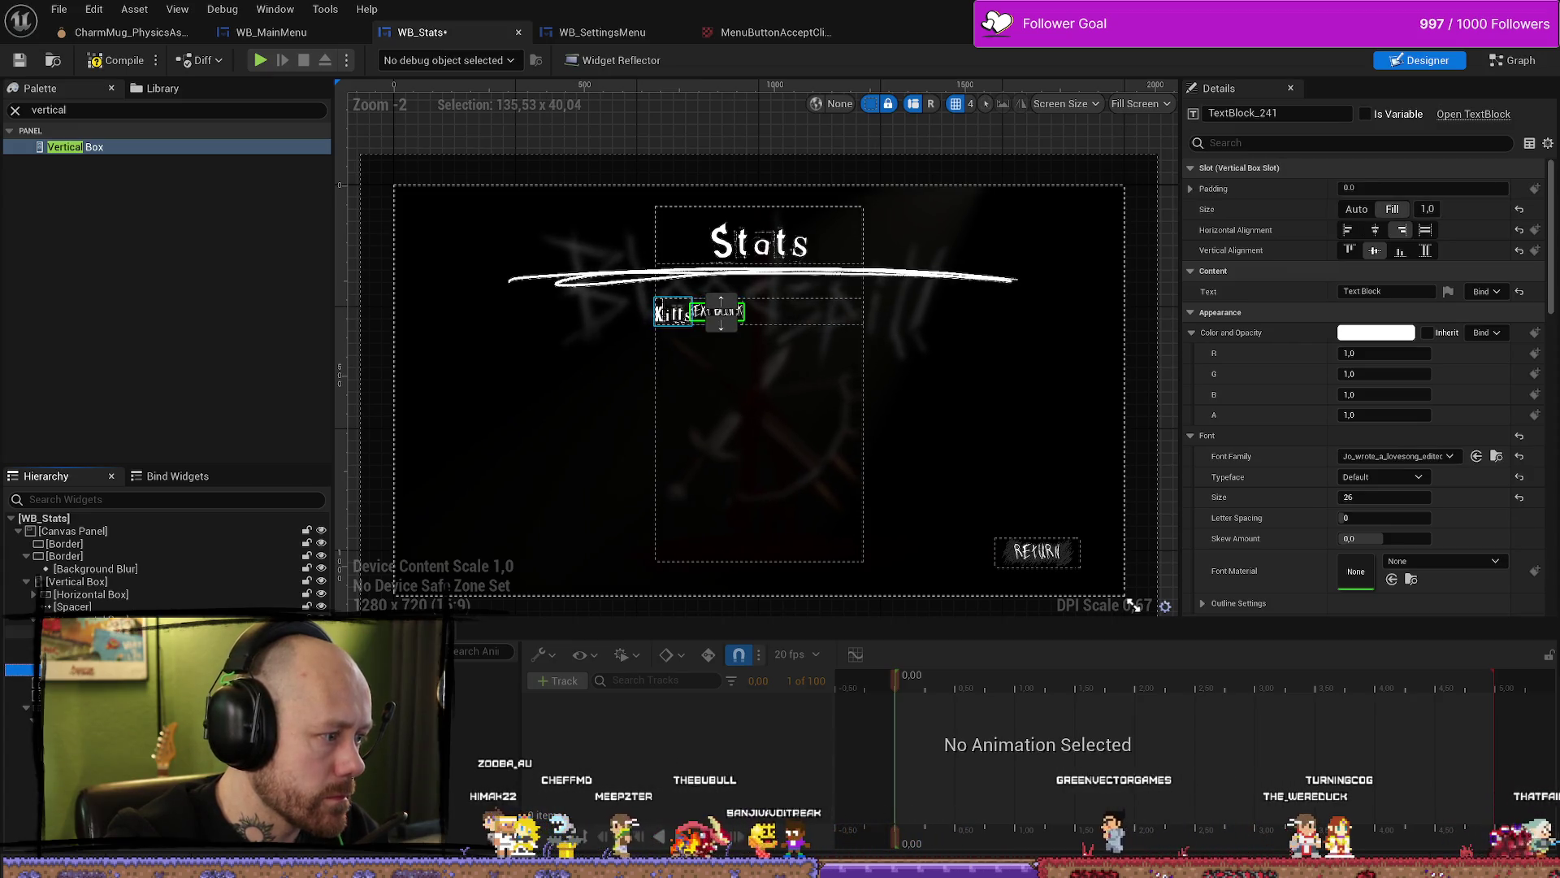
{"action": "left_click", "coordinate": [673, 314]}
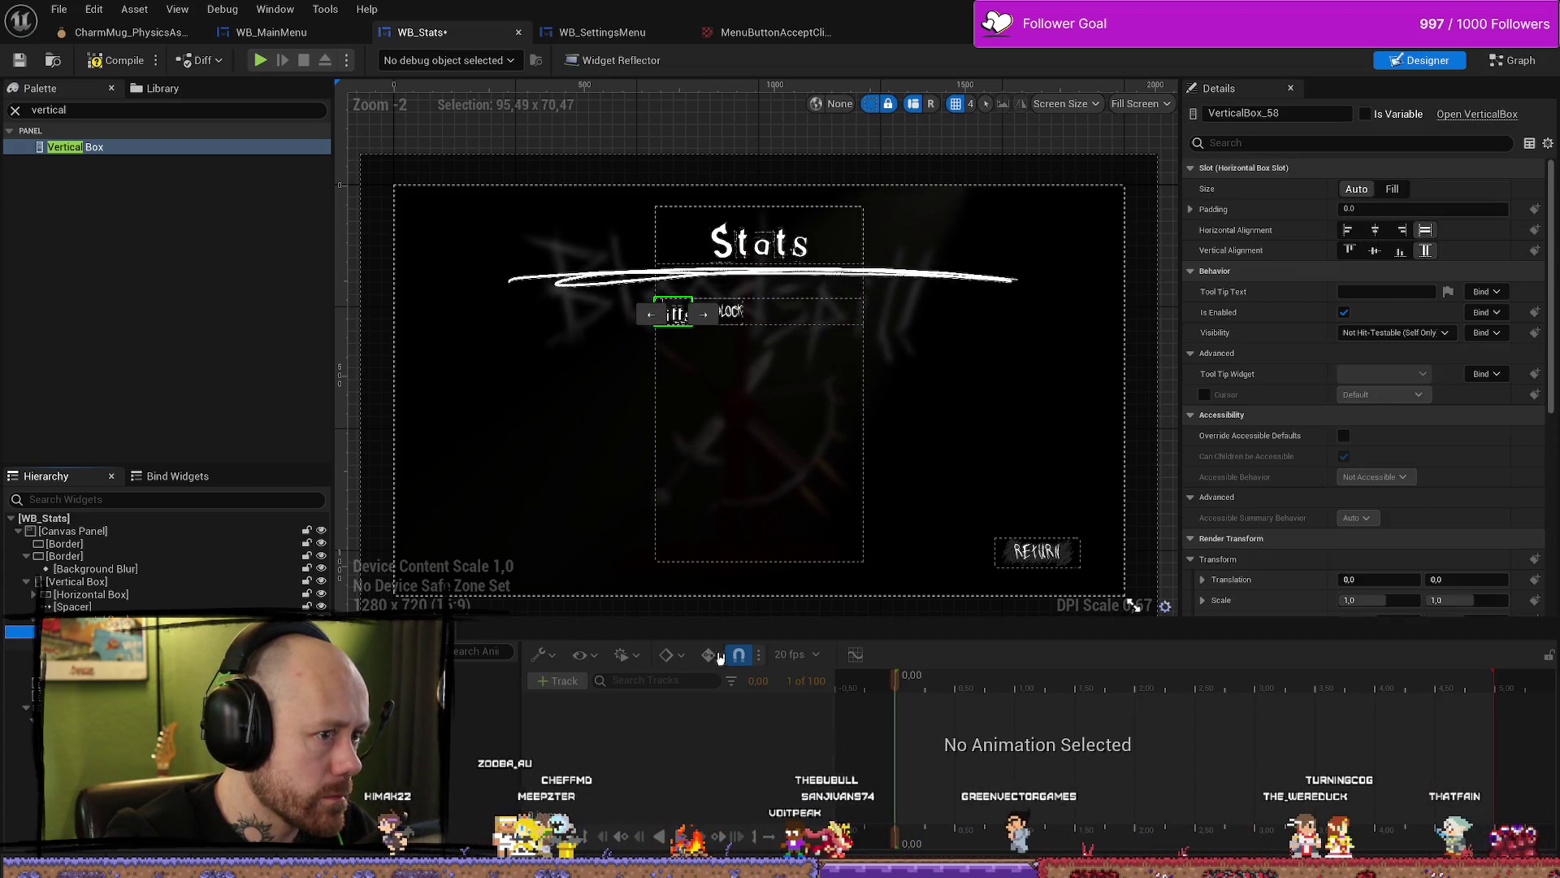
{"action": "left_click", "coordinate": [1347, 230]}
Step: Set the value box to Fill size and Fill vertical alignment, and the Kills label to Fill
{"action": "left_click", "coordinate": [673, 313]}
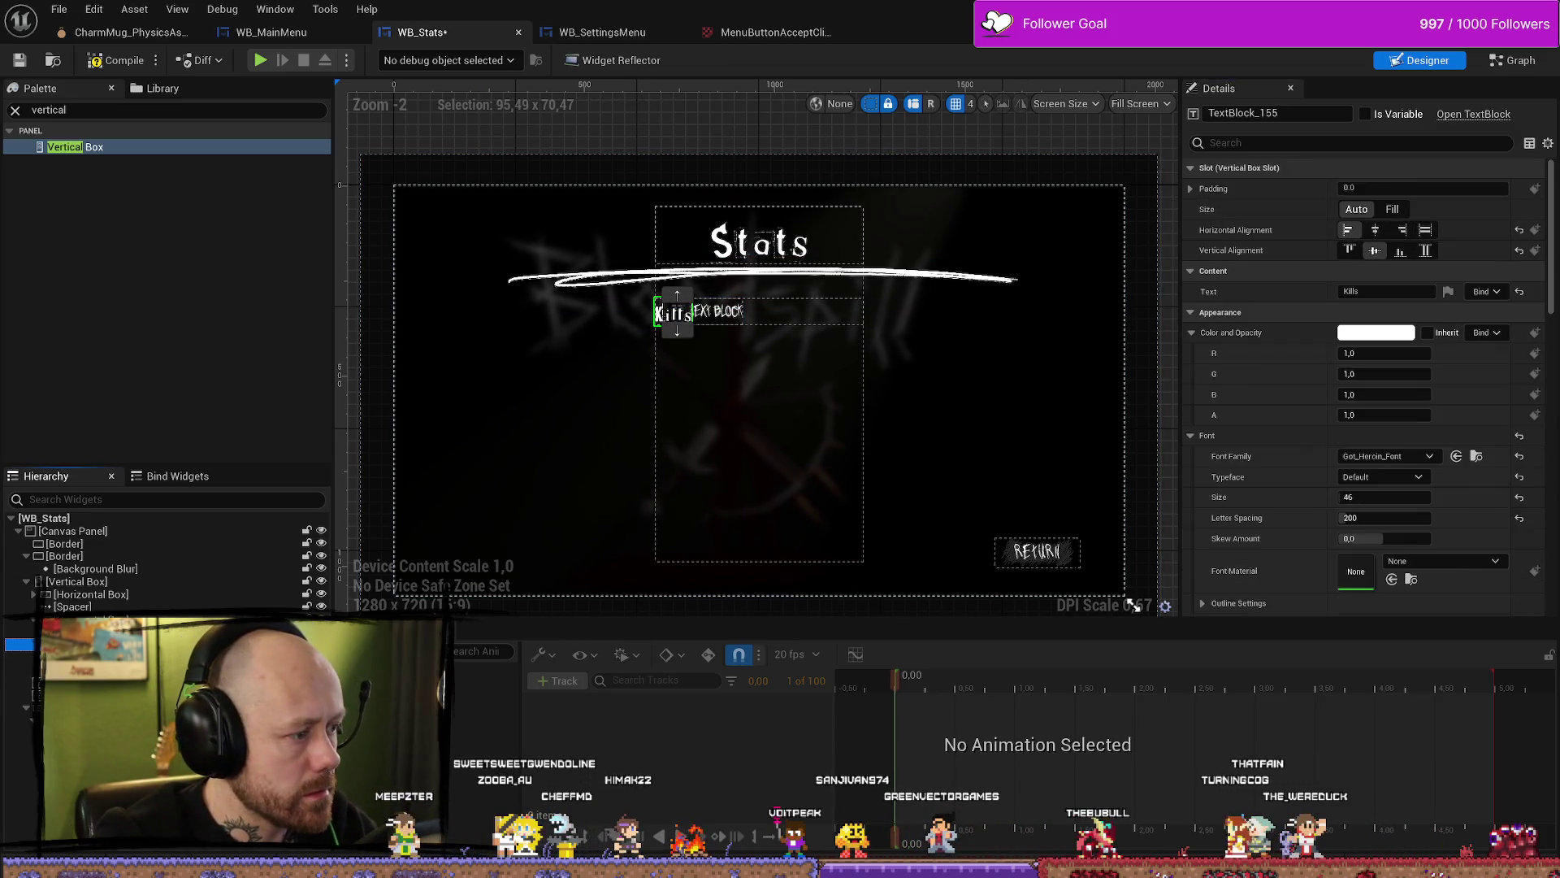
{"action": "left_click", "coordinate": [717, 312]}
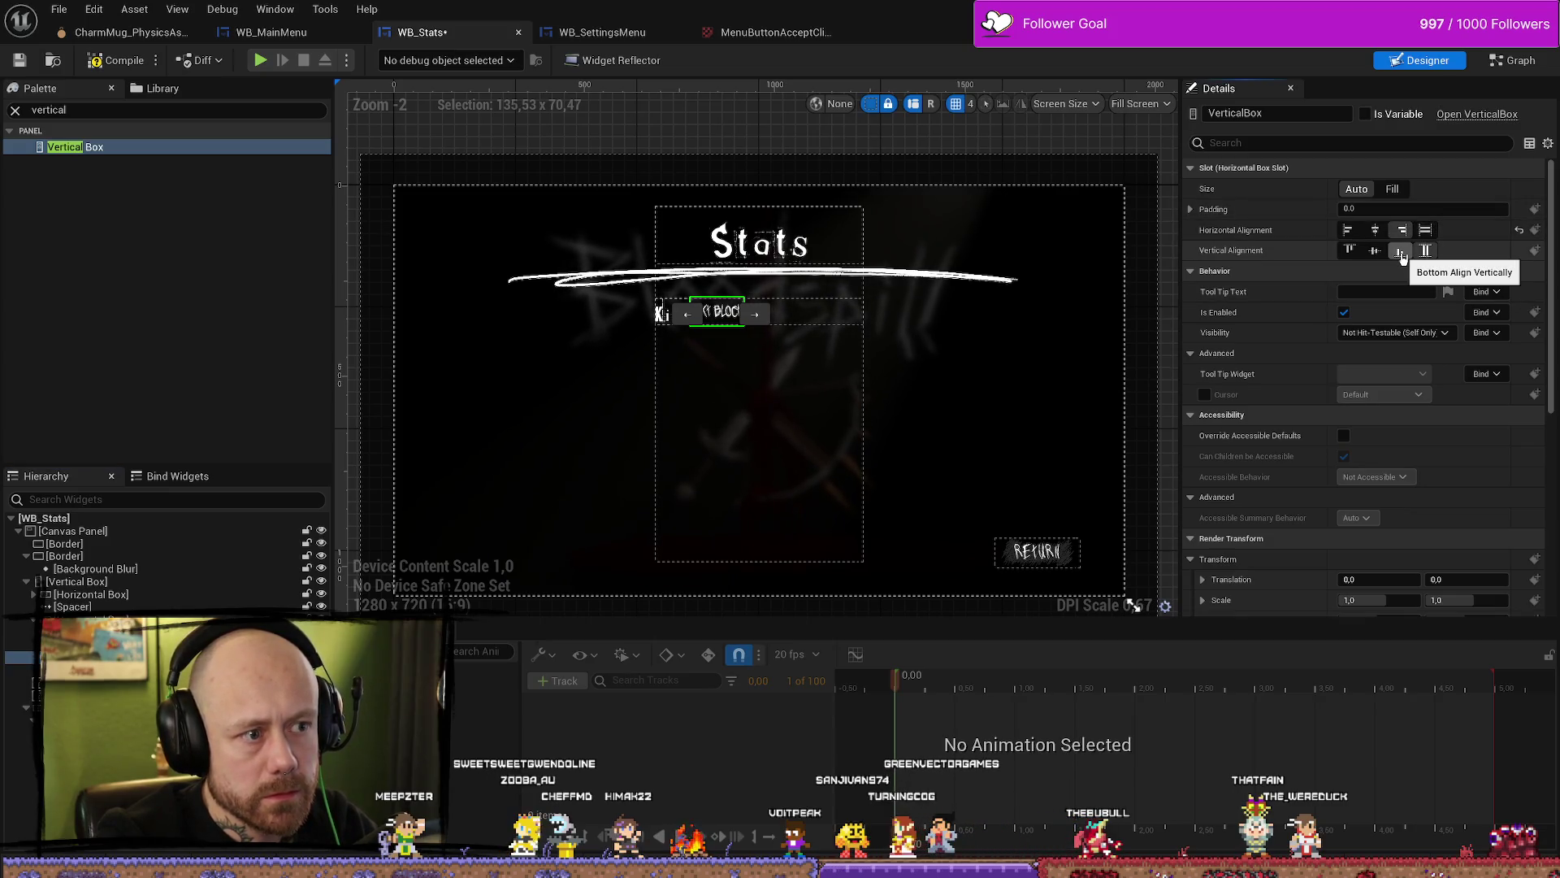
{"action": "left_click", "coordinate": [1404, 257]}
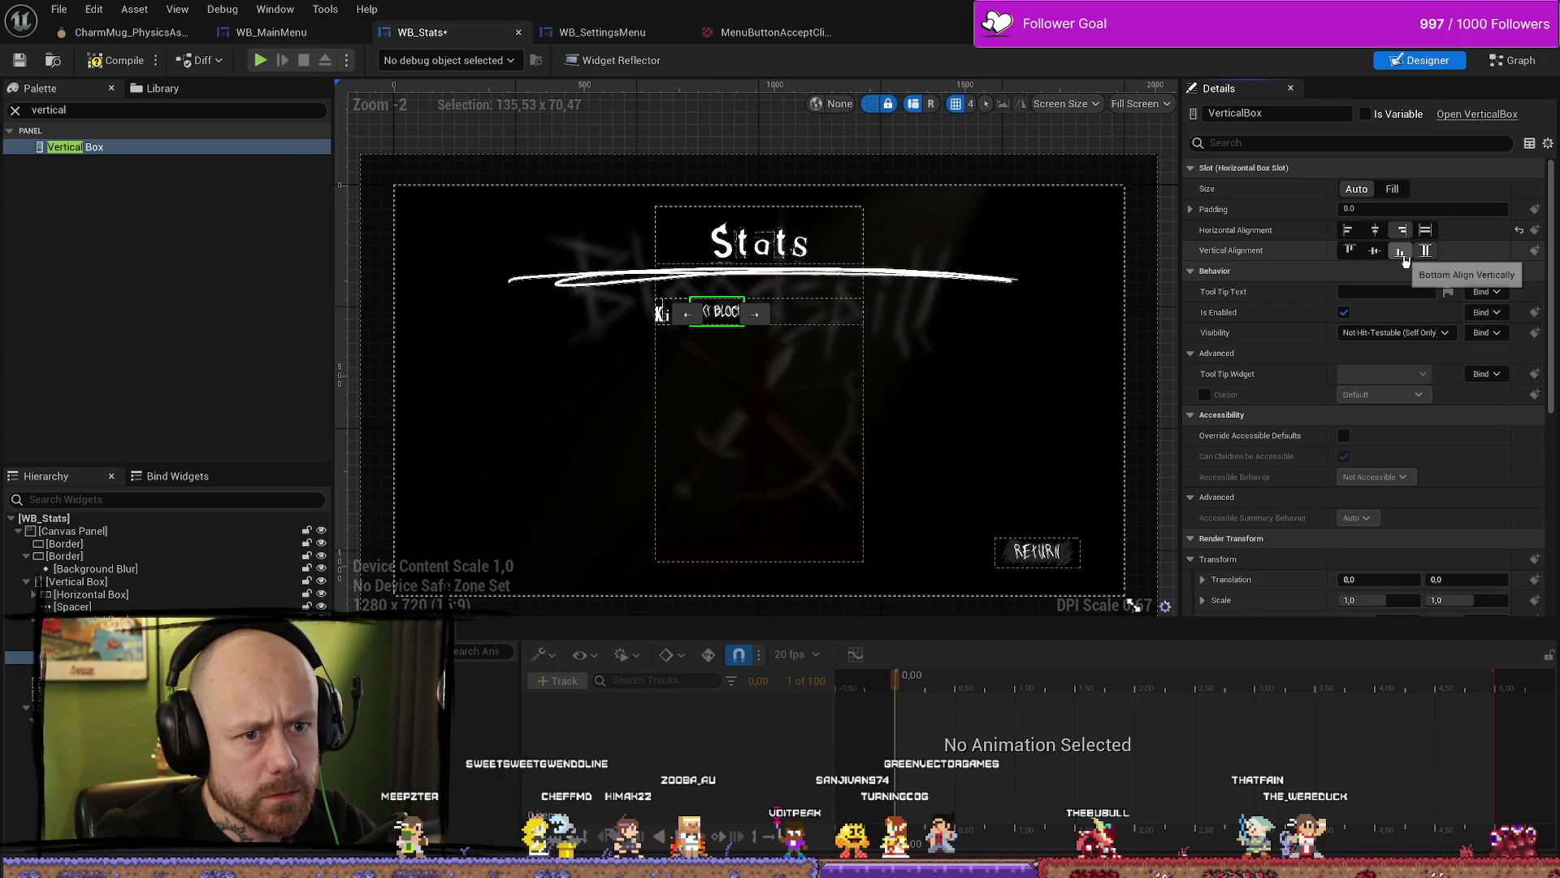
{"action": "left_click", "coordinate": [1425, 250]}
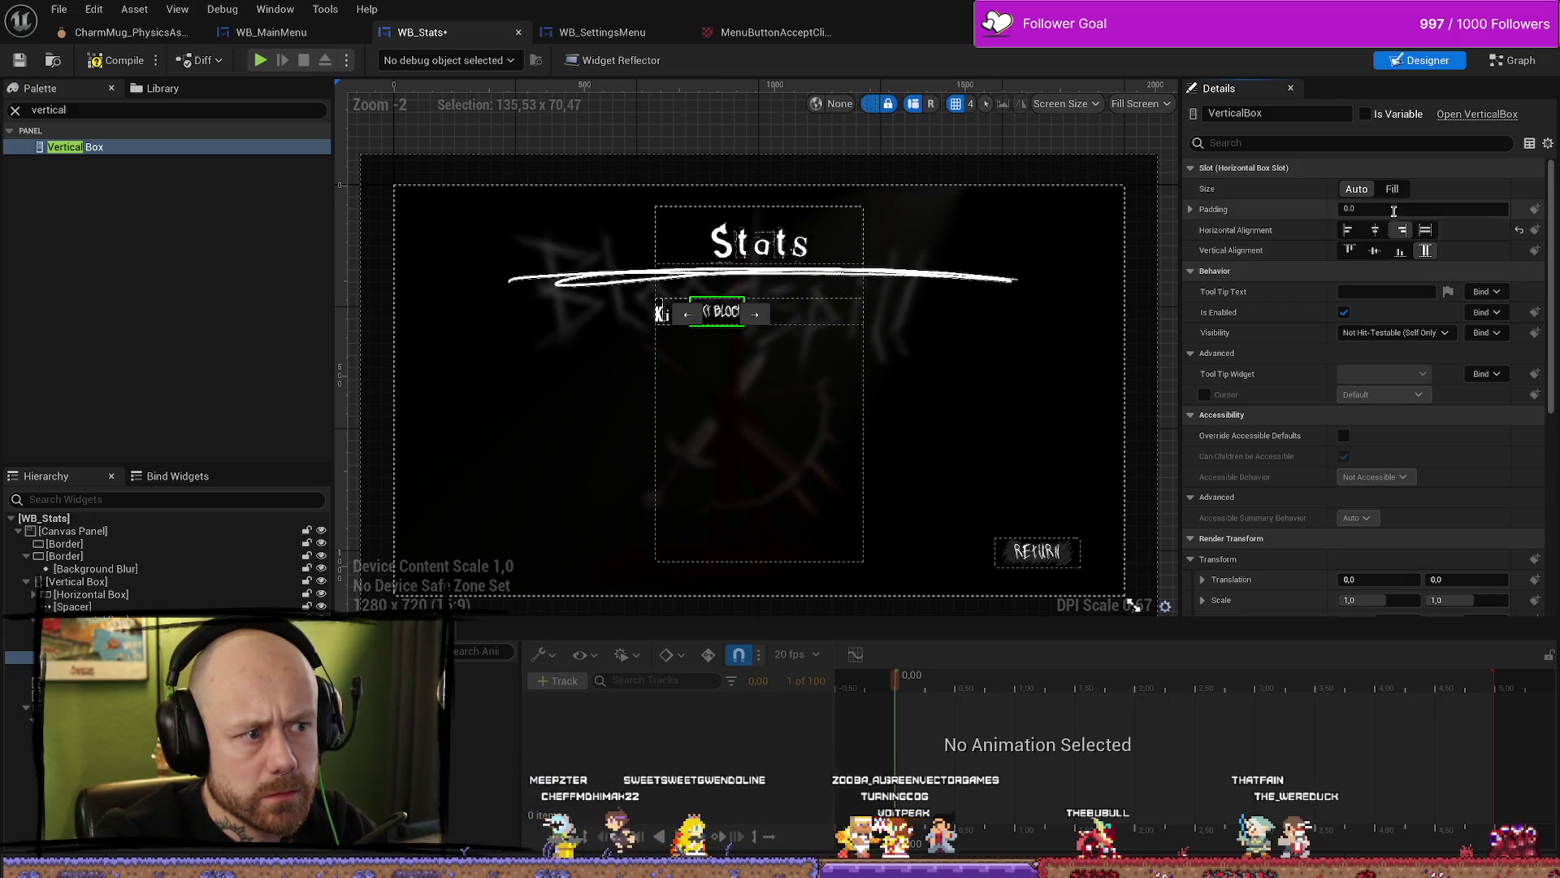
{"action": "left_click", "coordinate": [1394, 192]}
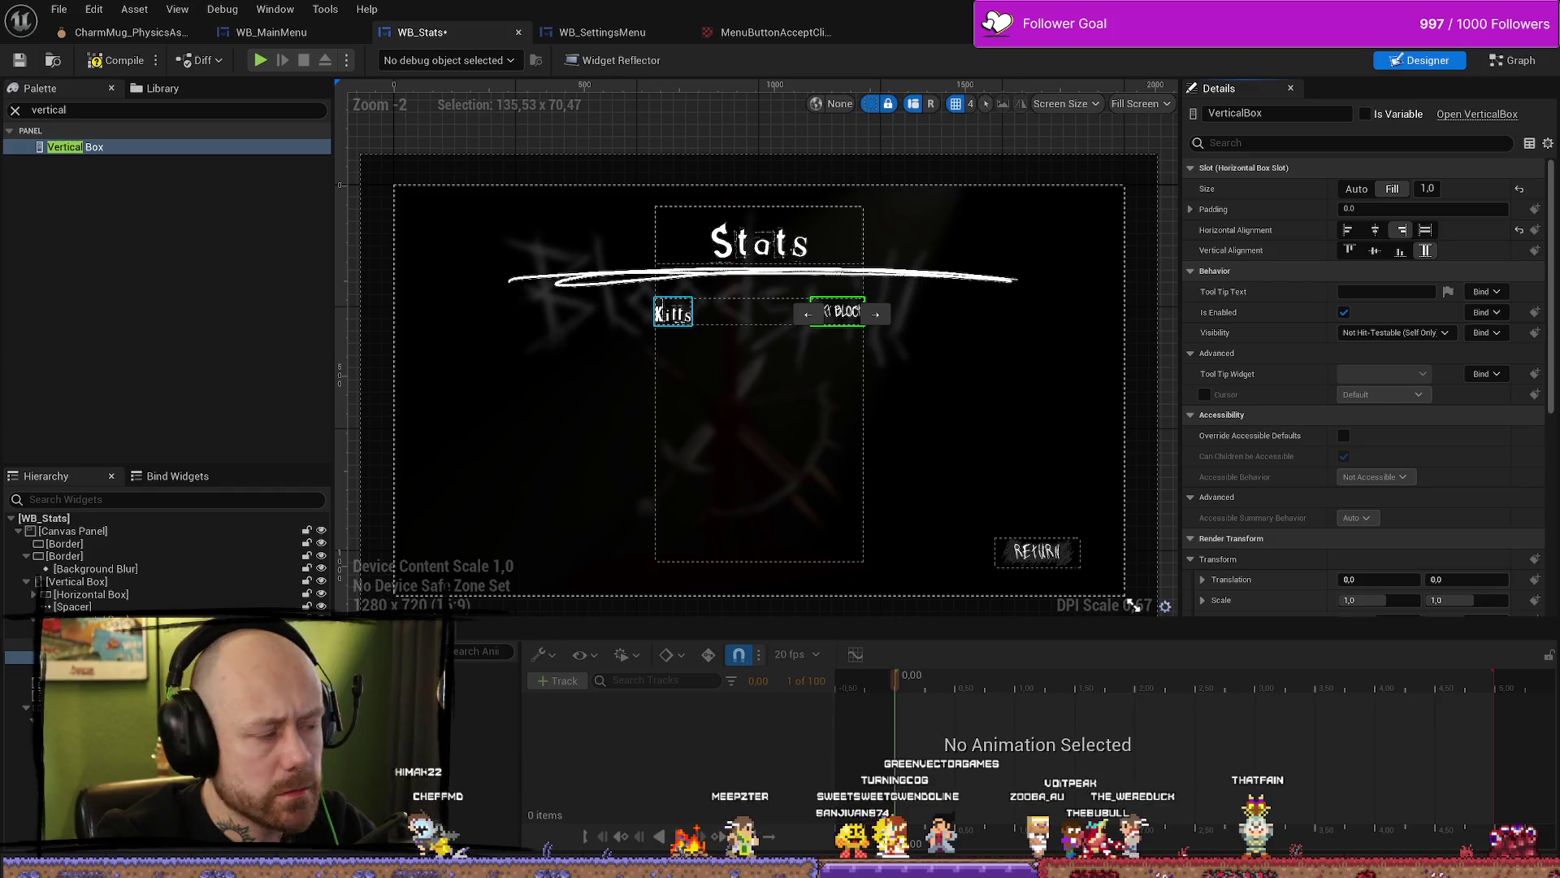
{"action": "left_click", "coordinate": [673, 313]}
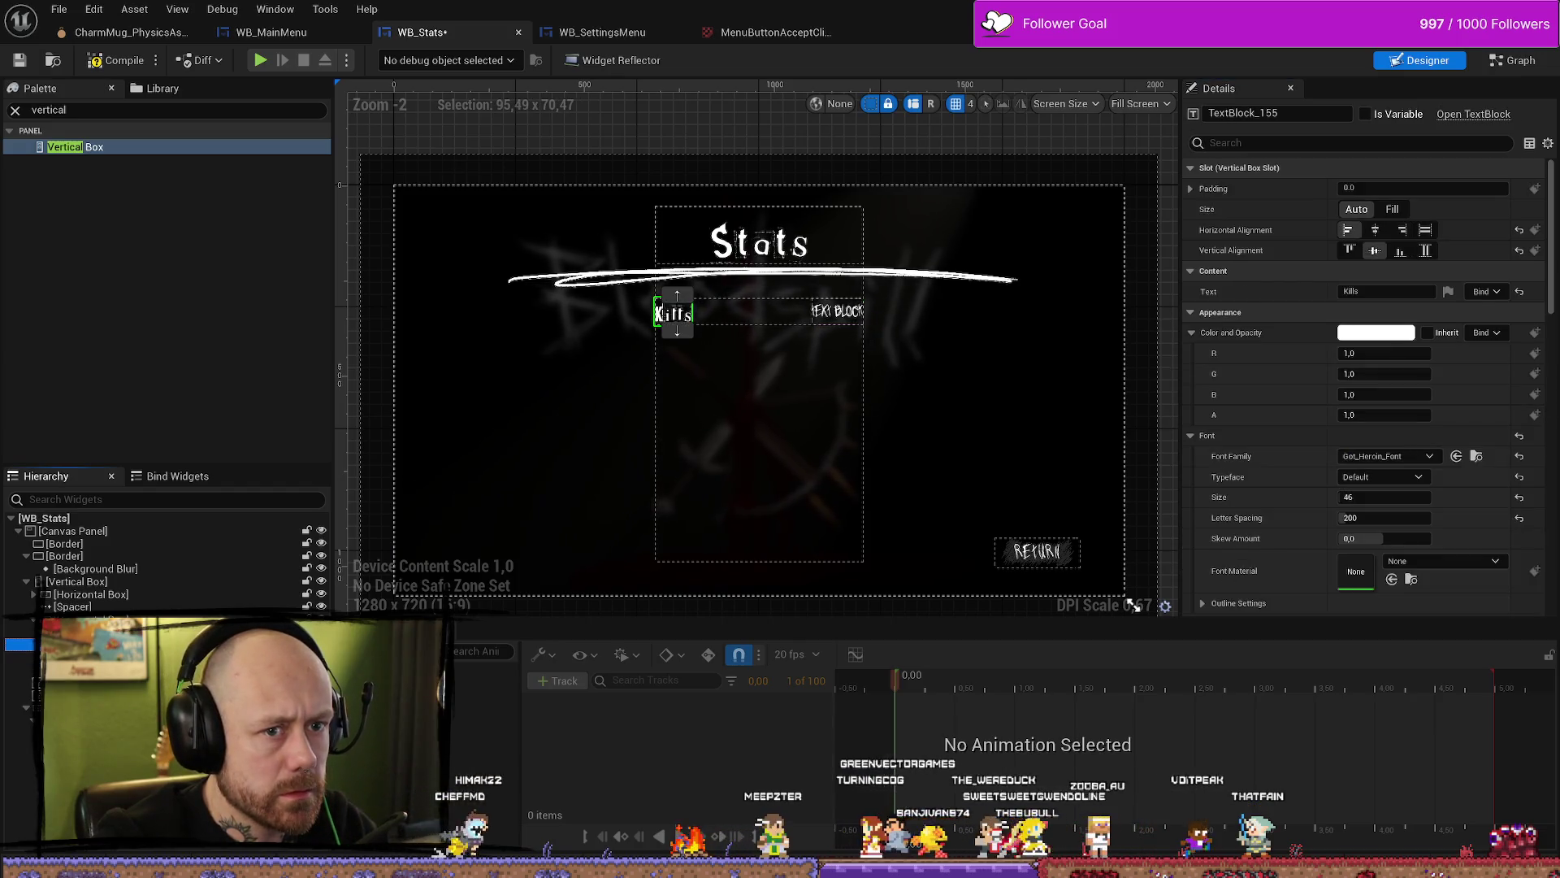
{"action": "left_click", "coordinate": [1392, 210]}
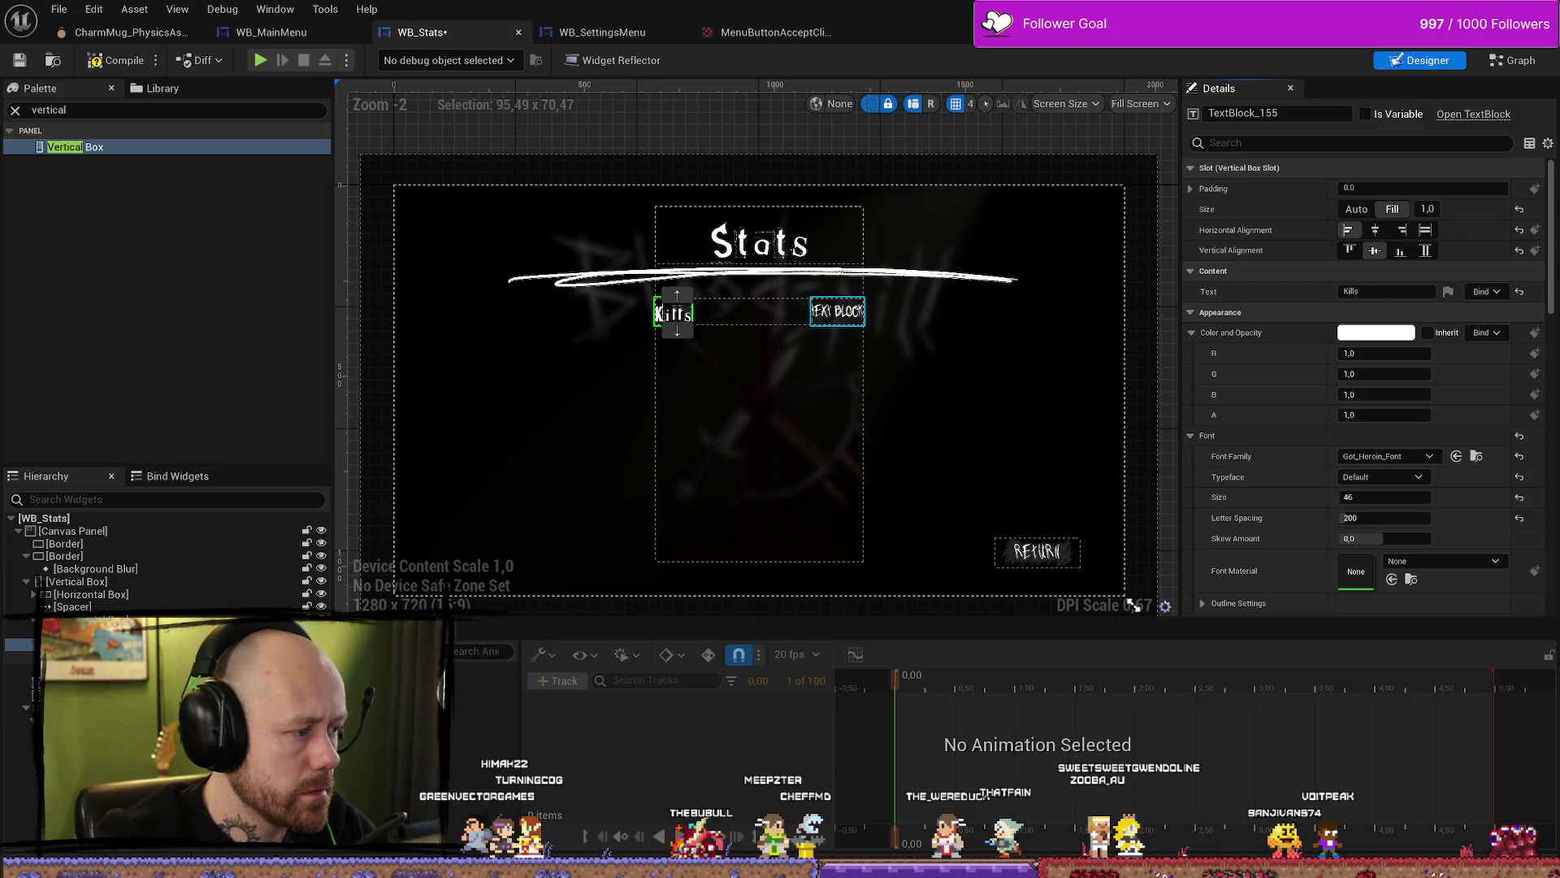
{"action": "left_click", "coordinate": [673, 314]}
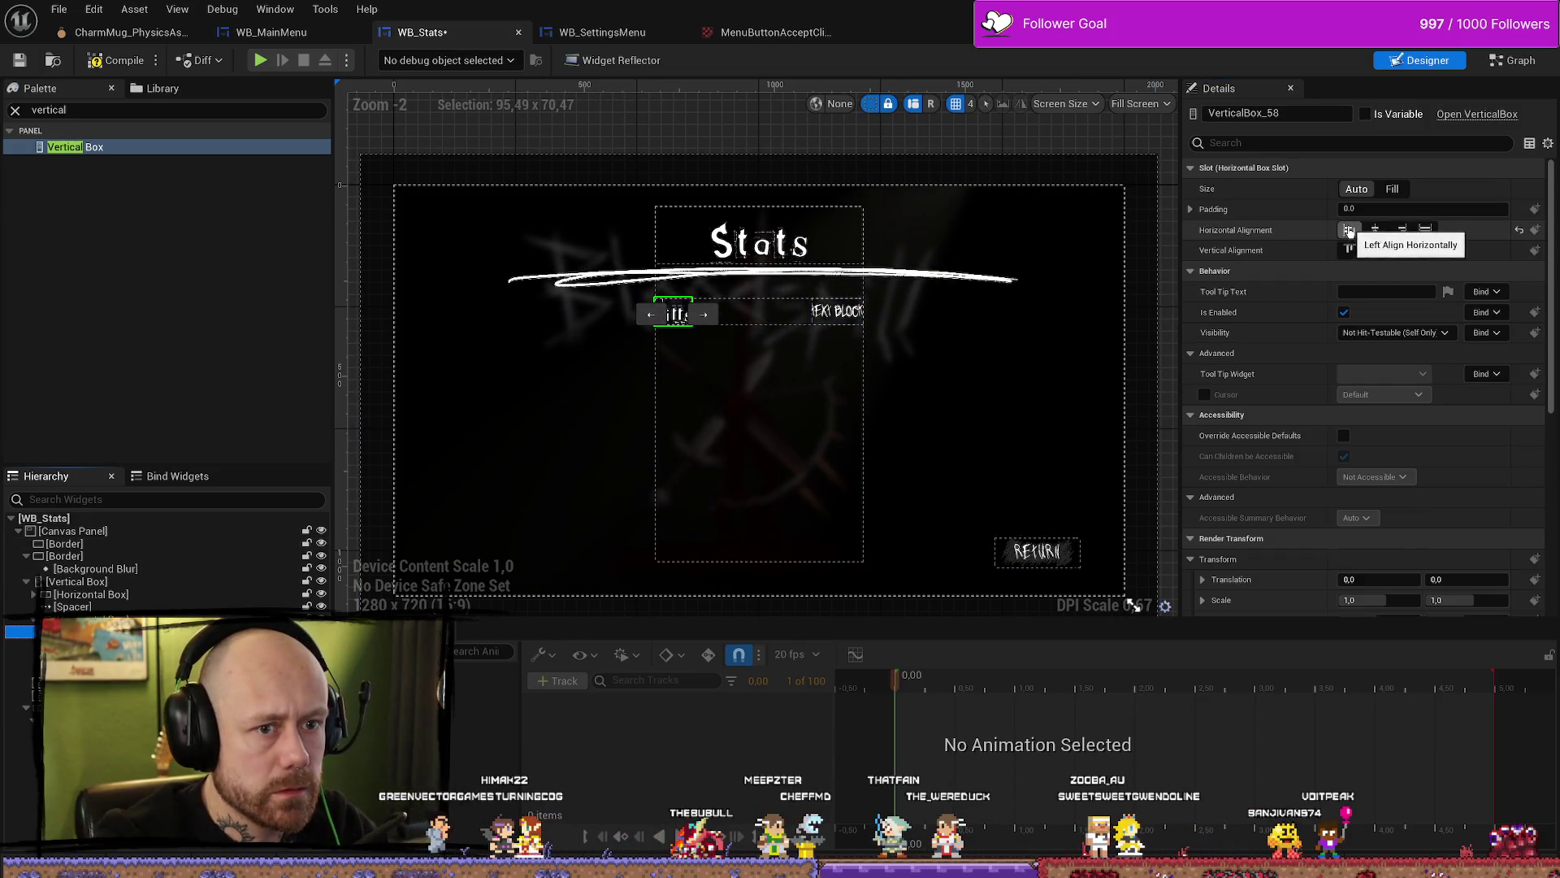
Step: Duplicate the Kills label so a second Kills row sits beneath the first
{"action": "left_click", "coordinate": [937, 362]}
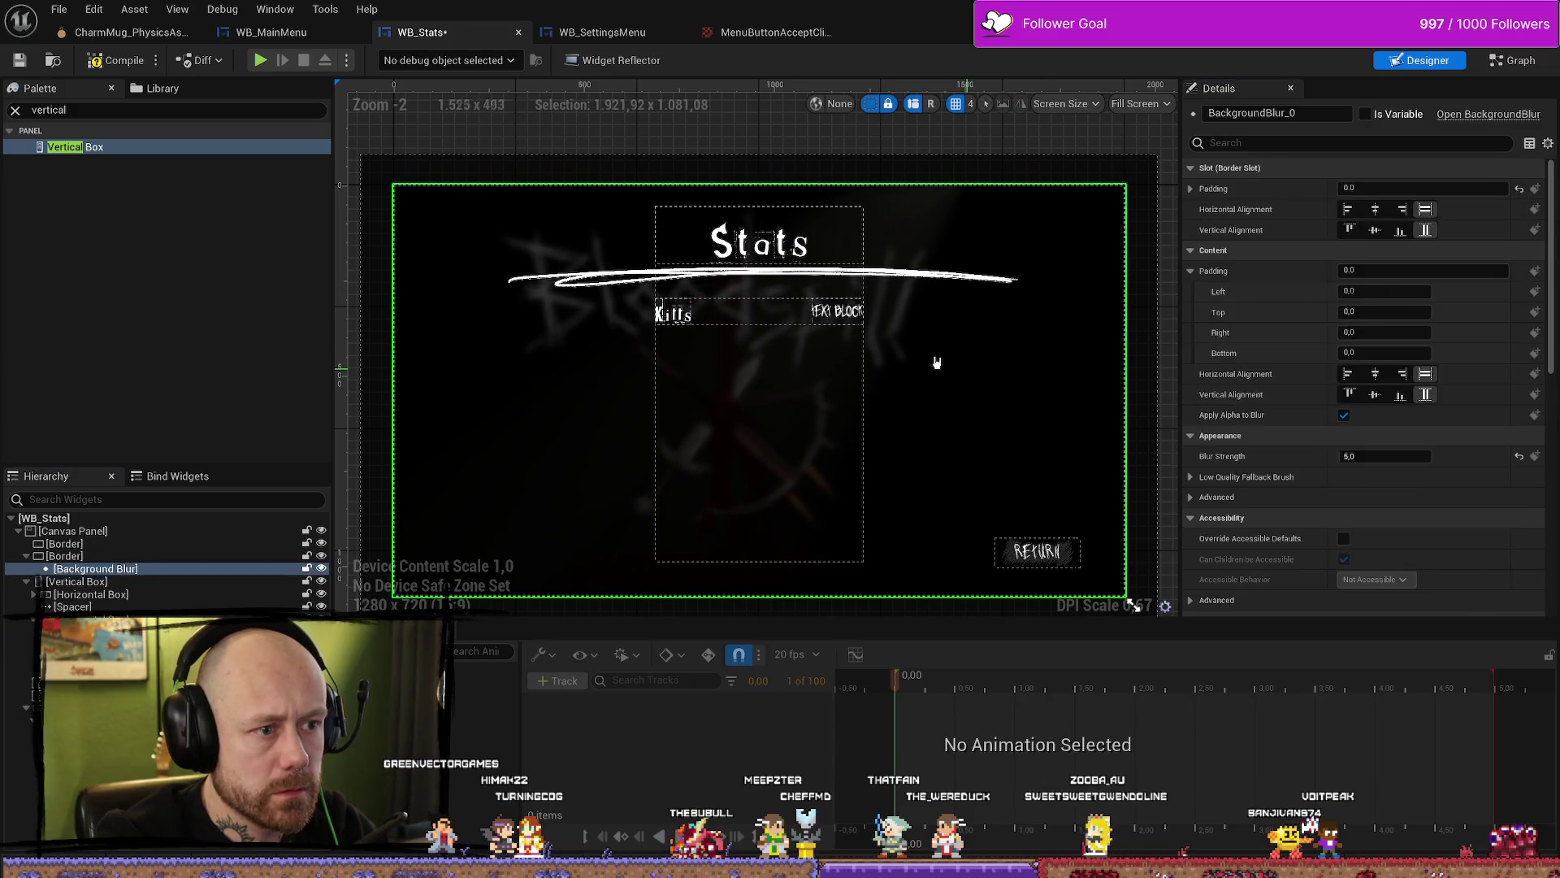
{"action": "left_click", "coordinate": [841, 319]}
{"action": "scroll", "coordinate": [841, 320], "scroll_direction": "up", "scroll_amount": 4}
{"action": "left_click", "coordinate": [991, 338]}
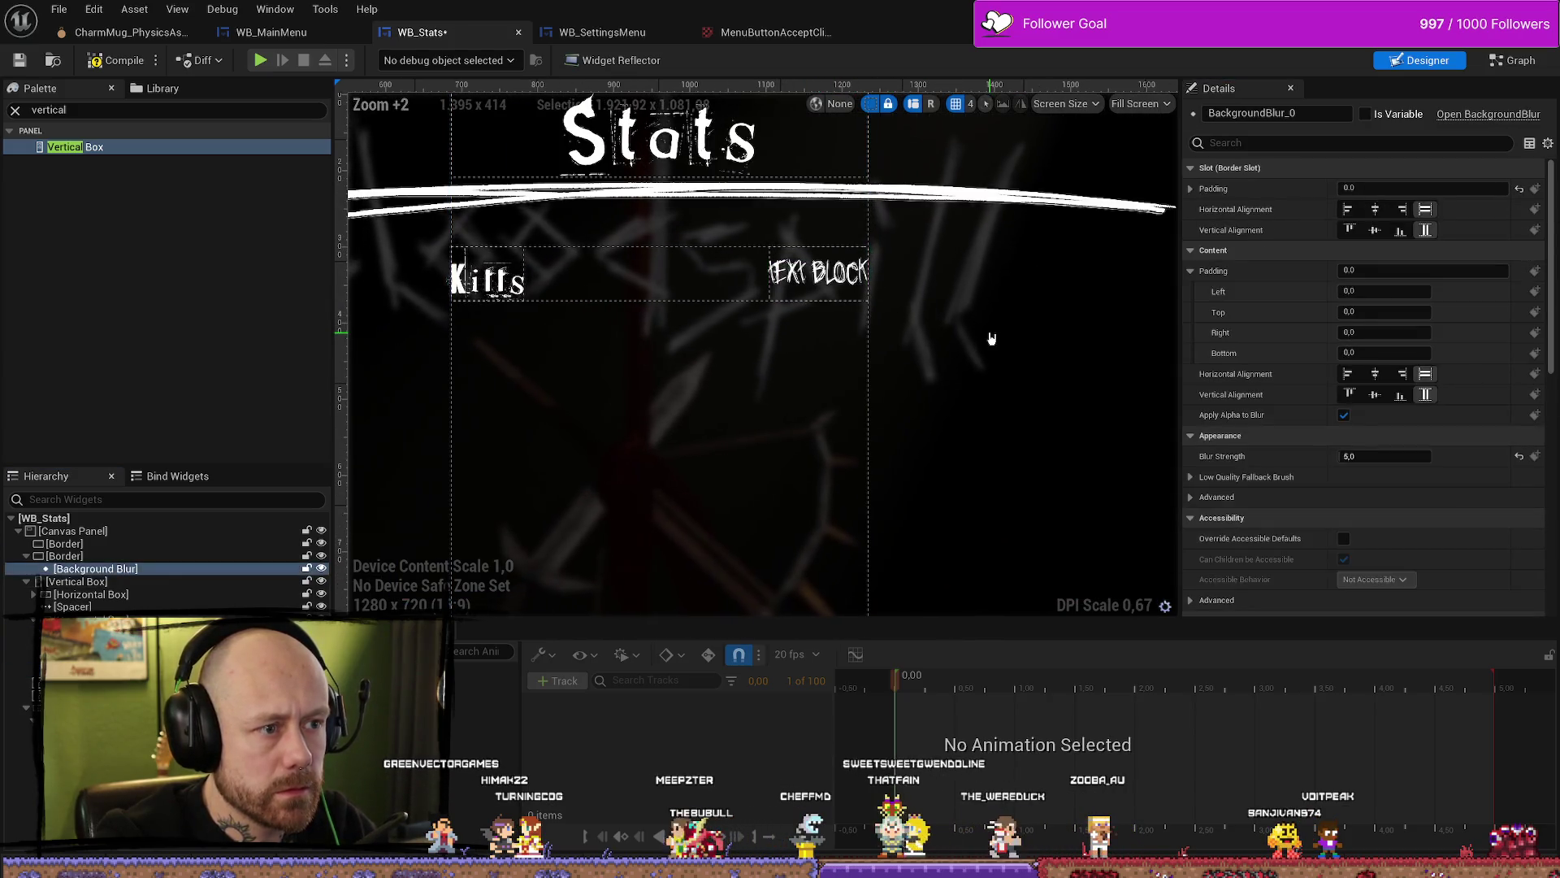
{"action": "scroll", "coordinate": [991, 338], "scroll_direction": "down", "scroll_amount": 3}
{"action": "scroll", "coordinate": [955, 341], "scroll_direction": "up", "scroll_amount": 2}
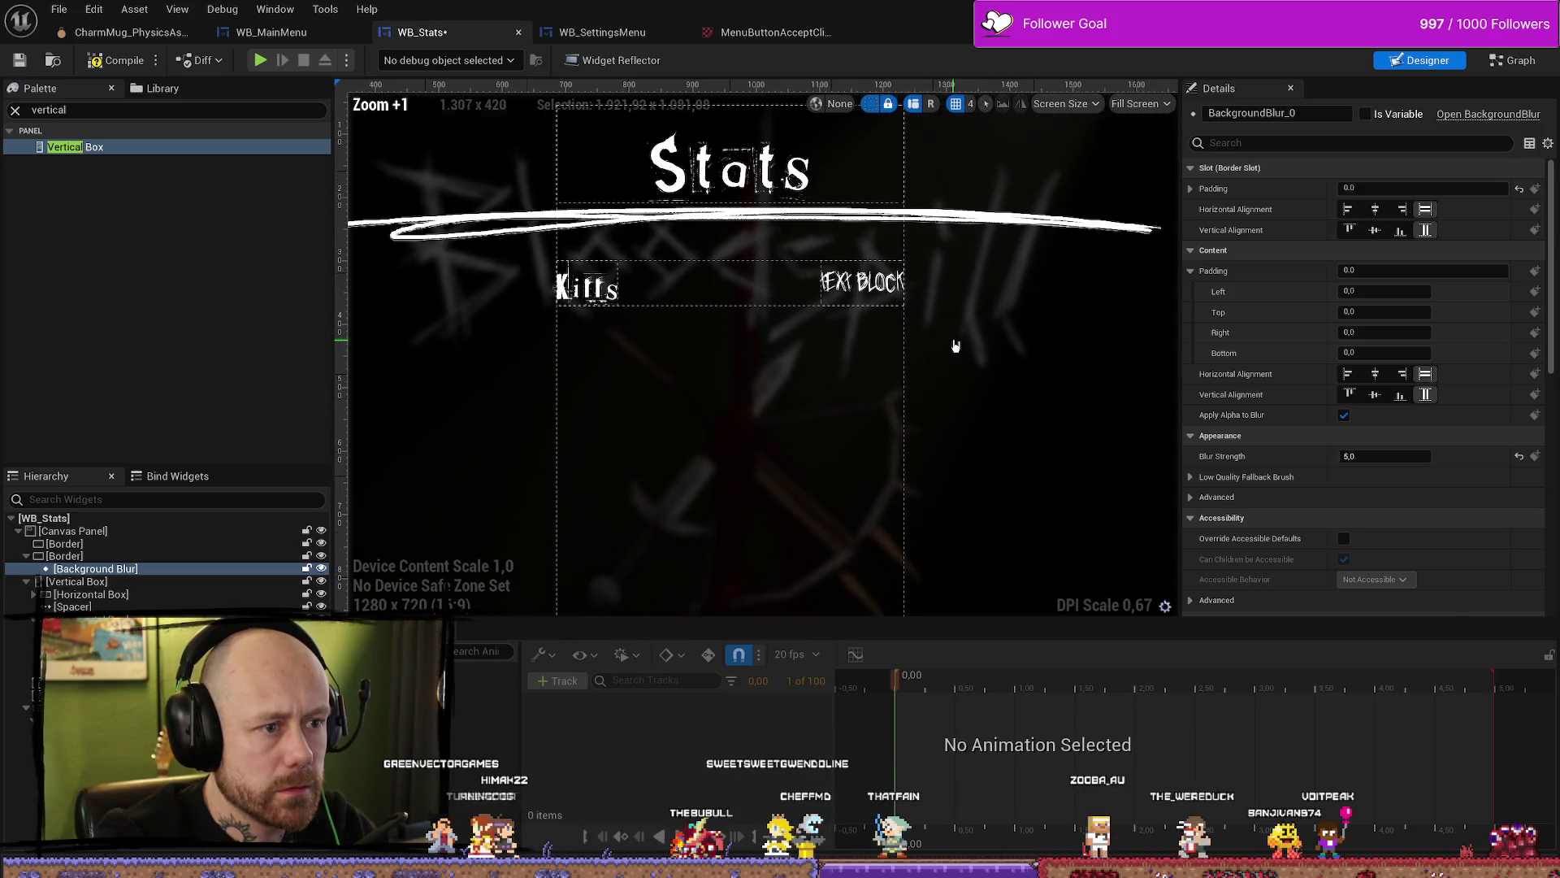
{"action": "scroll", "coordinate": [955, 282], "scroll_direction": "down", "scroll_amount": 1}
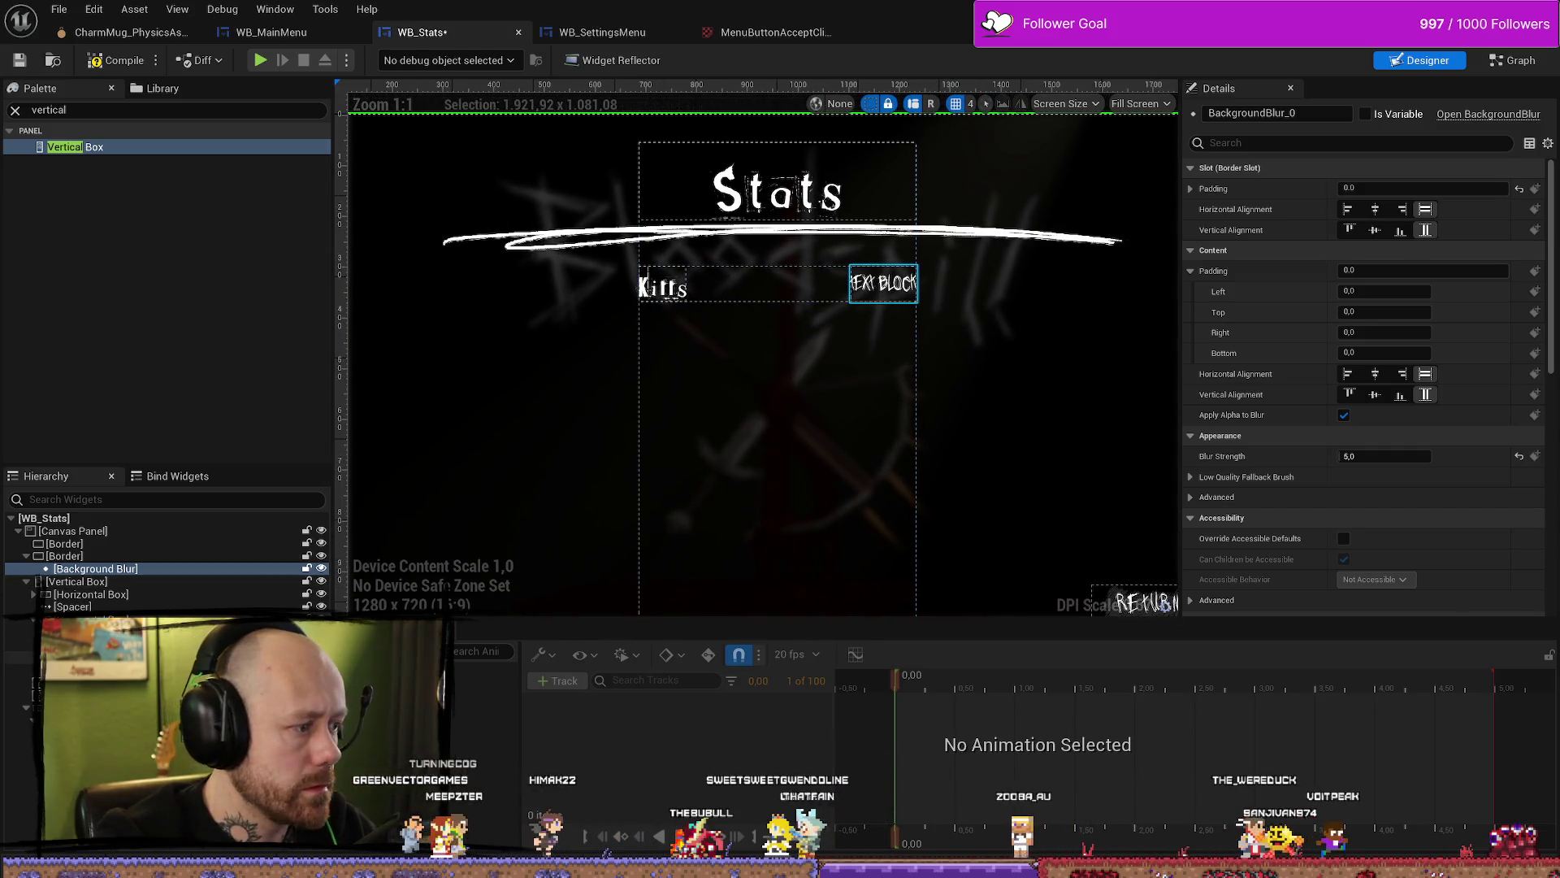
{"action": "left_click", "coordinate": [662, 286]}
{"action": "key", "text": "ctrl+d"}
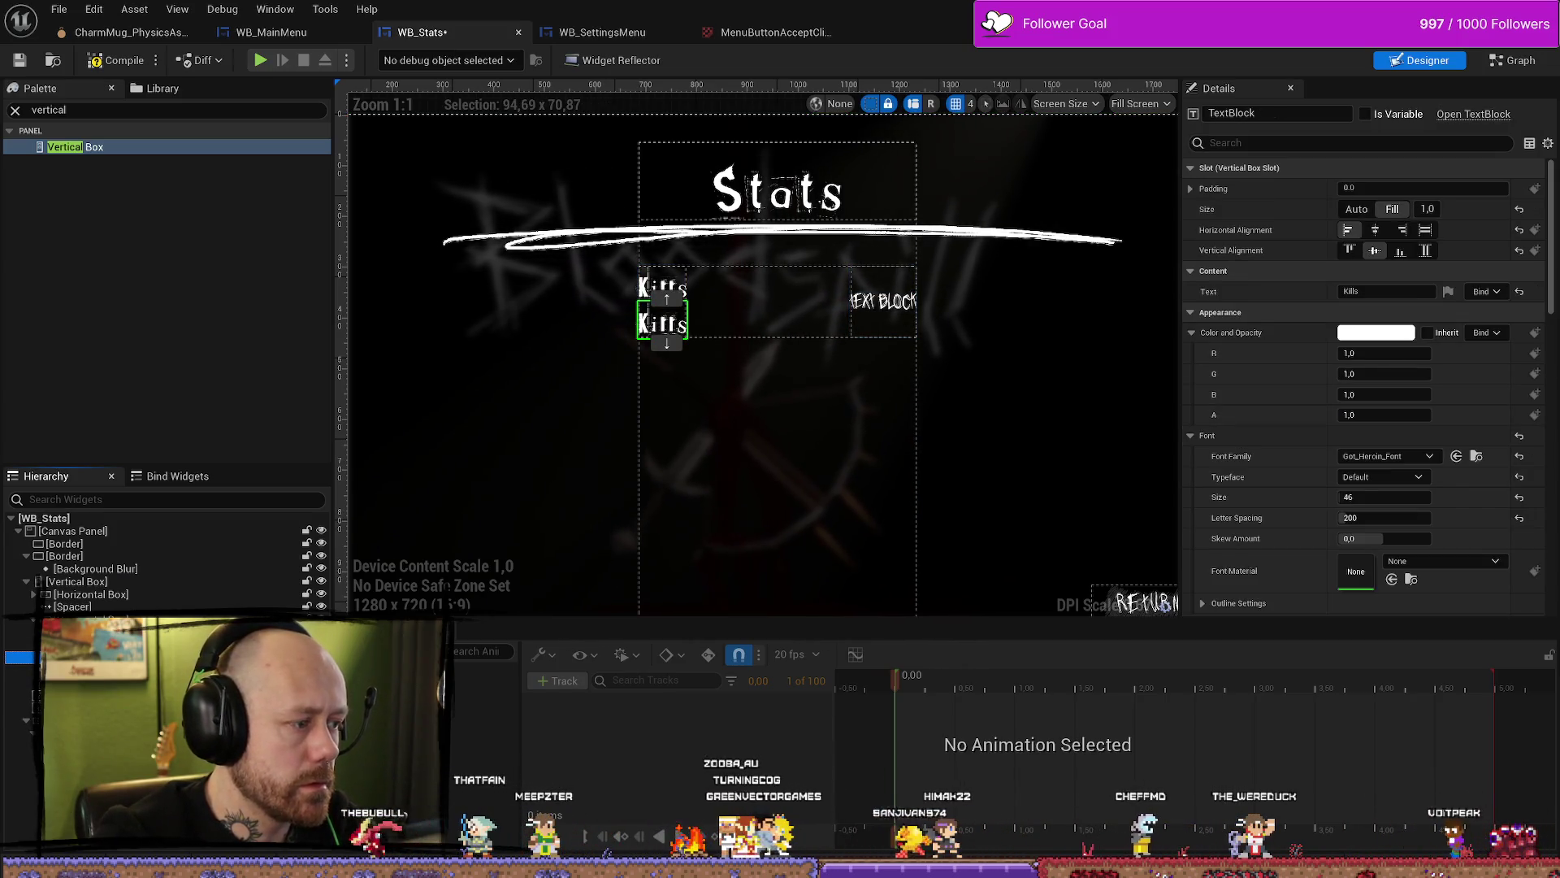
Step: Center the value text horizontally and stretch its column to full row height
{"action": "left_click", "coordinate": [897, 281]}
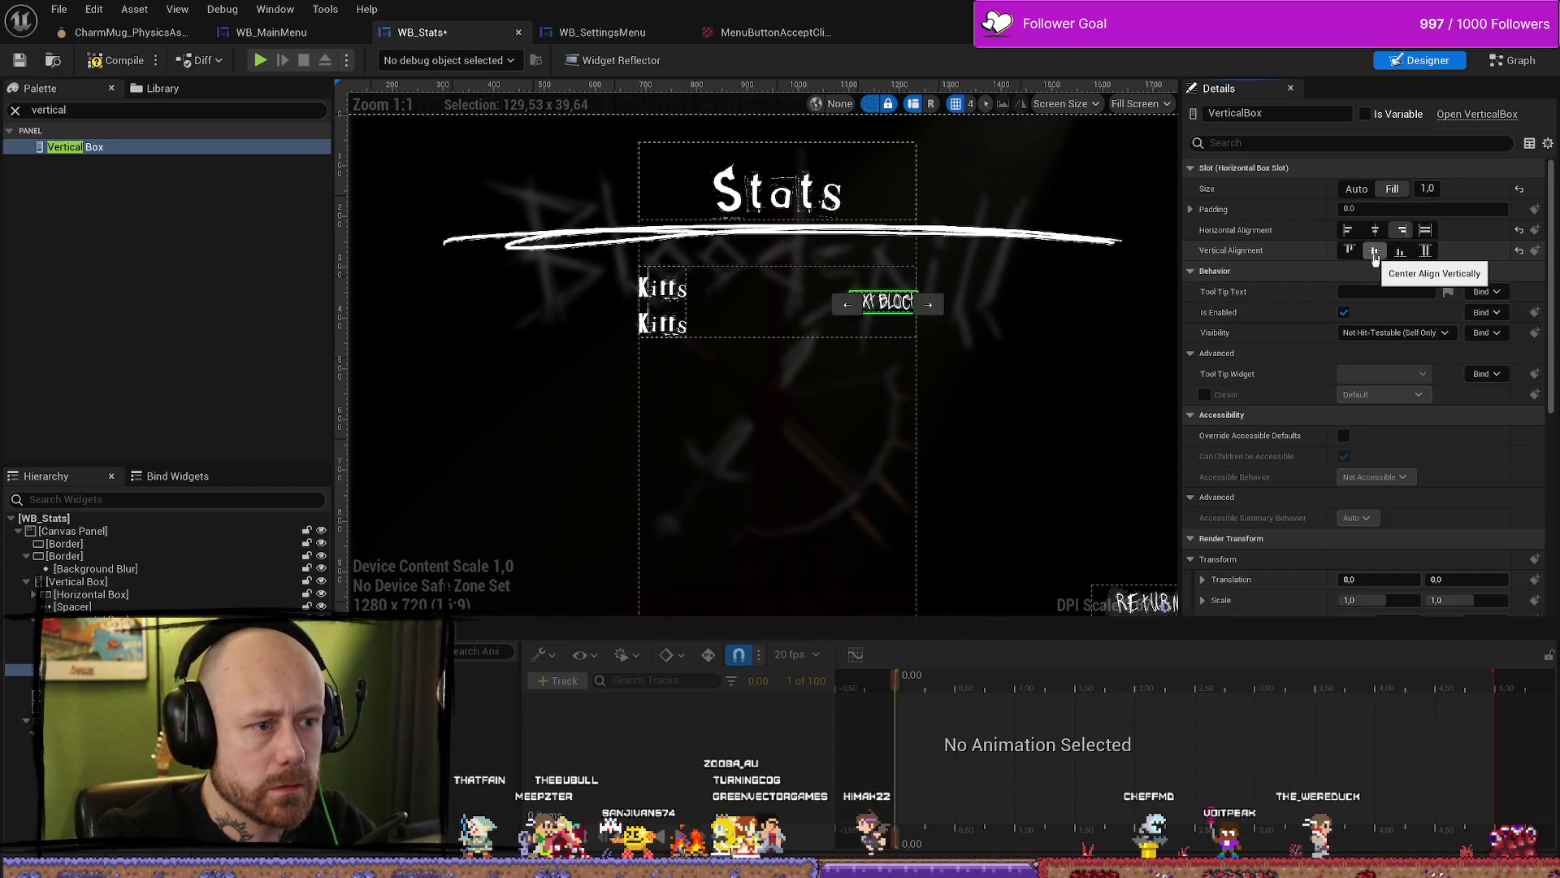
{"action": "left_click", "coordinate": [1399, 251]}
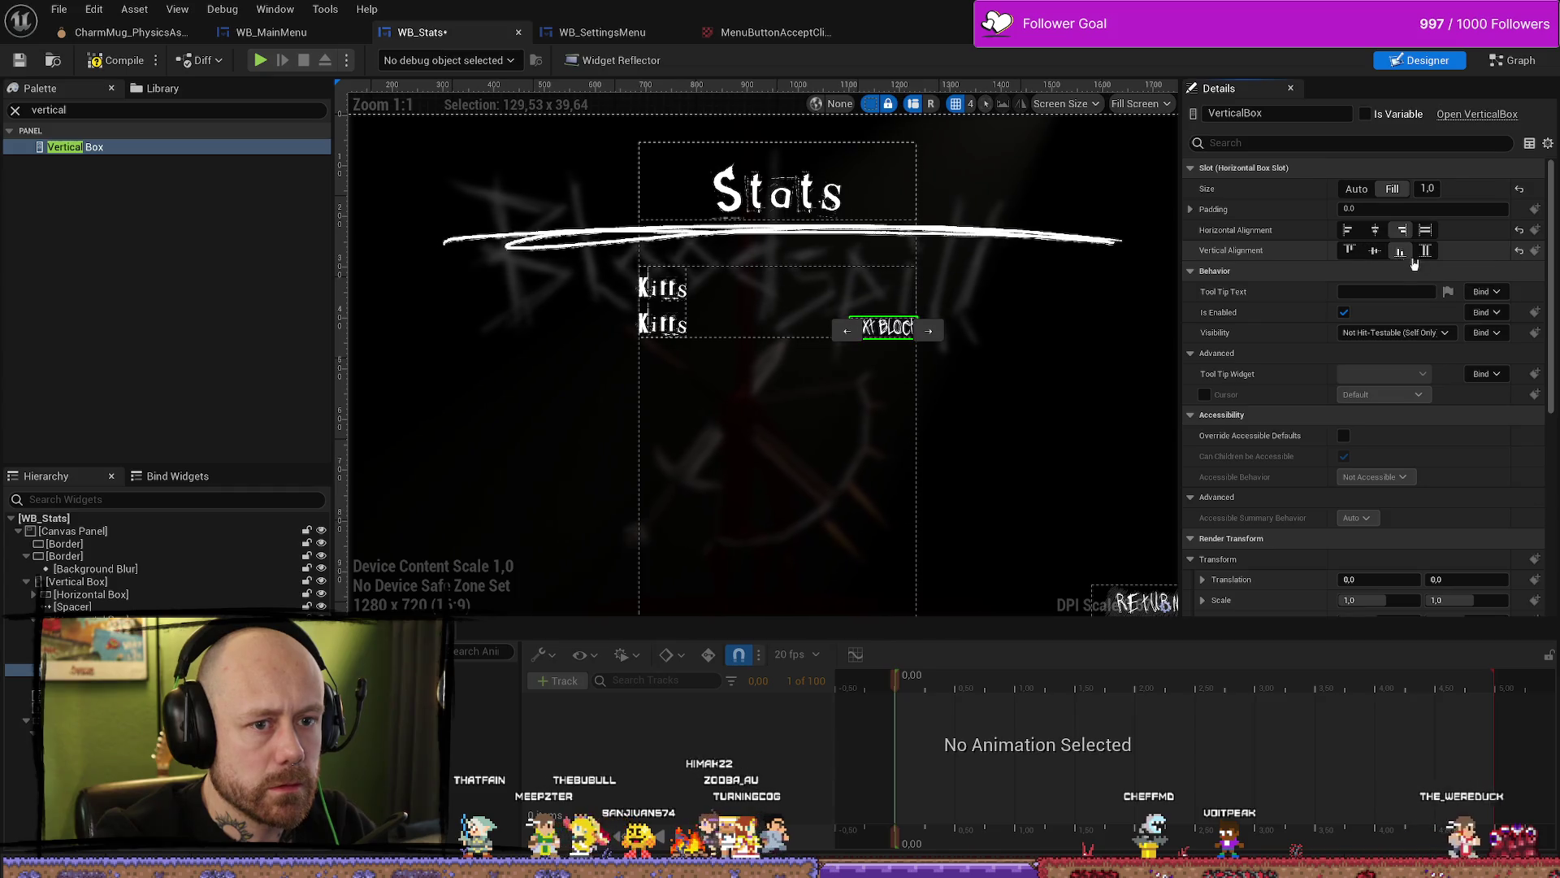
{"action": "left_click", "coordinate": [1374, 230]}
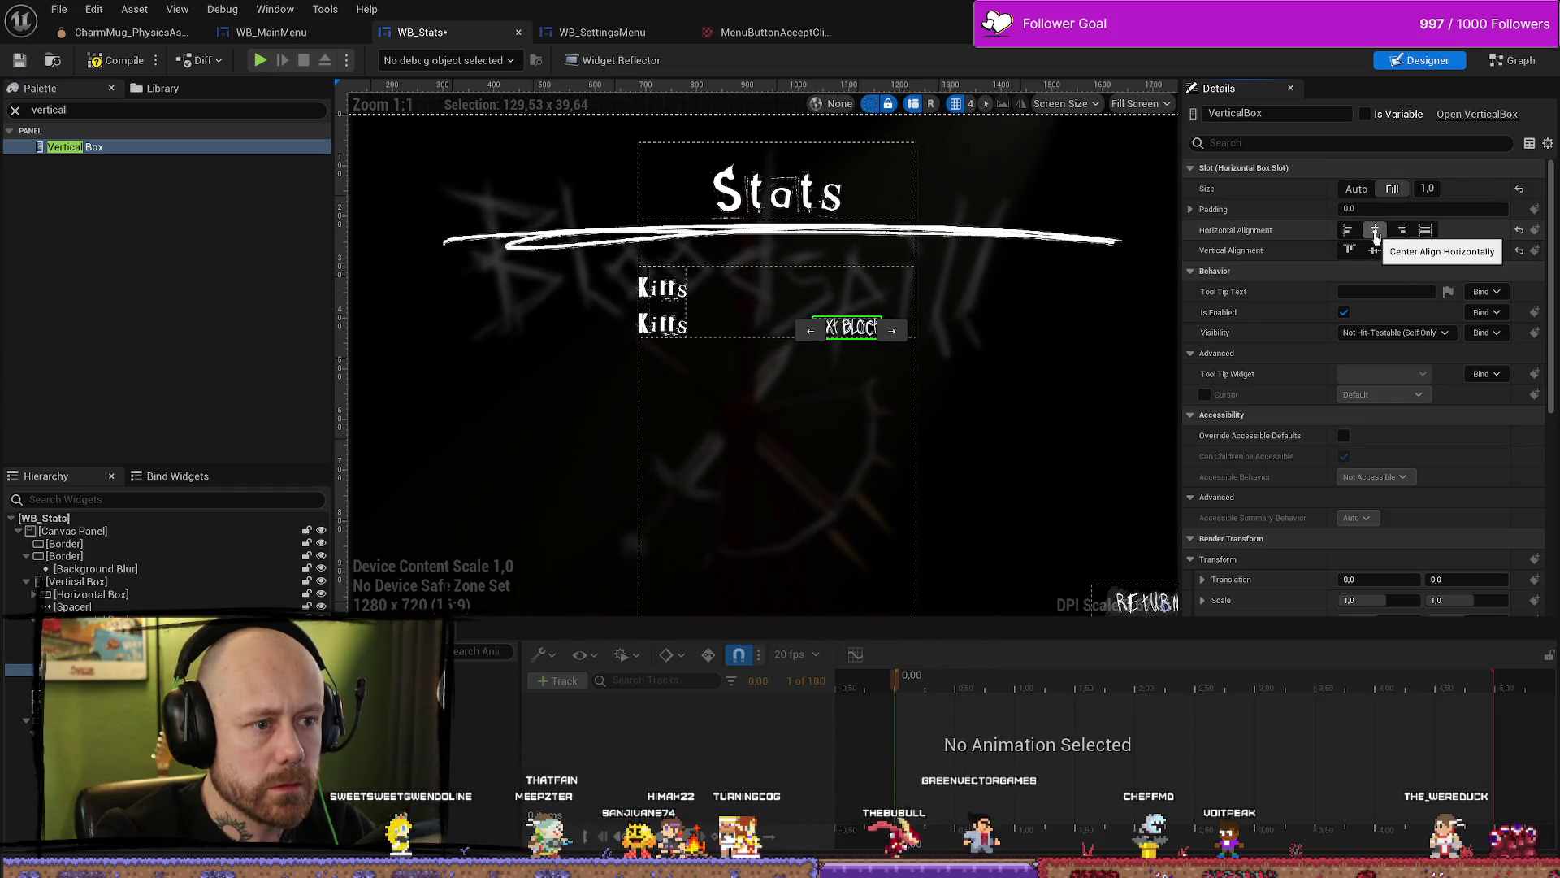
{"action": "left_click", "coordinate": [1375, 251]}
{"action": "left_click", "coordinate": [1425, 250]}
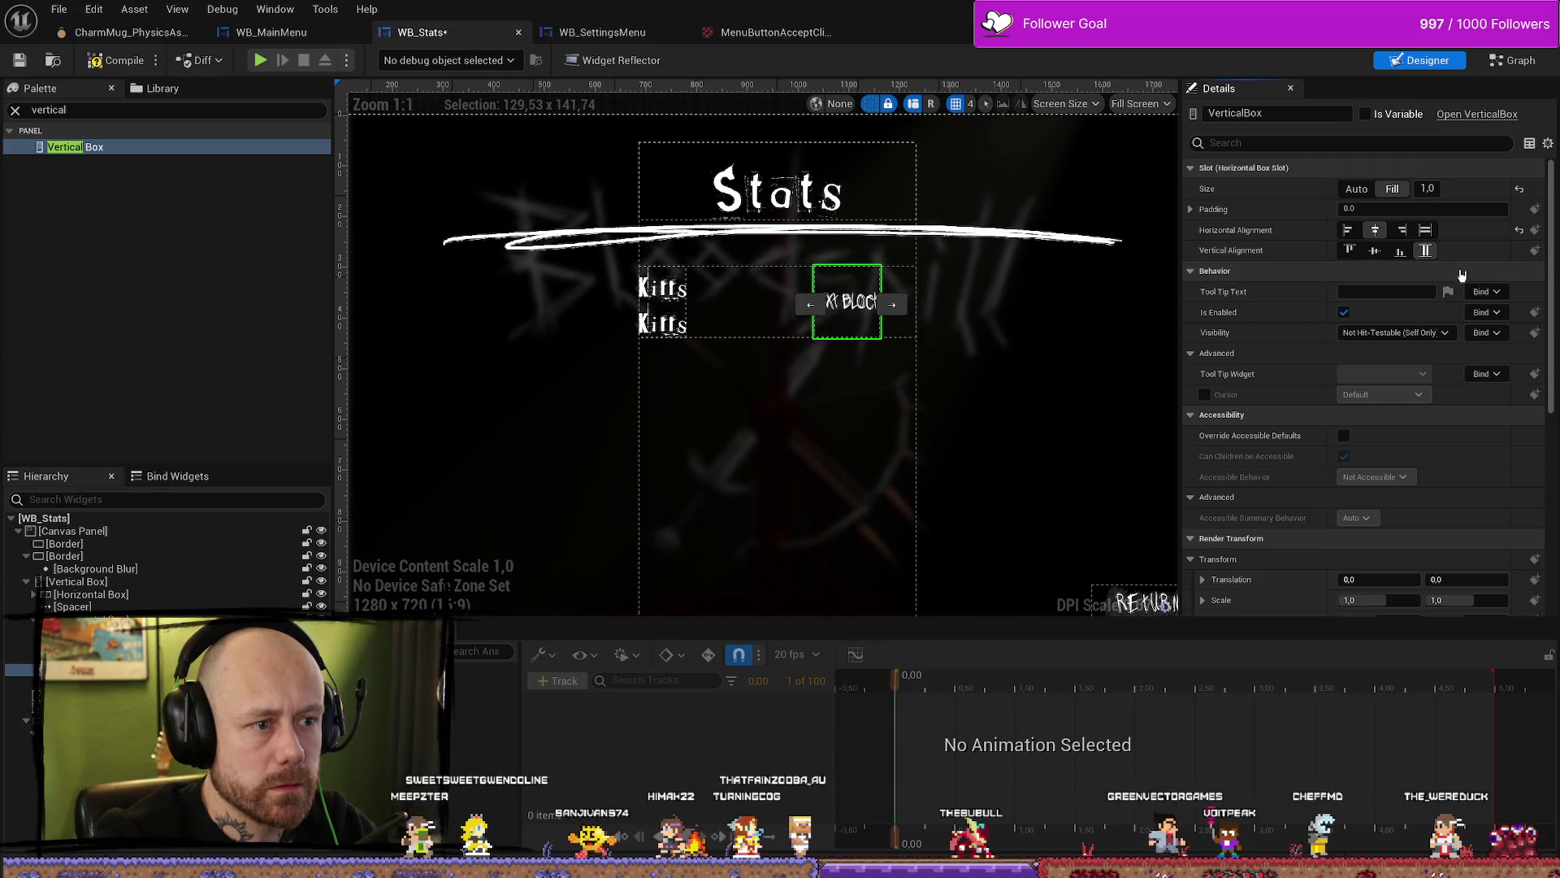
Step: Add a second value text set to Fill and right-align the value column
{"action": "left_click", "coordinate": [848, 303]}
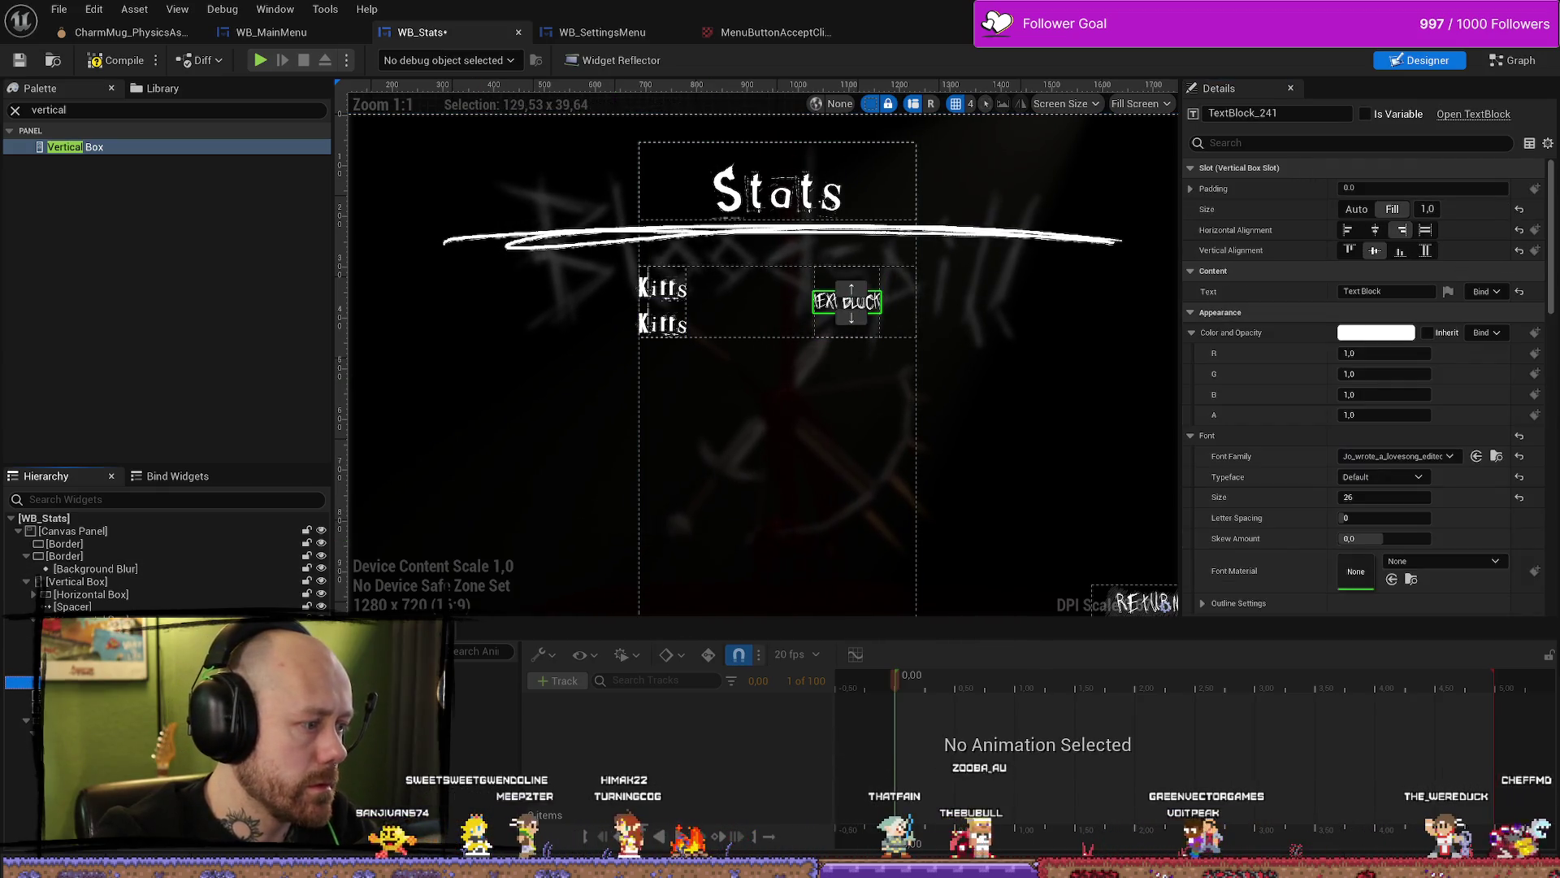
{"action": "key", "text": "ctrl+d"}
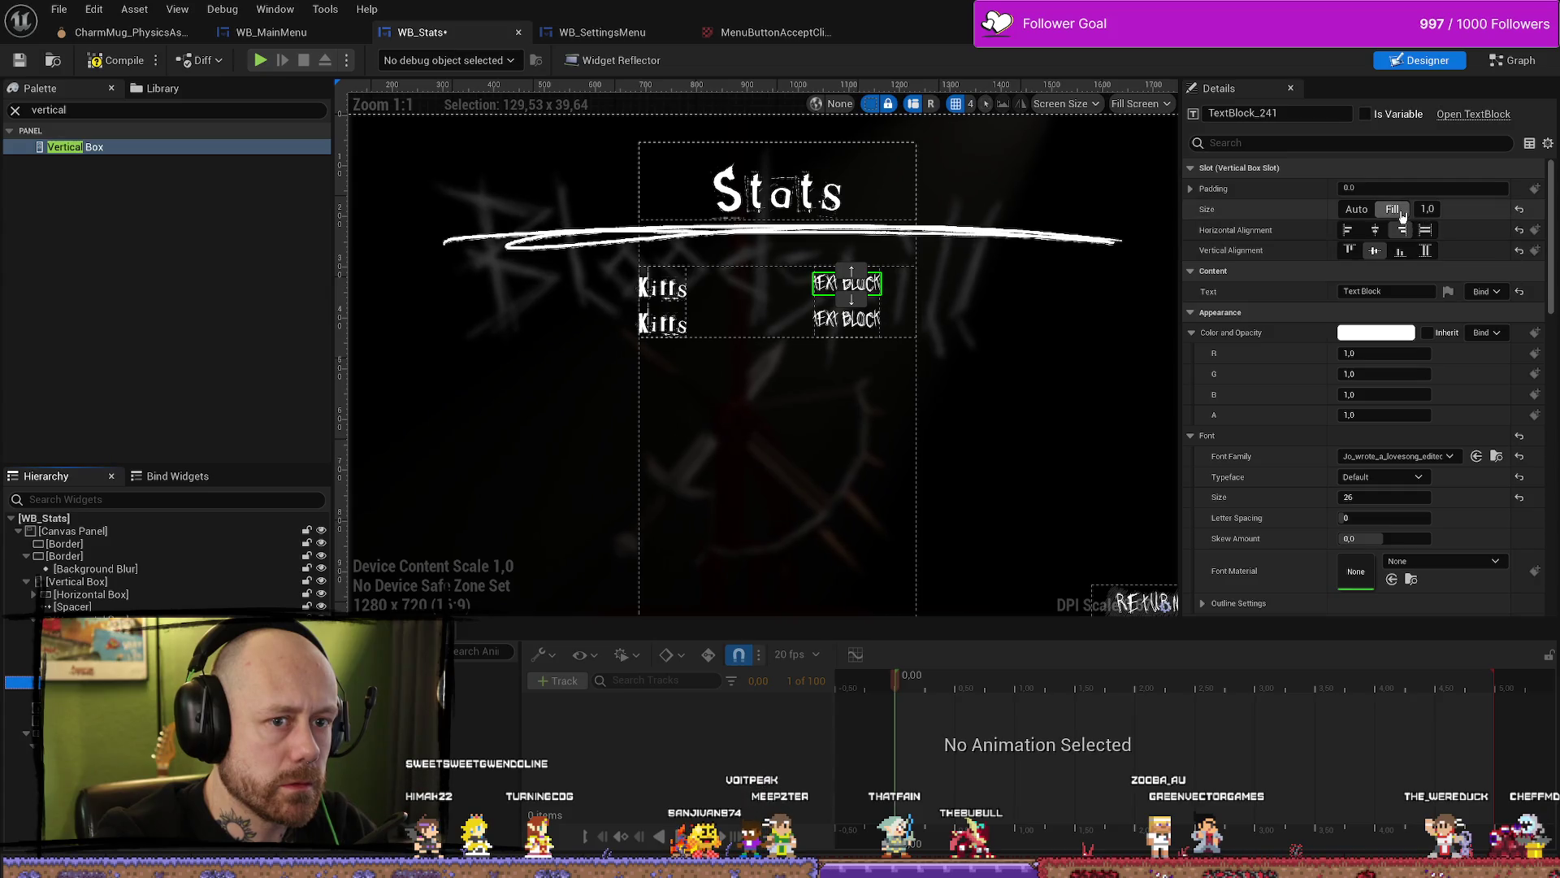
{"action": "left_click", "coordinate": [1356, 209]}
{"action": "left_click", "coordinate": [1389, 209]}
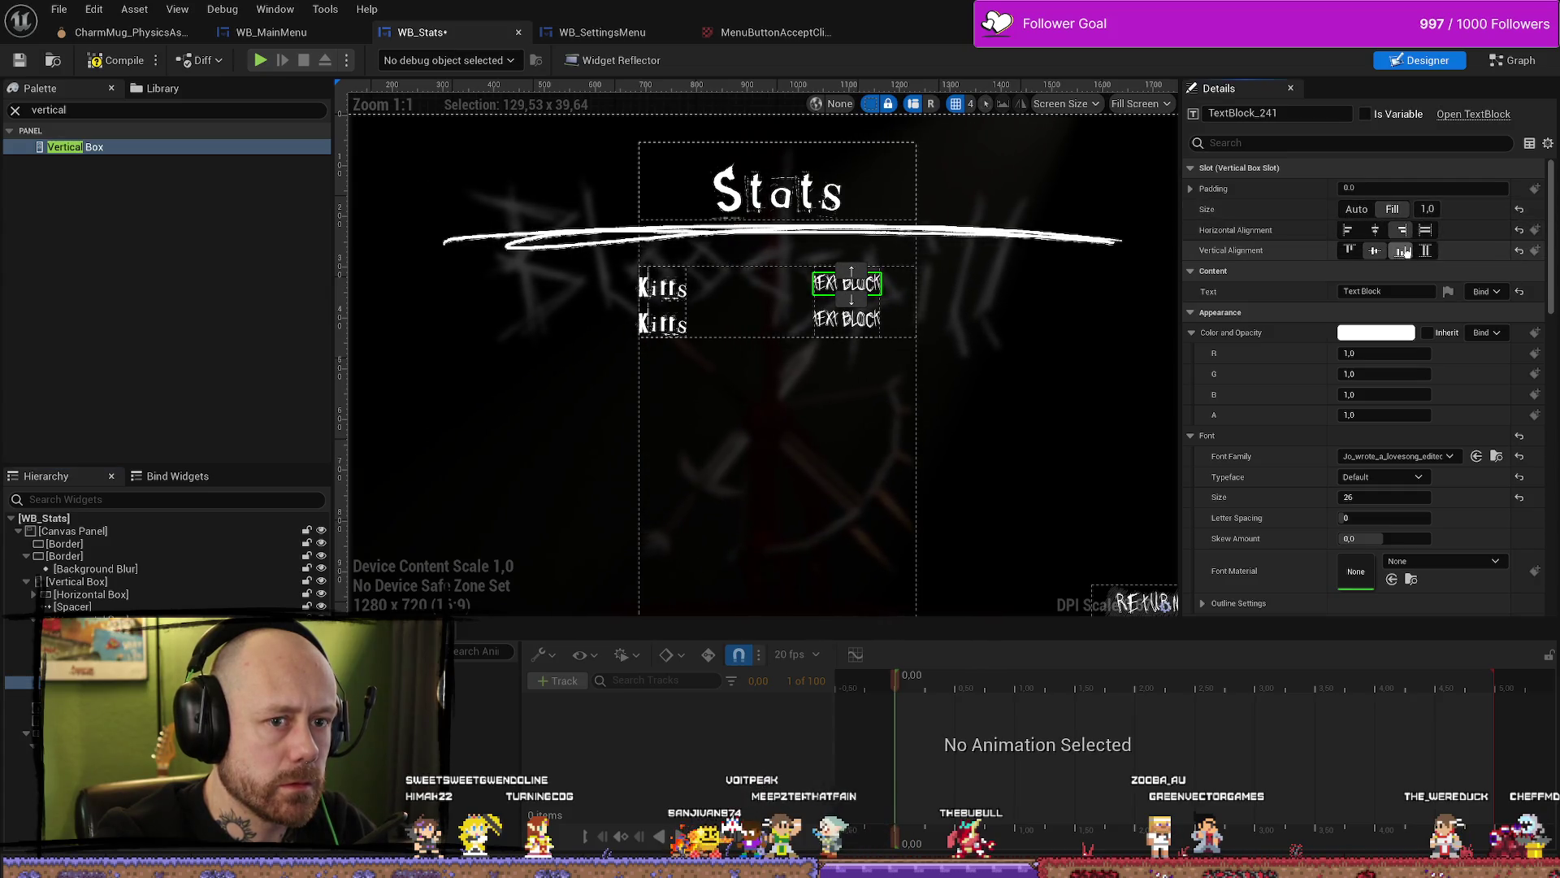
{"action": "left_click", "coordinate": [852, 276]}
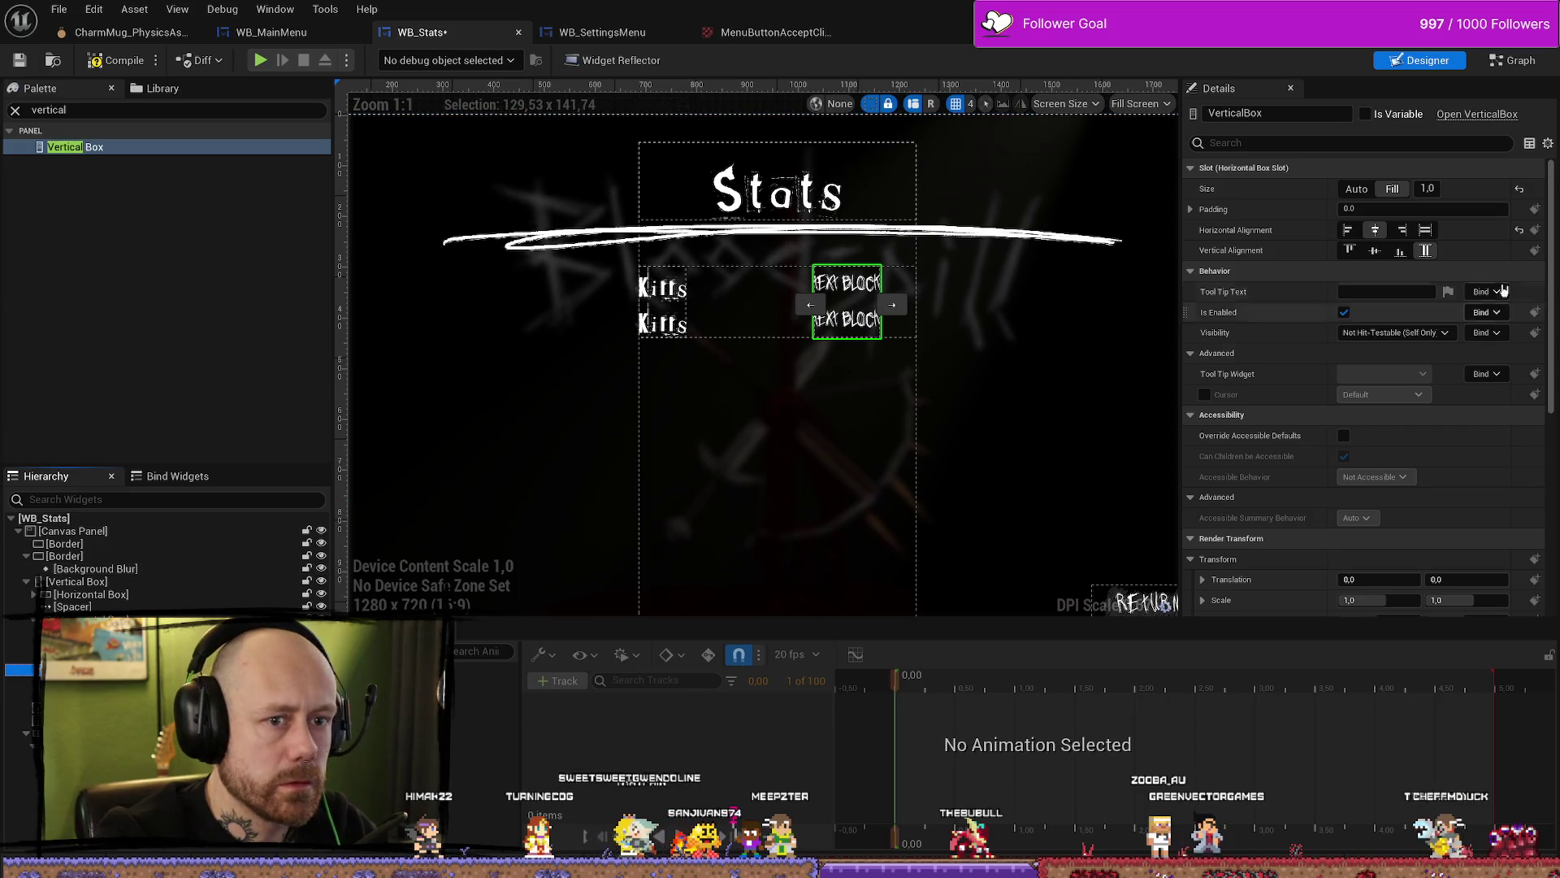
{"action": "left_click", "coordinate": [1403, 230]}
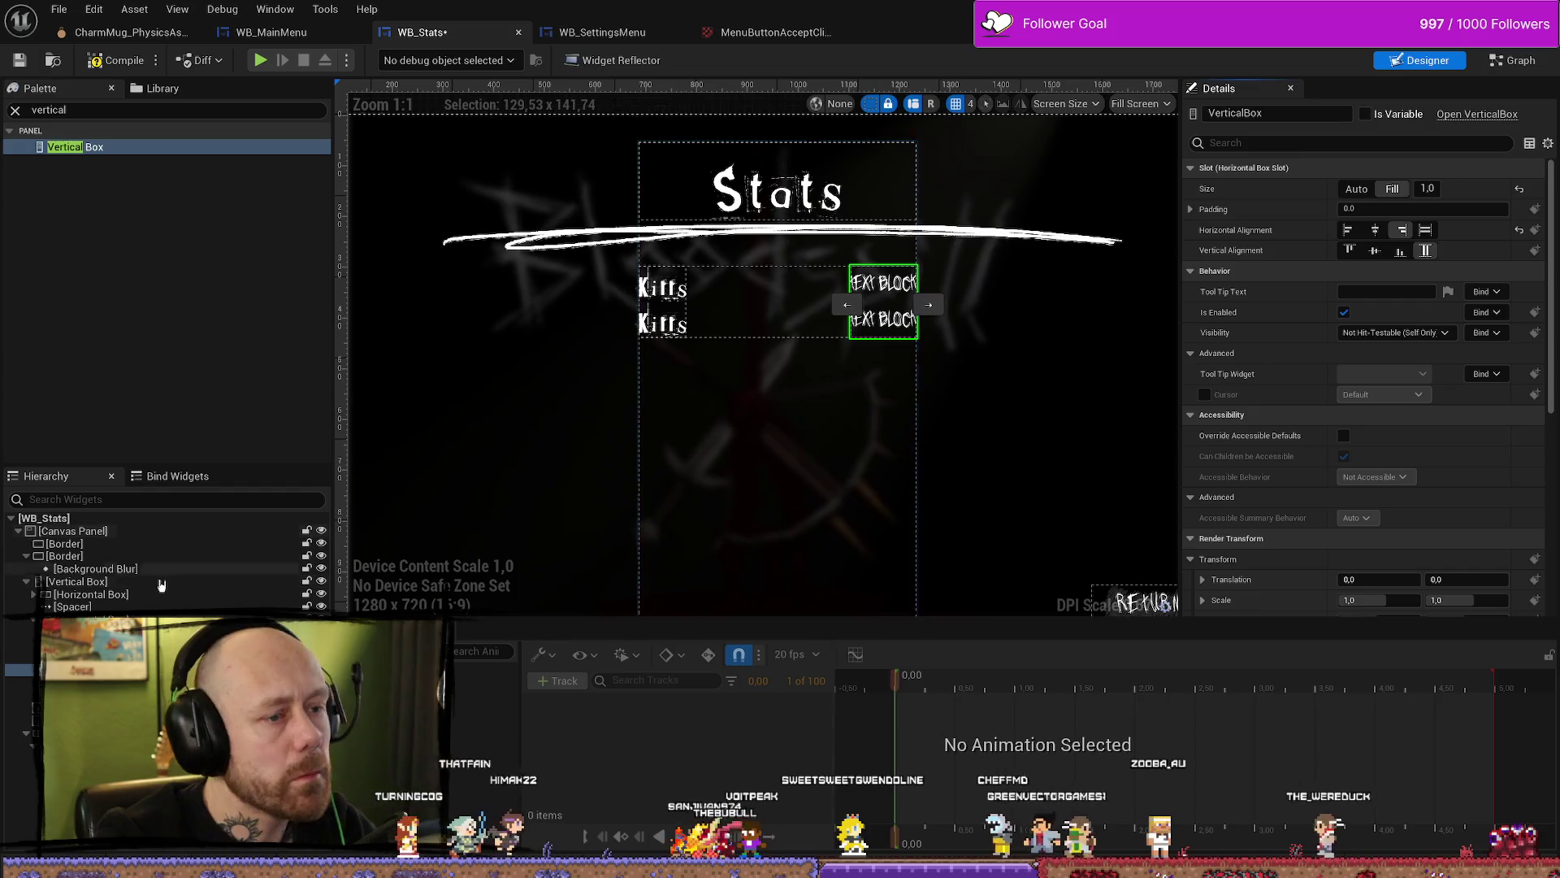
{"action": "left_click", "coordinate": [884, 282]}
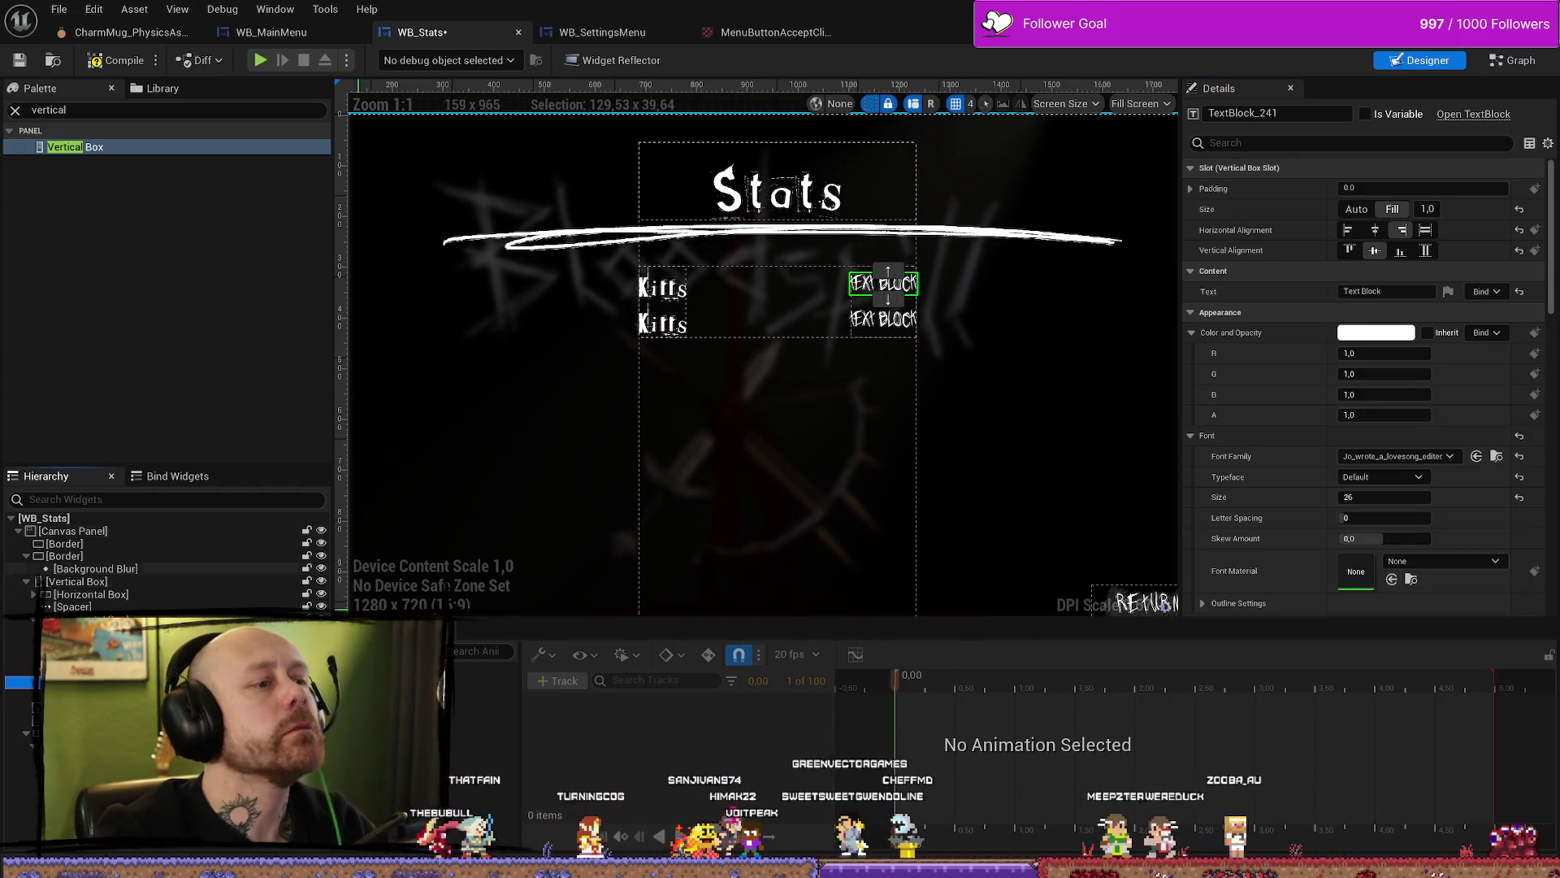
Step: Rename the second label to Deaths and add a Headshots label below it
{"action": "left_click", "coordinate": [662, 323]}
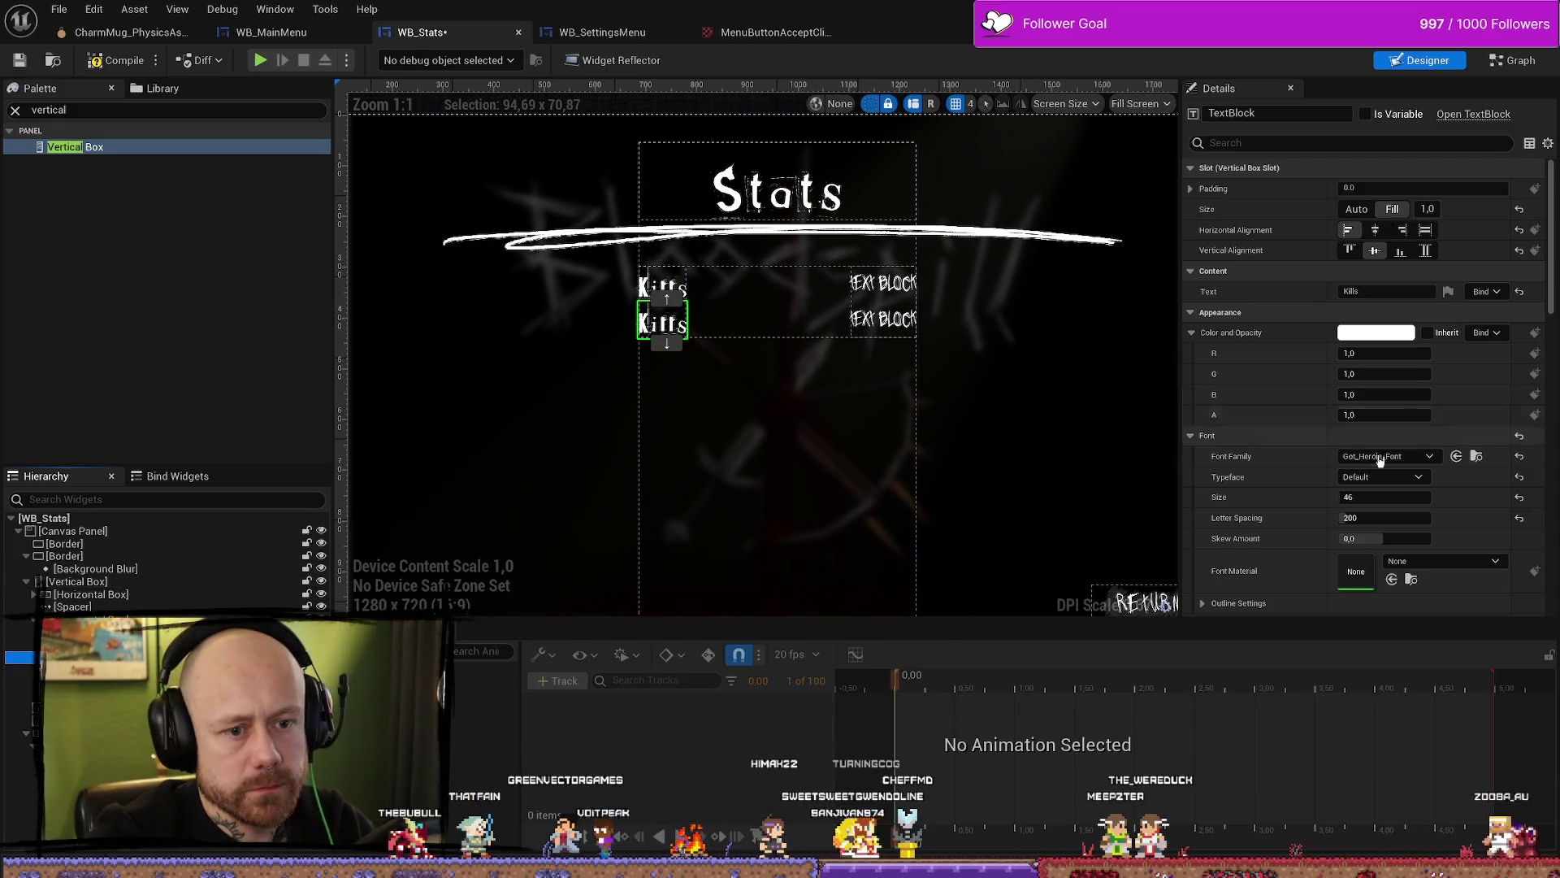
{"action": "left_click", "coordinate": [1397, 292]}
{"action": "type", "text": "Deaths"}
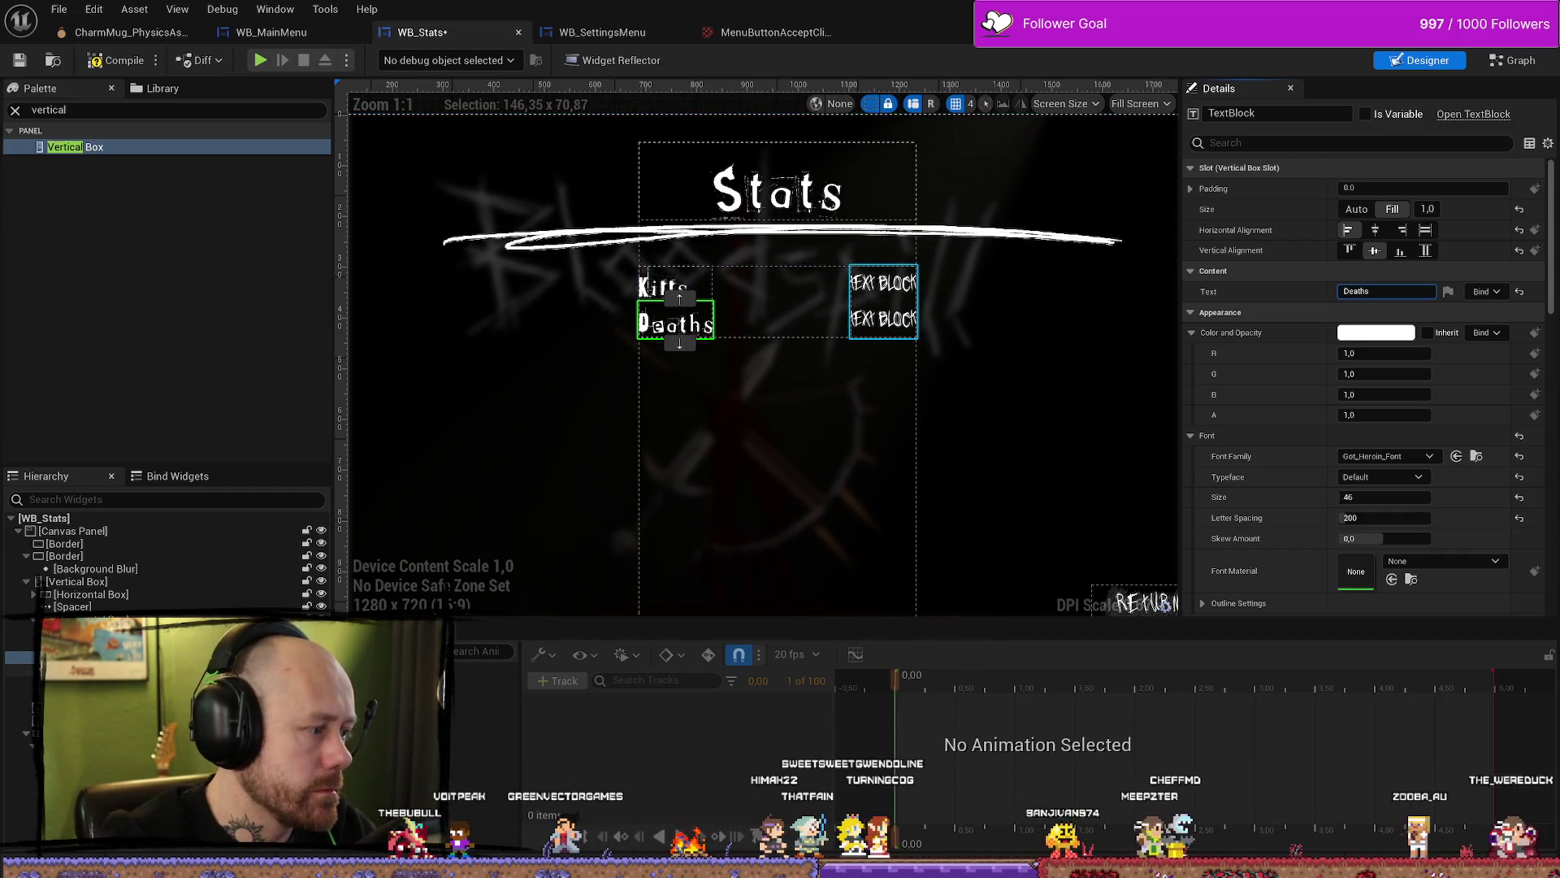
{"action": "left_click", "coordinate": [675, 323]}
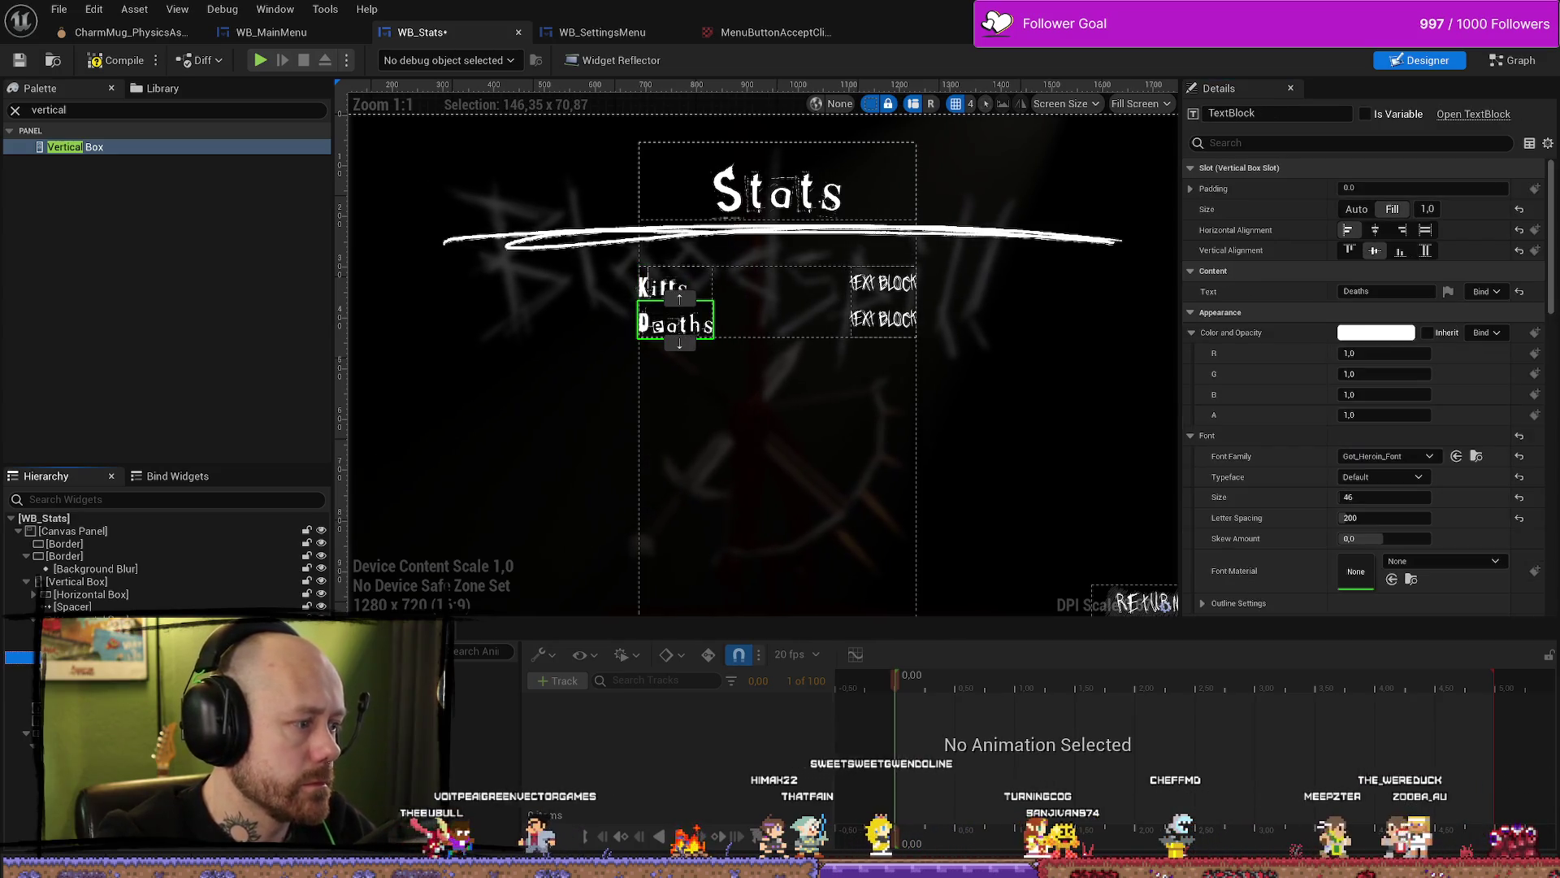
{"action": "key", "text": "ctrl+d"}
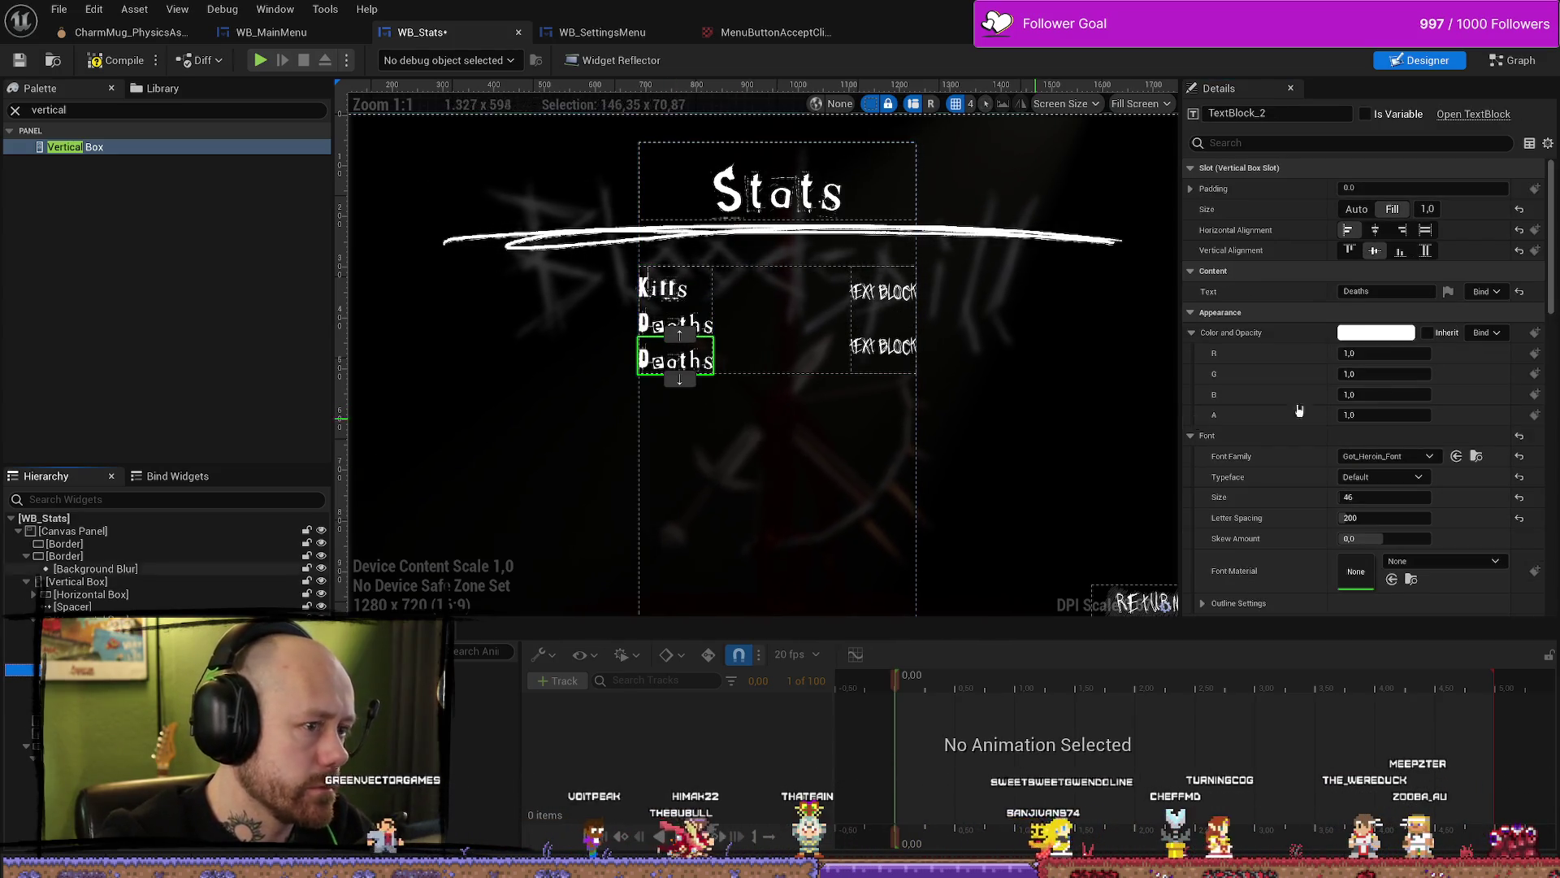
{"action": "left_click", "coordinate": [1398, 291]}
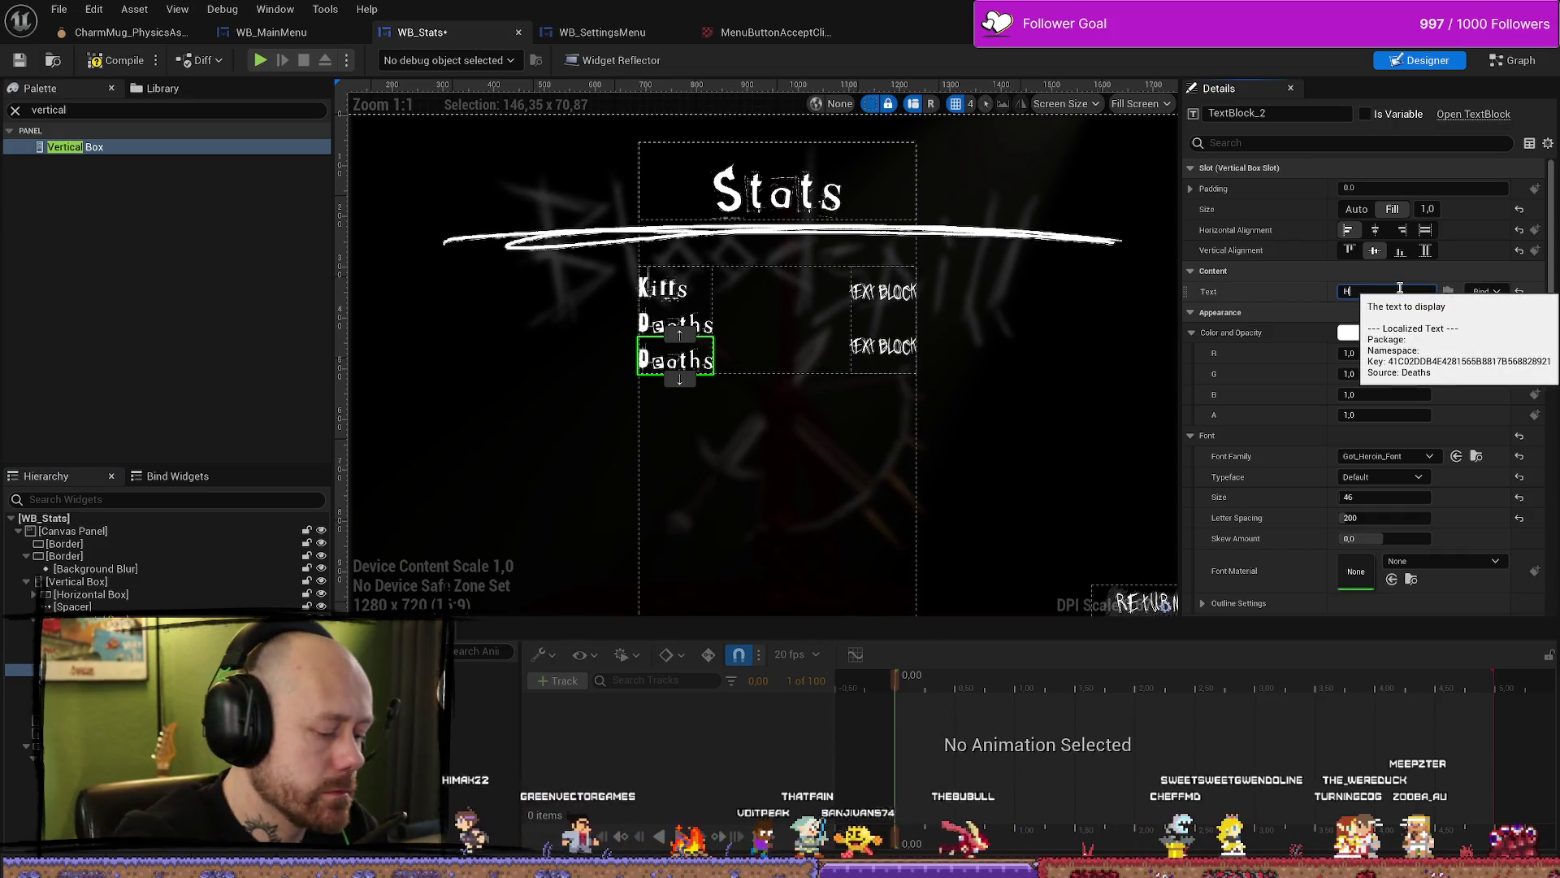
{"action": "type", "text": "Headshots"}
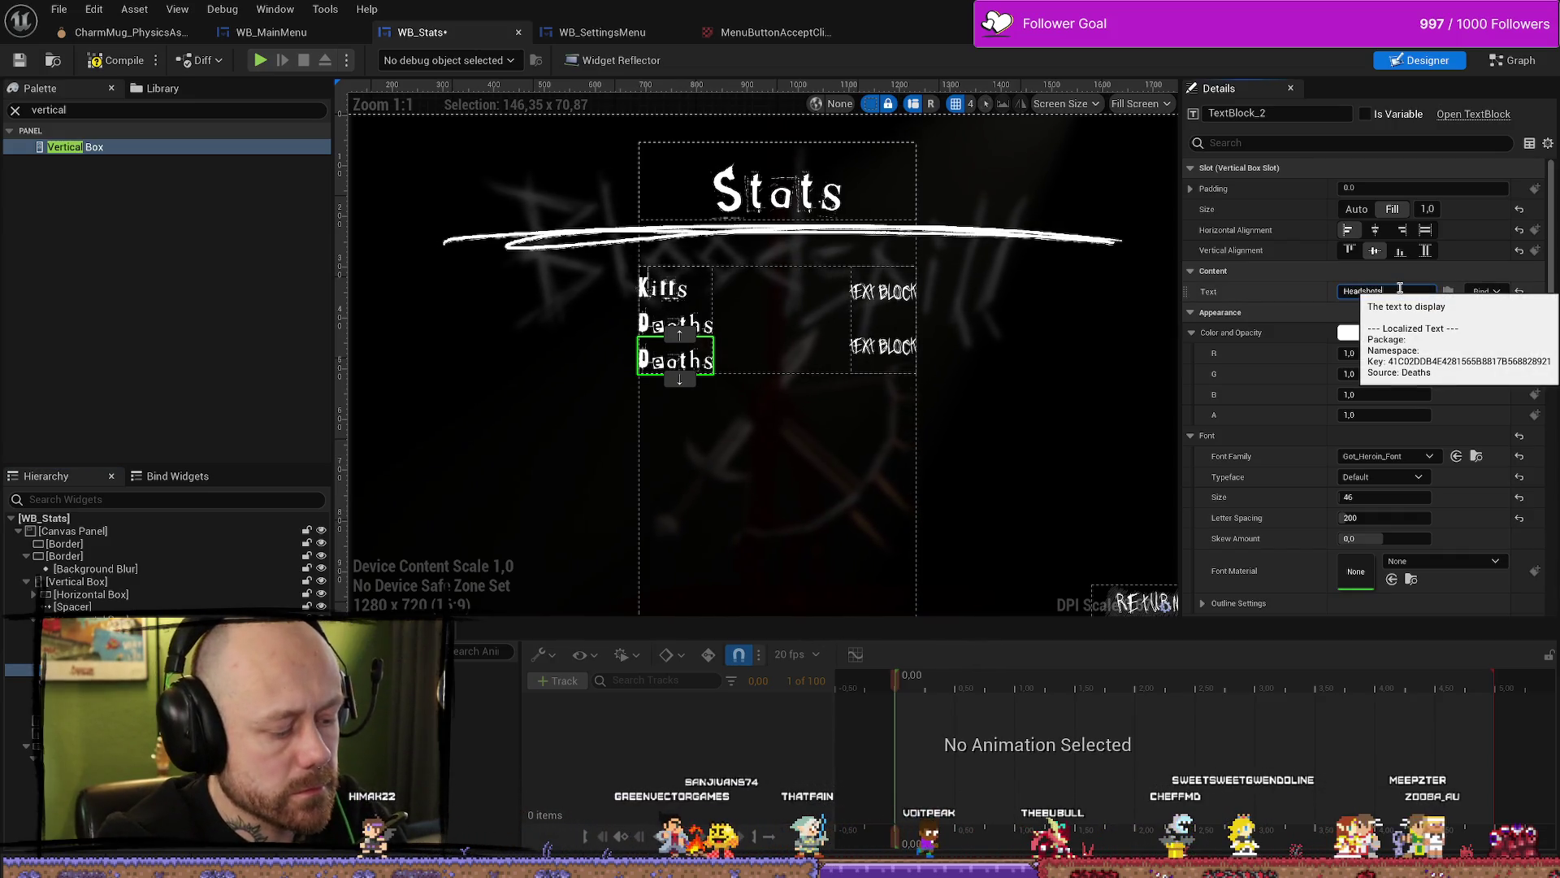
{"action": "key", "text": "Return"}
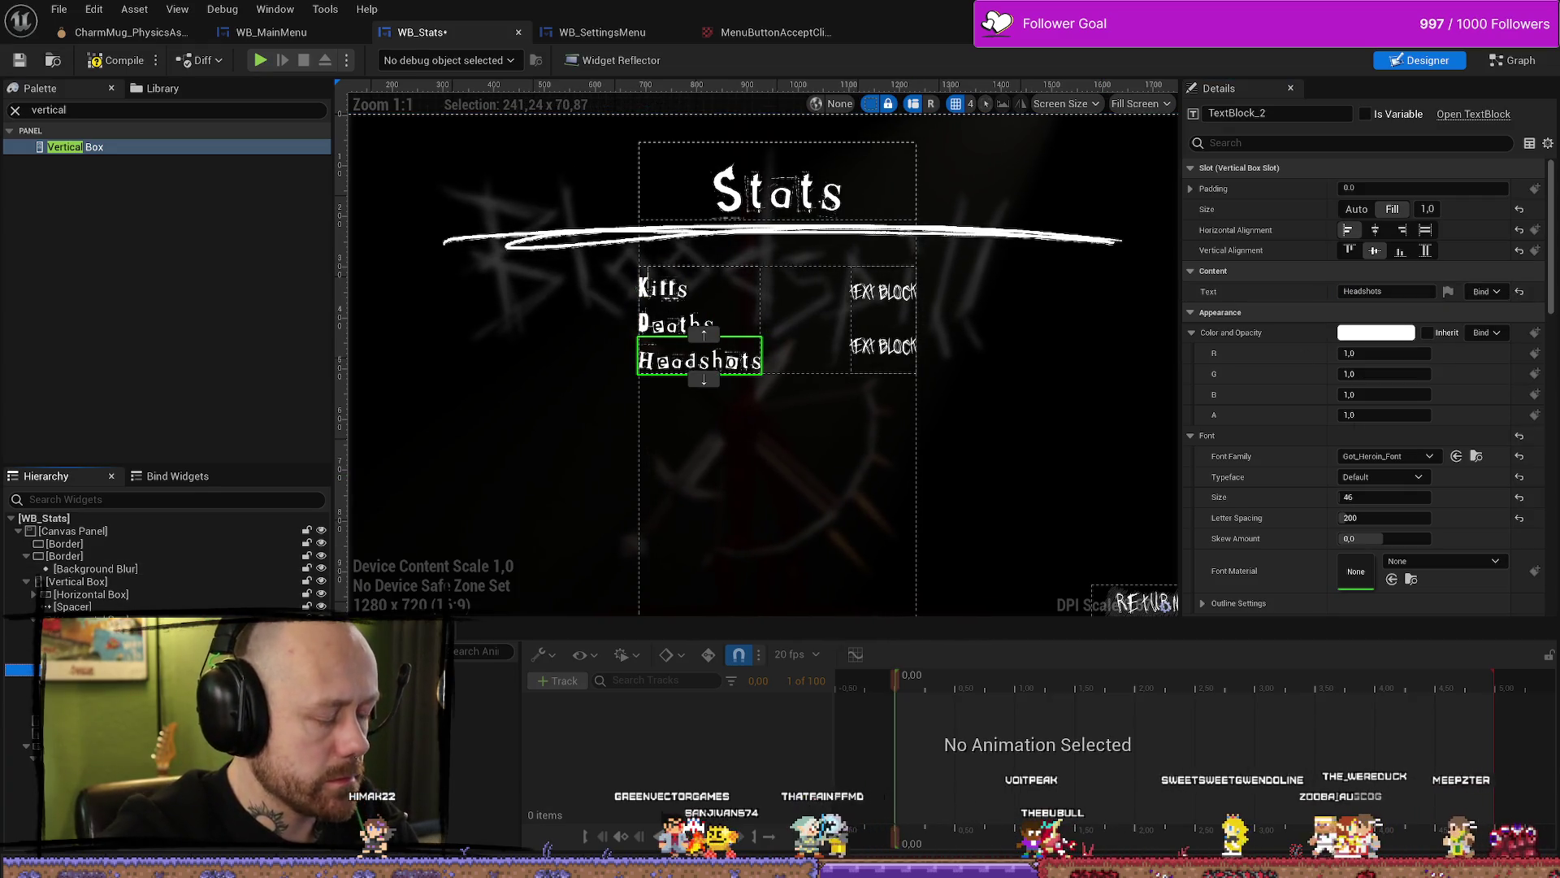
Step: Duplicate the Headshots label and rename the copy to Crossbow kills
{"action": "key", "text": "ctrl+d"}
{"action": "left_click", "coordinate": [1414, 290]}
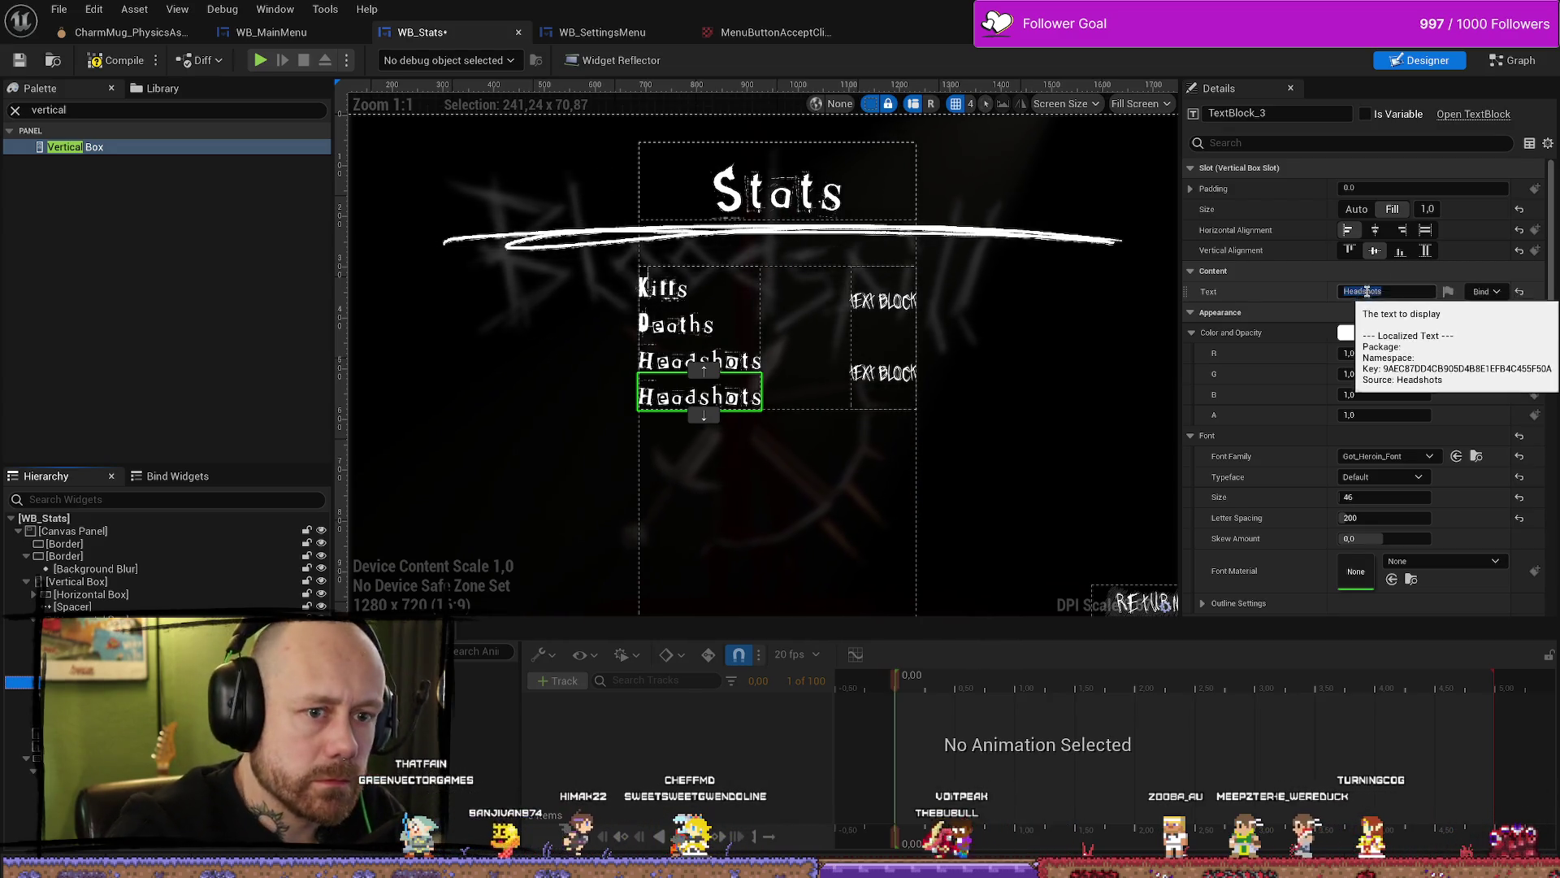
{"action": "left_click", "coordinate": [1401, 293]}
{"action": "key", "text": "ctrl+a"}
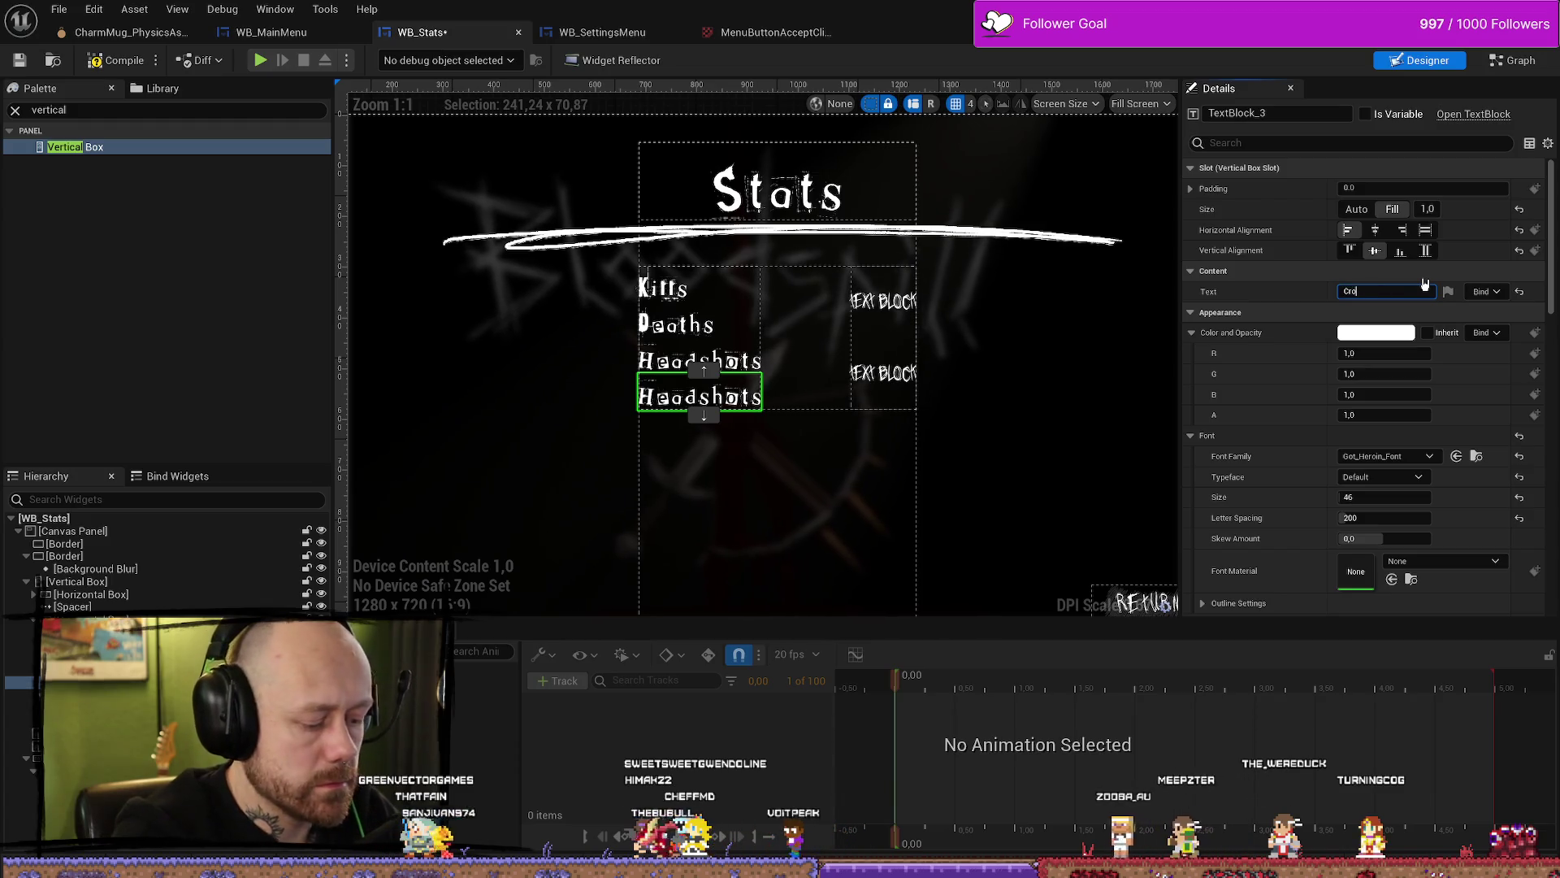
{"action": "type", "text": "ssbow kills"}
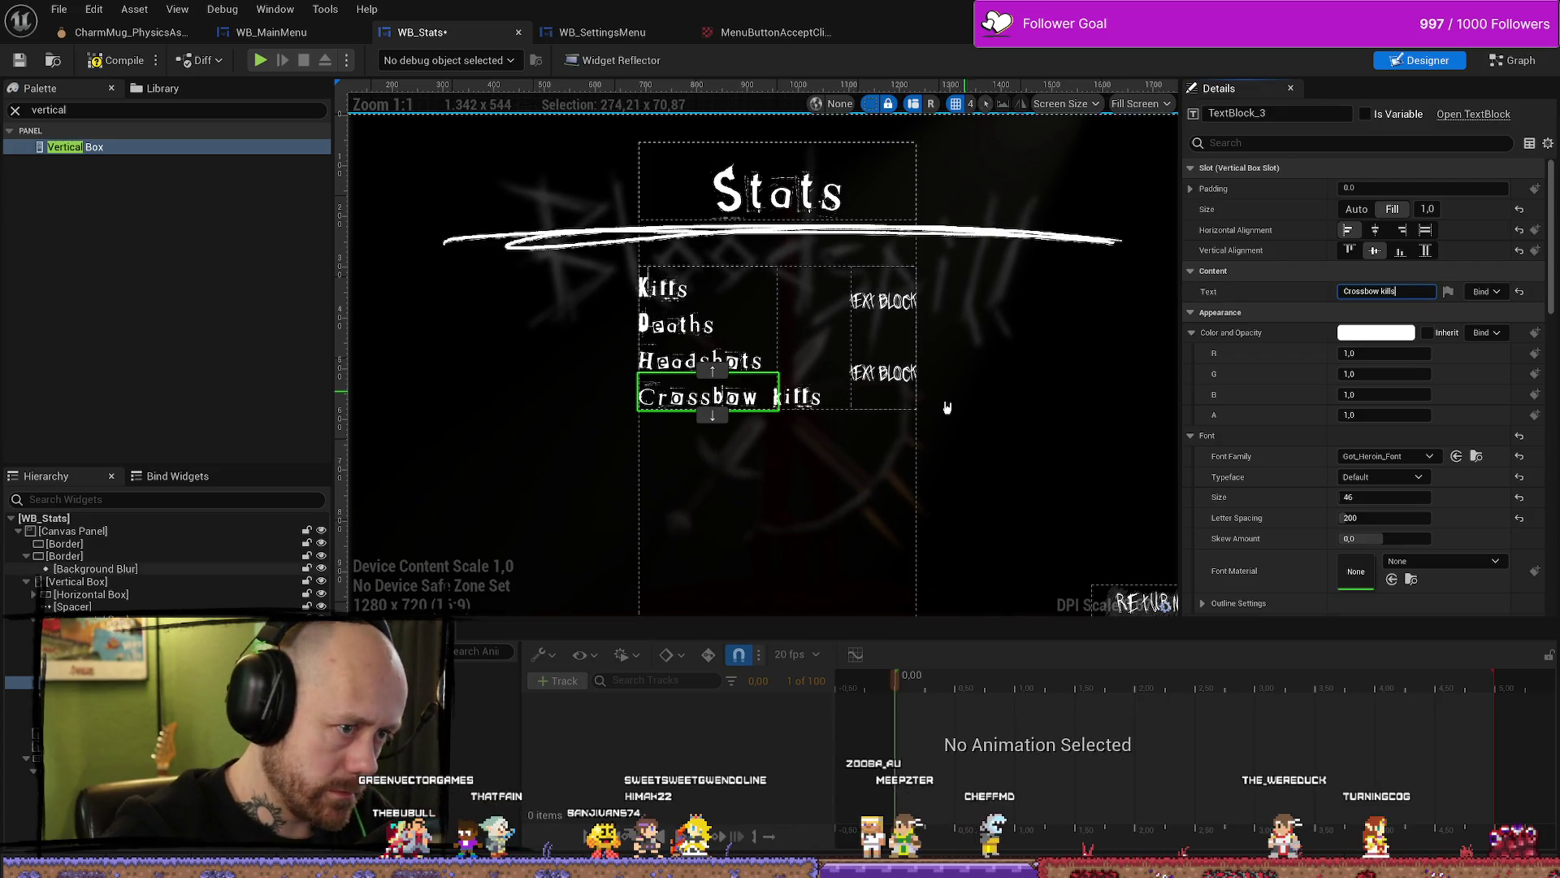
{"action": "left_click", "coordinate": [1029, 393]}
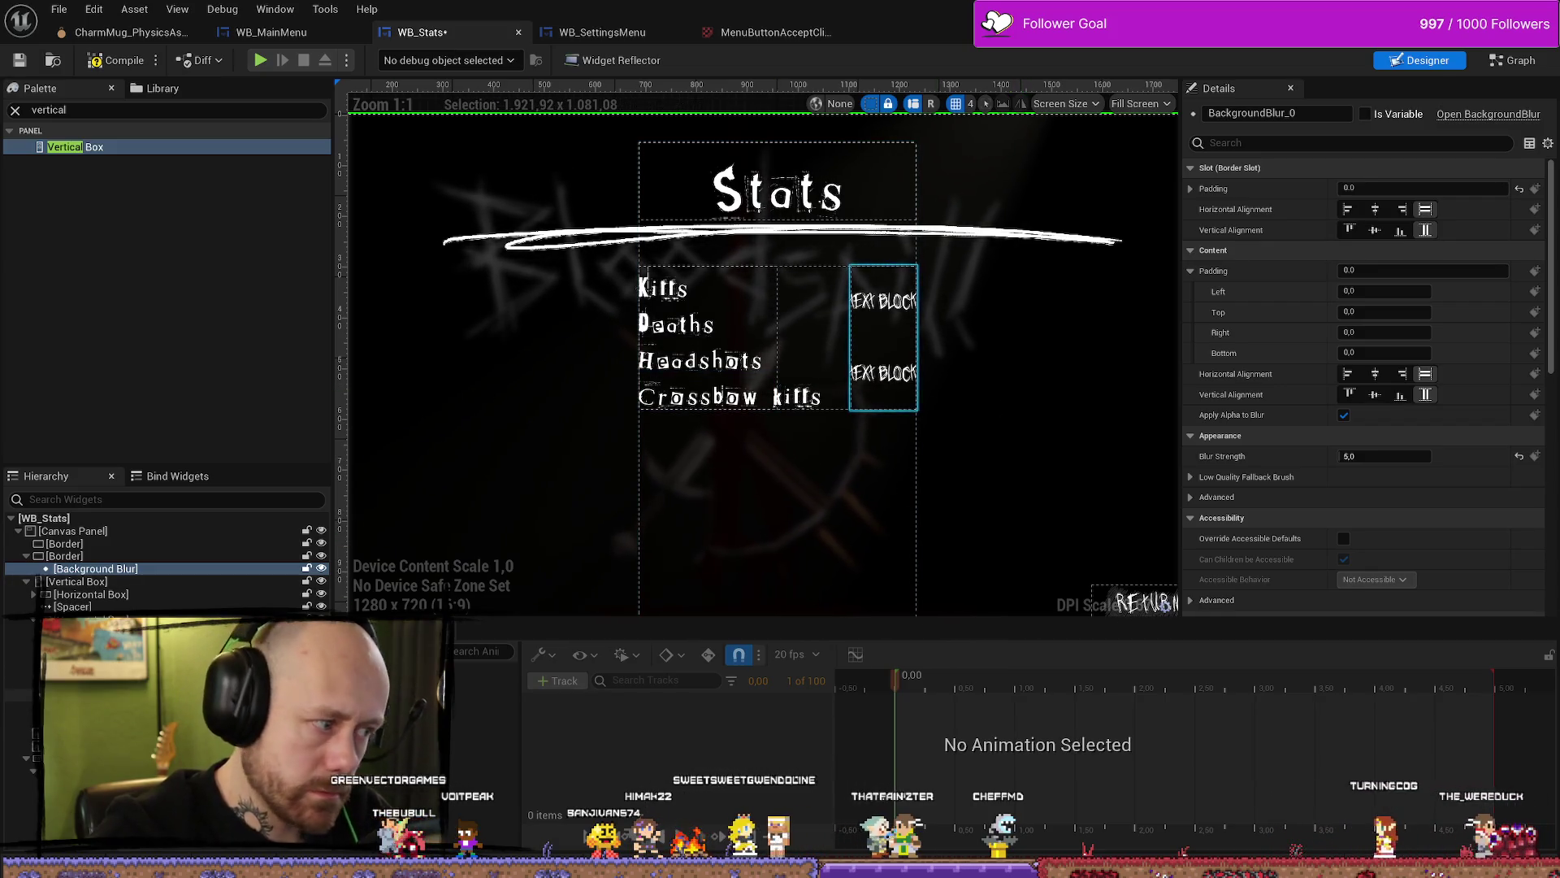
Step: Duplicate Crossbow kills and rename the copy to Dagger kills
{"action": "left_click", "coordinate": [715, 397]}
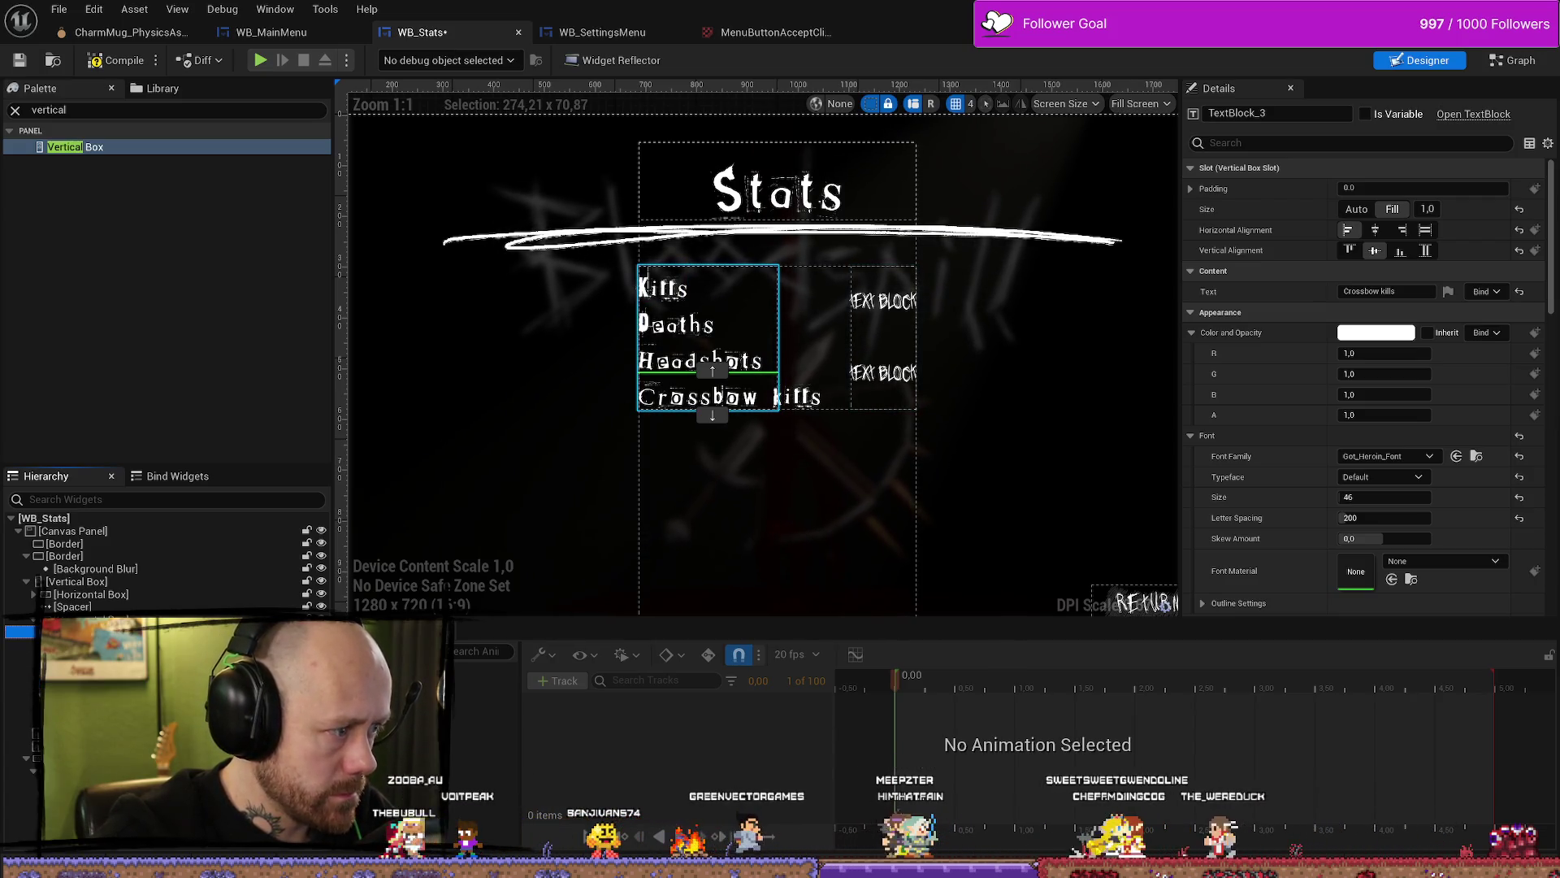
{"action": "left_click", "coordinate": [713, 397]}
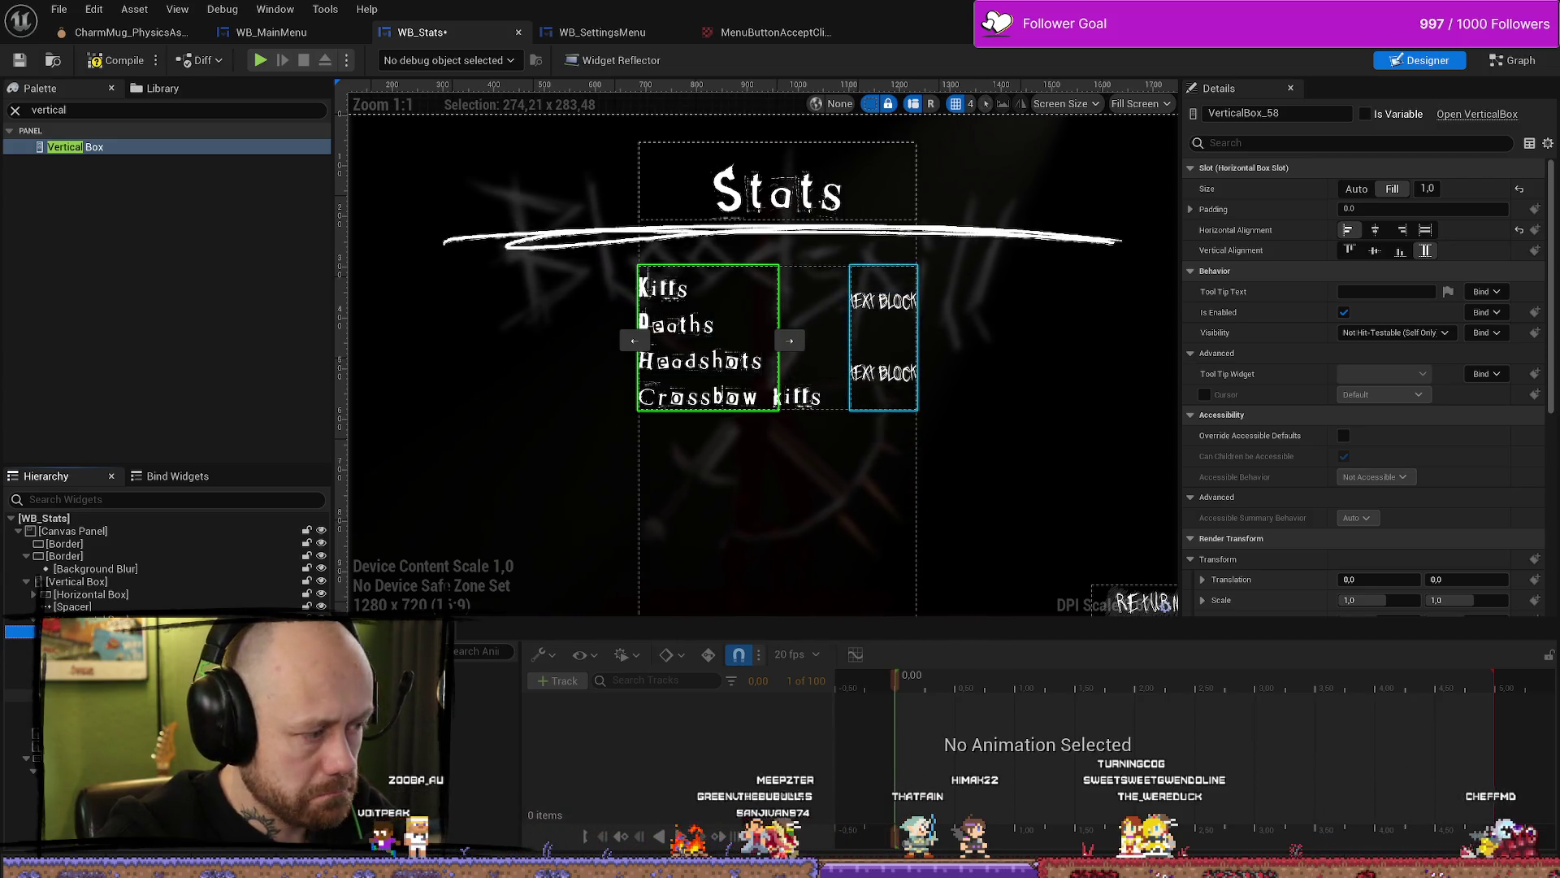
{"action": "left_click", "coordinate": [707, 396]}
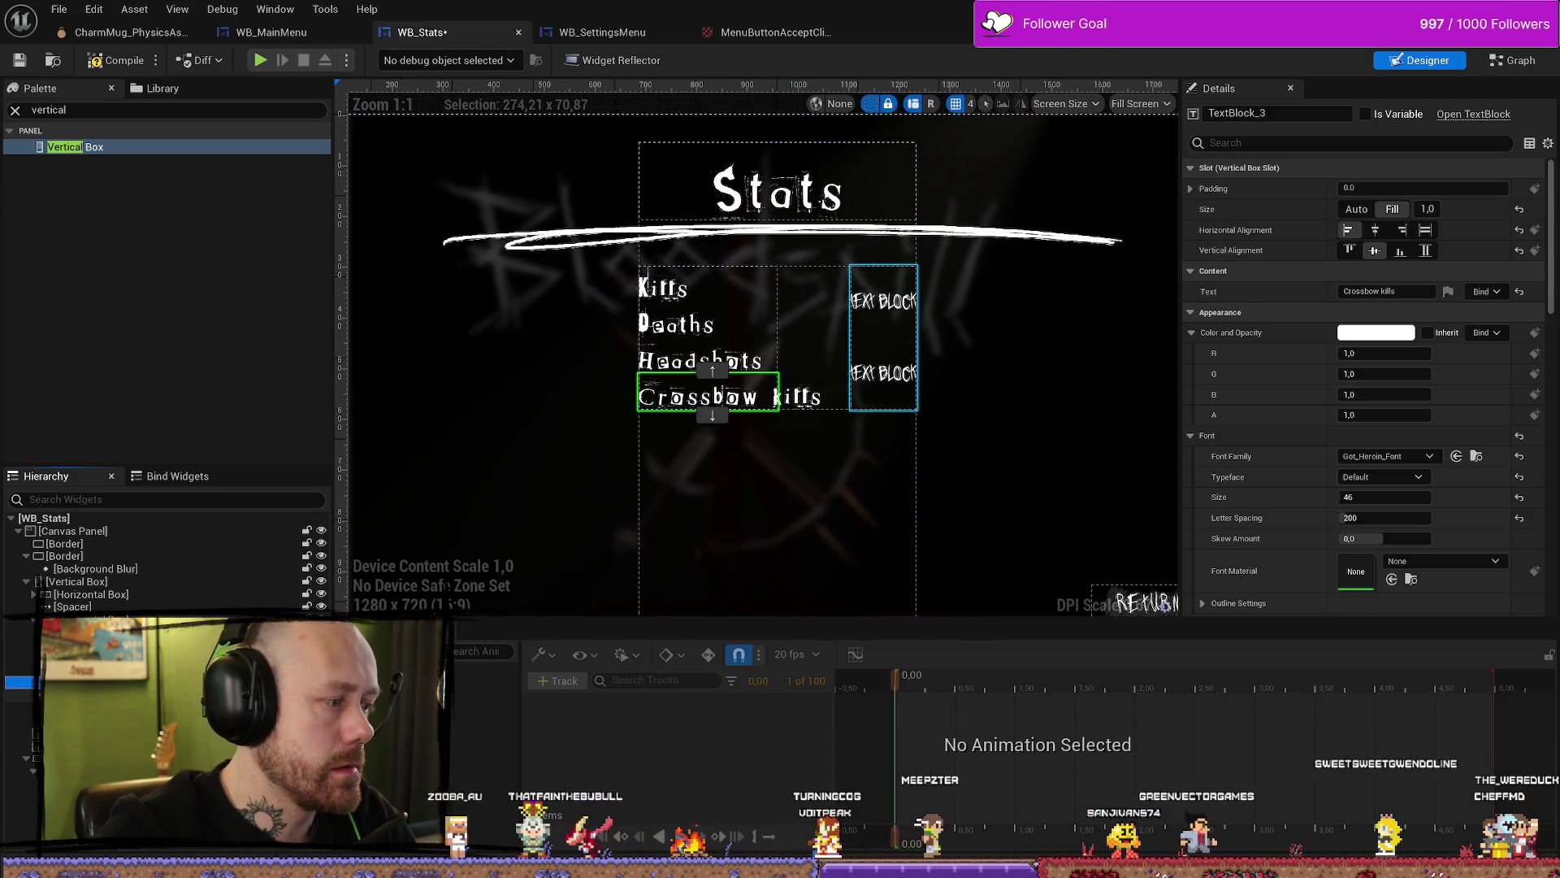
{"action": "key", "text": "ctrl+d"}
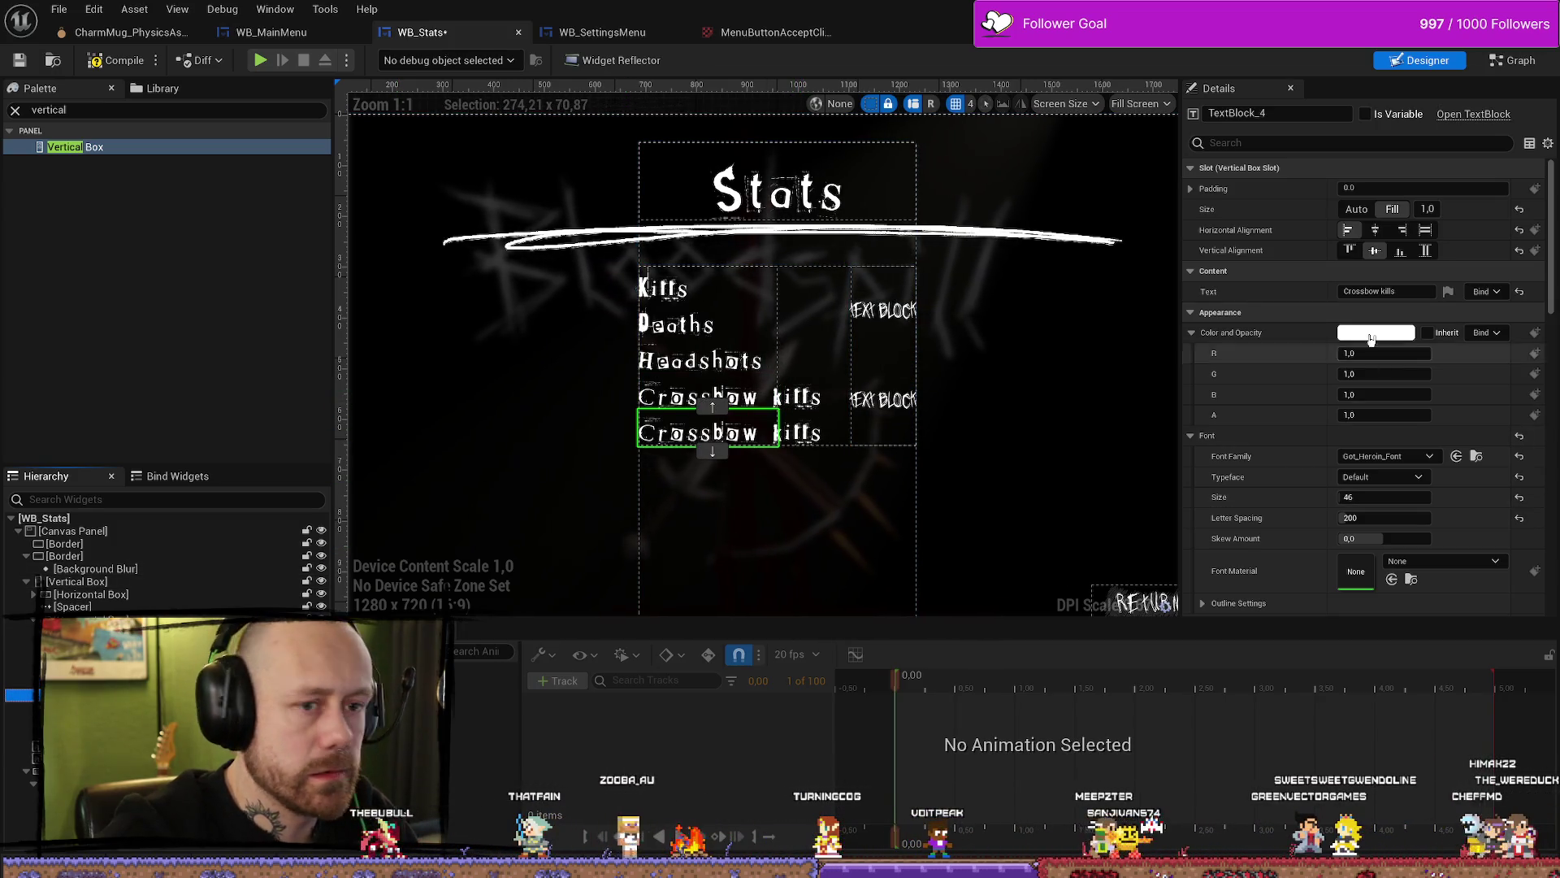
{"action": "left_click_drag", "start_coordinate": [1380, 290], "coordinate": [1295, 297]}
{"action": "type", "text": "Dagge"}
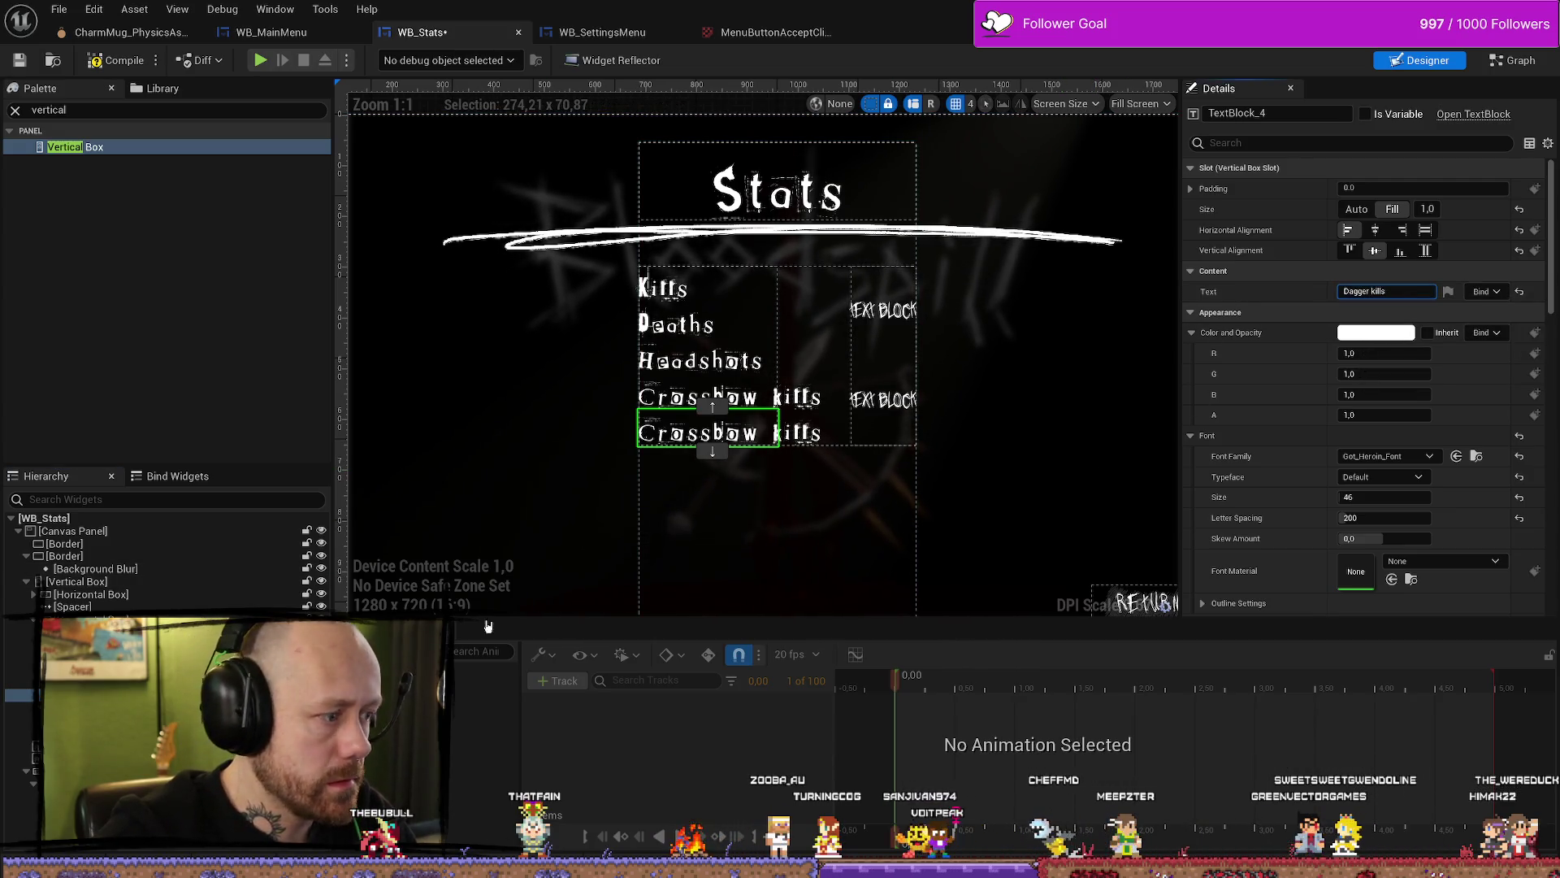
{"action": "key", "text": "Return"}
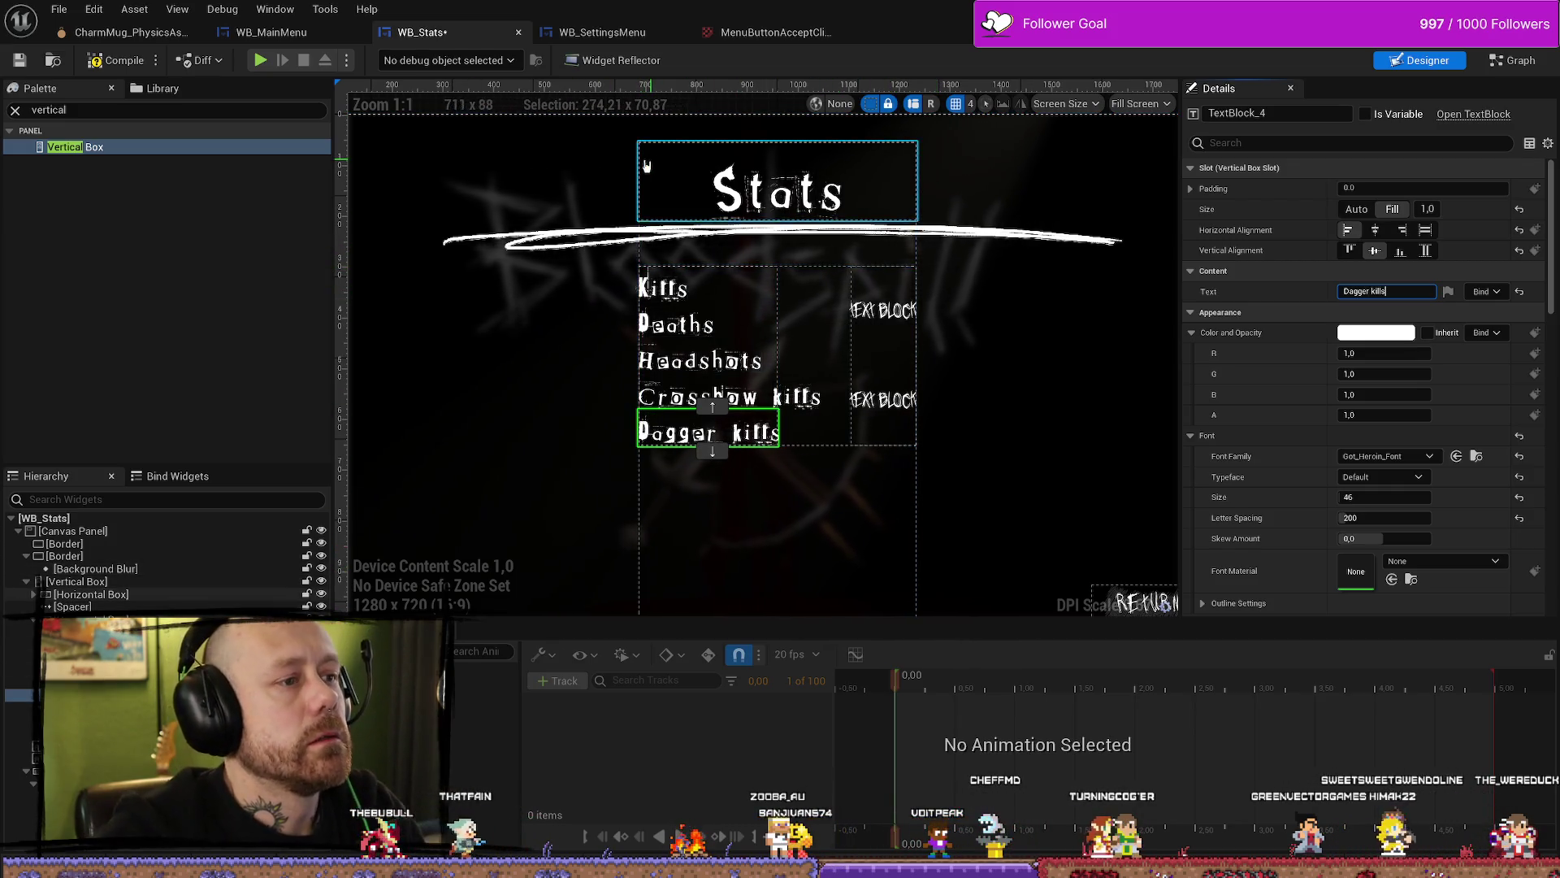
{"action": "left_click", "coordinate": [101, 568]}
Step: Widen the outer stats panel slightly
{"action": "left_click", "coordinate": [114, 594]}
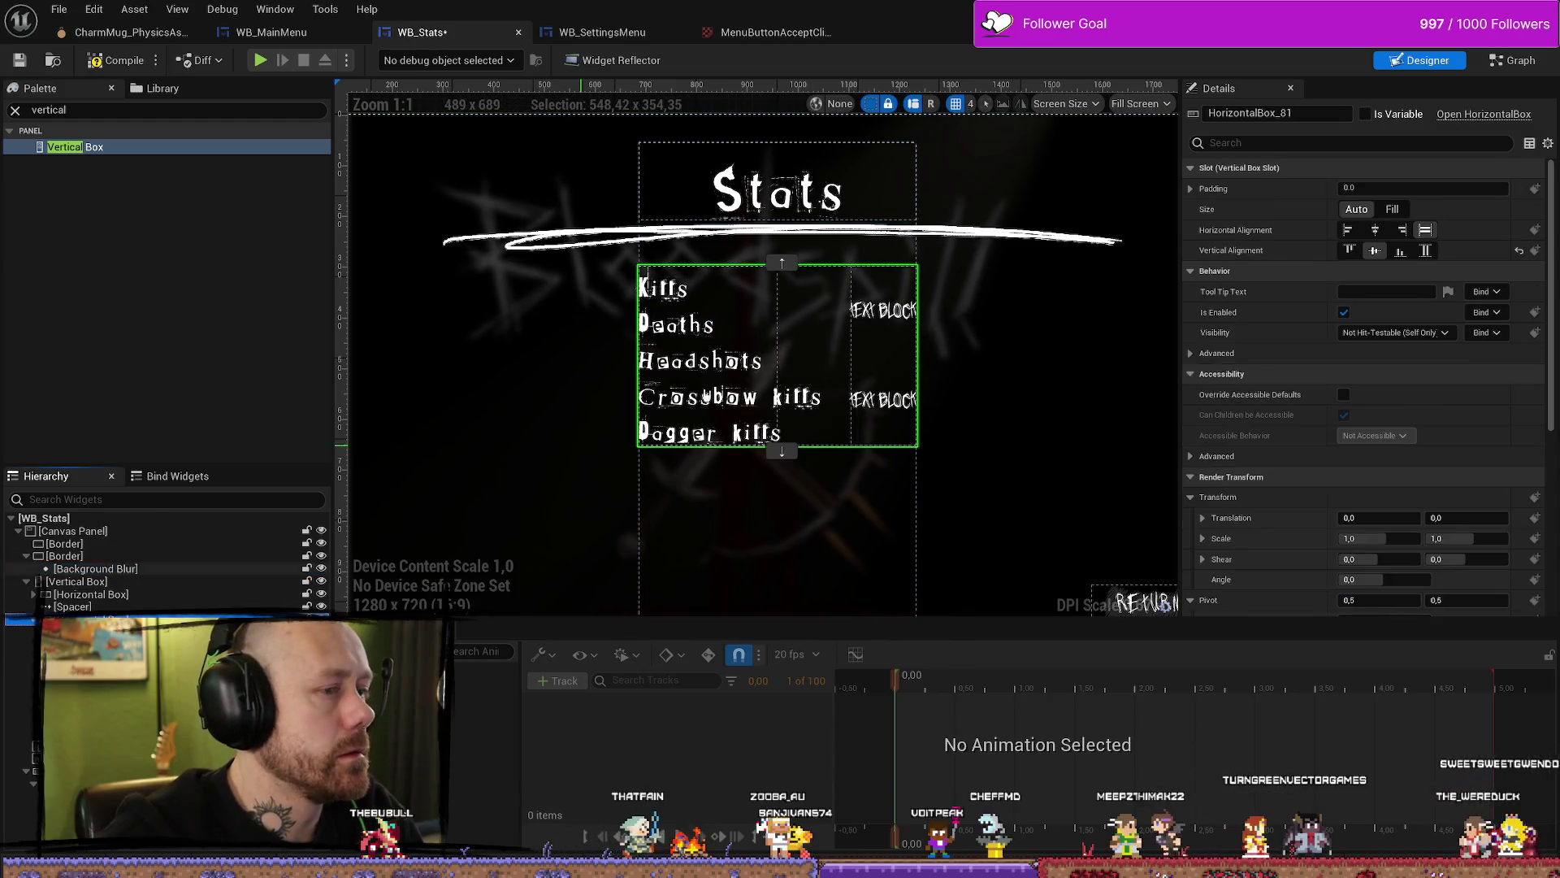
{"action": "left_click", "coordinate": [109, 582]}
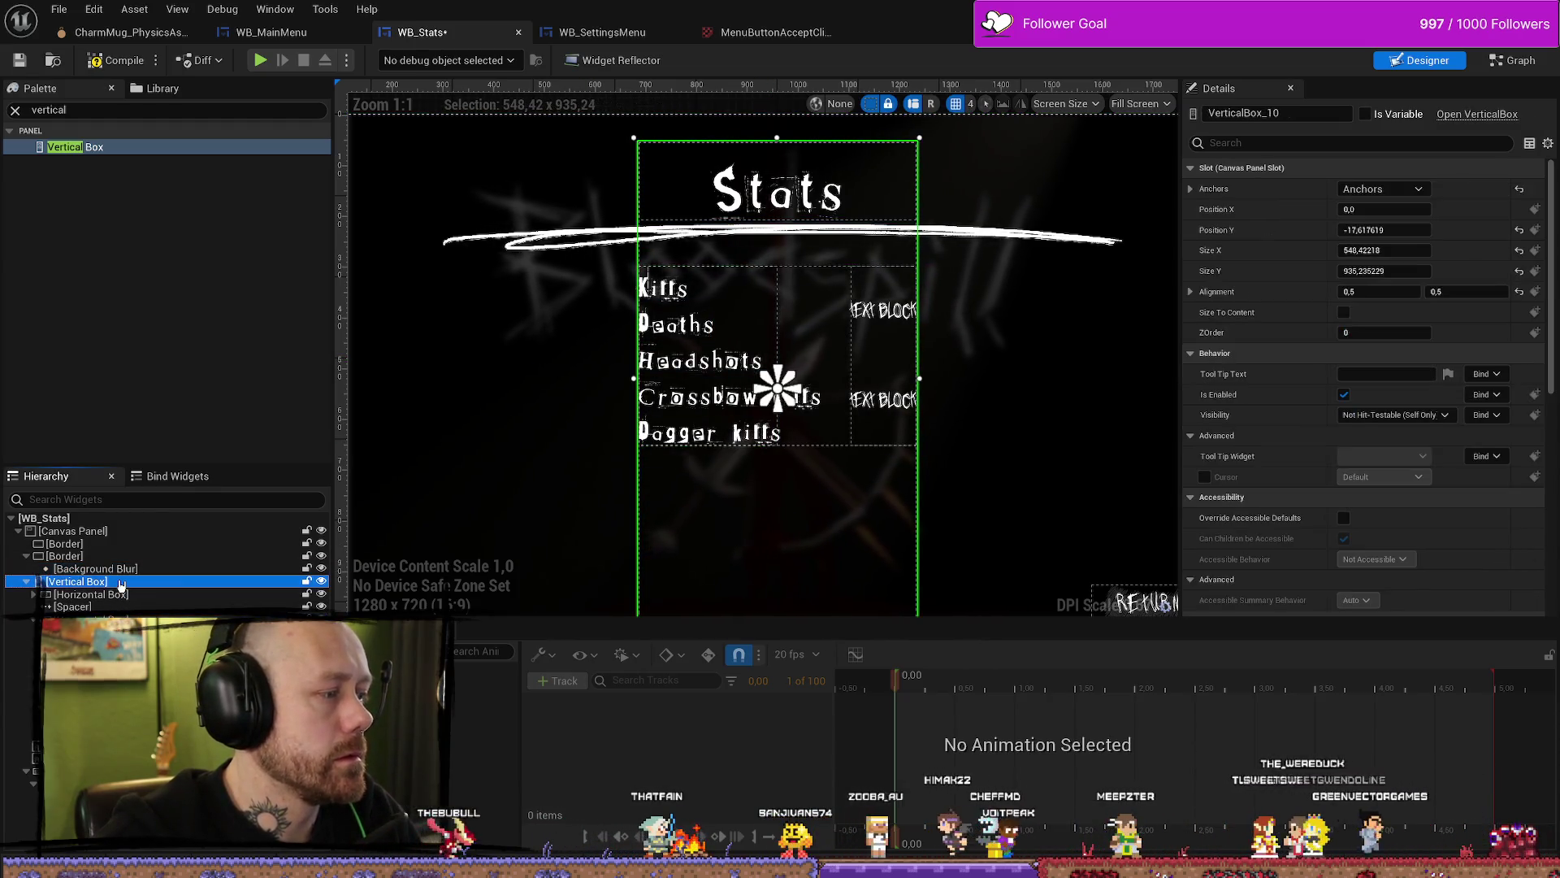
{"action": "left_click", "coordinate": [1390, 250]}
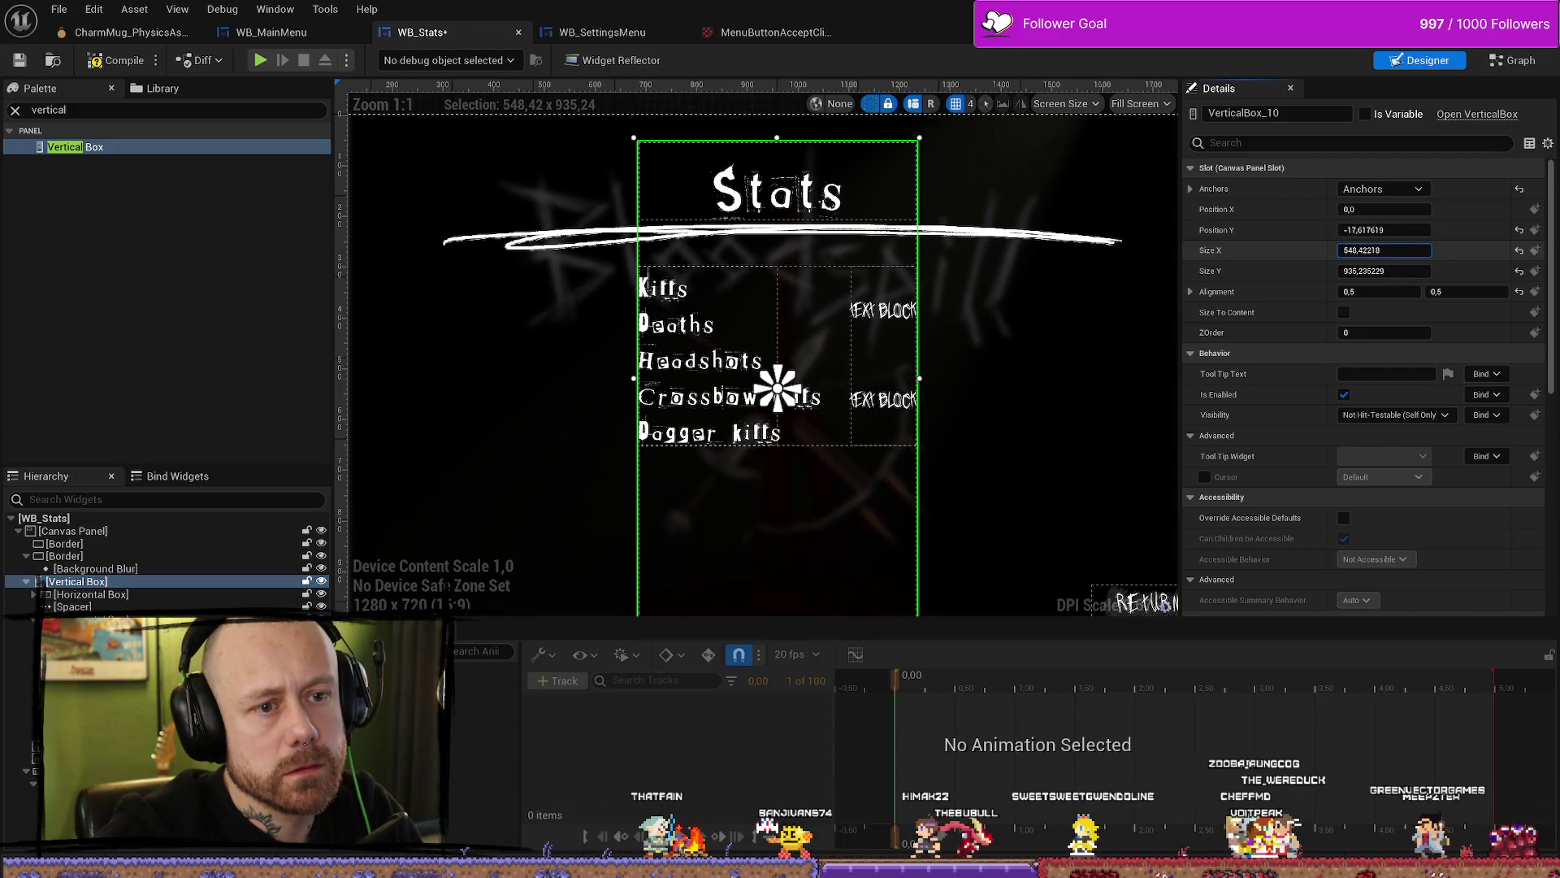
{"action": "left_click_drag", "start_coordinate": [1390, 250], "coordinate": [1410, 251]}
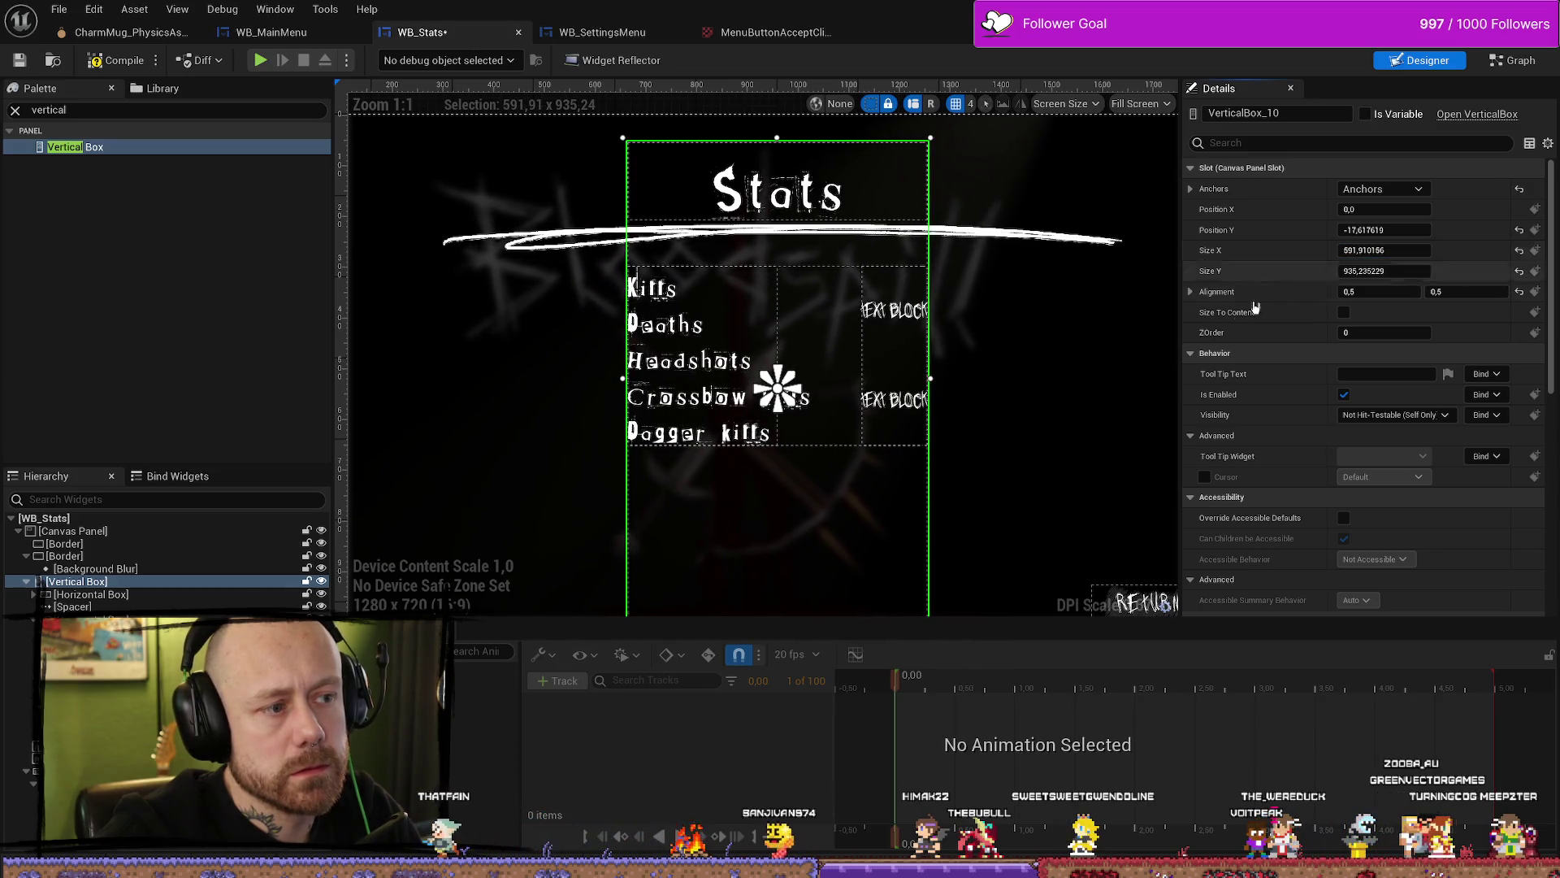
{"action": "left_click", "coordinate": [1132, 352]}
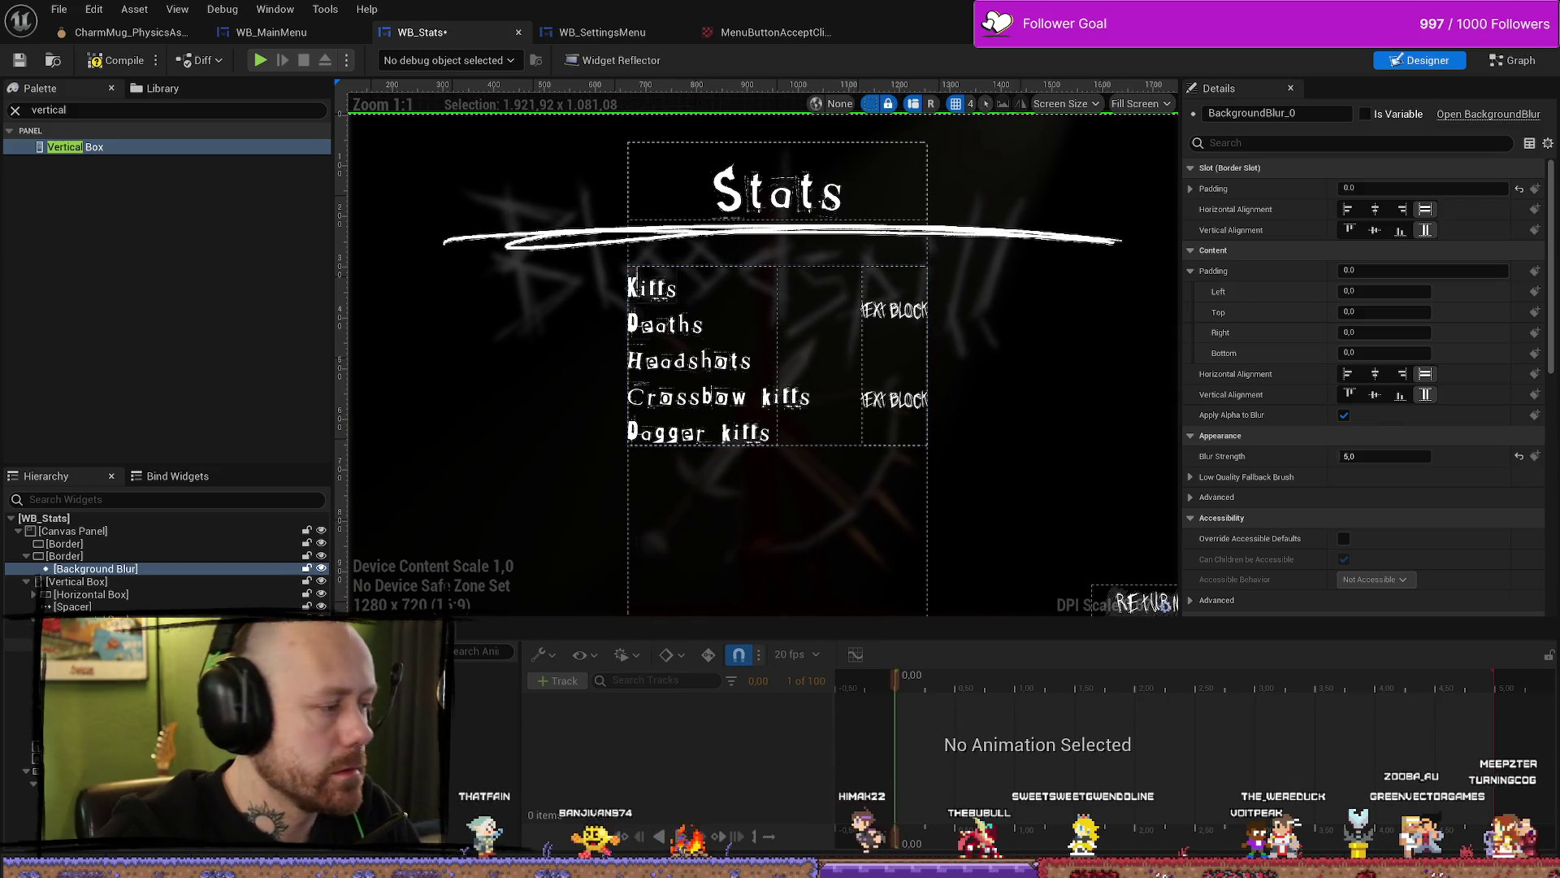
Step: Add a Parries label below Dagger kills by duplicating and renaming it
{"action": "left_click", "coordinate": [697, 429]}
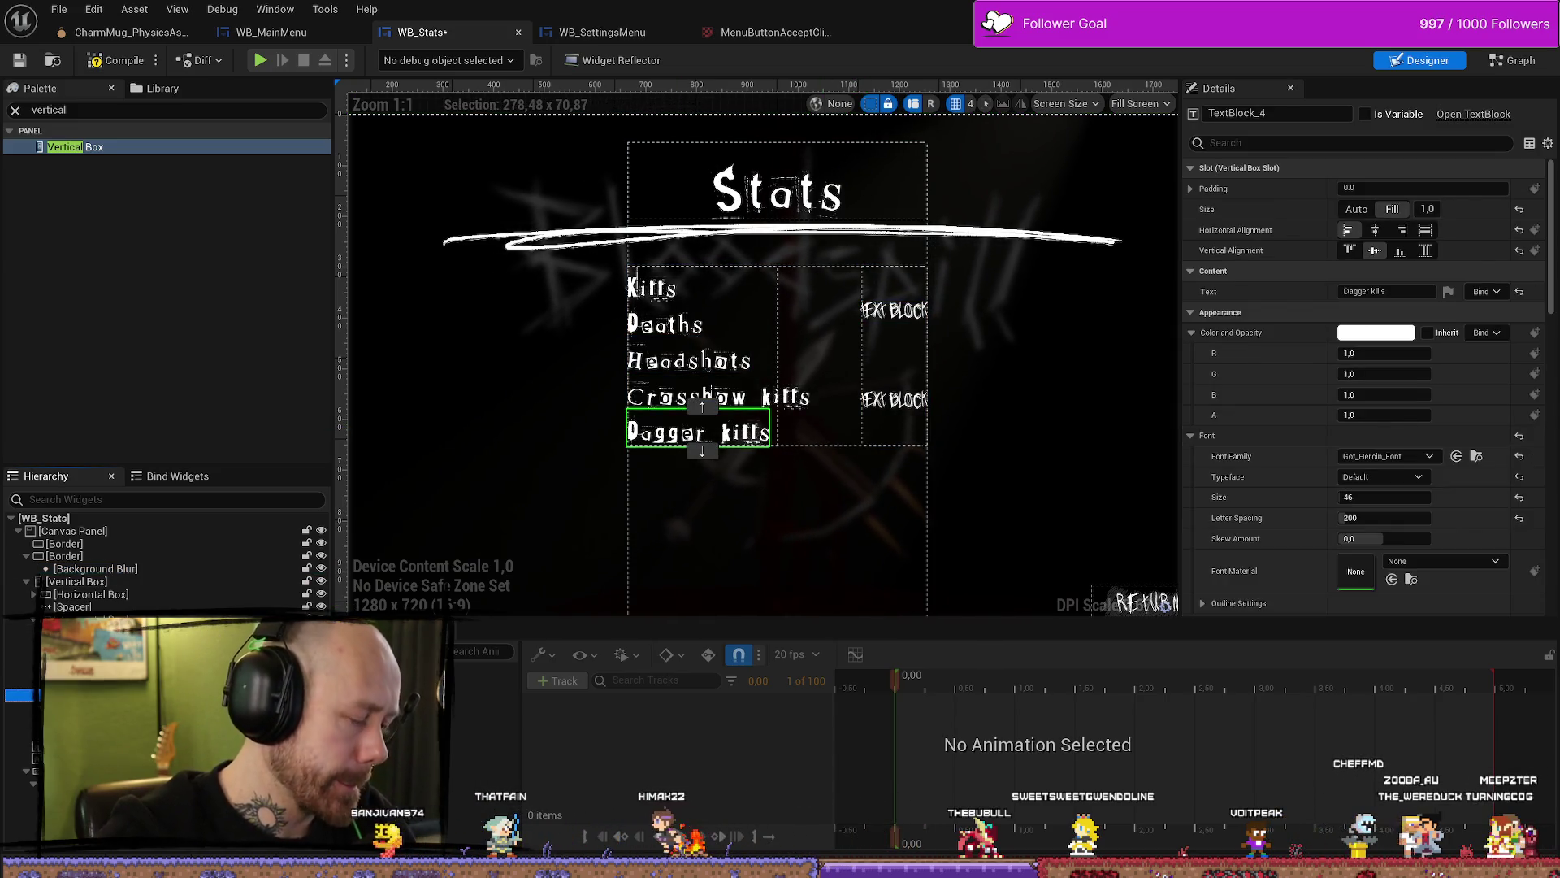
{"action": "key", "text": "ctrl+d"}
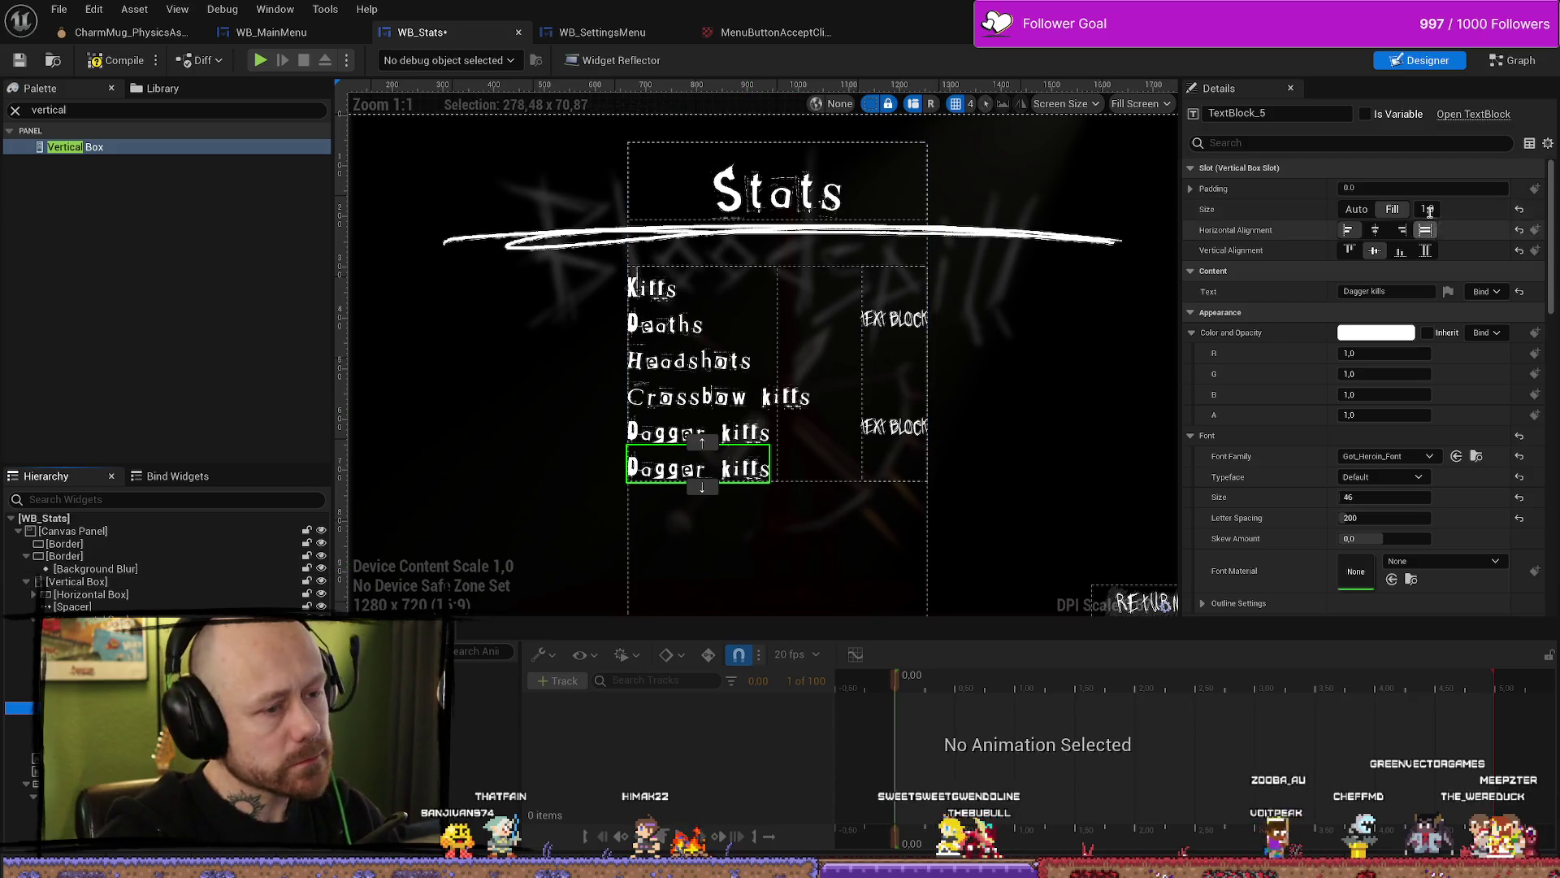
{"action": "left_click", "coordinate": [1385, 290]}
{"action": "type", "text": "Parries"}
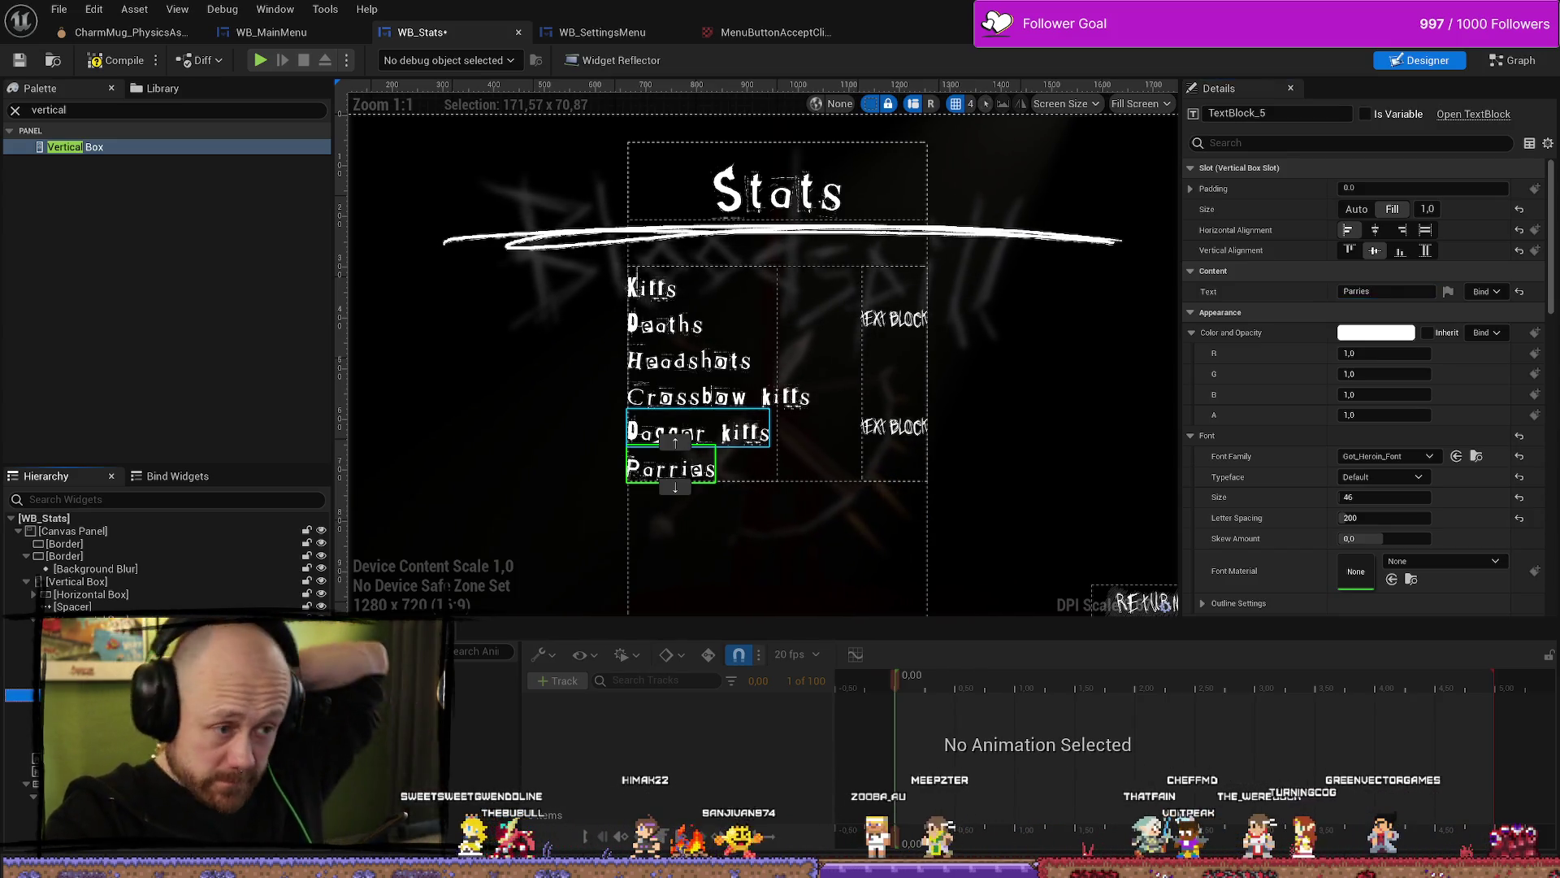
{"action": "left_click", "coordinate": [699, 431]}
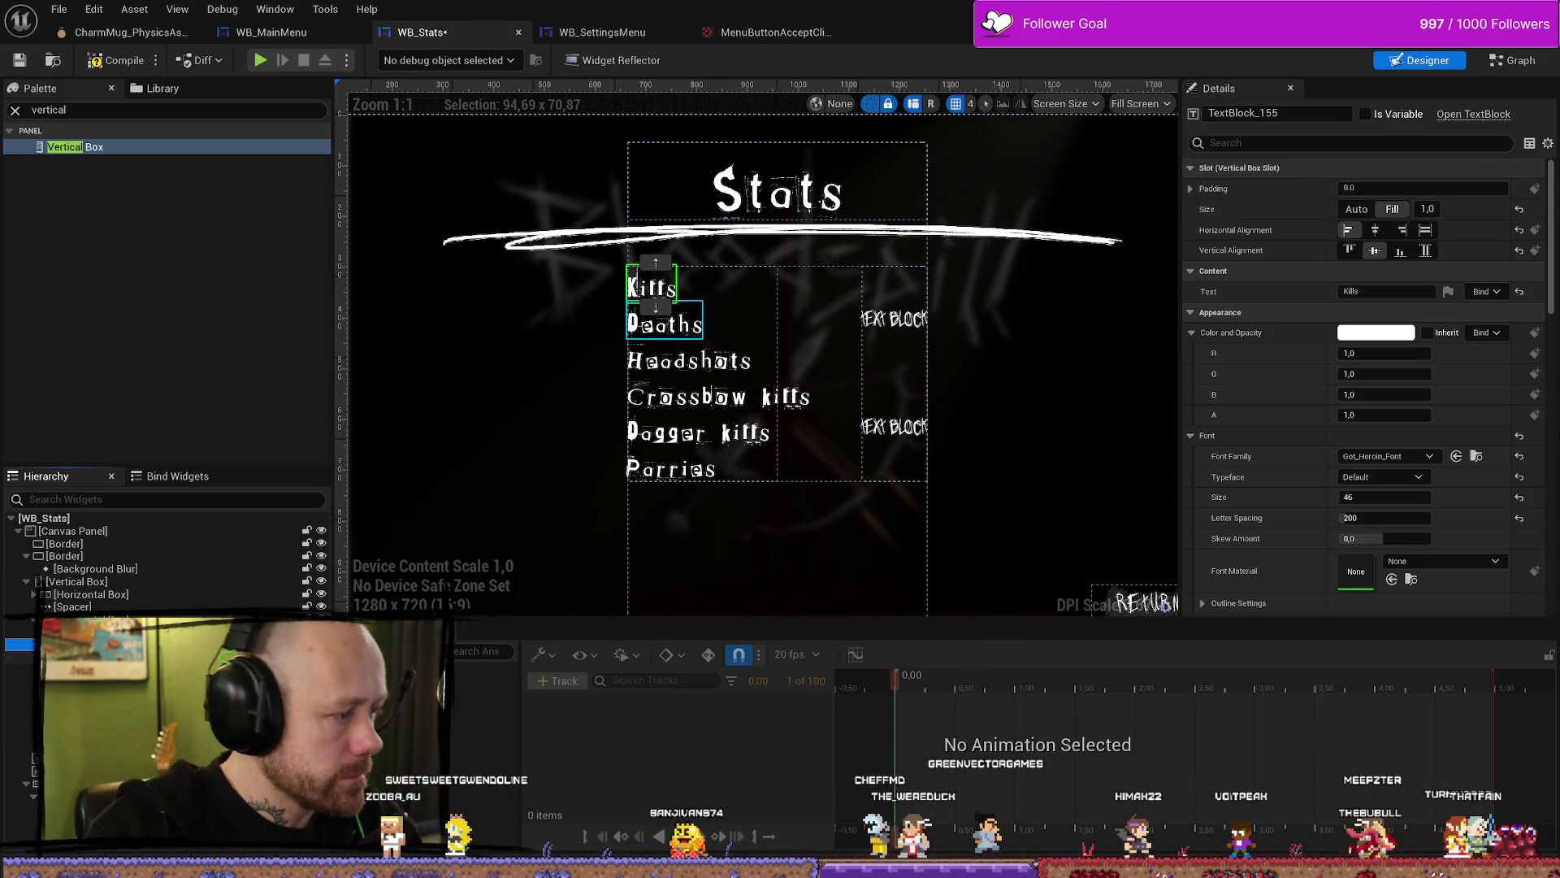
{"action": "key", "text": "Down"}
{"action": "key", "text": "Down"}
{"action": "key", "text": "Down"}
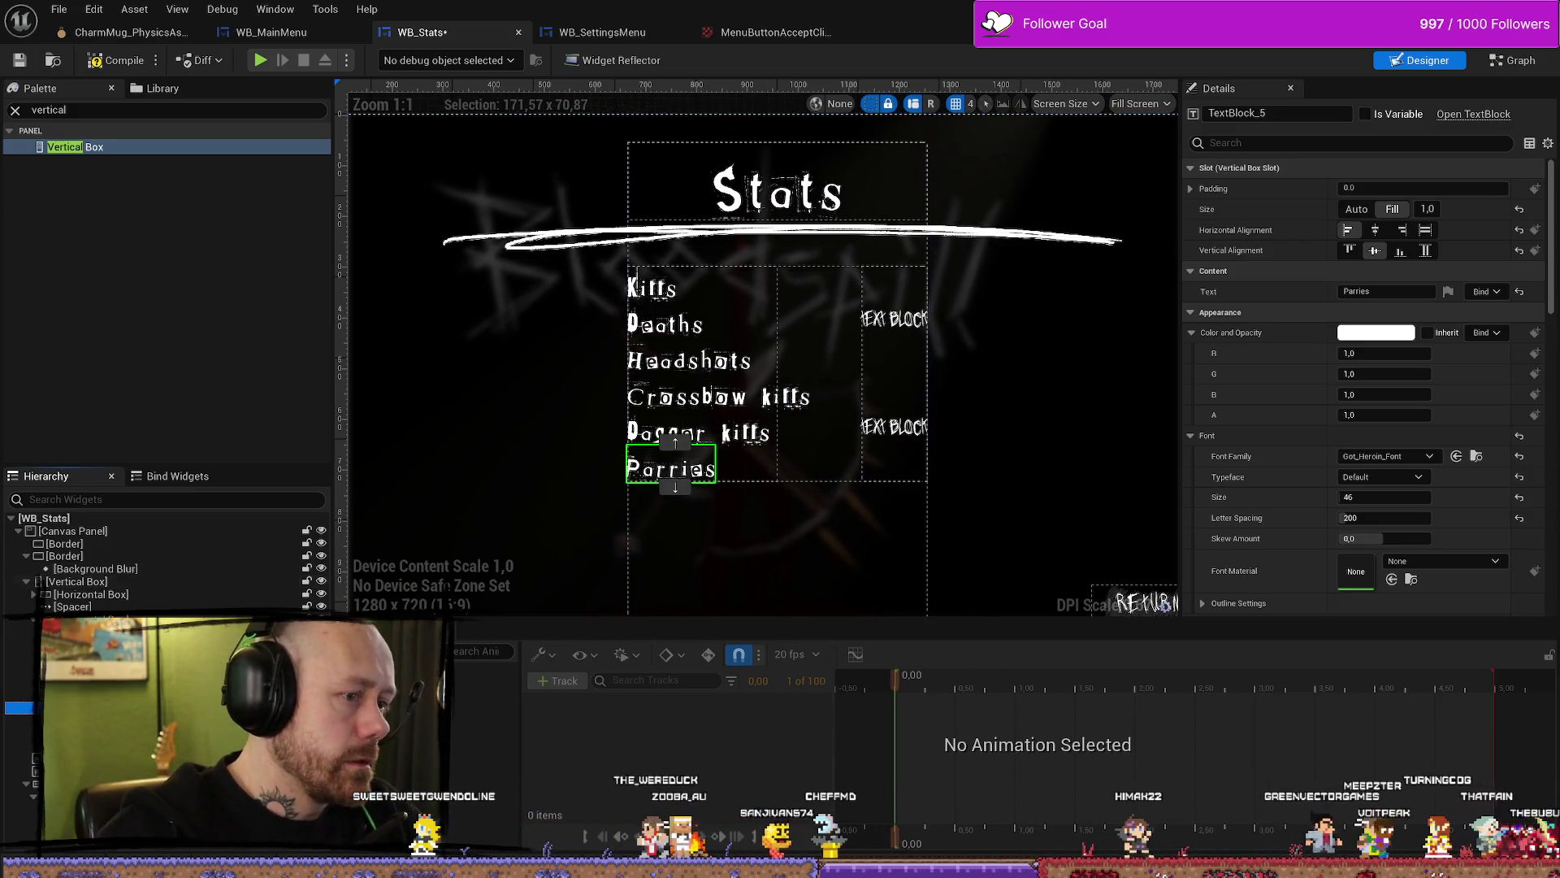
{"action": "key", "text": "Up"}
{"action": "key", "text": "Up"}
{"action": "key", "text": "Up"}
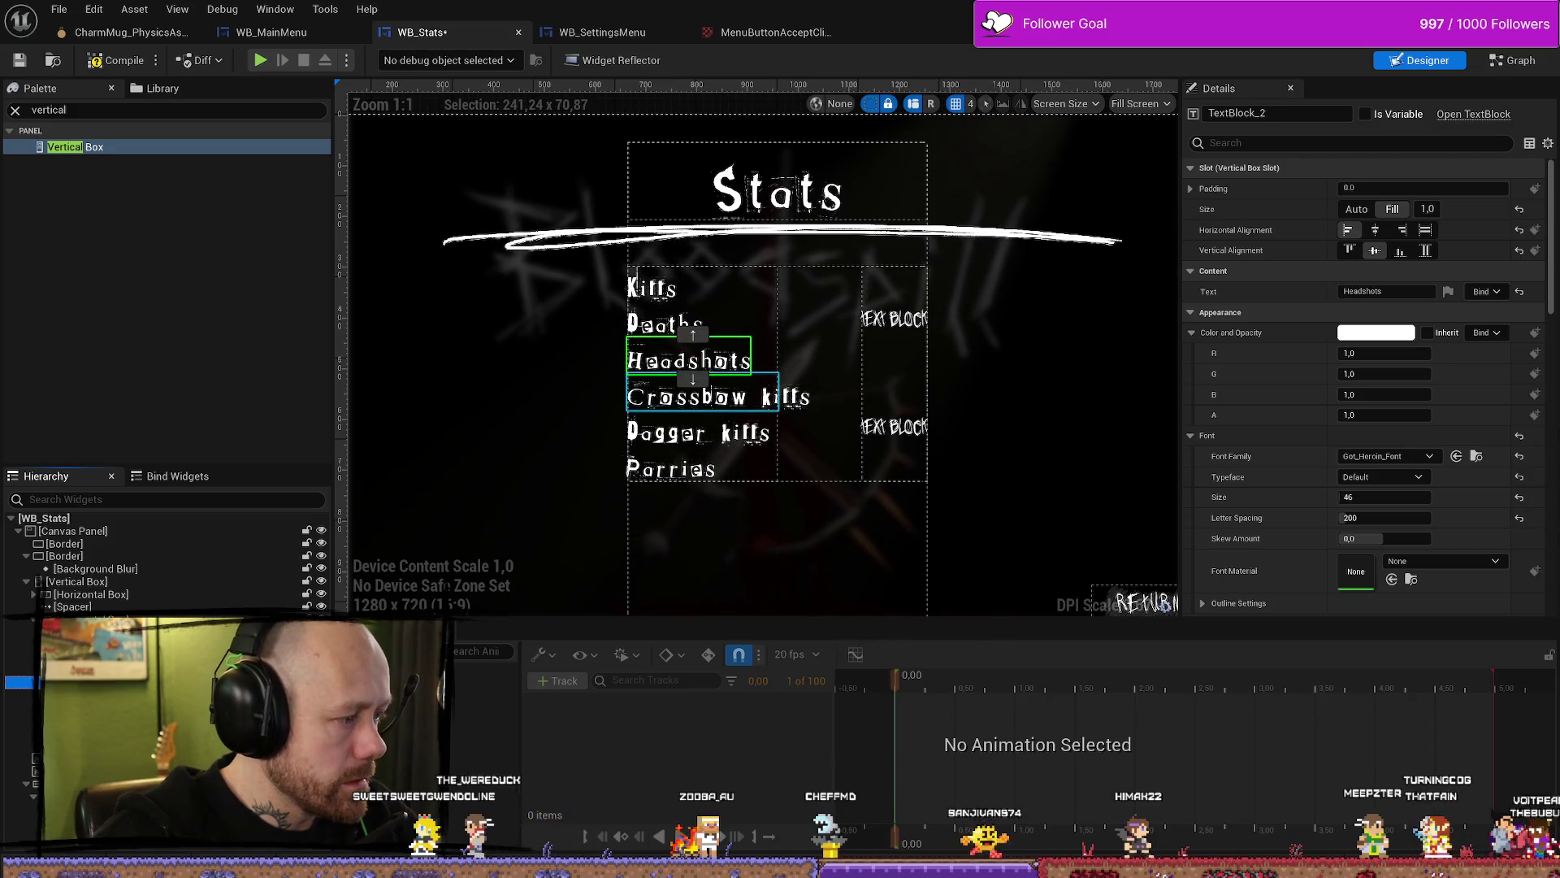
Step: Duplicate the value text block until the right column holds six
{"action": "left_click", "coordinate": [899, 427], "text": "ctrl"}
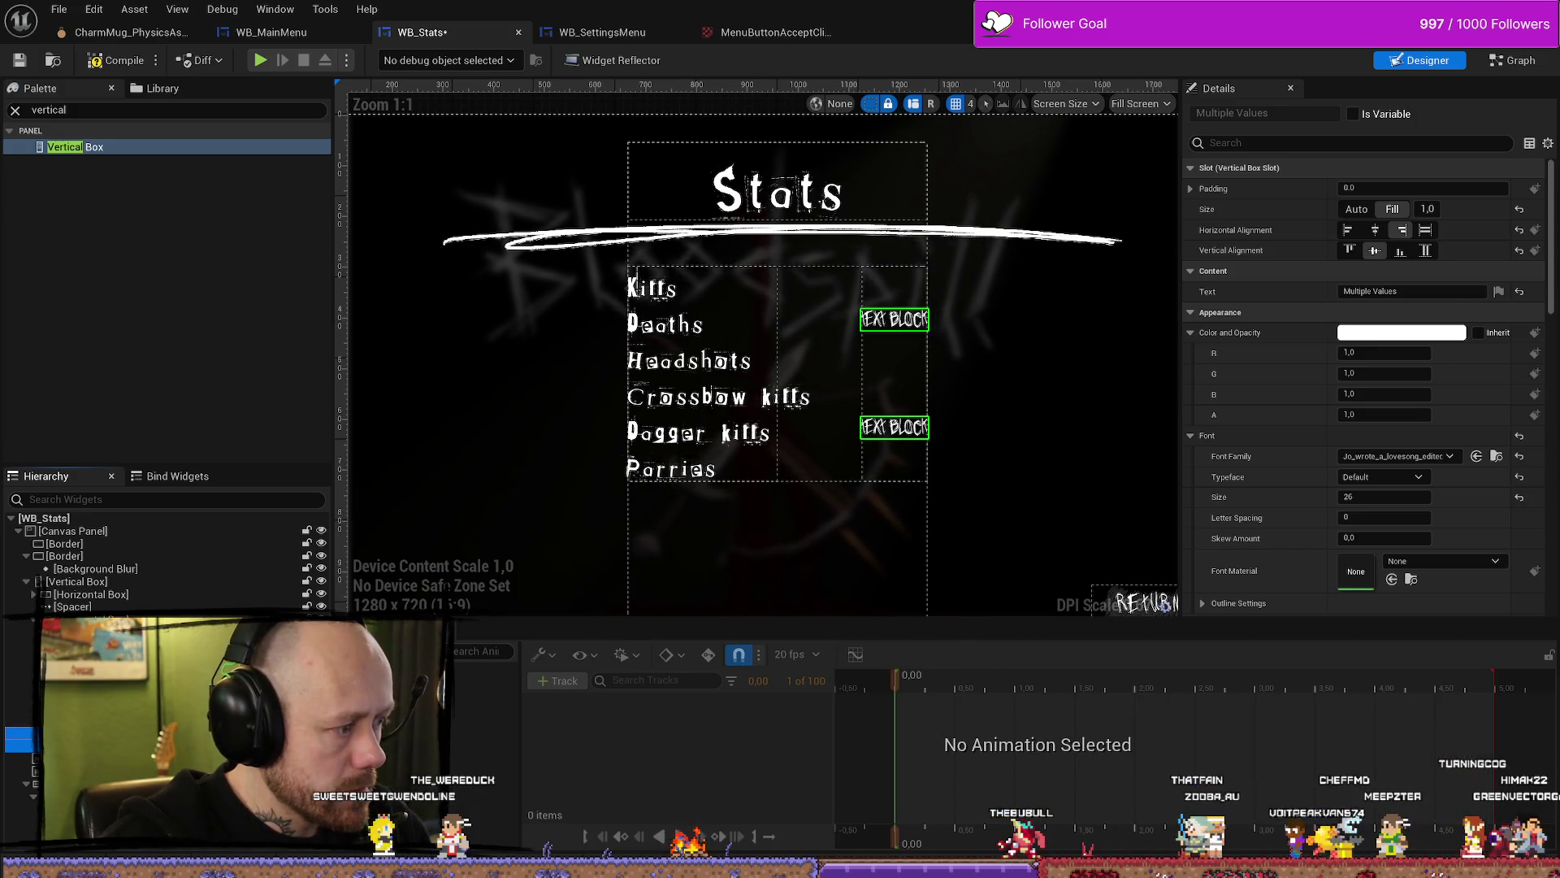
{"action": "left_click", "coordinate": [898, 426]}
{"action": "key", "text": "ctrl+d"}
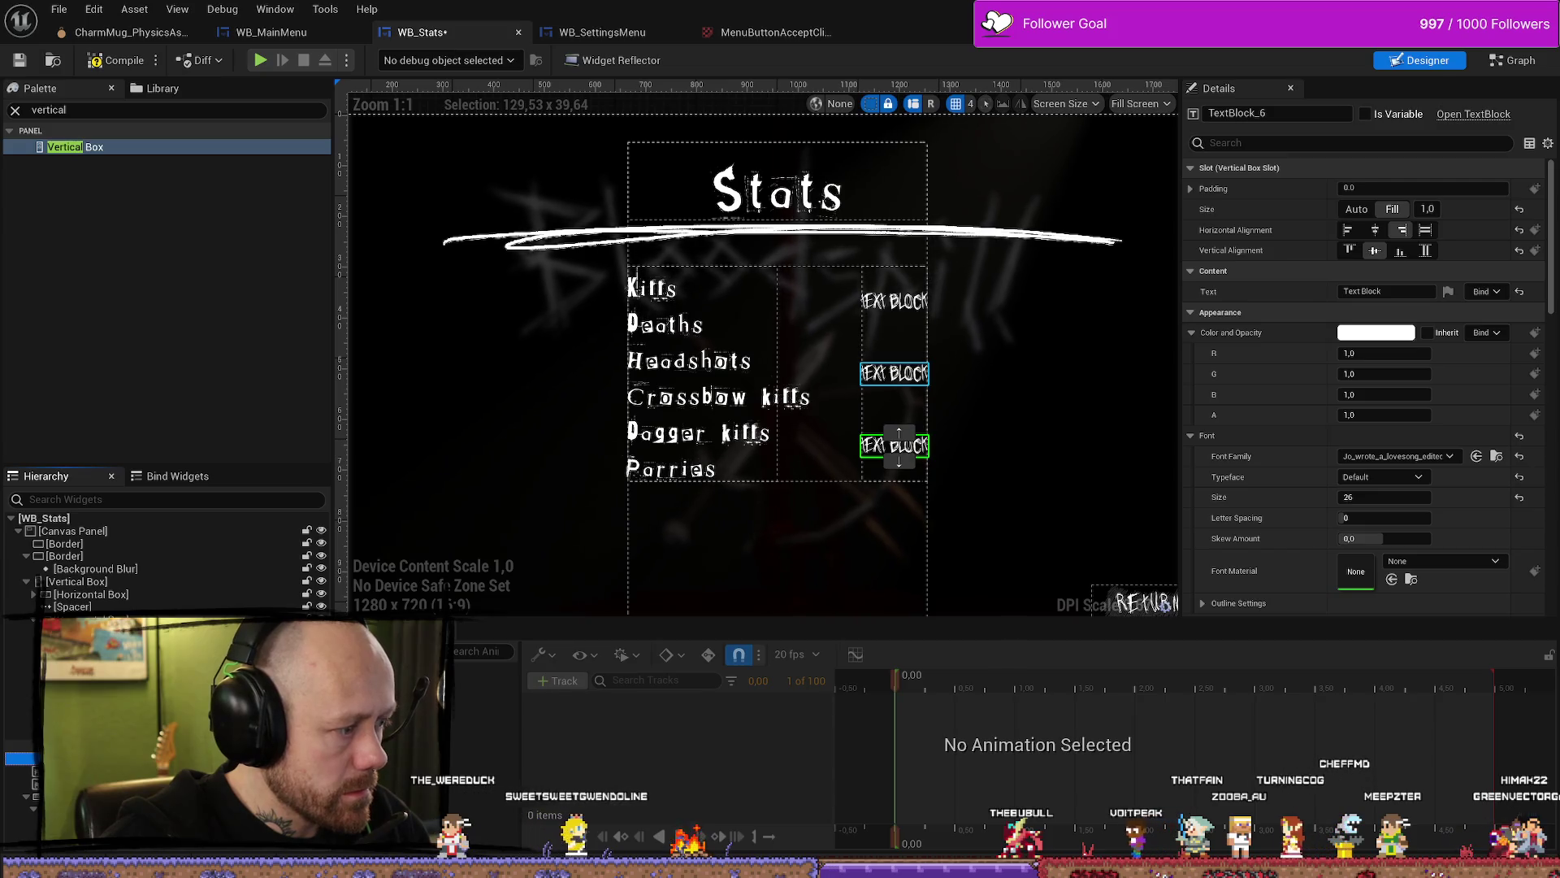
{"action": "key", "text": "ctrl+d"}
{"action": "key", "text": "ctrl+d"}
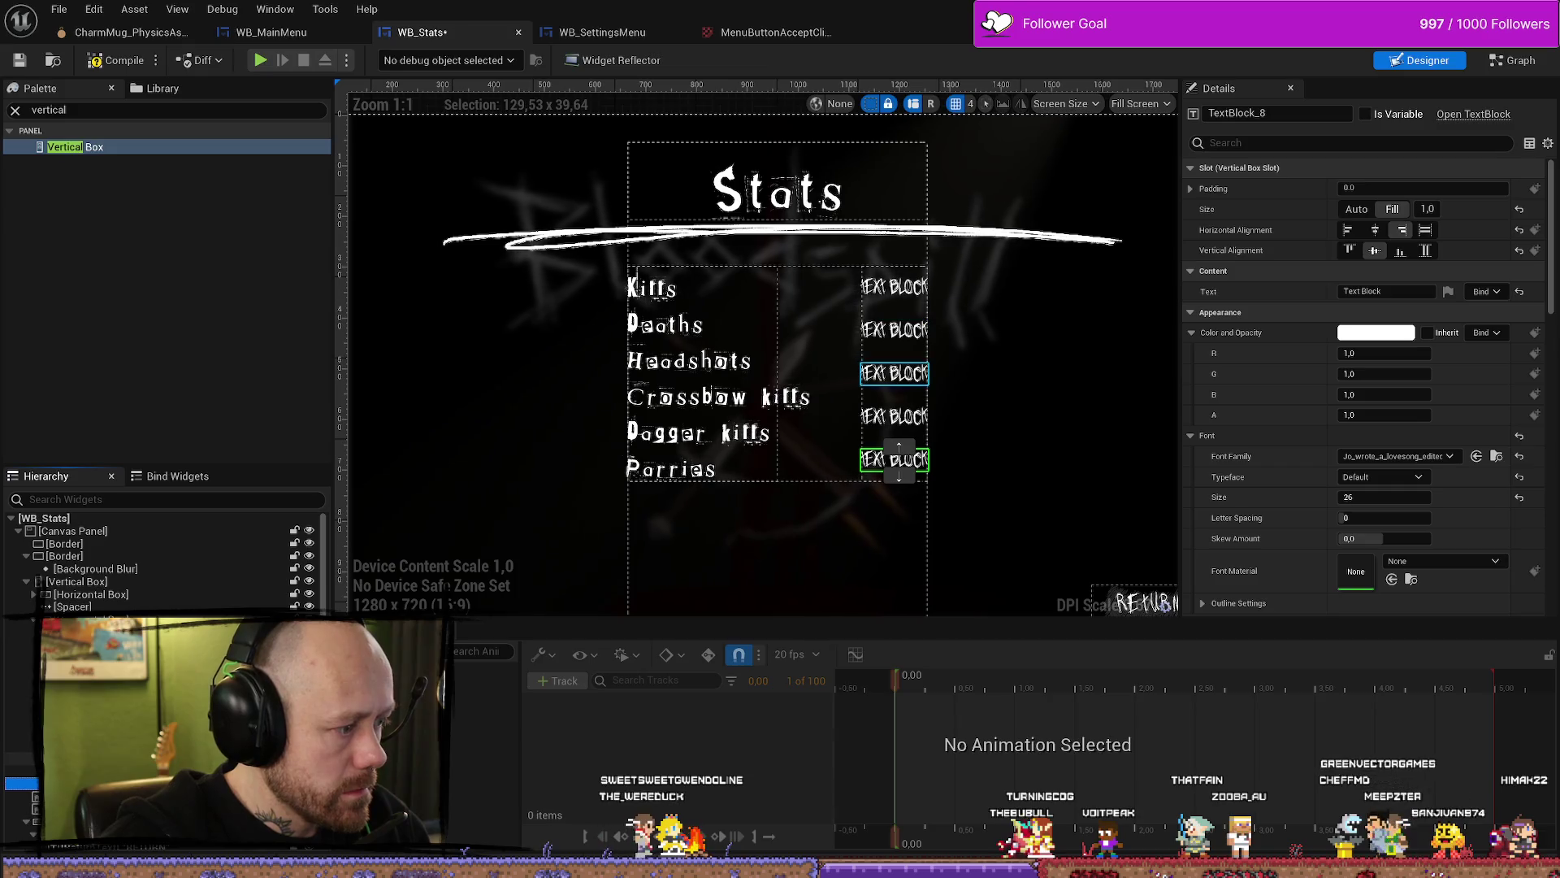
{"action": "key", "text": "ctrl+d"}
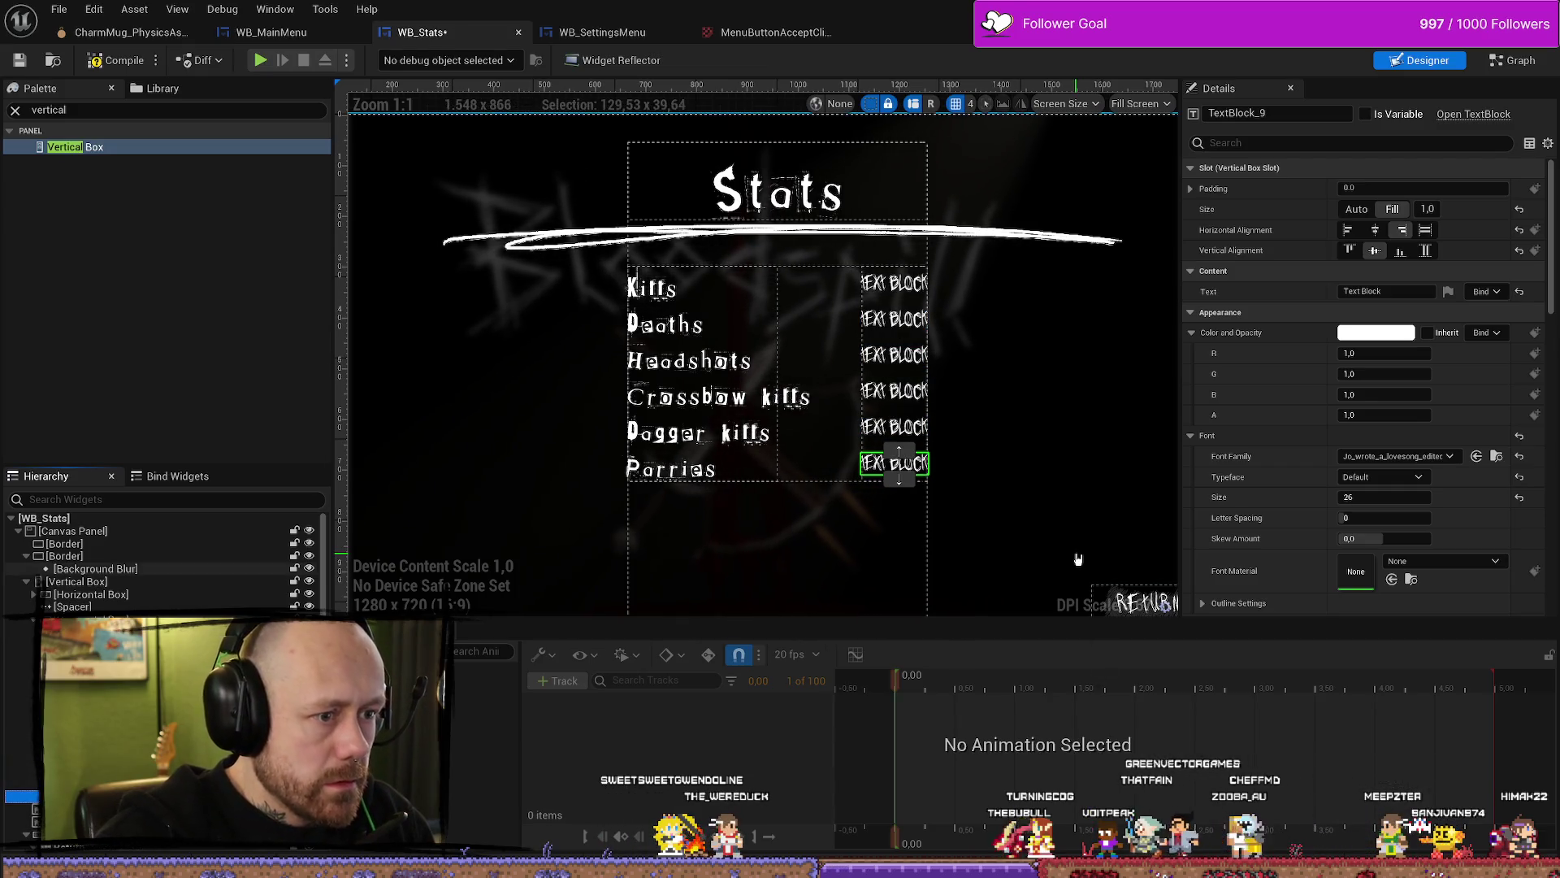
{"action": "left_click", "coordinate": [1077, 559]}
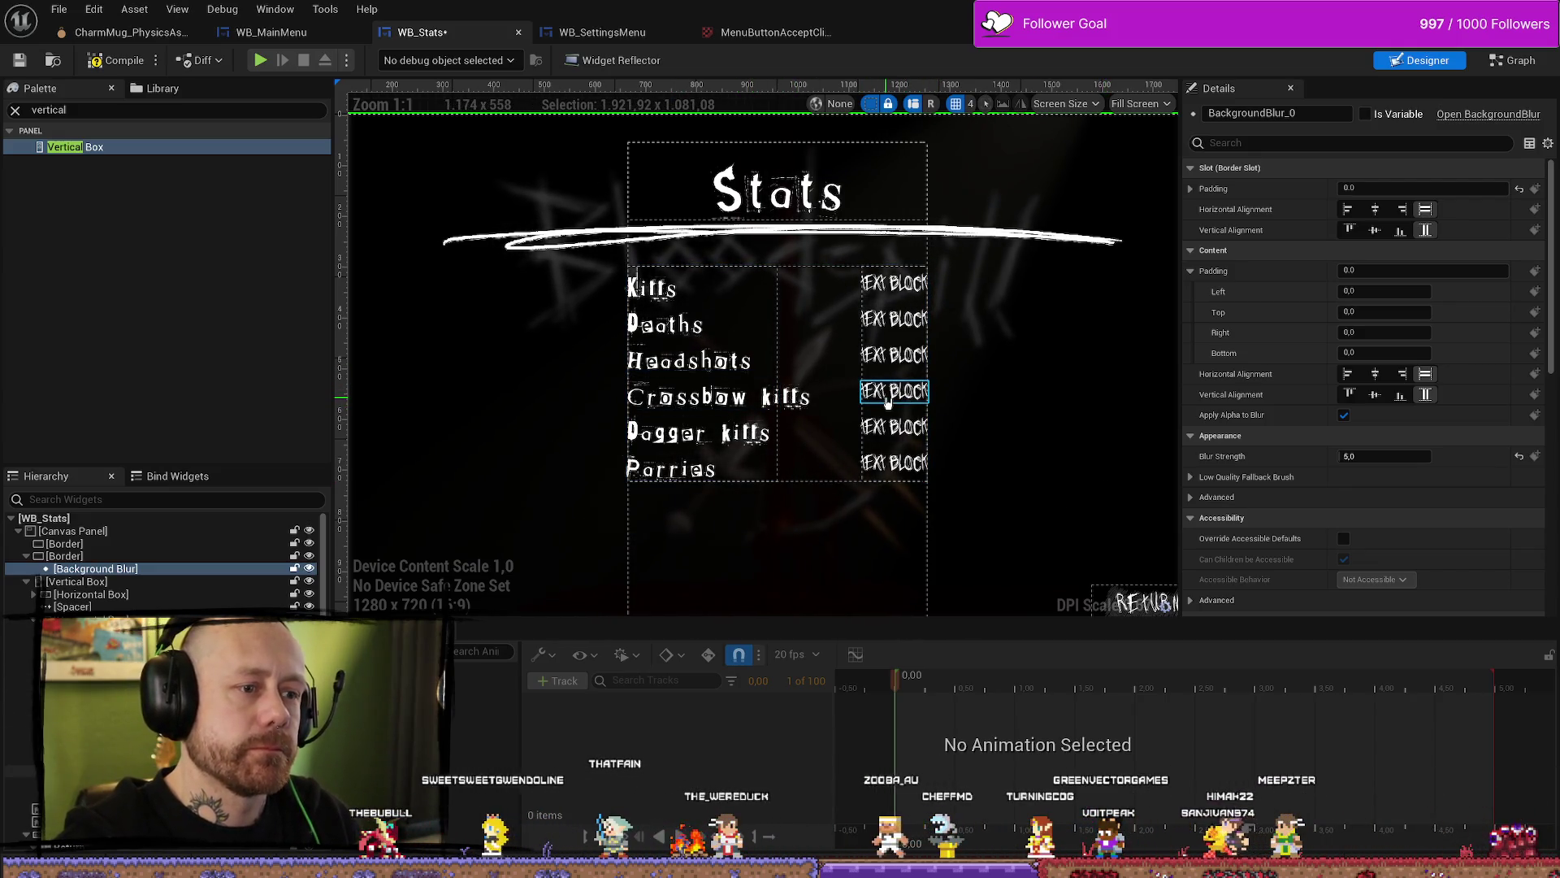
Step: Bottom-align the value texts in the Kills, Deaths and Headshots rows
{"action": "left_click", "coordinate": [893, 283]}
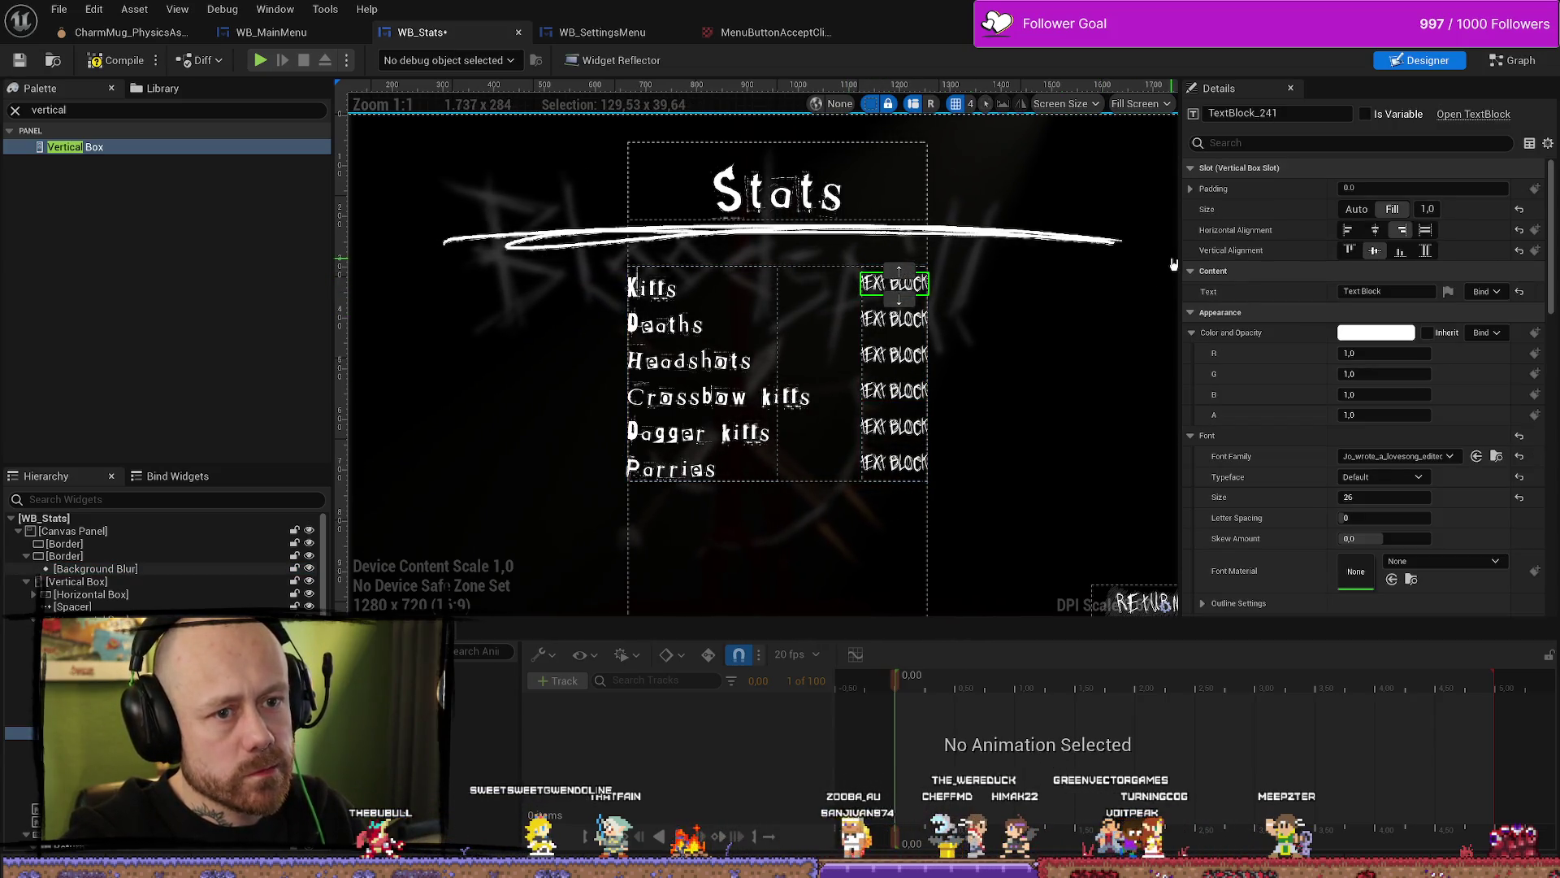
{"action": "left_click", "coordinate": [1098, 294]}
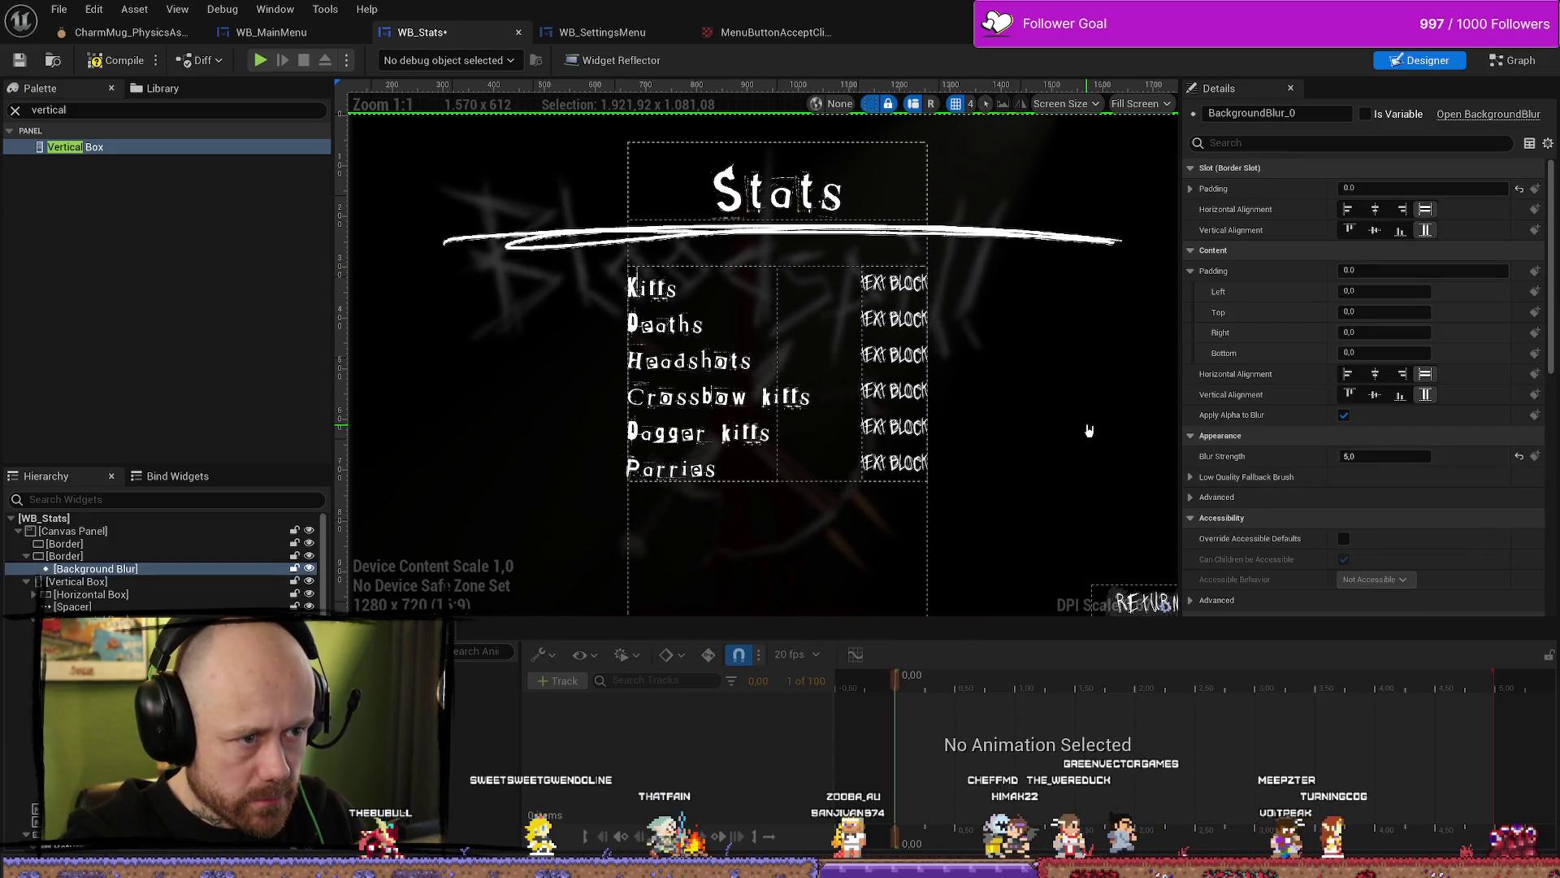
{"action": "left_click", "coordinate": [906, 284]}
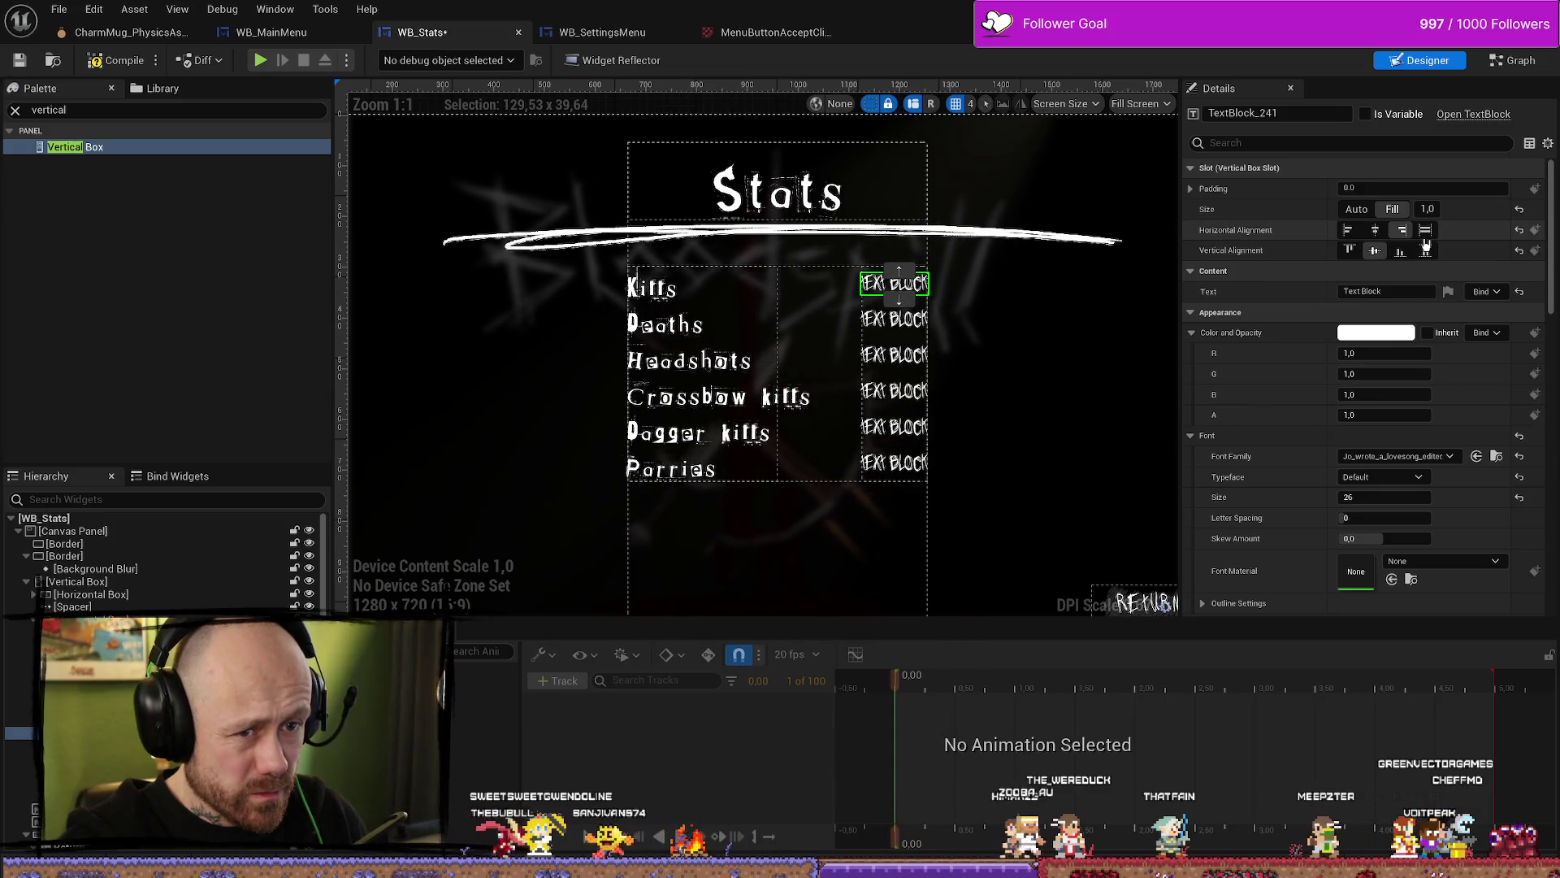
{"action": "left_click", "coordinate": [1400, 253]}
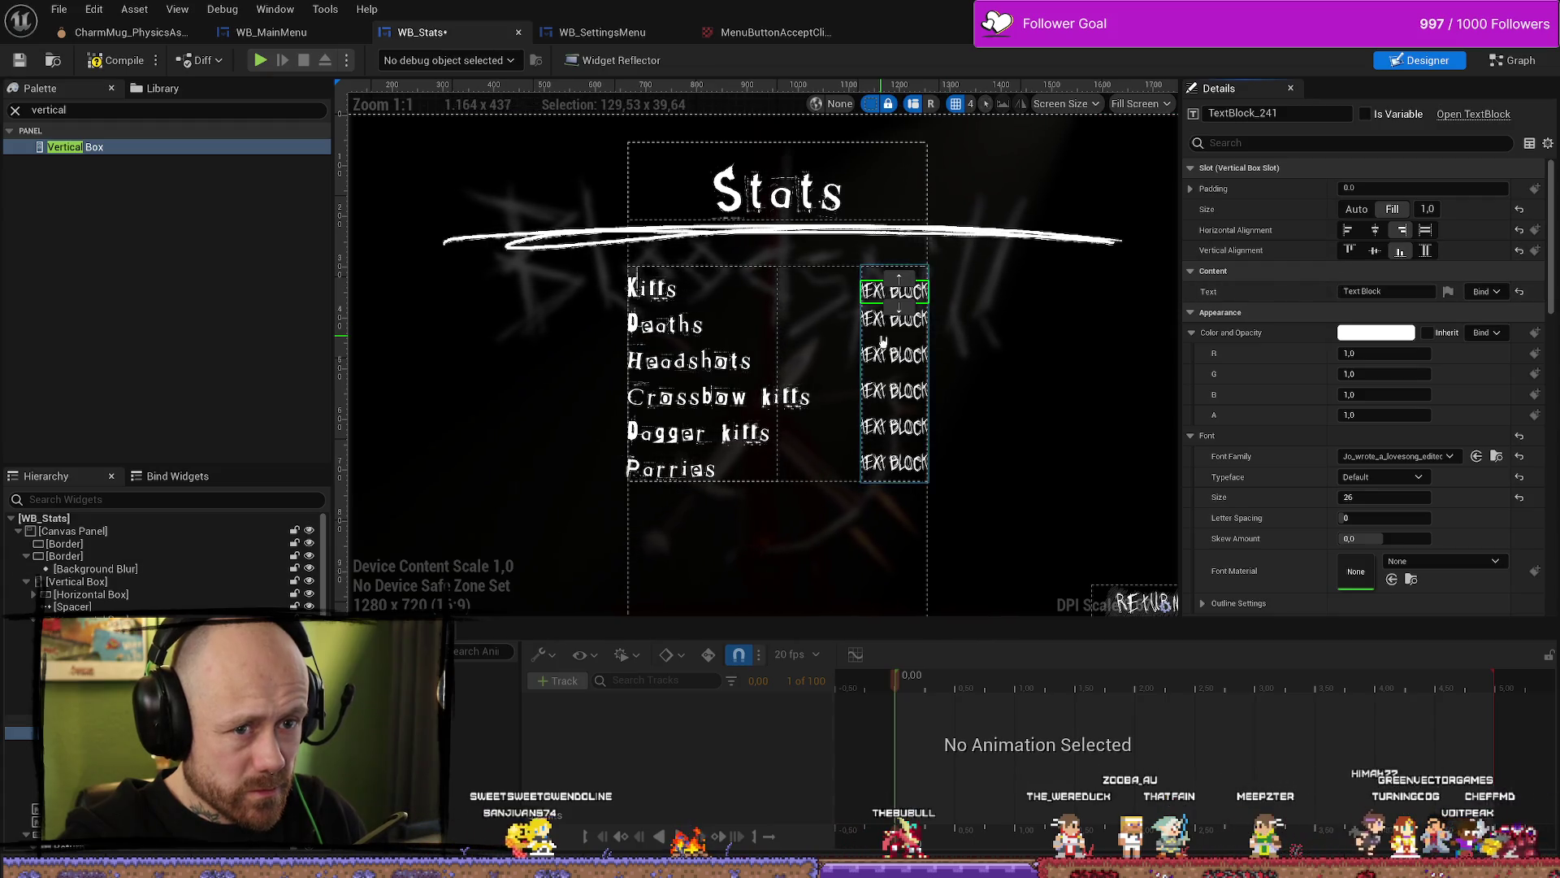
{"action": "left_click", "coordinate": [916, 325]}
{"action": "left_click", "coordinate": [1400, 251]}
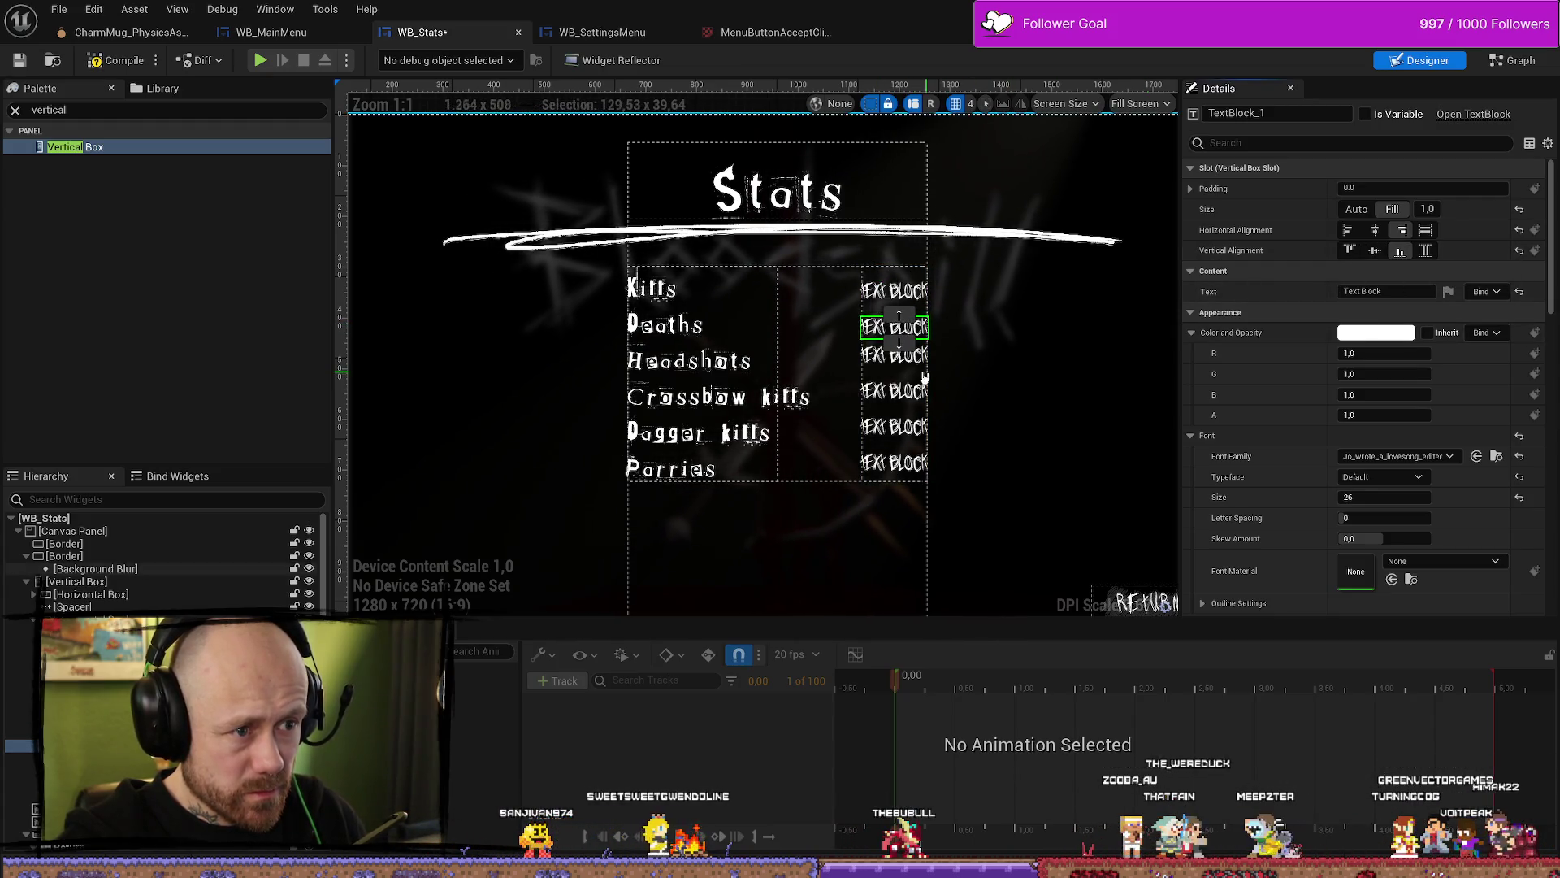
{"action": "left_click", "coordinate": [893, 355]}
{"action": "left_click", "coordinate": [1400, 251]}
Step: Bottom-align the value texts in the Crossbow kills, Dagger kills and Parries rows
{"action": "left_click", "coordinate": [894, 390]}
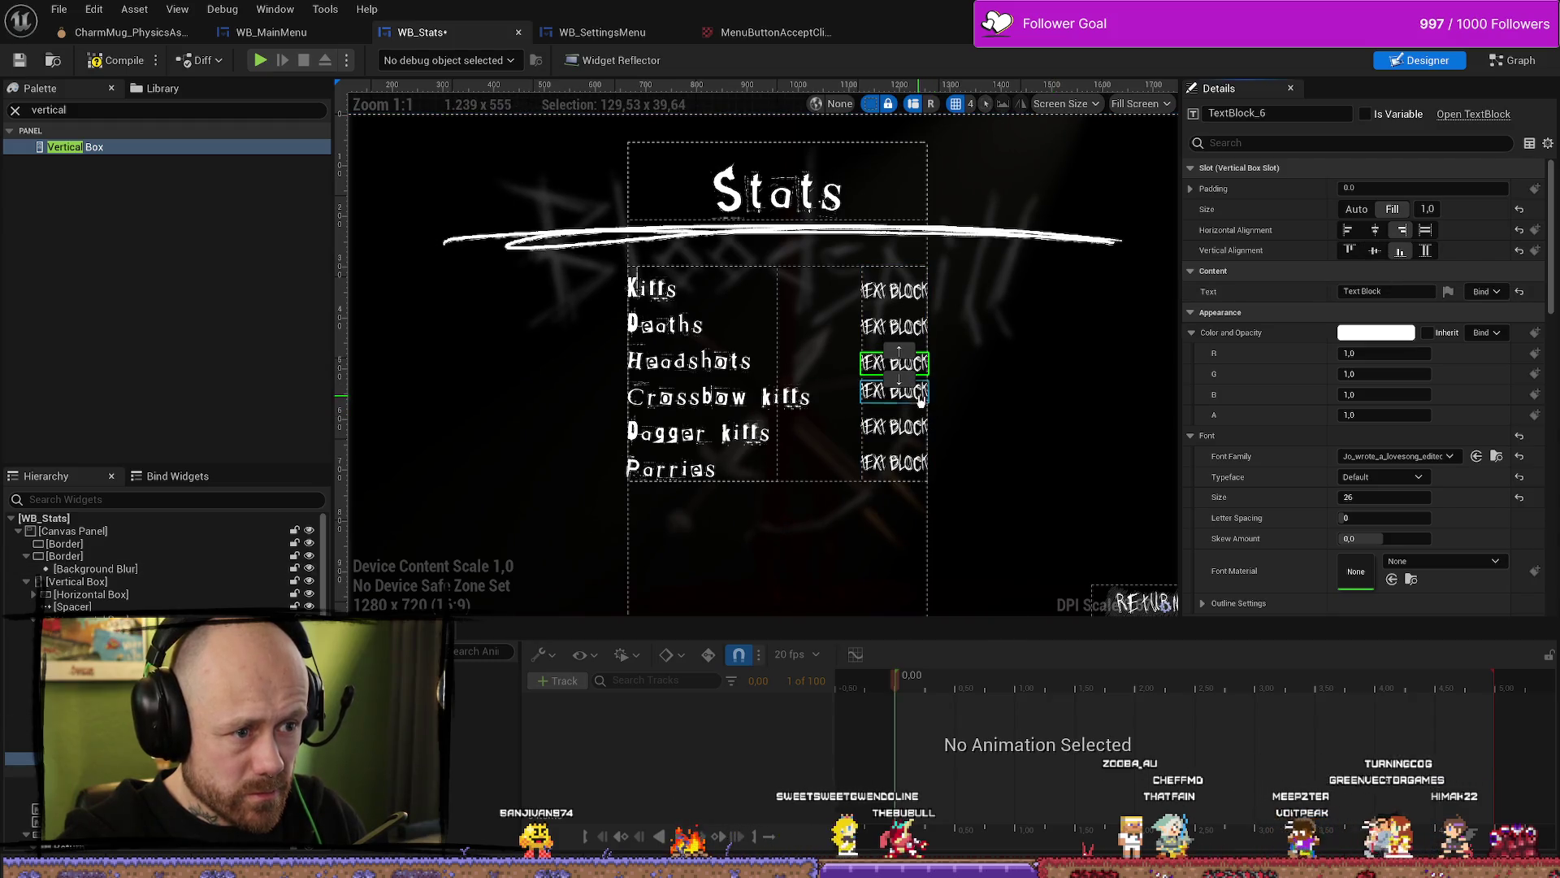
{"action": "left_click", "coordinate": [1400, 251]}
{"action": "left_click", "coordinate": [894, 427]}
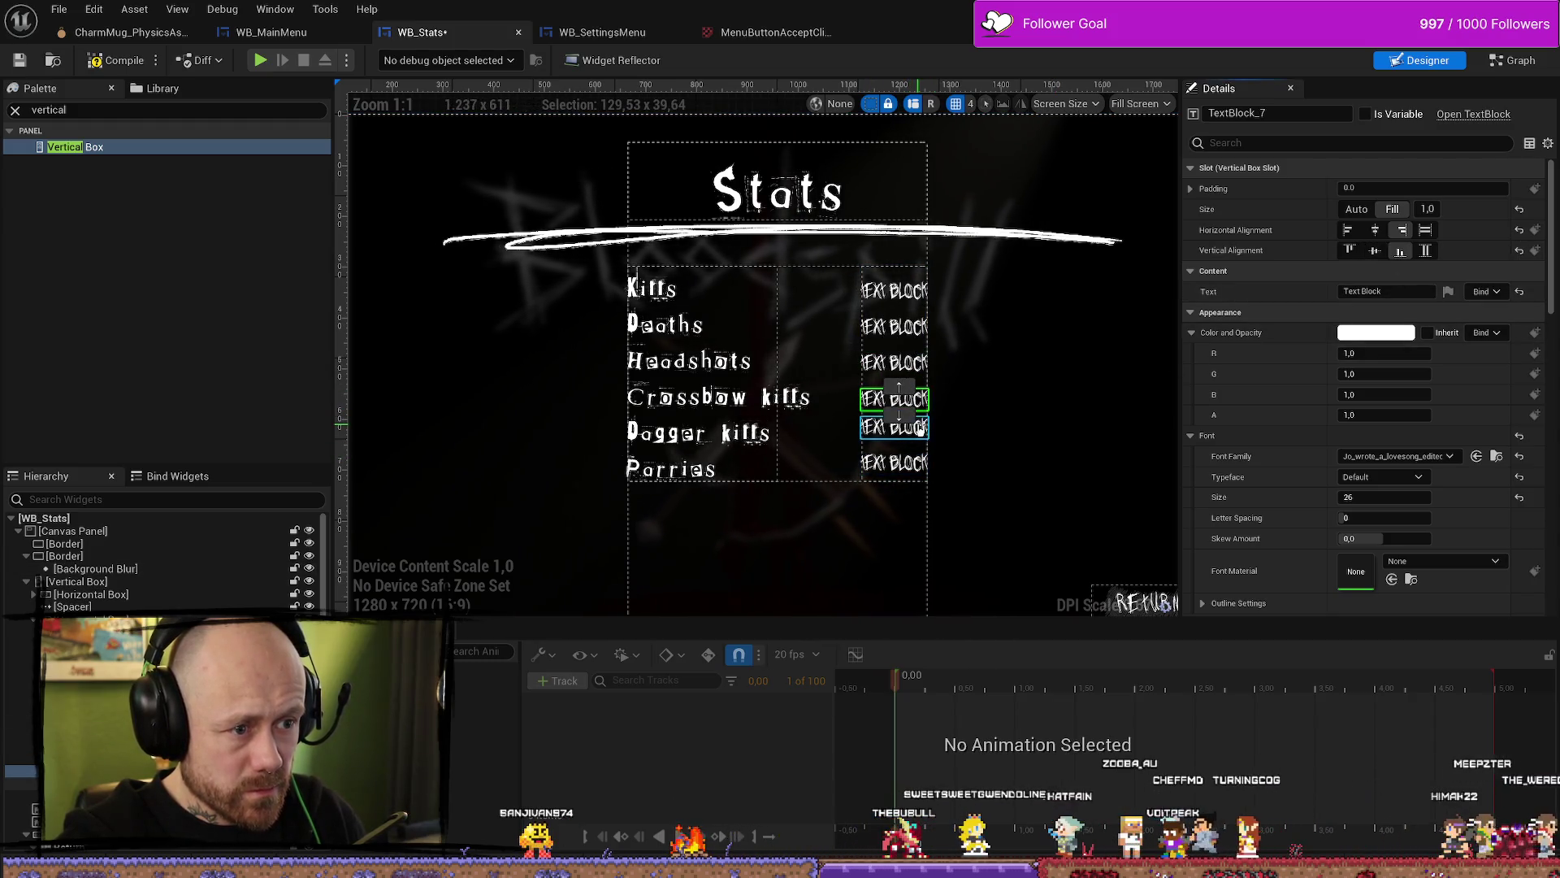
{"action": "left_click", "coordinate": [1400, 251]}
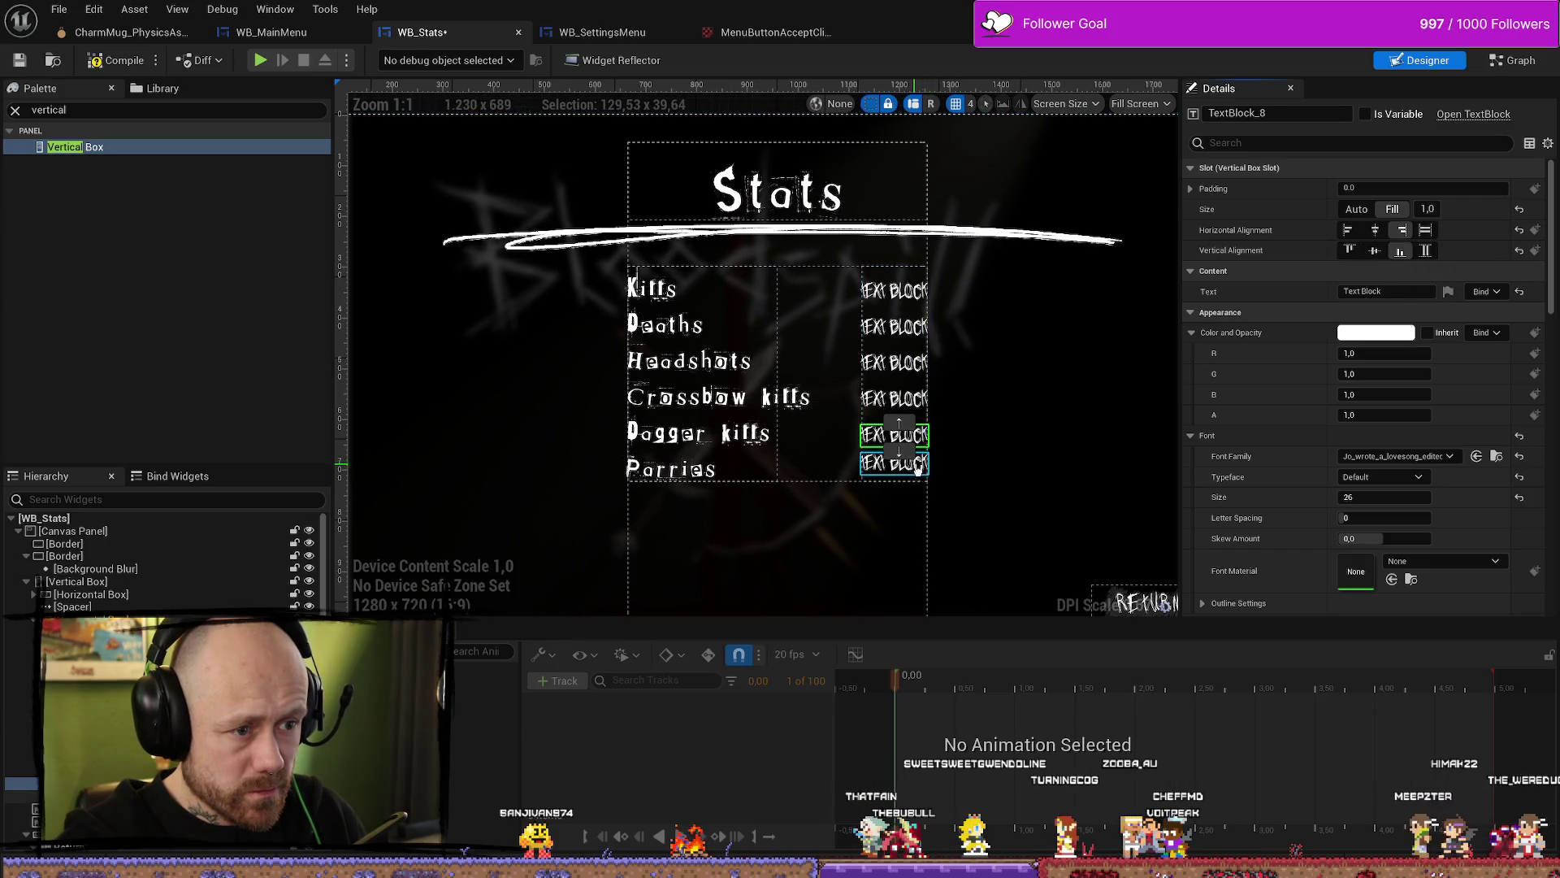
{"action": "left_click", "coordinate": [894, 463]}
{"action": "left_click", "coordinate": [1400, 251]}
{"action": "left_click", "coordinate": [1118, 443]}
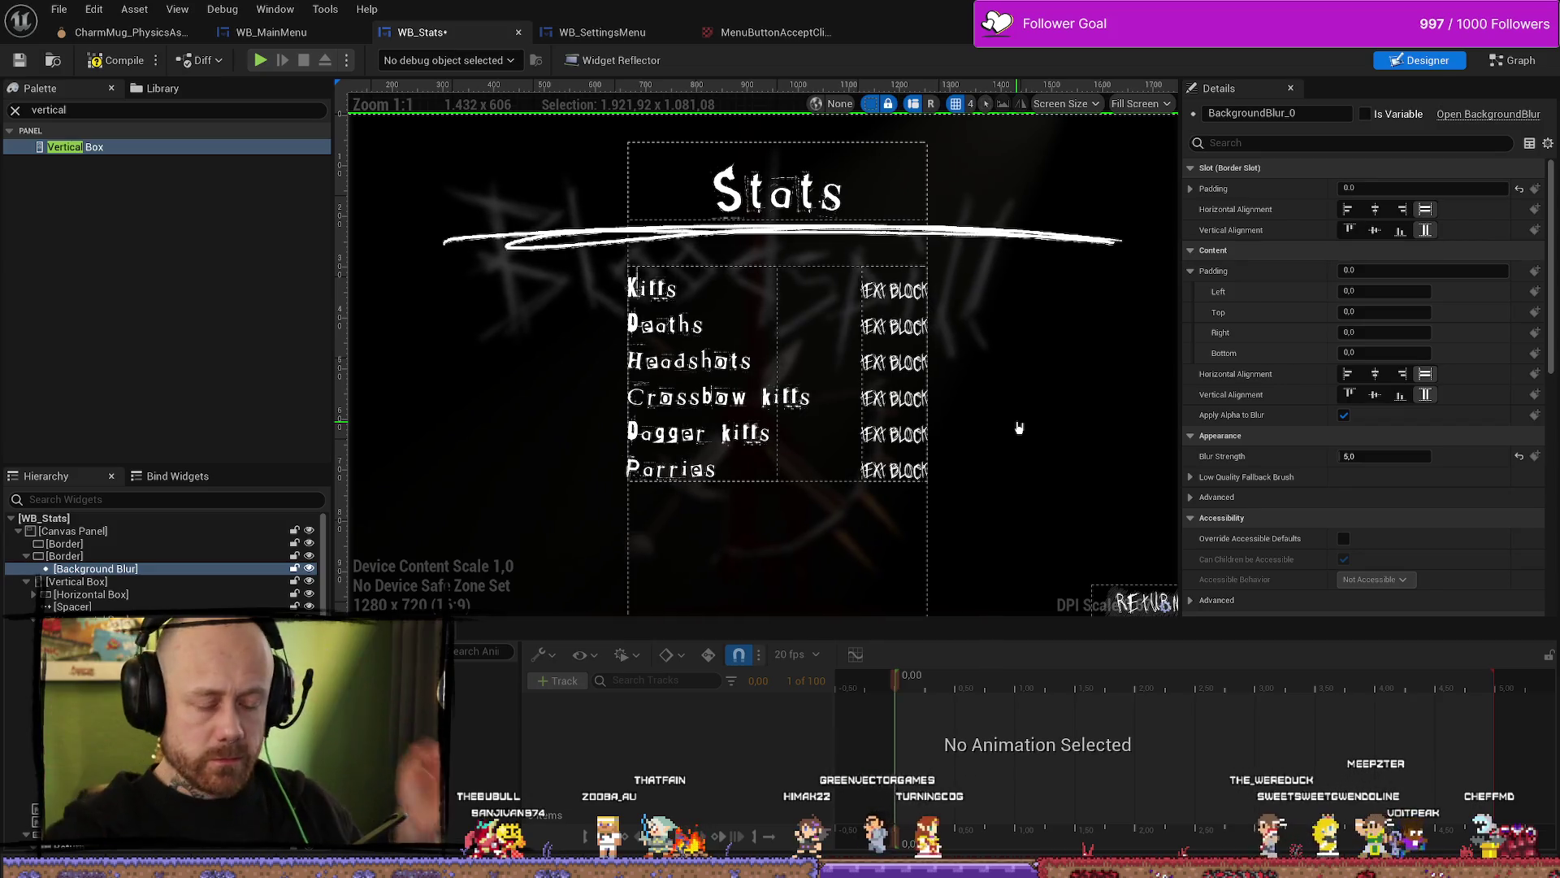
Step: Move the Deaths label down so it sits below Parries
{"action": "left_click", "coordinate": [701, 475]}
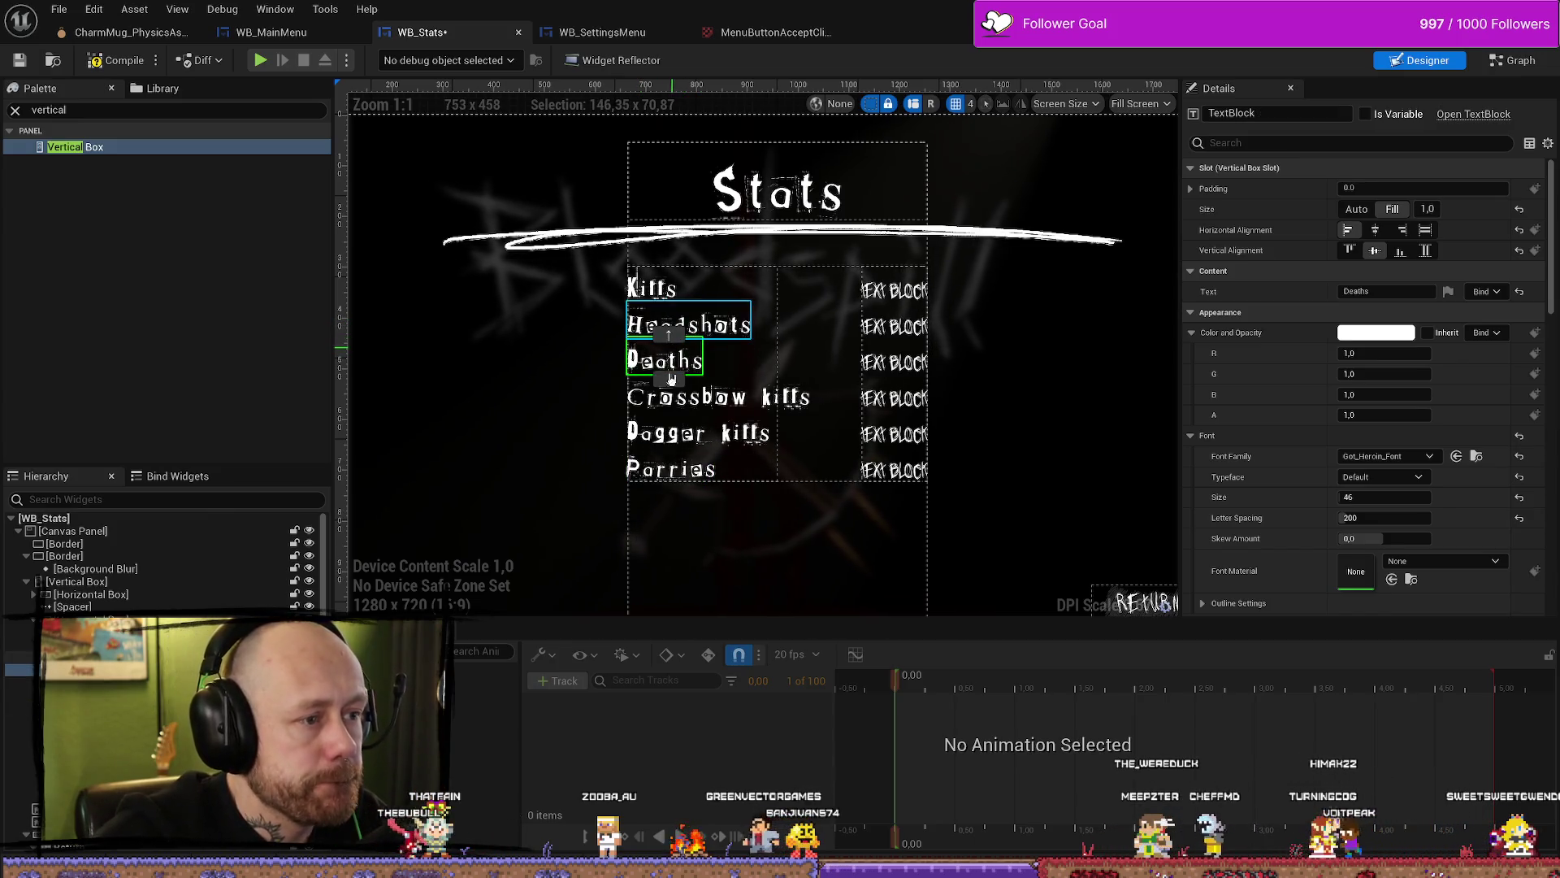
{"action": "left_click", "coordinate": [671, 380]}
{"action": "left_click", "coordinate": [670, 416]}
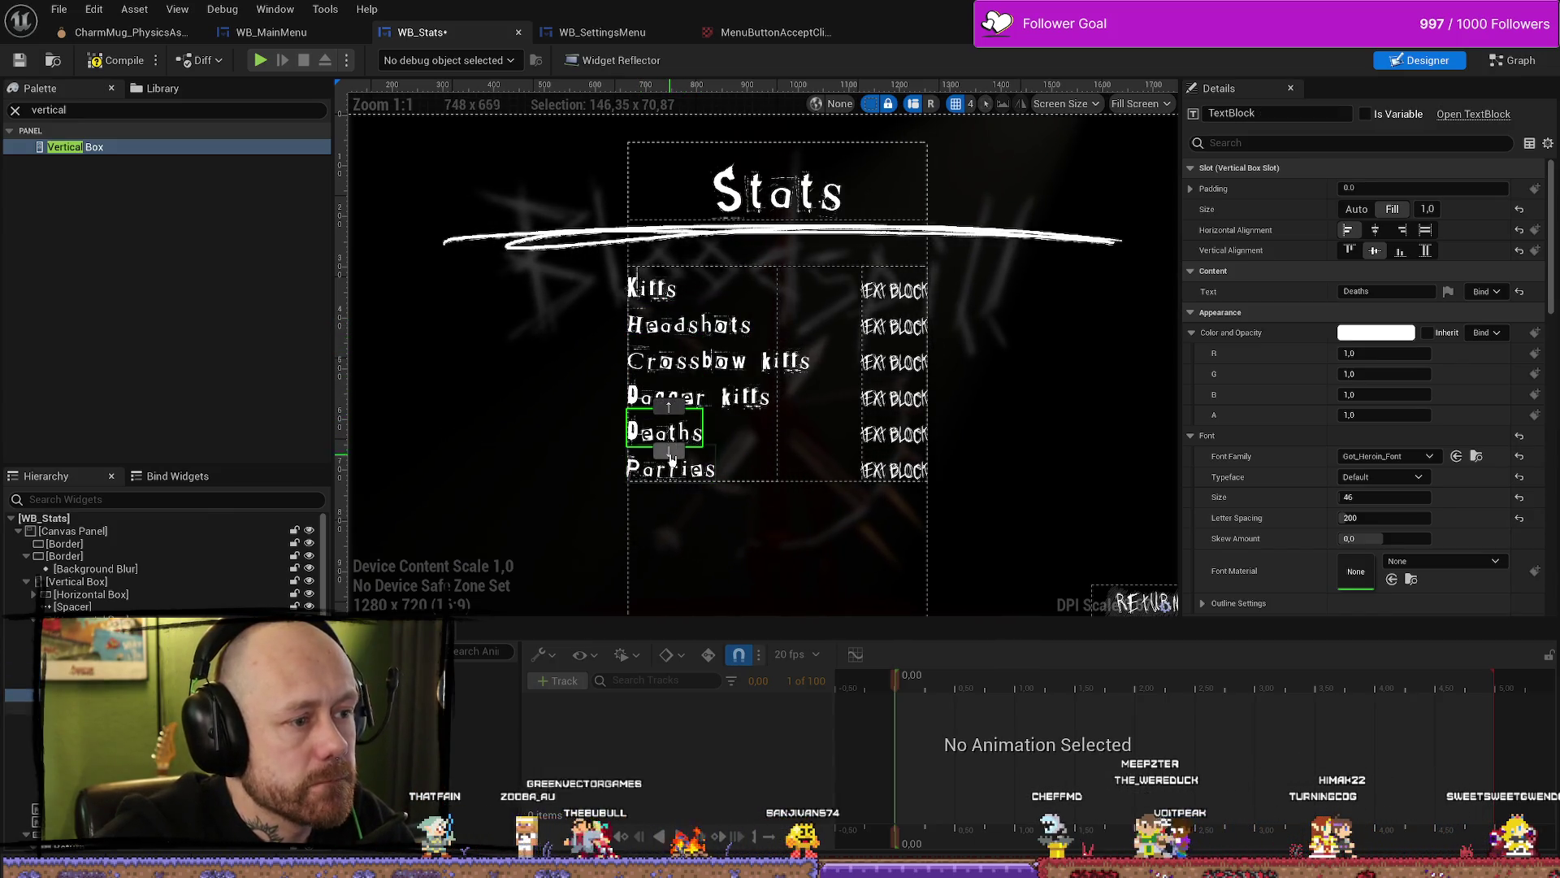
{"action": "left_click", "coordinate": [669, 452]}
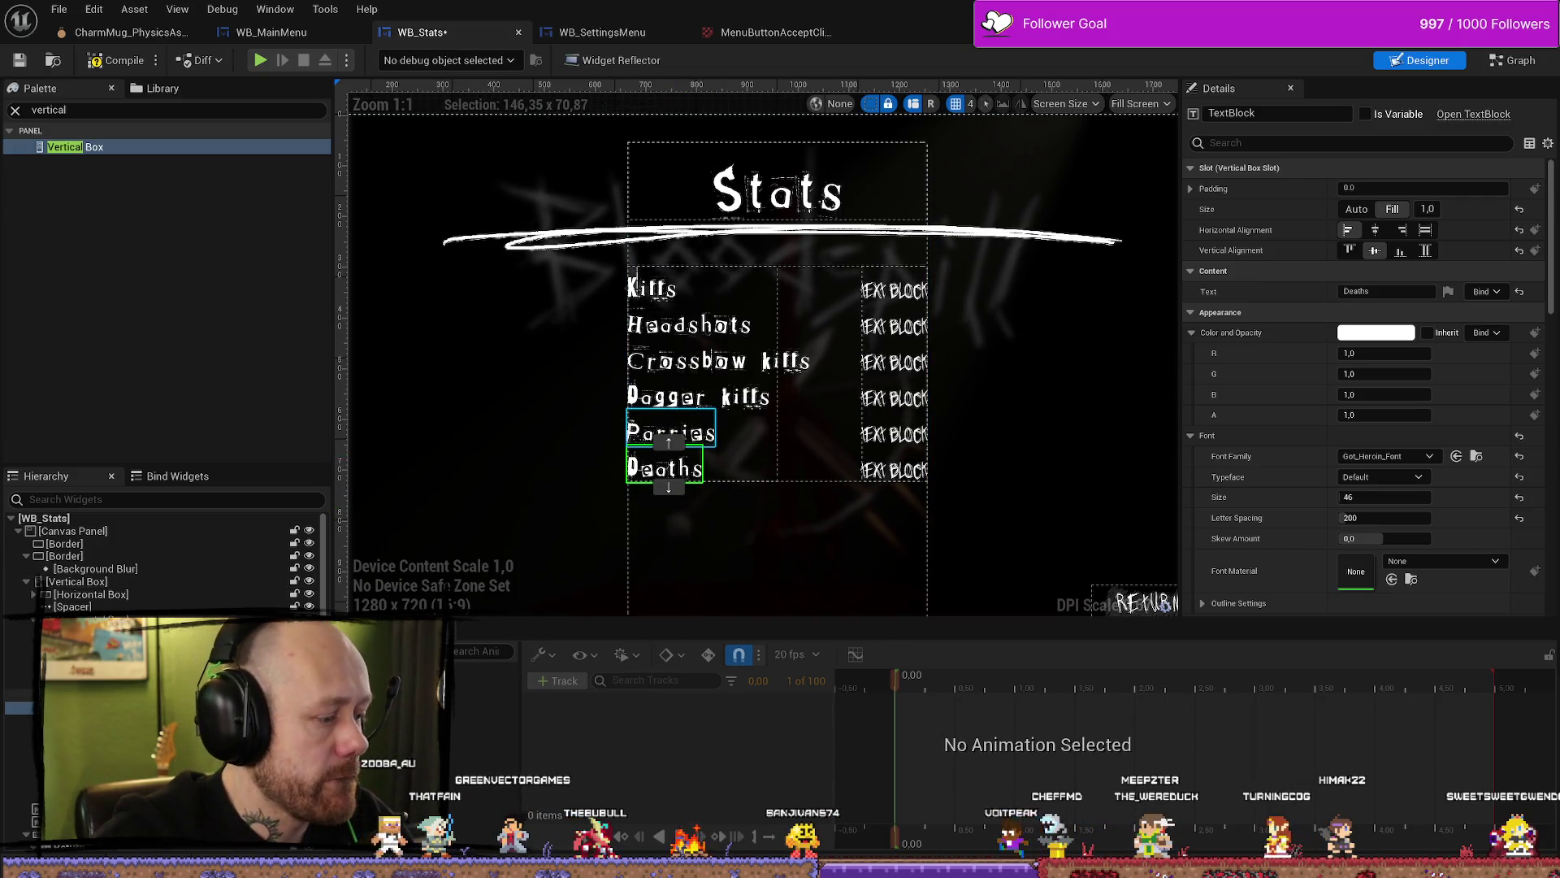
Step: Add Deaths by Crossbow and Deaths by Dagger labels by duplicating Deaths
{"action": "key", "text": "ctrl+d"}
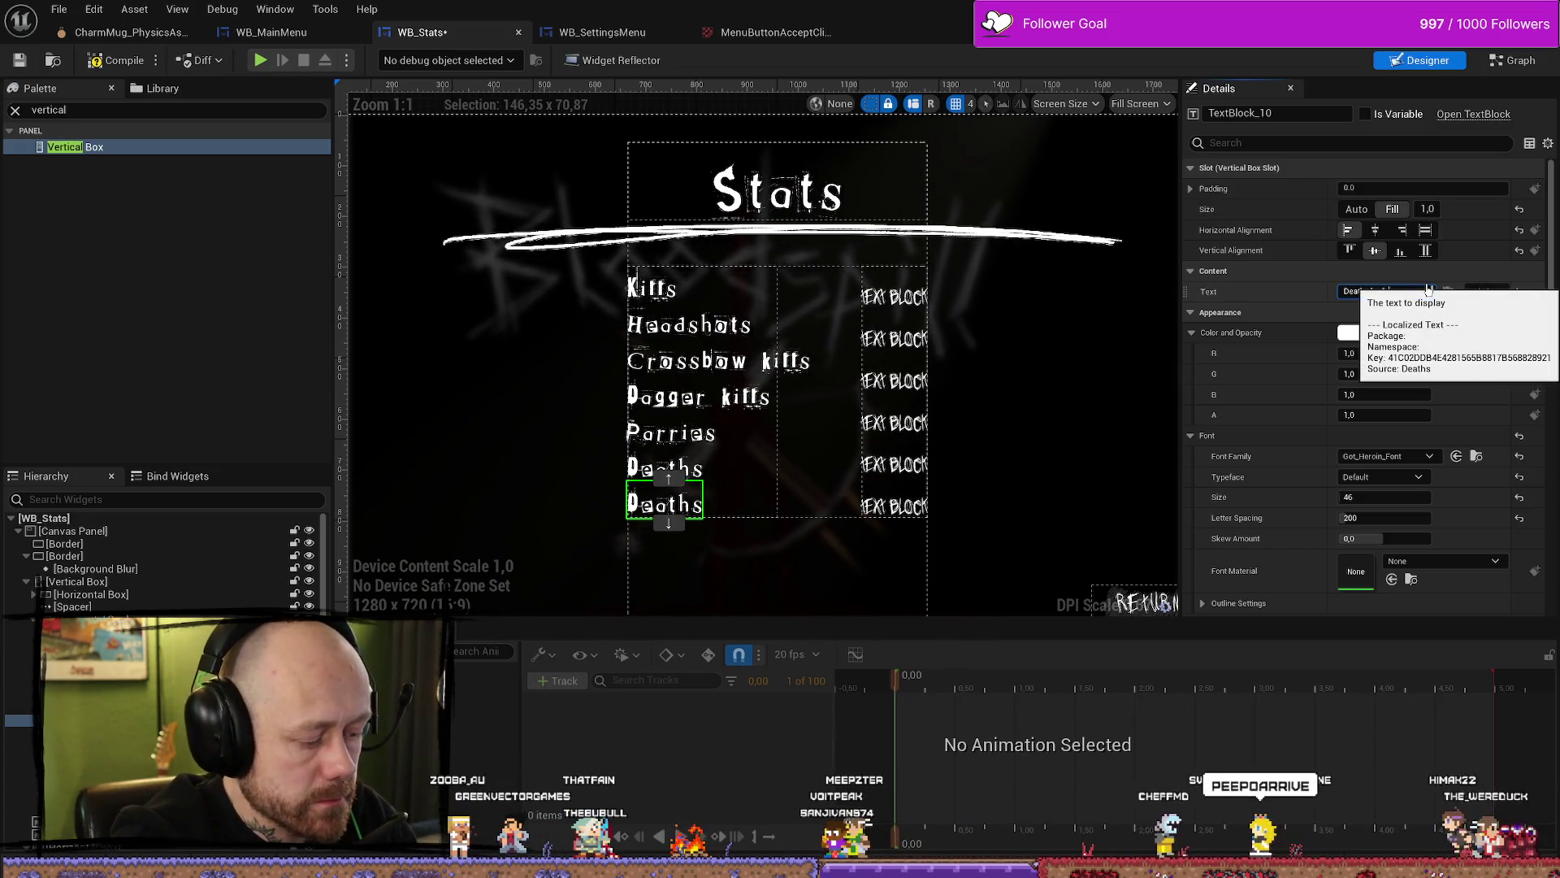
{"action": "type", "text": "by Crossbow"}
{"action": "key", "text": "Return"}
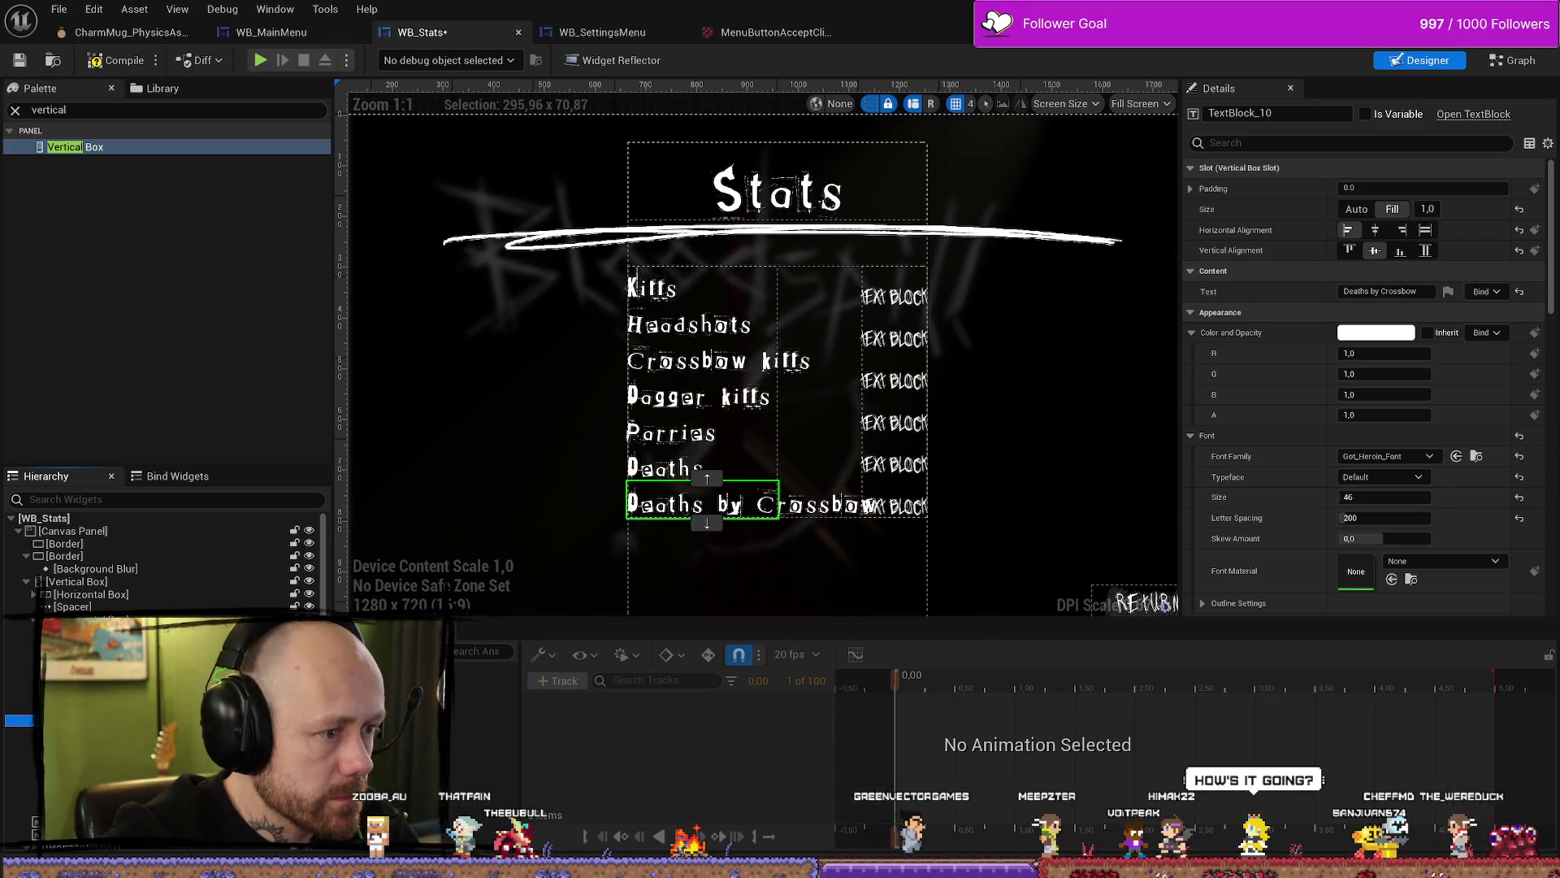
{"action": "key", "text": "ctrl+d"}
{"action": "type", "text": "Dagge"}
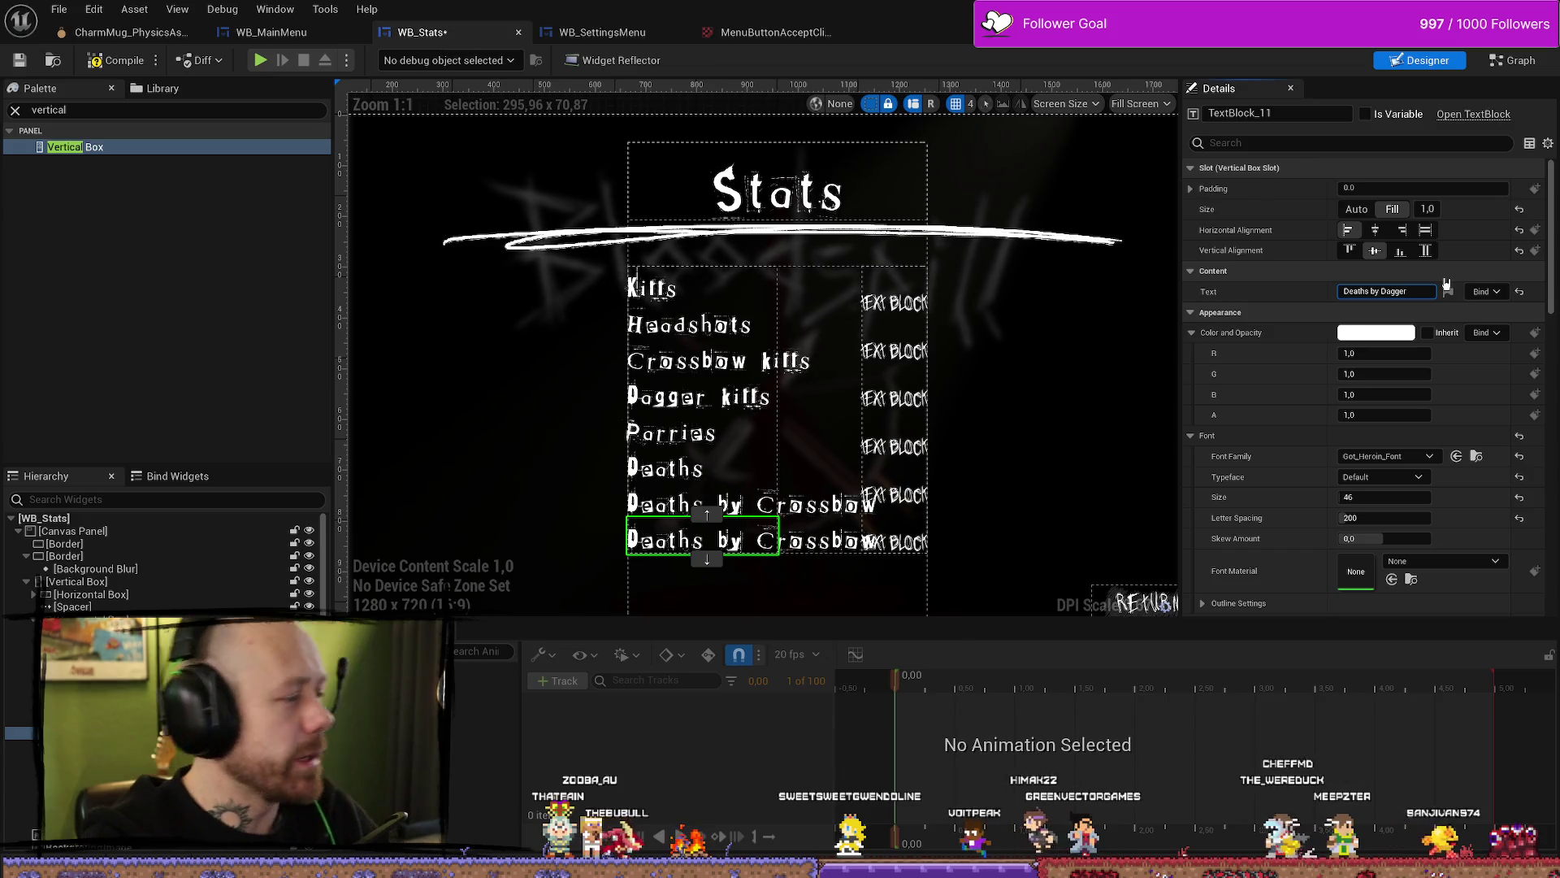
{"action": "key", "text": "Return"}
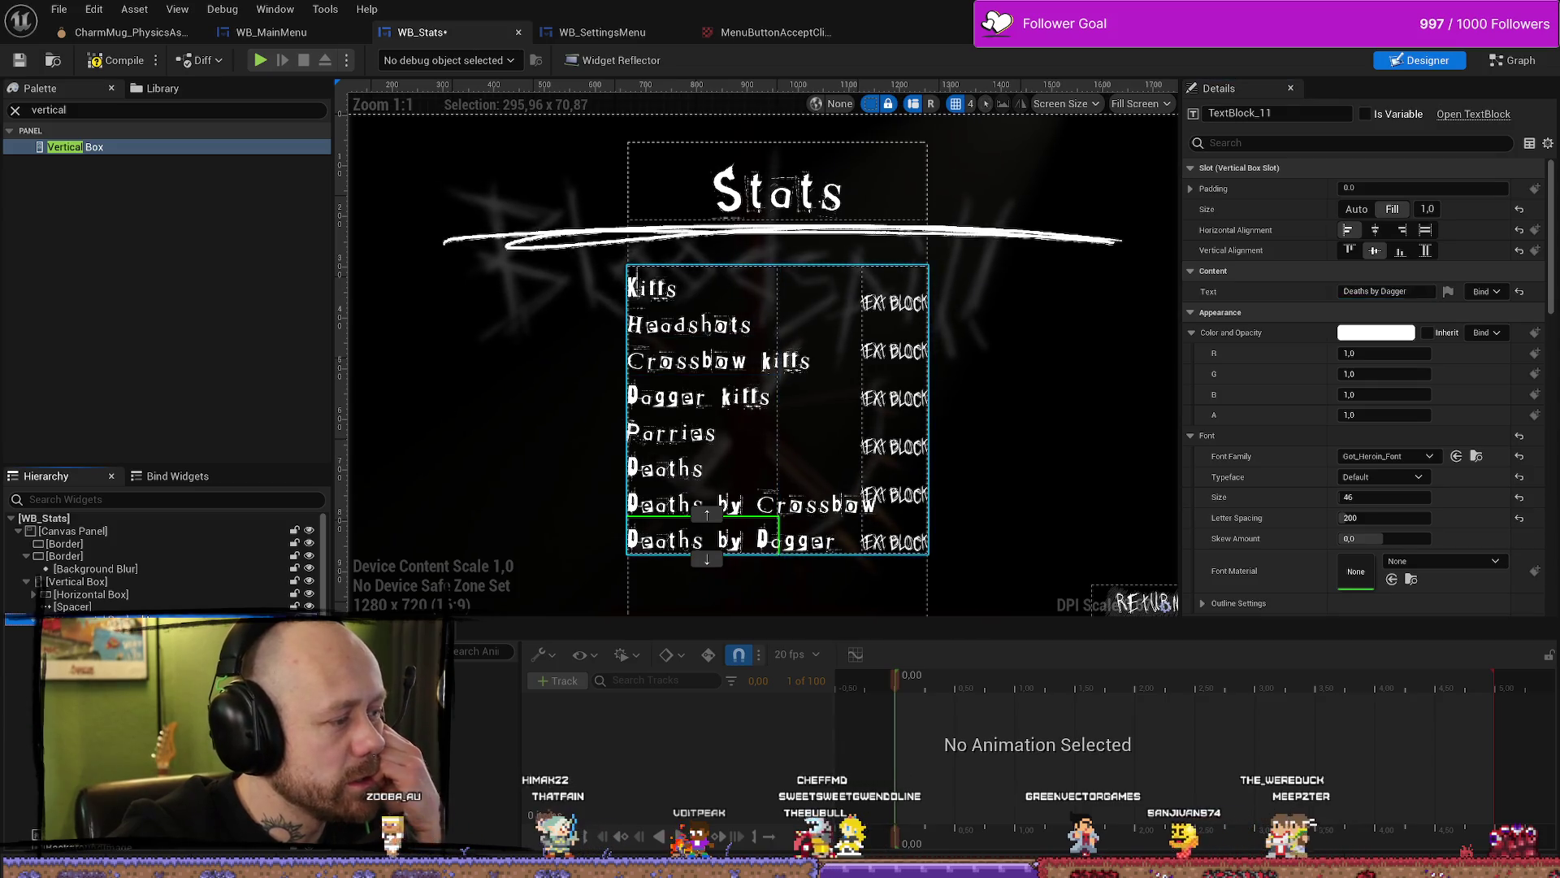
Step: Widen the outer stats vertical box to about 730.52
{"action": "left_click", "coordinate": [820, 415]}
{"action": "left_click", "coordinate": [81, 582]}
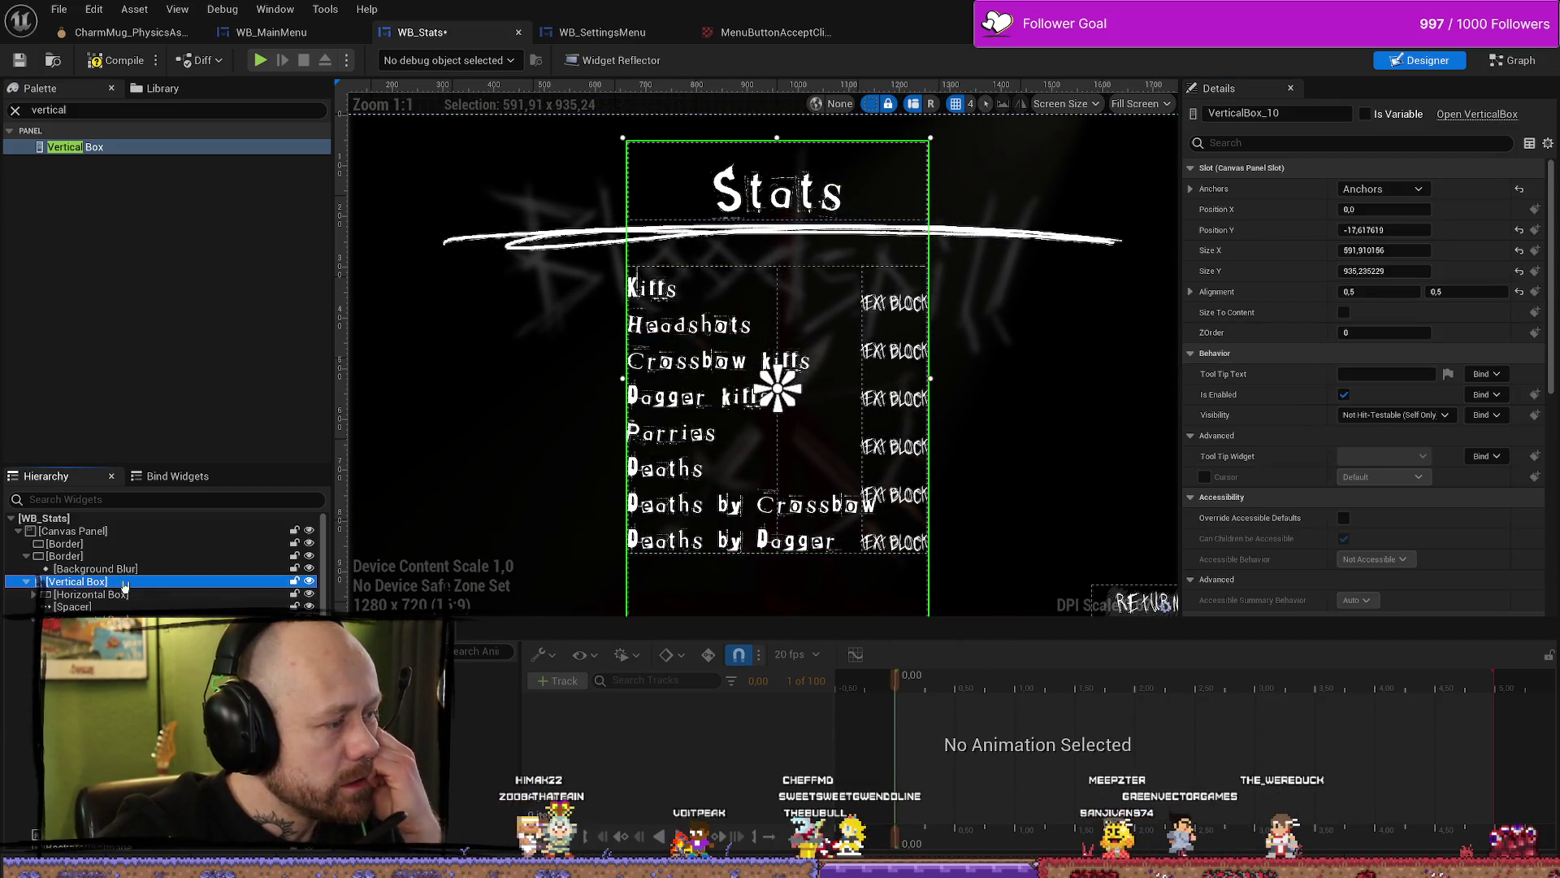
{"action": "left_click", "coordinate": [1371, 250]}
{"action": "left_click_drag", "start_coordinate": [1372, 250], "coordinate": [1480, 250]}
Step: Fine-tune the stats box width to 702.77, then switch to the Deathmatch_RuinedVillage level editor
{"action": "left_click_drag", "start_coordinate": [1383, 251], "coordinate": [1394, 250]}
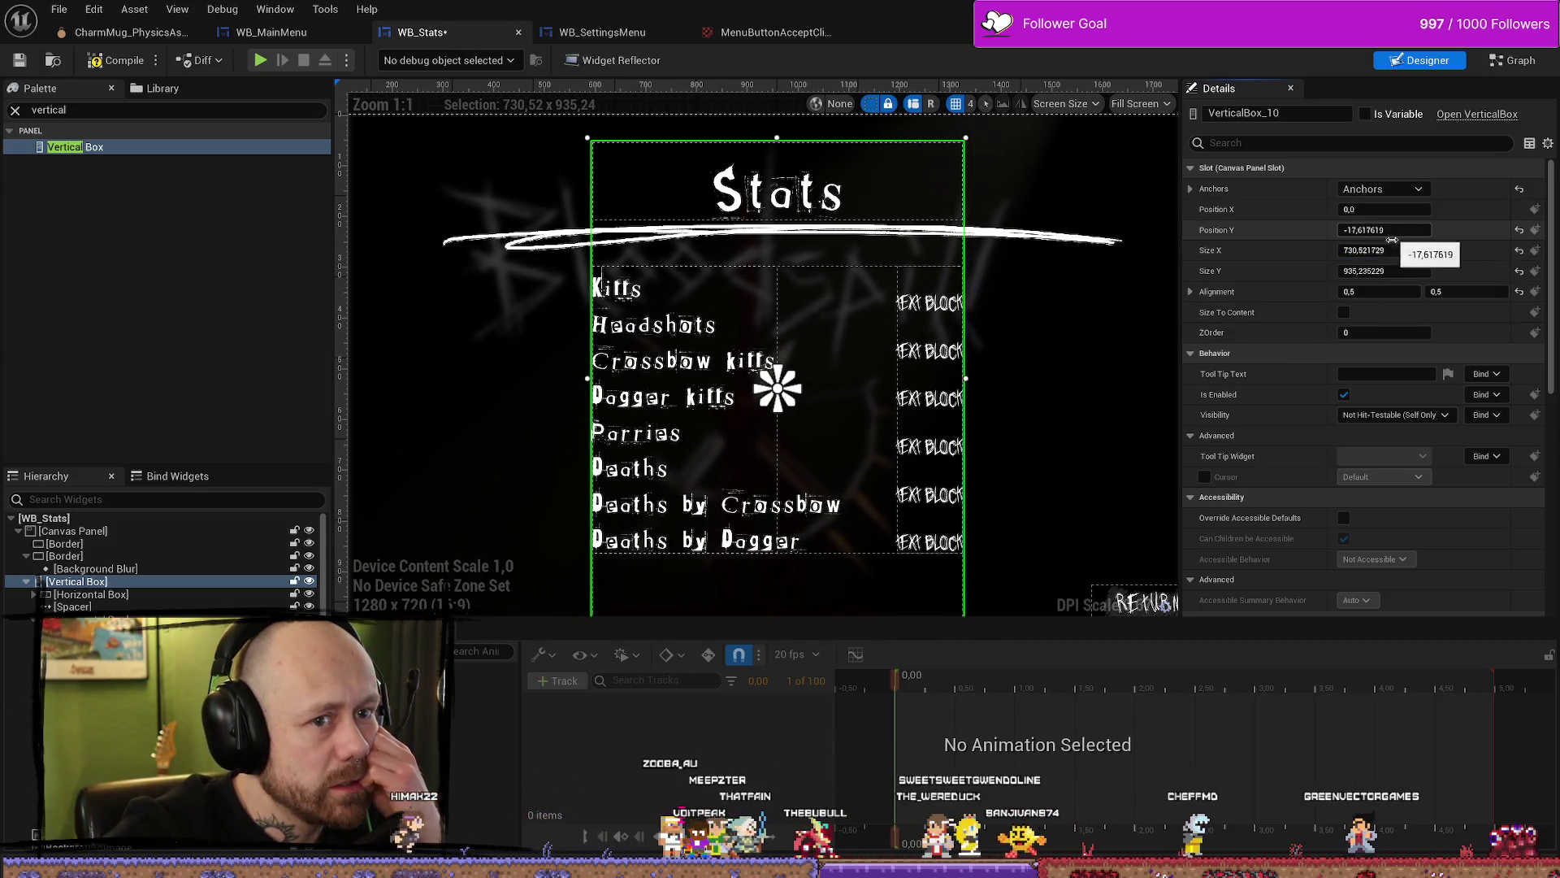
{"action": "left_click_drag", "start_coordinate": [1391, 250], "coordinate": [1372, 250]}
{"action": "left_click", "coordinate": [943, 500]}
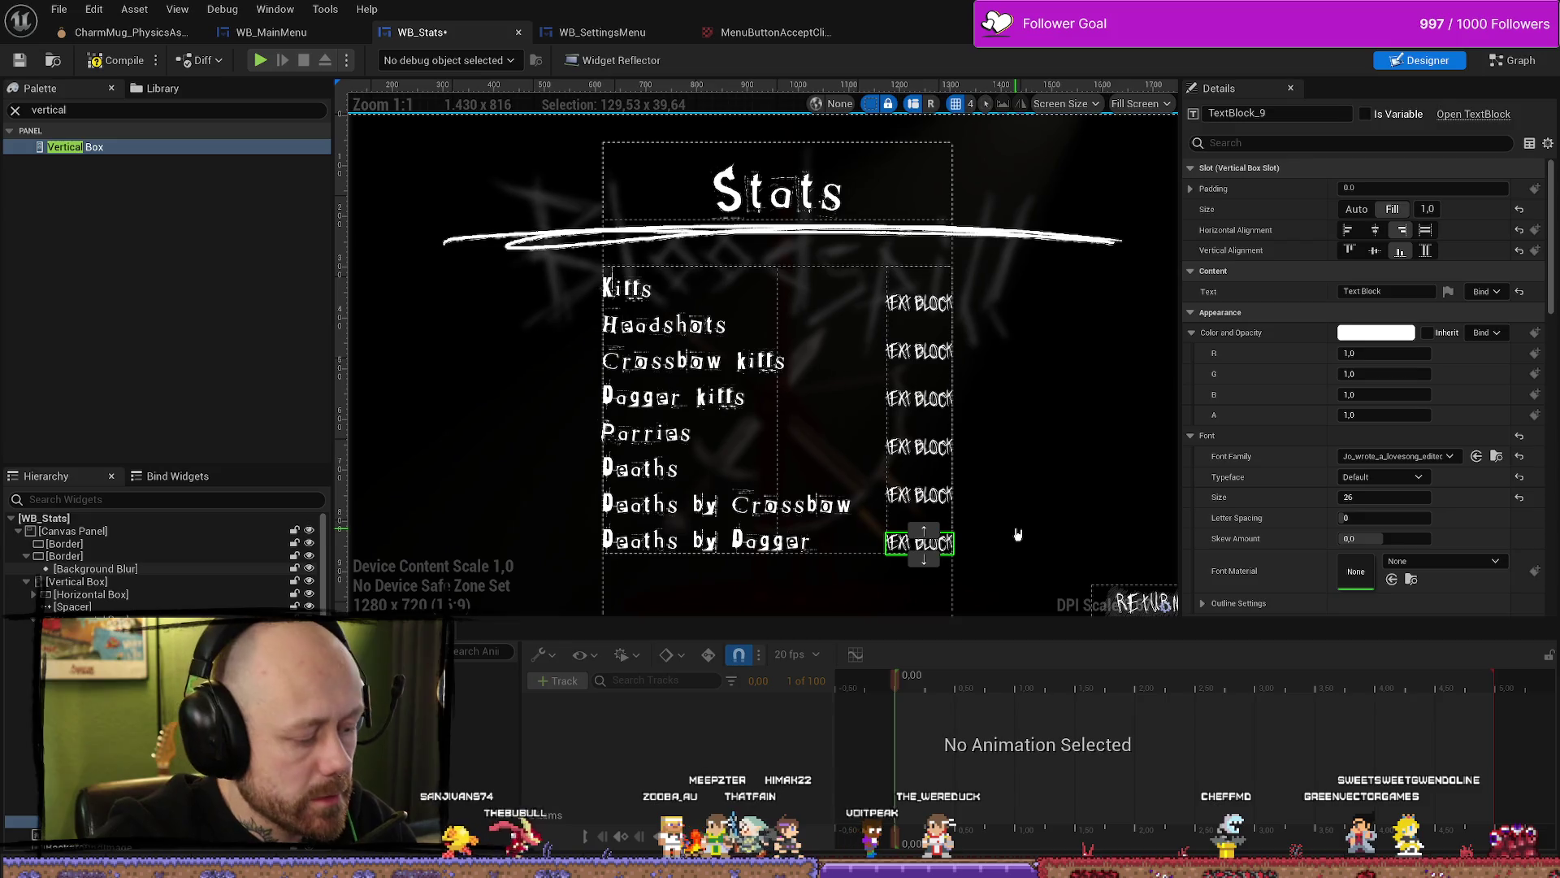
{"action": "left_click", "coordinate": [1060, 522]}
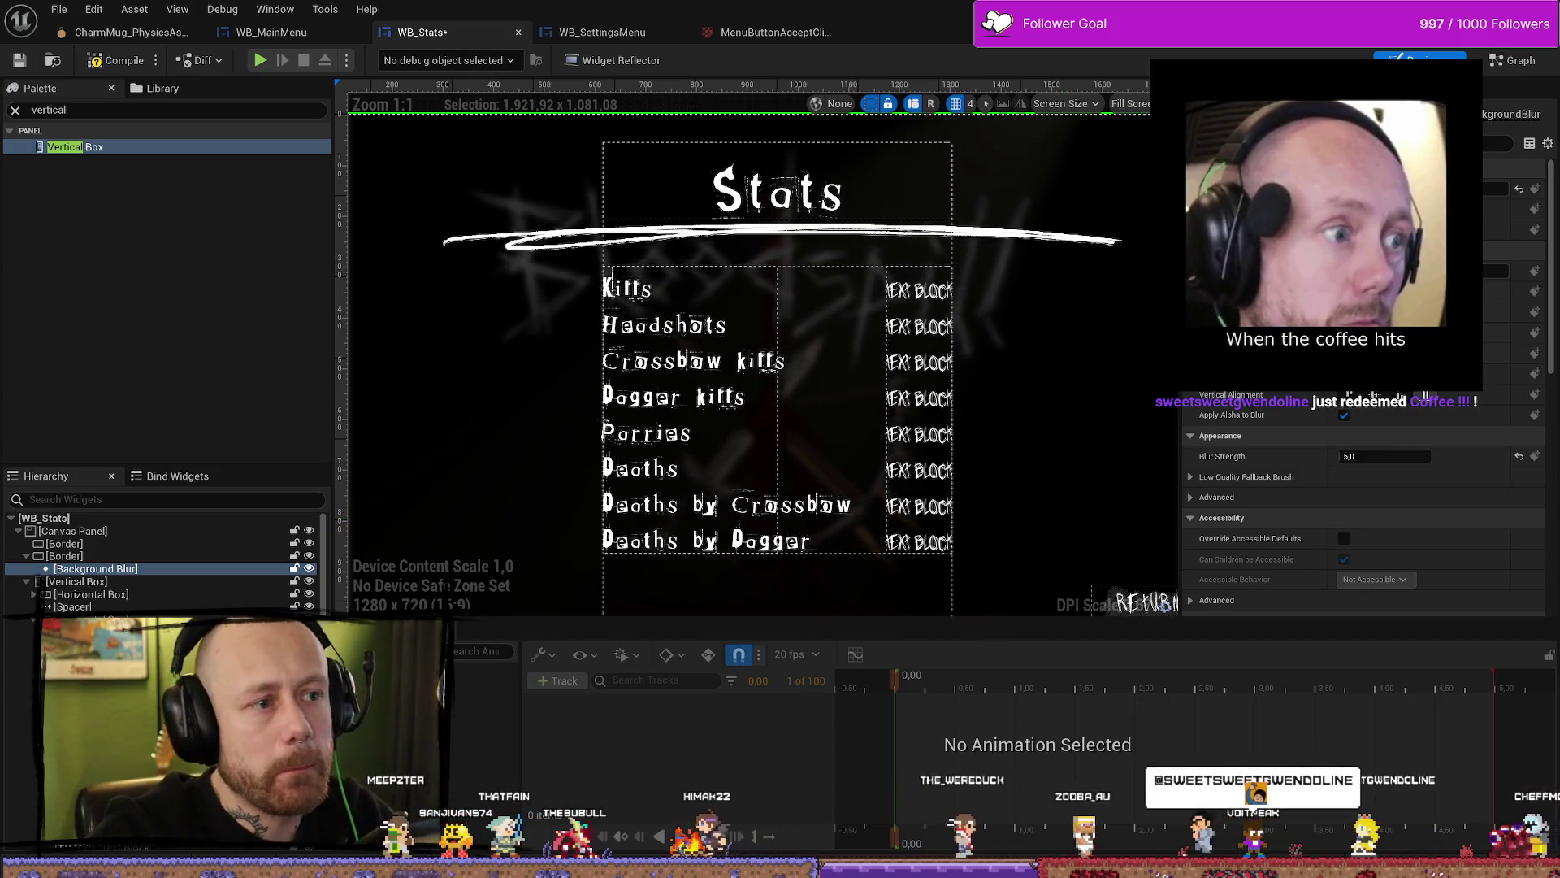
{"action": "key", "text": "alt+Tab"}
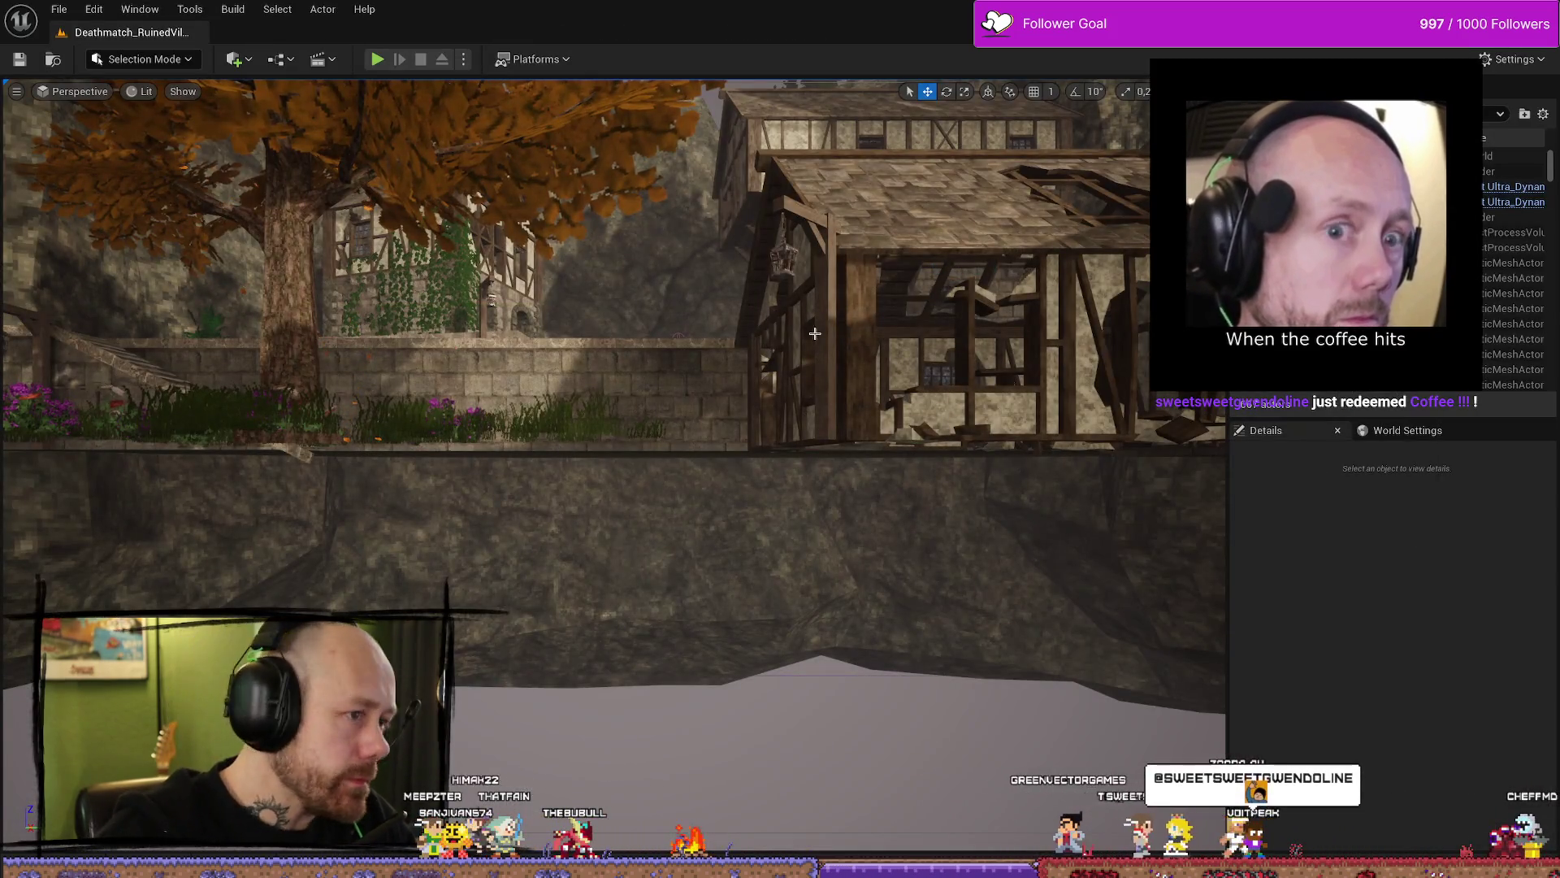
Step: Play-test, quit to the main menu, view the Stats screen, then stop the session
{"action": "key", "text": "alt+p"}
{"action": "key", "text": "Escape"}
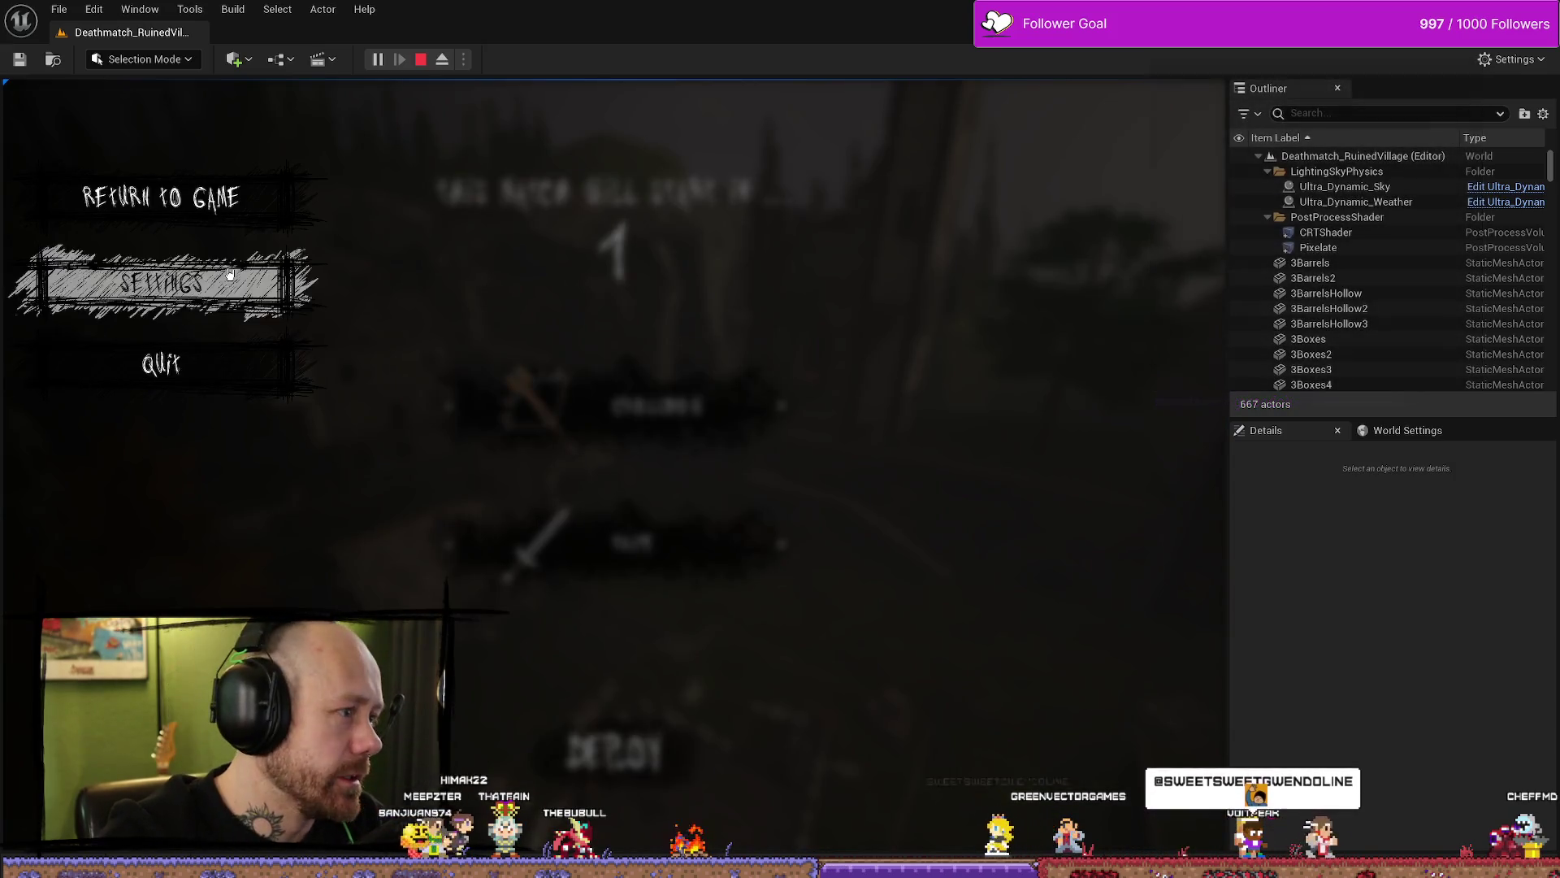
{"action": "left_click", "coordinate": [243, 358]}
{"action": "left_click", "coordinate": [517, 571]}
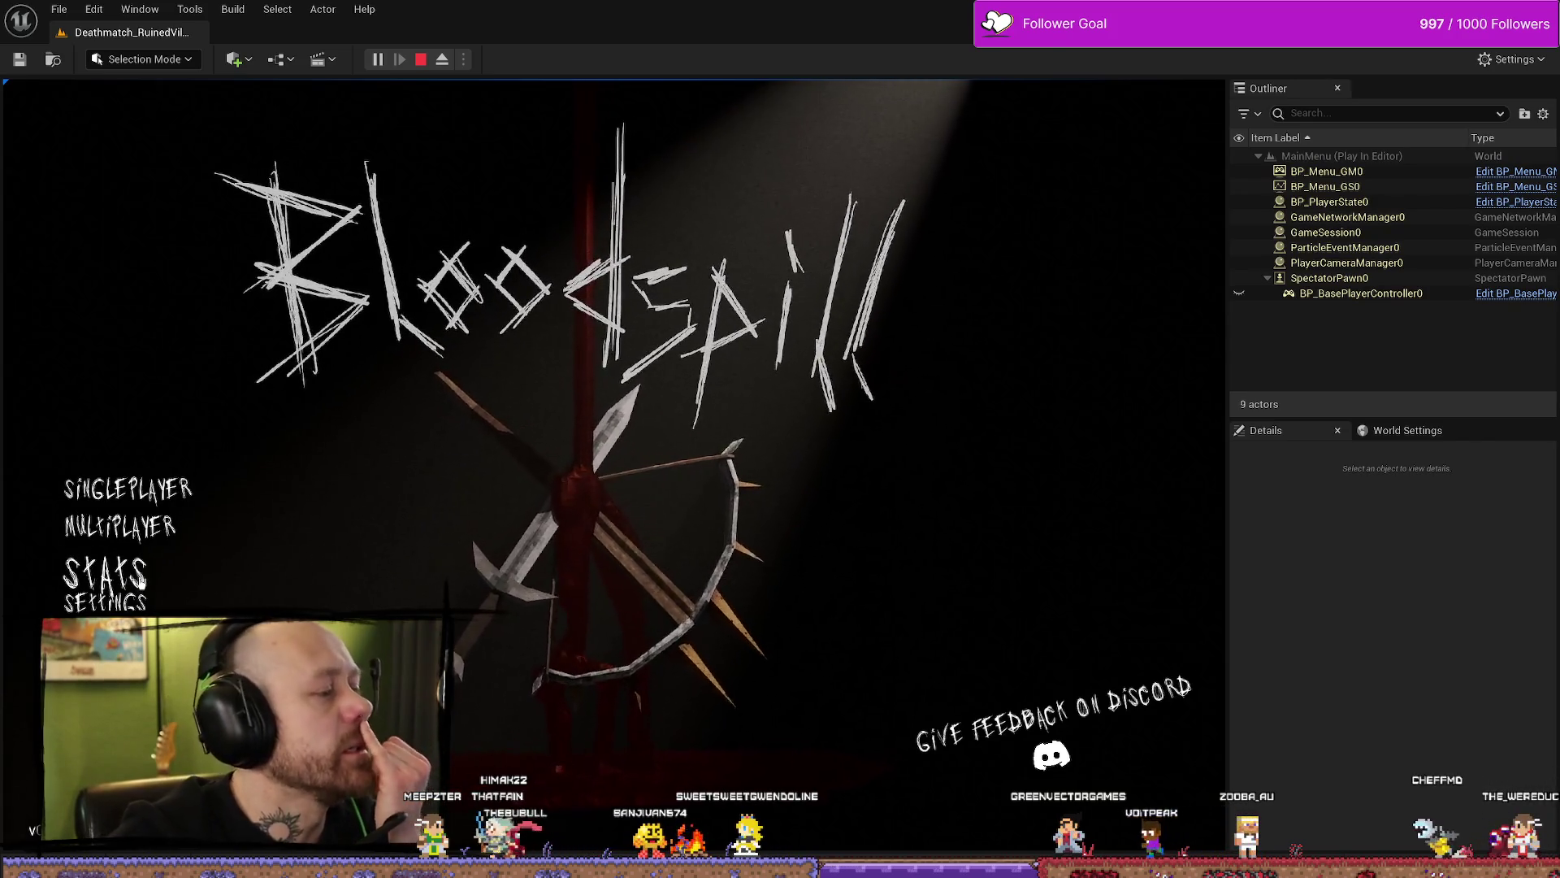
{"action": "left_click", "coordinate": [116, 571]}
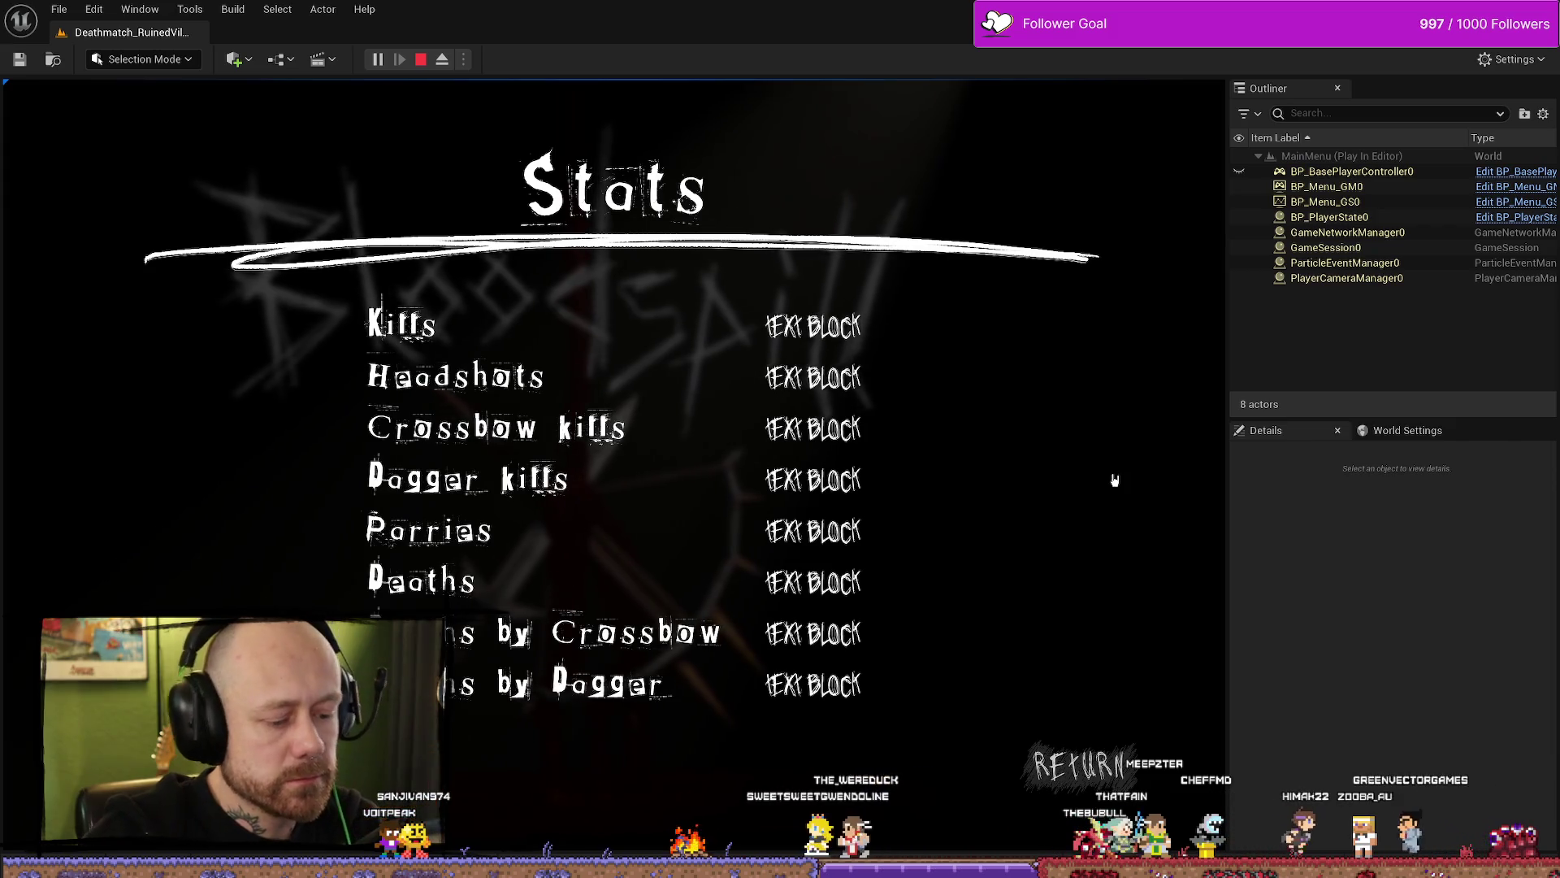
{"action": "left_click", "coordinate": [1142, 710]}
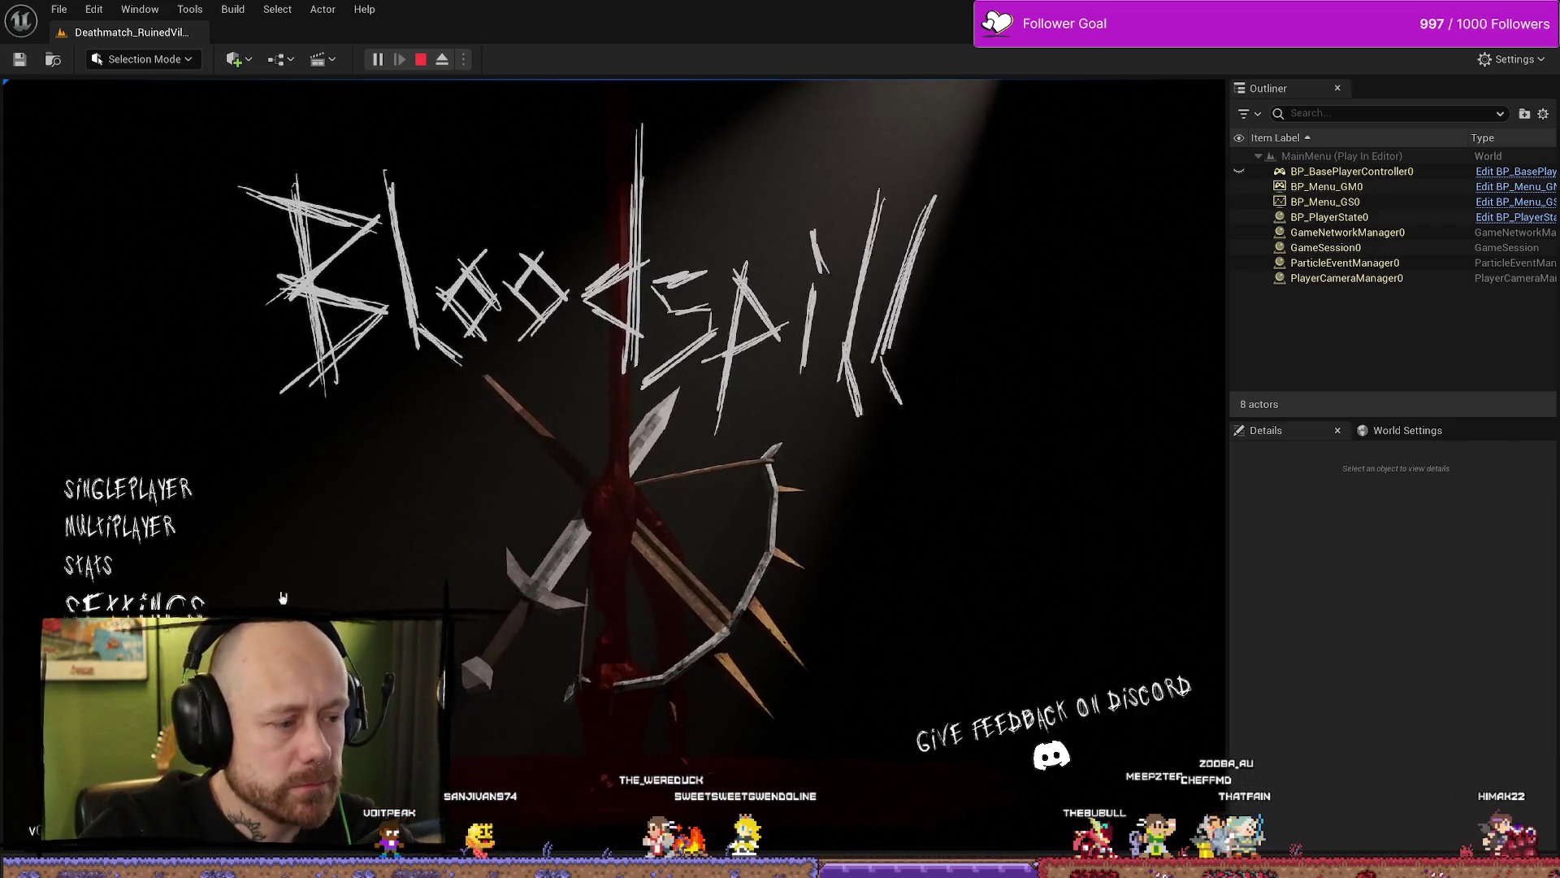
{"action": "left_click", "coordinate": [421, 61]}
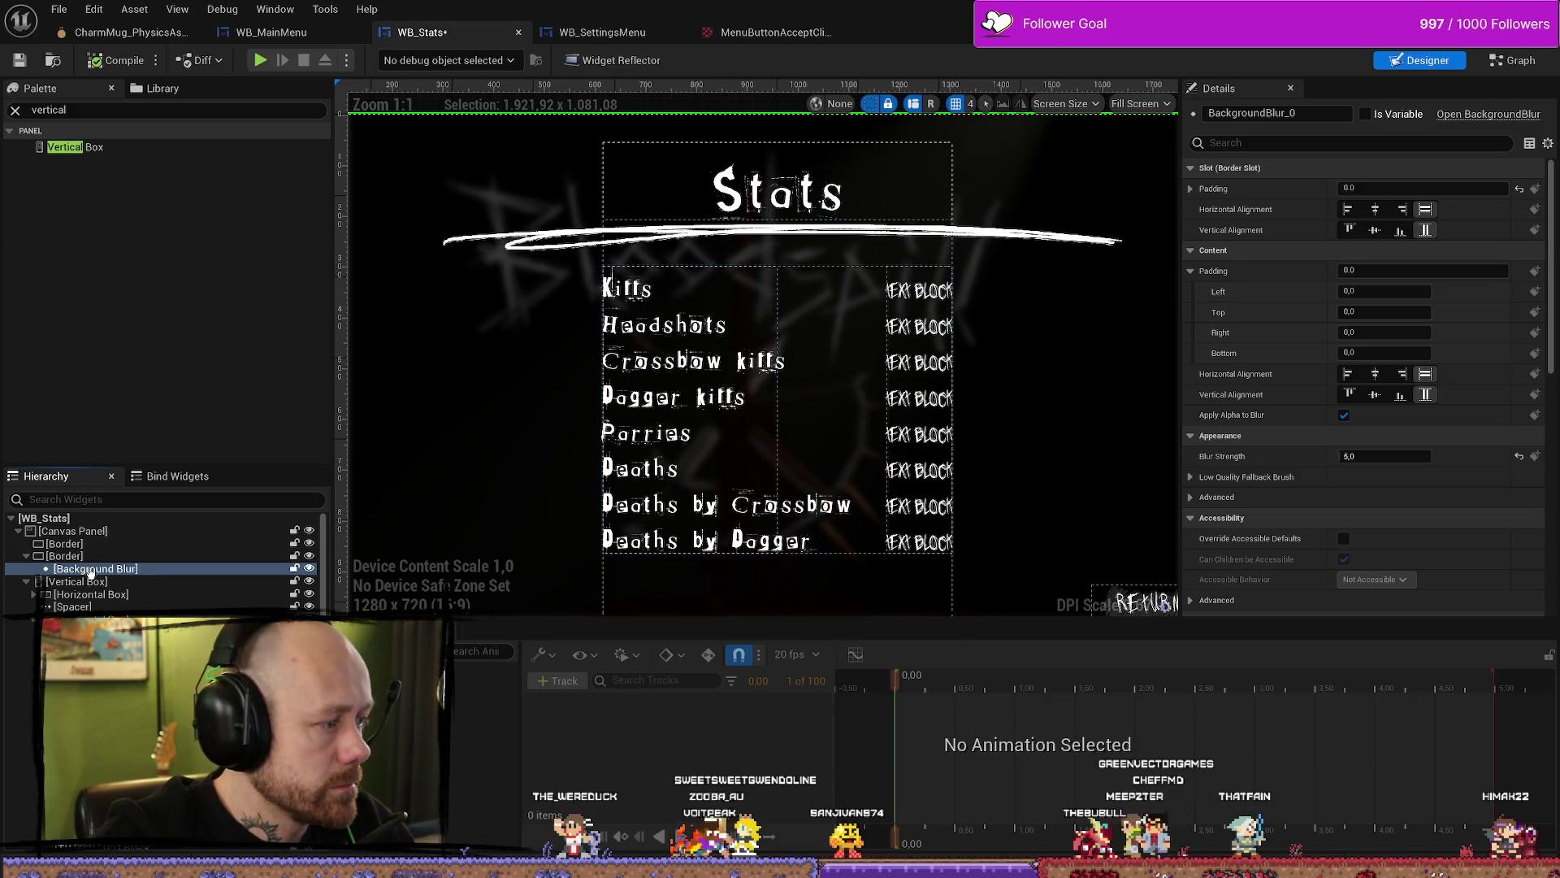
Step: Widen the stats vertical box to about 778 and compile the widget
{"action": "left_click", "coordinate": [77, 582]}
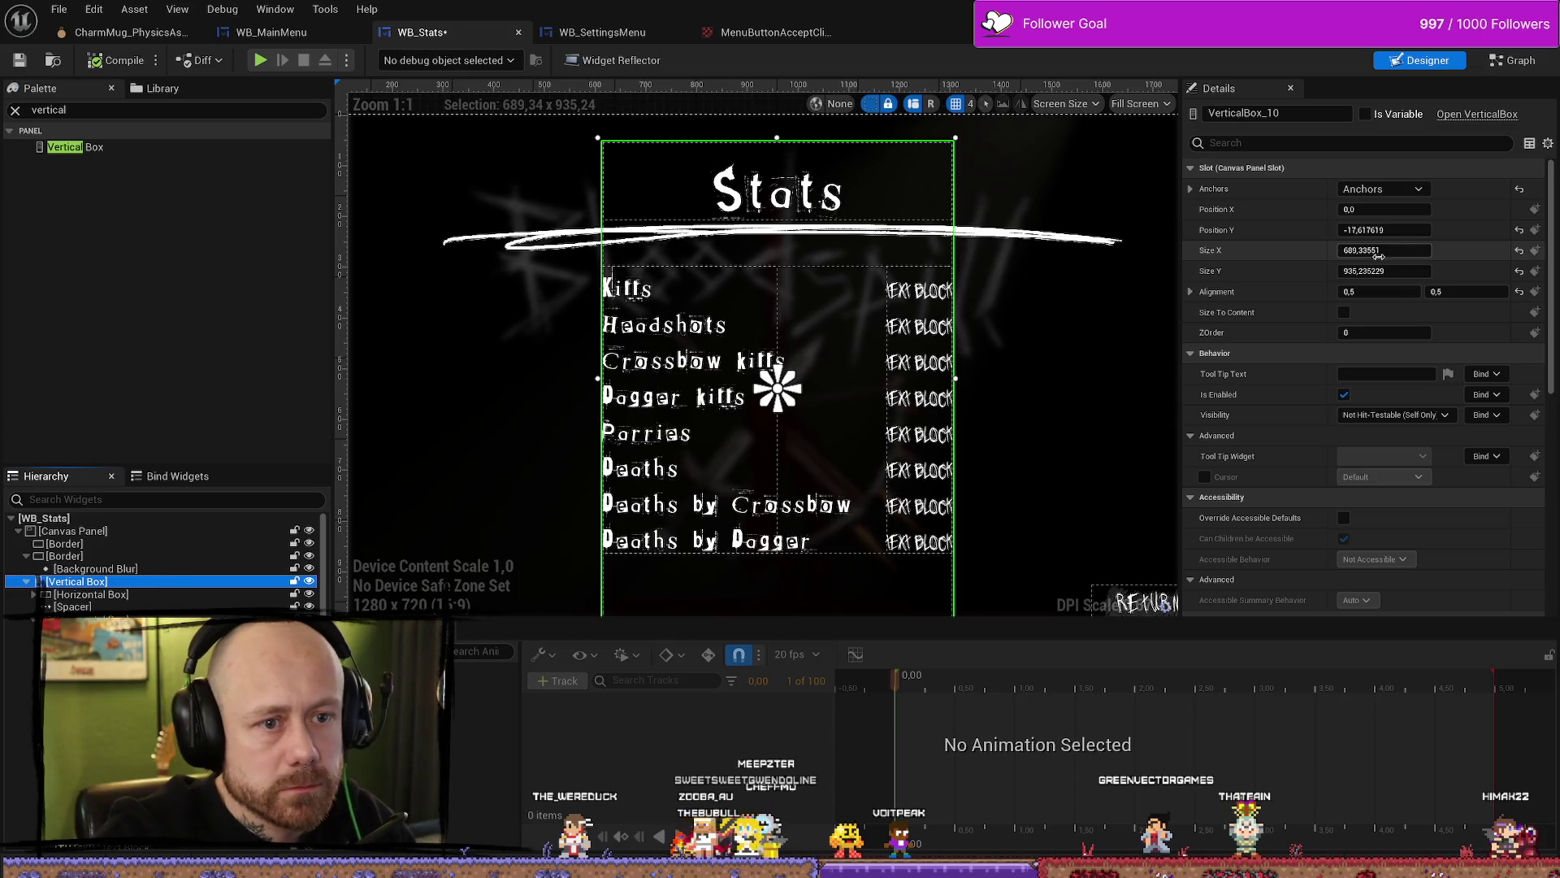
{"action": "left_click_drag", "start_coordinate": [1373, 252], "coordinate": [1414, 251]}
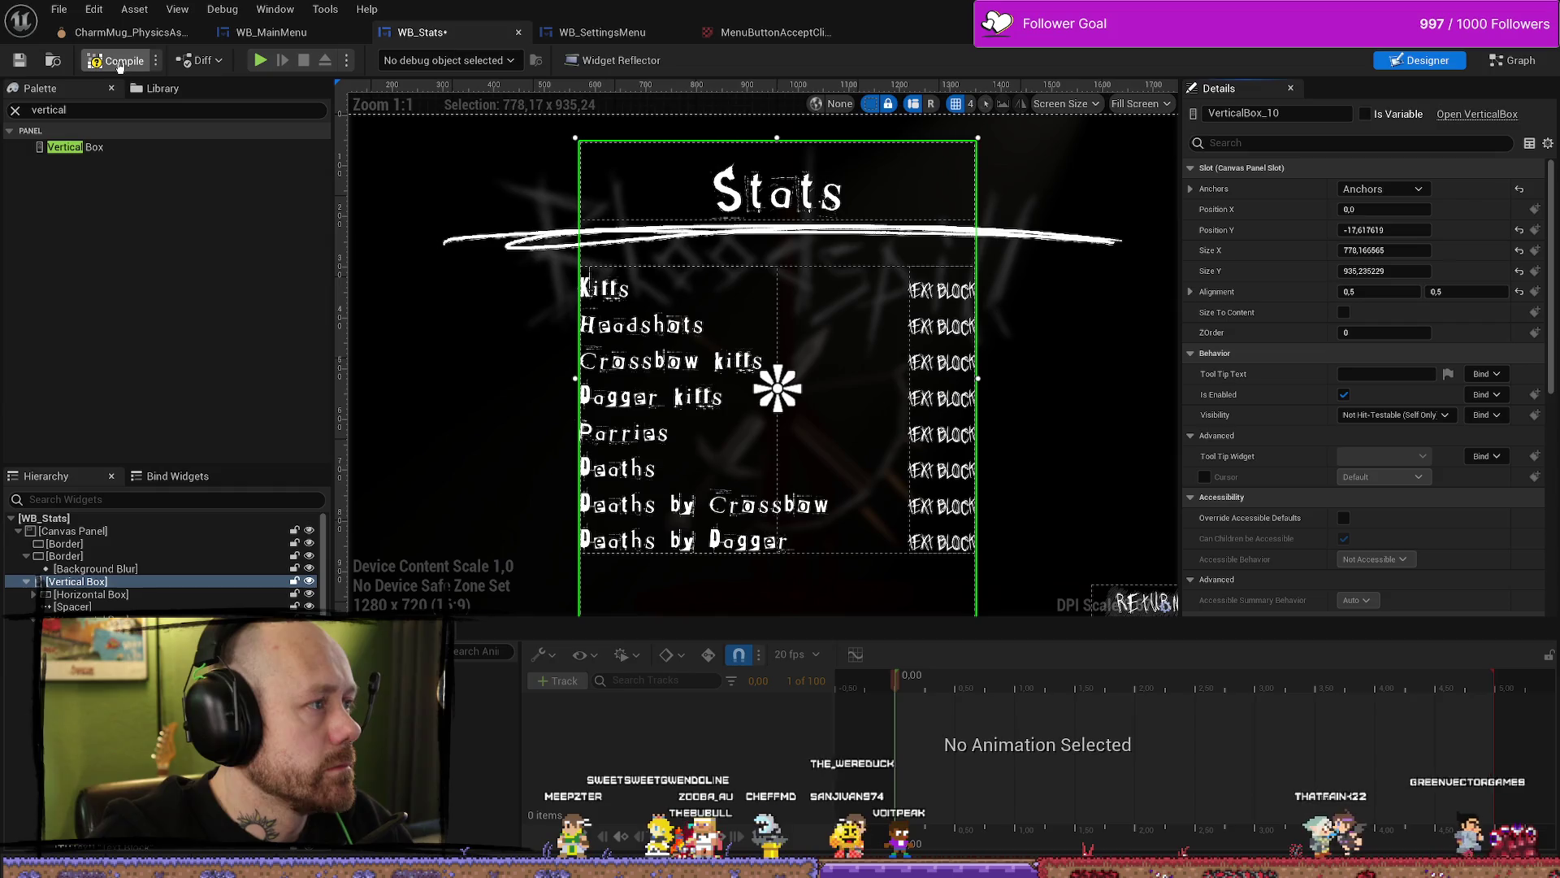
{"action": "left_click", "coordinate": [115, 61]}
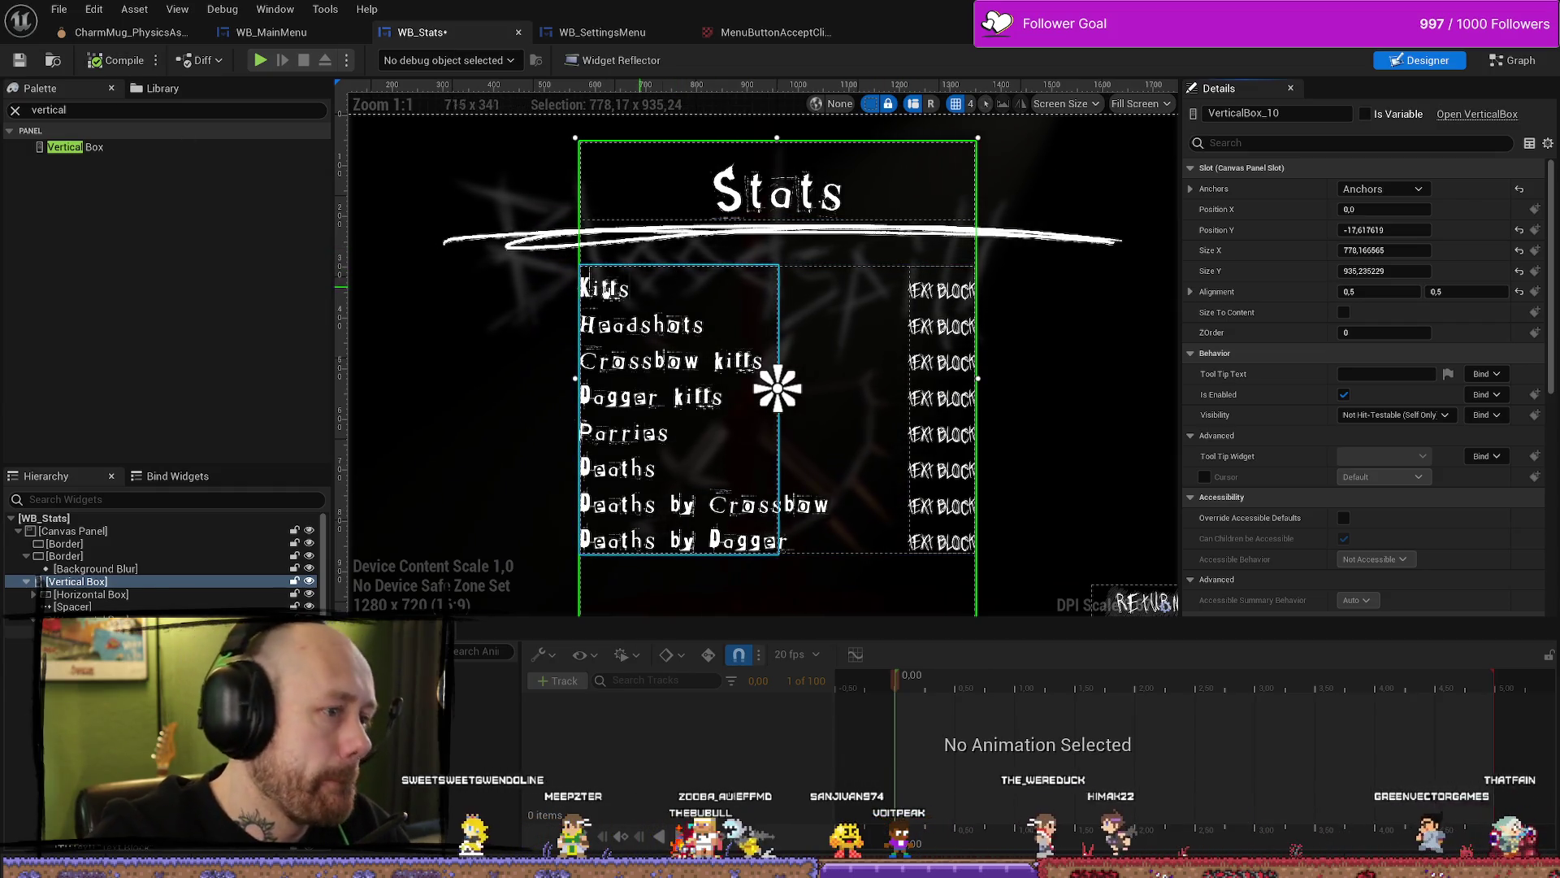
Step: Set the stat labels to font size 40
{"action": "left_click", "coordinate": [613, 294]}
{"action": "left_click", "coordinate": [641, 333], "text": "ctrl"}
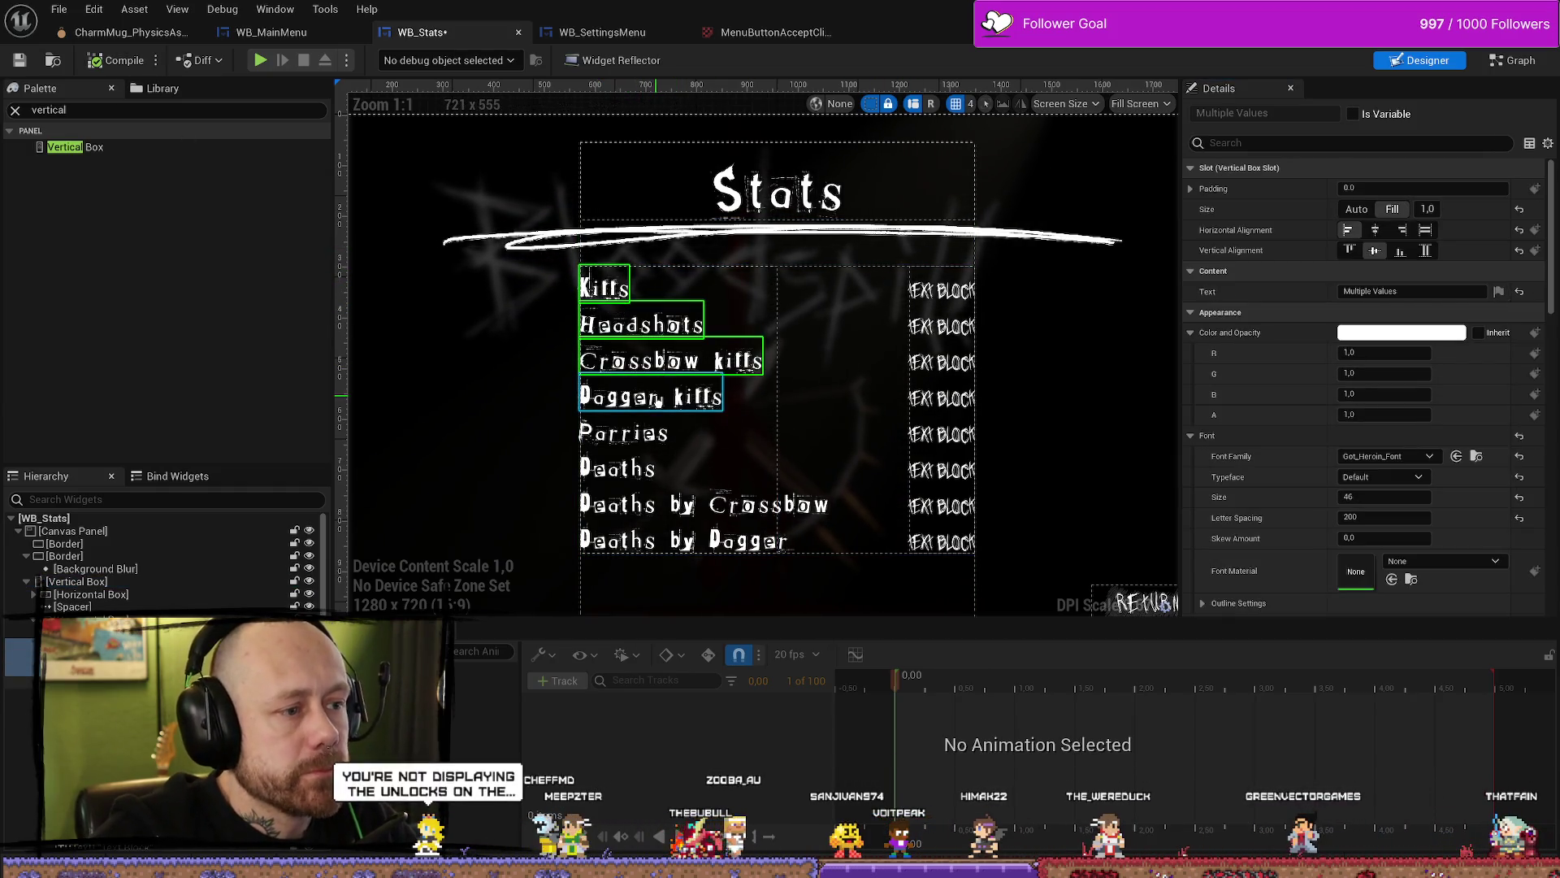
{"action": "left_click", "coordinate": [657, 507], "text": "ctrl"}
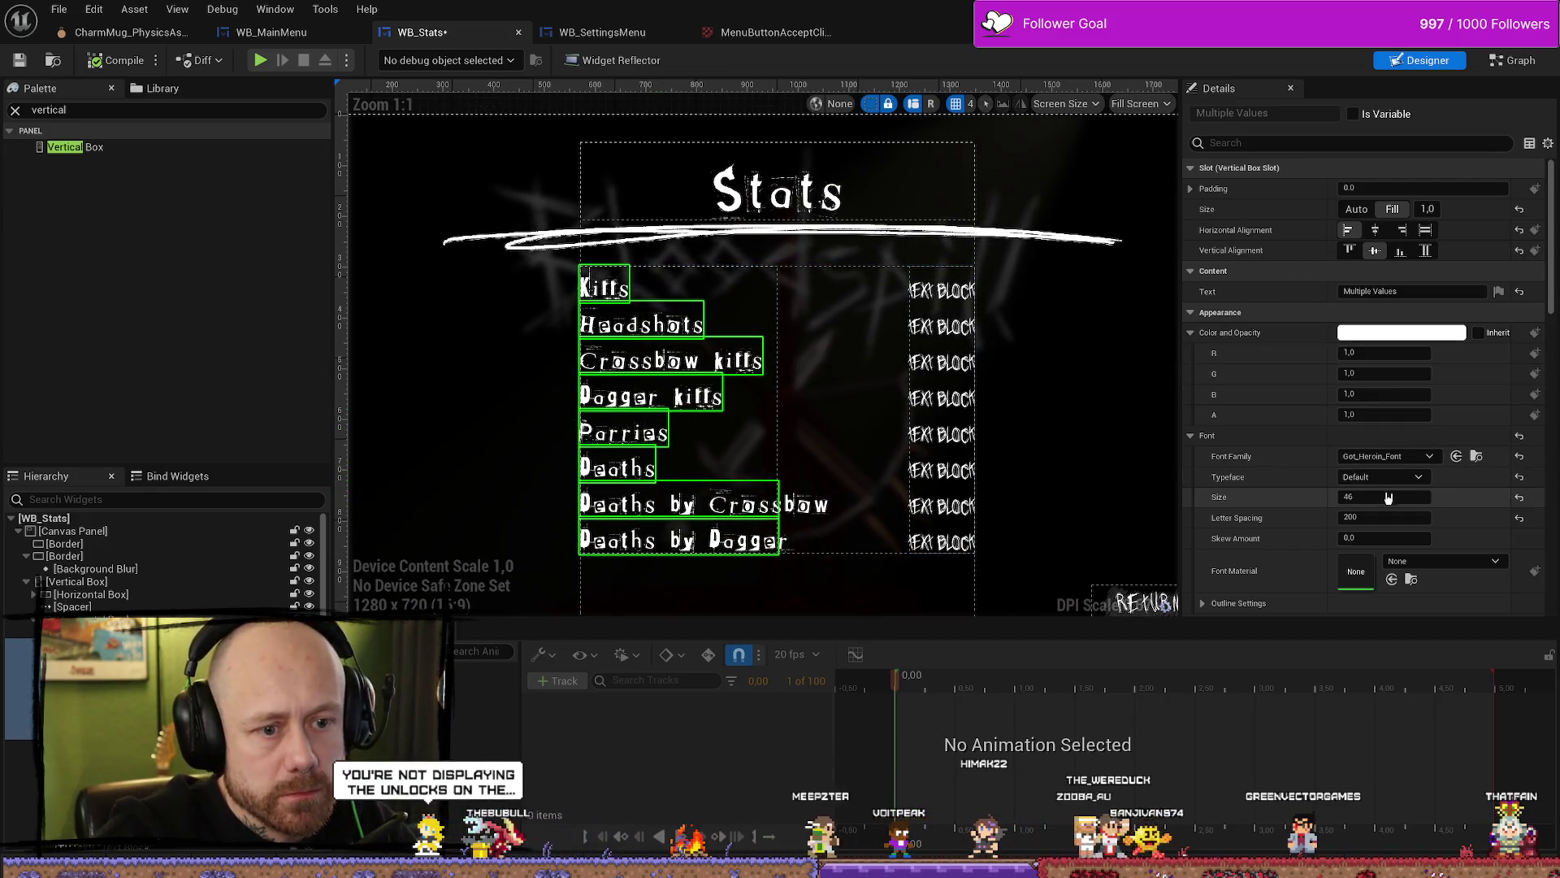
{"action": "type", "text": "40"}
{"action": "key", "text": "Return"}
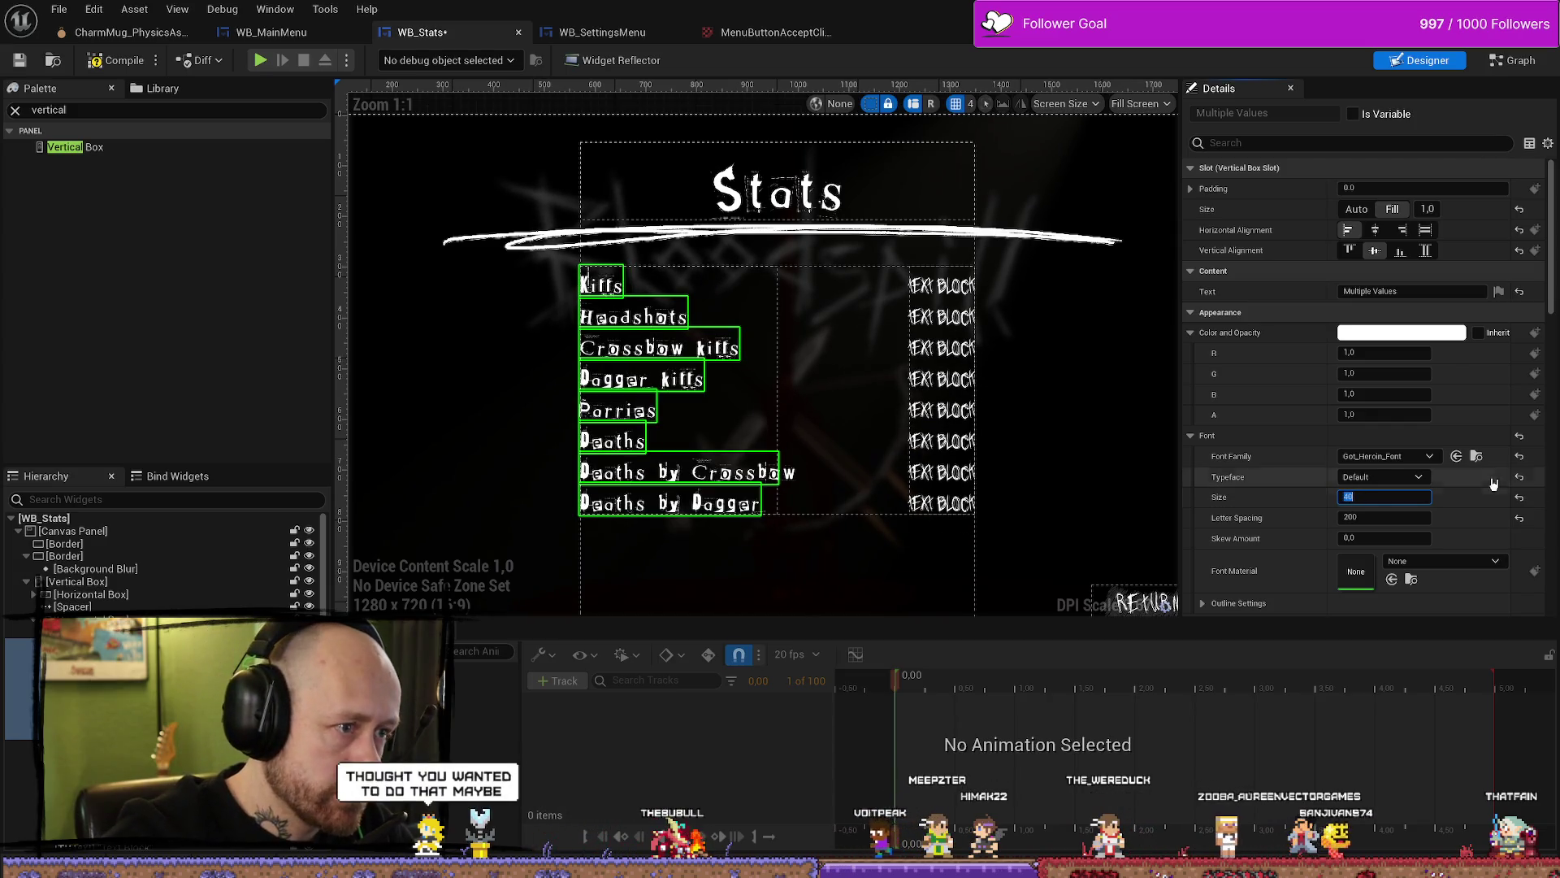
Step: Set the value text blocks to font size 24
{"action": "left_click", "coordinate": [949, 286]}
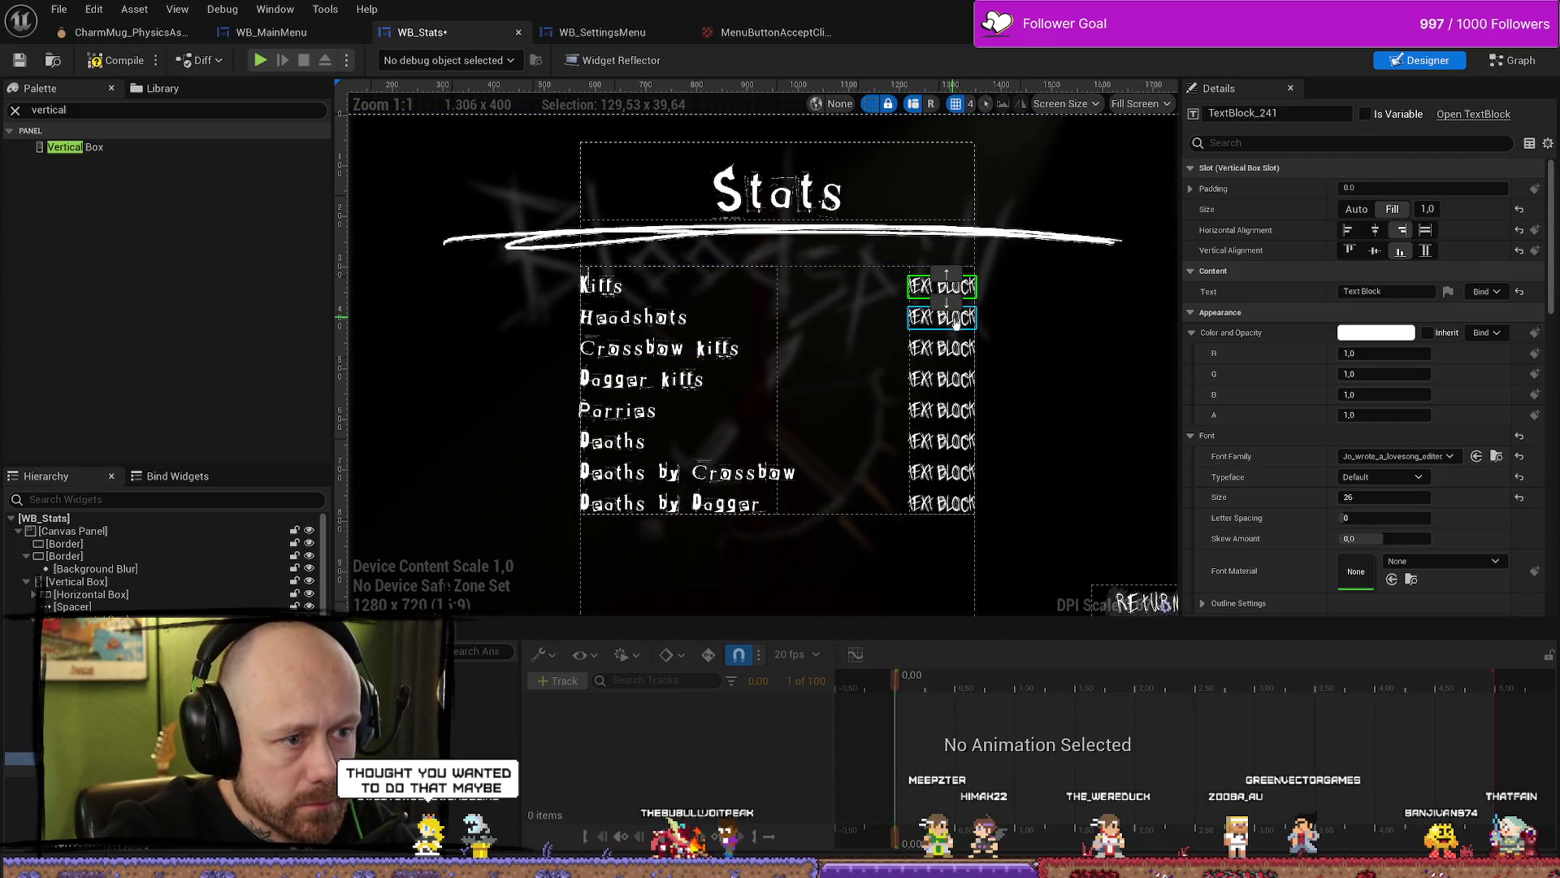
{"action": "left_click", "coordinate": [956, 318], "text": "ctrl"}
{"action": "left_click", "coordinate": [956, 349], "text": "ctrl"}
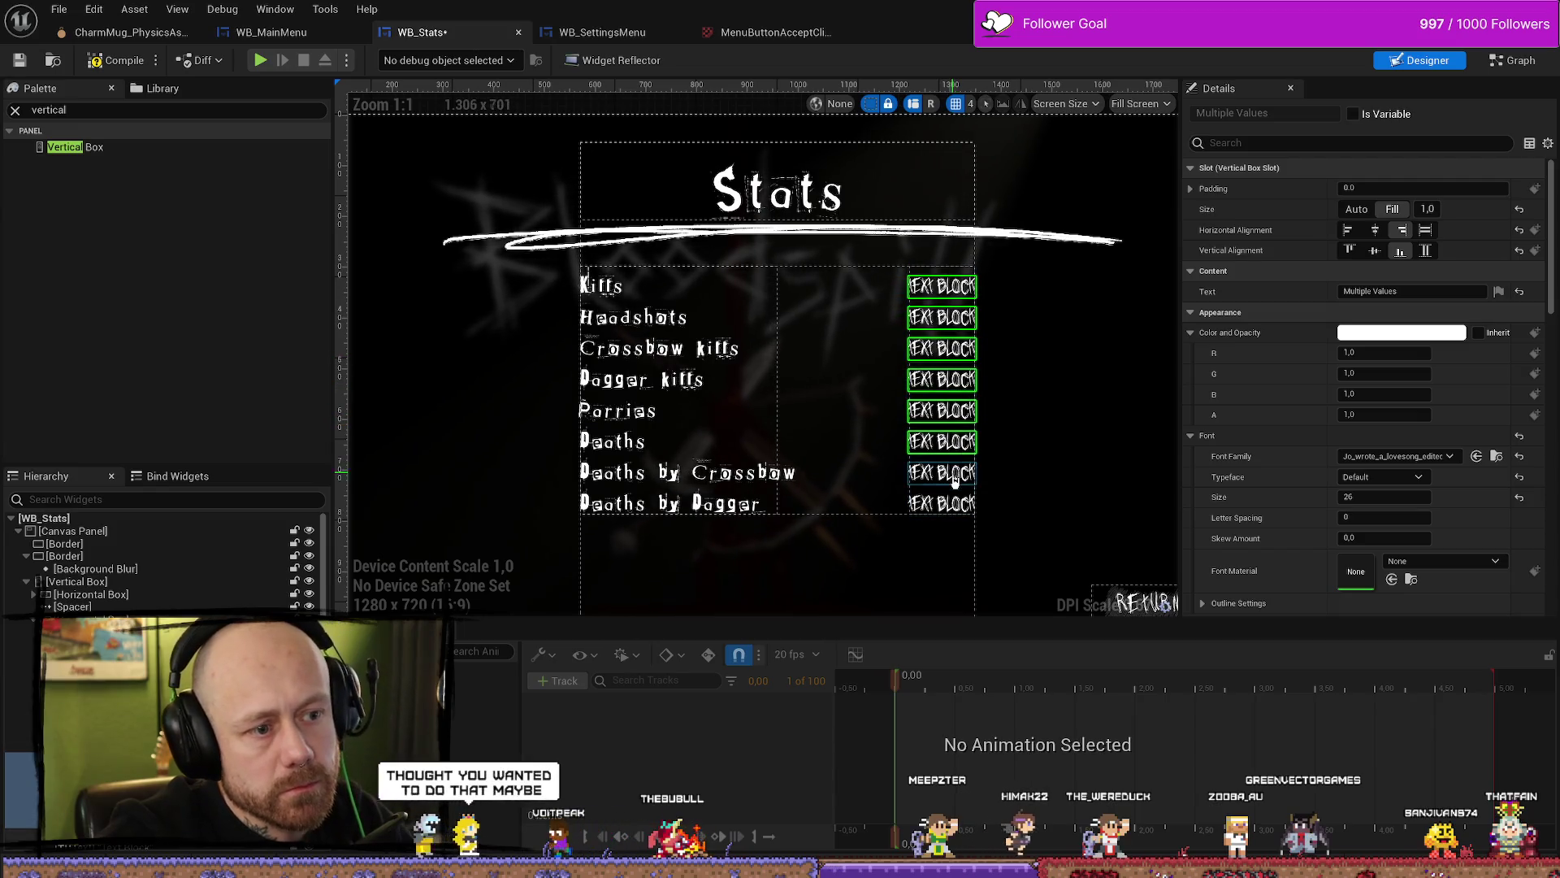
{"action": "left_click", "coordinate": [1381, 497]}
{"action": "type", "text": "24"}
{"action": "key", "text": "Return"}
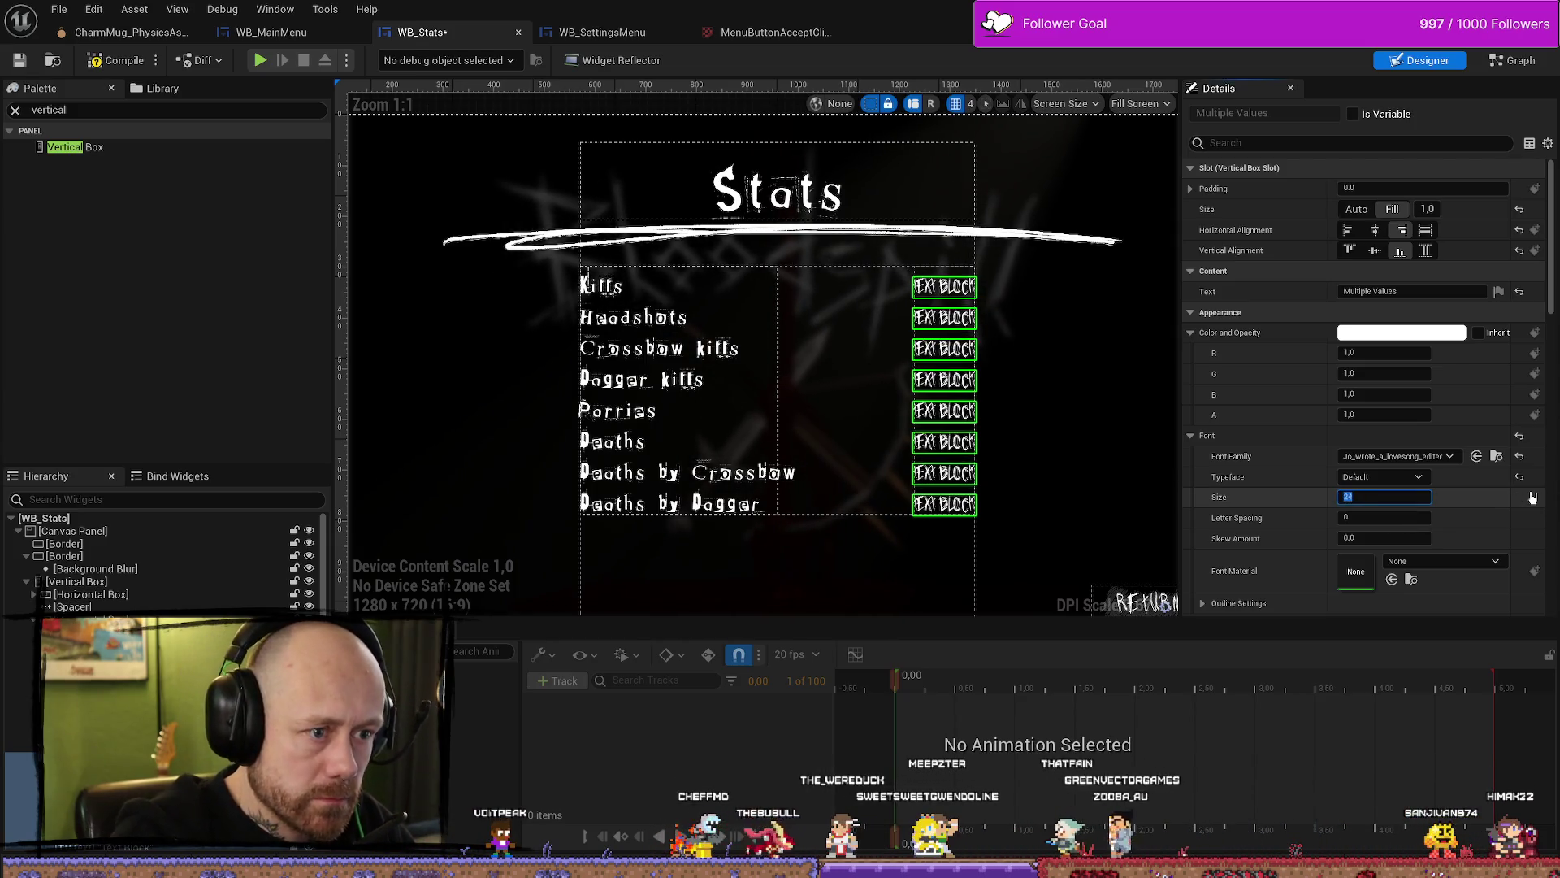
{"action": "left_click", "coordinate": [1067, 430]}
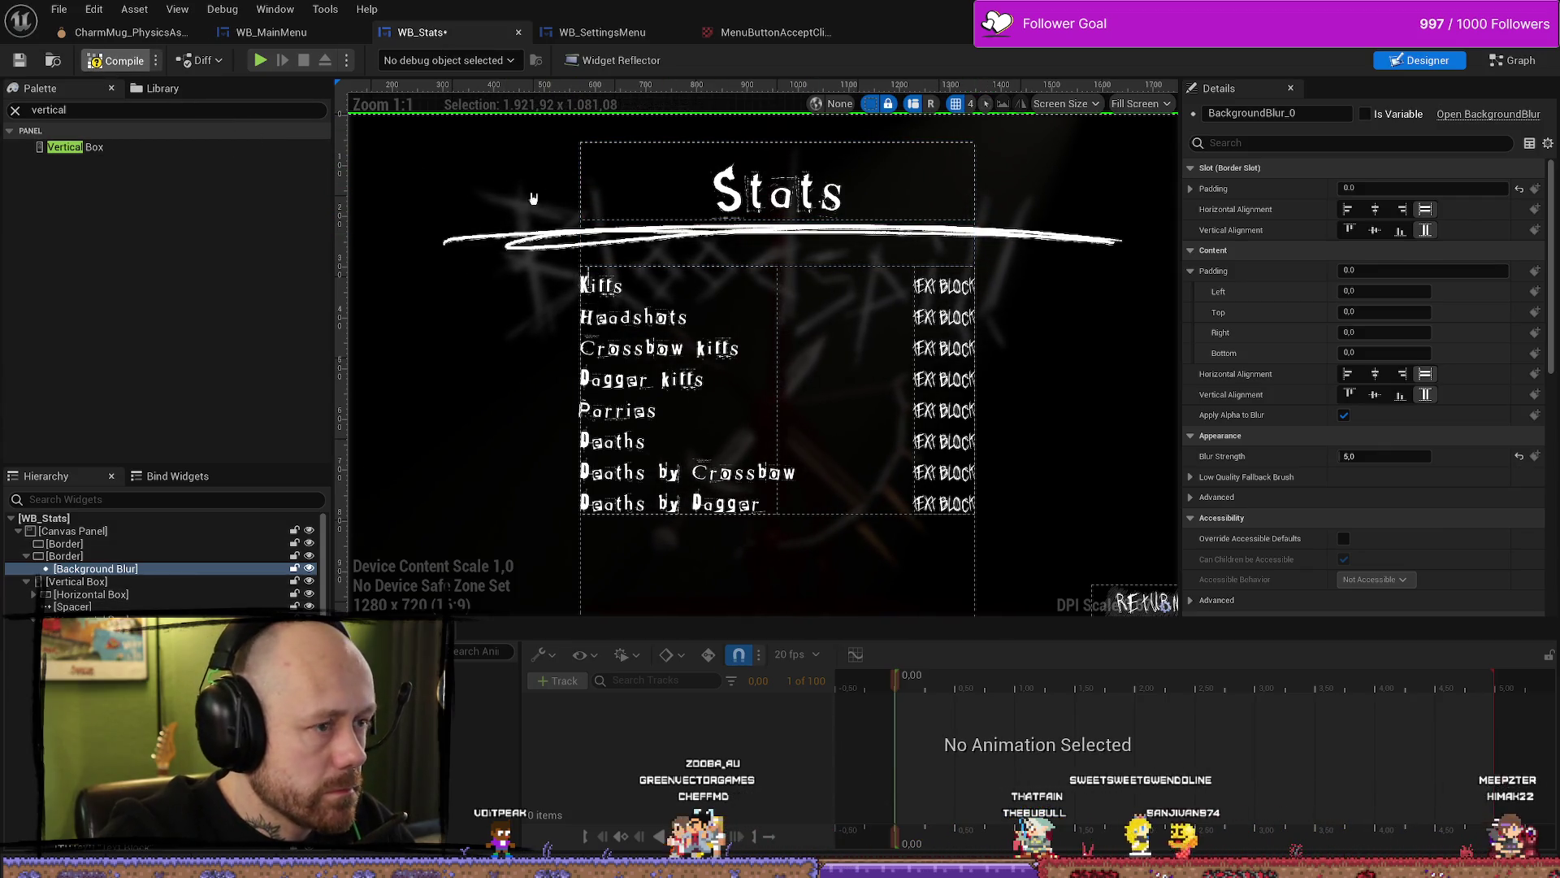
{"action": "scroll", "coordinate": [808, 320], "scroll_direction": "down", "scroll_amount": 3}
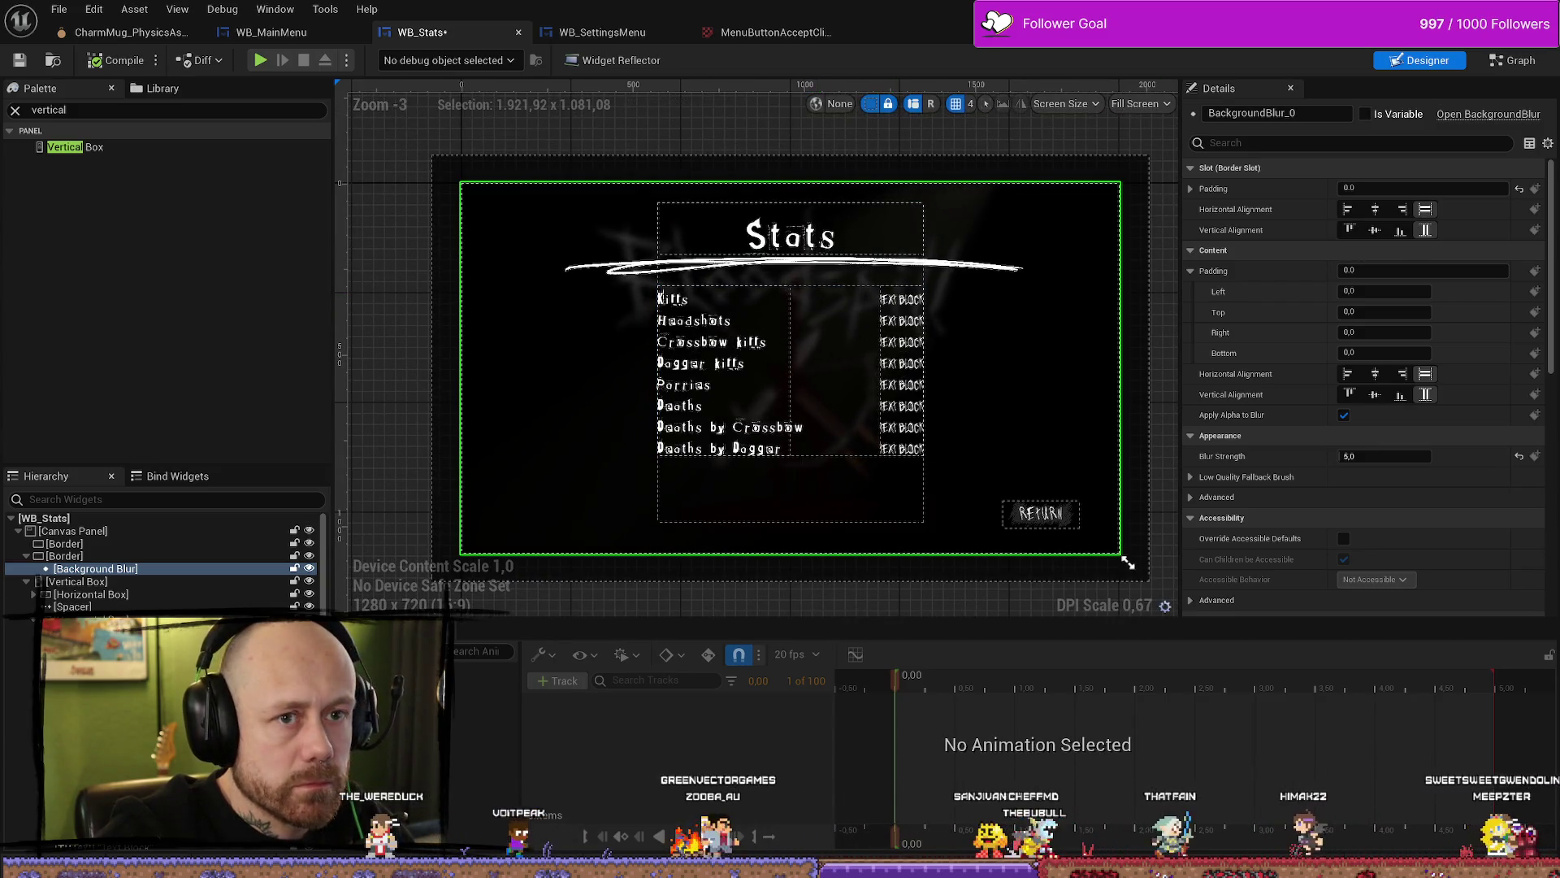
{"action": "key", "text": "alt+Tab"}
{"action": "key", "text": "alt+p"}
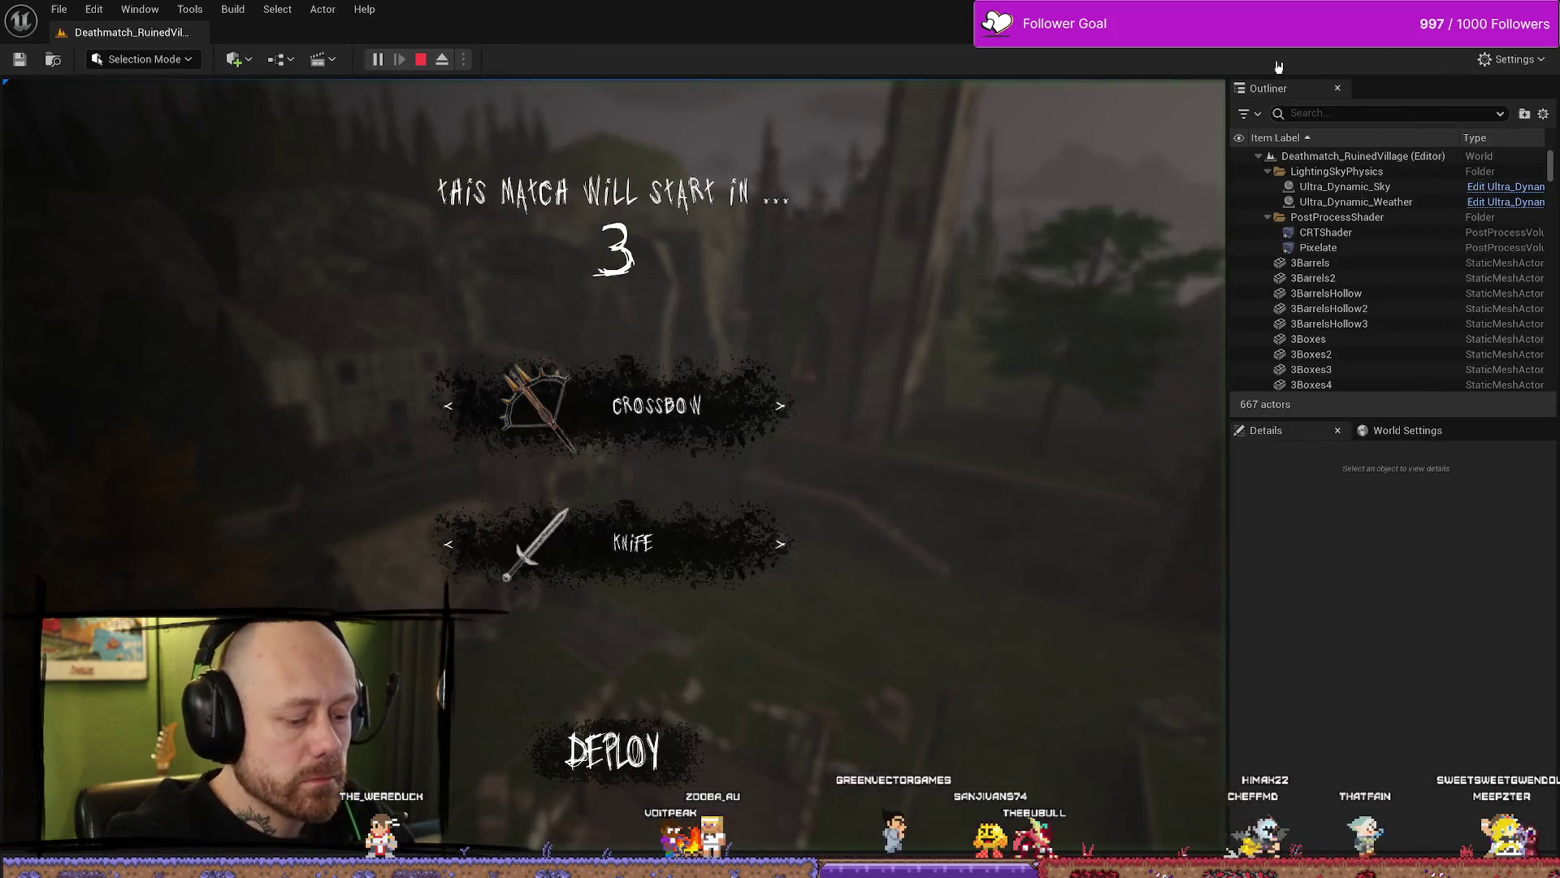
{"action": "key", "text": "F11"}
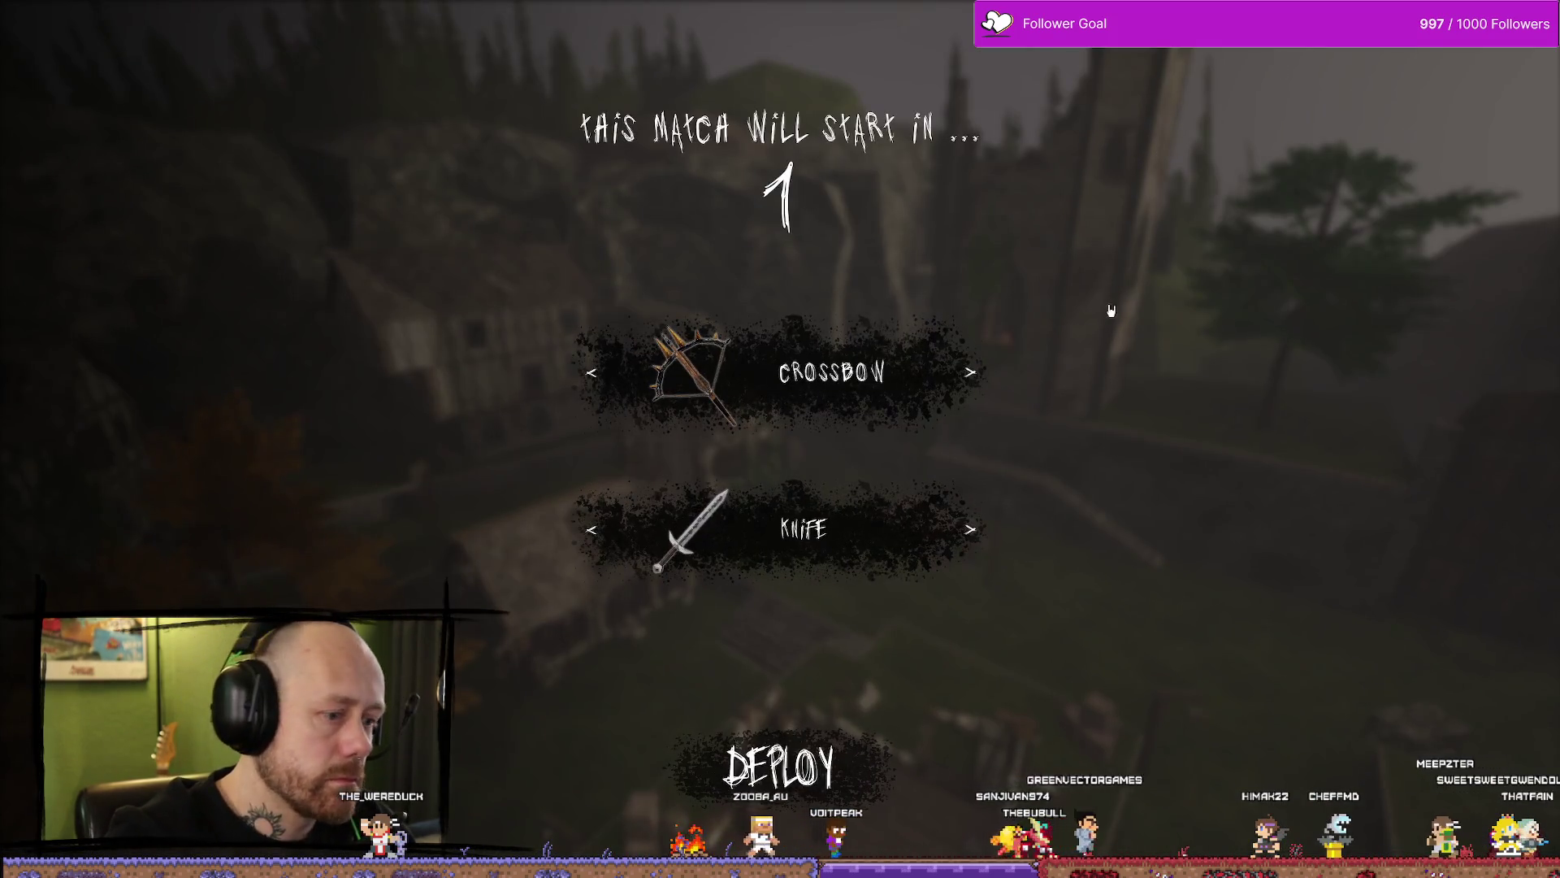
{"action": "key", "text": "Escape"}
{"action": "left_click", "coordinate": [264, 232]}
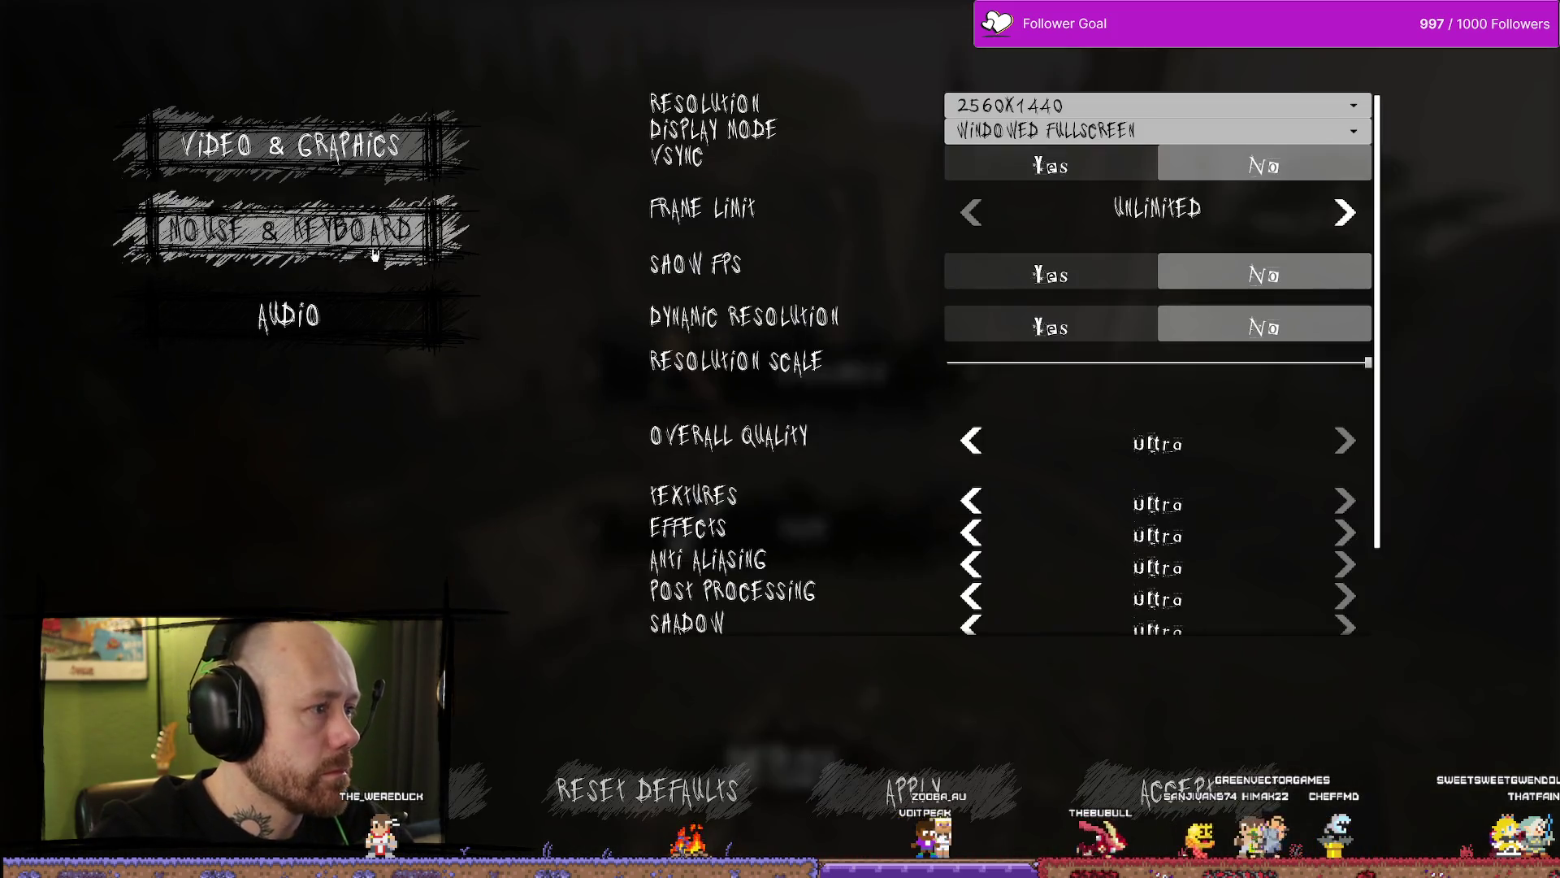
{"action": "left_click", "coordinate": [357, 345]}
{"action": "key", "text": "Escape"}
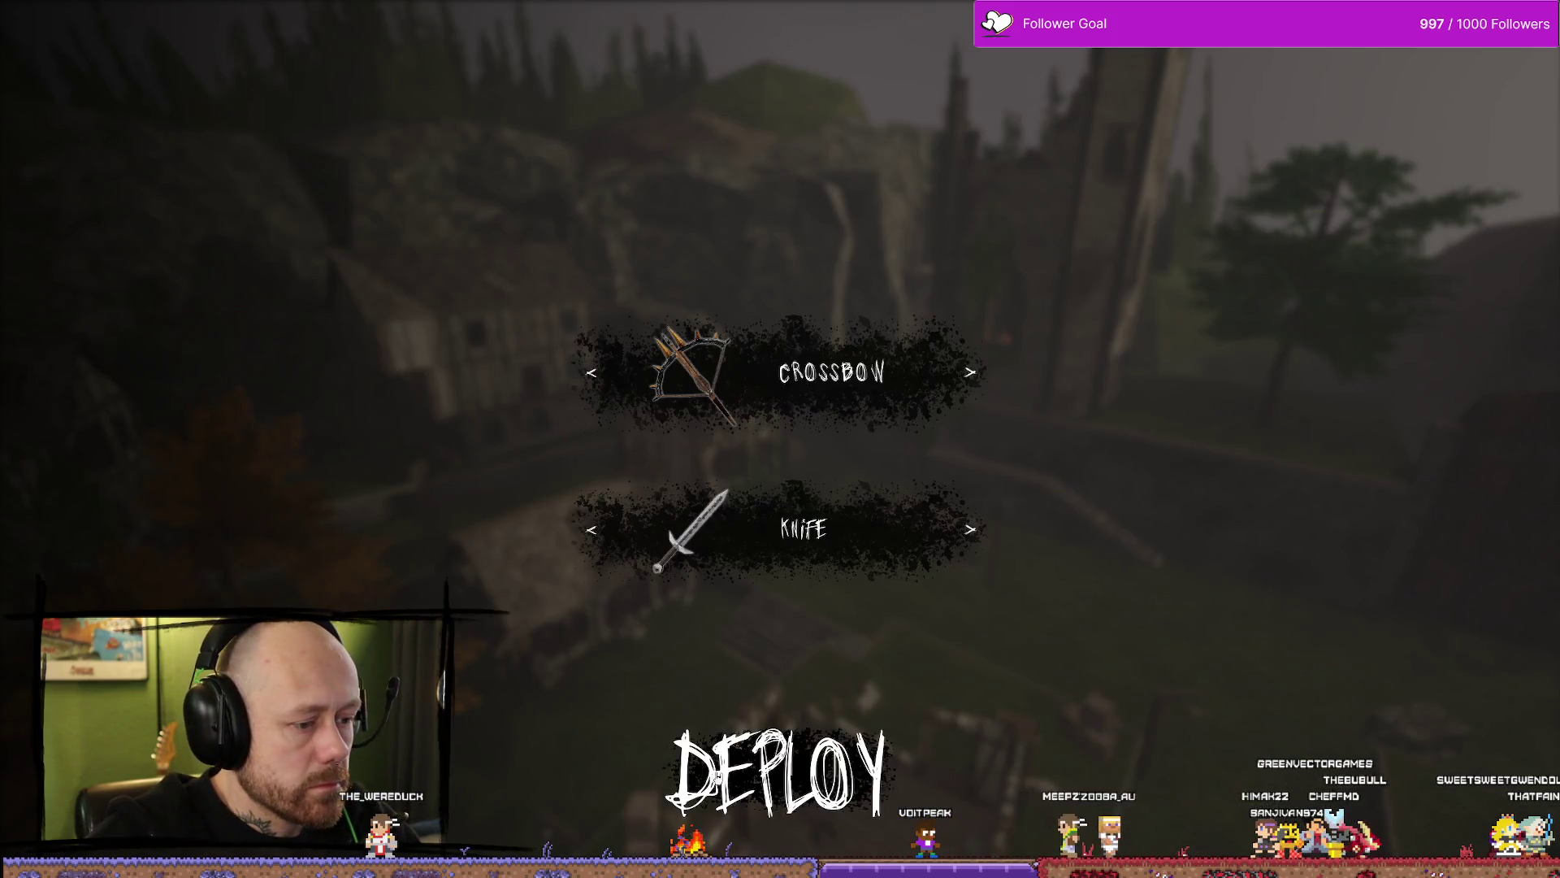
{"action": "key", "text": "Escape"}
{"action": "left_click", "coordinate": [312, 329]}
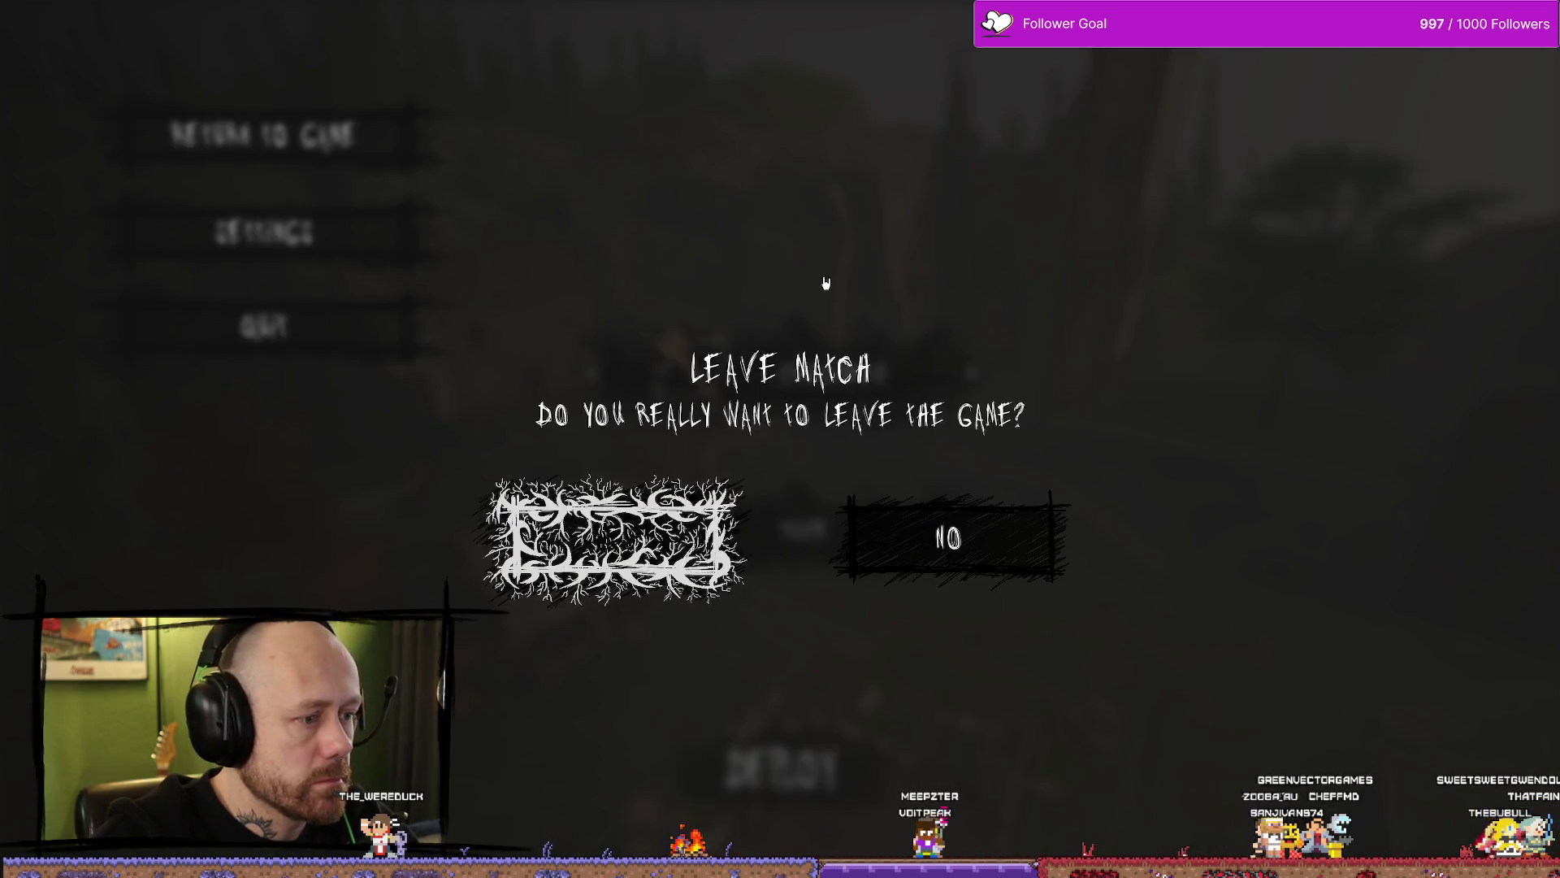
{"action": "left_click", "coordinate": [618, 529]}
{"action": "left_click", "coordinate": [187, 565]}
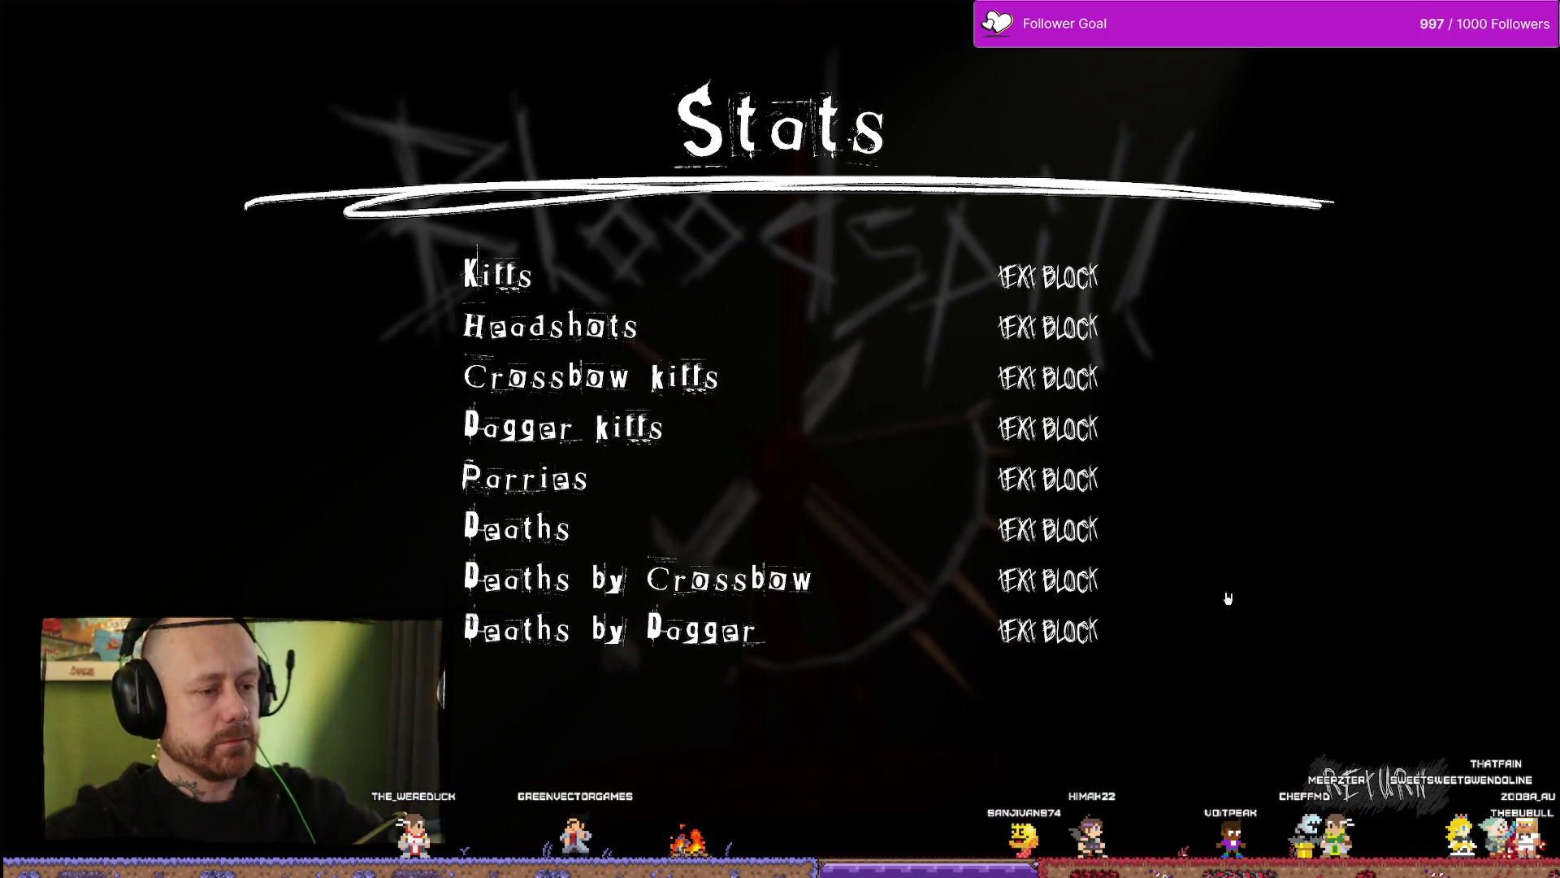
{"action": "key", "text": "Escape"}
{"action": "key", "text": "ctrl+space"}
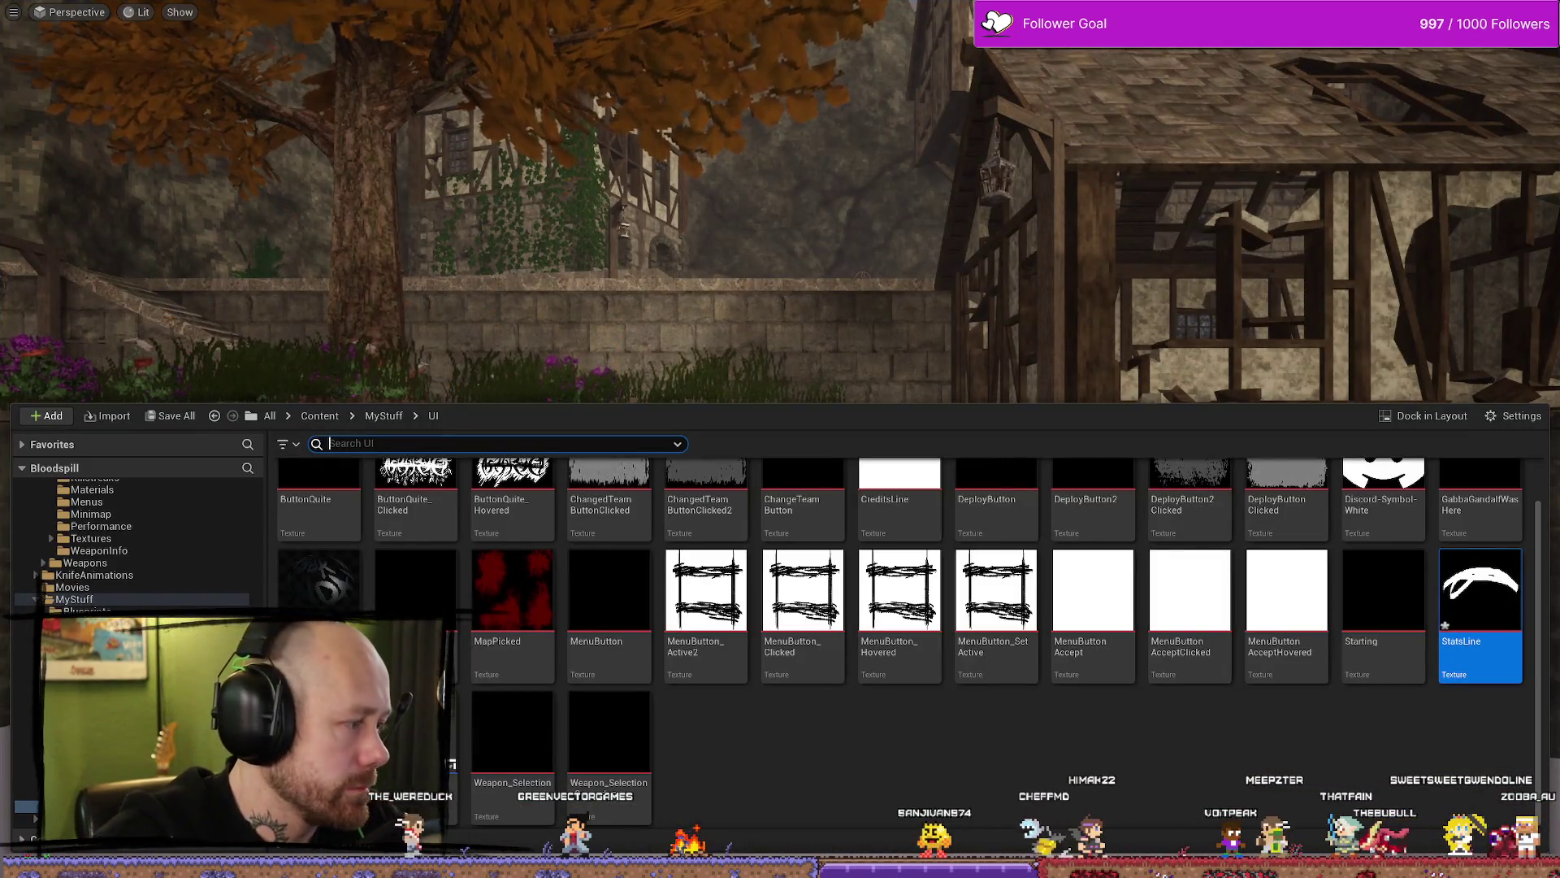
{"action": "key", "text": "alt+Tab"}
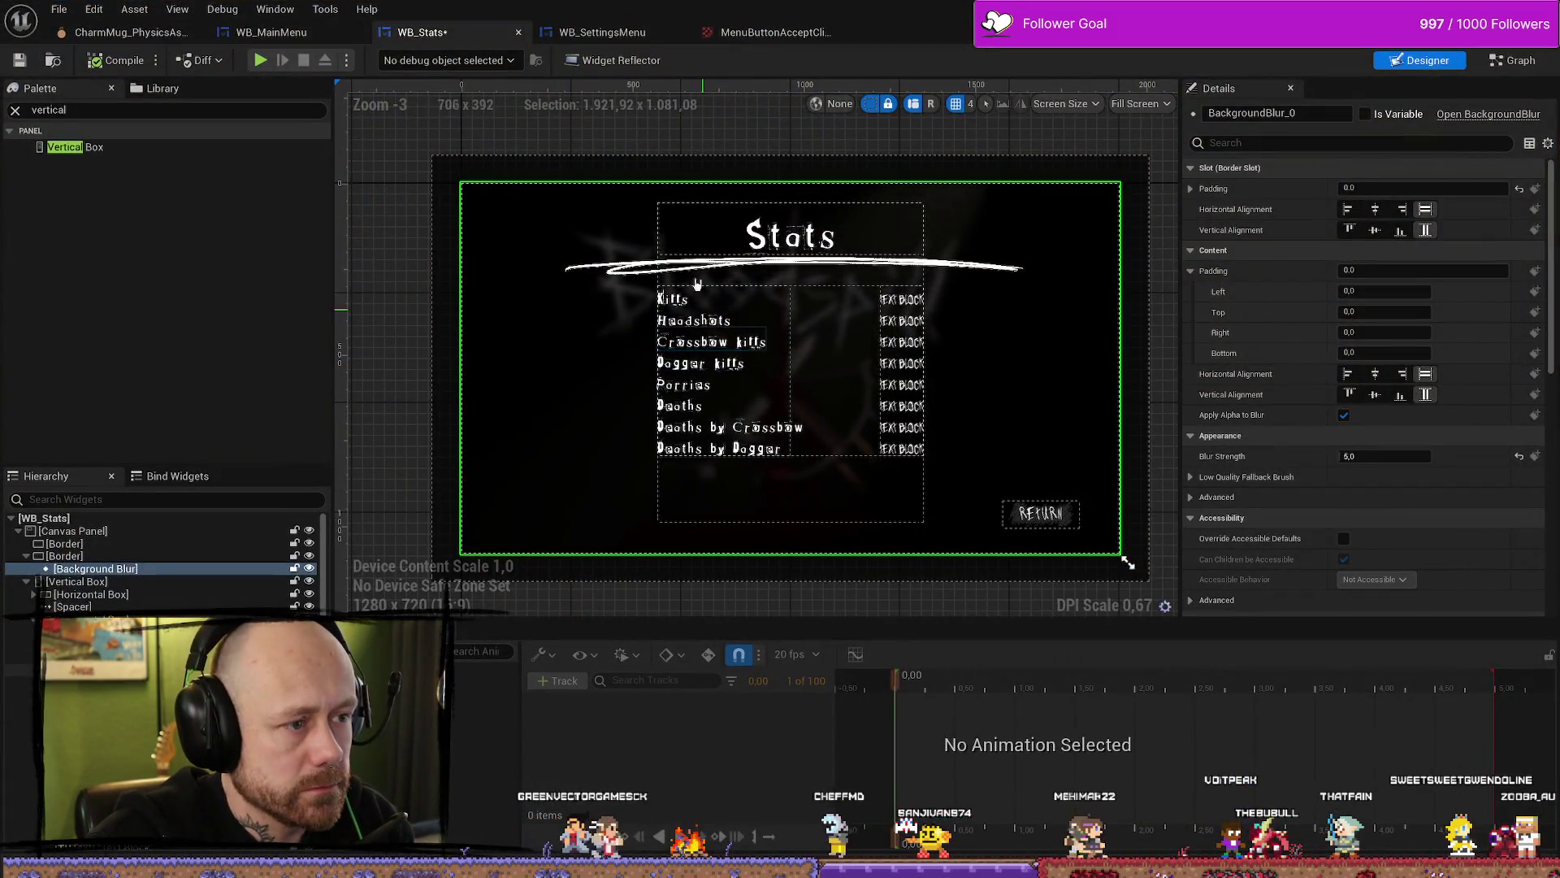
Step: Set all eight stat labels to font size 34
{"action": "left_click", "coordinate": [682, 298]}
{"action": "left_click", "coordinate": [735, 450], "text": "ctrl"}
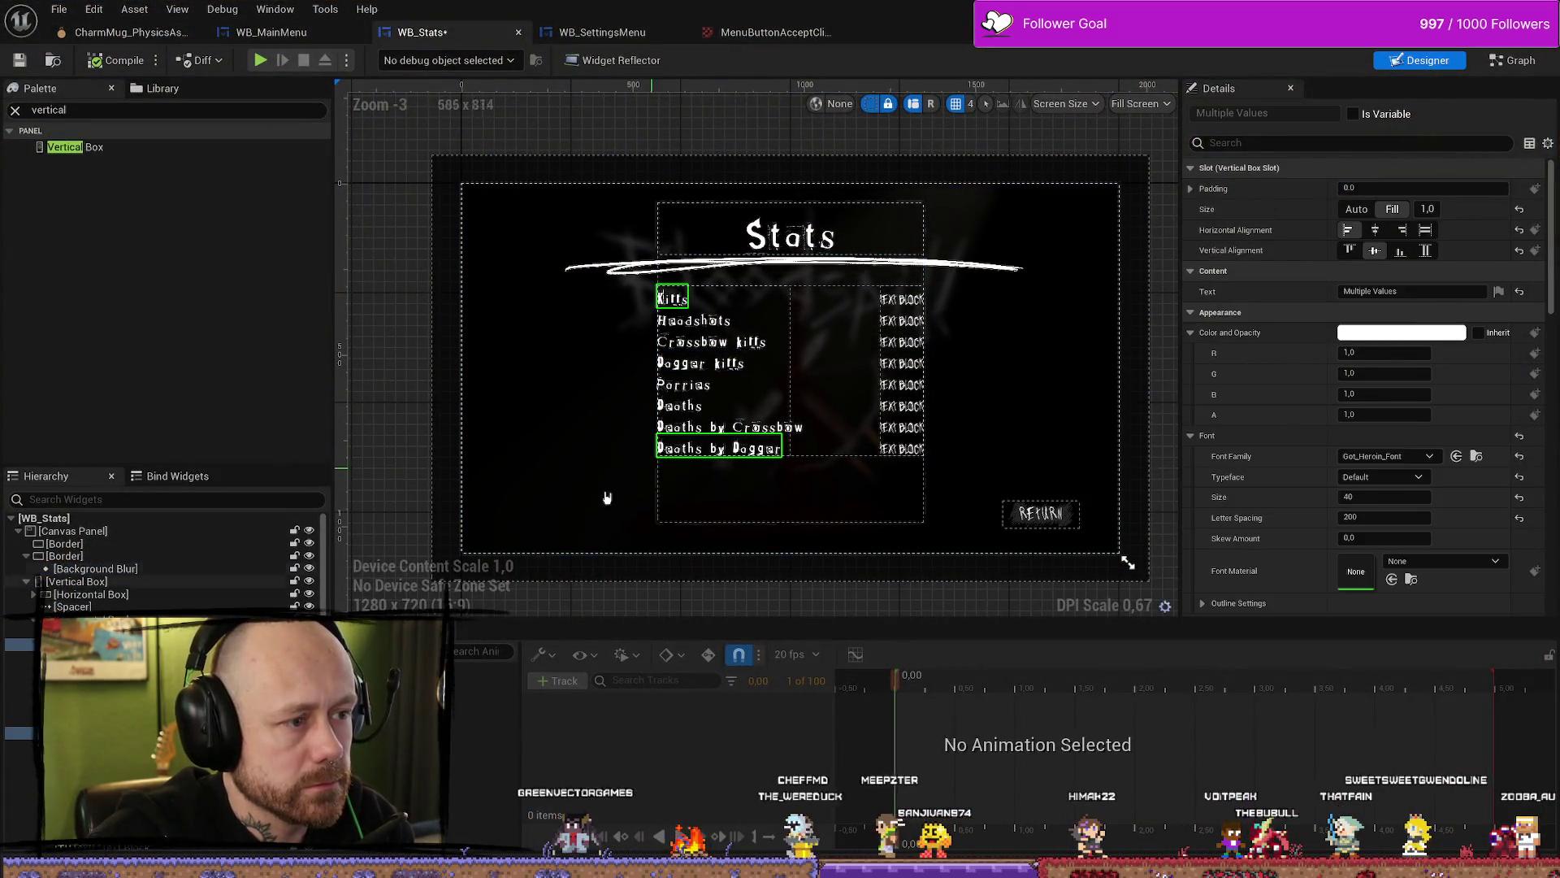
{"action": "left_click", "coordinate": [673, 299]}
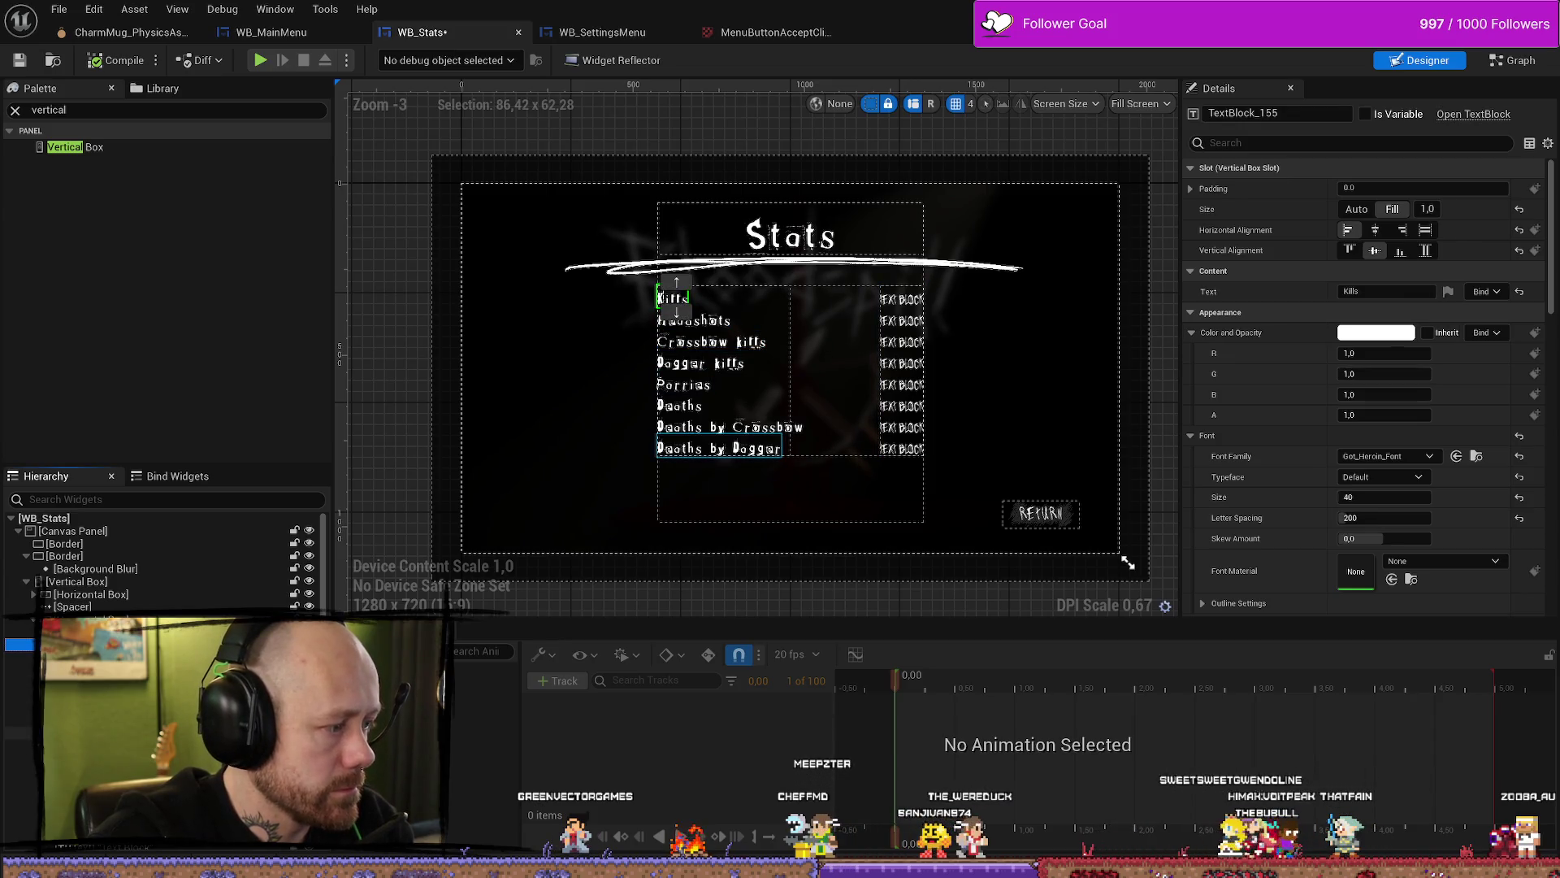
{"action": "left_click", "coordinate": [732, 449], "text": "shift"}
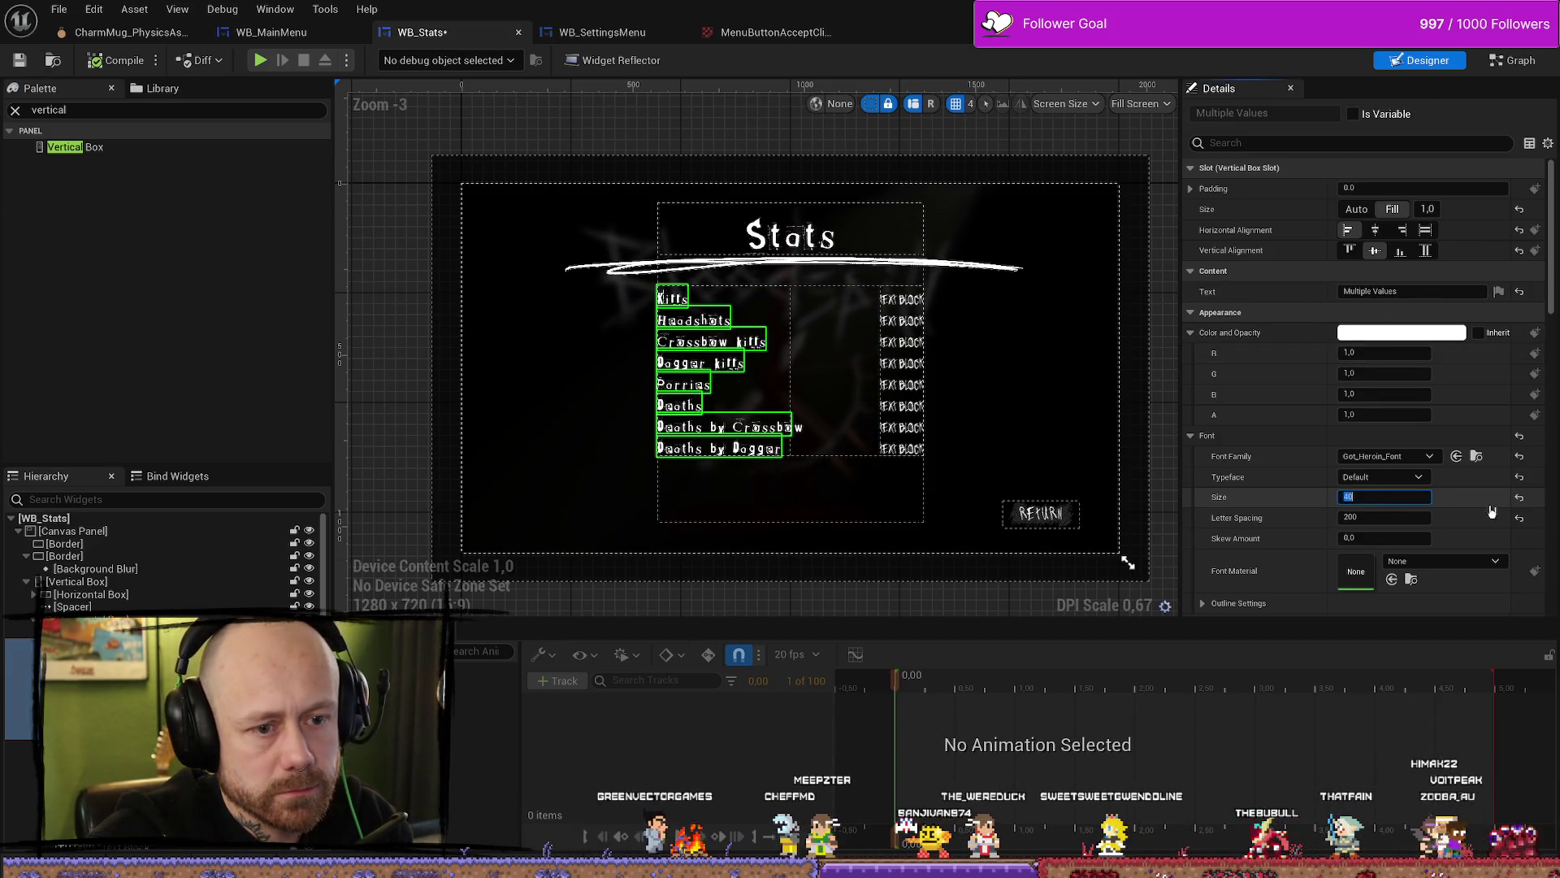
{"action": "left_click", "coordinate": [1384, 497]}
{"action": "type", "text": "4"}
{"action": "key", "text": "Return"}
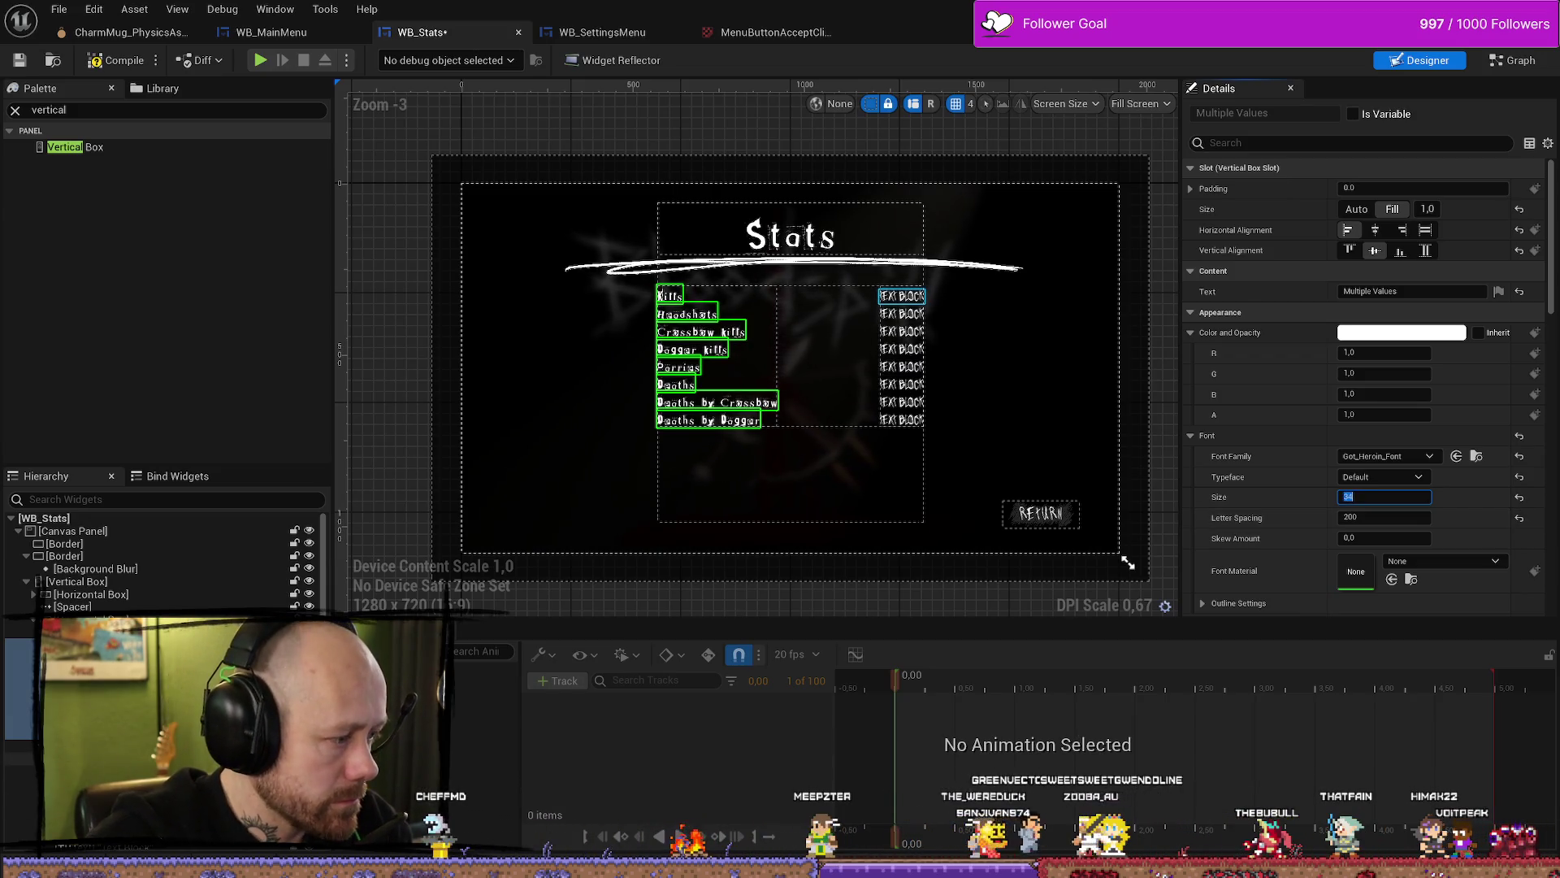
Step: Set the eight value texts to font size 20 and narrow the stats box to about 590.43
{"action": "left_click", "coordinate": [902, 295]}
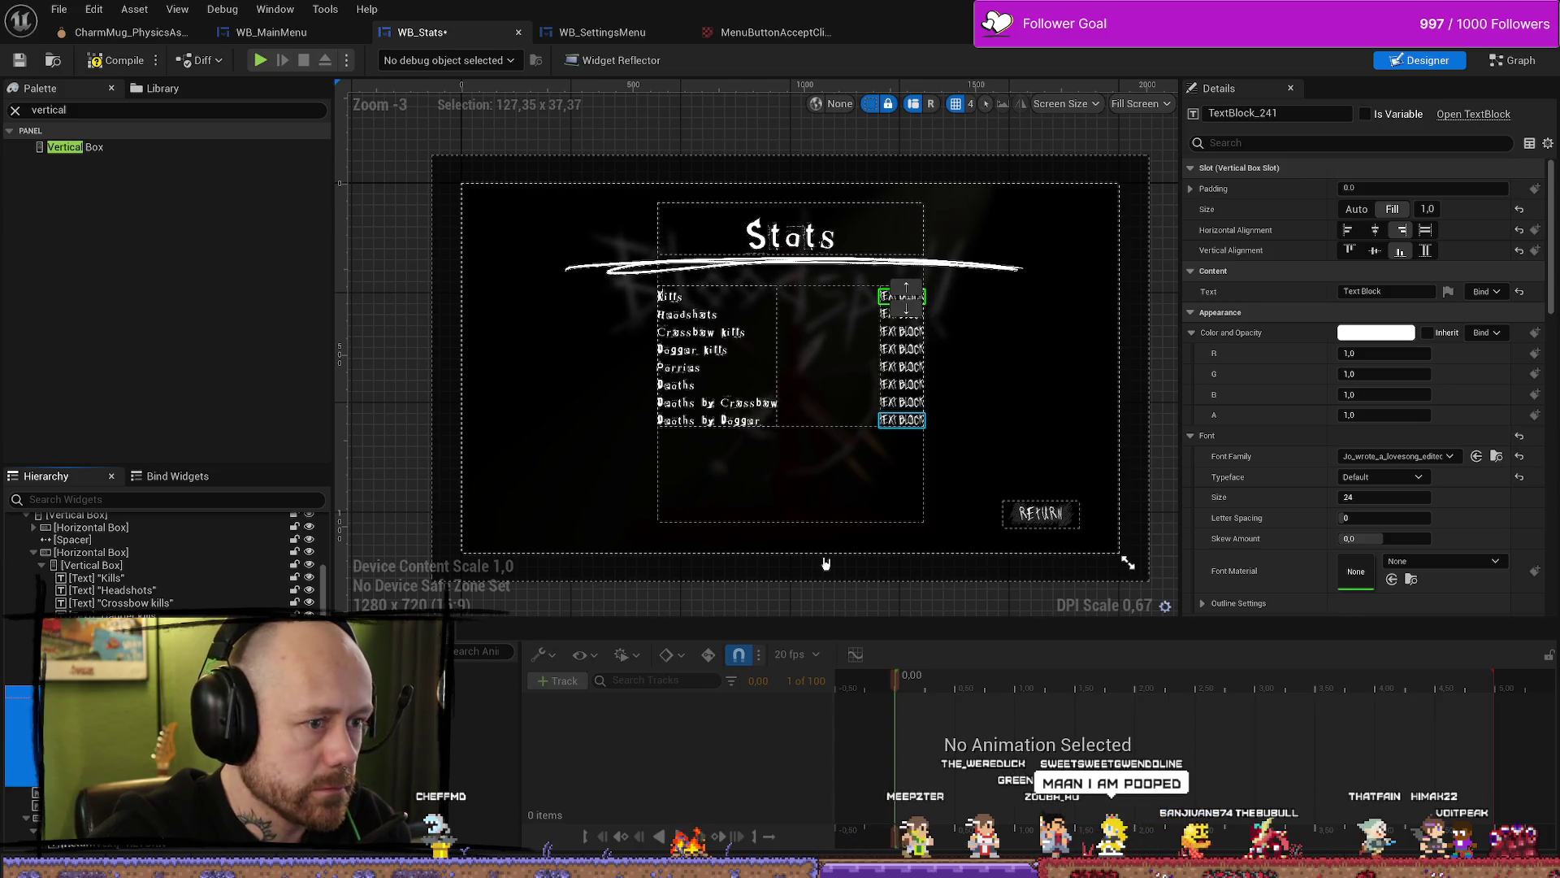
{"action": "left_click", "coordinate": [902, 419], "text": "shift"}
{"action": "left_click", "coordinate": [1383, 497]}
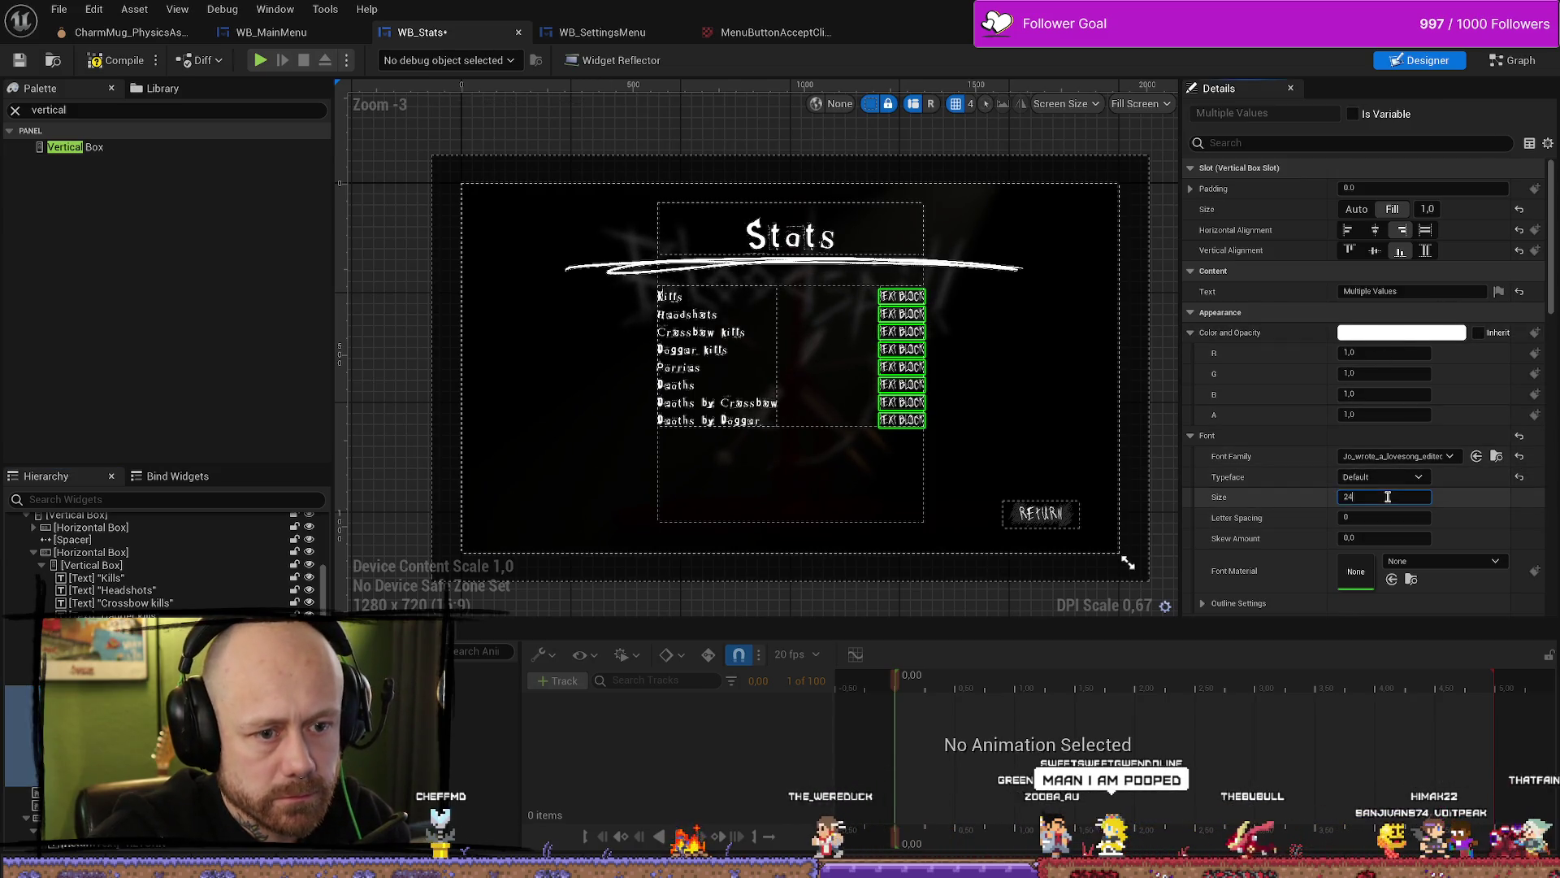
{"action": "type", "text": "20"}
{"action": "key", "text": "Return"}
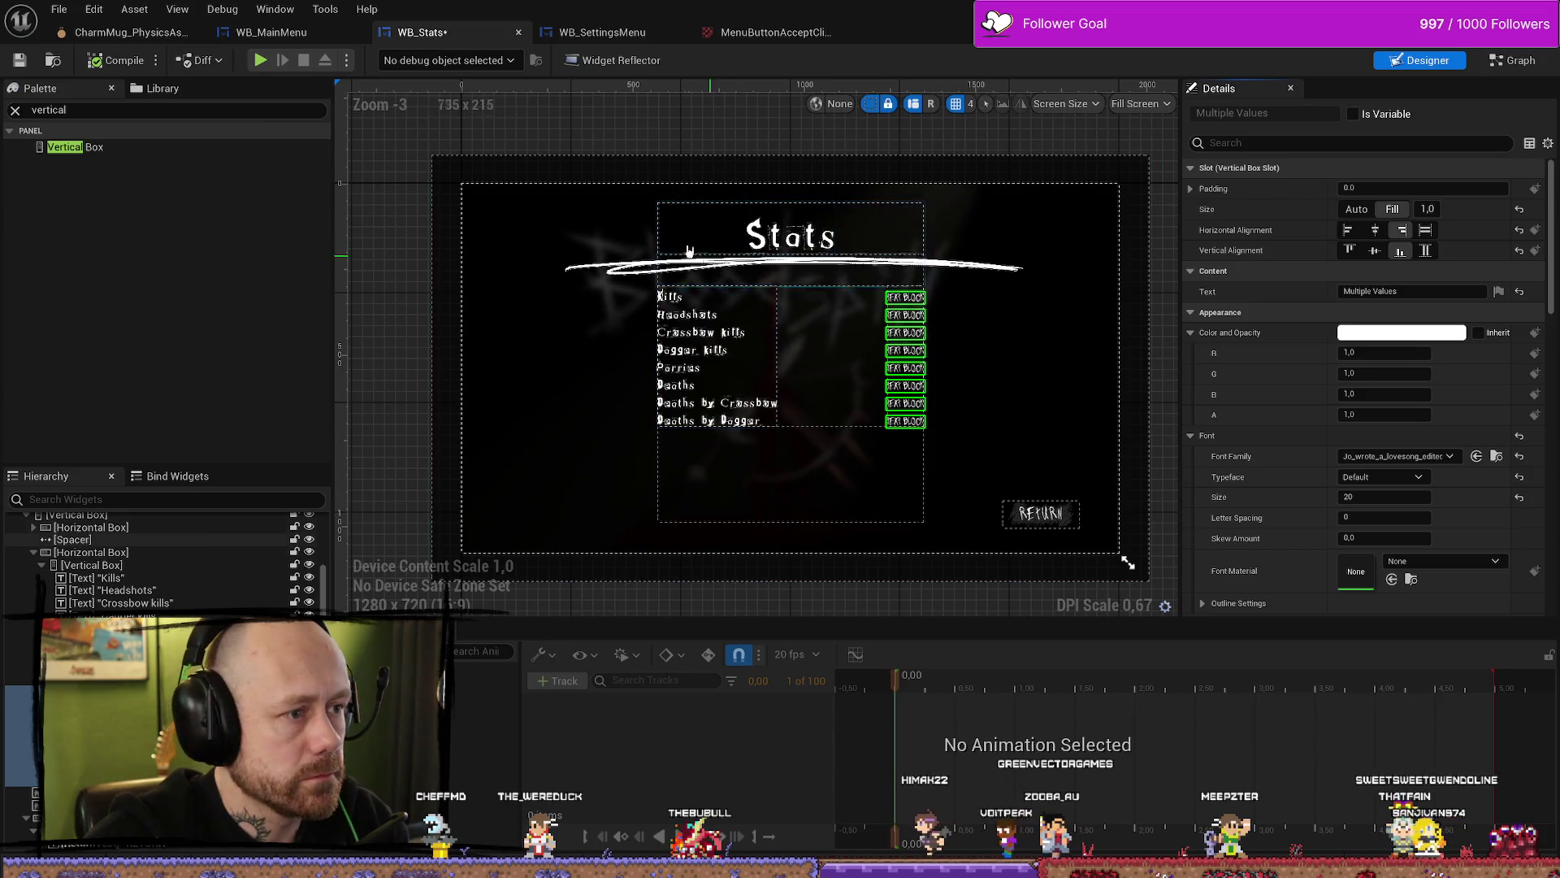
{"action": "left_click", "coordinate": [806, 218]}
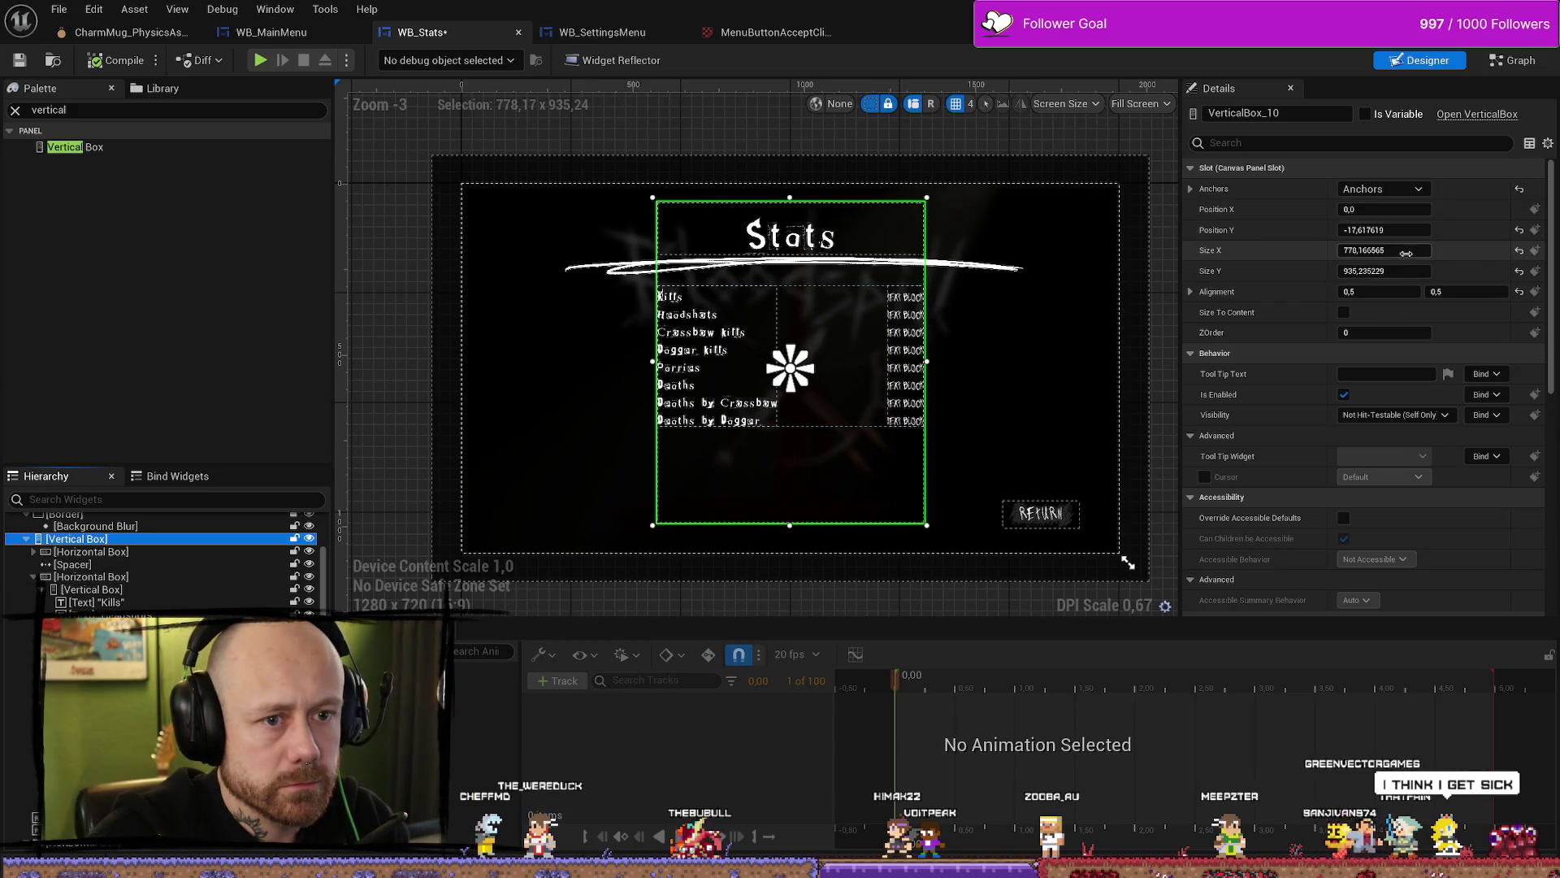
{"action": "left_click_drag", "start_coordinate": [1408, 252], "coordinate": [1304, 252]}
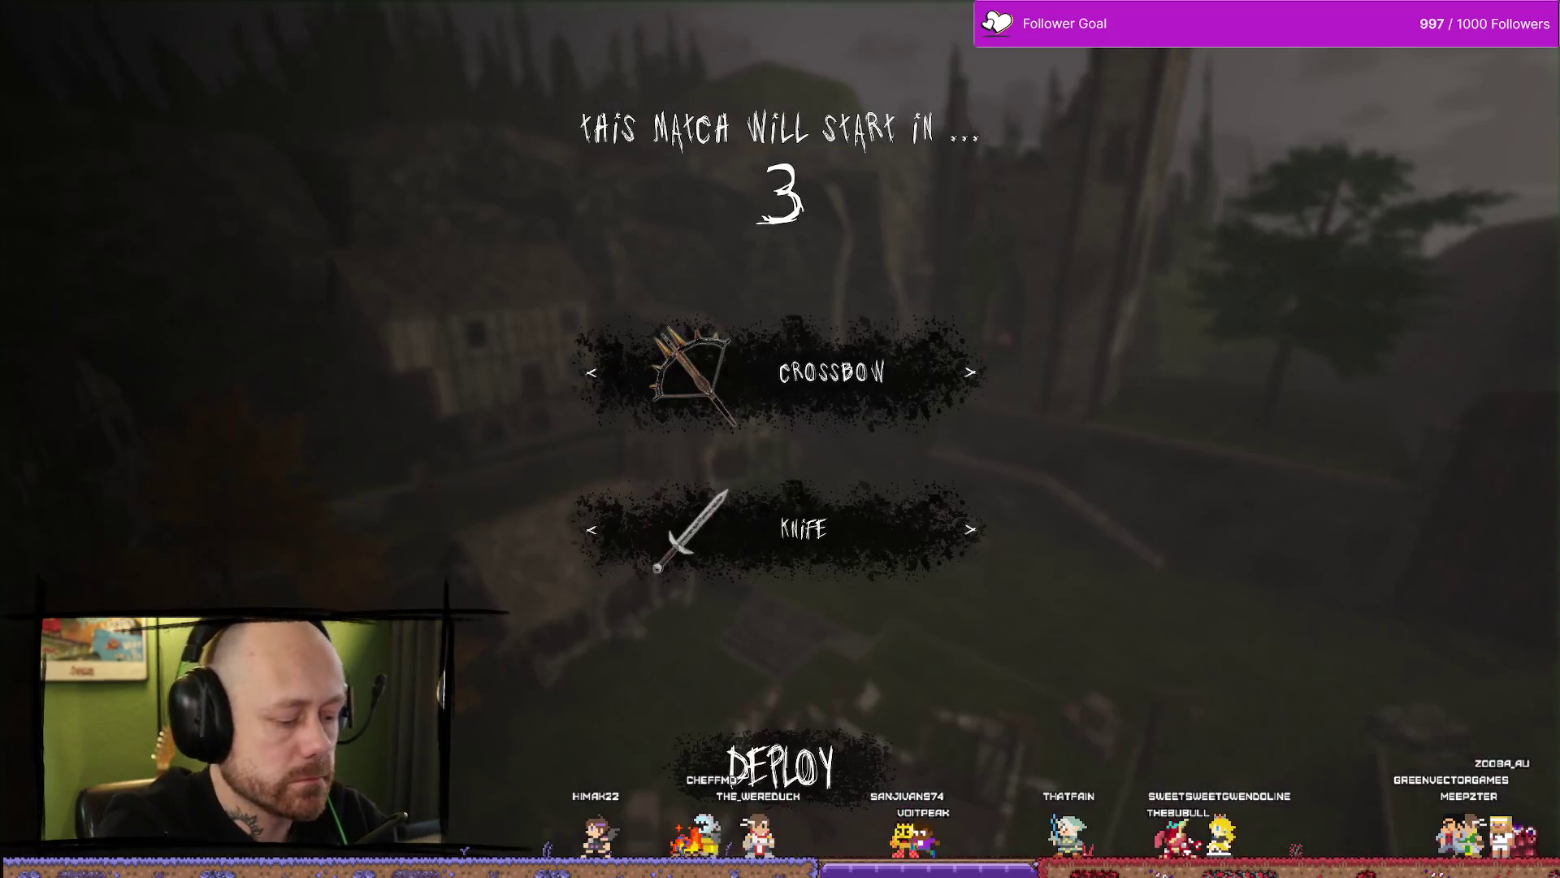
Step: Quit the match to the main menu and review the Stats screen in game
{"action": "key", "text": "Escape"}
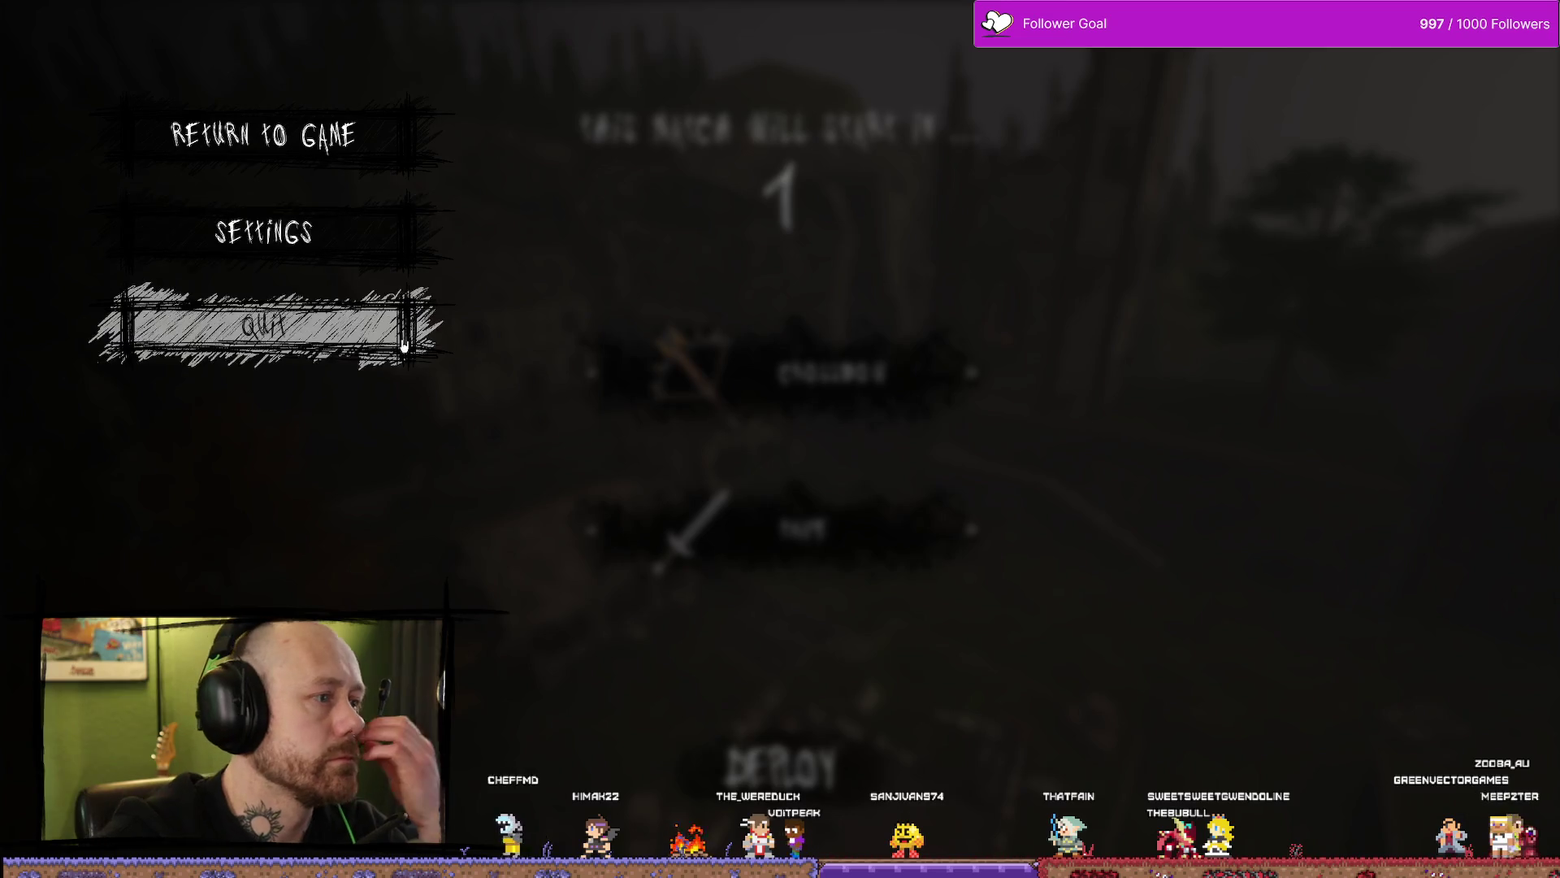
{"action": "left_click", "coordinate": [264, 325]}
{"action": "left_click", "coordinate": [700, 535]}
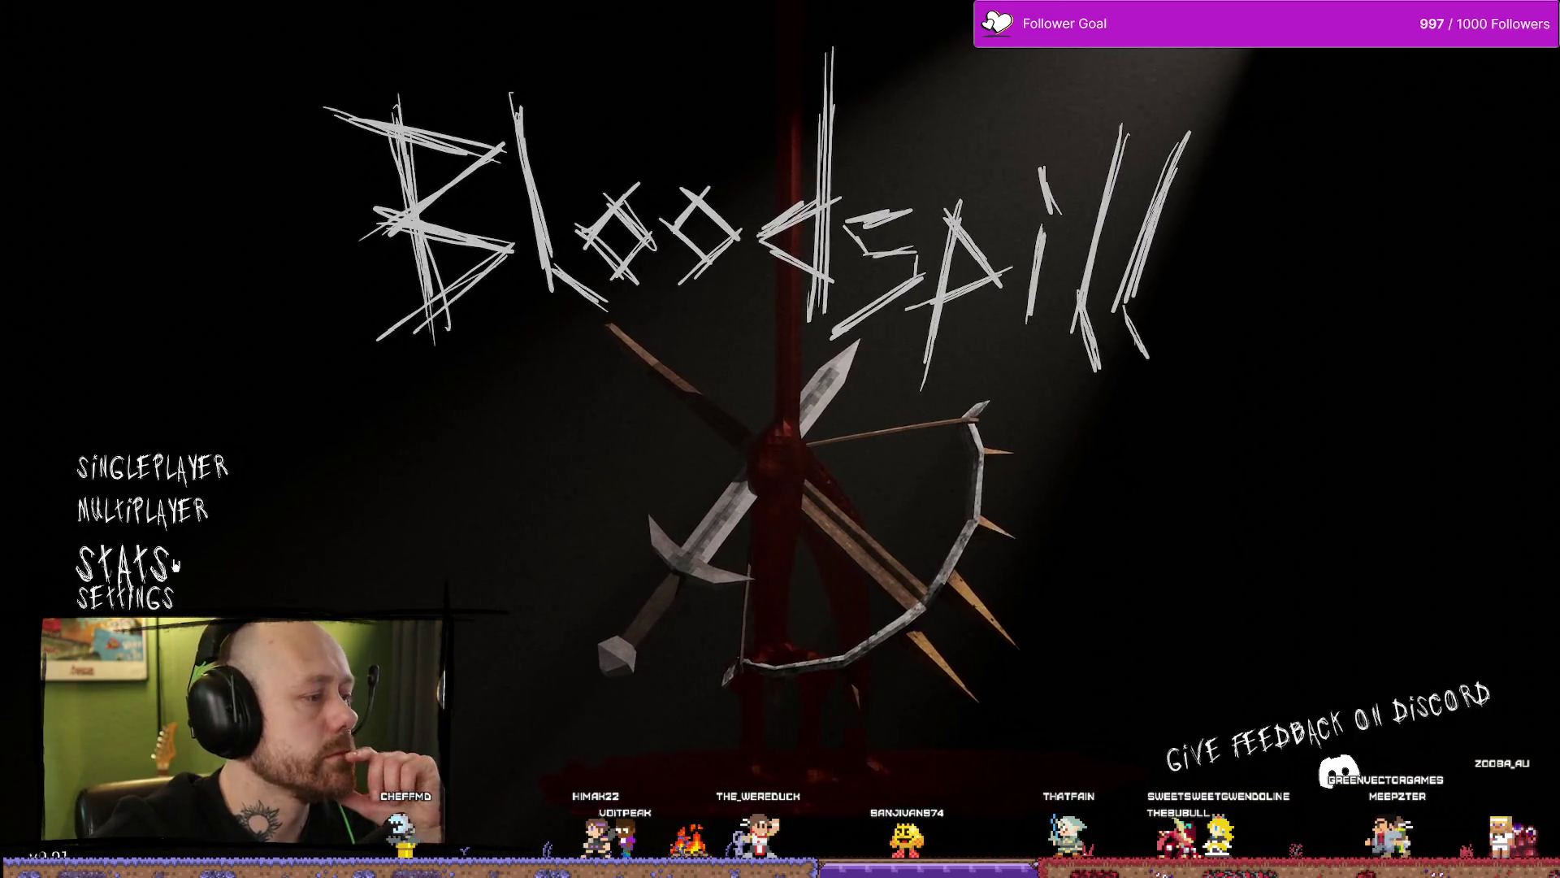
{"action": "left_click", "coordinate": [167, 653]}
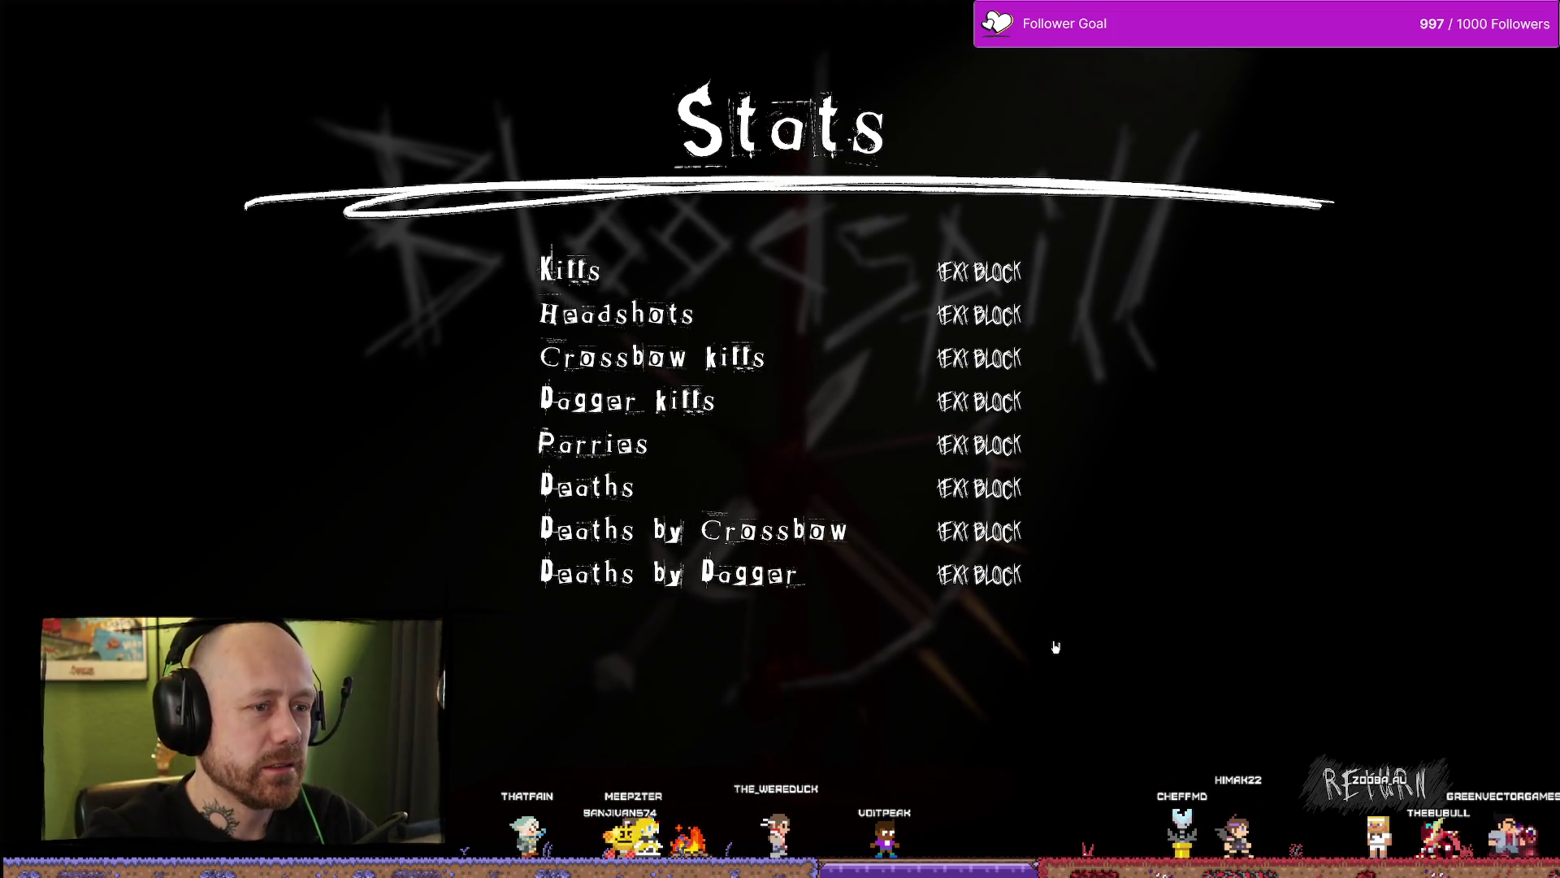
{"action": "key", "text": "Escape"}
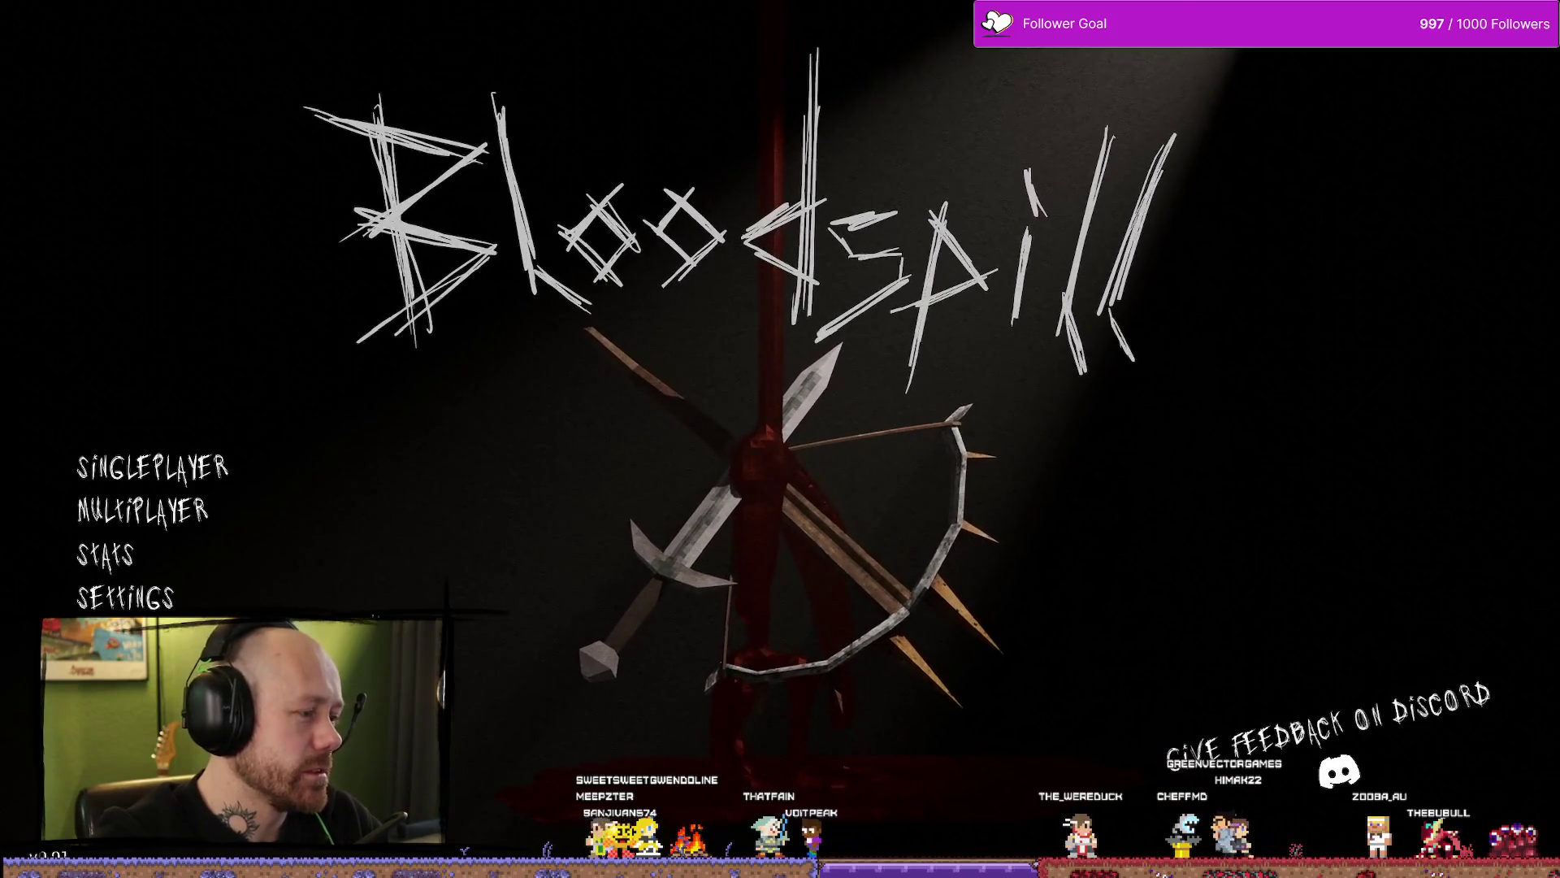
Step: End the play session and bring up the project assets to reopen WB_Stats
{"action": "key", "text": "Escape"}
{"action": "mouse_move", "coordinate": [820, 398]}
{"action": "left_mouse_down"}
{"action": "mouse_move", "coordinate": [845, 366]}
{"action": "mouse_move", "coordinate": [812, 382]}
{"action": "mouse_move", "coordinate": [820, 398]}
{"action": "left_mouse_up"}
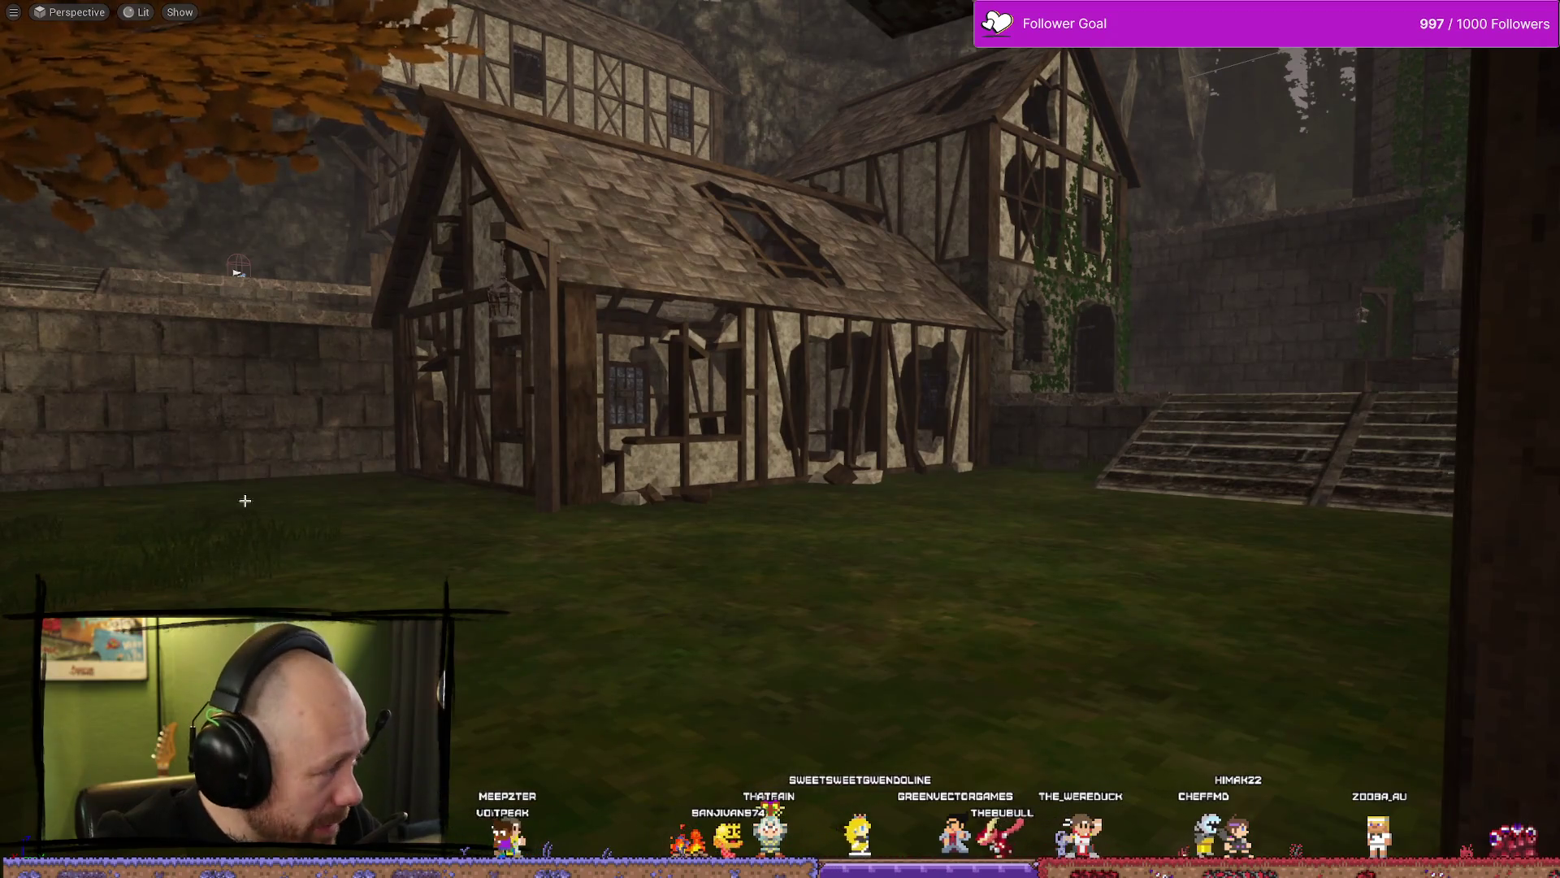
{"action": "left_click_drag", "start_coordinate": [713, 479], "coordinate": [683, 438]}
{"action": "key", "text": "ctrl+space"}
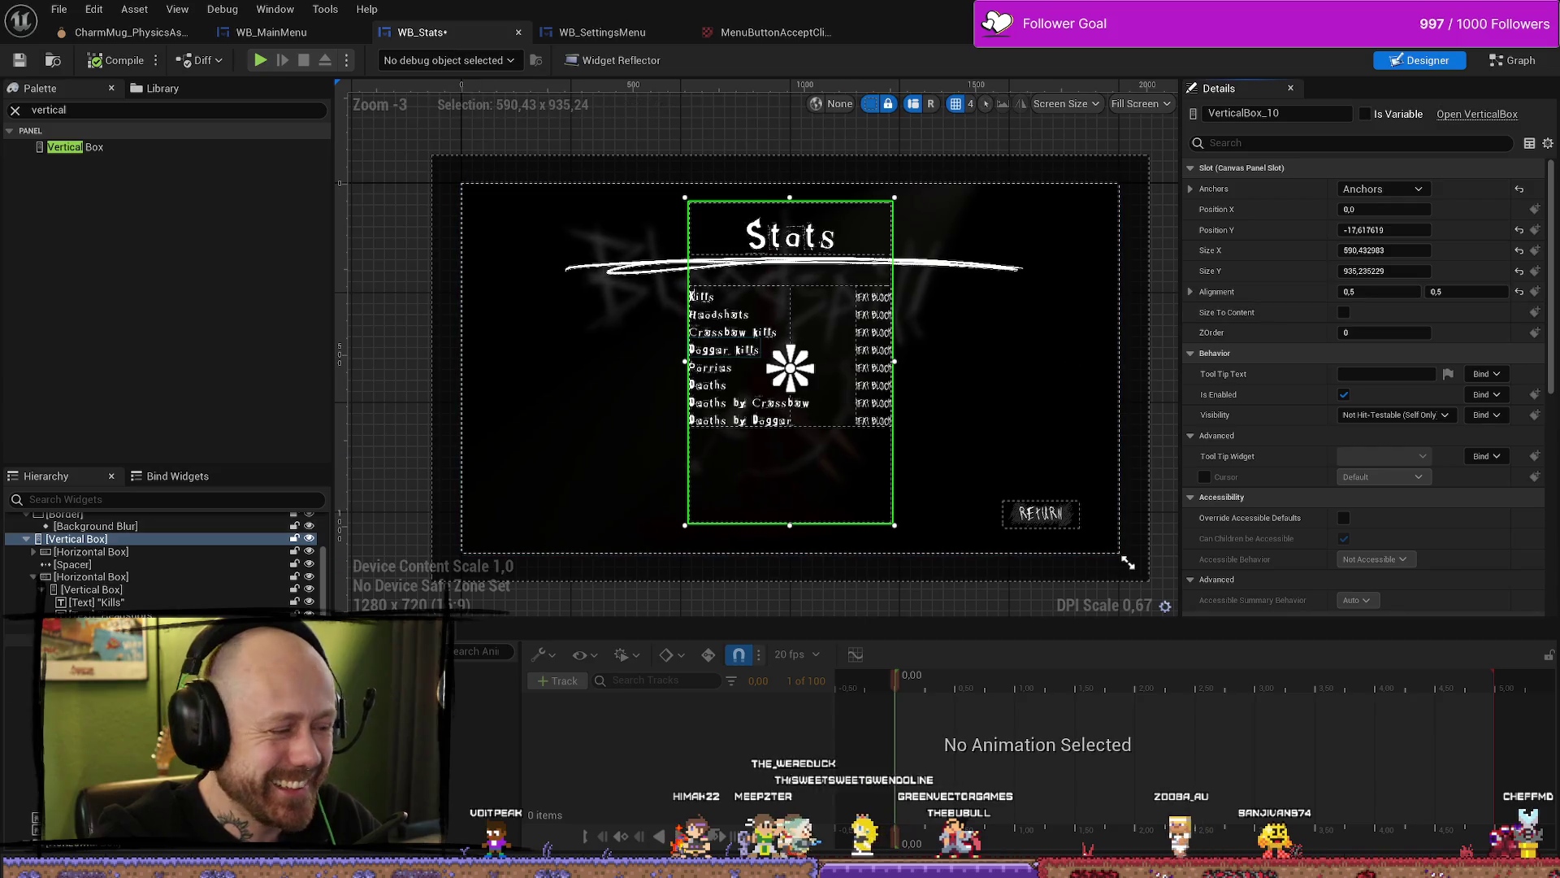
Step: Set the eight stat labels to font size 30
{"action": "left_click", "coordinate": [704, 296]}
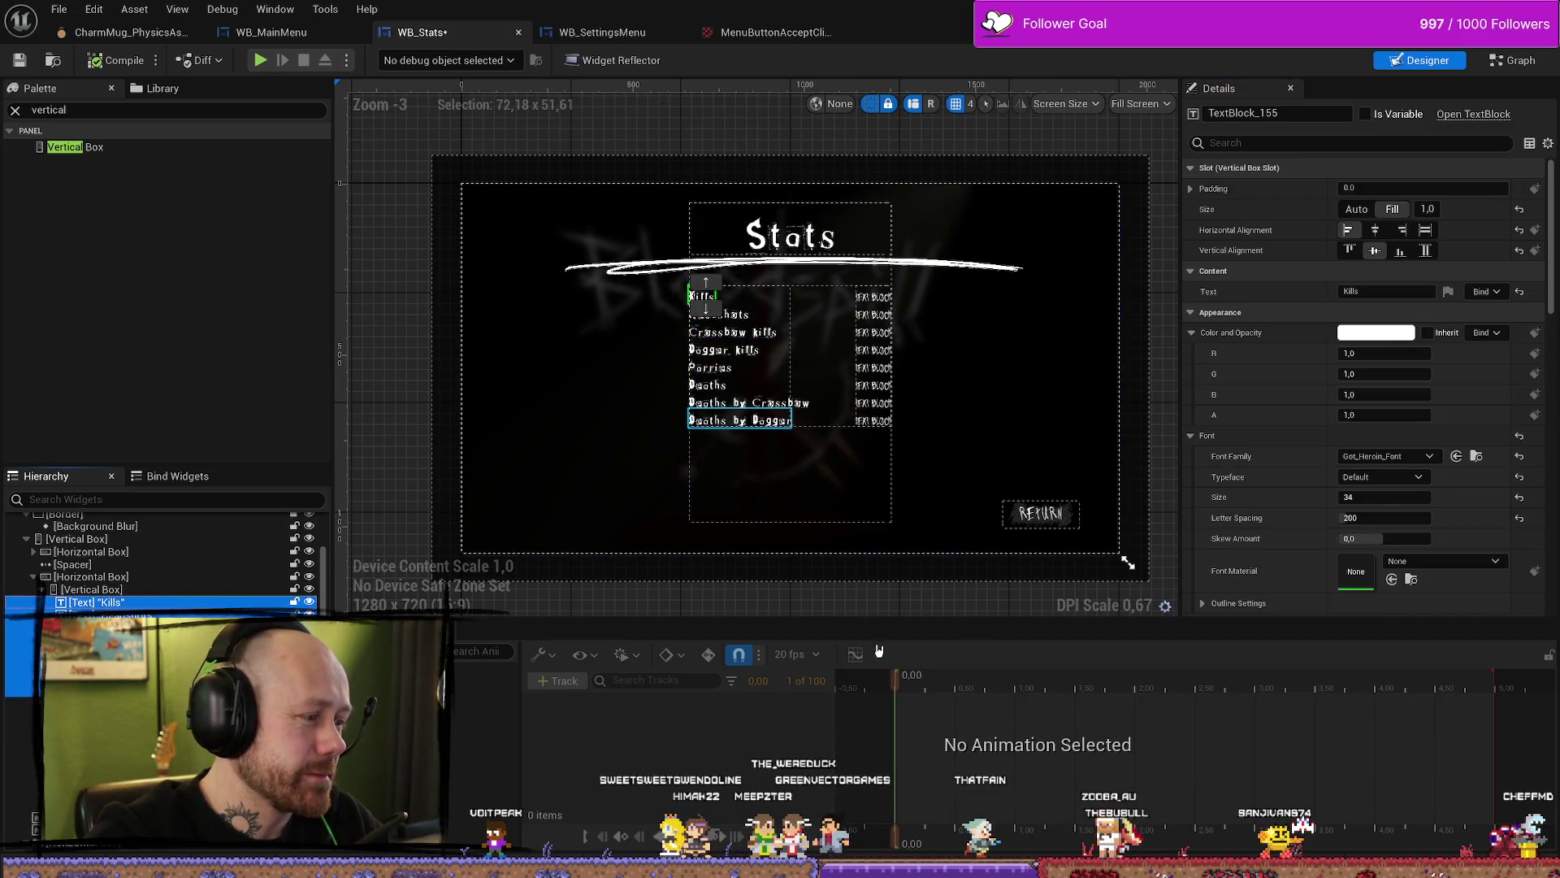
{"action": "left_click", "coordinate": [98, 690], "text": "shift"}
{"action": "left_click", "coordinate": [1384, 497]}
{"action": "type", "text": "30"}
{"action": "key", "text": "Return"}
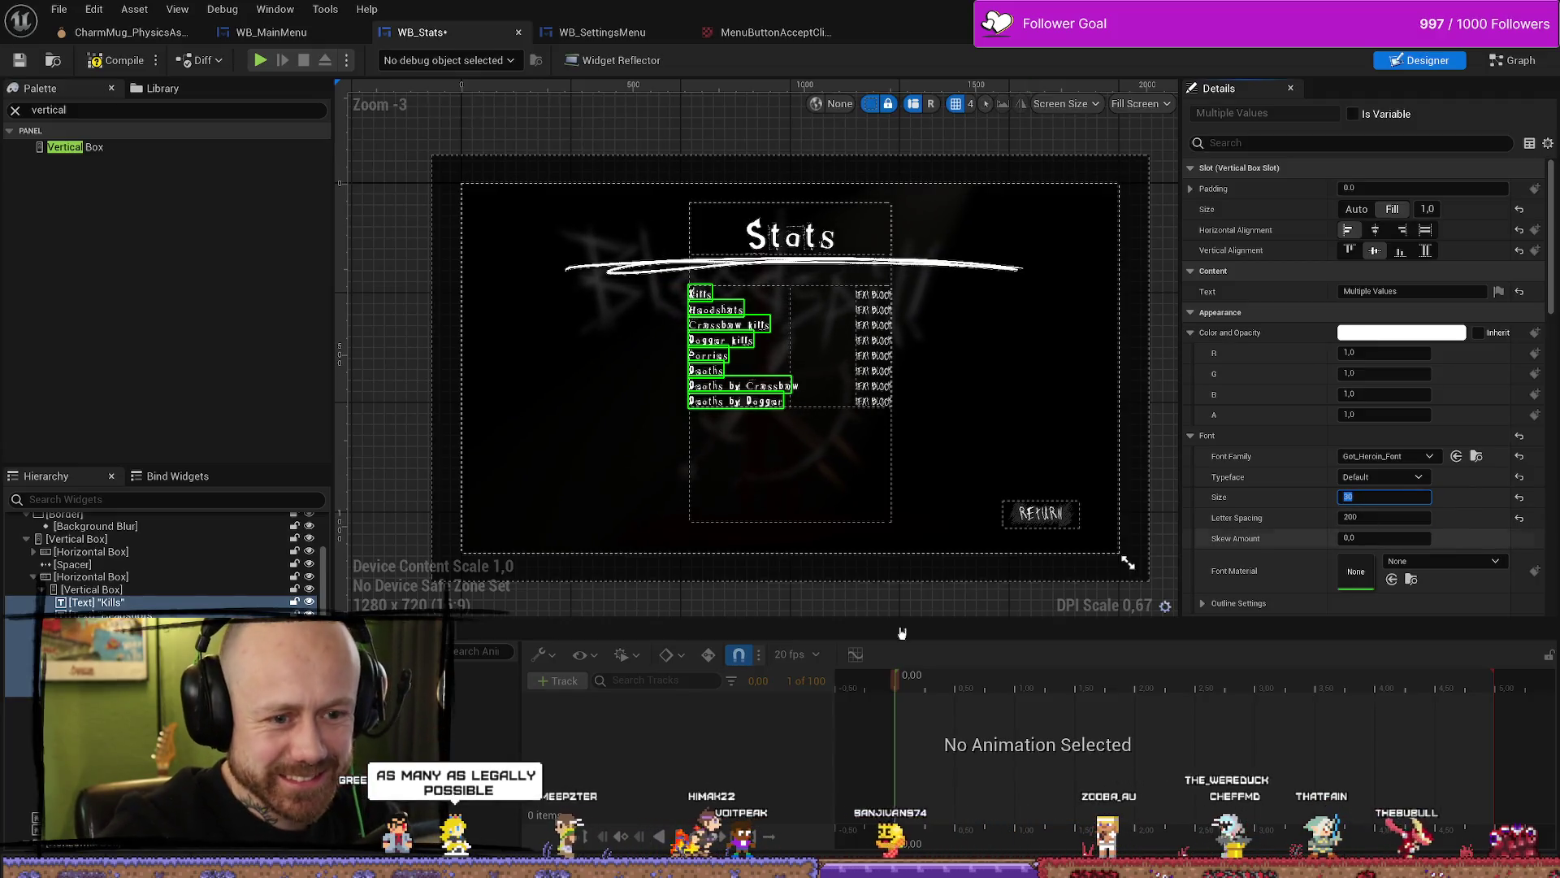
Step: Shrink the eight stat value texts to font size 18
{"action": "left_click", "coordinate": [867, 294]}
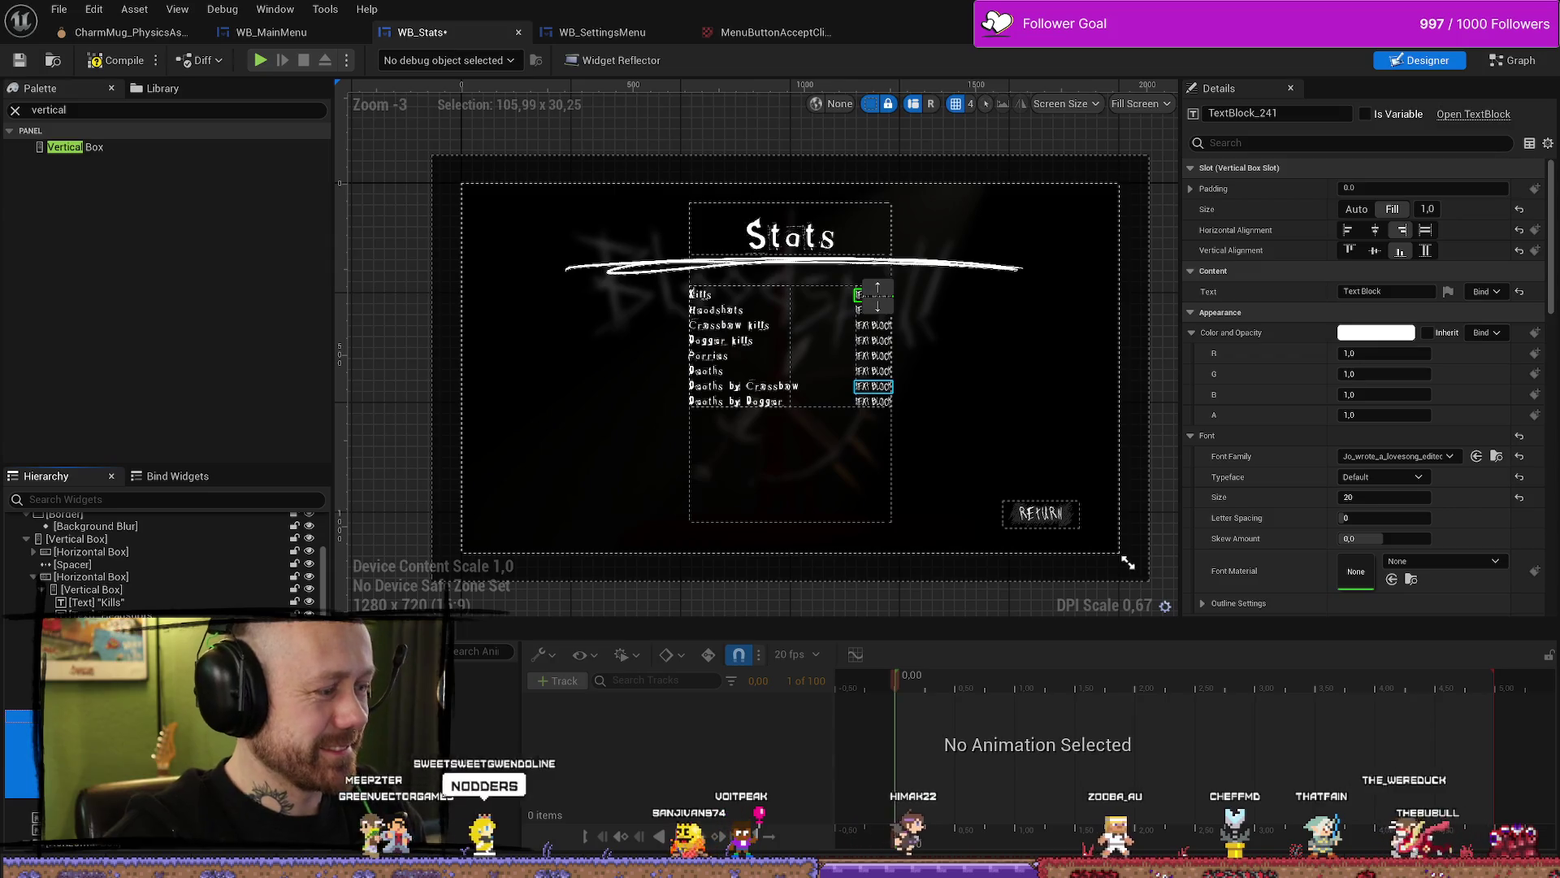
{"action": "left_click", "coordinate": [873, 401]}
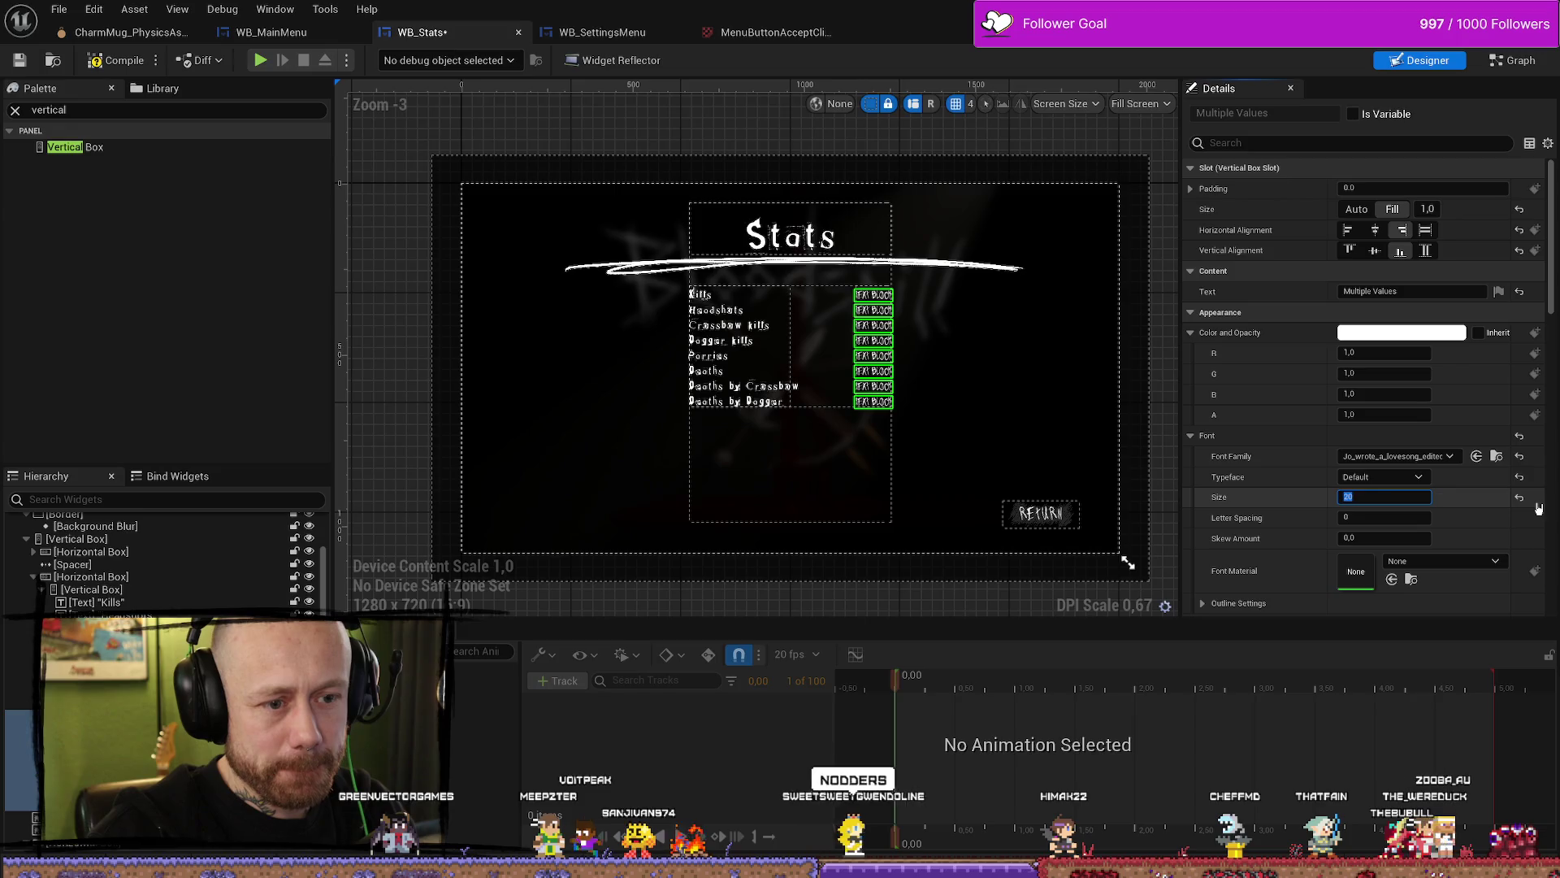
{"action": "type", "text": "18"}
{"action": "key", "text": "Return"}
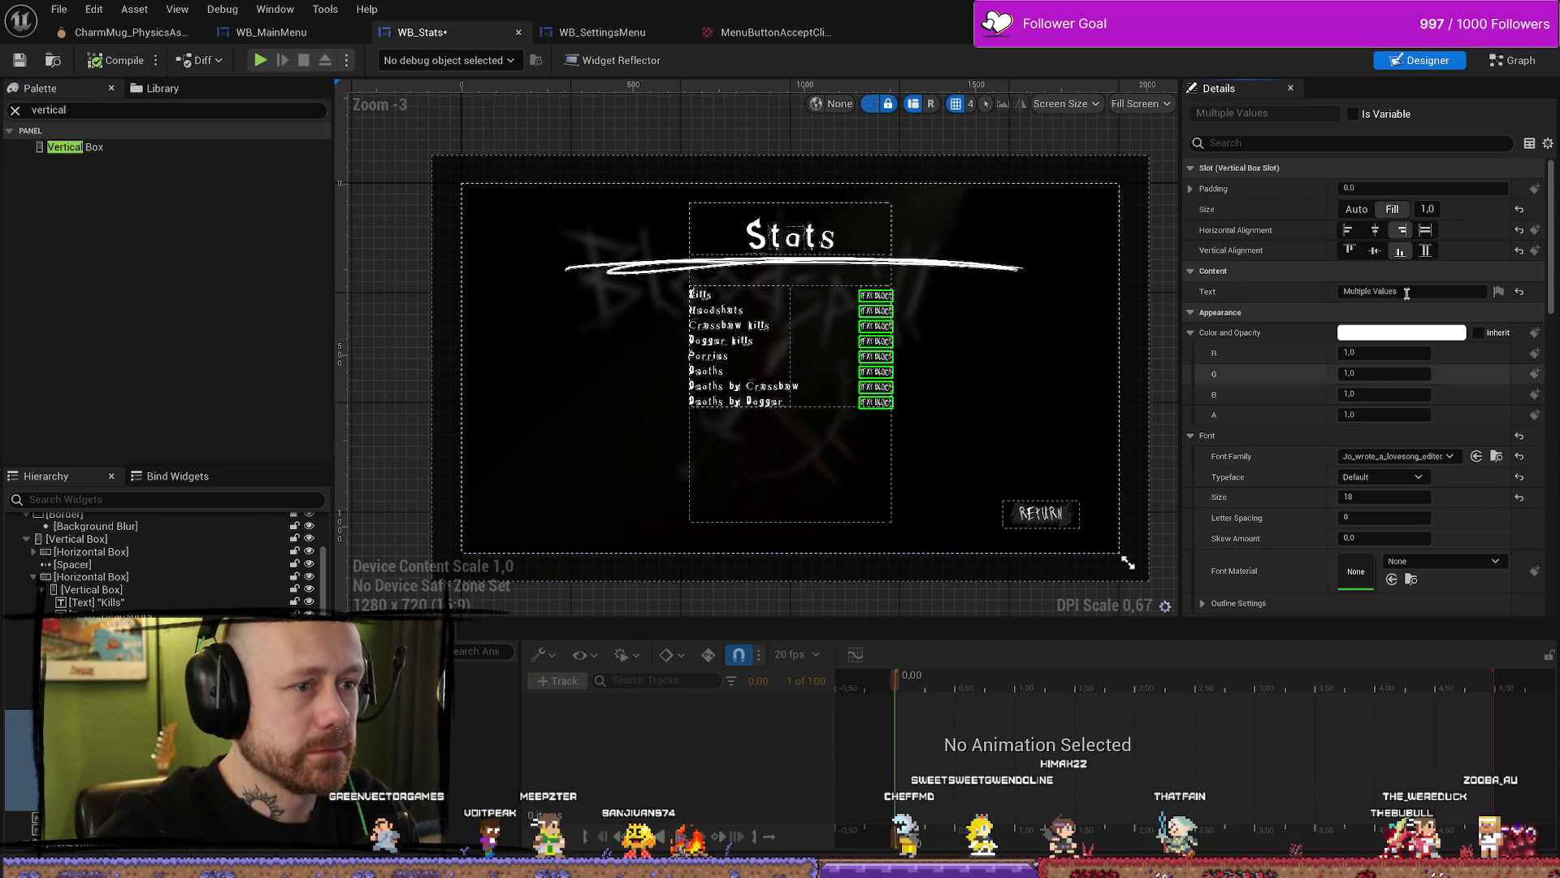
Step: Narrow the stats vertical box to about 572 wide and save WB_Stats
{"action": "left_click", "coordinate": [77, 539]}
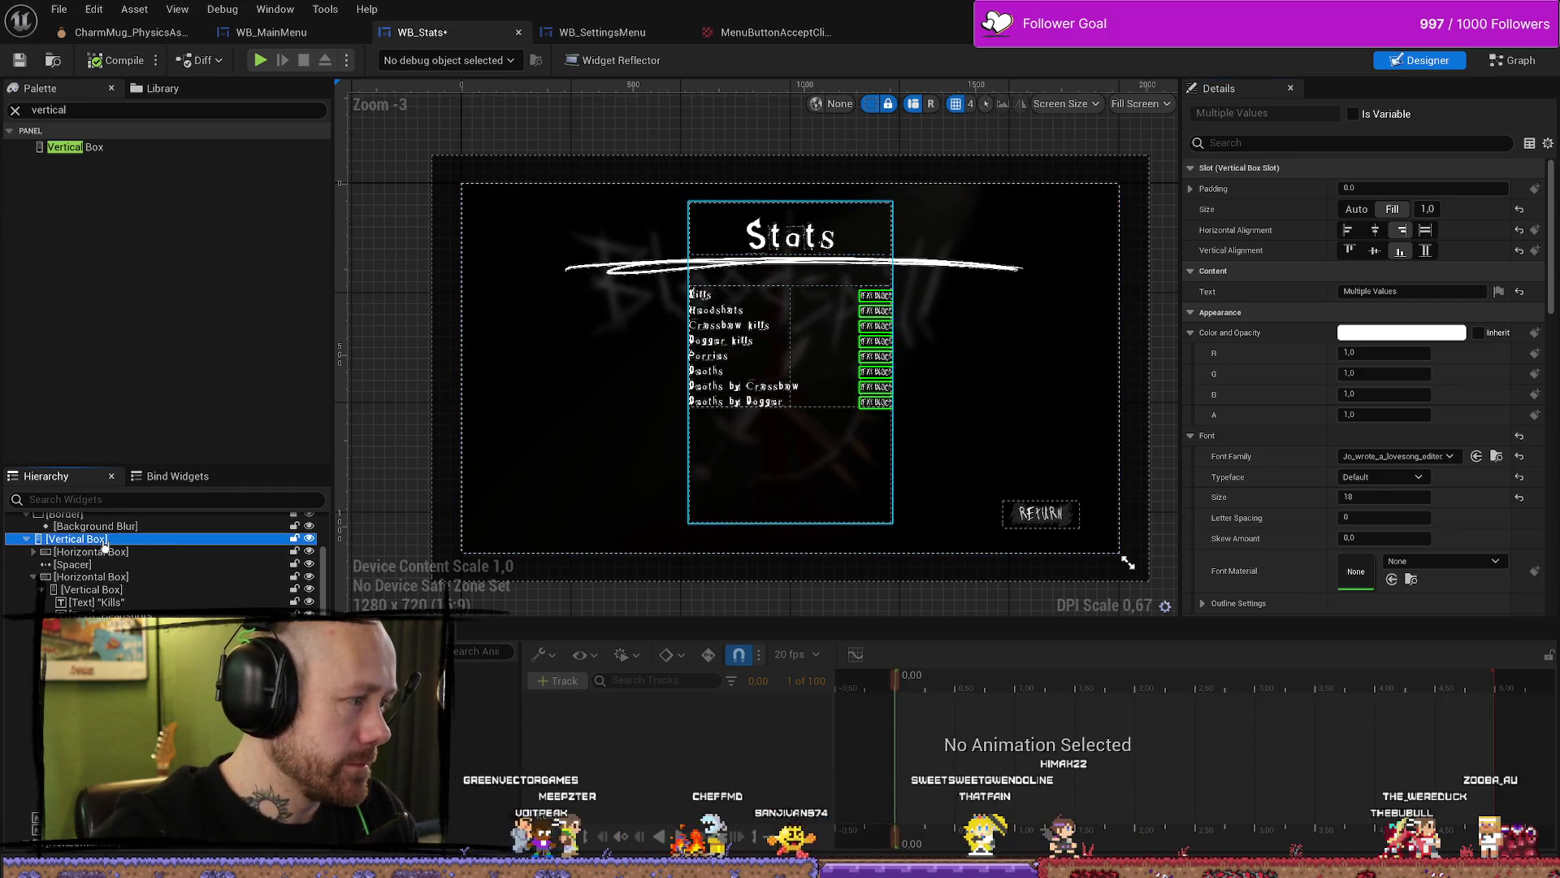
{"action": "left_click_drag", "start_coordinate": [1389, 251], "coordinate": [1377, 251]}
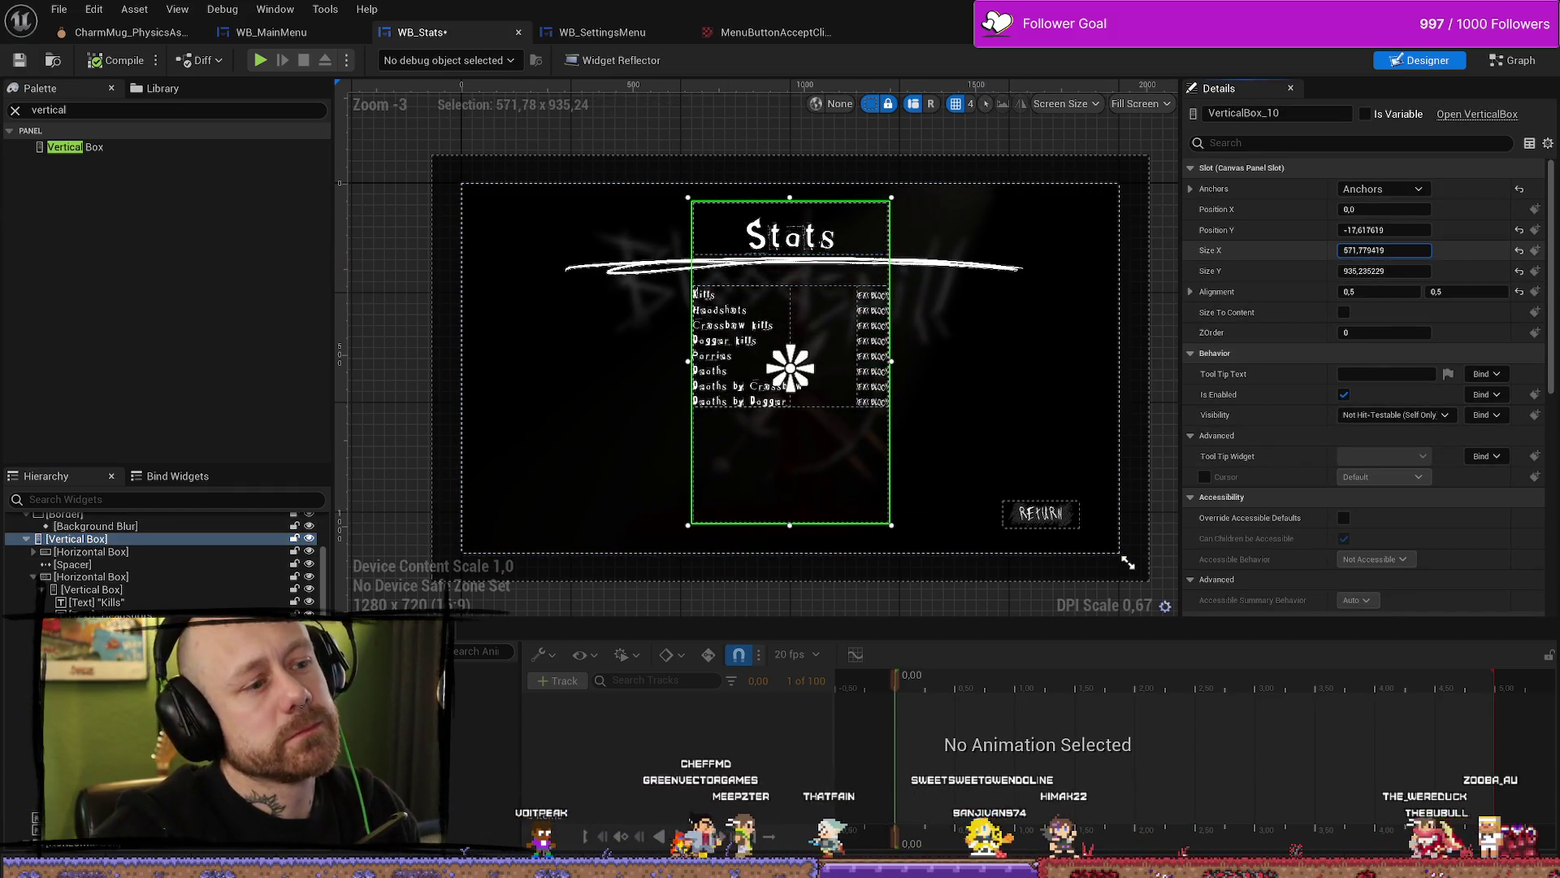
{"action": "left_click", "coordinate": [20, 60]}
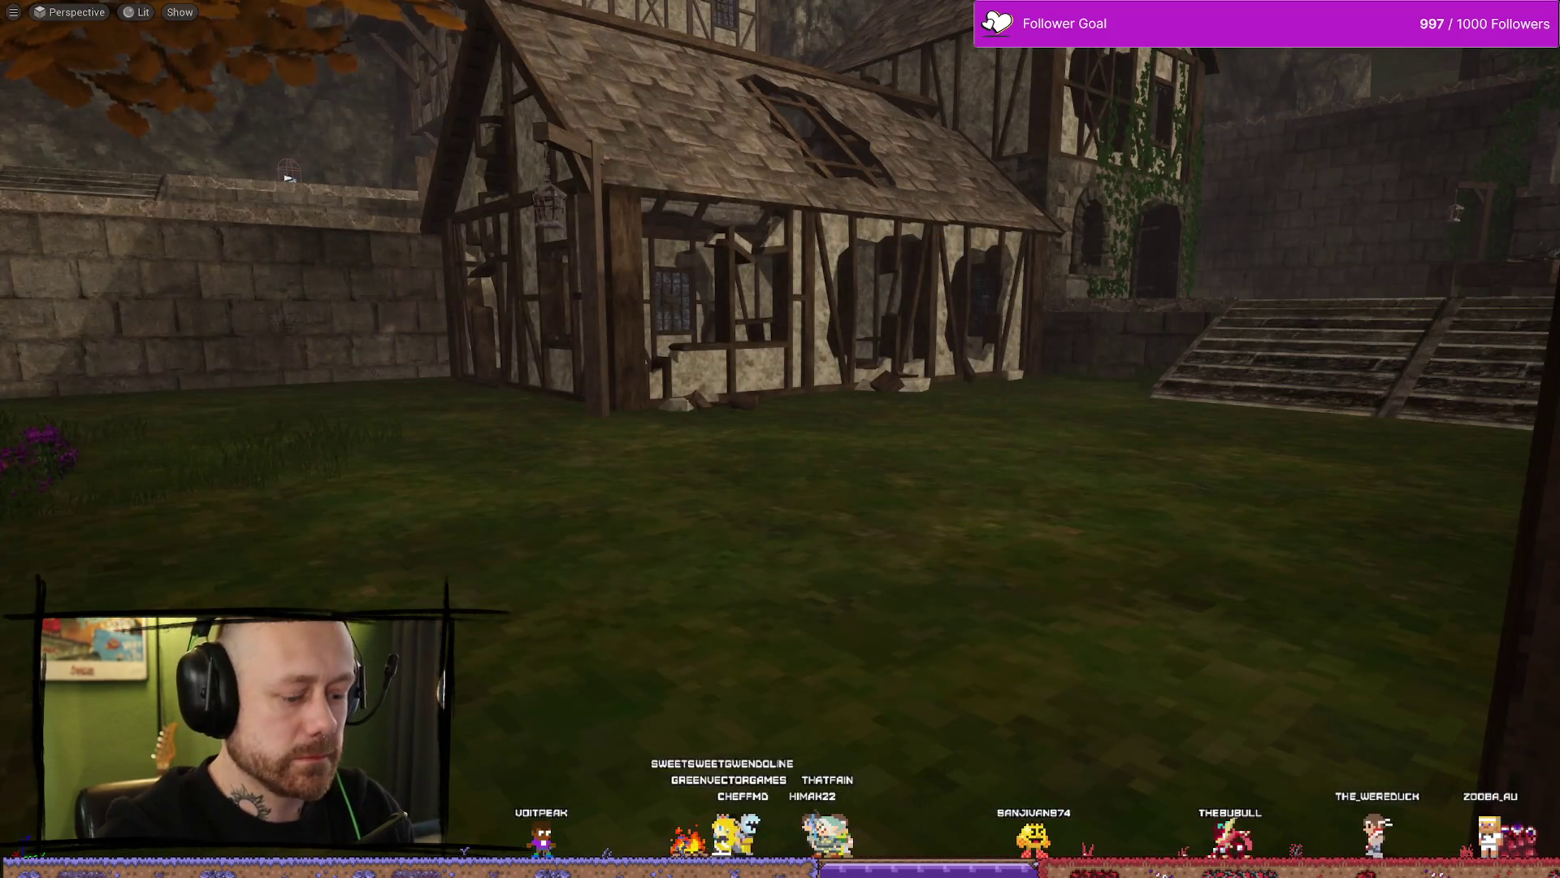
{"action": "key", "text": "alt+p"}
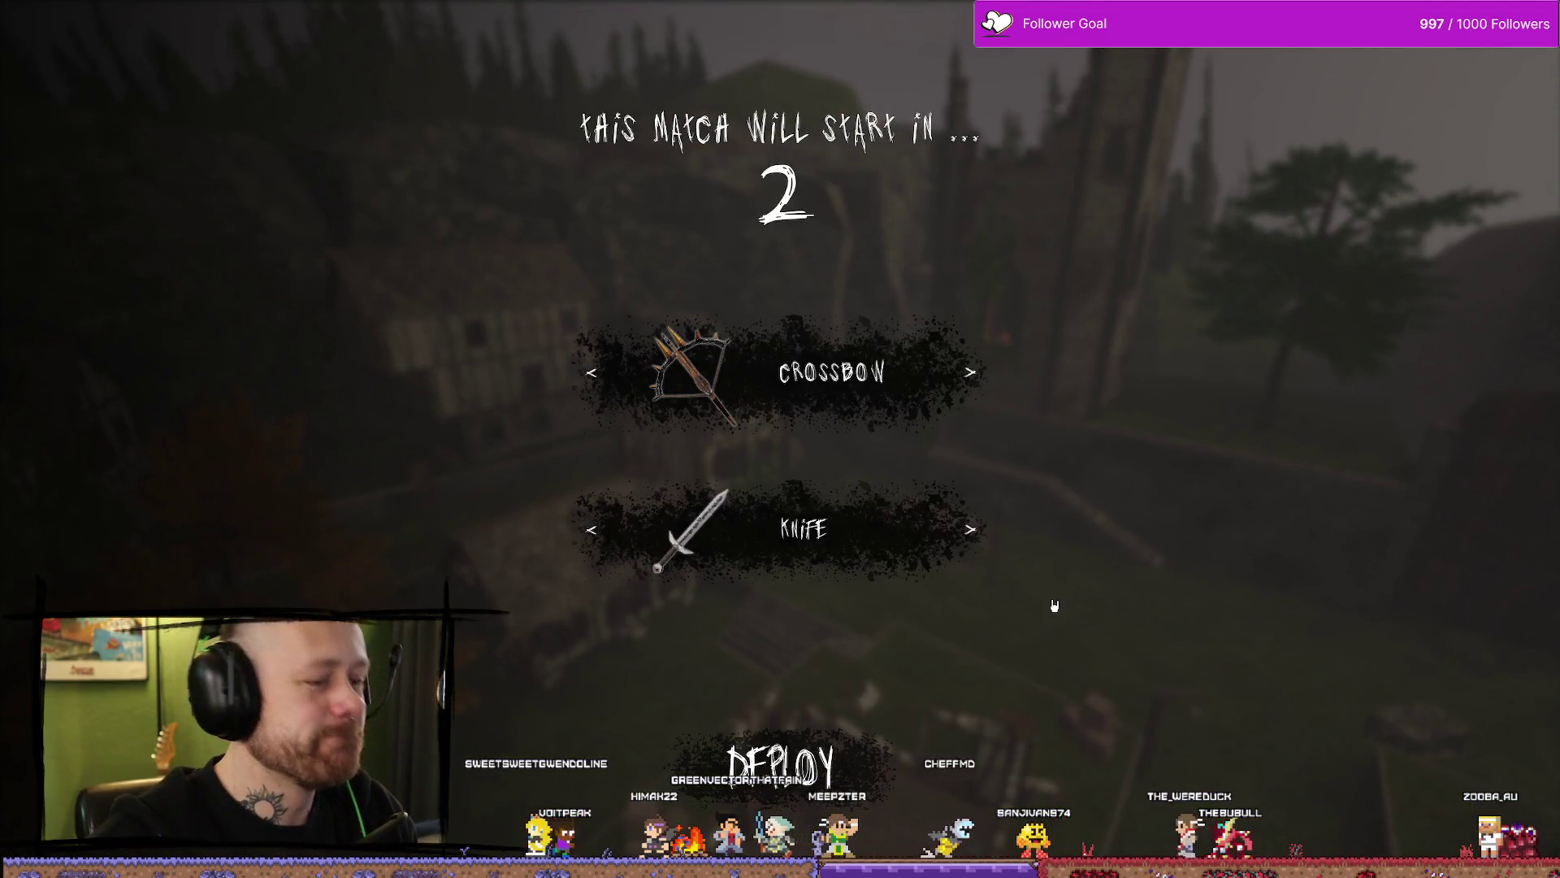
{"action": "key", "text": "Escape"}
{"action": "left_click", "coordinate": [260, 325]}
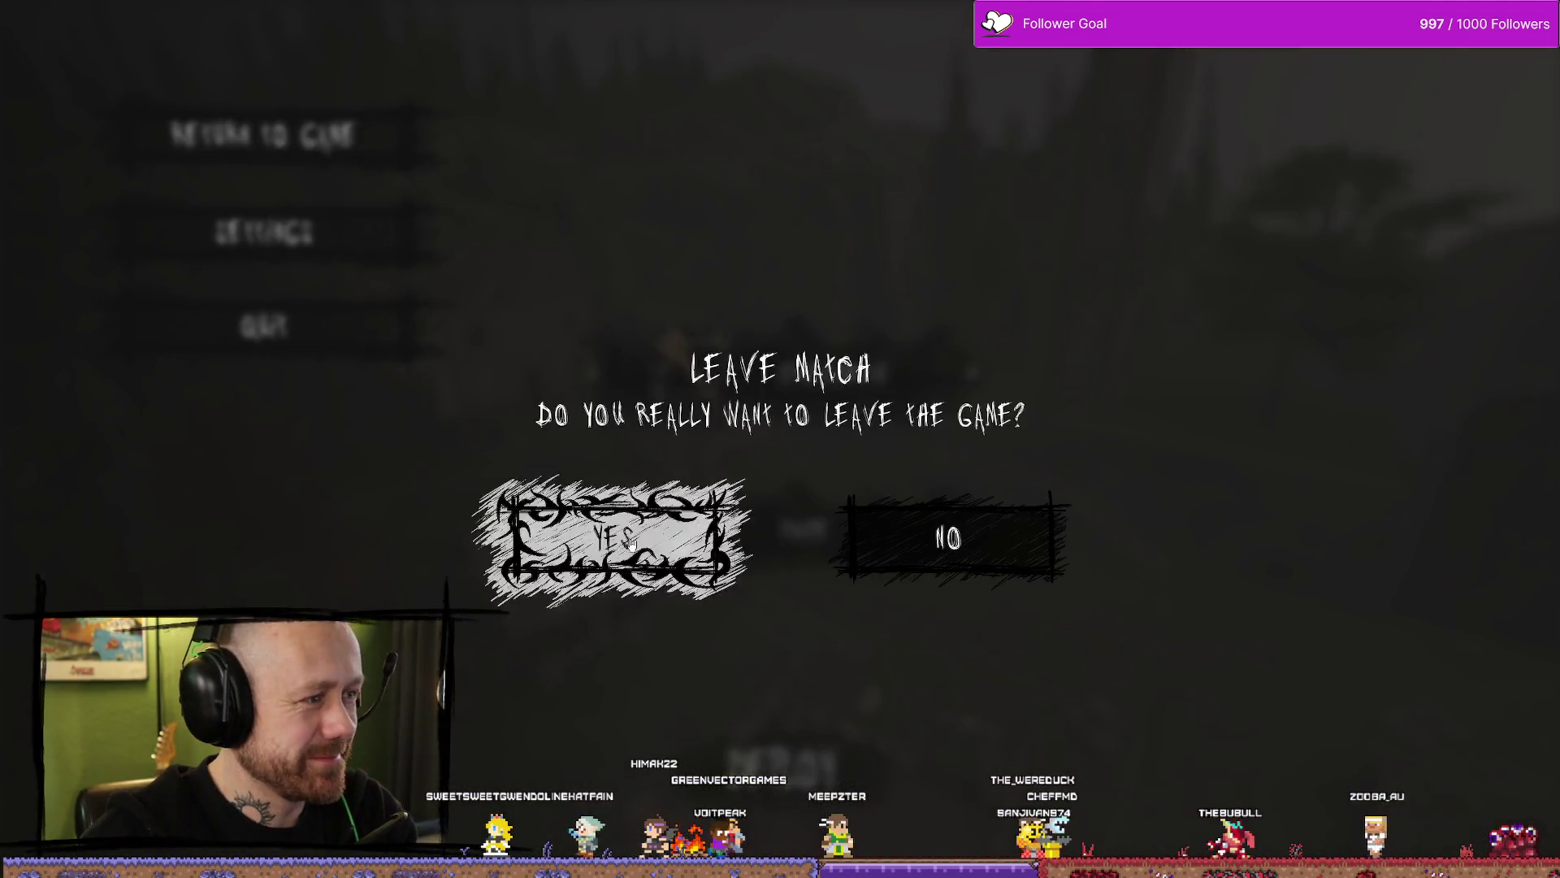
{"action": "left_click", "coordinate": [631, 543]}
{"action": "left_click", "coordinate": [122, 505]}
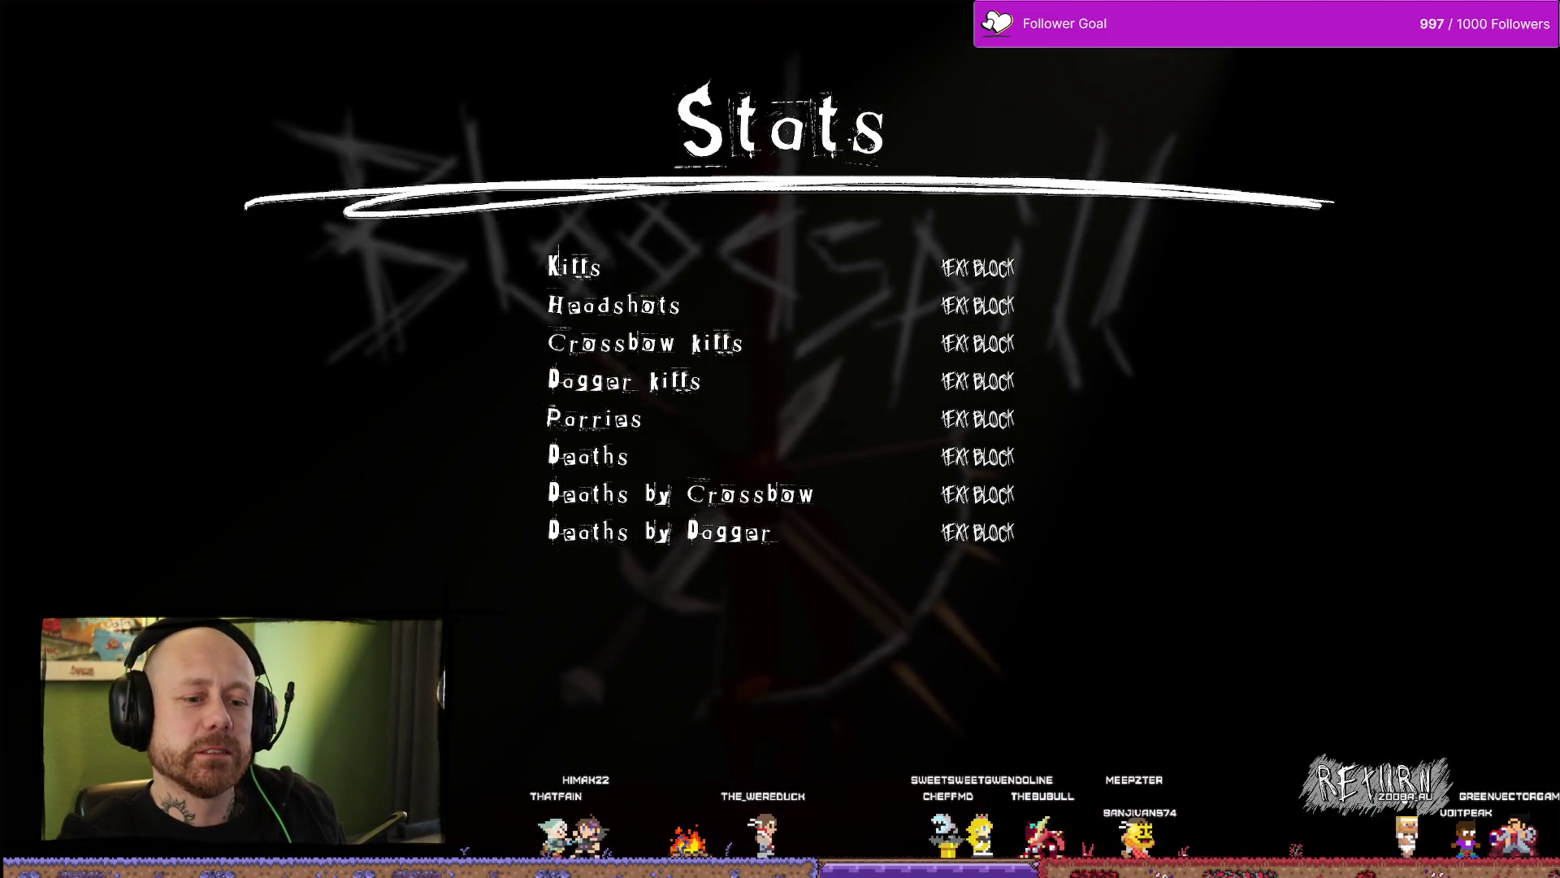
{"action": "left_click", "coordinate": [1373, 781]}
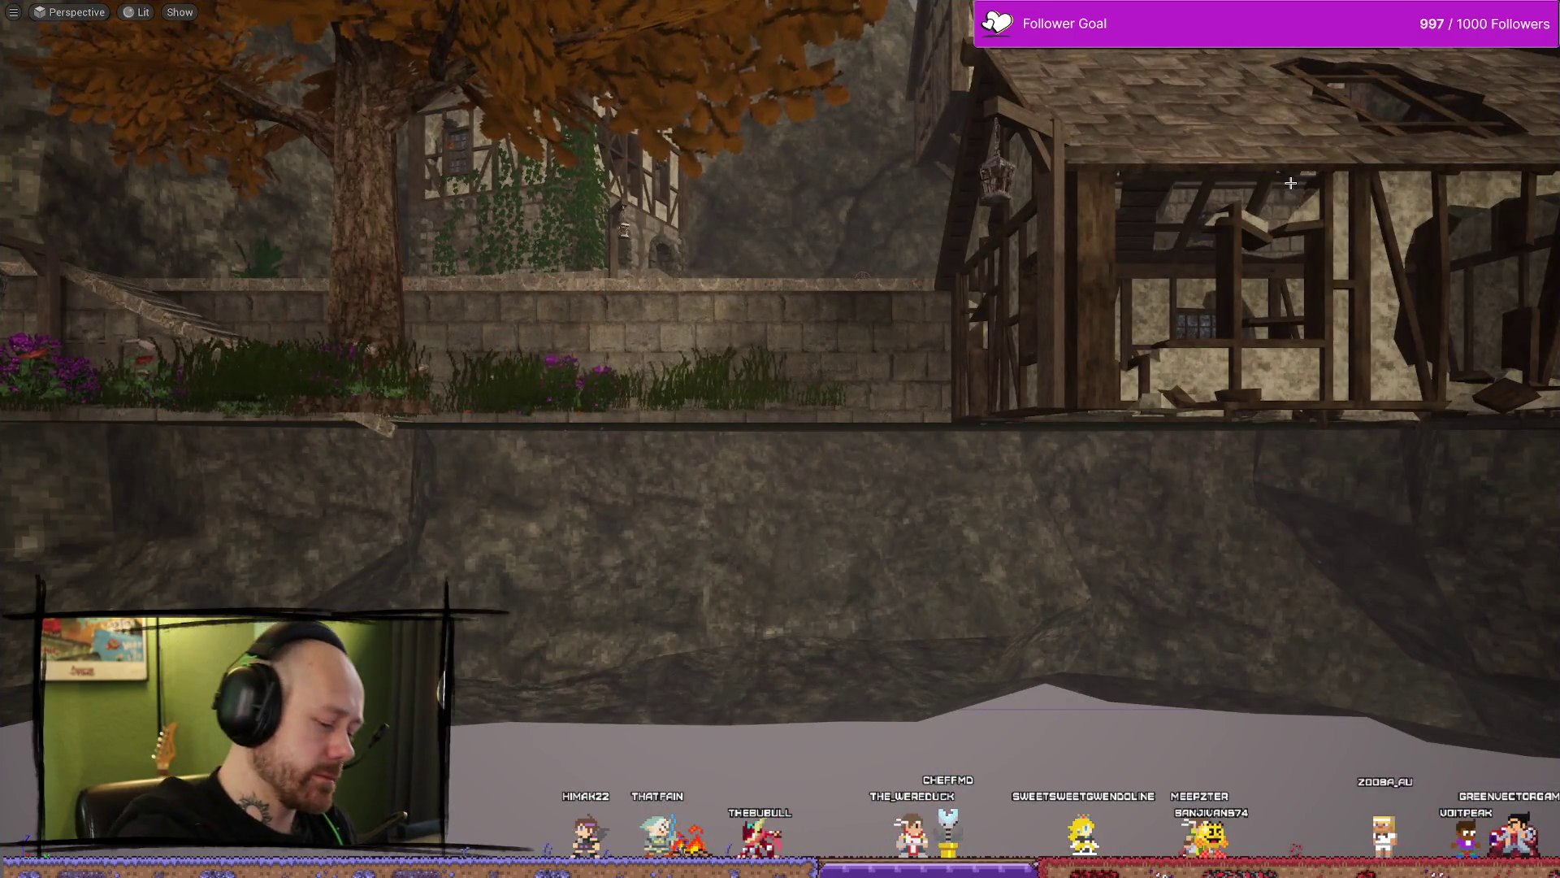
Step: Search the Content Drawer for 'save' and open the SaveStats blueprint
{"action": "key", "text": "ctrl+space"}
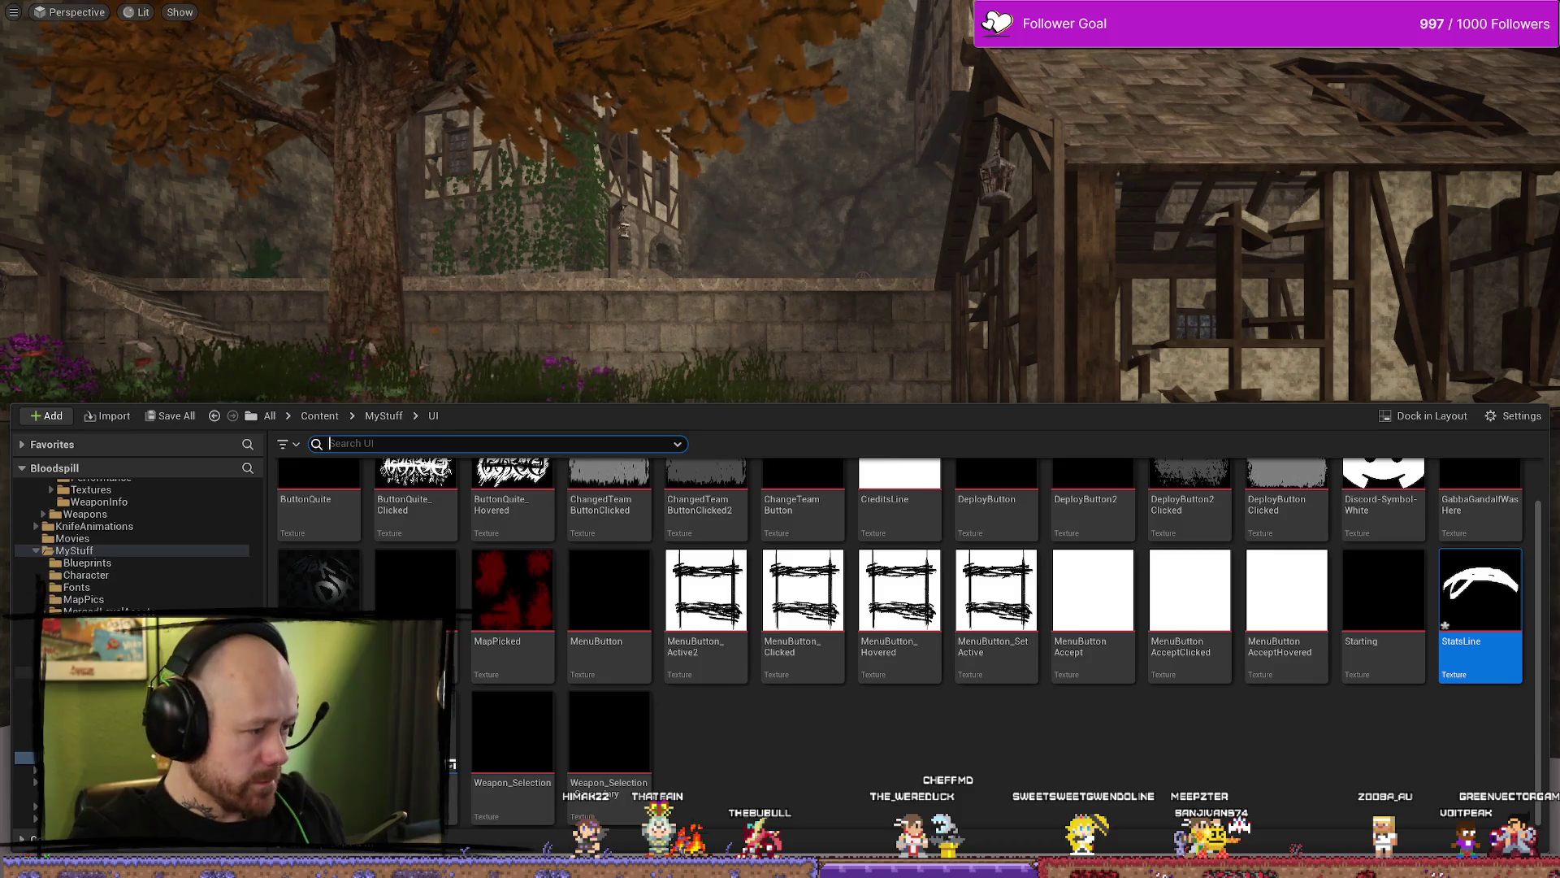
{"action": "type", "text": "save"}
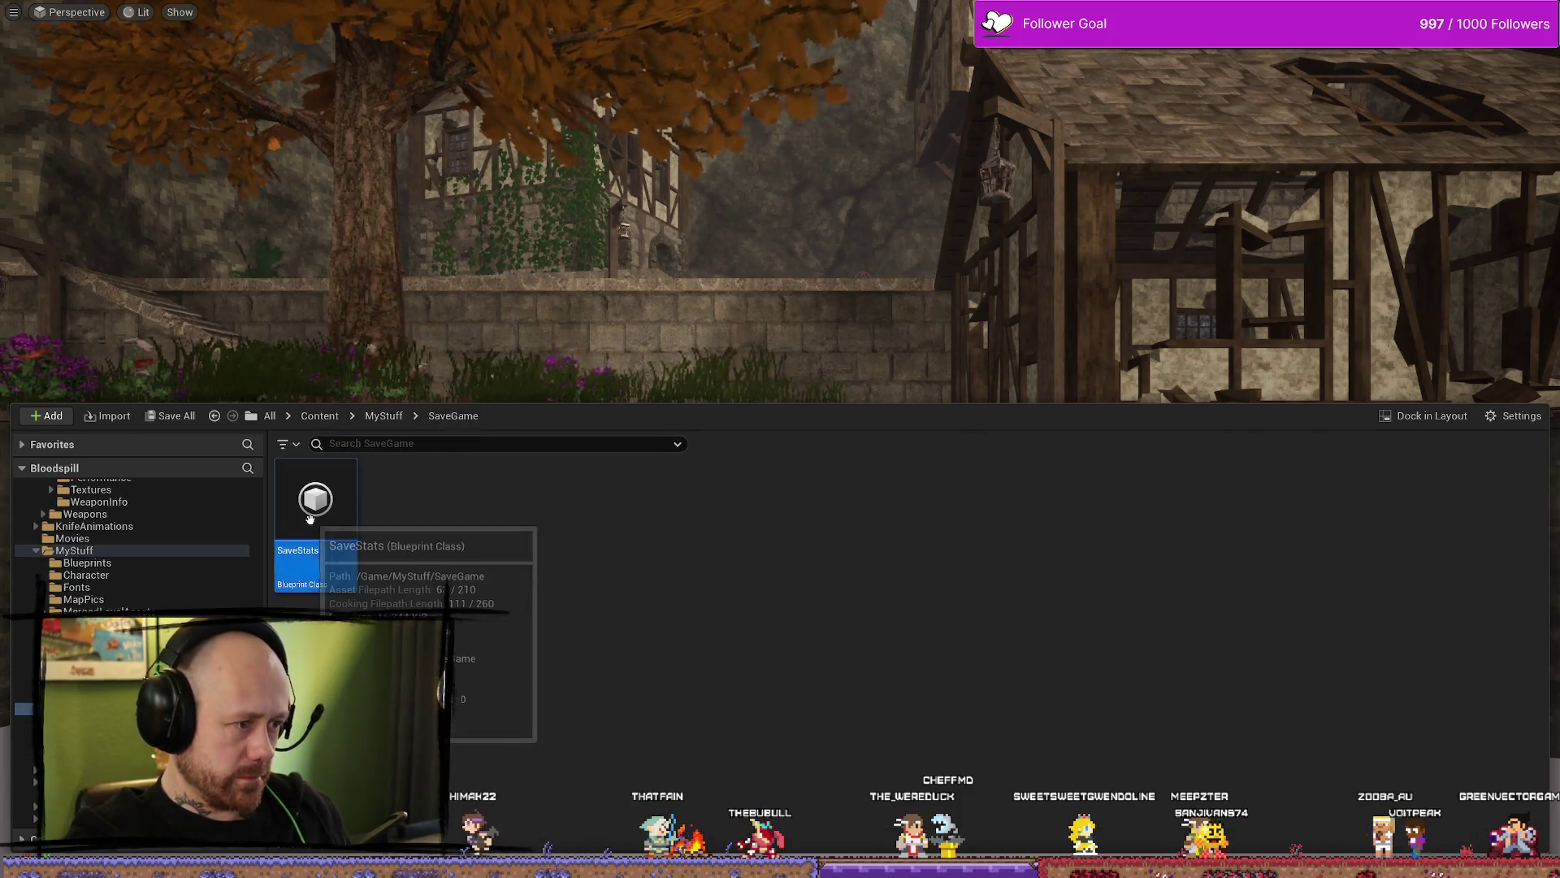
{"action": "double_click", "coordinate": [319, 500]}
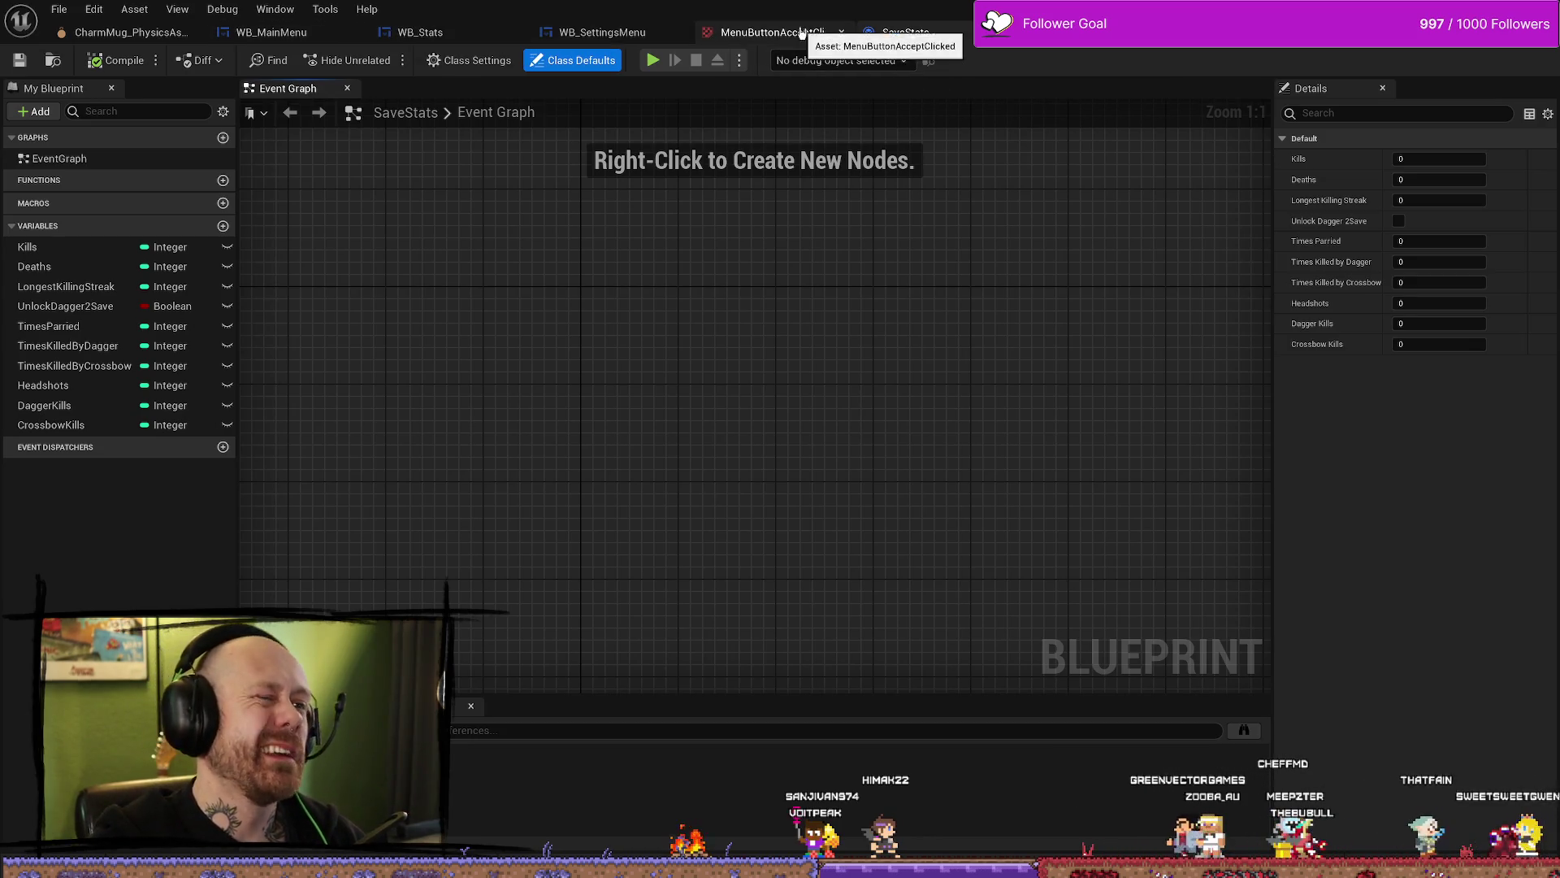
Step: Look over the MenuButtonAcceptClicked texture and WB_SettingsMenu graph, then return to WB_Stats
{"action": "left_click", "coordinate": [789, 33]}
{"action": "left_click", "coordinate": [616, 35]}
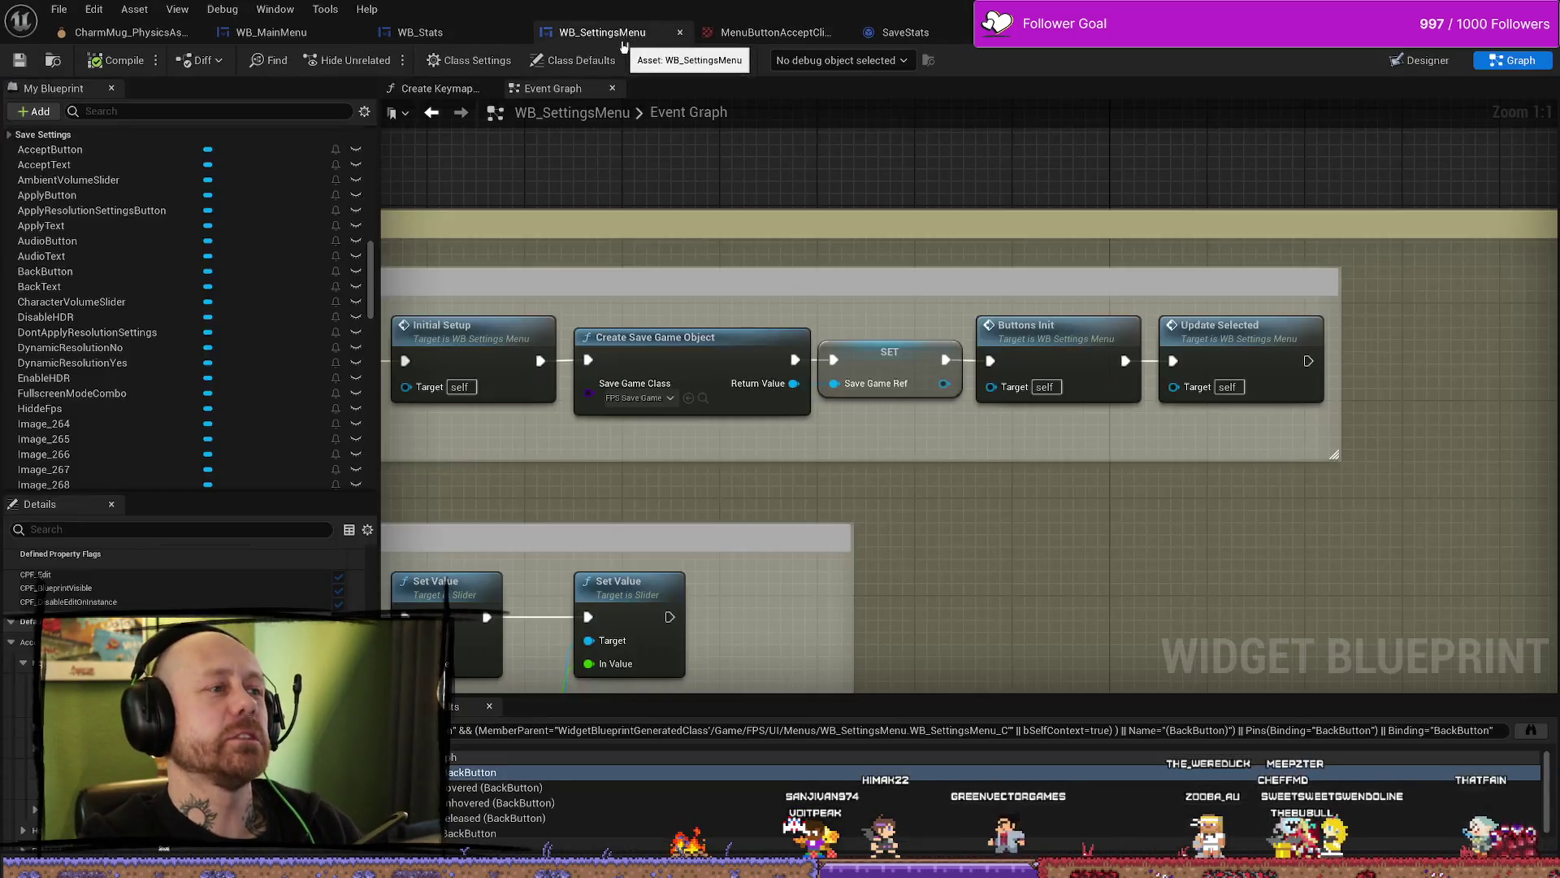
{"action": "left_click", "coordinate": [451, 37]}
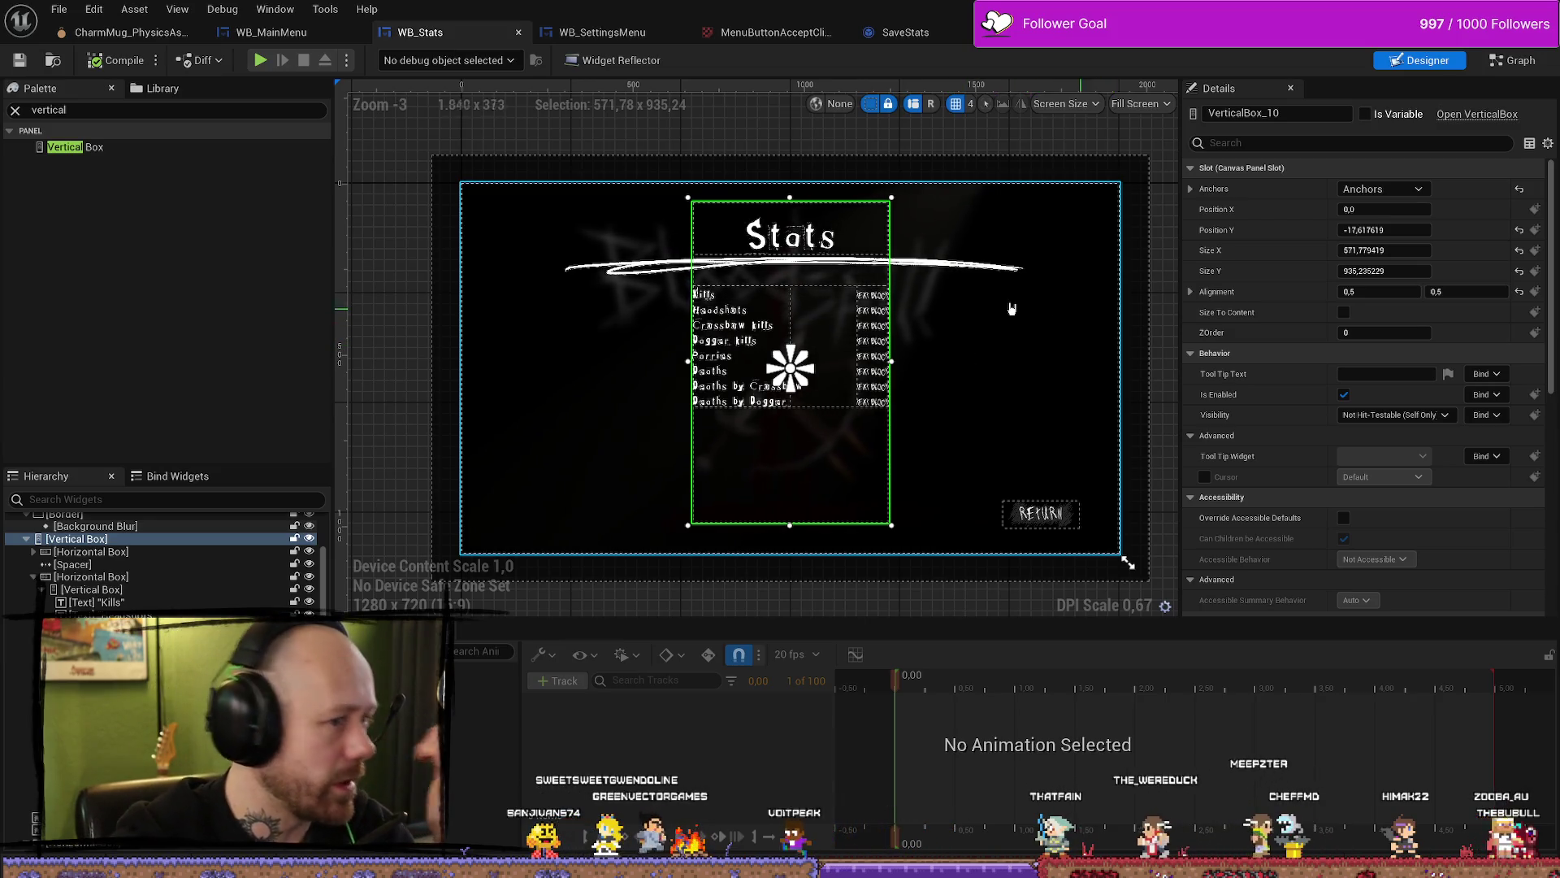
Step: Duplicate the Dagger kills label and rename the copy 'Longest killing streak'
{"action": "scroll", "coordinate": [606, 195], "scroll_direction": "up", "scroll_amount": 7}
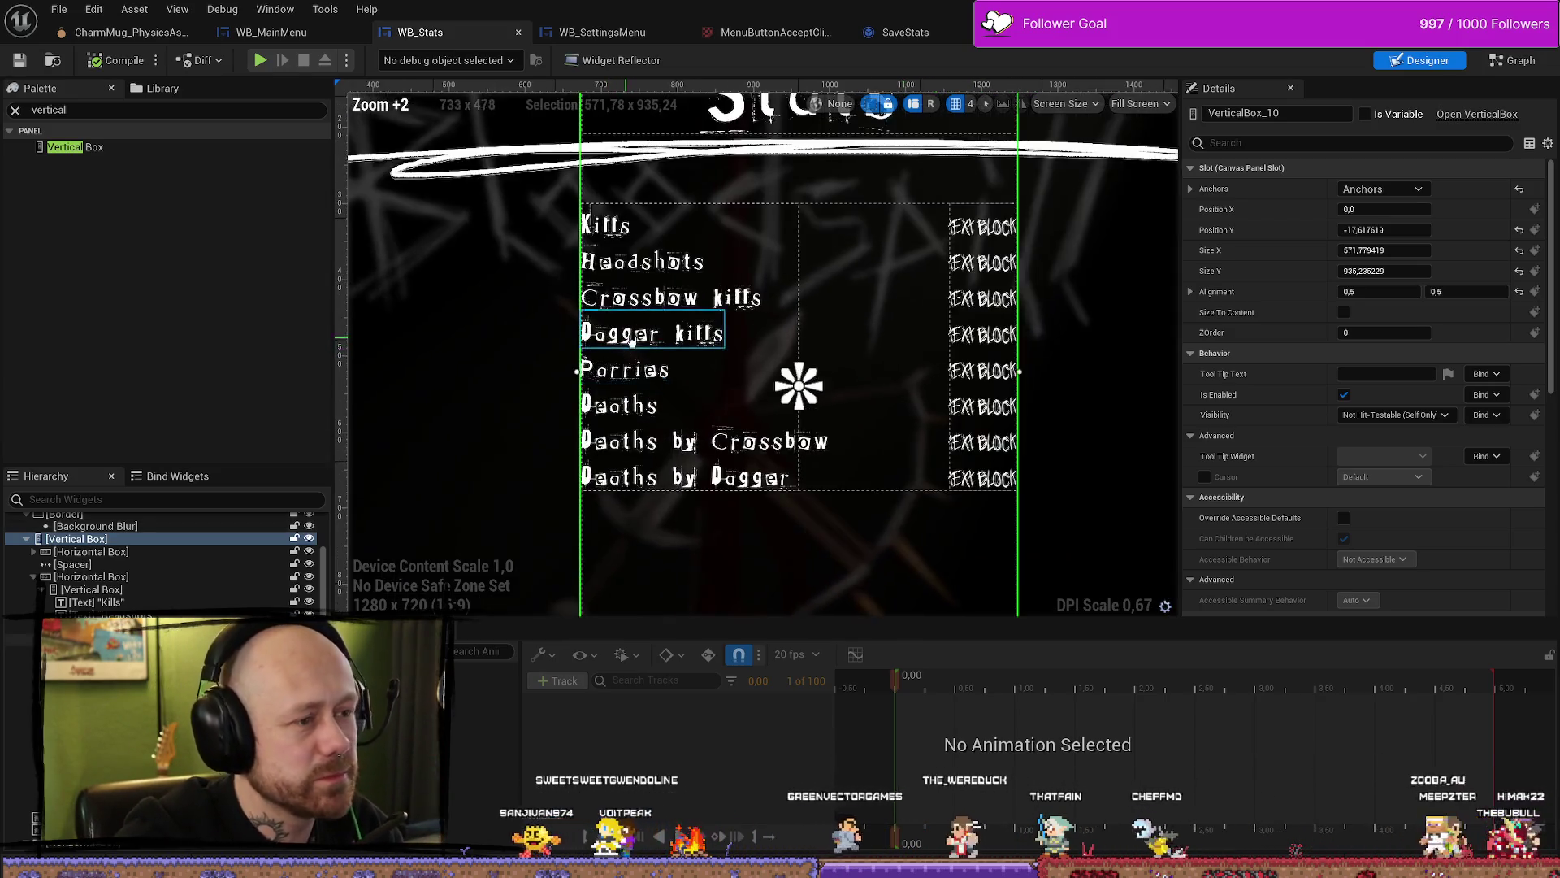
{"action": "left_click", "coordinate": [605, 195]}
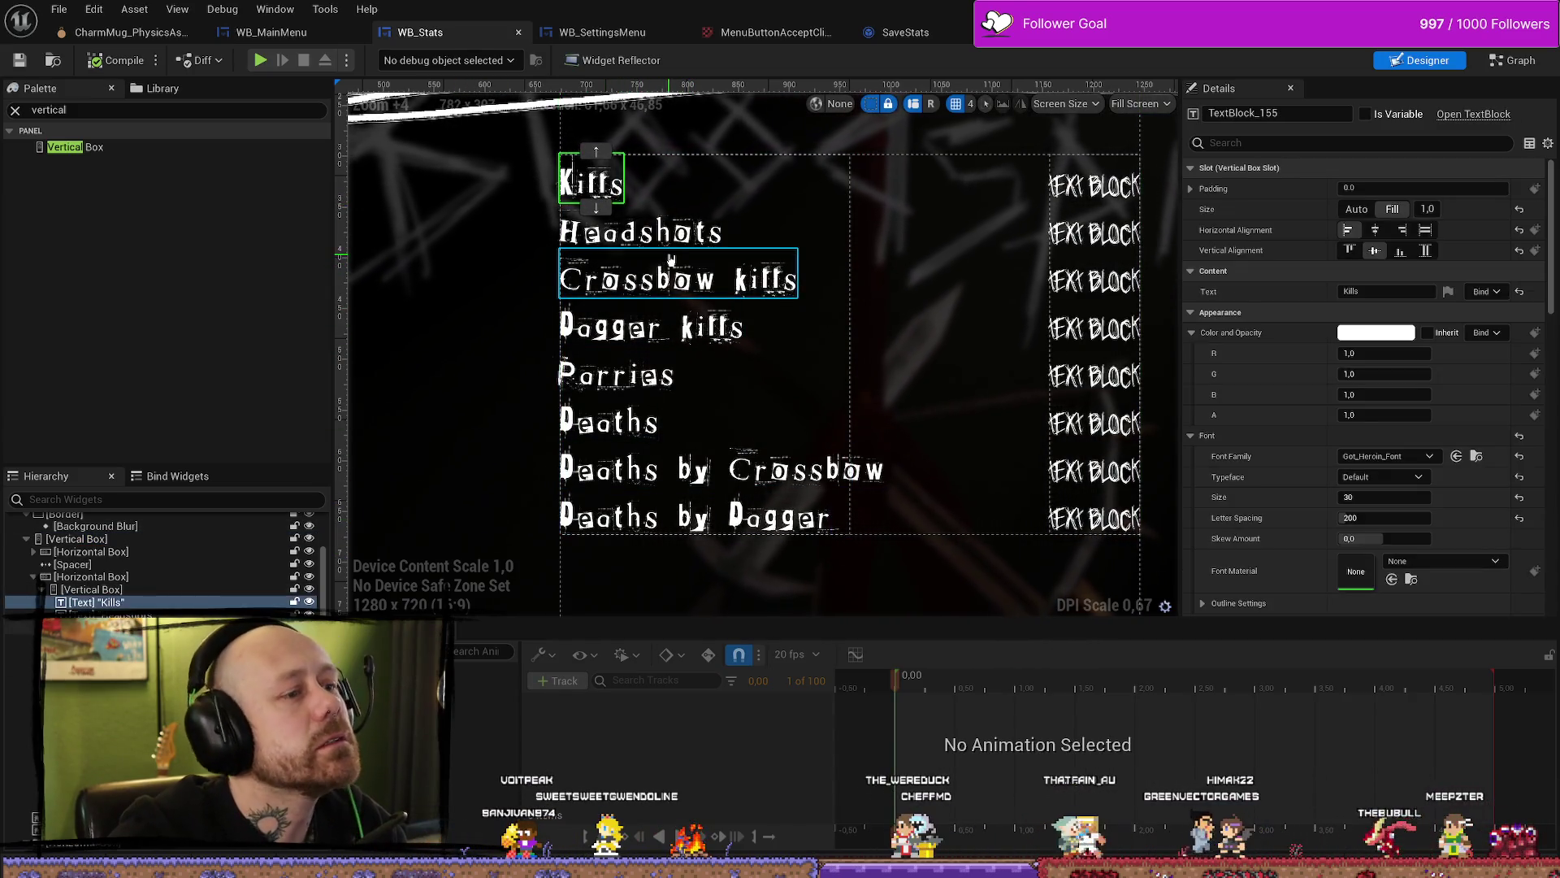
{"action": "left_click", "coordinate": [683, 341]}
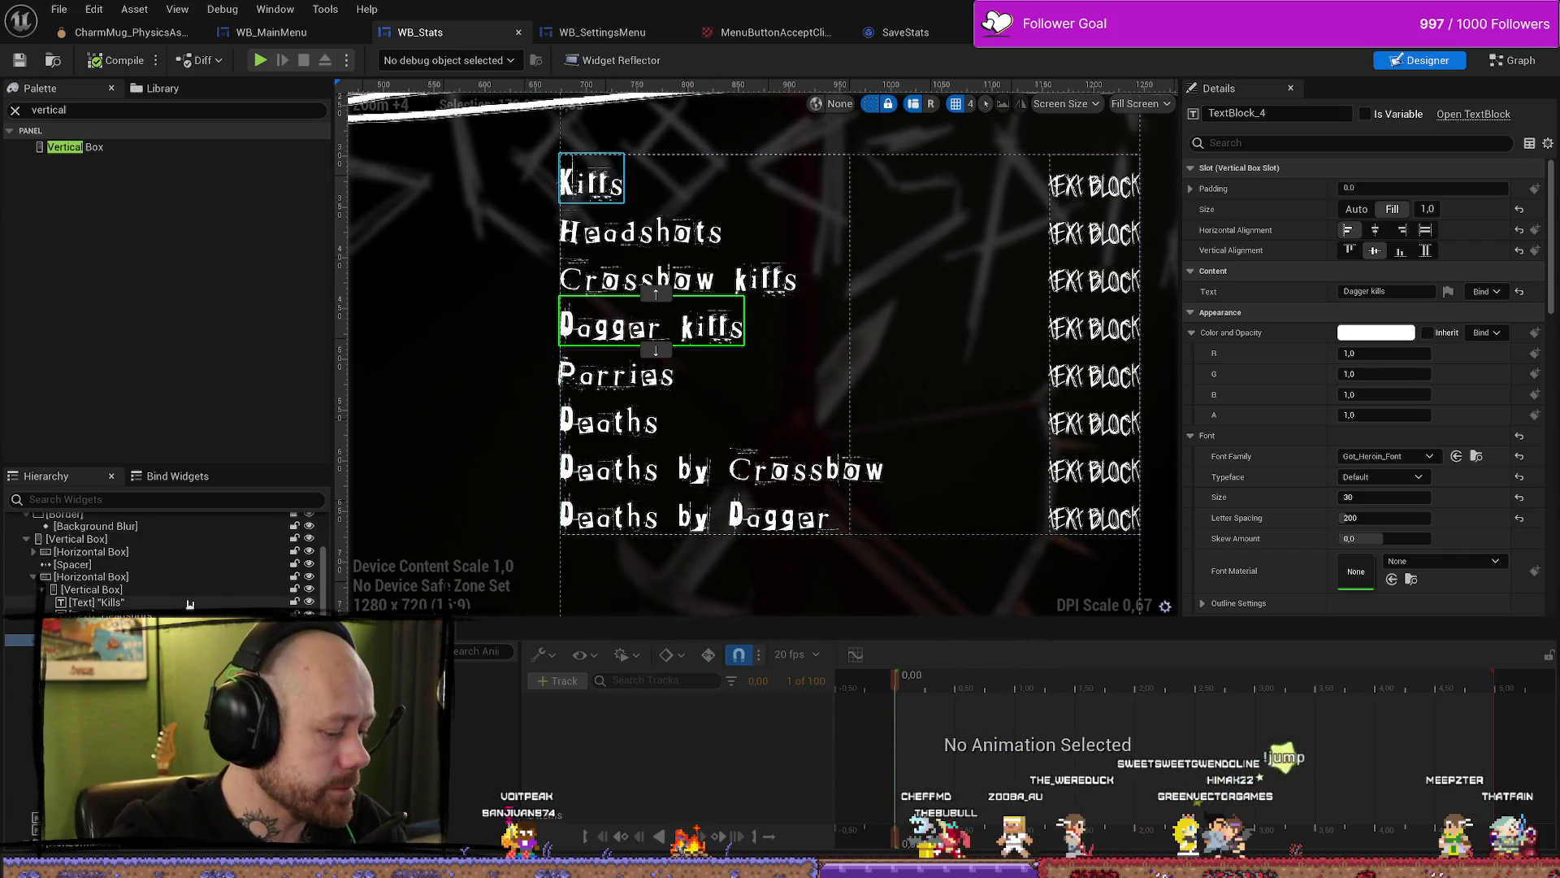
{"action": "key", "text": "ctrl+d"}
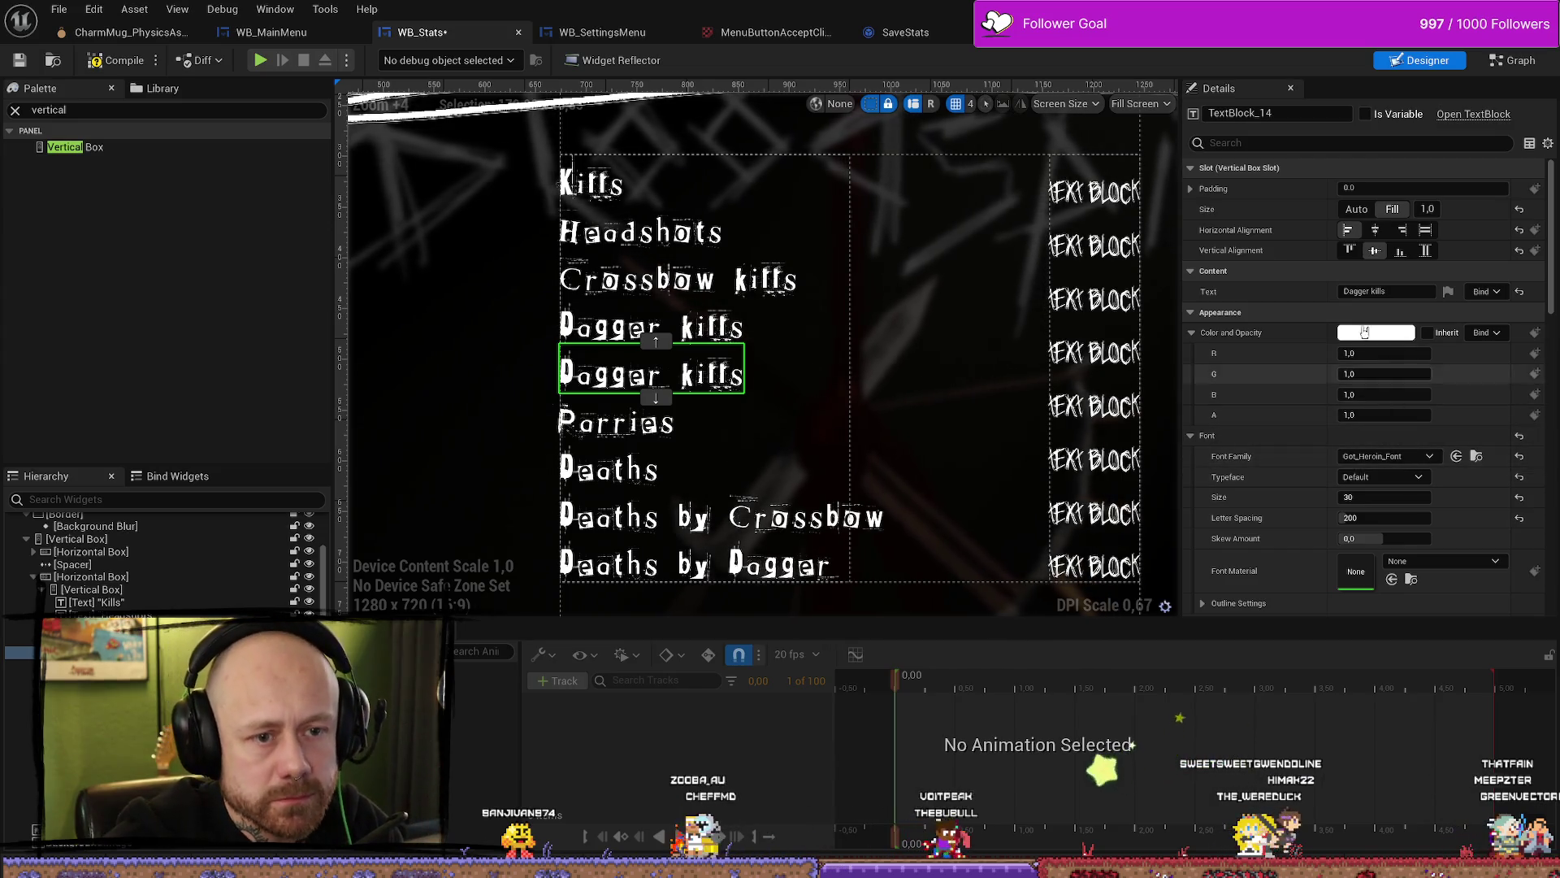
{"action": "left_click", "coordinate": [1388, 290]}
{"action": "type", "text": "Longes"}
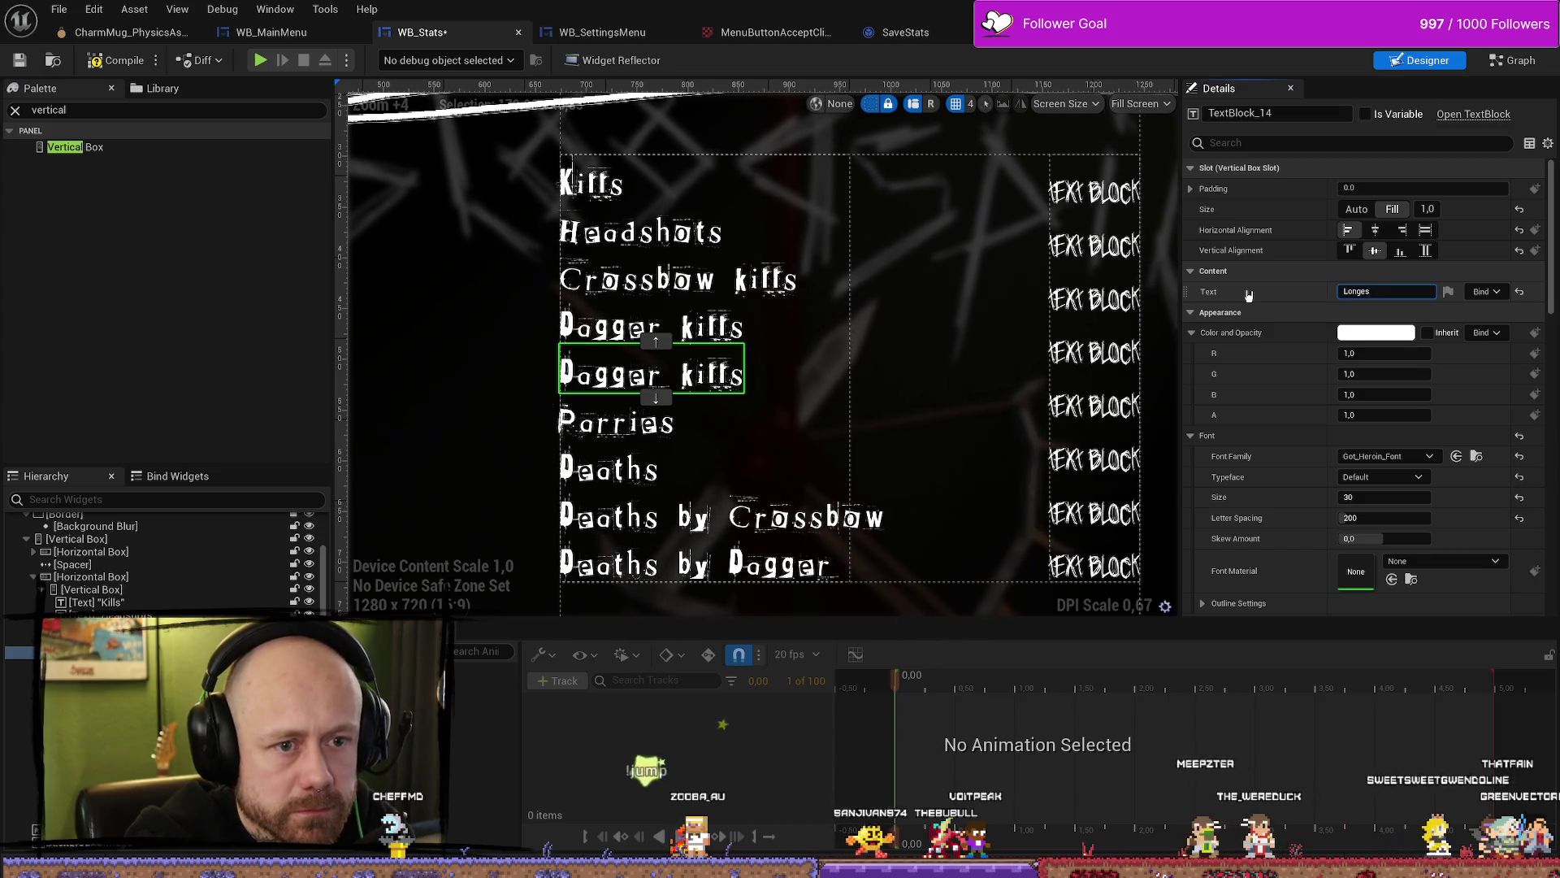
{"action": "type", "text": "tdt killing"}
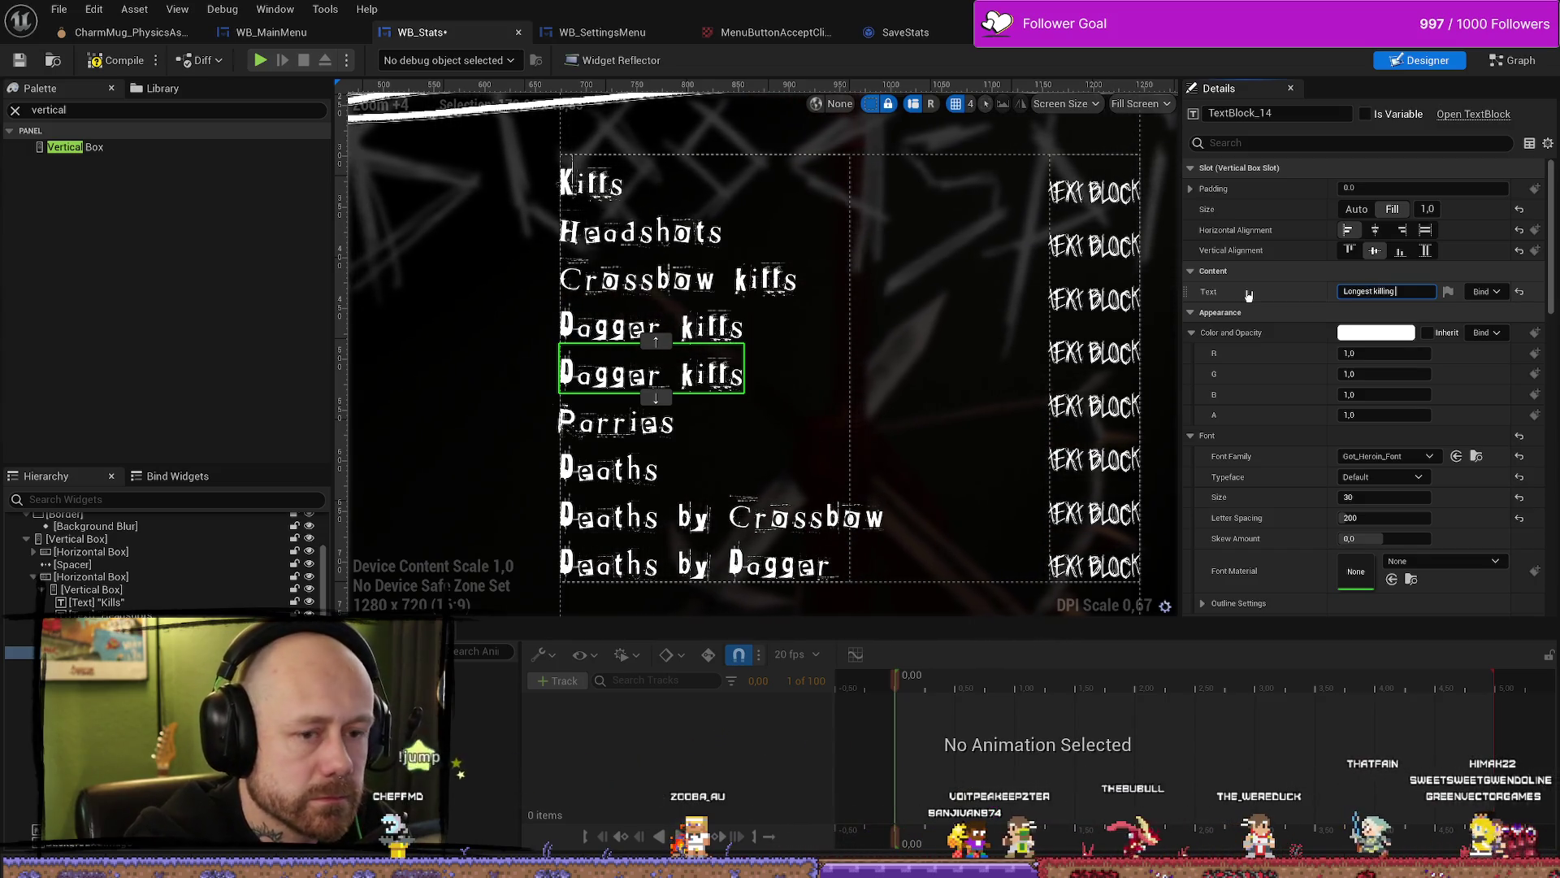
{"action": "type", "text": " streak"}
{"action": "key", "text": "Return"}
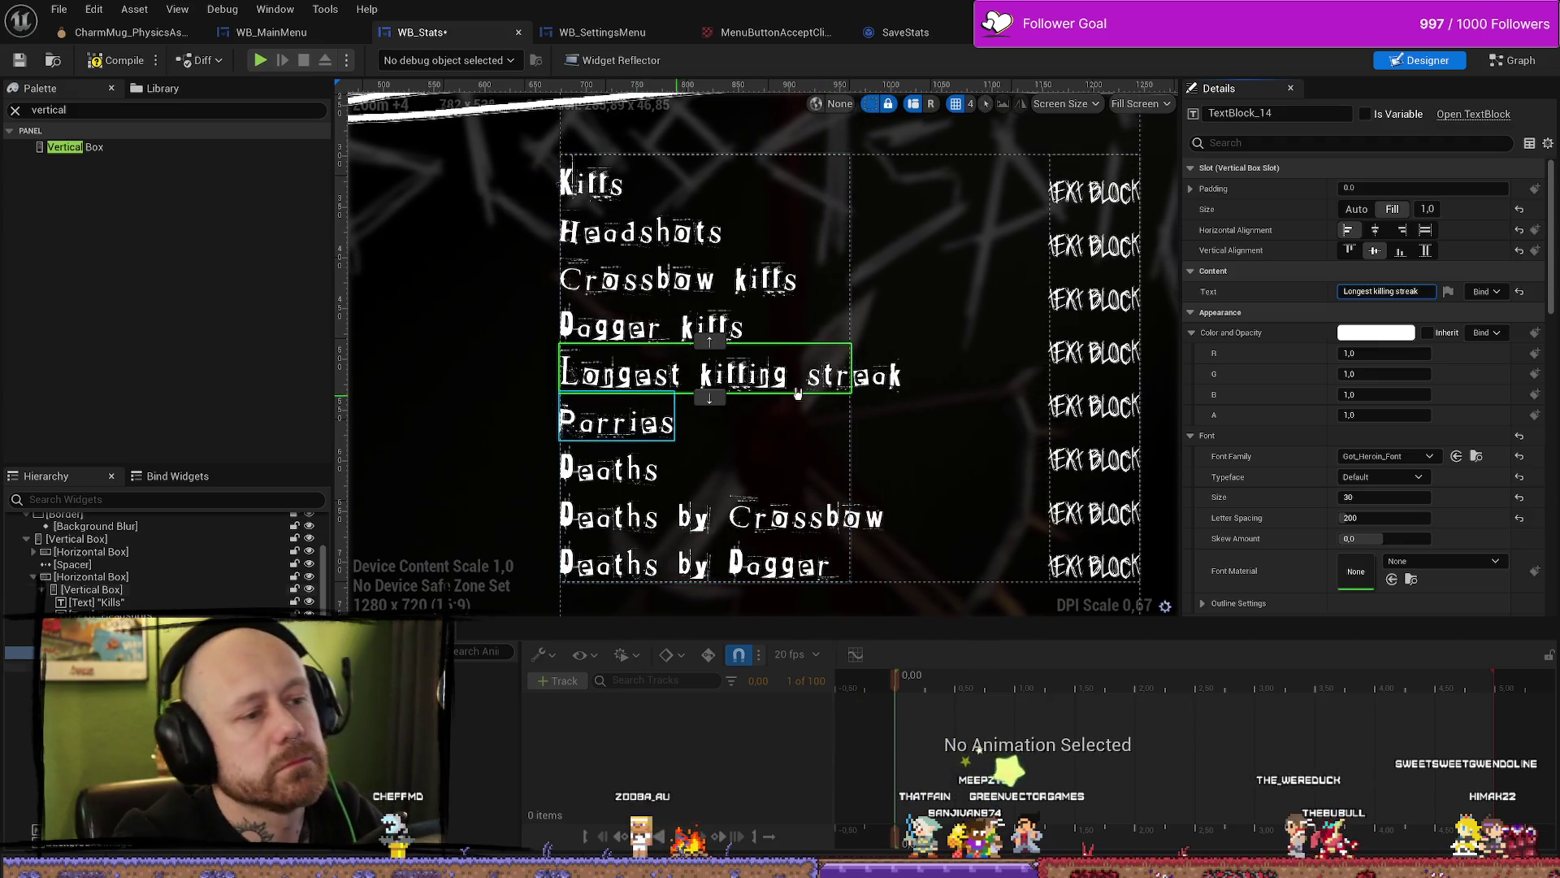
Step: Check the Kills, Headshots and Longest killing streak value texts, then compile WB_Stats
{"action": "left_click", "coordinate": [1102, 201]}
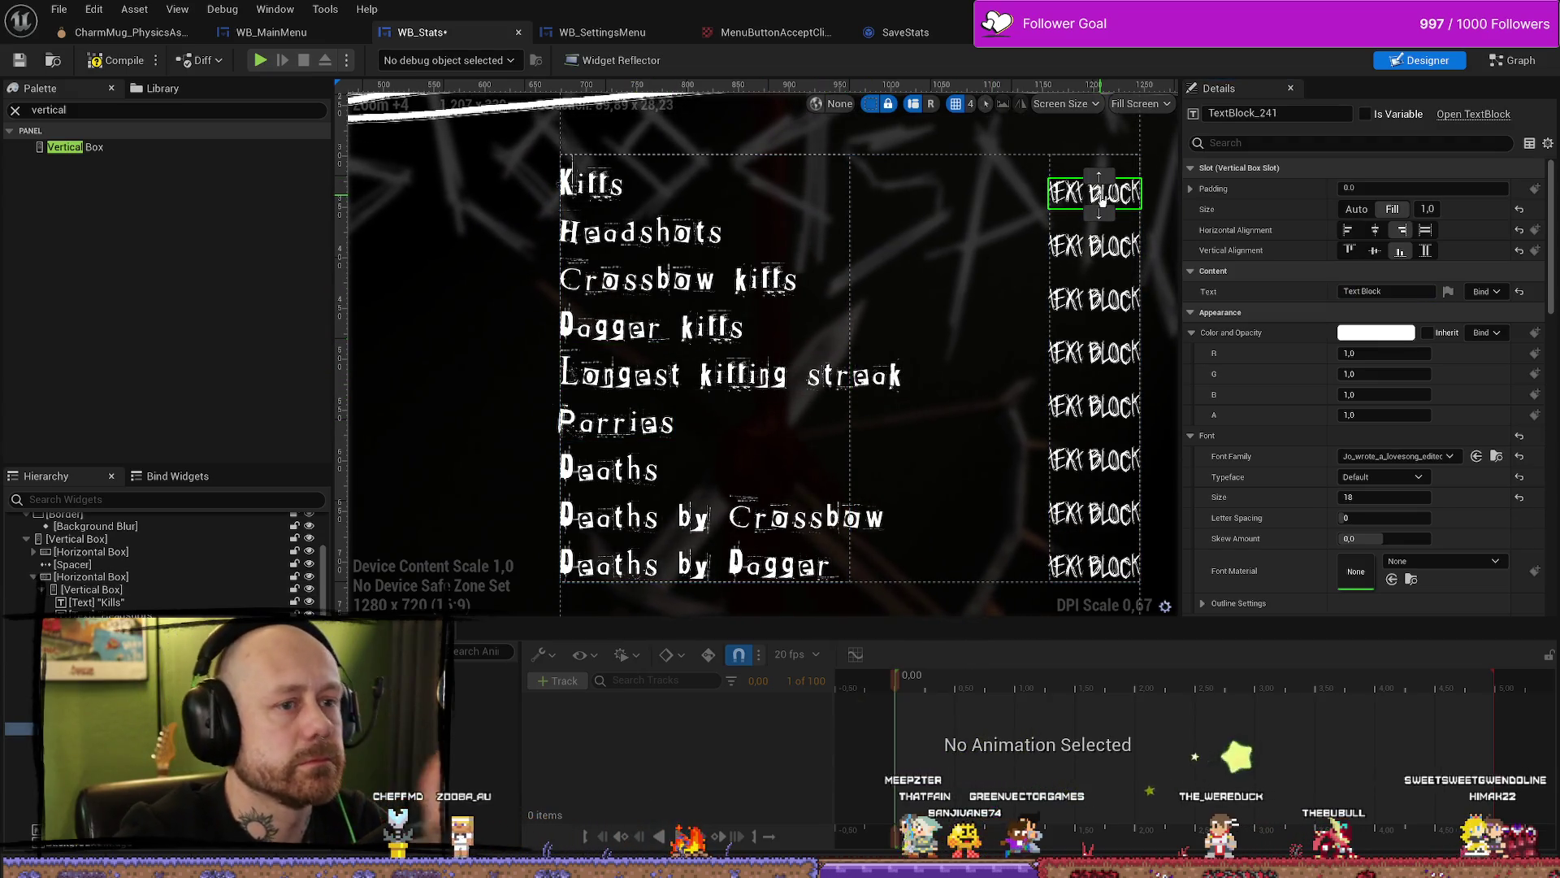
{"action": "left_click", "coordinate": [1098, 236]}
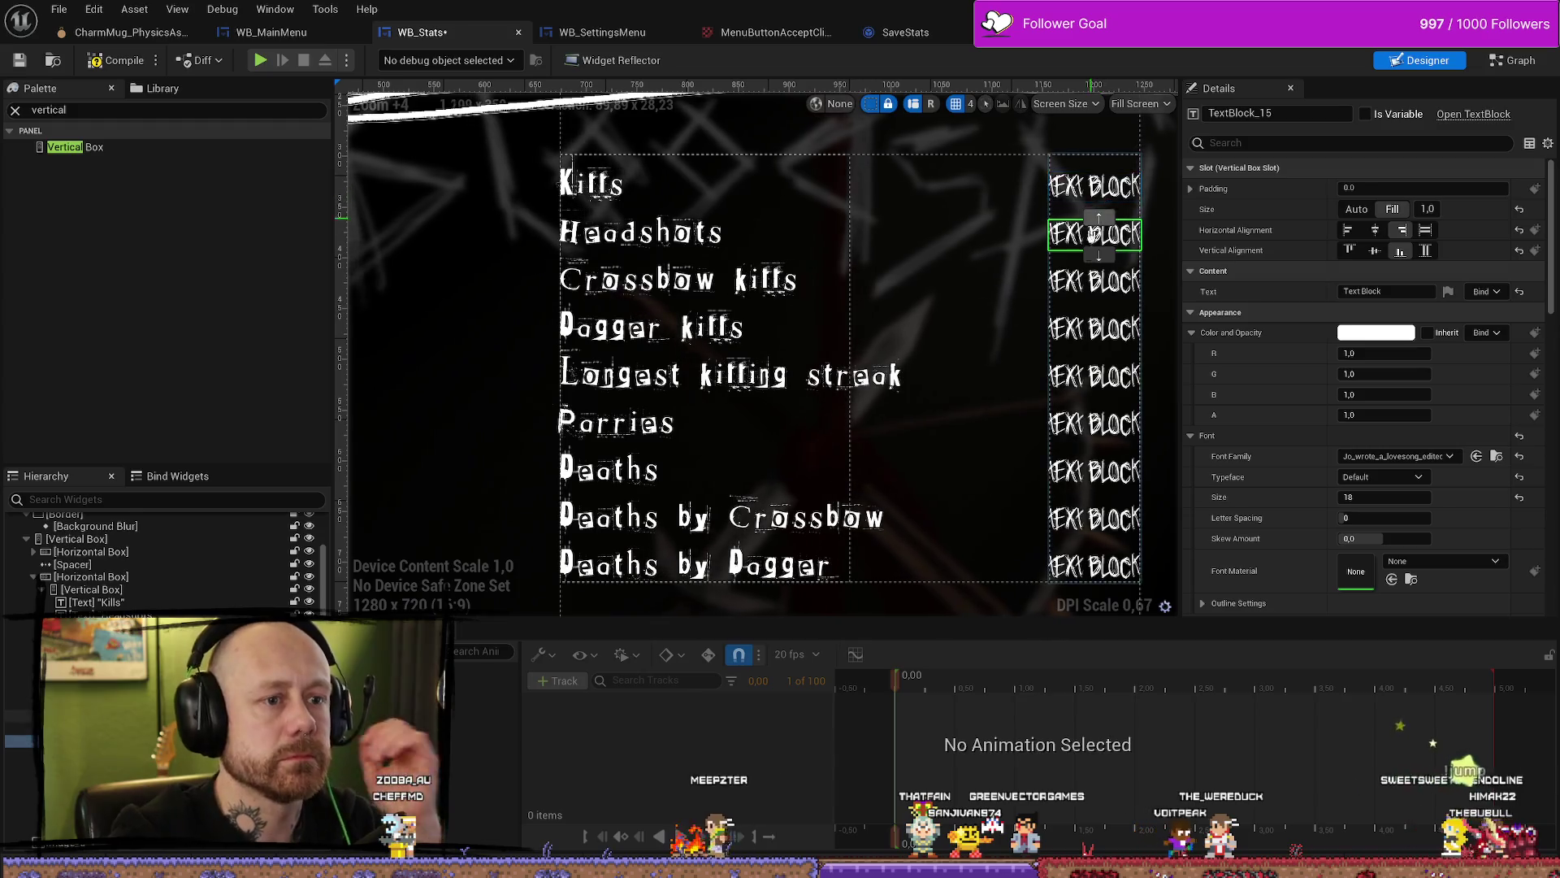
{"action": "left_click", "coordinate": [1090, 376]}
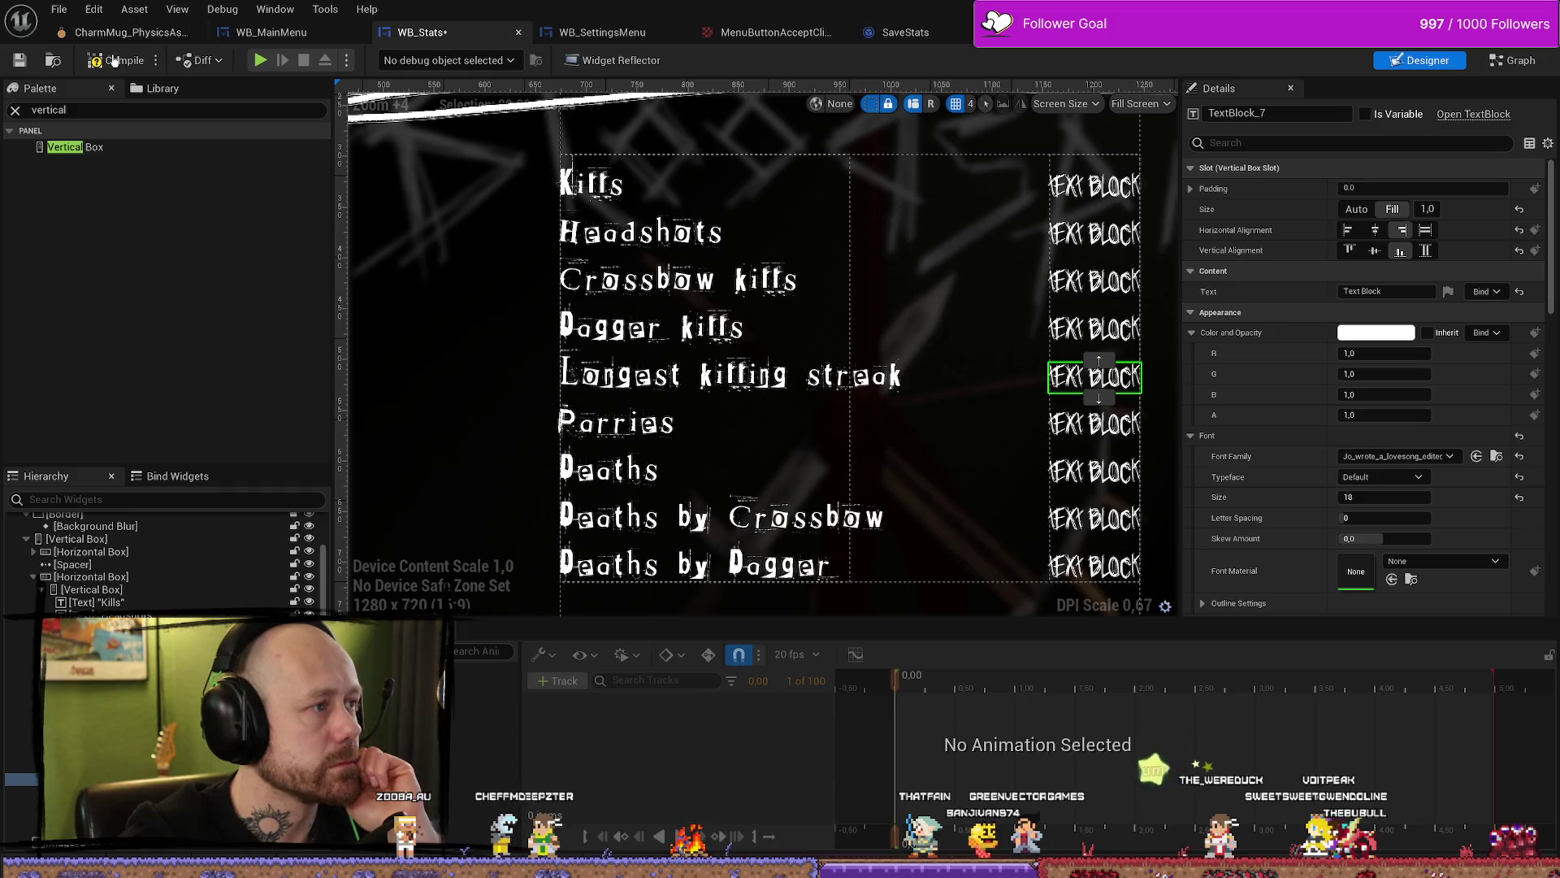
{"action": "left_click", "coordinate": [114, 61]}
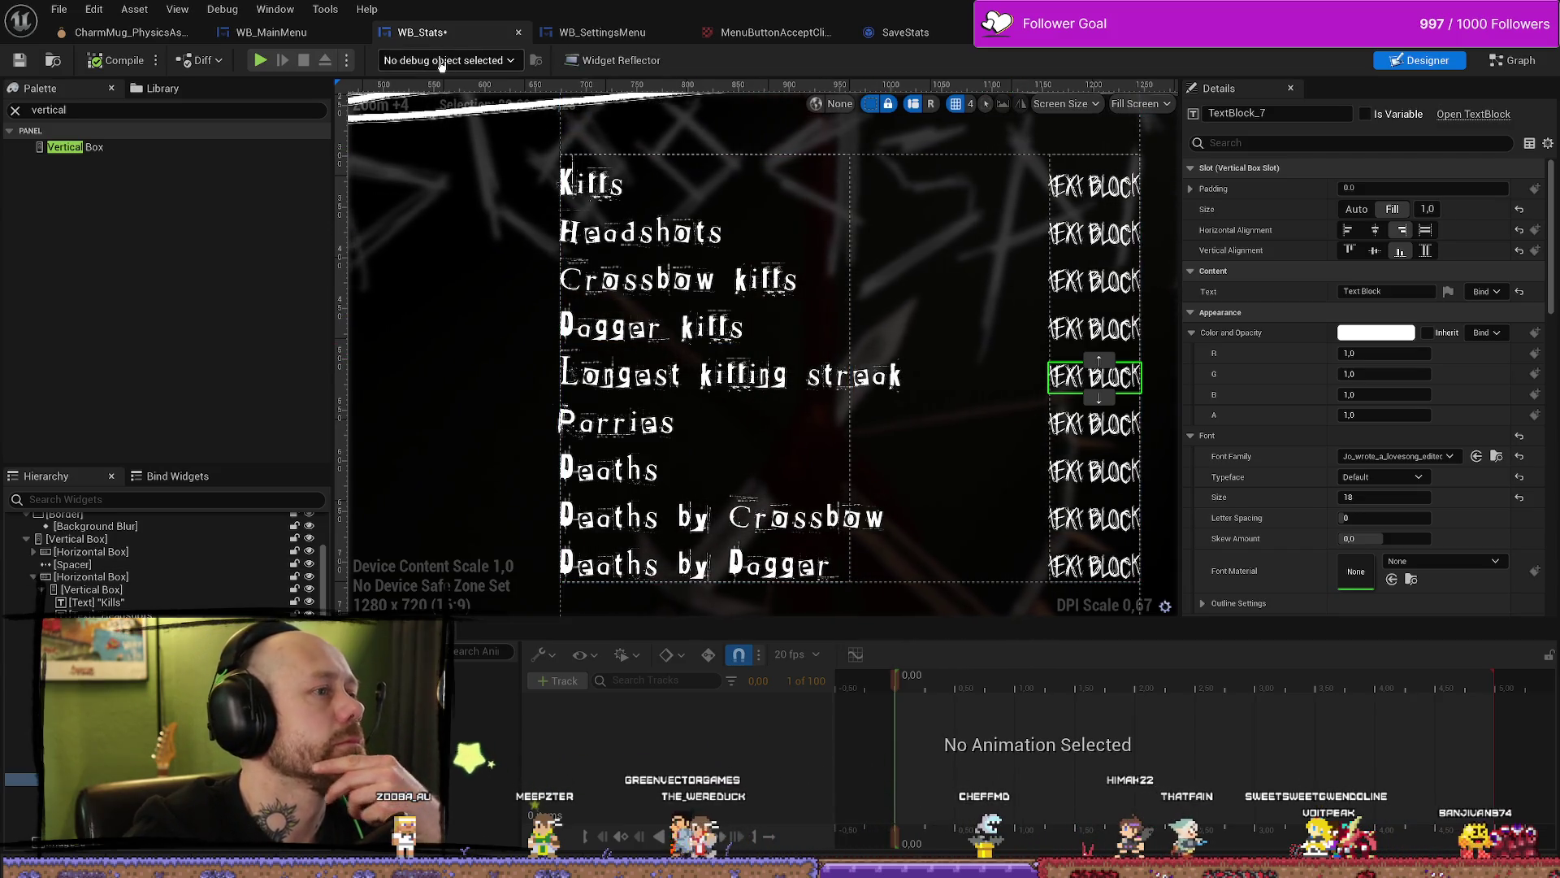
{"action": "left_click", "coordinate": [596, 193]}
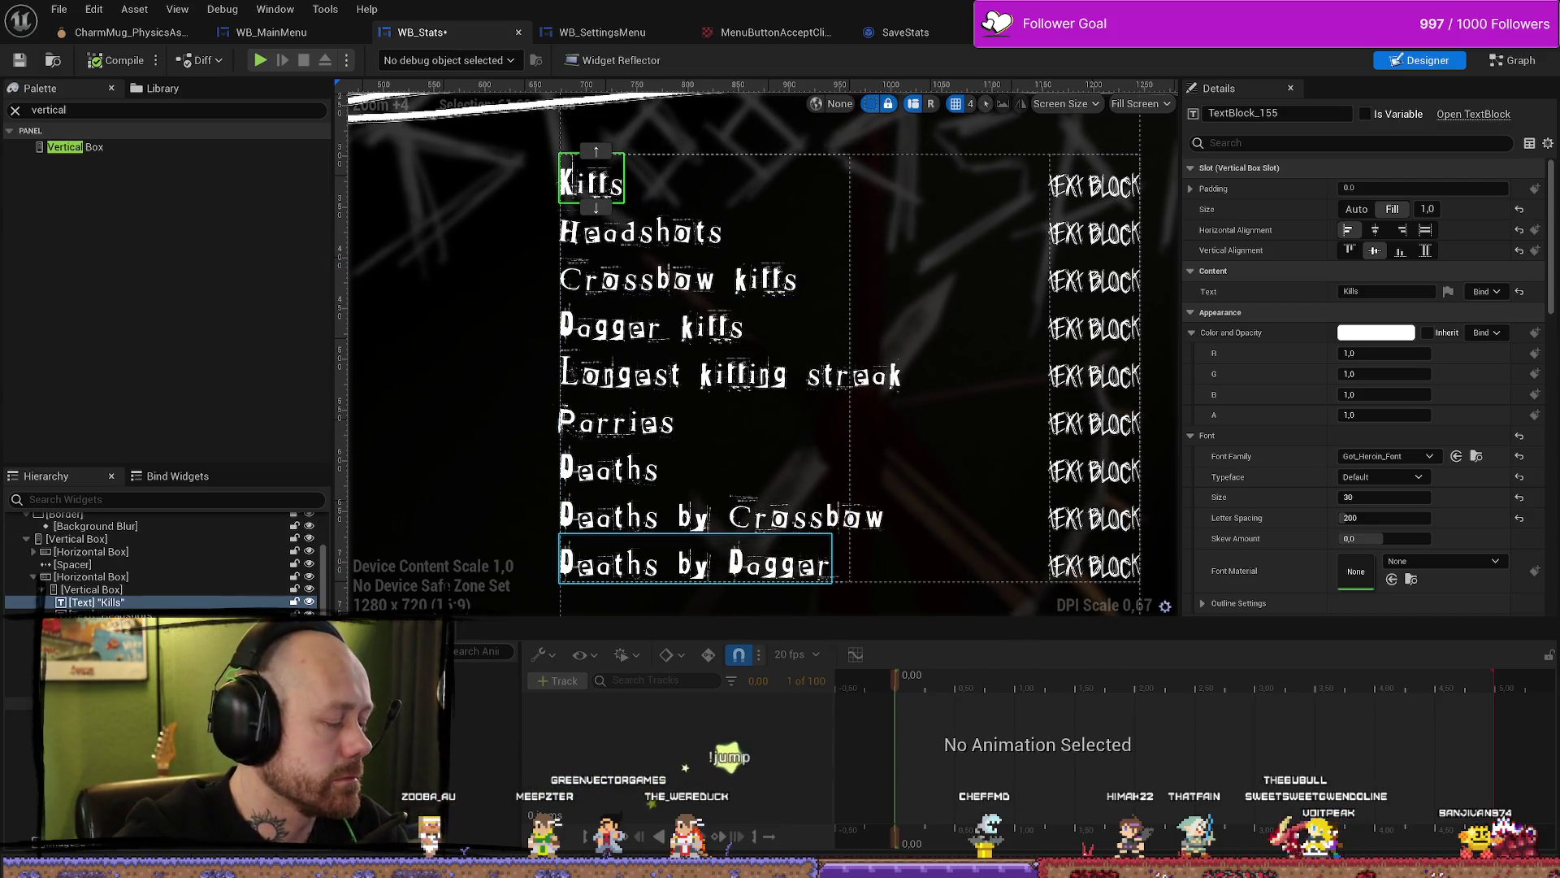
Step: Set all nine stat labels to font size 28
{"action": "left_click", "coordinate": [97, 706], "text": "shift"}
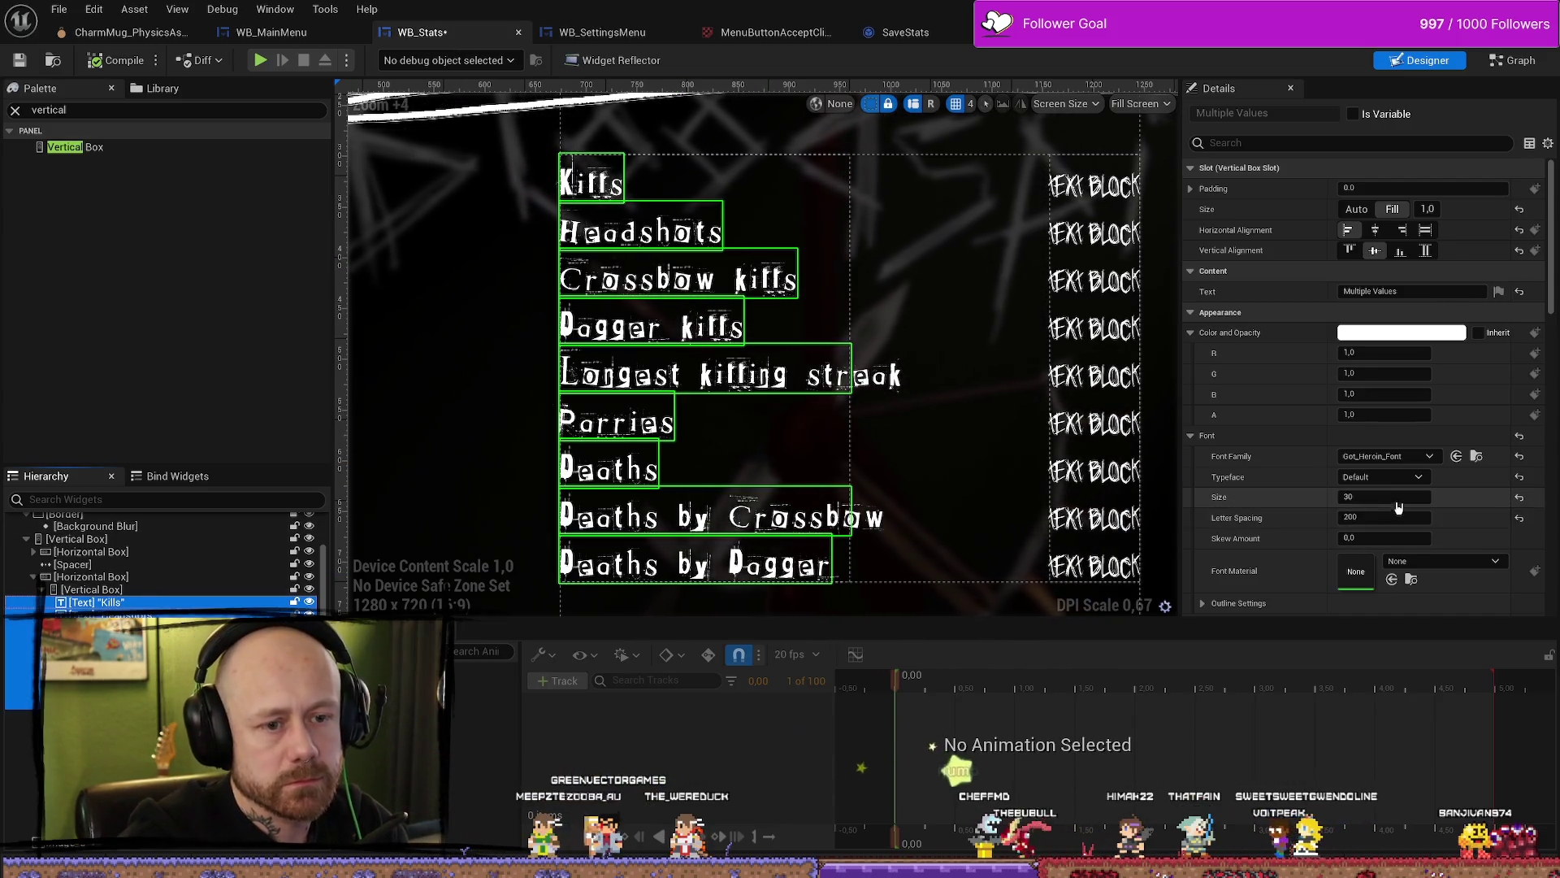
{"action": "left_click", "coordinate": [1395, 496]}
{"action": "type", "text": "28"}
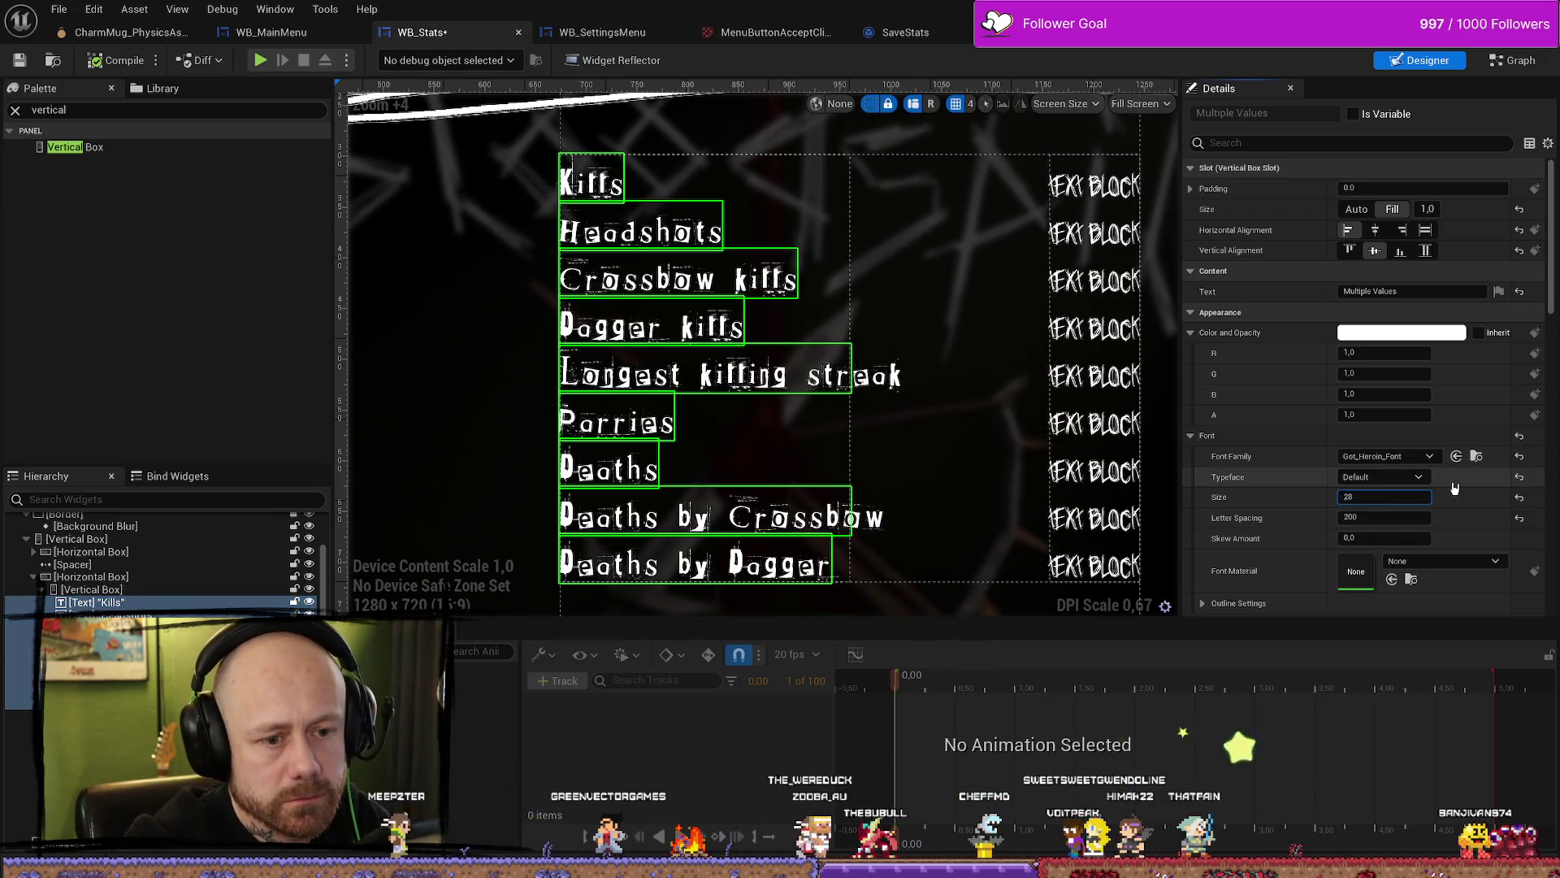
{"action": "key", "text": "Return"}
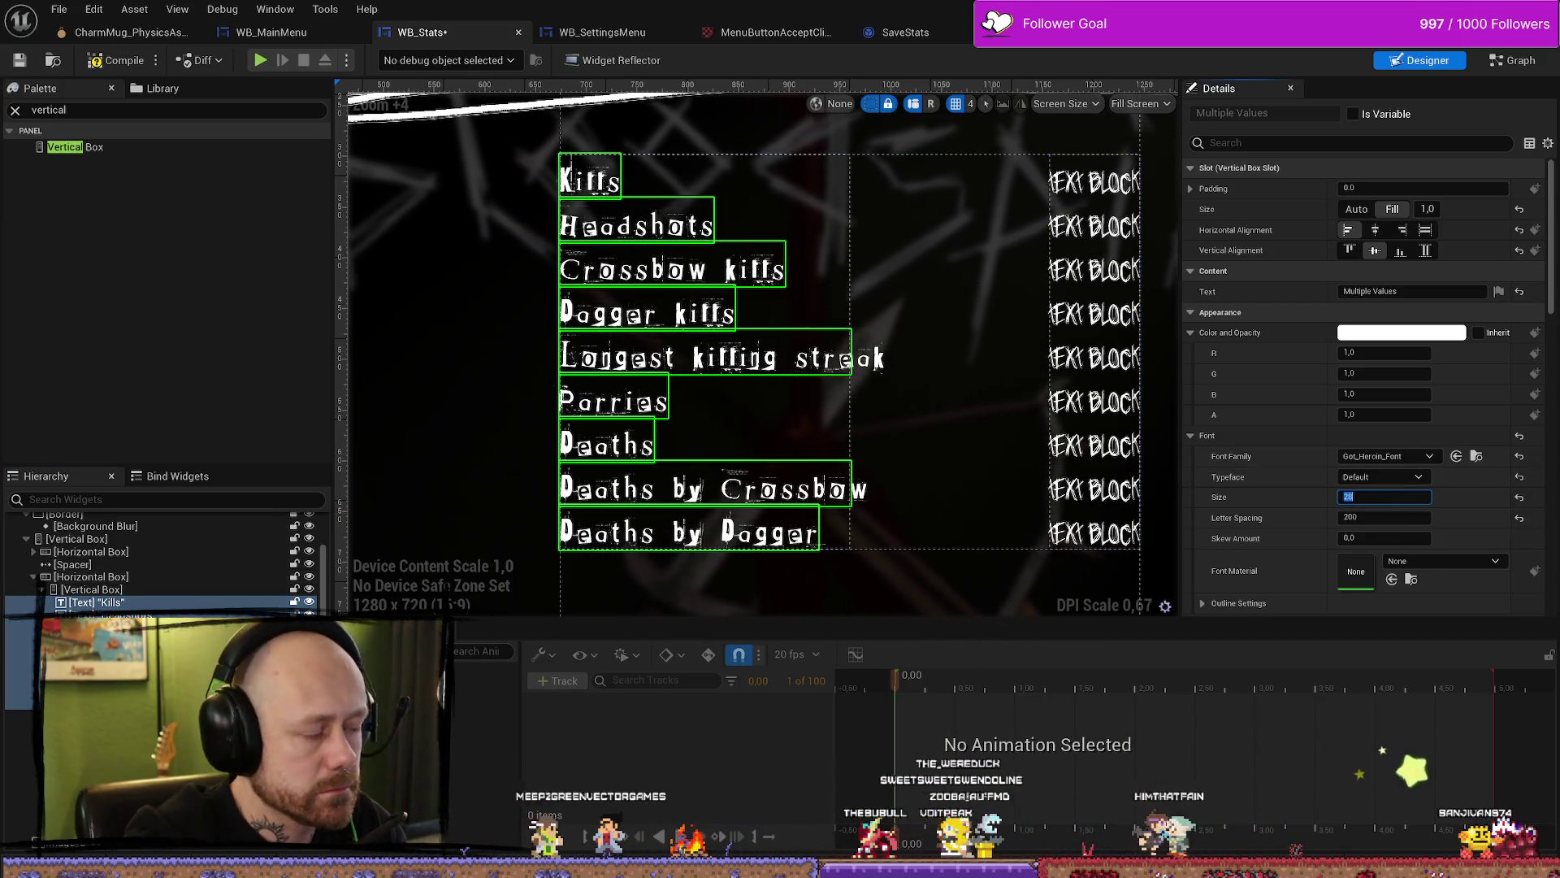
Step: Set the value texts to font size 16
{"action": "key", "text": "ctrl+z"}
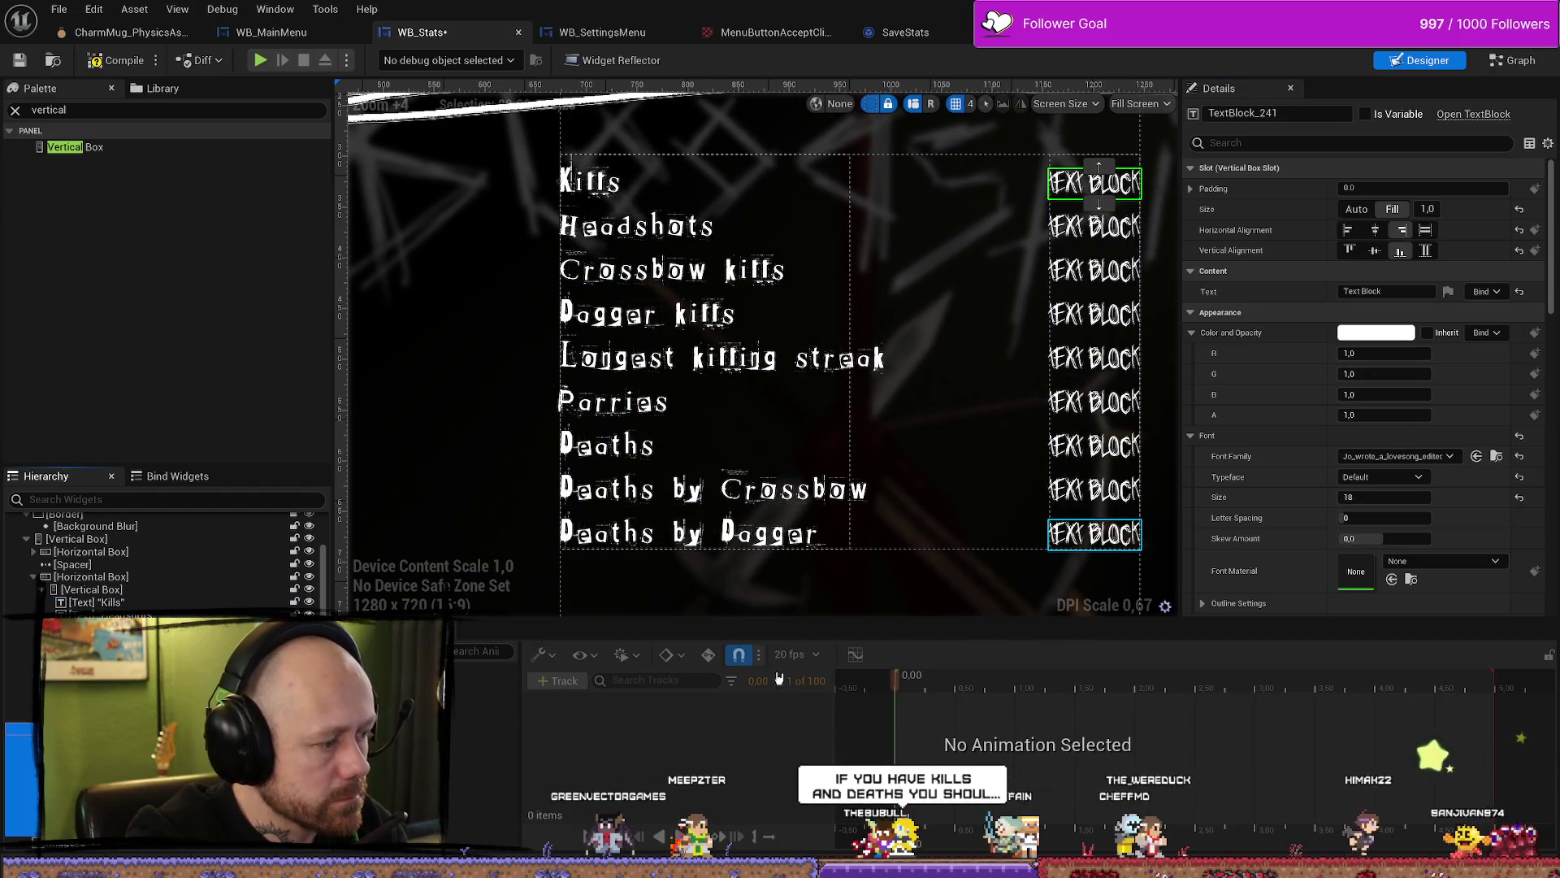
{"action": "left_click", "coordinate": [1385, 497]}
{"action": "type", "text": "1"}
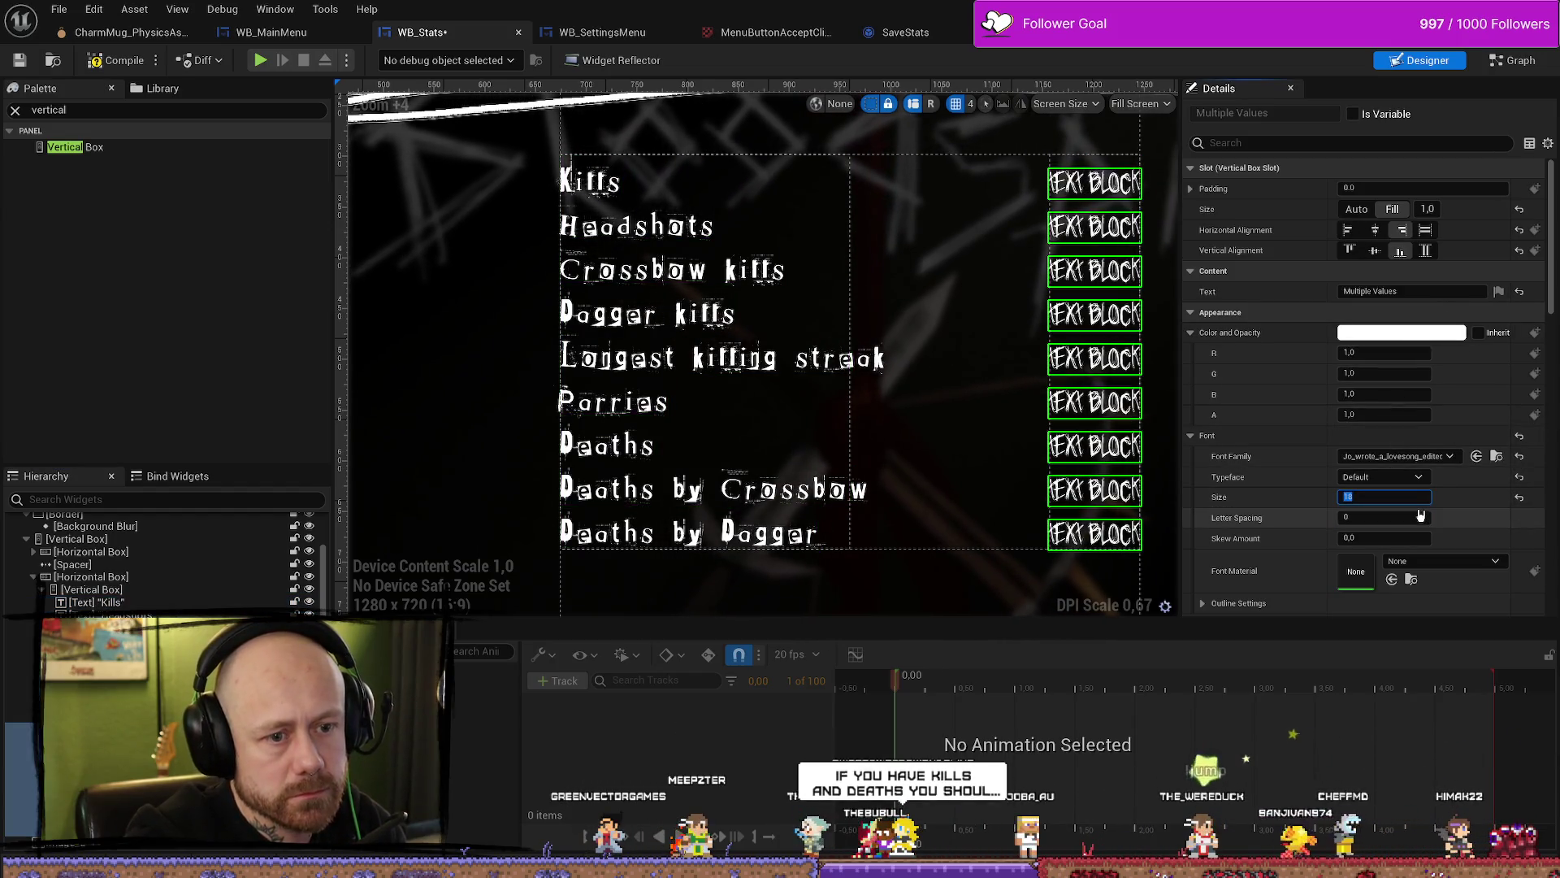
{"action": "type", "text": "6"}
{"action": "key", "text": "Return"}
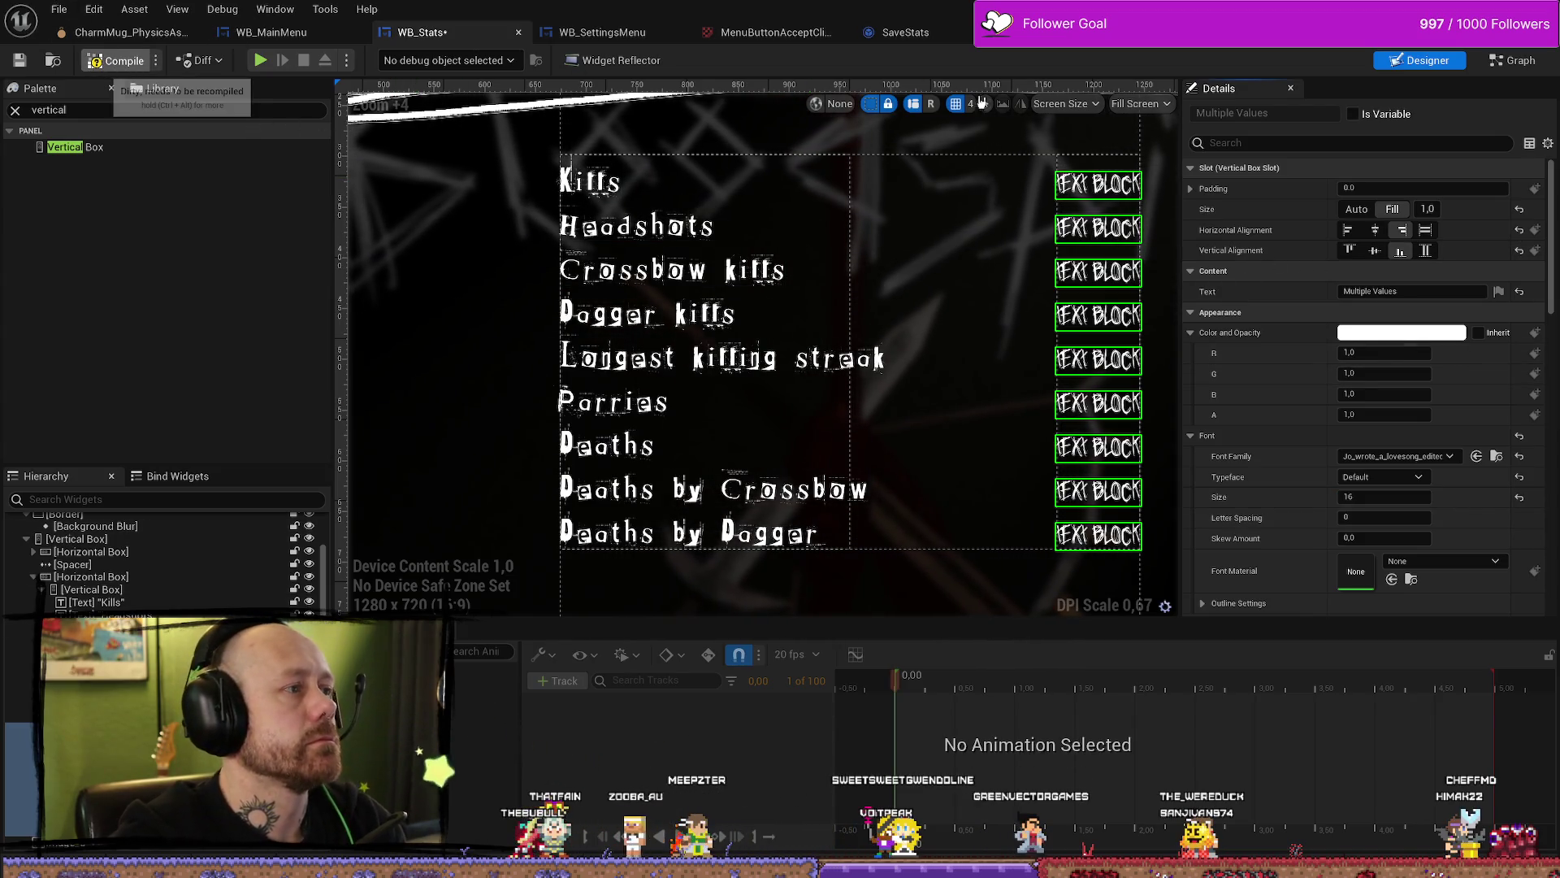
Step: Play the game, glance at the settings page, then quit the match to the main menu
{"action": "left_click", "coordinate": [1489, 10]}
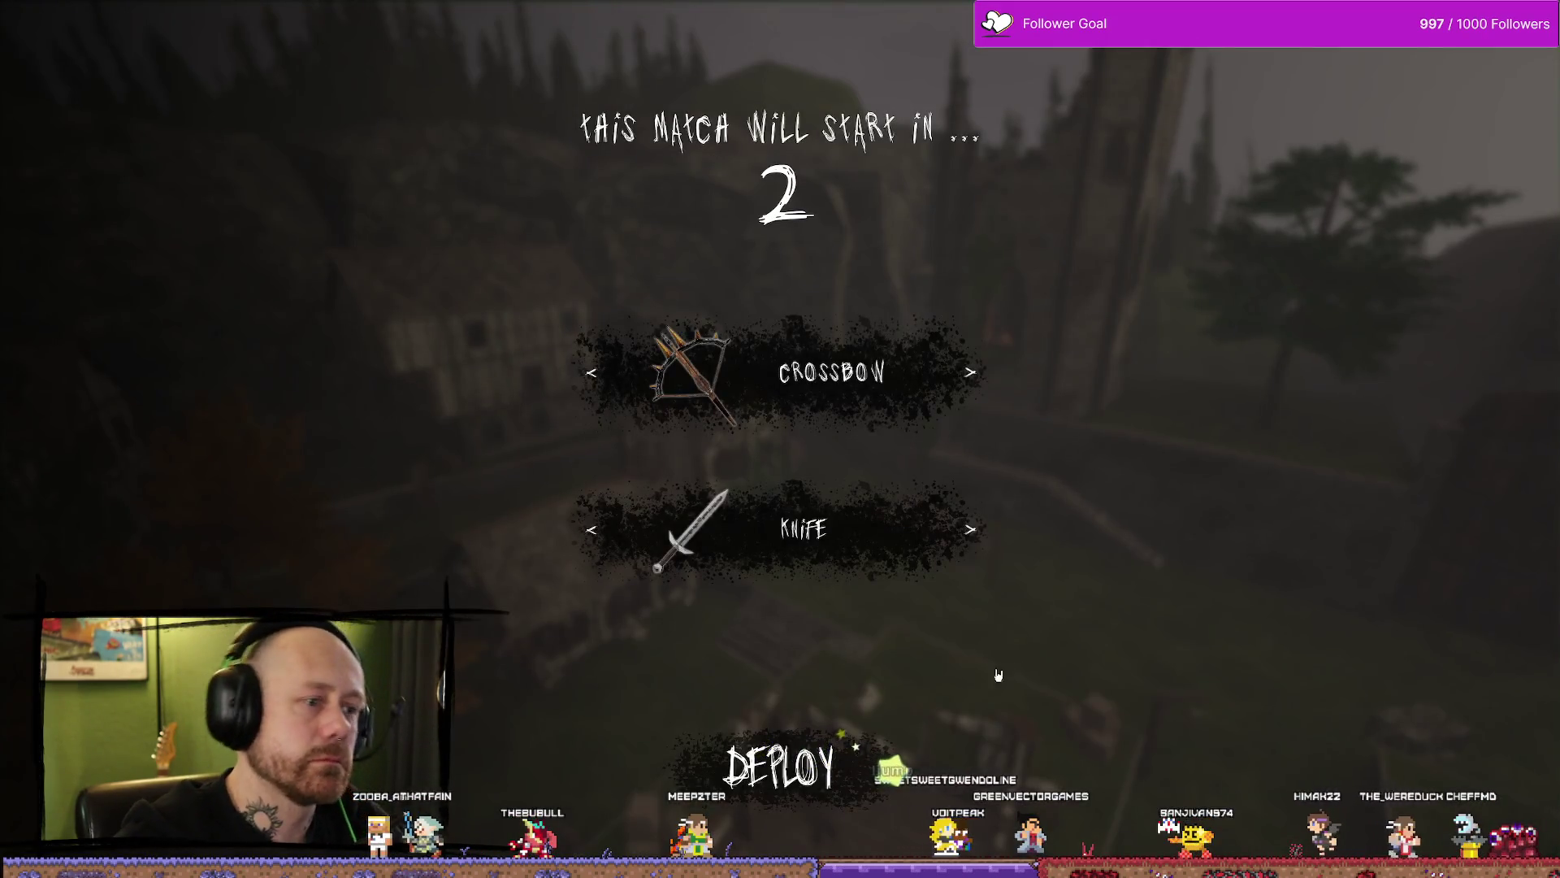
{"action": "key", "text": "Escape"}
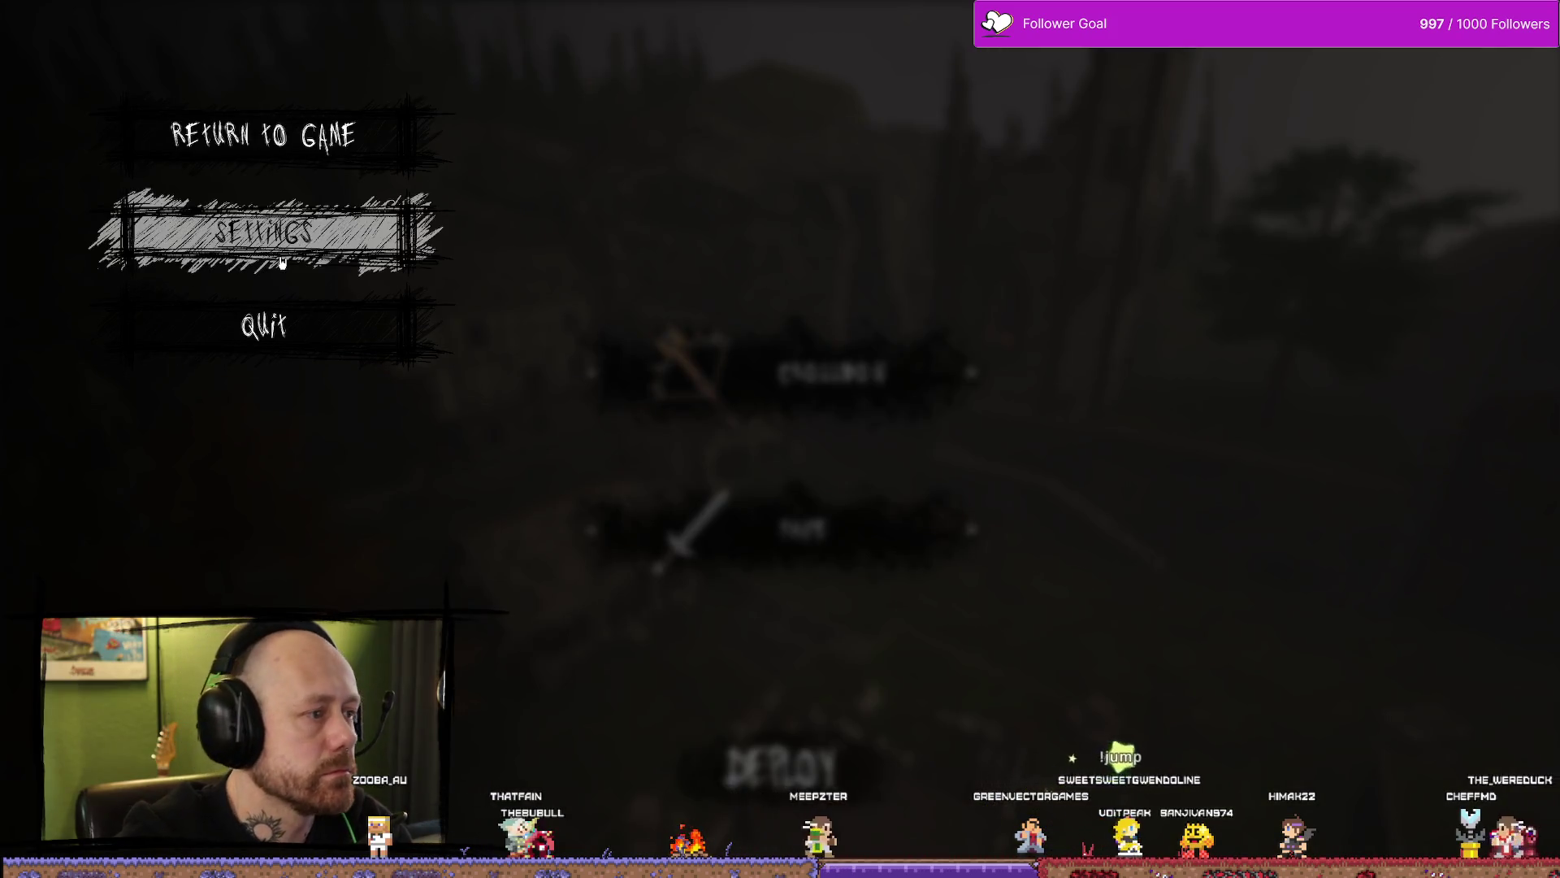
{"action": "left_click", "coordinate": [268, 230]}
{"action": "key", "text": "Escape"}
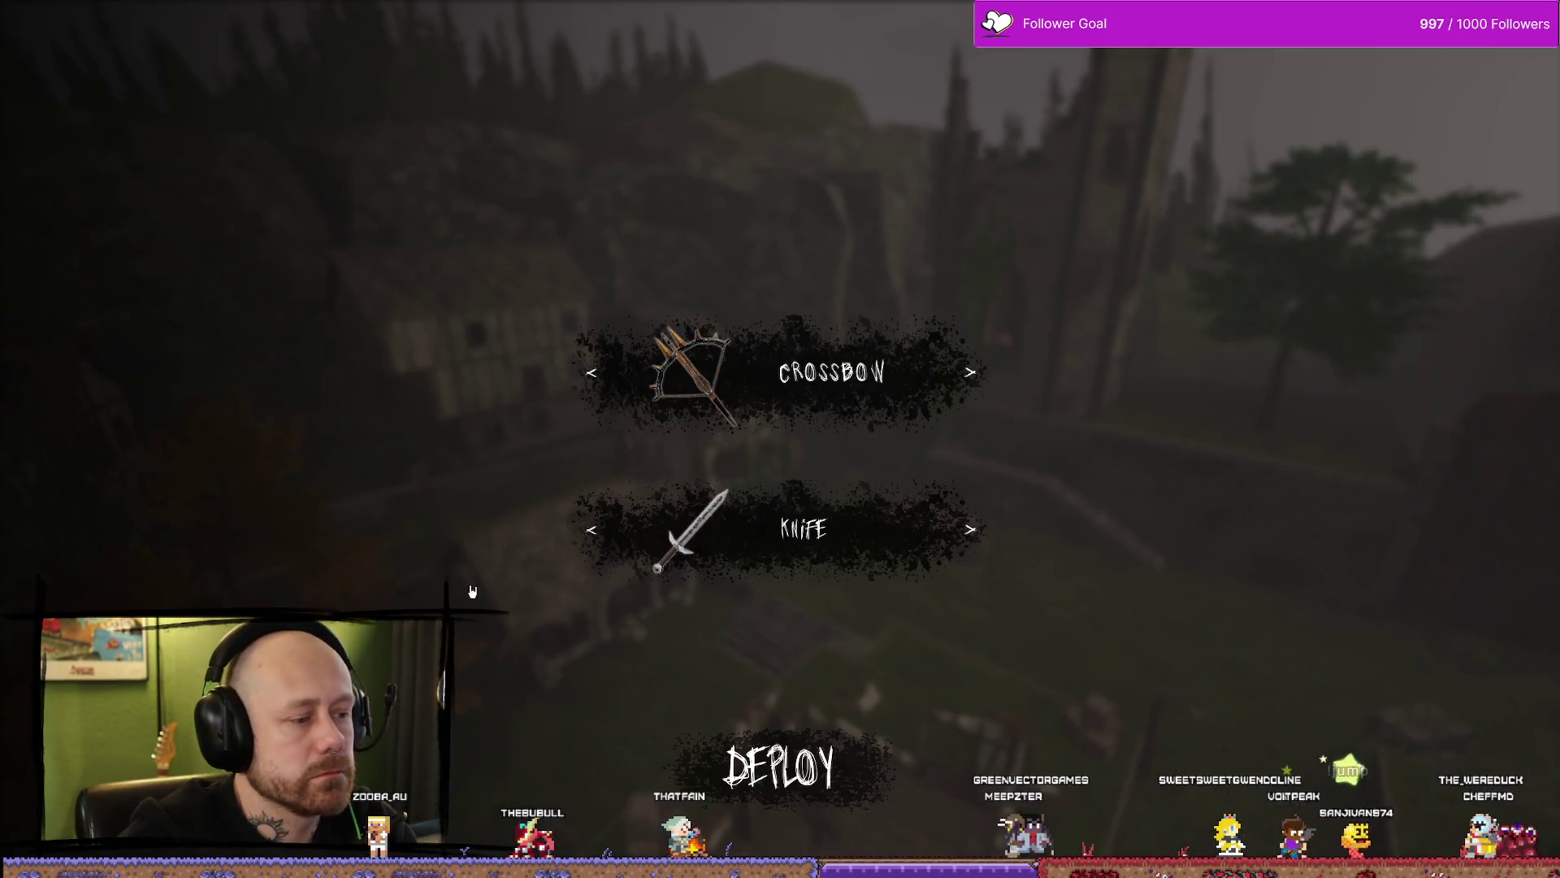
{"action": "key", "text": "Escape"}
{"action": "left_click", "coordinate": [264, 416]}
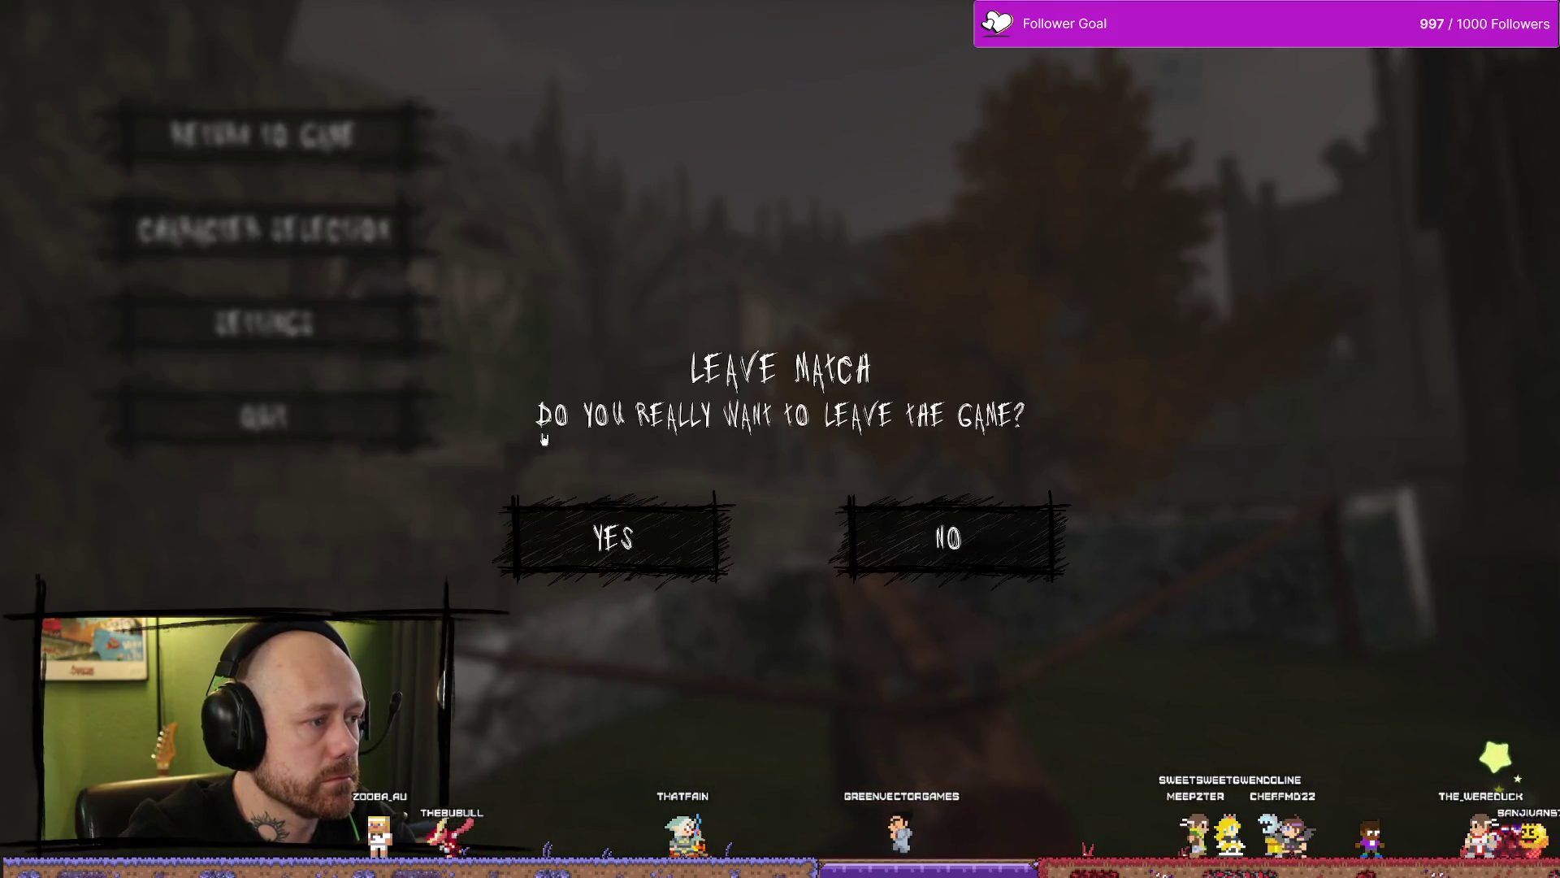
{"action": "left_click", "coordinate": [614, 537]}
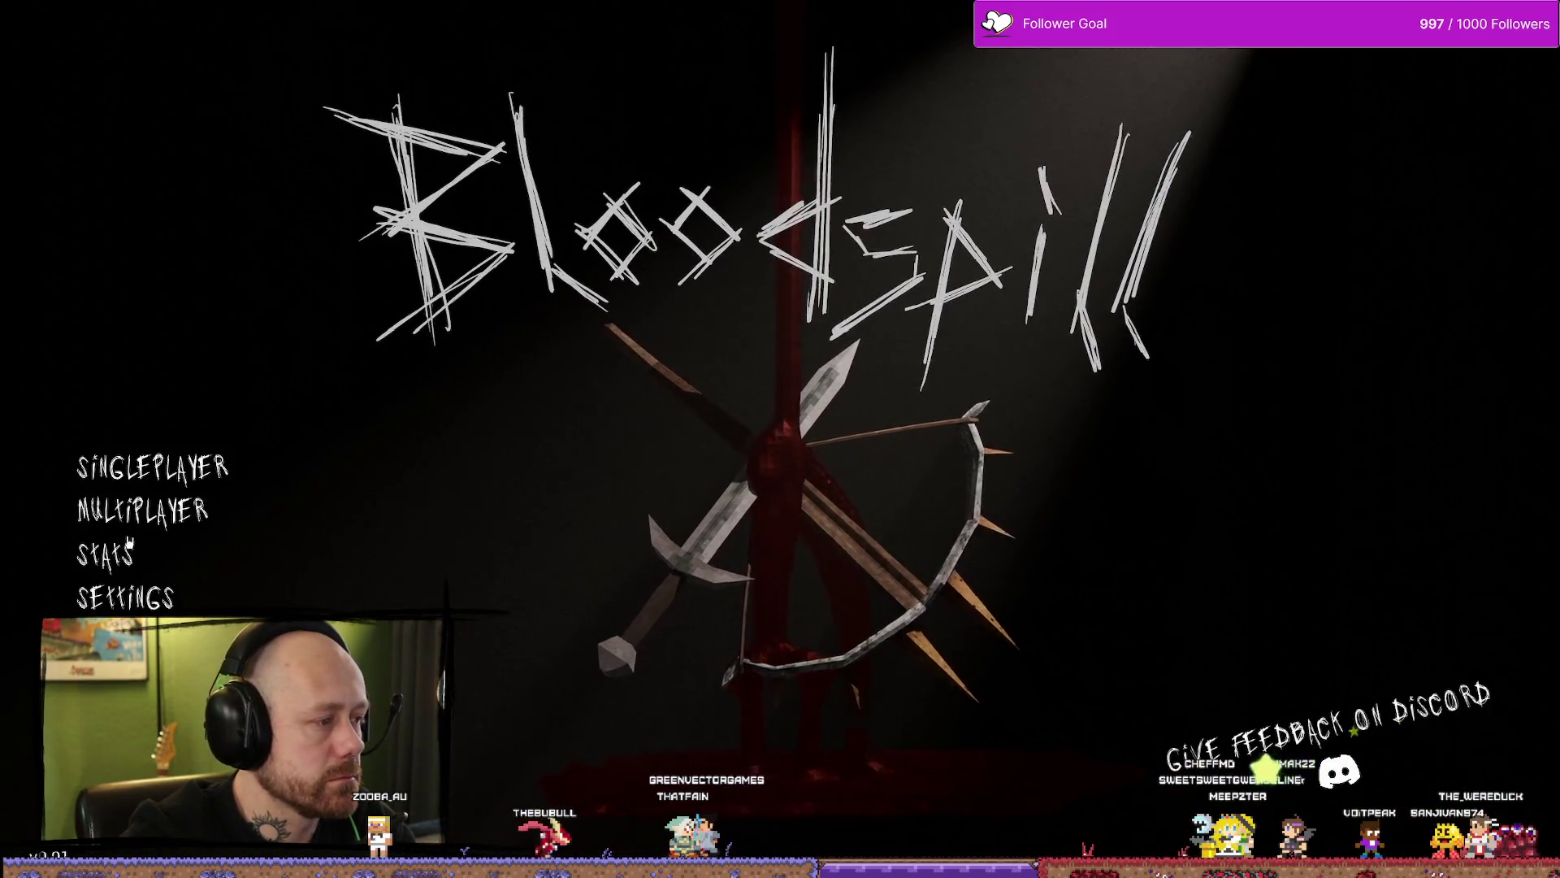
Step: View the Stats page from the Bloodspill main menu, then stop the play session
{"action": "left_click", "coordinate": [104, 536]}
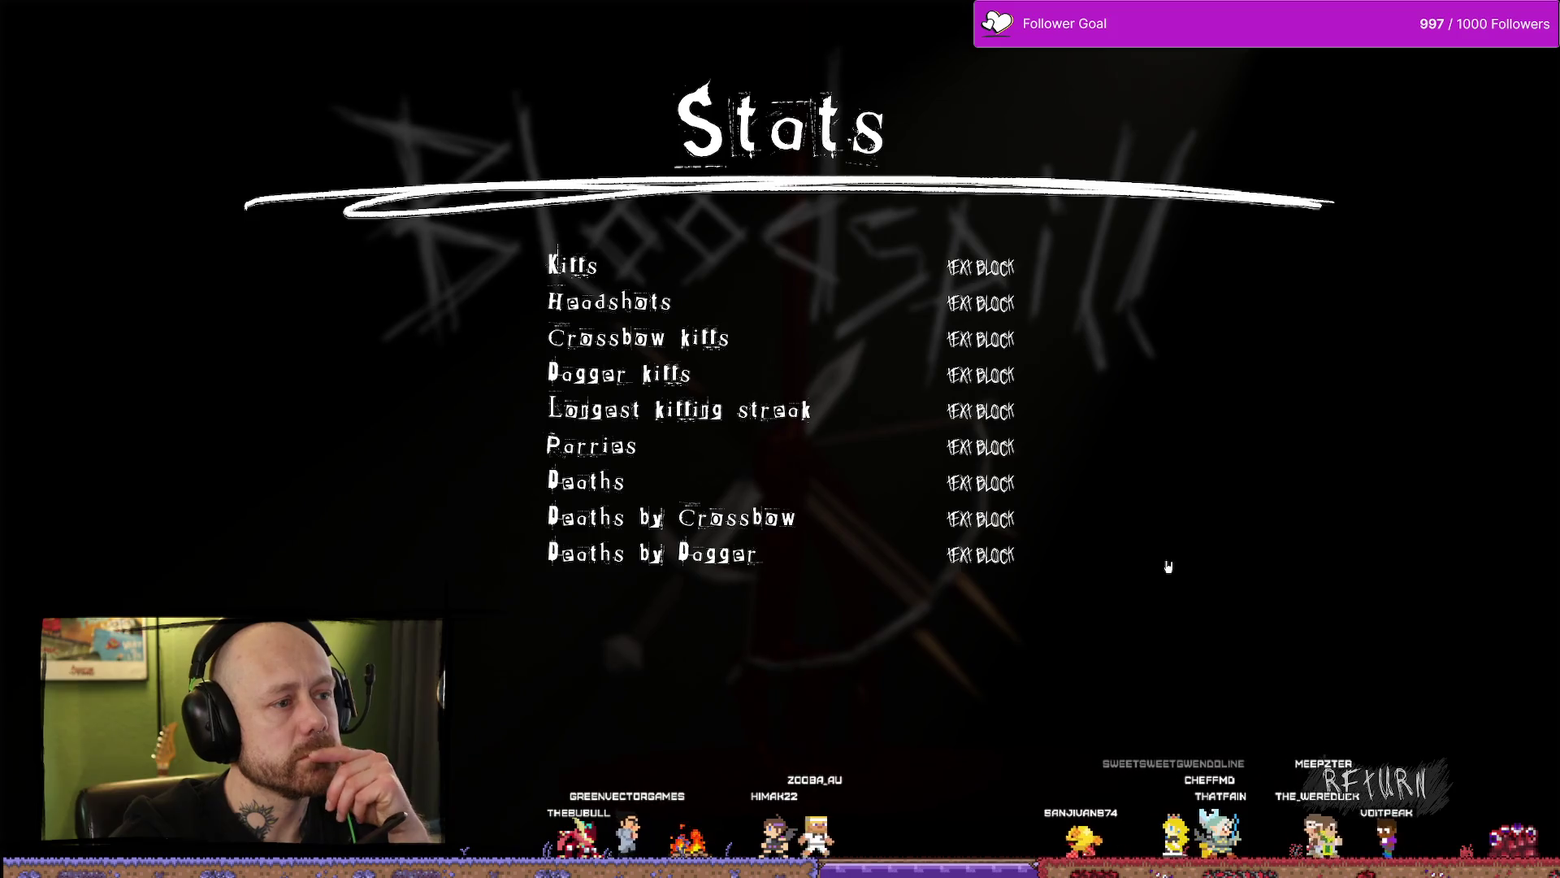
{"action": "key", "text": "Escape"}
{"action": "key", "text": "ctrl+space"}
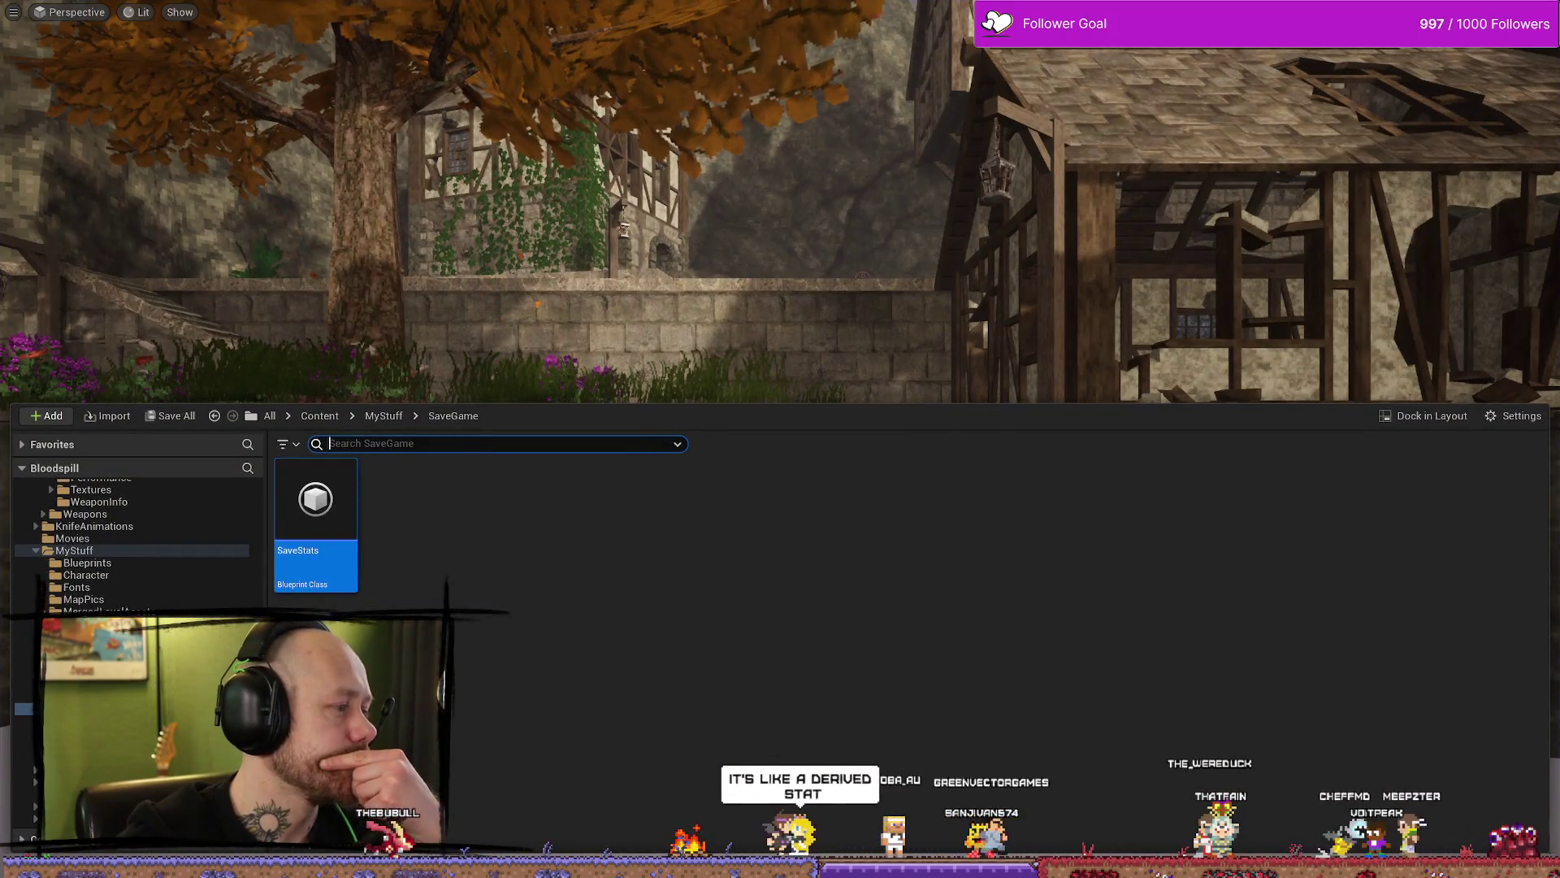
Step: Back in WB_Stats, set the stat value texts to font size 18
{"action": "key", "text": "alt+Tab"}
{"action": "scroll", "coordinate": [1081, 325], "scroll_direction": "down", "scroll_amount": 8}
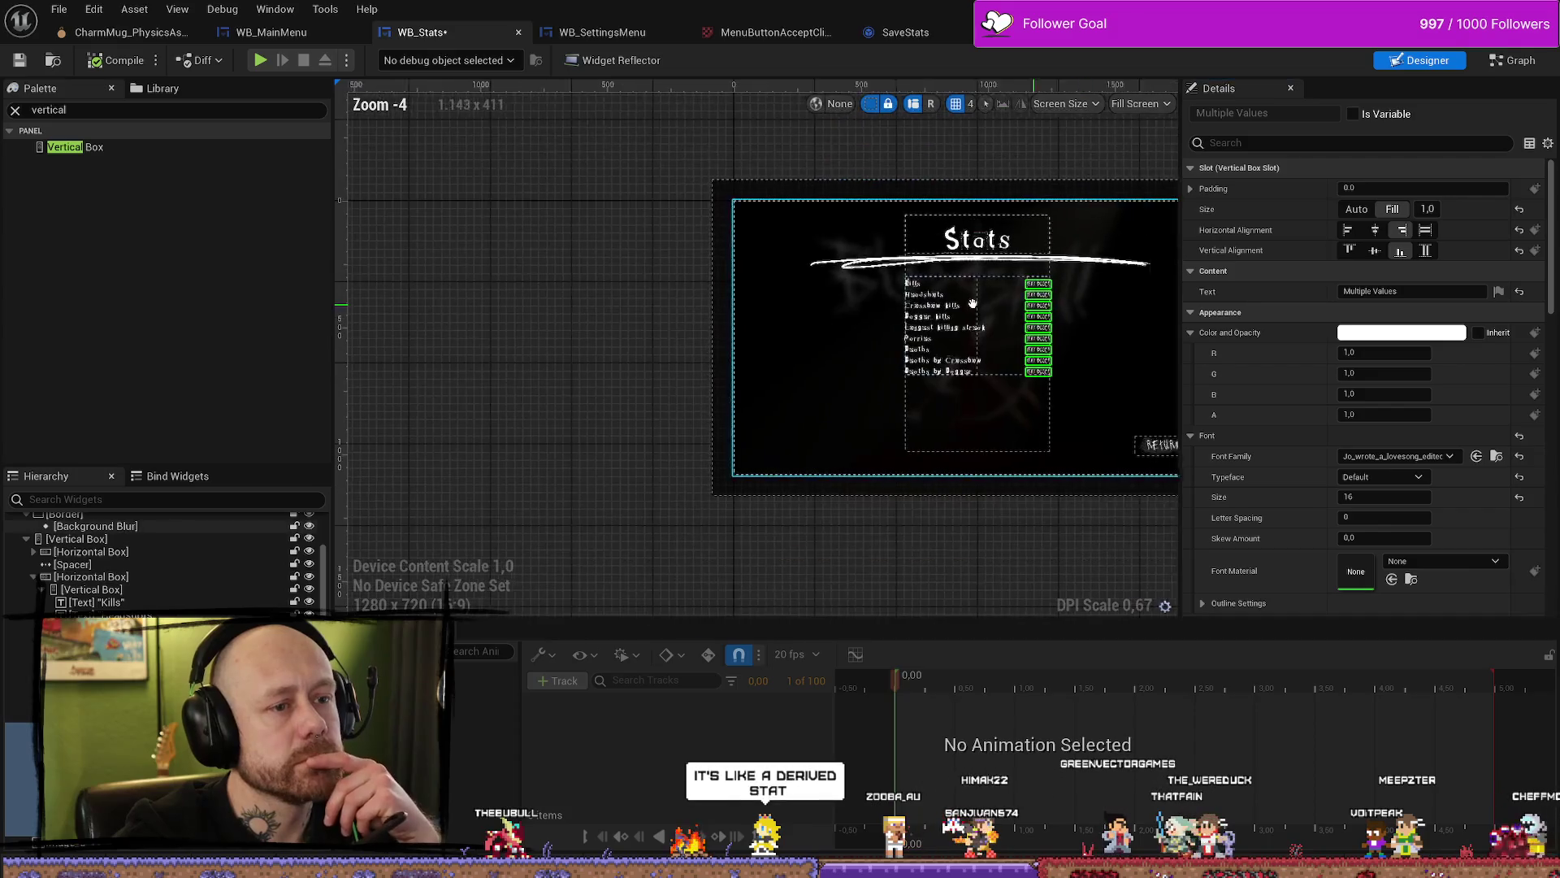
{"action": "scroll", "coordinate": [1080, 325], "scroll_direction": "up", "scroll_amount": 4}
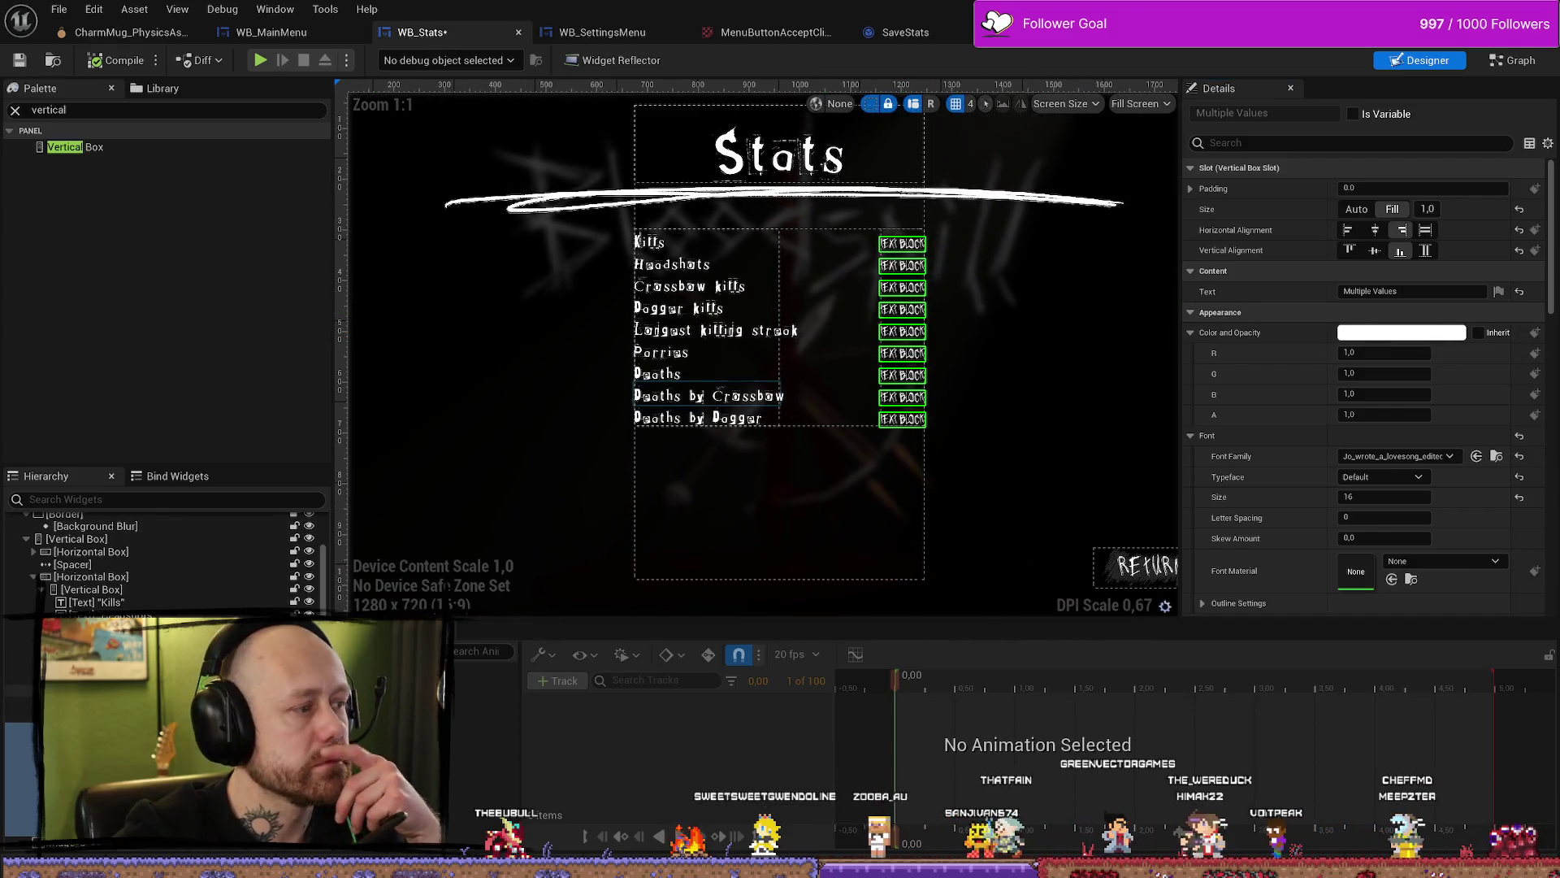
{"action": "scroll", "coordinate": [163, 528], "scroll_direction": "up", "scroll_amount": 3}
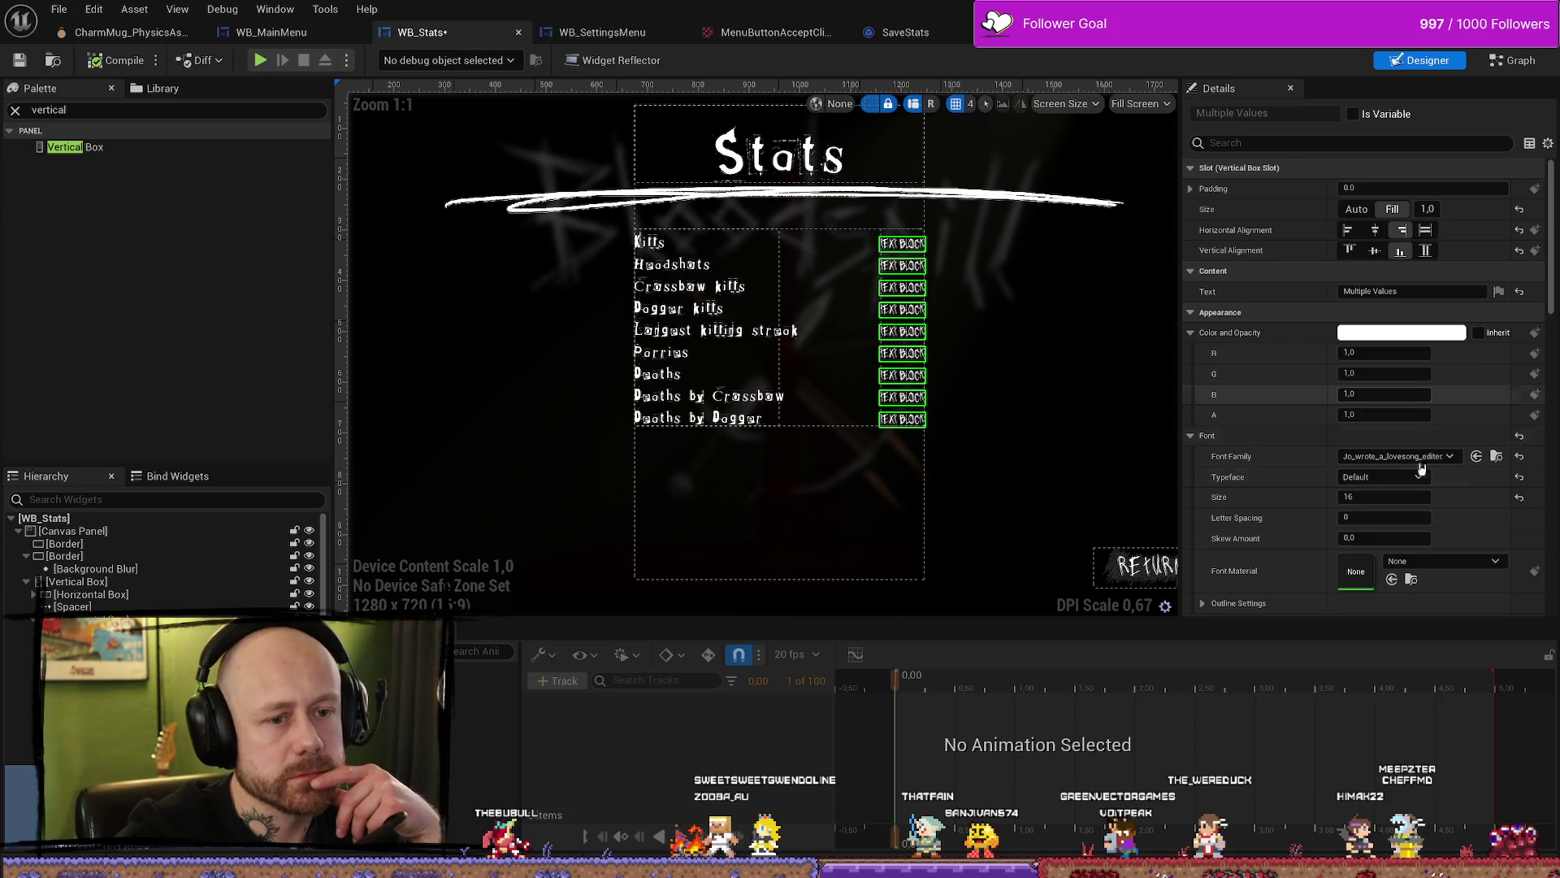
{"action": "type", "text": "18"}
{"action": "key", "text": "Return"}
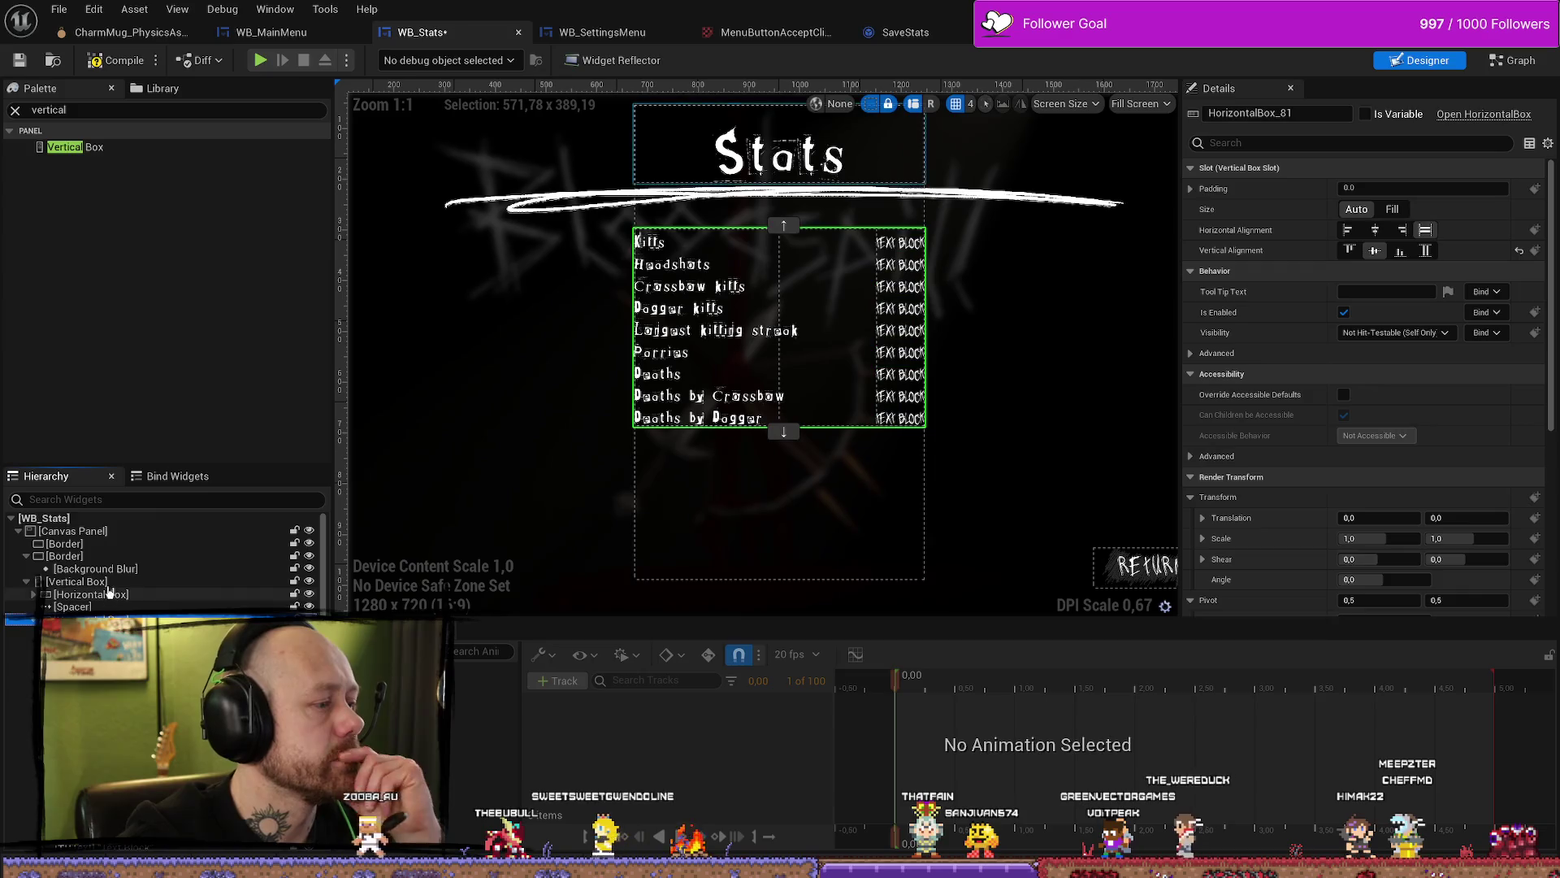
Step: Try moving the stats box to Position Y 0, then undo it
{"action": "left_click", "coordinate": [77, 581]}
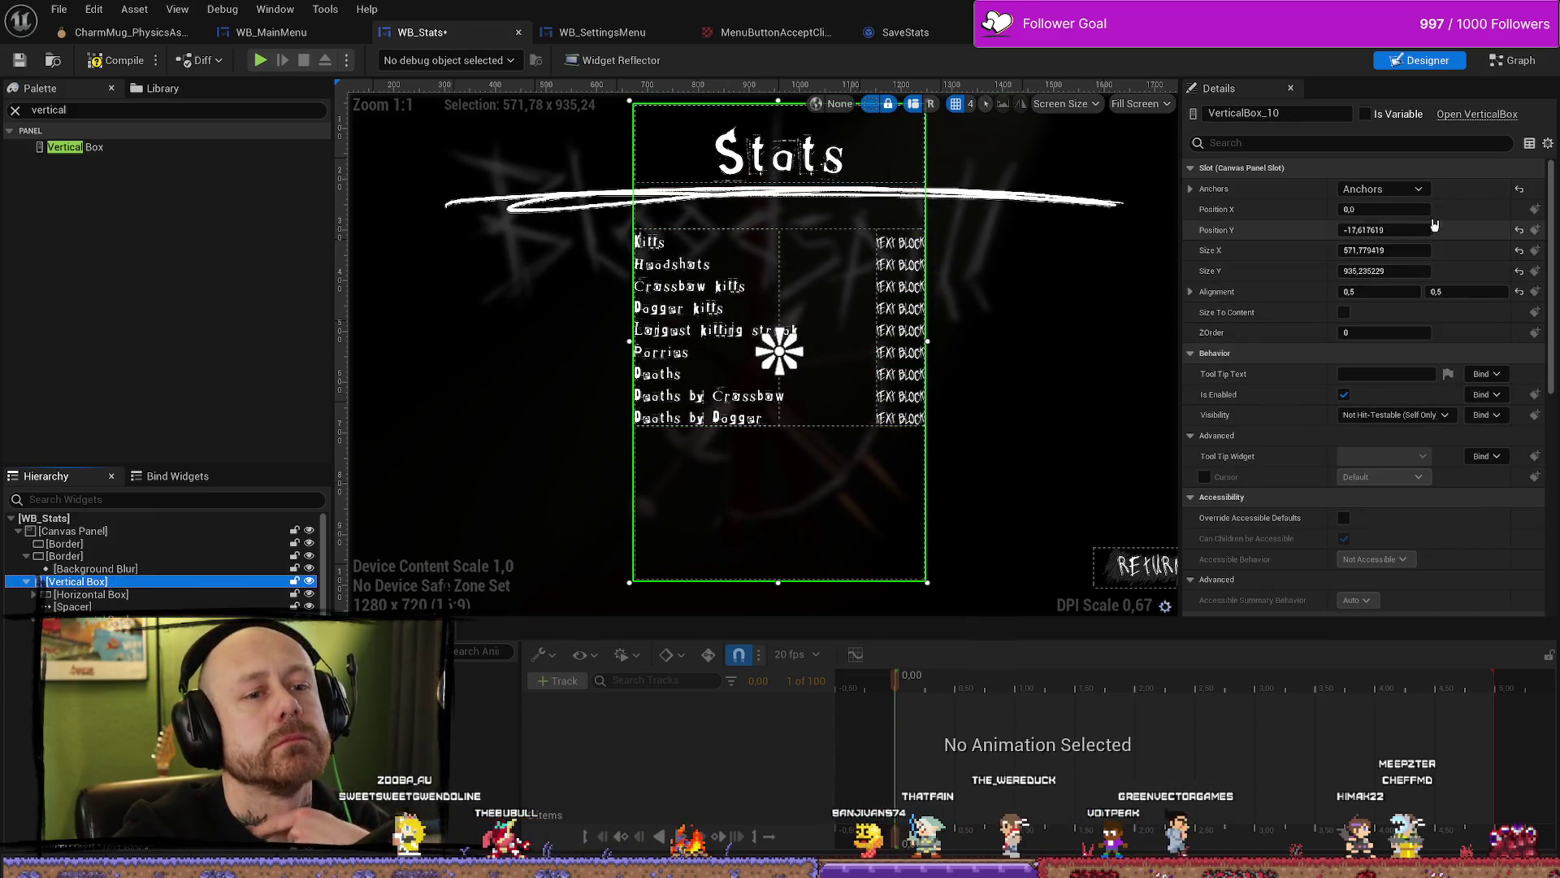
{"action": "left_click", "coordinate": [1405, 232]}
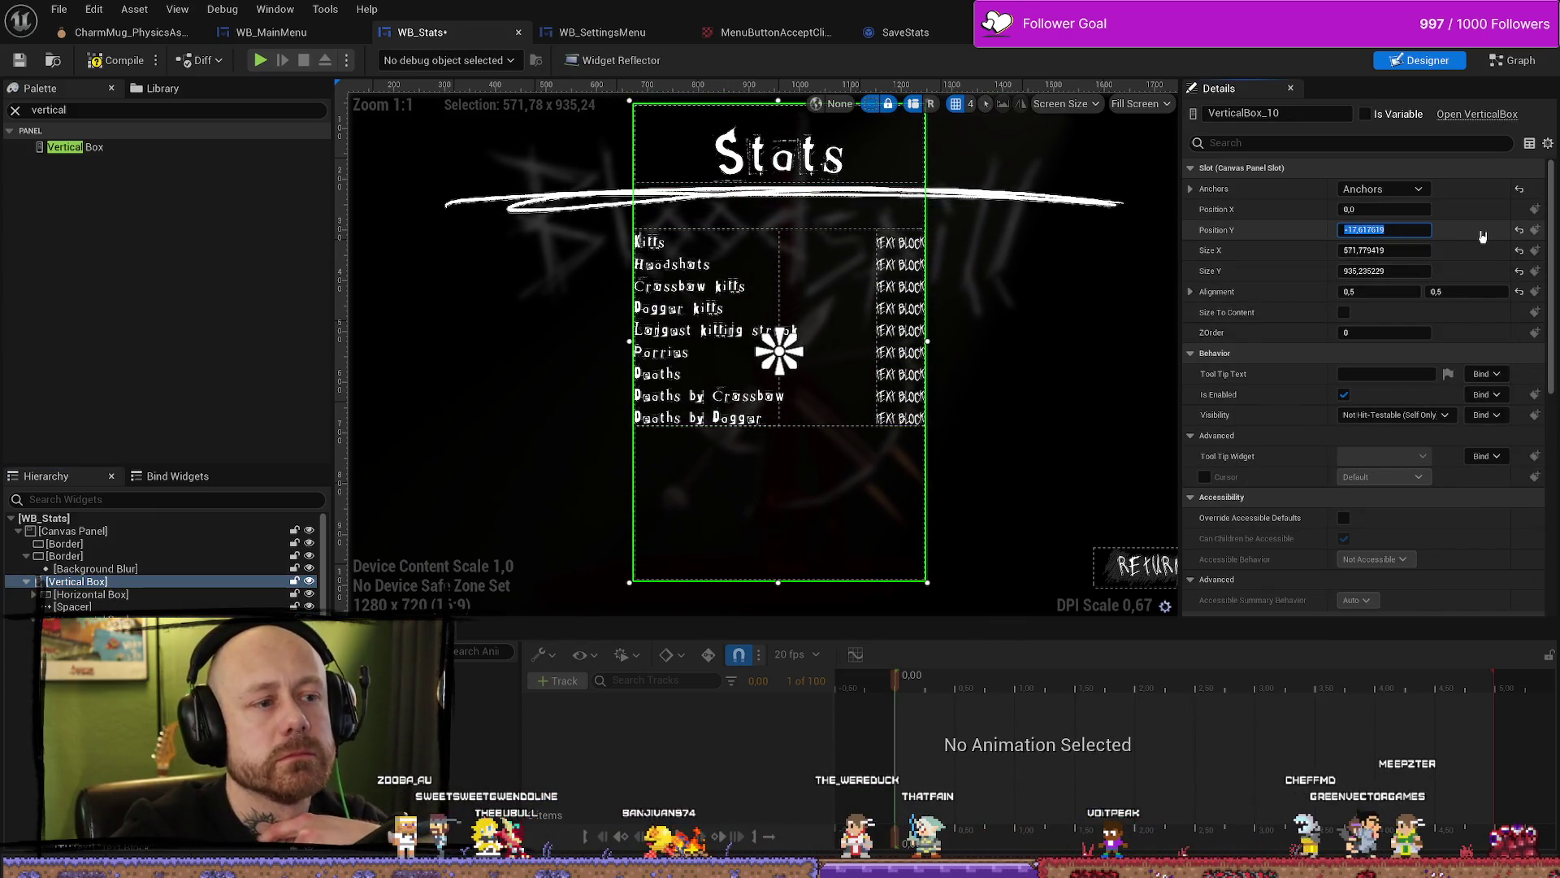
{"action": "type", "text": "0"}
{"action": "key", "text": "Return"}
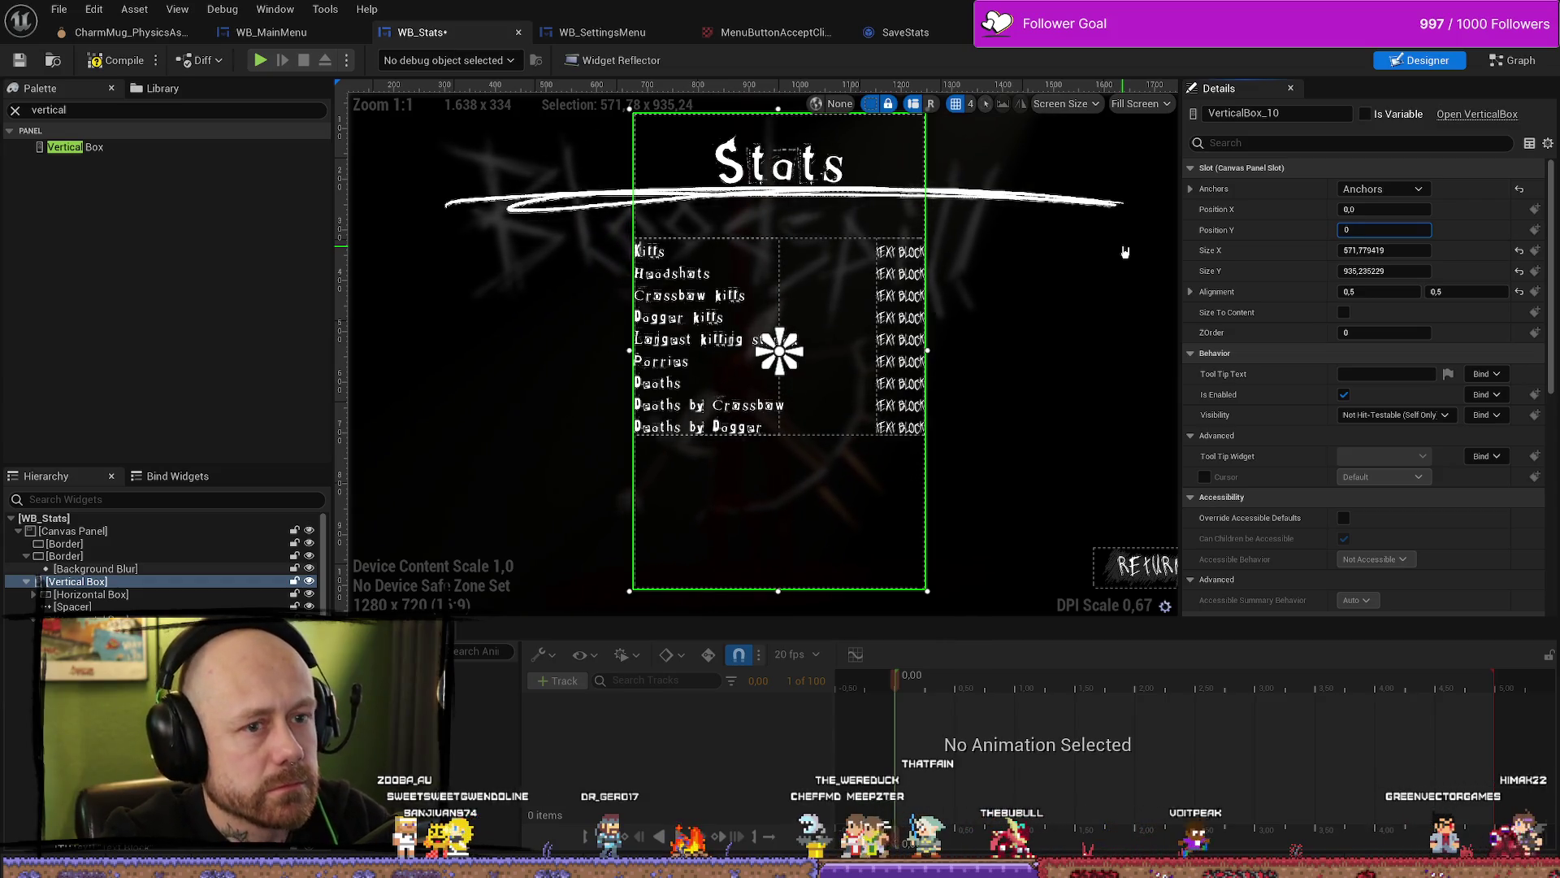
{"action": "left_click", "coordinate": [1124, 278]}
{"action": "key", "text": "ctrl+z"}
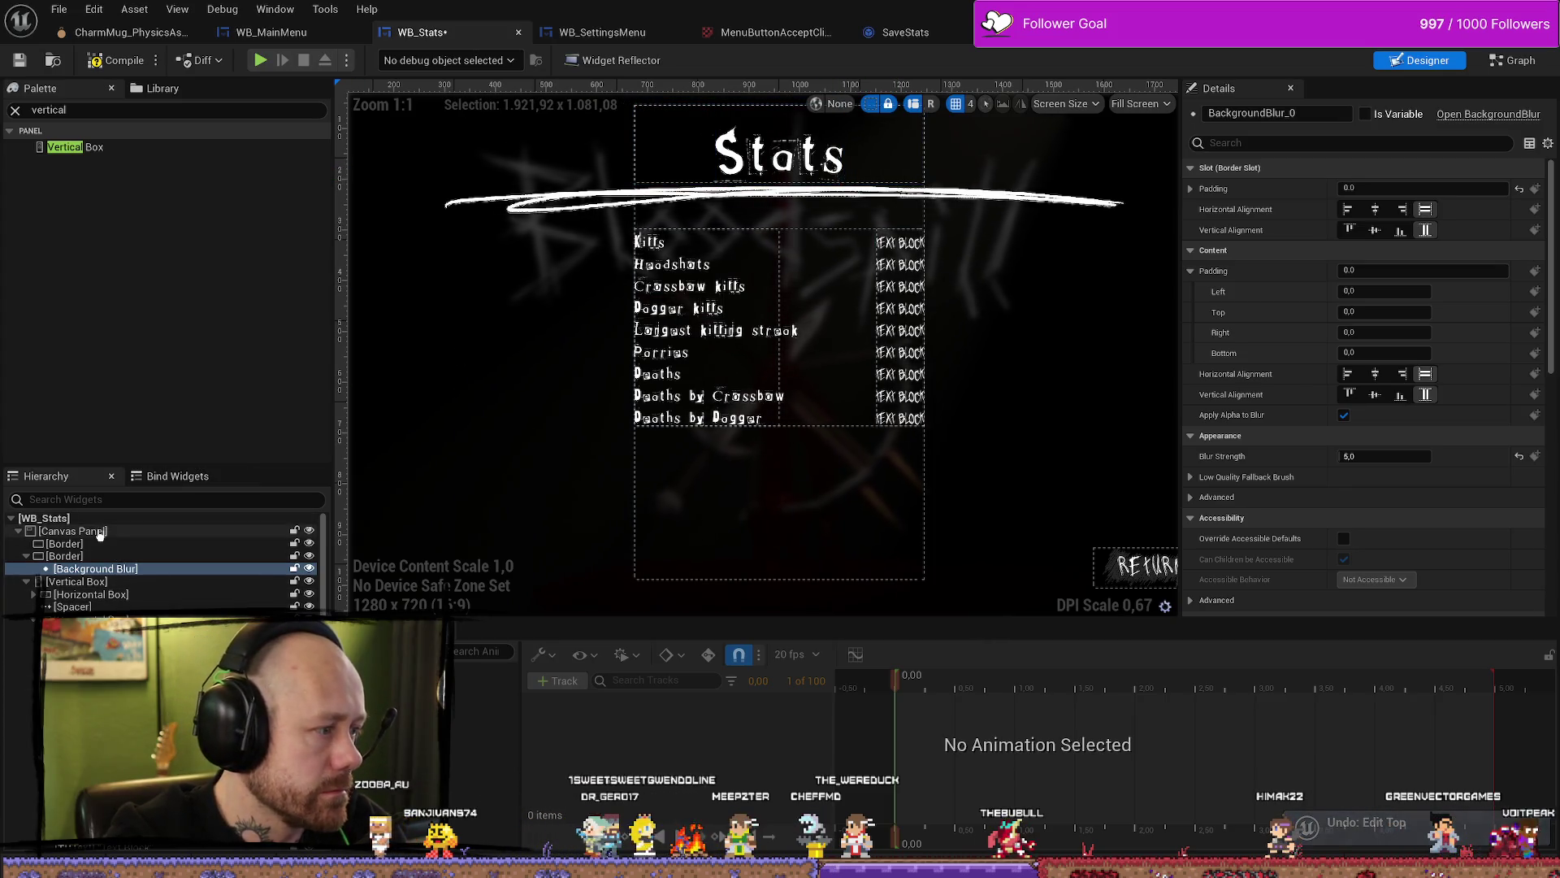
Step: Set the stats vertical box's Size X to 580
{"action": "left_click", "coordinate": [124, 582]}
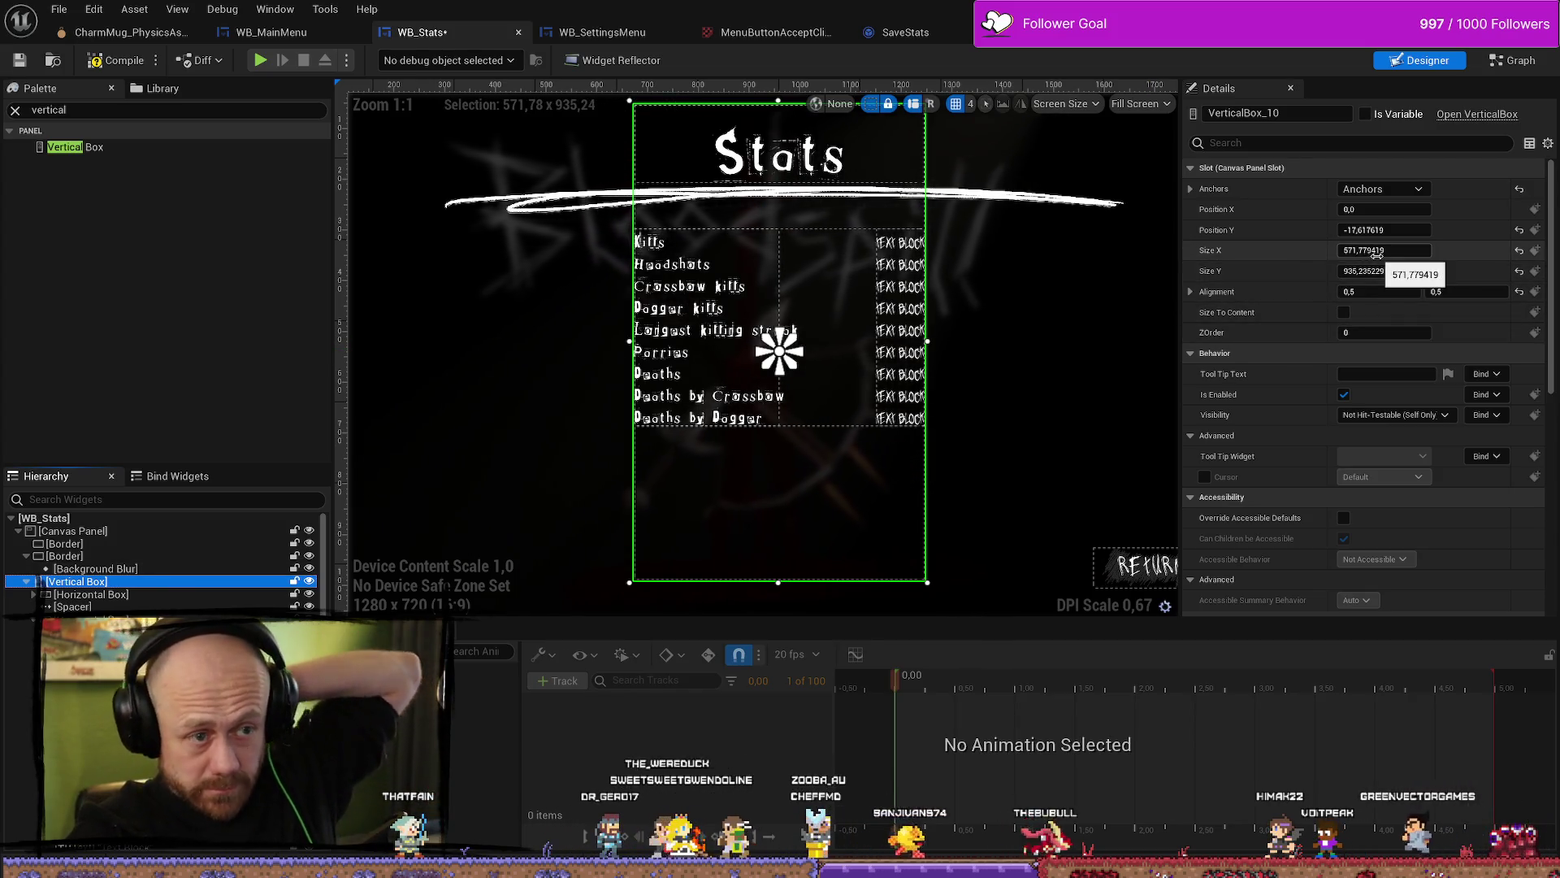
{"action": "left_click", "coordinate": [1415, 249]}
{"action": "type", "text": "500"}
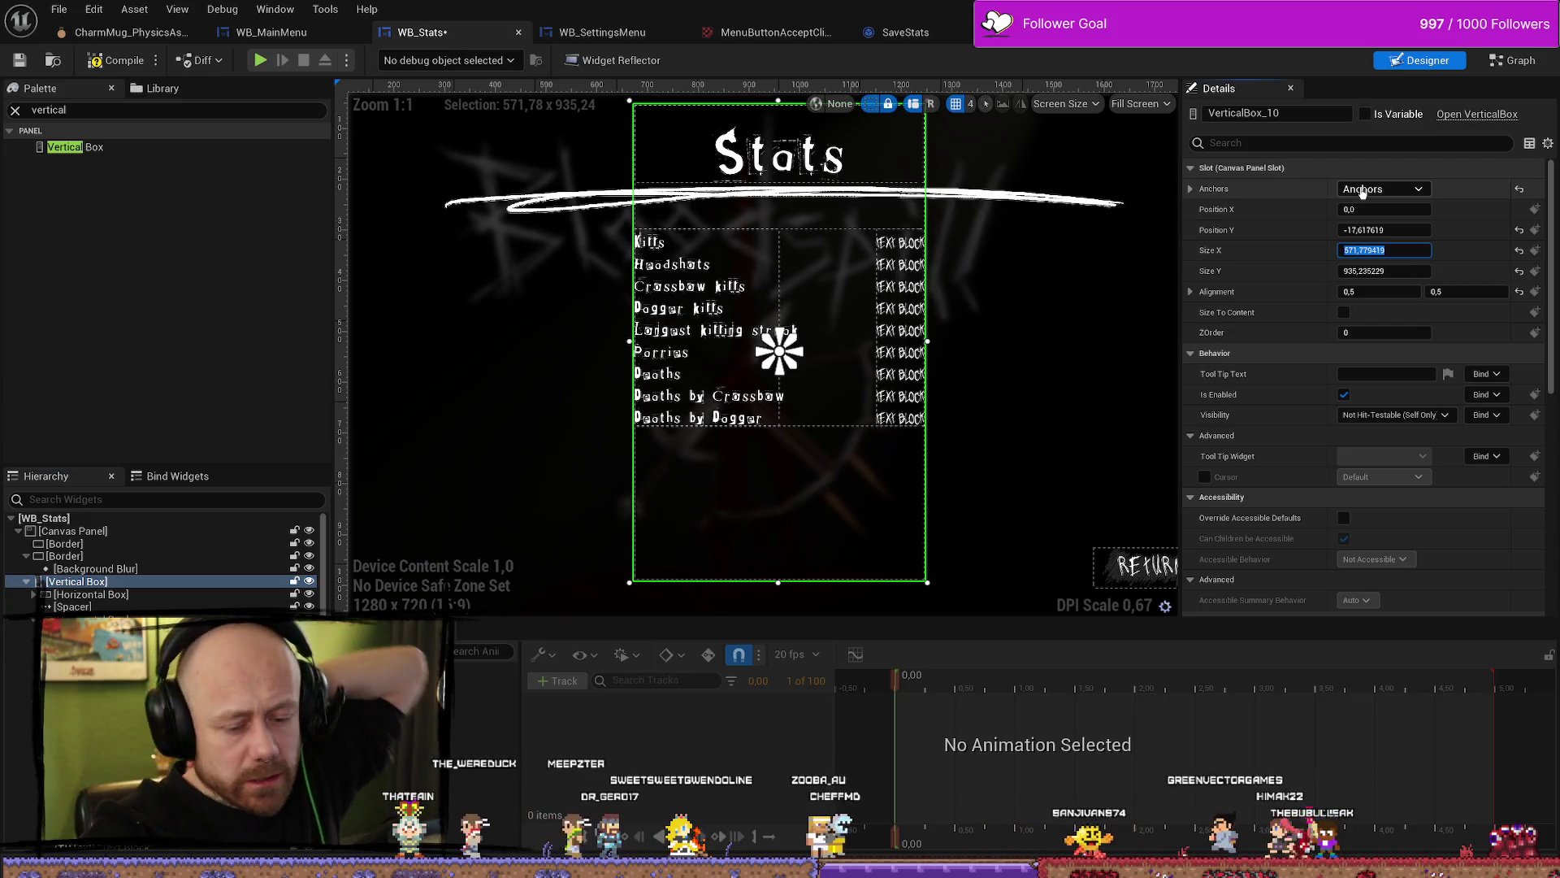
{"action": "key", "text": "Return"}
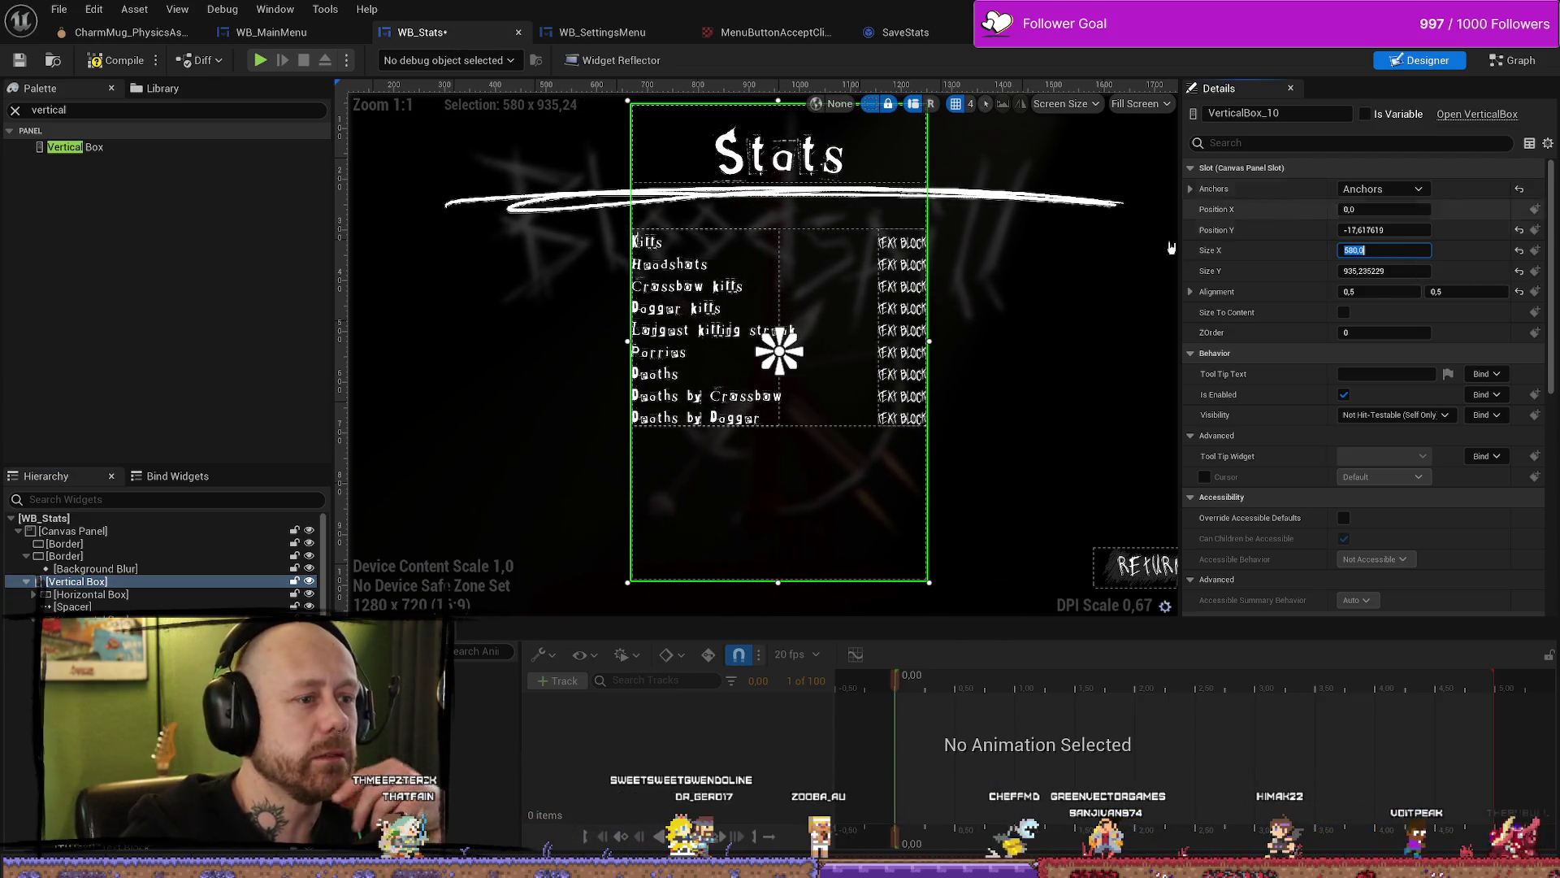
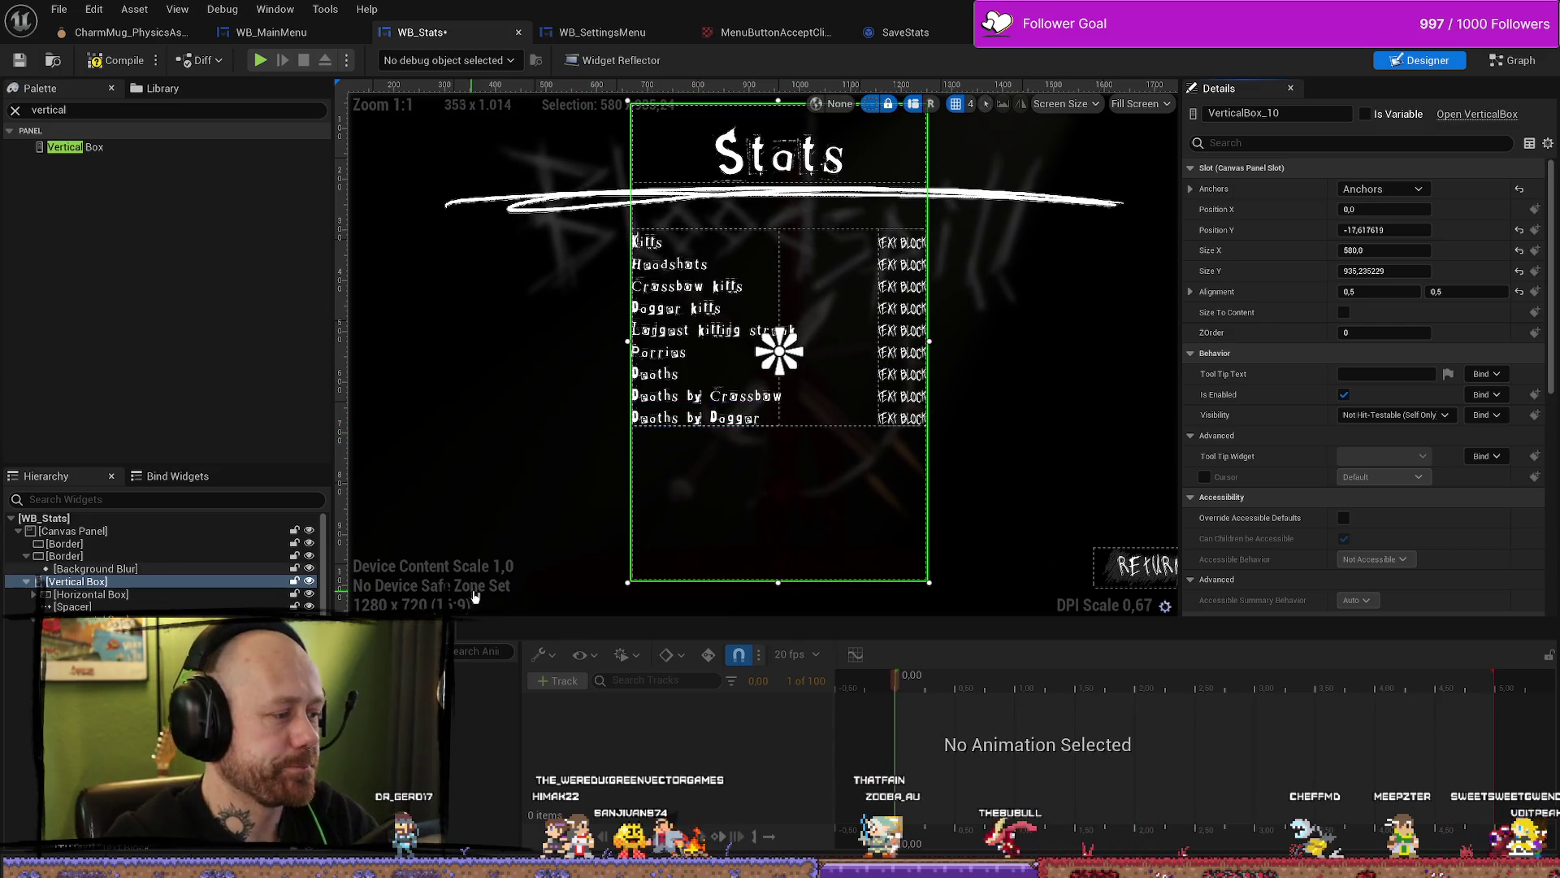
Step: Select the nine stat labels from Kills to Deaths by Dagger and set their Bottom padding to 5.0
{"action": "left_click", "coordinate": [731, 417]}
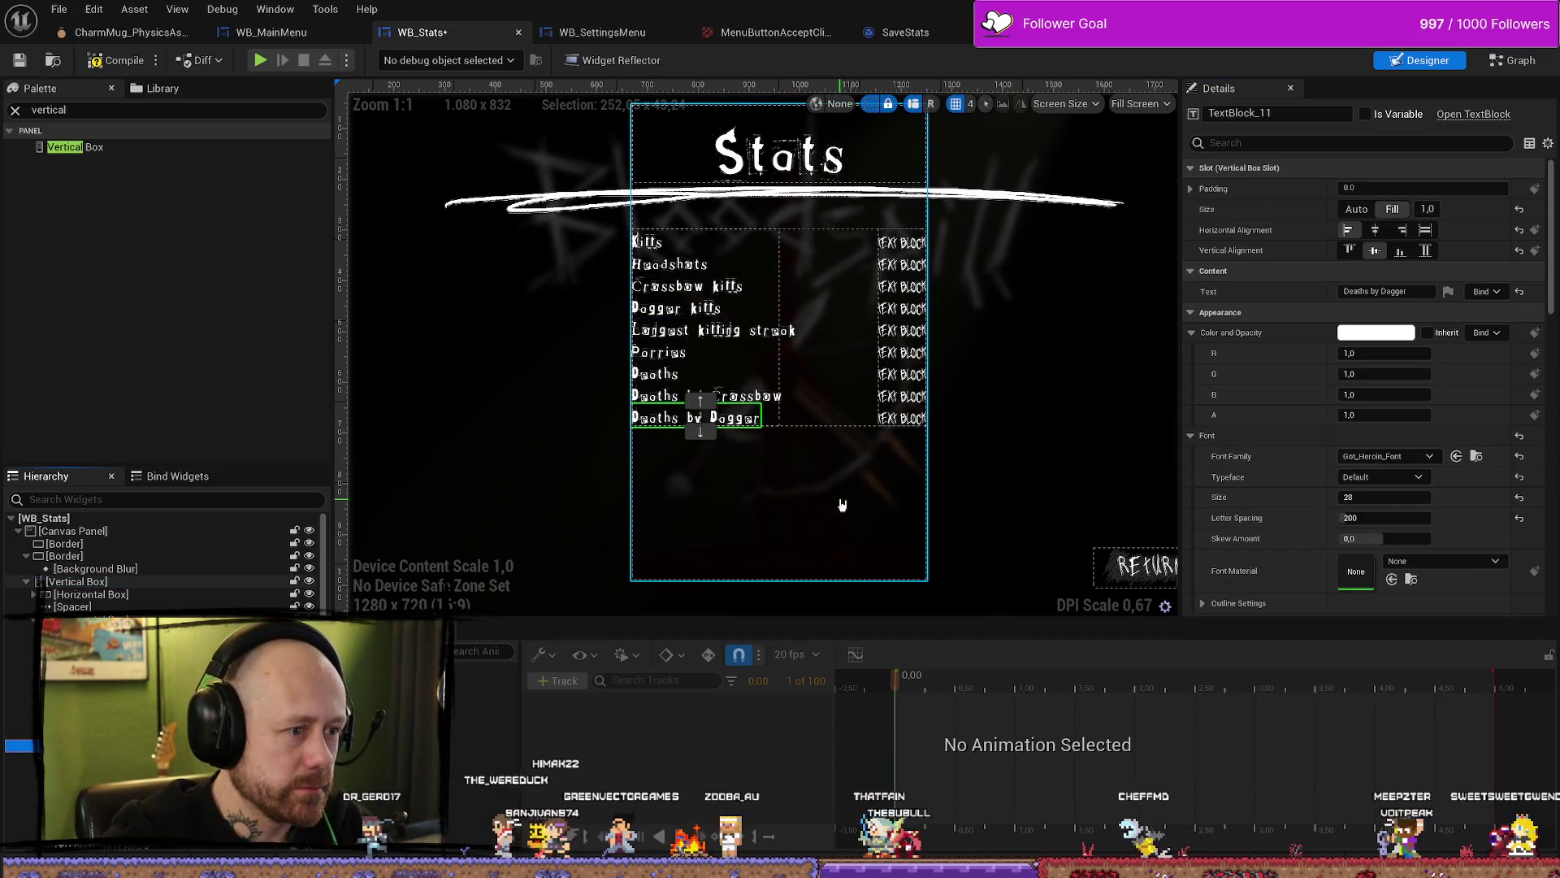
{"action": "left_click", "coordinate": [731, 396]}
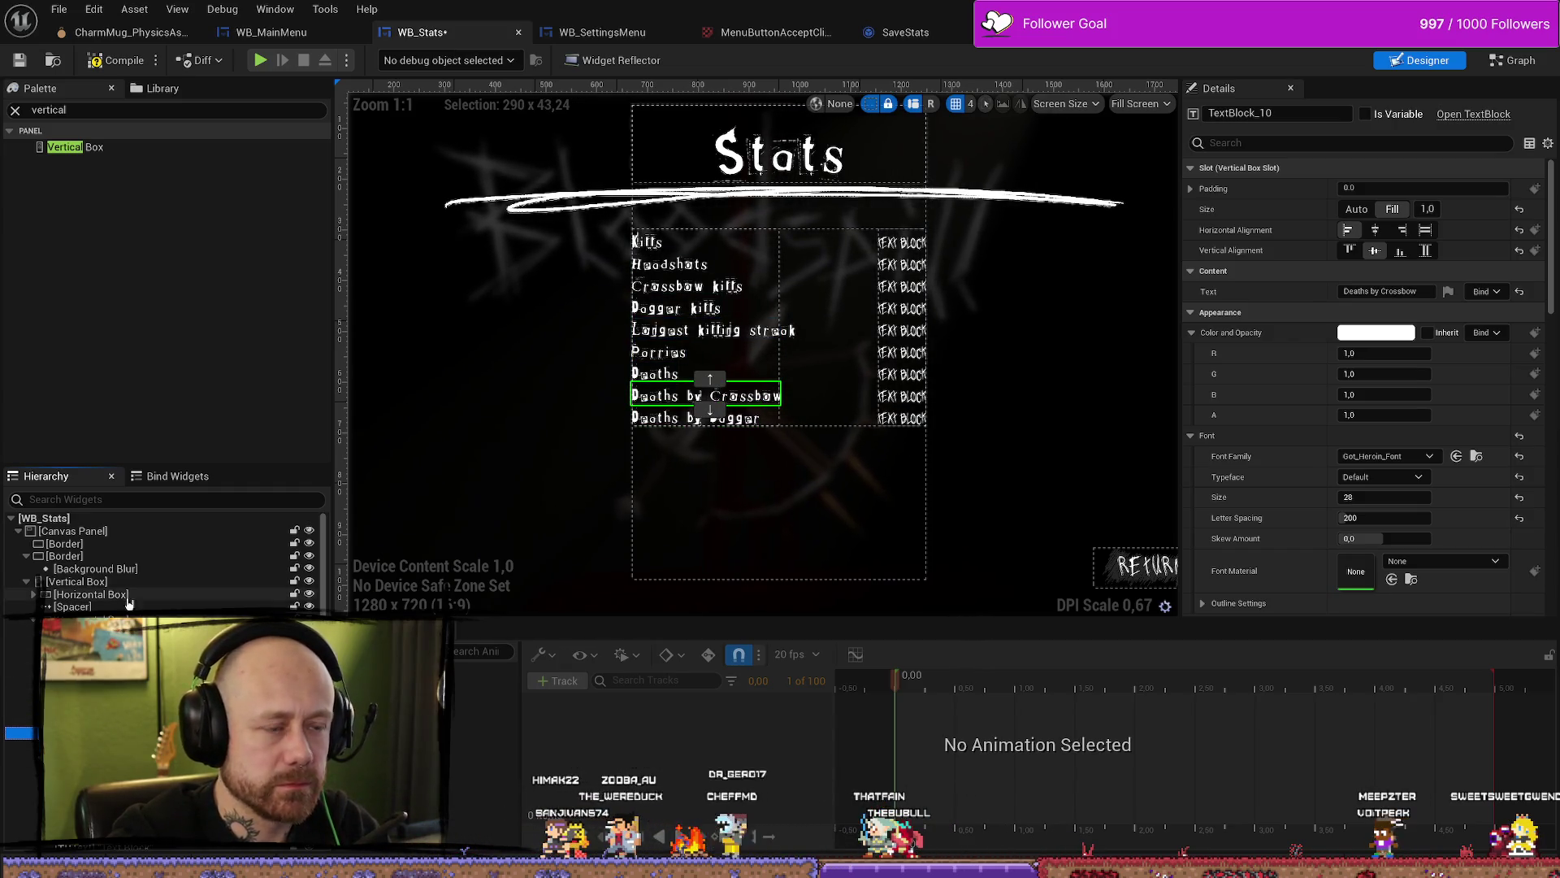
{"action": "left_click", "coordinate": [647, 242]}
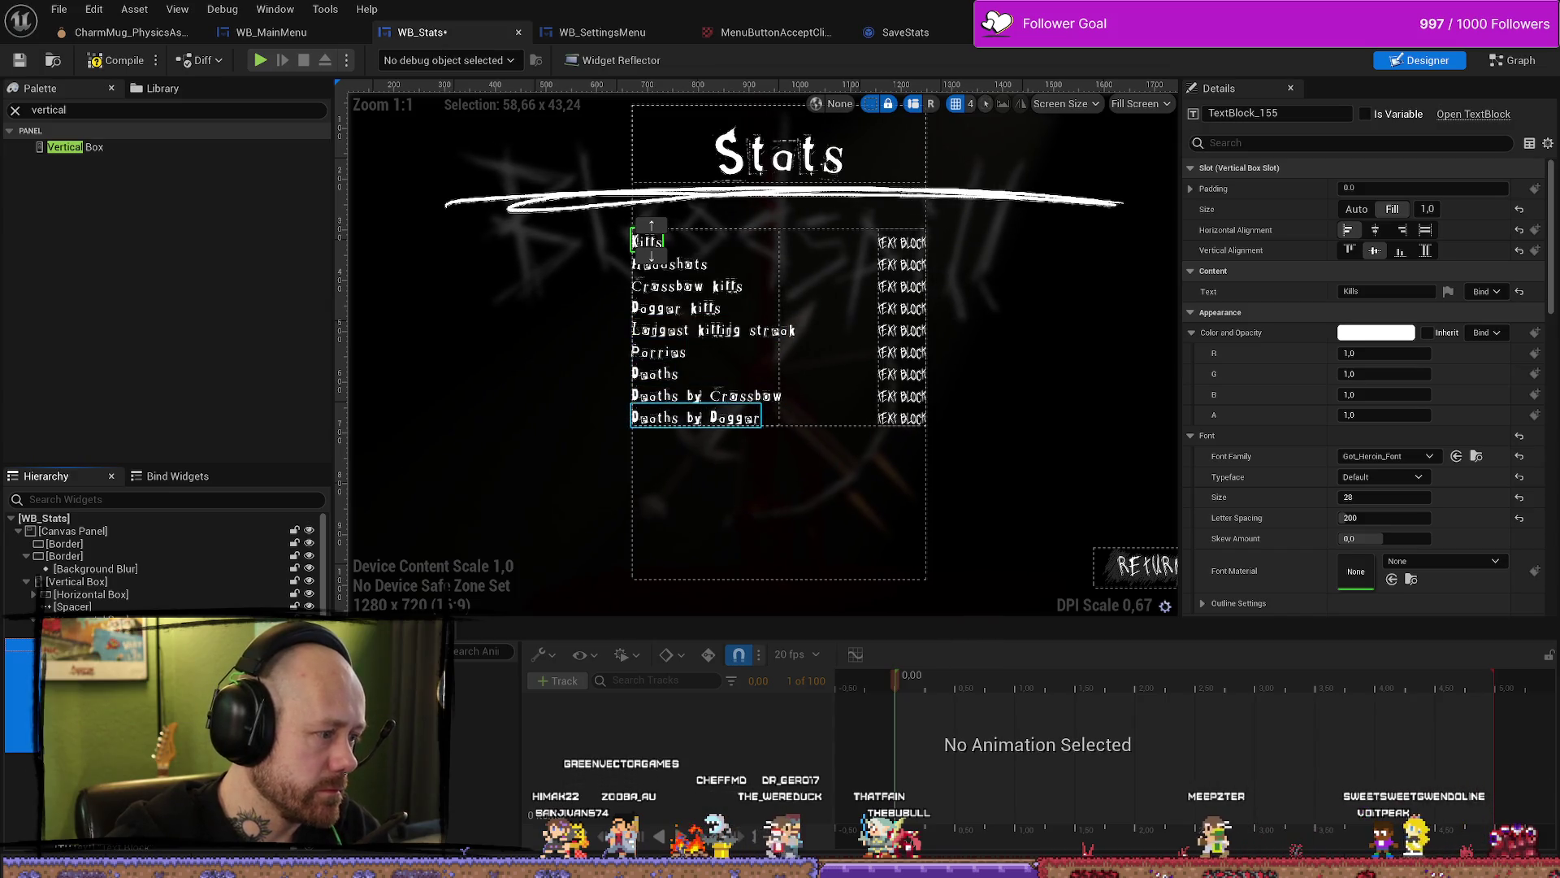
{"action": "left_click", "coordinate": [696, 417], "text": "shift"}
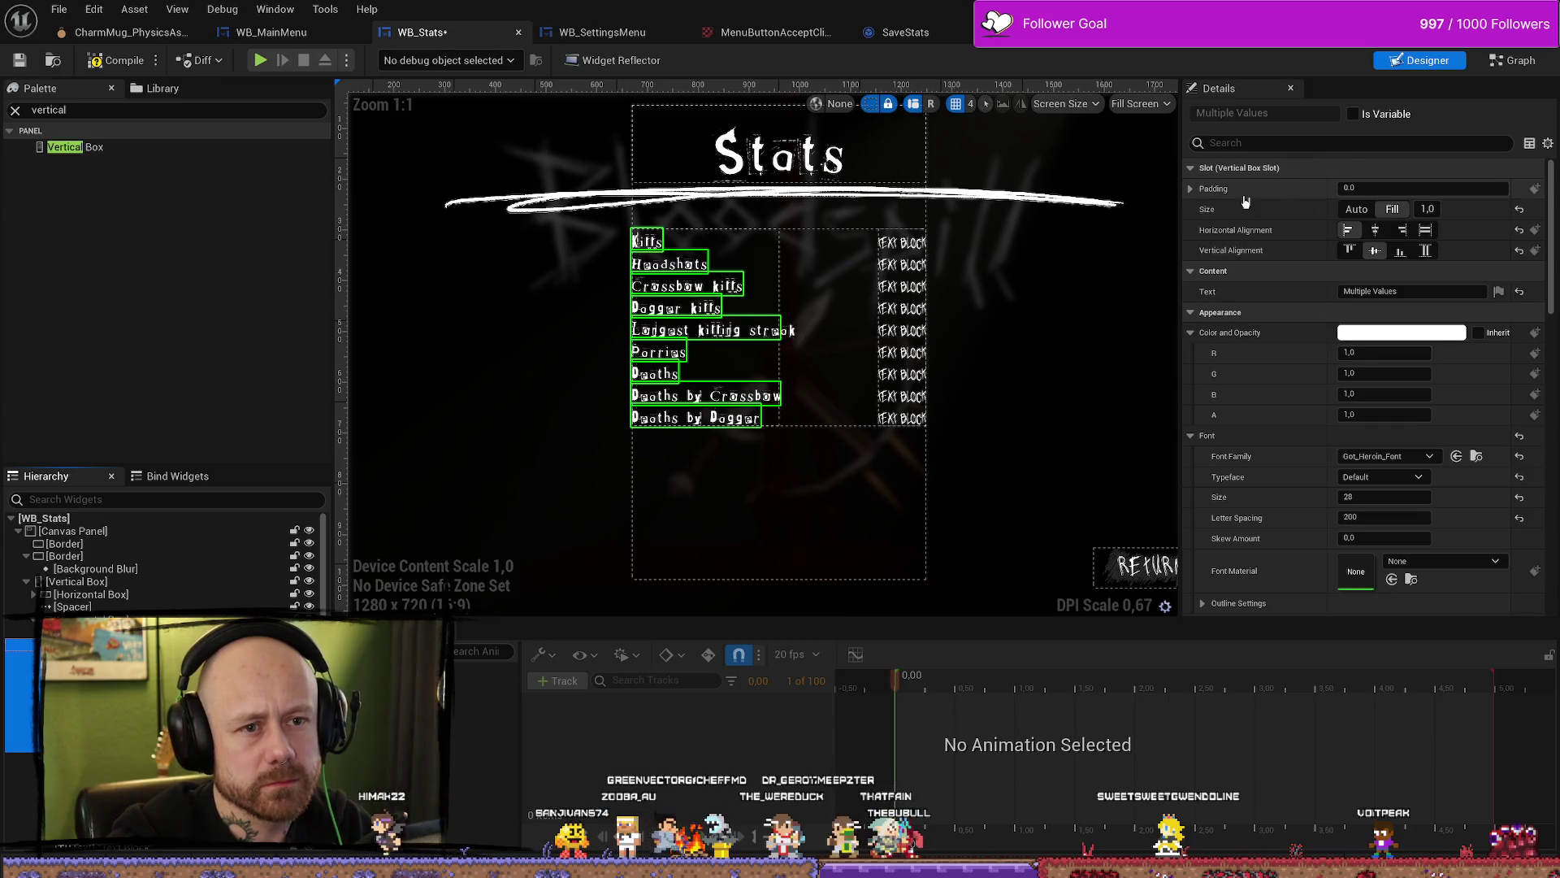
{"action": "left_click", "coordinate": [1191, 188]}
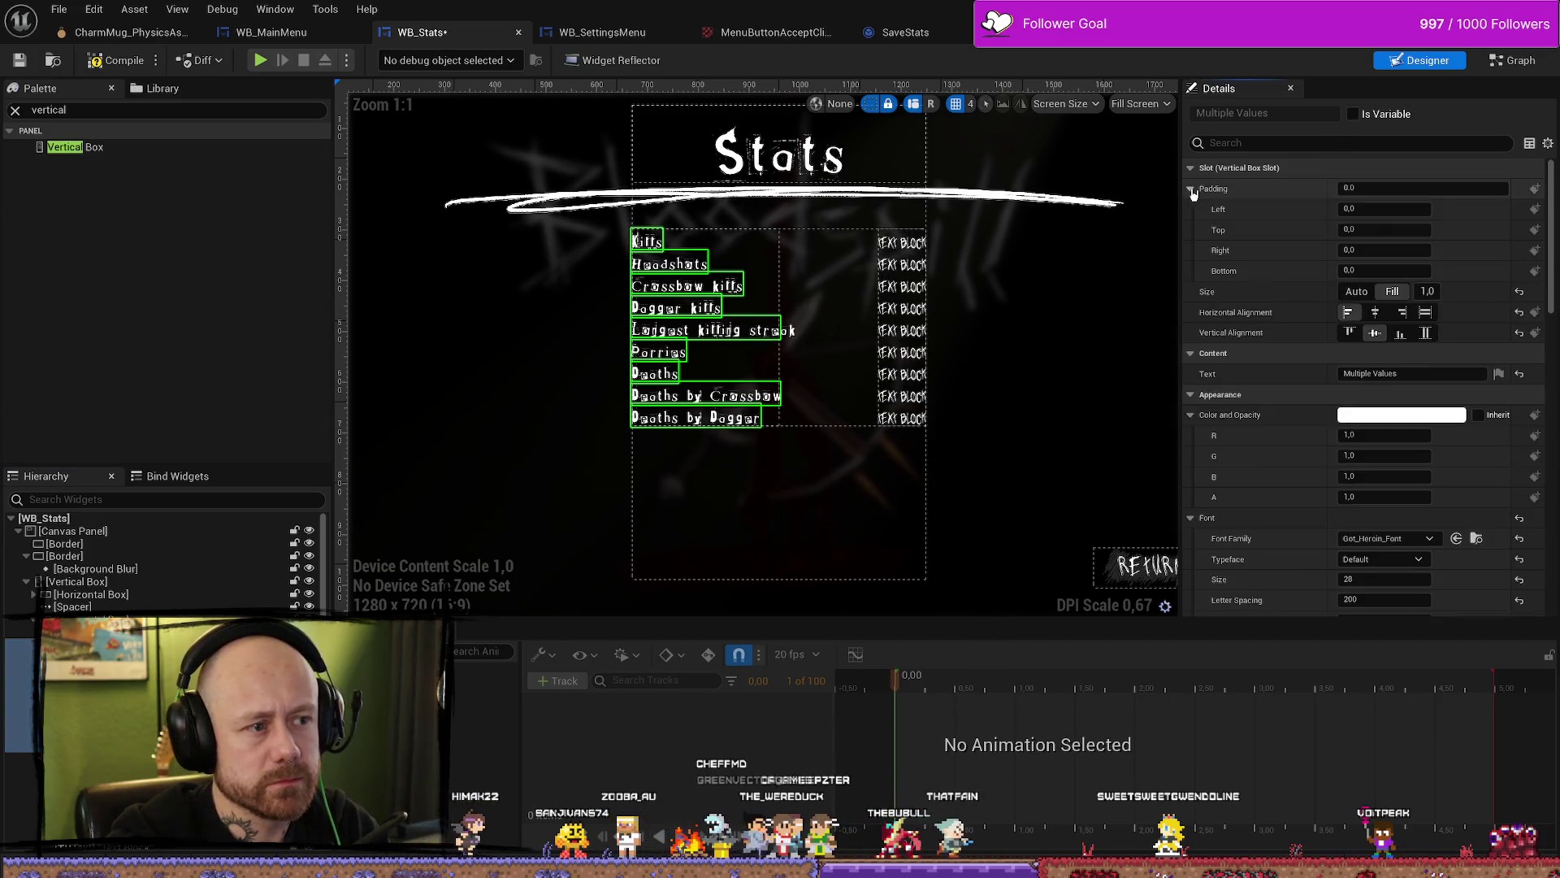
{"action": "left_click", "coordinate": [1390, 267]}
{"action": "type", "text": "10"}
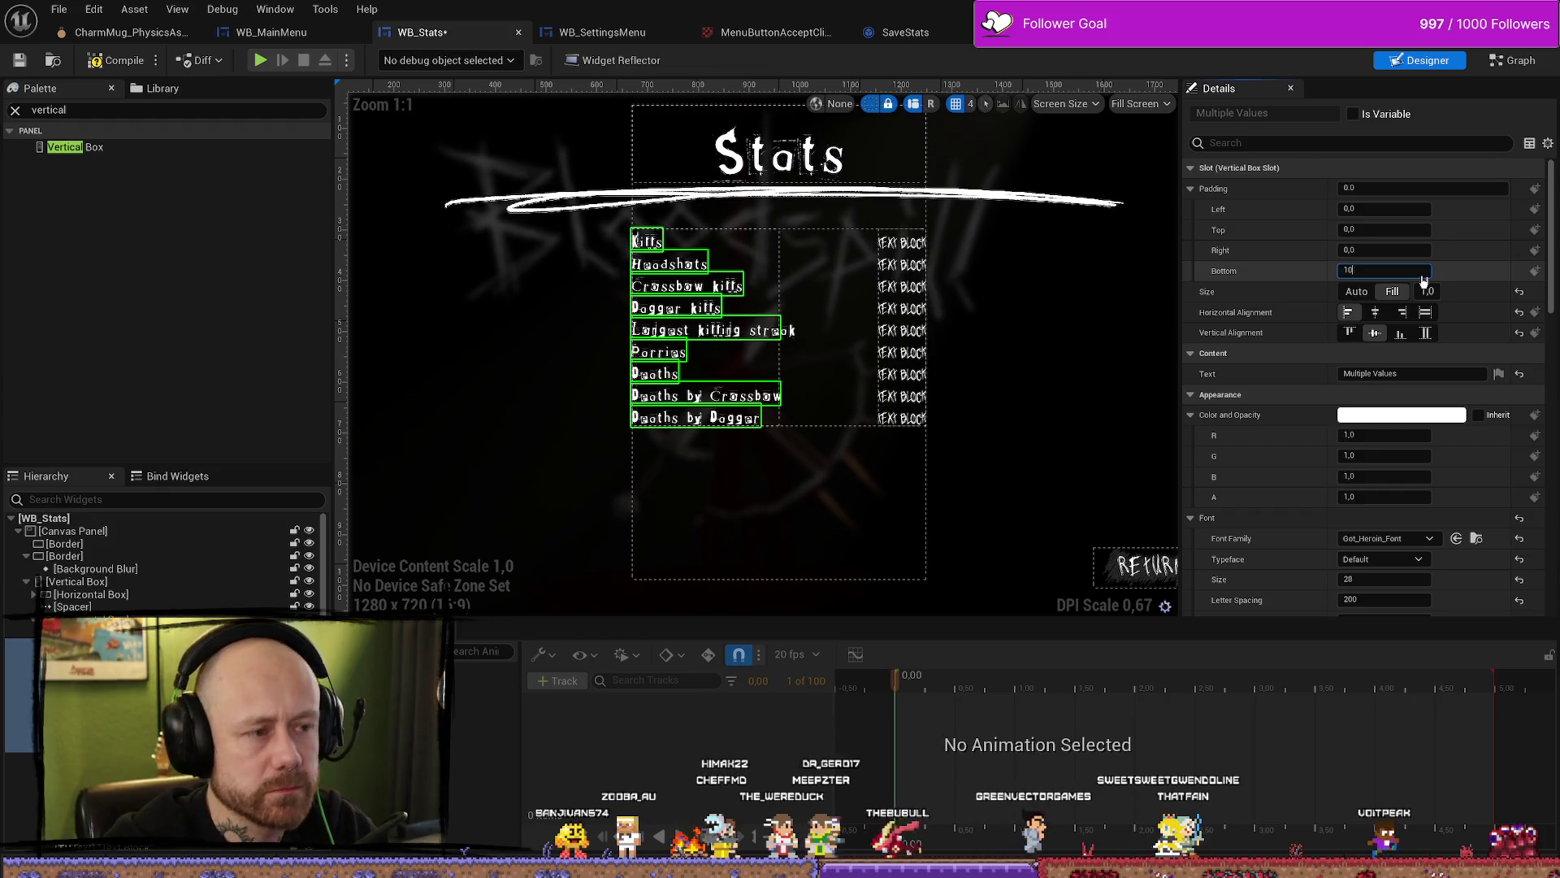
{"action": "key", "text": "Return"}
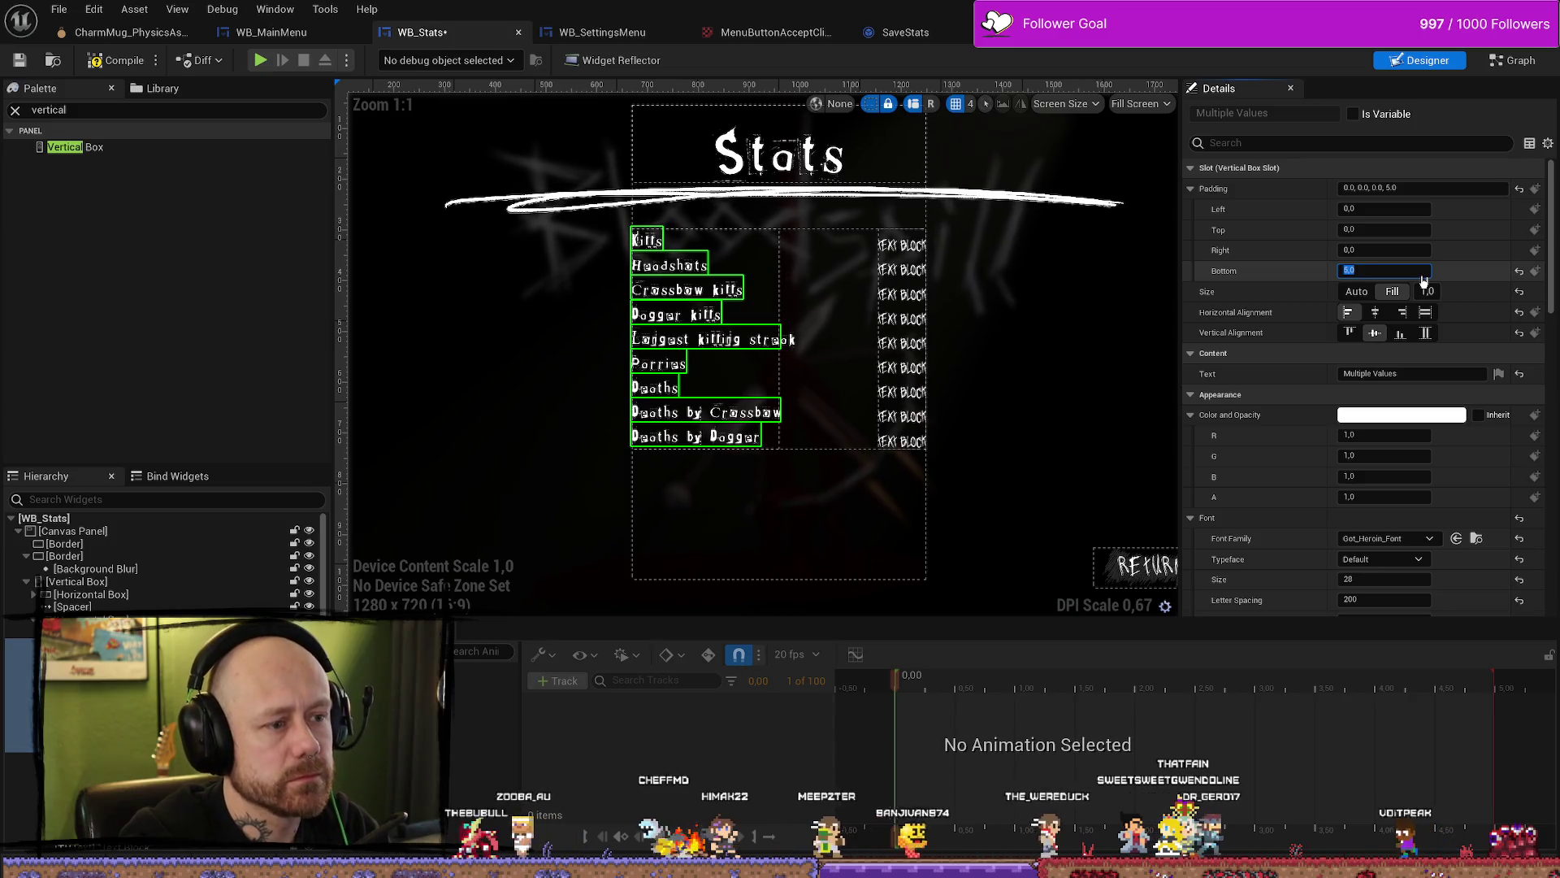
{"action": "key", "text": "ctrl+z"}
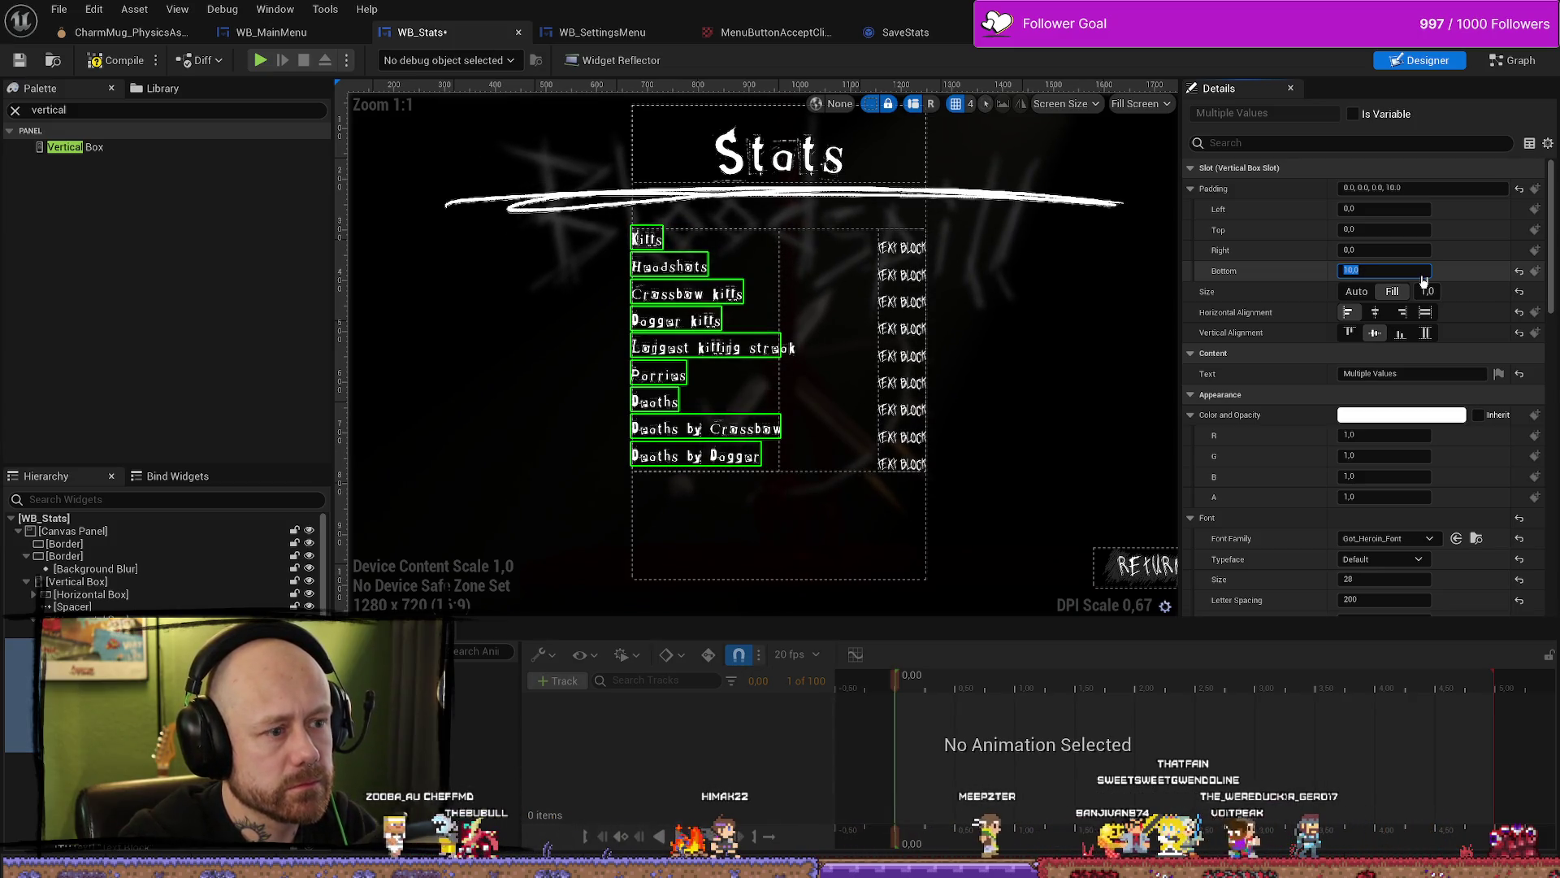
{"action": "key", "text": "ctrl+z"}
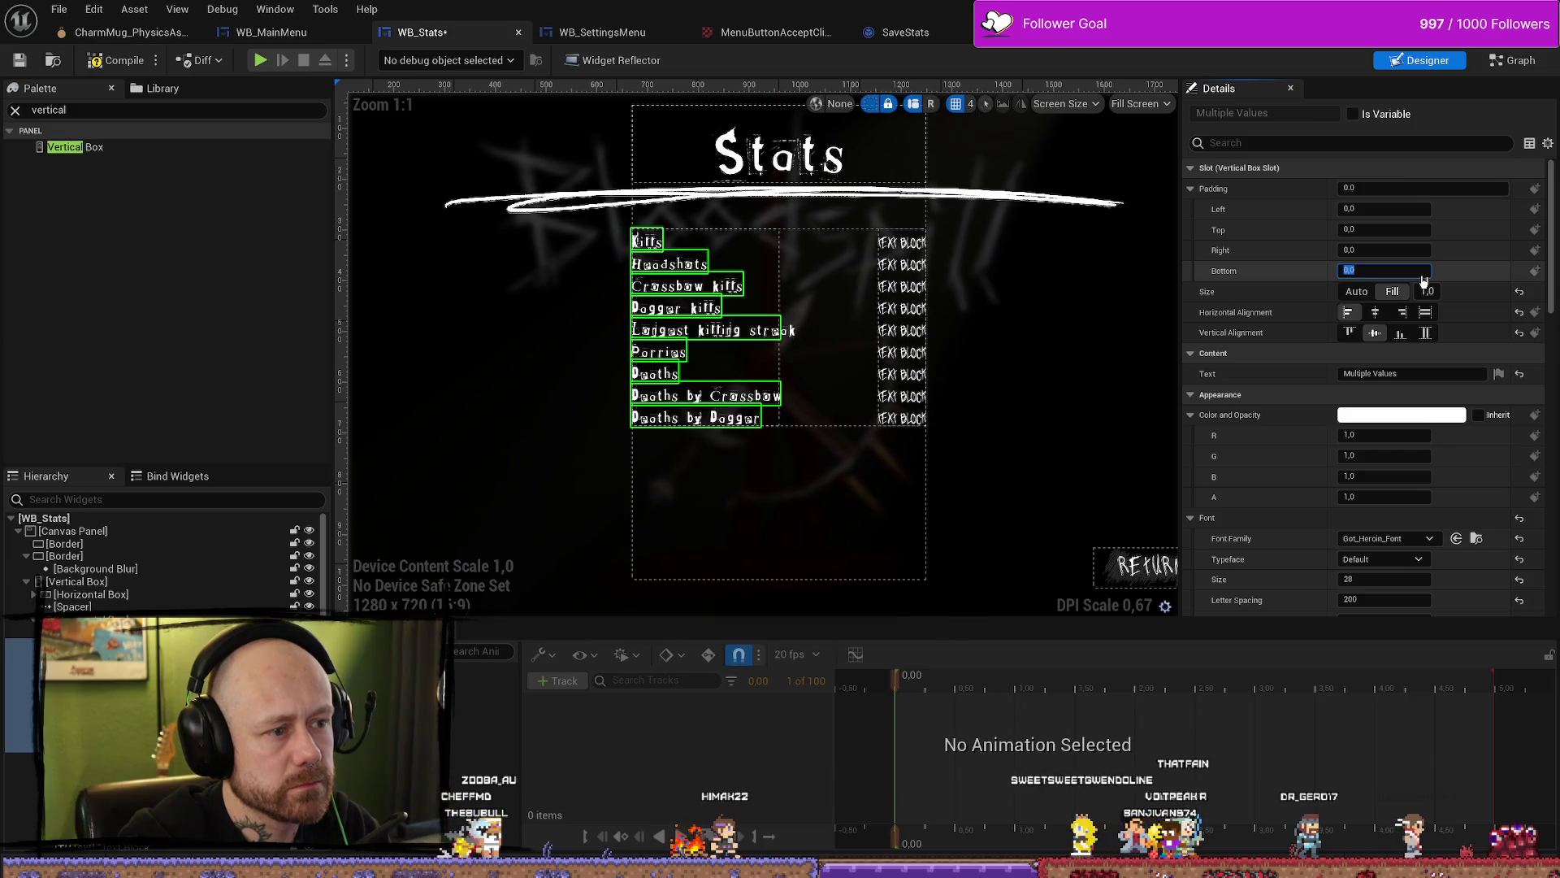
{"action": "type", "text": "5"}
{"action": "key", "text": "Return"}
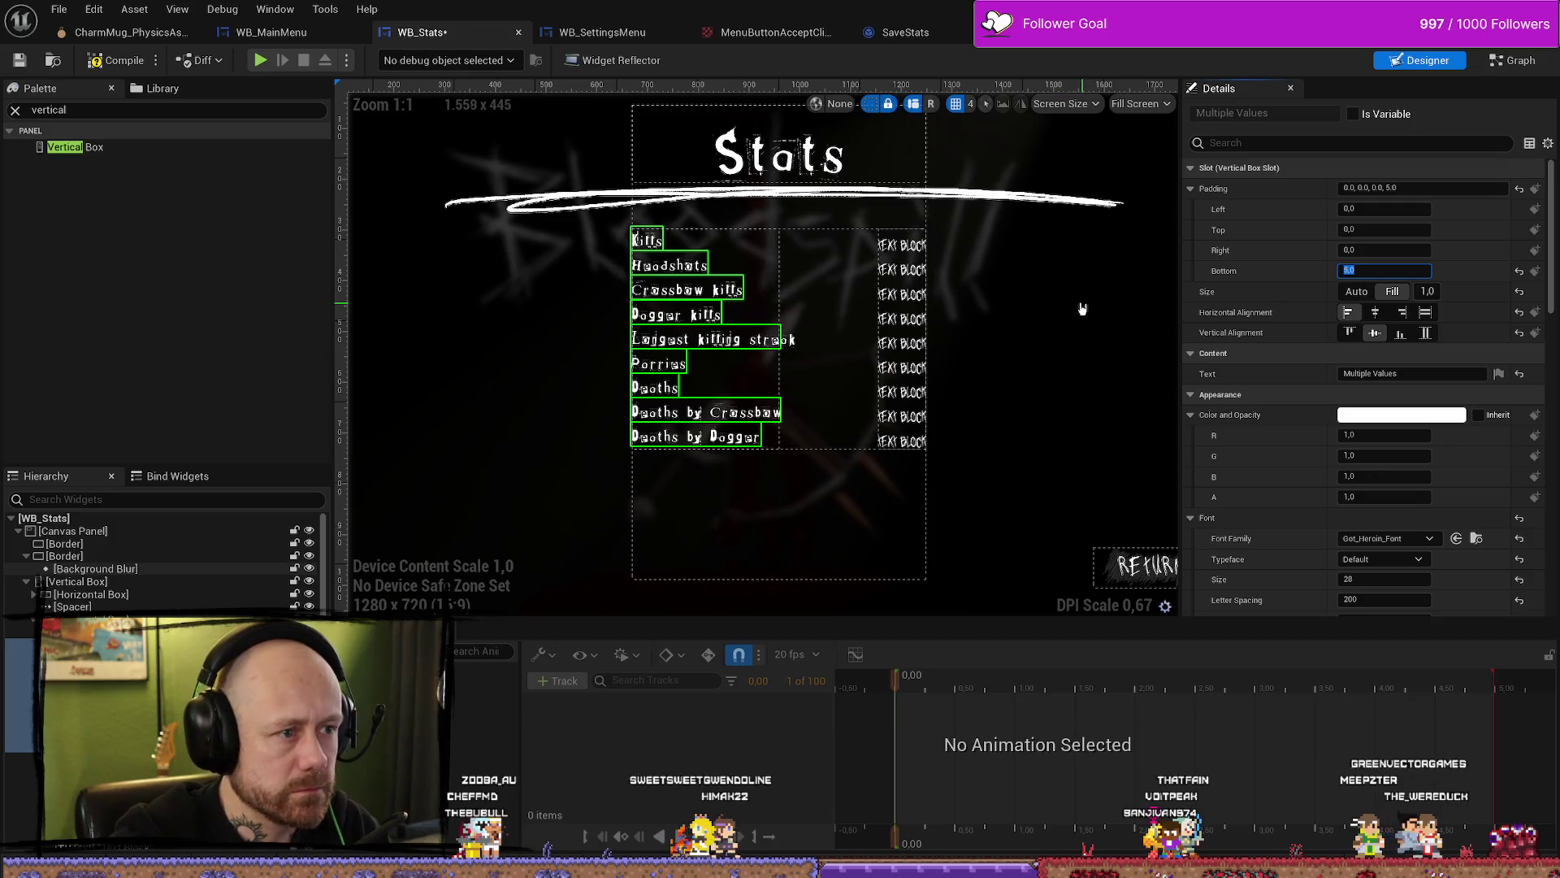
{"action": "left_click", "coordinate": [914, 247]}
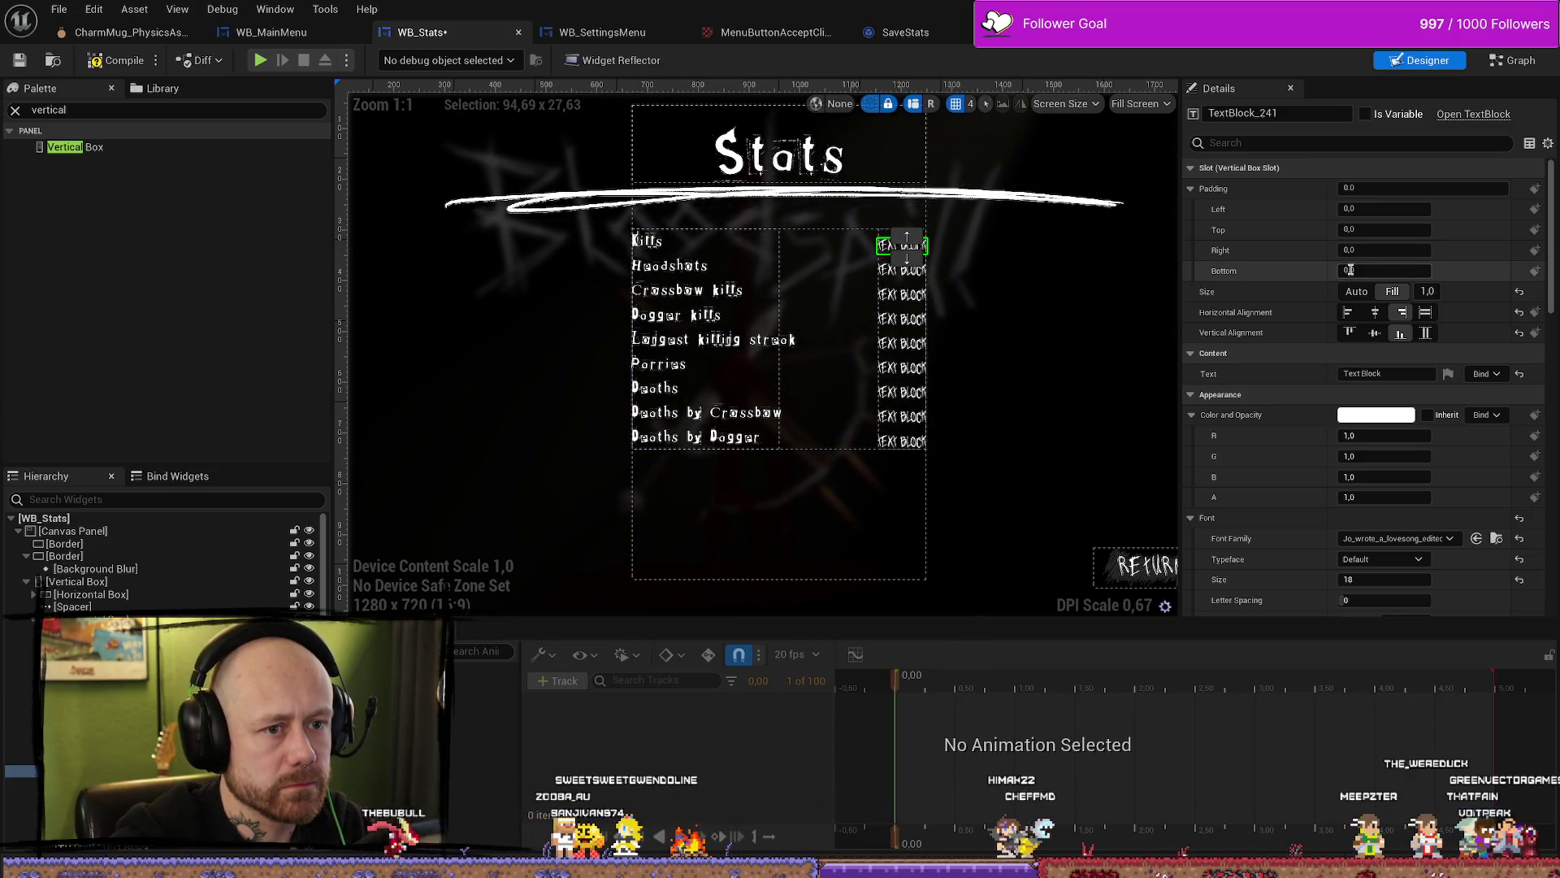
Step: Select all nine stat value text blocks and set their Bottom padding to 5.0
{"action": "left_click", "coordinate": [902, 442], "text": "ctrl"}
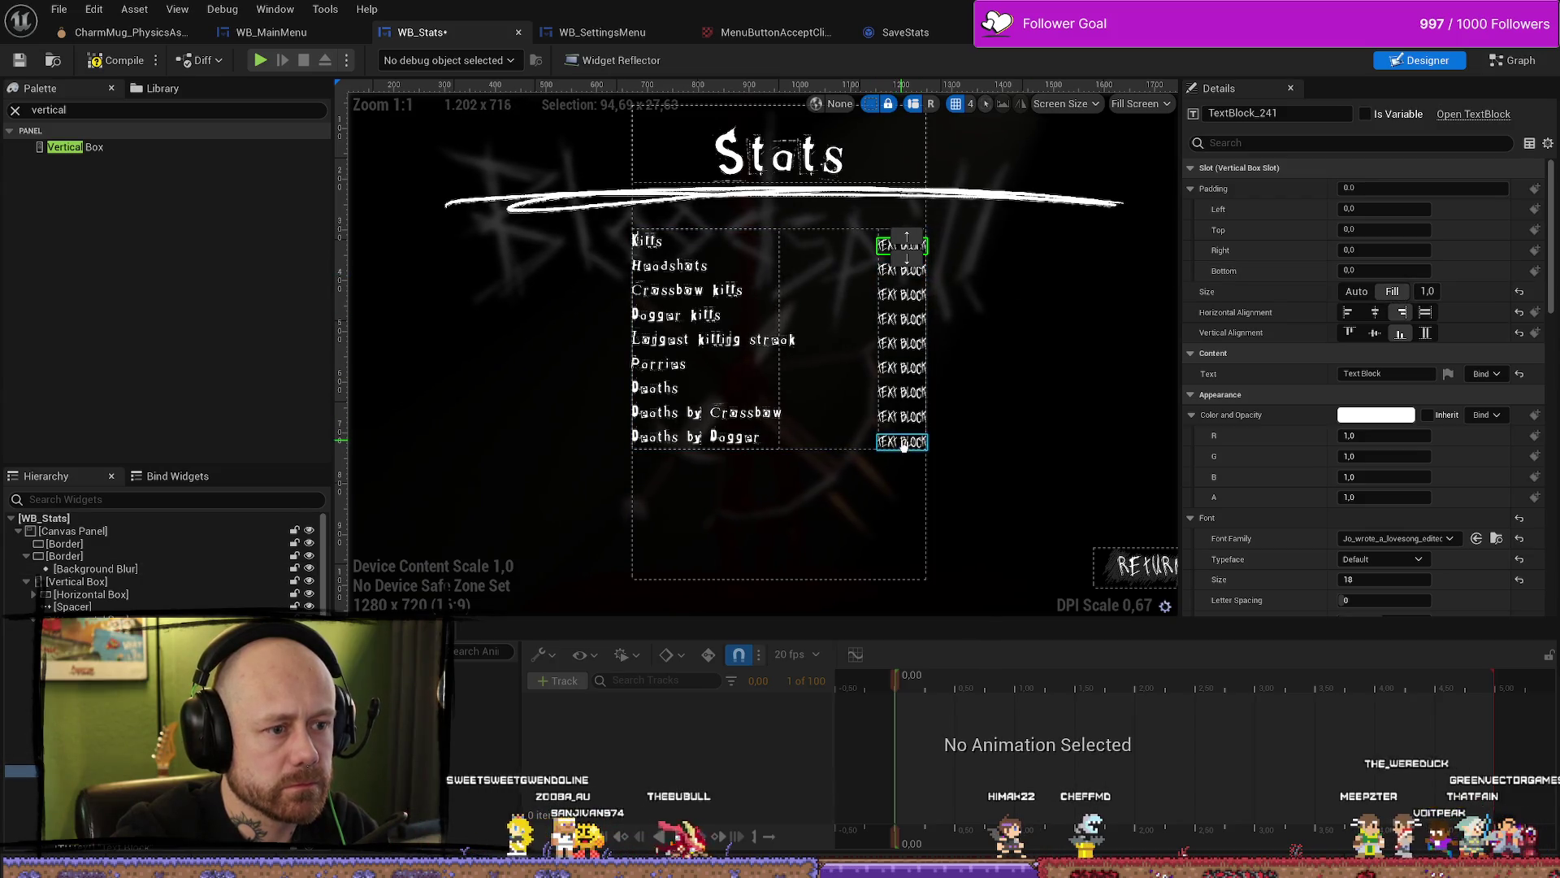
{"action": "left_click", "coordinate": [904, 244]}
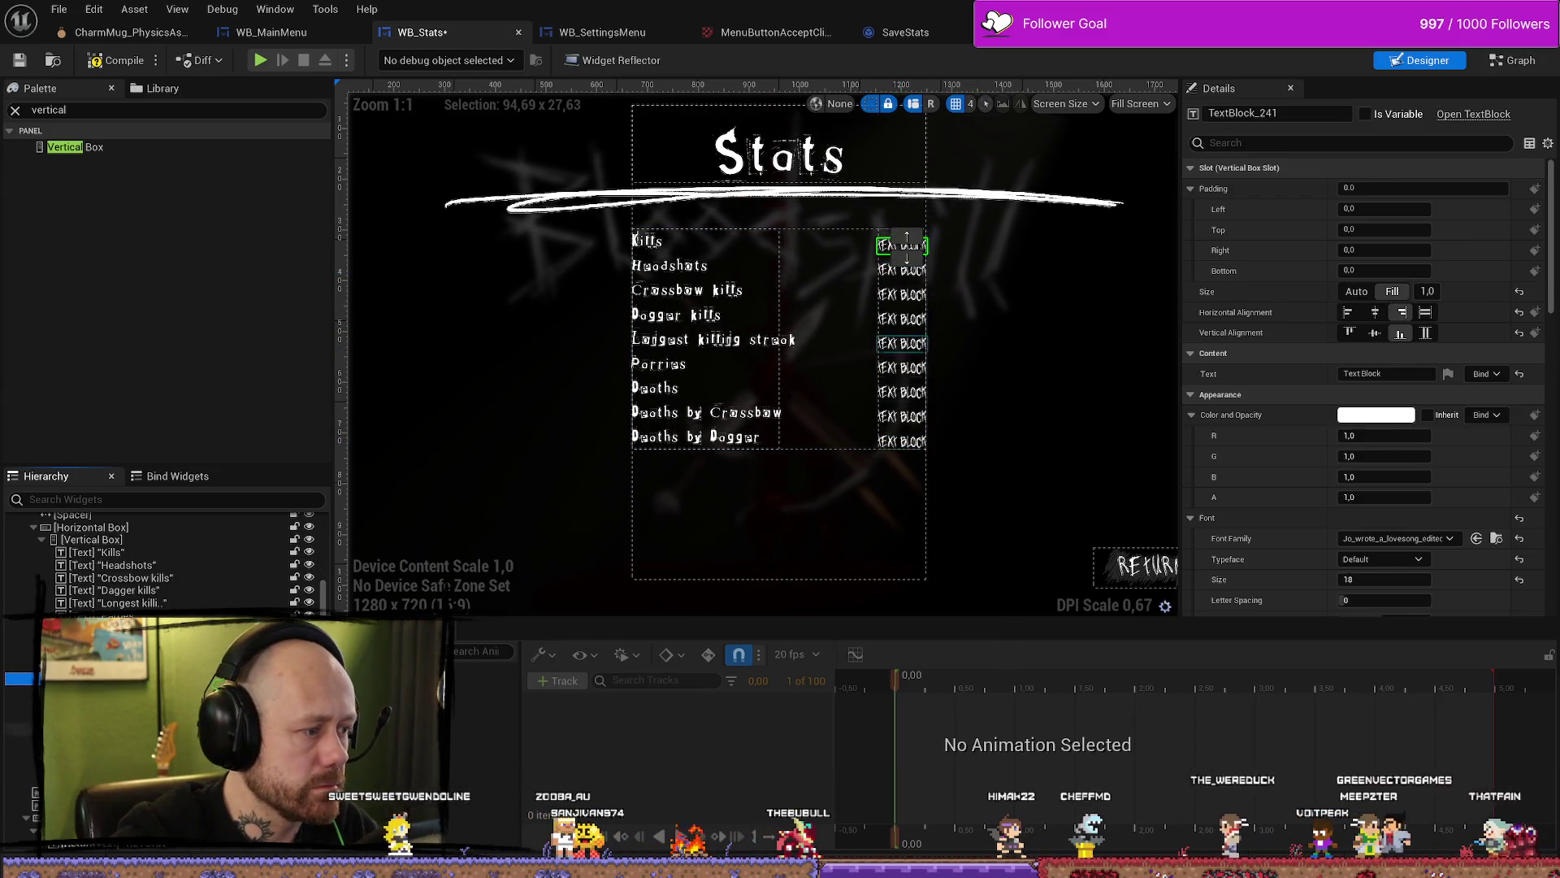
{"action": "left_click", "coordinate": [902, 441], "text": "shift"}
{"action": "left_click", "coordinate": [1394, 270]}
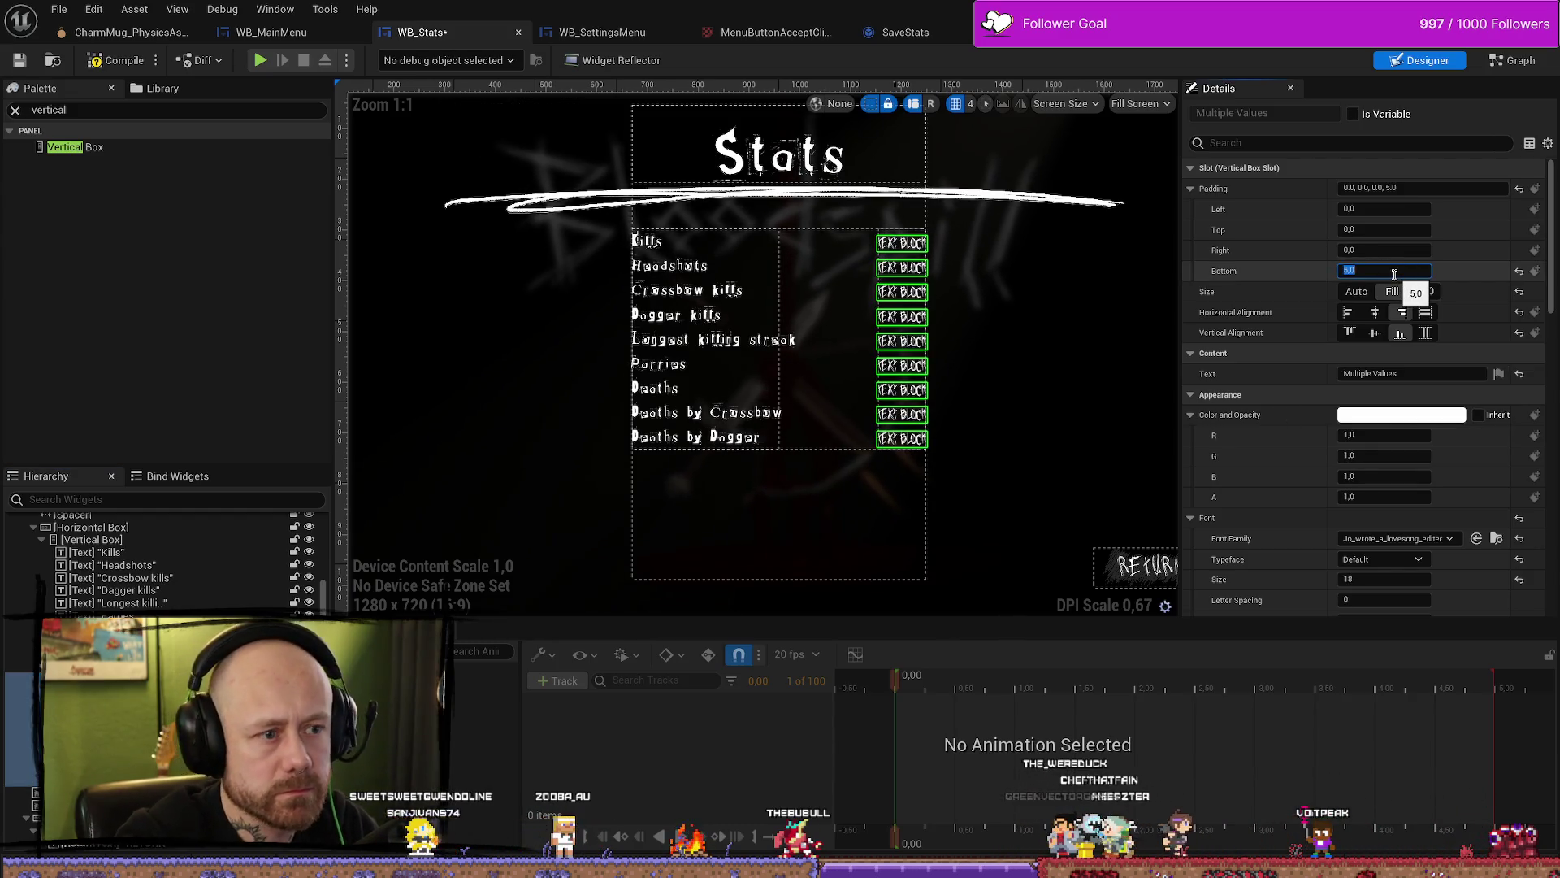
Step: Compile and save the WB_Stats widget blueprint
{"action": "left_click", "coordinate": [1037, 427]}
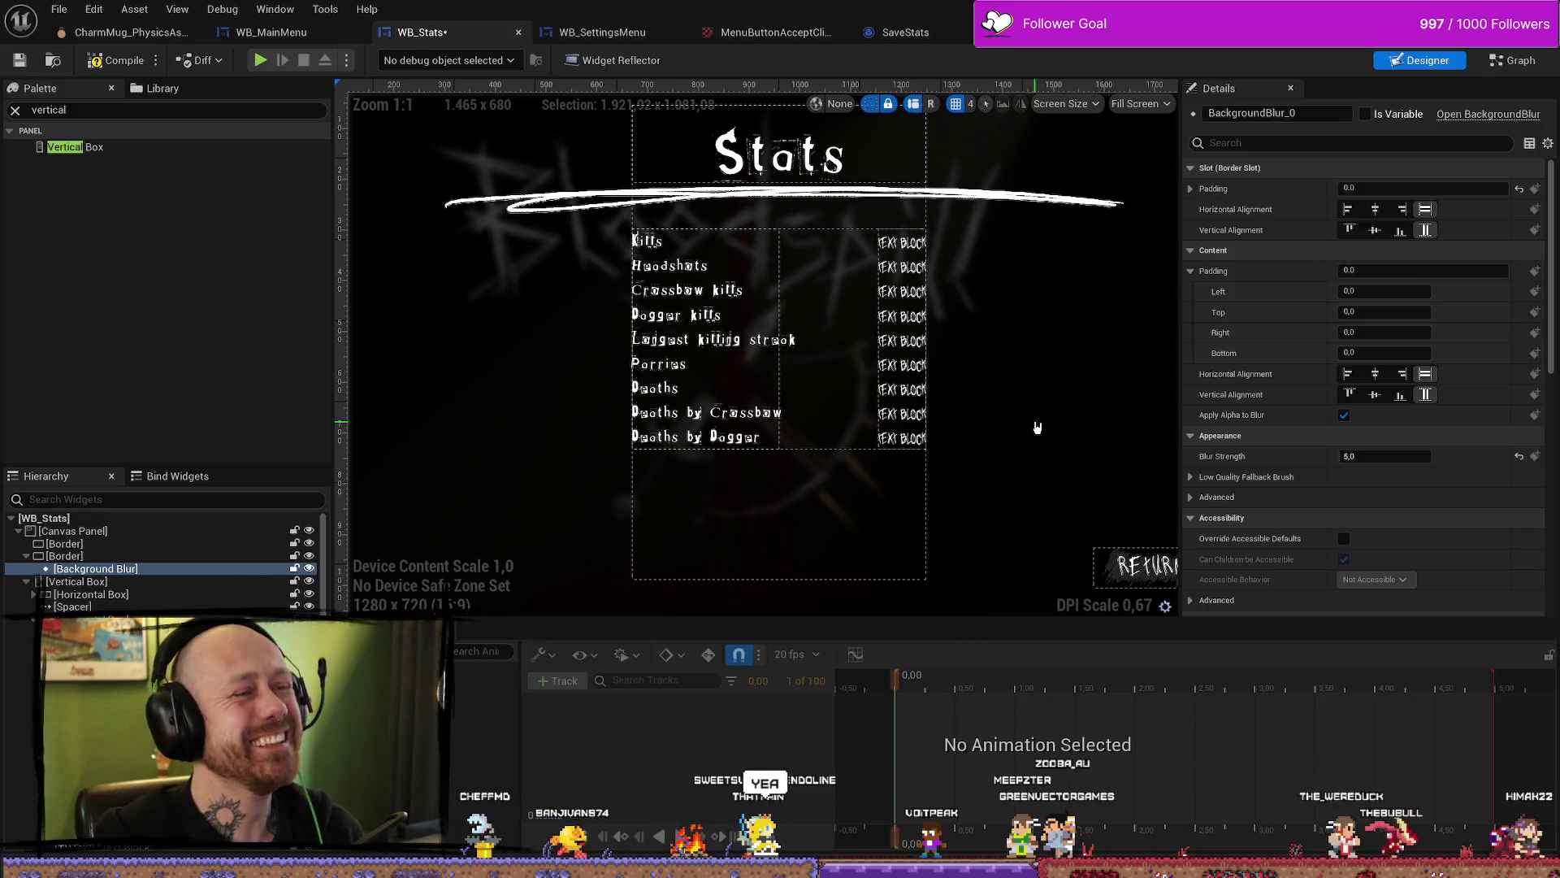
{"action": "left_click", "coordinate": [117, 65]}
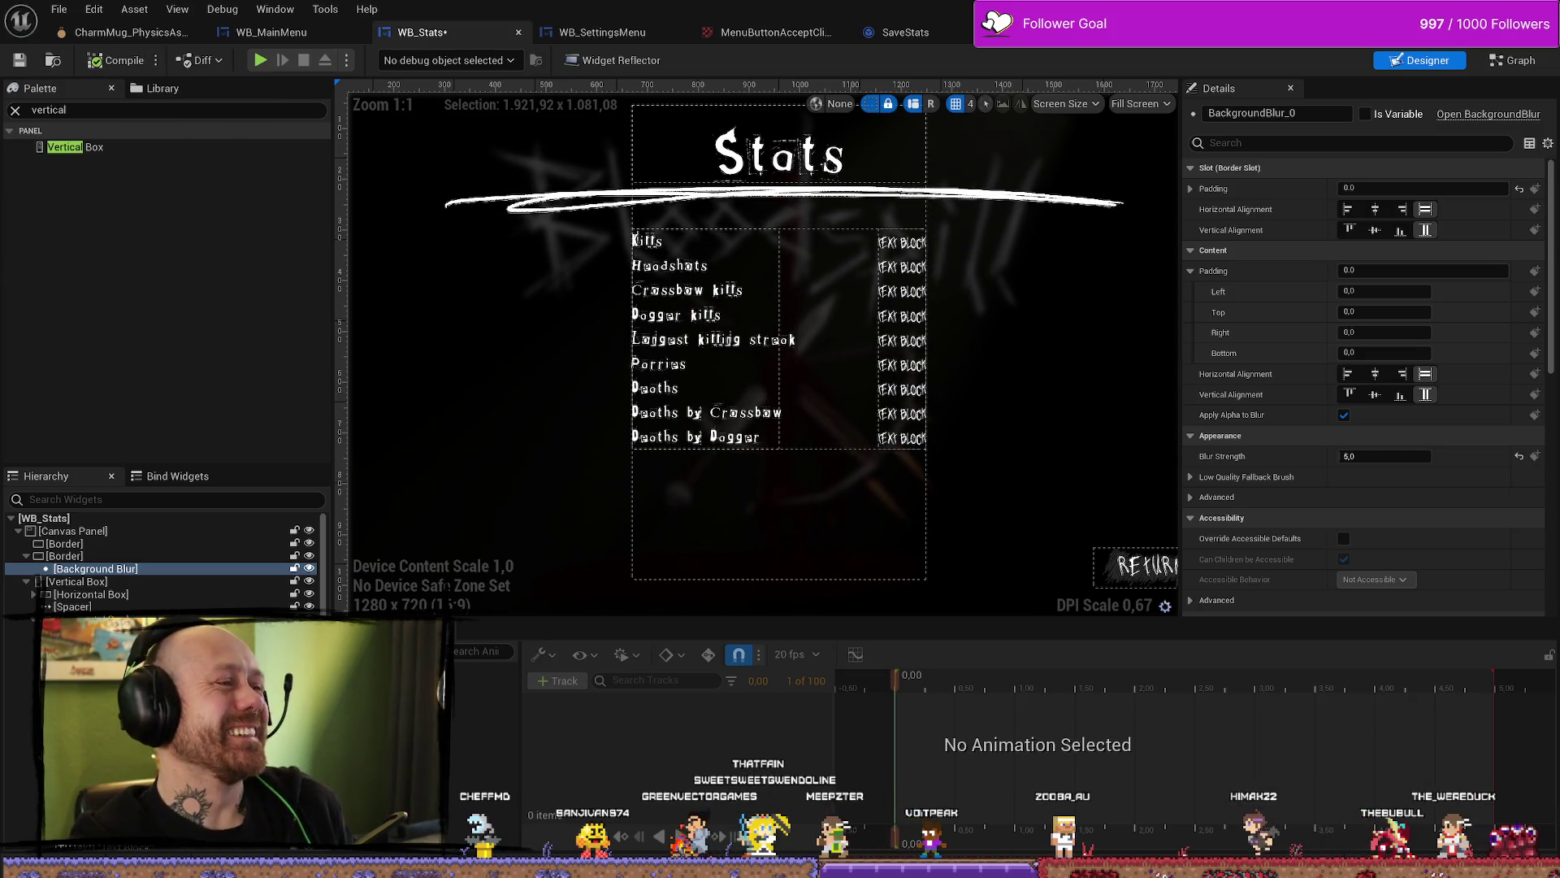
{"action": "left_click", "coordinate": [27, 69]}
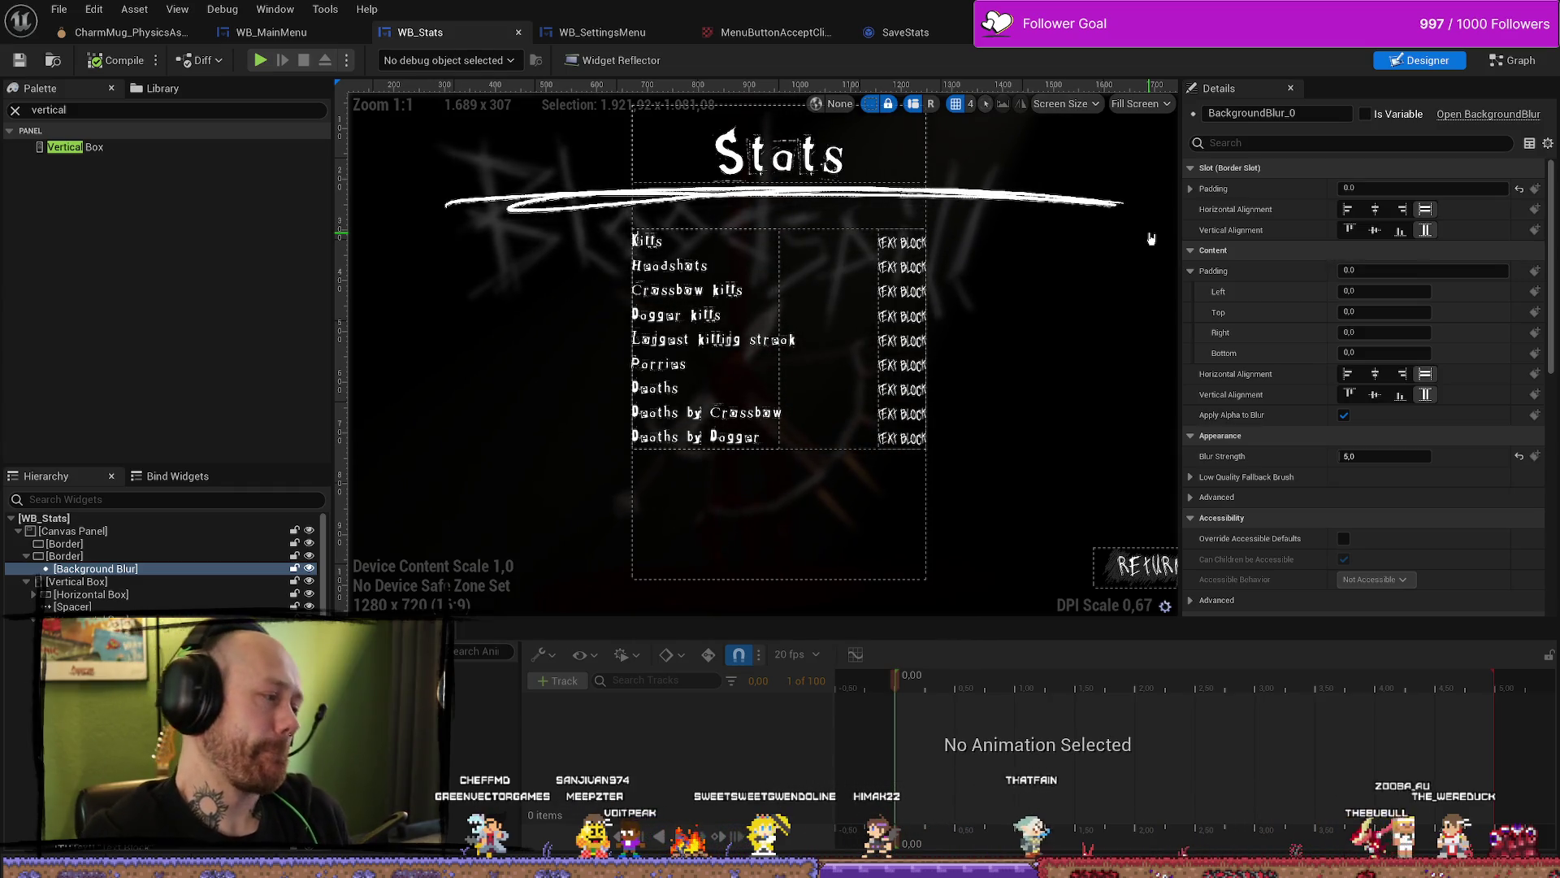
Step: Duplicate the Deaths by Dagger label row and change the copy's text to K/D
{"action": "left_click", "coordinate": [697, 437]}
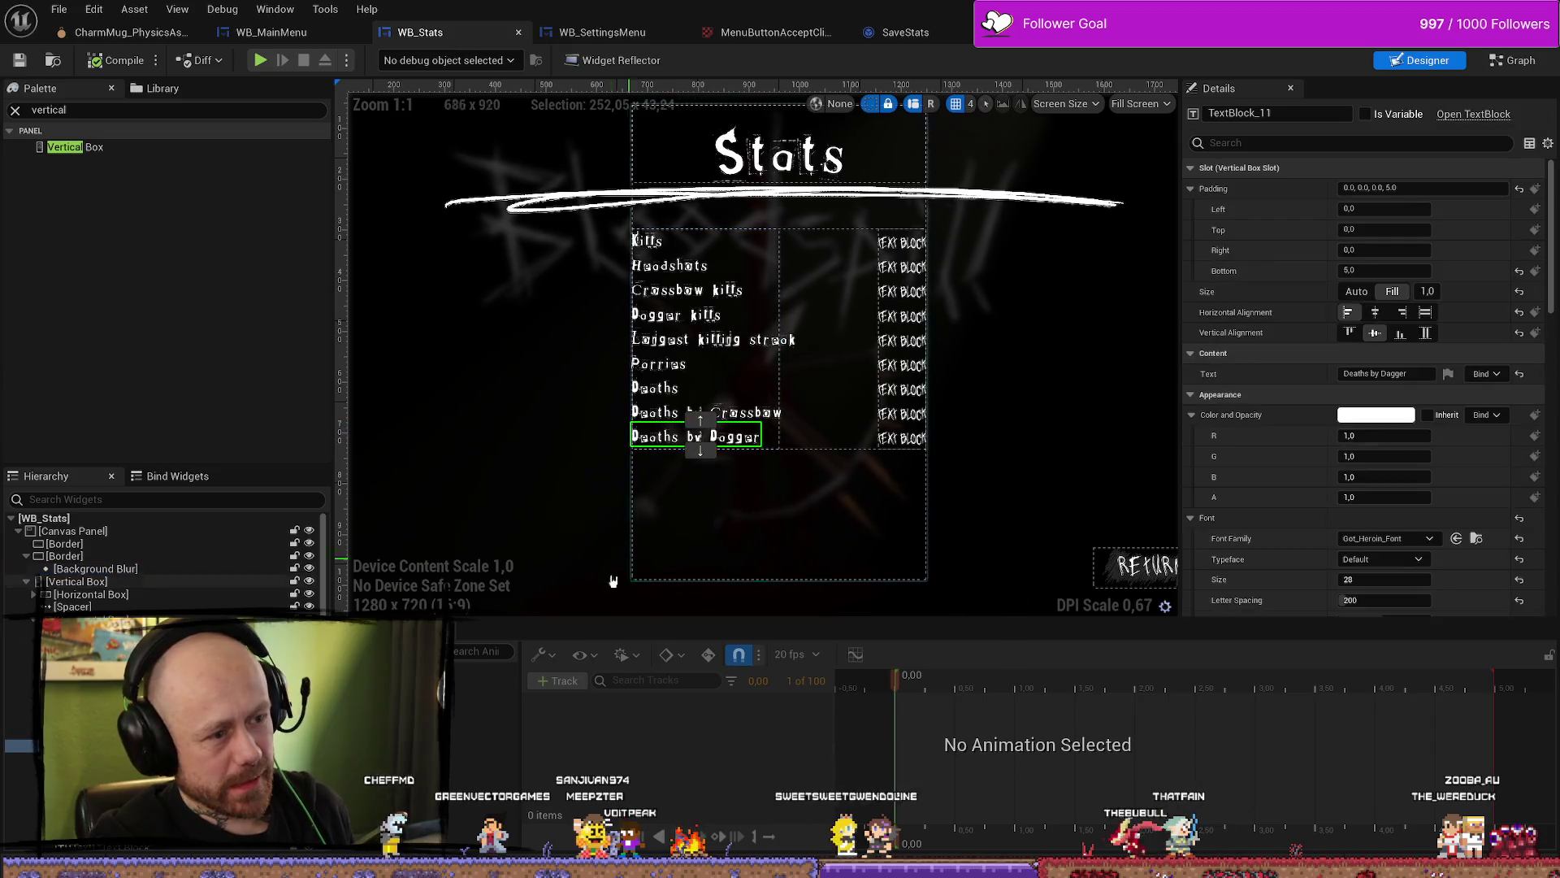
{"action": "key", "text": "ctrl+d"}
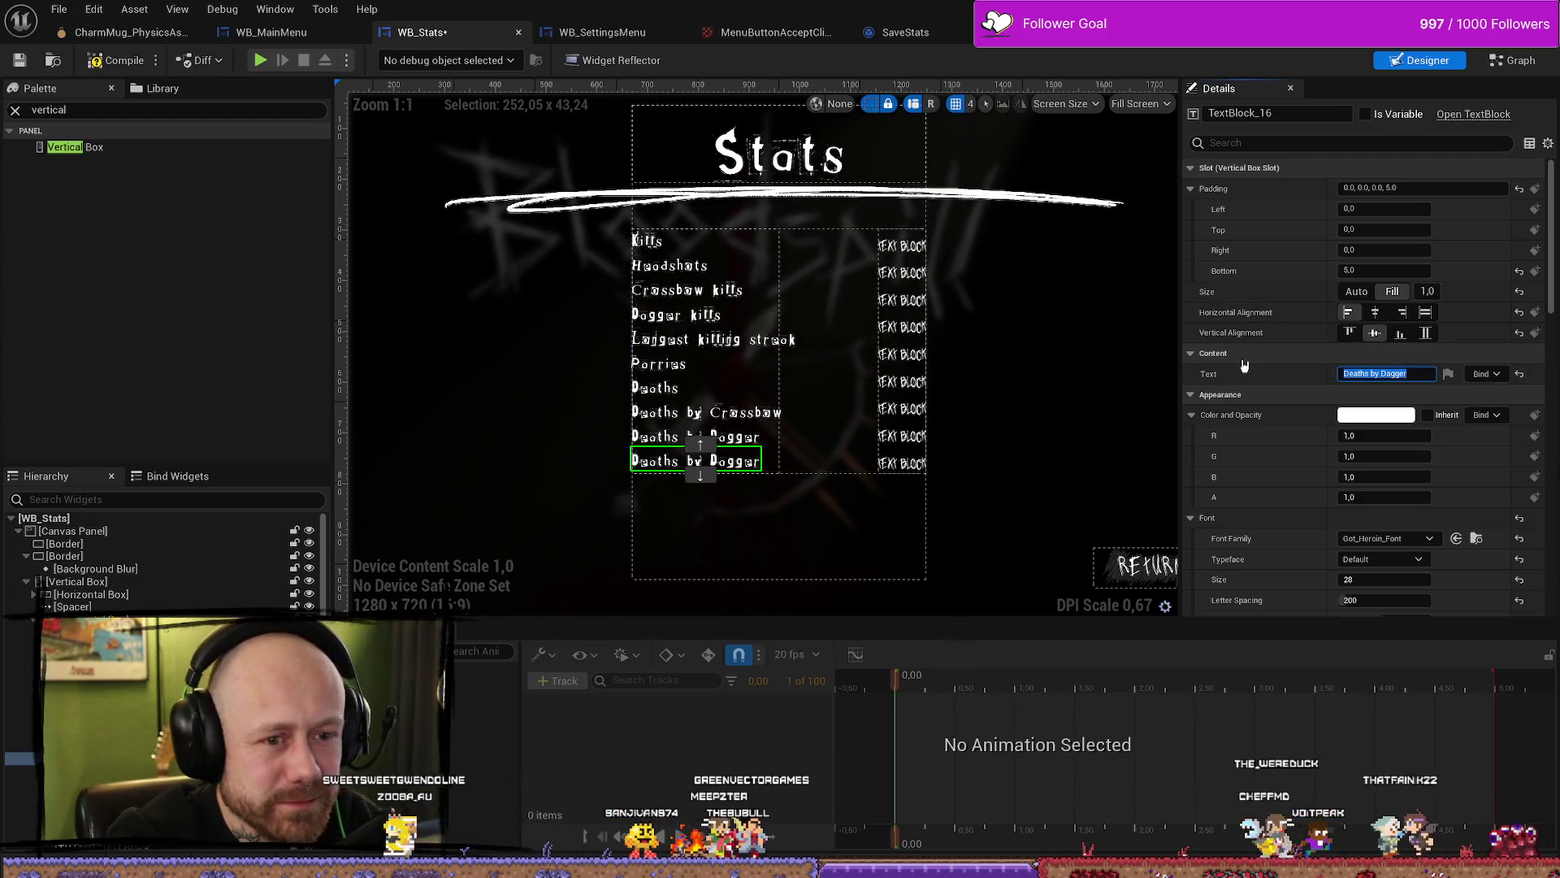
{"action": "left_click", "coordinate": [1393, 369]}
{"action": "type", "text": "K/D"}
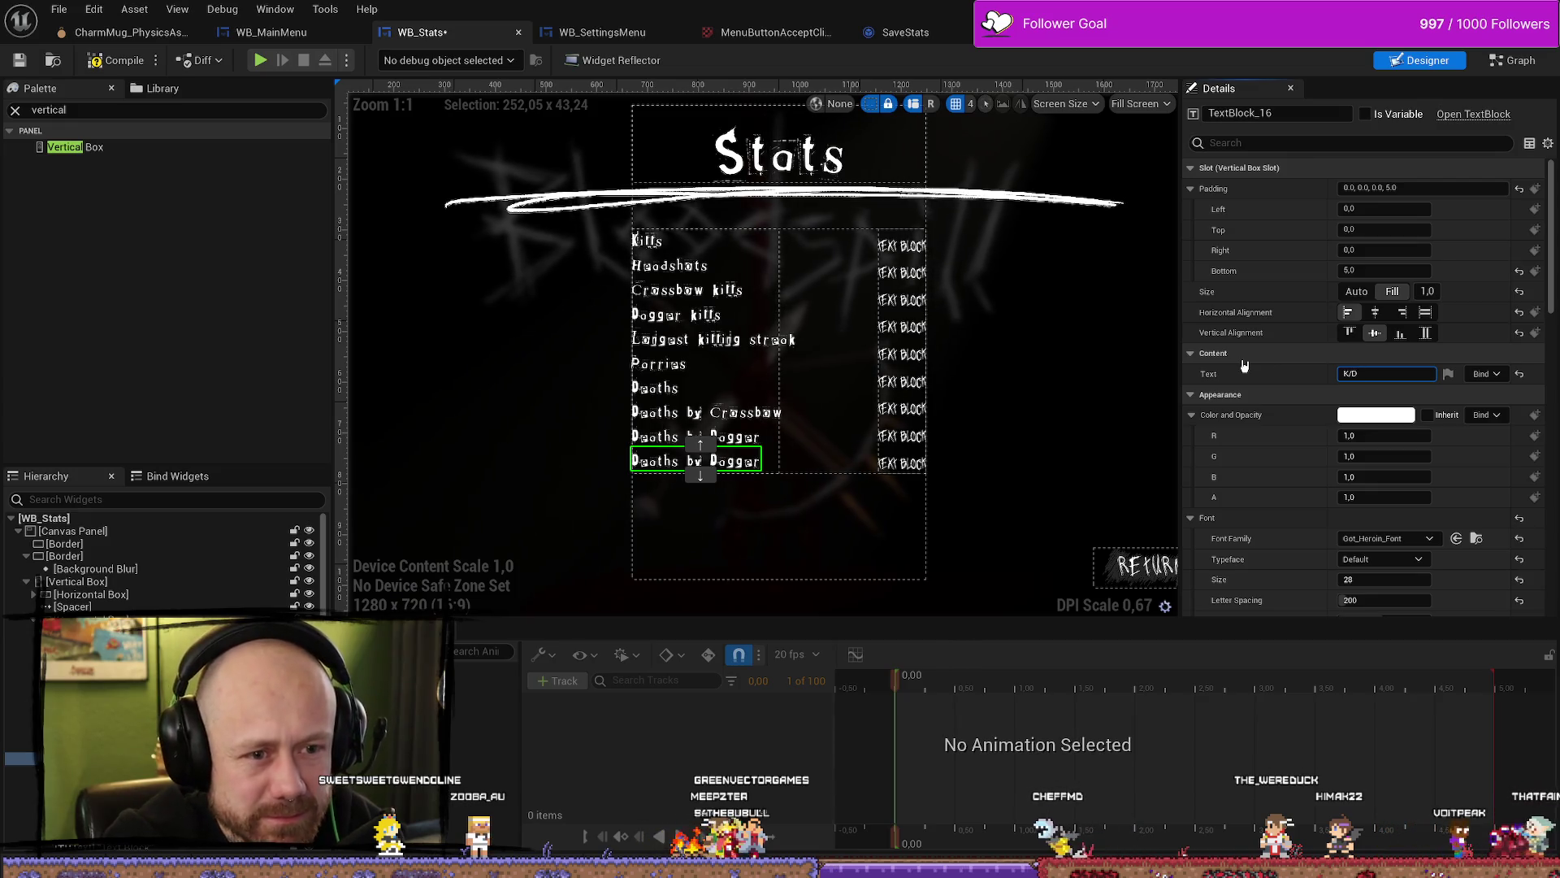
{"action": "key", "text": "Return"}
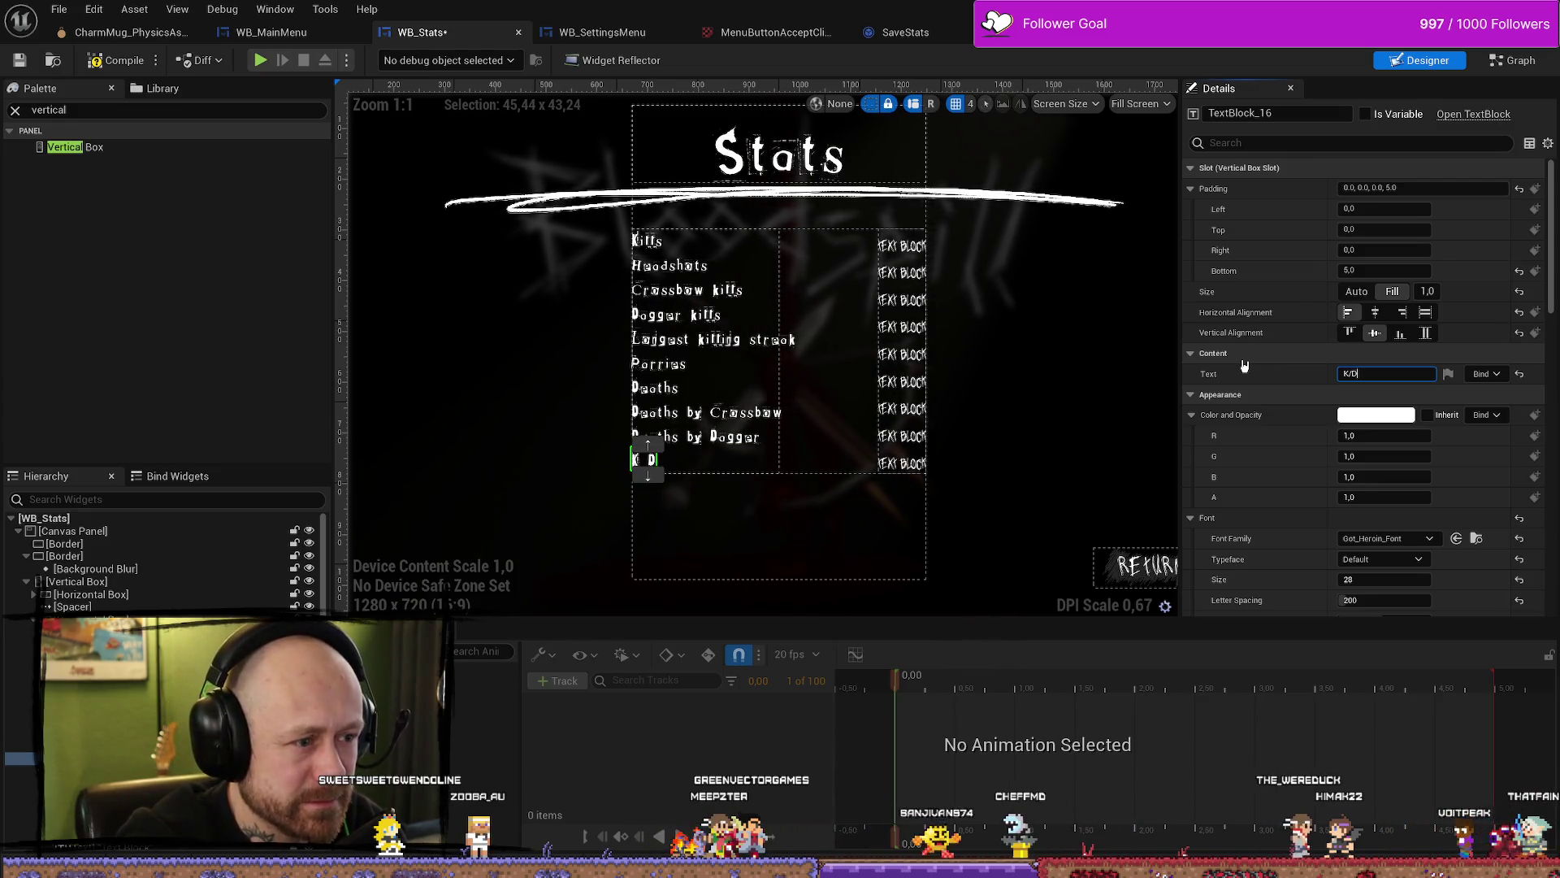
{"action": "scroll", "coordinate": [699, 463], "scroll_direction": "up", "scroll_amount": 4}
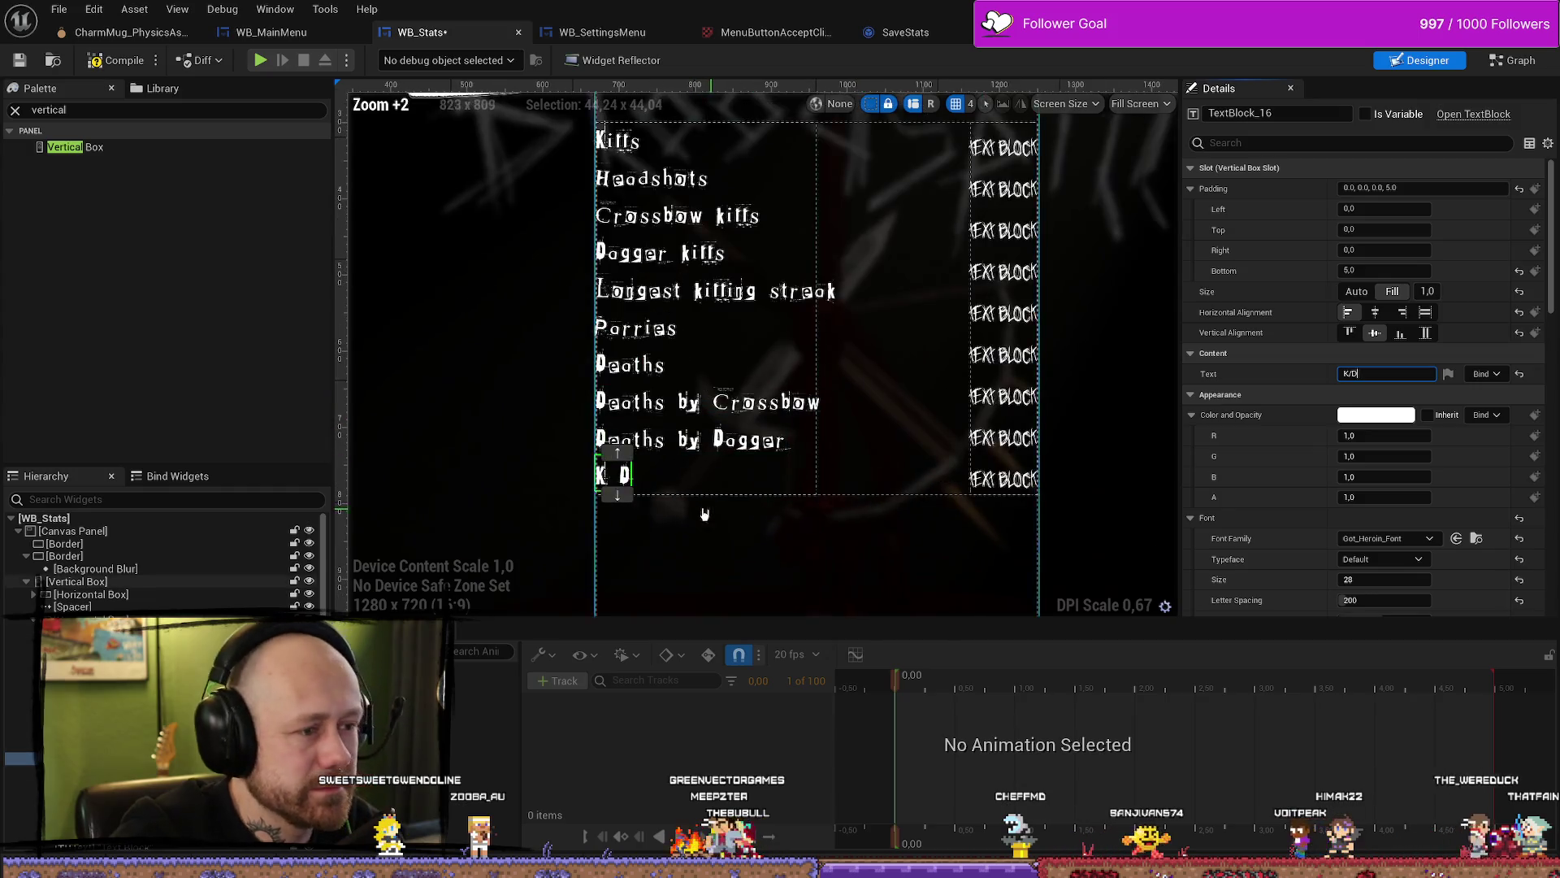
{"action": "left_click", "coordinate": [606, 467]}
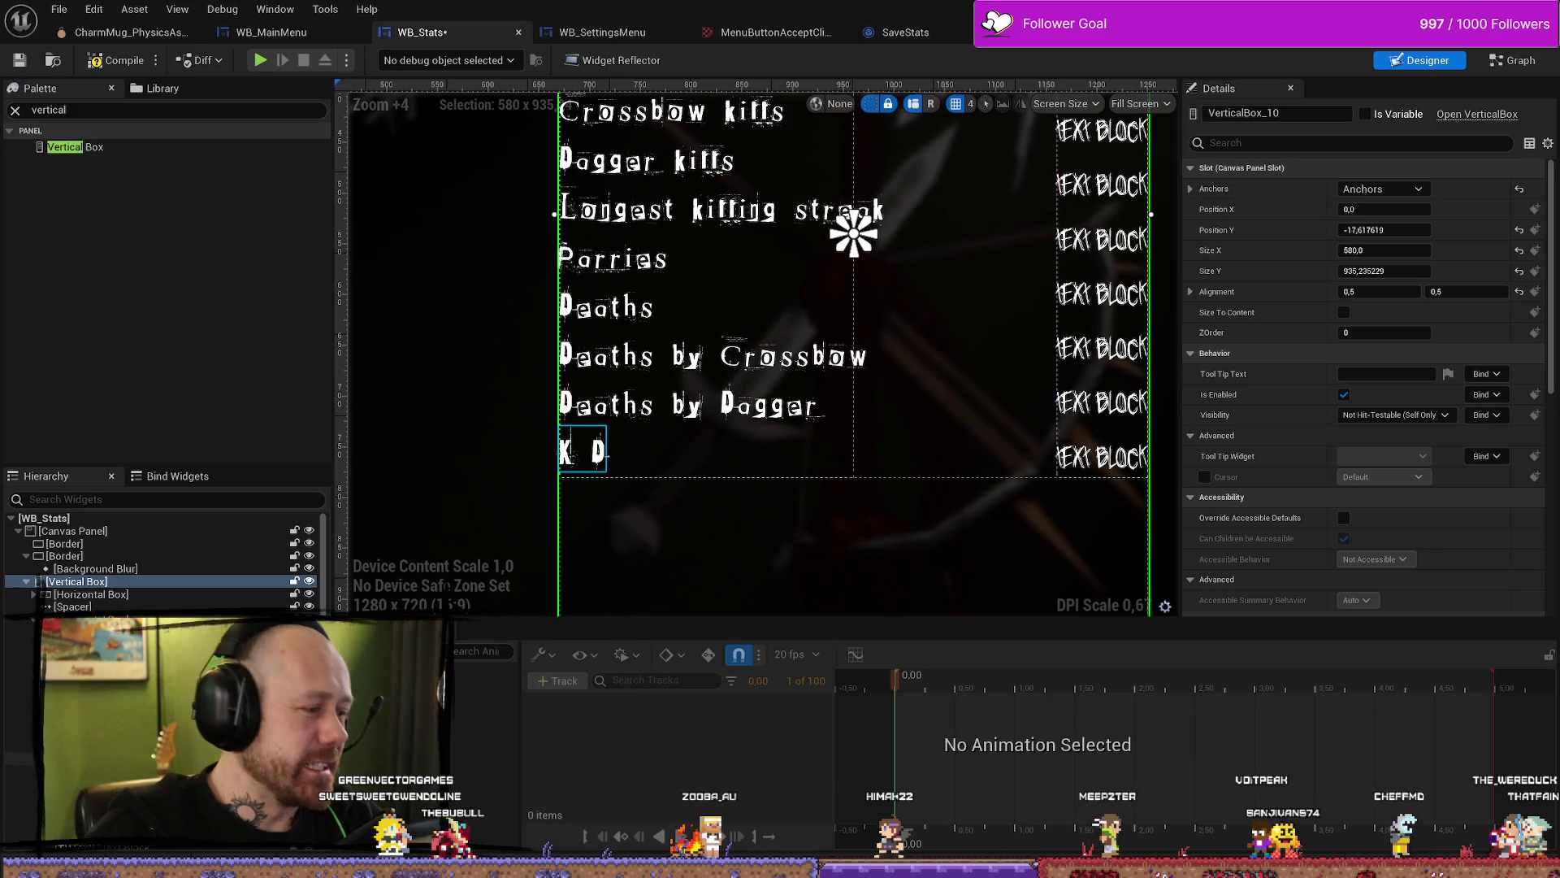
Step: Change the tenth stat label's text from K/D to KD Ratio
{"action": "left_click", "coordinate": [582, 450]}
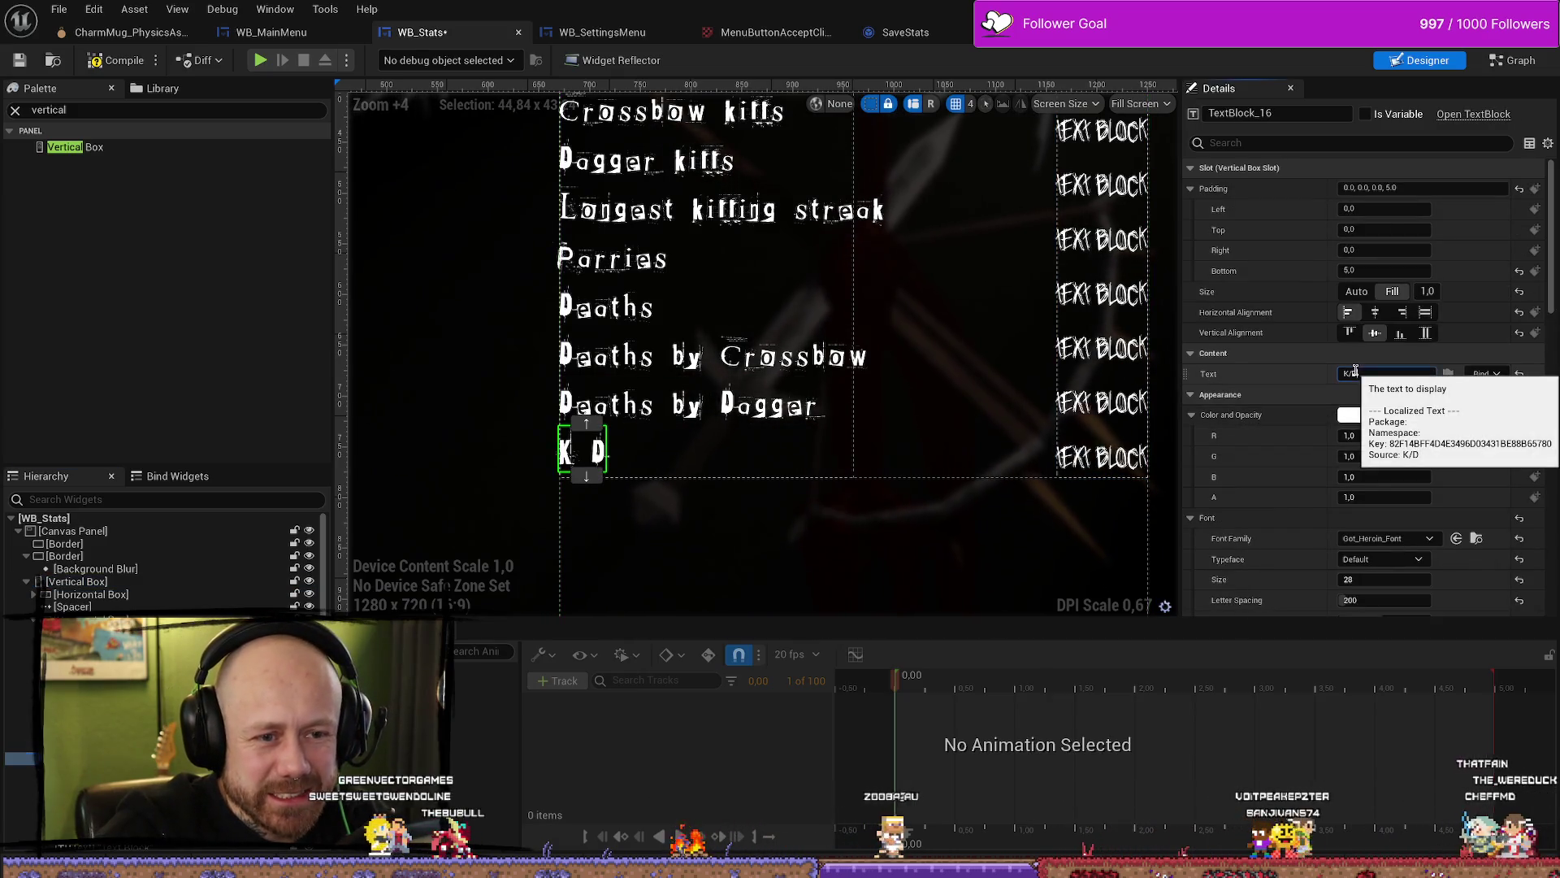
{"action": "left_click", "coordinate": [1386, 373]}
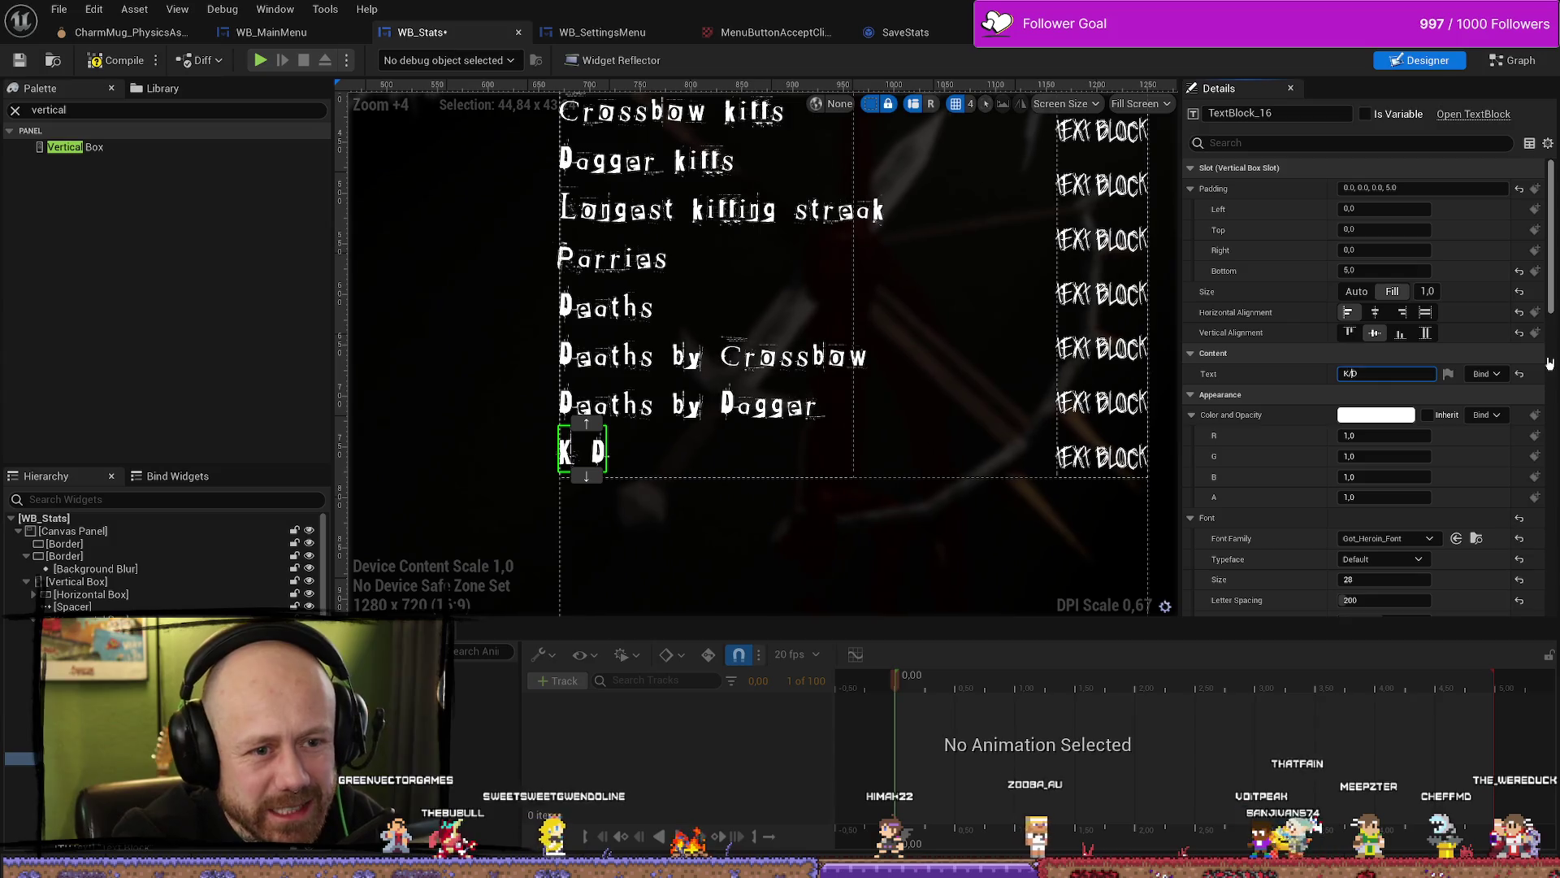
{"action": "left_click", "coordinate": [655, 460]}
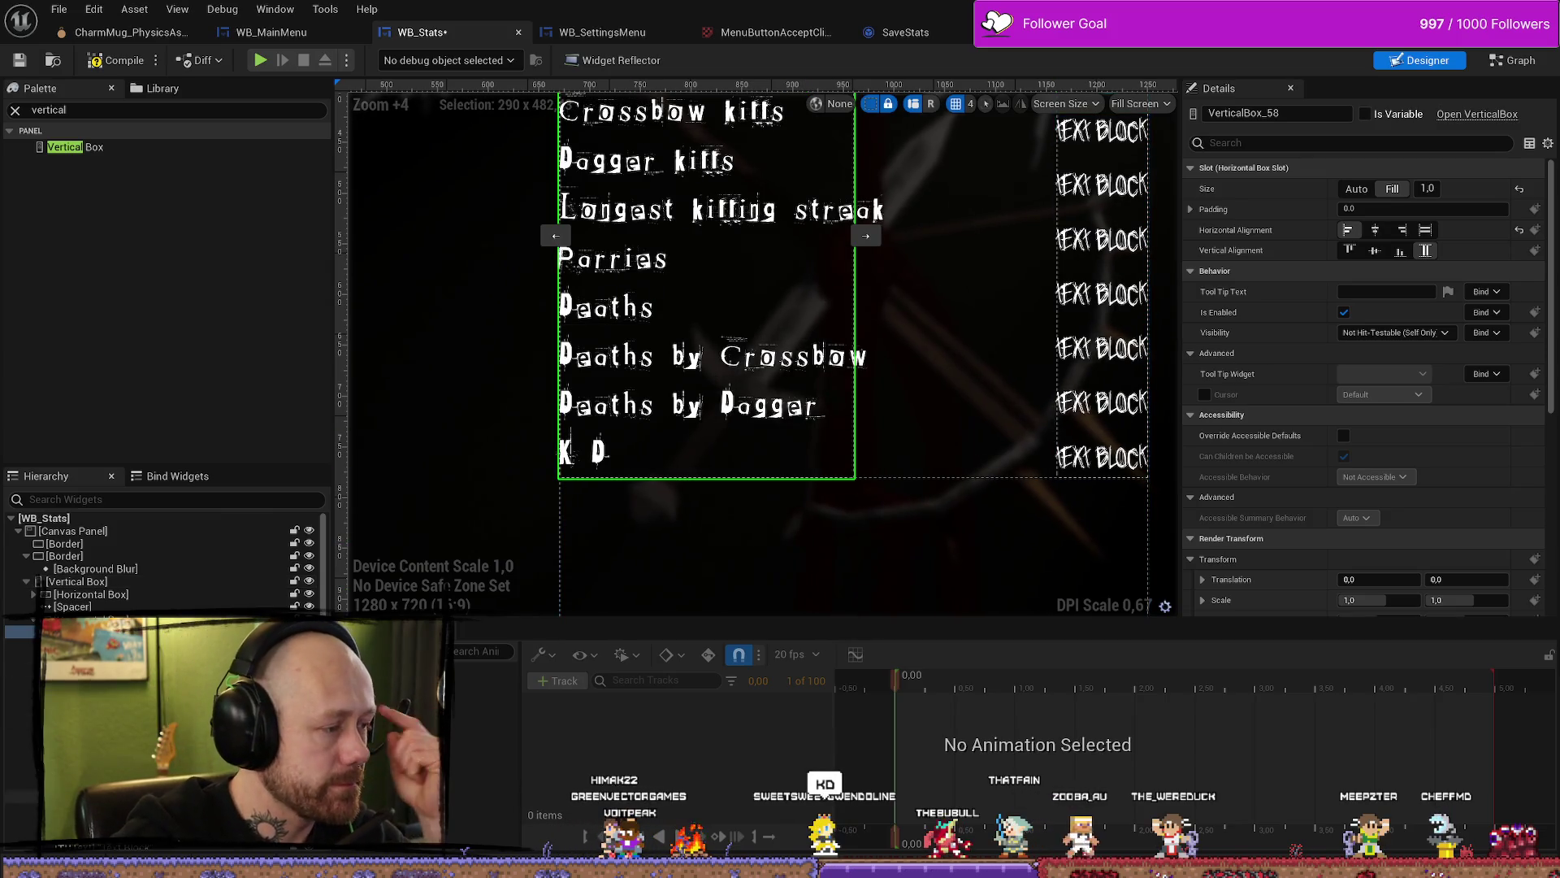
{"action": "left_click", "coordinate": [582, 449]}
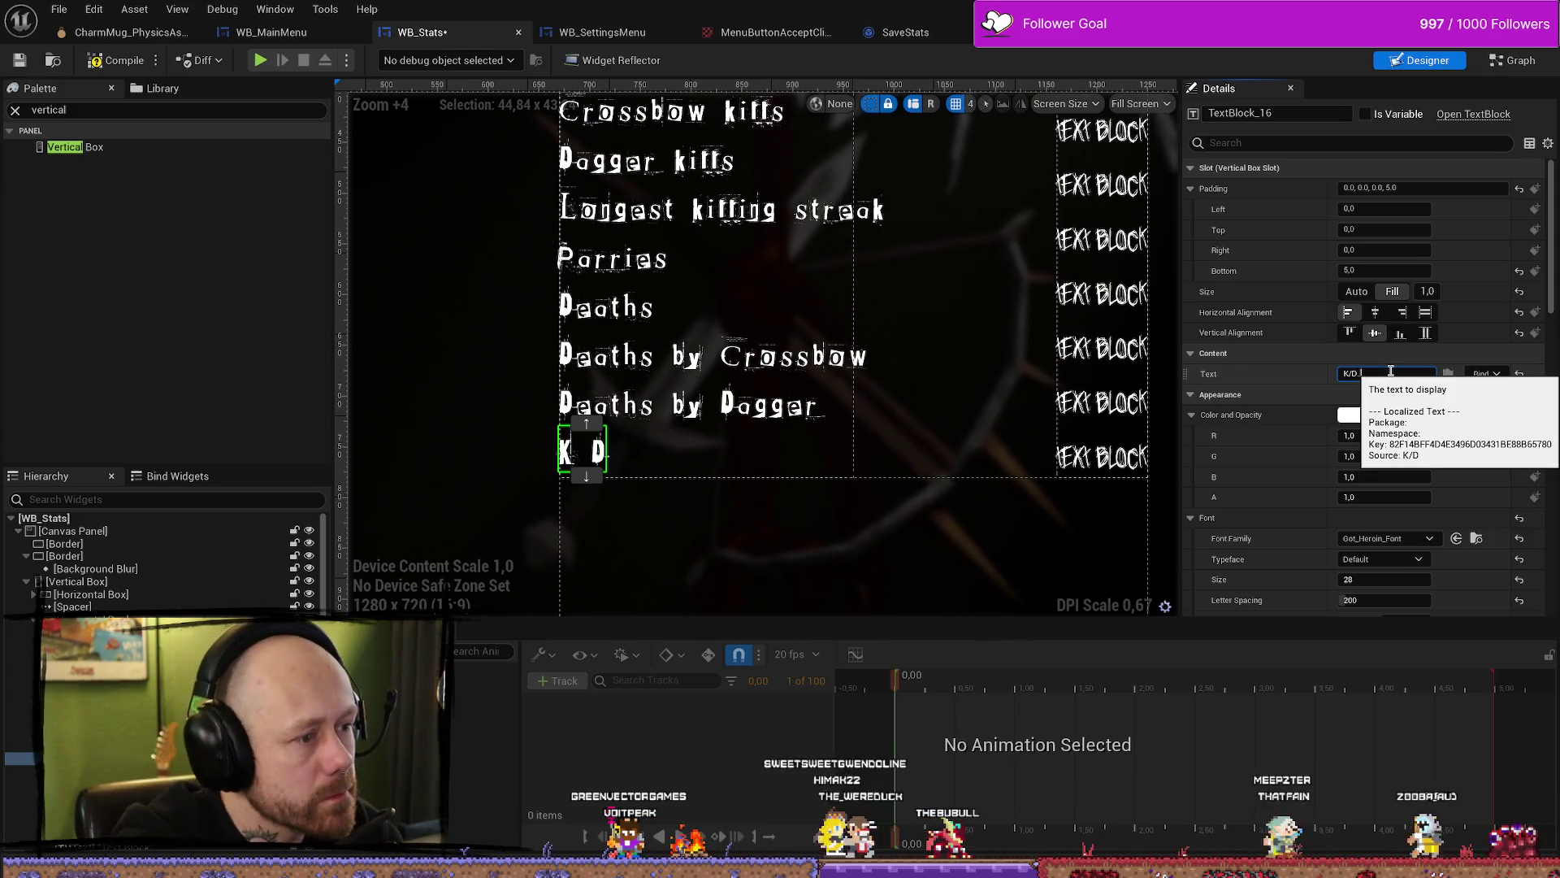
{"action": "type", "text": "..."}
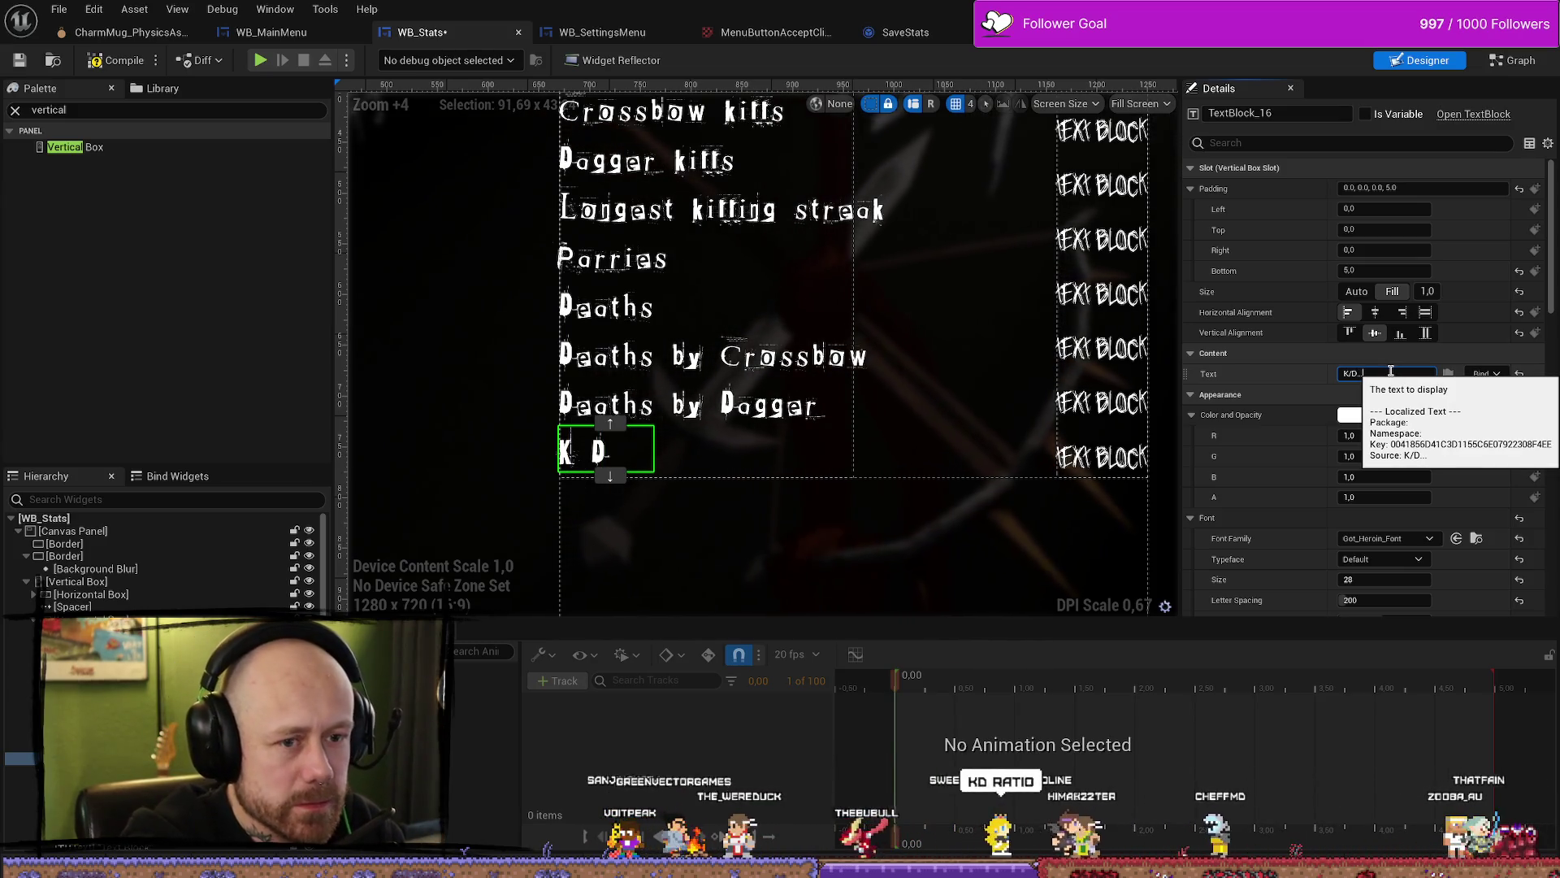
{"action": "key", "text": "BackSpace"}
{"action": "key", "text": "BackSpace"}
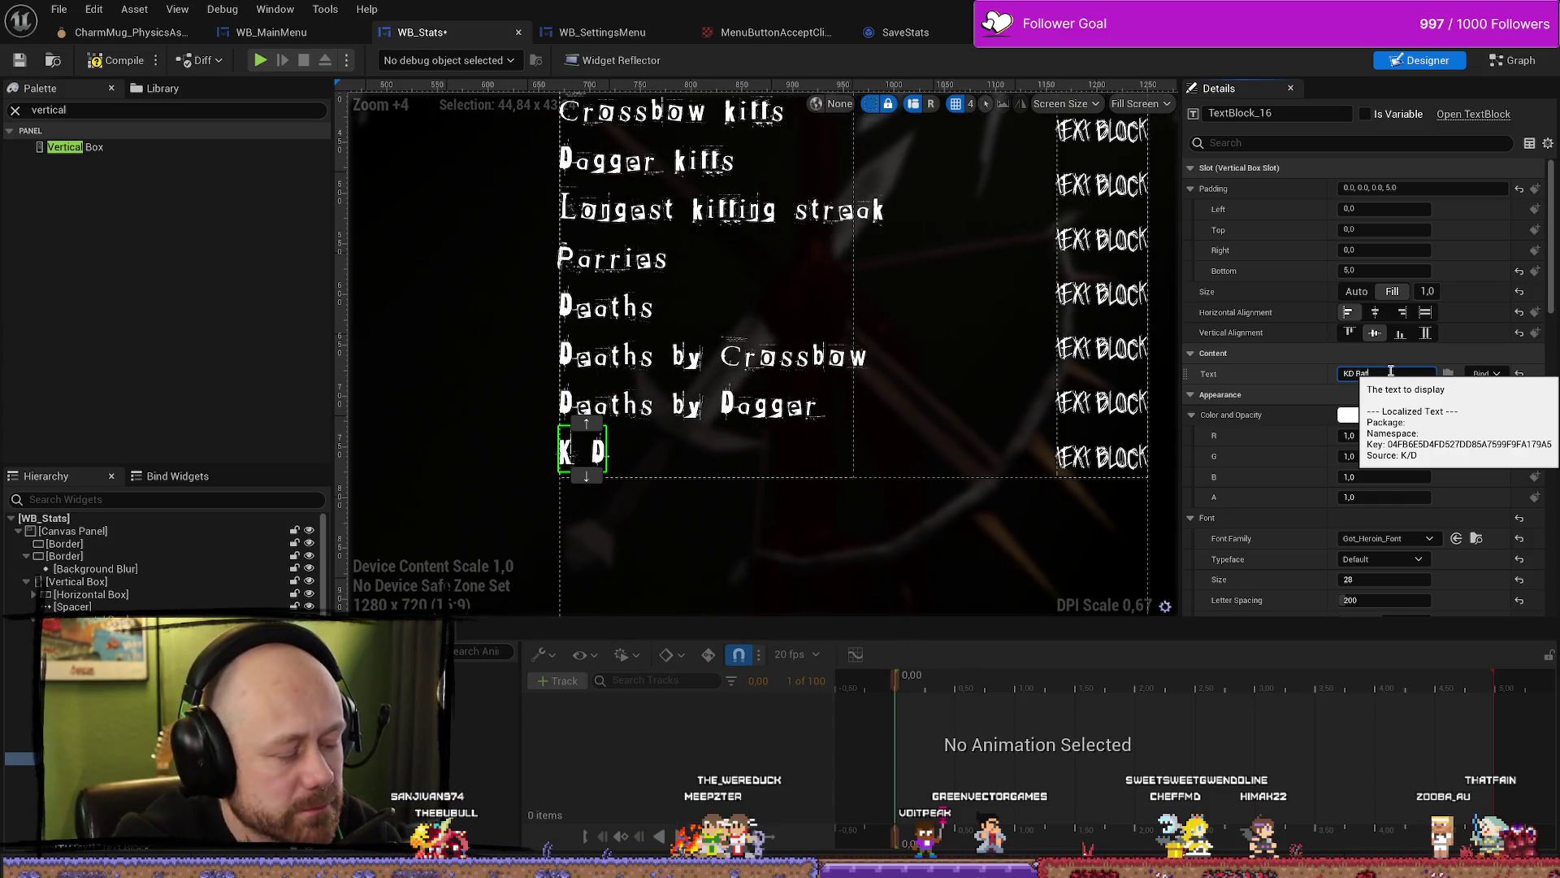
{"action": "type", "text": "Ratio"}
{"action": "key", "text": "Return"}
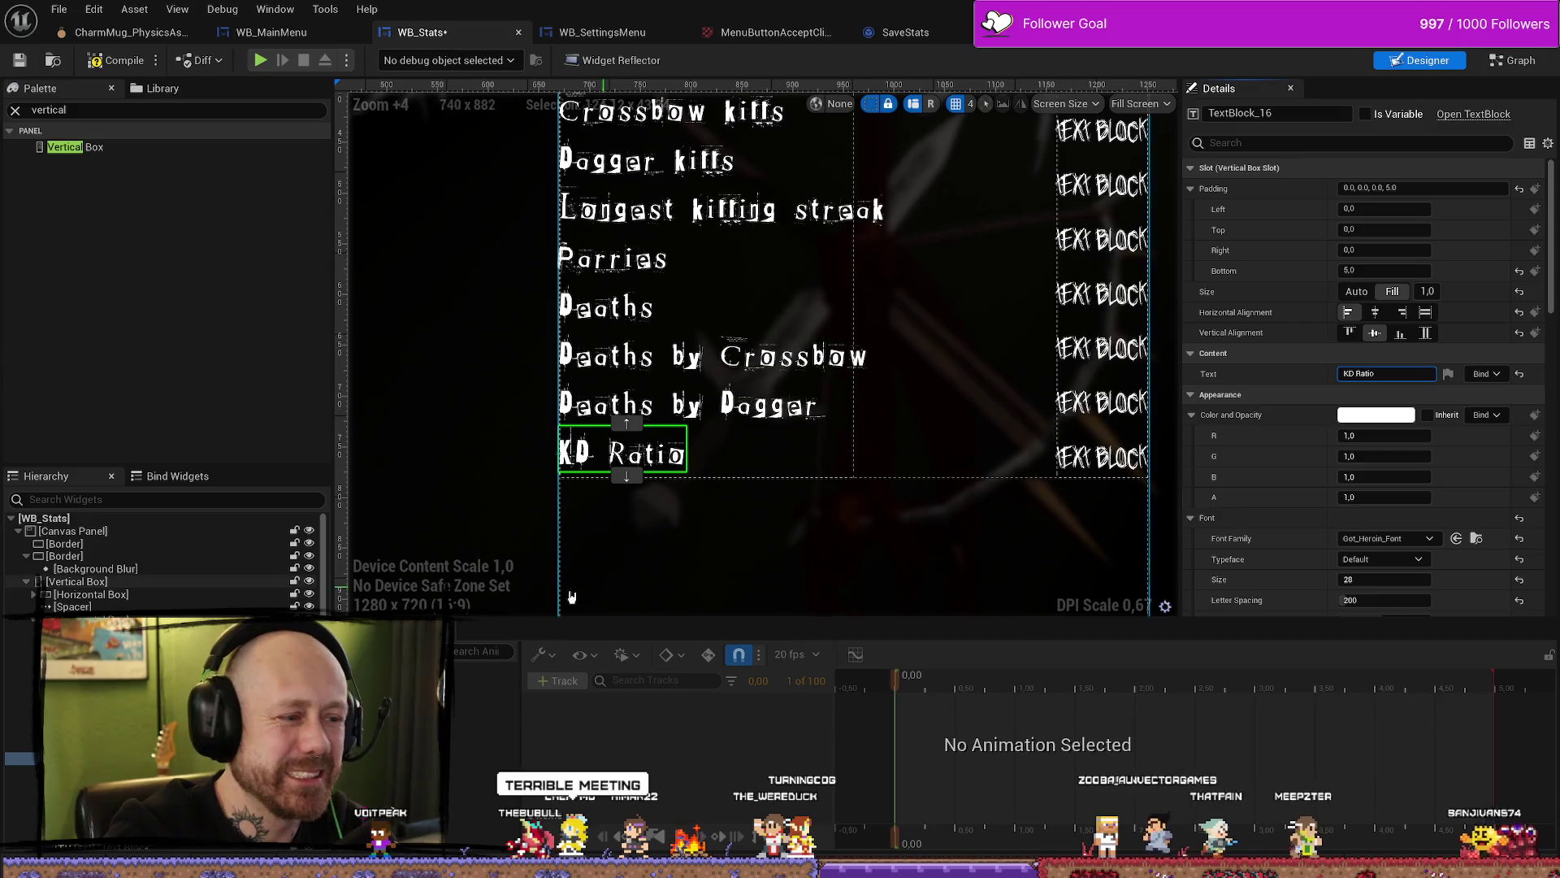
{"action": "key", "text": "Return"}
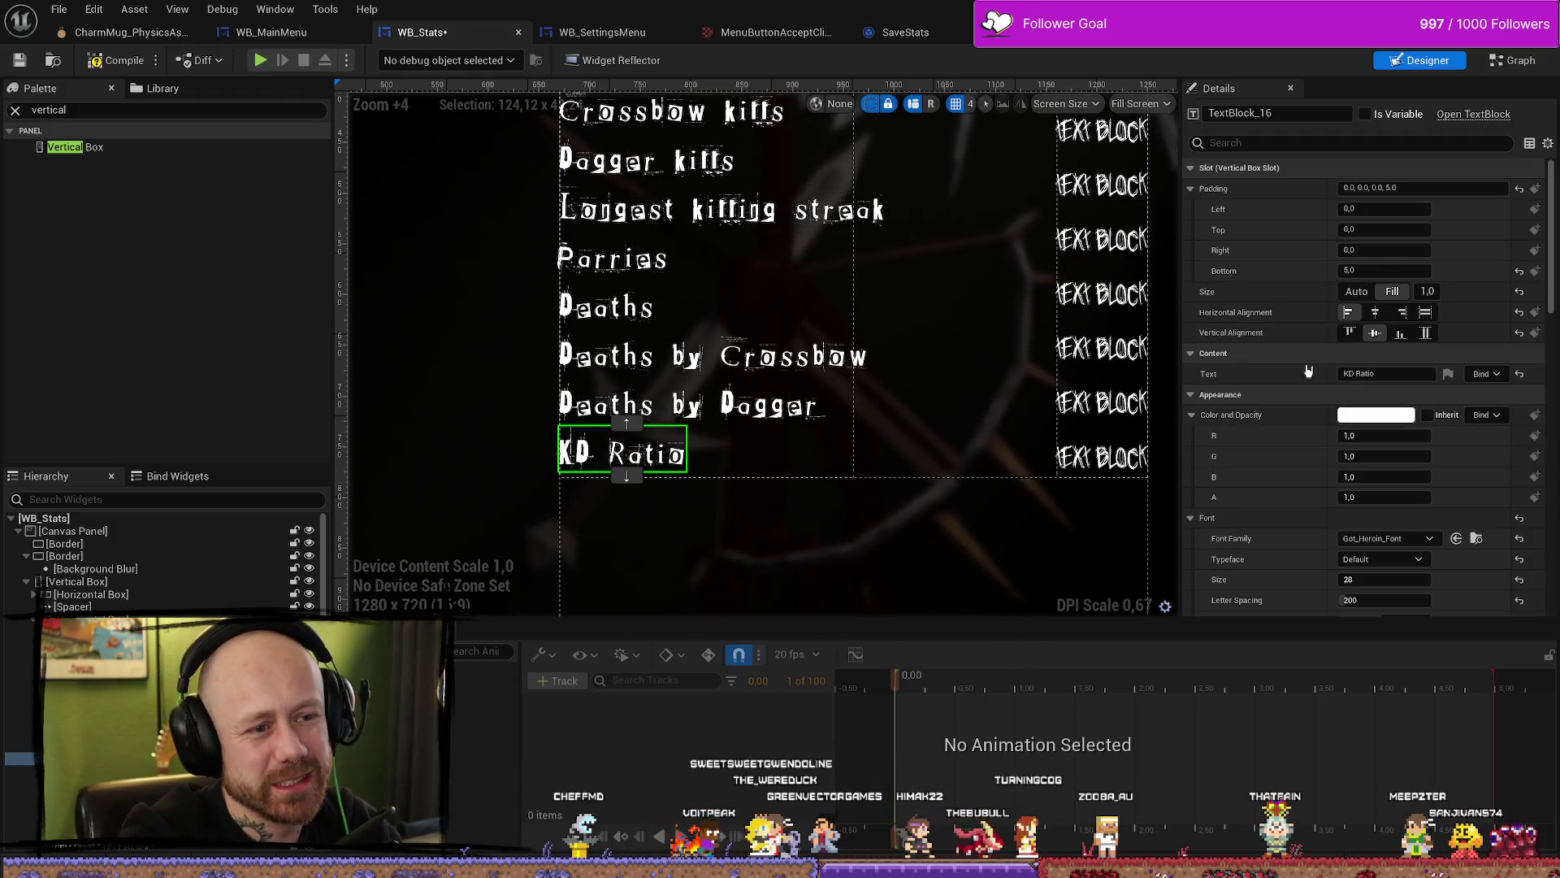
{"action": "scroll", "coordinate": [1056, 495], "scroll_direction": "down", "scroll_amount": 5}
{"action": "scroll", "coordinate": [1064, 492], "scroll_direction": "up", "scroll_amount": 3}
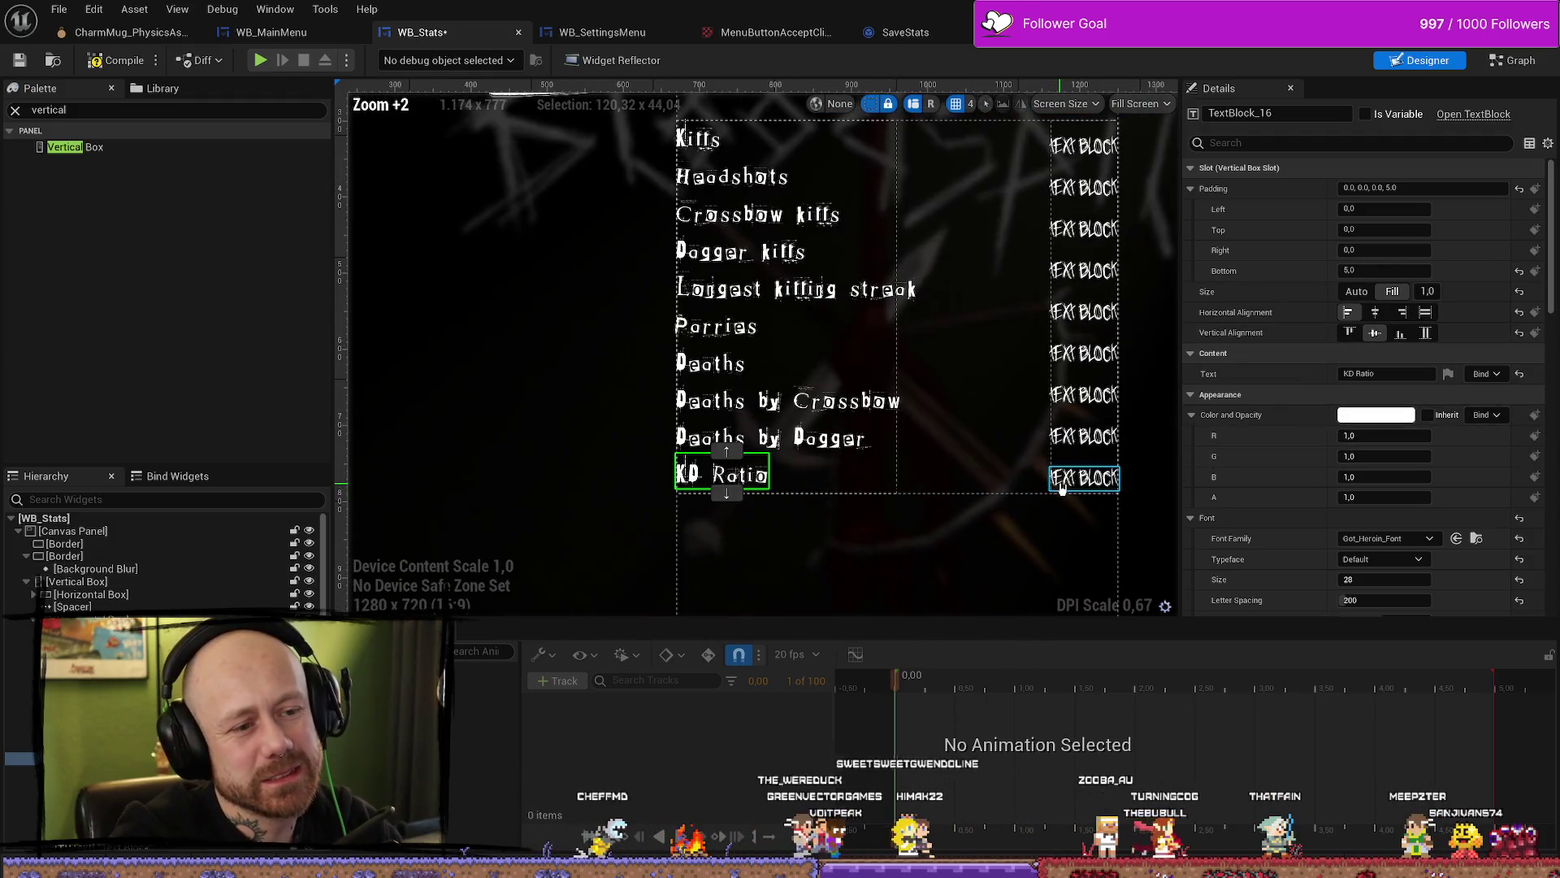
Step: Paste spacers below the Deaths by Dagger label and below its value text block
{"action": "left_click", "coordinate": [1093, 440]}
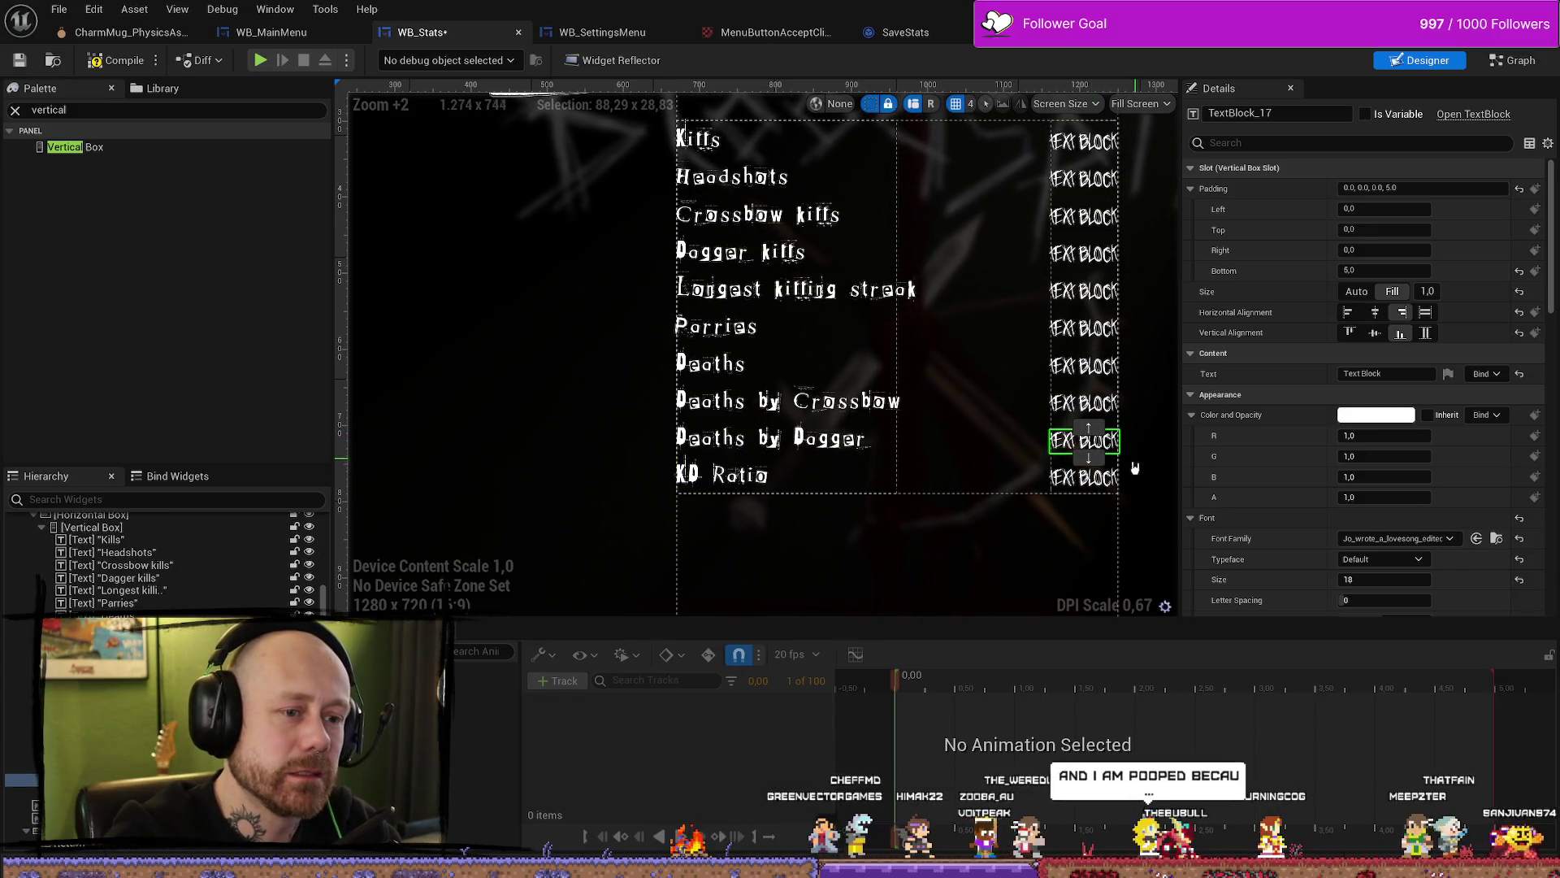
{"action": "left_click", "coordinate": [1044, 536]}
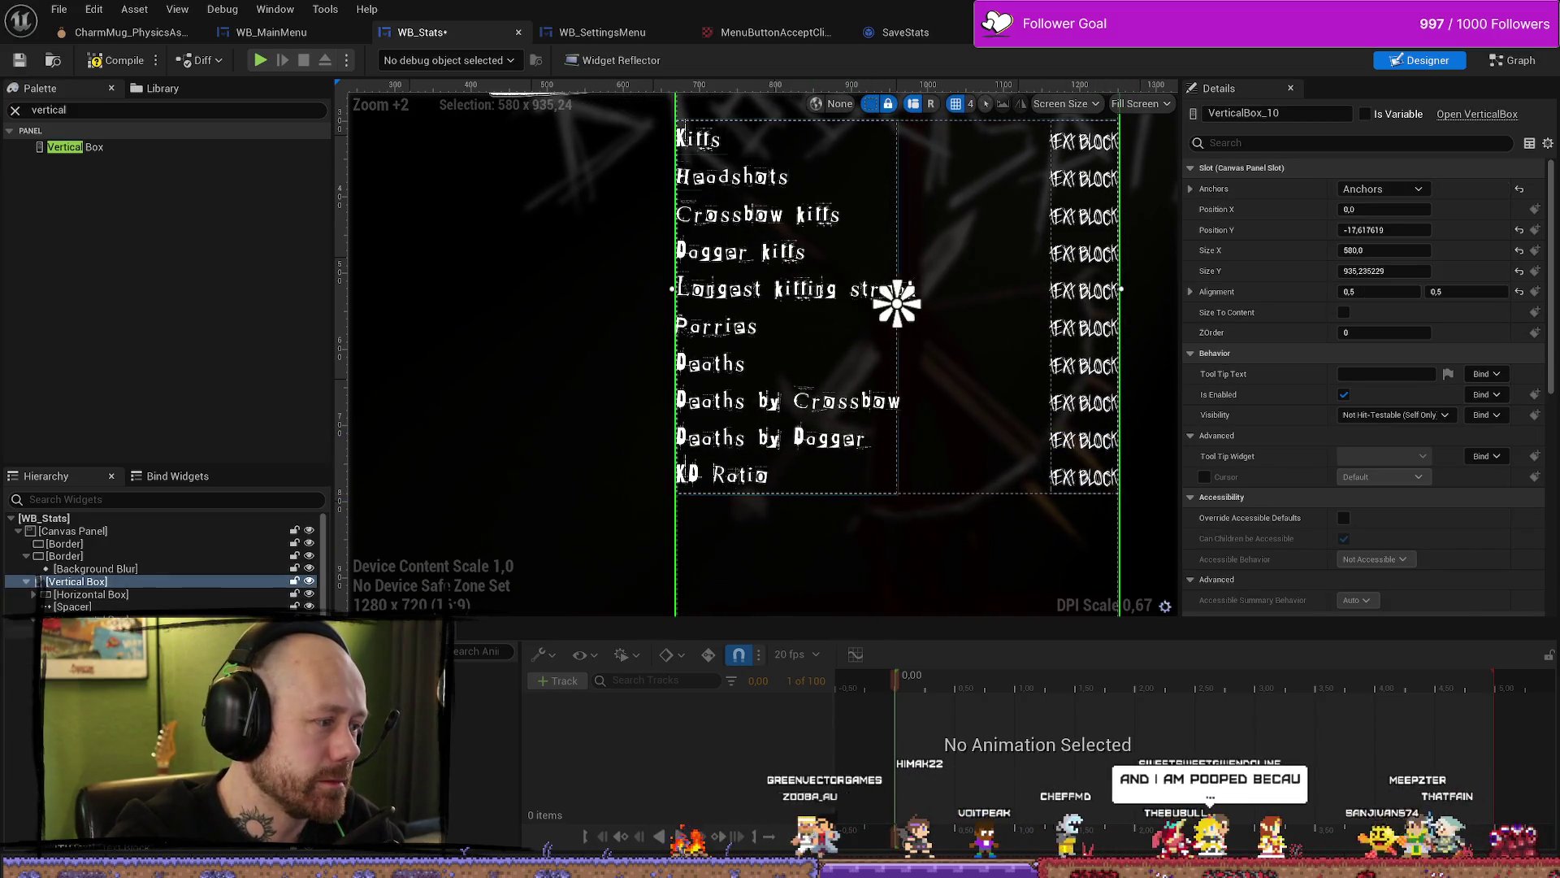
{"action": "scroll", "coordinate": [325, 569], "scroll_direction": "down", "scroll_amount": 2}
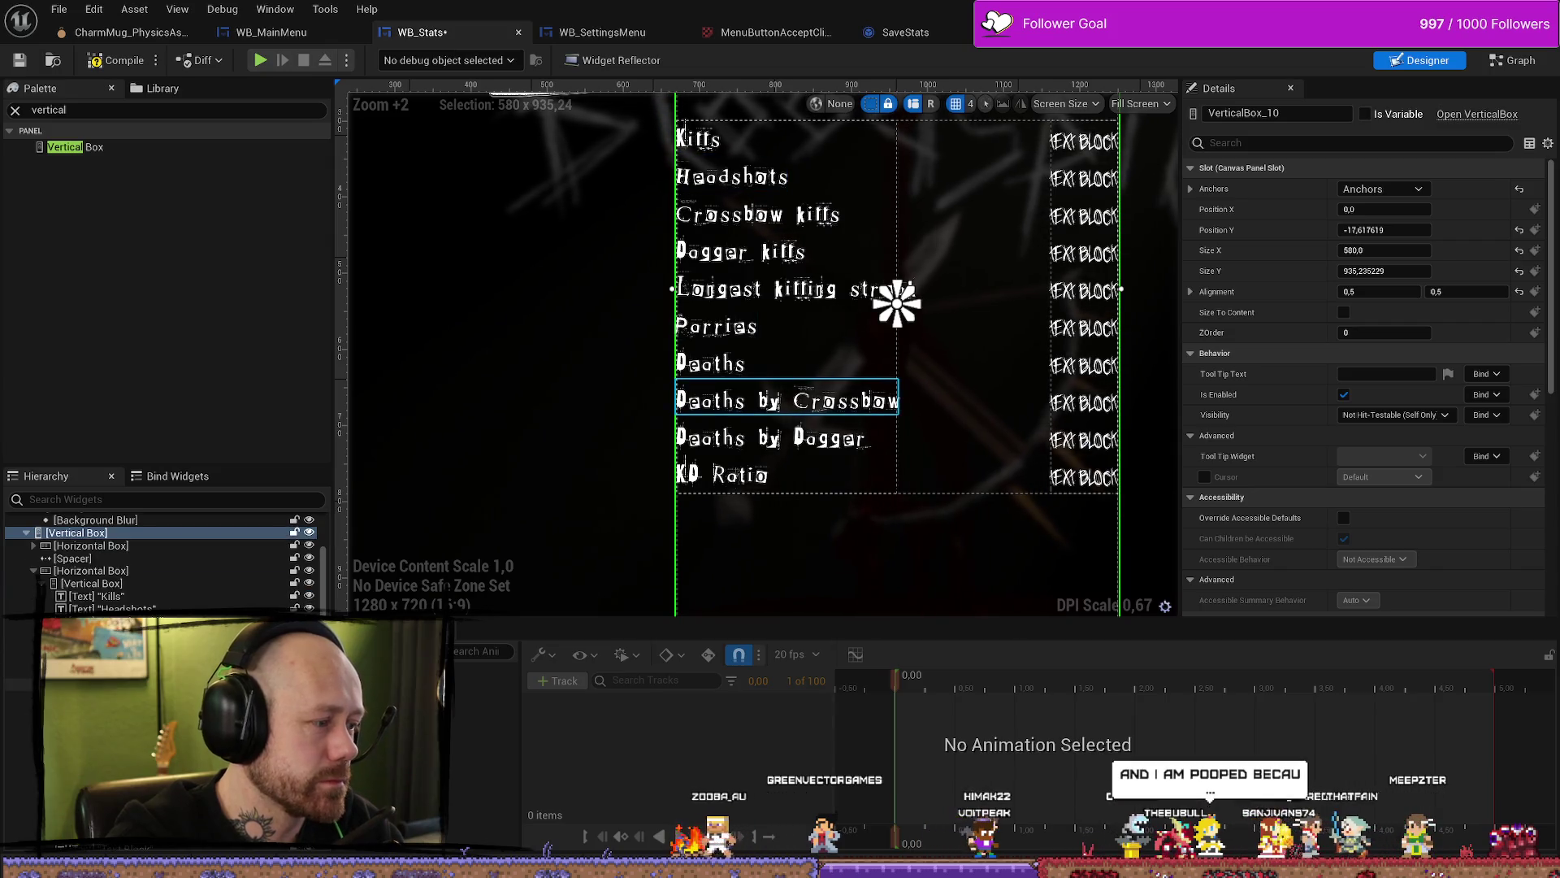
{"action": "left_click", "coordinate": [175, 559]}
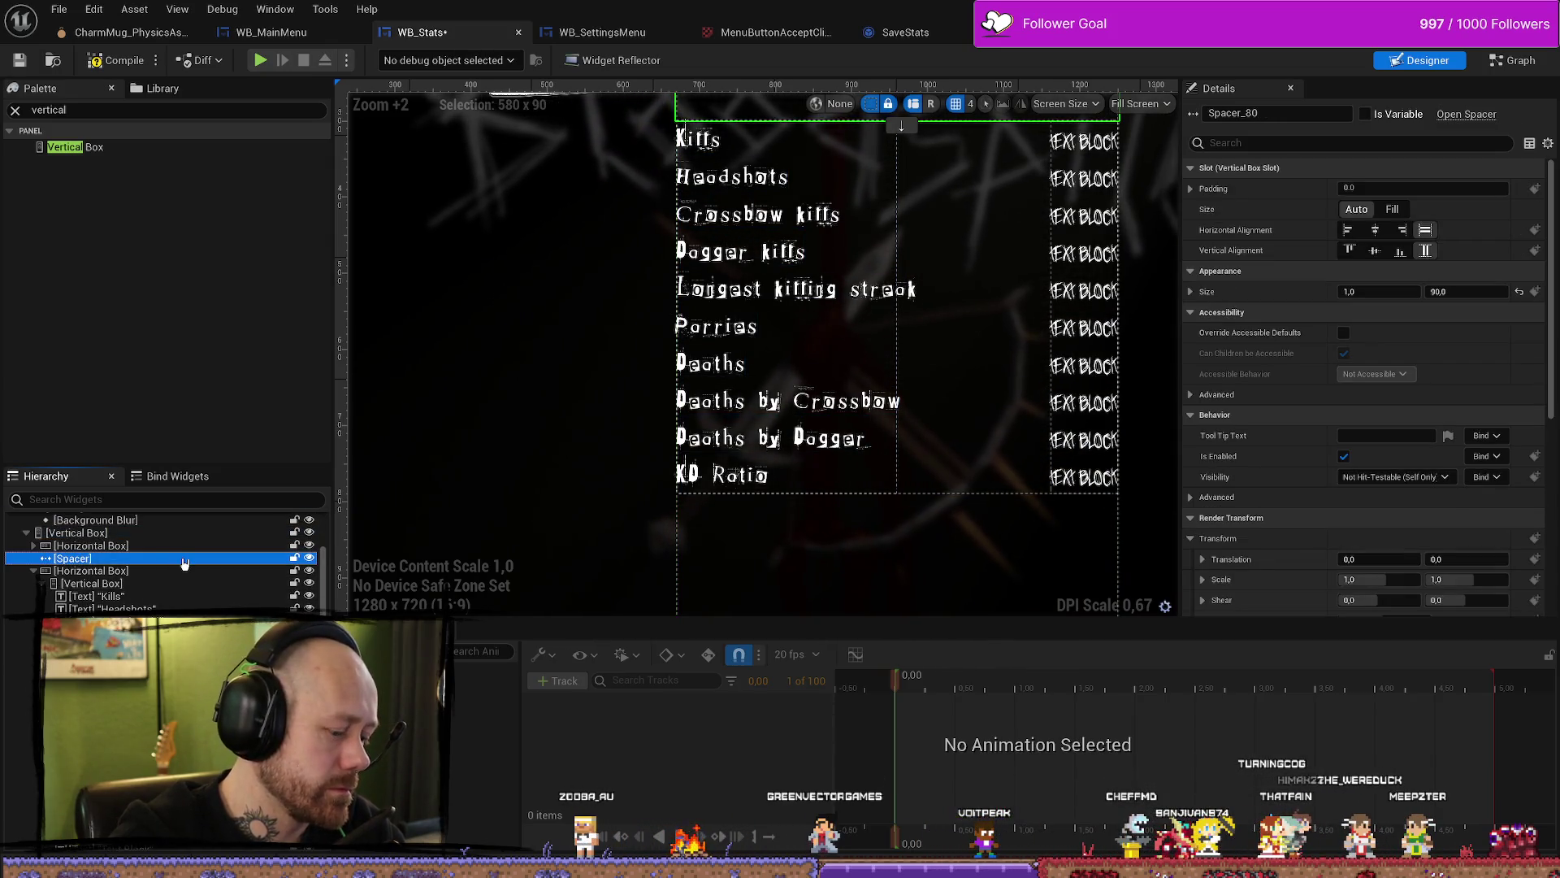
{"action": "left_click", "coordinate": [731, 437]}
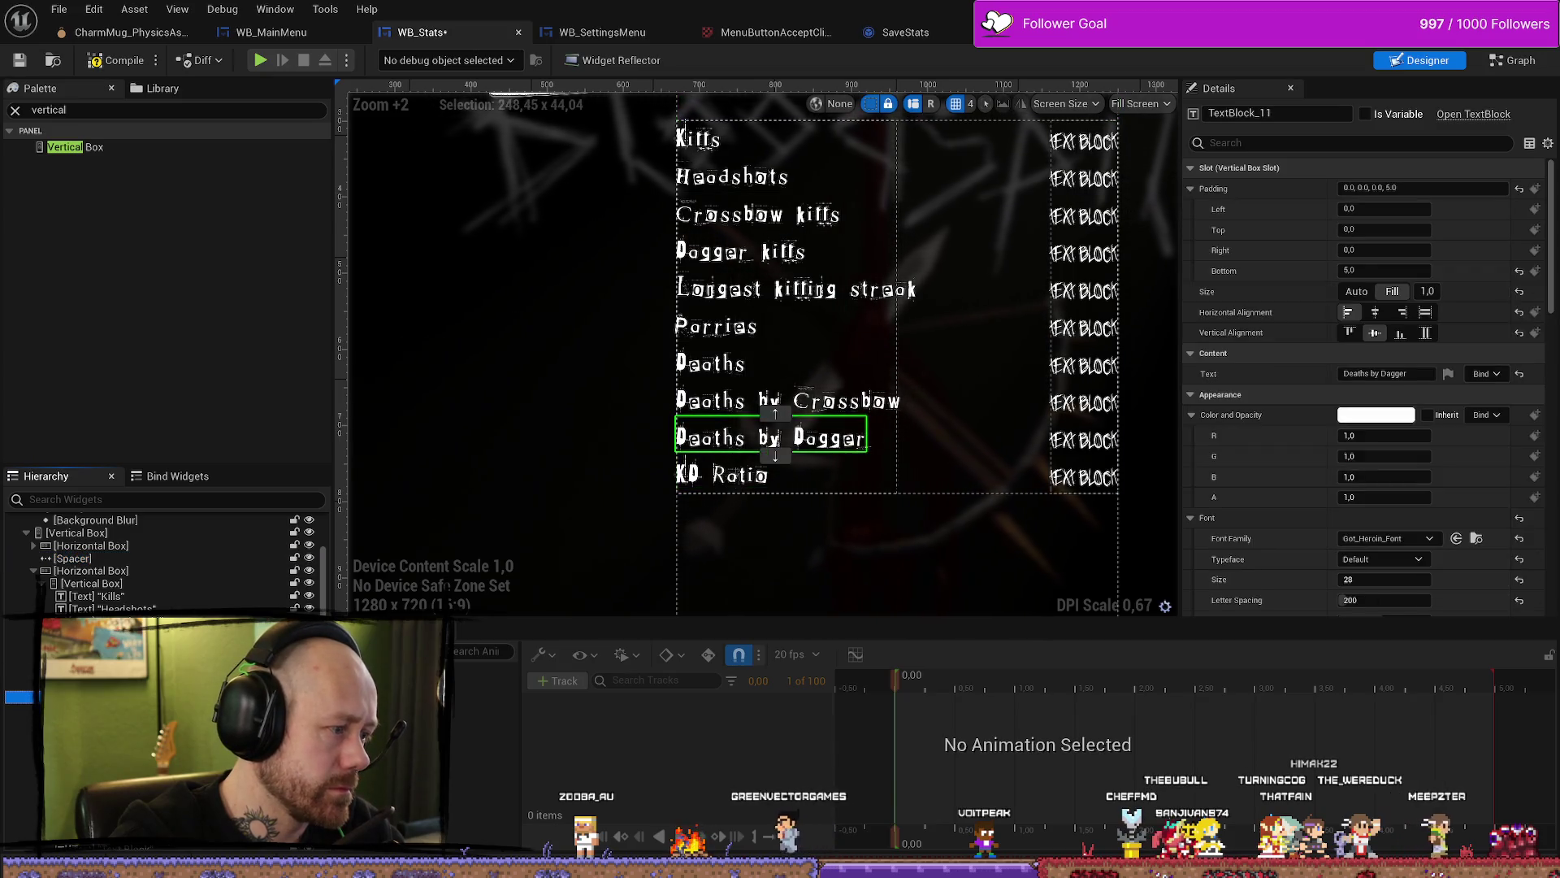
{"action": "key", "text": "ctrl+v"}
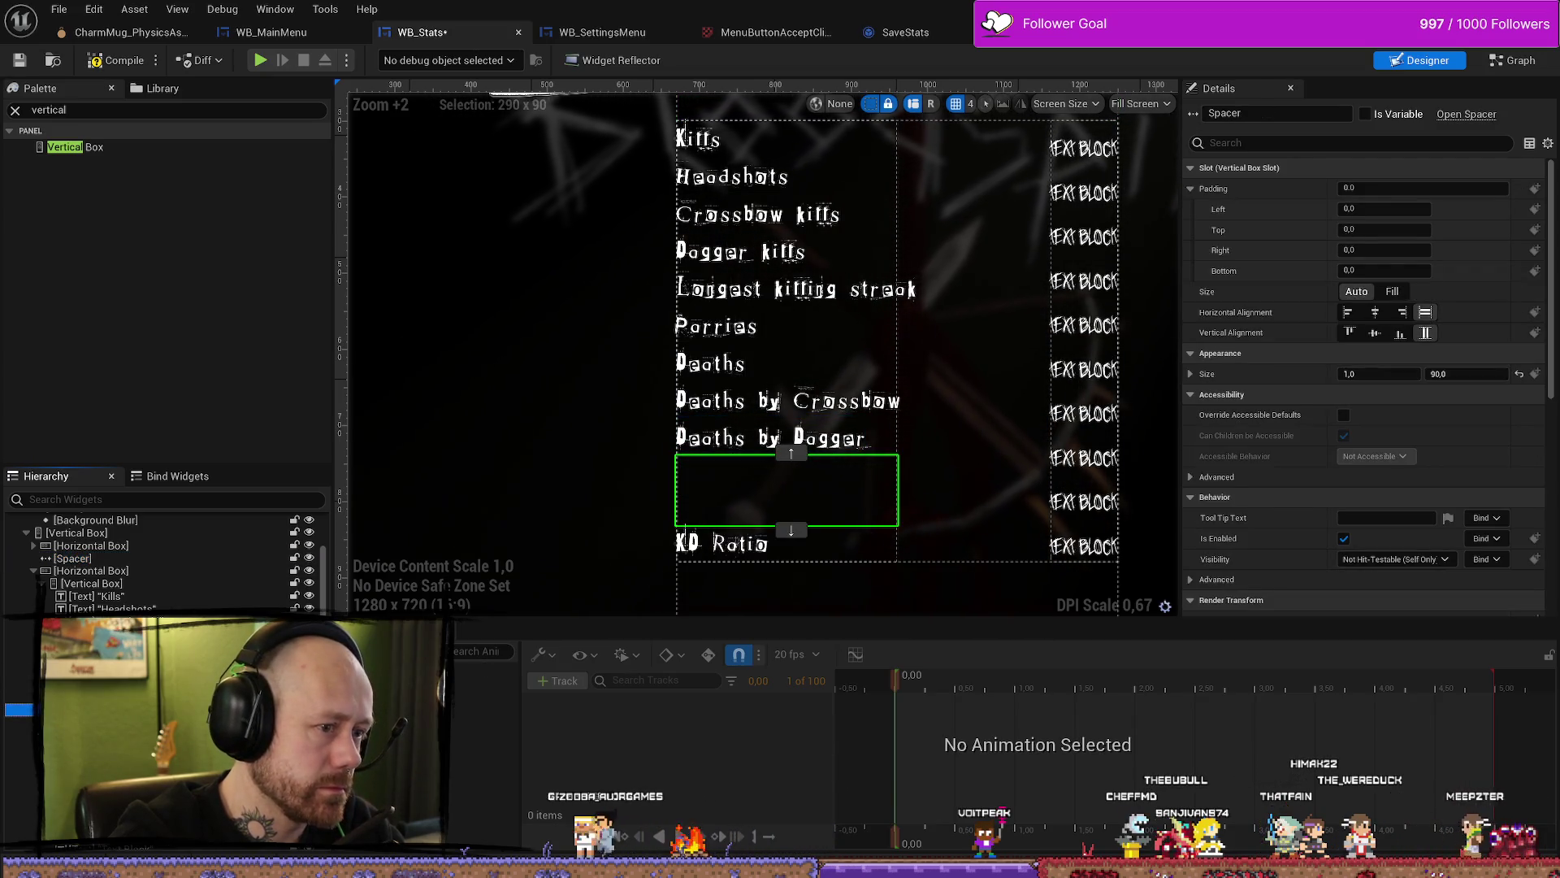
{"action": "scroll", "coordinate": [163, 560], "scroll_direction": "down", "scroll_amount": 3}
{"action": "left_click", "coordinate": [1085, 501]}
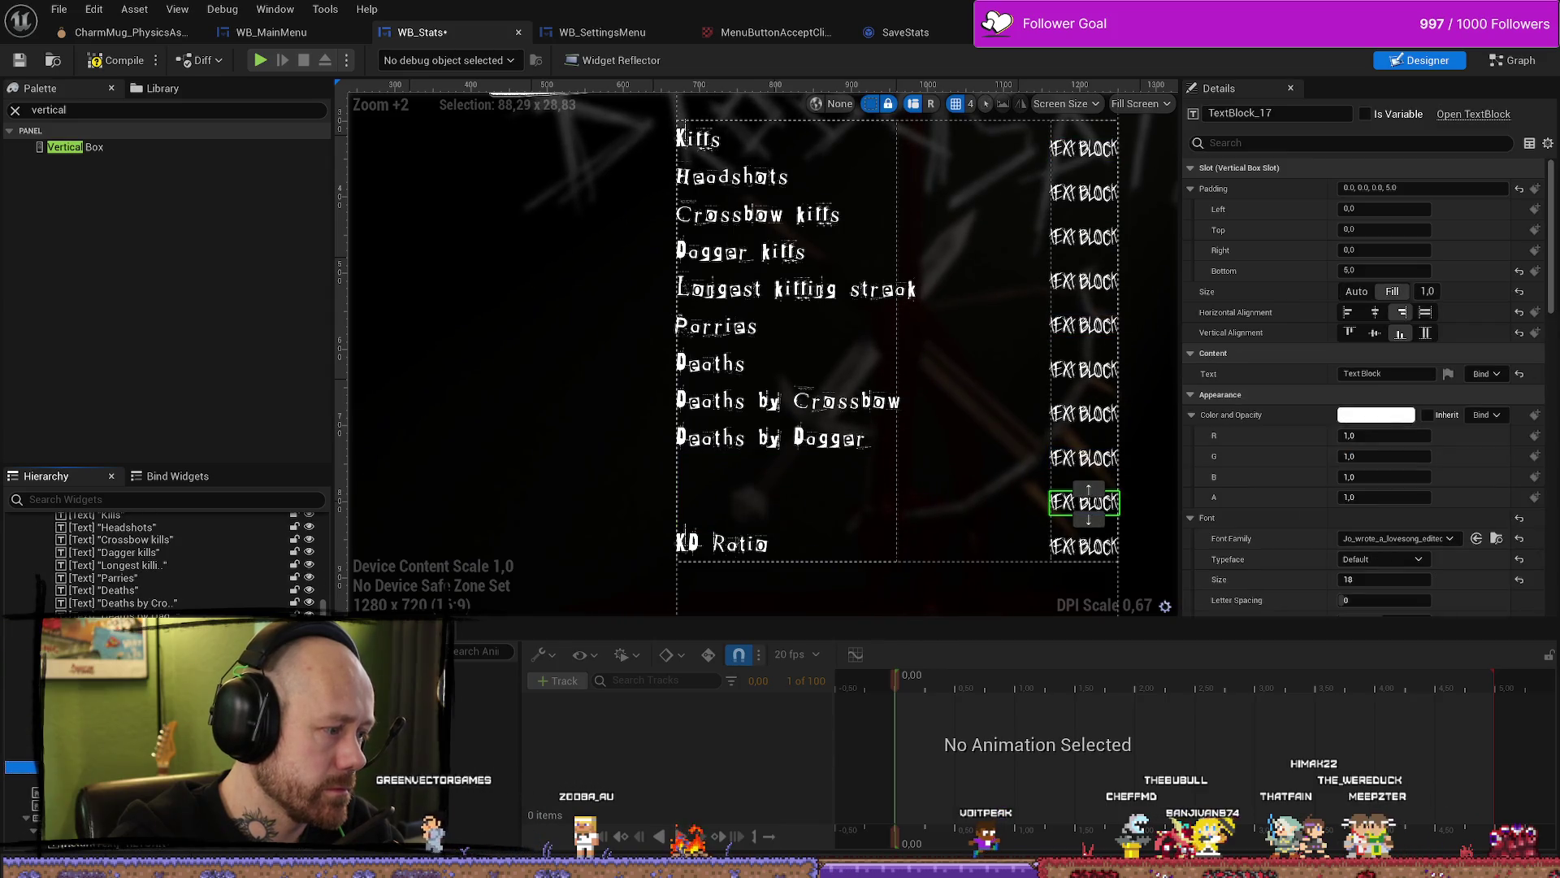
{"action": "key", "text": "ctrl+v"}
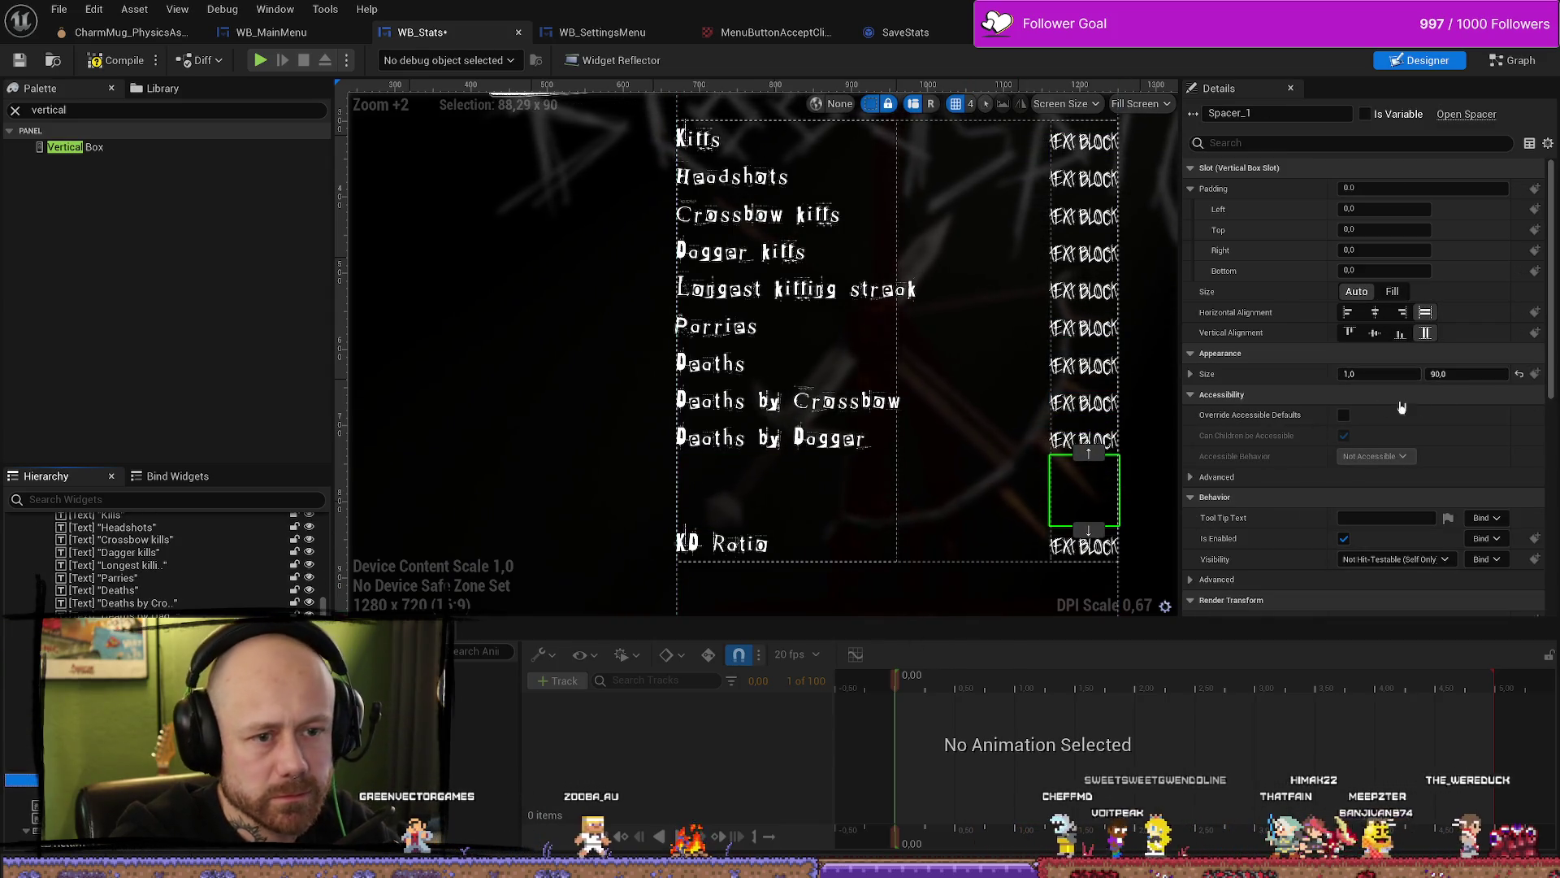
Step: Give the new value-column and label-column spacers a height of 20 as a first try
{"action": "left_click", "coordinate": [1463, 374]}
{"action": "type", "text": "10"}
{"action": "key", "text": "Return"}
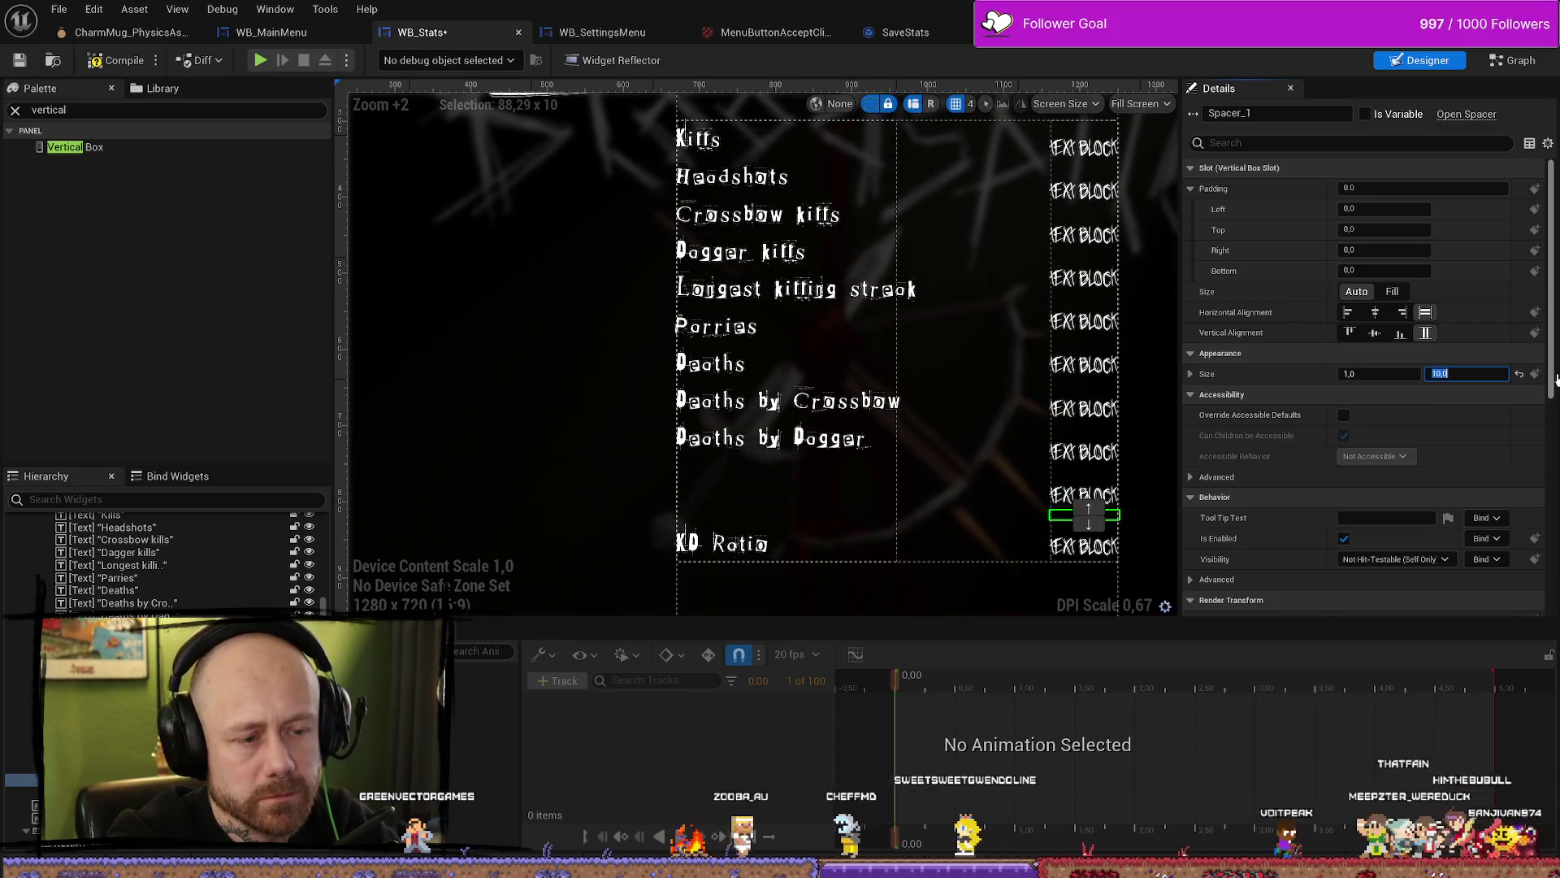
{"action": "type", "text": "20"}
{"action": "key", "text": "Return"}
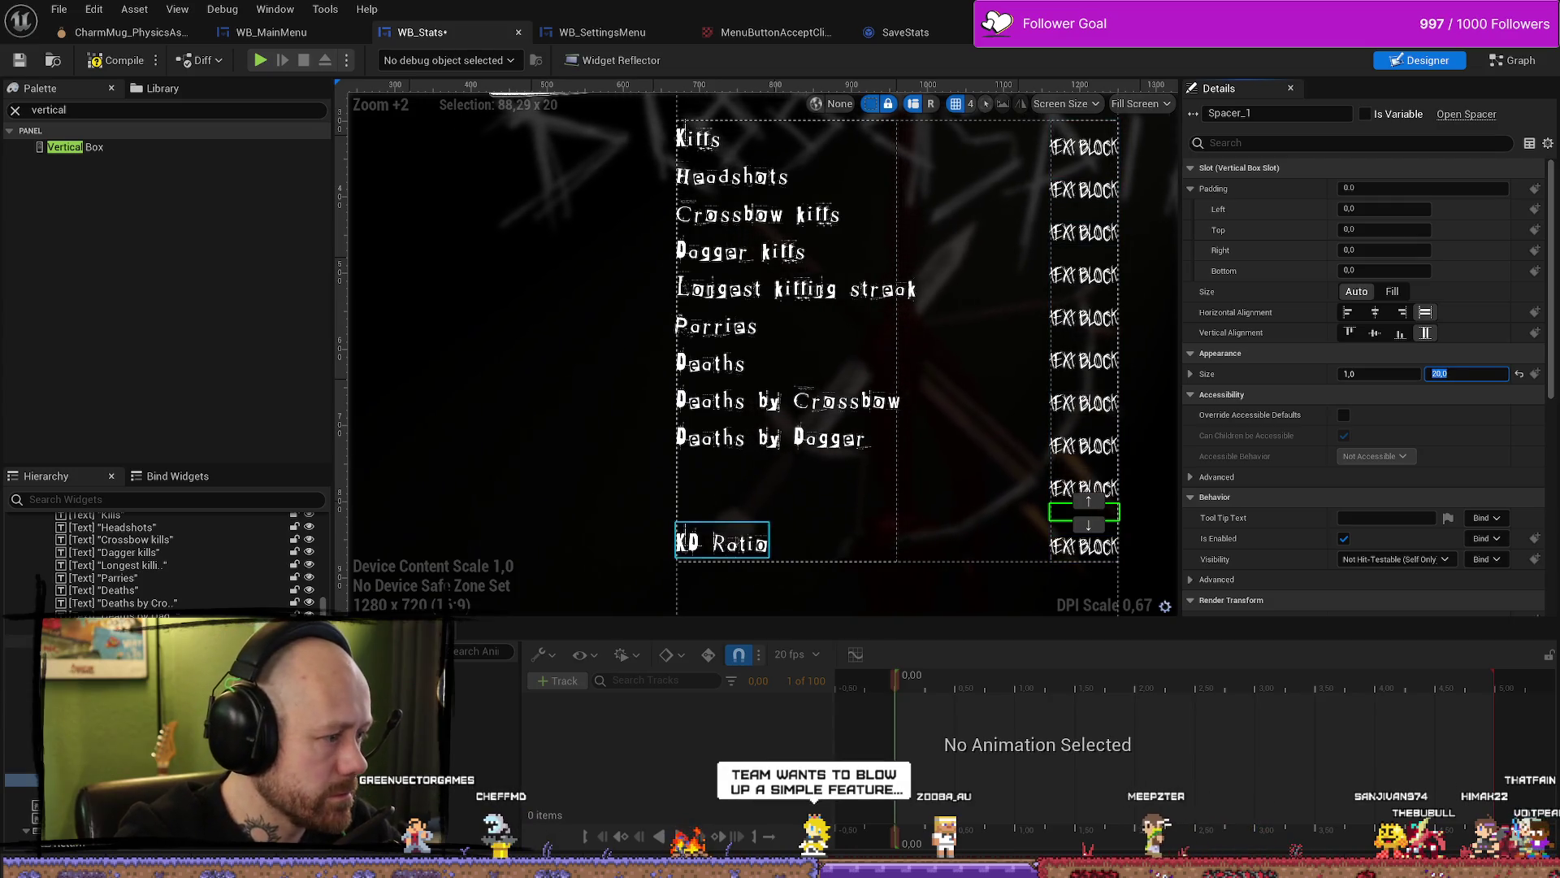
{"action": "left_click", "coordinate": [747, 499]}
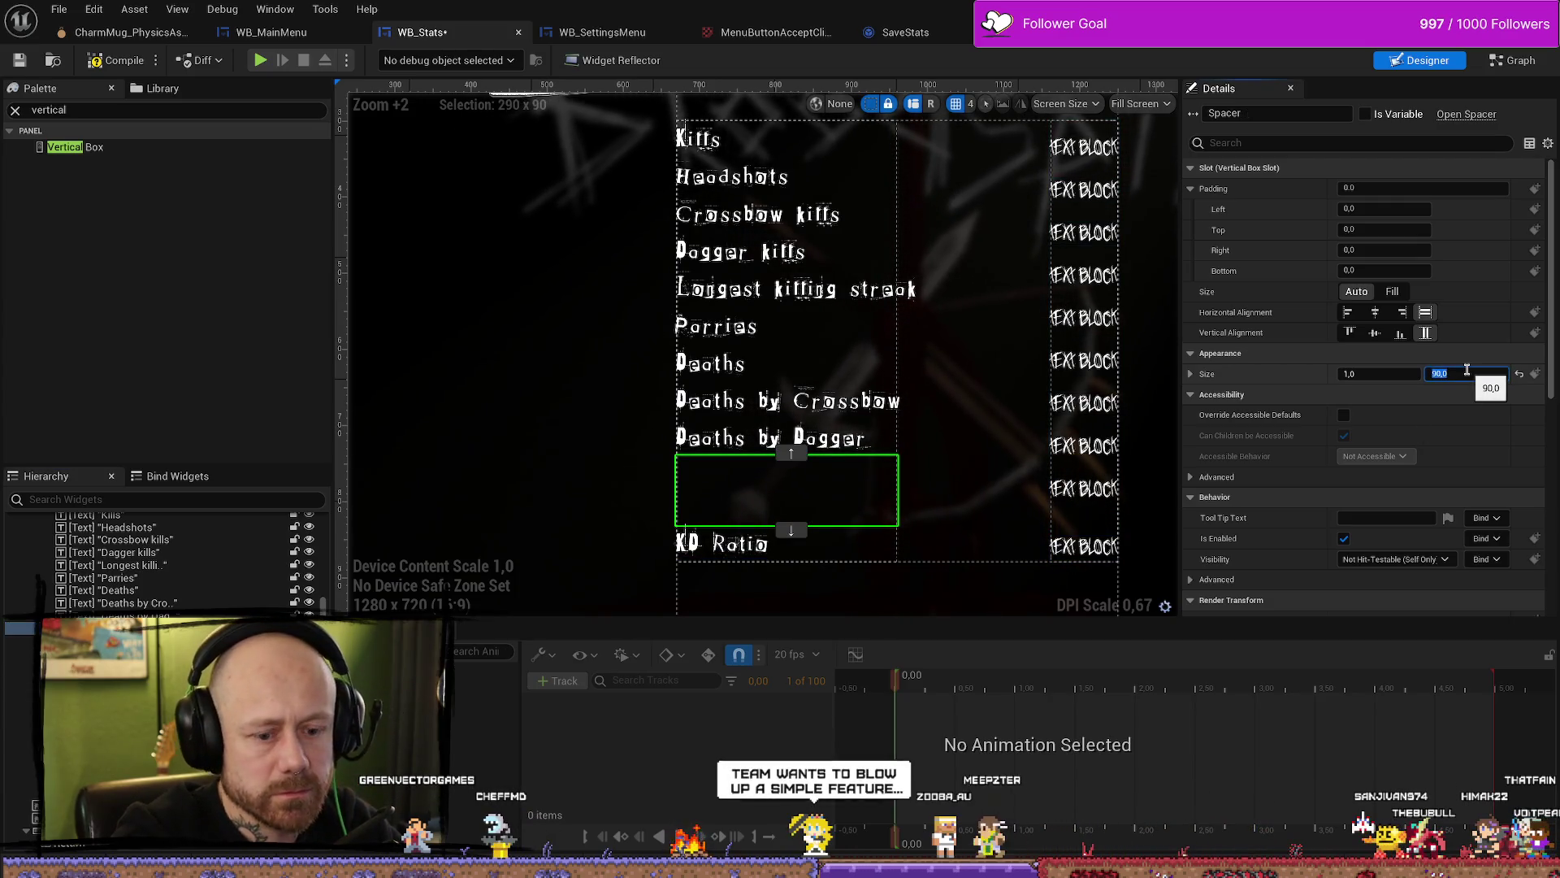
{"action": "type", "text": "20"}
{"action": "key", "text": "Return"}
Step: Increase both the label and value spacers above KD Ratio to a height of 30
{"action": "left_click", "coordinate": [1063, 542]}
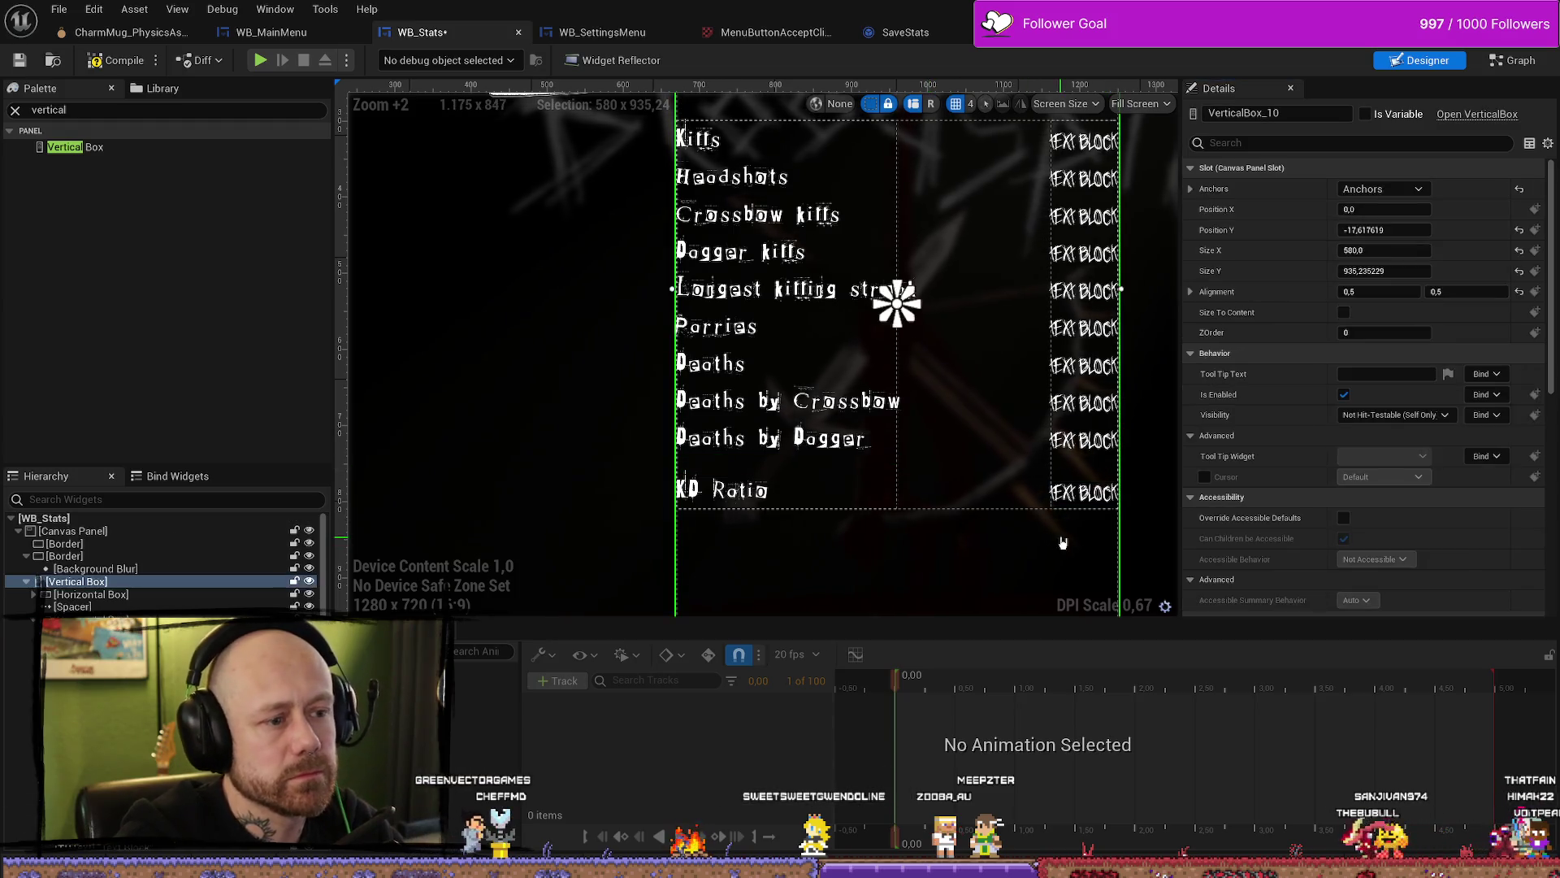
{"action": "scroll", "coordinate": [1063, 542], "scroll_direction": "down", "scroll_amount": 3}
{"action": "scroll", "coordinate": [1063, 541], "scroll_direction": "up", "scroll_amount": 4}
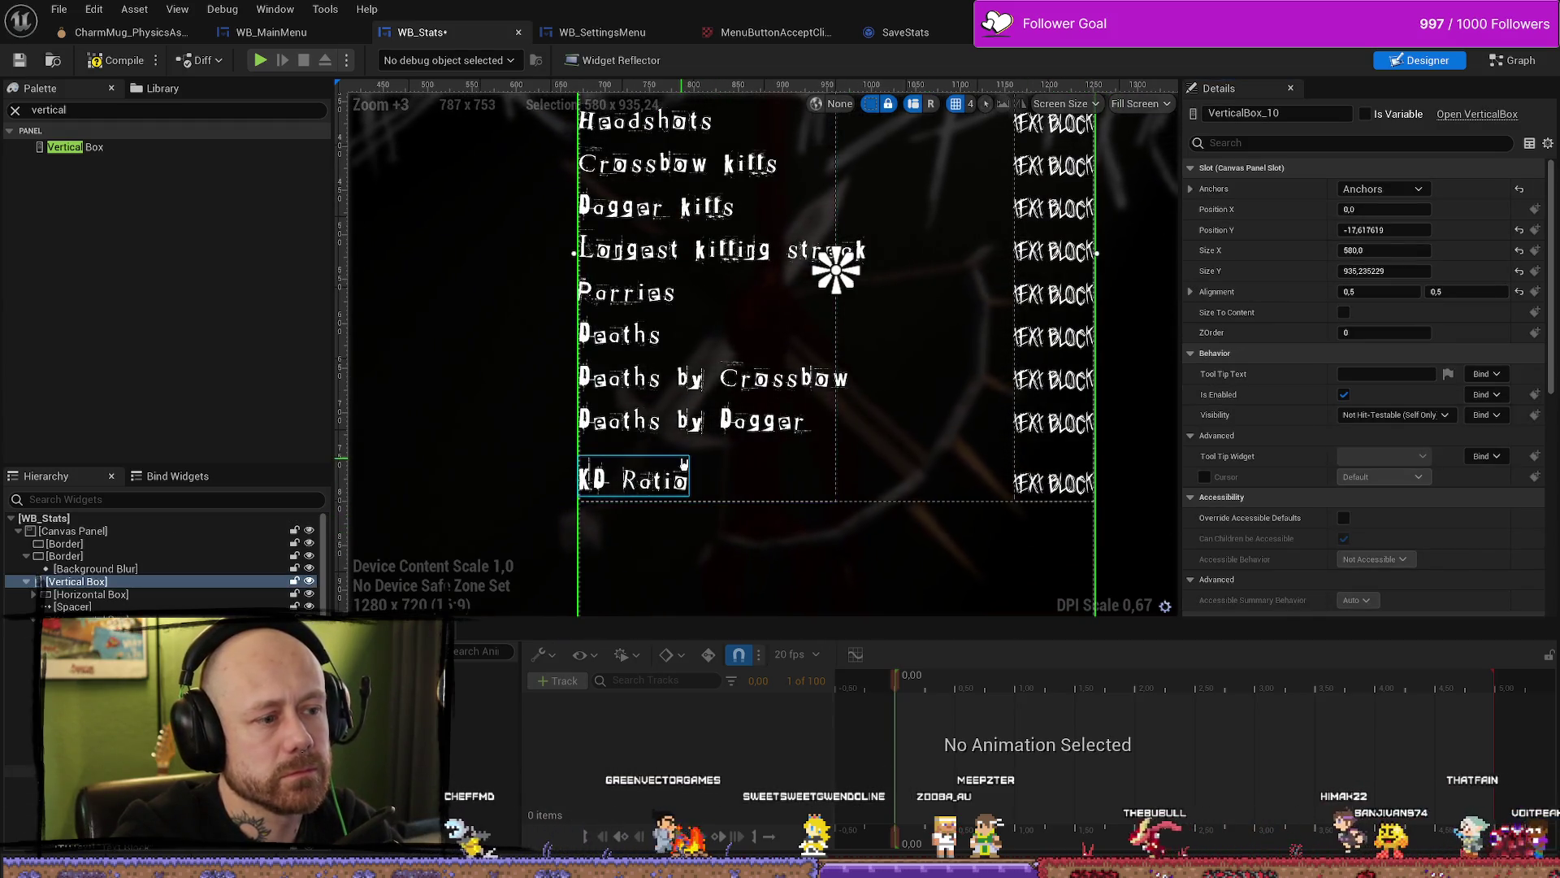
{"action": "left_click", "coordinate": [688, 449]}
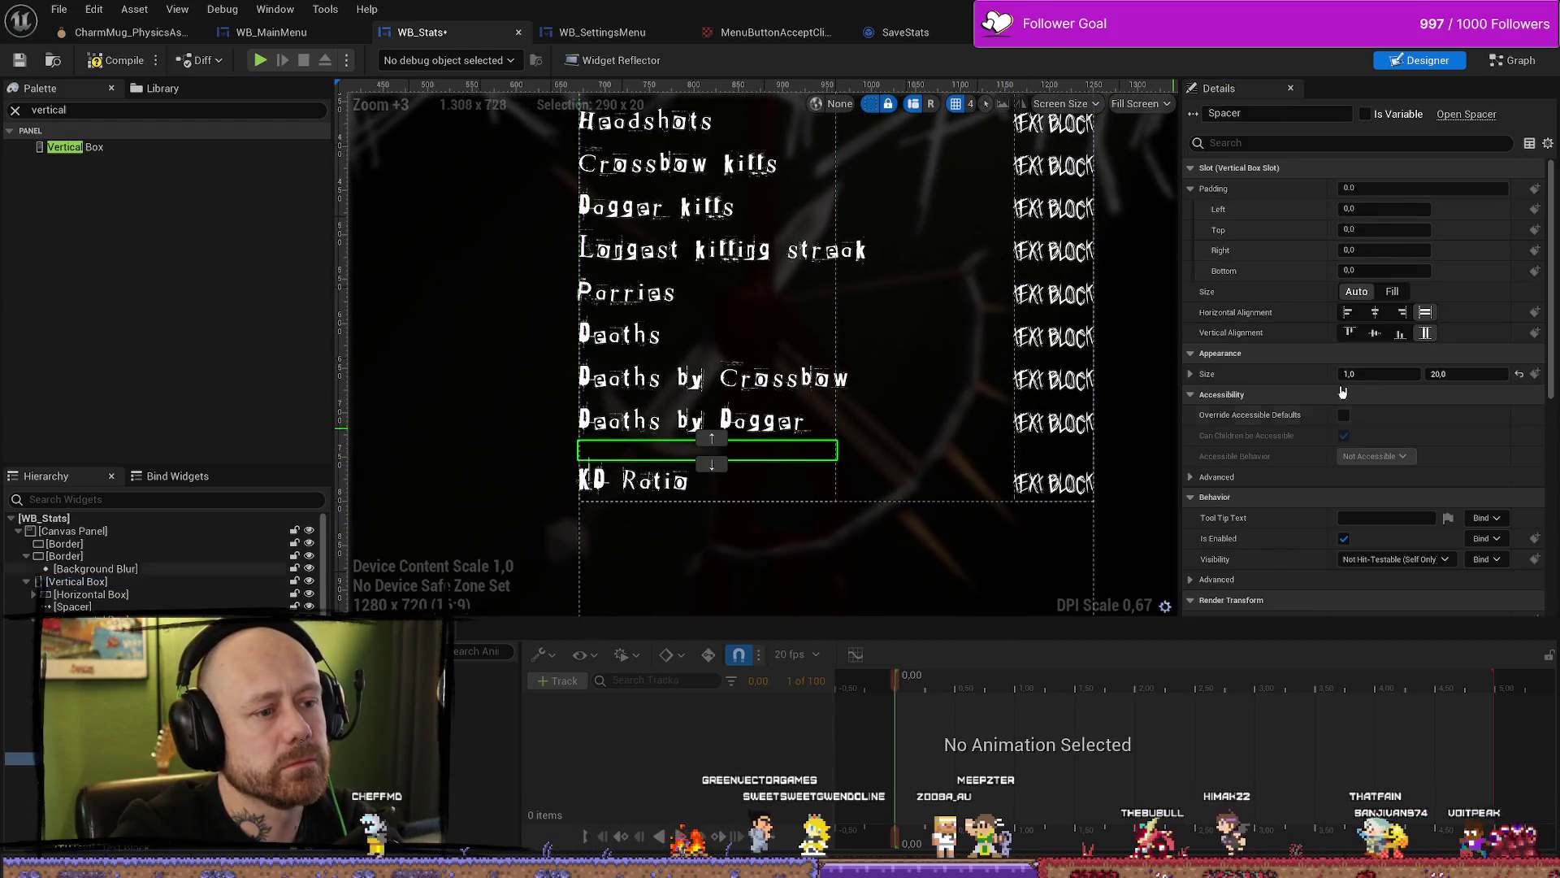
{"action": "left_click", "coordinate": [1478, 378]}
{"action": "type", "text": "30"}
{"action": "key", "text": "Return"}
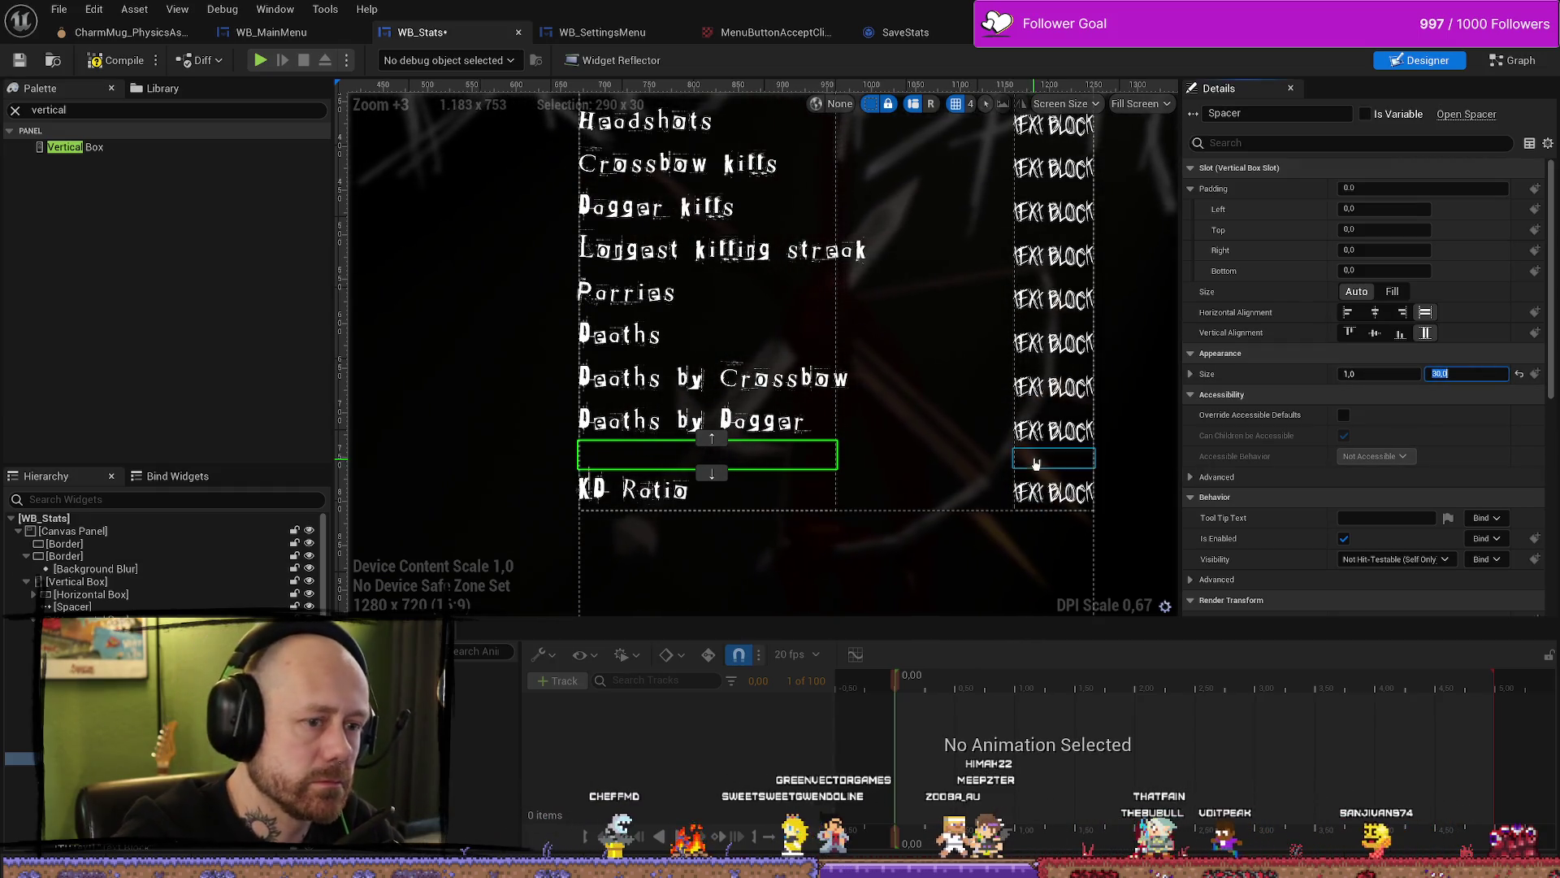
{"action": "left_click", "coordinate": [1035, 461]}
{"action": "type", "text": "30"}
{"action": "key", "text": "Return"}
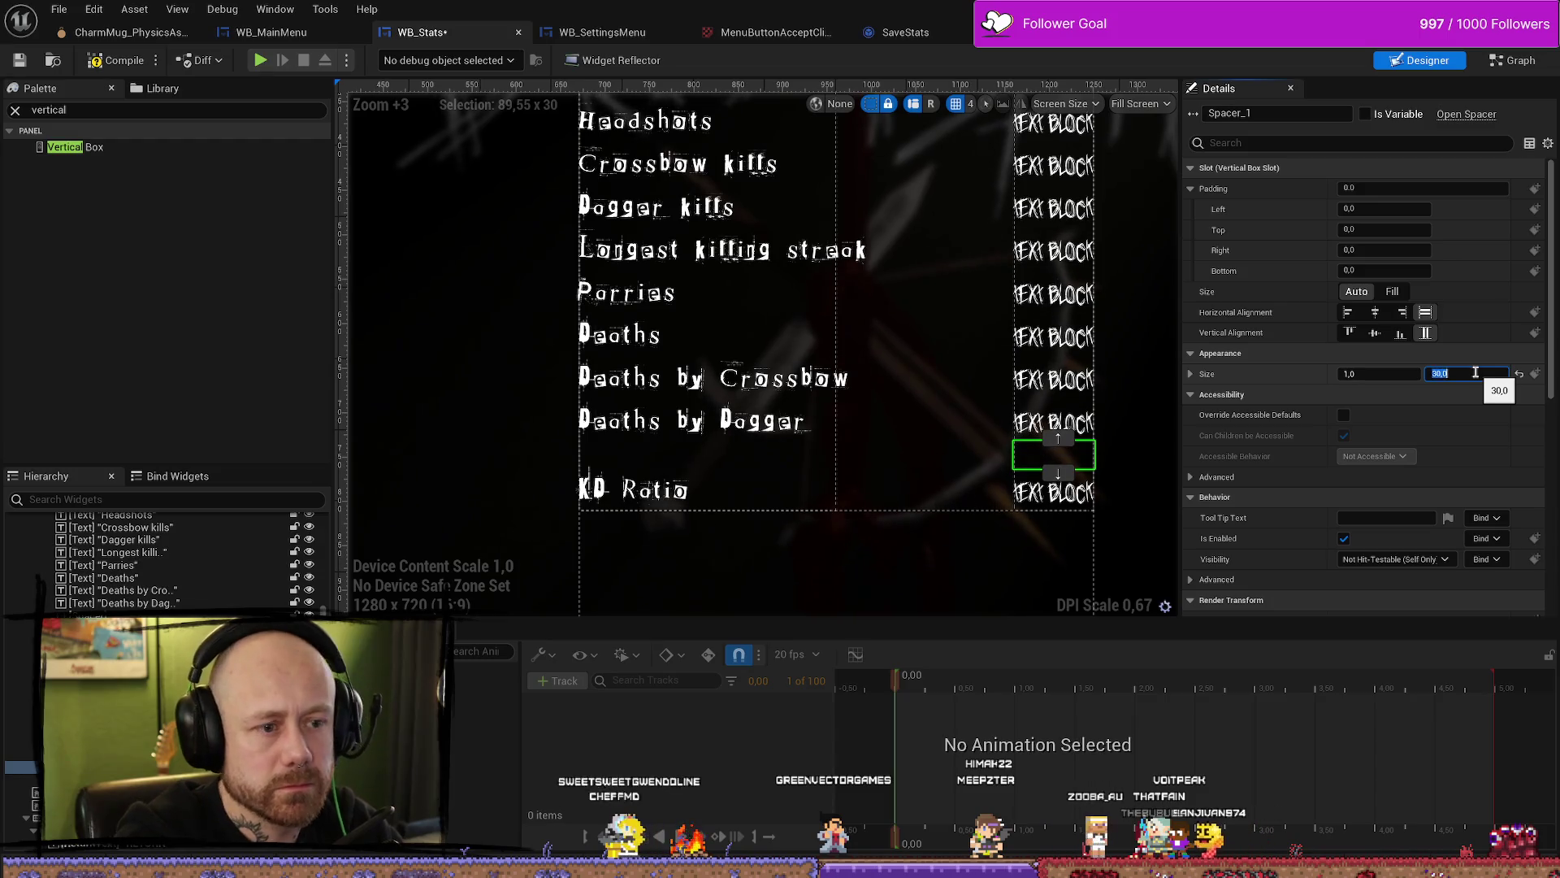
{"action": "left_click", "coordinate": [1138, 538]}
{"action": "scroll", "coordinate": [1139, 532], "scroll_direction": "down", "scroll_amount": 5}
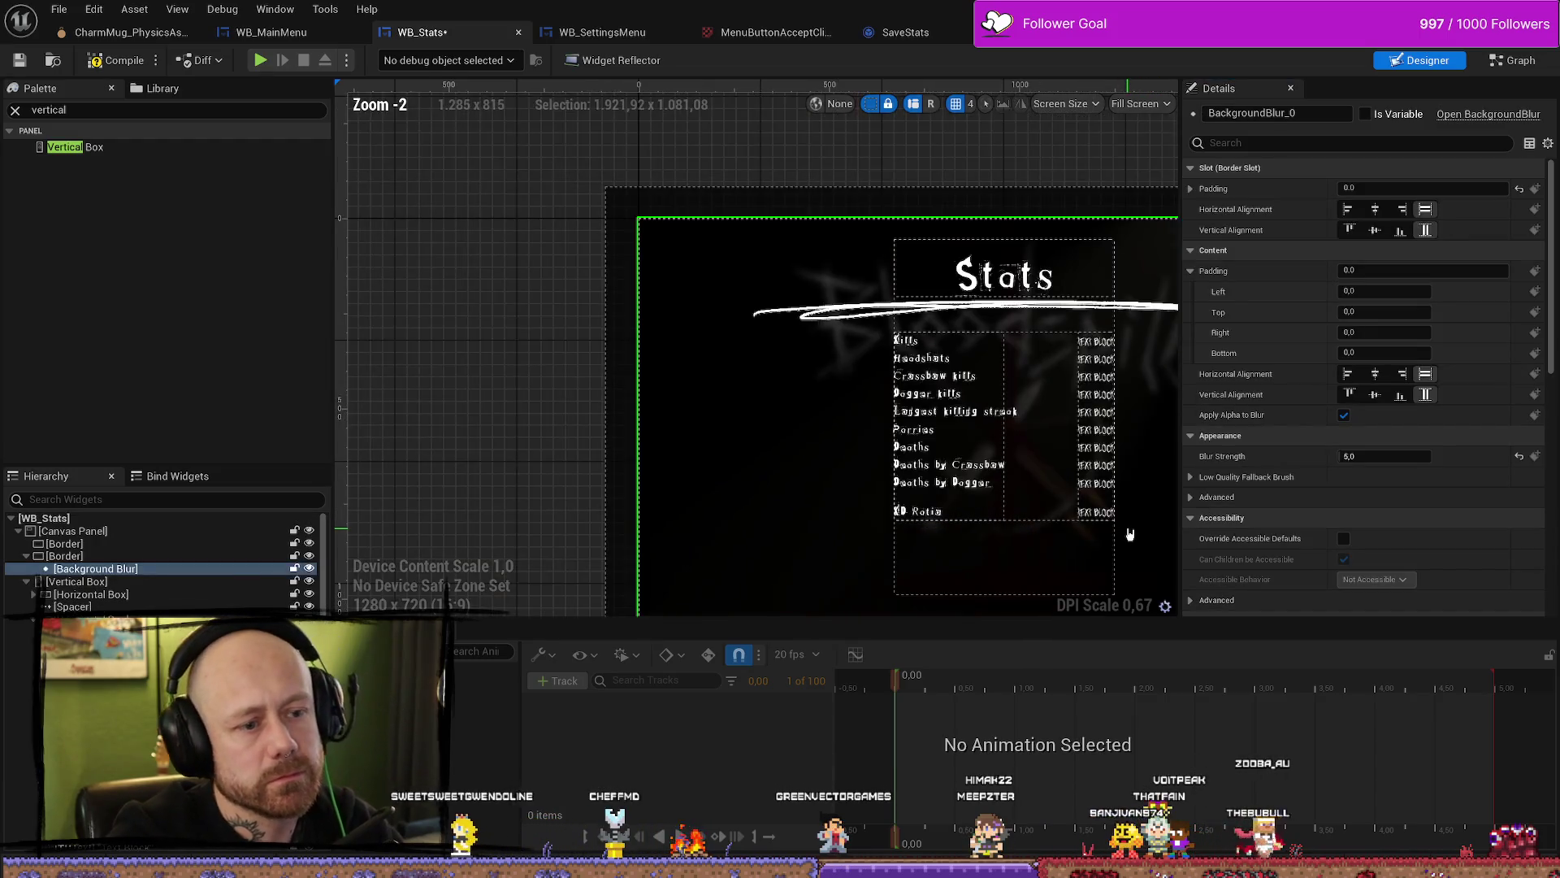
{"action": "scroll", "coordinate": [1143, 524], "scroll_direction": "up", "scroll_amount": 3}
{"action": "scroll", "coordinate": [1137, 527], "scroll_direction": "up", "scroll_amount": 3}
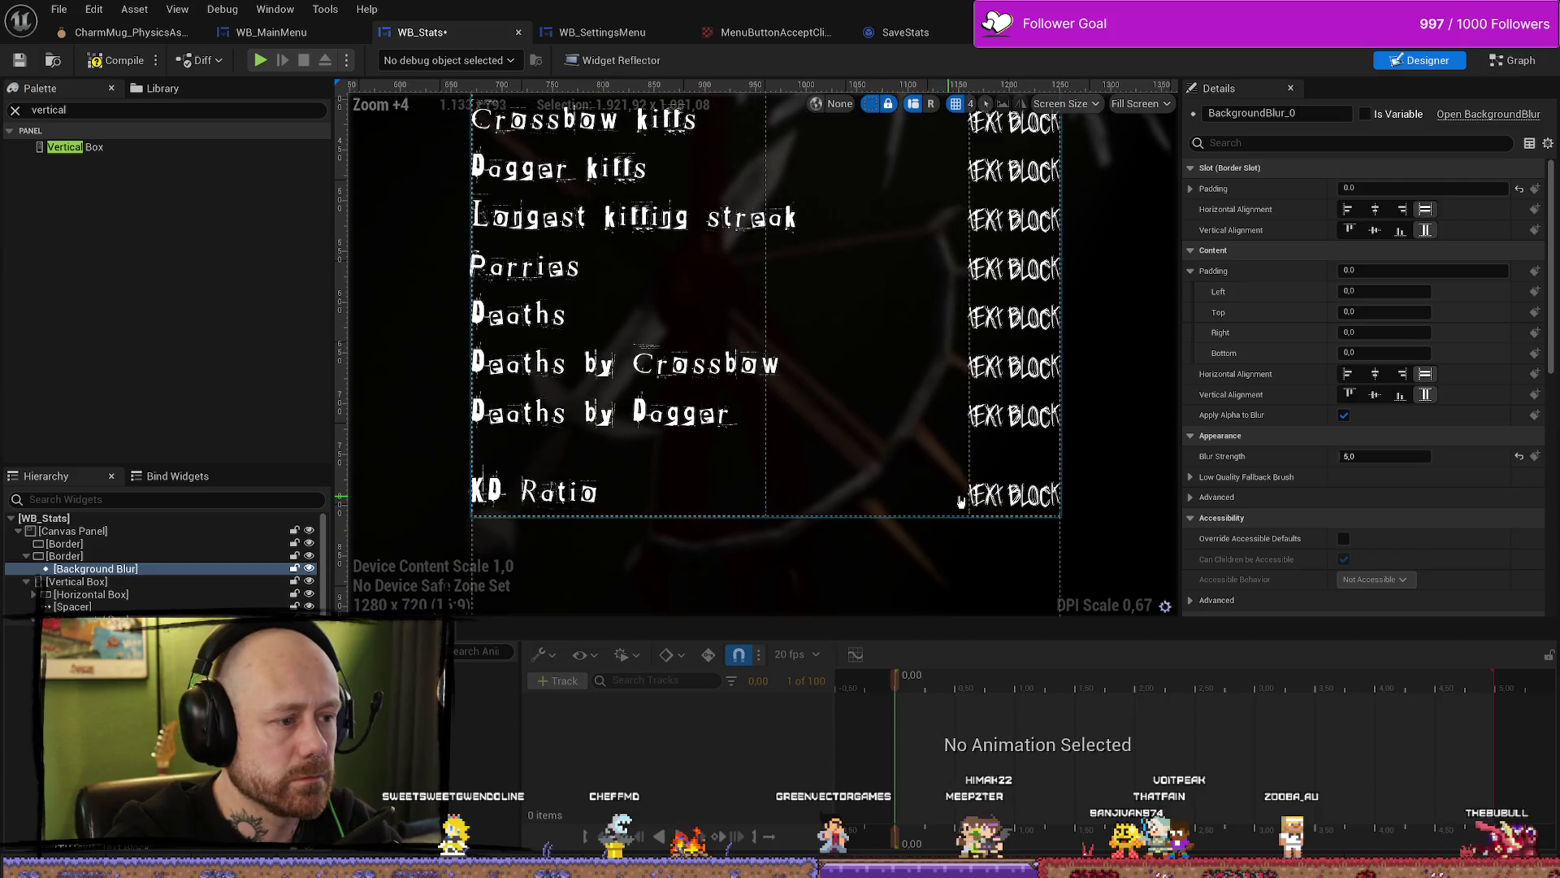
{"action": "scroll", "coordinate": [986, 492], "scroll_direction": "down", "scroll_amount": 3}
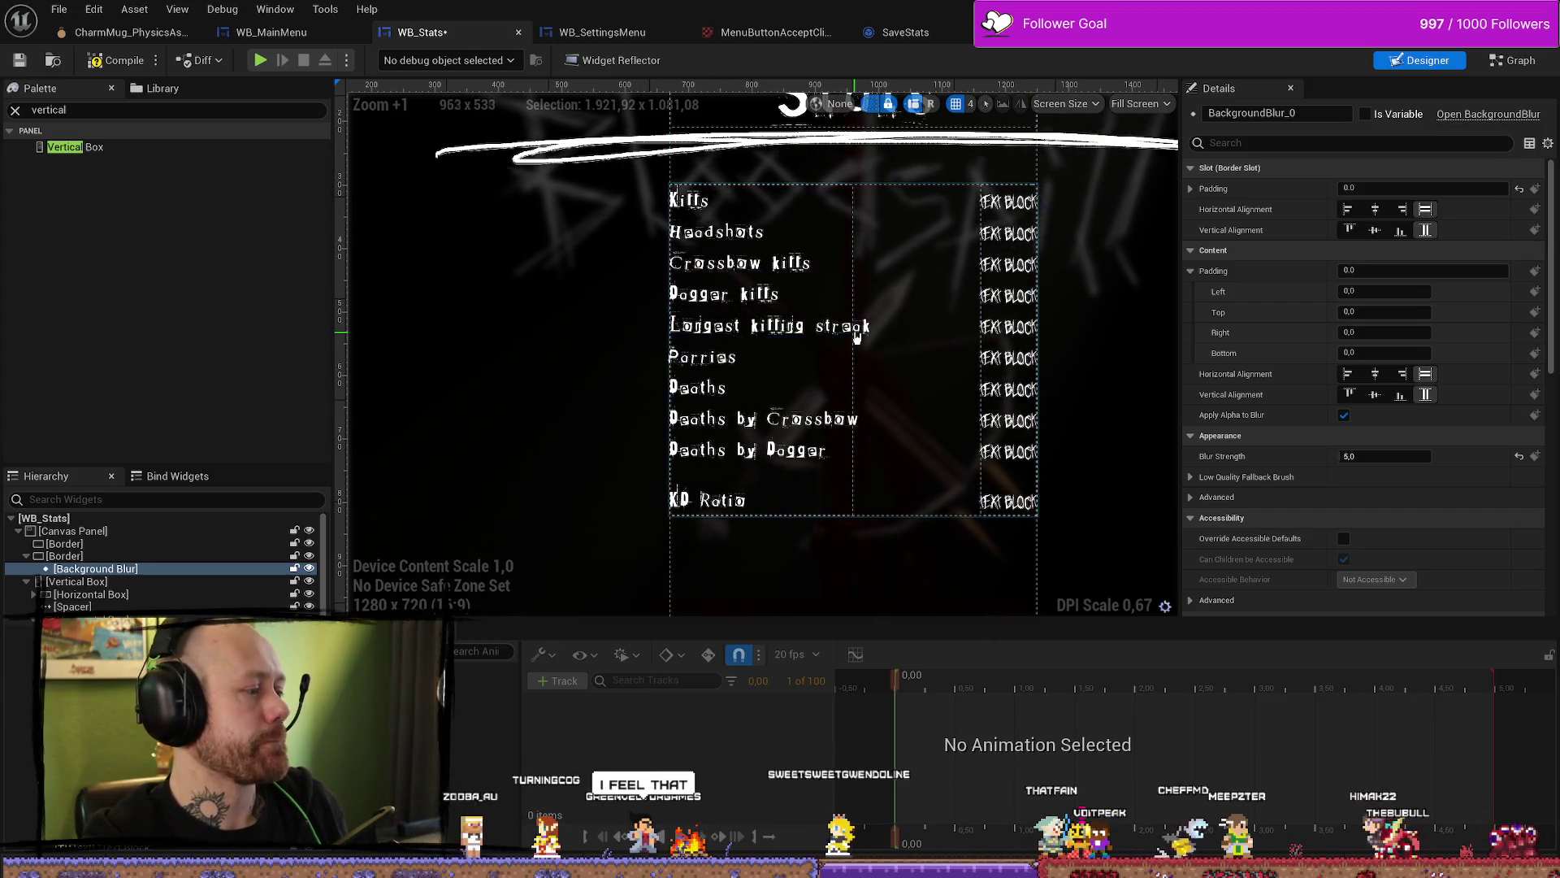
Step: Compile the widget, then name the Kills value text block KillCount
{"action": "left_click", "coordinate": [102, 65]}
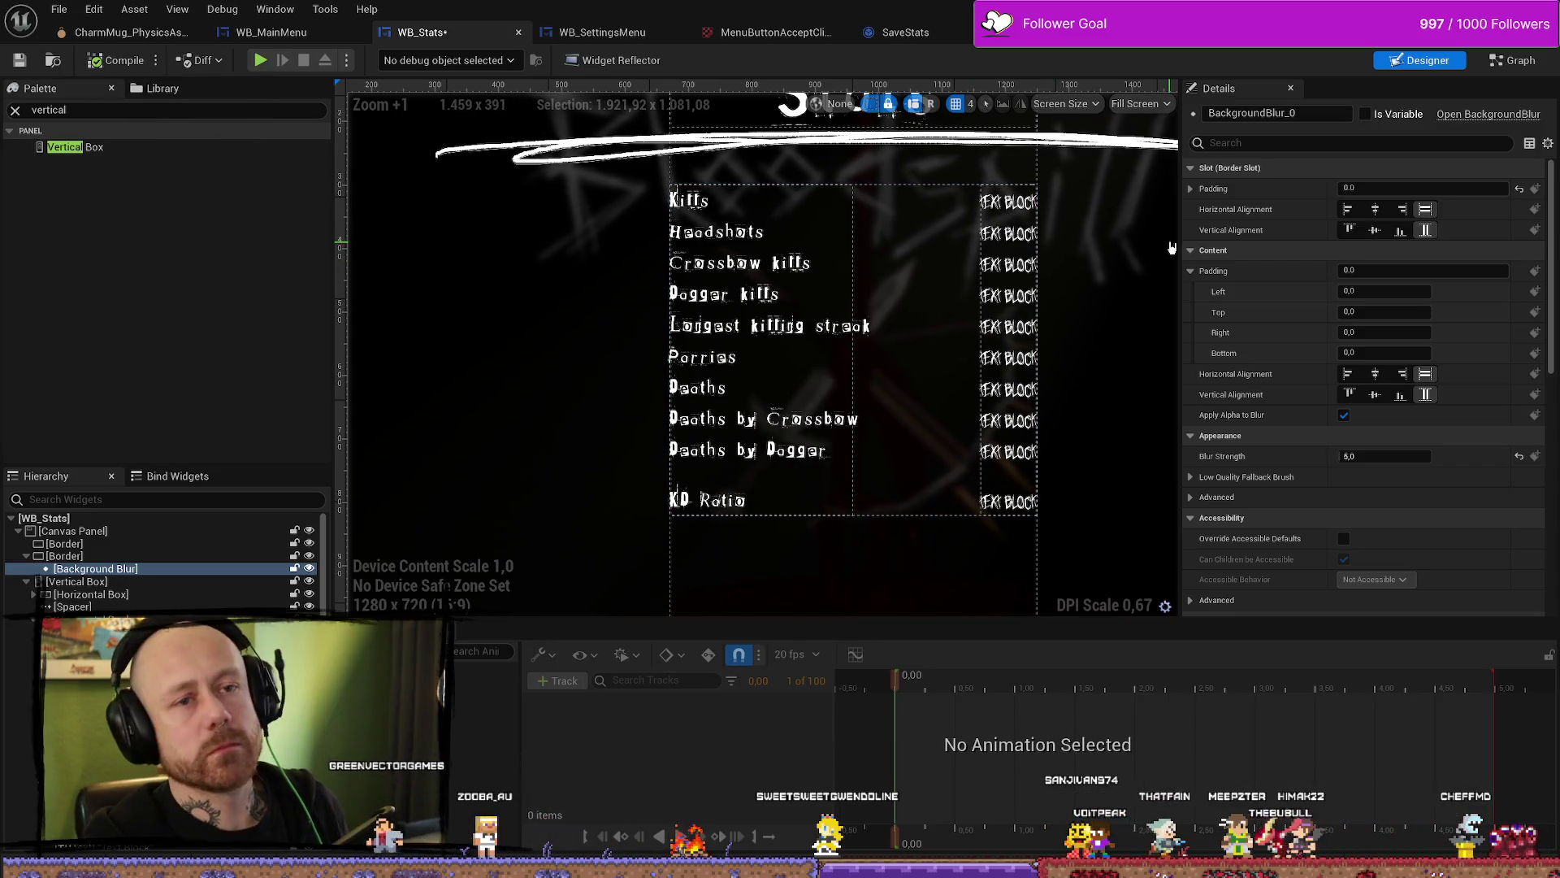
{"action": "left_click", "coordinate": [728, 203]}
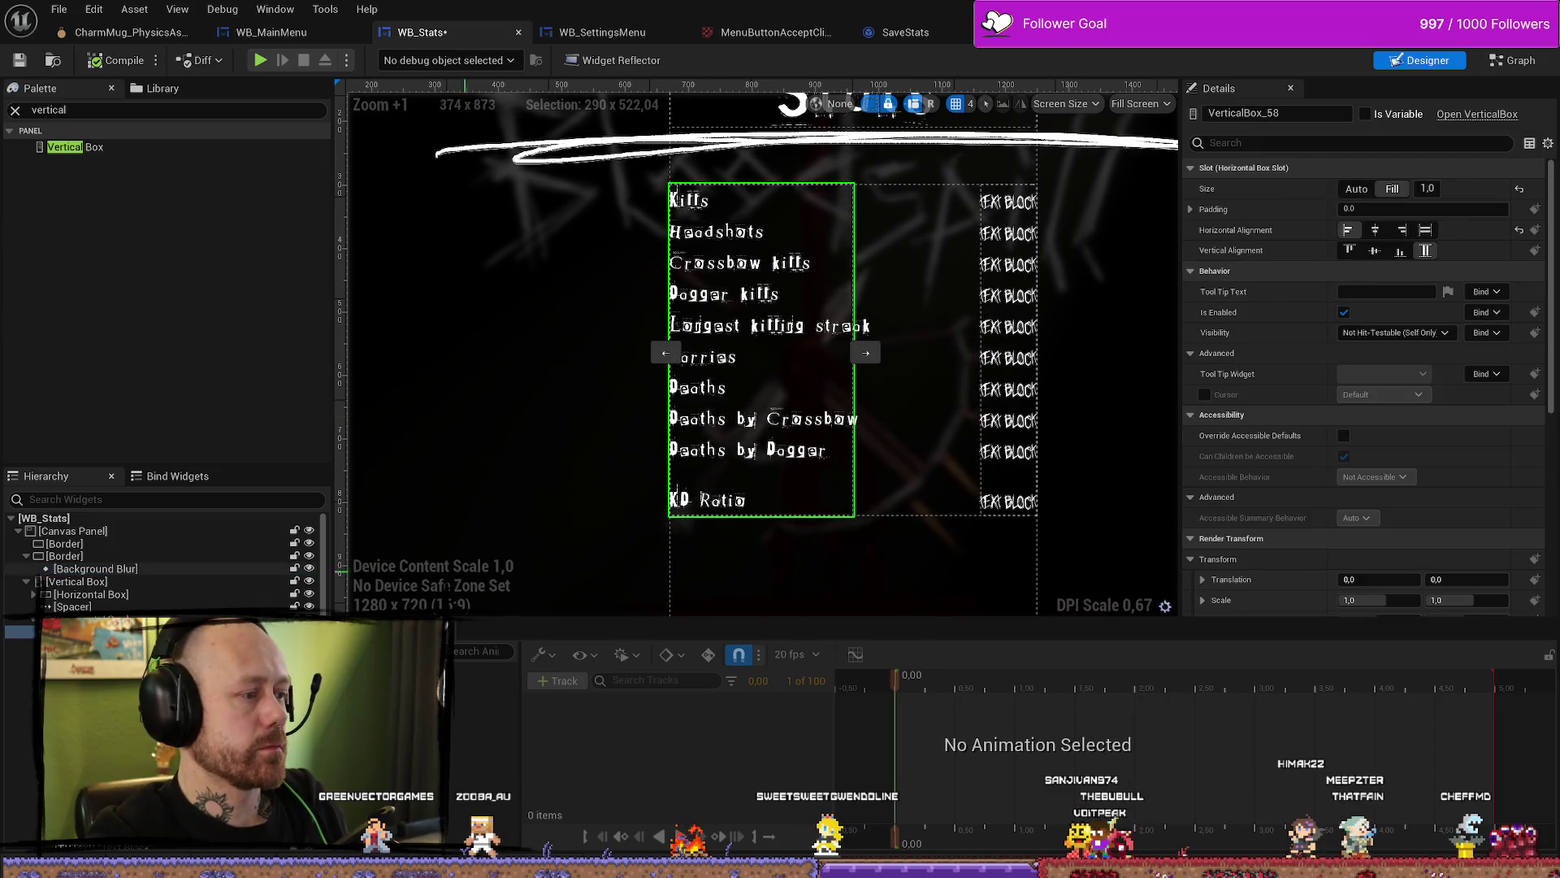
{"action": "left_click", "coordinate": [1008, 202]}
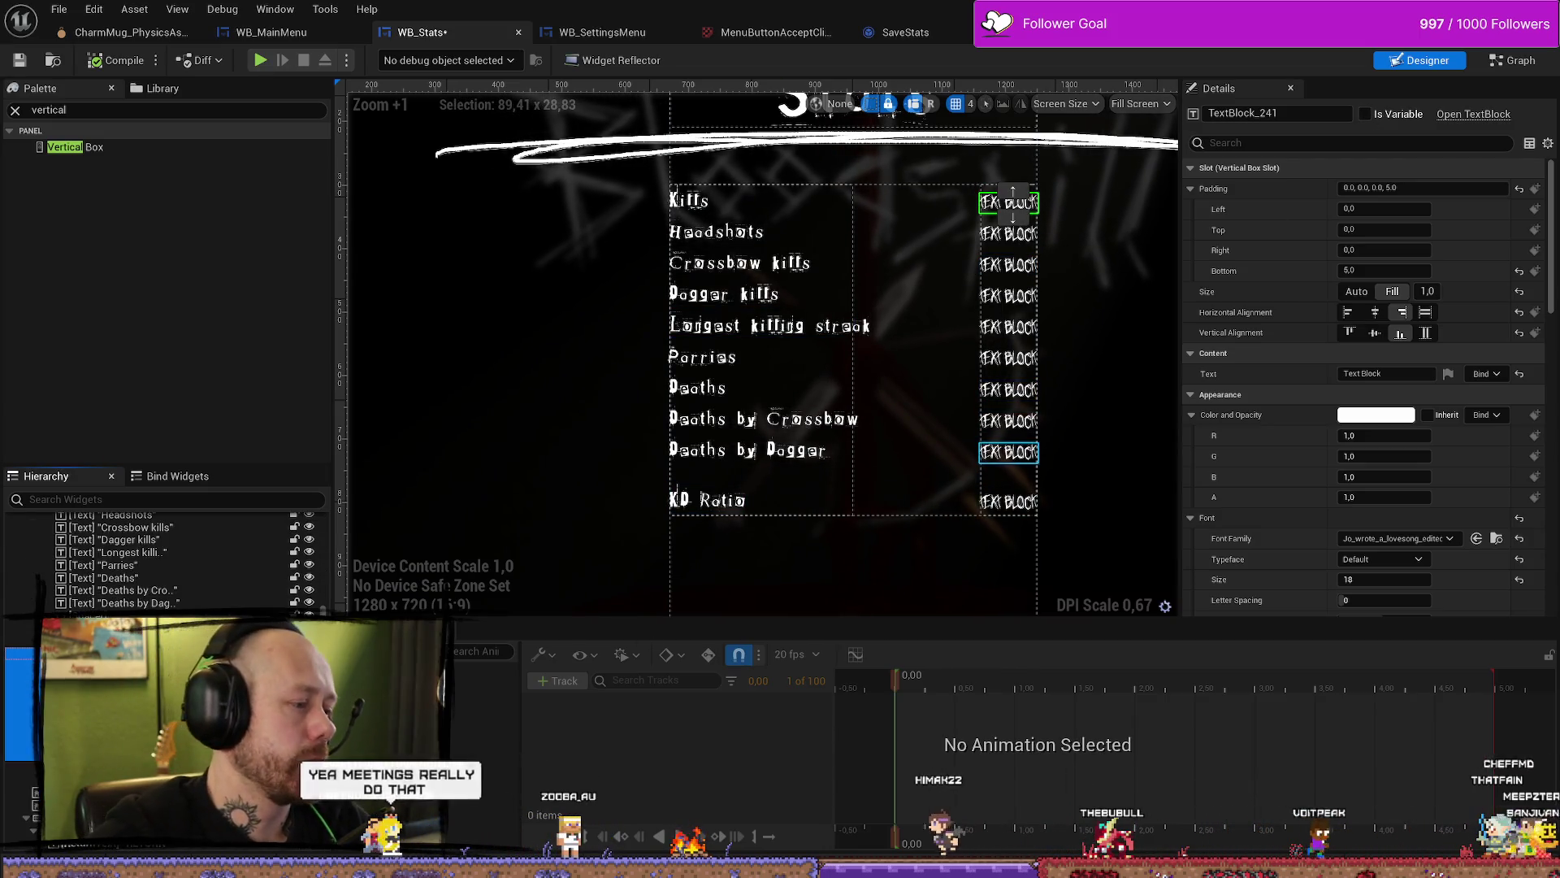
{"action": "left_click", "coordinate": [1009, 451], "text": "shift"}
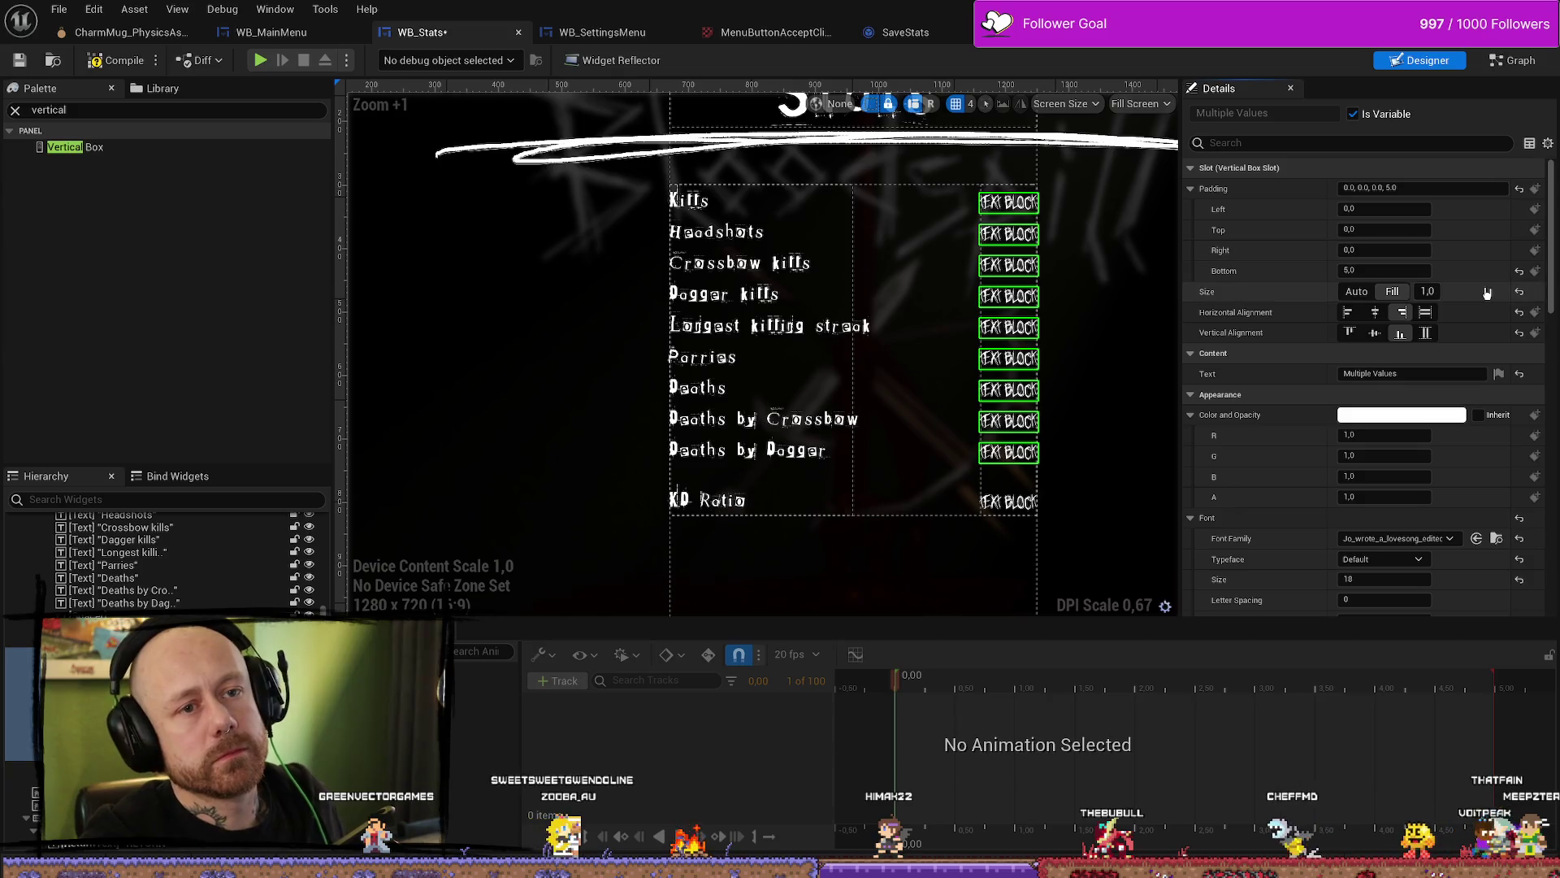
{"action": "left_click", "coordinate": [1008, 203]}
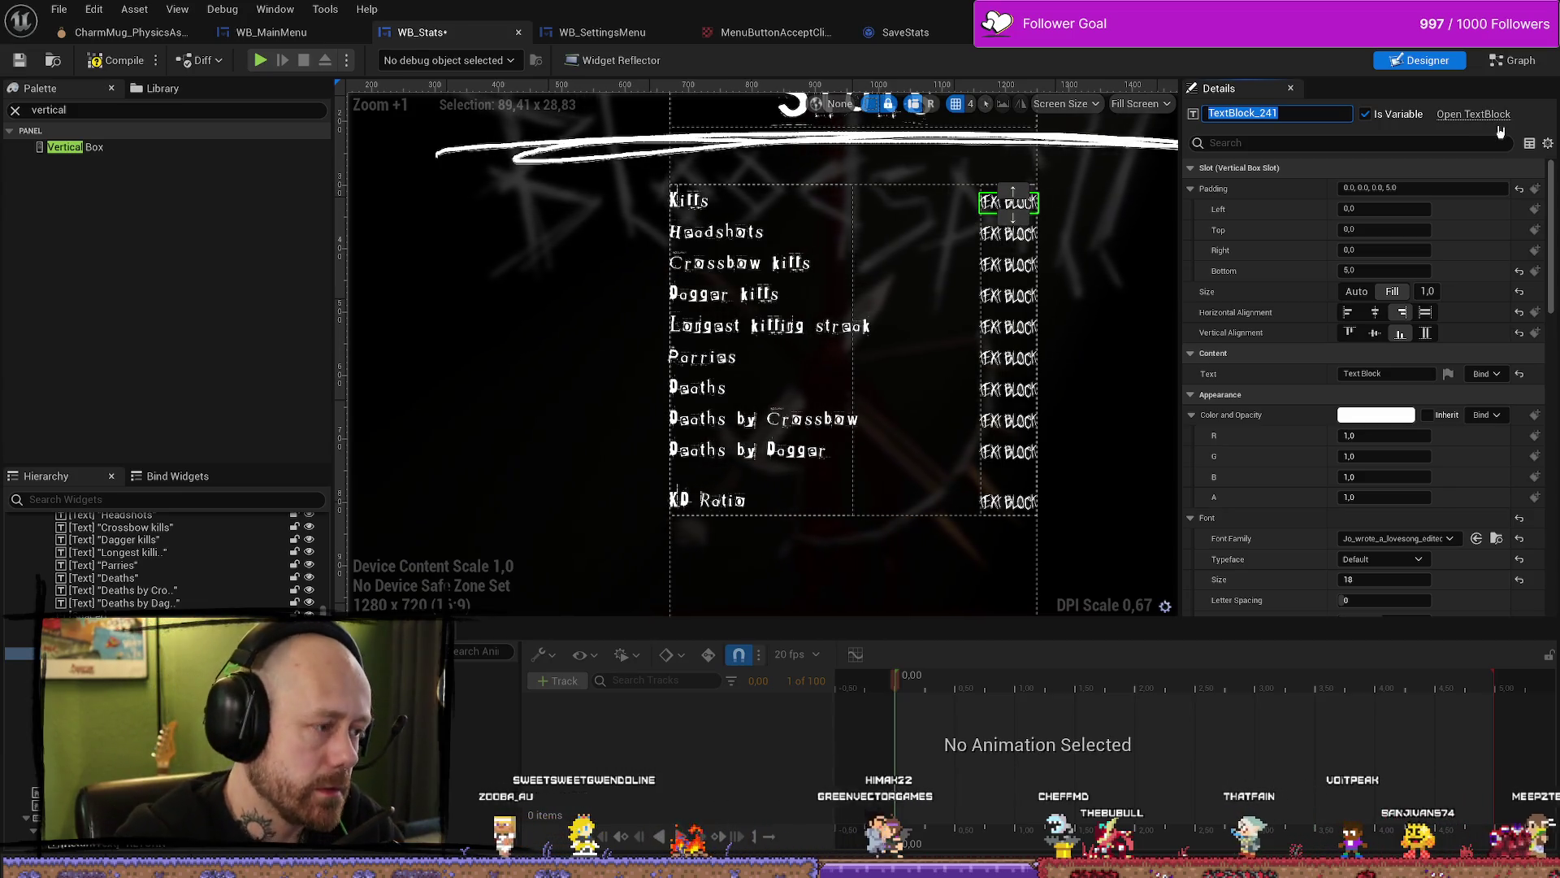
{"action": "type", "text": "KillCo"}
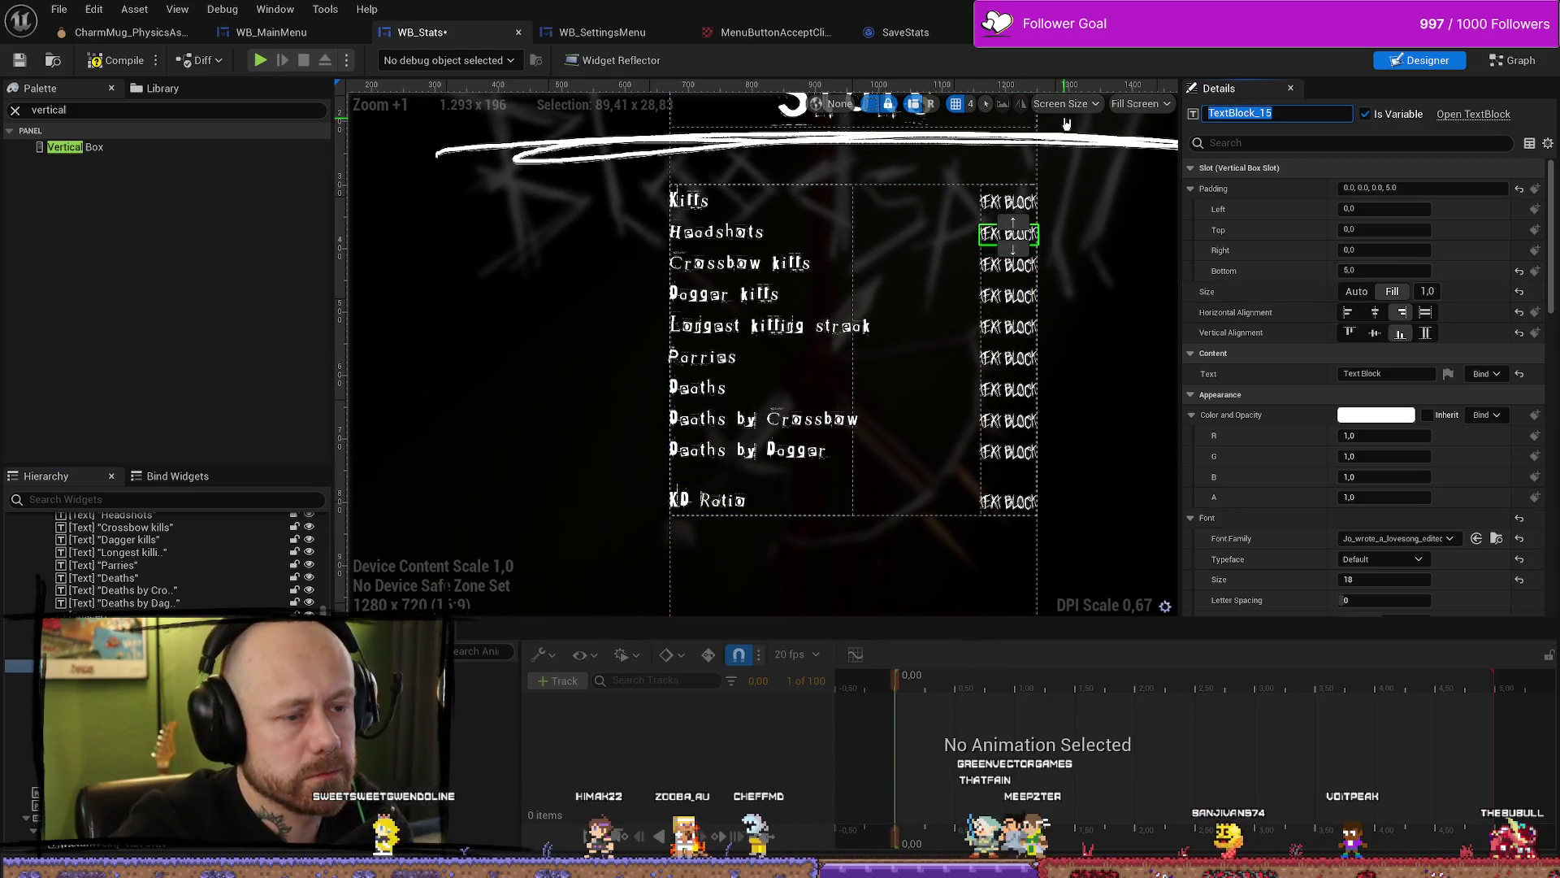
Step: Name the Headshots value HeadshotCount and the Crossbow kills value KillsCrossbowCount
{"action": "type", "text": "dsc"}
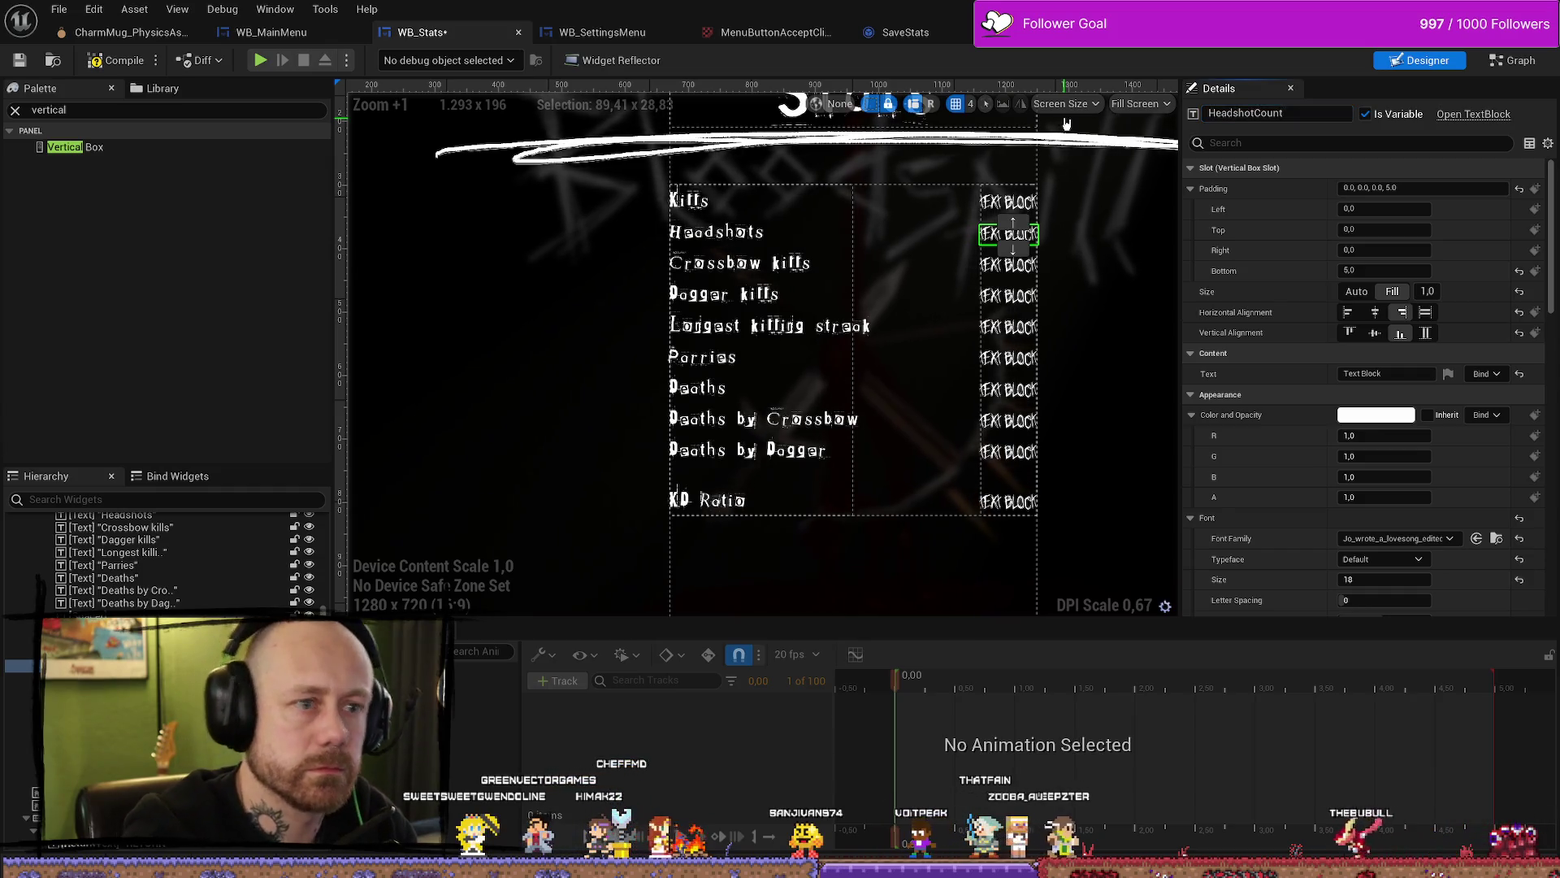
{"action": "left_click", "coordinate": [1009, 265]}
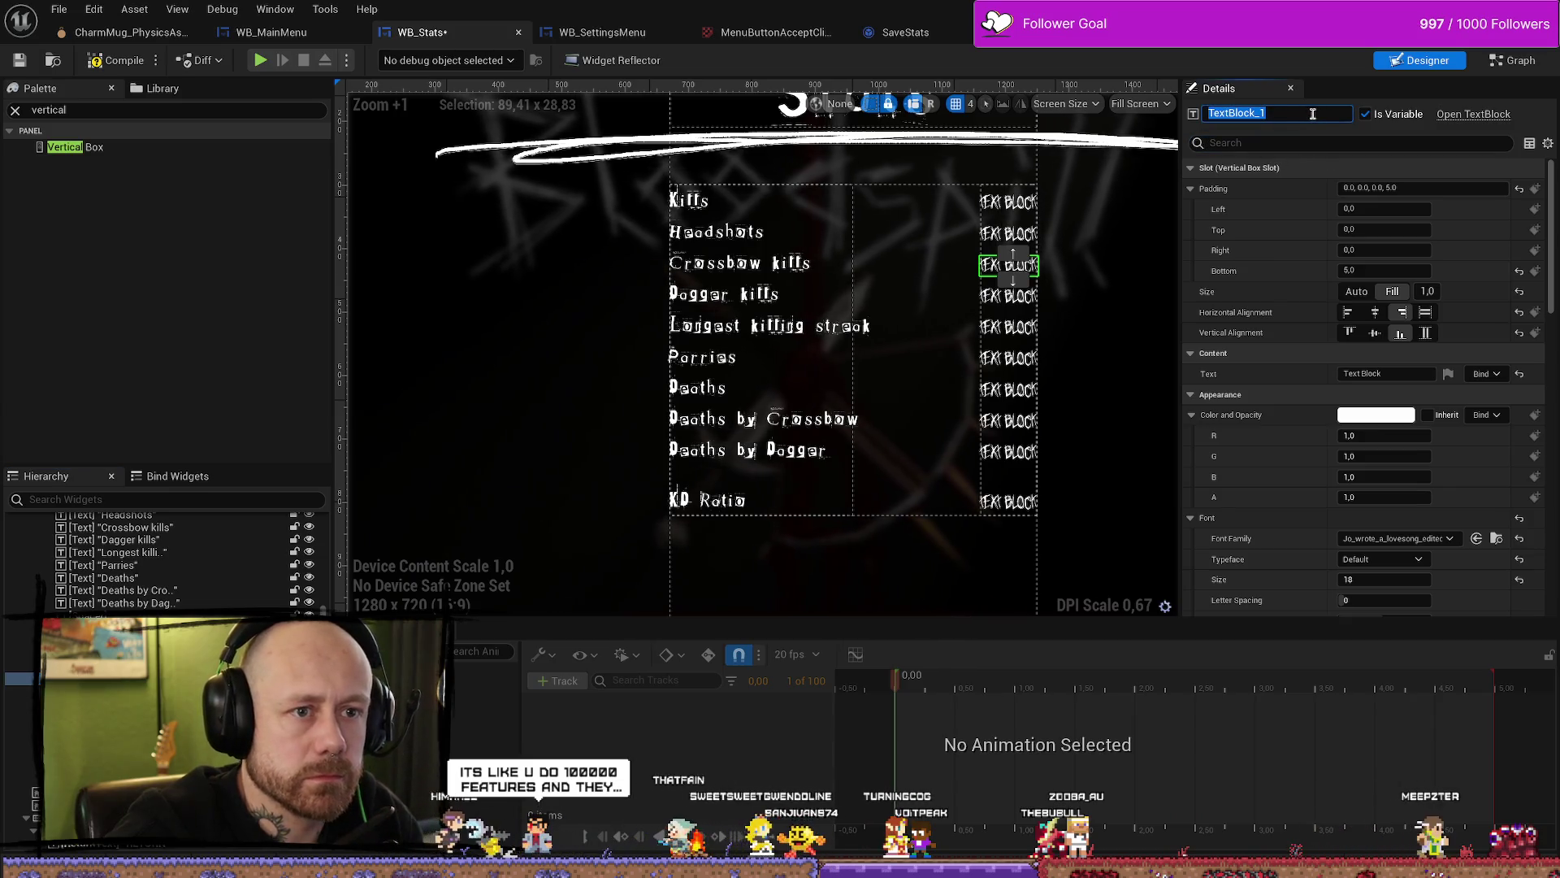
{"action": "type", "text": "KillsCrossbowCount"}
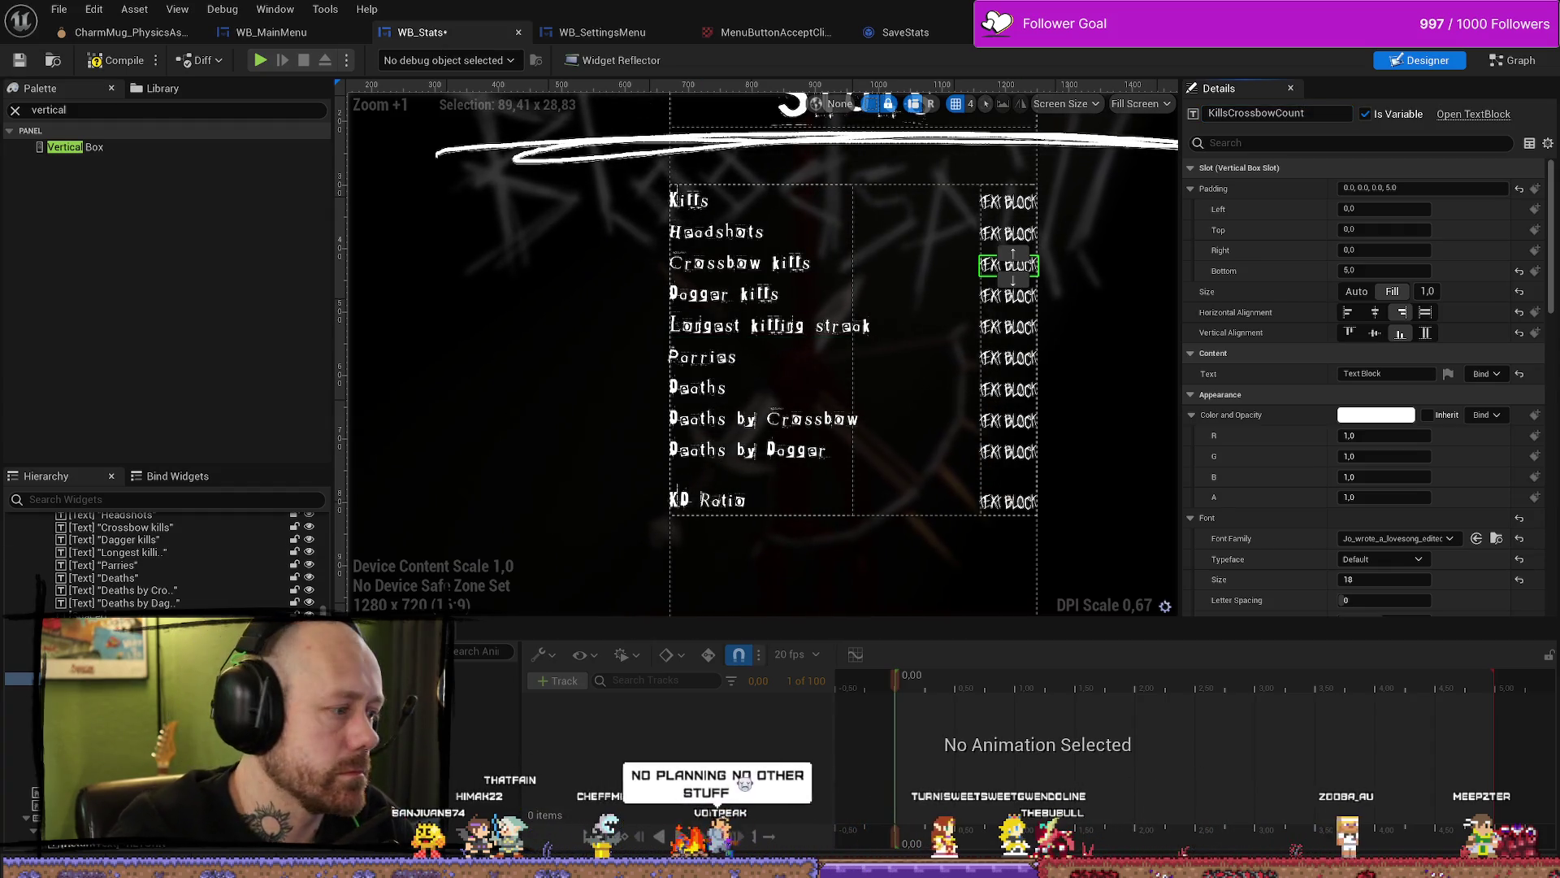
Step: Name the Dagger kills and Longest killing streak values KillsDaggerCount and KillStreakCount
{"action": "key", "text": "Down"}
{"action": "left_click", "coordinate": [1276, 113]}
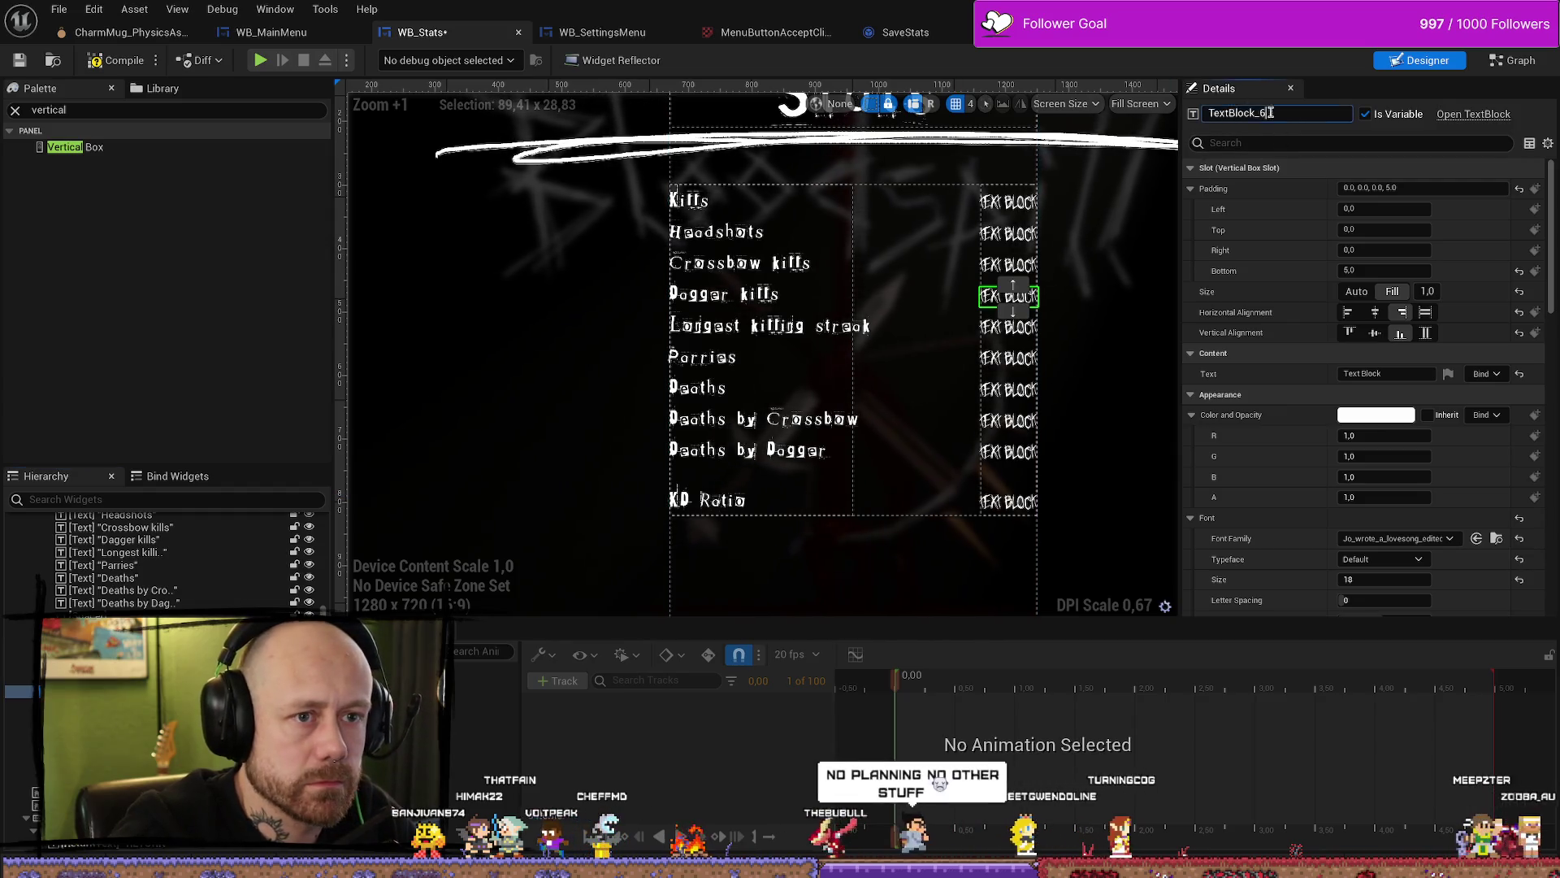
{"action": "type", "text": "KillsDaggerCount"}
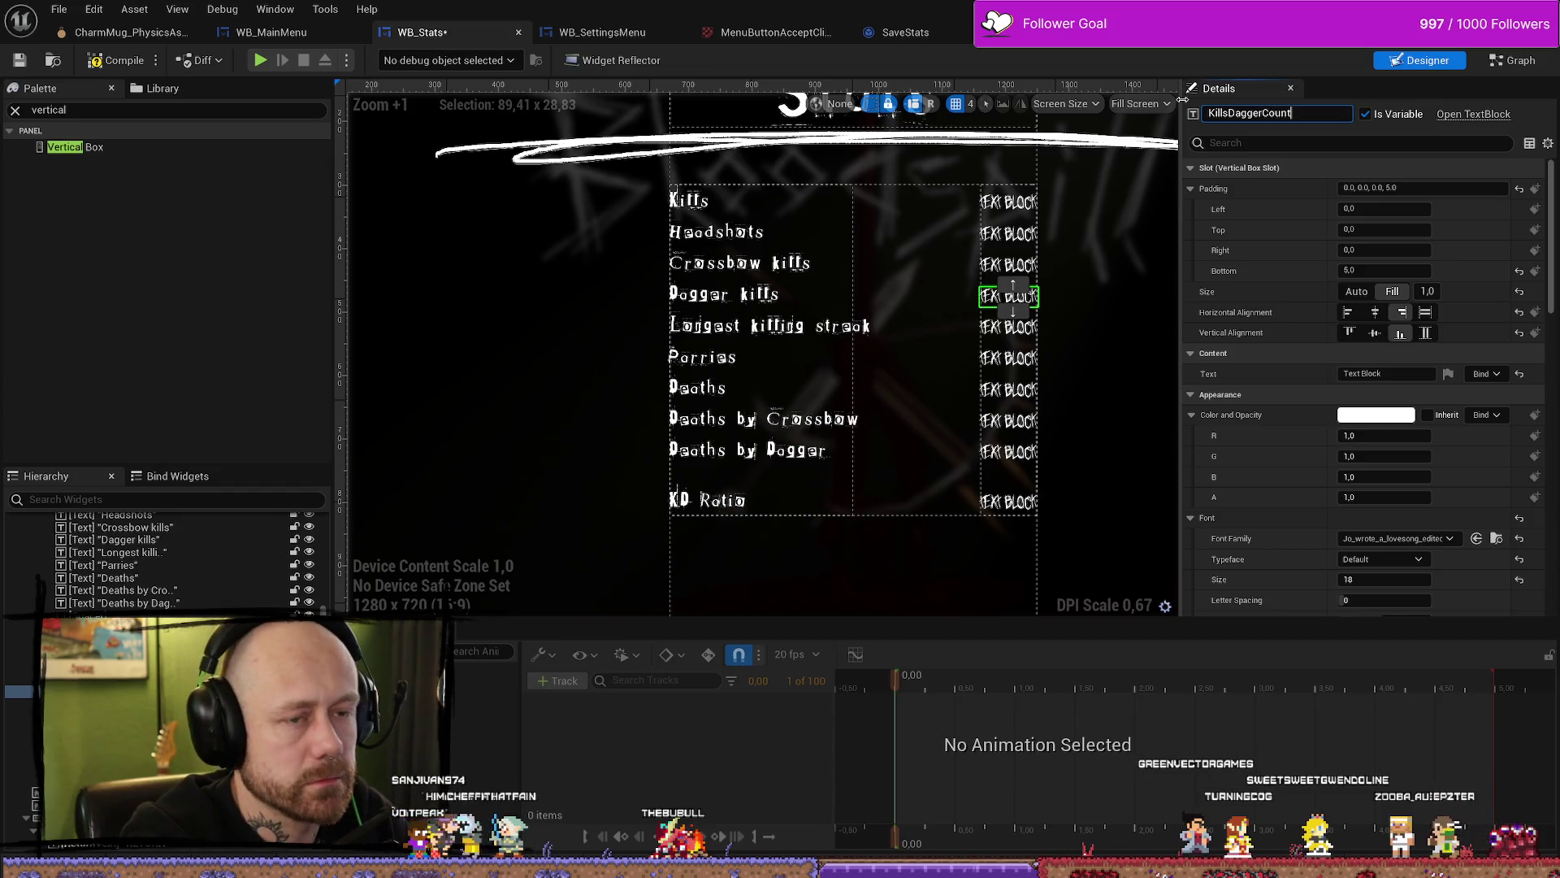
{"action": "key", "text": "Return"}
{"action": "key", "text": "Down"}
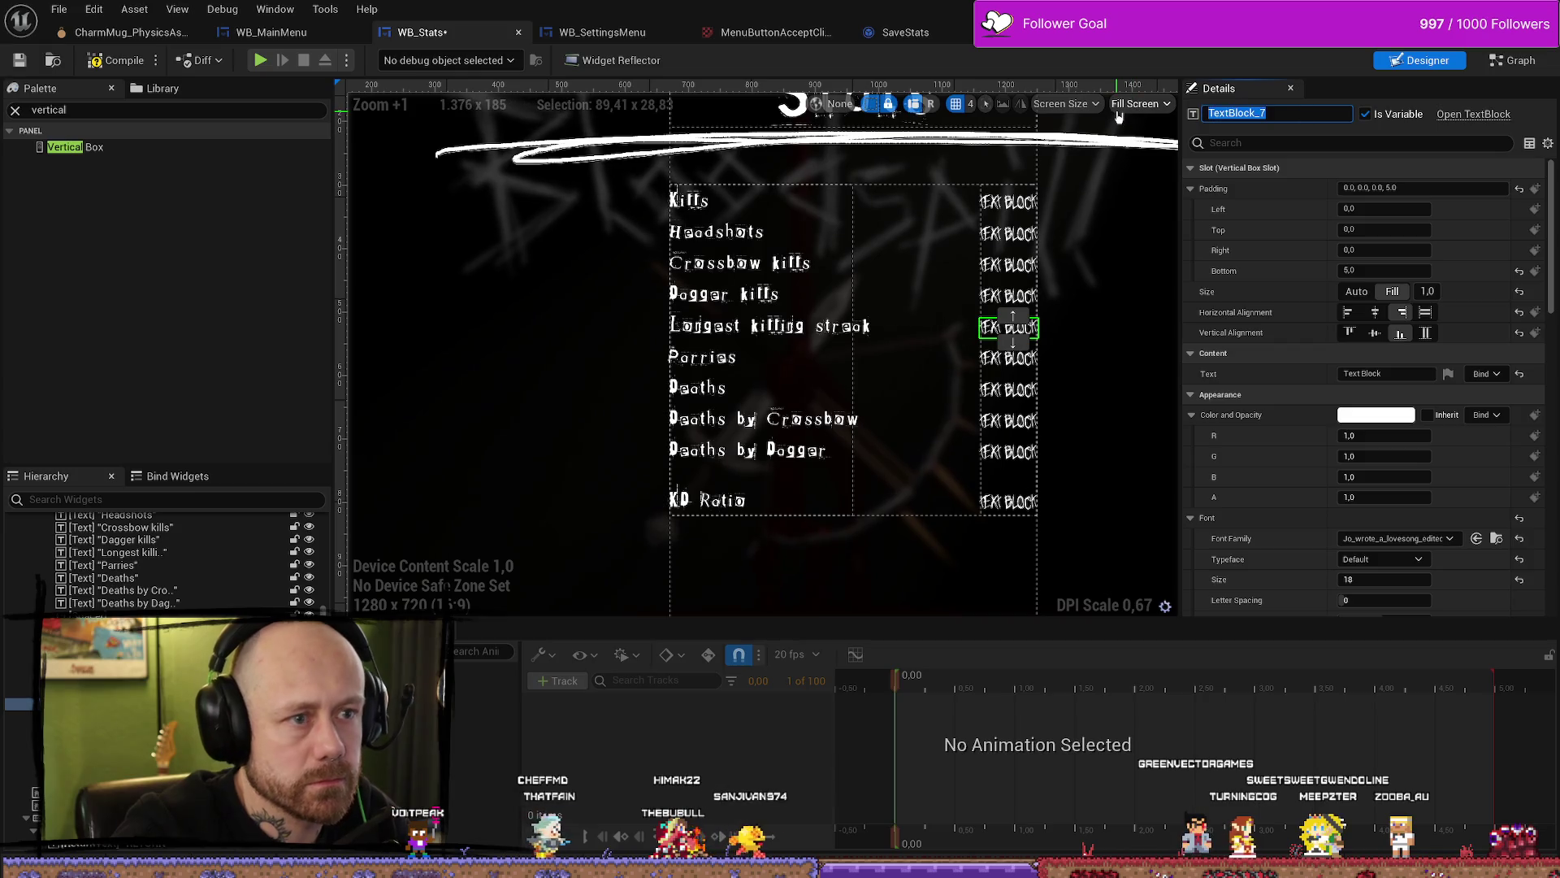
{"action": "type", "text": "Killstrea"}
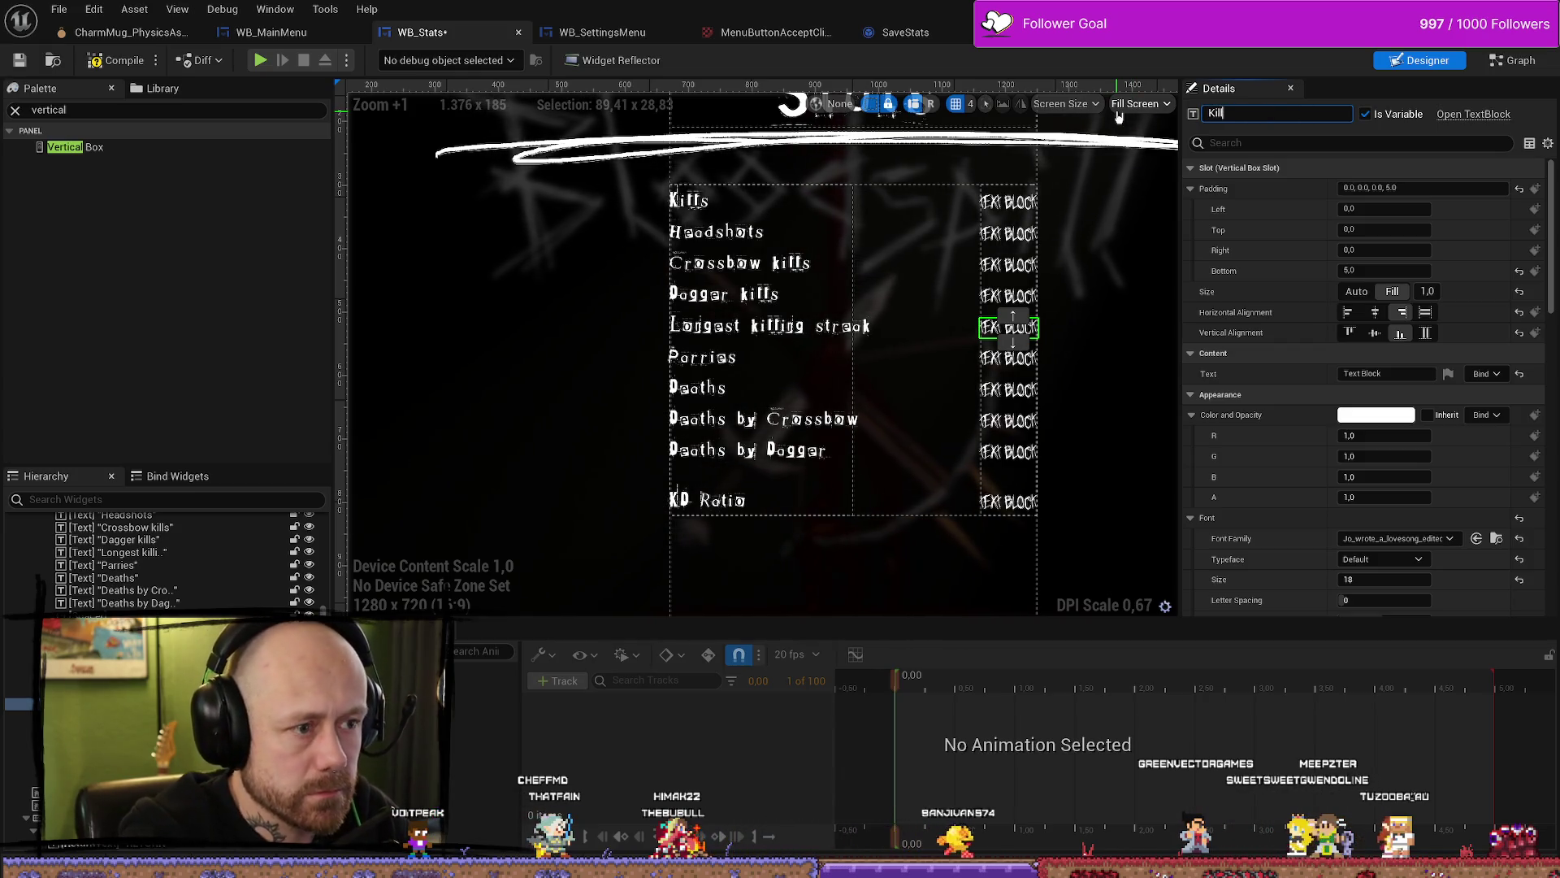
{"action": "key", "text": "BackSpace"}
{"action": "key", "text": "BackSpace"}
{"action": "key", "text": "BackSpace"}
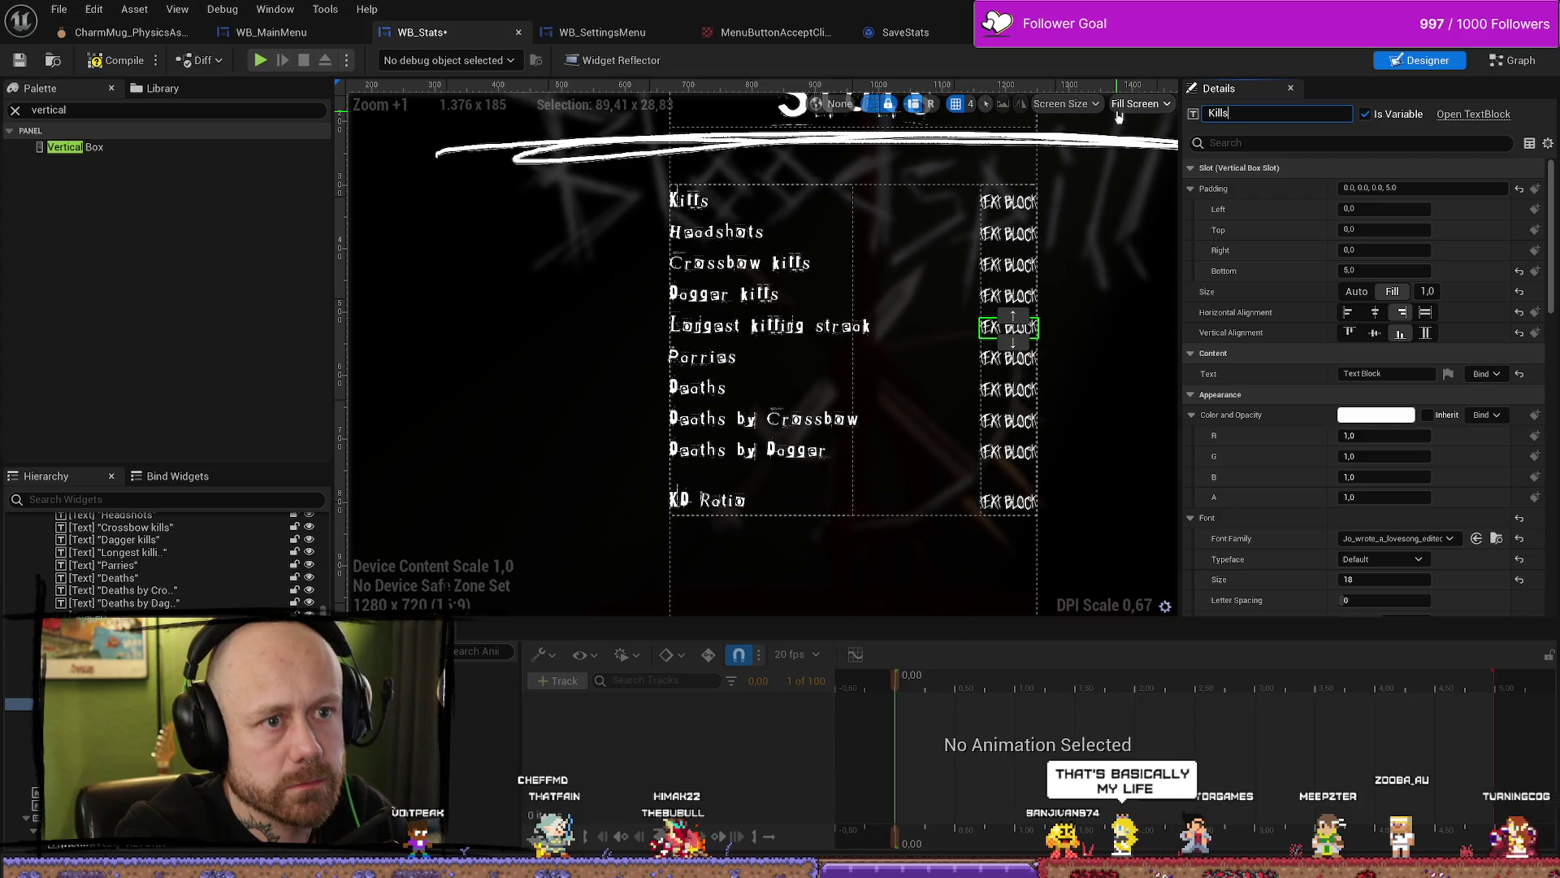
{"action": "type", "text": "StreakCount"}
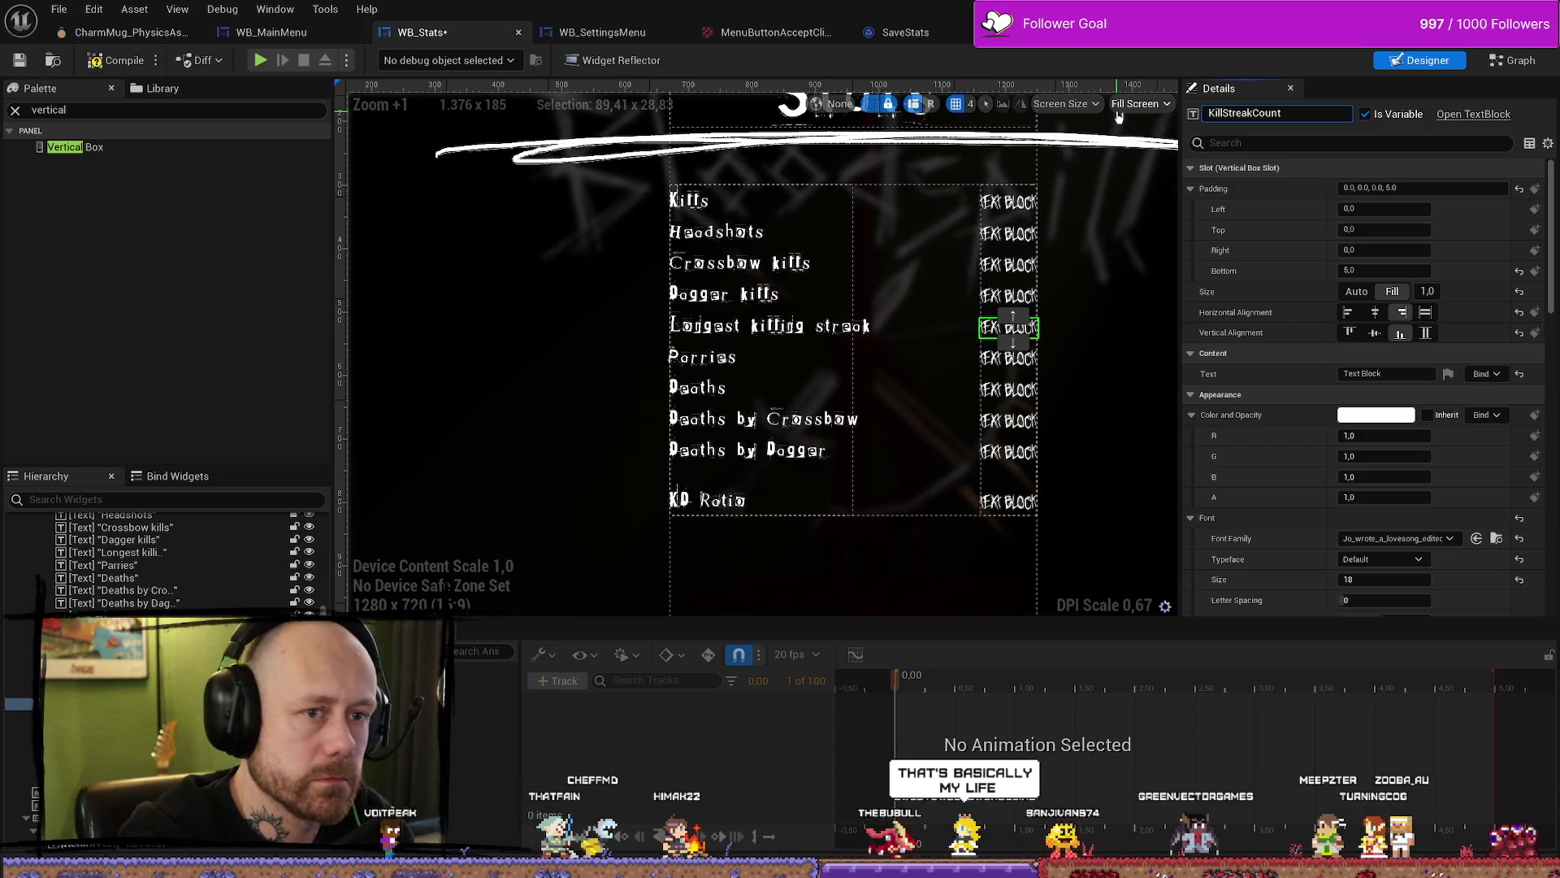
{"action": "key", "text": "Return"}
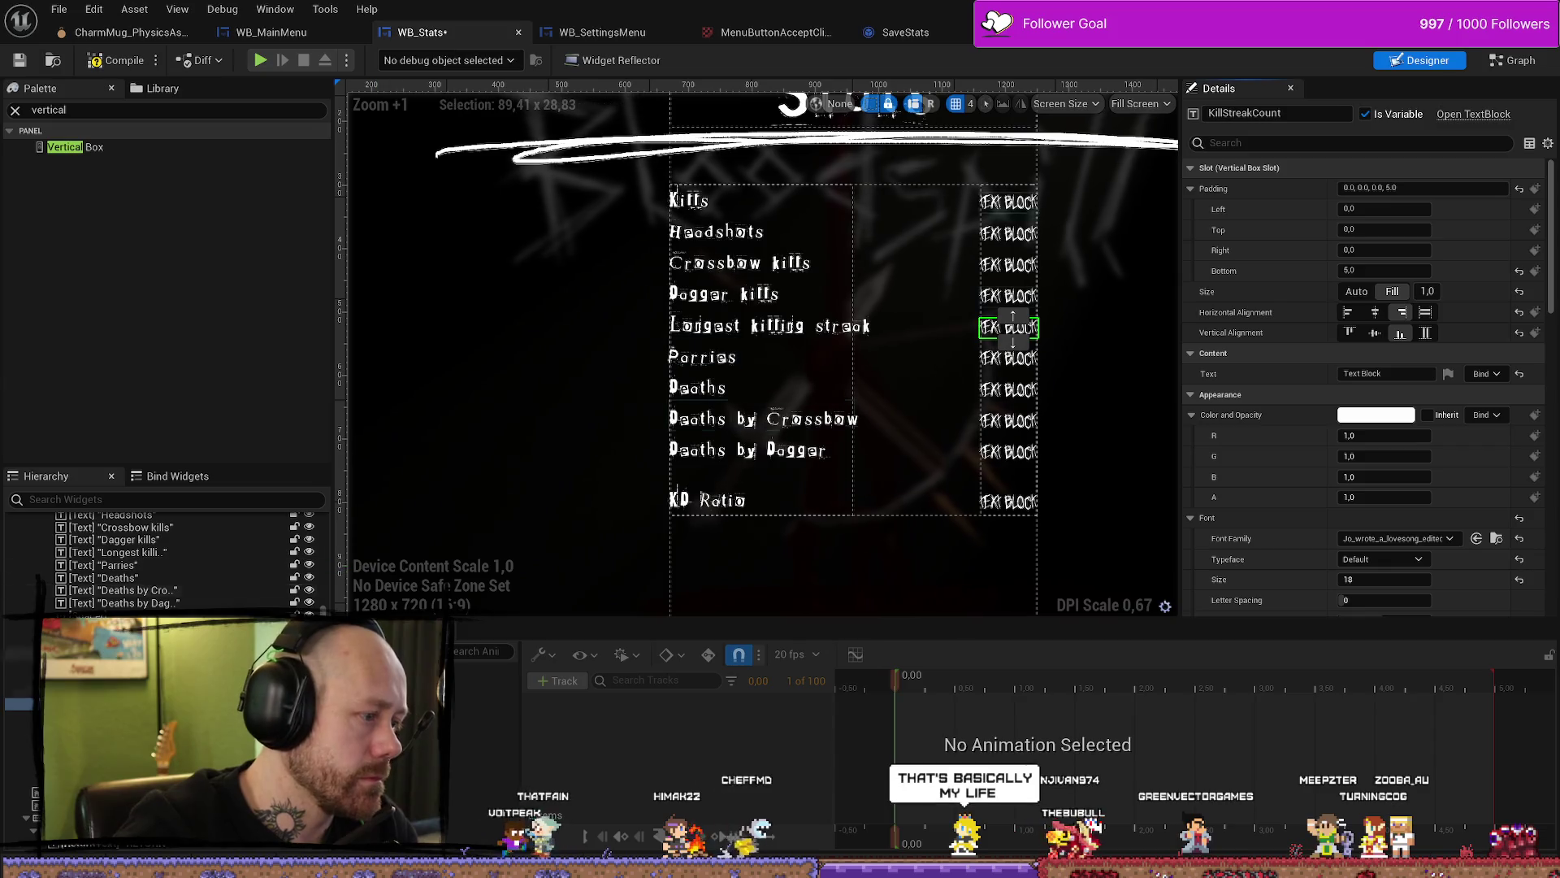
Step: Rename the Parries, Deaths and Deaths by Crossbow values to ParryCount, DeathCount and DeathCrossbowCount
{"action": "left_click", "coordinate": [1009, 359]}
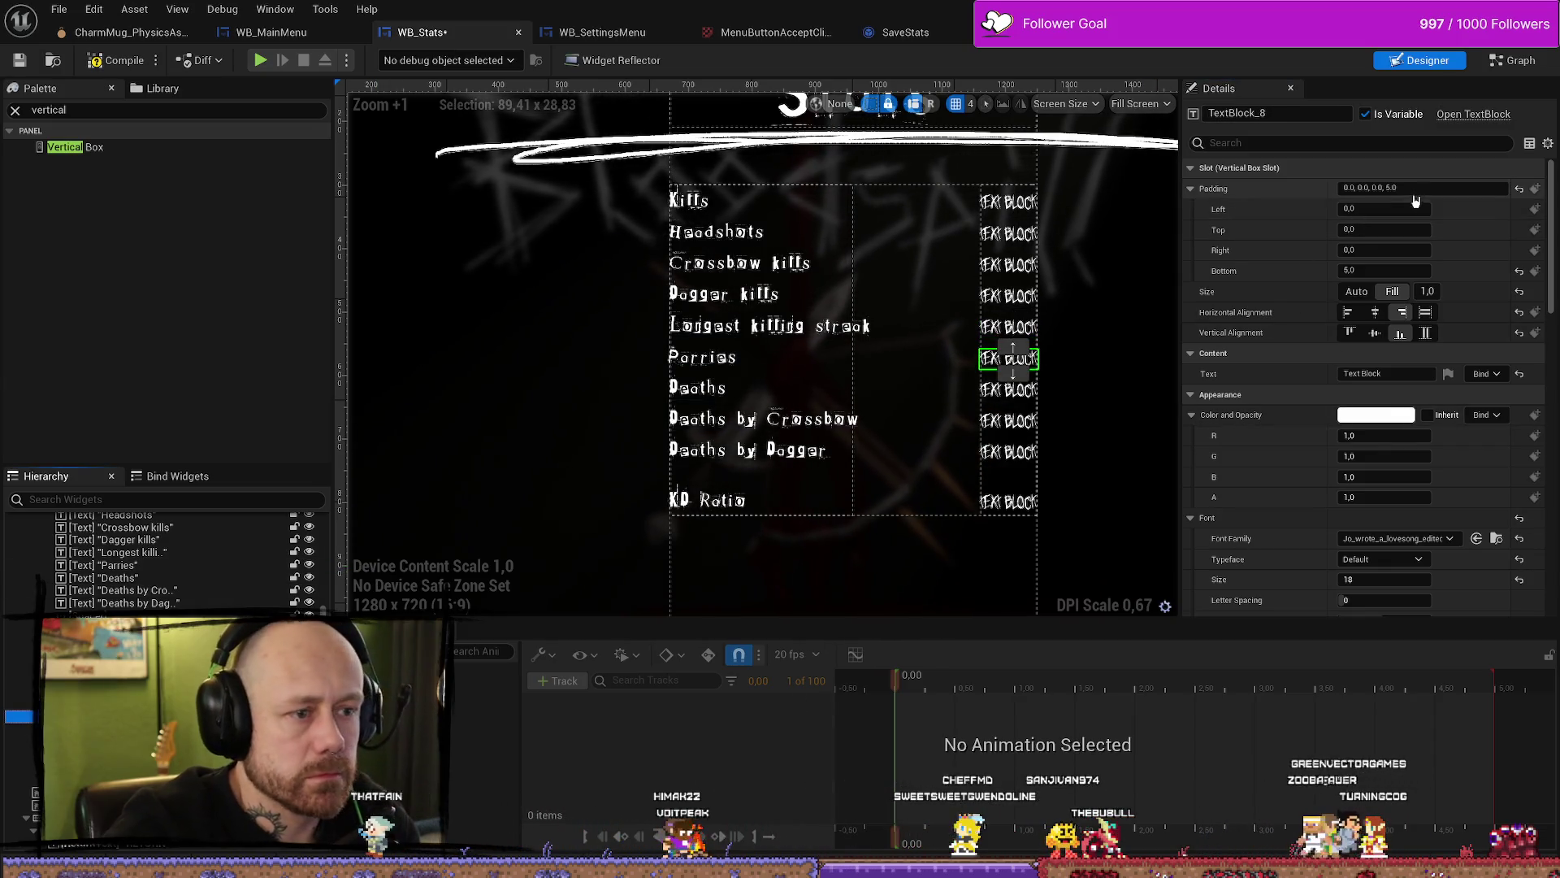
{"action": "left_click", "coordinate": [1311, 113]}
{"action": "type", "text": "Pa"}
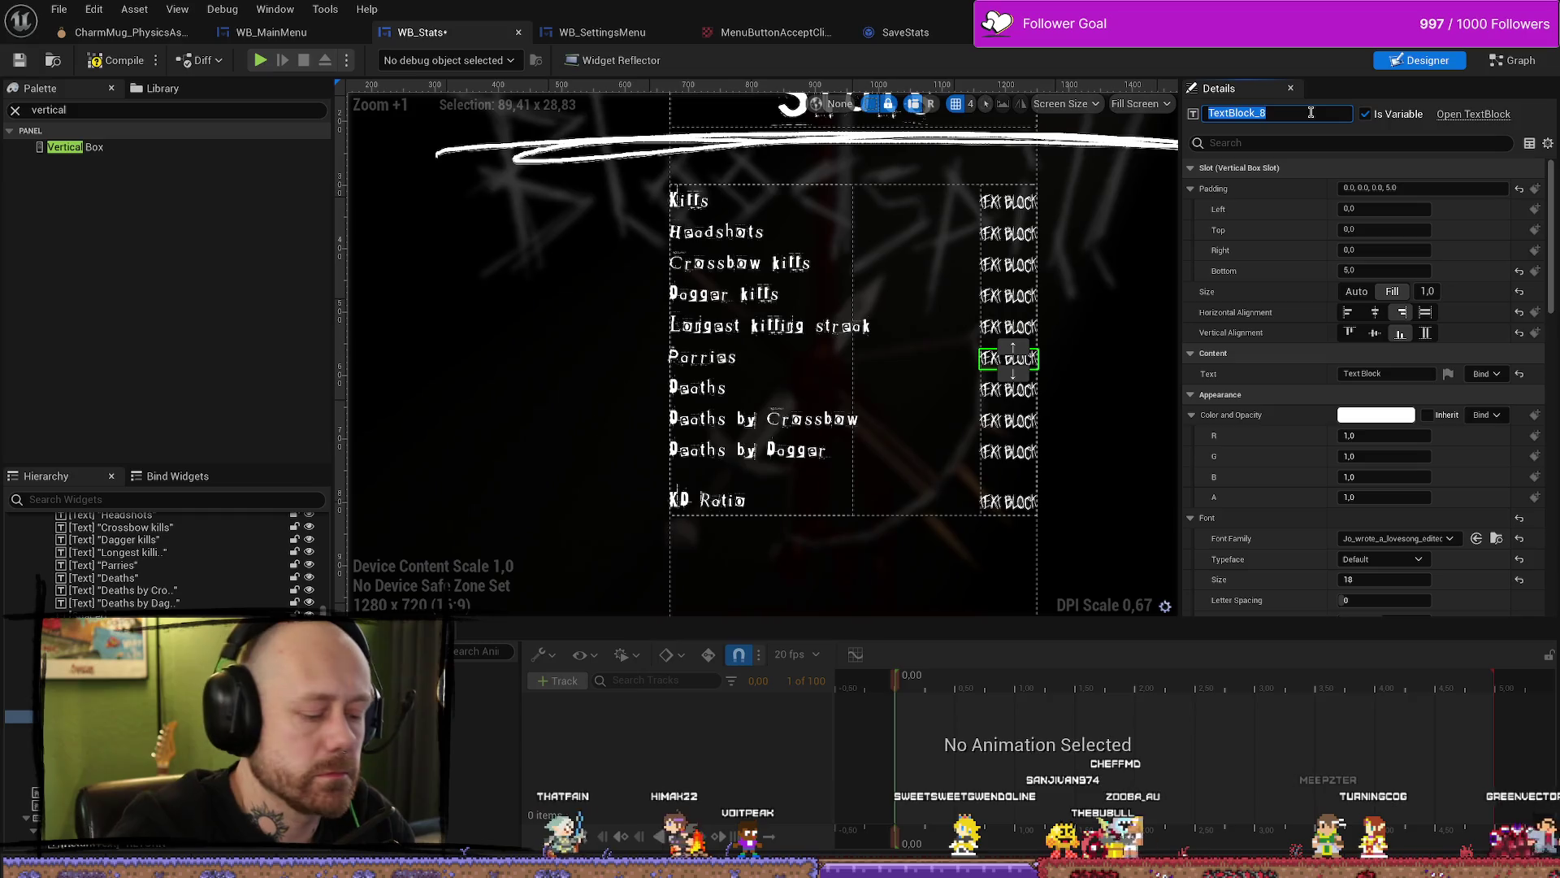
{"action": "type", "text": "rry"}
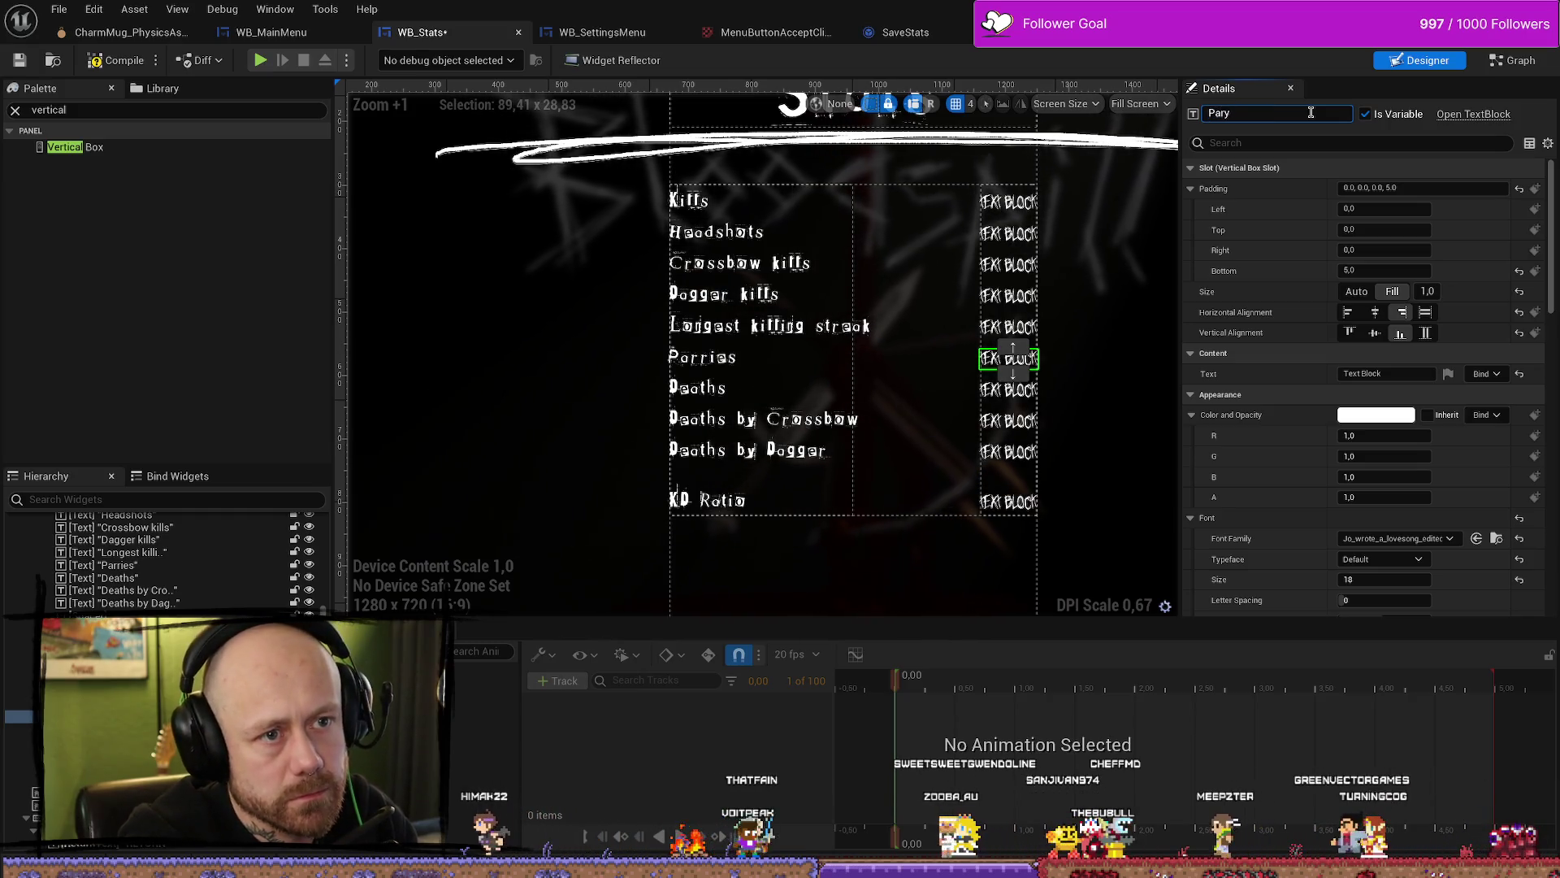
{"action": "type", "text": "Count"}
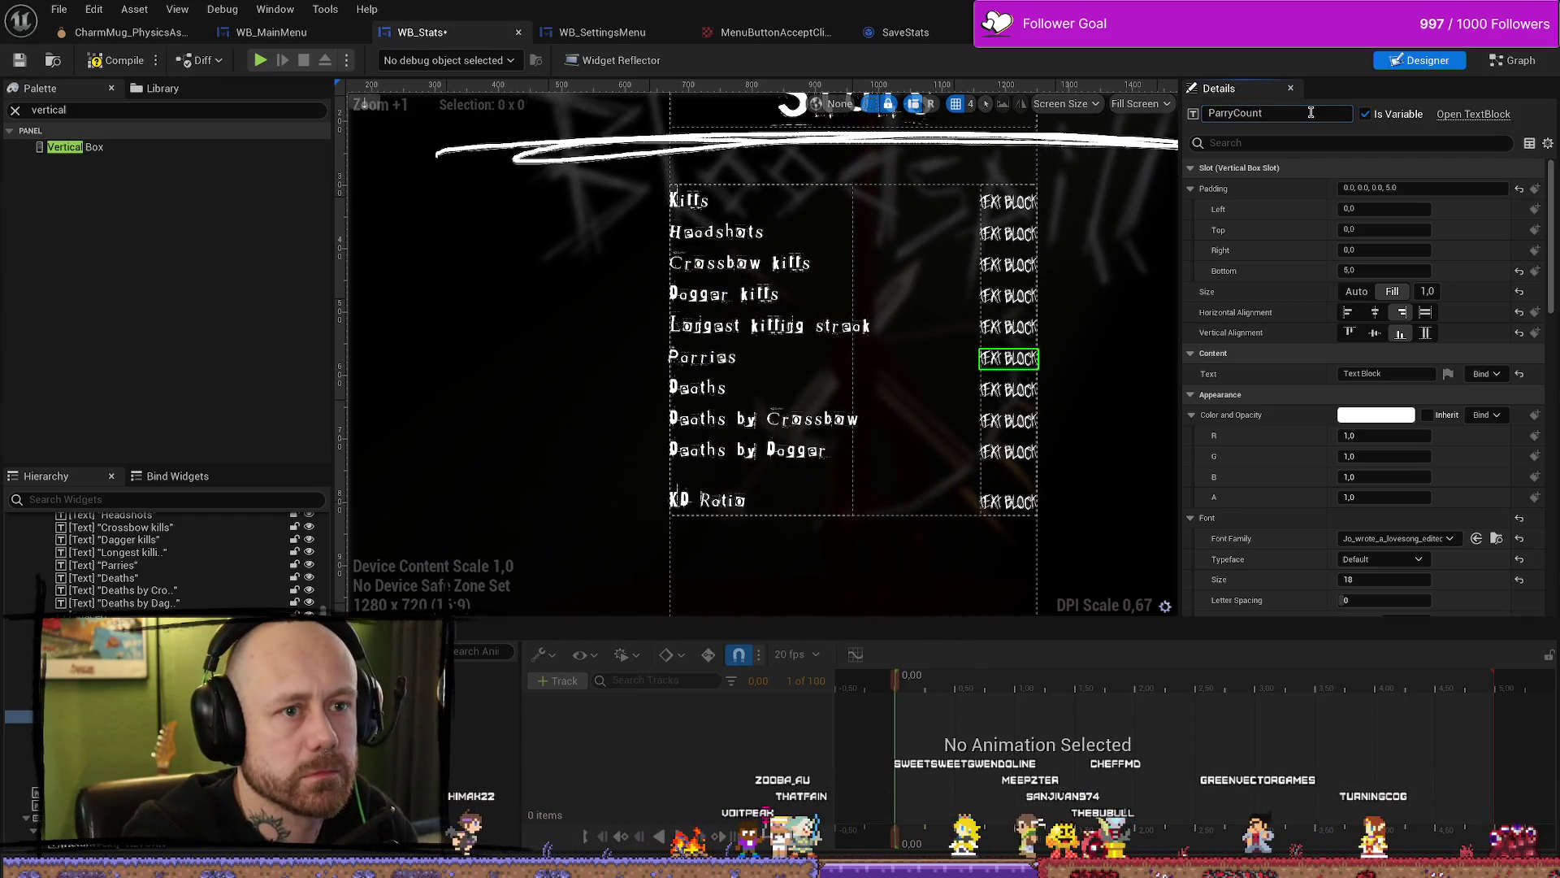
{"action": "left_click", "coordinate": [1007, 390]}
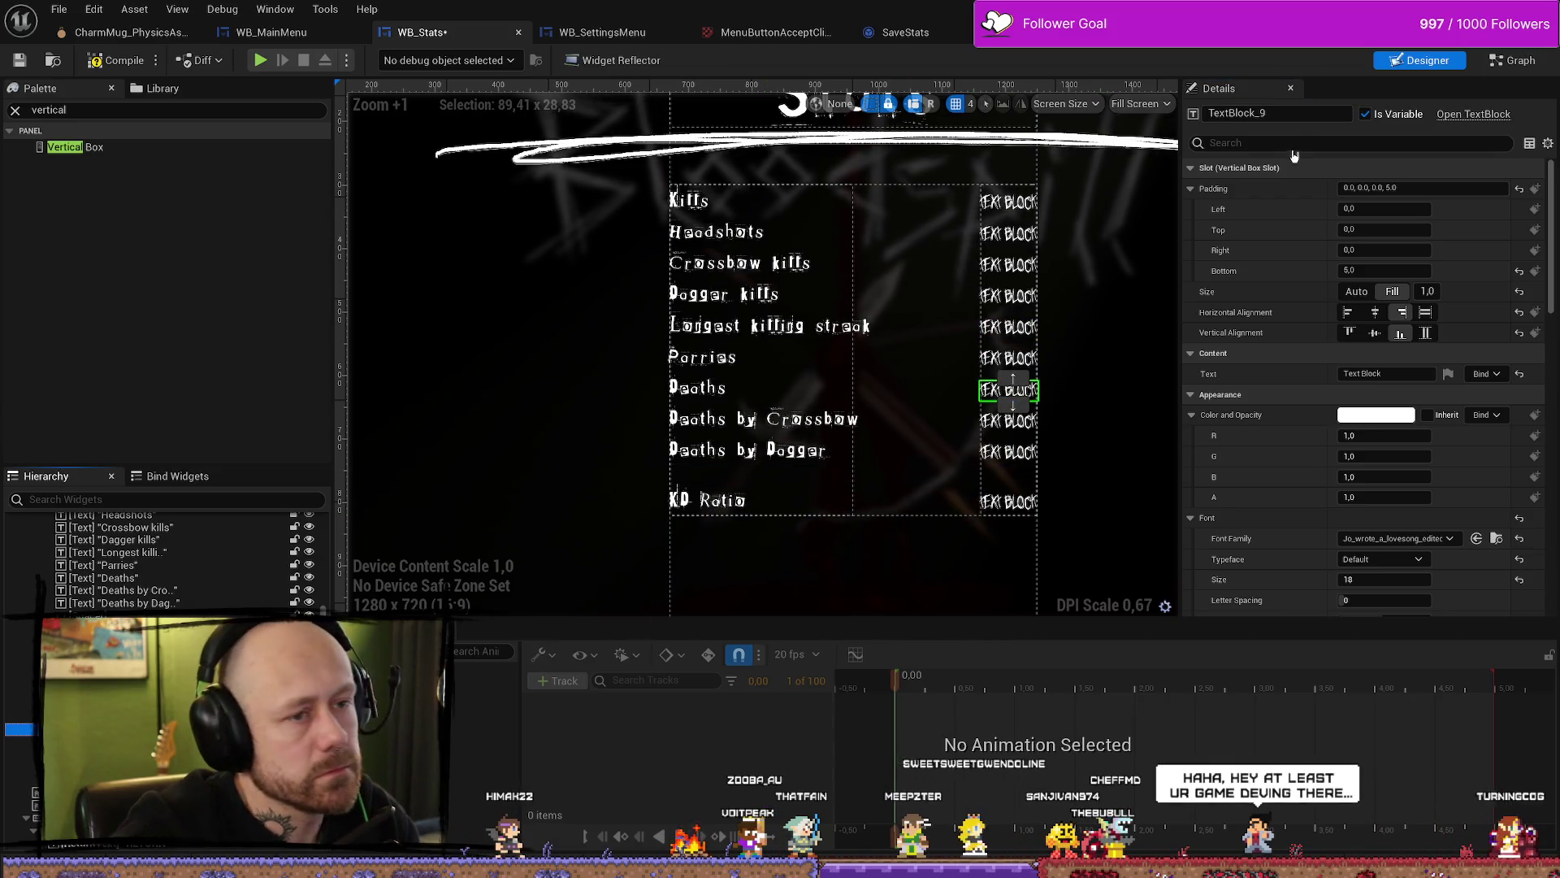
{"action": "left_click", "coordinate": [1306, 116]}
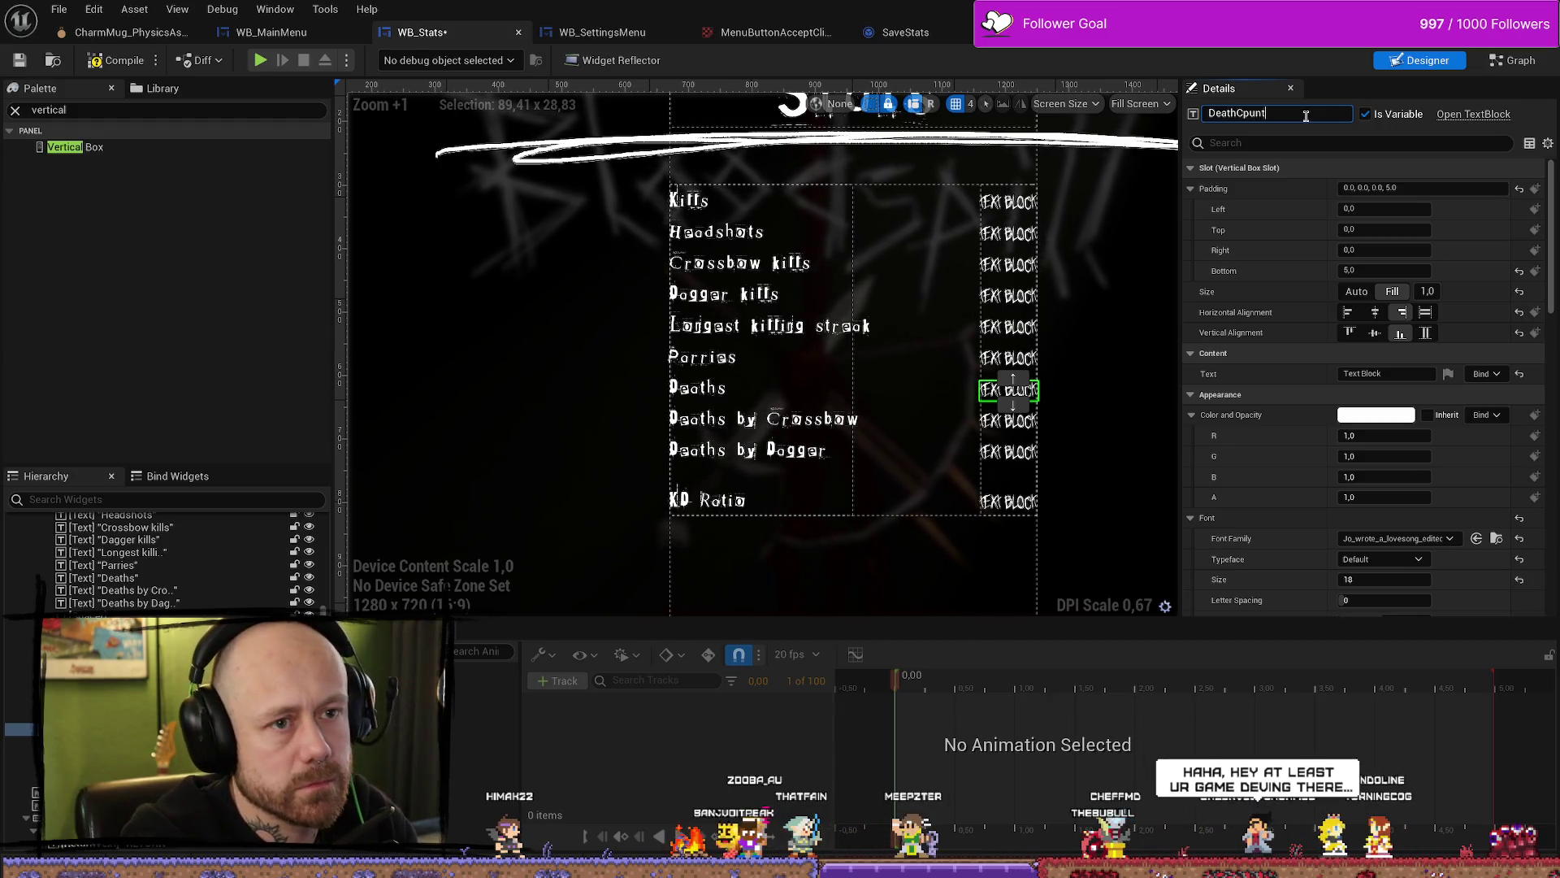
{"action": "key", "text": "BackSpace"}
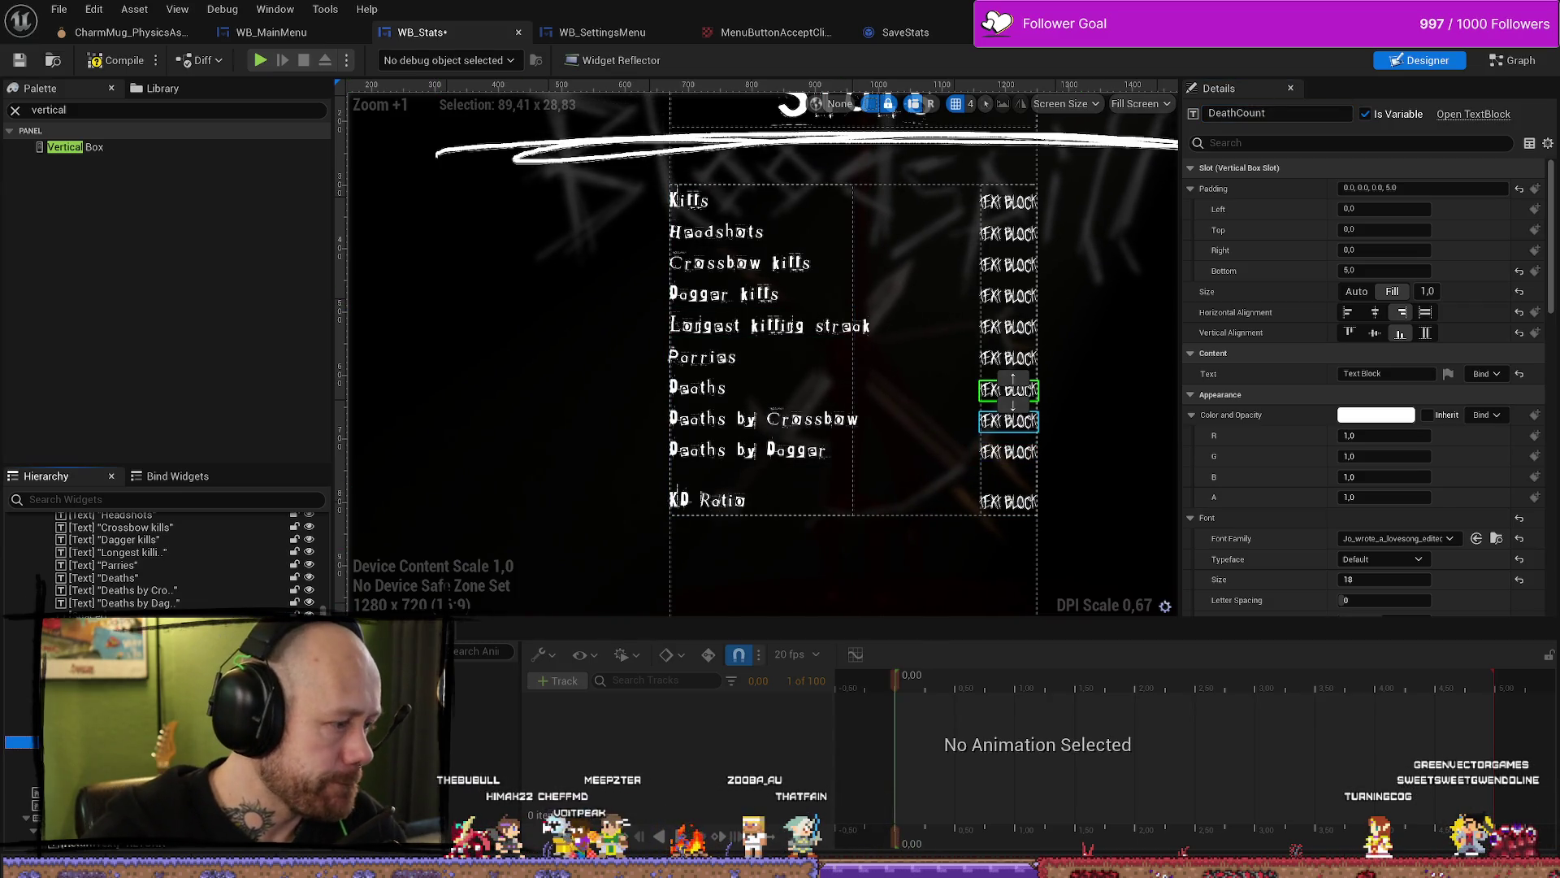
{"action": "left_click", "coordinate": [1009, 421]}
{"action": "left_click", "coordinate": [1317, 111]}
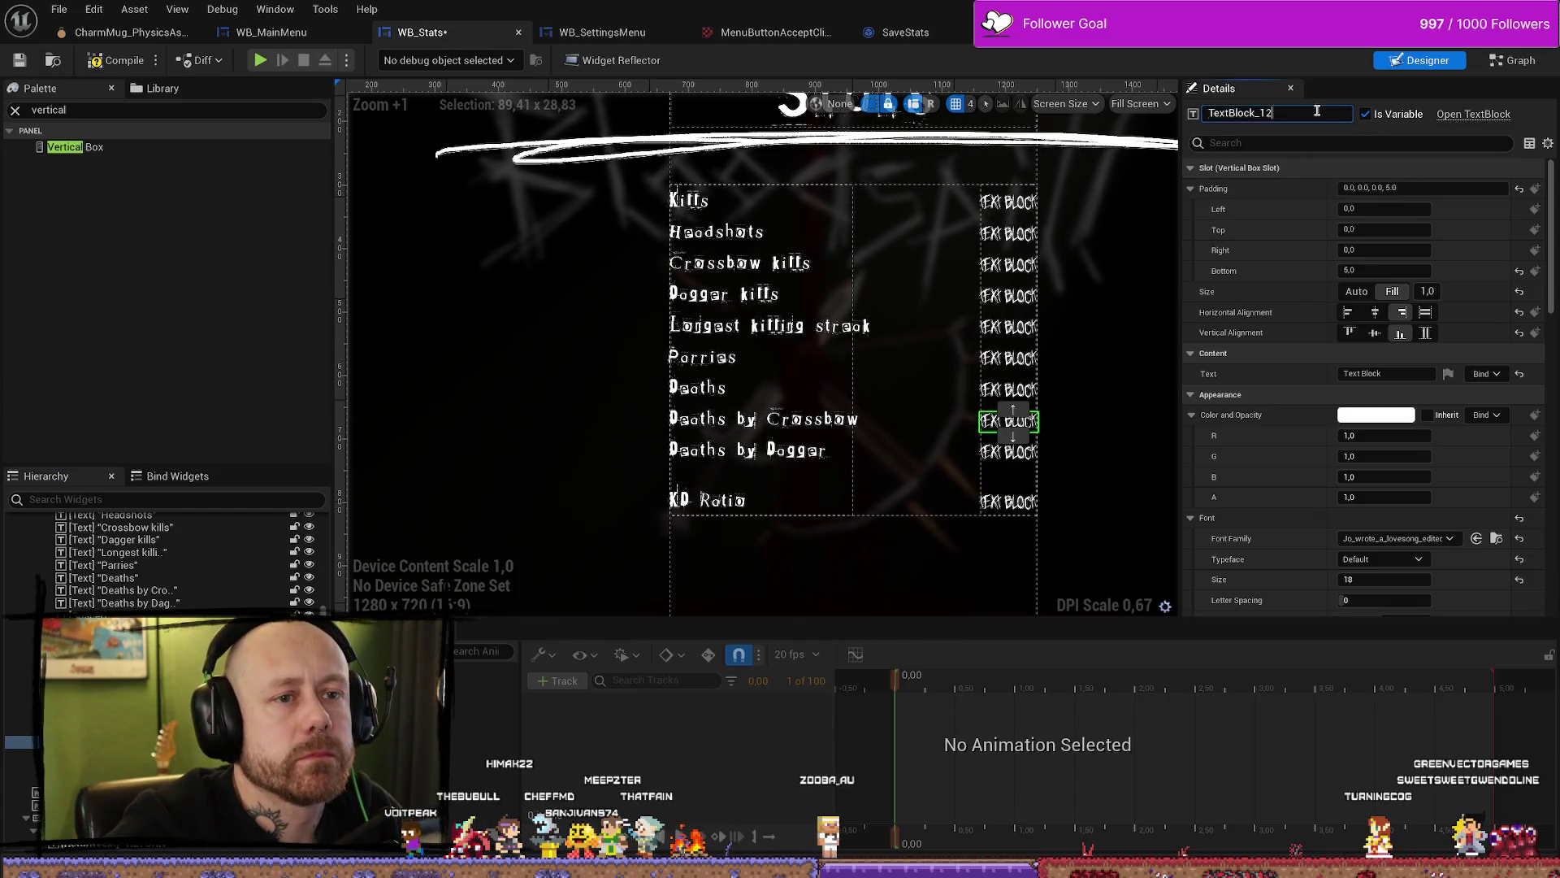
{"action": "key", "text": "ctrl+a"}
{"action": "type", "text": "Death"}
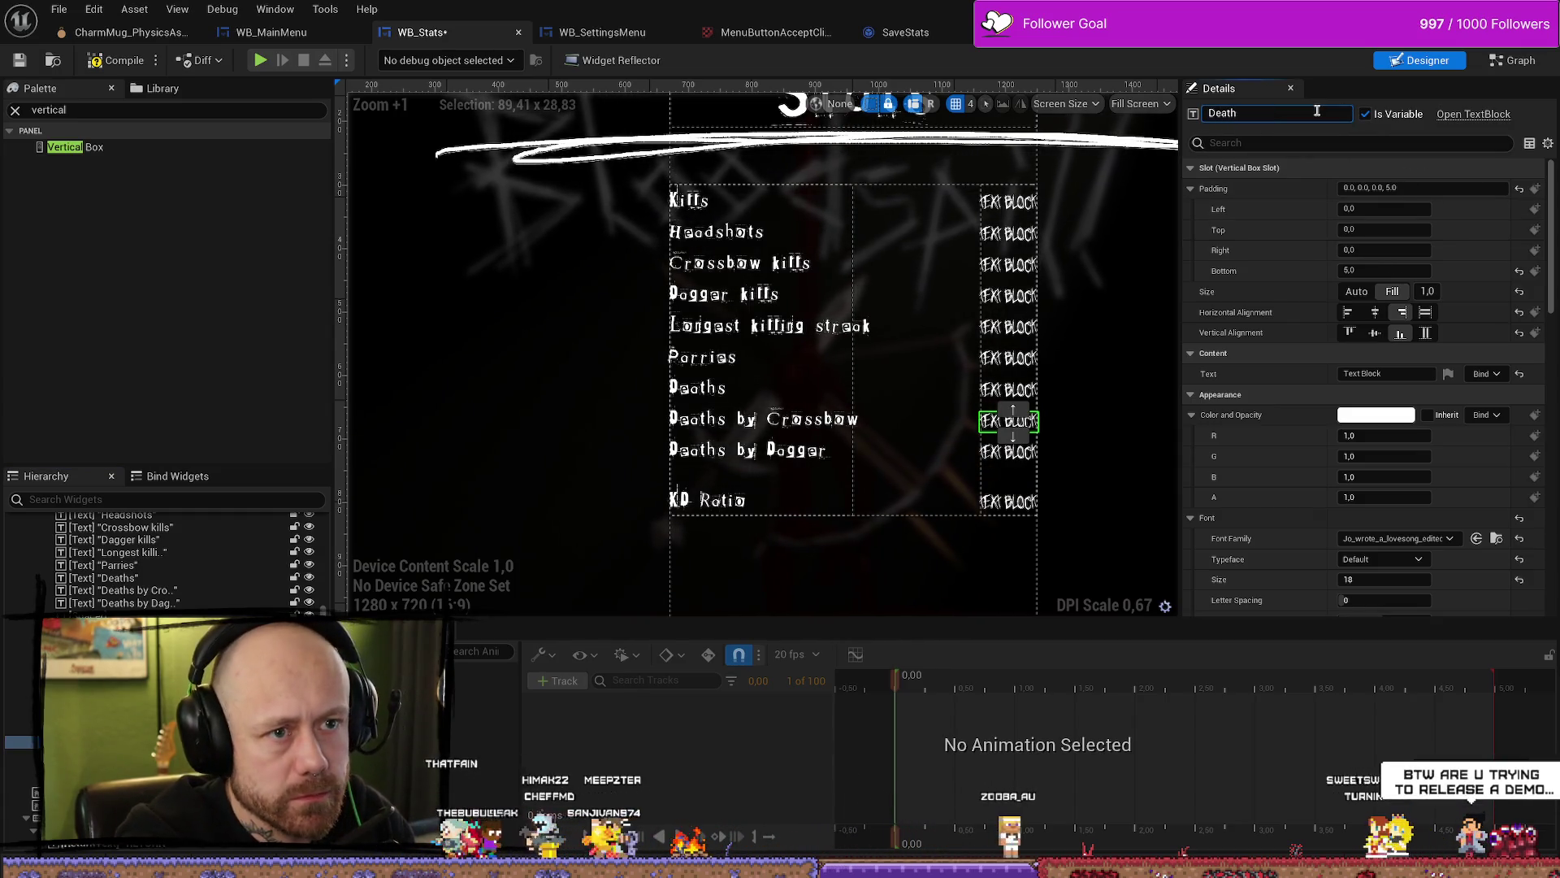
{"action": "type", "text": "Cros"}
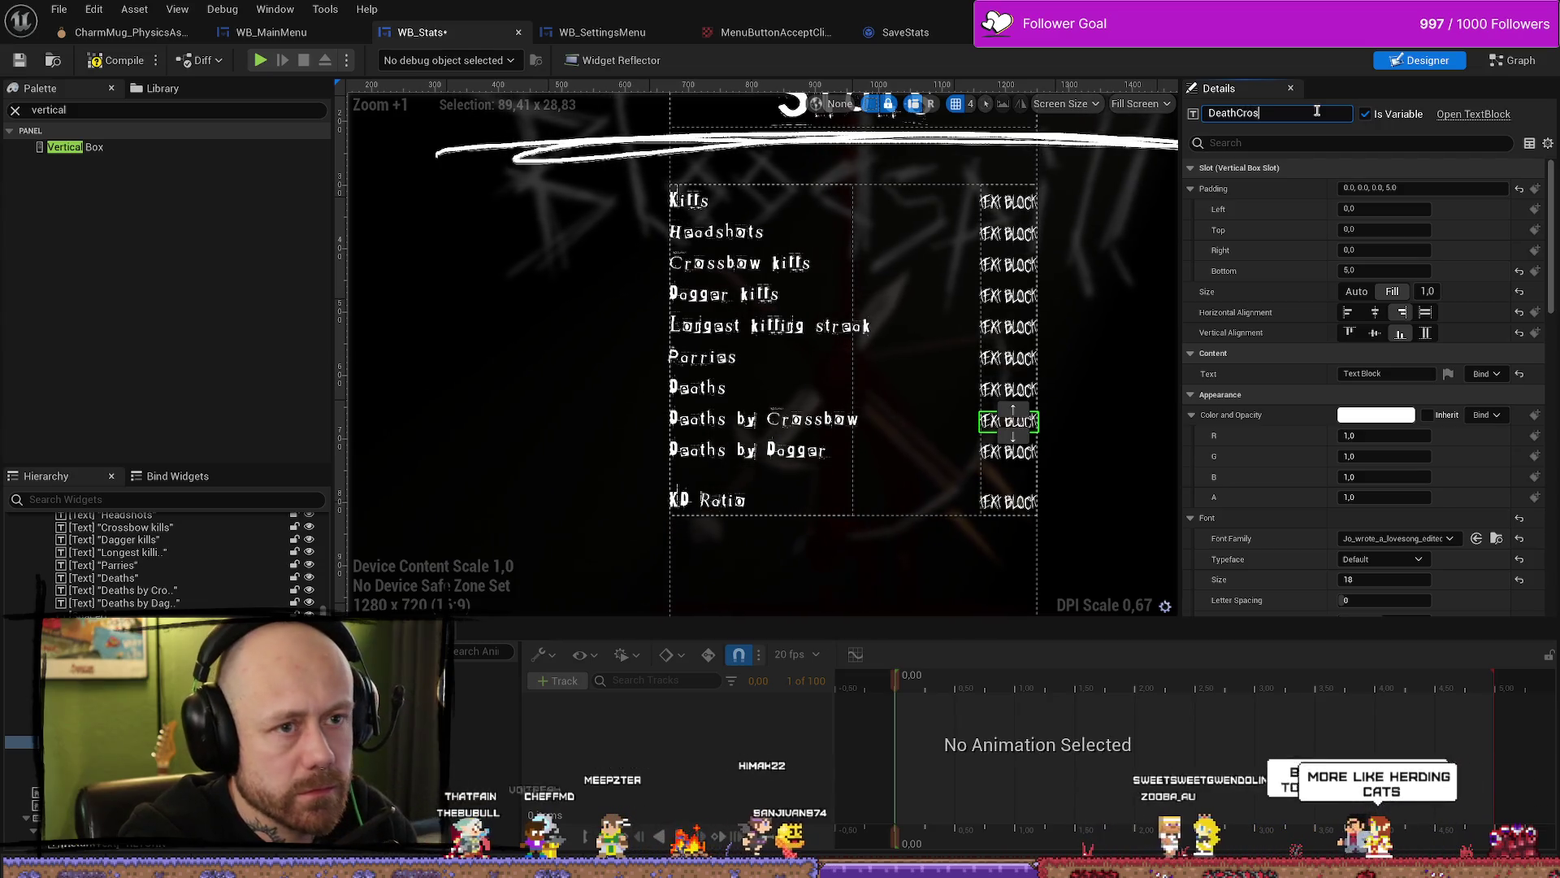
{"action": "type", "text": "sbowCount"}
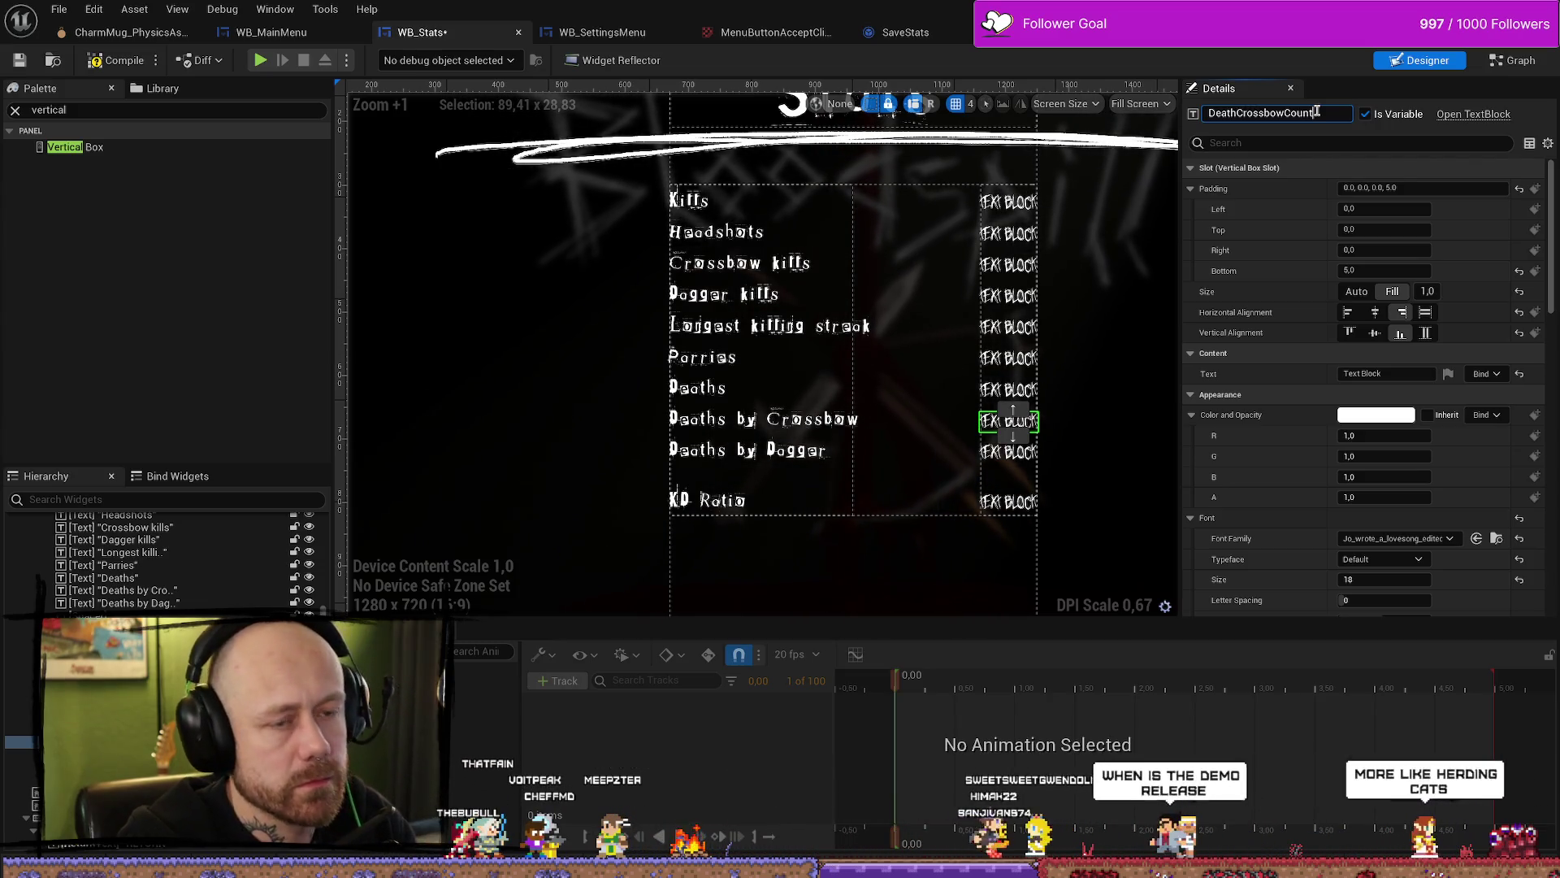
Step: Name the Deaths by Dagger and KD Ratio values DeathDaggerCount and KDCallculation, then compile
{"action": "left_click", "coordinate": [1008, 451]}
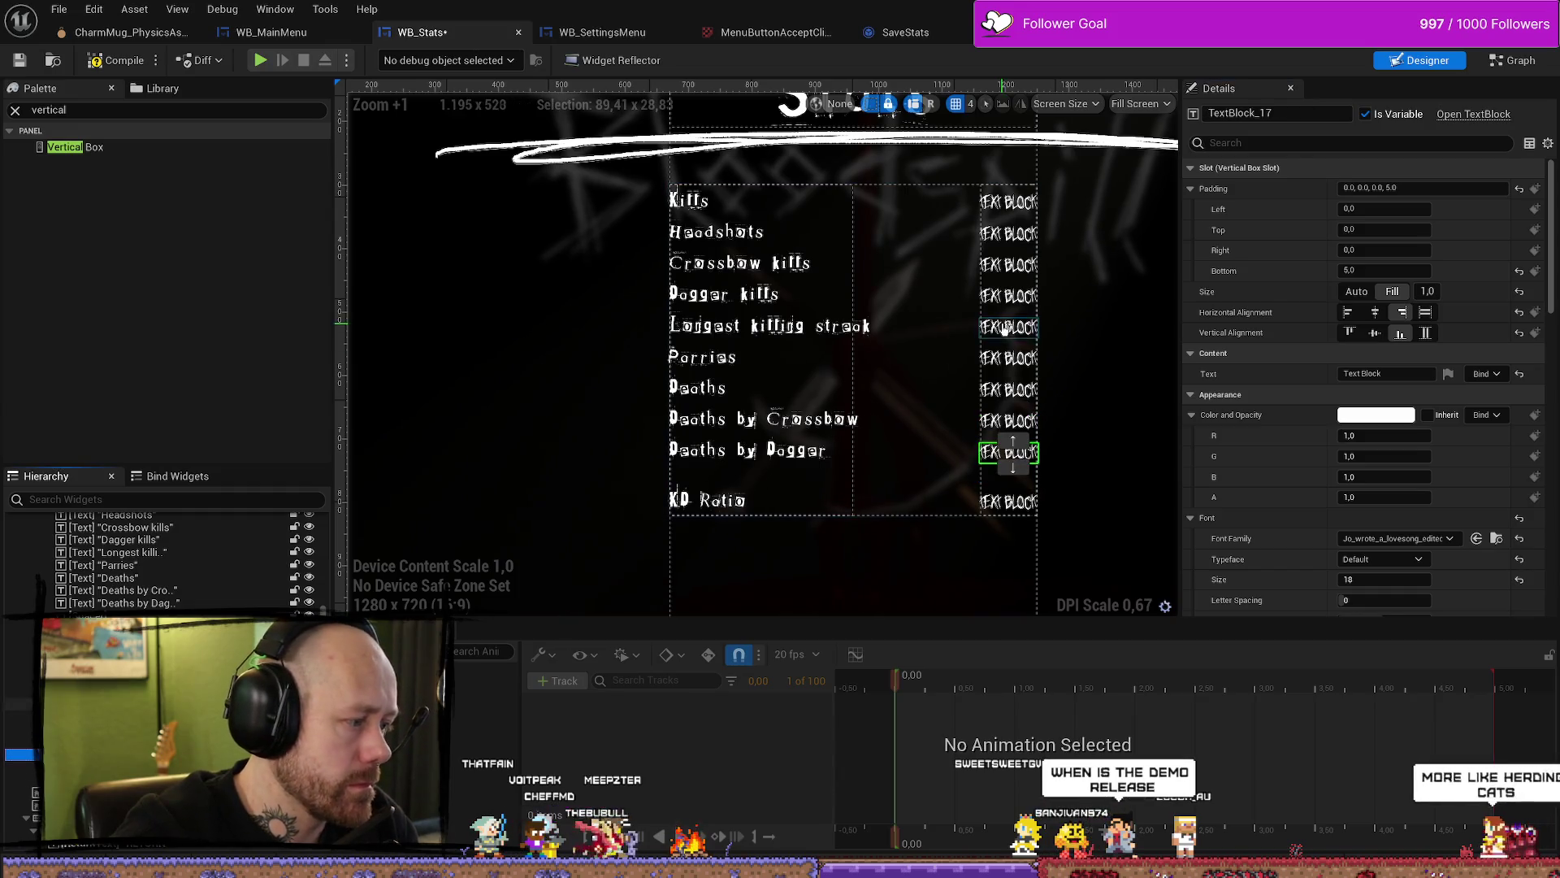
{"action": "left_click", "coordinate": [1301, 111]}
{"action": "type", "text": "DeathDagger"}
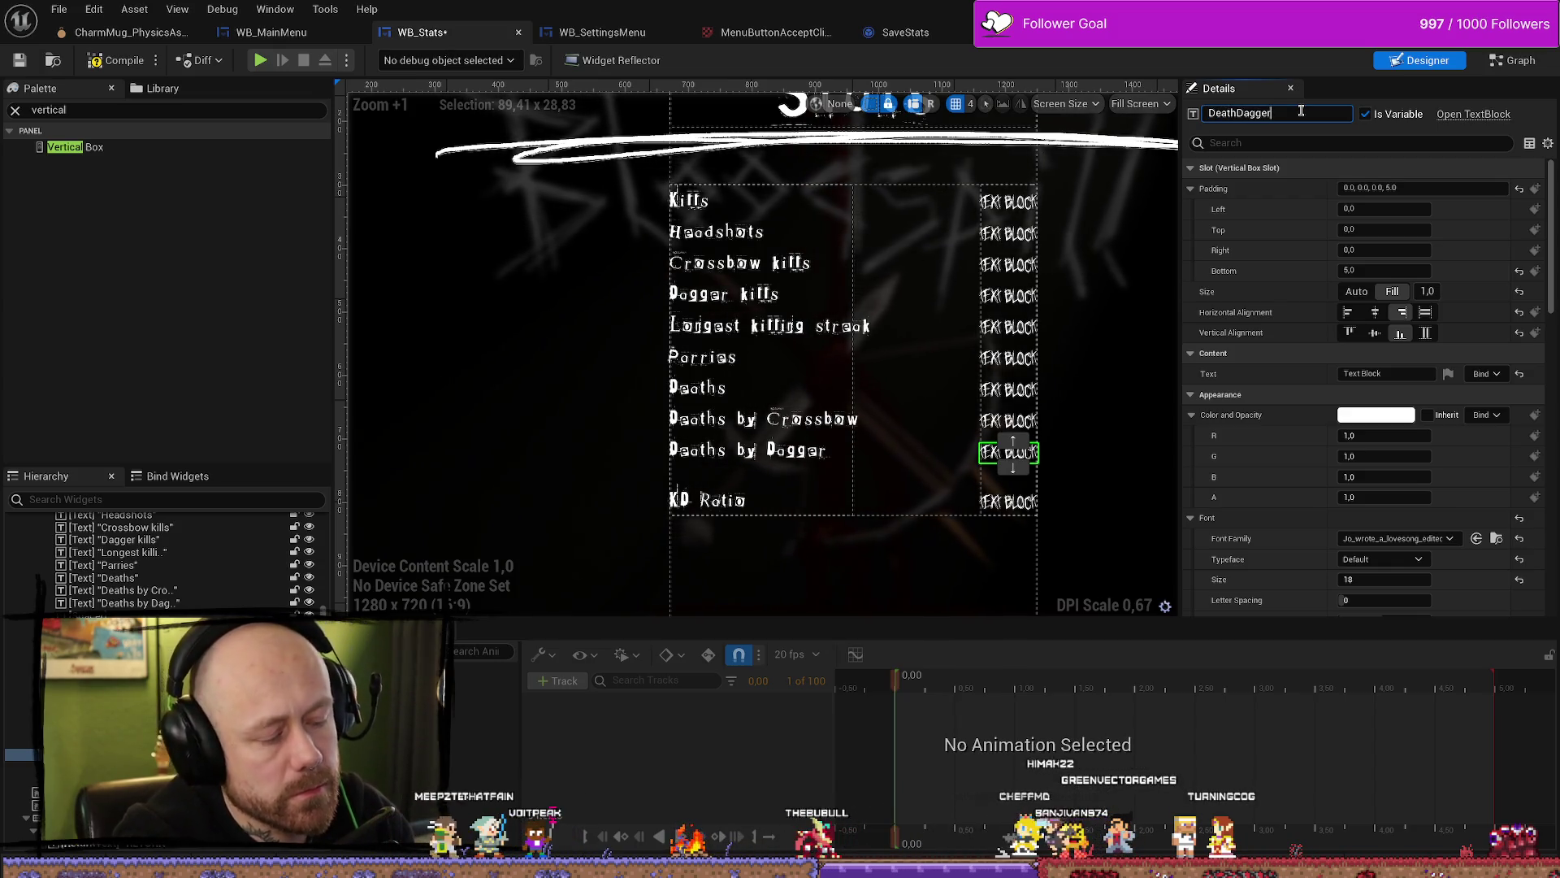
{"action": "type", "text": "Count"}
{"action": "key", "text": "Return"}
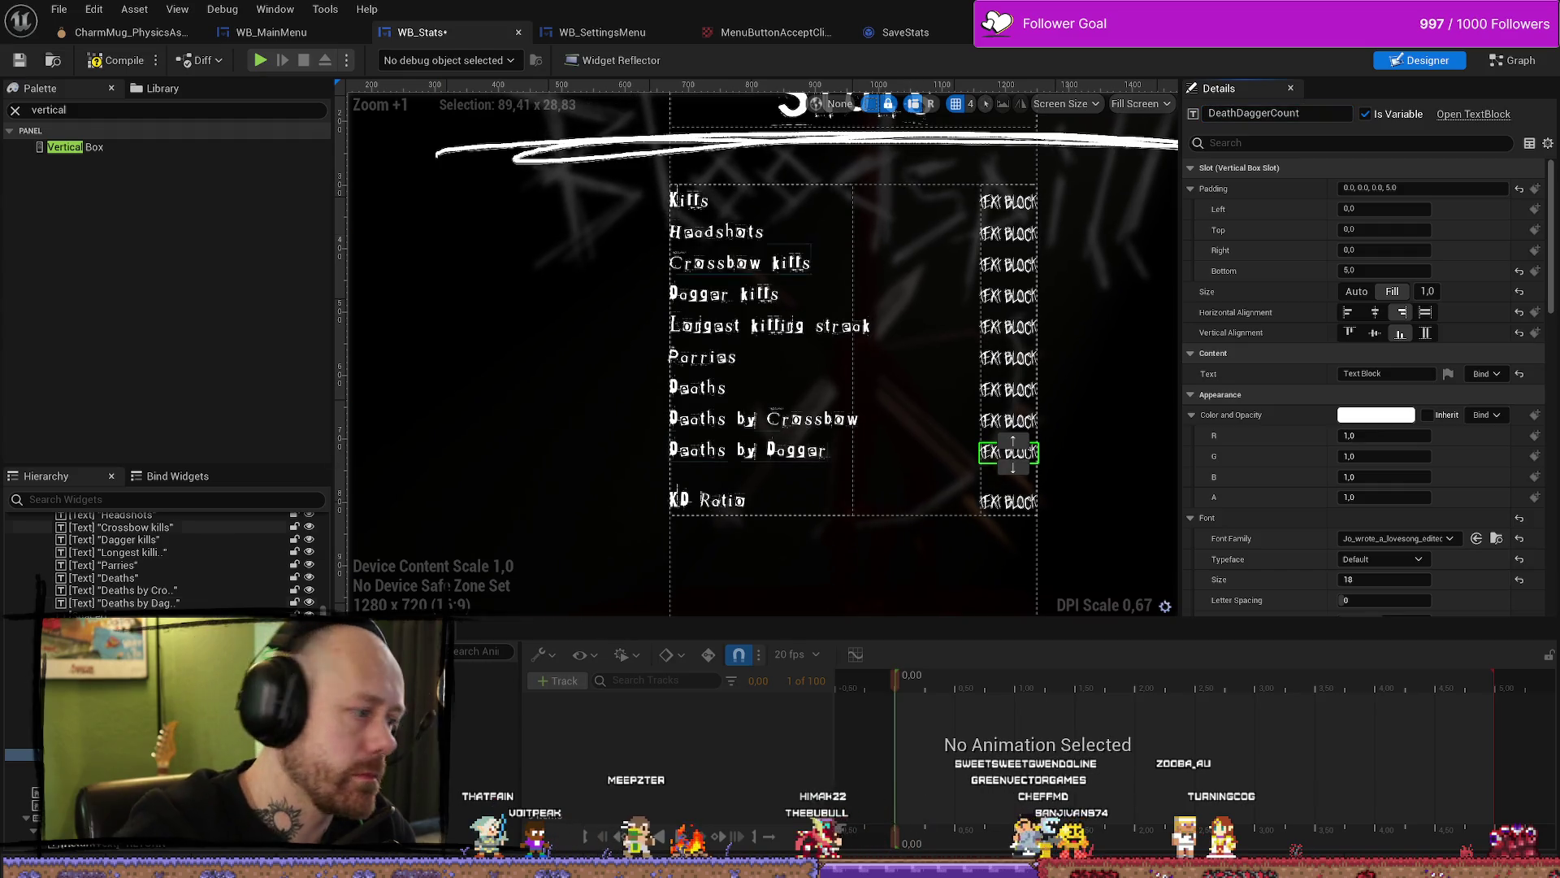
{"action": "left_click", "coordinate": [1007, 502]}
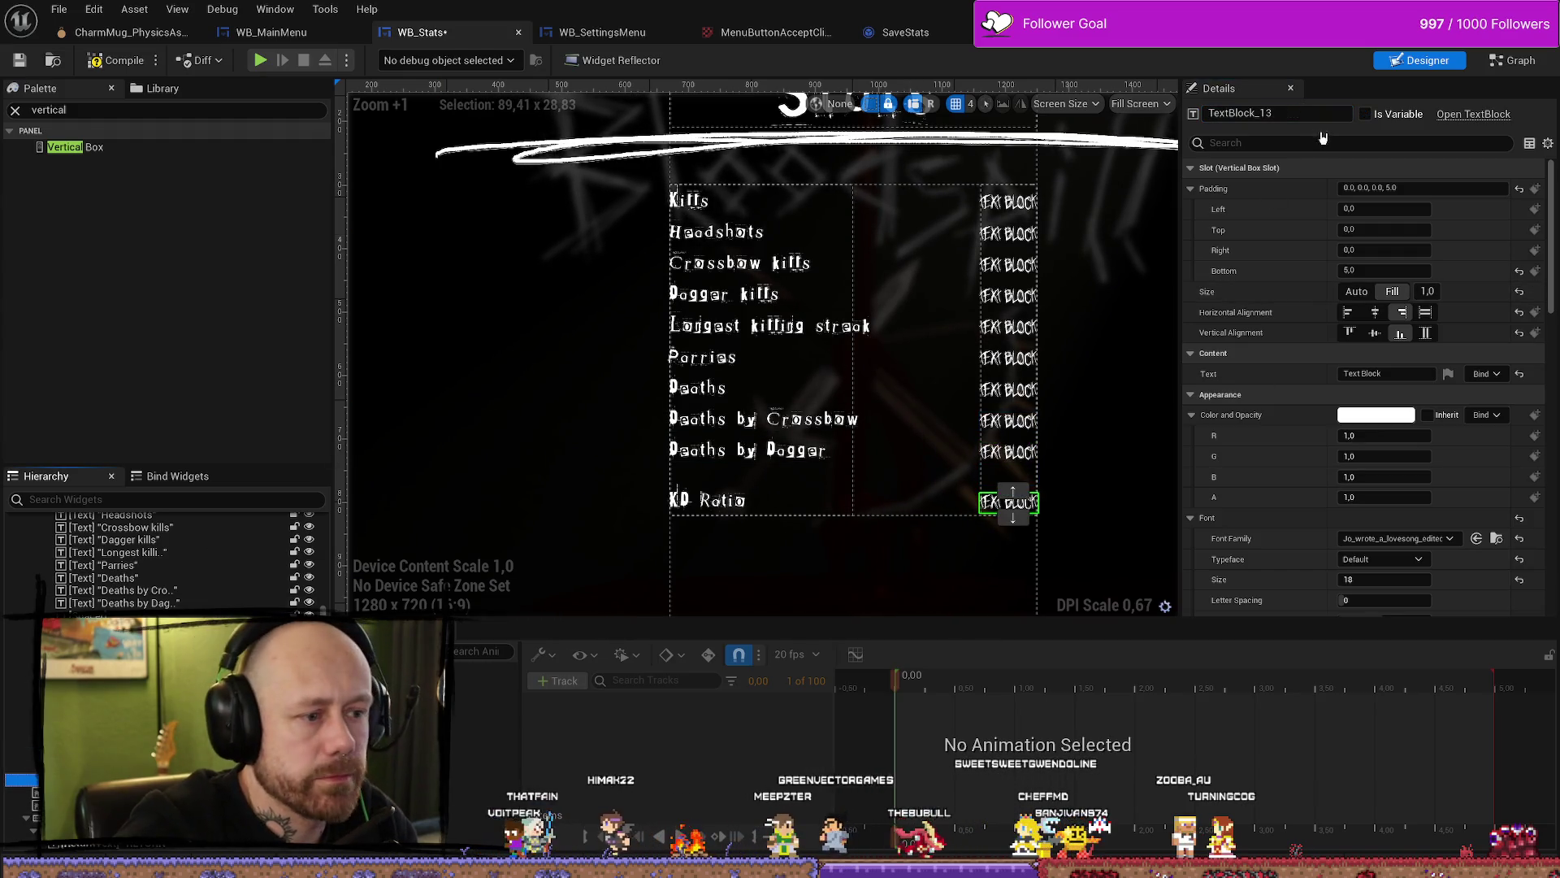
{"action": "left_click", "coordinate": [1296, 113]}
{"action": "type", "text": "KD"}
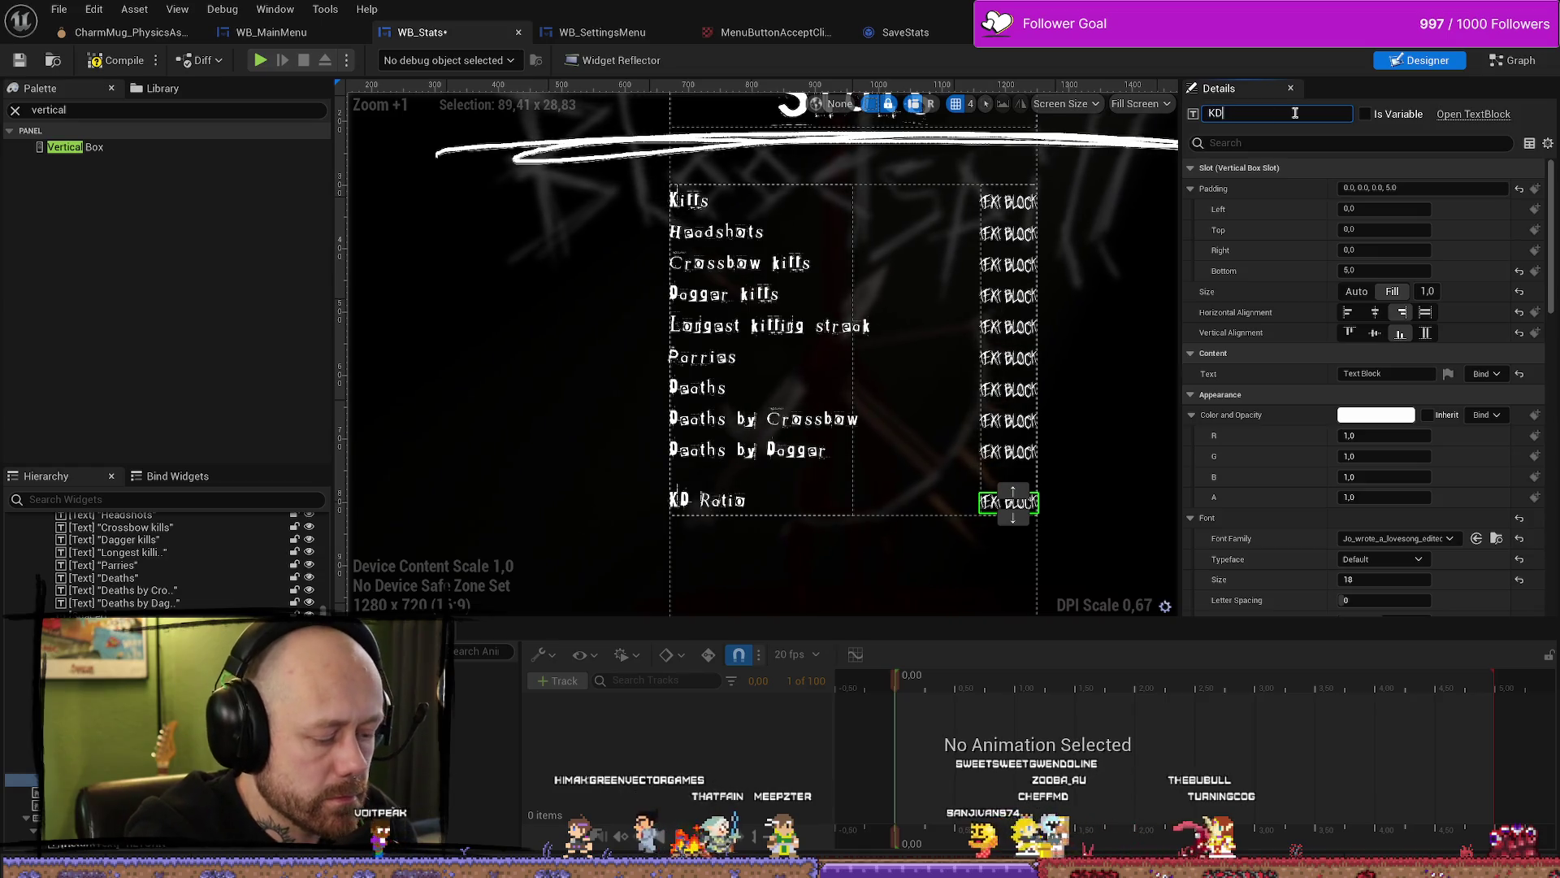
{"action": "type", "text": "Call"}
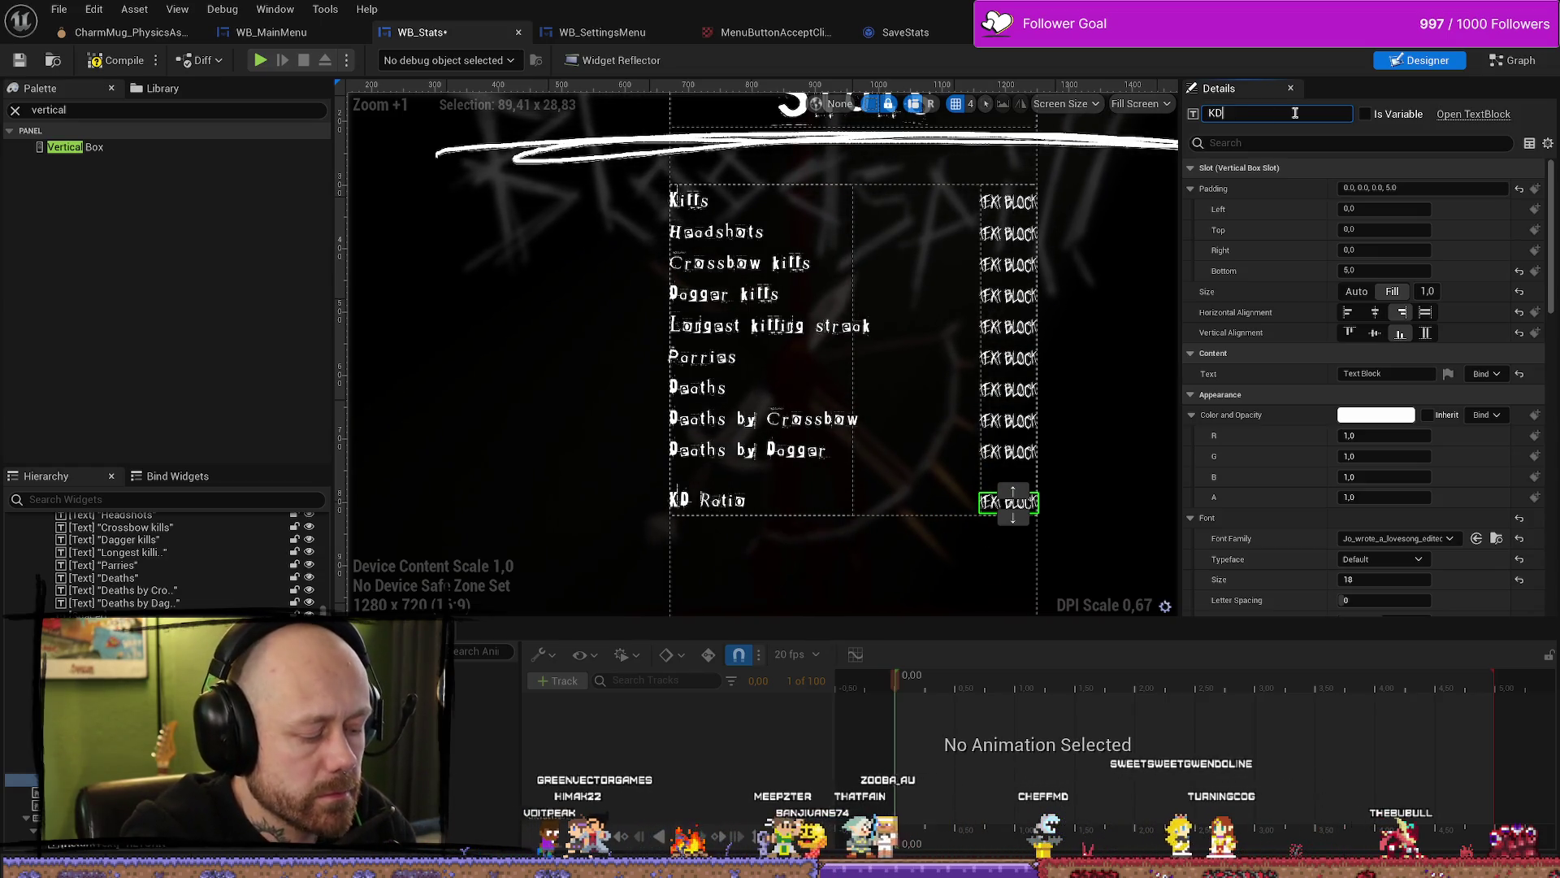
{"action": "type", "text": "culation"}
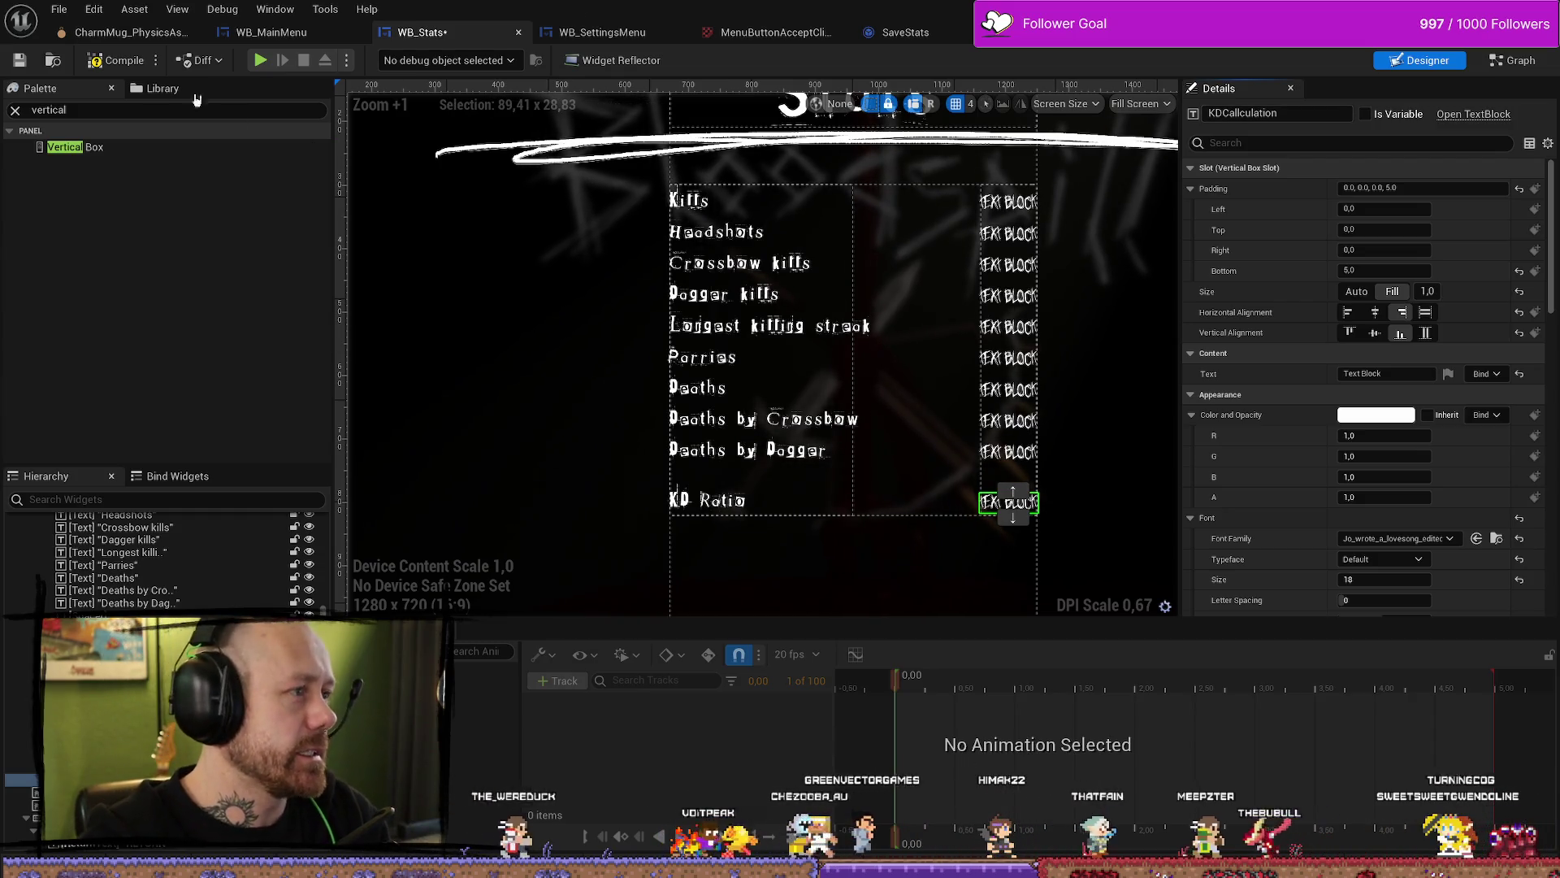
{"action": "left_click", "coordinate": [114, 62]}
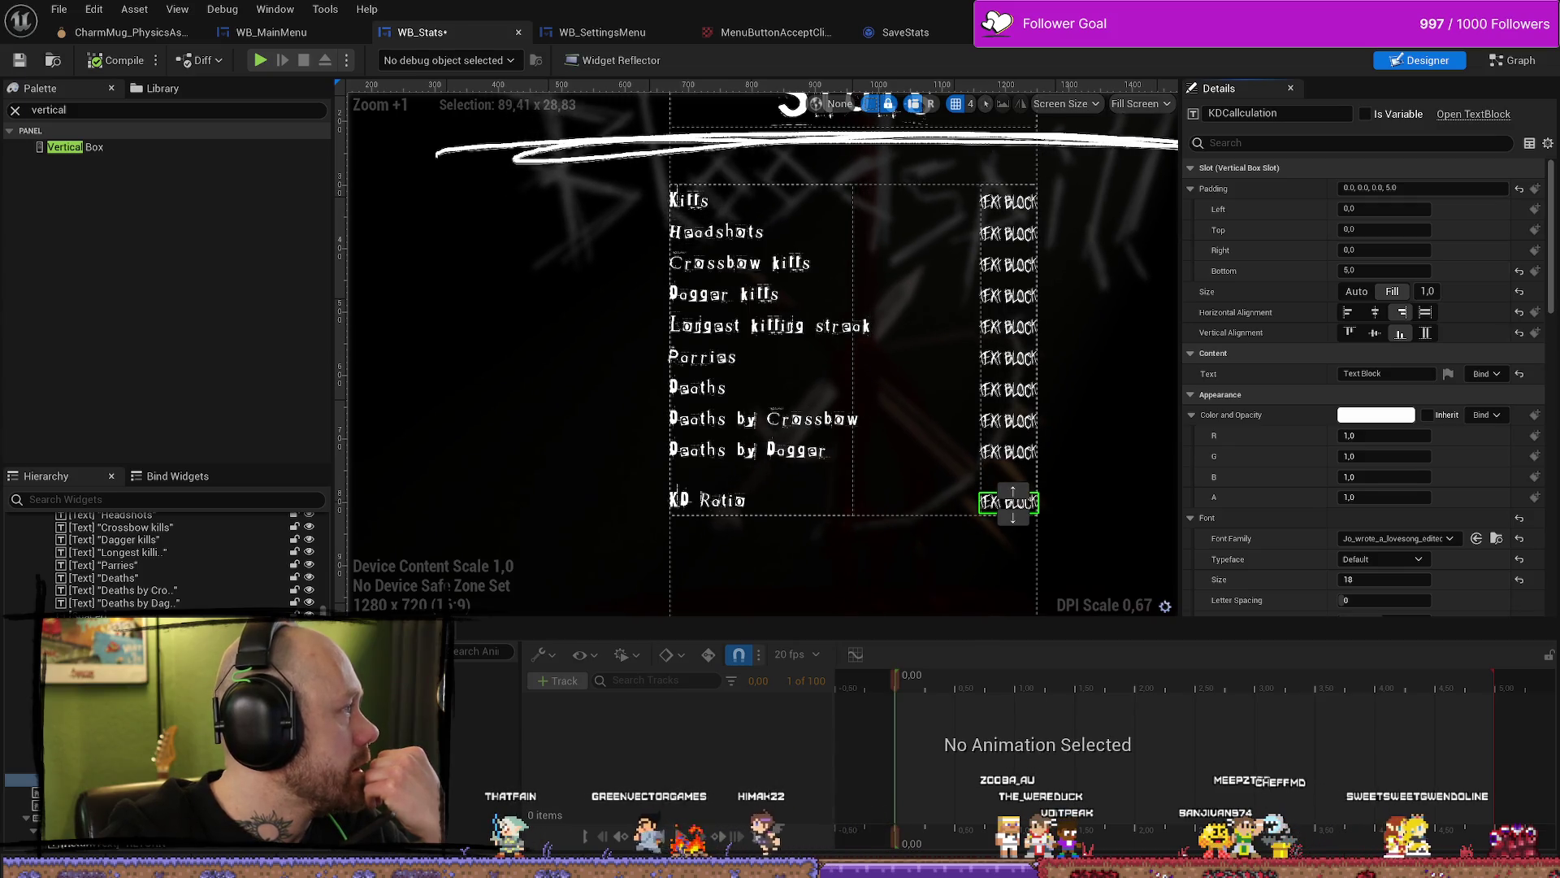
Step: Switch to the Firefox window showing X and drag it aside to reveal the Unreal editor
{"action": "key", "text": "alt+Tab"}
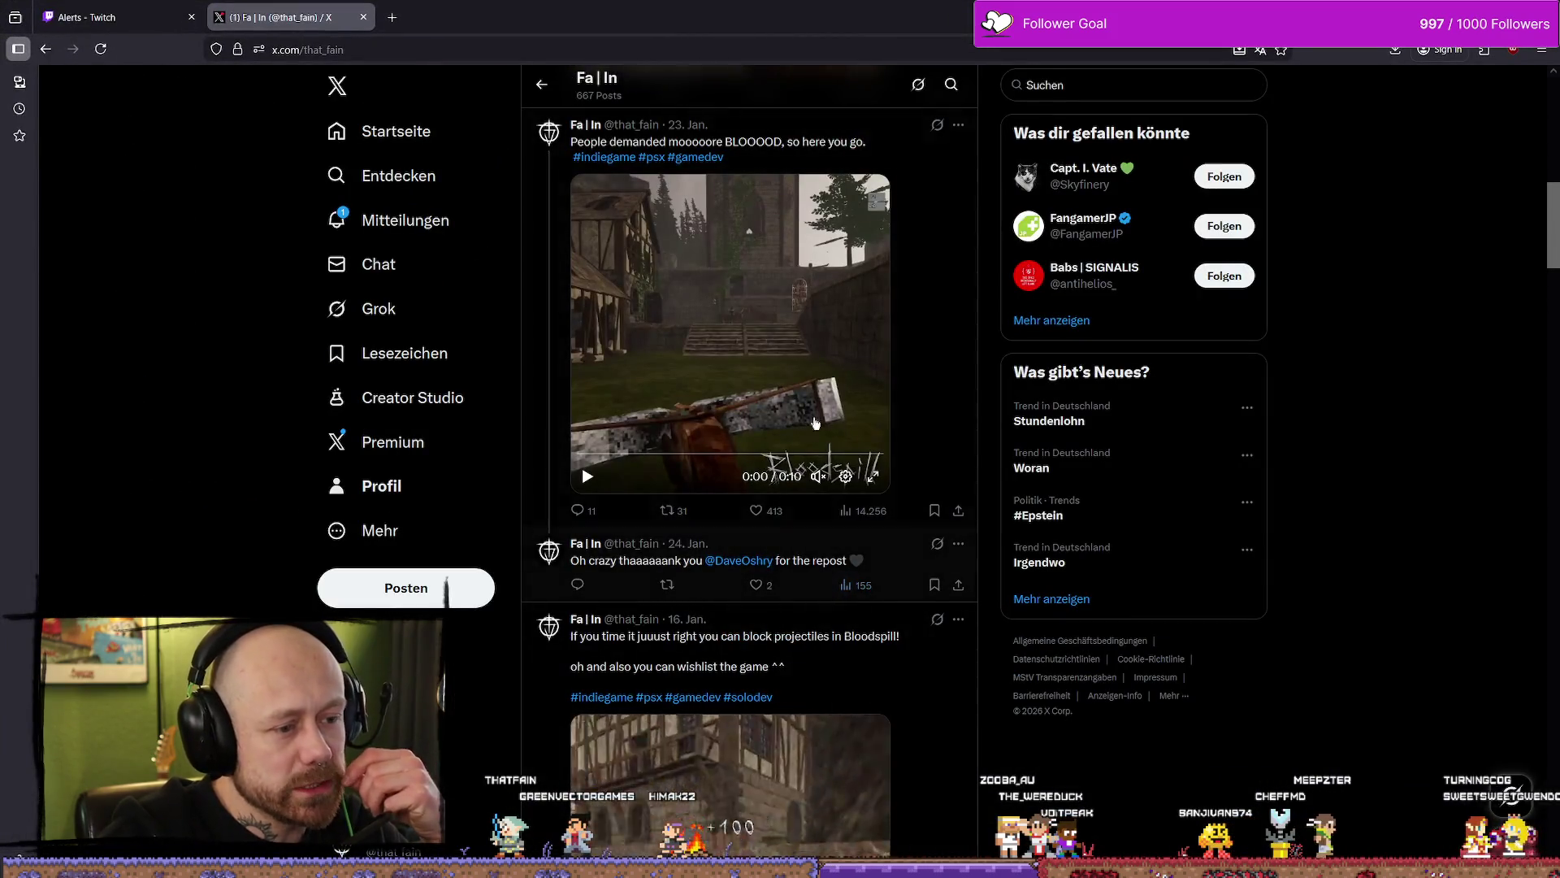
{"action": "scroll", "coordinate": [845, 587], "scroll_direction": "down", "scroll_amount": 5}
{"action": "scroll", "coordinate": [824, 430], "scroll_direction": "up", "scroll_amount": 6}
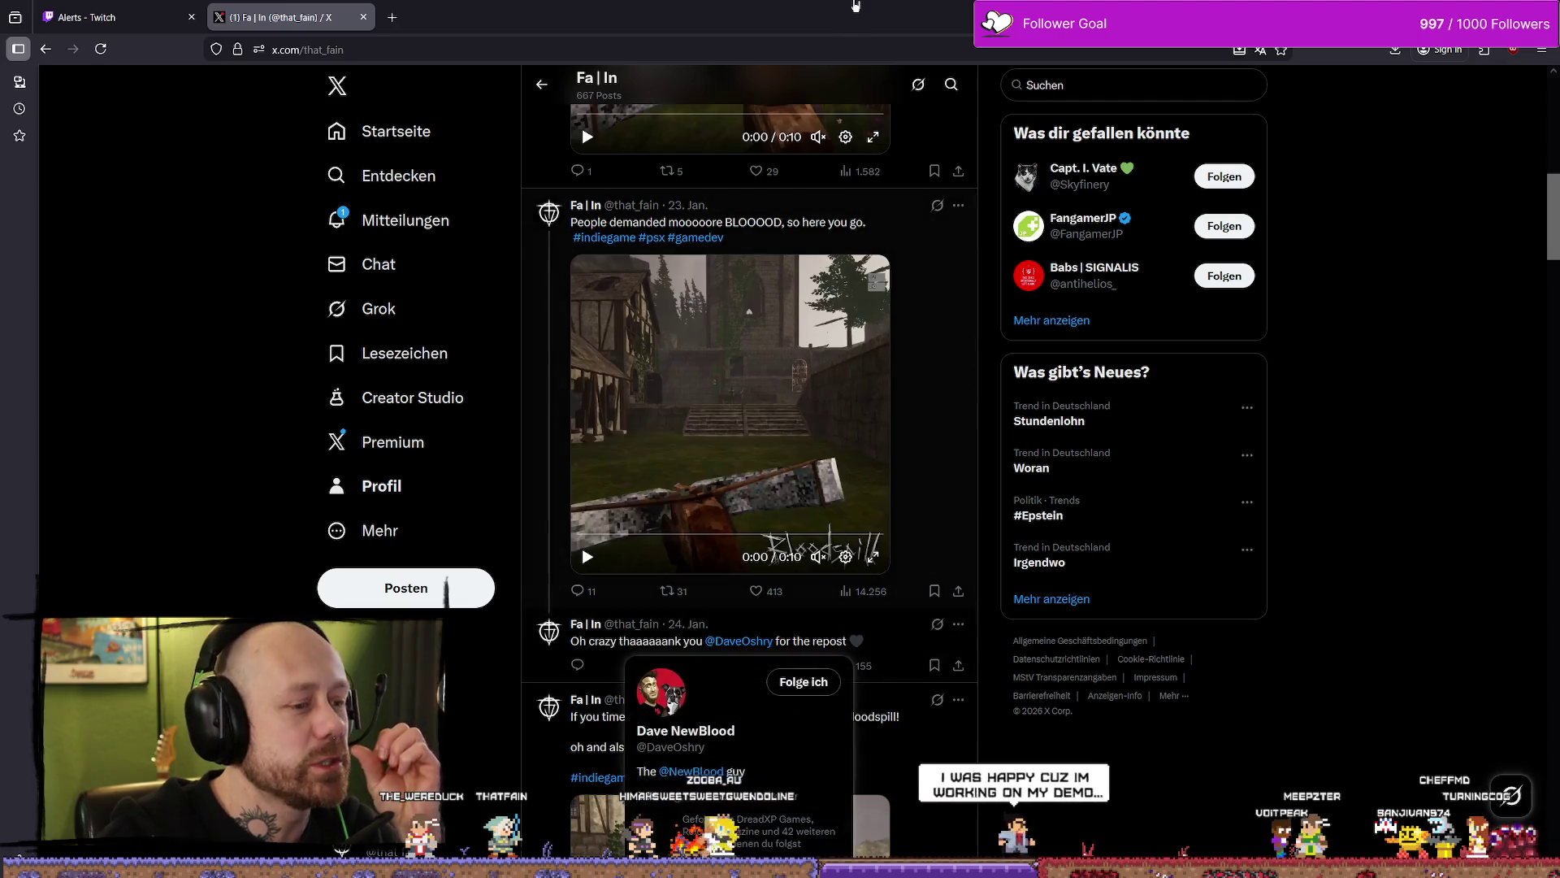
{"action": "left_click_drag", "start_coordinate": [495, 46], "coordinate": [1559, 81]}
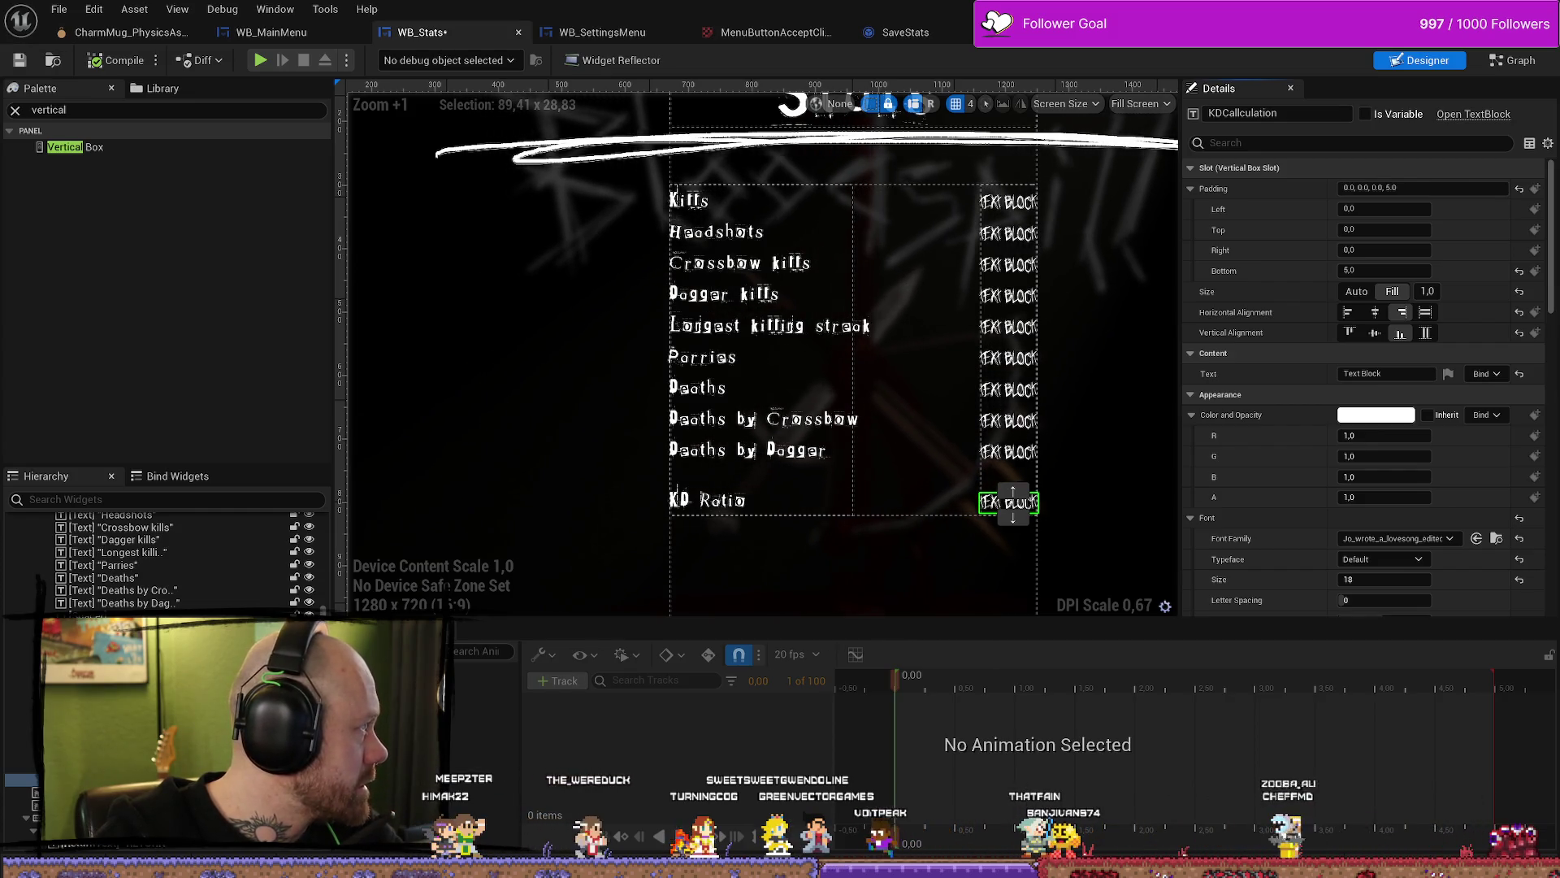
{"action": "key", "text": "alt+Tab"}
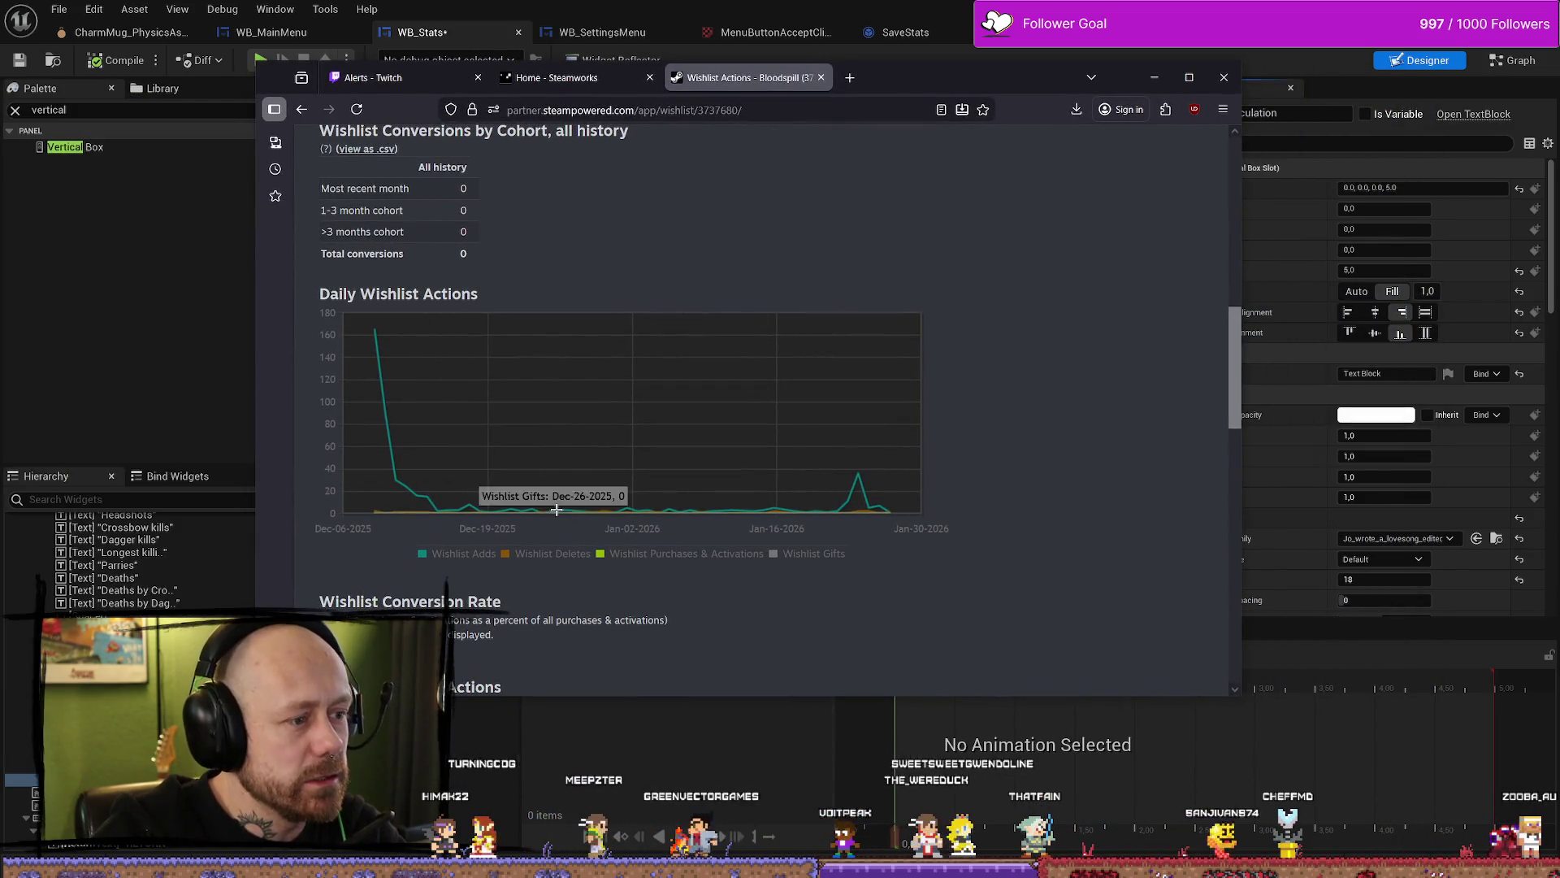
{"action": "mouse_move", "coordinate": [855, 483]}
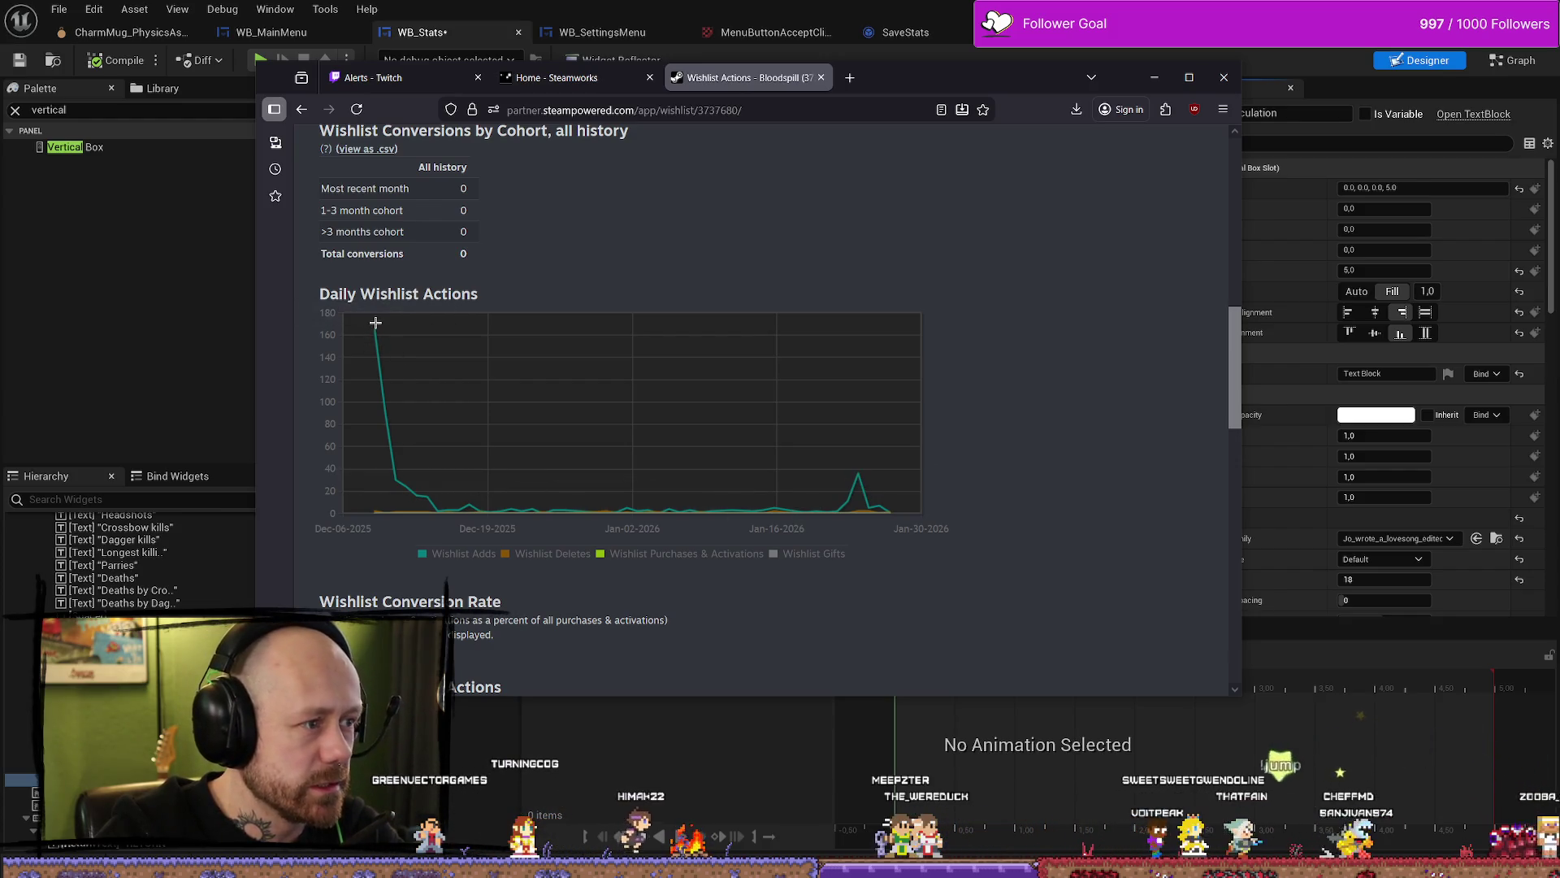
{"action": "mouse_move", "coordinate": [411, 480]}
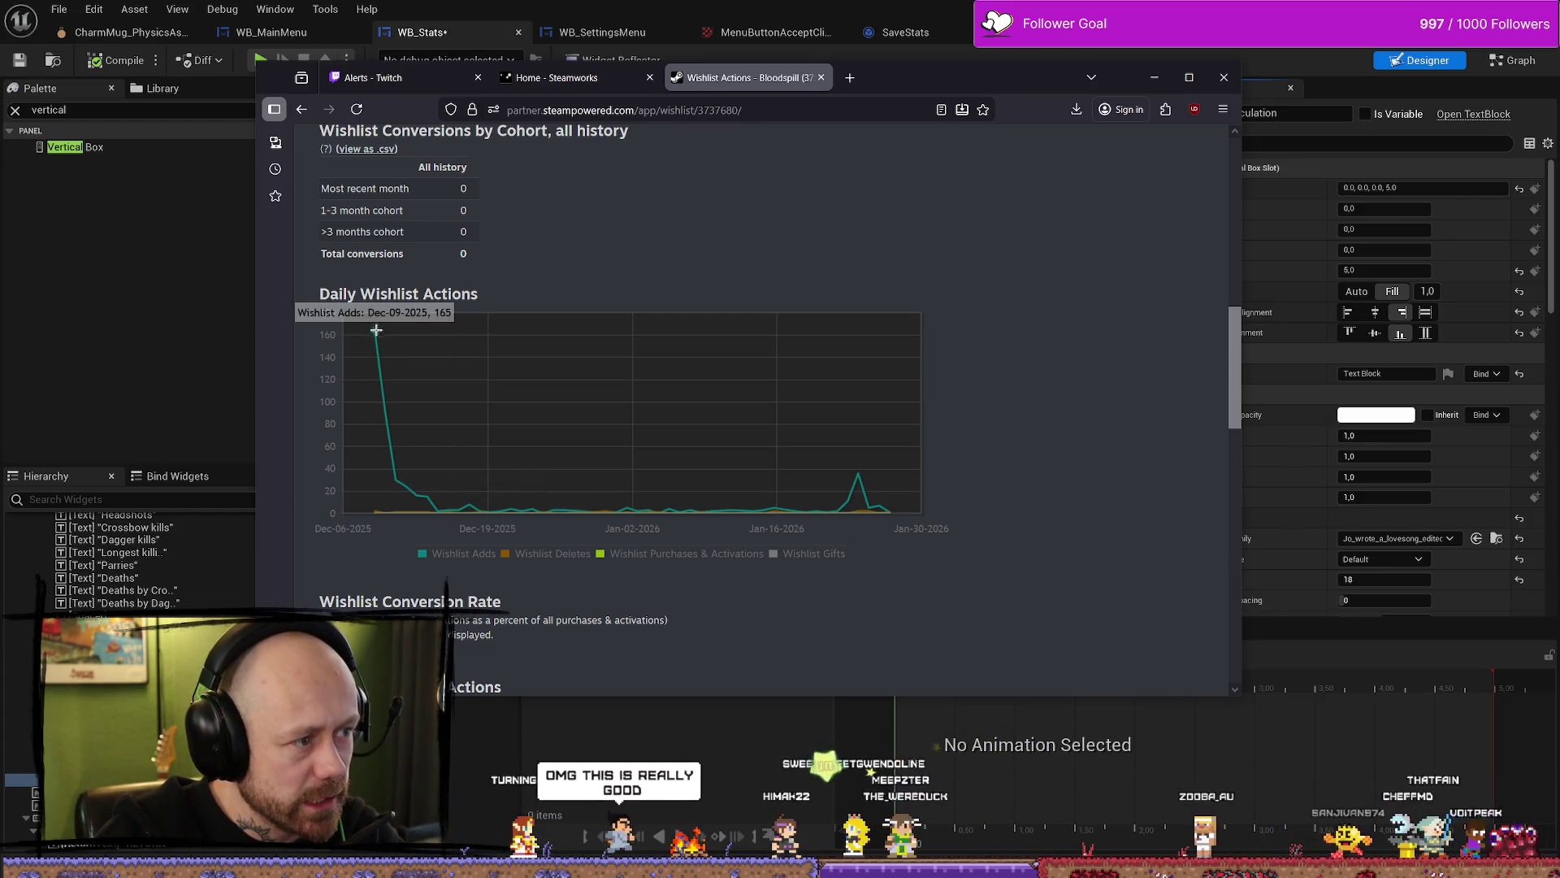
{"action": "mouse_move", "coordinate": [465, 505]}
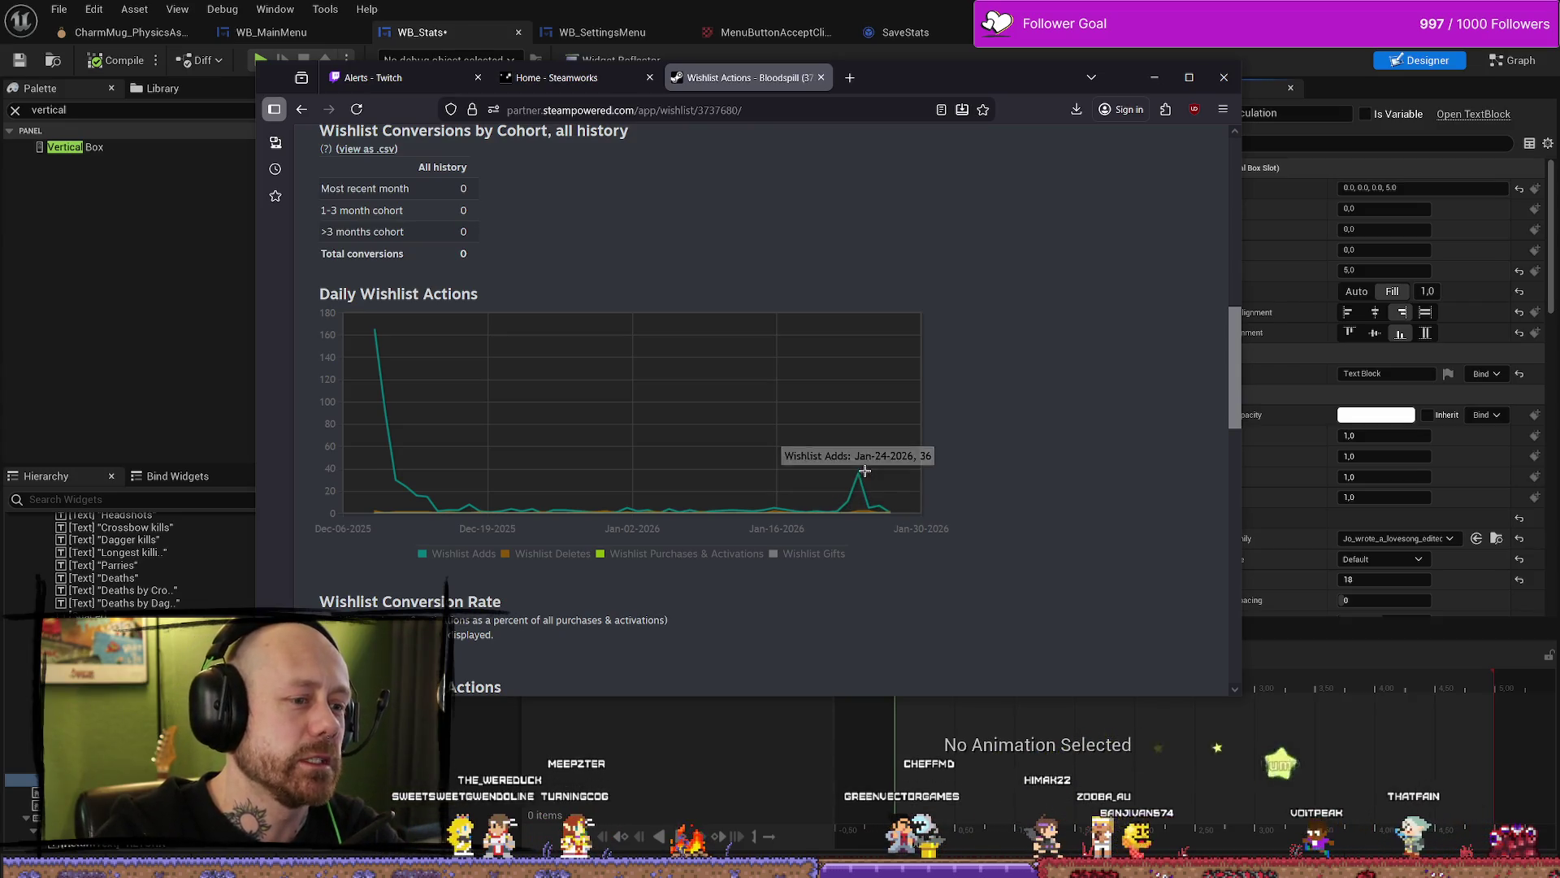
{"action": "mouse_move", "coordinate": [996, 80]}
{"action": "left_mouse_down"}
{"action": "mouse_move", "coordinate": [238, 222]}
{"action": "mouse_move", "coordinate": [0, 334]}
{"action": "left_mouse_up"}
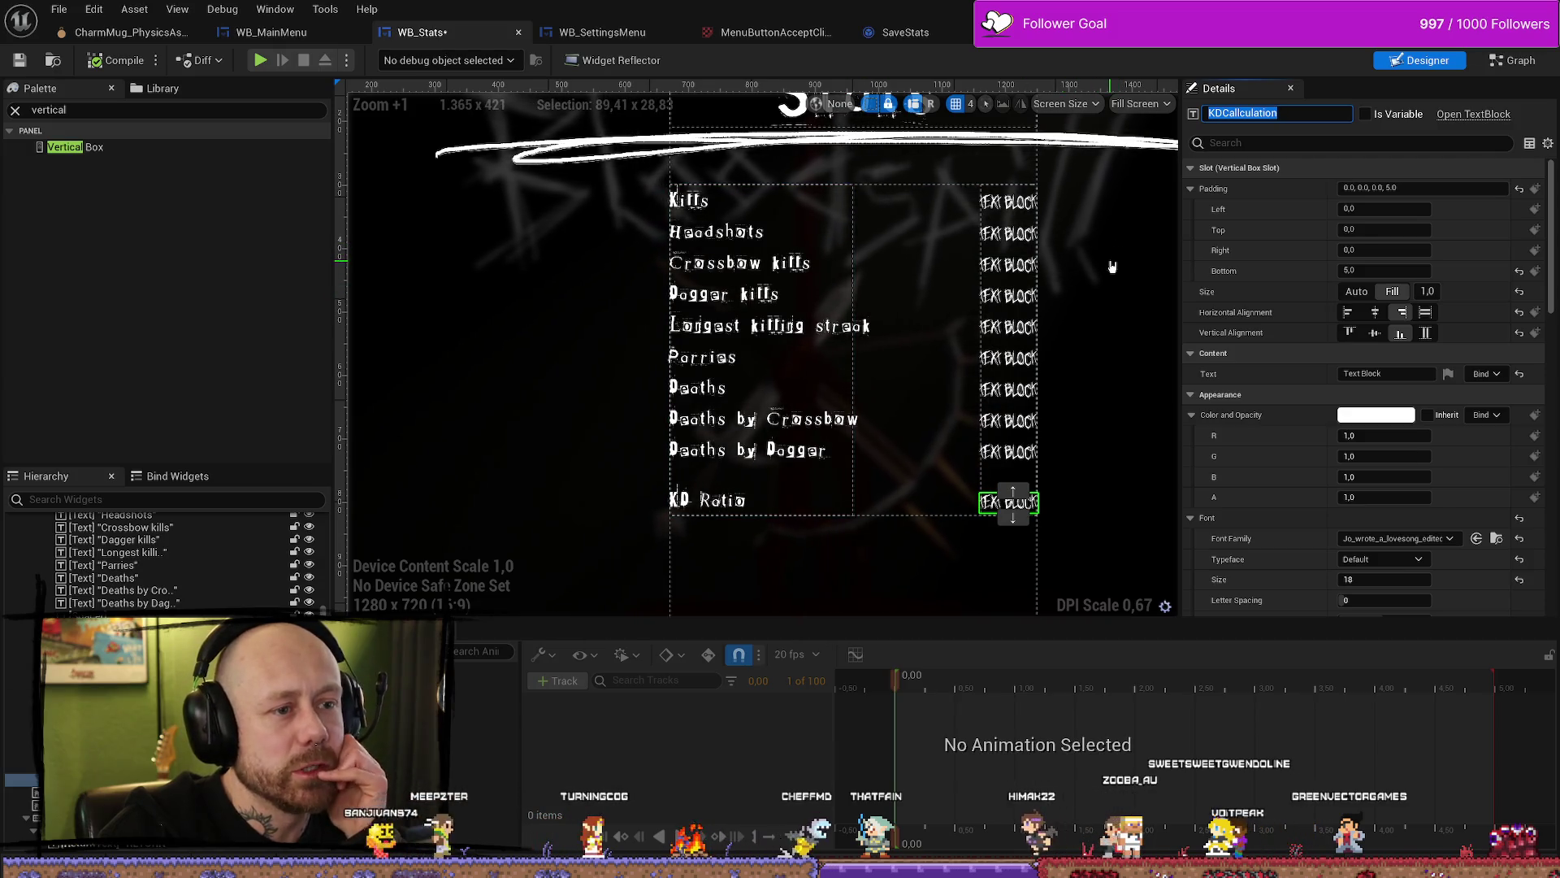
Step: Compile WB_Stats and briefly check the WB_SettingsMenu tab before returning
{"action": "scroll", "coordinate": [1113, 266], "scroll_direction": "down", "scroll_amount": 1}
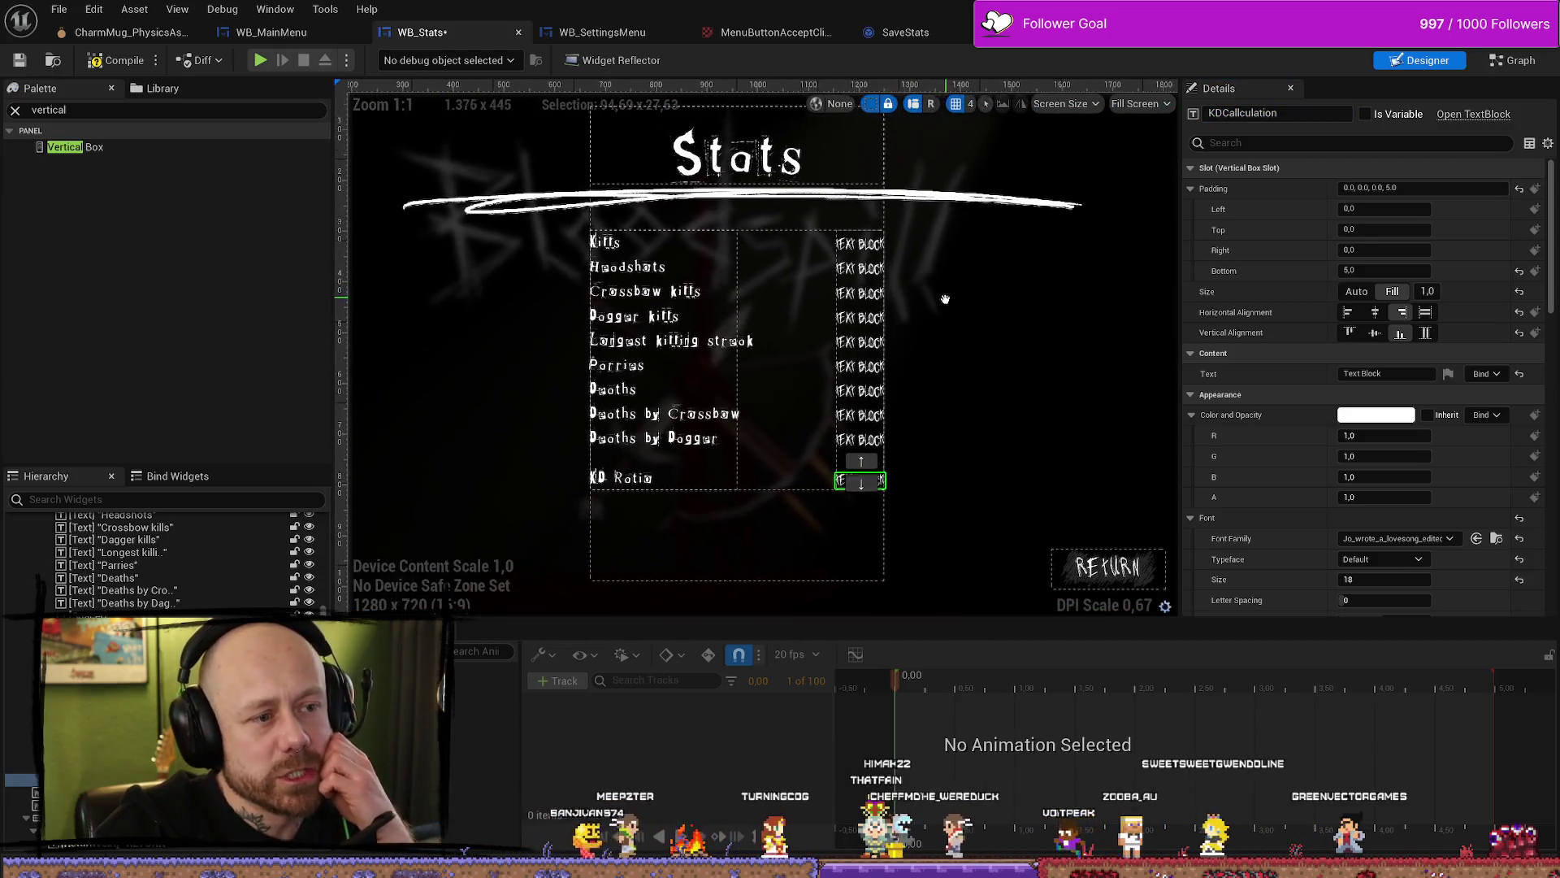
{"action": "scroll", "coordinate": [945, 299], "scroll_direction": "down", "scroll_amount": 2}
{"action": "scroll", "coordinate": [993, 276], "scroll_direction": "up", "scroll_amount": 2}
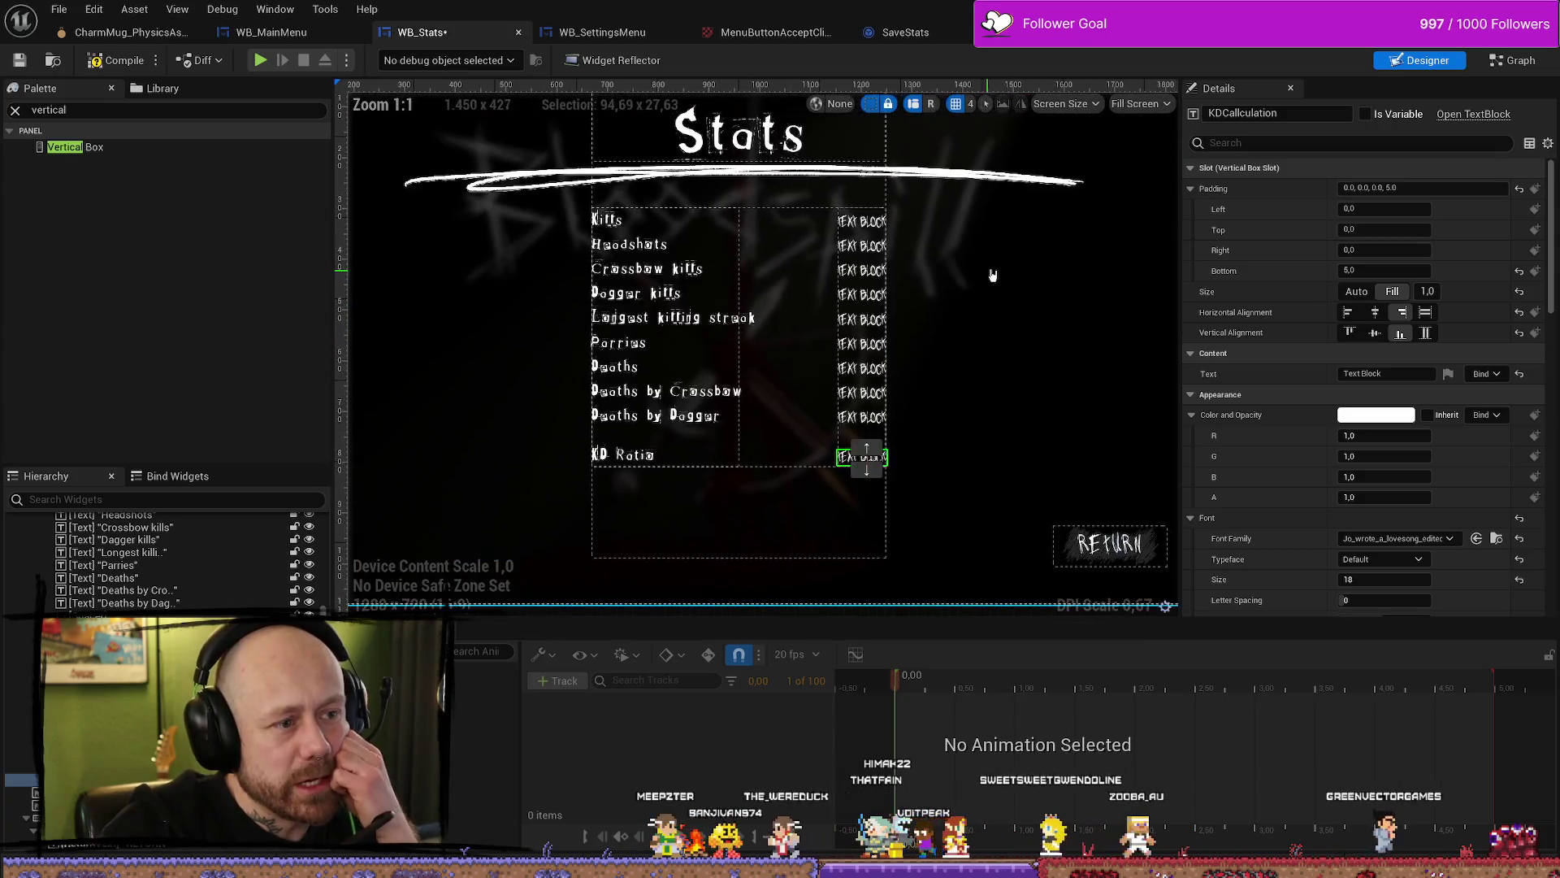
{"action": "scroll", "coordinate": [993, 277], "scroll_direction": "up", "scroll_amount": 1}
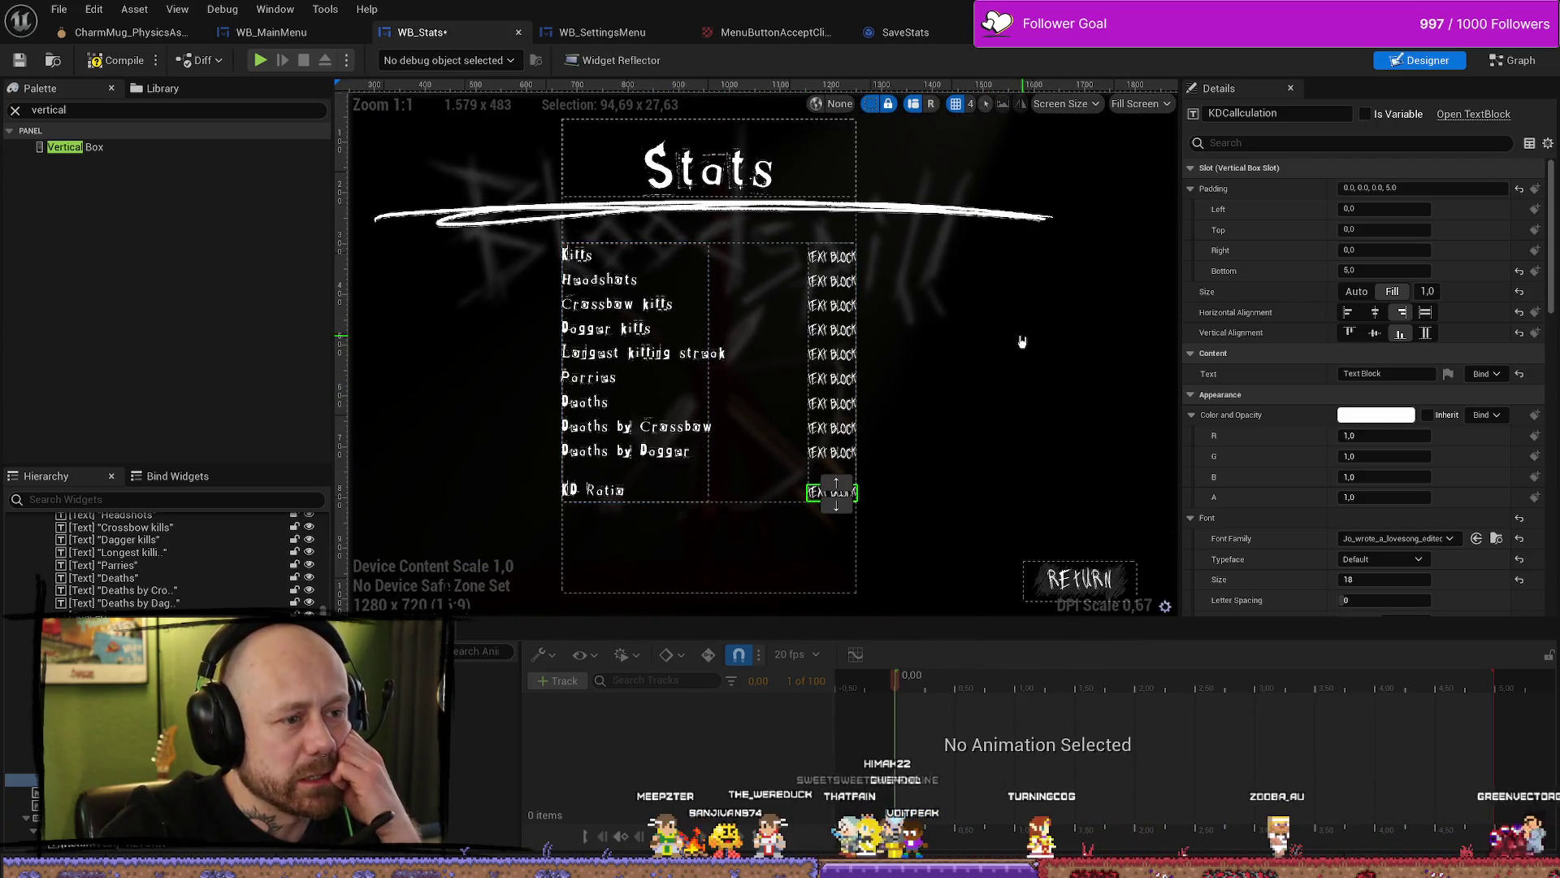
{"action": "left_click", "coordinate": [112, 63]}
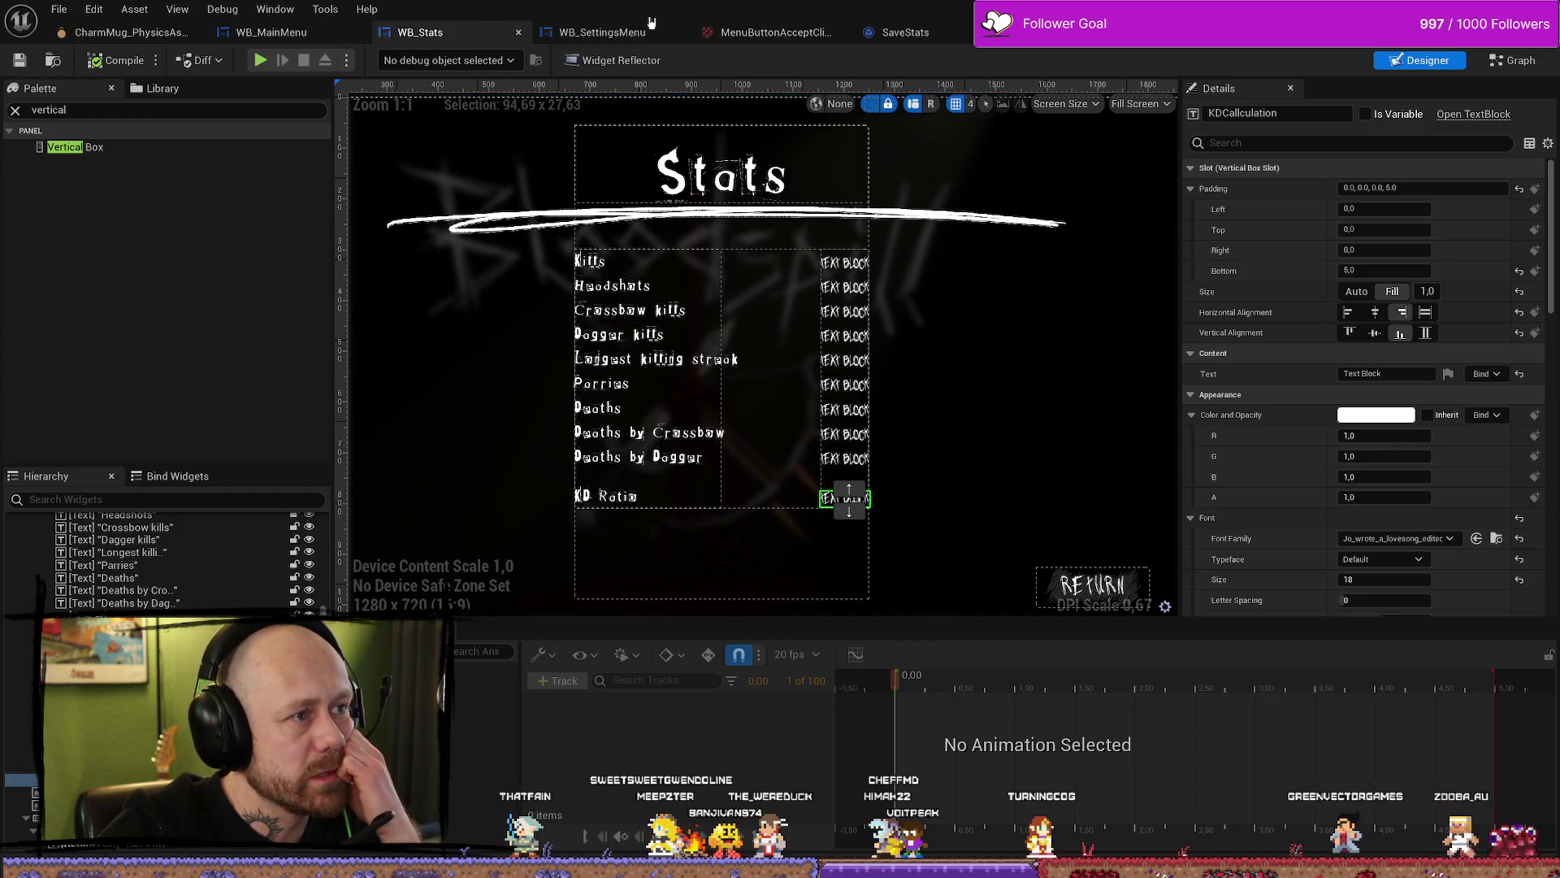
{"action": "left_click", "coordinate": [621, 41]}
{"action": "left_click", "coordinate": [420, 32]}
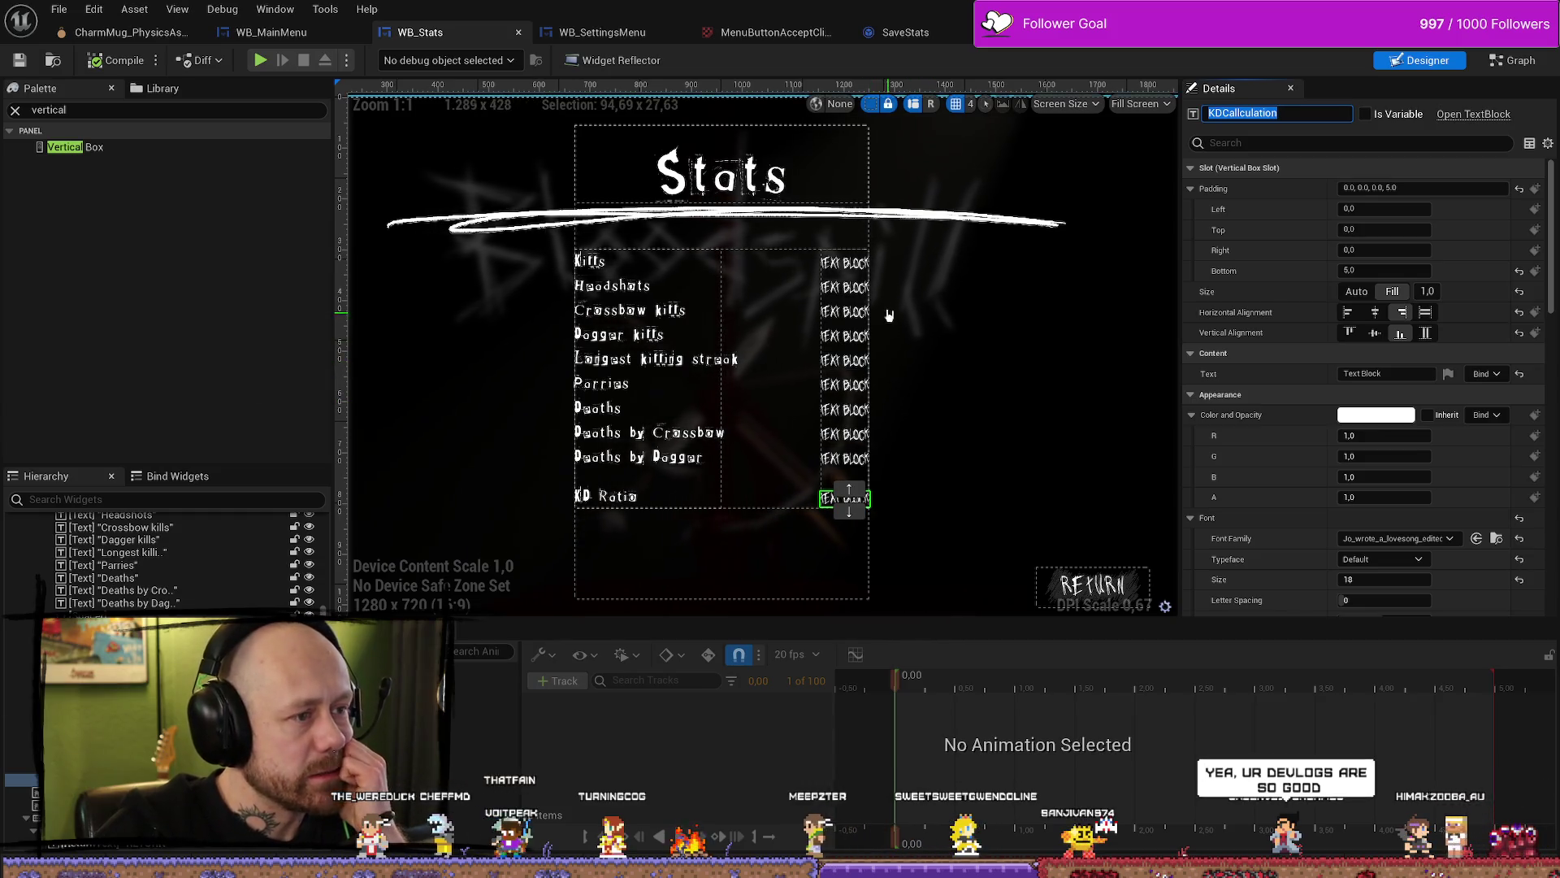
Step: Select the KillCount text block and switch to the WB_Stats Event Graph
{"action": "left_click", "coordinate": [845, 261]}
{"action": "left_click", "coordinate": [1528, 61]}
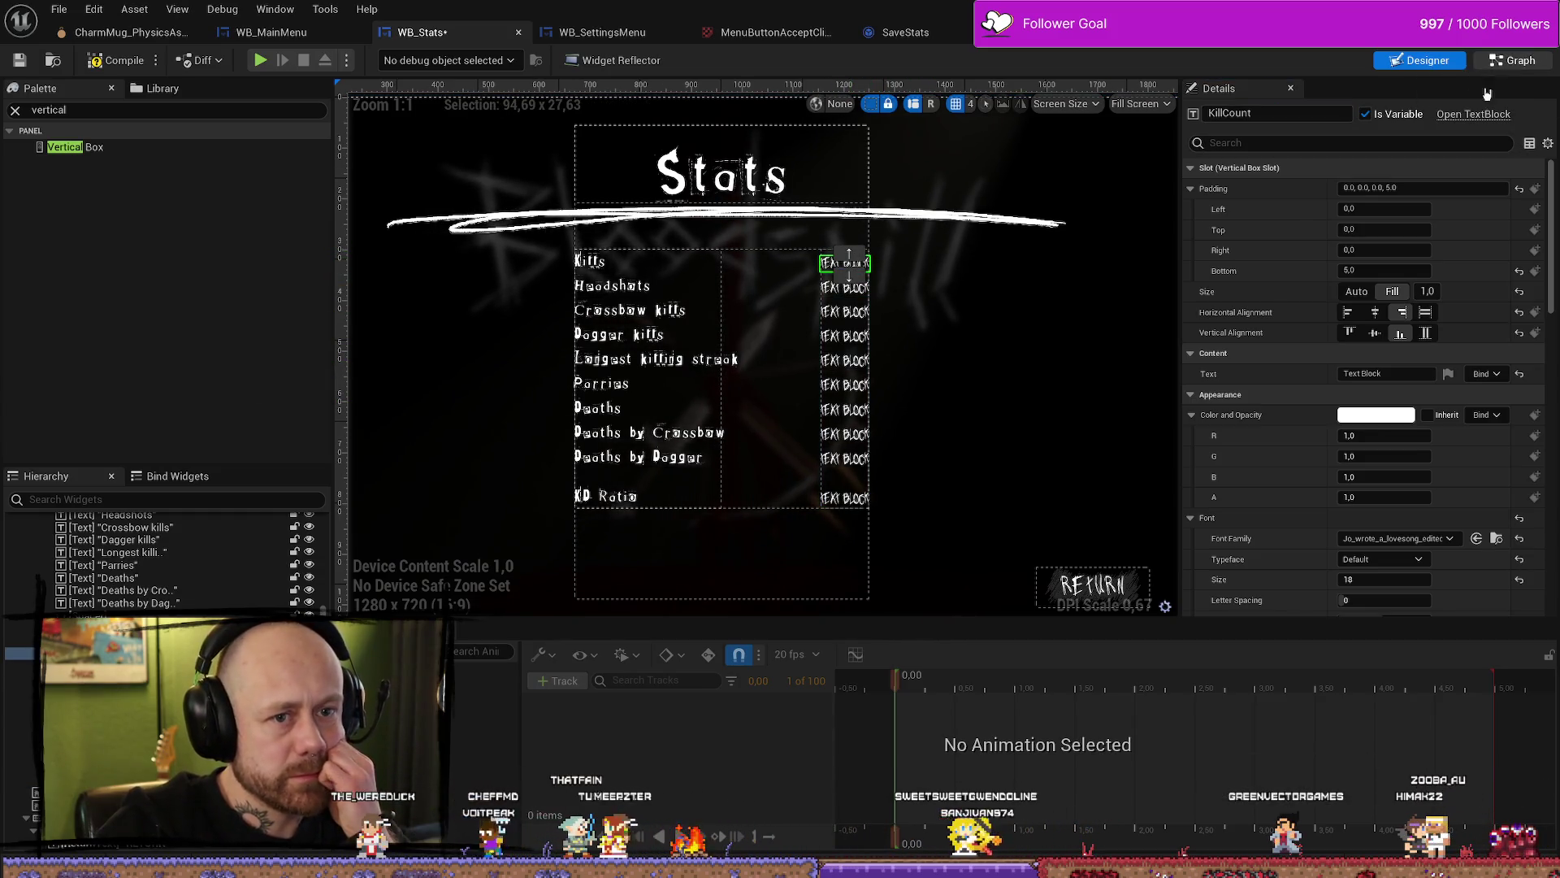
{"action": "scroll", "coordinate": [919, 424], "scroll_direction": "down", "scroll_amount": 3}
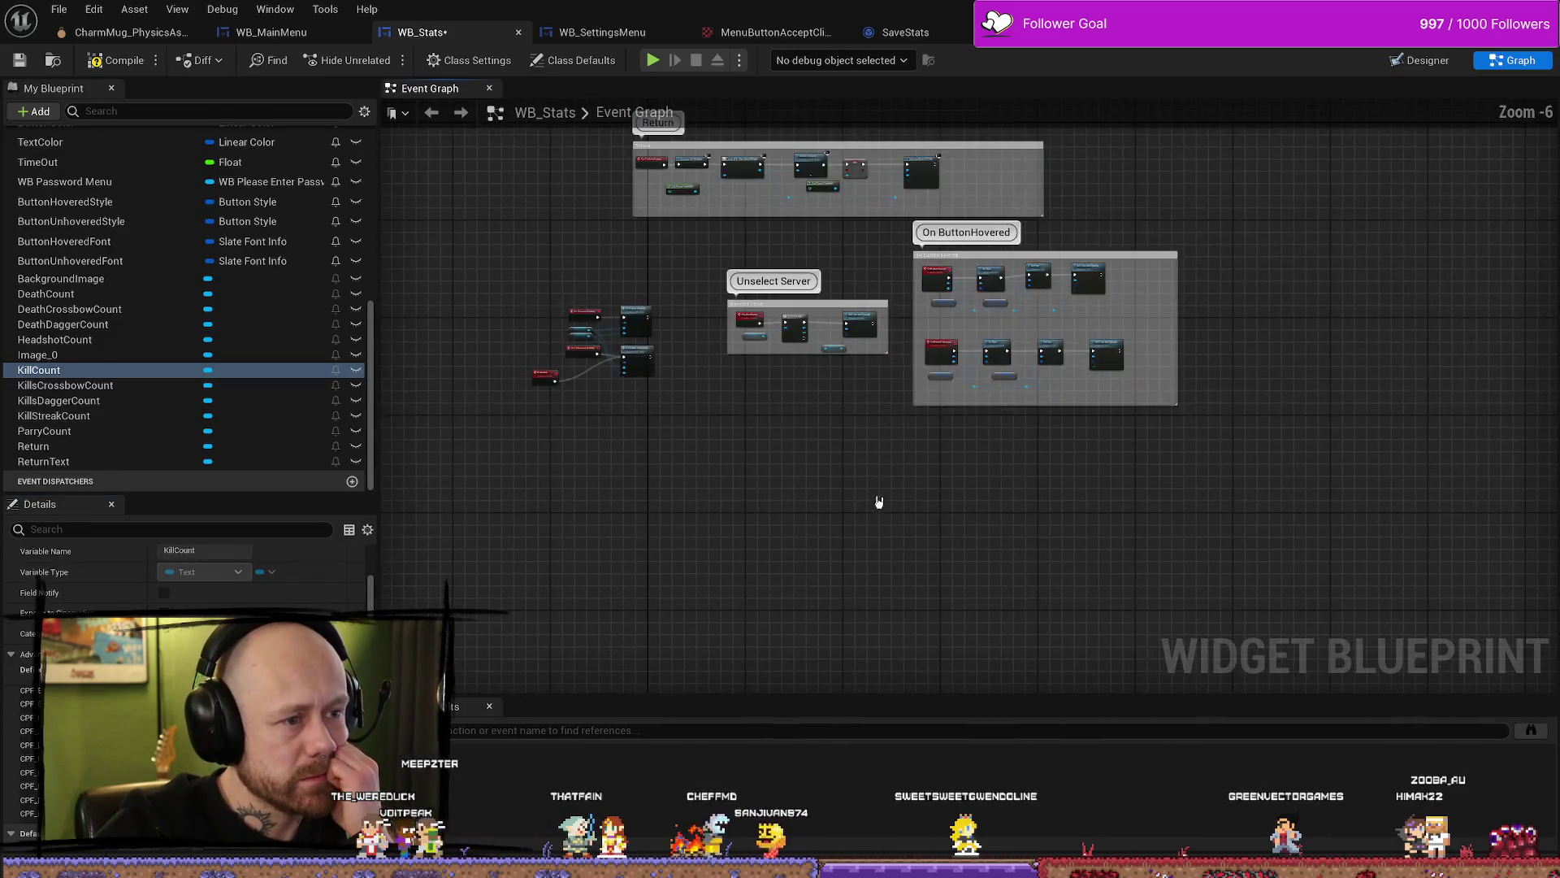
Step: Drag the ButtonInit event node down and left, clear of the On Hovered and On Unhovered events
{"action": "scroll", "coordinate": [686, 305], "scroll_direction": "up", "scroll_amount": 5}
{"action": "scroll", "coordinate": [686, 306], "scroll_direction": "down", "scroll_amount": 6}
{"action": "scroll", "coordinate": [846, 585], "scroll_direction": "up", "scroll_amount": 3}
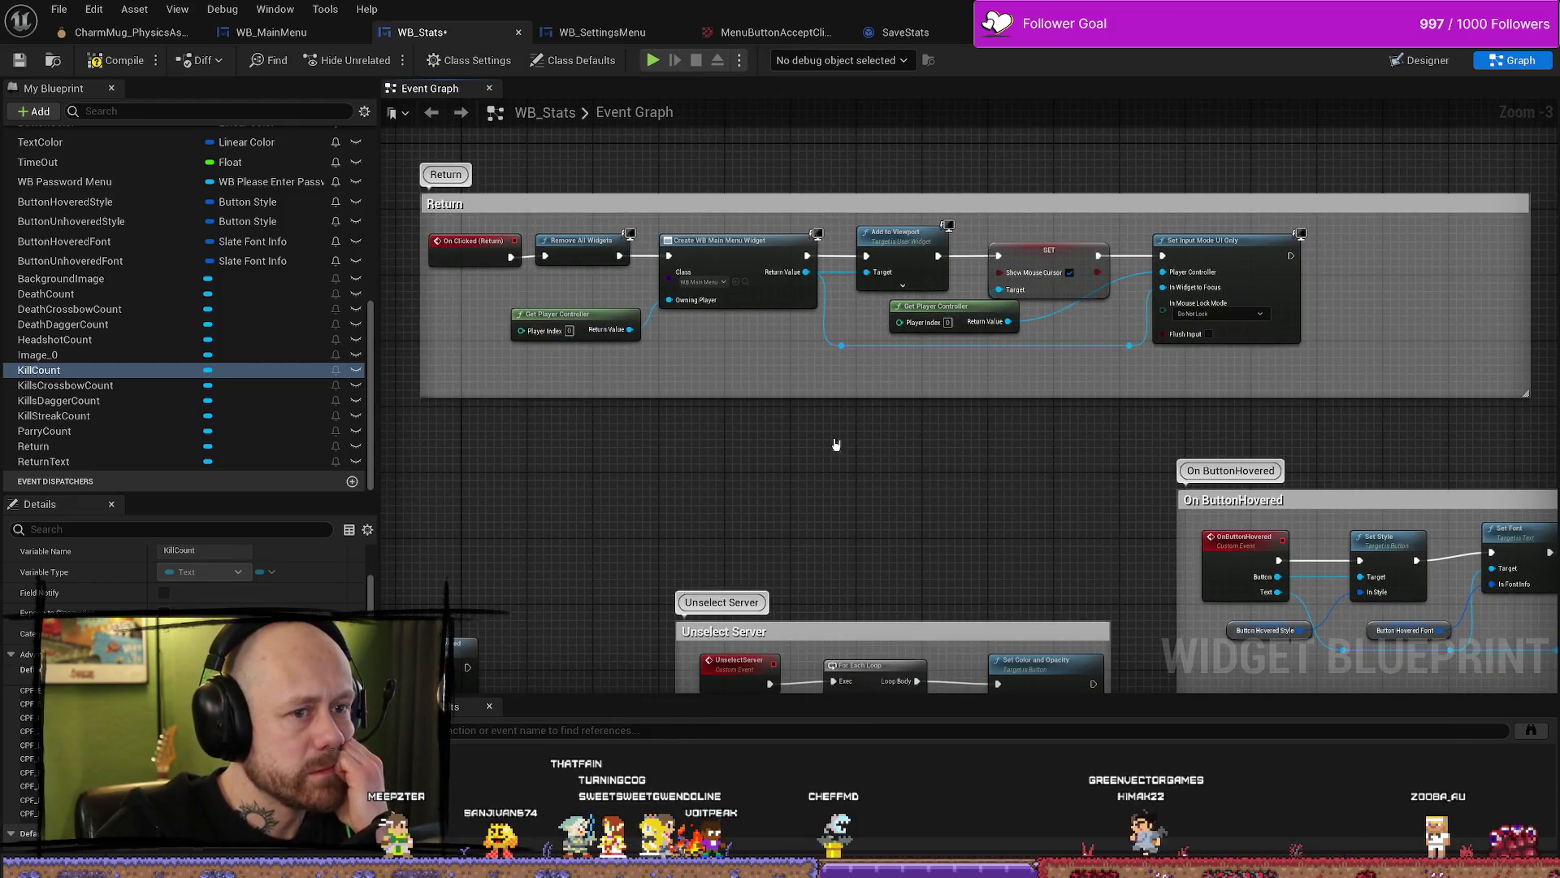
{"action": "scroll", "coordinate": [824, 474], "scroll_direction": "down", "scroll_amount": 3}
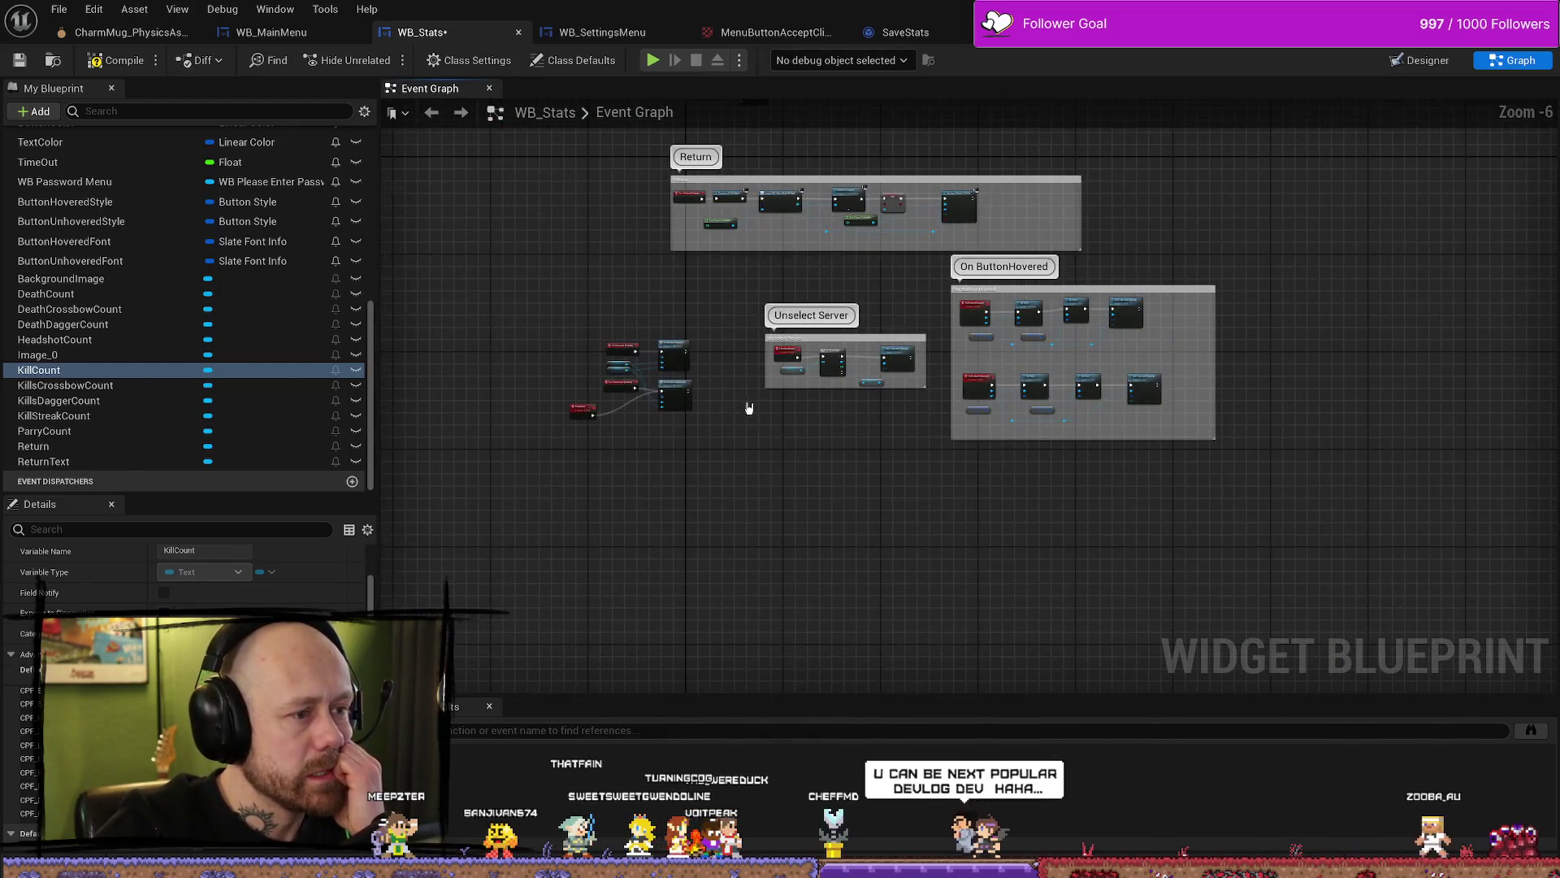
{"action": "scroll", "coordinate": [749, 408], "scroll_direction": "up", "scroll_amount": 6}
{"action": "left_click", "coordinate": [707, 438]}
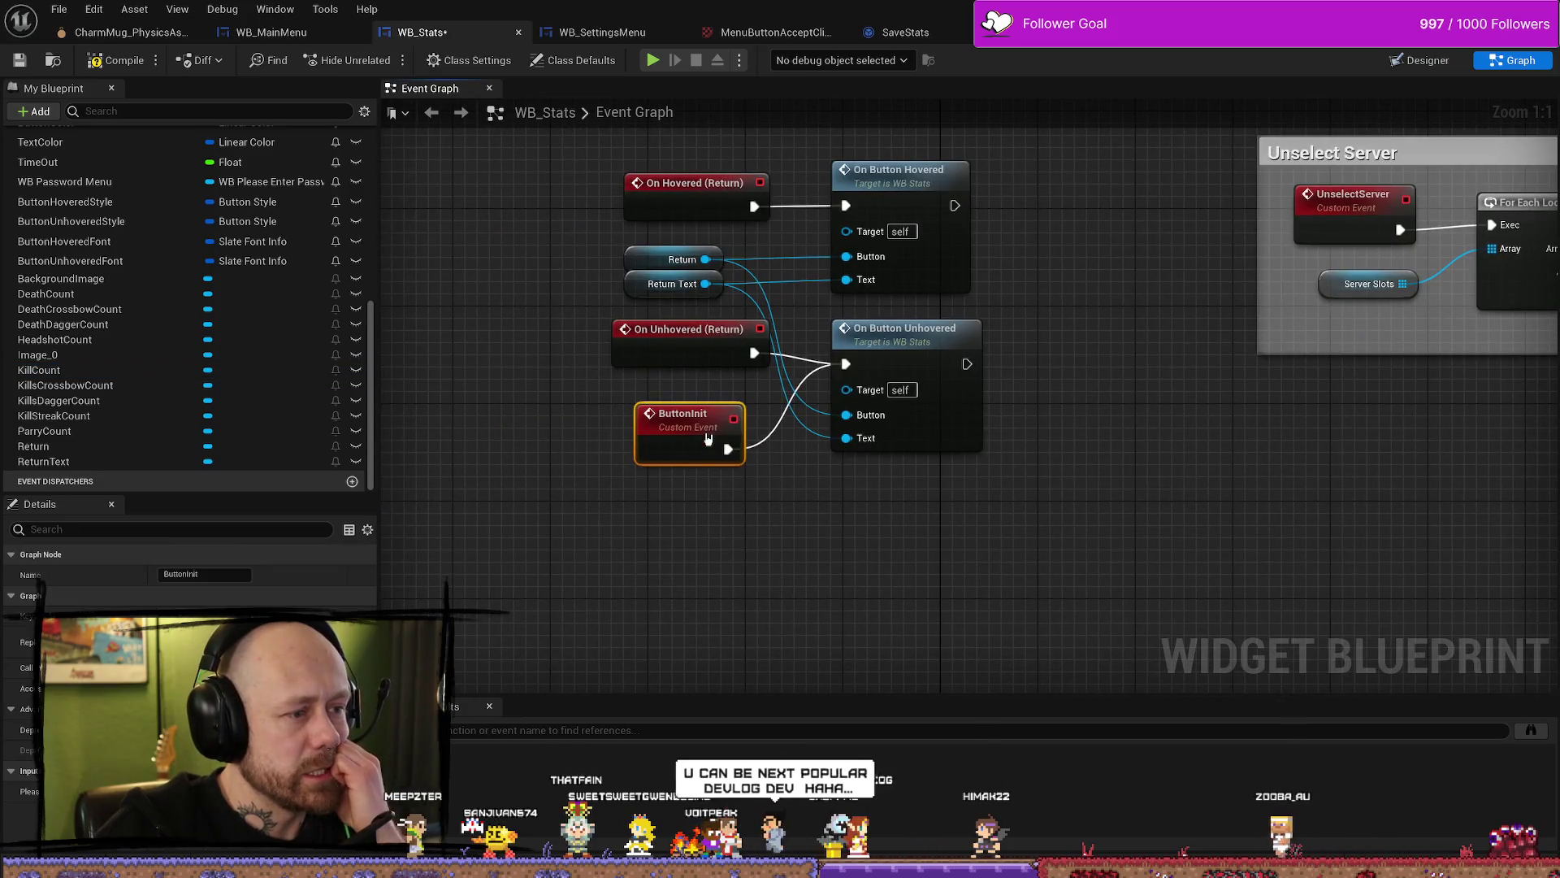
{"action": "left_click_drag", "start_coordinate": [840, 435], "coordinate": [645, 481]}
{"action": "left_click", "coordinate": [906, 615]}
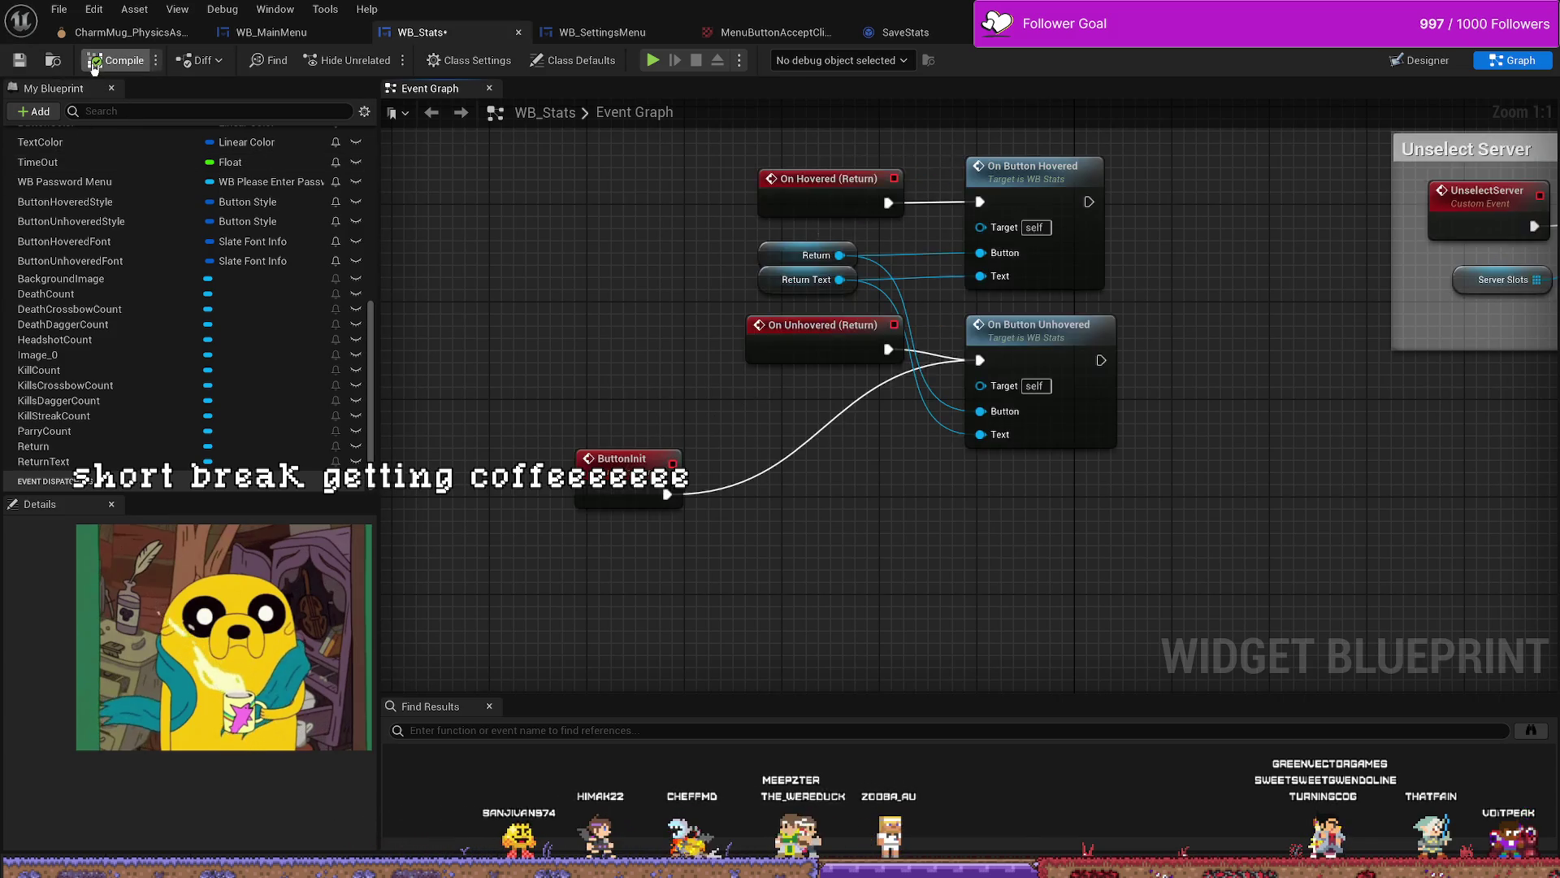
Step: Pan the Event Graph past the Unselect Server group to the Return and On ButtonHovered comments
{"action": "scroll", "coordinate": [1086, 417], "scroll_direction": "down", "scroll_amount": 6}
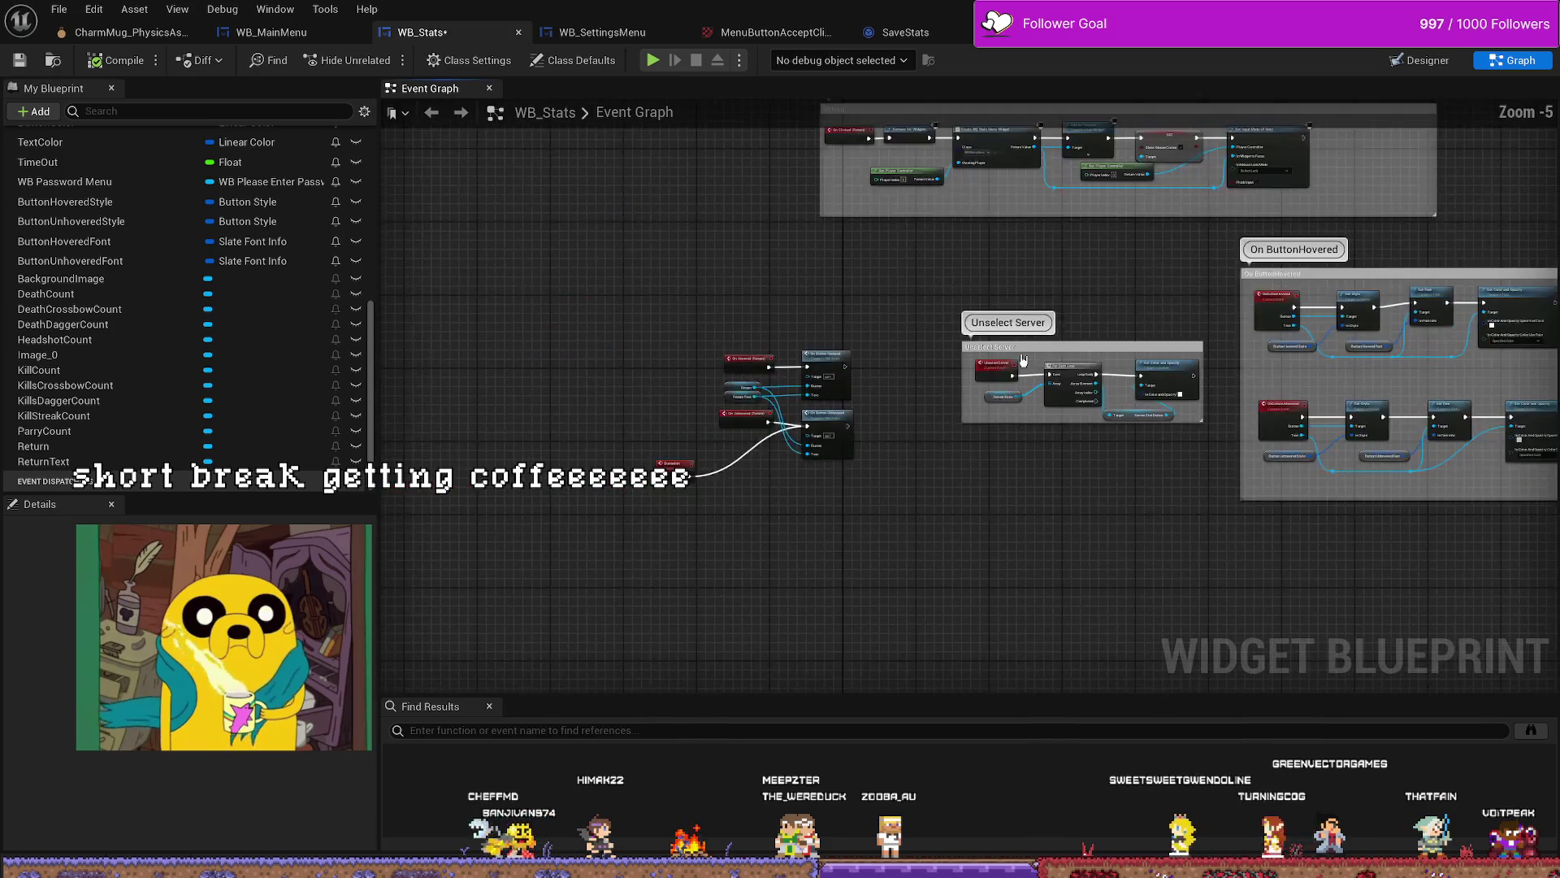
{"action": "scroll", "coordinate": [1022, 325], "scroll_direction": "up", "scroll_amount": 3}
{"action": "left_click_drag", "start_coordinate": [1021, 285], "coordinate": [864, 271]}
{"action": "scroll", "coordinate": [864, 271], "scroll_direction": "down", "scroll_amount": 2}
{"action": "mouse_move", "coordinate": [869, 528]}
{"action": "left_mouse_down"}
{"action": "mouse_move", "coordinate": [766, 431]}
{"action": "mouse_move", "coordinate": [776, 309]}
{"action": "left_mouse_up"}
{"action": "mouse_move", "coordinate": [808, 436]}
{"action": "left_mouse_down"}
{"action": "mouse_move", "coordinate": [878, 390]}
{"action": "mouse_move", "coordinate": [812, 408]}
{"action": "mouse_move", "coordinate": [841, 471]}
{"action": "left_mouse_up"}
{"action": "left_click_drag", "start_coordinate": [812, 309], "coordinate": [778, 493]}
{"action": "mouse_move", "coordinate": [772, 244]}
{"action": "left_mouse_down"}
{"action": "mouse_move", "coordinate": [735, 439]}
{"action": "mouse_move", "coordinate": [738, 262]}
{"action": "left_mouse_up"}
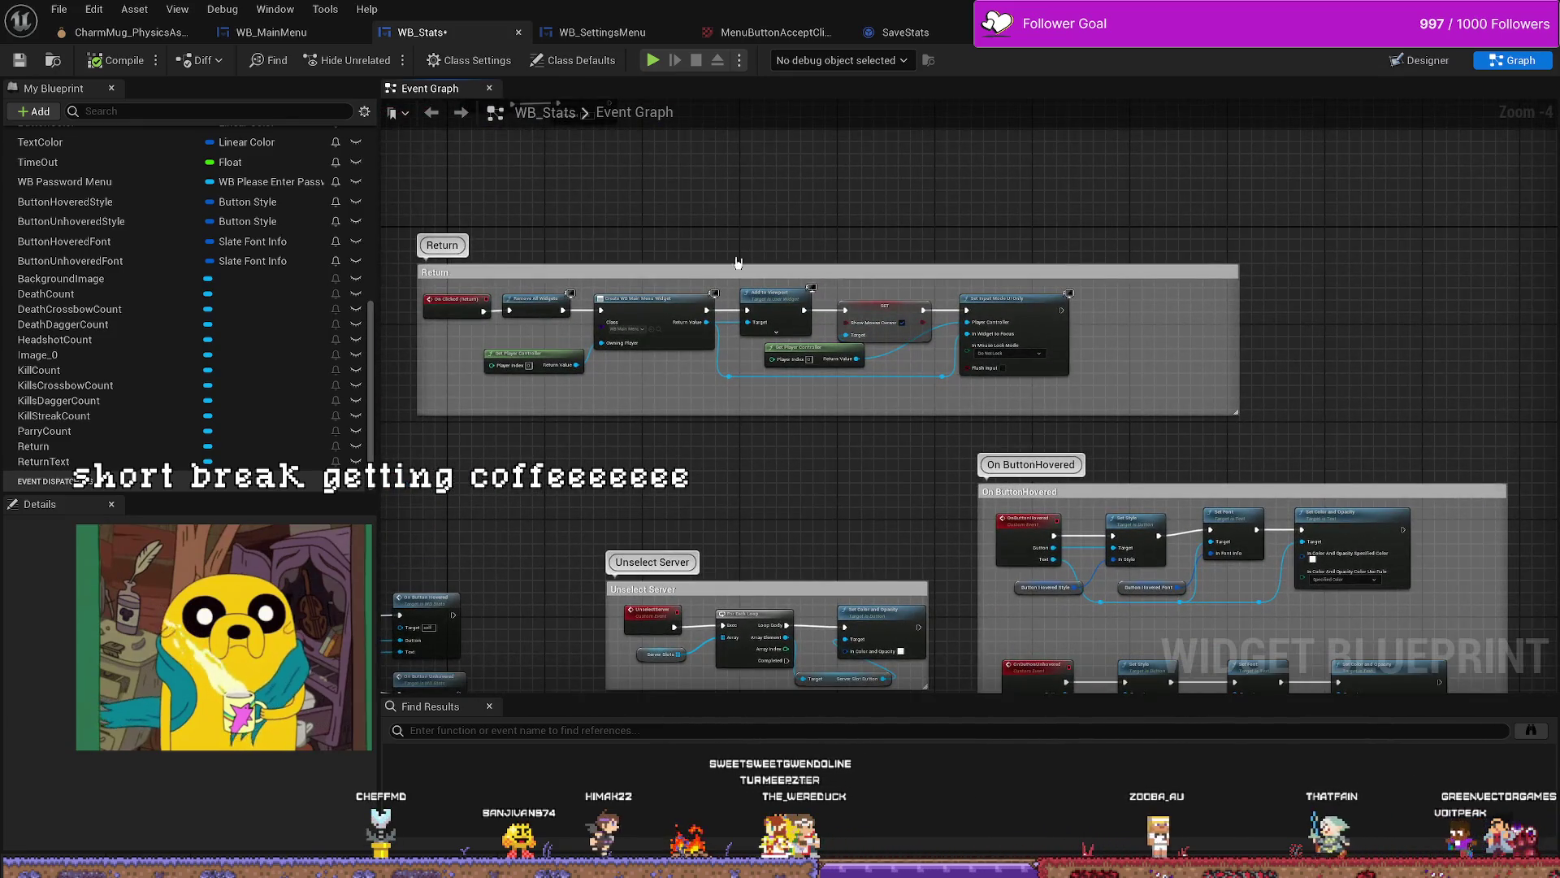
Step: Select the Return comment group, look over its nodes, then switch to Firefox
{"action": "left_click", "coordinate": [737, 266]}
{"action": "scroll", "coordinate": [1166, 338], "scroll_direction": "up", "scroll_amount": 2}
{"action": "mouse_move", "coordinate": [1167, 338]}
{"action": "left_mouse_down"}
{"action": "mouse_move", "coordinate": [1049, 416]}
{"action": "mouse_move", "coordinate": [1219, 351]}
{"action": "left_mouse_up"}
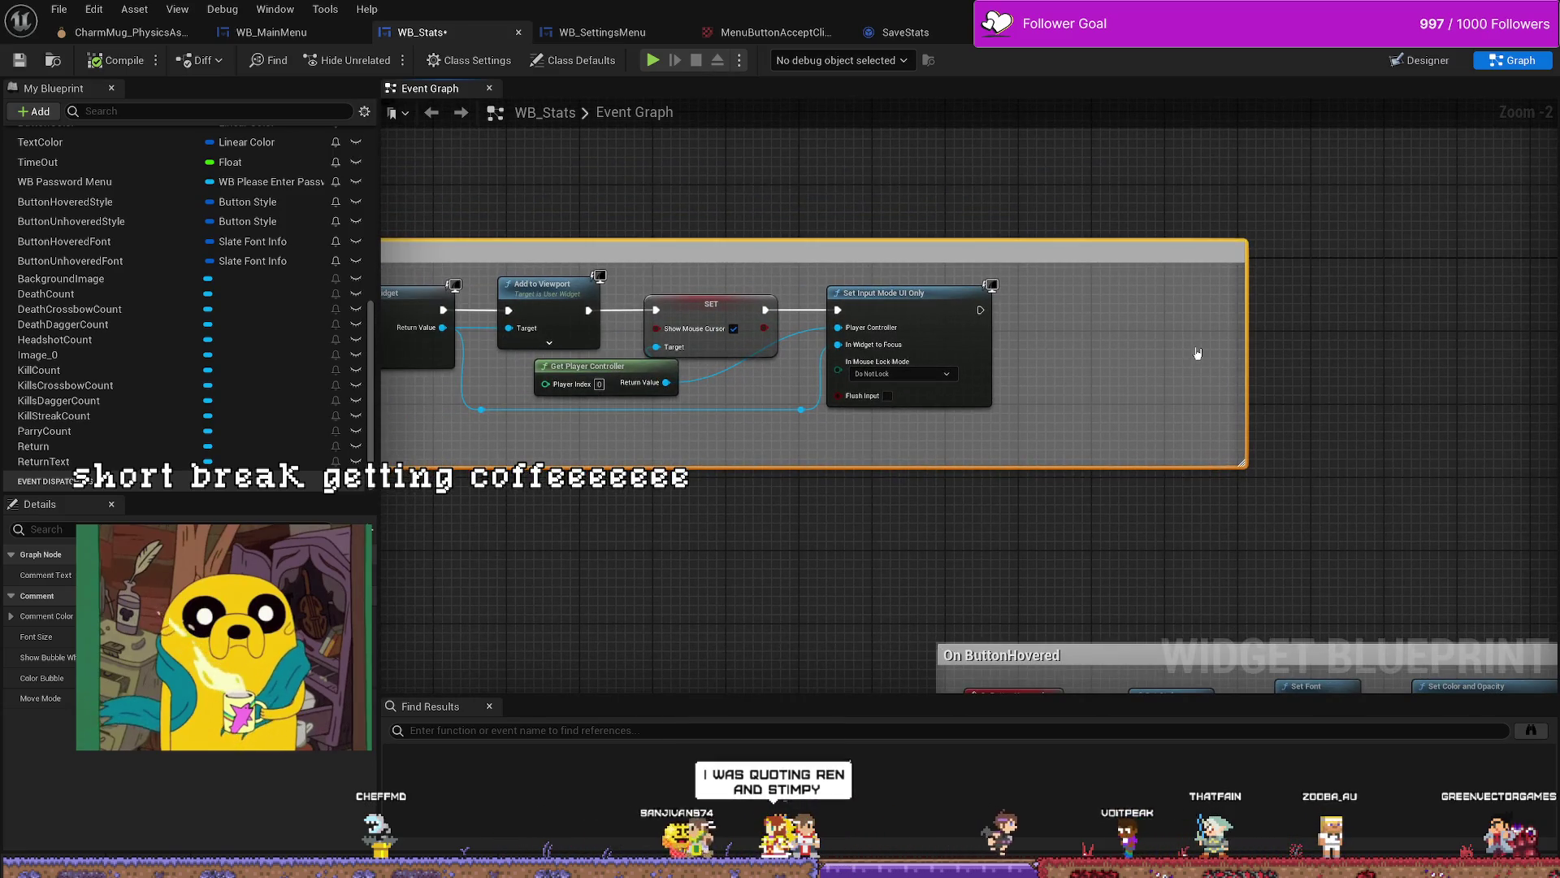
{"action": "scroll", "coordinate": [1197, 353], "scroll_direction": "down", "scroll_amount": 1}
{"action": "mouse_move", "coordinate": [1197, 352]}
{"action": "left_mouse_down"}
{"action": "mouse_move", "coordinate": [1279, 260]}
{"action": "mouse_move", "coordinate": [1132, 251]}
{"action": "mouse_move", "coordinate": [1203, 376]}
{"action": "mouse_move", "coordinate": [1300, 443]}
{"action": "mouse_move", "coordinate": [1215, 315]}
{"action": "mouse_move", "coordinate": [1233, 399]}
{"action": "mouse_move", "coordinate": [1279, 459]}
{"action": "mouse_move", "coordinate": [1288, 357]}
{"action": "left_mouse_up"}
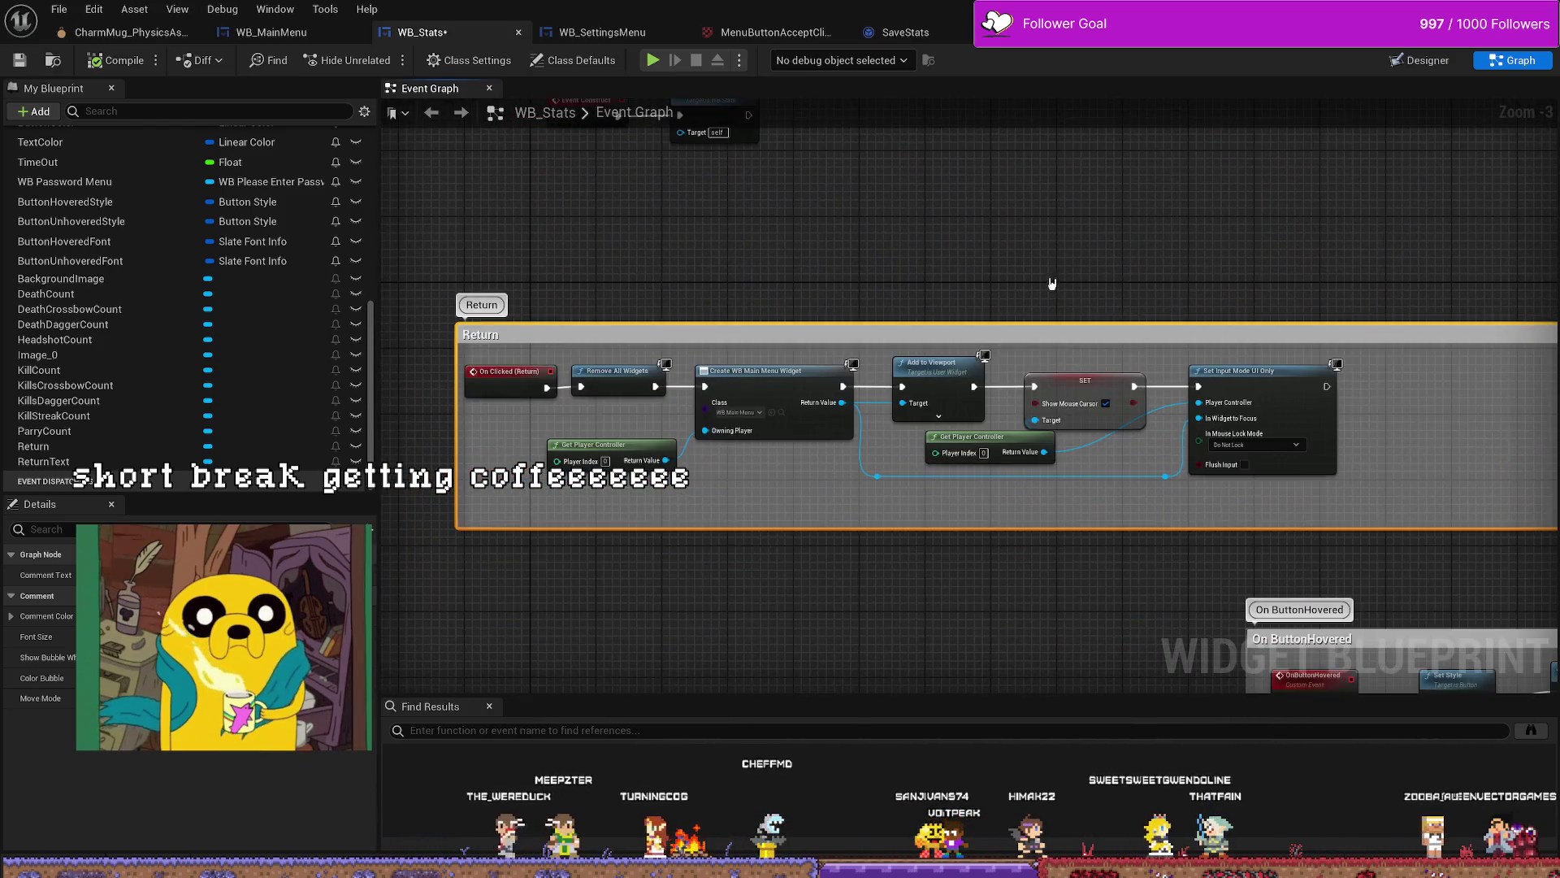
{"action": "mouse_move", "coordinate": [1051, 283]}
{"action": "left_mouse_down"}
{"action": "mouse_move", "coordinate": [1017, 238]}
{"action": "mouse_move", "coordinate": [1025, 289]}
{"action": "mouse_move", "coordinate": [959, 344]}
{"action": "left_mouse_up"}
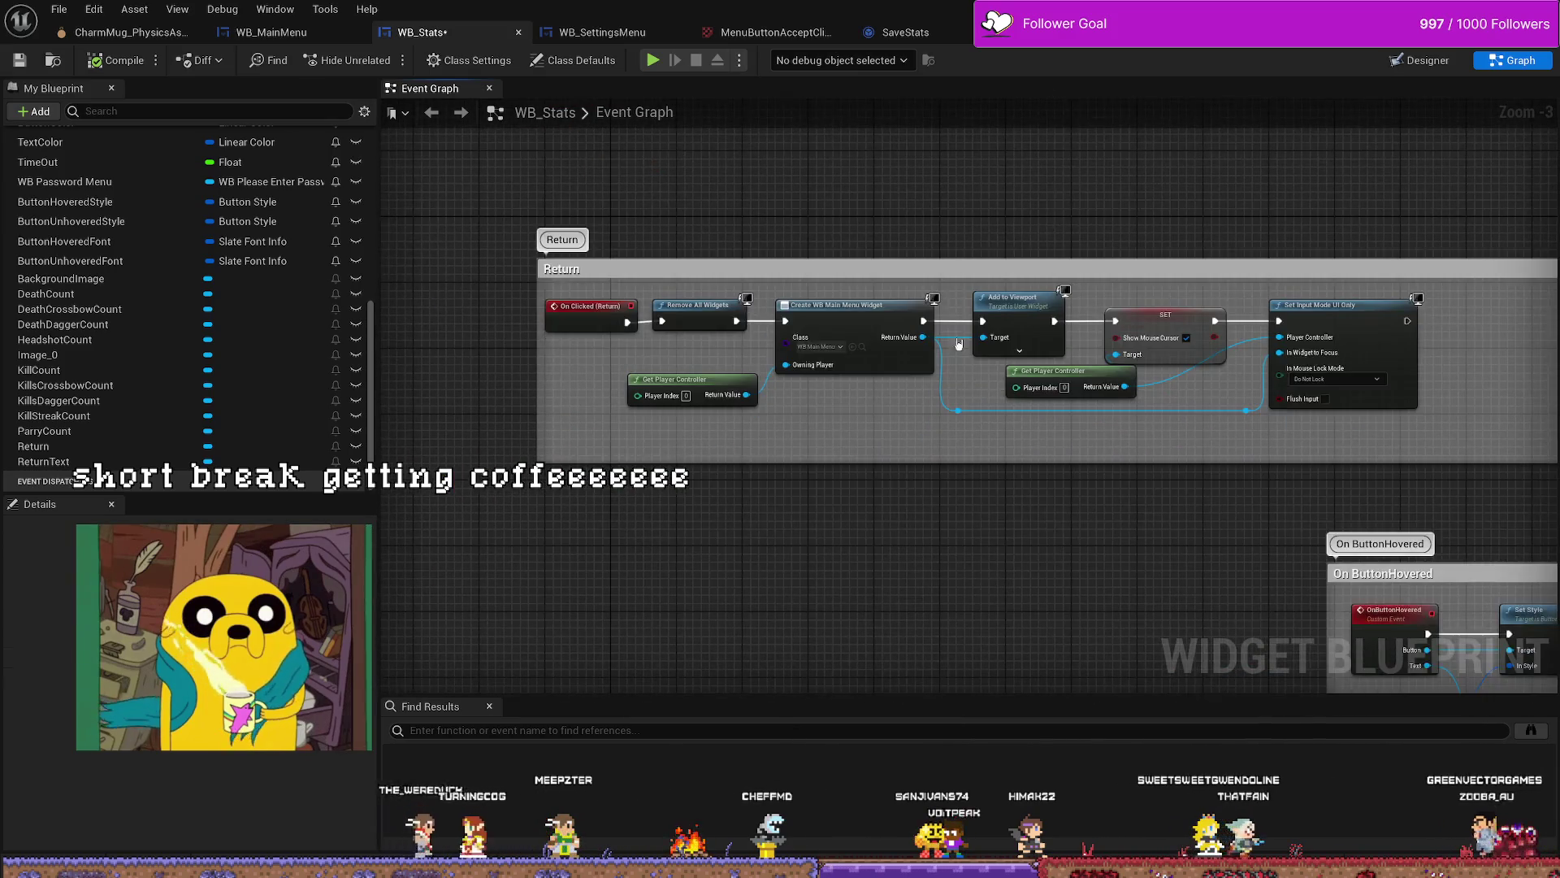
{"action": "scroll", "coordinate": [958, 344], "scroll_direction": "down", "scroll_amount": 2}
{"action": "scroll", "coordinate": [794, 352], "scroll_direction": "up", "scroll_amount": 3}
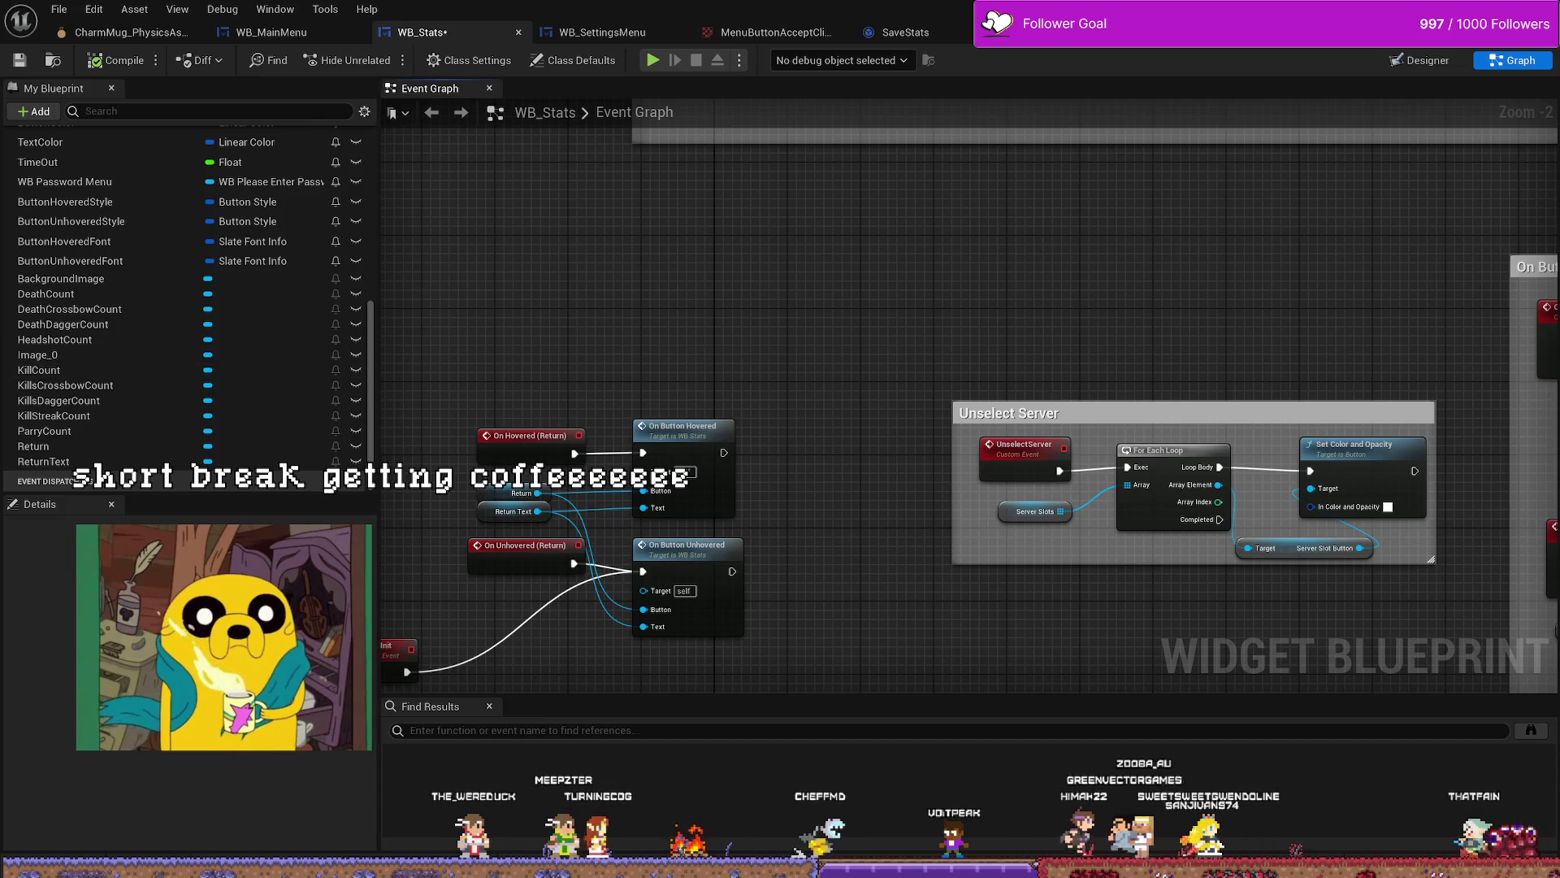
{"action": "key", "text": "alt+Tab"}
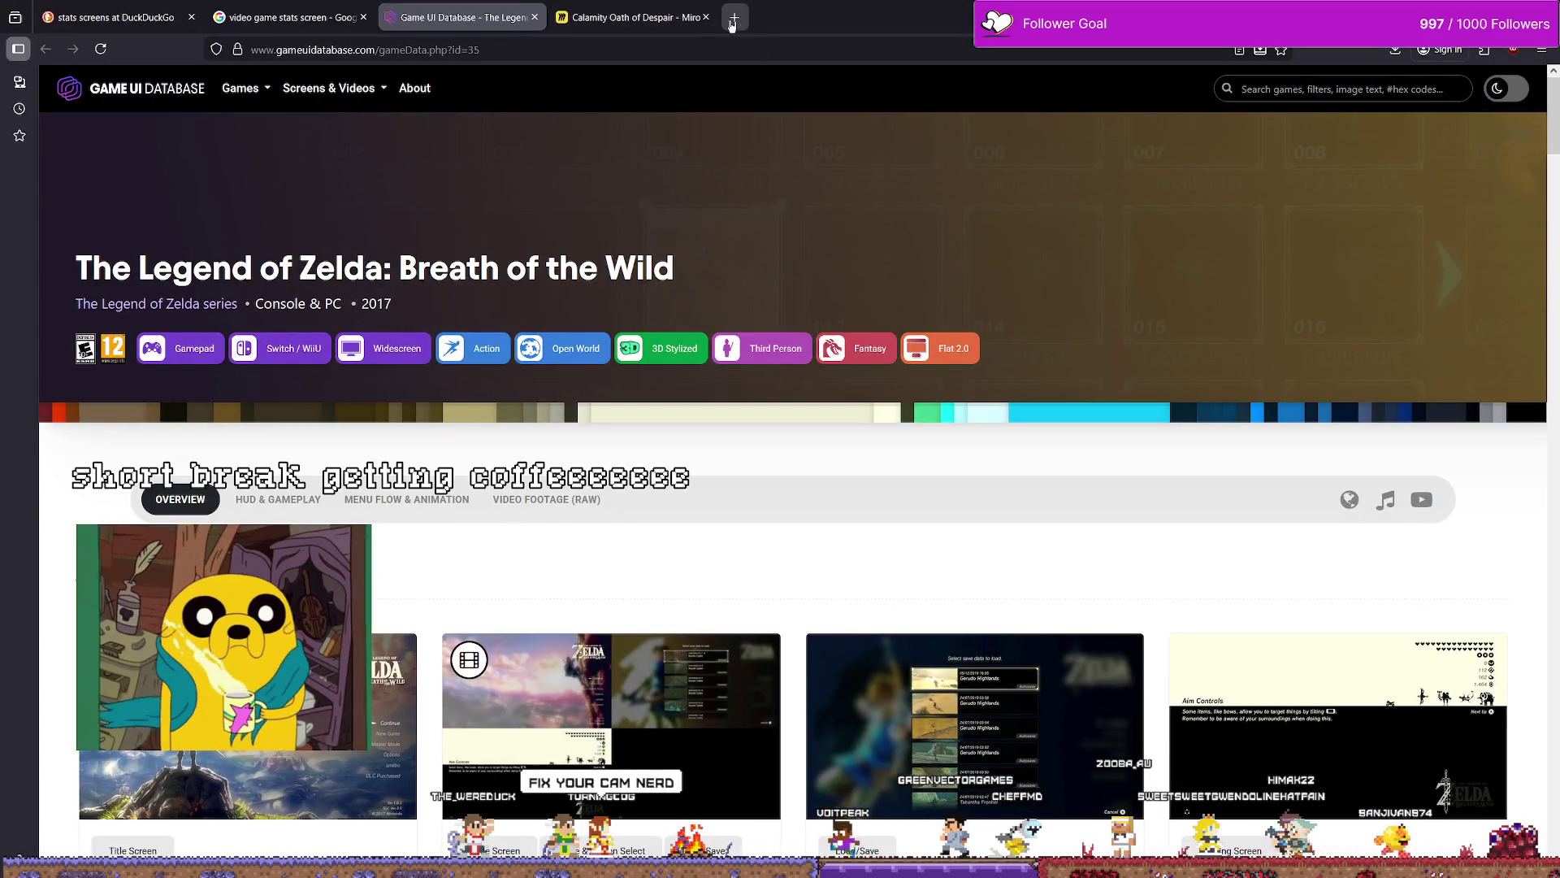
Step: Load youtube in a new Firefox tab, then switch back to the Unreal Editor
{"action": "left_click", "coordinate": [733, 19]}
{"action": "type", "text": "youtube.com"}
{"action": "key", "text": "Return"}
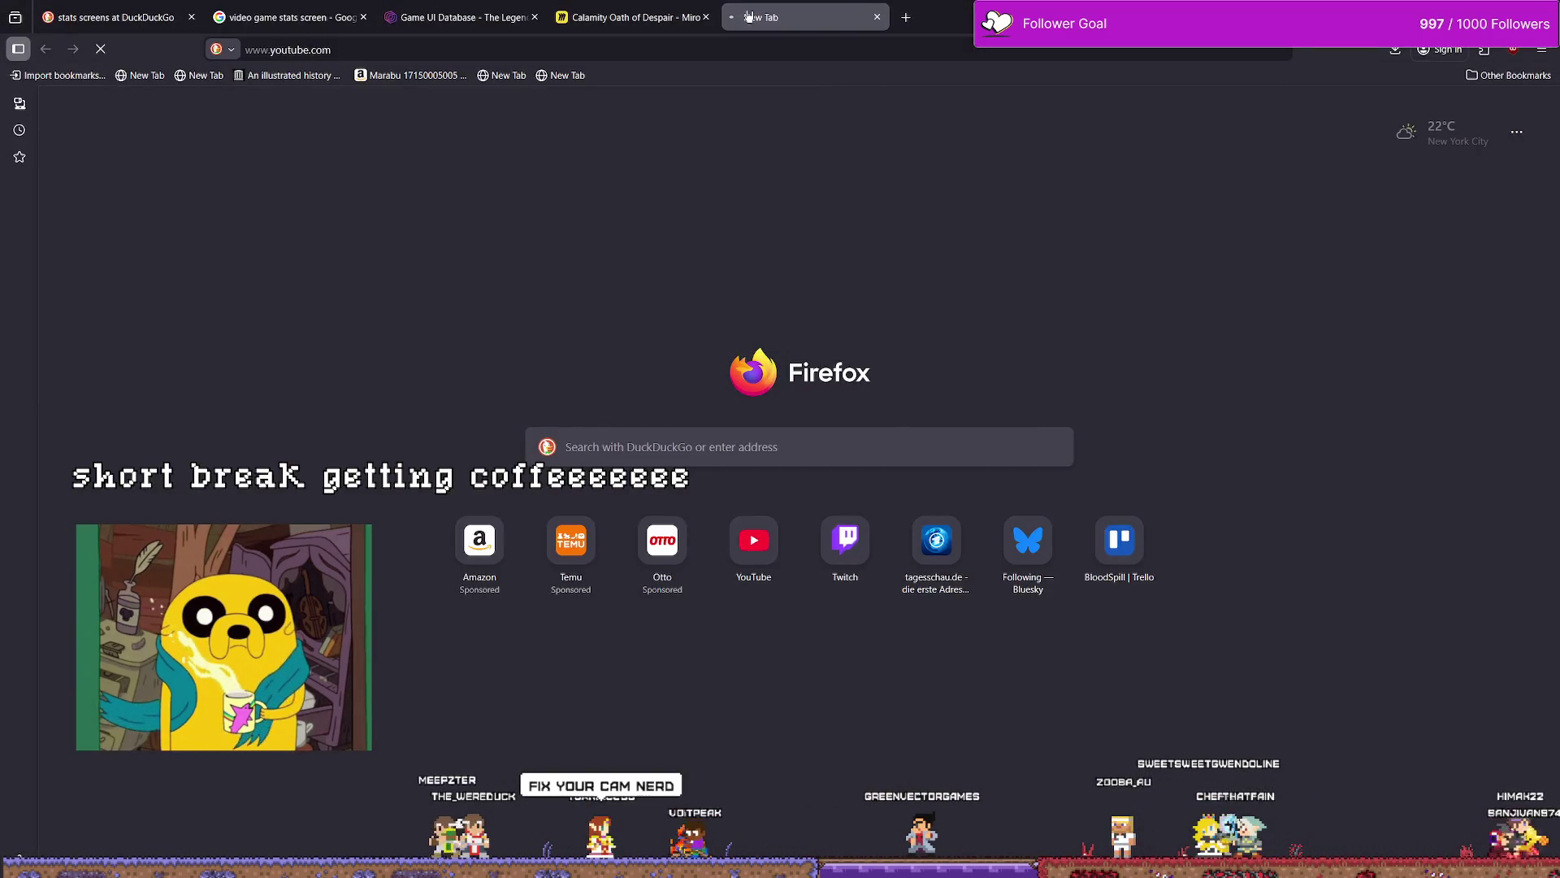
{"action": "key", "text": "alt+Tab"}
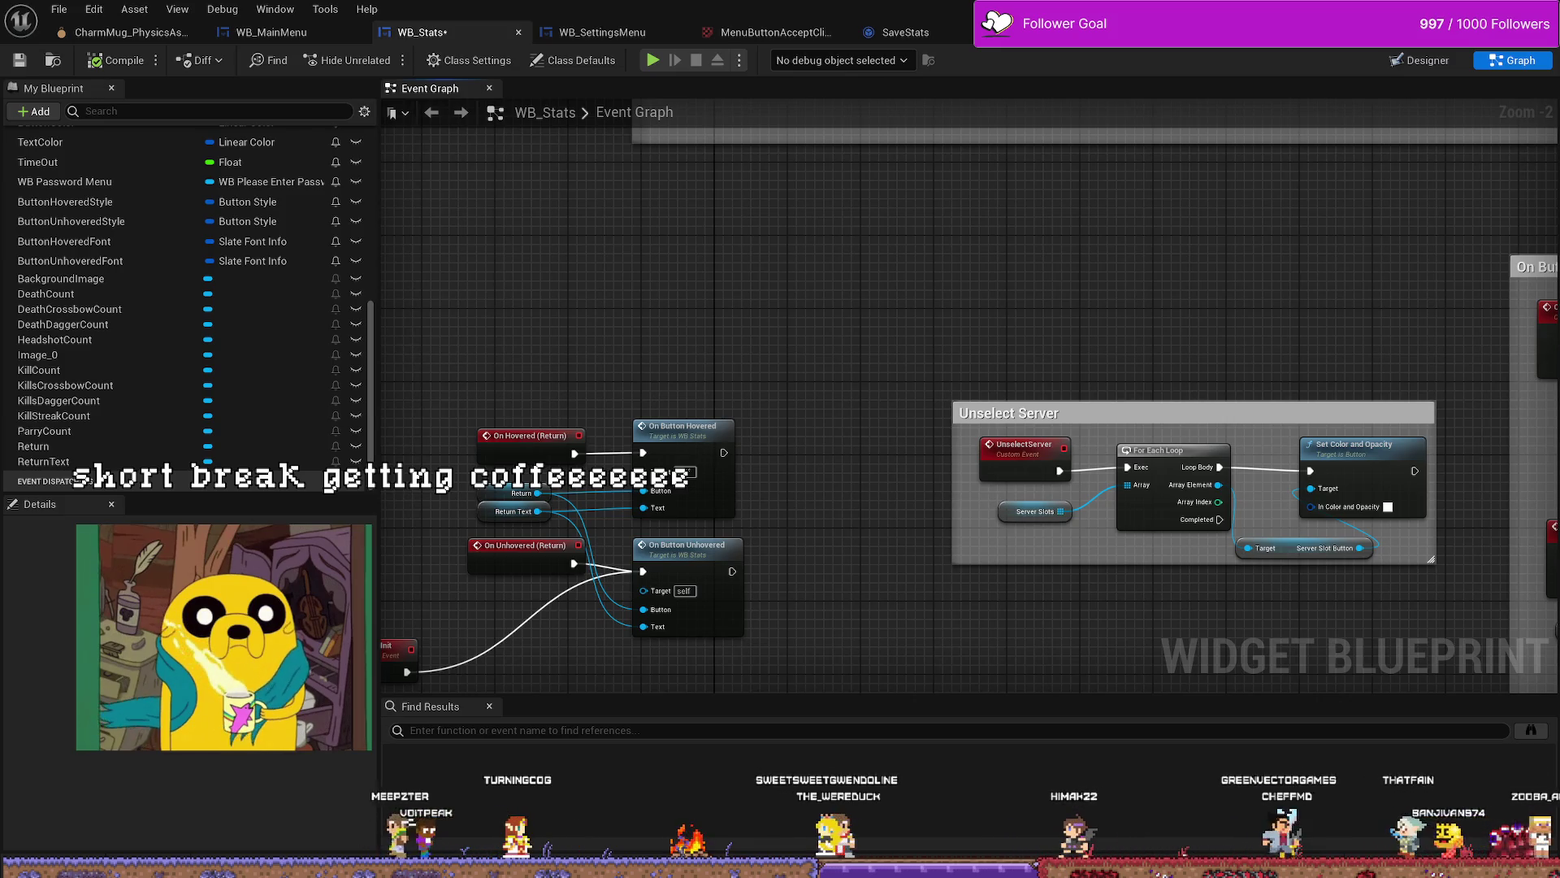
{"action": "key", "text": "alt+Tab"}
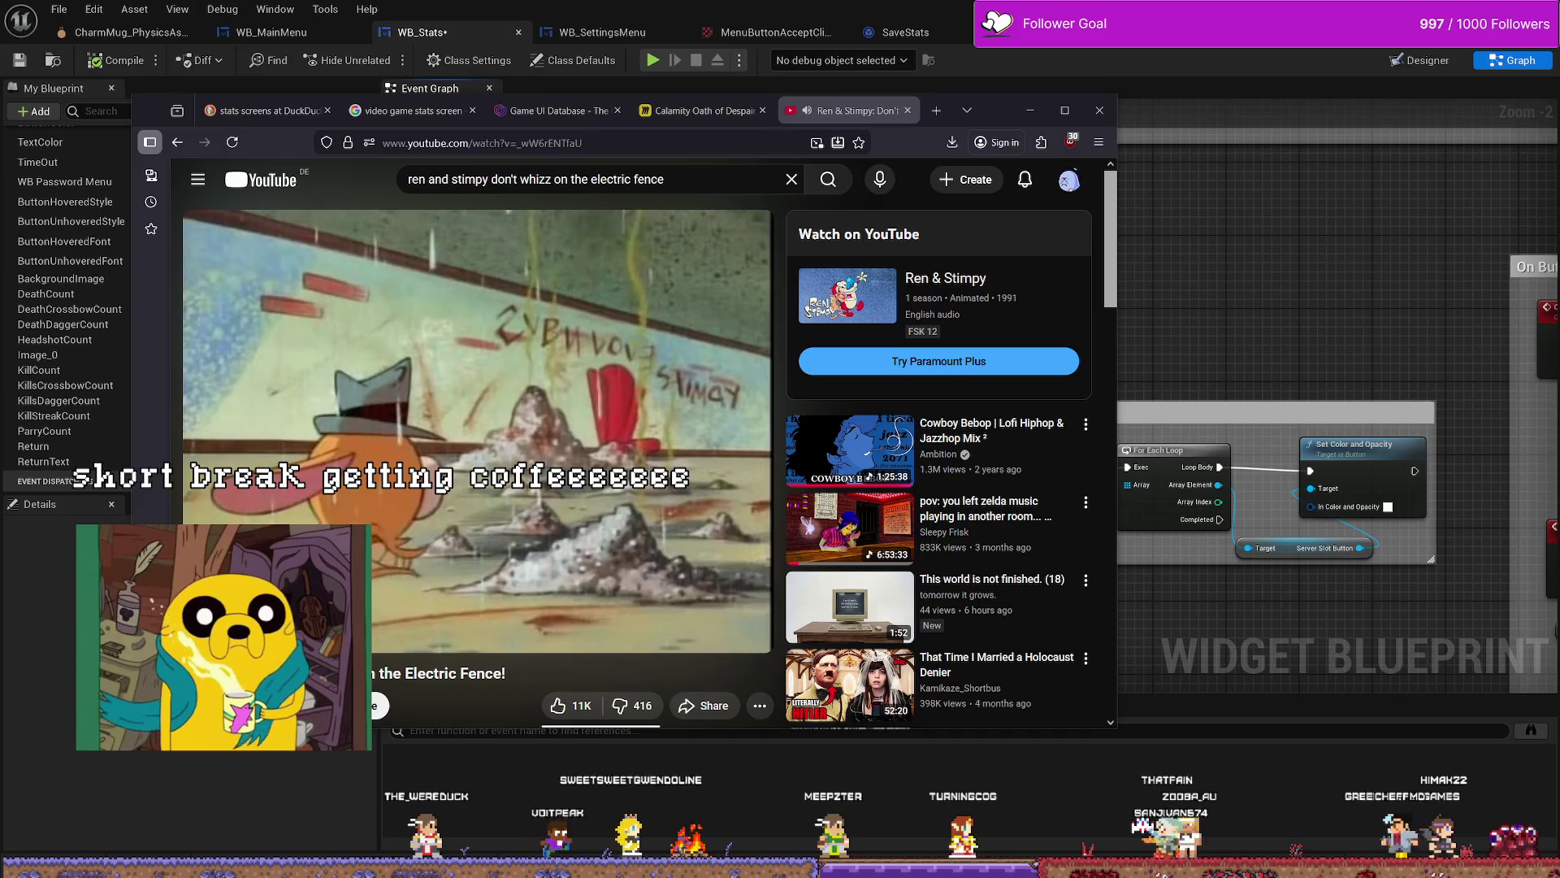
{"action": "left_click_drag", "start_coordinate": [1003, 110], "coordinate": [1202, 105]}
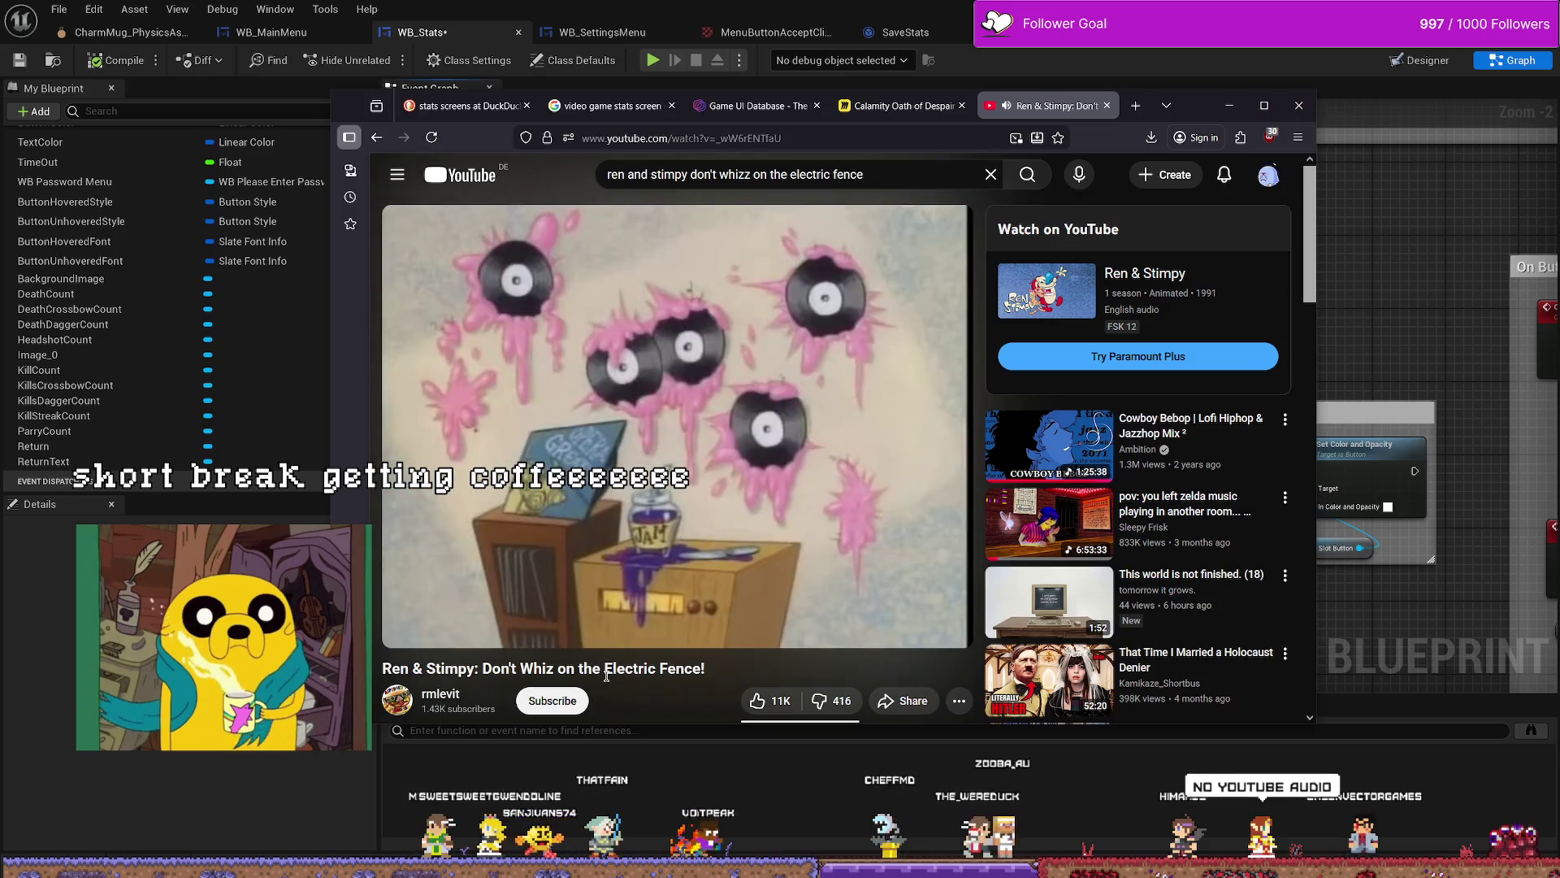
{"action": "left_click", "coordinate": [660, 461]}
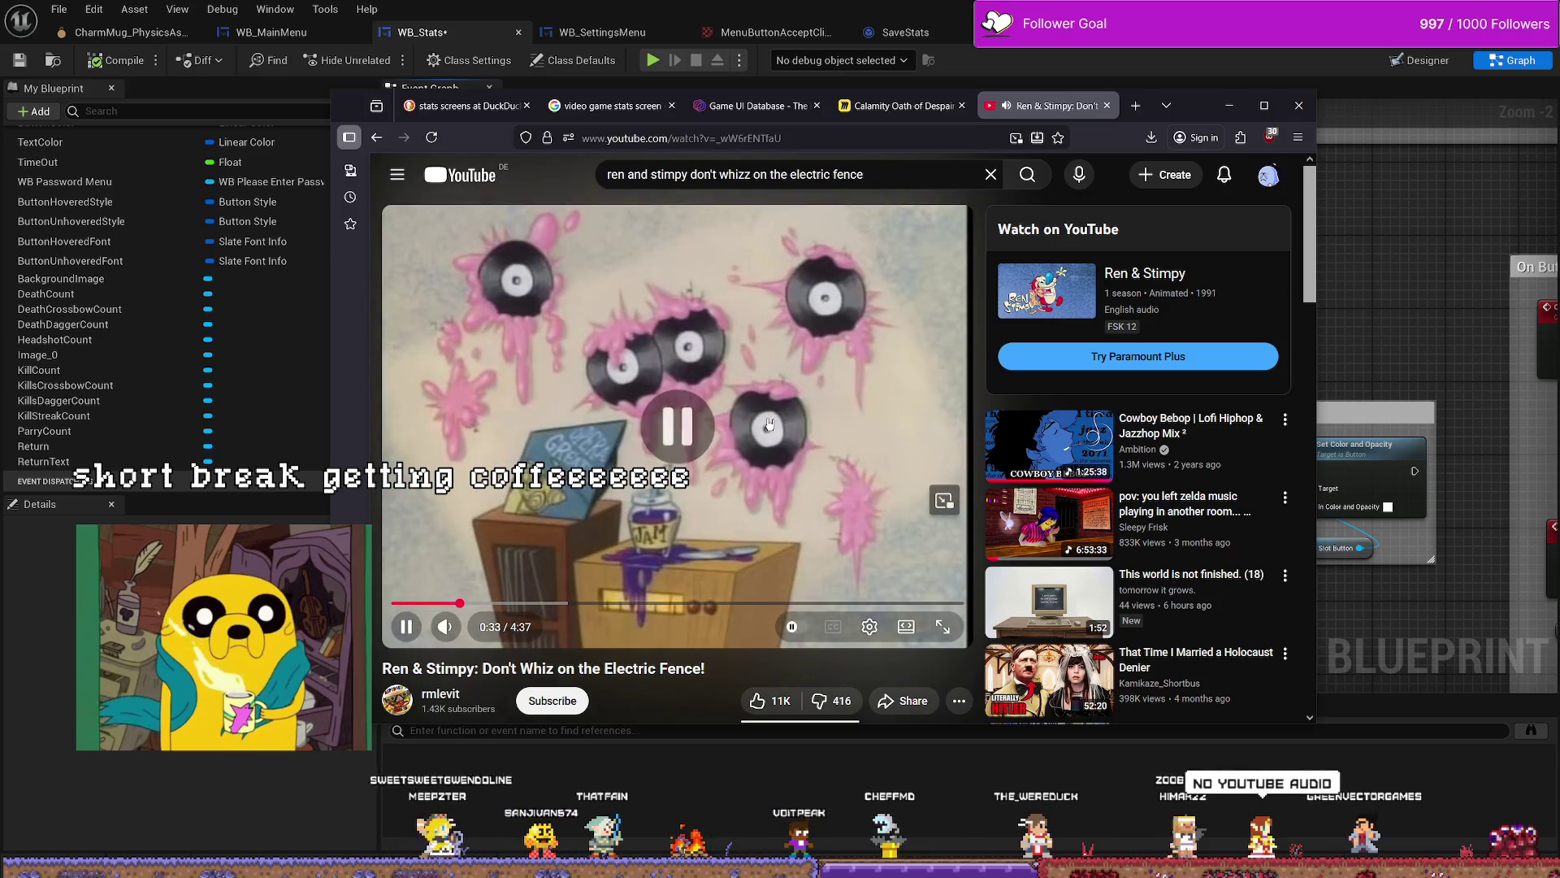
{"action": "key", "text": "space"}
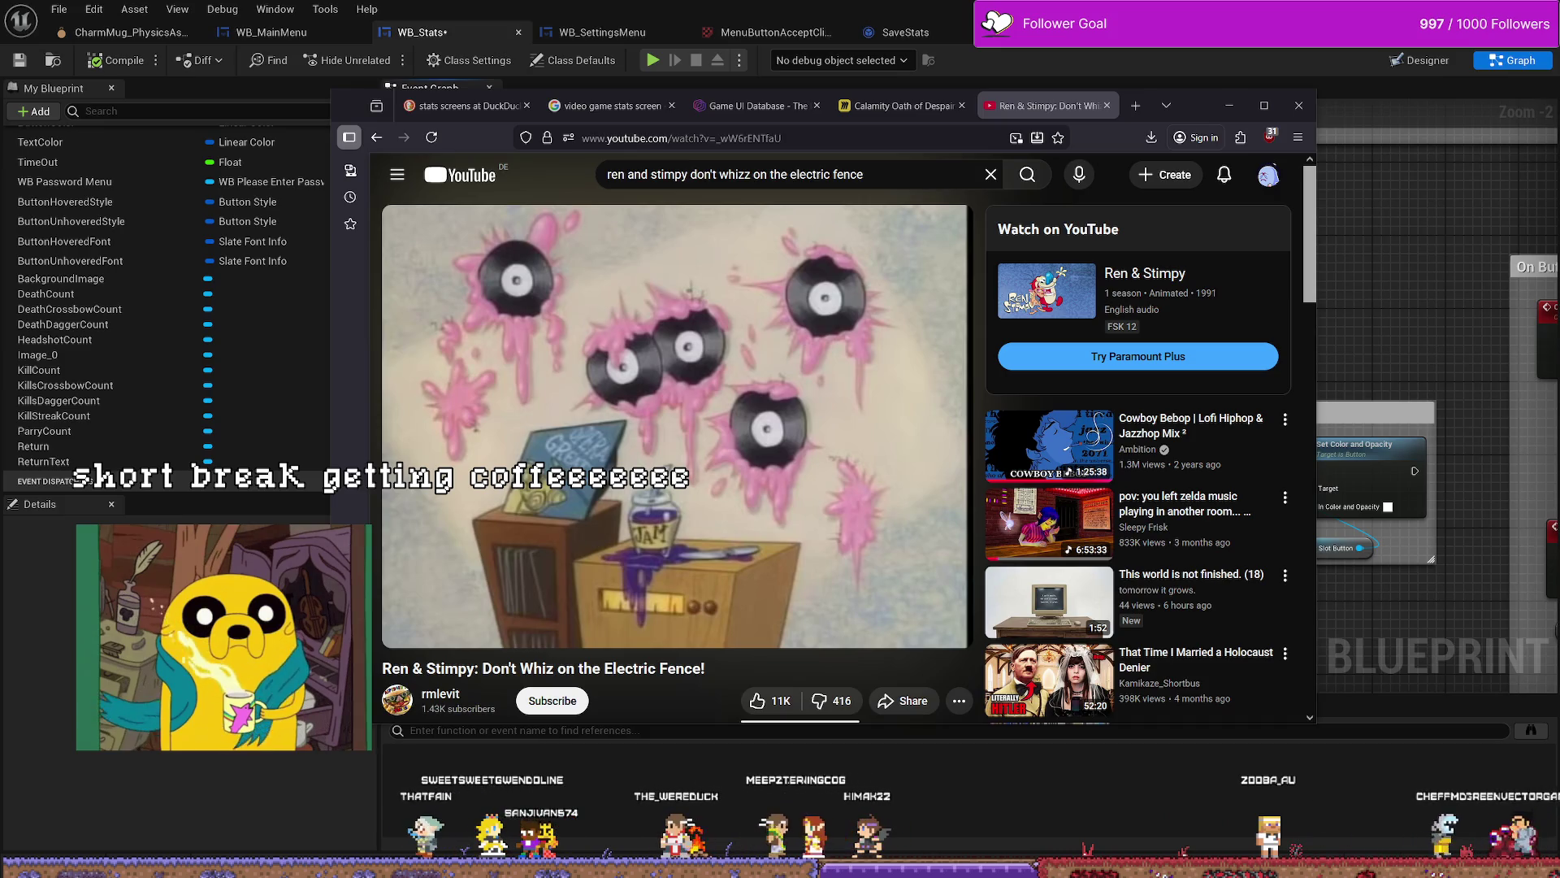
{"action": "left_click", "coordinate": [663, 439]}
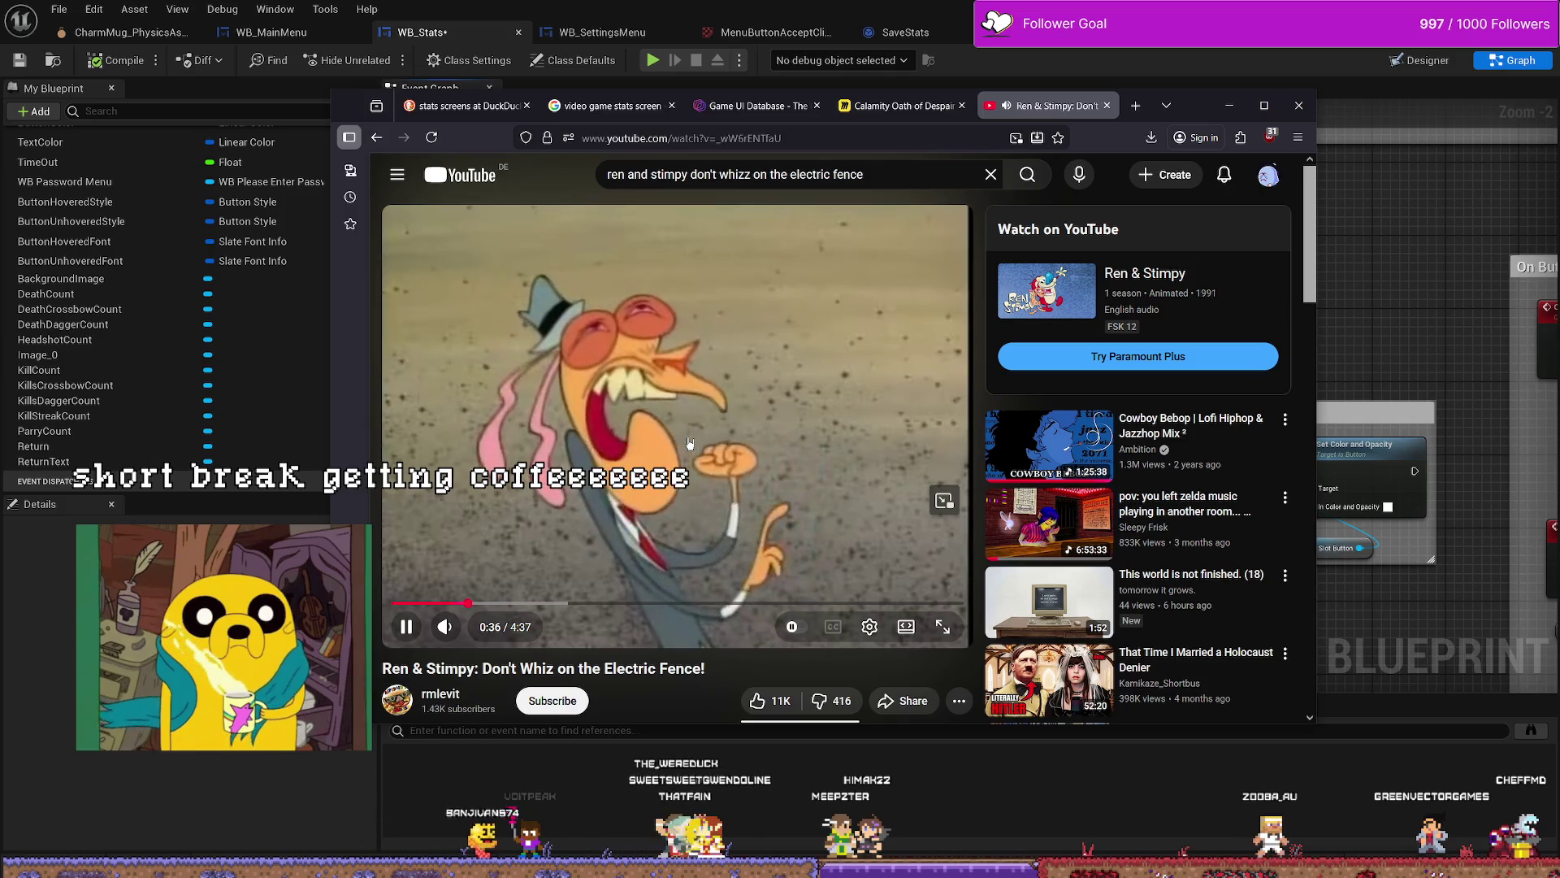
{"action": "left_click", "coordinate": [659, 510]}
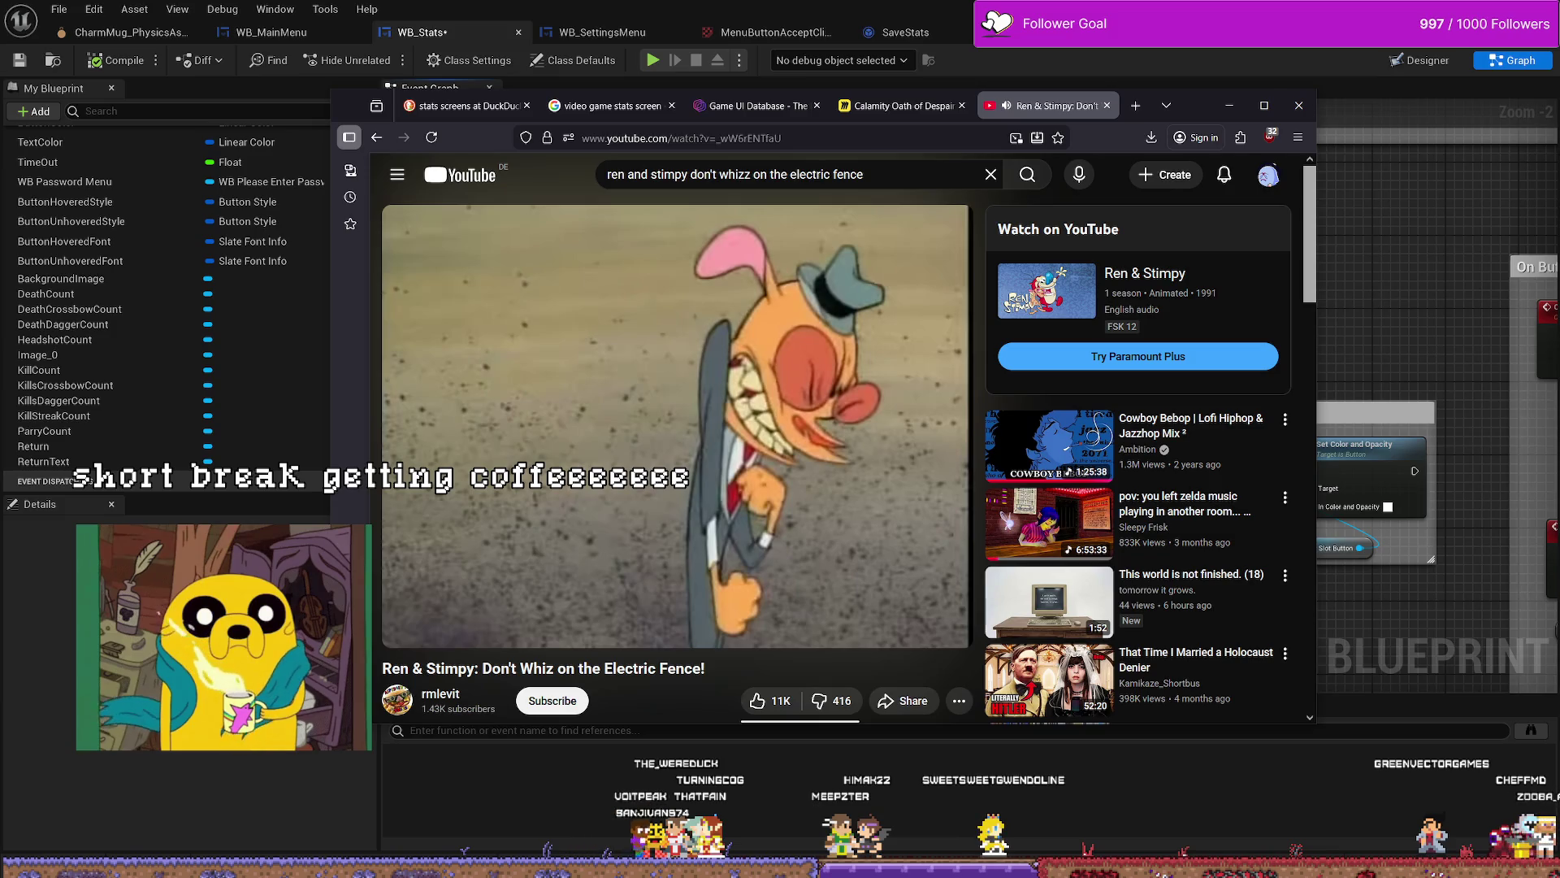
{"action": "key", "text": "space"}
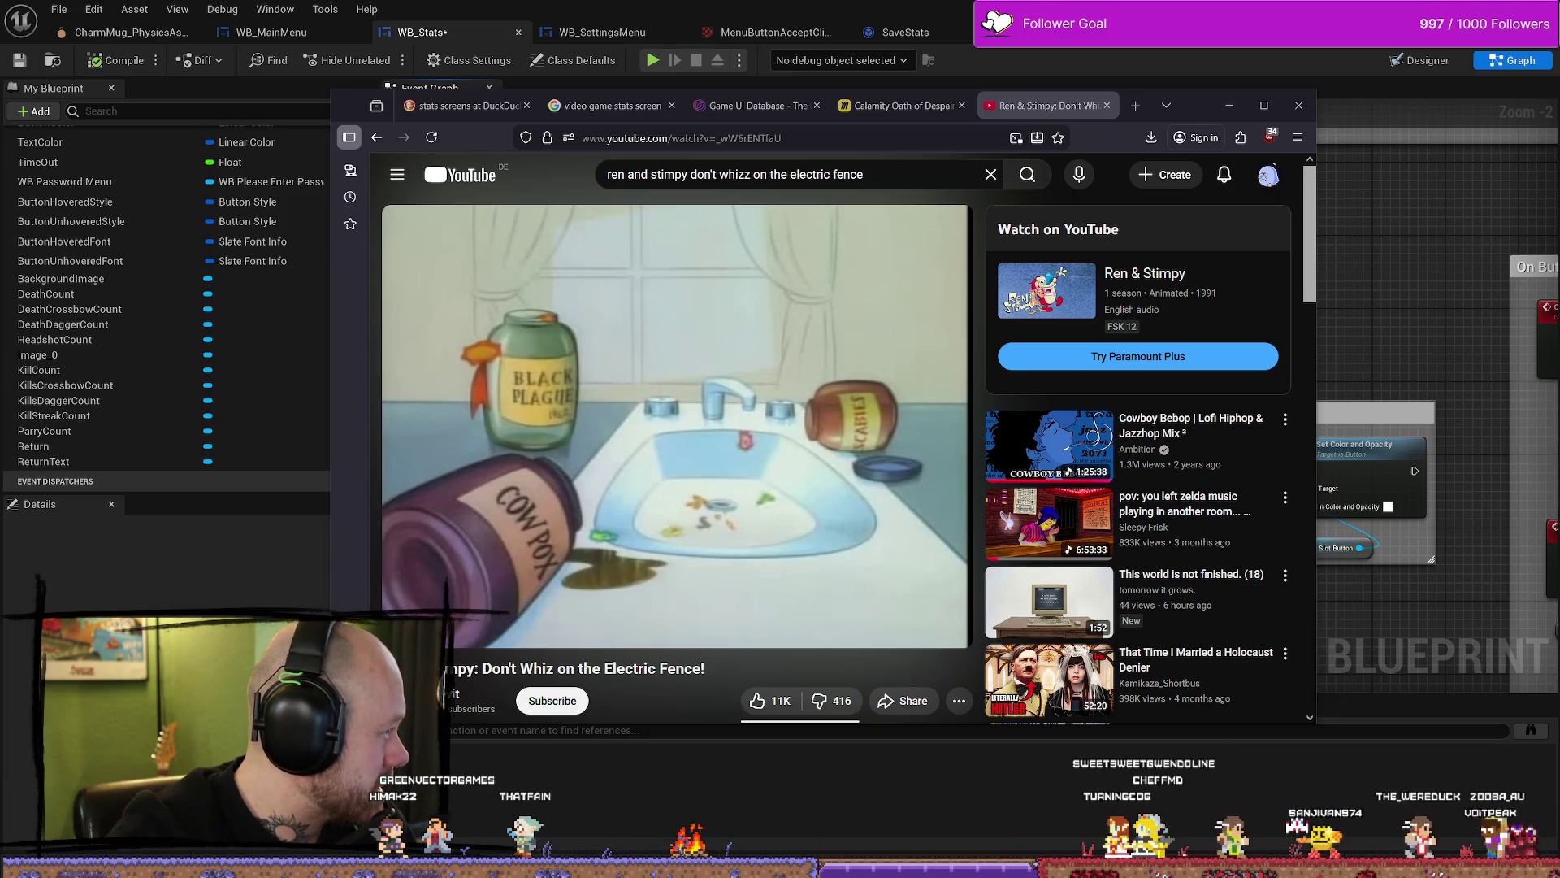
Step: Resume the video and seek around it: 3:58, the ending, 3:26, 1:48, 1:58, 1:18, 1:12, 0:59, 1:08
{"action": "left_click", "coordinate": [774, 458]}
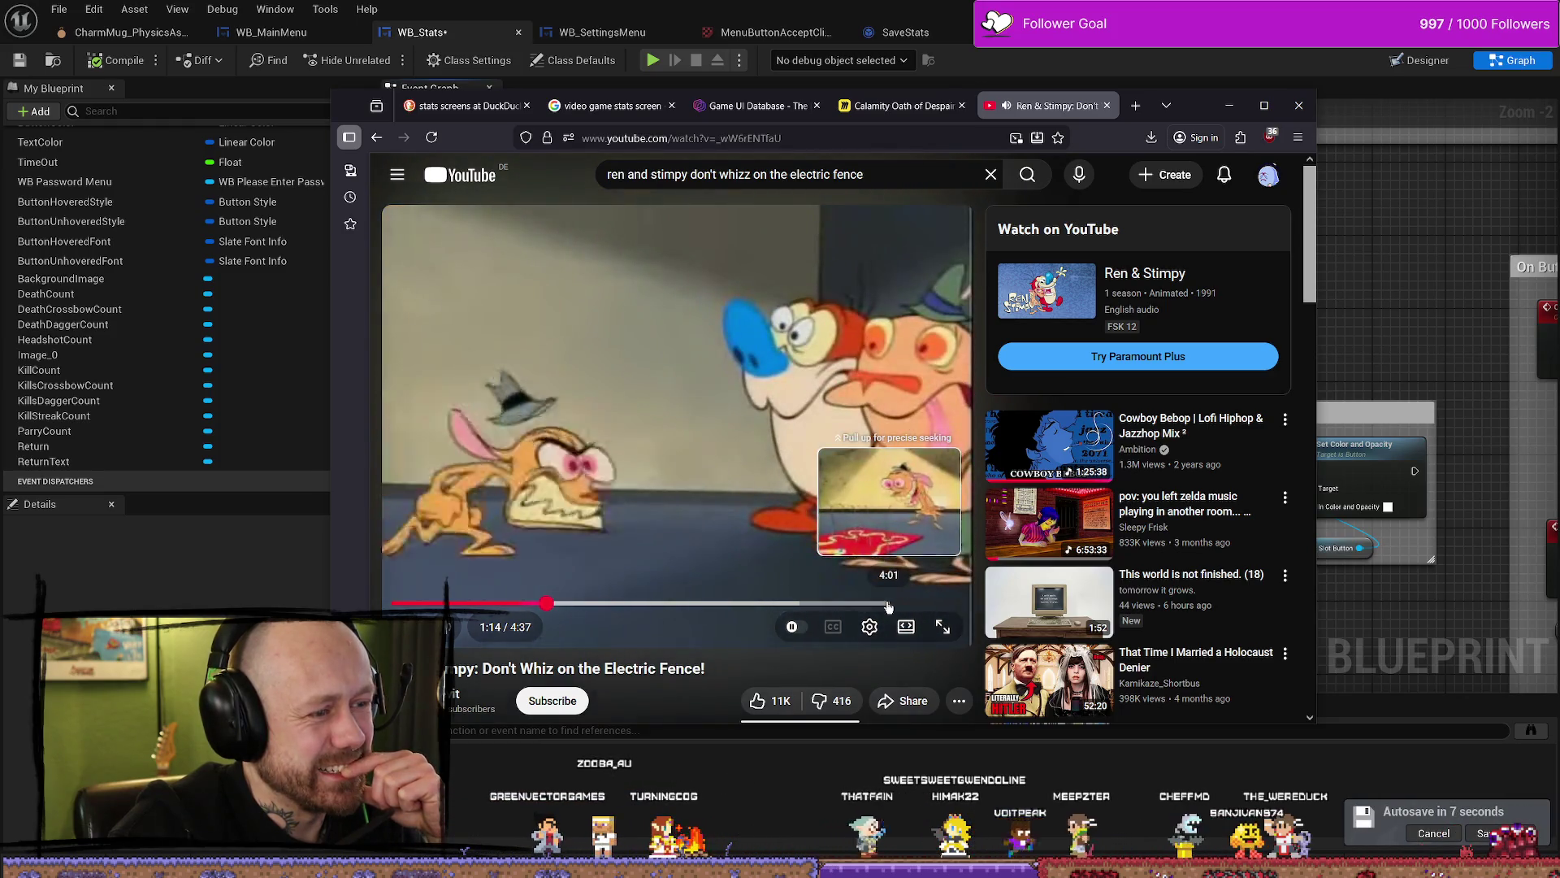
{"action": "left_click", "coordinate": [886, 604]}
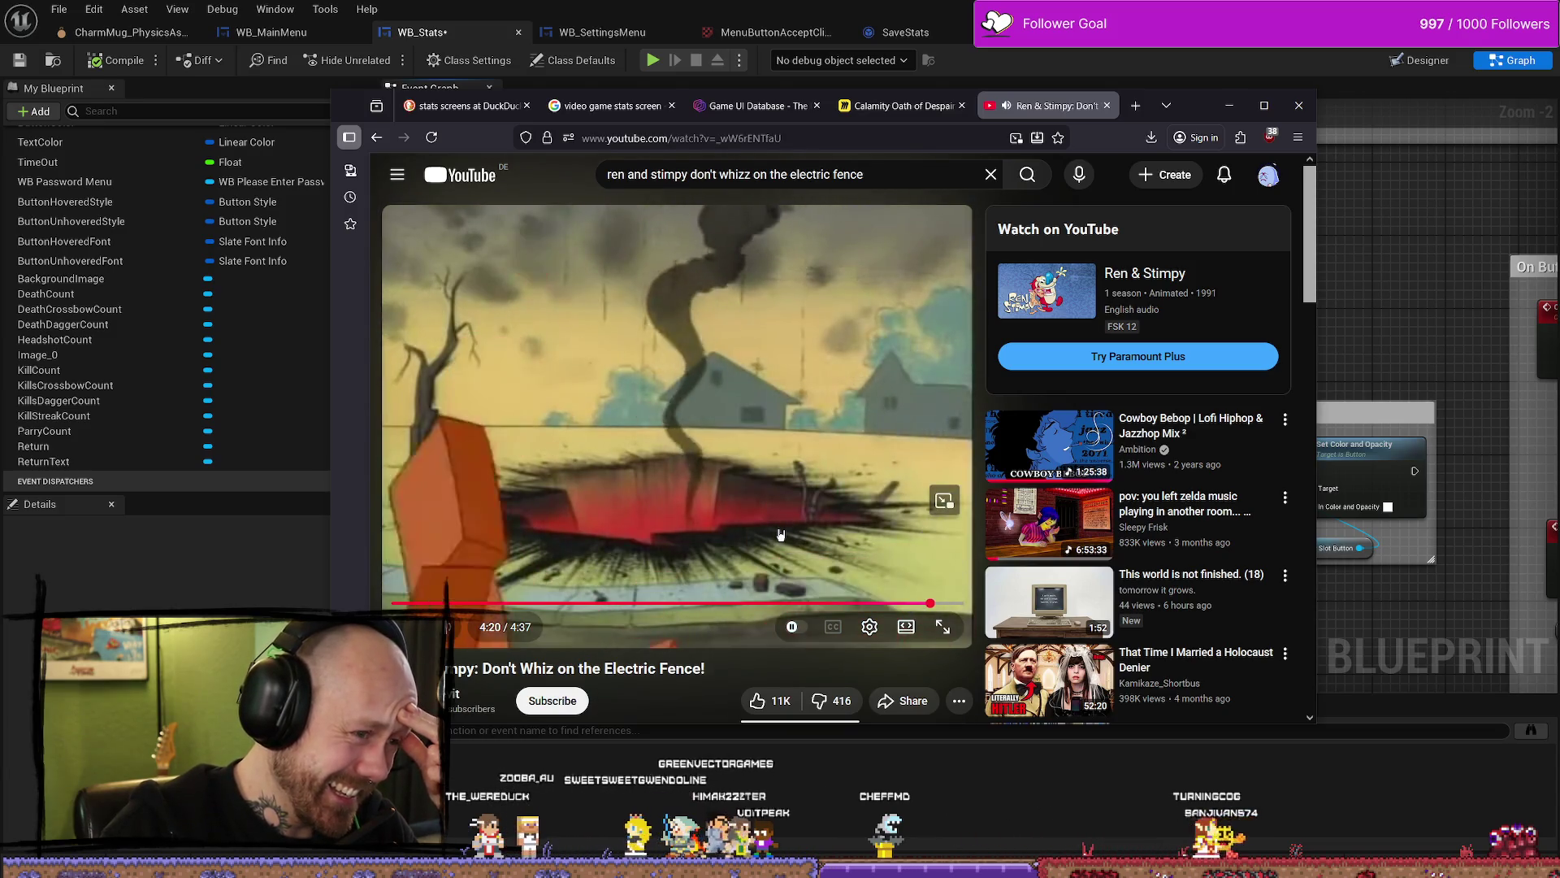
{"action": "left_click", "coordinate": [956, 606]}
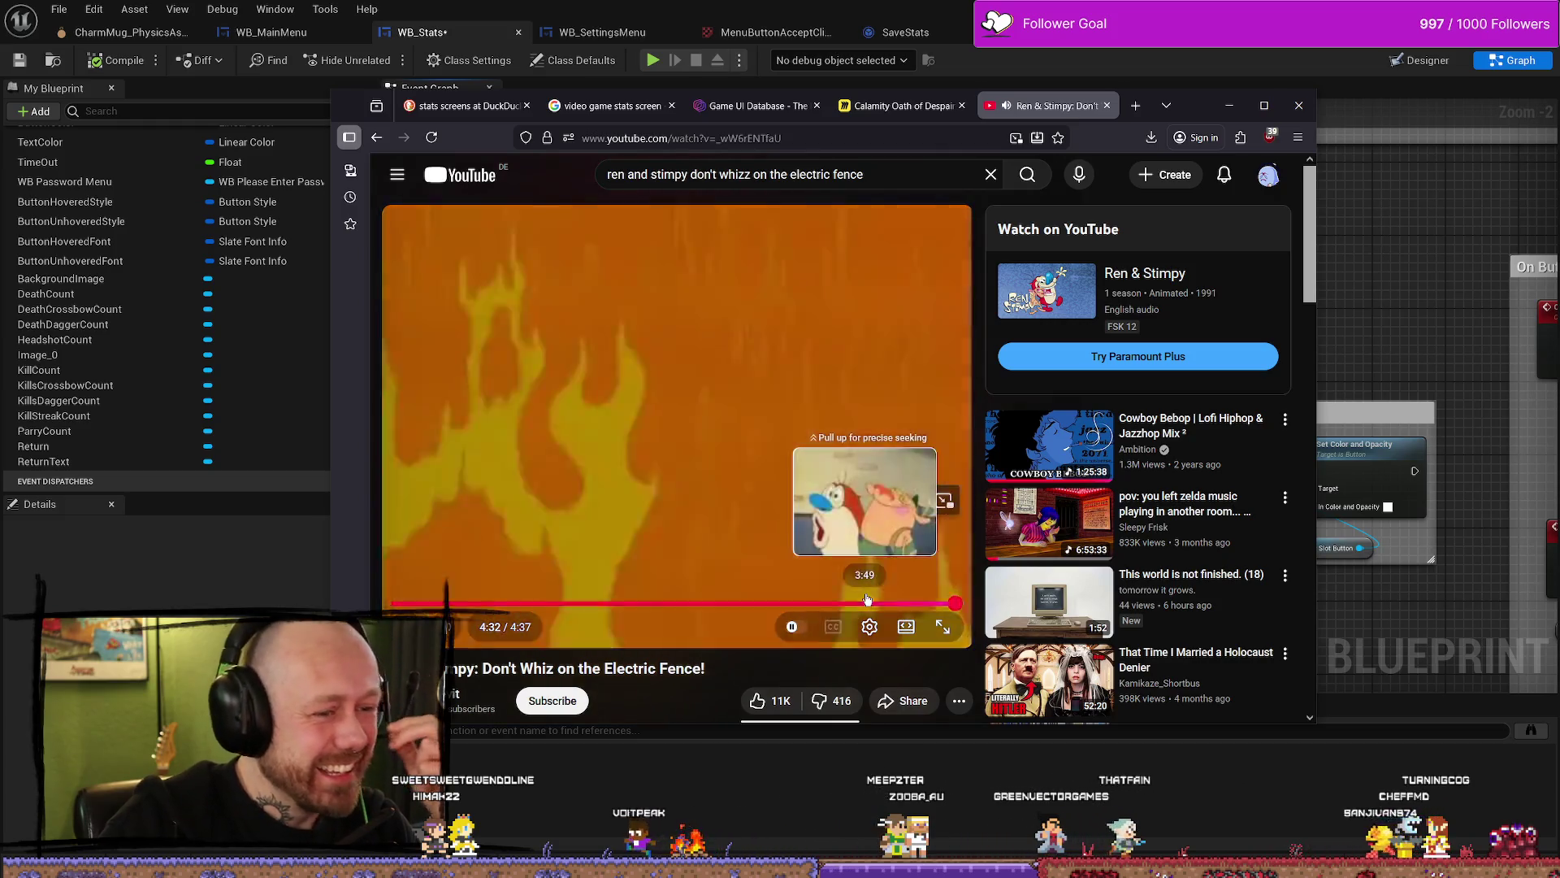
{"action": "left_click", "coordinate": [815, 603]}
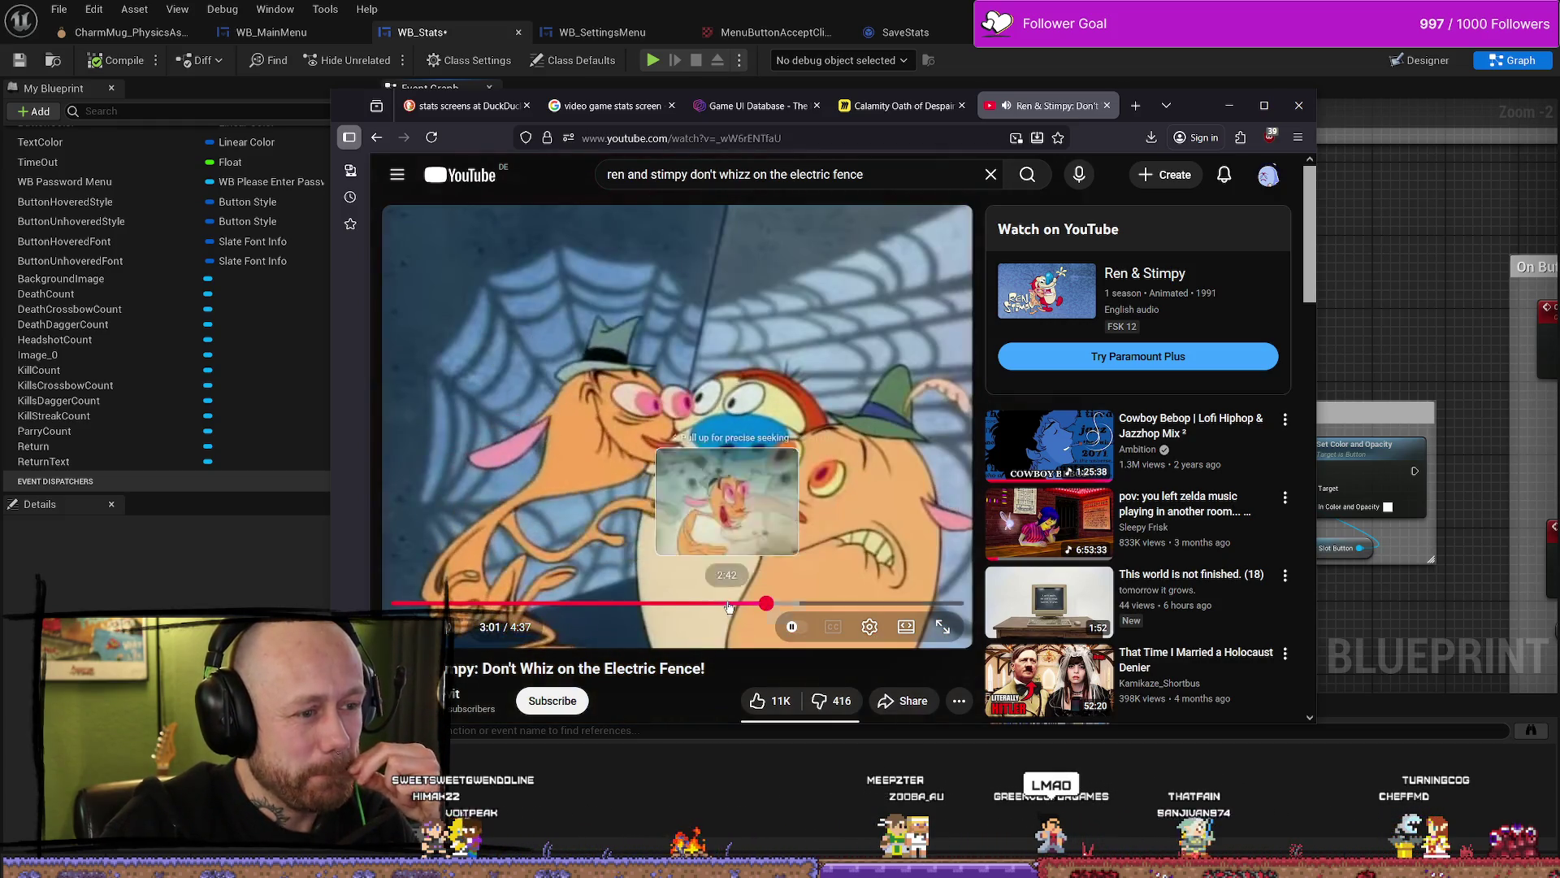
{"action": "left_click", "coordinate": [613, 603]}
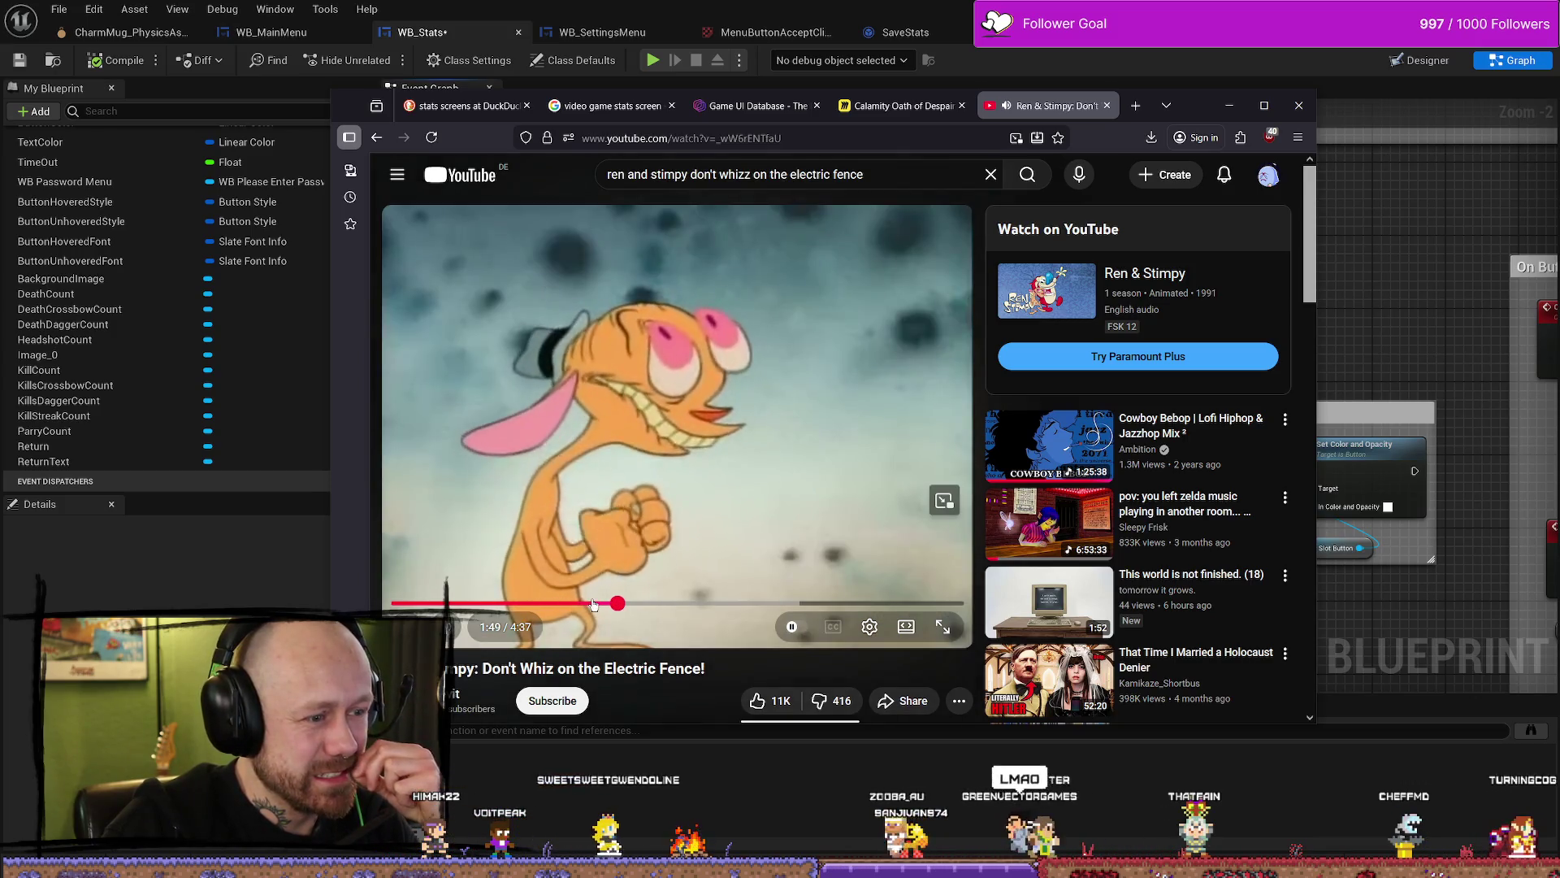
{"action": "left_click", "coordinate": [633, 603]}
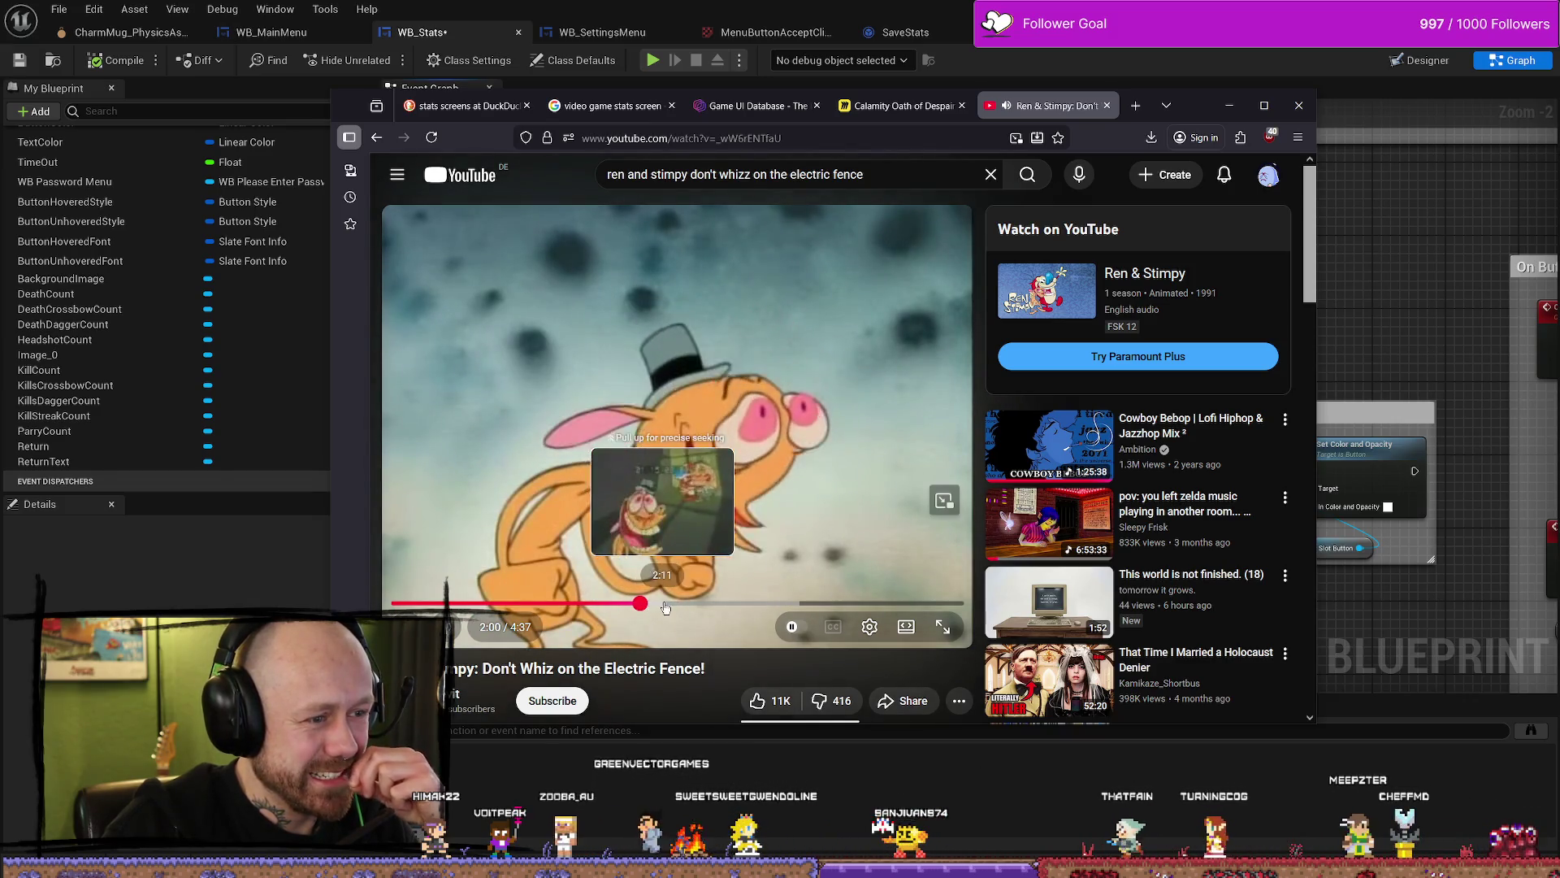
{"action": "left_click", "coordinate": [553, 602]}
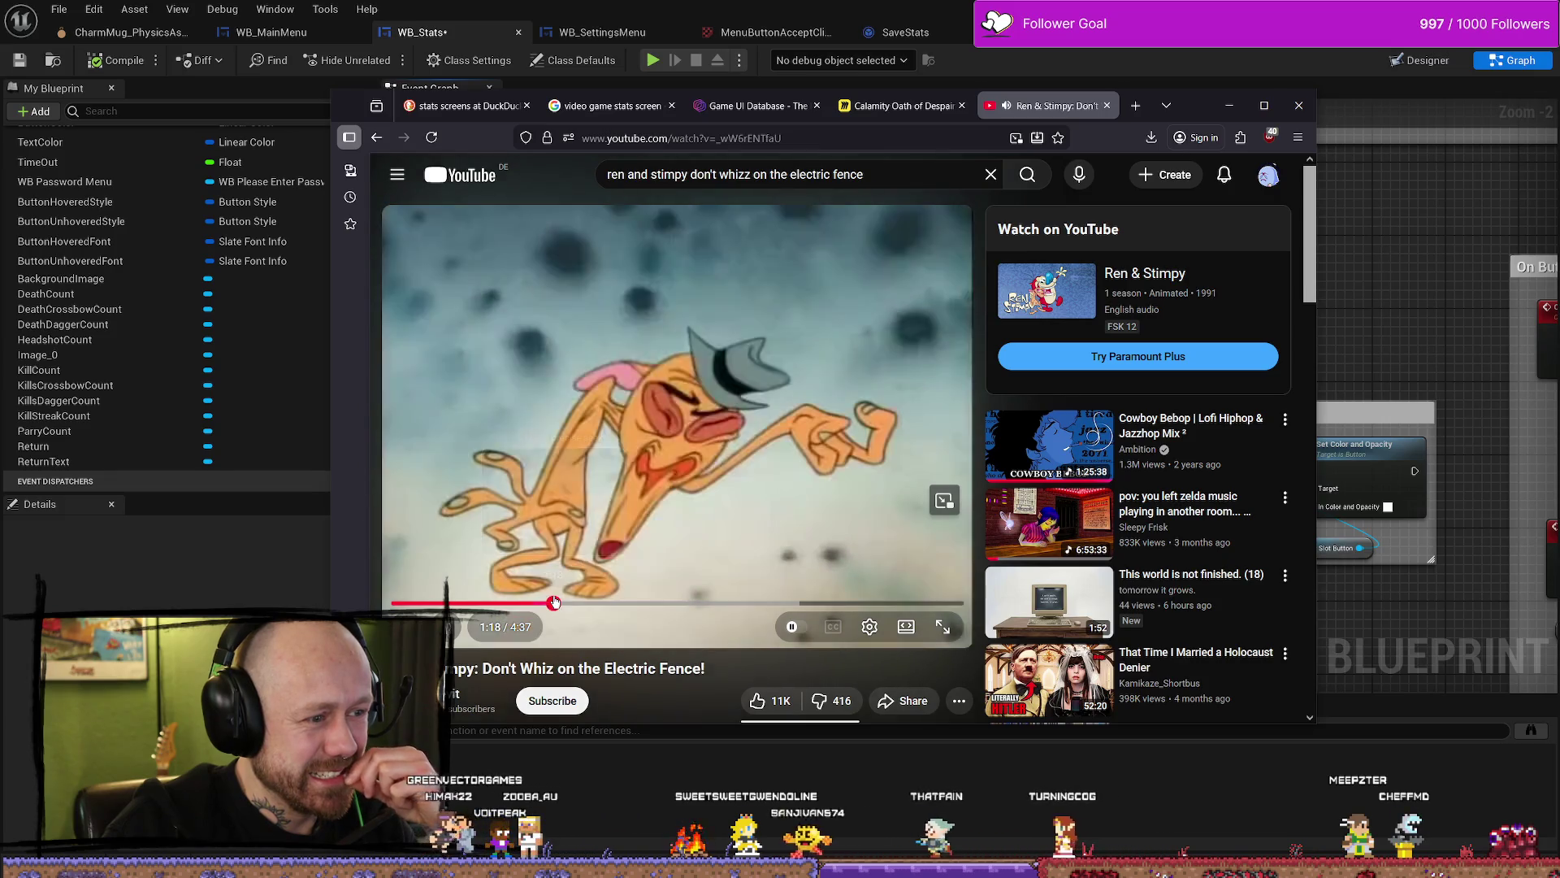
{"action": "left_click", "coordinate": [539, 602]}
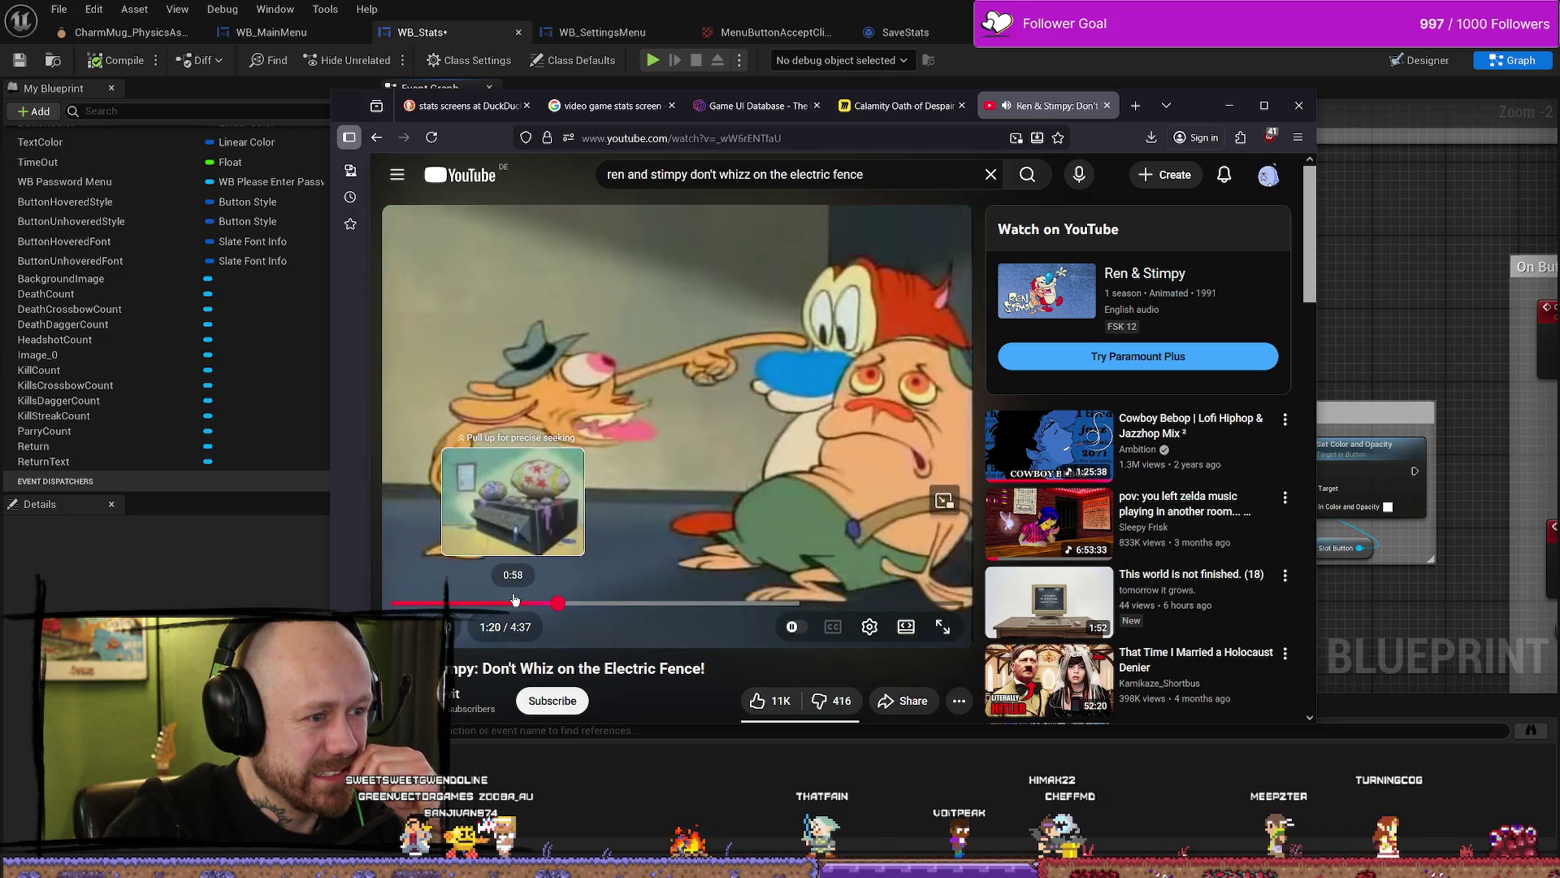
{"action": "left_click", "coordinate": [512, 602]}
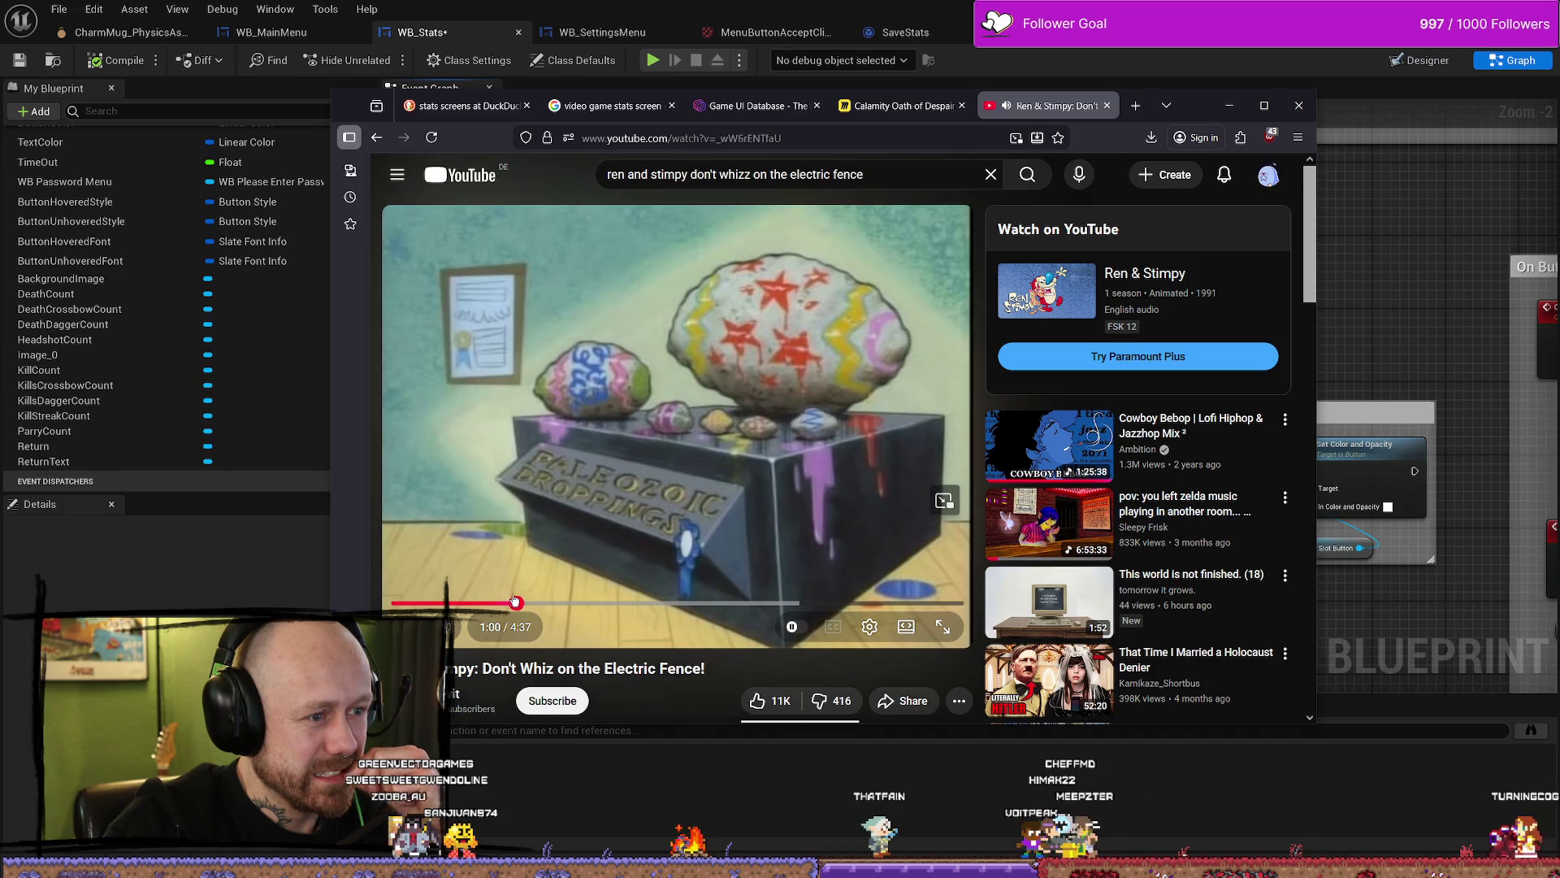
{"action": "left_click", "coordinate": [533, 602]}
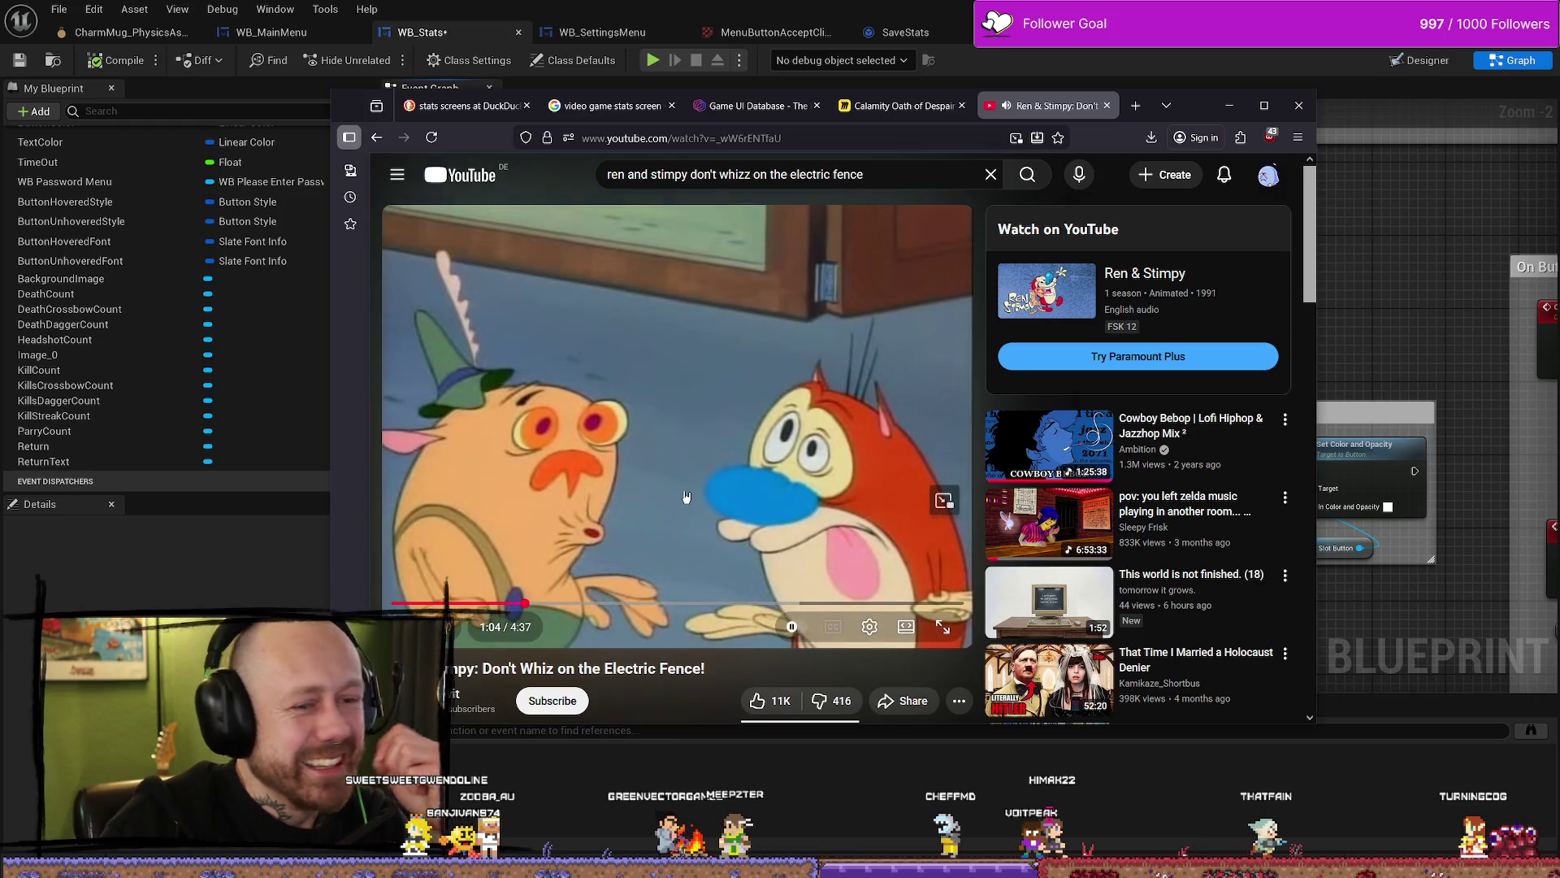
Step: Pause the video after a five-second rewind, close its tab, and minimize Firefox
{"action": "left_click", "coordinate": [728, 474]}
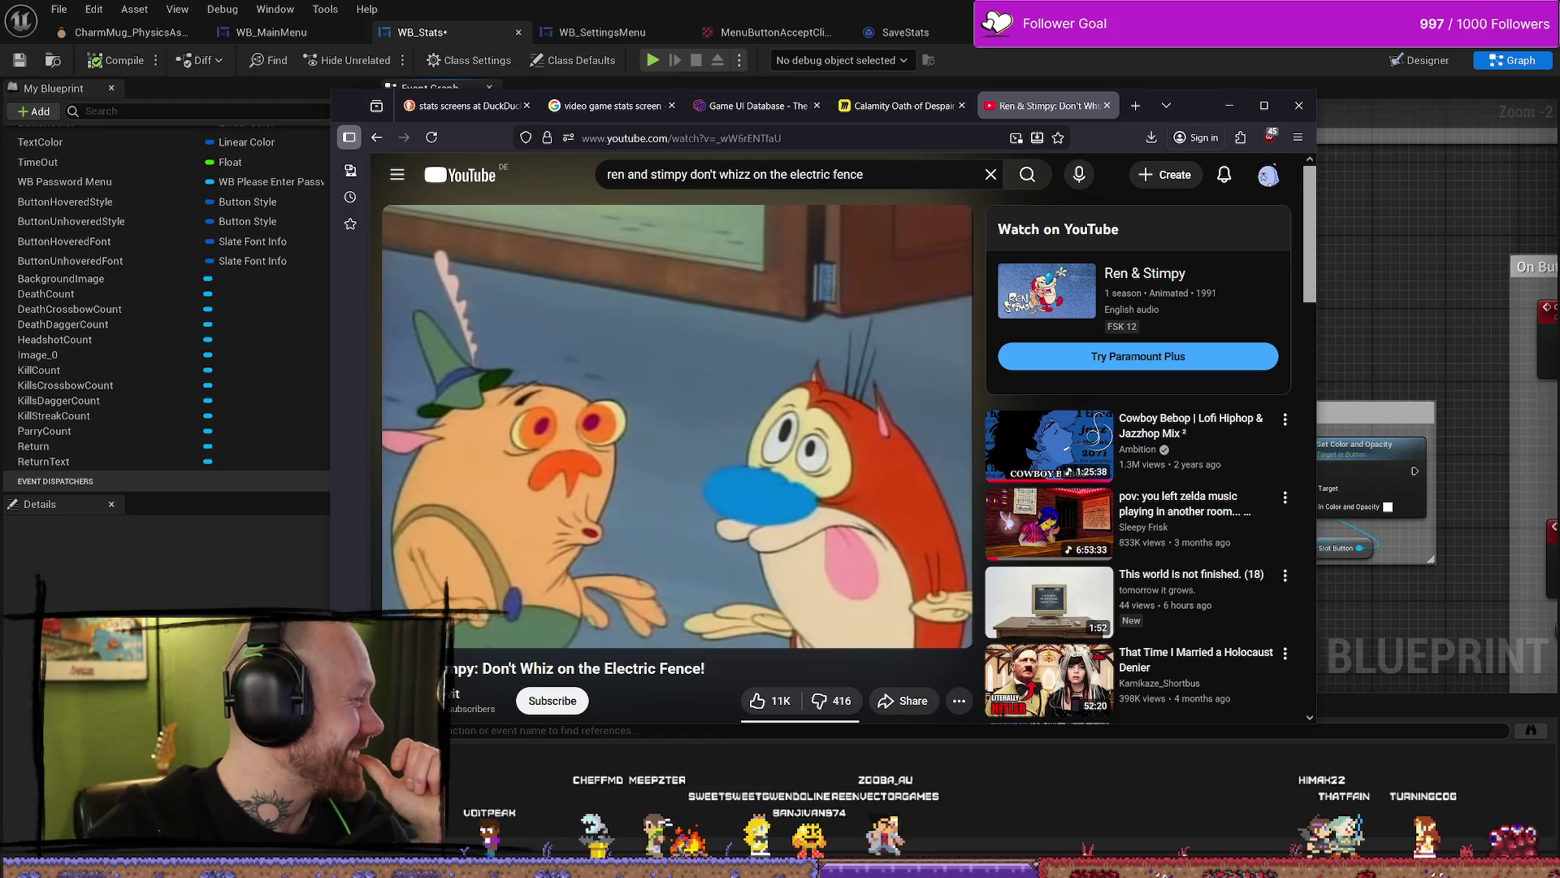
{"action": "left_click", "coordinate": [777, 391]}
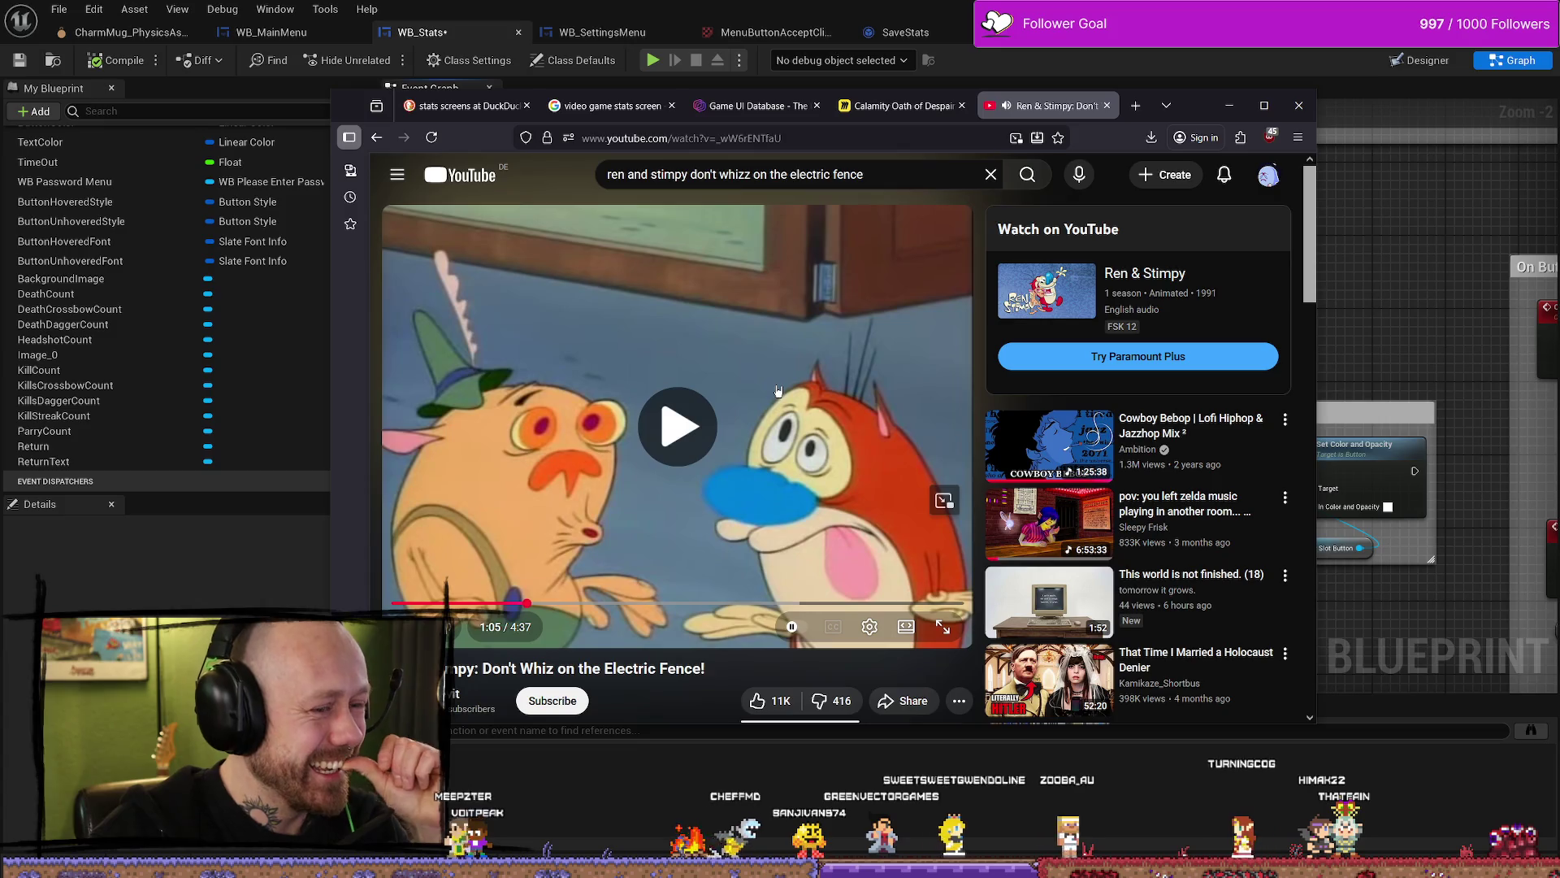
{"action": "left_click", "coordinate": [792, 358]}
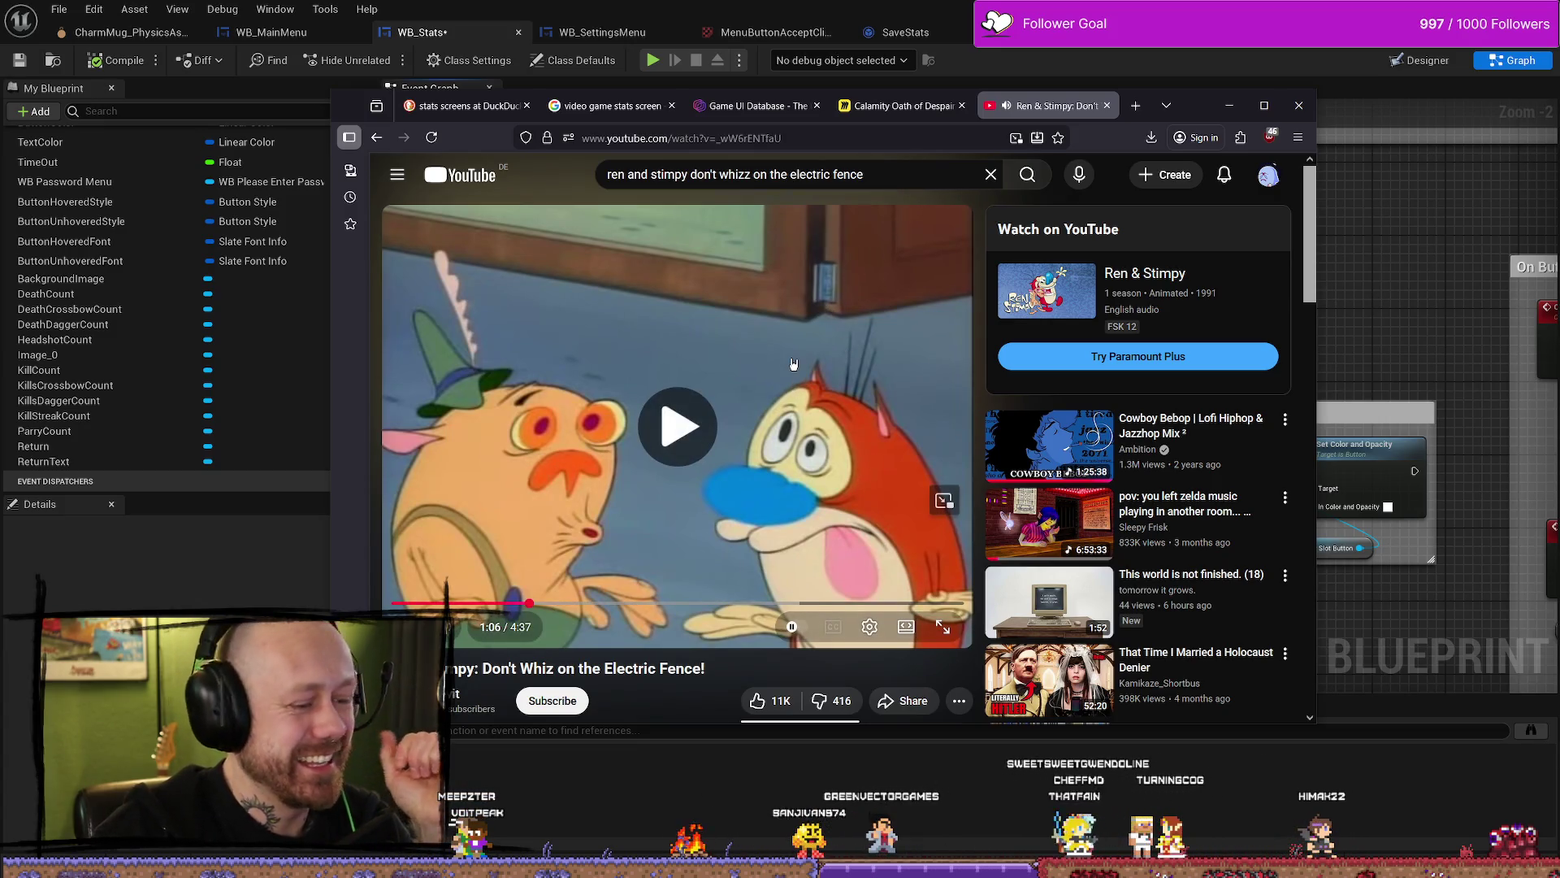
{"action": "key", "text": "Left"}
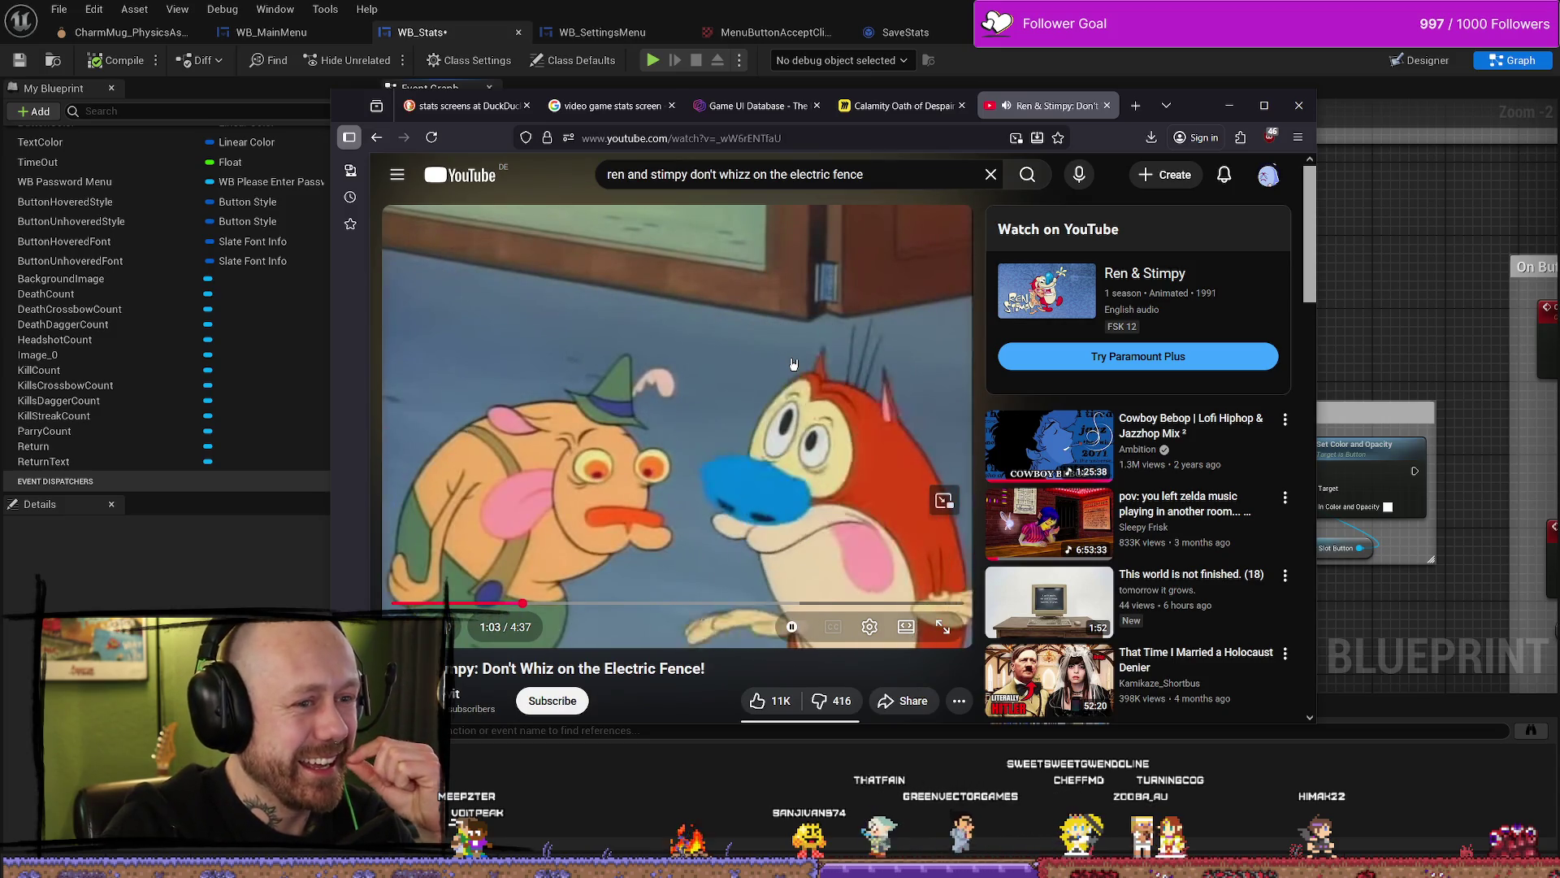
{"action": "left_click", "coordinate": [794, 363]}
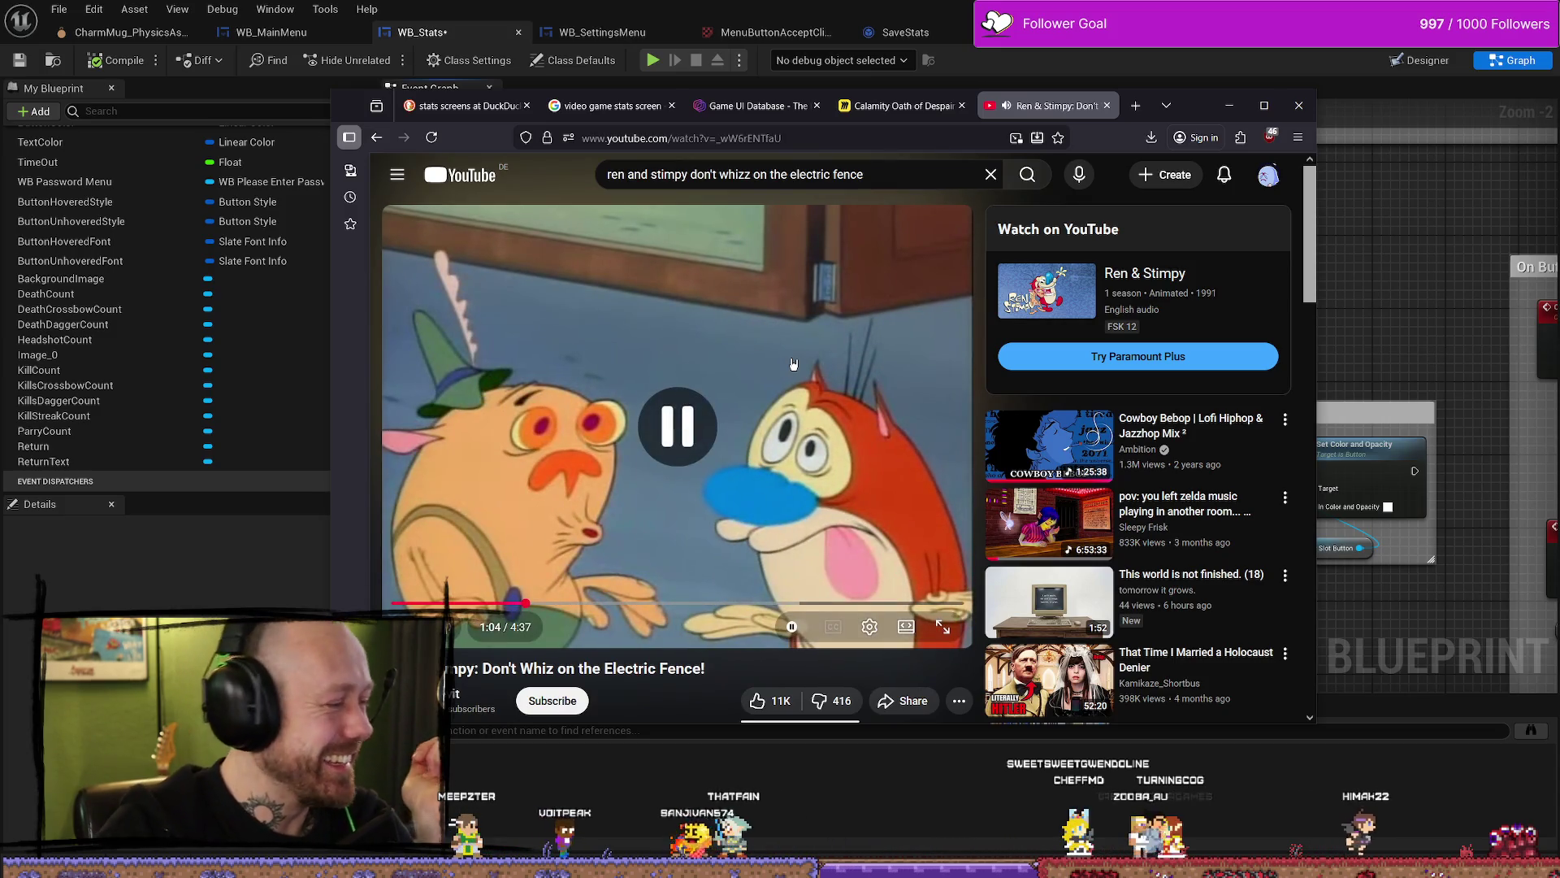
{"action": "left_click", "coordinate": [1107, 105]}
{"action": "left_click", "coordinate": [1228, 106]}
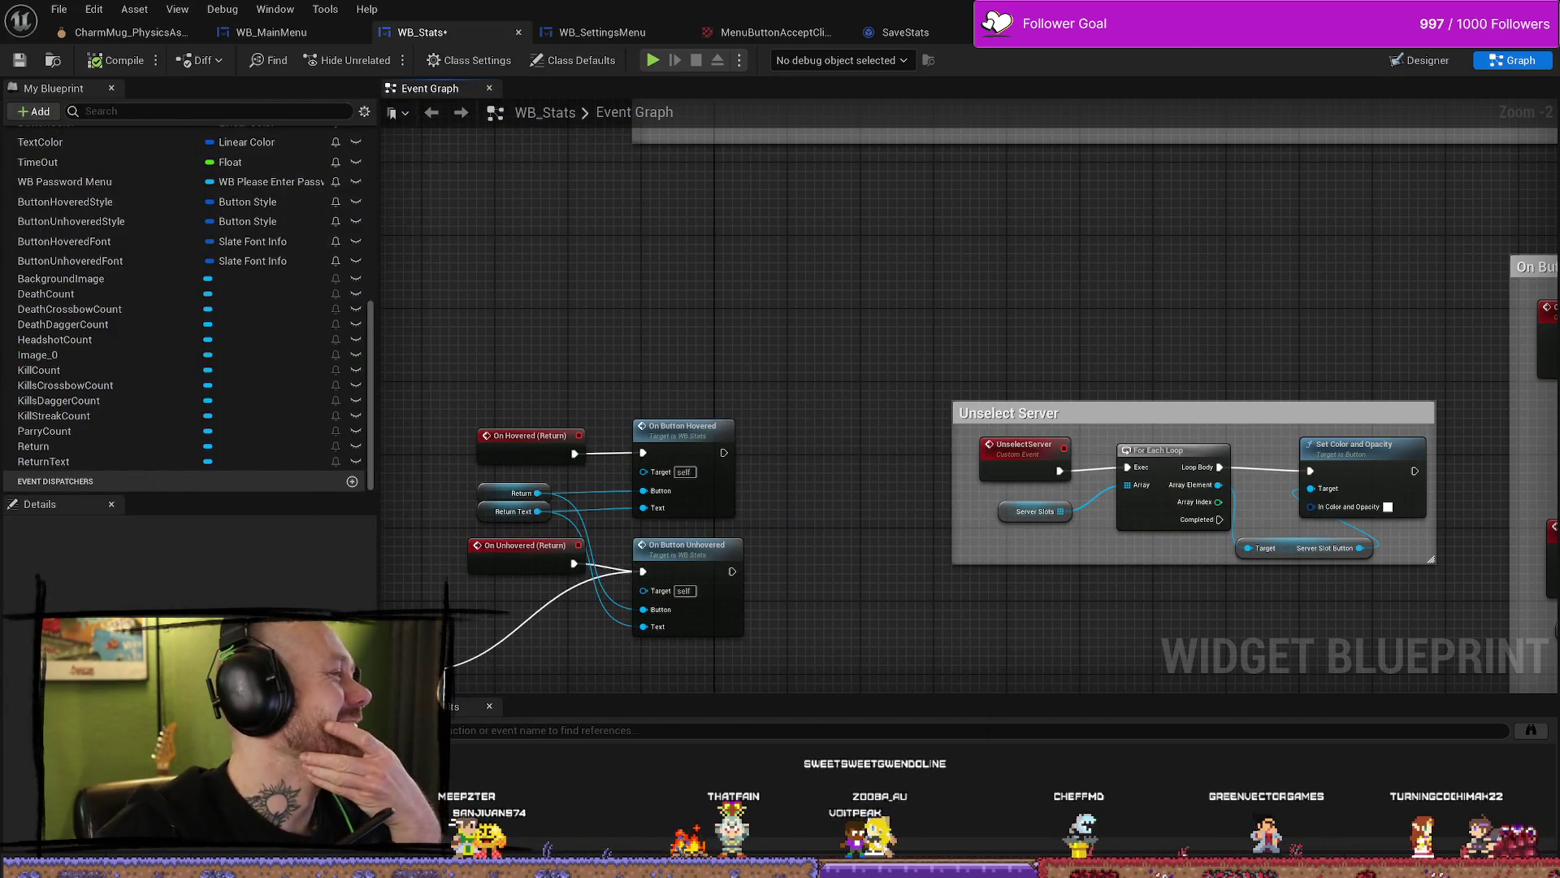
Step: Back in Unreal, zoom the WB_Stats graph, dismiss the node menu, and switch to WB_SettingsMenu
{"action": "key", "text": "alt+Tab"}
{"action": "key", "text": "alt+Tab"}
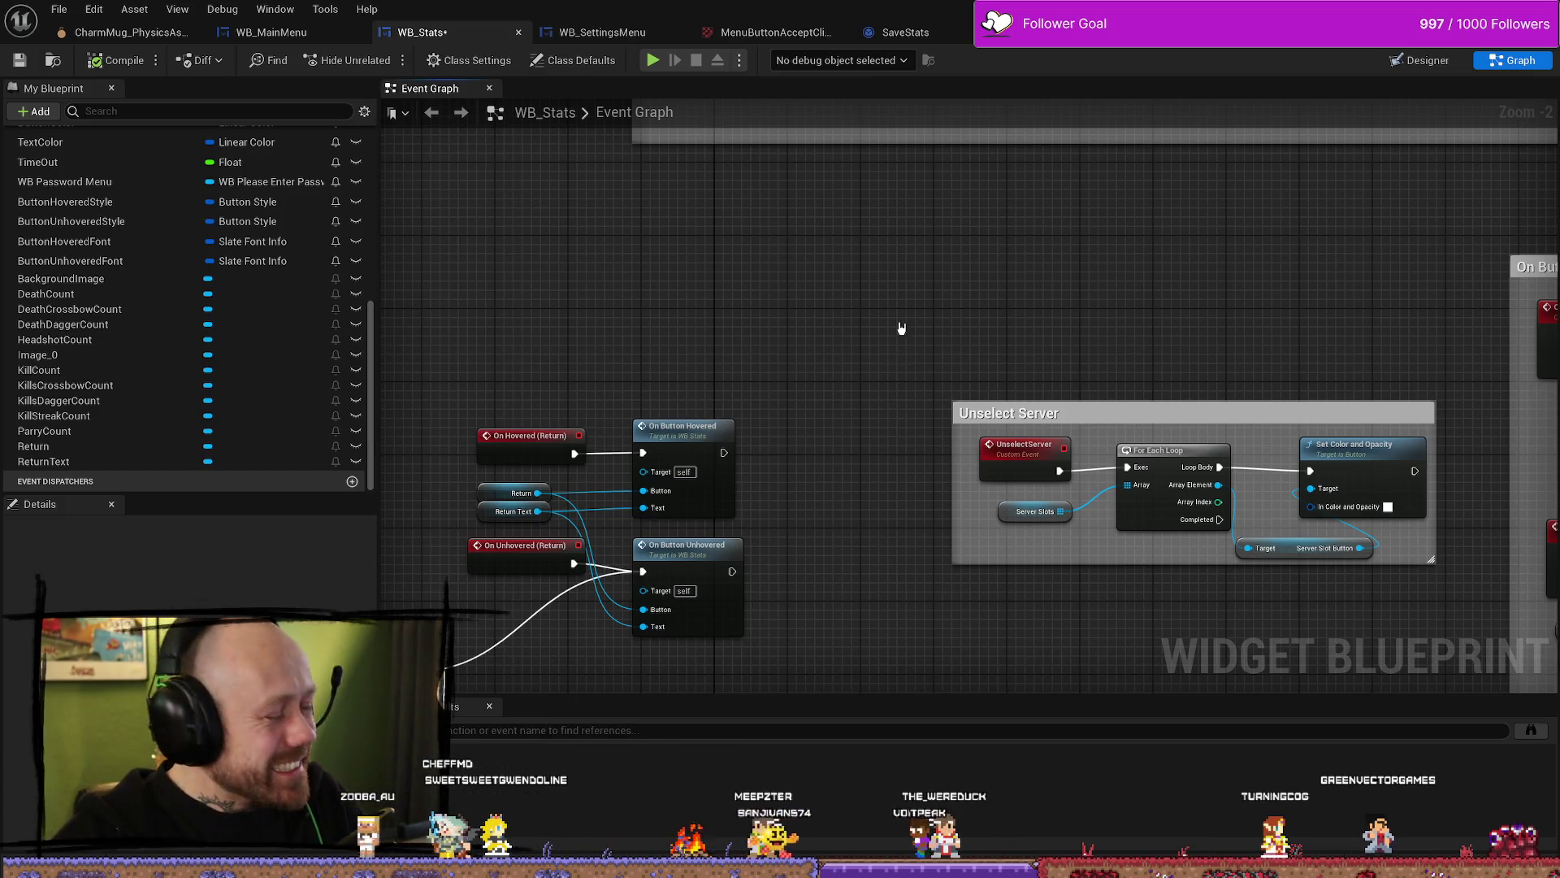
{"action": "scroll", "coordinate": [819, 289], "scroll_direction": "down", "scroll_amount": 3}
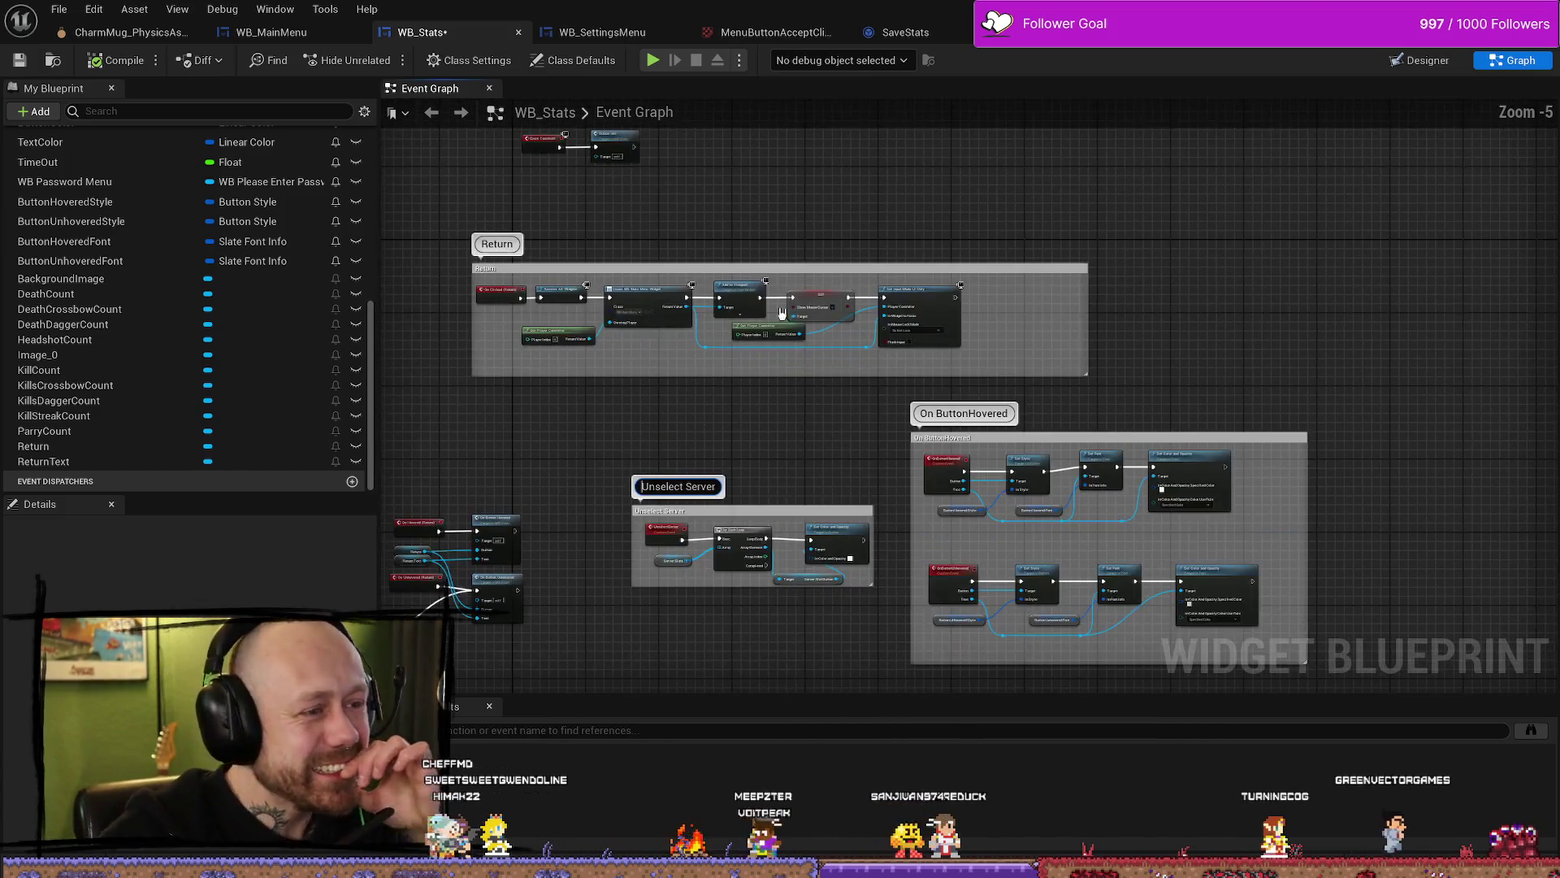
{"action": "scroll", "coordinate": [794, 264], "scroll_direction": "up", "scroll_amount": 4}
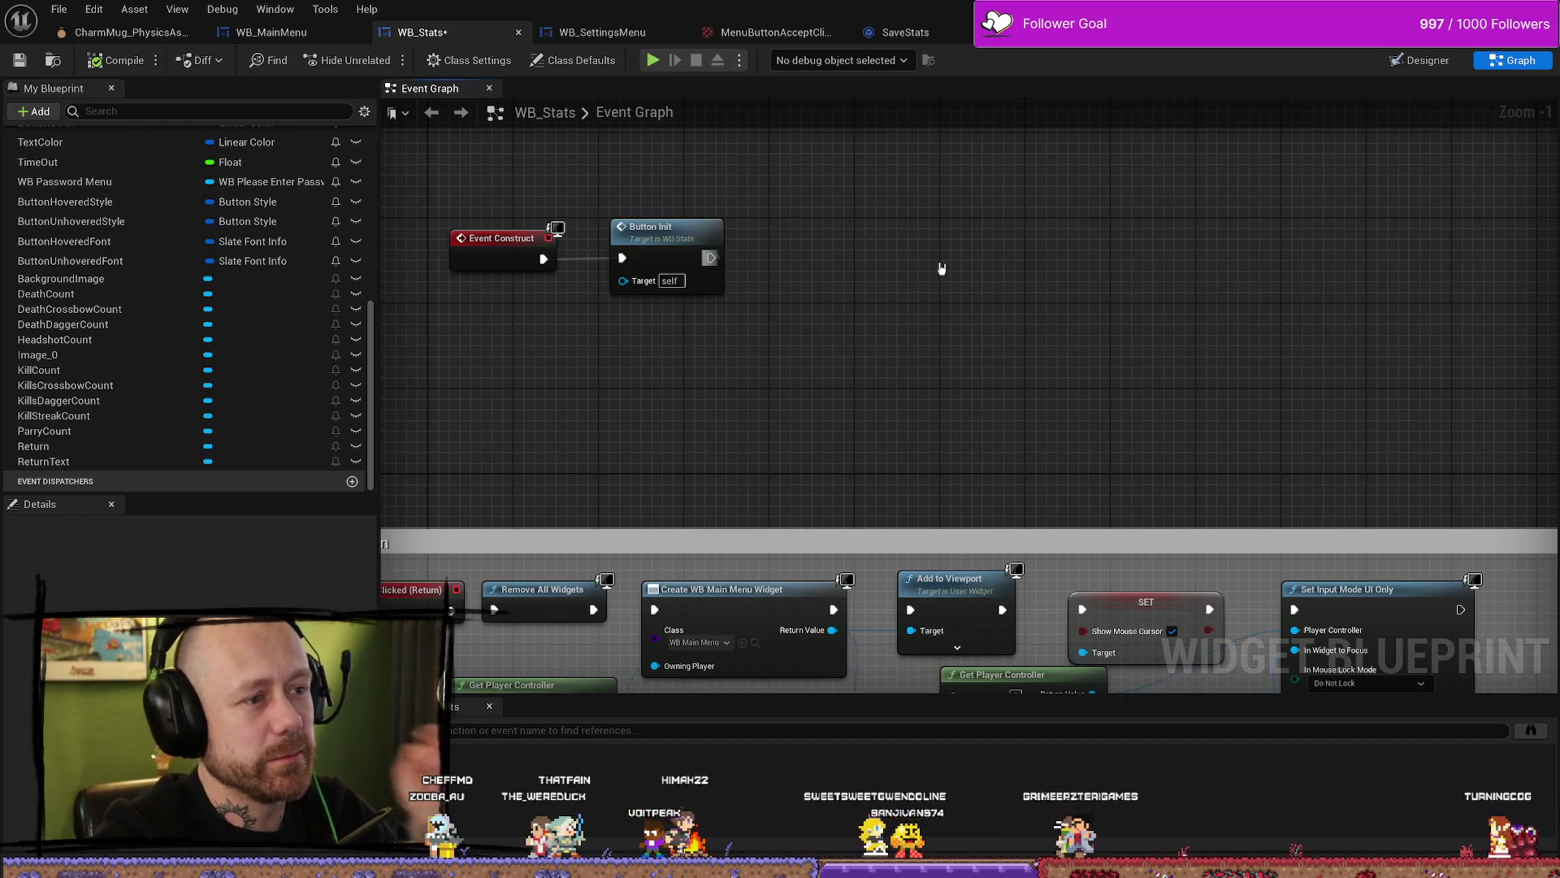
{"action": "right_click", "coordinate": [771, 258]}
{"action": "left_click", "coordinate": [1139, 221]}
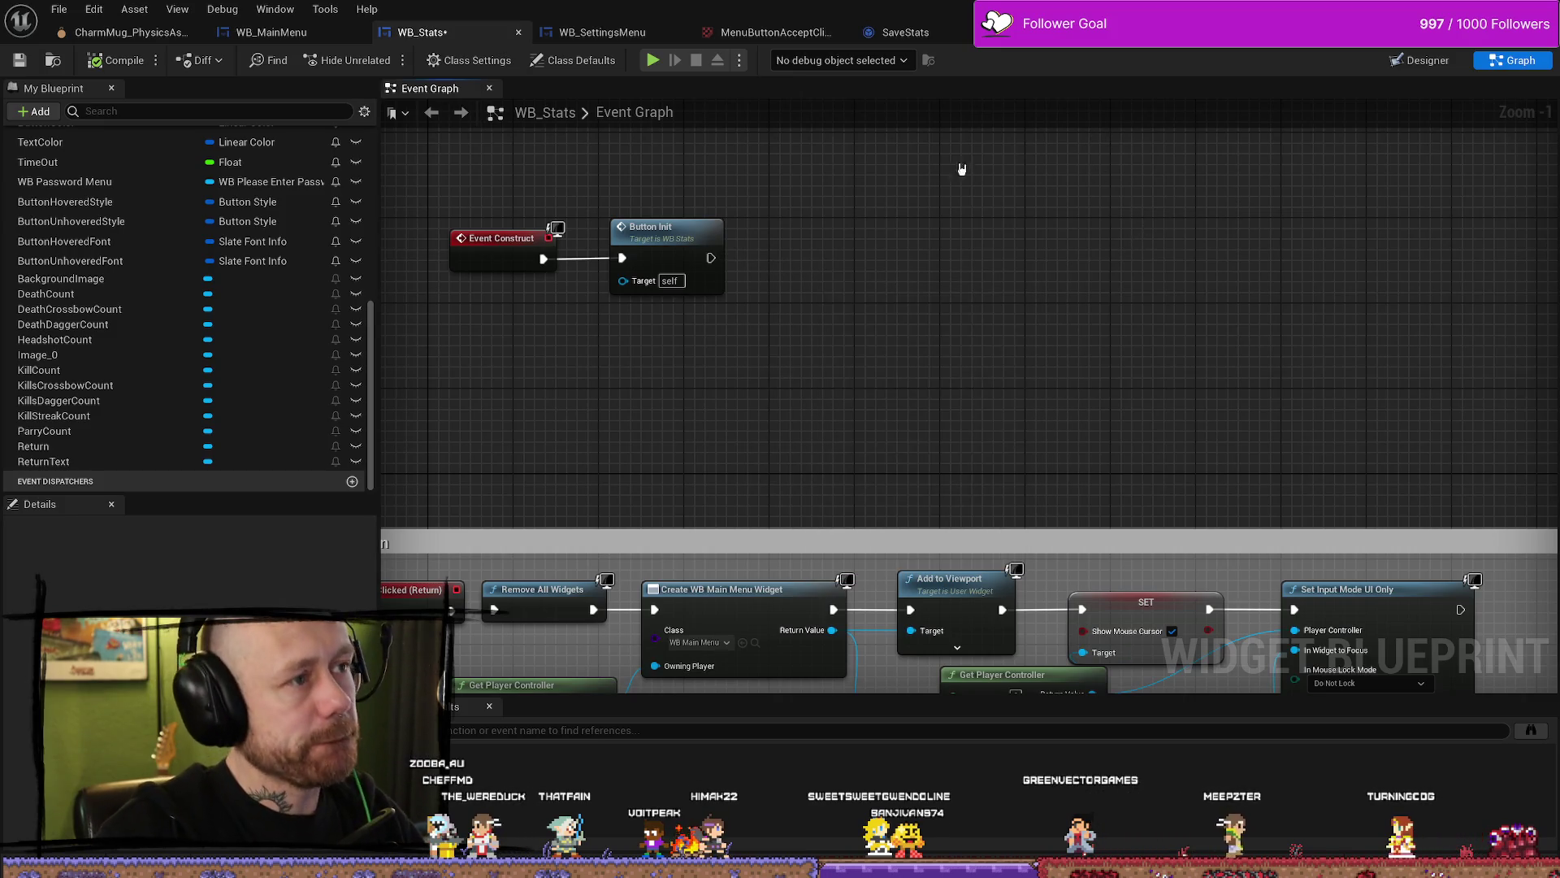
{"action": "left_click", "coordinate": [627, 38]}
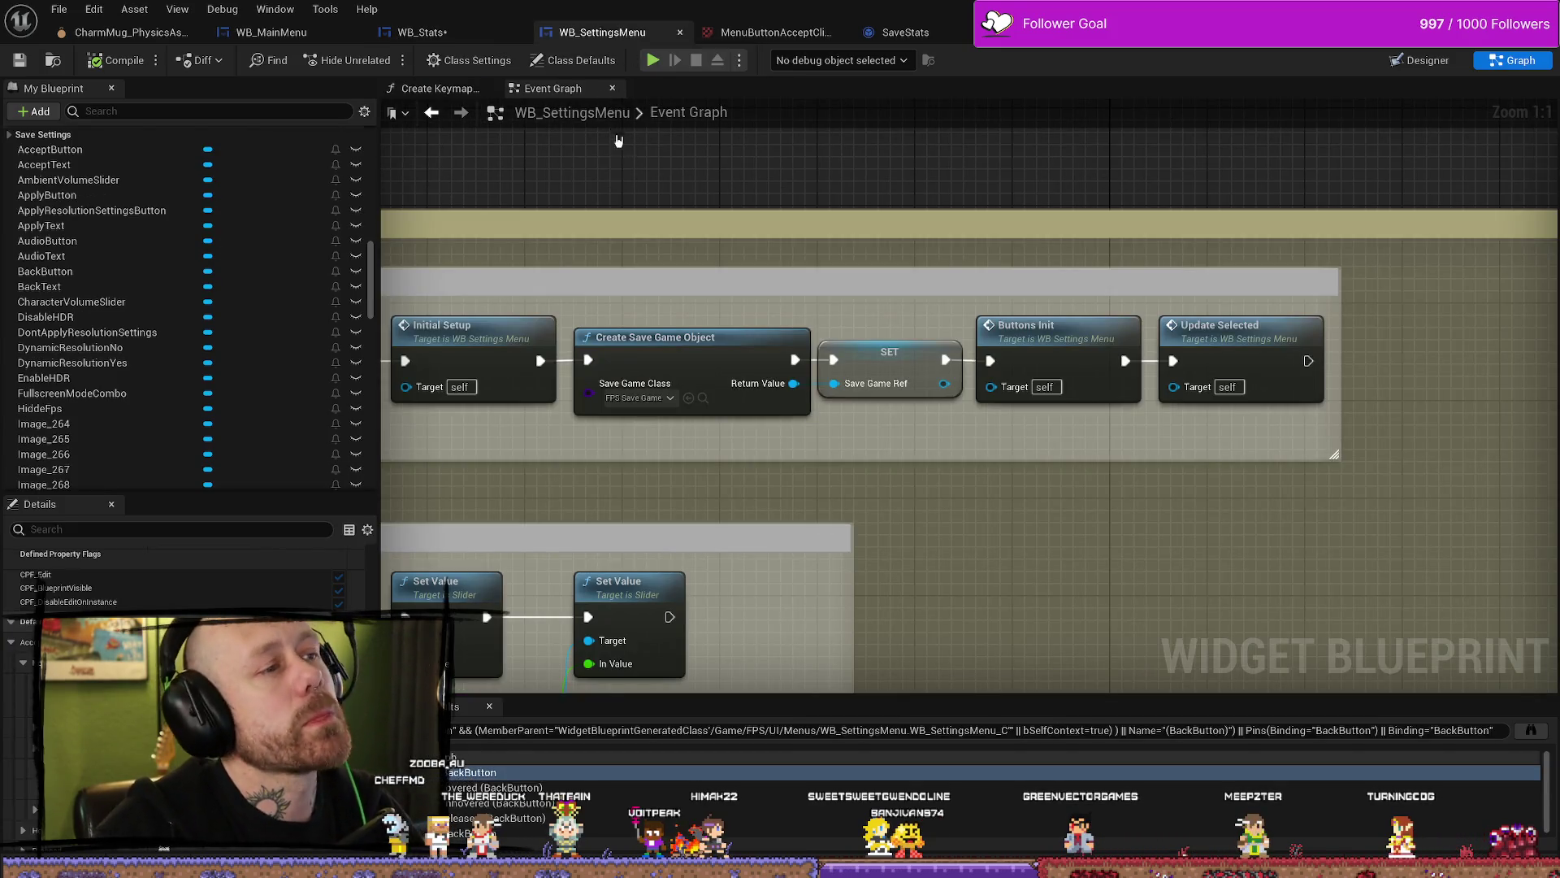
Step: In the Content Drawer, search the Content root for 'info' and open AC_PlayerStateInfo
{"action": "left_click_drag", "start_coordinate": [817, 153], "coordinate": [884, 160]}
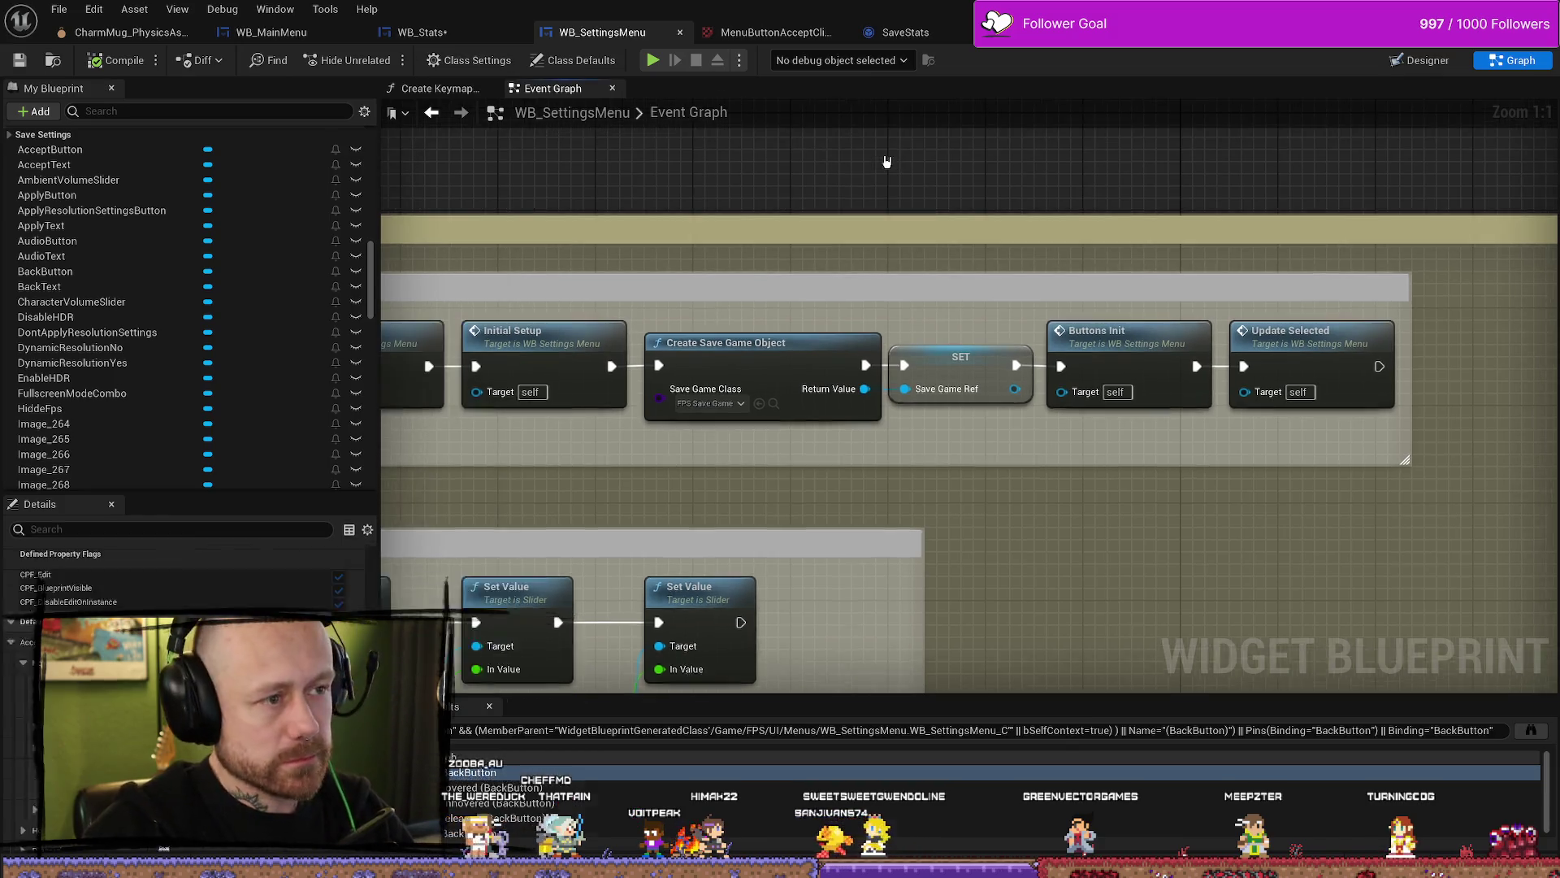
{"action": "key", "text": "ctrl+space"}
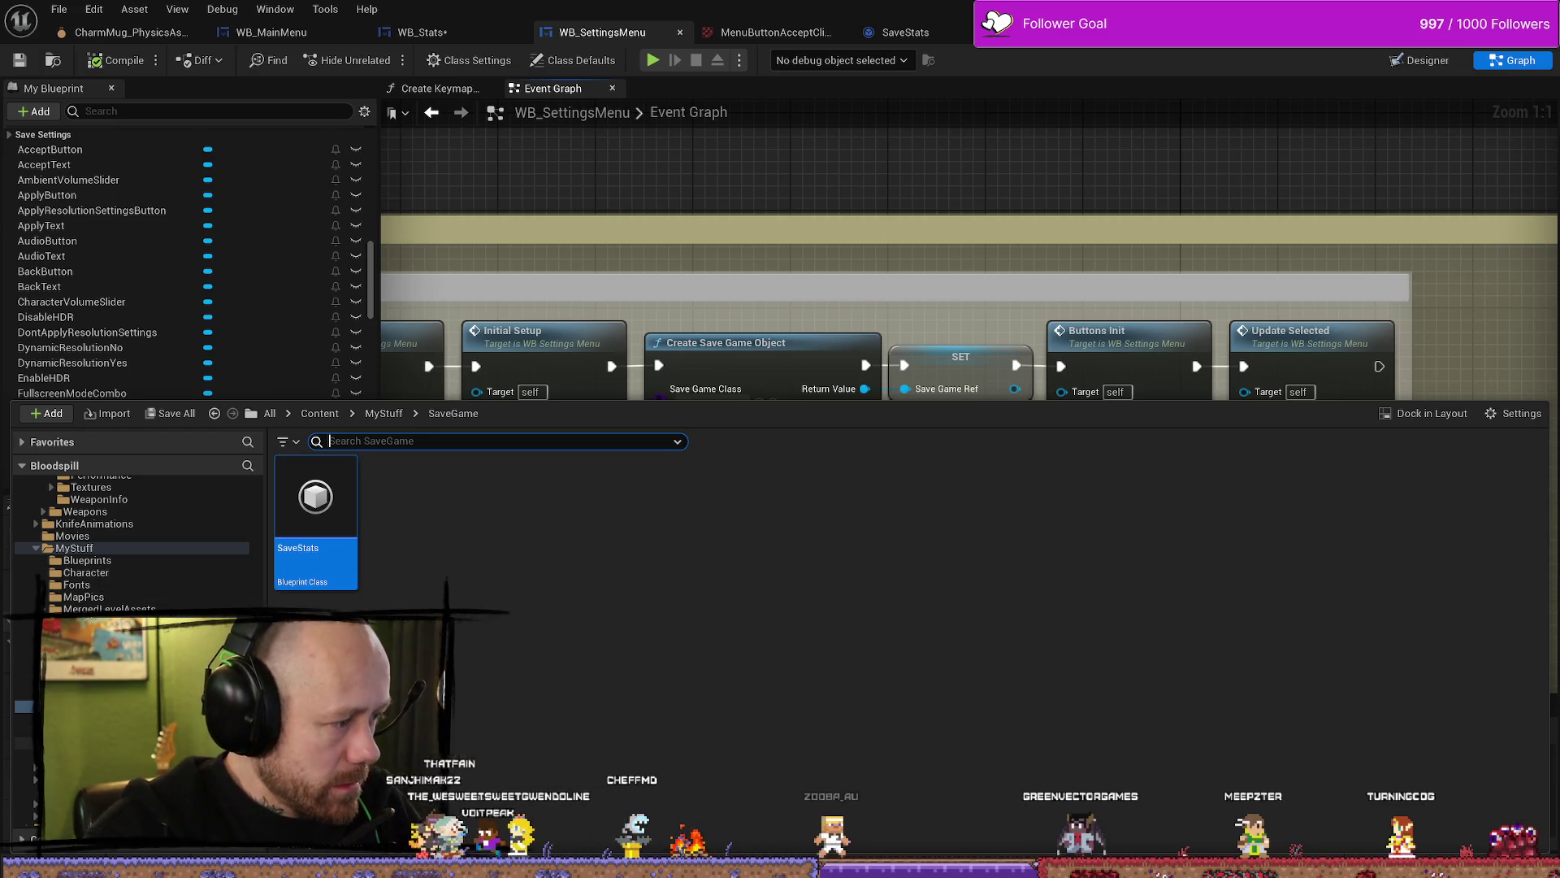
{"action": "left_click", "coordinate": [73, 705]}
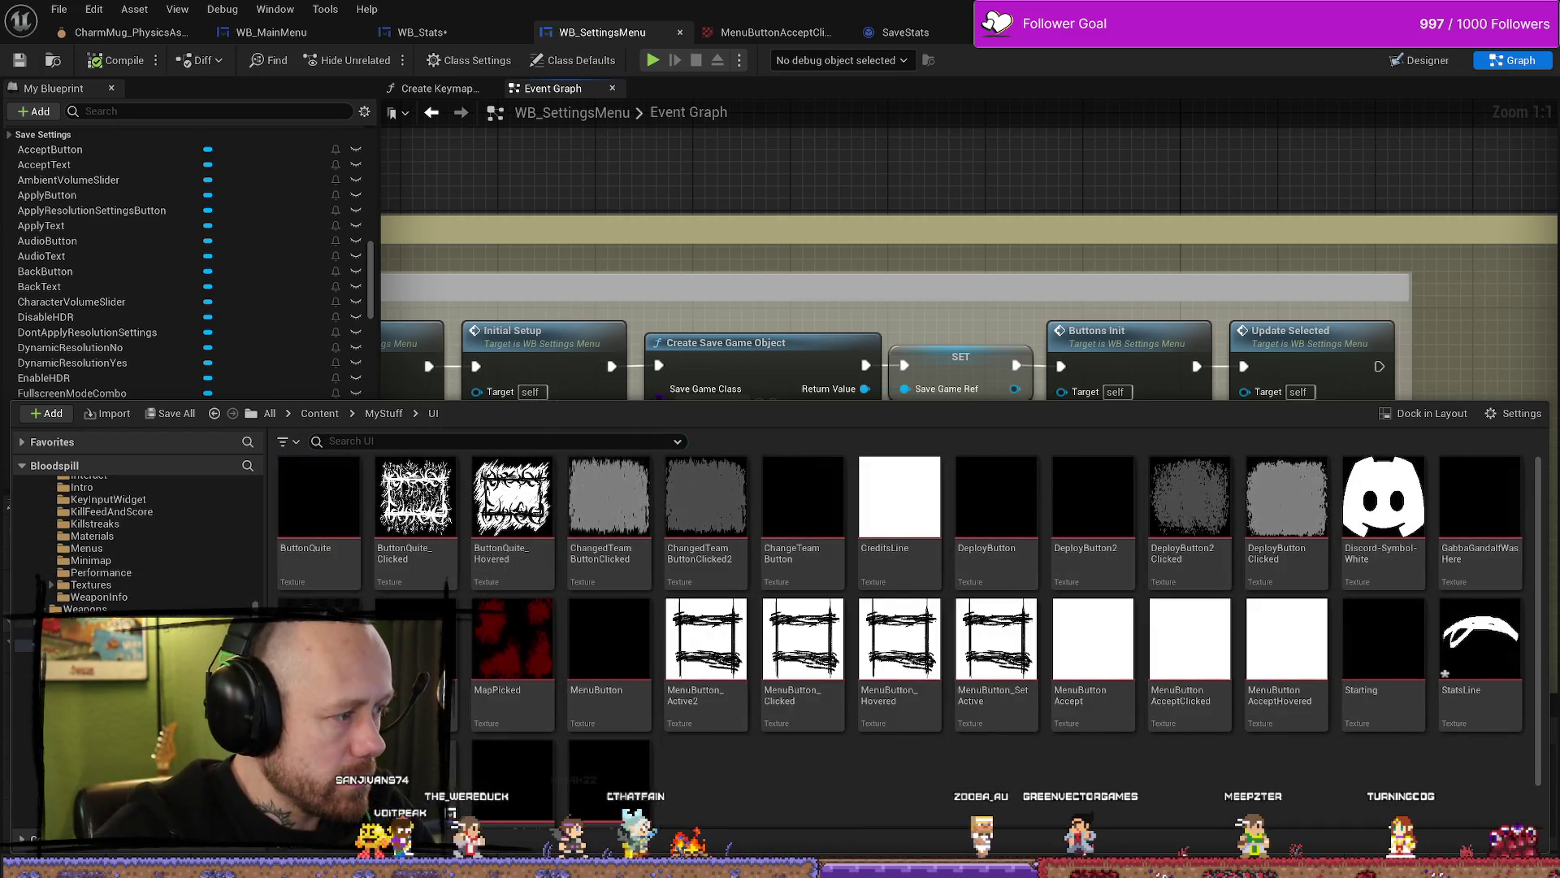
{"action": "scroll", "coordinate": [144, 559], "scroll_direction": "up", "scroll_amount": 10}
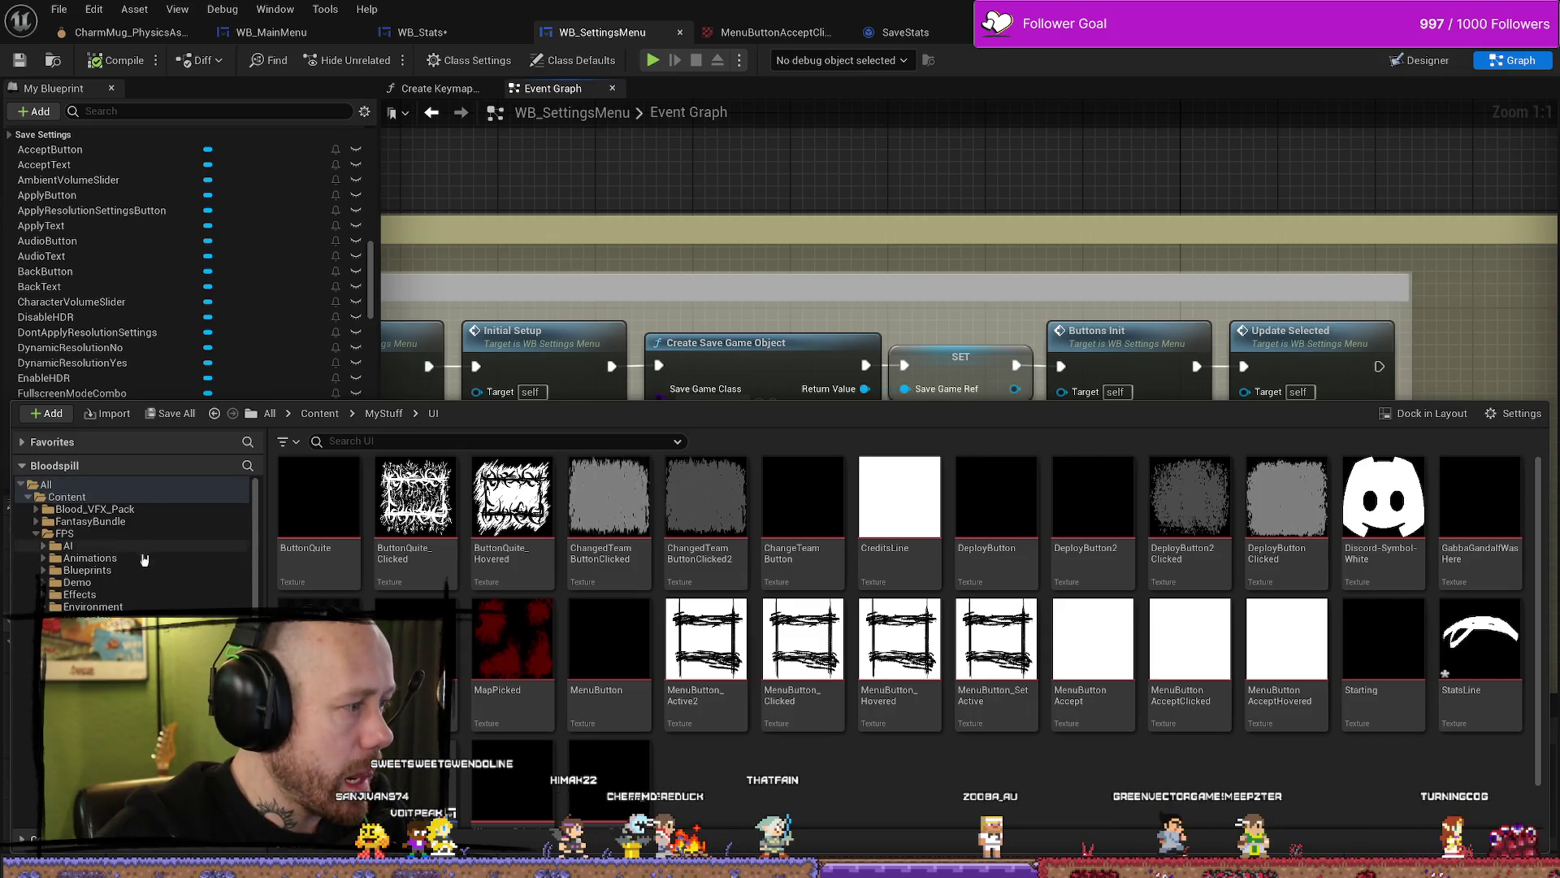
{"action": "left_click", "coordinate": [67, 496]}
{"action": "left_click", "coordinate": [415, 439]}
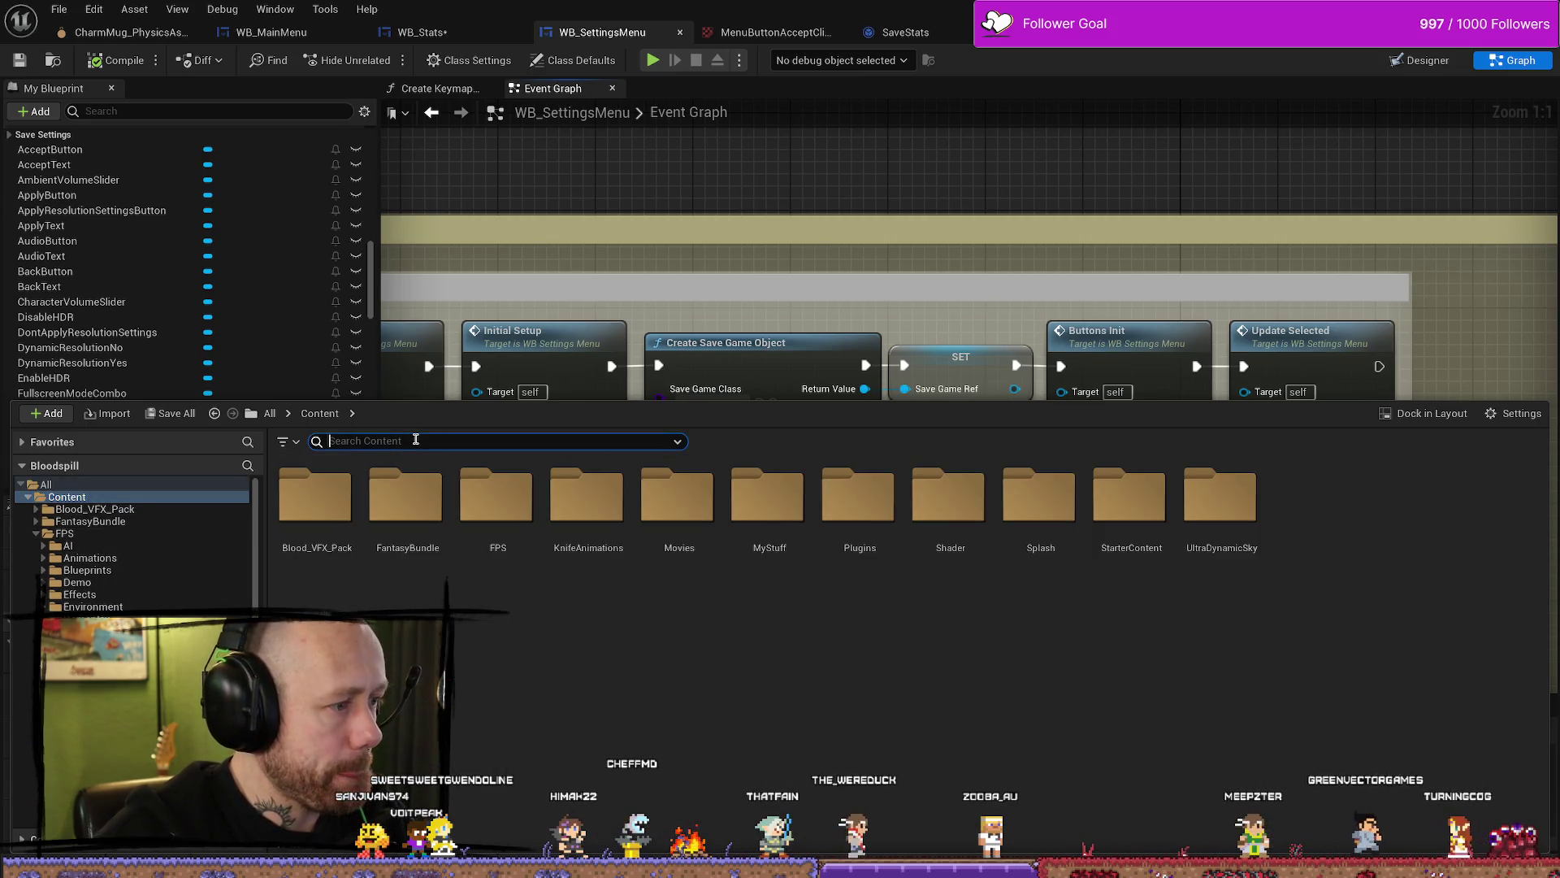
{"action": "type", "text": "info"}
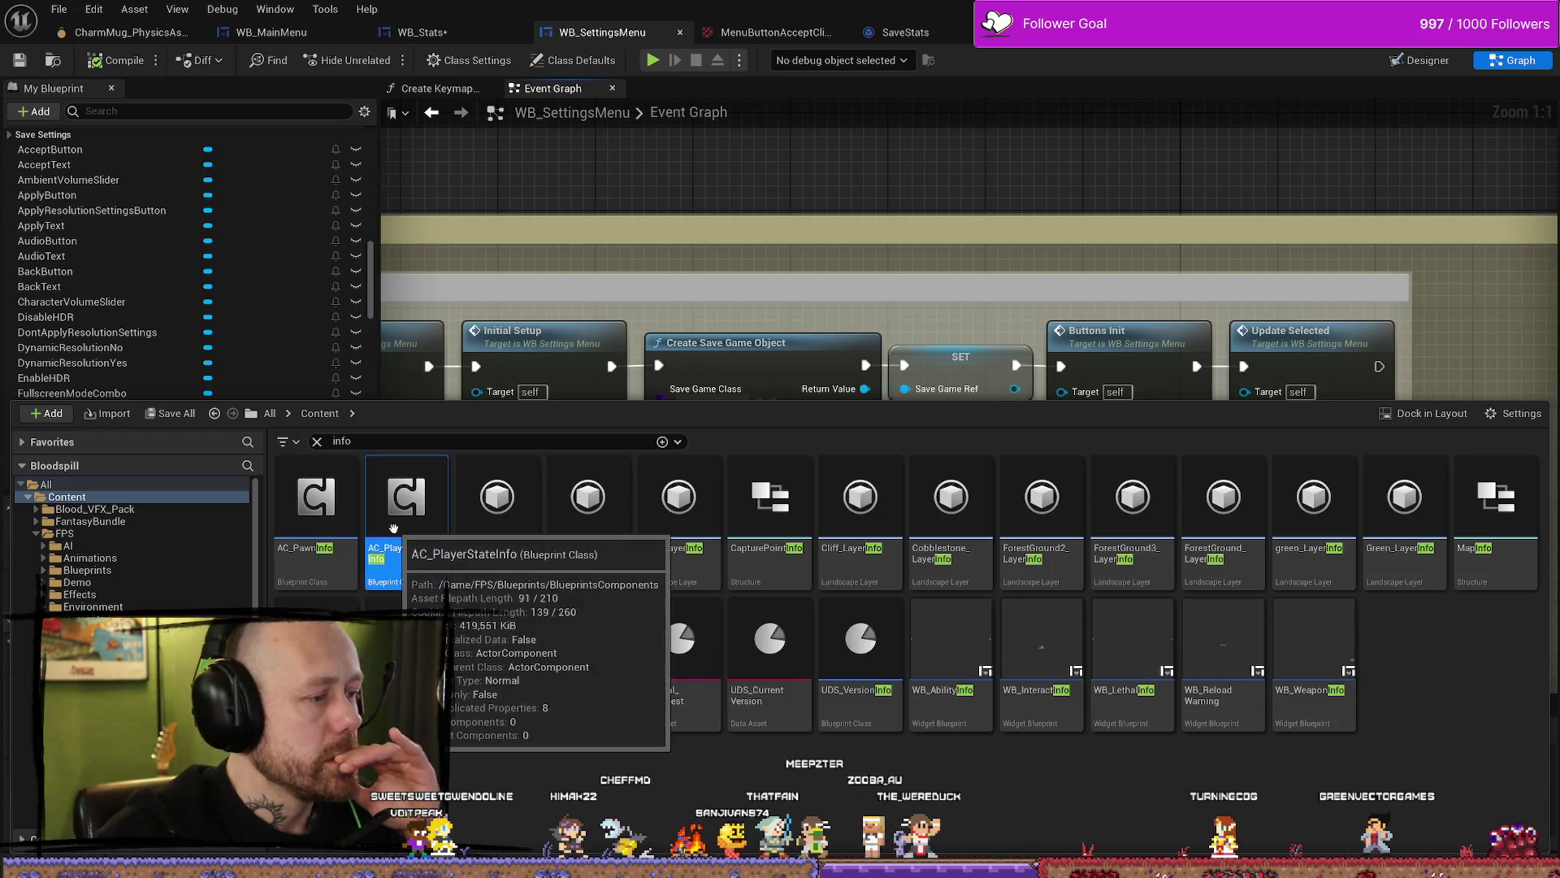
{"action": "double_click", "coordinate": [406, 500]}
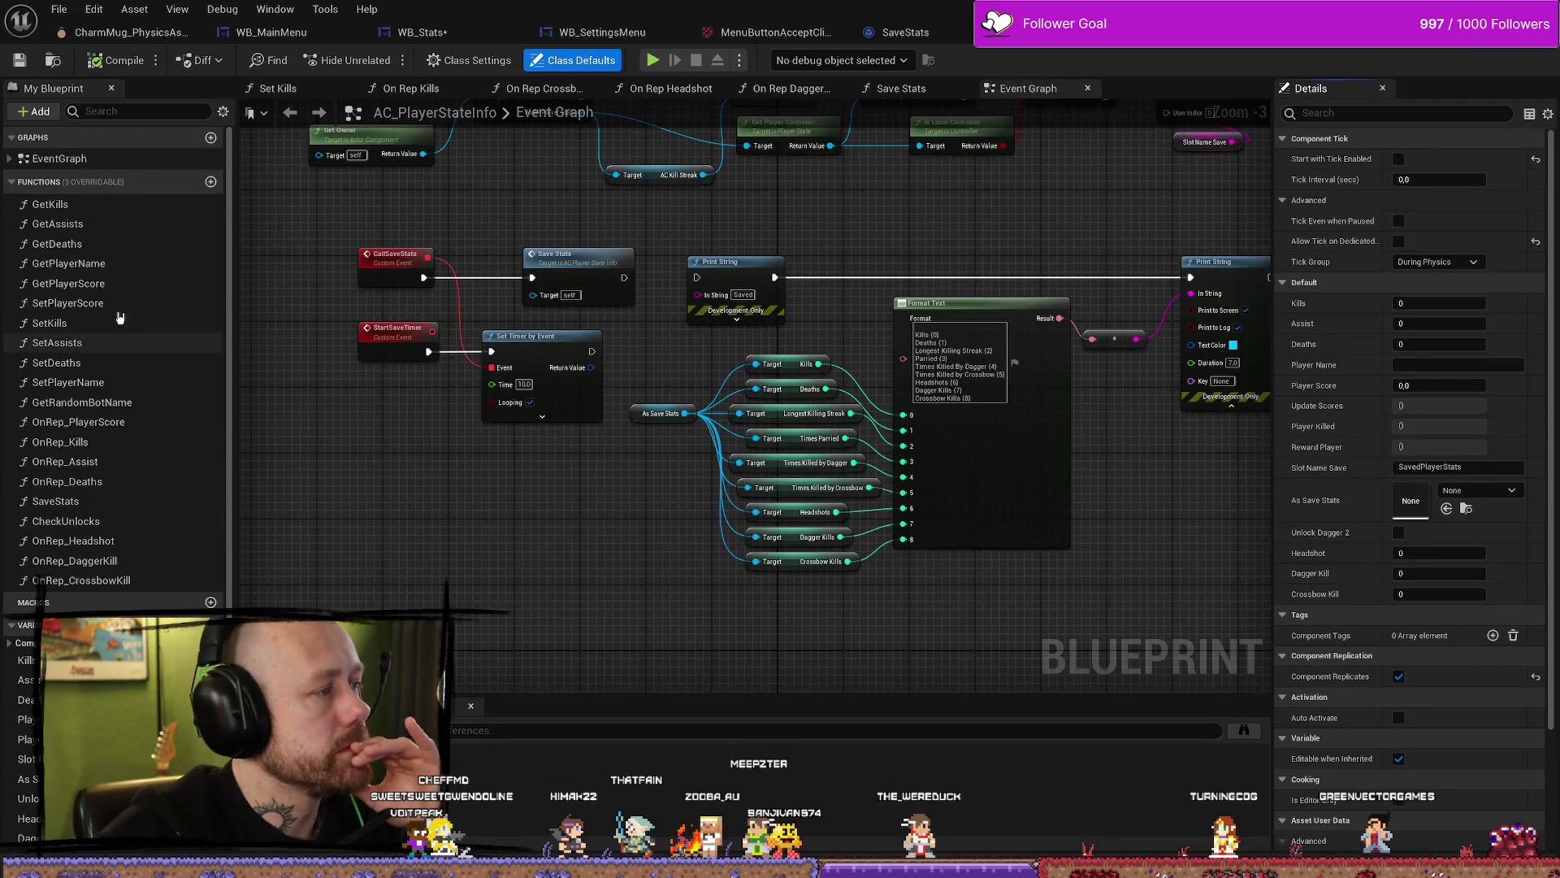
Step: Open the SaveStats function graph, pan across it, and list the EventGraph's events
{"action": "double_click", "coordinate": [162, 501]}
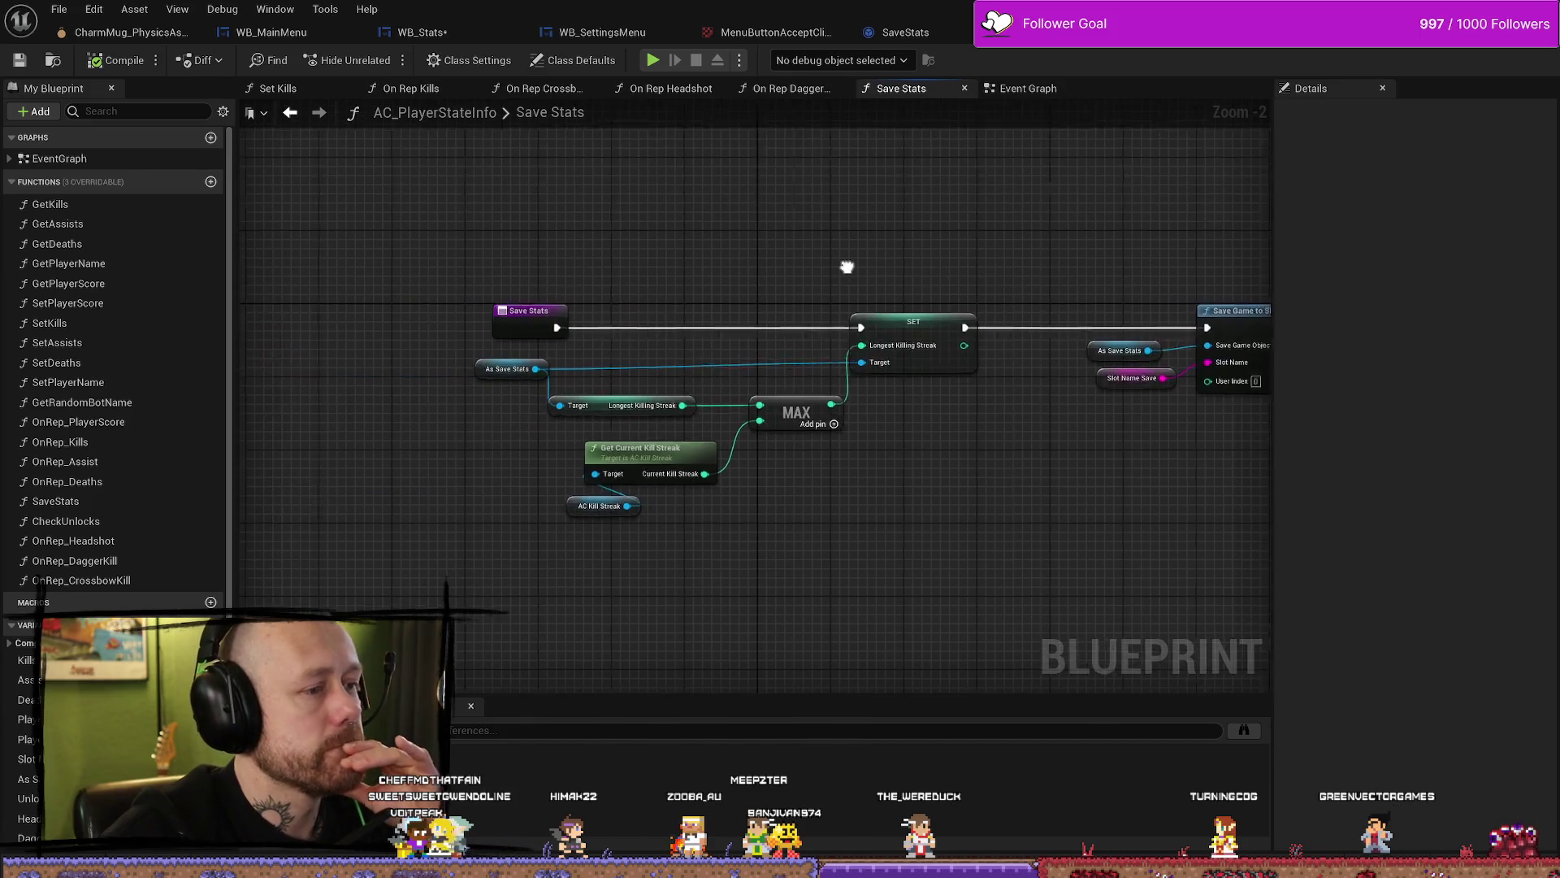
{"action": "left_click", "coordinate": [488, 360]}
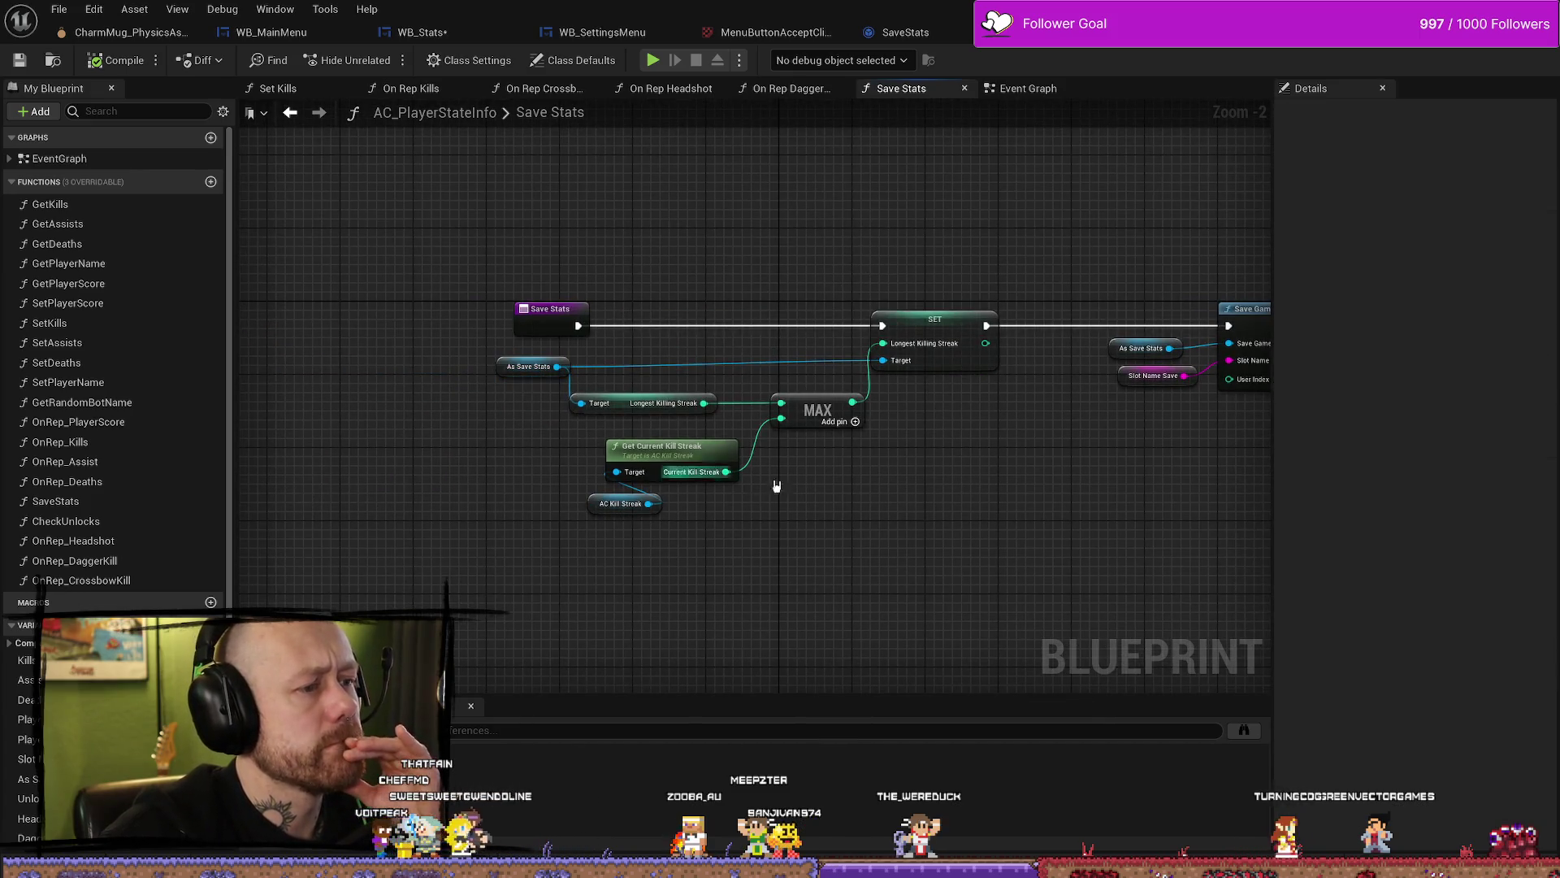
{"action": "left_click_drag", "start_coordinate": [933, 475], "coordinate": [880, 471]}
{"action": "left_click_drag", "start_coordinate": [1009, 474], "coordinate": [914, 471]}
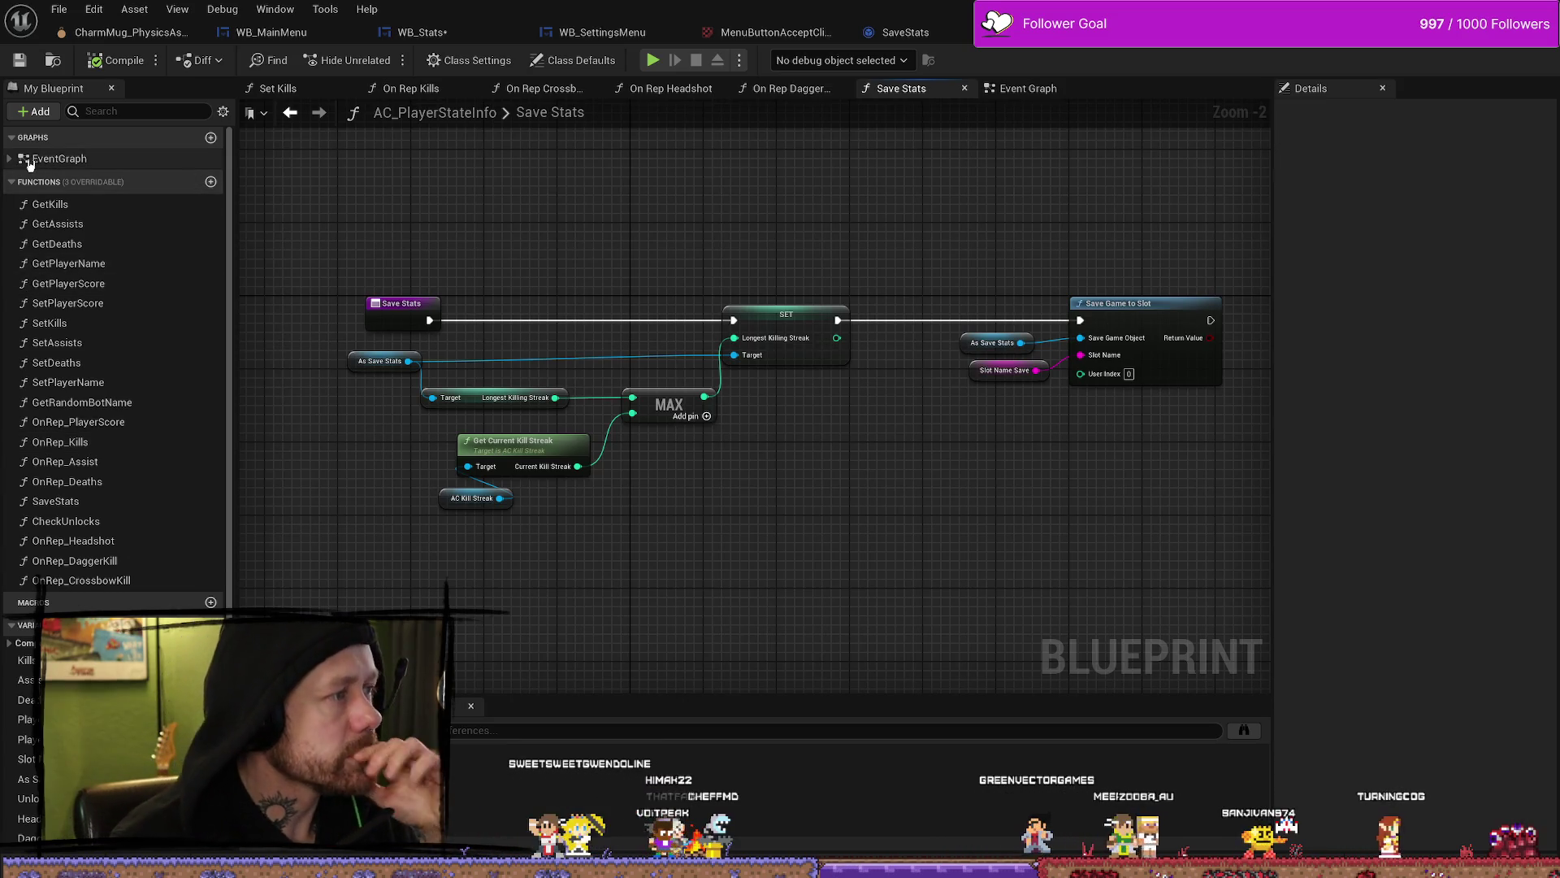
{"action": "left_click", "coordinate": [16, 161]}
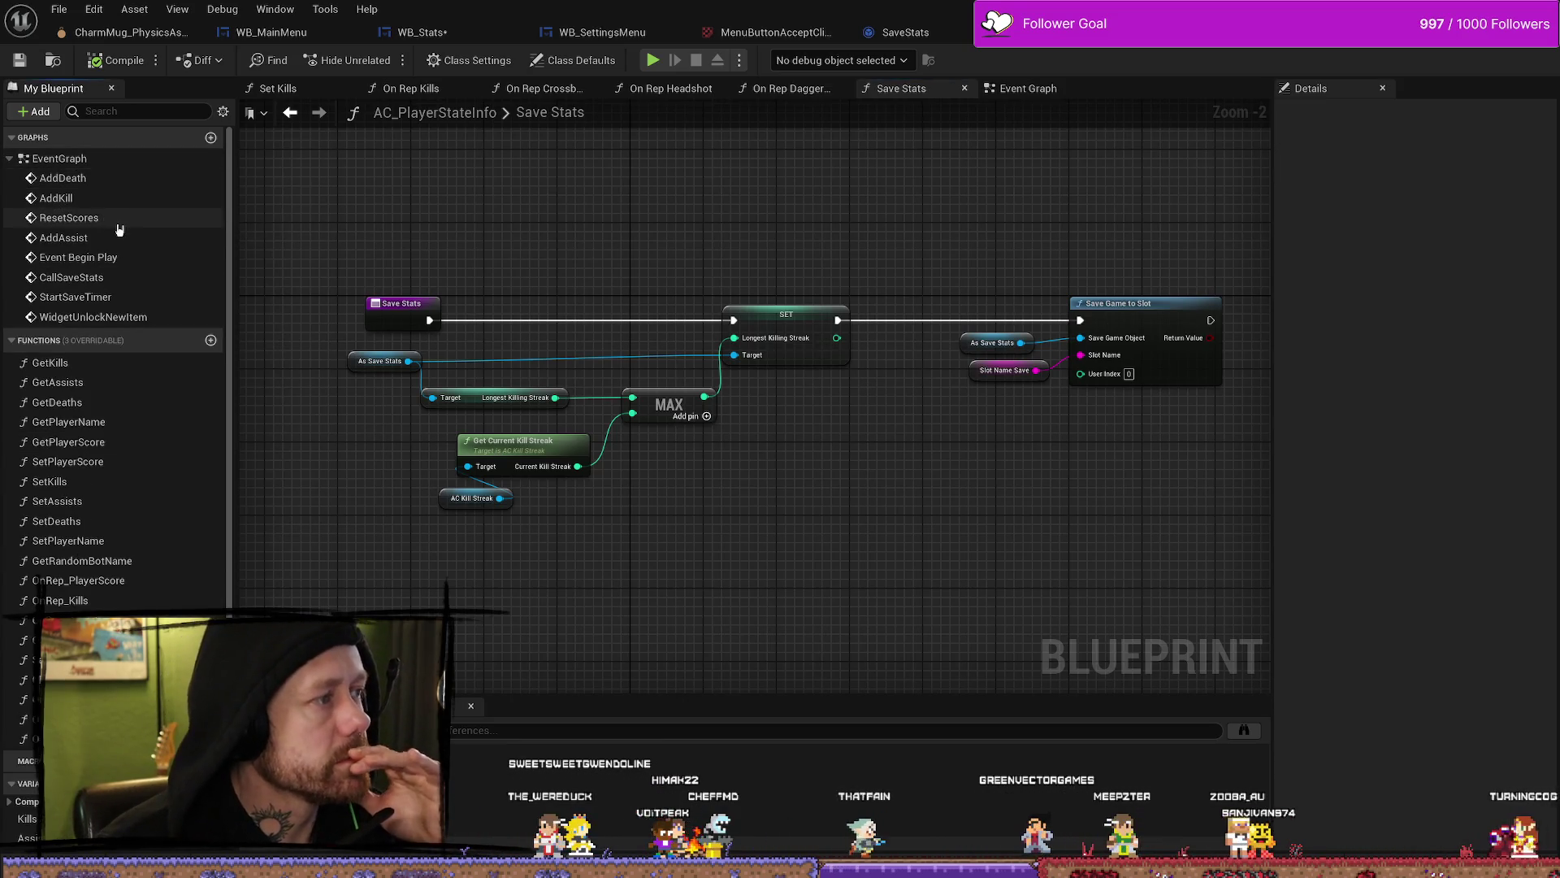
{"action": "scroll", "coordinate": [541, 286], "scroll_direction": "up", "scroll_amount": 2}
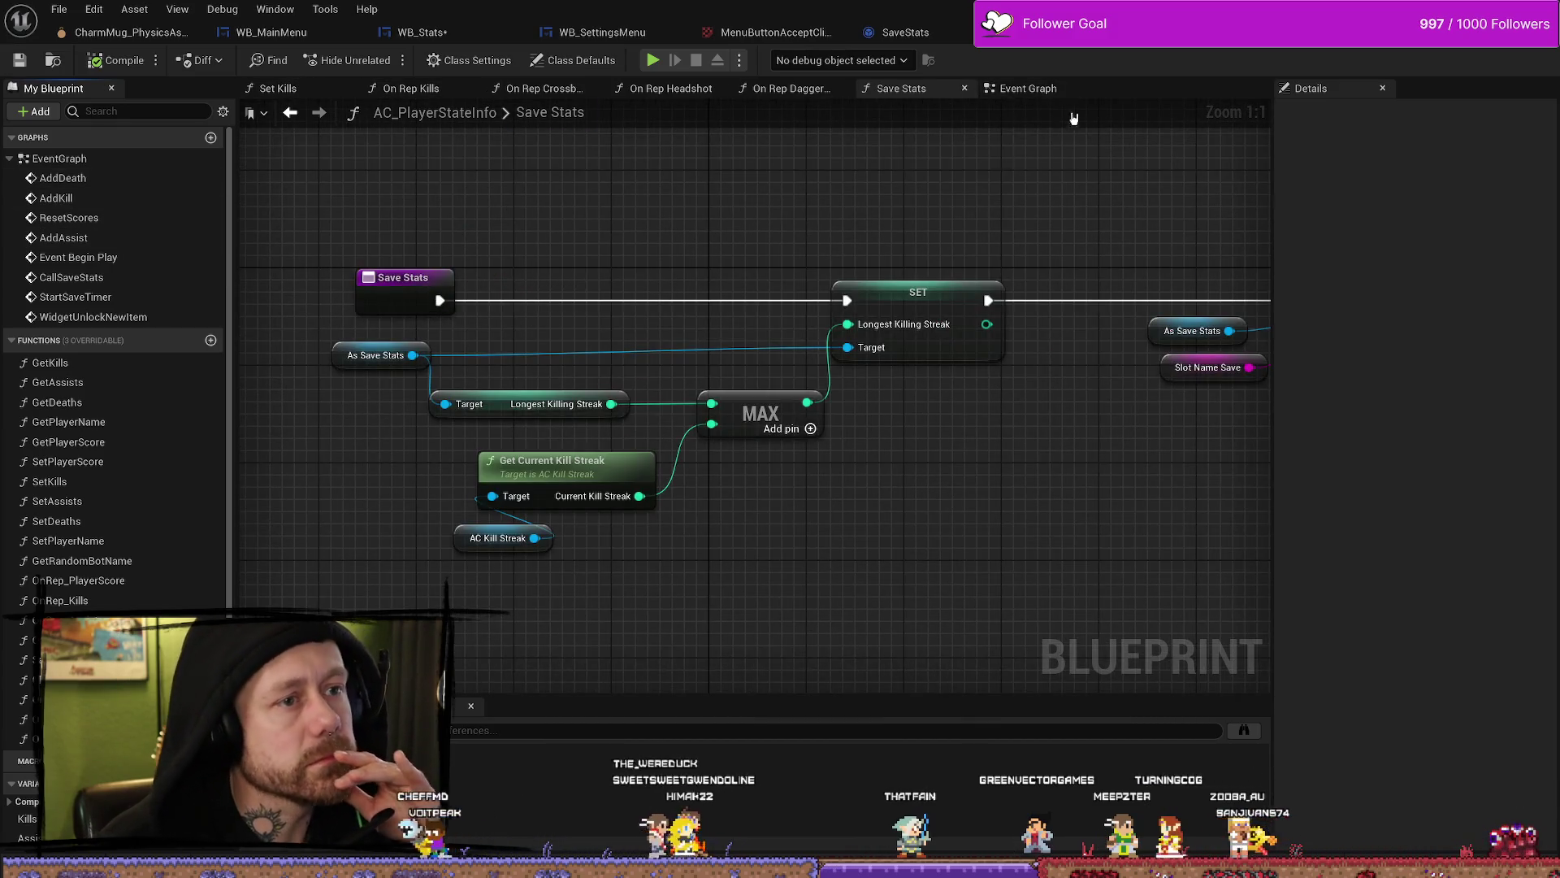
Step: In the Event Graph, inspect the Begin Play cast, load-or-create save game, Save Stats and timer nodes
{"action": "left_click", "coordinate": [1025, 88]}
{"action": "mouse_move", "coordinate": [566, 225]}
{"action": "left_mouse_down"}
{"action": "mouse_move", "coordinate": [582, 452]}
{"action": "mouse_move", "coordinate": [617, 529]}
{"action": "mouse_move", "coordinate": [704, 432]}
{"action": "mouse_move", "coordinate": [670, 420]}
{"action": "mouse_move", "coordinate": [651, 441]}
{"action": "left_mouse_up"}
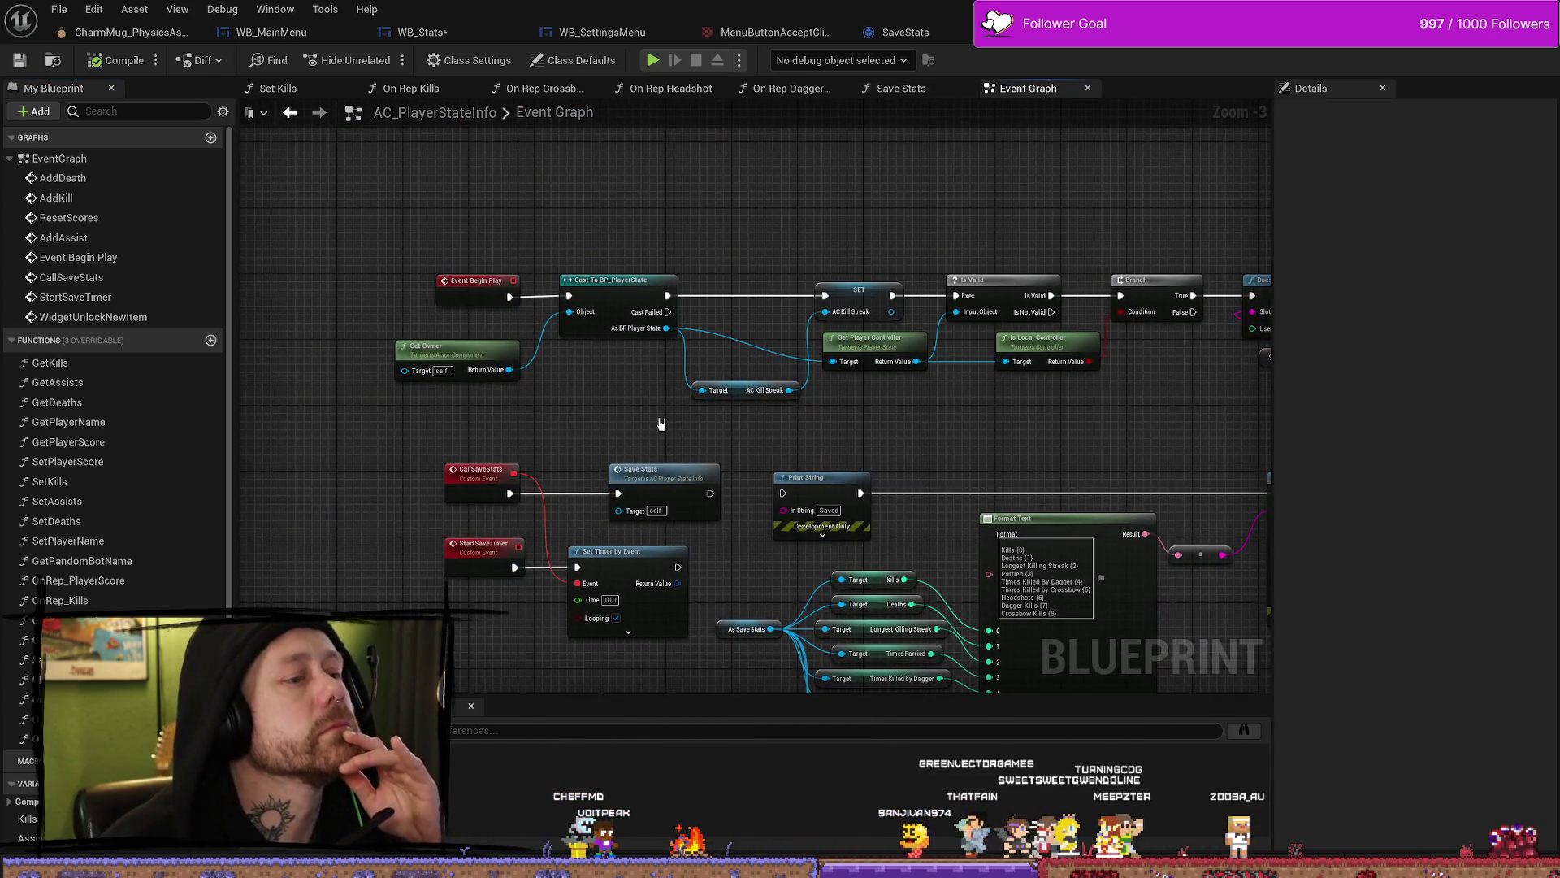
{"action": "left_click_drag", "start_coordinate": [922, 394], "coordinate": [912, 395]}
{"action": "scroll", "coordinate": [762, 399], "scroll_direction": "down", "scroll_amount": 2}
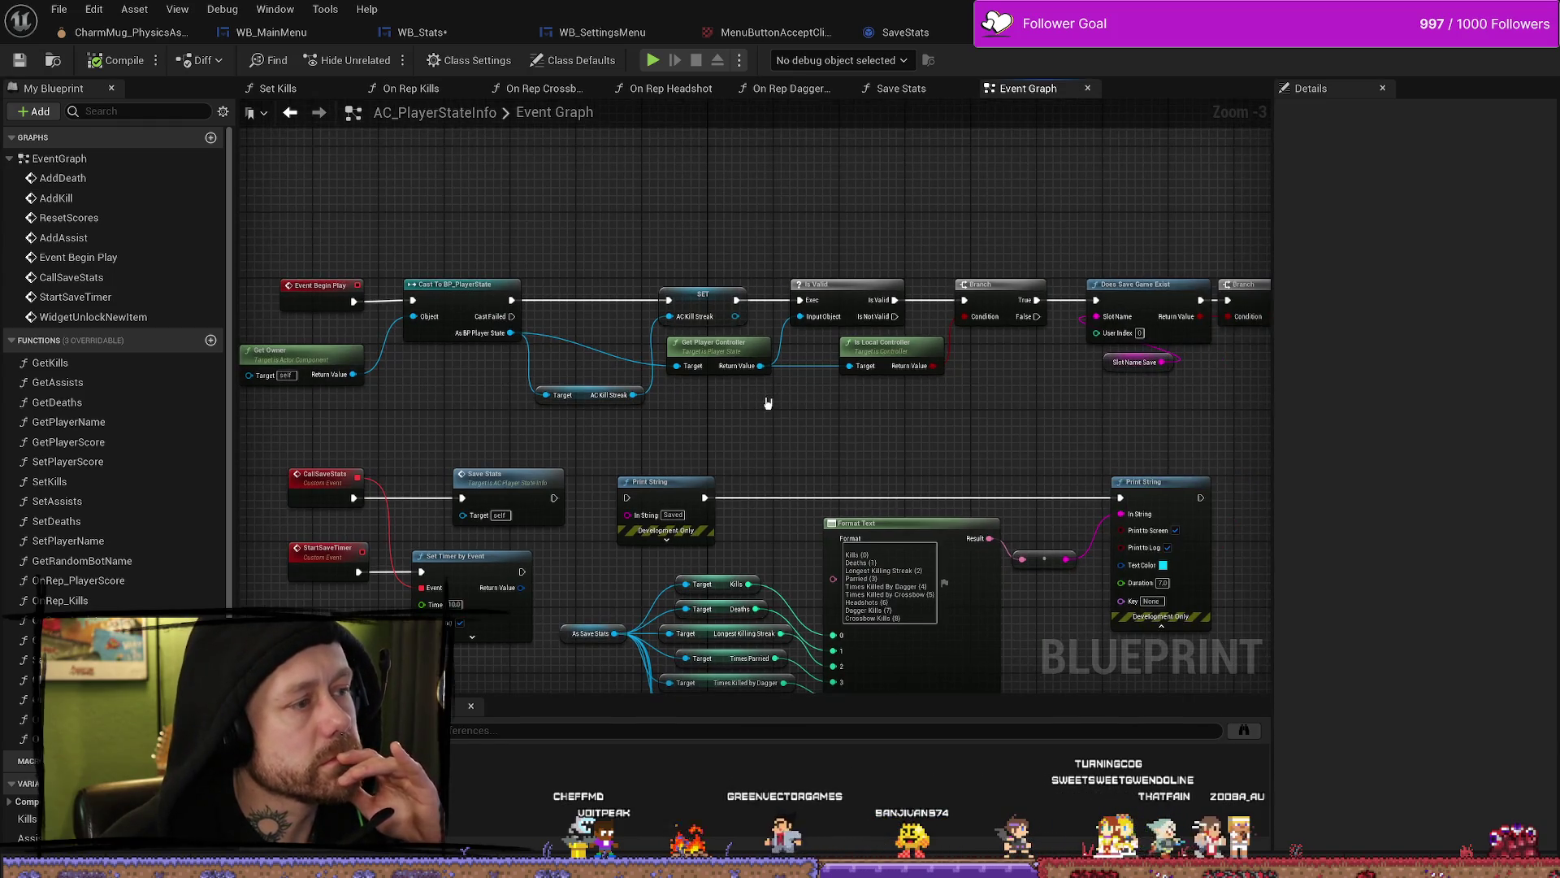
{"action": "scroll", "coordinate": [821, 382], "scroll_direction": "up", "scroll_amount": 2}
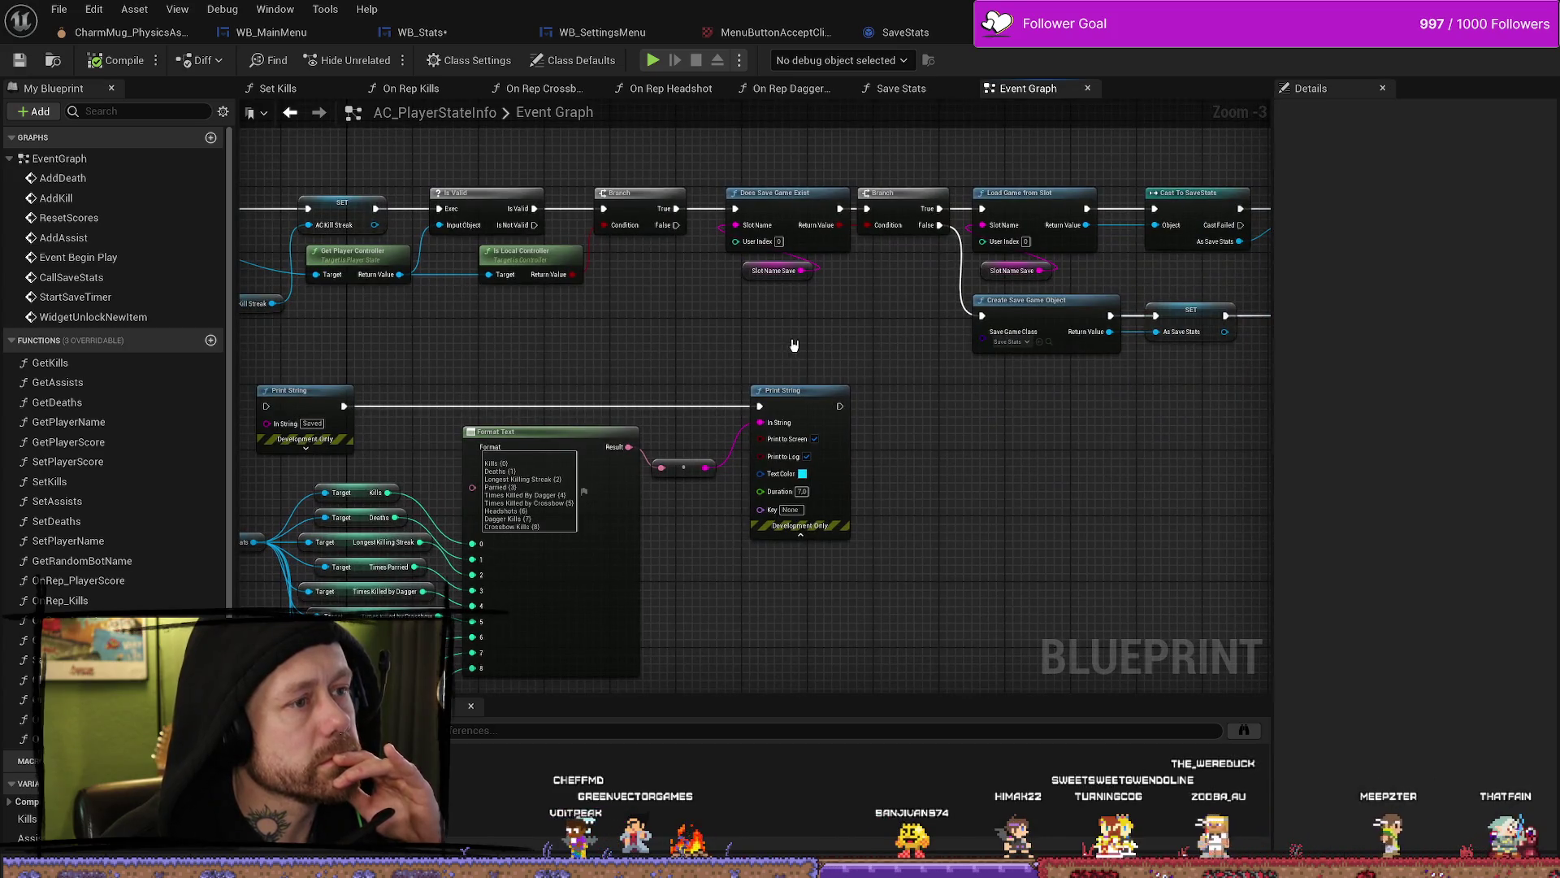
{"action": "left_click_drag", "start_coordinate": [787, 342], "coordinate": [986, 354]}
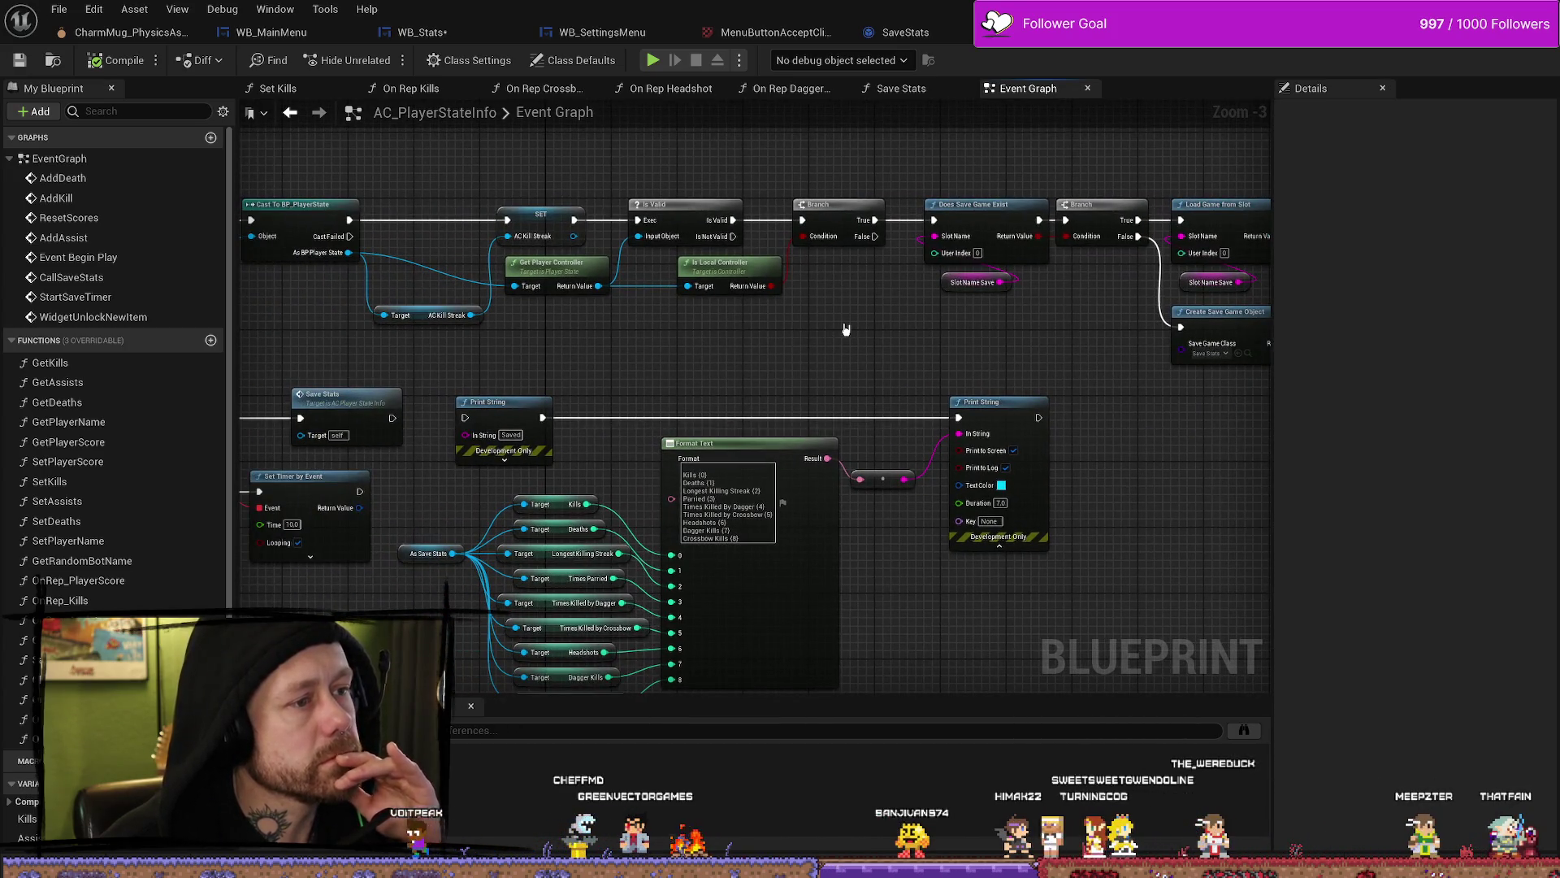
{"action": "left_click_drag", "start_coordinate": [903, 330], "coordinate": [823, 334]}
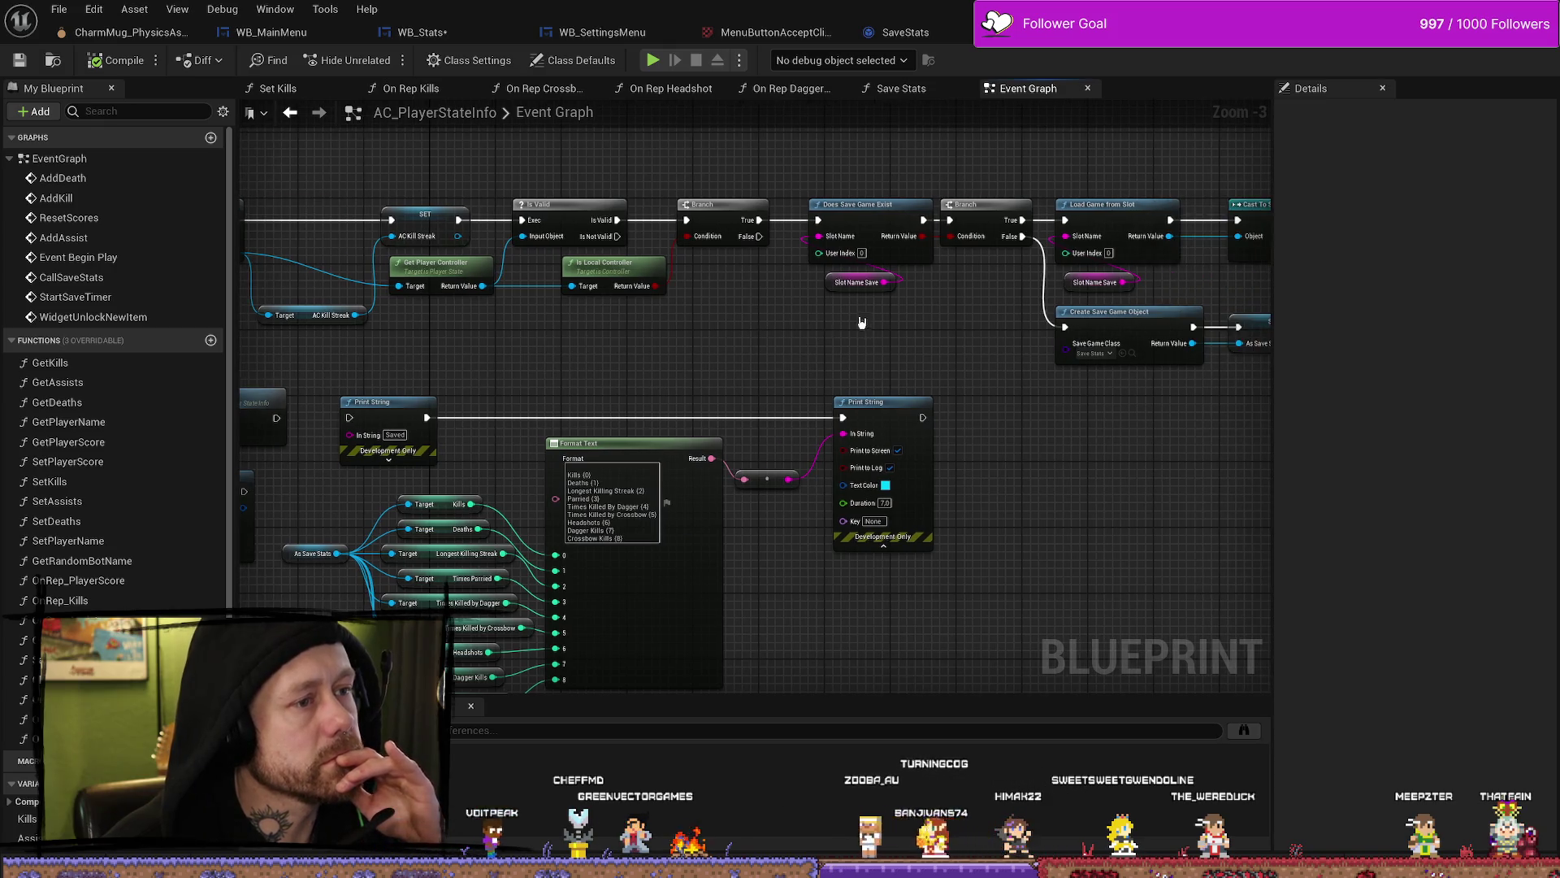
{"action": "mouse_move", "coordinate": [585, 338]}
{"action": "left_mouse_down"}
{"action": "mouse_move", "coordinate": [794, 334]}
{"action": "mouse_move", "coordinate": [708, 340]}
{"action": "left_mouse_up"}
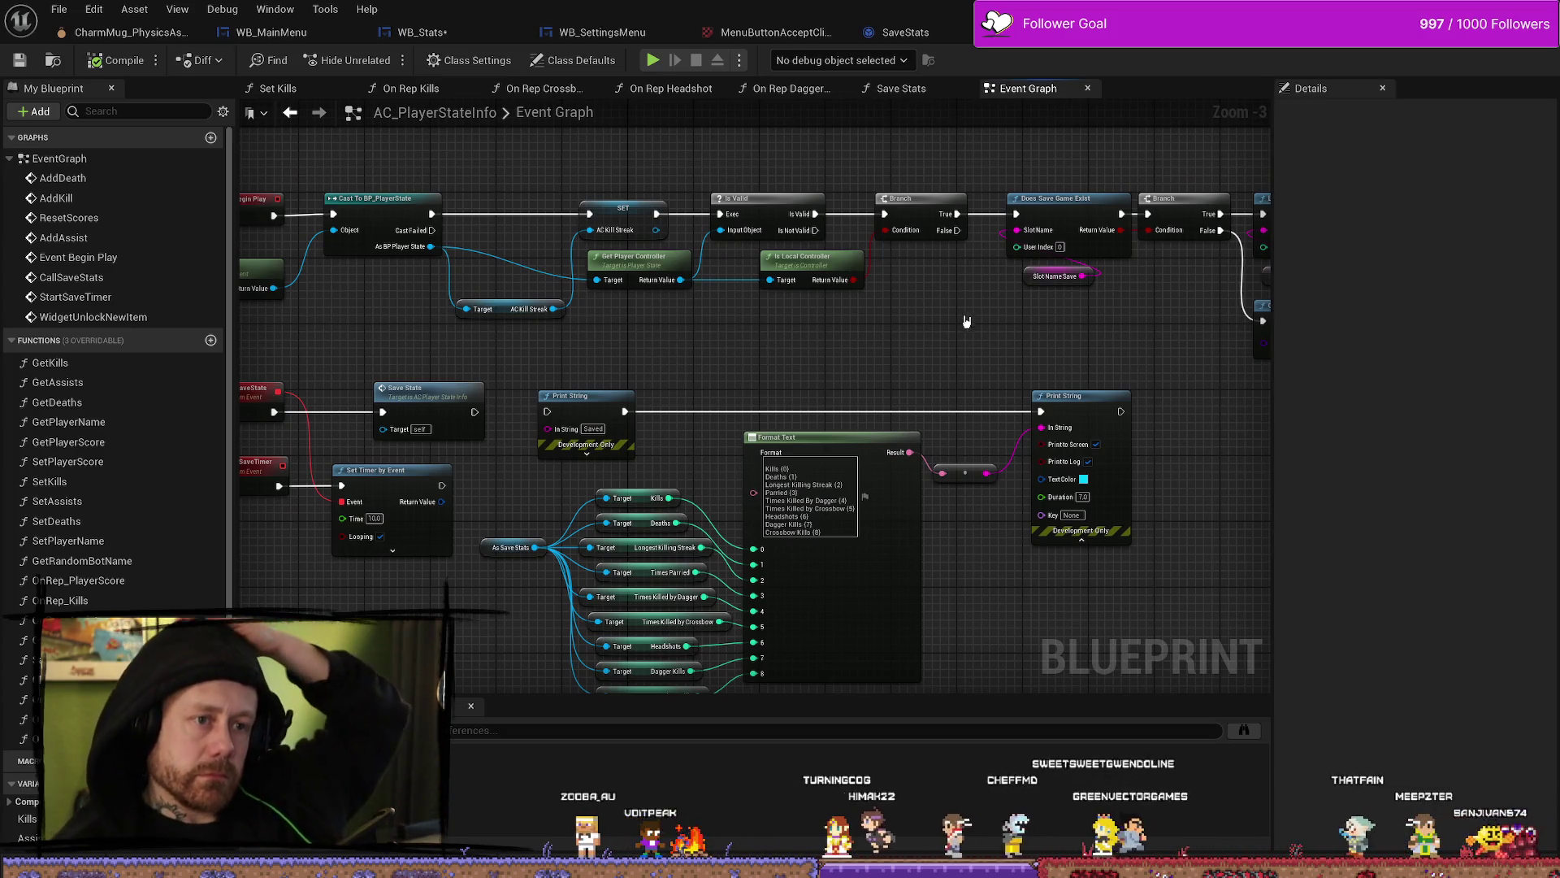
{"action": "mouse_move", "coordinate": [964, 320]}
{"action": "left_mouse_down"}
{"action": "mouse_move", "coordinate": [865, 353]}
{"action": "mouse_move", "coordinate": [1019, 340]}
{"action": "left_mouse_up"}
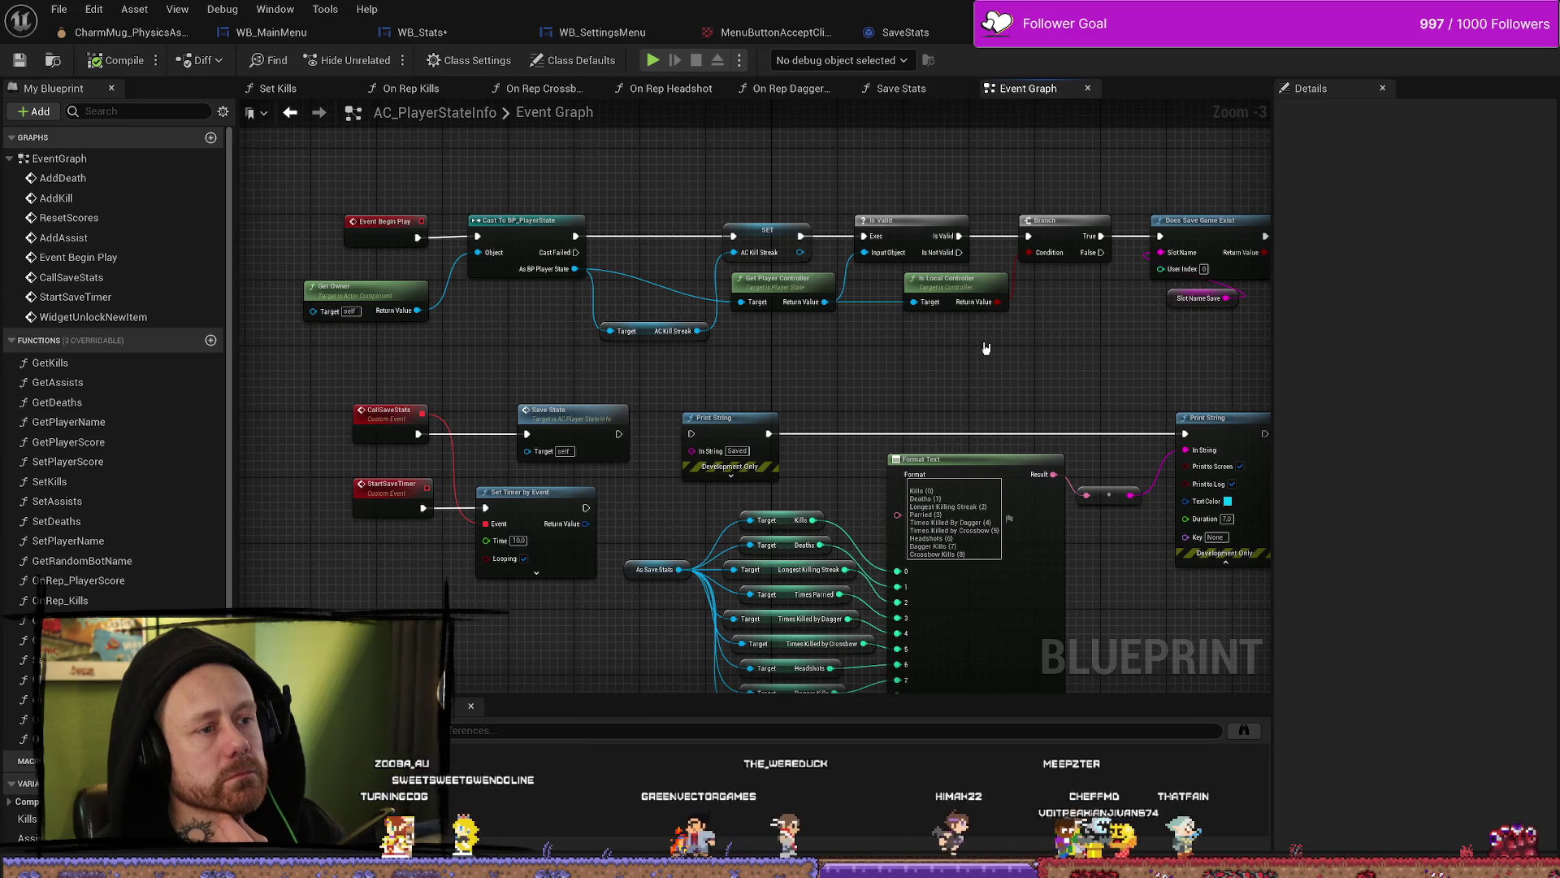
Step: Box-select nodes in the graph's top row, then clear the selection
{"action": "scroll", "coordinate": [1003, 338], "scroll_direction": "down", "scroll_amount": 2}
{"action": "left_click_drag", "start_coordinate": [1023, 336], "coordinate": [797, 327]}
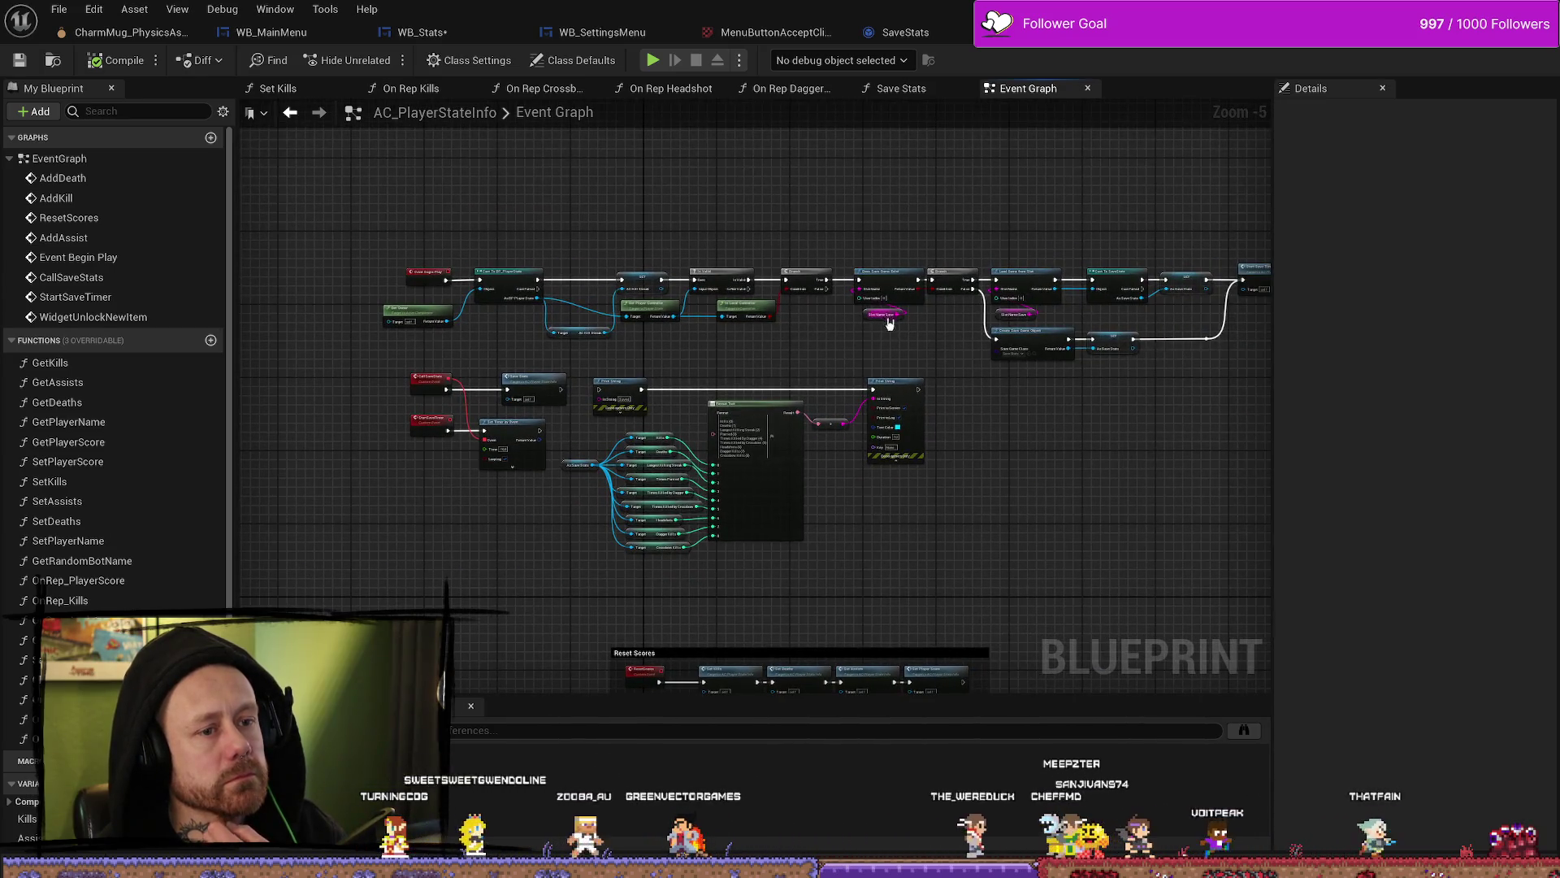
{"action": "scroll", "coordinate": [881, 320], "scroll_direction": "down", "scroll_amount": 1}
{"action": "mouse_move", "coordinate": [1231, 238]}
{"action": "left_mouse_down"}
{"action": "mouse_move", "coordinate": [1013, 306]}
{"action": "mouse_move", "coordinate": [537, 341]}
{"action": "left_mouse_up"}
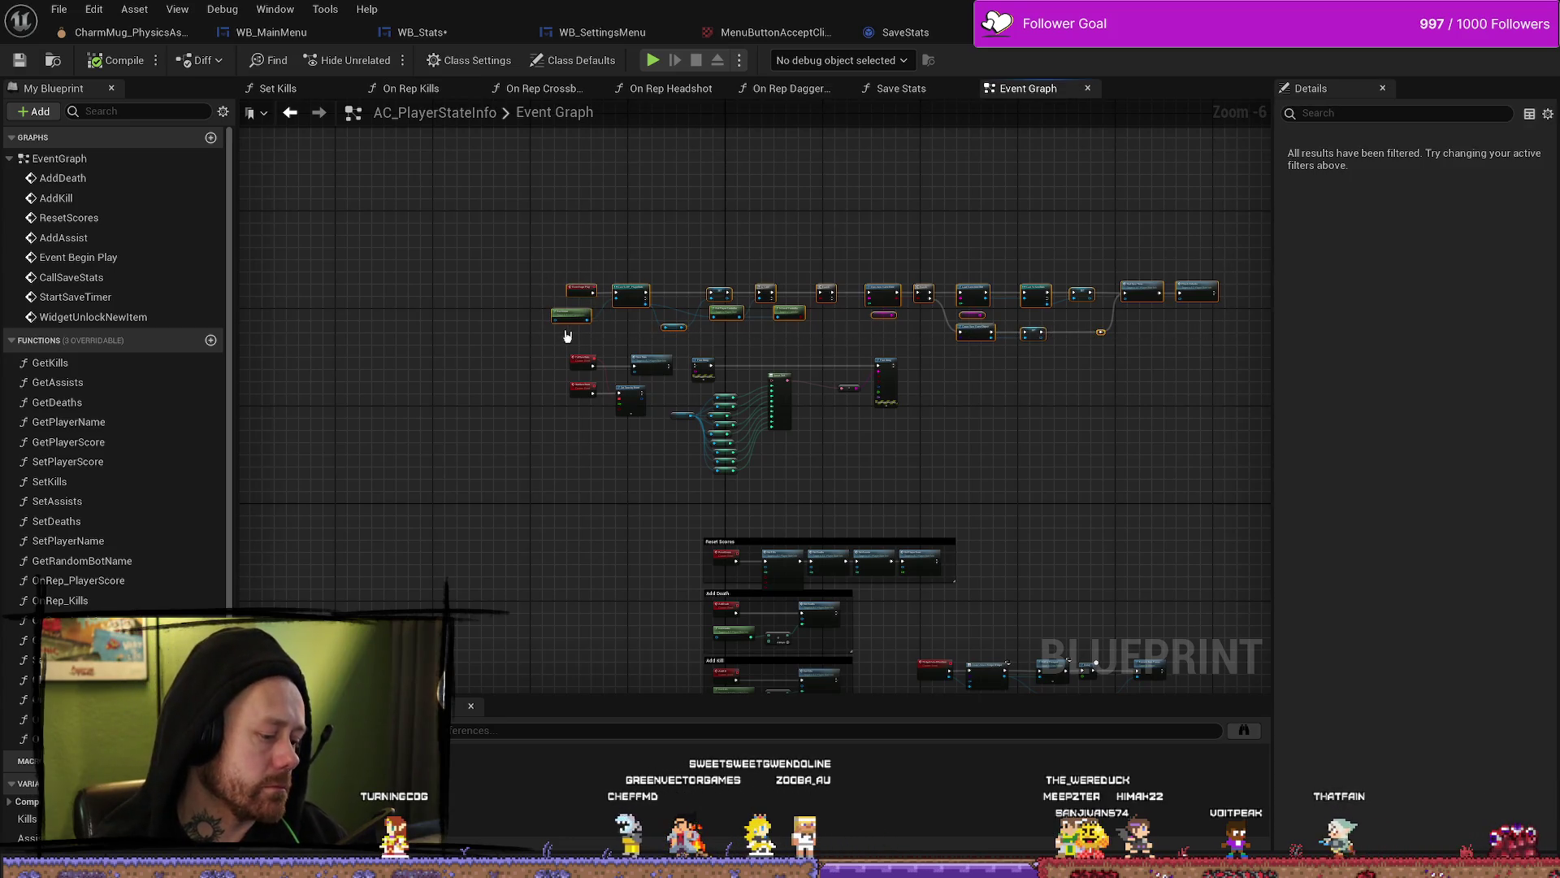
{"action": "left_click", "coordinate": [697, 261]}
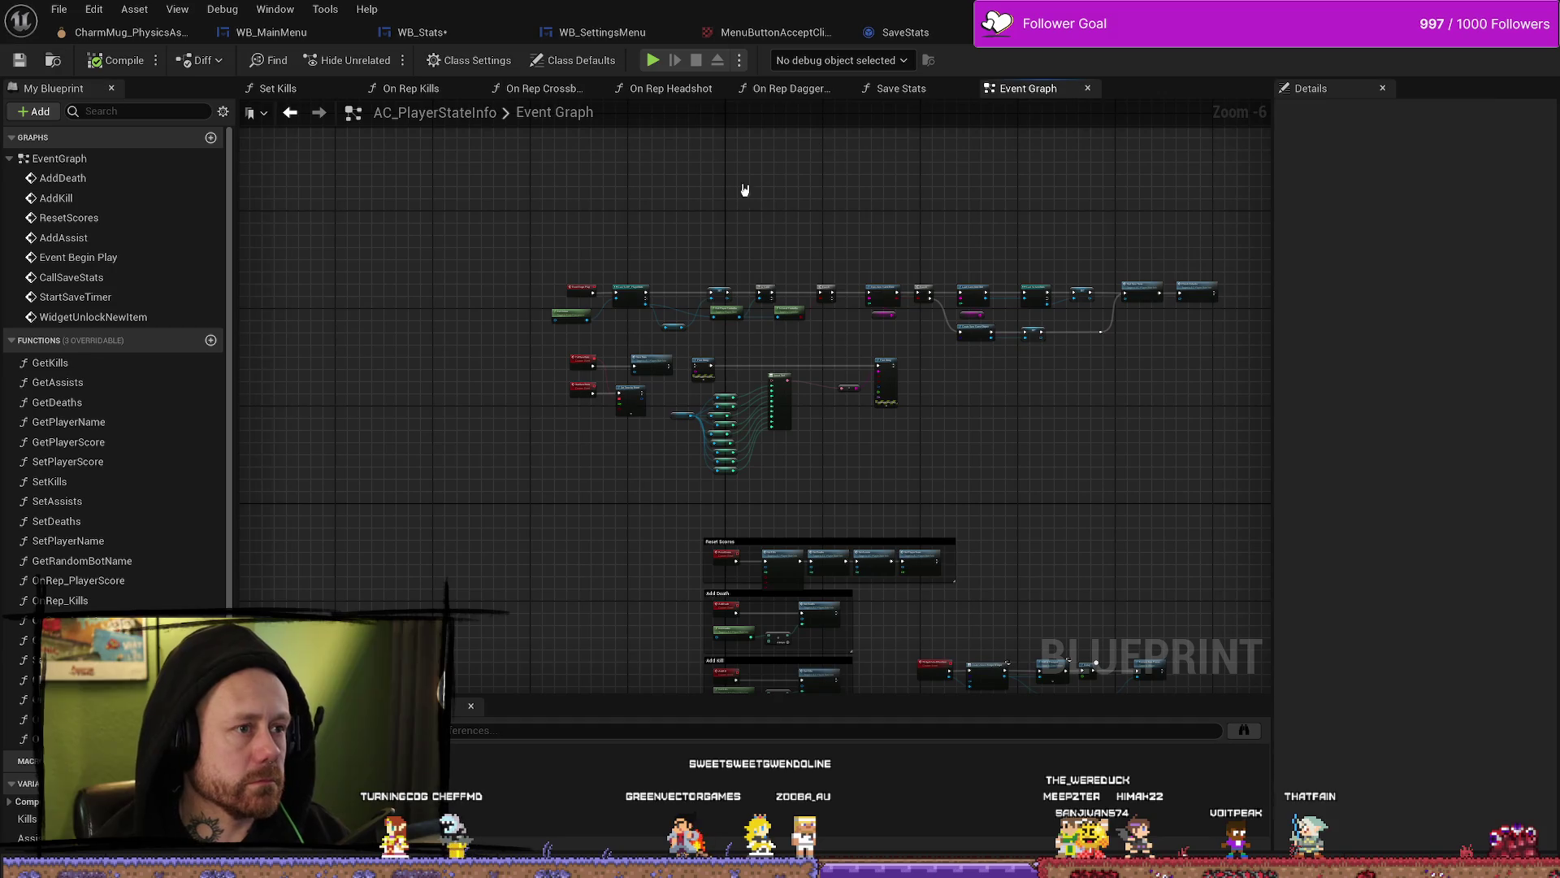
Step: Glance at the SaveStats asset, then return to the AC_PlayerStateInfo Event Graph
{"action": "left_click", "coordinate": [945, 39]}
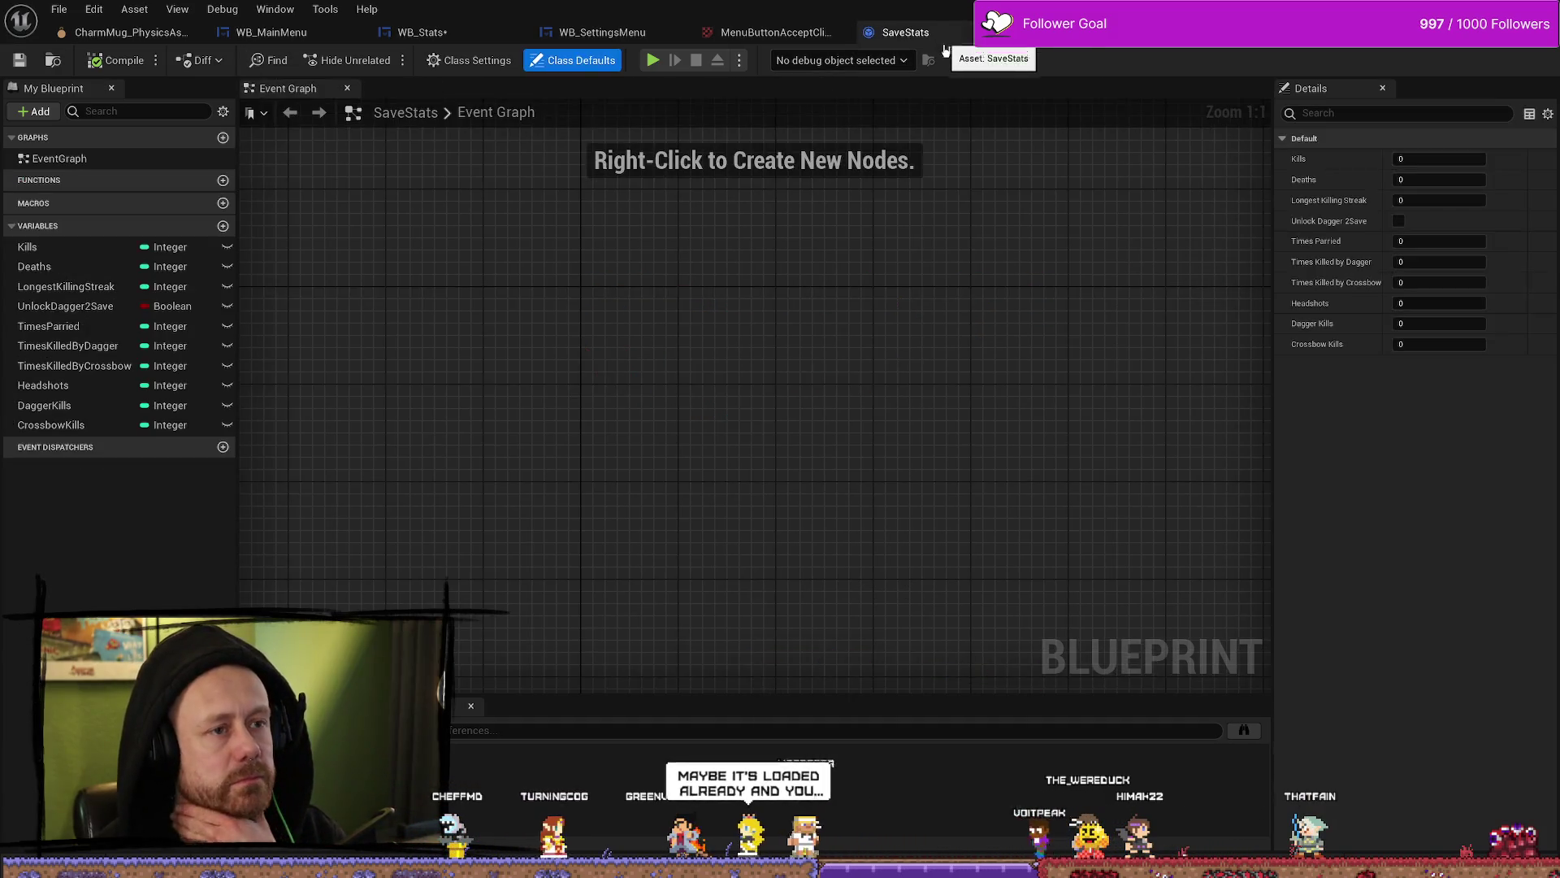
{"action": "left_click", "coordinate": [1085, 34]}
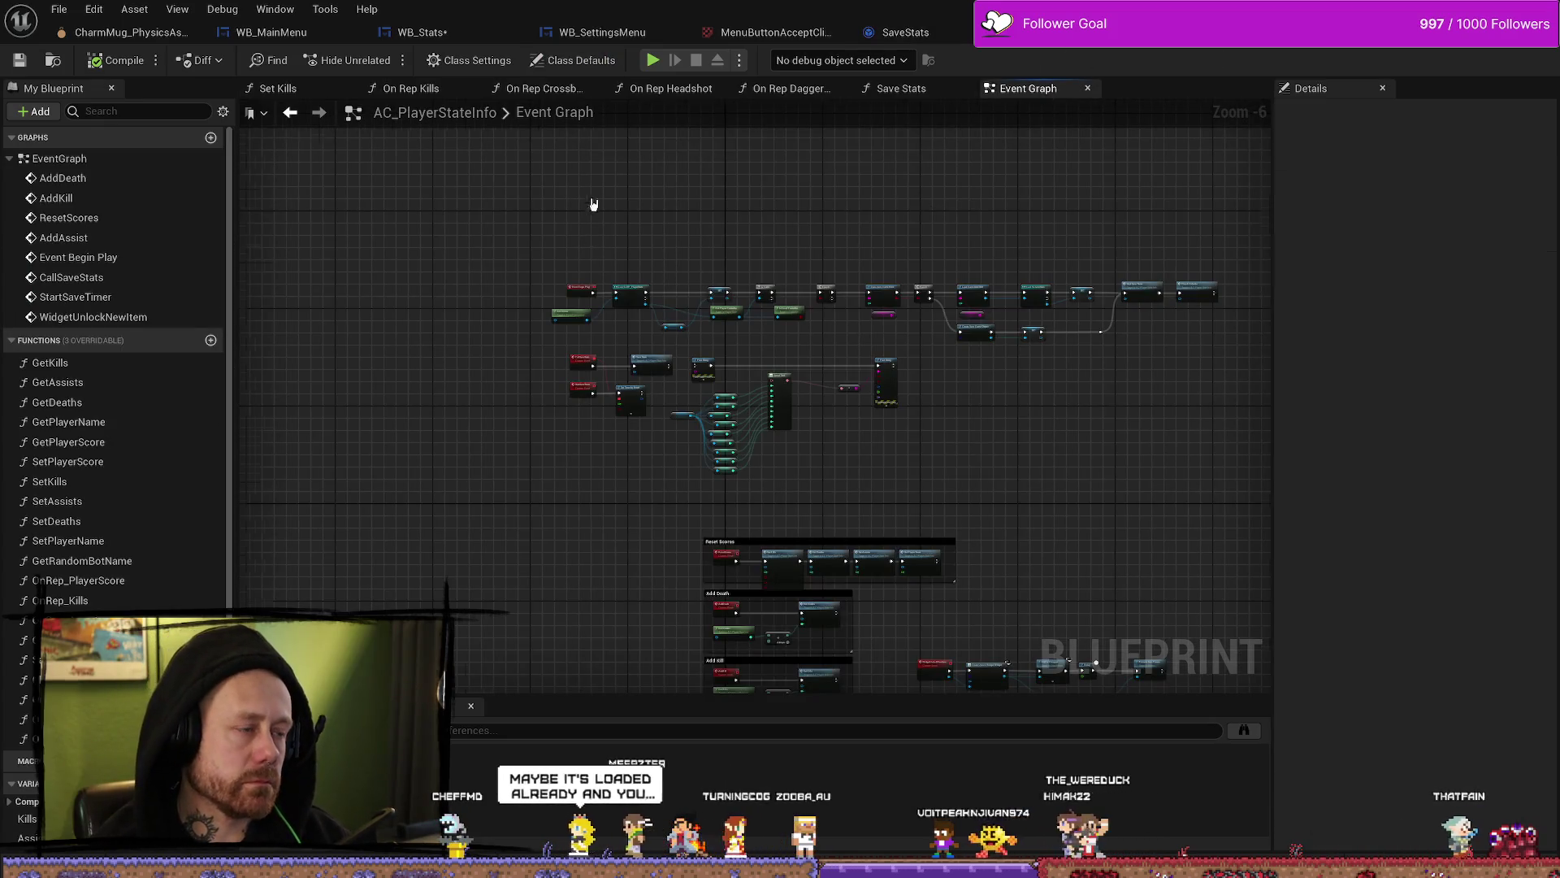
{"action": "scroll", "coordinate": [593, 204], "scroll_direction": "up", "scroll_amount": 3}
Step: Center Event Construct and Button Init in WB_Stats, then return to AC_PlayerStateInfo
{"action": "left_click", "coordinate": [422, 32]}
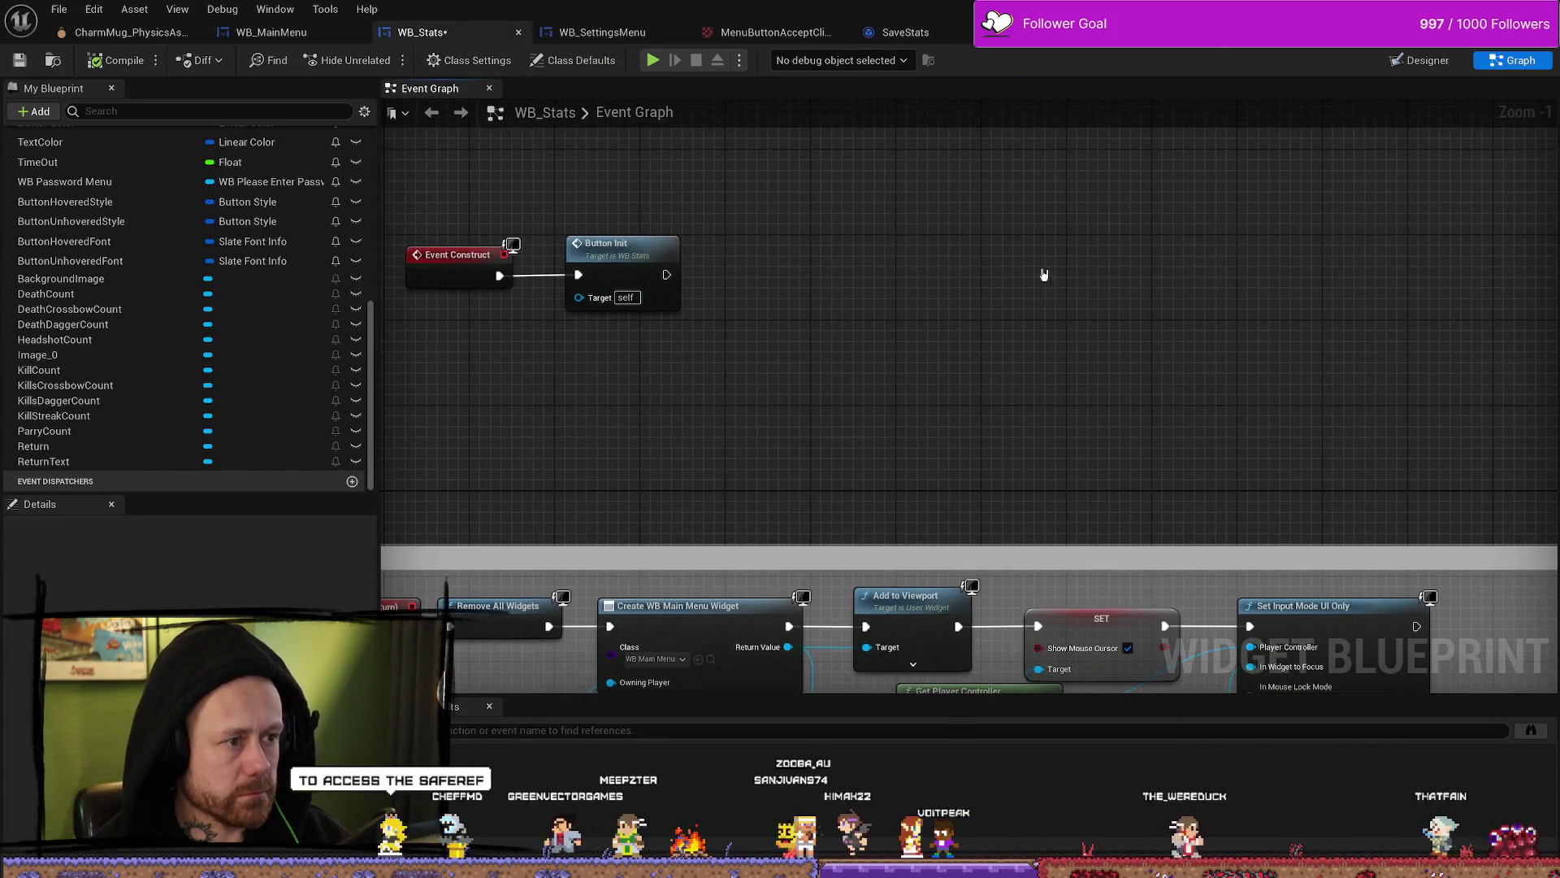
{"action": "scroll", "coordinate": [1024, 309], "scroll_direction": "down", "scroll_amount": 1}
{"action": "scroll", "coordinate": [1049, 328], "scroll_direction": "up", "scroll_amount": 1}
{"action": "scroll", "coordinate": [1004, 348], "scroll_direction": "down", "scroll_amount": 1}
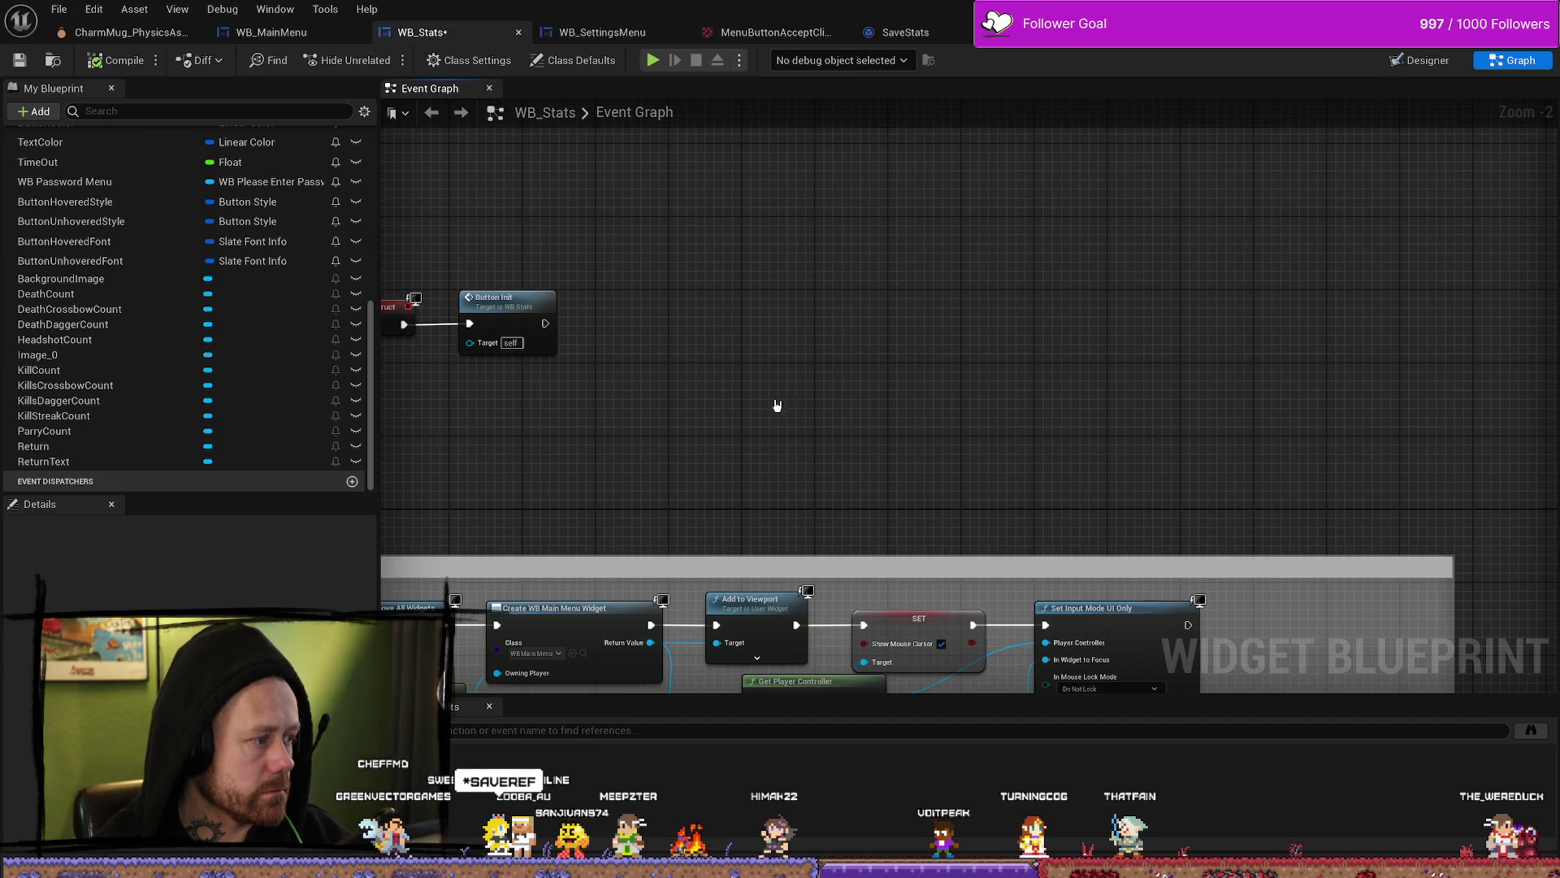
{"action": "left_click_drag", "start_coordinate": [777, 406], "coordinate": [932, 373]}
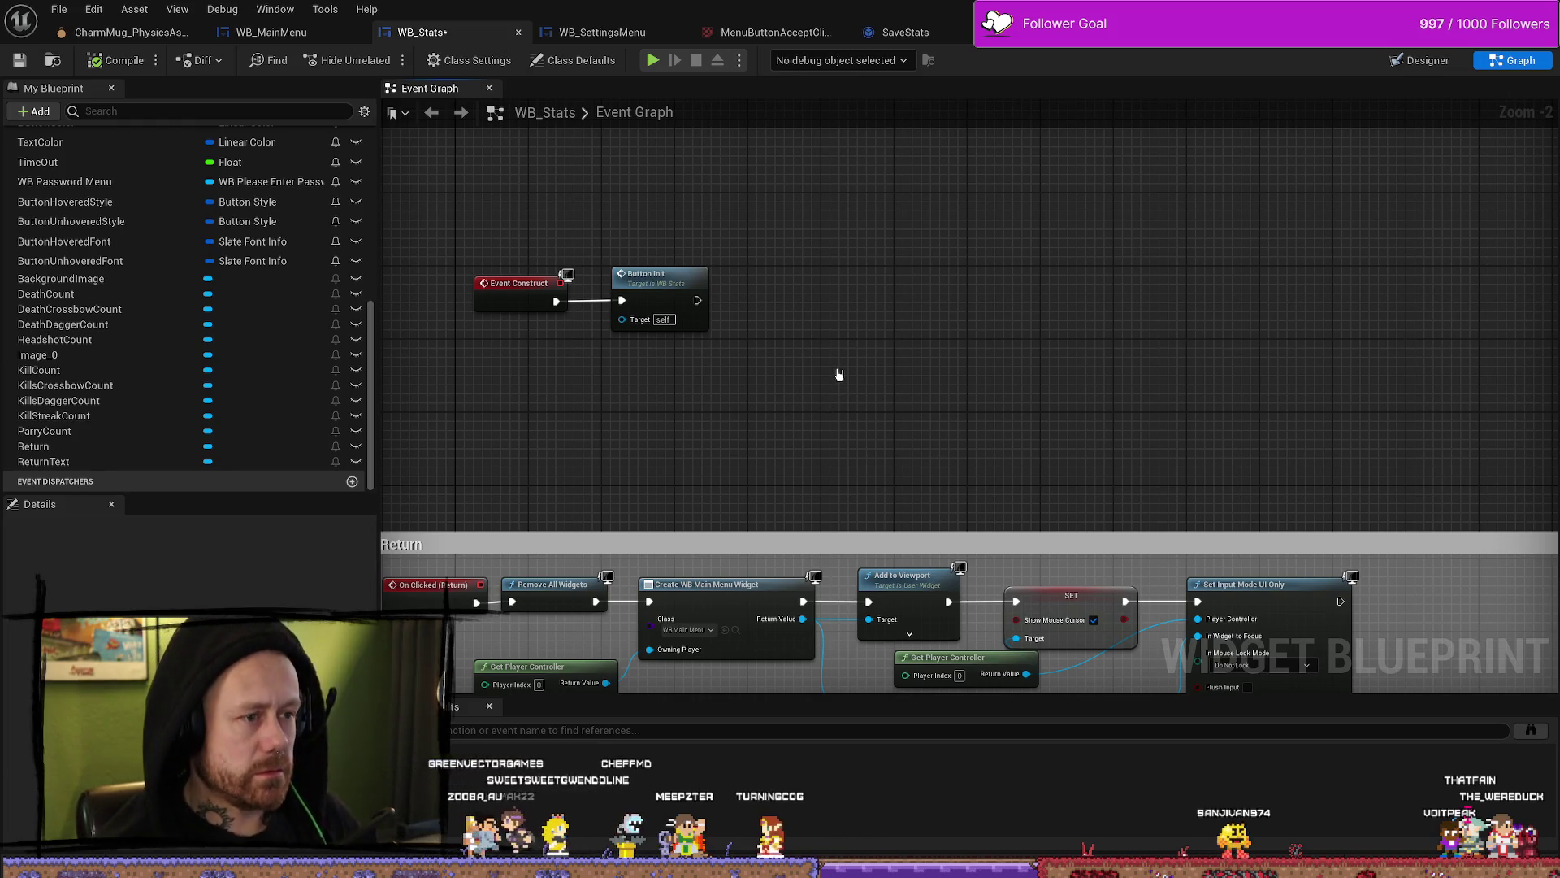
{"action": "mouse_move", "coordinate": [935, 351]}
{"action": "left_mouse_down"}
{"action": "mouse_move", "coordinate": [866, 343]}
{"action": "mouse_move", "coordinate": [1029, 376]}
{"action": "left_mouse_up"}
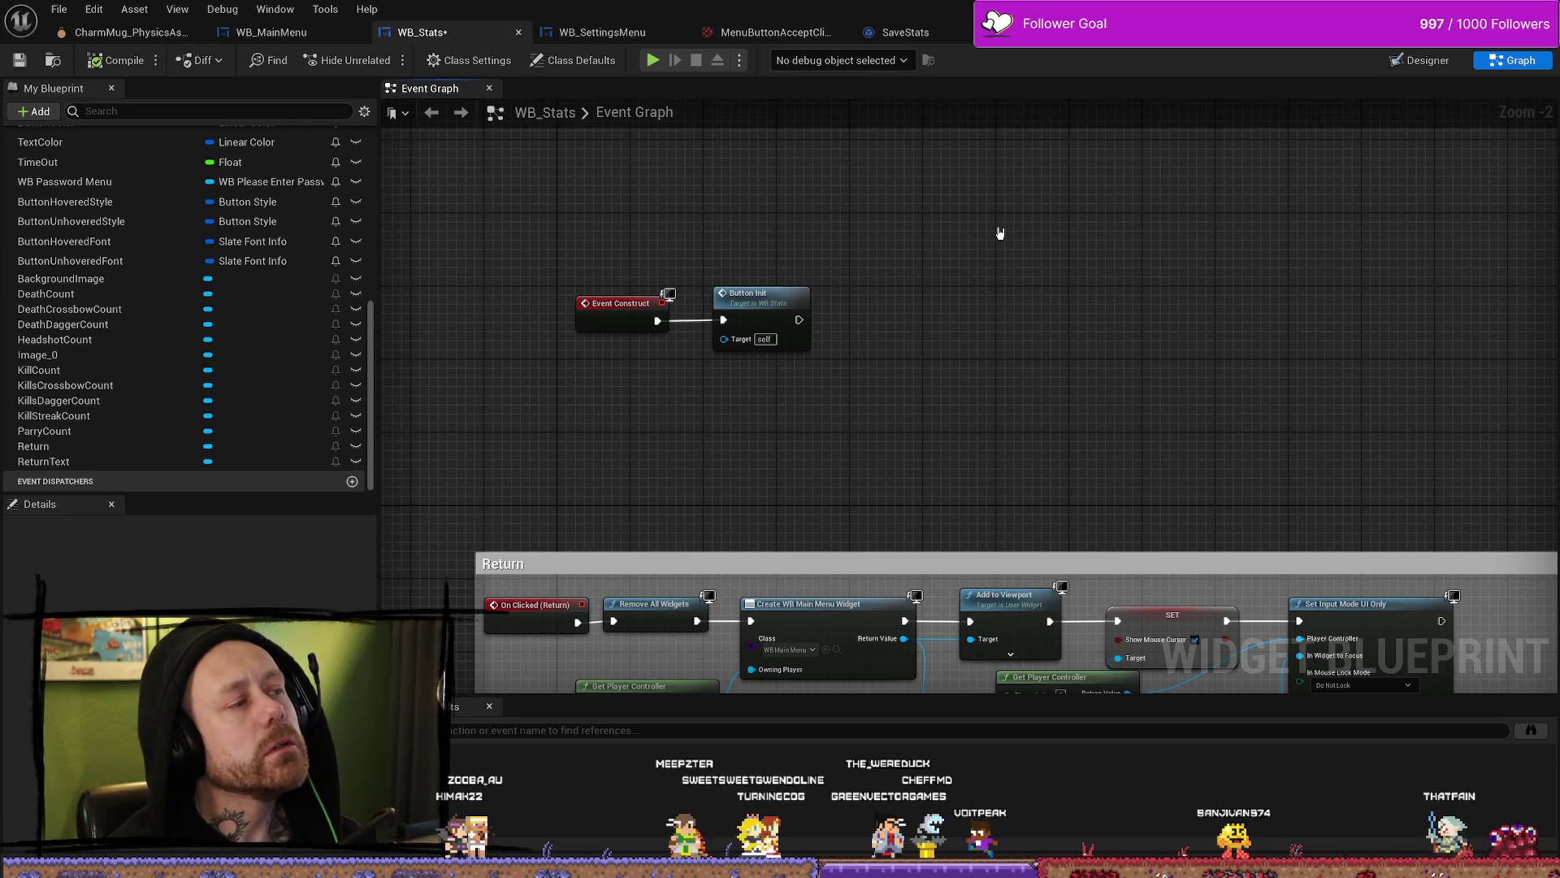
{"action": "left_click", "coordinate": [1048, 31]}
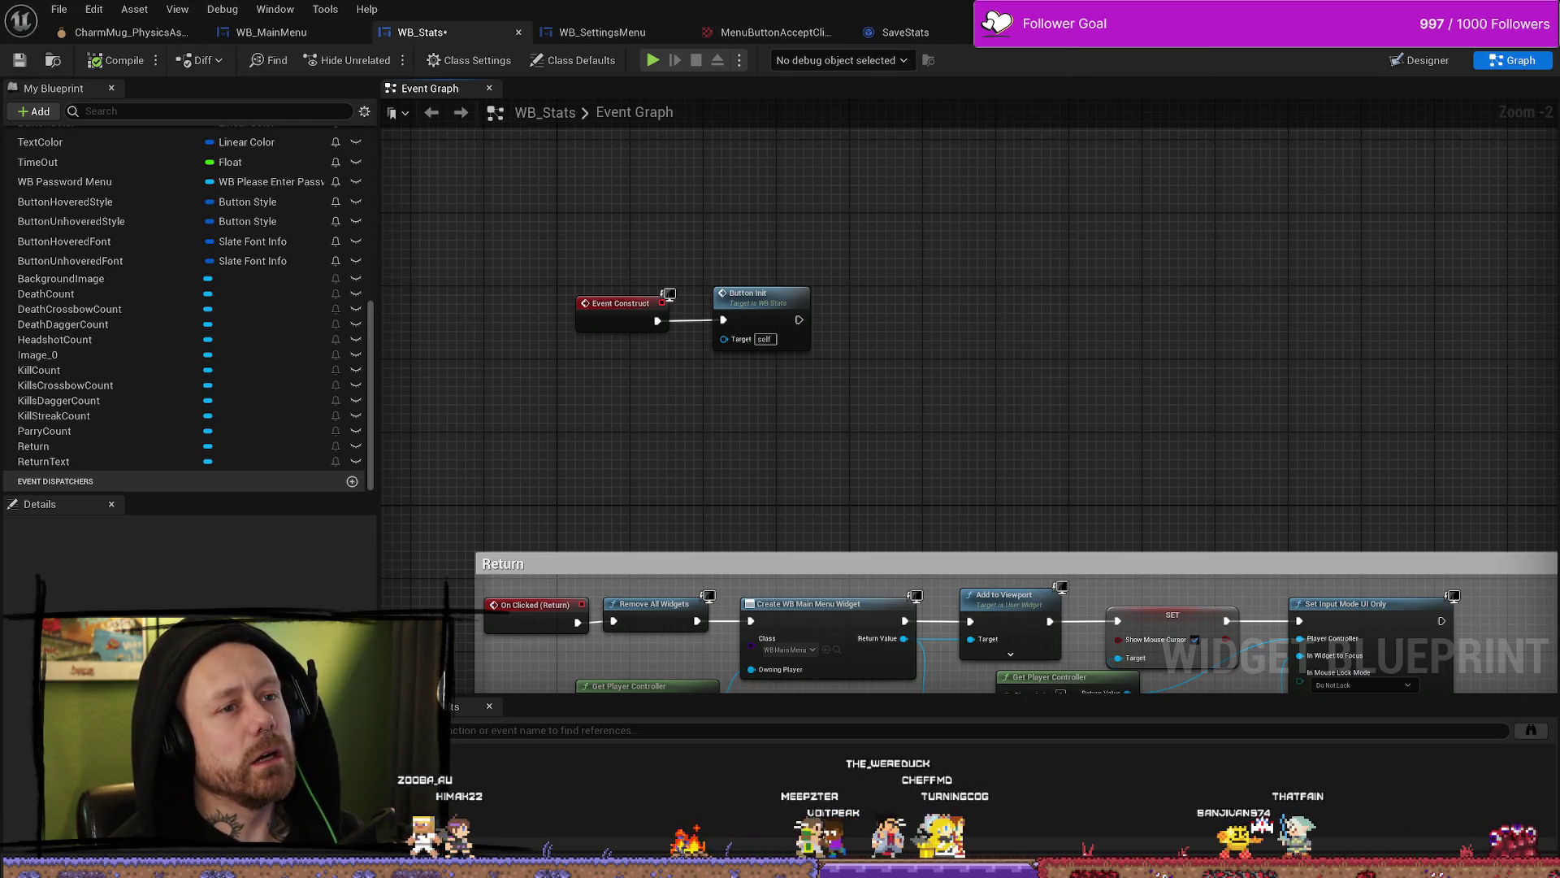
Step: Frame the Begin Play chain, cycle through SaveStats, WB_SettingsMenu and WB_MainMenu, ending on WB_Stats
{"action": "left_click", "coordinate": [547, 424]}
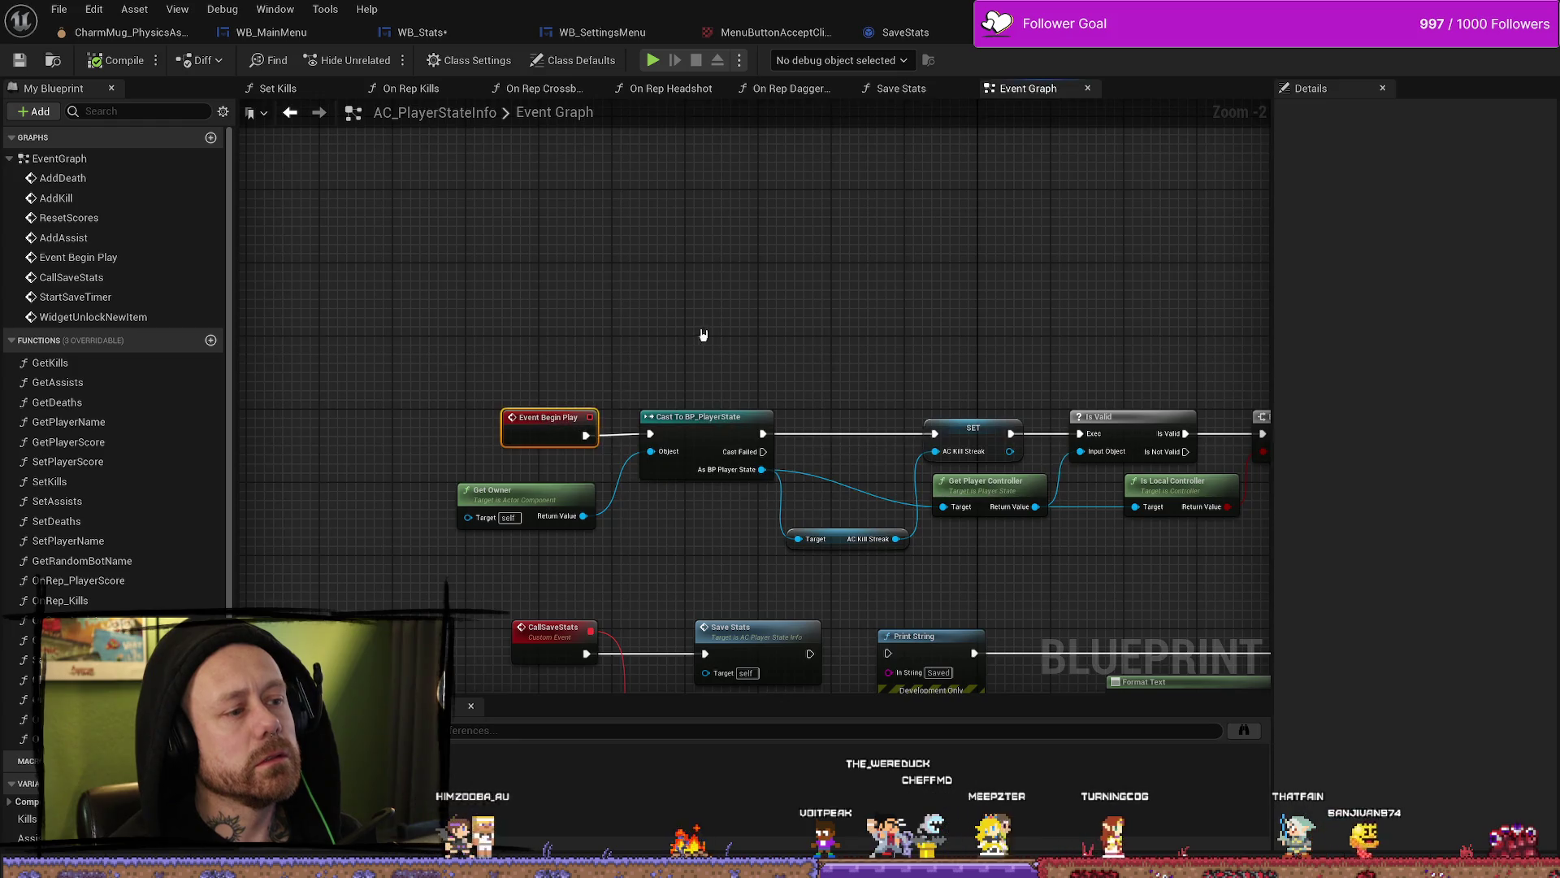
{"action": "left_click_drag", "start_coordinate": [773, 360], "coordinate": [582, 289]}
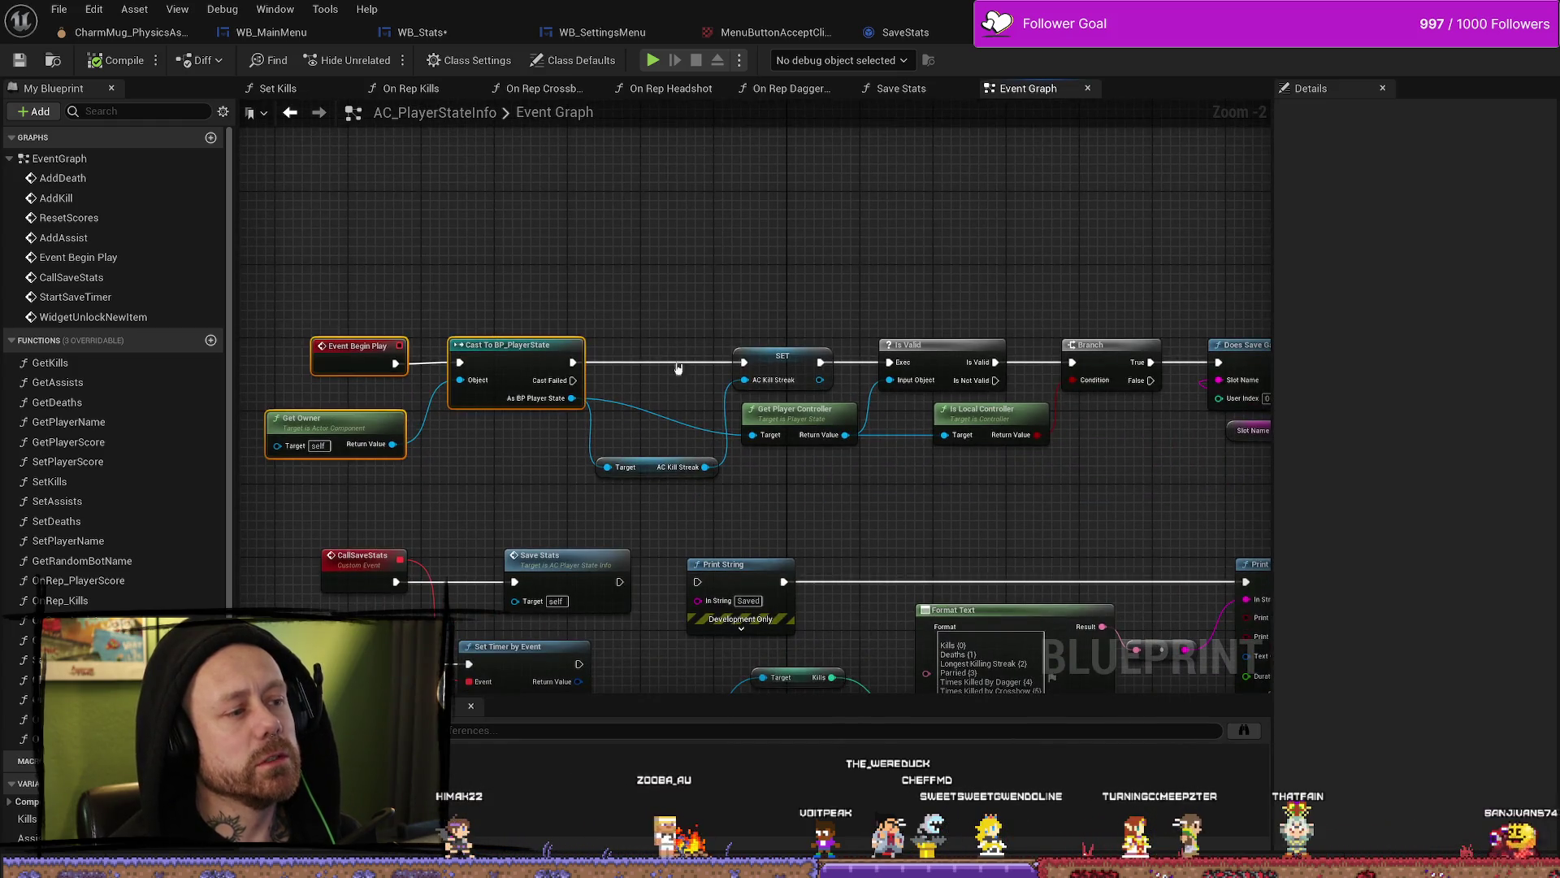
{"action": "left_click", "coordinate": [901, 32]}
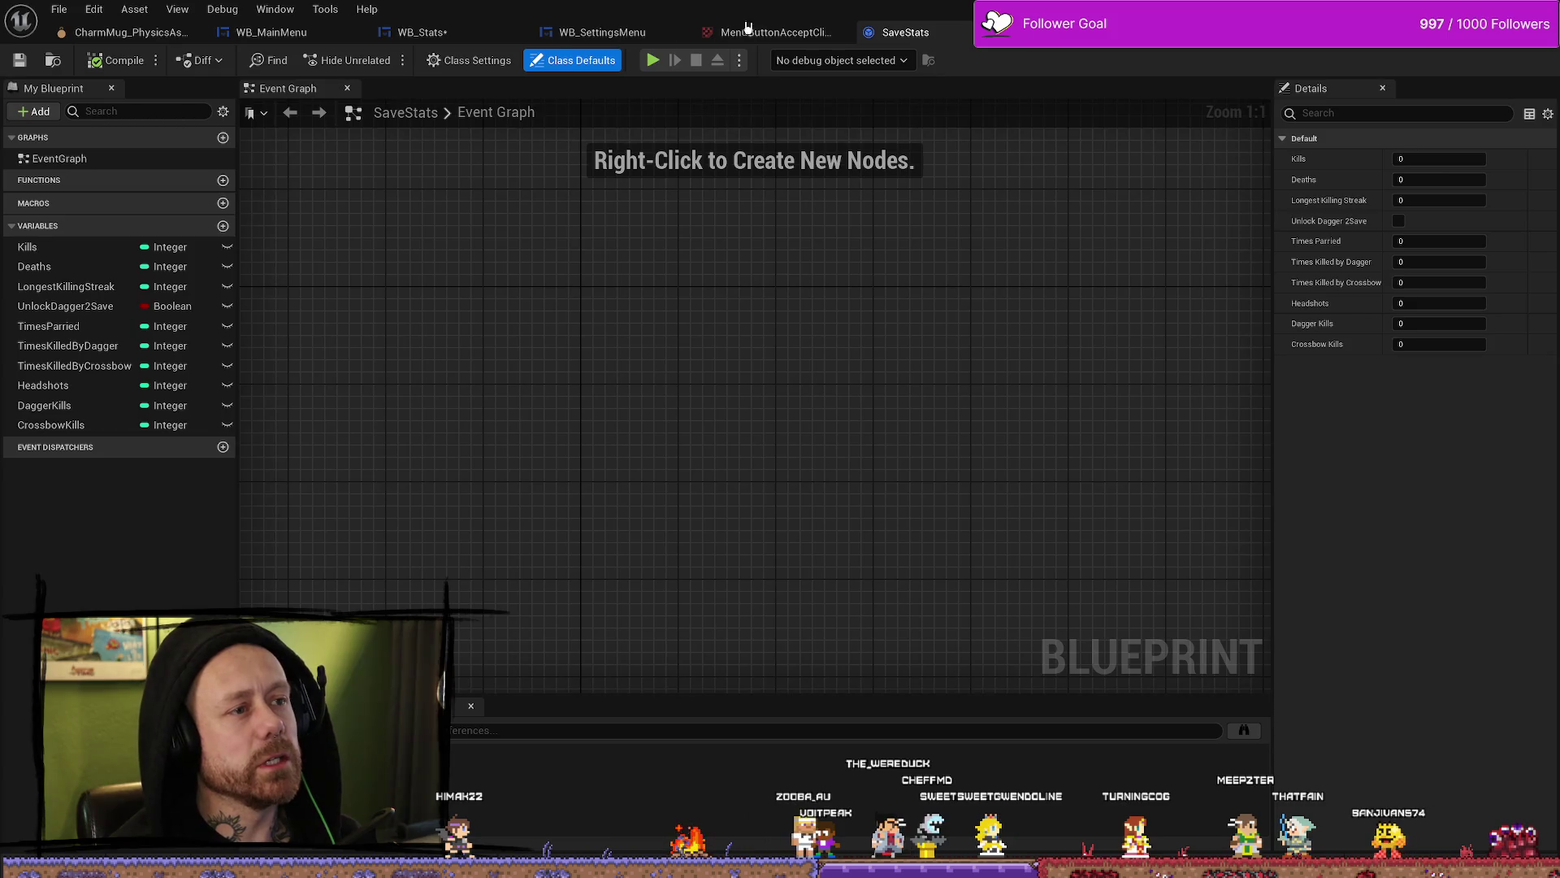
{"action": "left_click", "coordinate": [601, 33]}
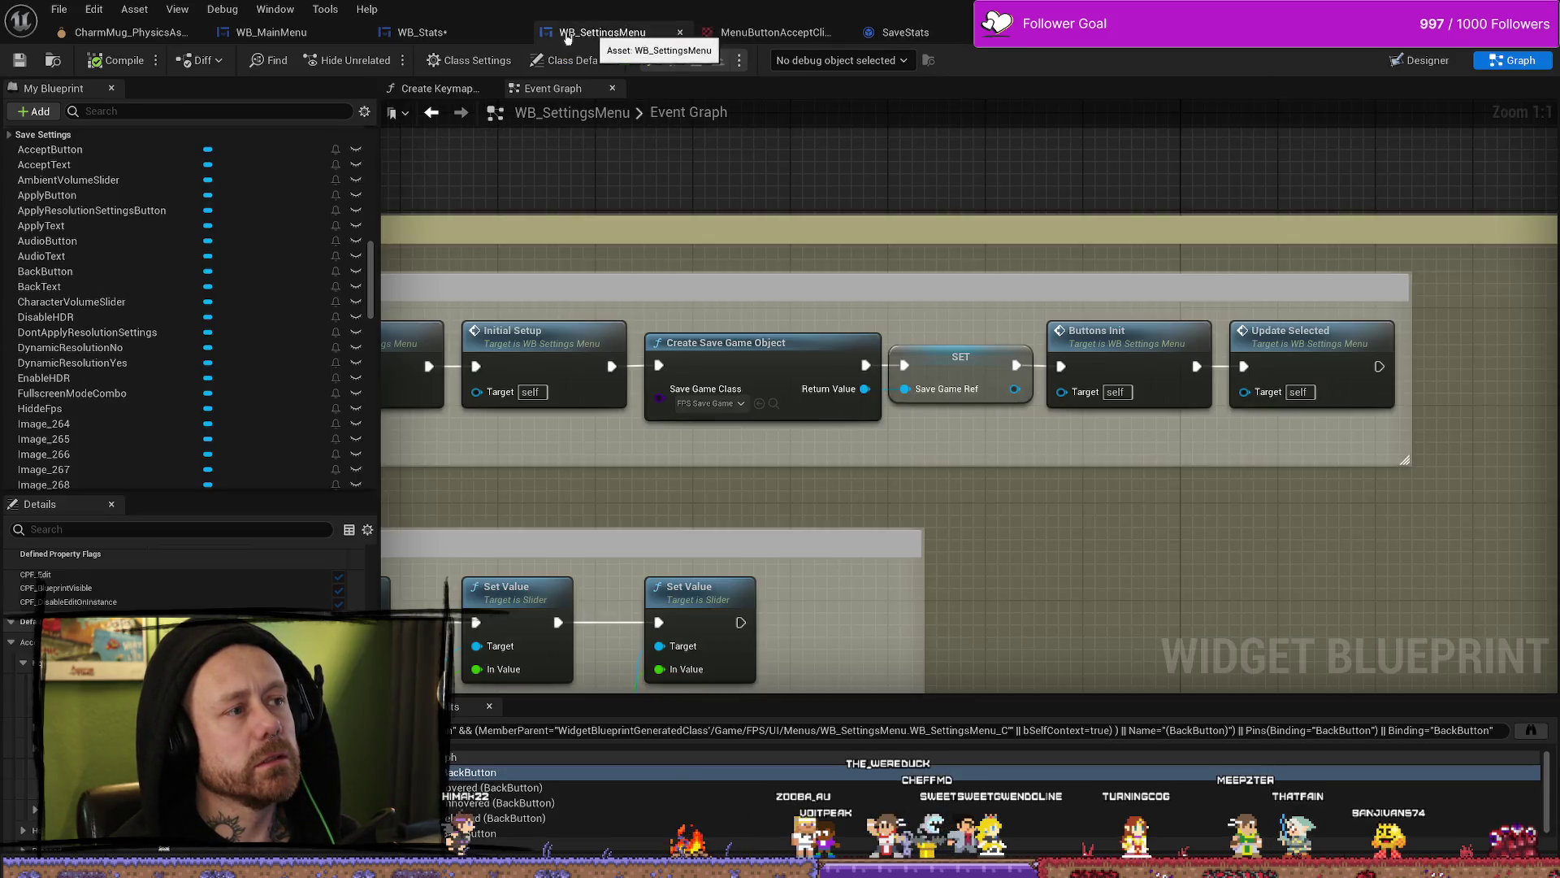
{"action": "left_click", "coordinate": [321, 35]}
{"action": "left_click", "coordinate": [420, 33]}
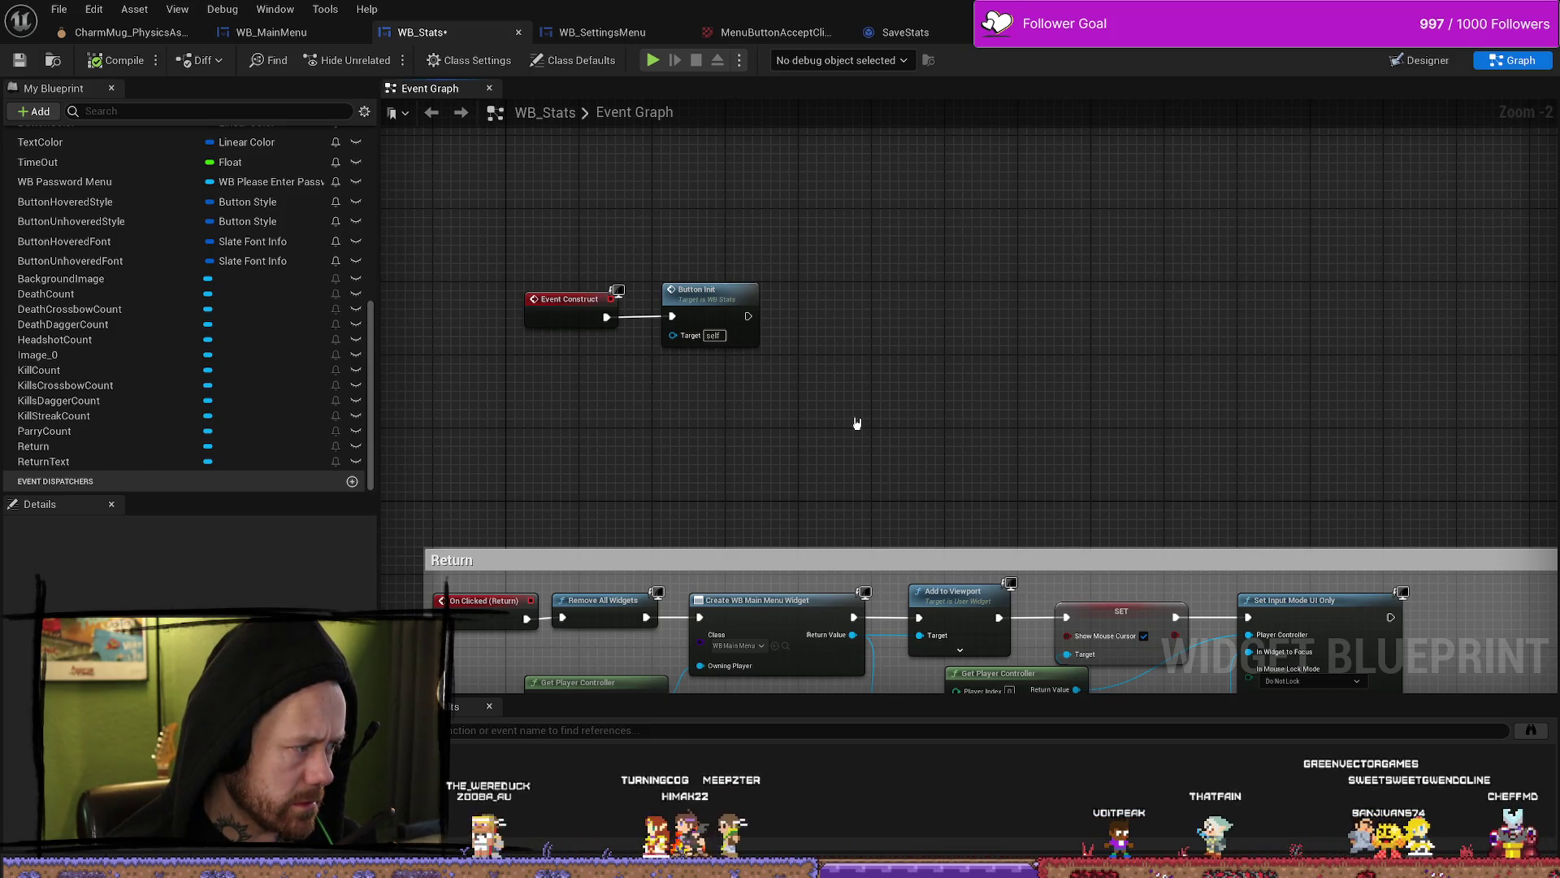
{"action": "left_click_drag", "start_coordinate": [856, 419], "coordinate": [854, 431]}
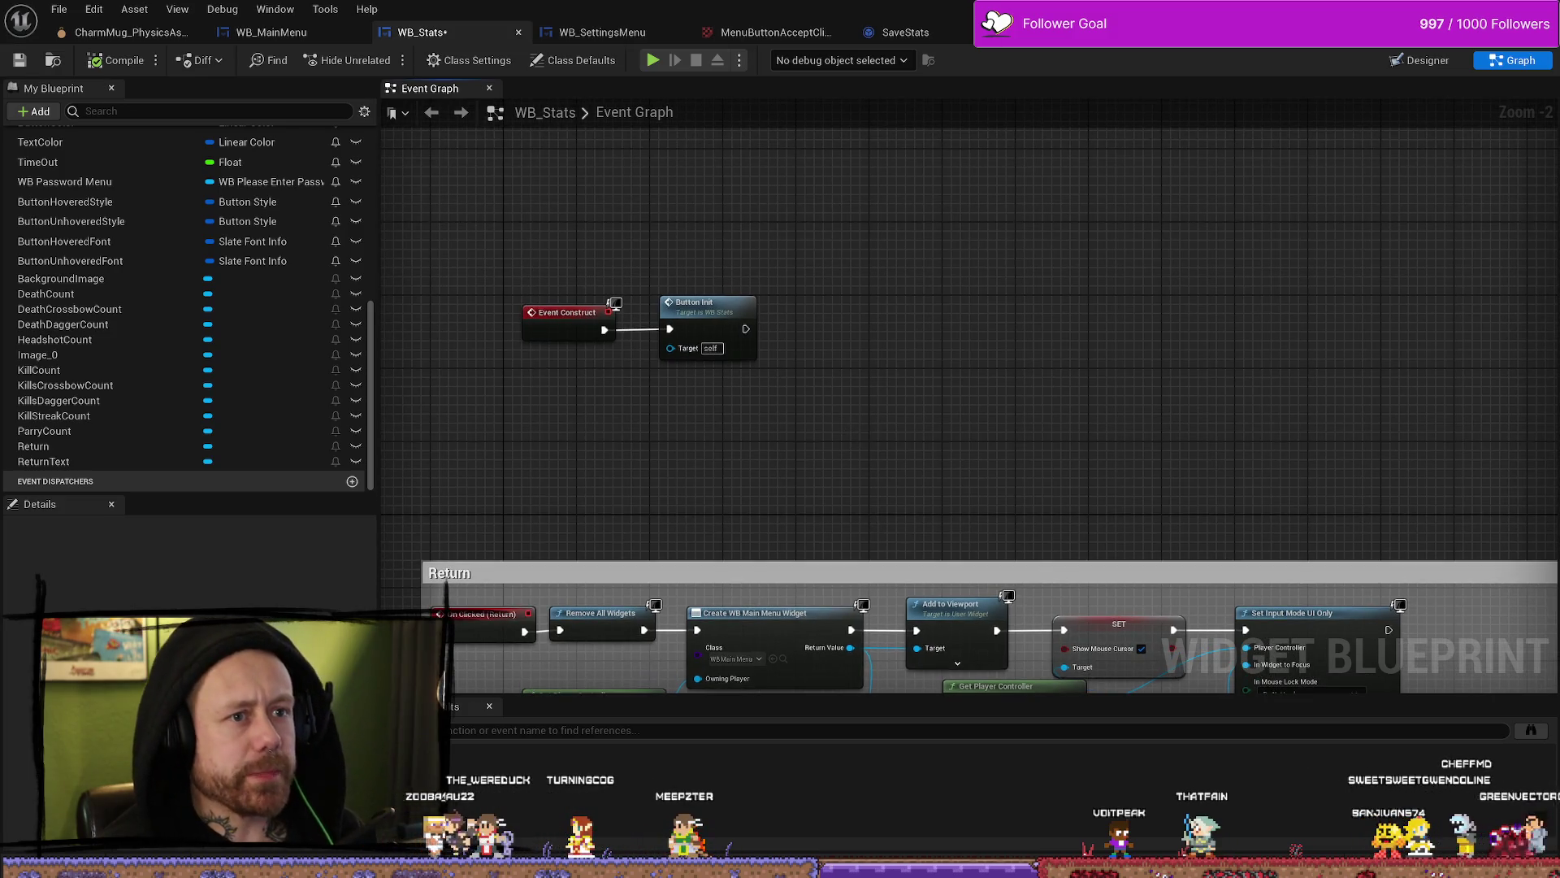
Step: Switch to AC_PlayerStateInfo's Event Graph showing Event Begin Play into Cast To BP_PlayerState
{"action": "left_click", "coordinate": [1003, 31]}
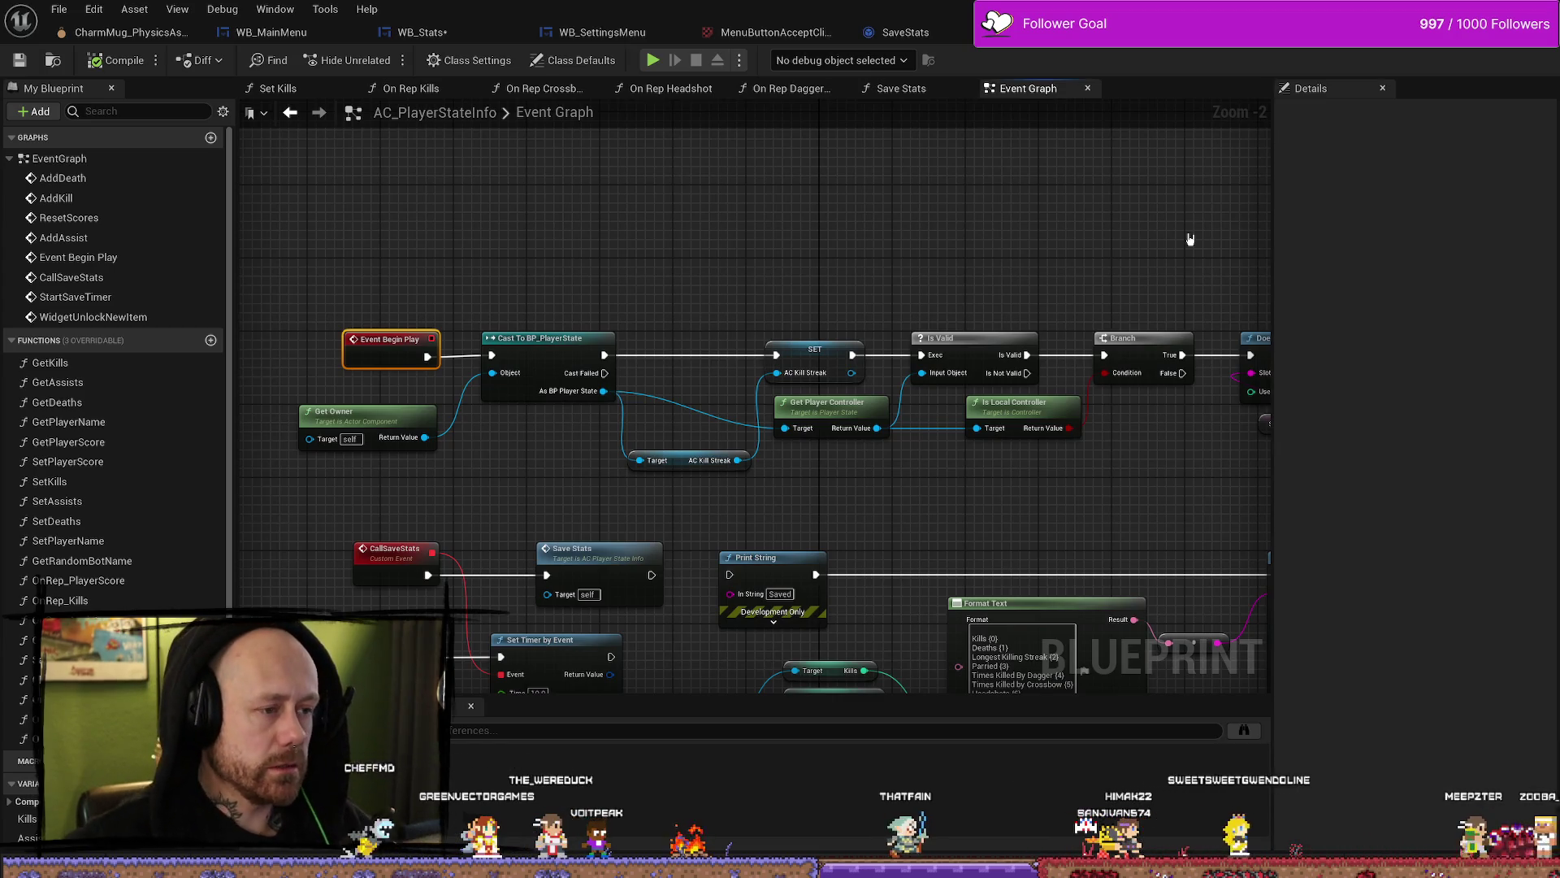
Step: Cycle through the SaveStats, WB_SettingsMenu and WB_Stats tabs and back to AC_PlayerStateInfo
{"action": "left_click_drag", "start_coordinate": [768, 242], "coordinate": [675, 218]}
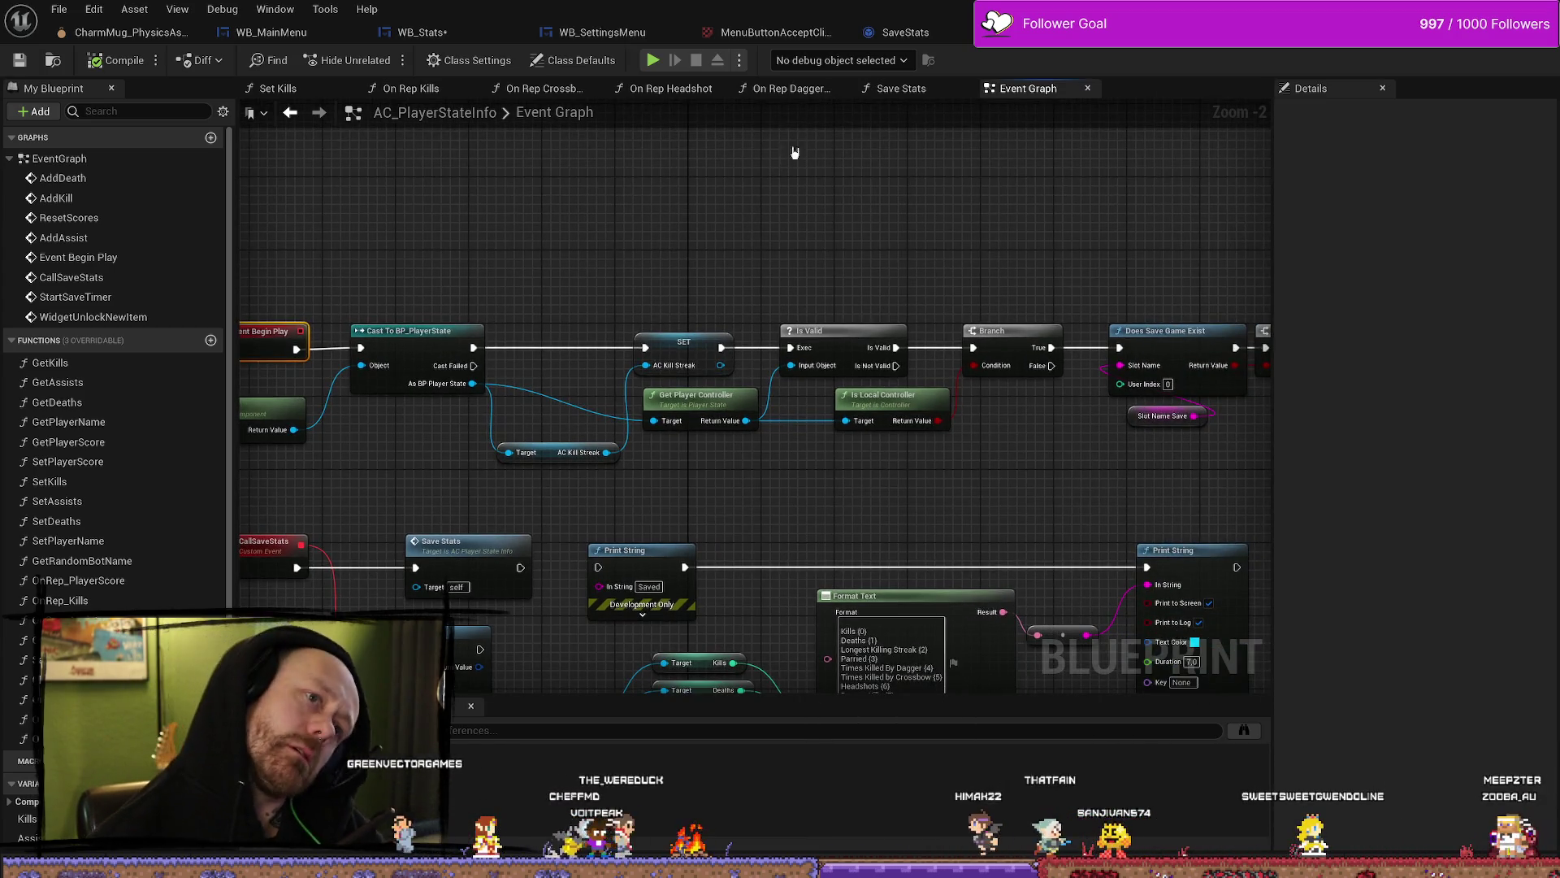
{"action": "left_click", "coordinate": [916, 28]}
{"action": "left_click", "coordinate": [601, 32]}
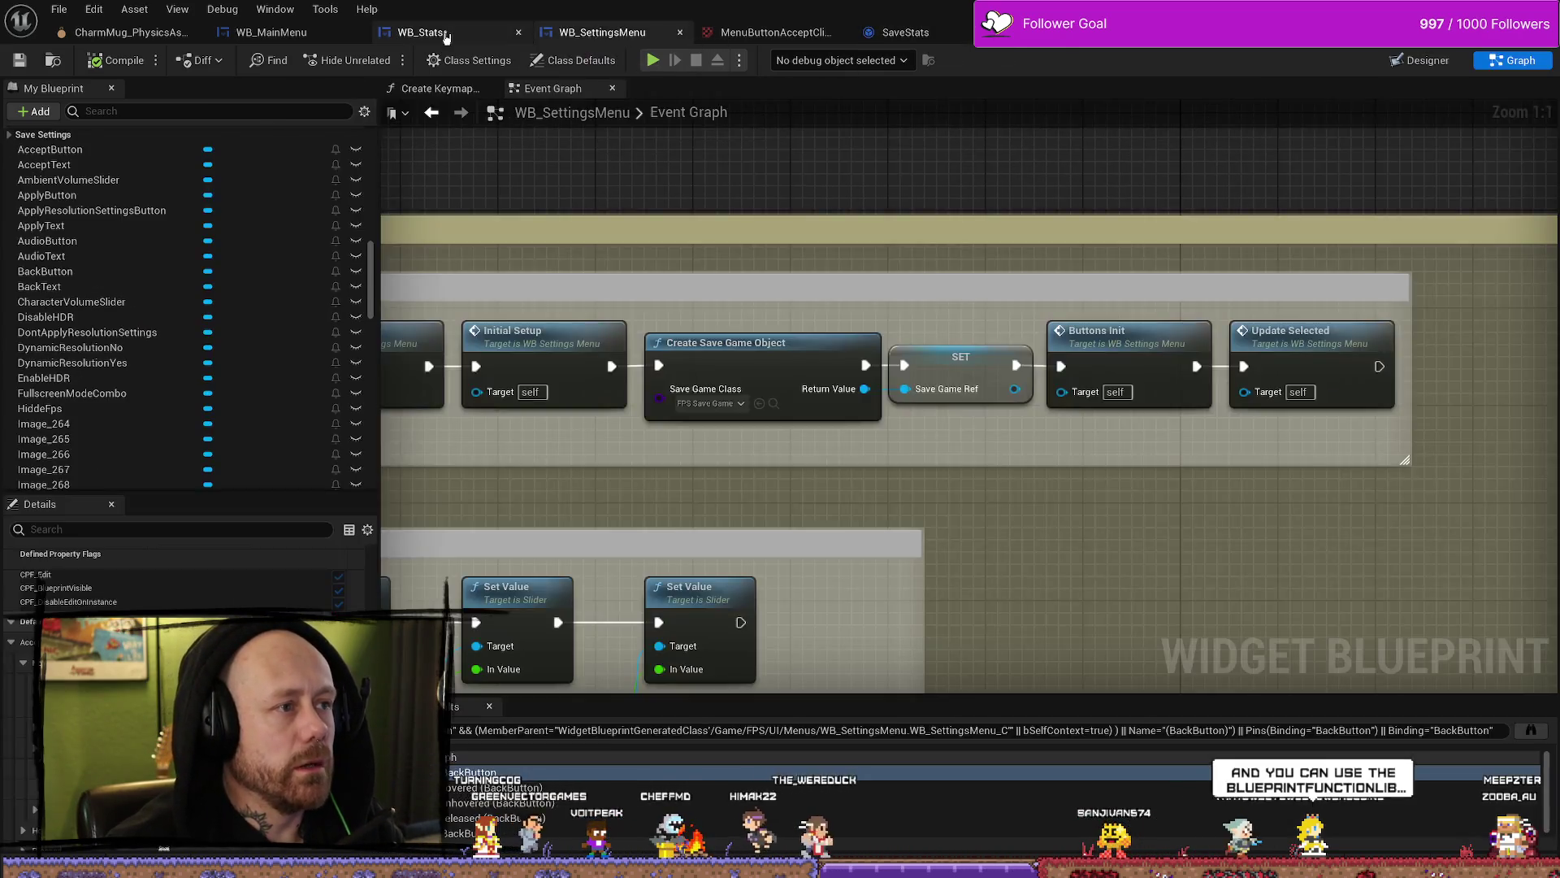
{"action": "left_click", "coordinate": [423, 31]}
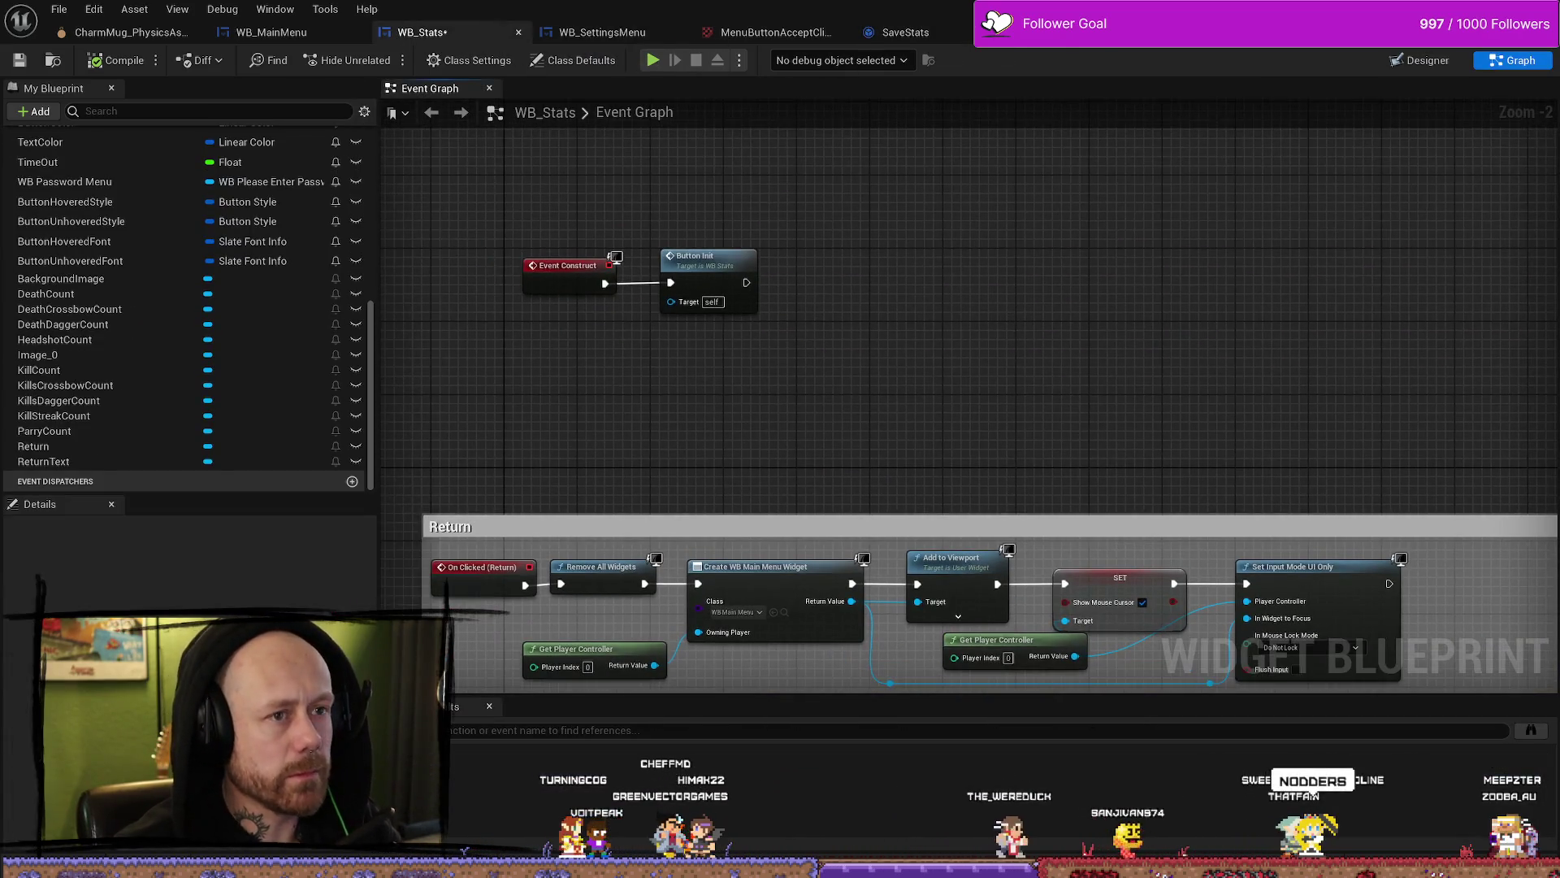
{"action": "key", "text": "ctrl+Tab"}
{"action": "scroll", "coordinate": [895, 253], "scroll_direction": "down", "scroll_amount": 2}
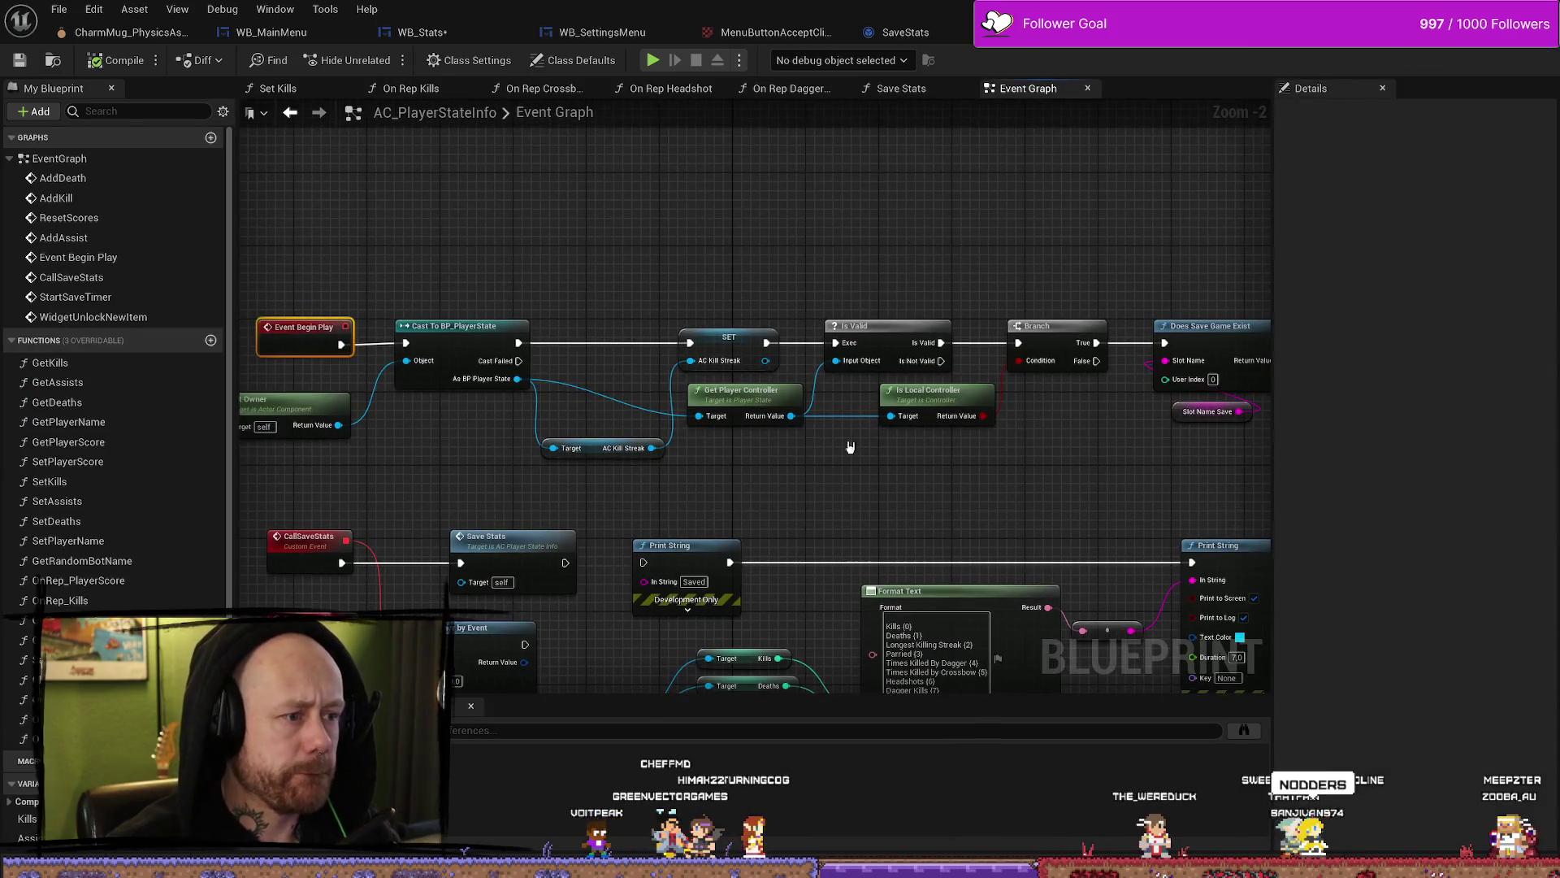
{"action": "scroll", "coordinate": [780, 363], "scroll_direction": "up", "scroll_amount": 2}
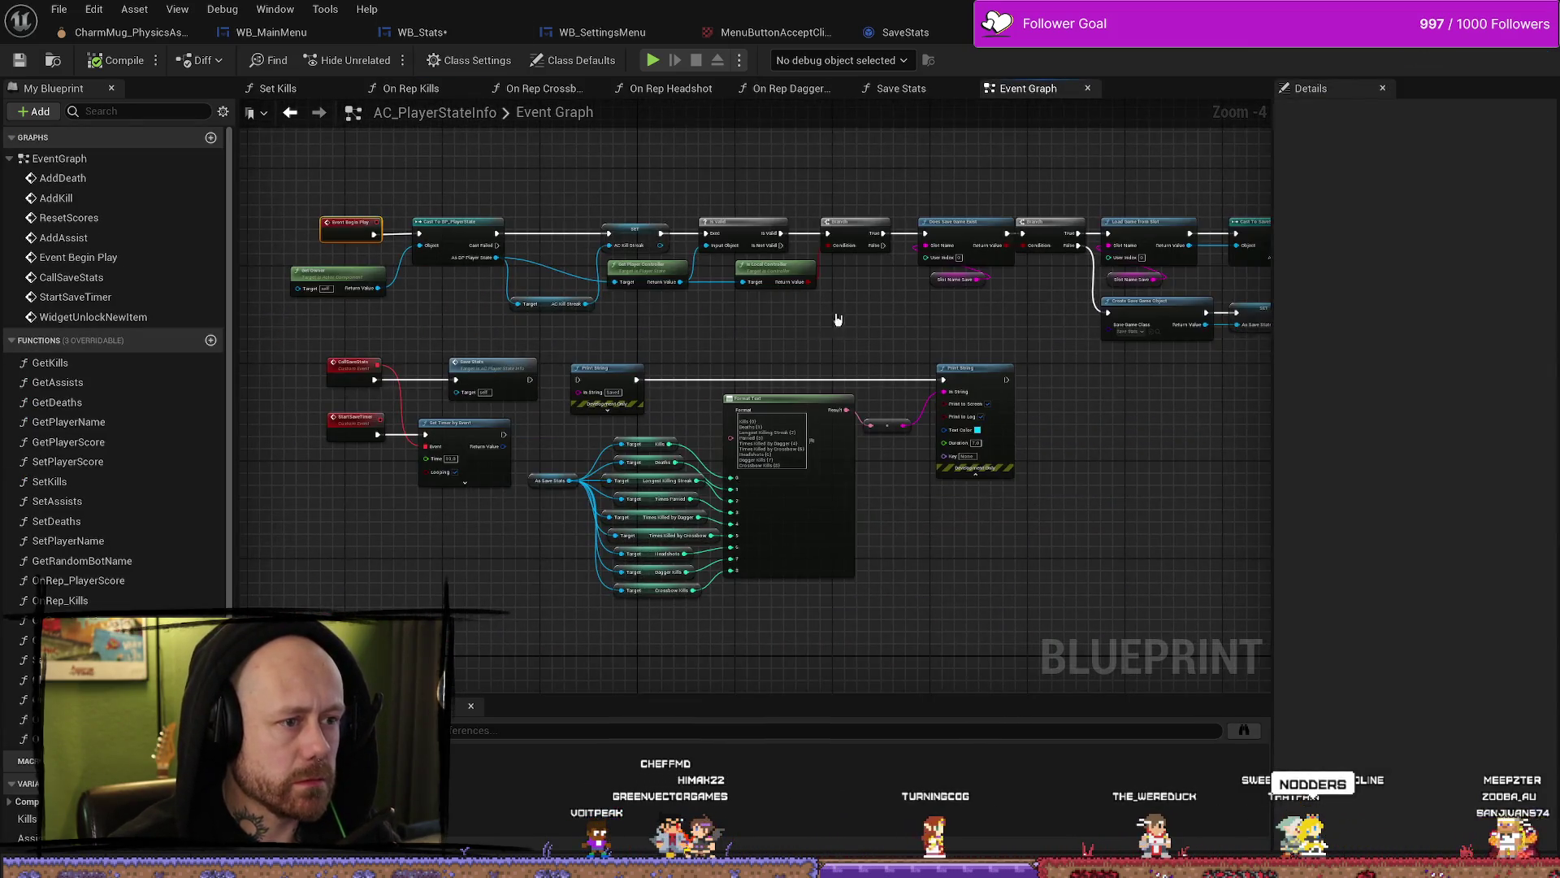
Step: Inspect Load Game from Slot, save object creation, Start Save Timer, Check Unlocks and Does Save Game Exist
{"action": "left_click_drag", "start_coordinate": [882, 309], "coordinate": [915, 338]}
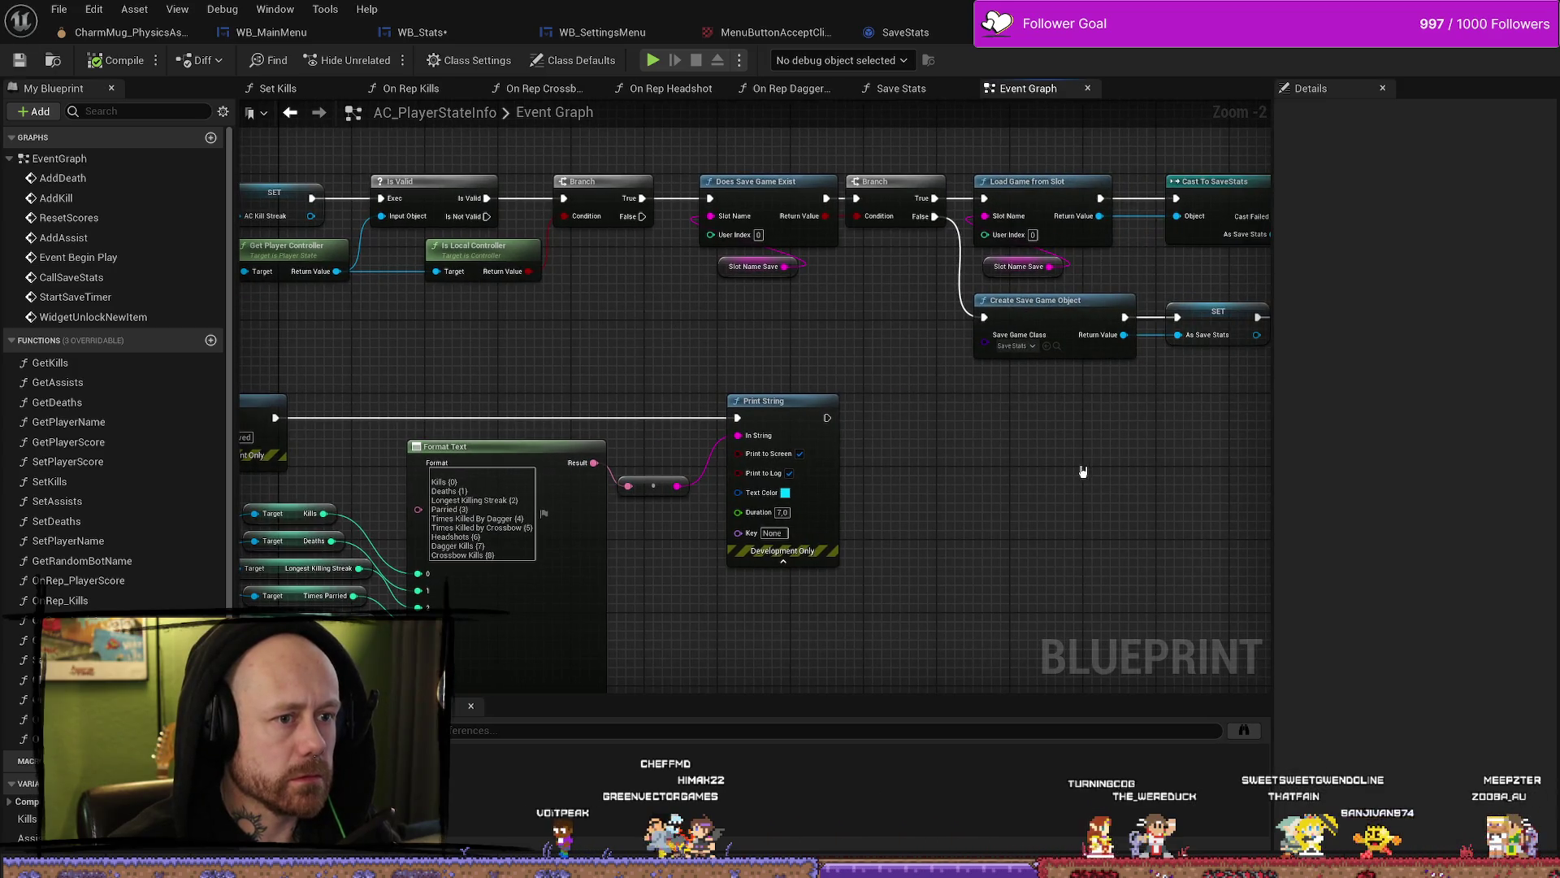
{"action": "mouse_move", "coordinate": [1080, 471]}
{"action": "left_mouse_down"}
{"action": "mouse_move", "coordinate": [988, 453]}
{"action": "mouse_move", "coordinate": [785, 458]}
{"action": "left_mouse_up"}
{"action": "left_click_drag", "start_coordinate": [992, 455], "coordinate": [773, 533]}
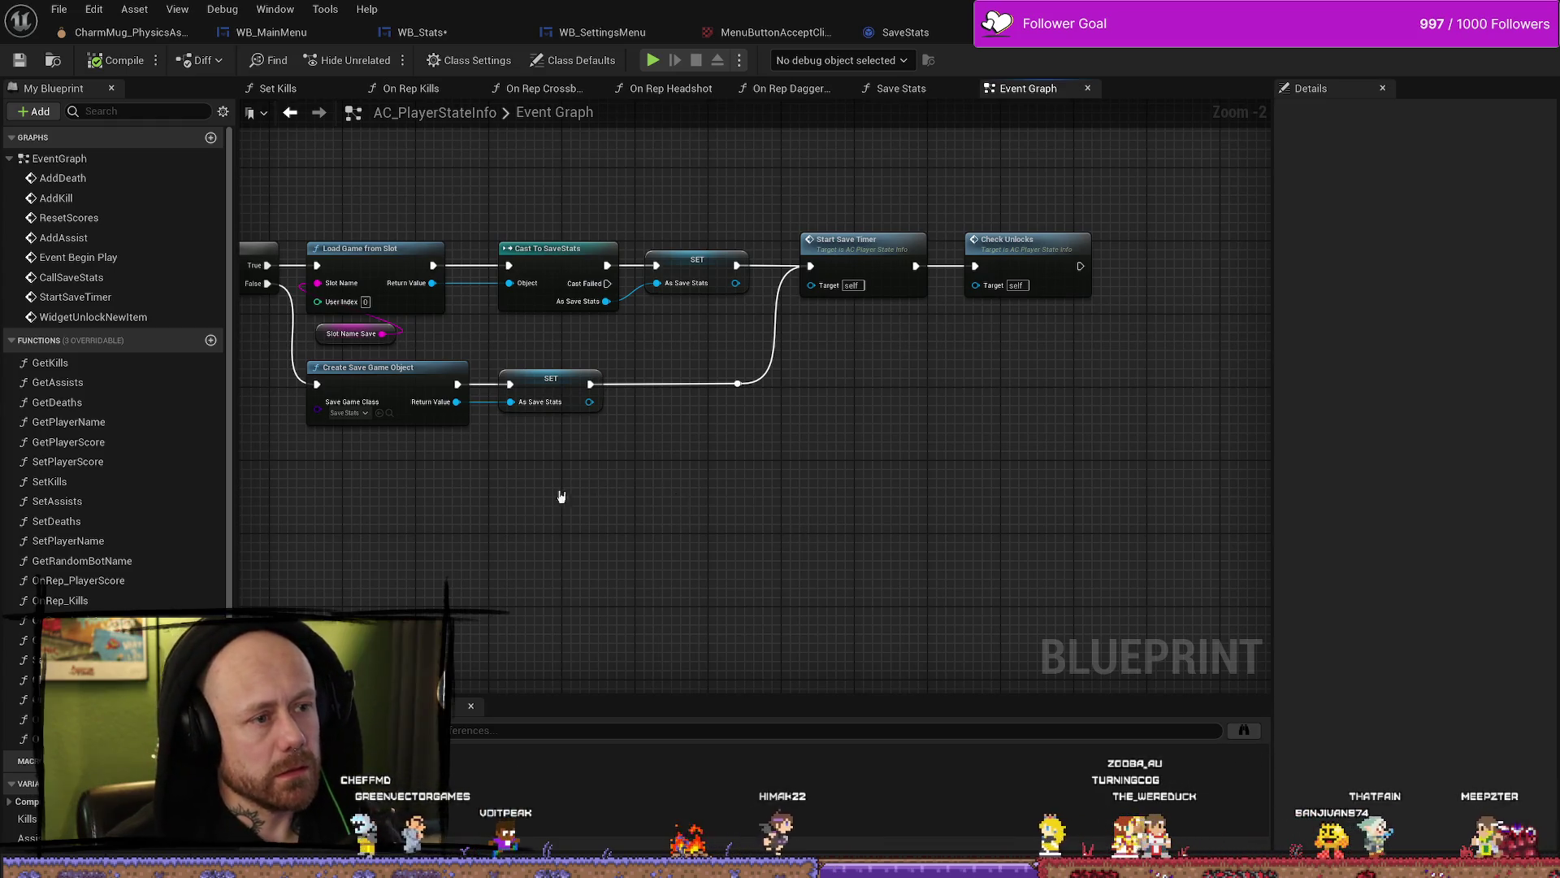
{"action": "left_click_drag", "start_coordinate": [558, 495], "coordinate": [762, 482]}
{"action": "left_click_drag", "start_coordinate": [531, 486], "coordinate": [593, 485]}
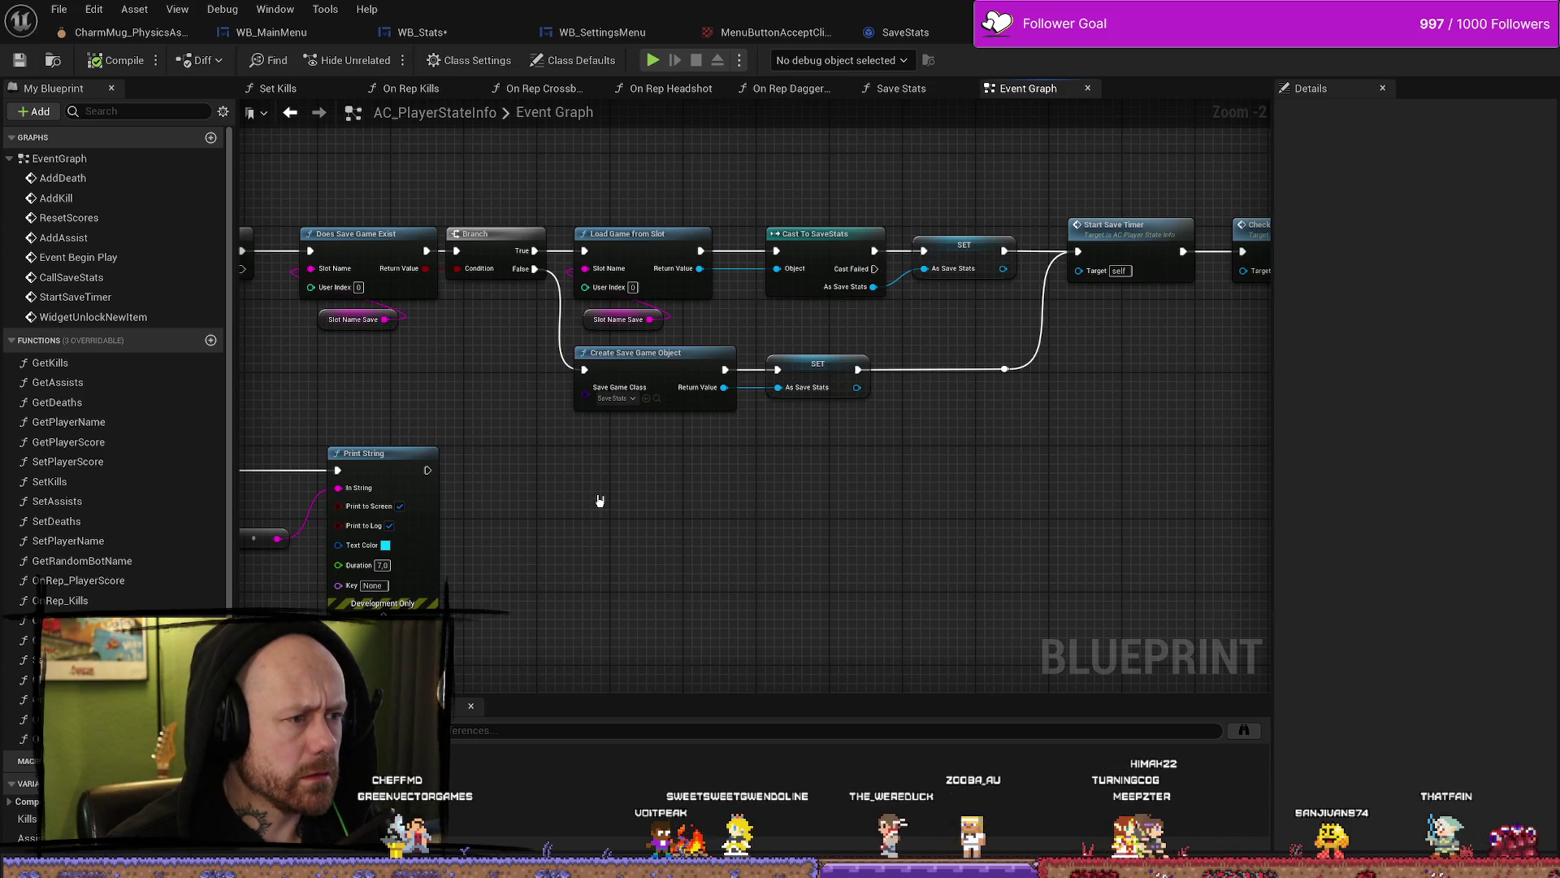
{"action": "scroll", "coordinate": [599, 504], "scroll_direction": "down", "scroll_amount": 2}
{"action": "left_click_drag", "start_coordinate": [885, 442], "coordinate": [498, 578]}
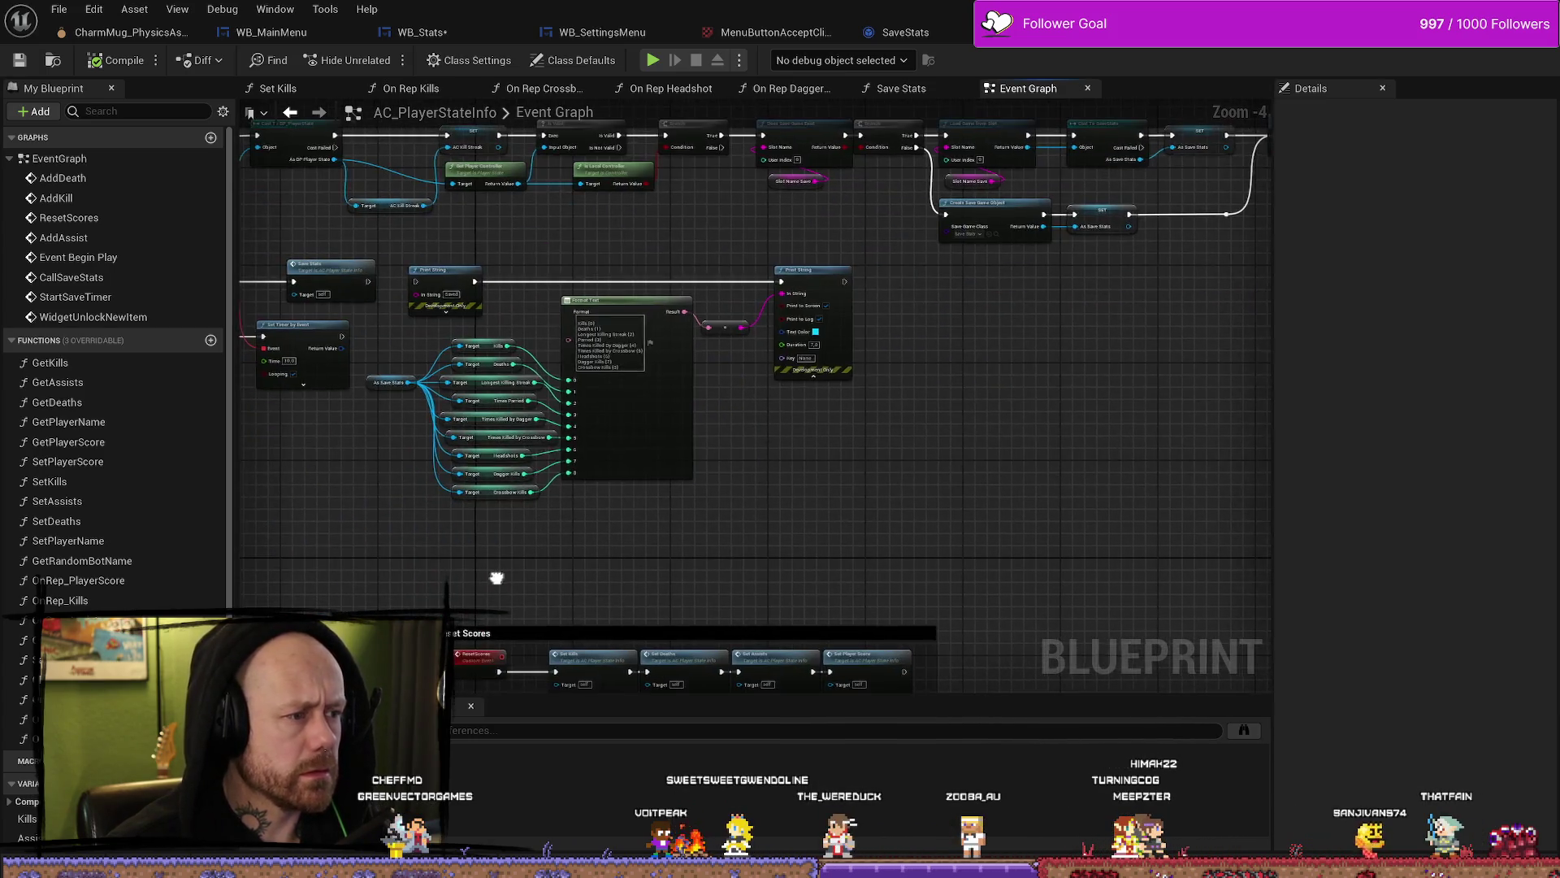
{"action": "scroll", "coordinate": [498, 578], "scroll_direction": "up", "scroll_amount": 2}
{"action": "scroll", "coordinate": [571, 560], "scroll_direction": "up", "scroll_amount": 1}
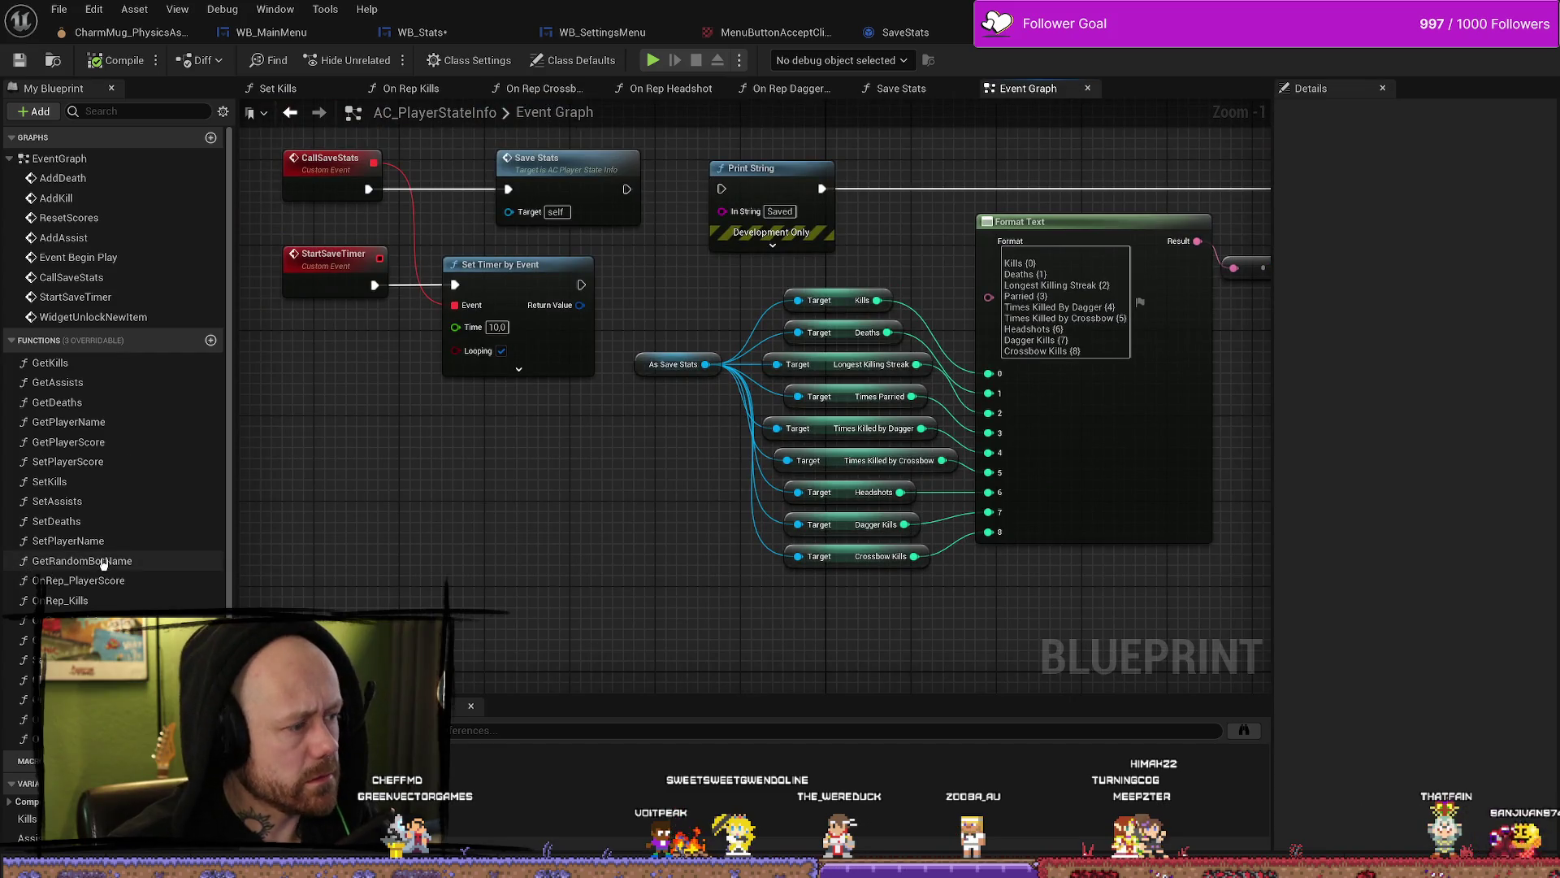
Step: Review the BeginPlay load chain, Print String, Reset Scores and Add Death, then open Save Stats
{"action": "left_click_drag", "start_coordinate": [625, 485], "coordinate": [610, 635]}
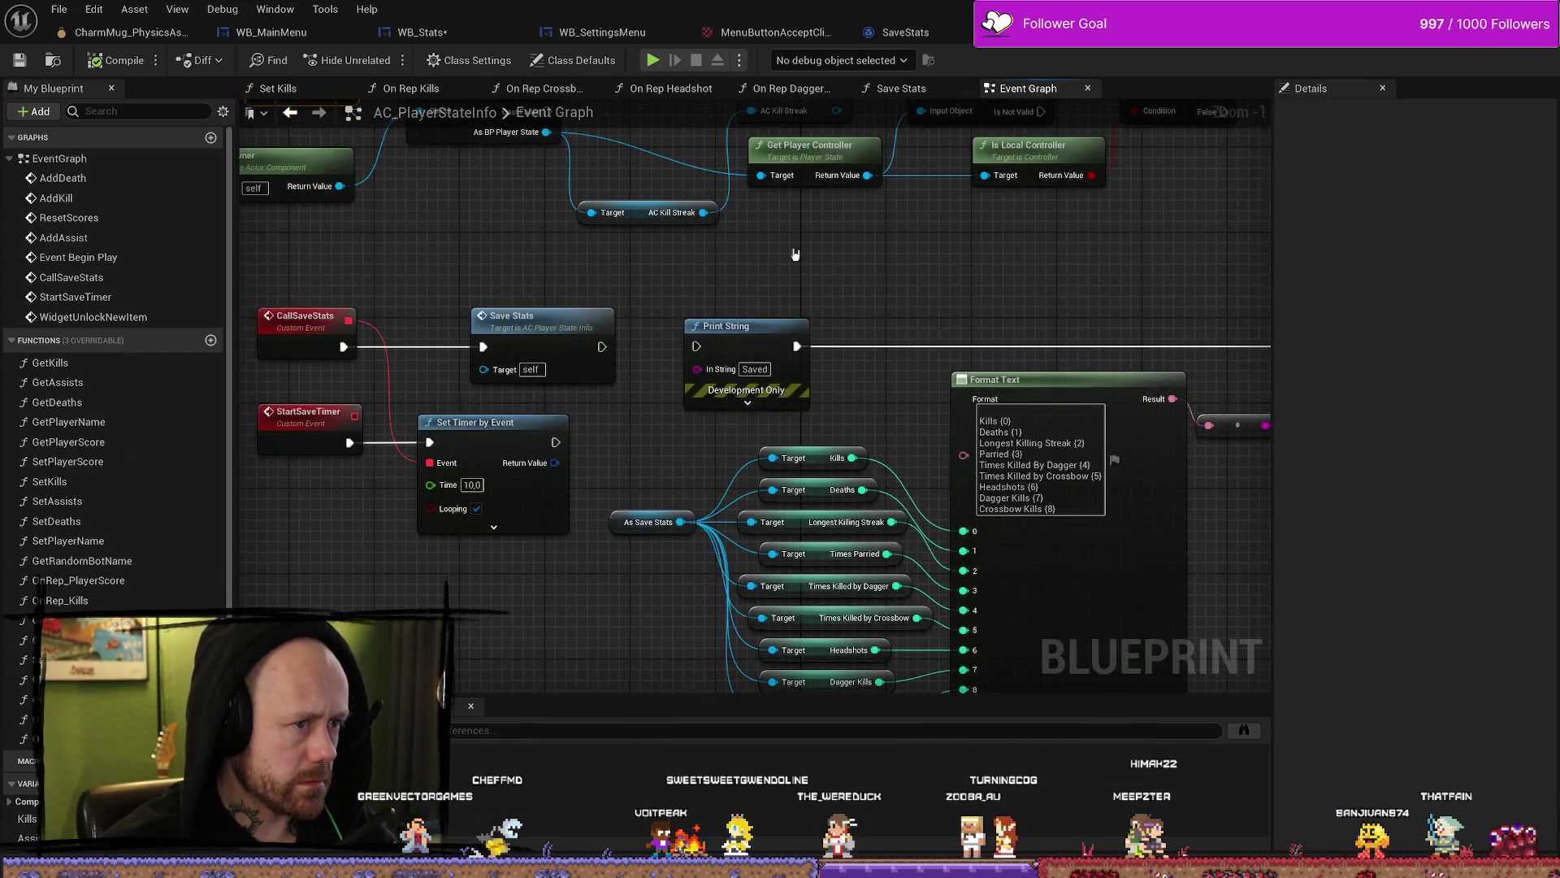
{"action": "left_click_drag", "start_coordinate": [993, 223], "coordinate": [596, 431]}
{"action": "mouse_move", "coordinate": [871, 431]}
{"action": "left_mouse_down"}
{"action": "mouse_move", "coordinate": [647, 425]}
{"action": "mouse_move", "coordinate": [592, 408]}
{"action": "mouse_move", "coordinate": [557, 359]}
{"action": "mouse_move", "coordinate": [533, 363]}
{"action": "mouse_move", "coordinate": [780, 262]}
{"action": "left_mouse_up"}
{"action": "scroll", "coordinate": [780, 262], "scroll_direction": "down", "scroll_amount": 3}
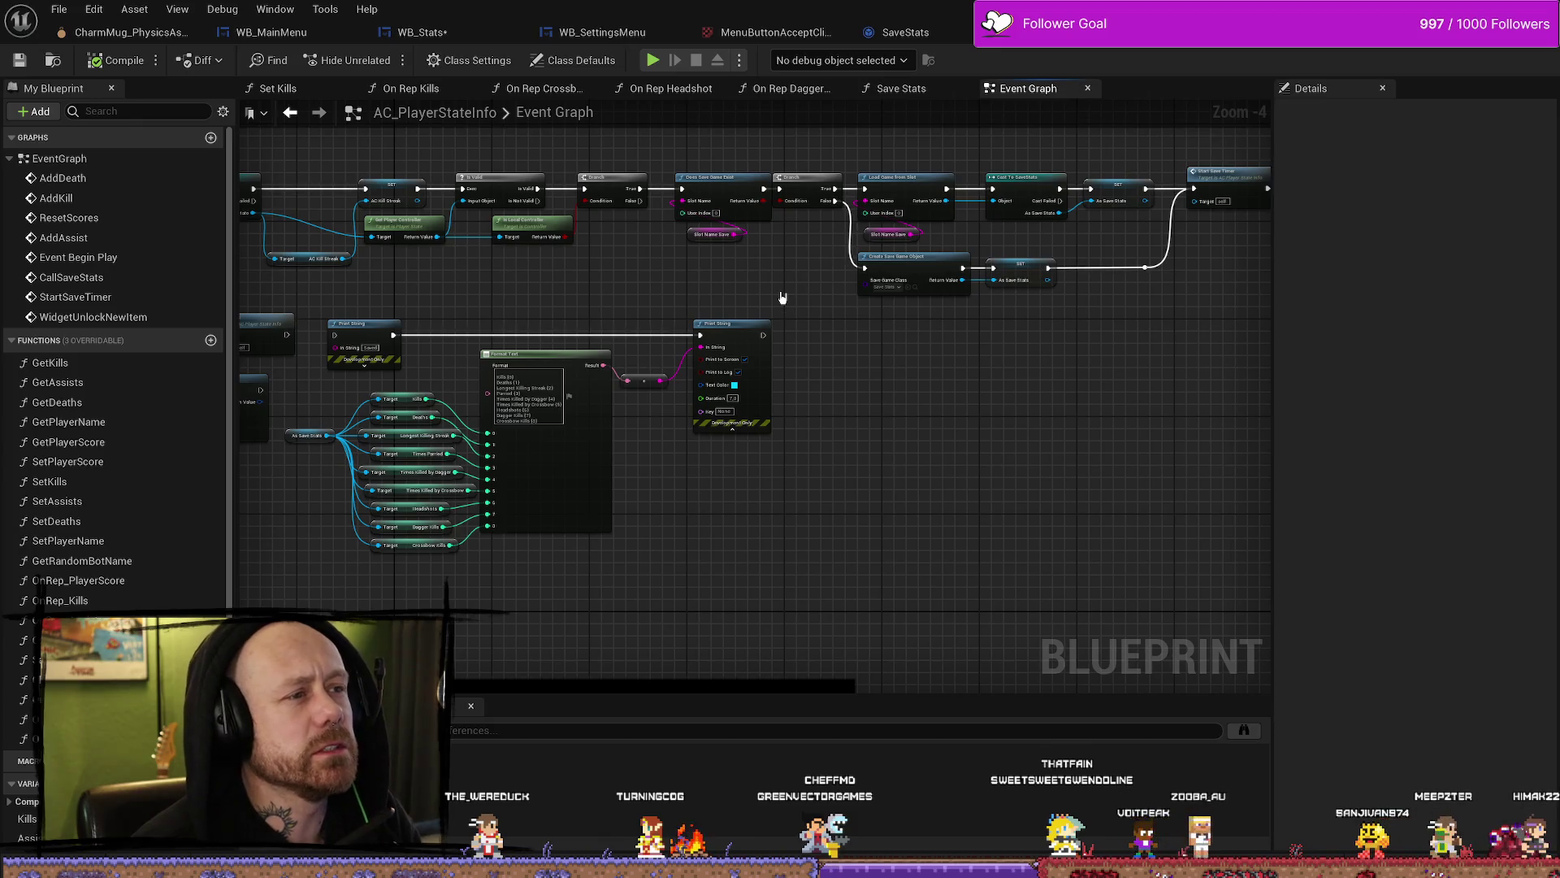
{"action": "mouse_move", "coordinate": [782, 298]}
{"action": "left_mouse_down"}
{"action": "mouse_move", "coordinate": [829, 261]}
{"action": "mouse_move", "coordinate": [1069, 275]}
{"action": "left_mouse_up"}
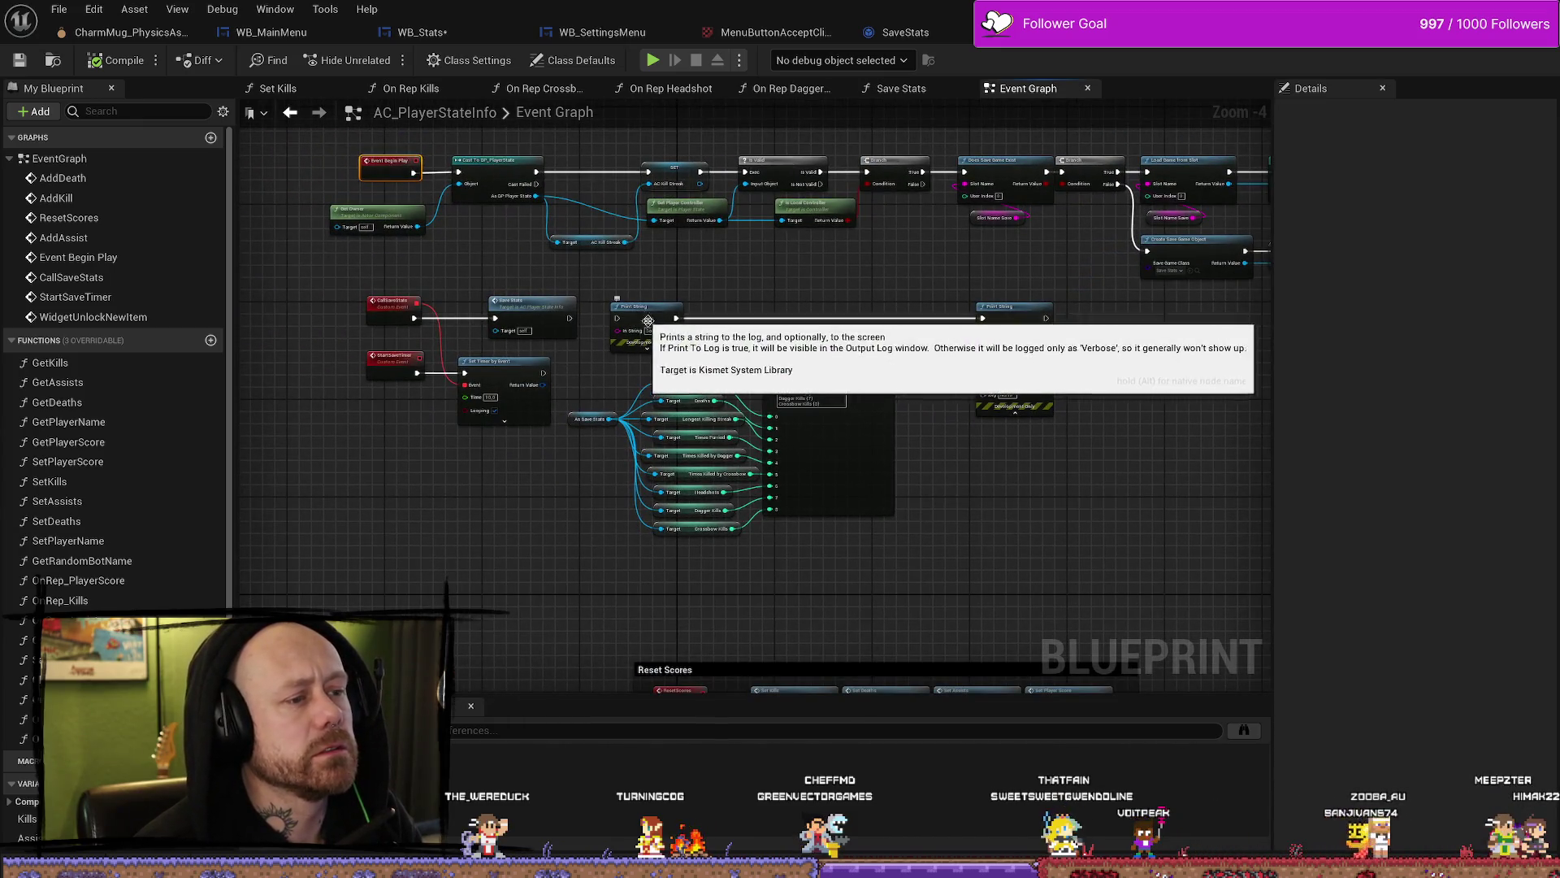
{"action": "left_click_drag", "start_coordinate": [597, 554], "coordinate": [586, 388]}
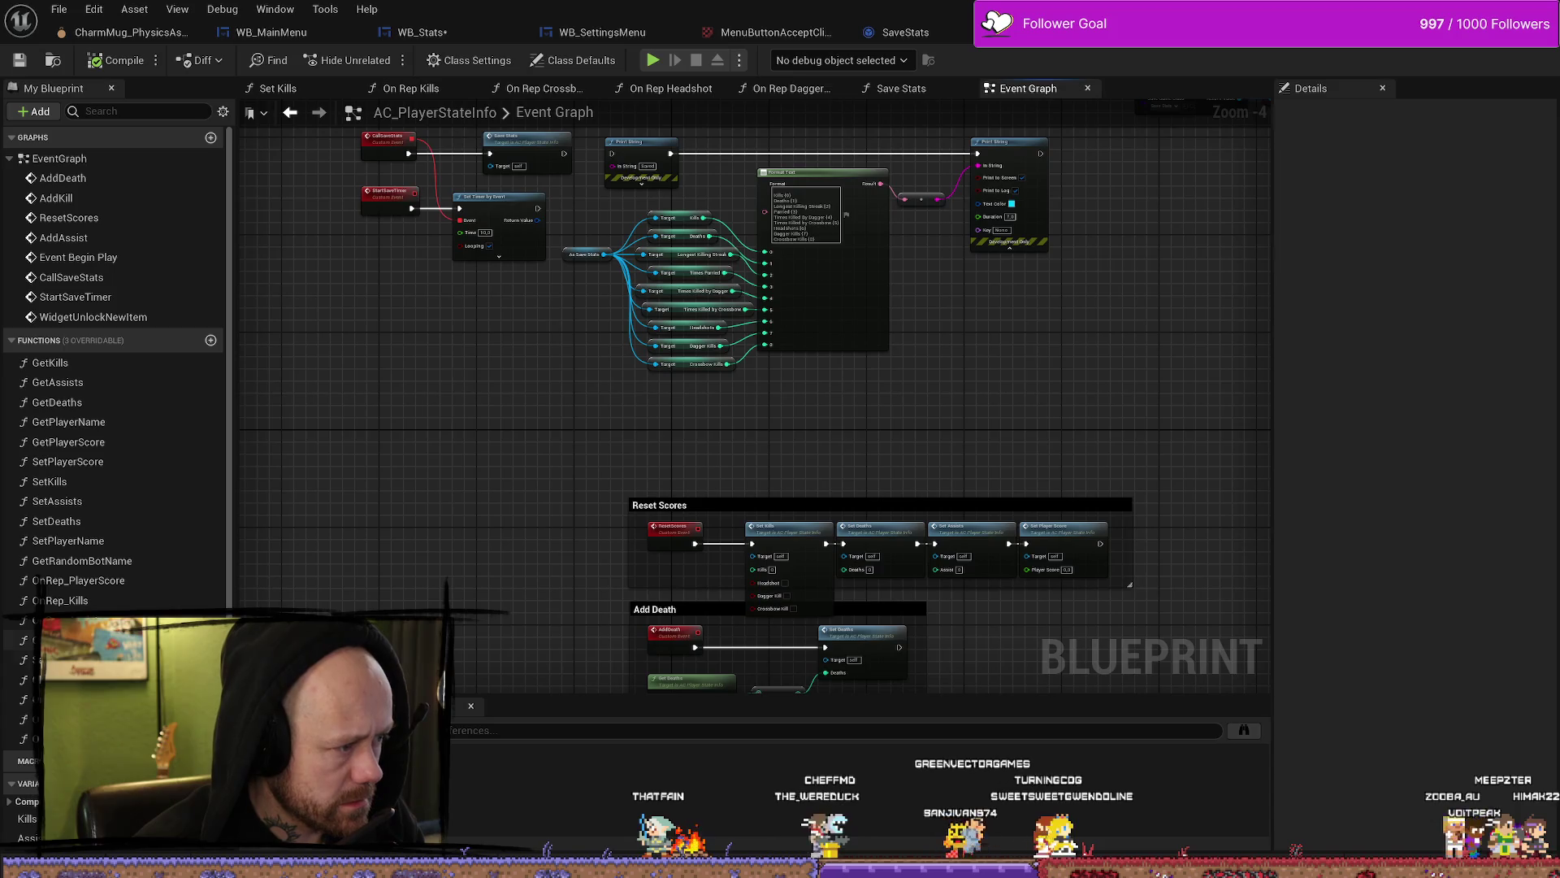
{"action": "left_click", "coordinate": [901, 87]}
Step: Go back to the WB_Stats Event Graph
{"action": "scroll", "coordinate": [373, 463], "scroll_direction": "down", "scroll_amount": 1}
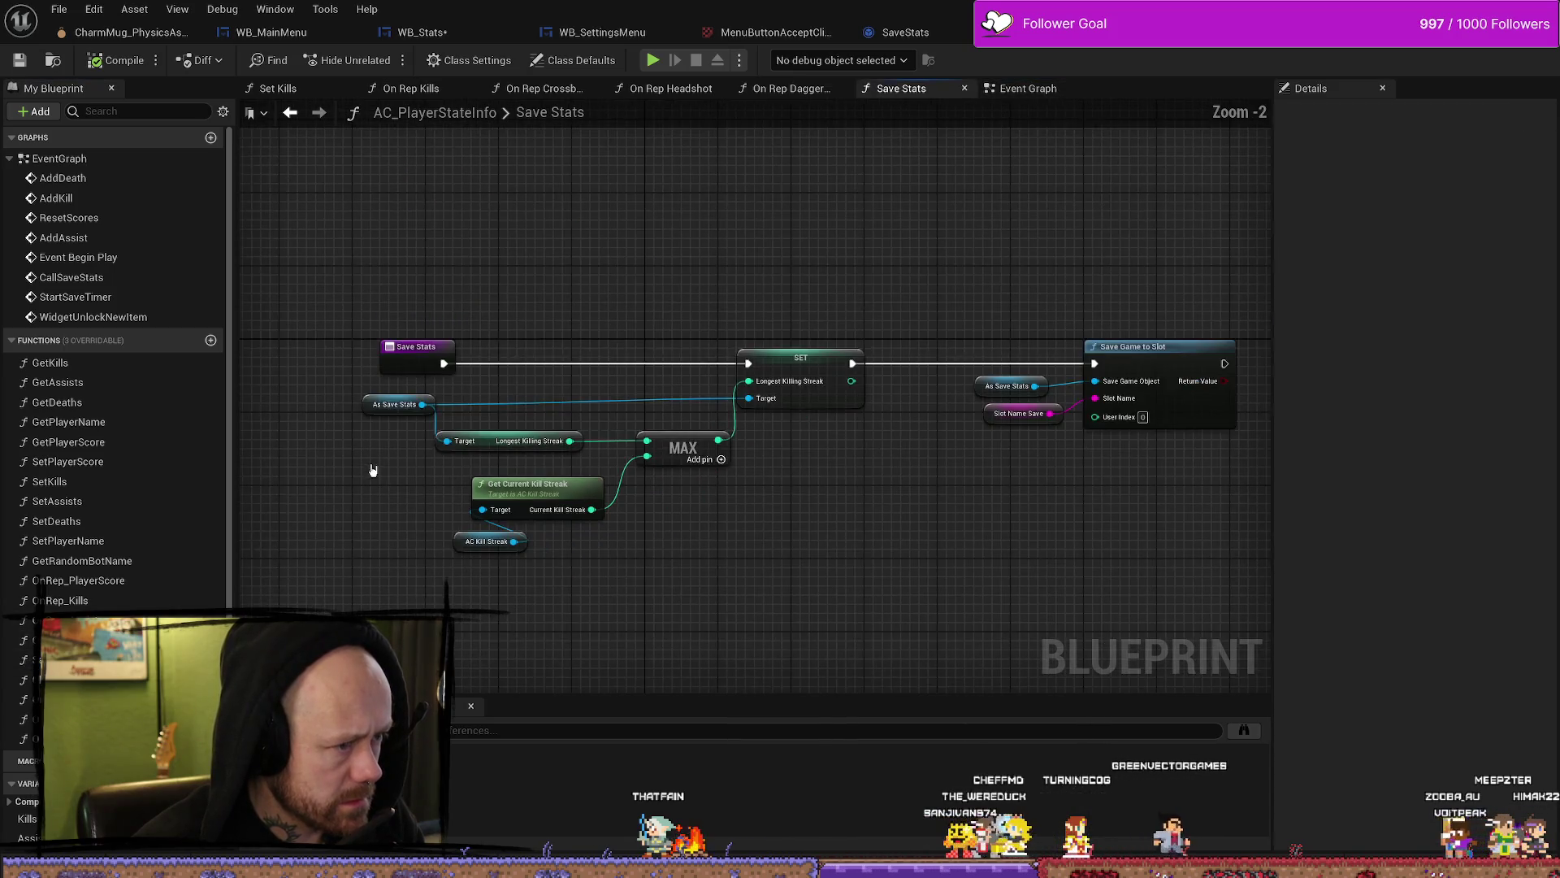
{"action": "scroll", "coordinate": [411, 523], "scroll_direction": "up", "scroll_amount": 1}
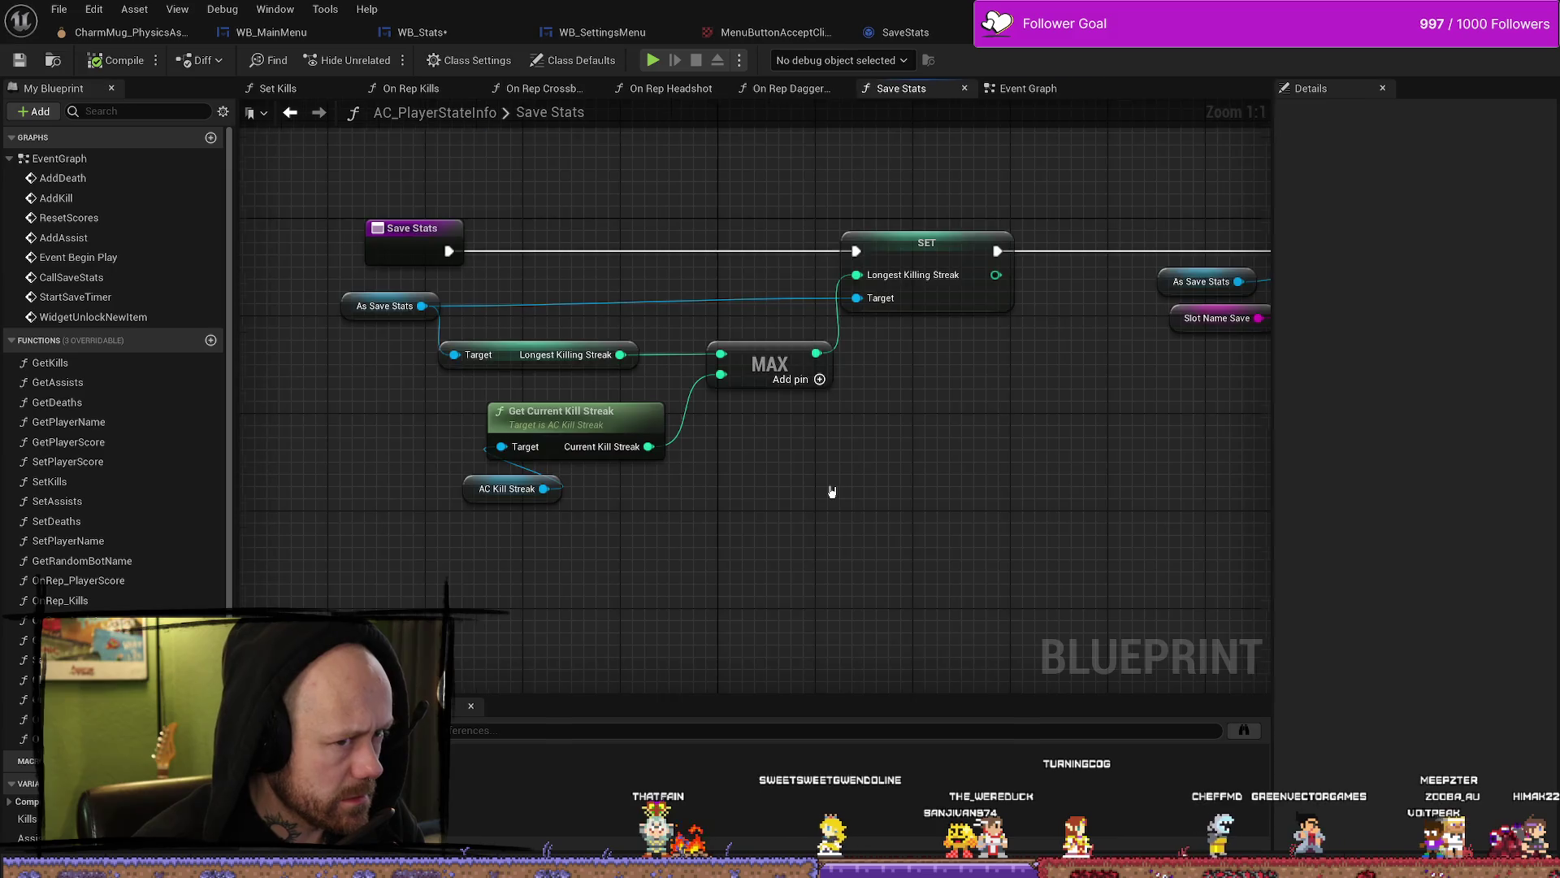
{"action": "key", "text": "alt+Left"}
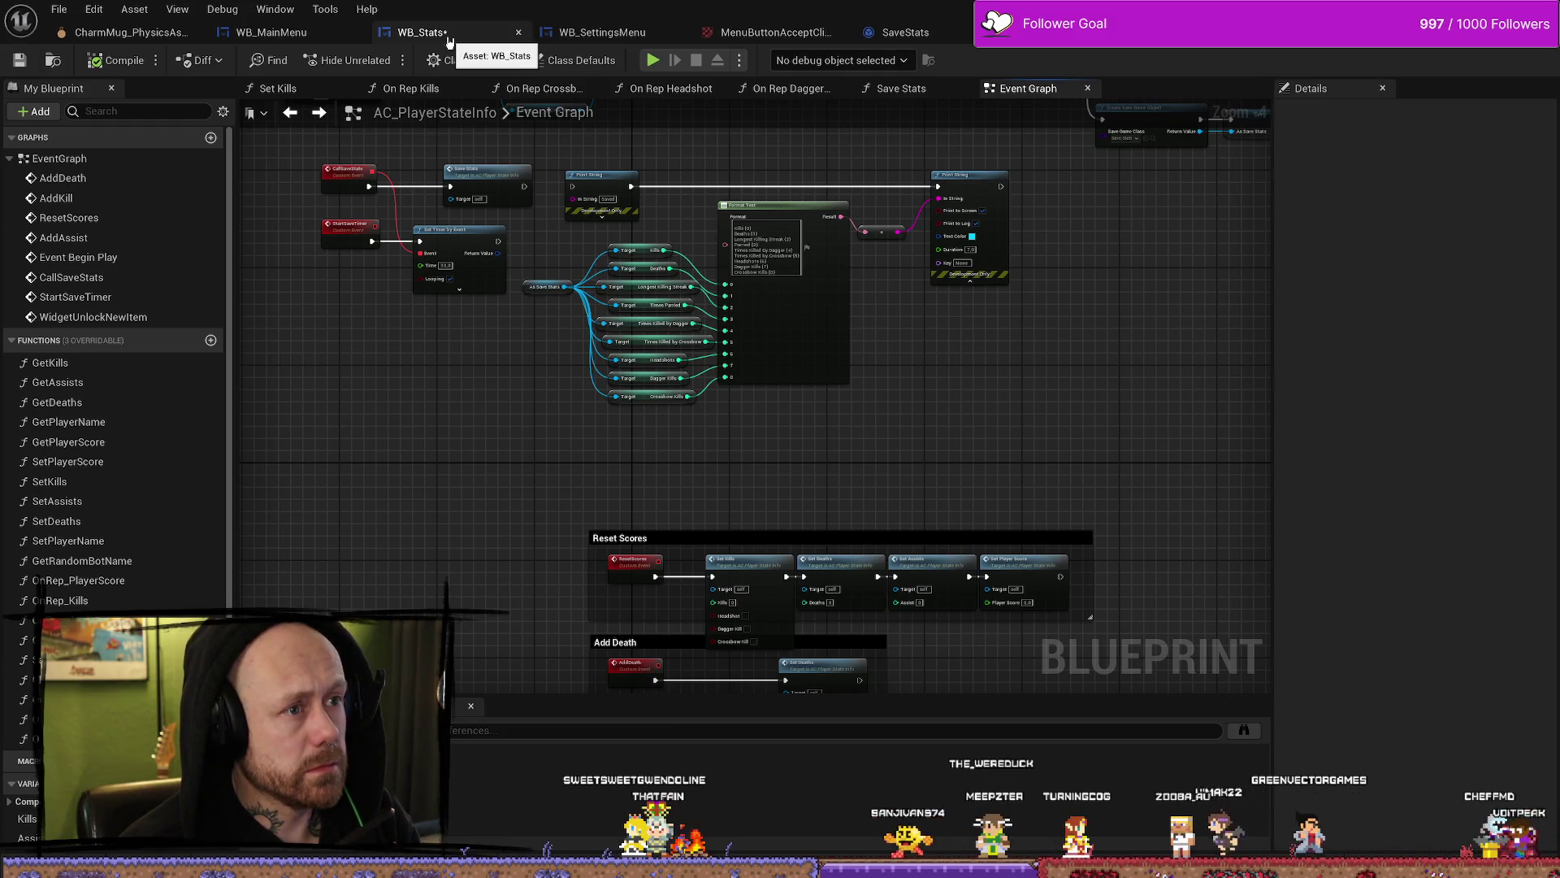
{"action": "left_click", "coordinate": [449, 39]}
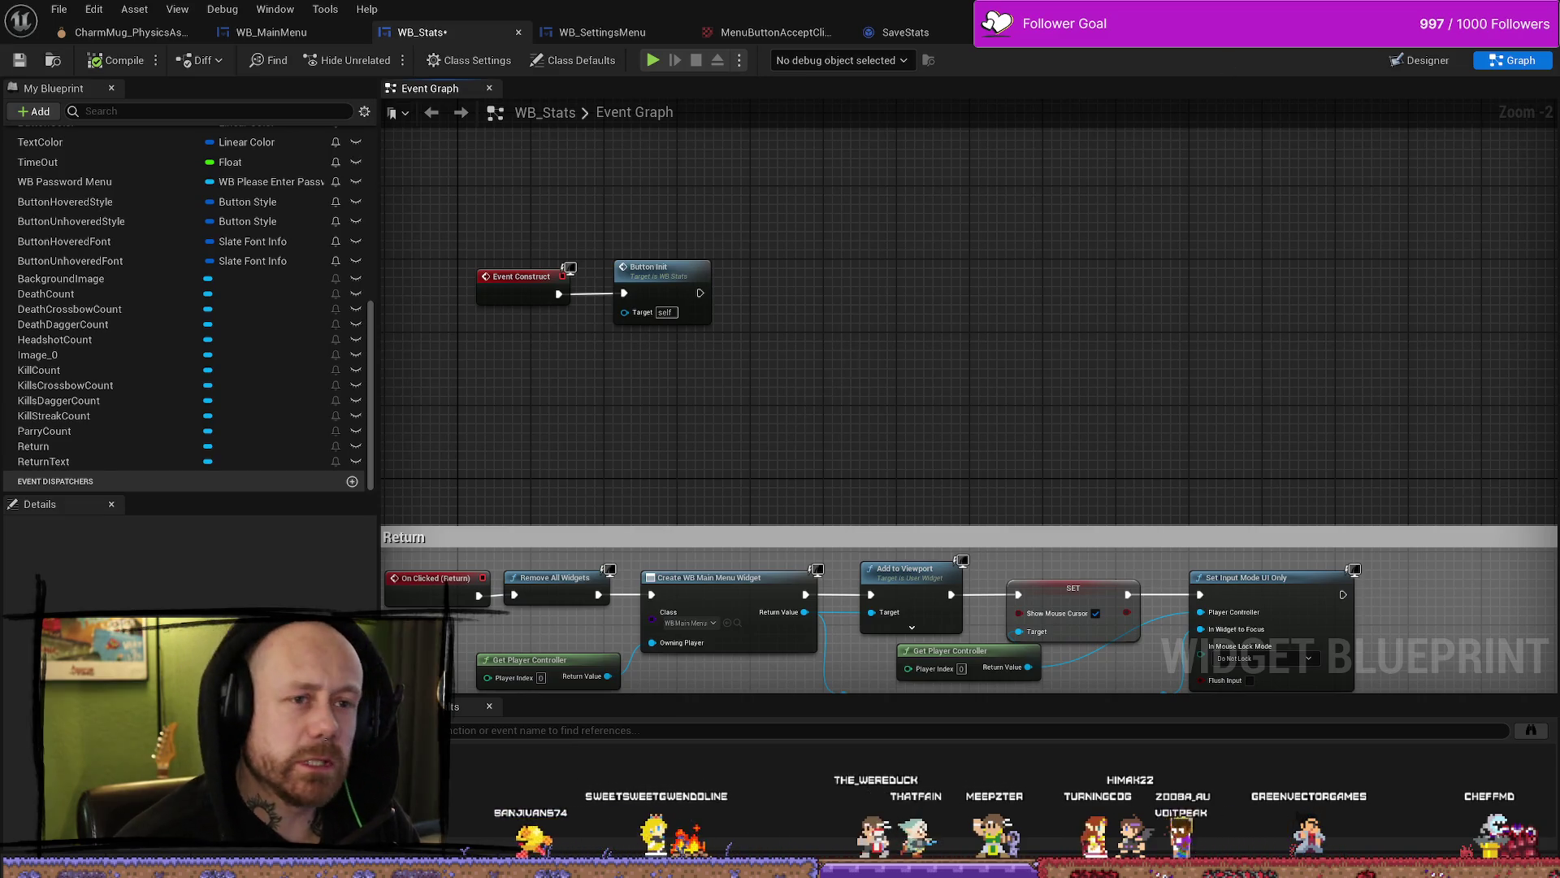
Step: Search the Content Drawer for the BP_PlayerCharacter blueprint
{"action": "key", "text": "ctrl+space"}
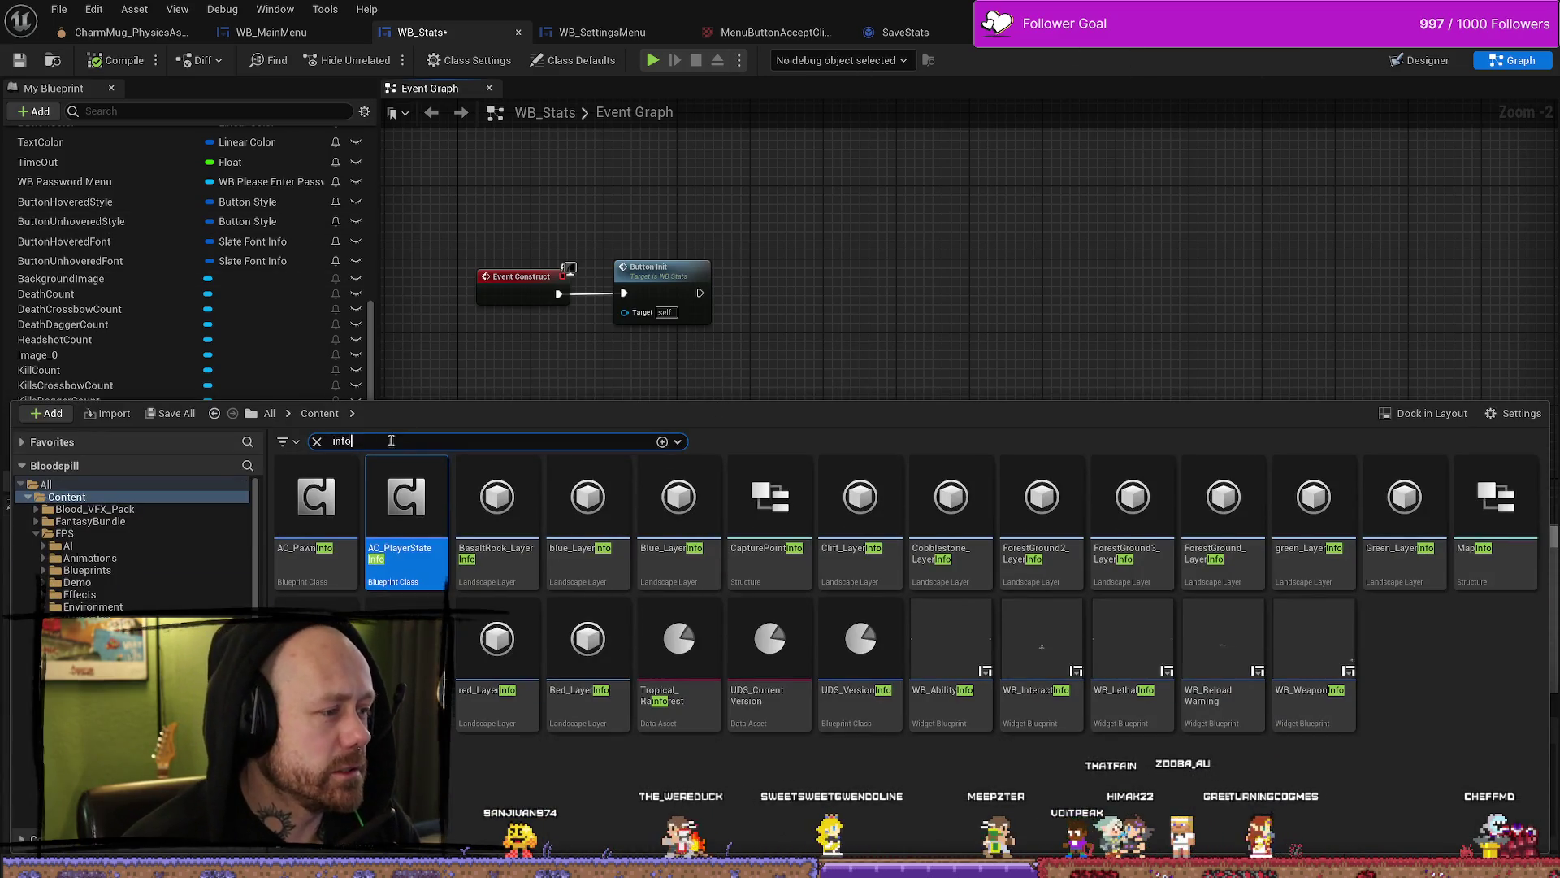
{"action": "type", "text": "d"}
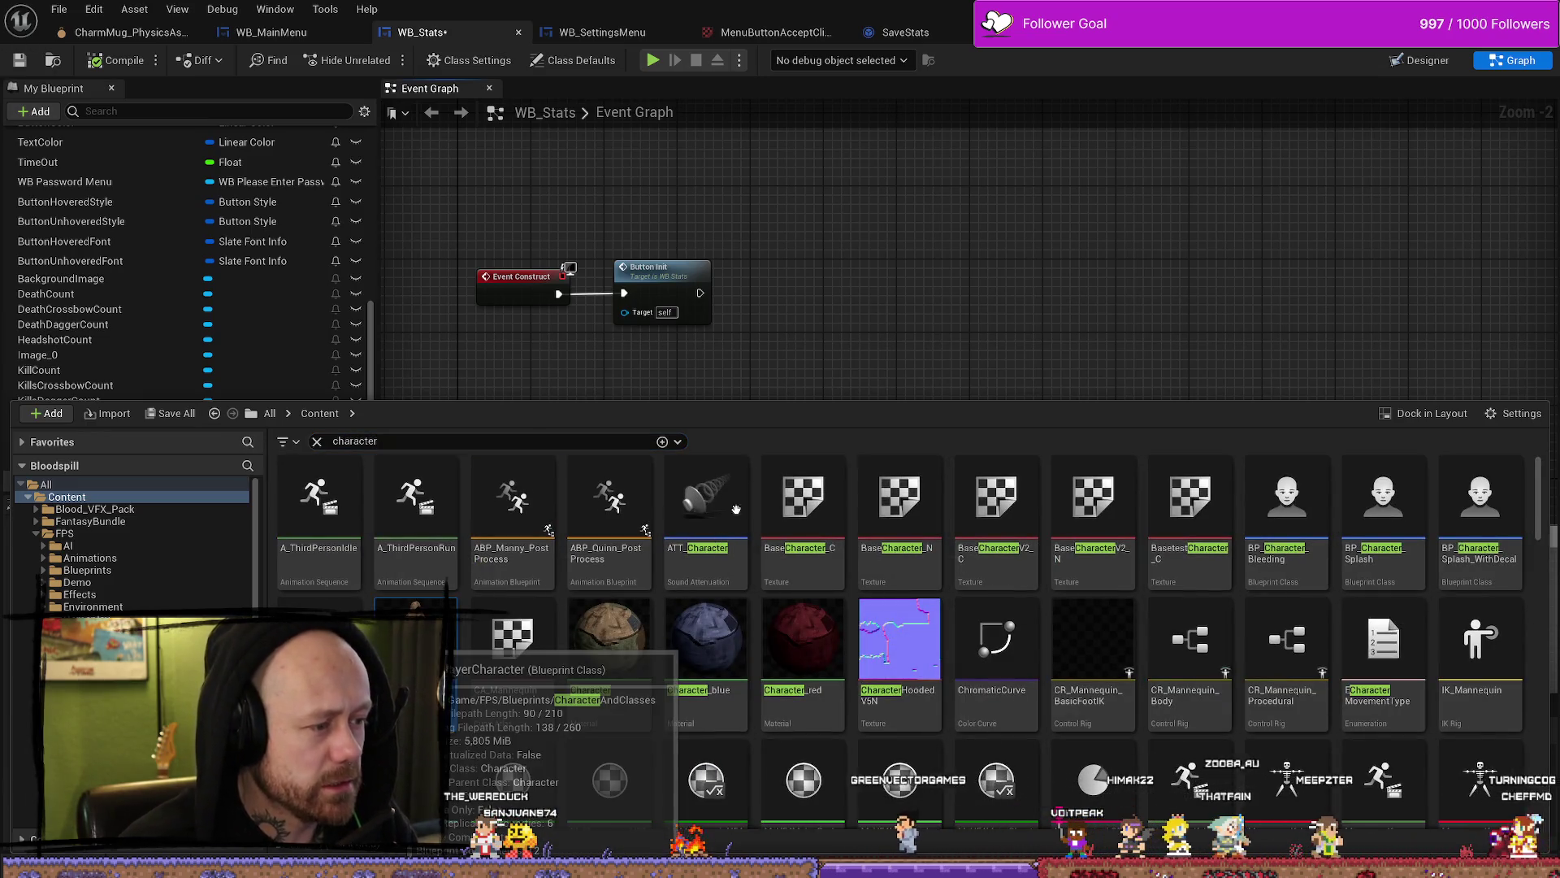
{"action": "scroll", "coordinate": [897, 213], "scroll_direction": "down", "scroll_amount": 4}
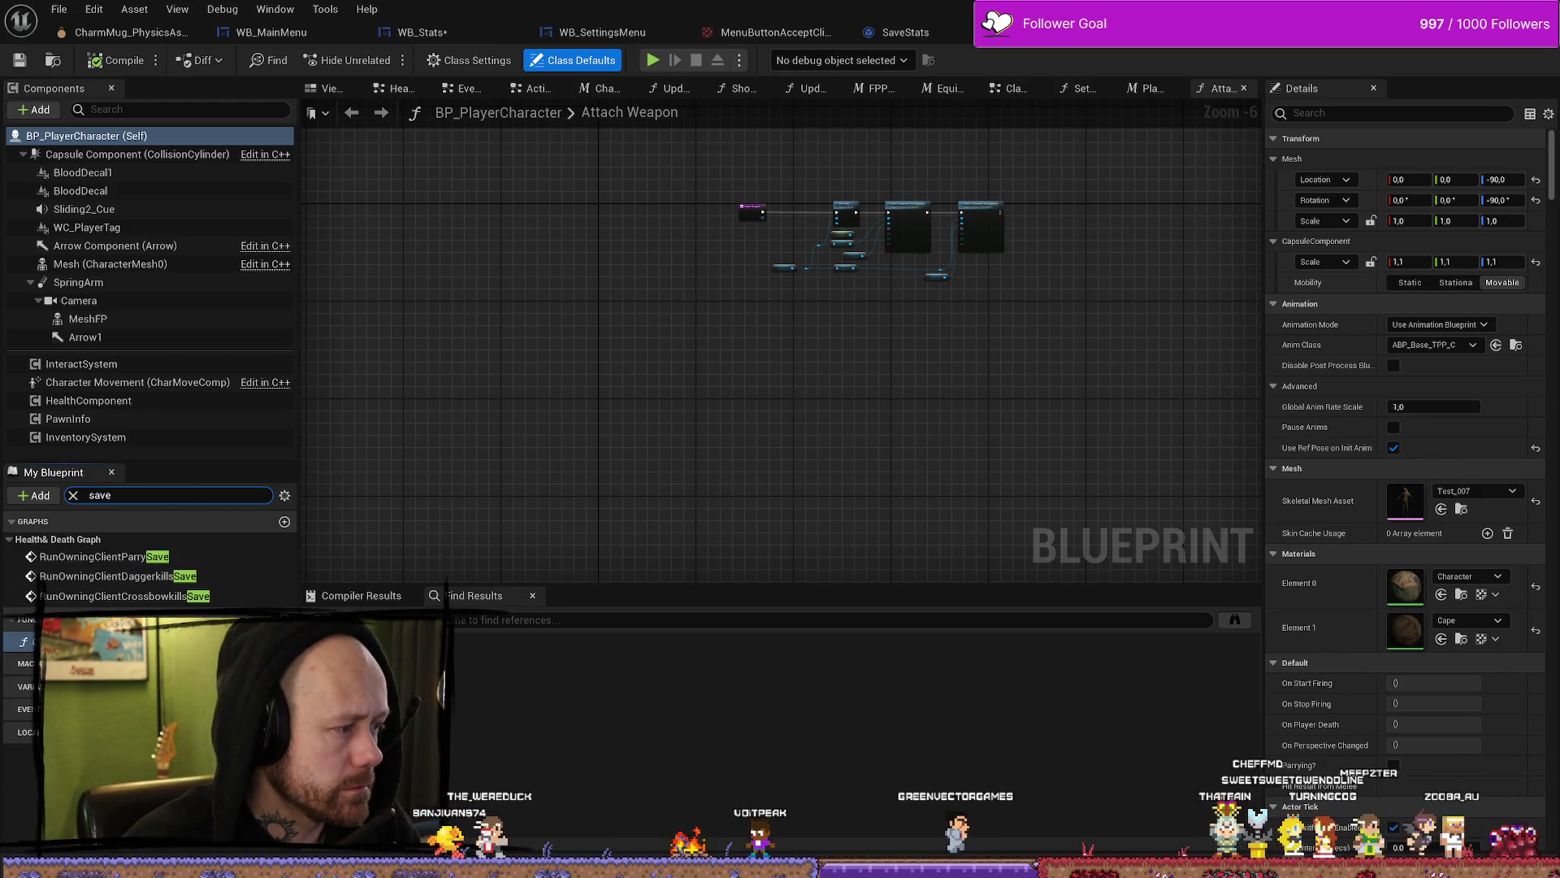
Step: Open the Check for and Save Kills with Weapon function and clear the member filter
{"action": "double_click", "coordinate": [33, 641]}
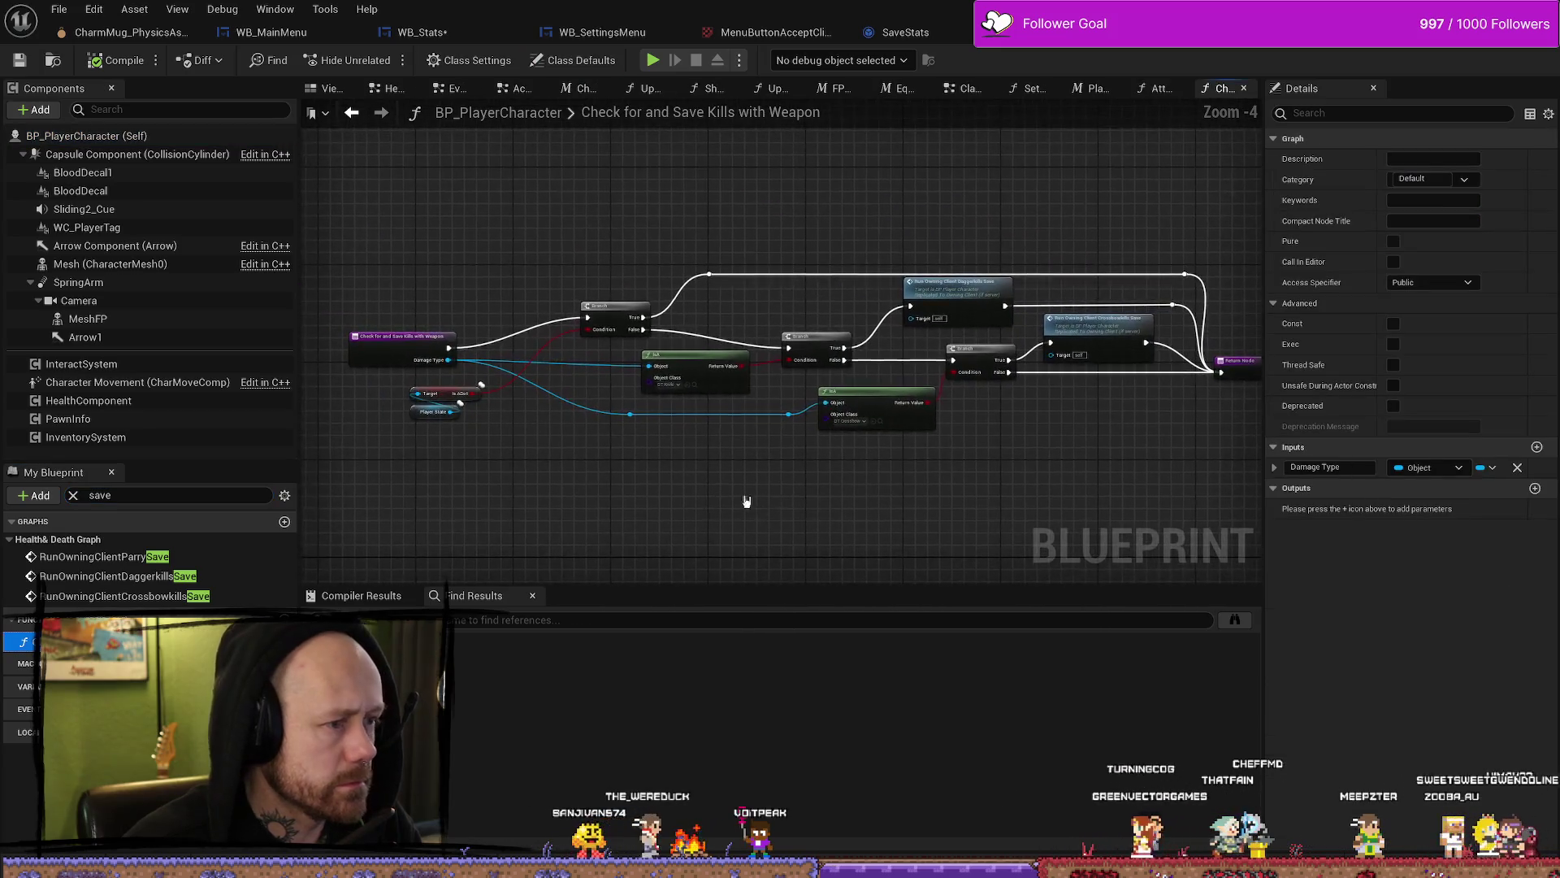
{"action": "scroll", "coordinate": [594, 481], "scroll_direction": "up", "scroll_amount": 2}
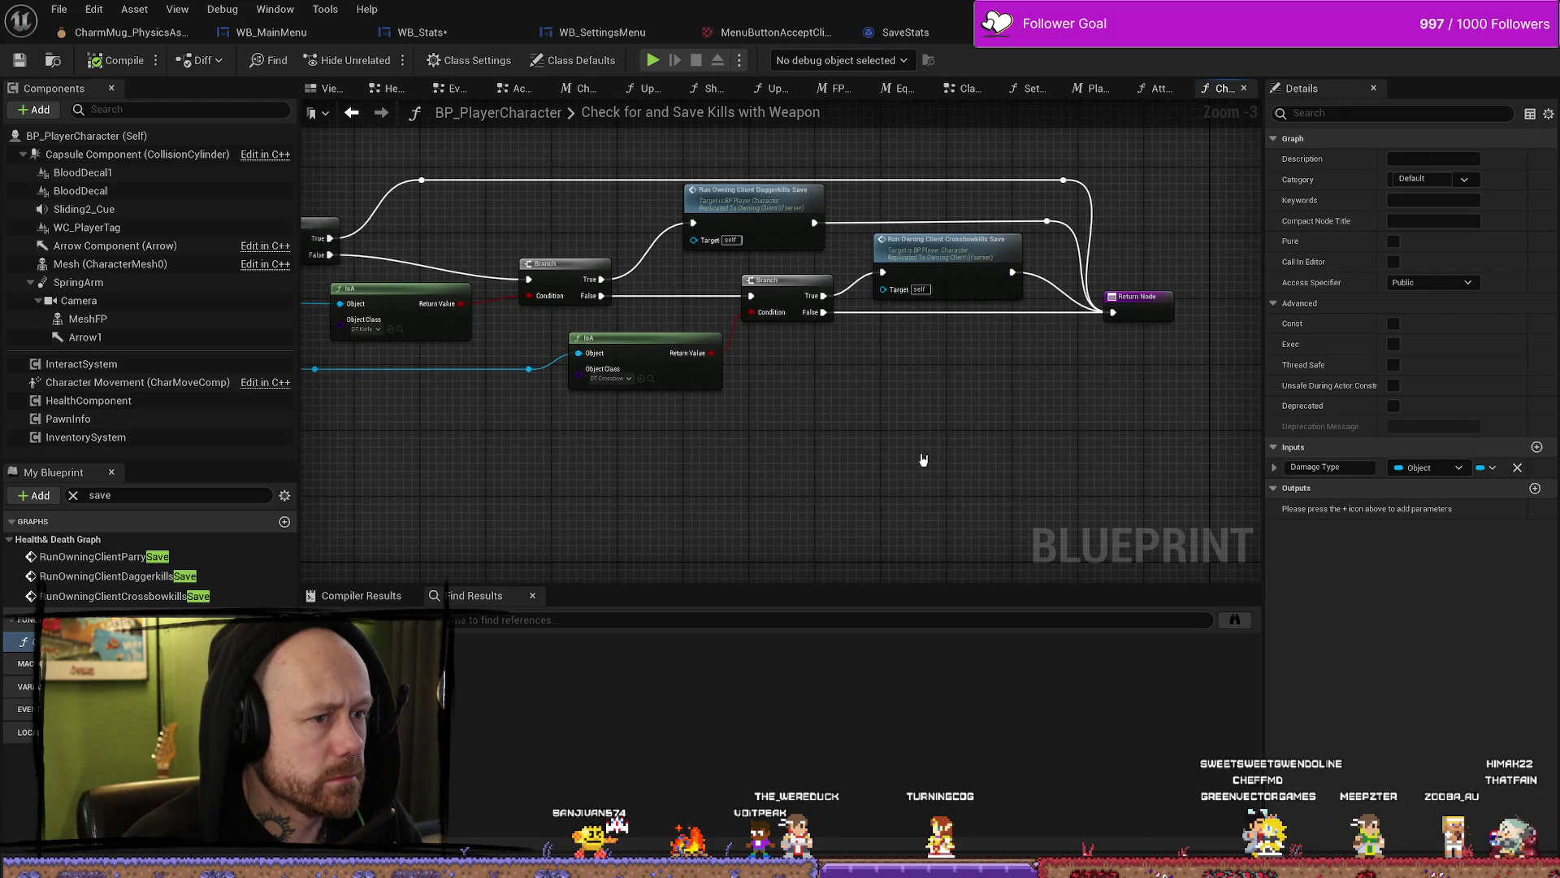
{"action": "mouse_move", "coordinate": [923, 460]}
{"action": "left_mouse_down"}
{"action": "mouse_move", "coordinate": [648, 466]}
{"action": "mouse_move", "coordinate": [900, 493]}
{"action": "left_mouse_up"}
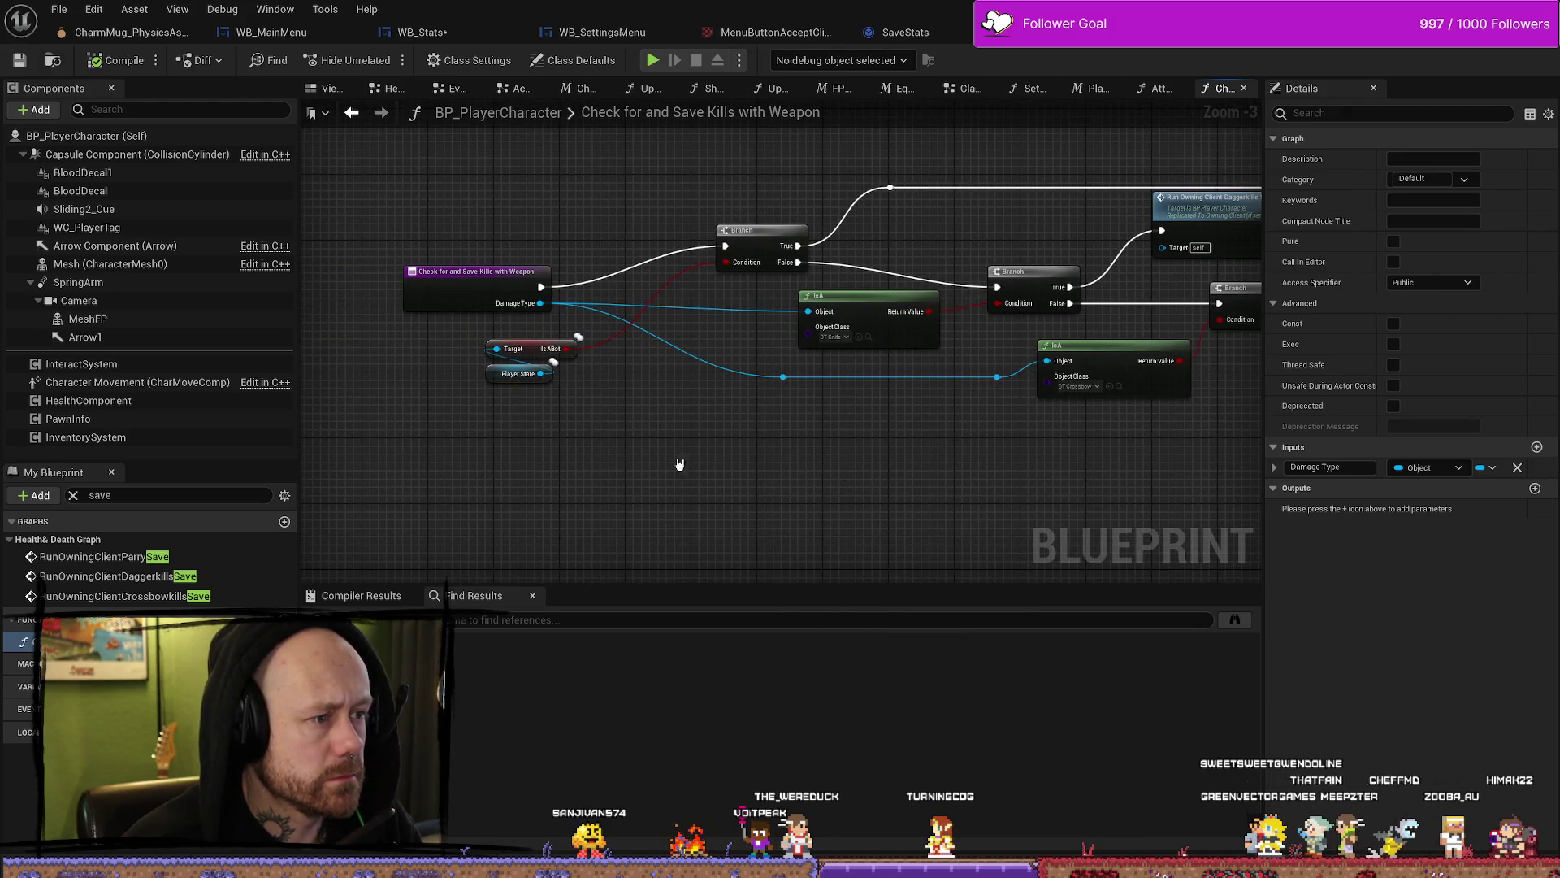
{"action": "left_click", "coordinate": [73, 494]}
{"action": "left_click_drag", "start_coordinate": [790, 501], "coordinate": [725, 500]}
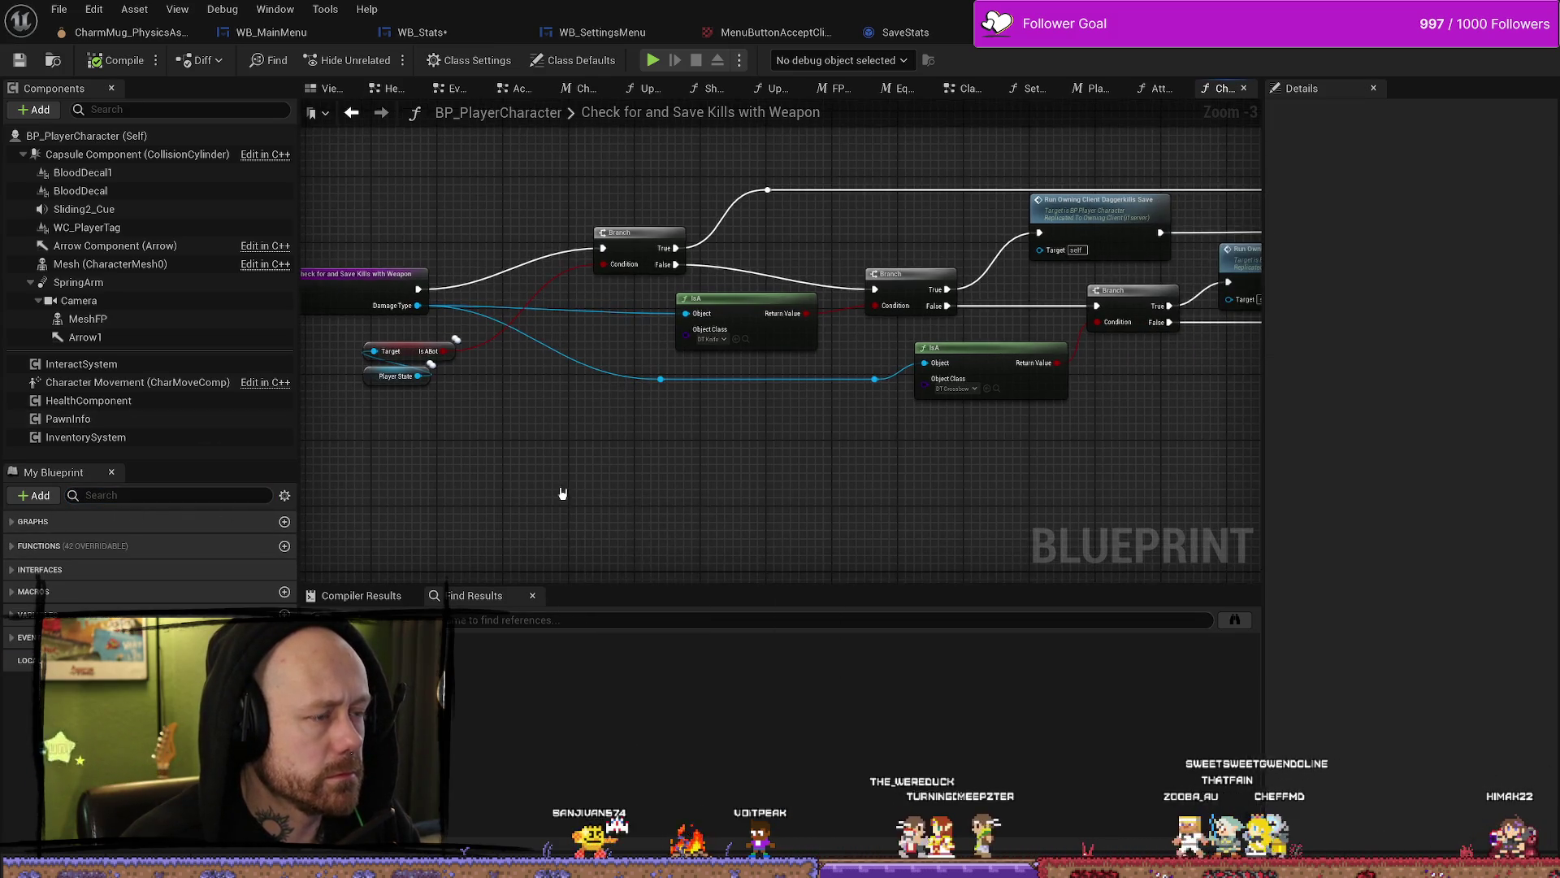
{"action": "left_click_drag", "start_coordinate": [670, 454], "coordinate": [696, 480]}
Step: Filter BP_PlayerCharacter's members by 'save' and open the RunOwningClientDaggerkillsSave event
{"action": "key", "text": "ctrl+space"}
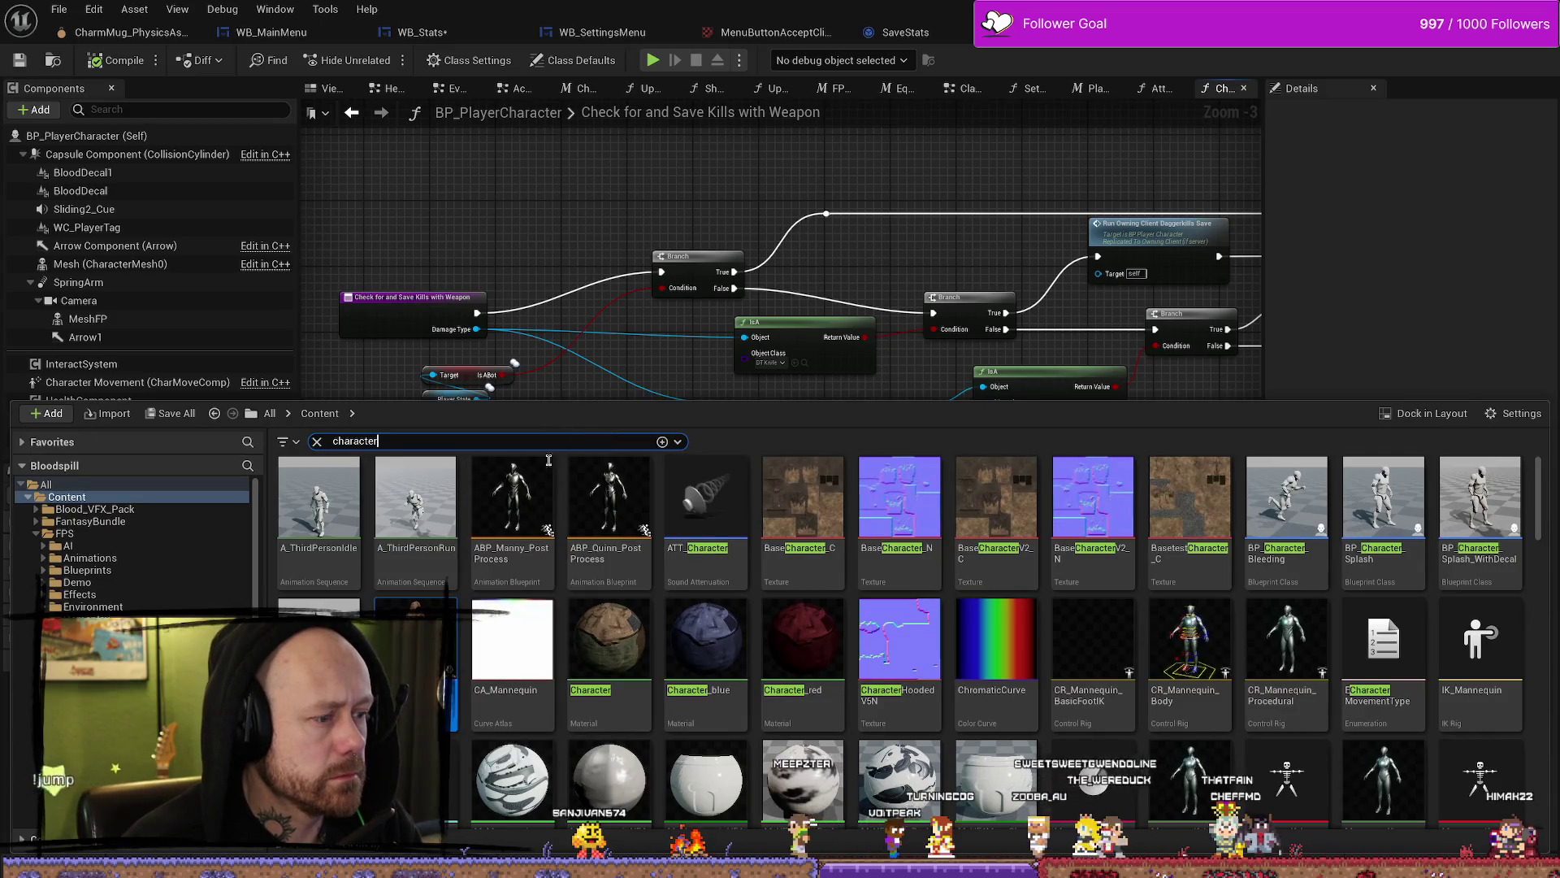
{"action": "left_click_drag", "start_coordinate": [839, 139], "coordinate": [804, 159]}
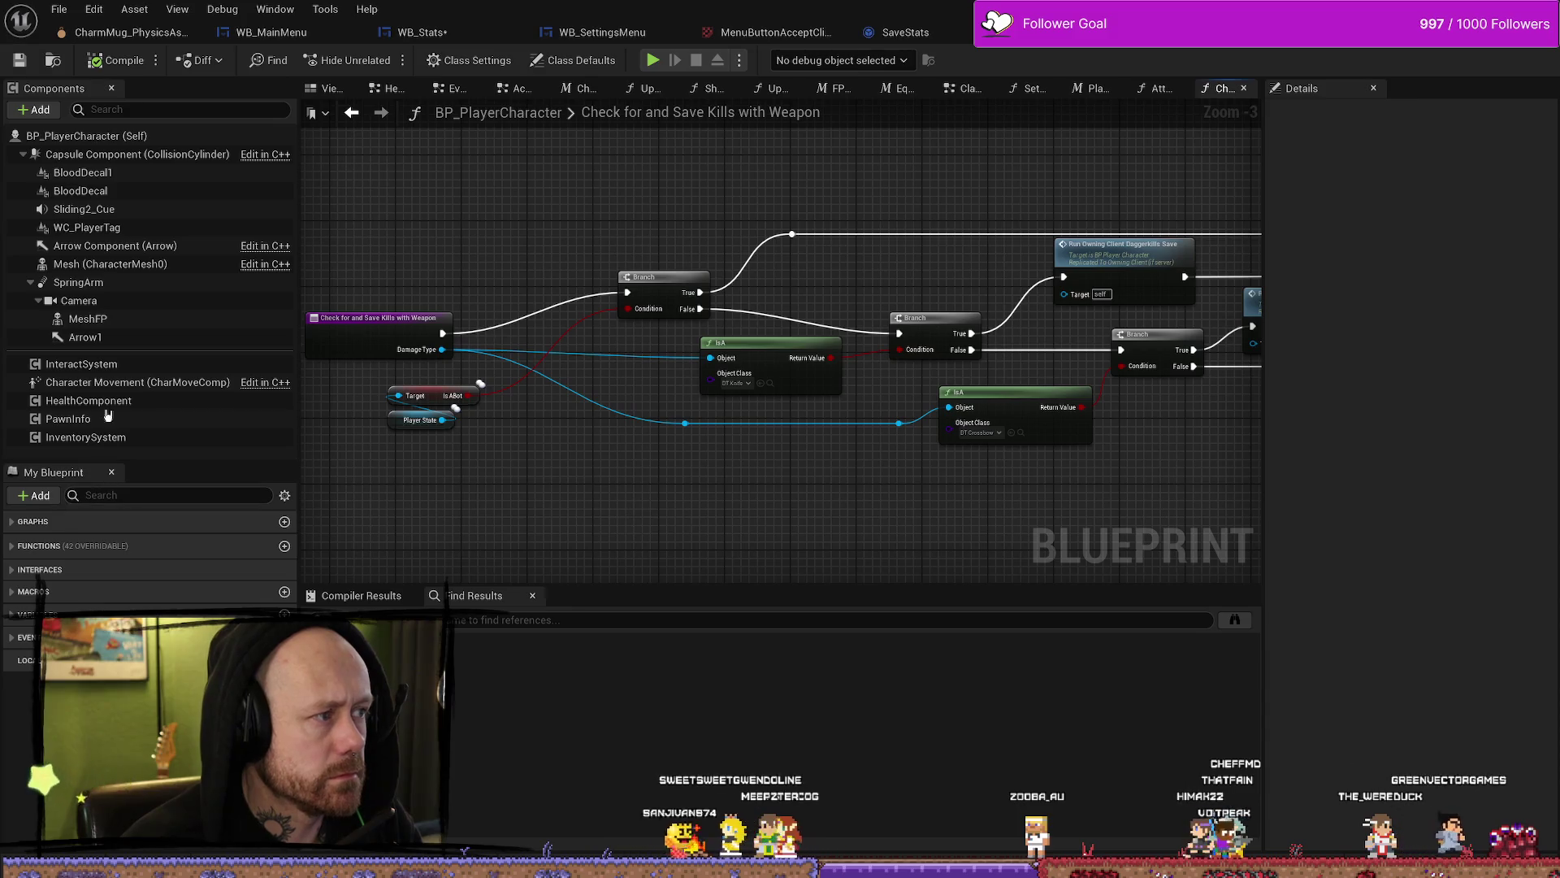
{"action": "left_click", "coordinate": [122, 135]}
{"action": "type", "text": "s"}
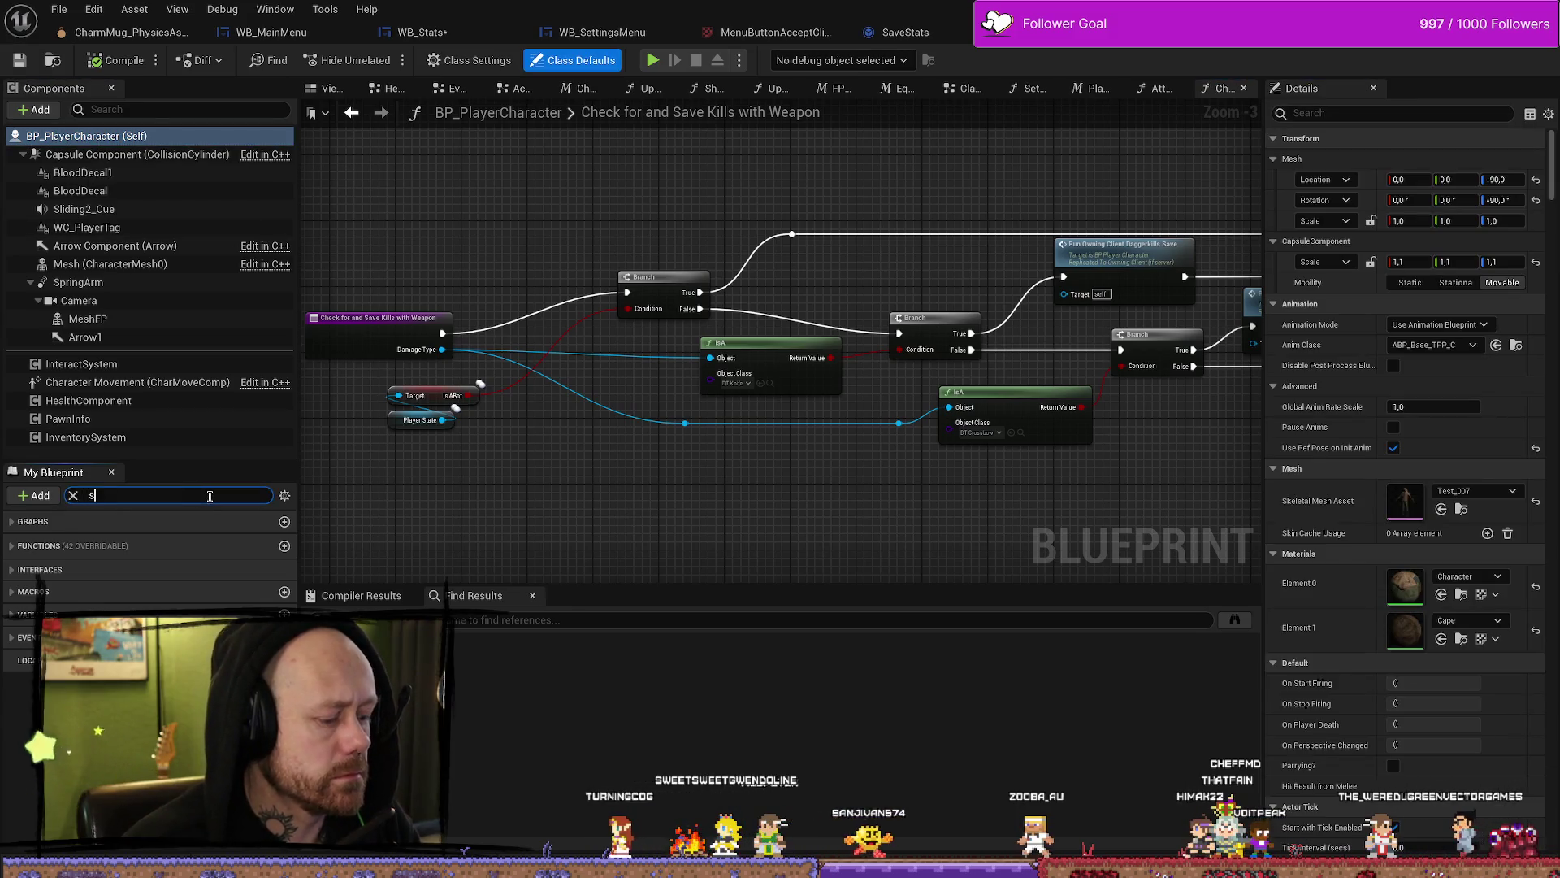
{"action": "type", "text": "ave"}
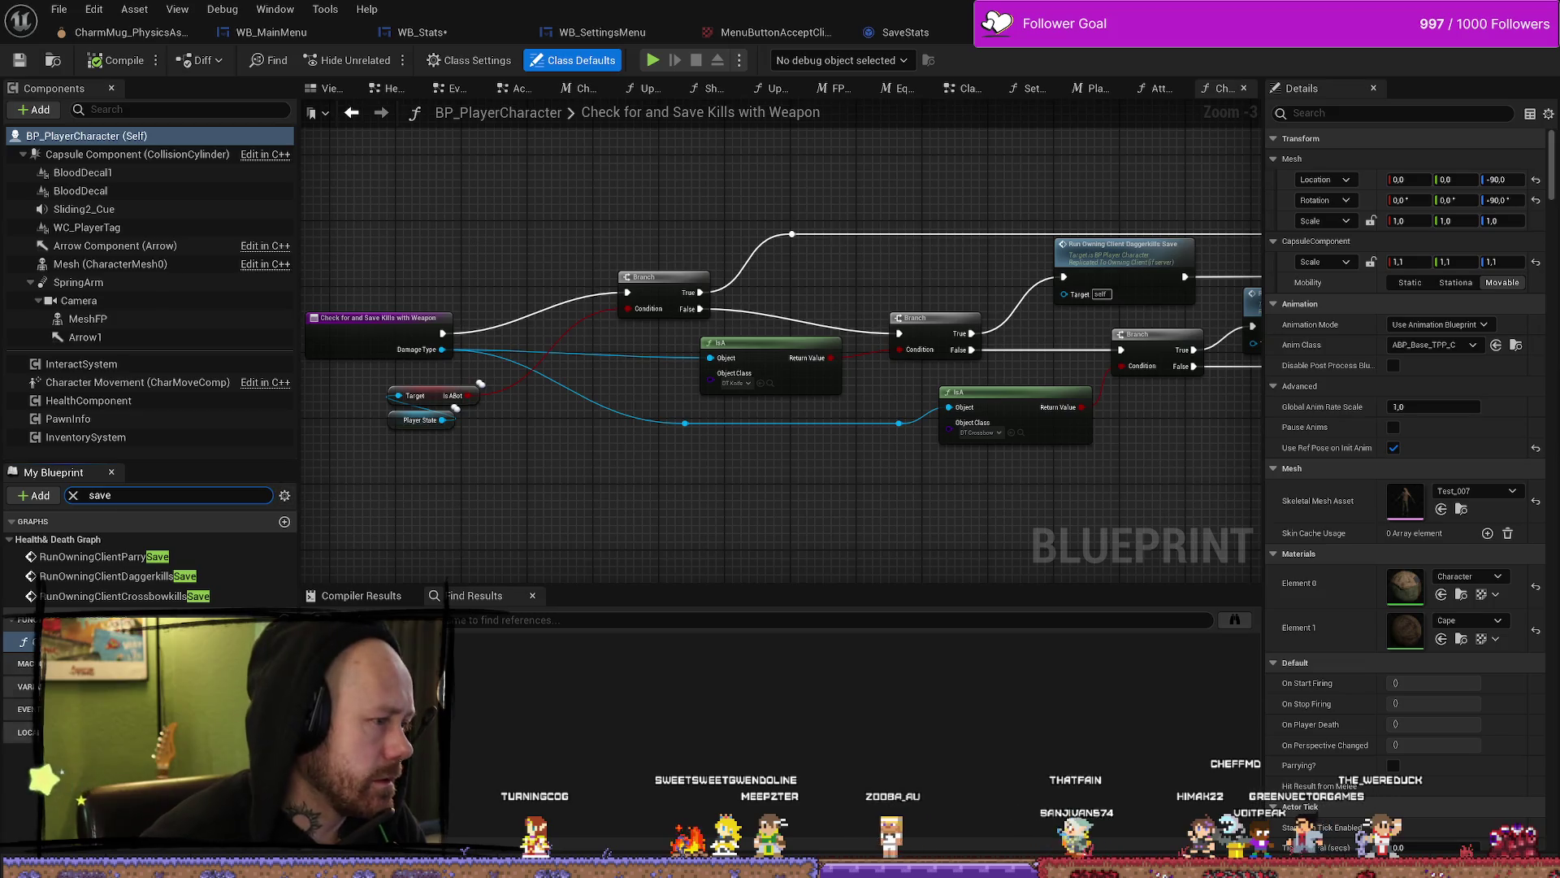
{"action": "left_click", "coordinate": [621, 536]}
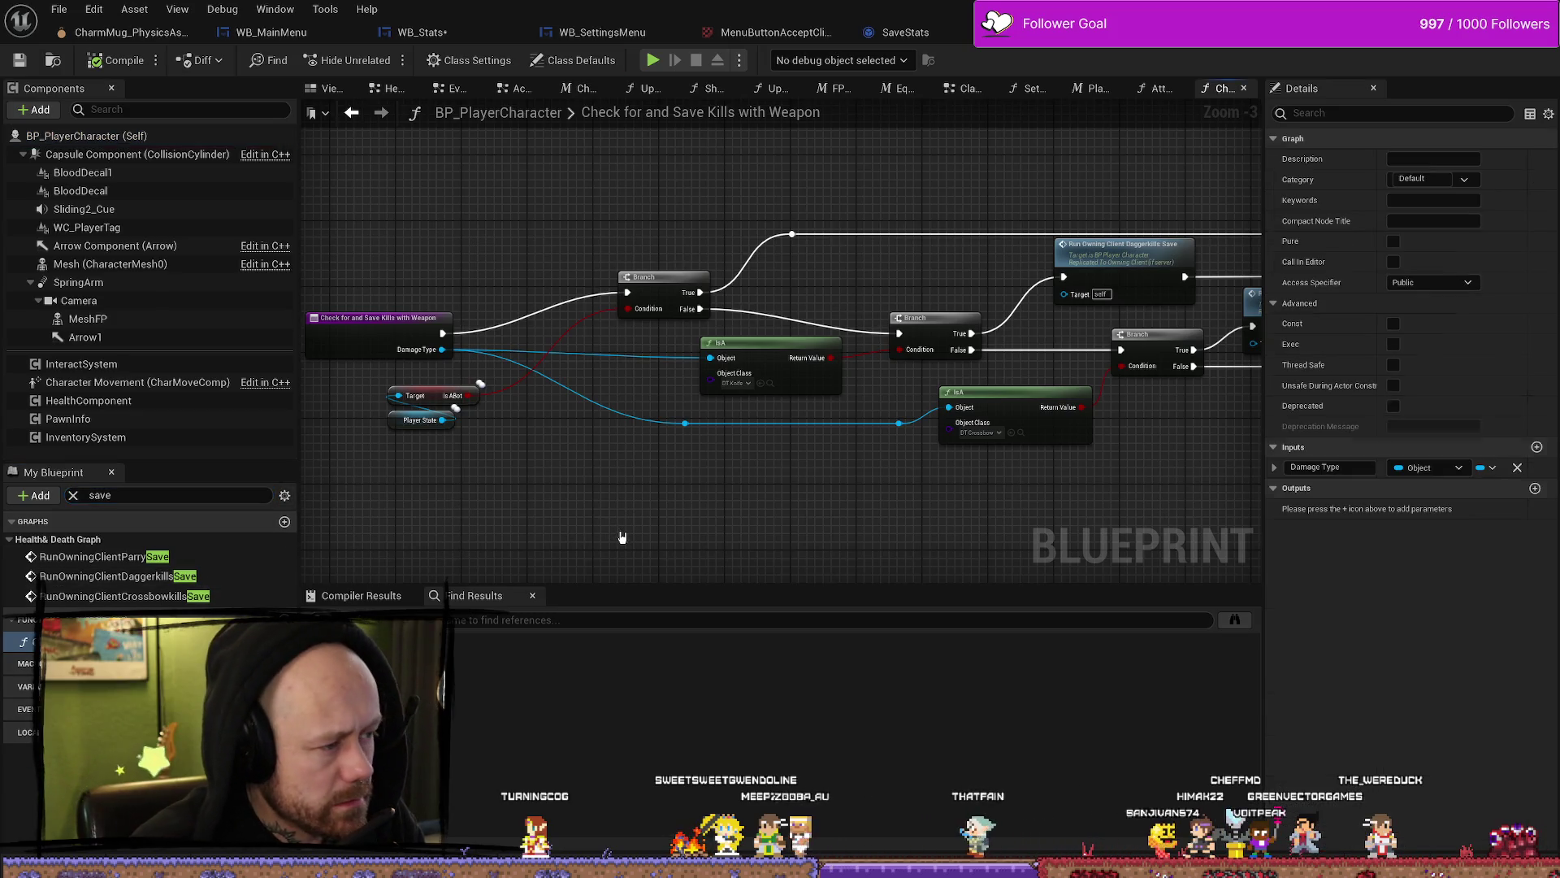
{"action": "double_click", "coordinate": [118, 575]}
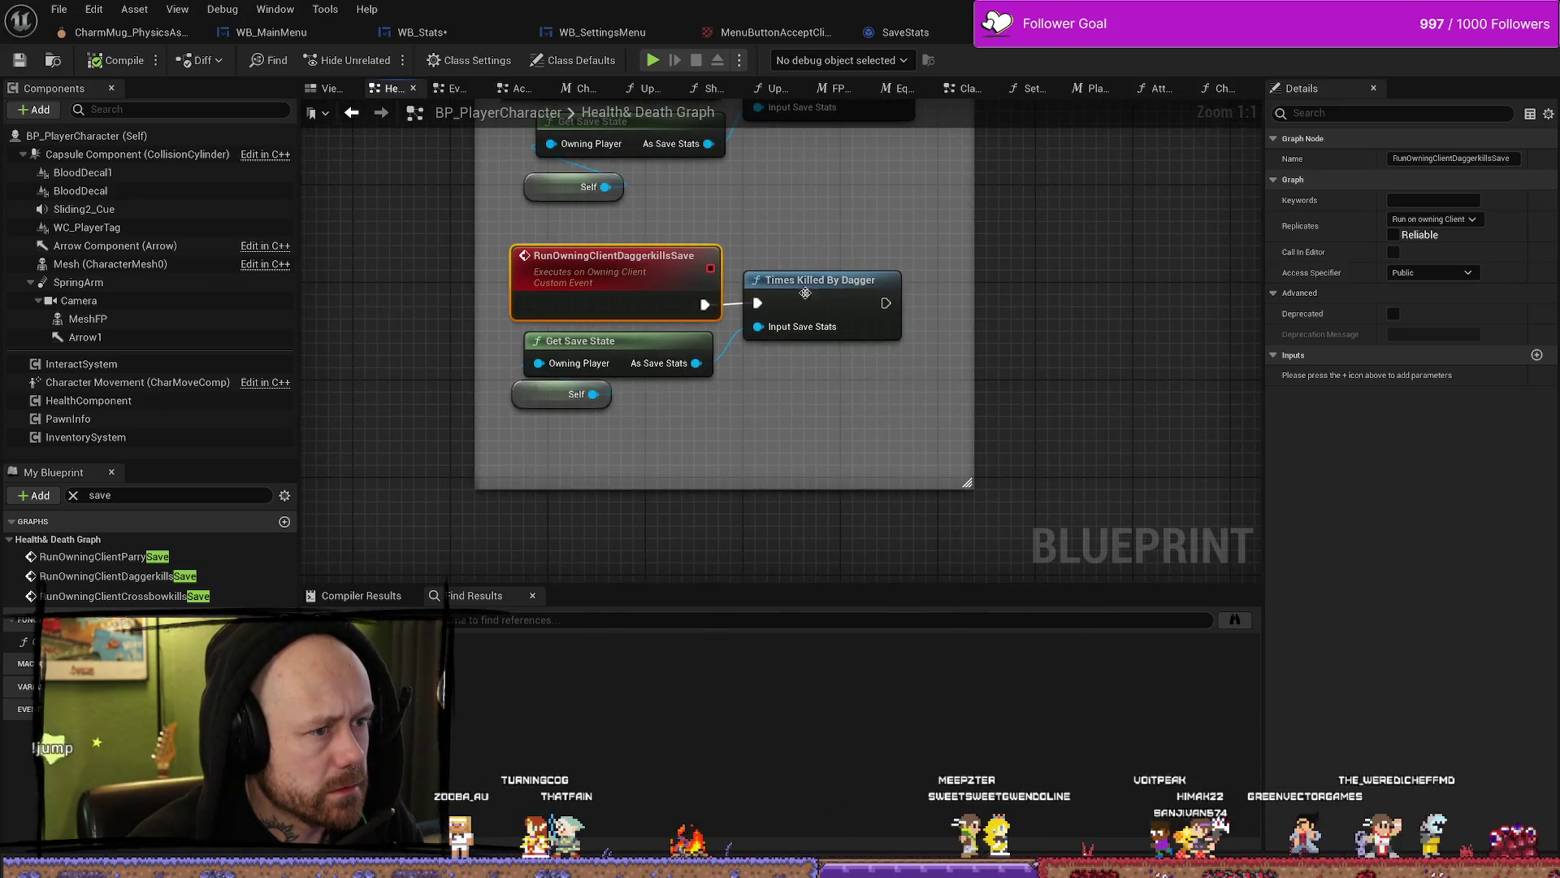
Step: Select the dagger event's Get Save State and Self nodes, then inspect Times Killed By Dagger
{"action": "mouse_move", "coordinate": [510, 368]}
{"action": "left_mouse_down"}
{"action": "mouse_move", "coordinate": [787, 437]}
{"action": "mouse_move", "coordinate": [734, 424]}
{"action": "left_mouse_up"}
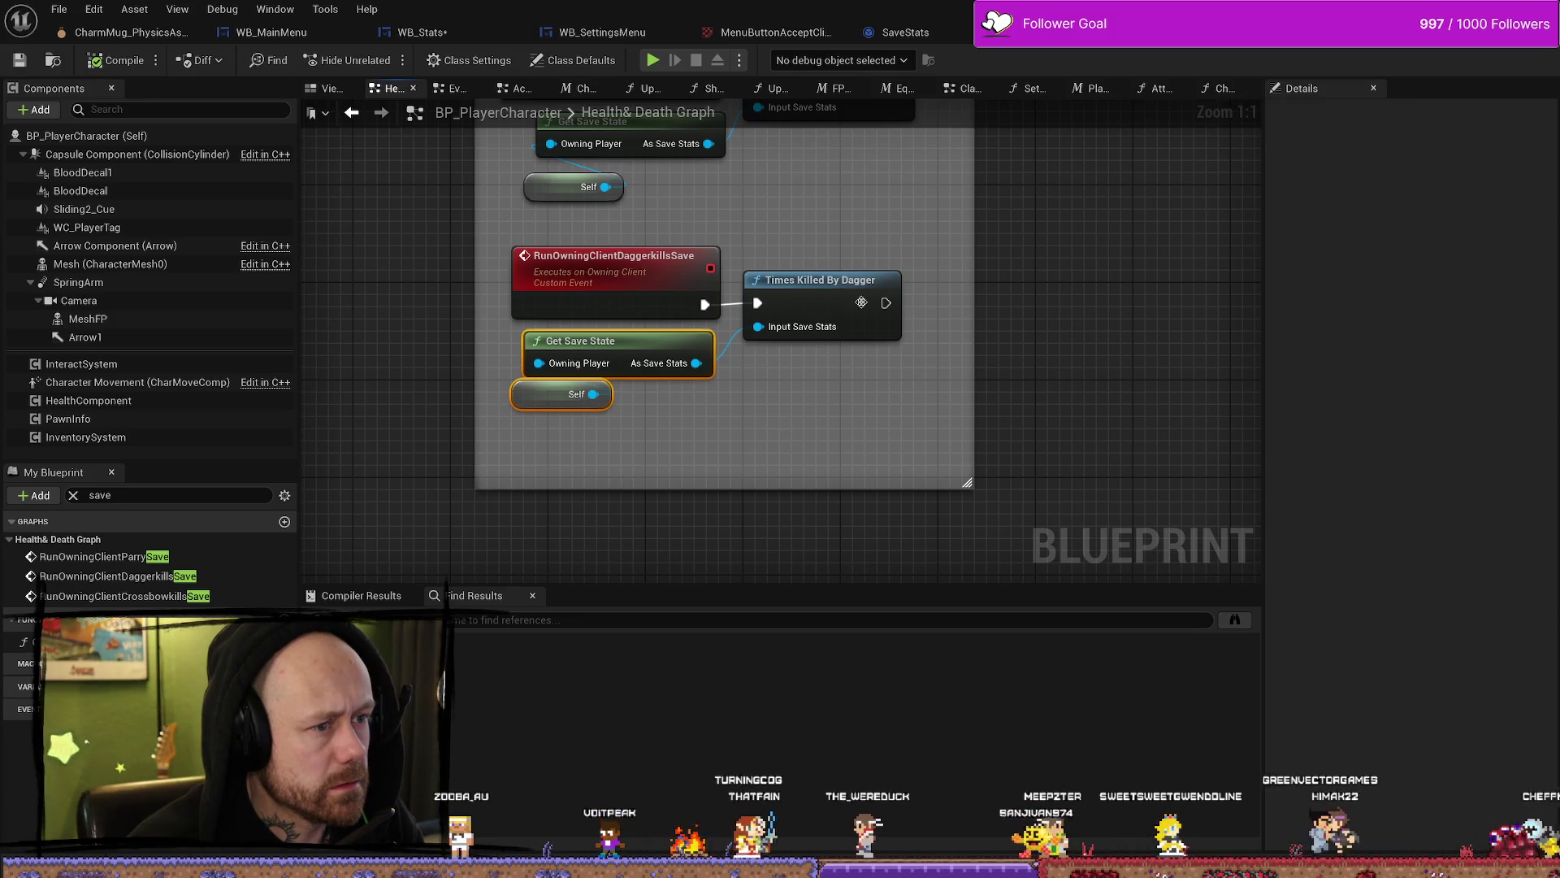
{"action": "left_click", "coordinate": [859, 322]}
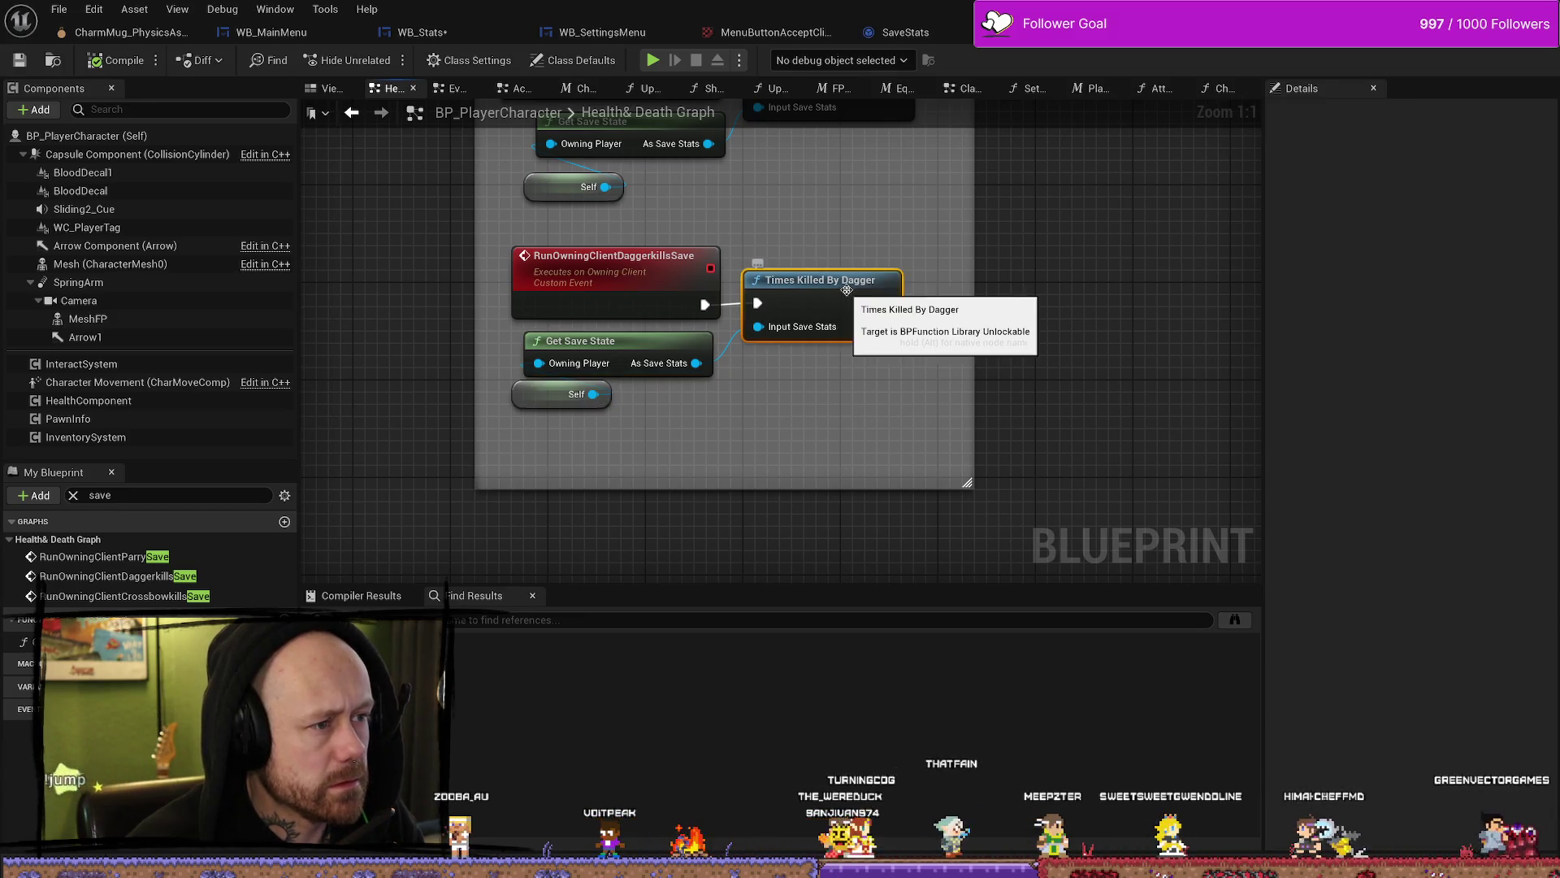
{"action": "double_click", "coordinate": [859, 321]}
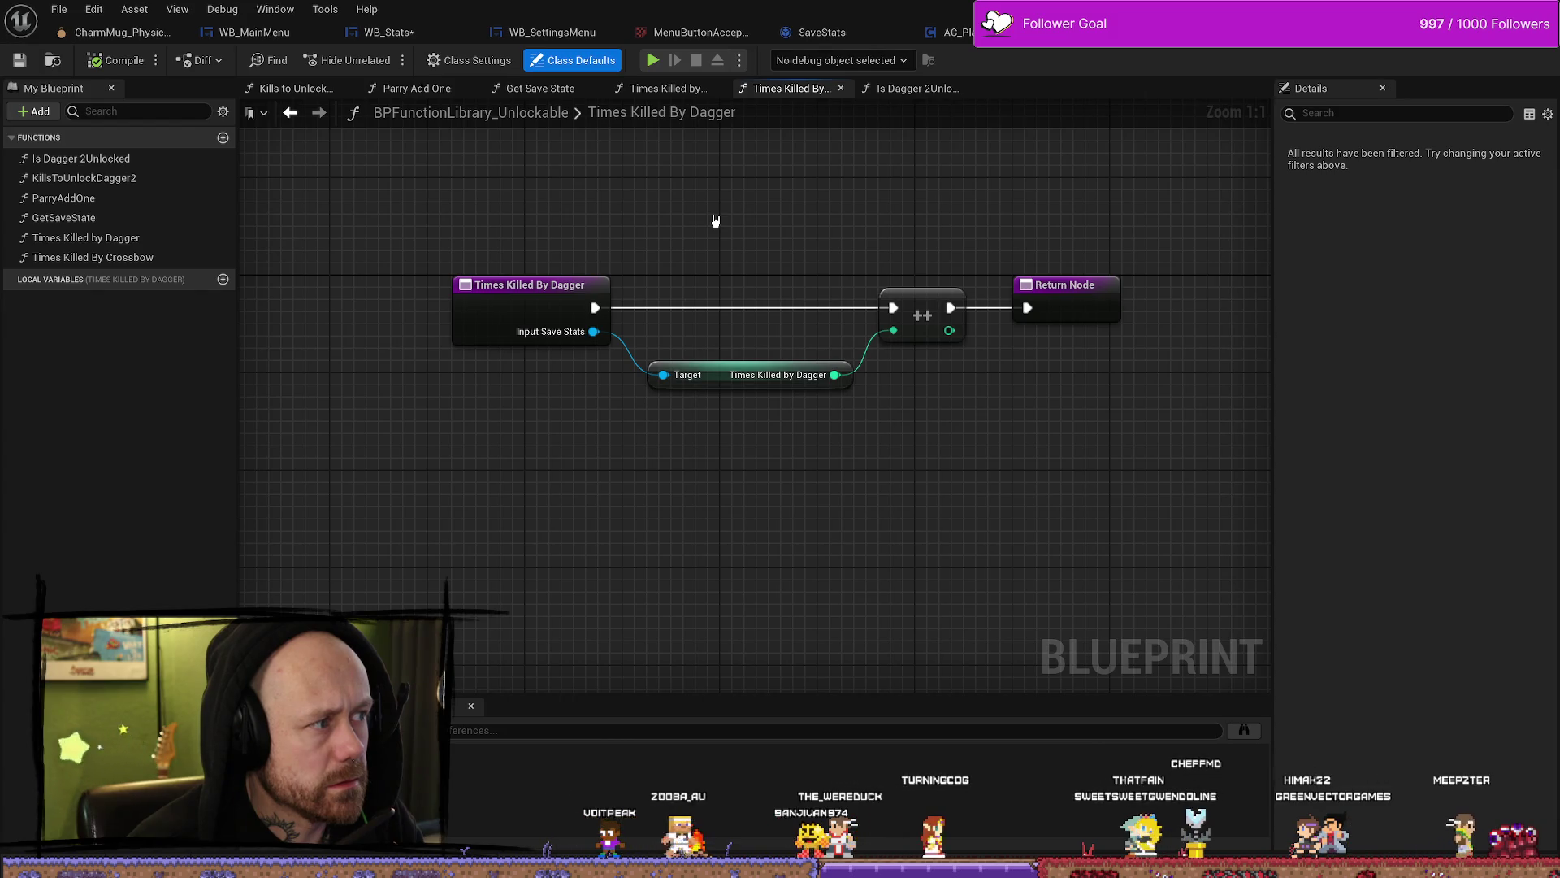
{"action": "mouse_move", "coordinate": [731, 216]}
{"action": "left_mouse_down"}
{"action": "mouse_move", "coordinate": [814, 215]}
{"action": "mouse_move", "coordinate": [787, 236]}
{"action": "left_mouse_up"}
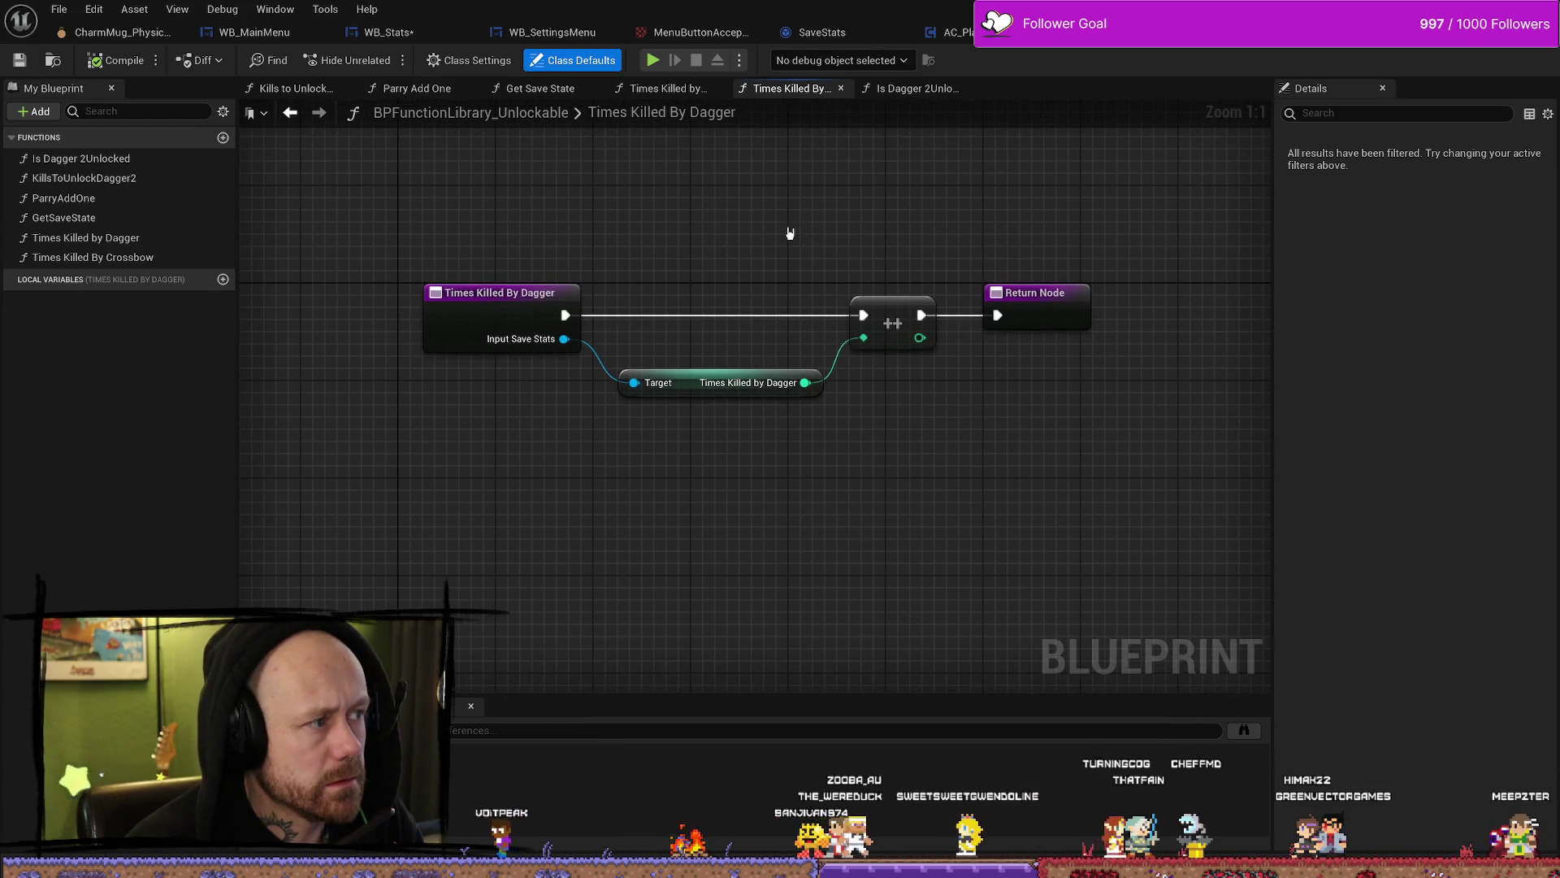
{"action": "key", "text": "ctrl+space"}
{"action": "key", "text": "ctrl+space"}
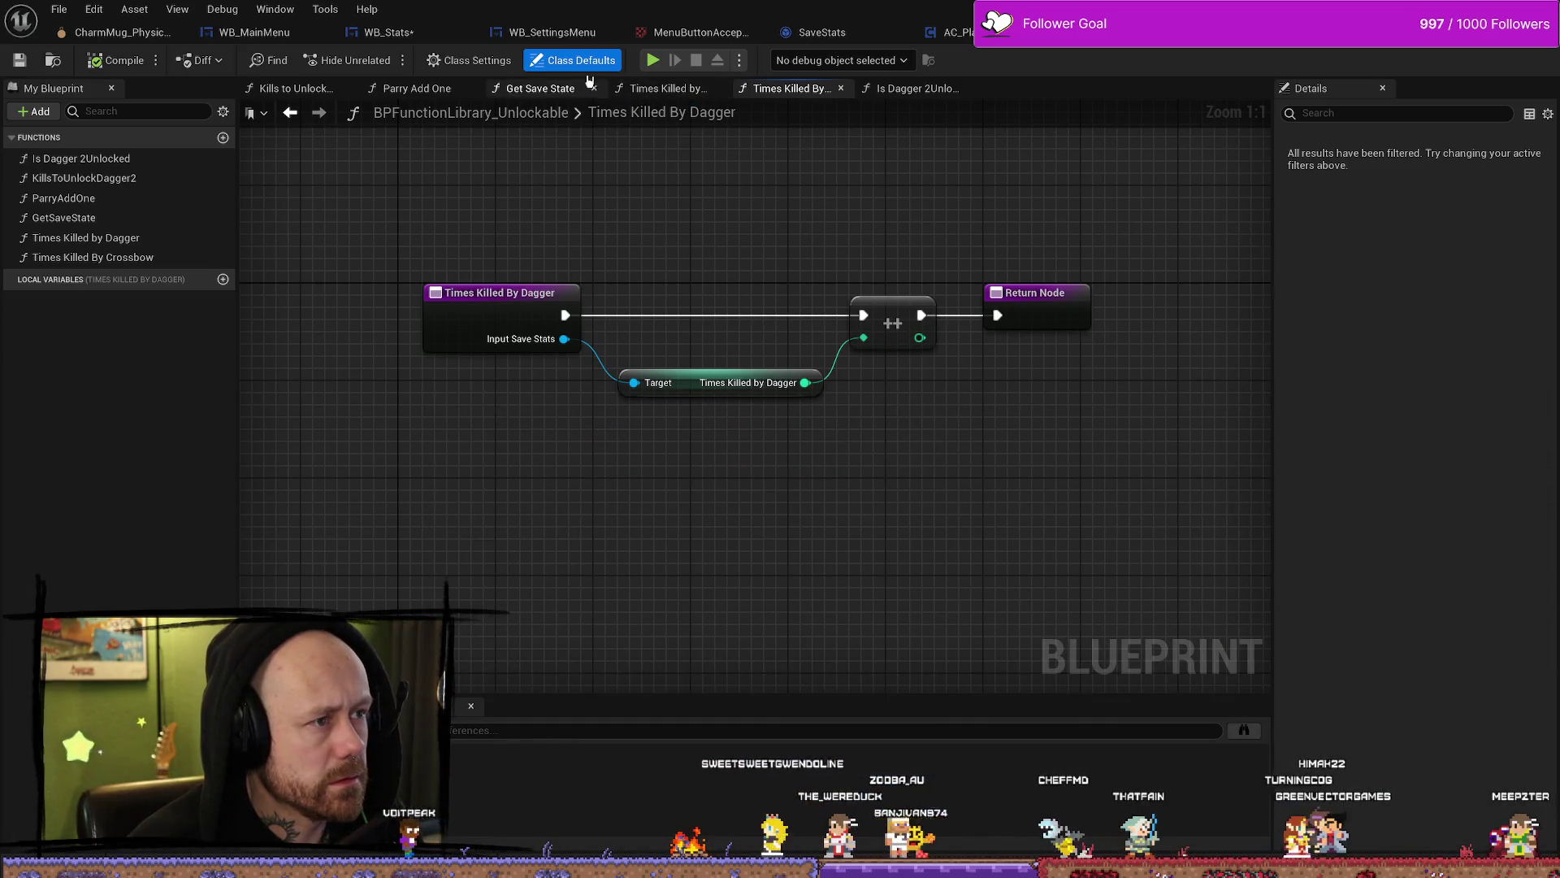
Step: Return to the Health & Death graph and select the crossbow event's Get Save State node
{"action": "key", "text": "alt+Left"}
{"action": "left_click_drag", "start_coordinate": [618, 427], "coordinate": [524, 358]}
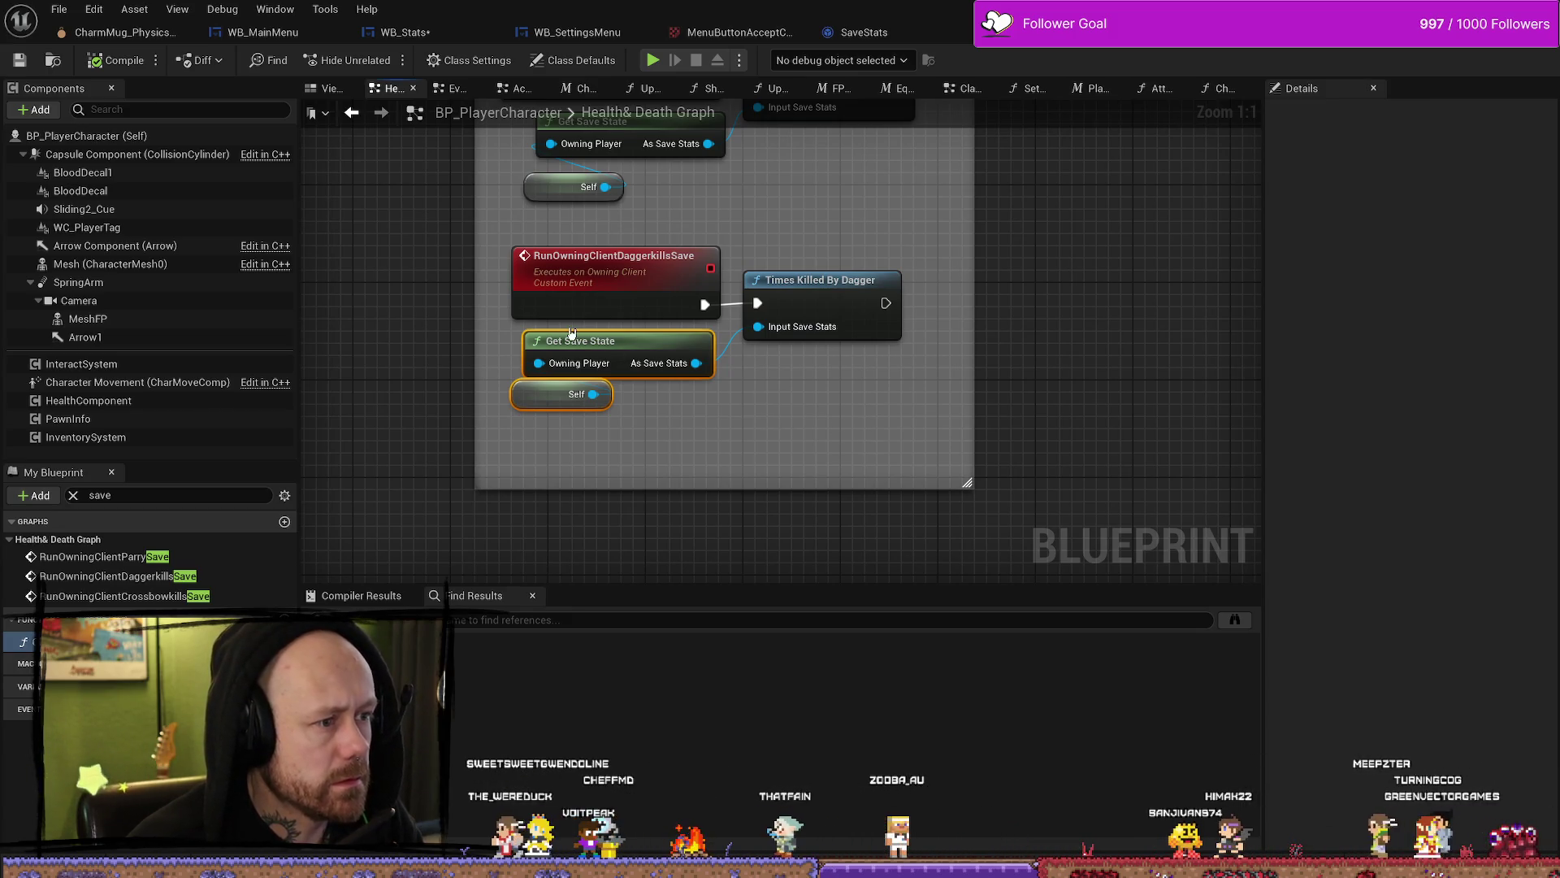
{"action": "left_click", "coordinate": [832, 435]}
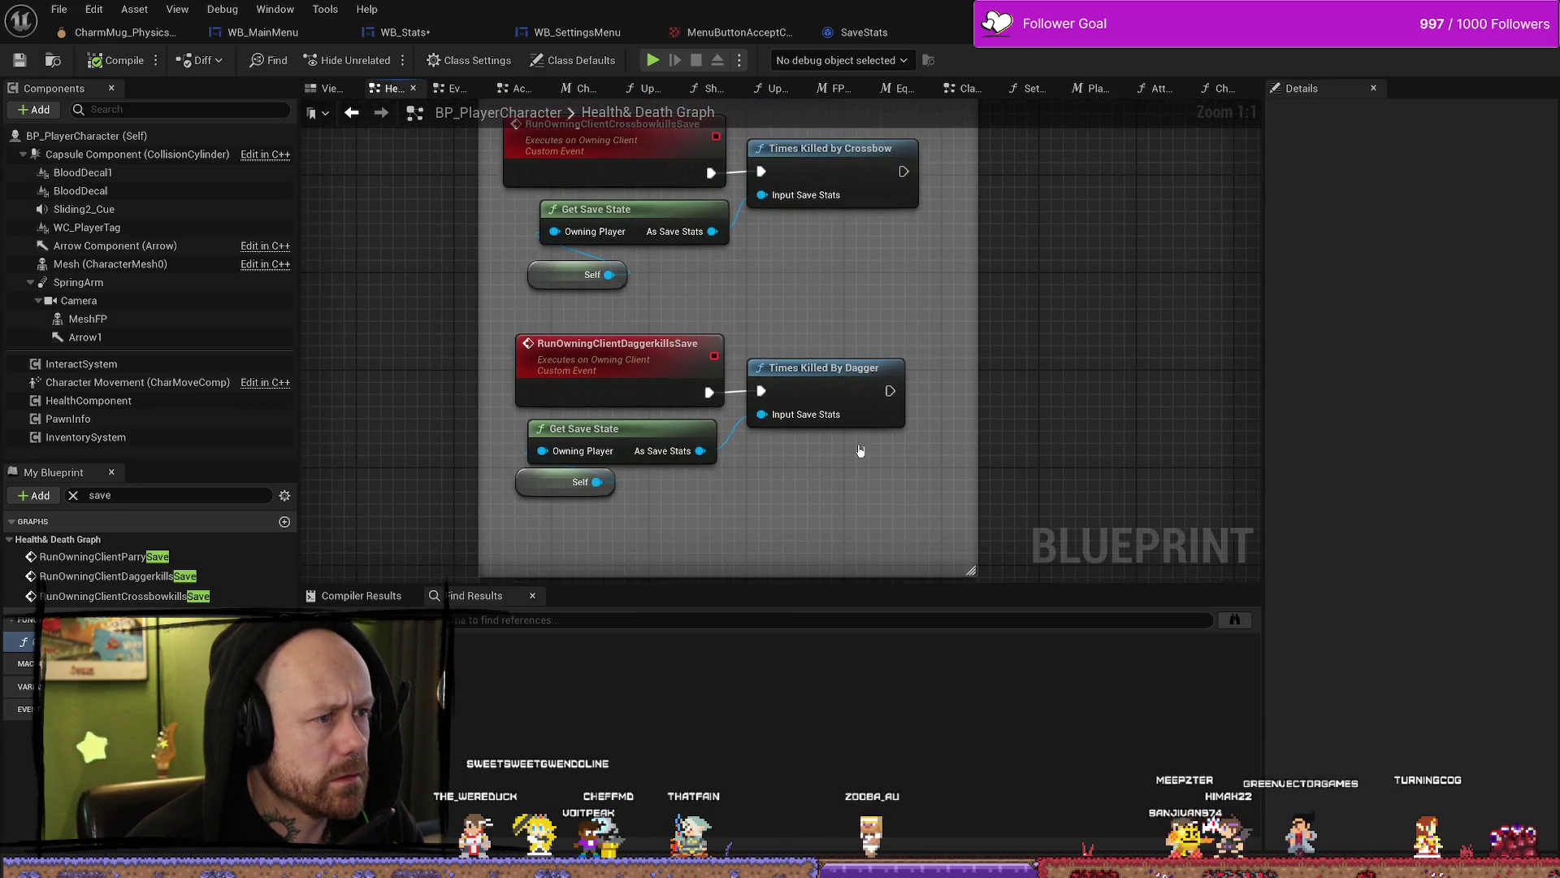
{"action": "left_click", "coordinate": [637, 225]}
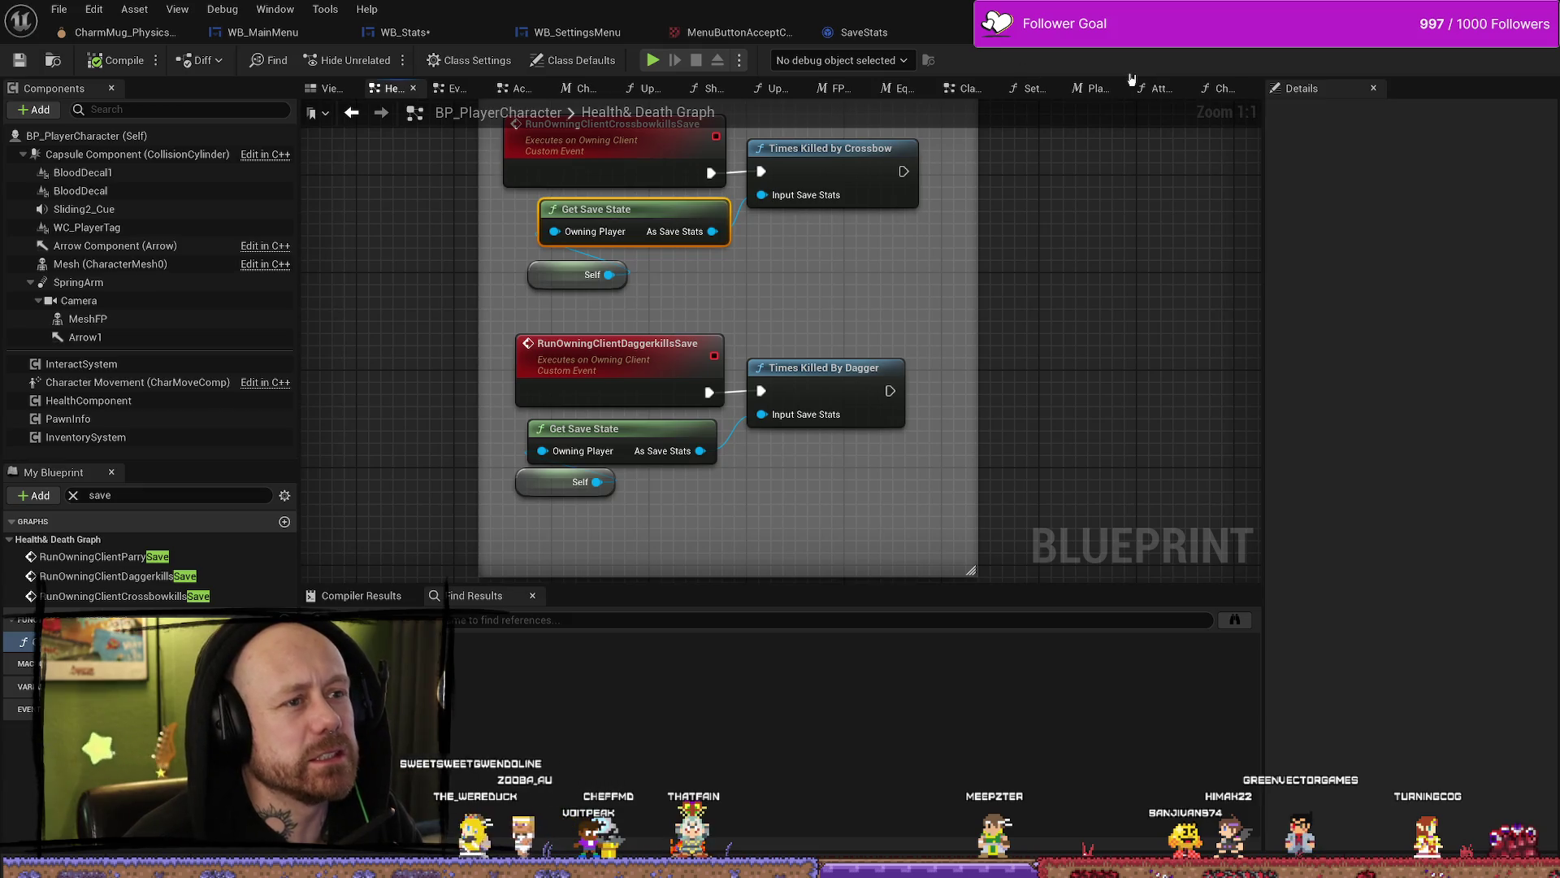
Step: Paste the Get Save State and Self nodes into the WB_Stats Event Graph and position them
{"action": "left_click", "coordinate": [402, 32]}
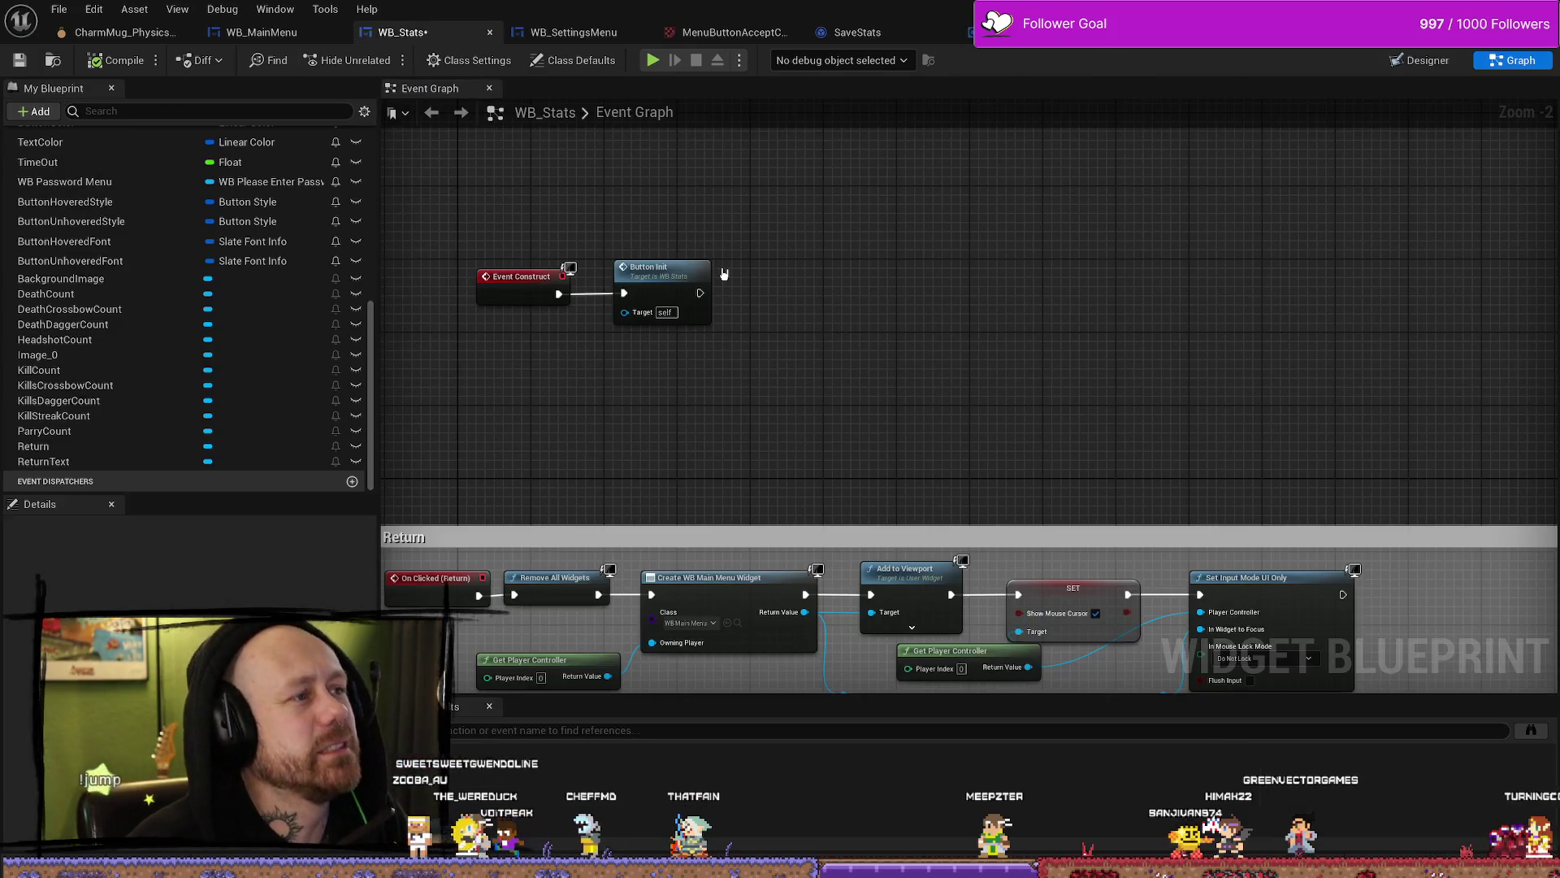
{"action": "key", "text": "ctrl+v"}
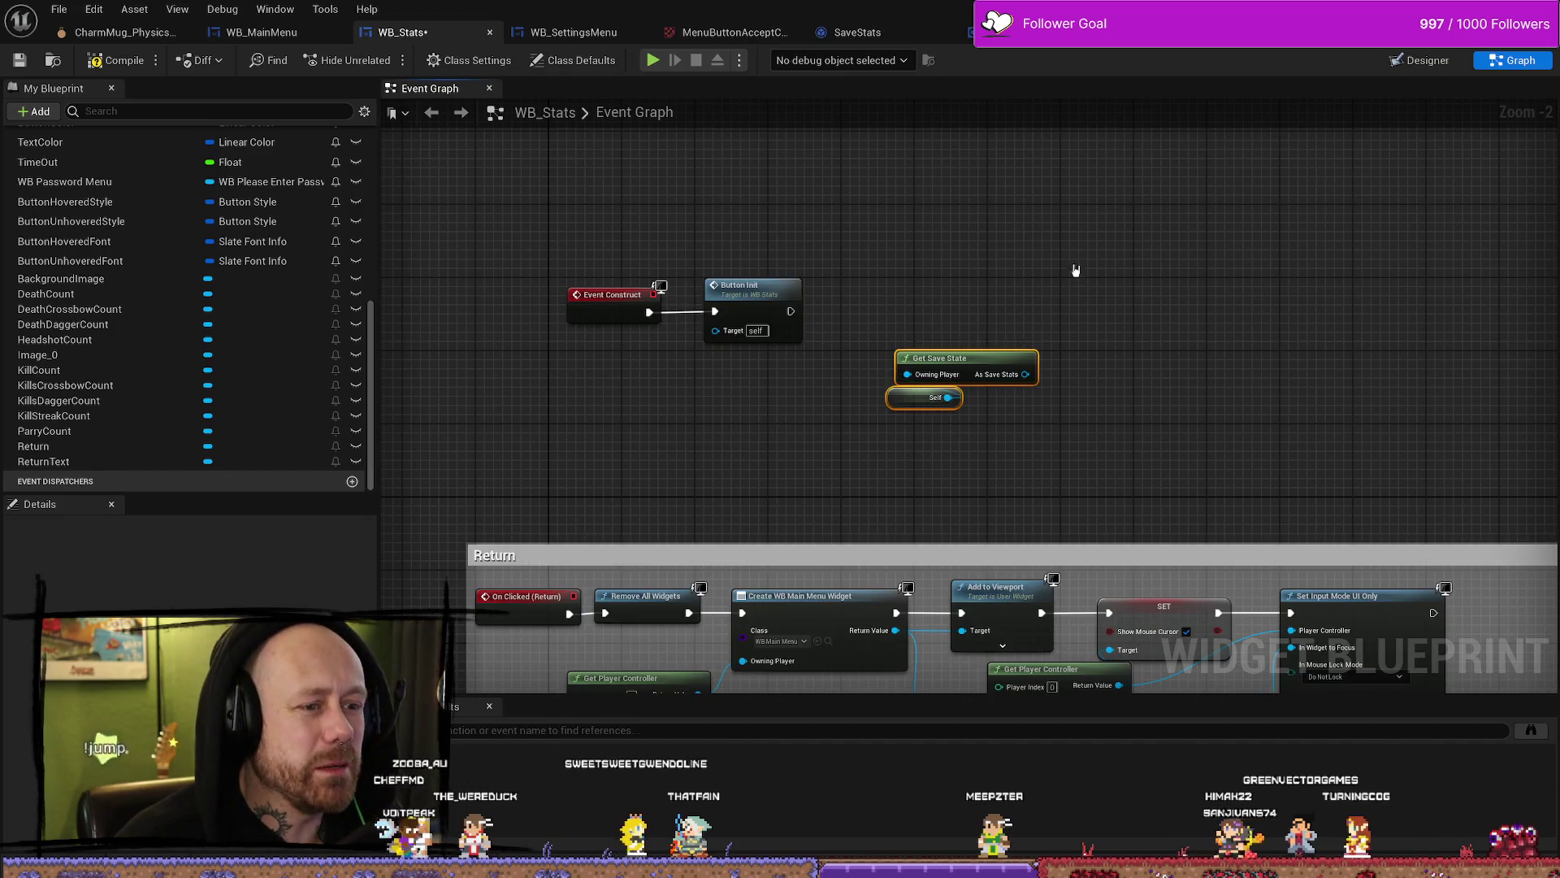
{"action": "scroll", "coordinate": [887, 307], "scroll_direction": "down", "scroll_amount": 2}
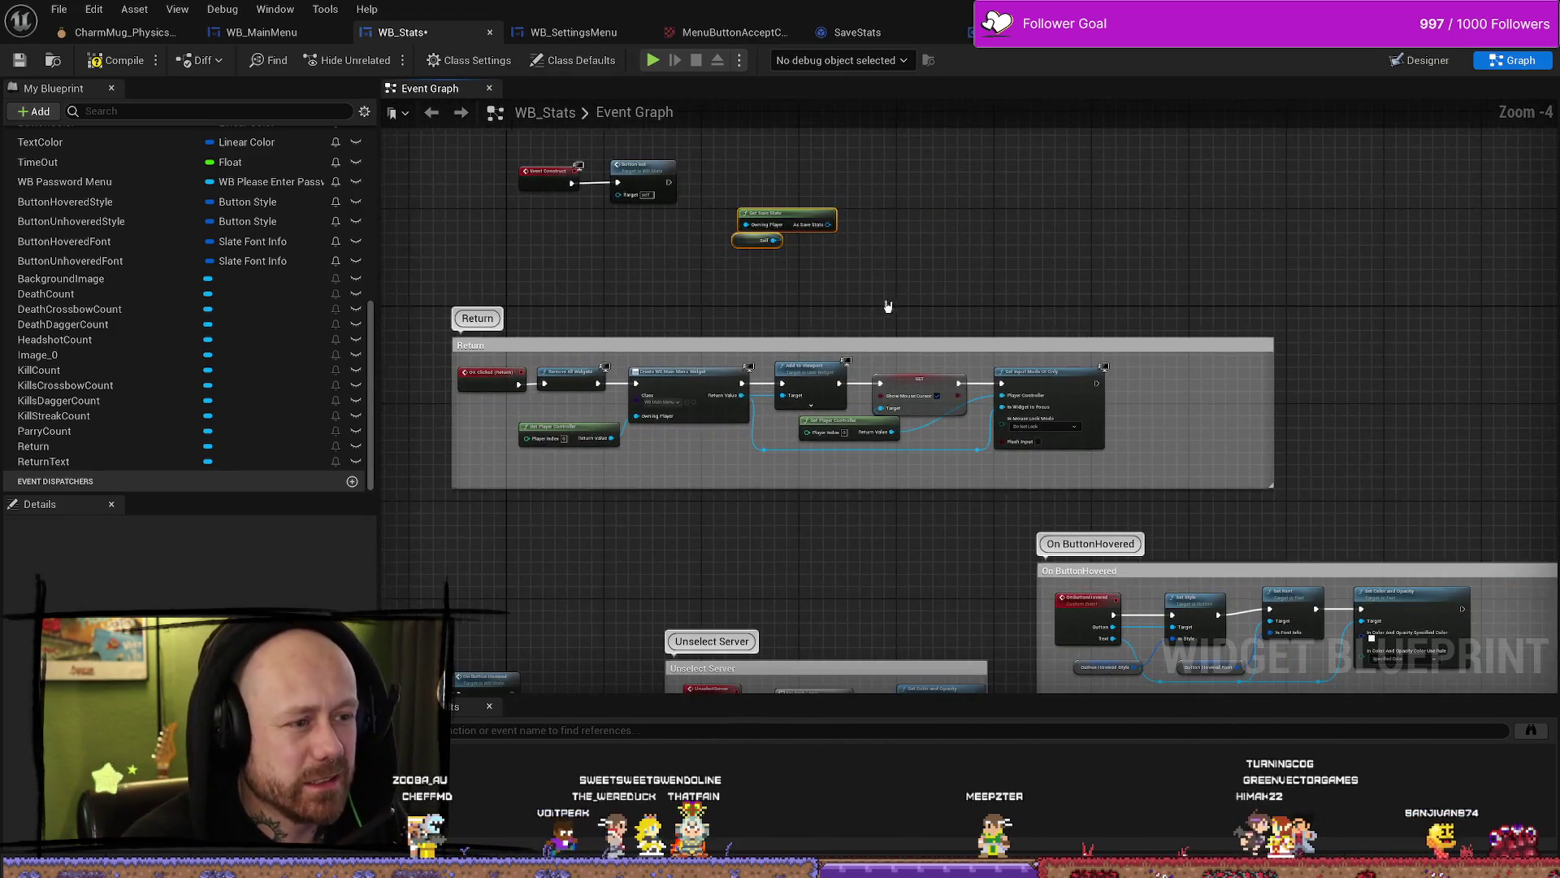
{"action": "mouse_move", "coordinate": [899, 233]}
{"action": "left_mouse_down"}
{"action": "mouse_move", "coordinate": [1079, 254]}
{"action": "mouse_move", "coordinate": [1083, 230]}
{"action": "left_mouse_up"}
{"action": "scroll", "coordinate": [945, 236], "scroll_direction": "up", "scroll_amount": 2}
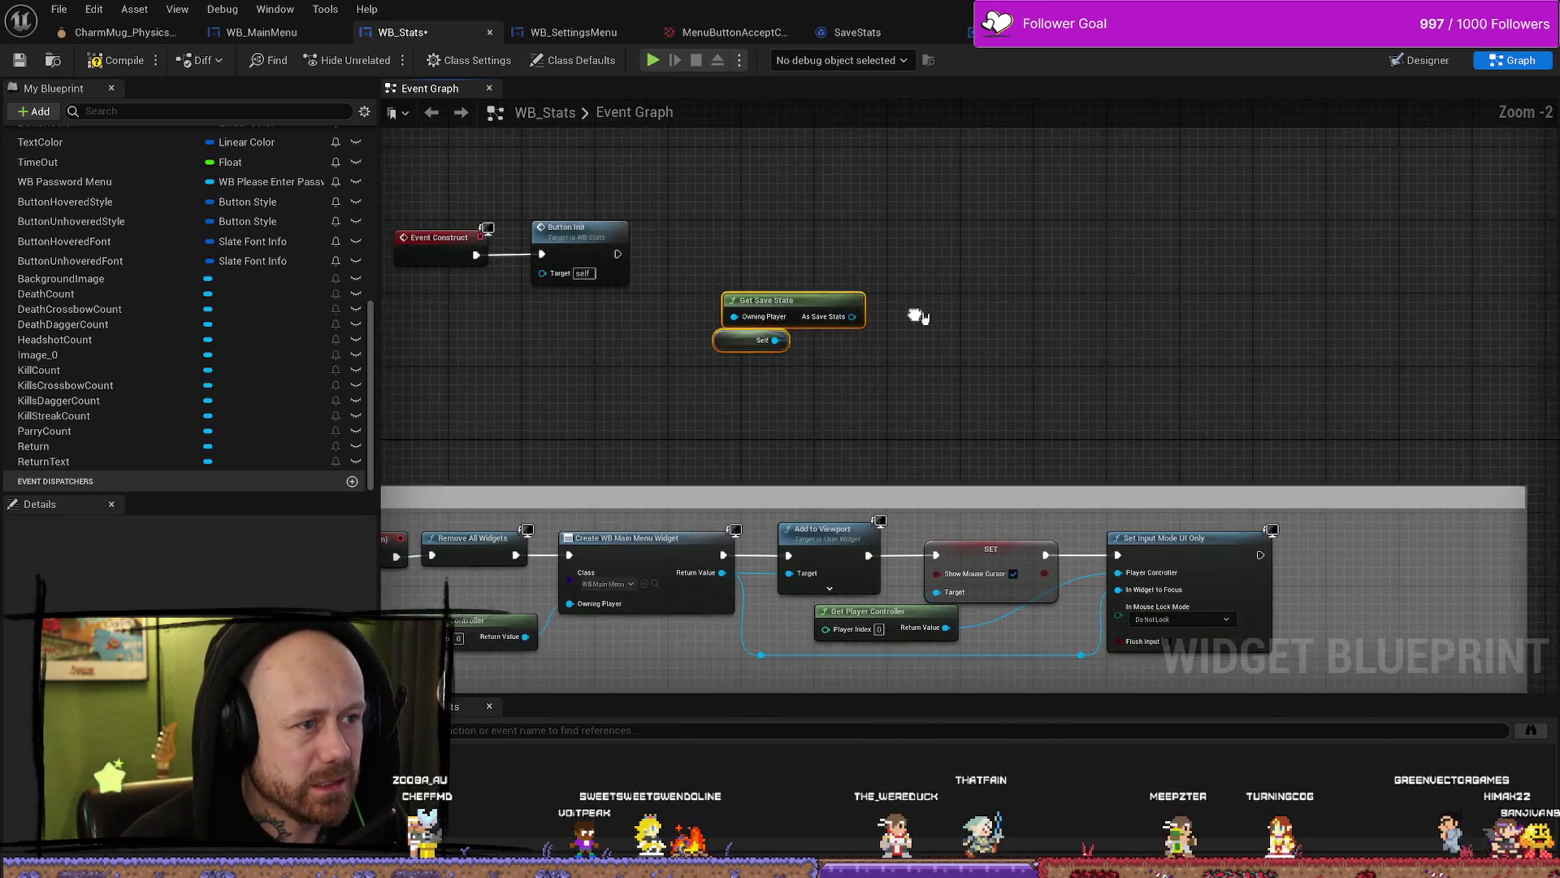
{"action": "left_click_drag", "start_coordinate": [1074, 358], "coordinate": [1037, 377]}
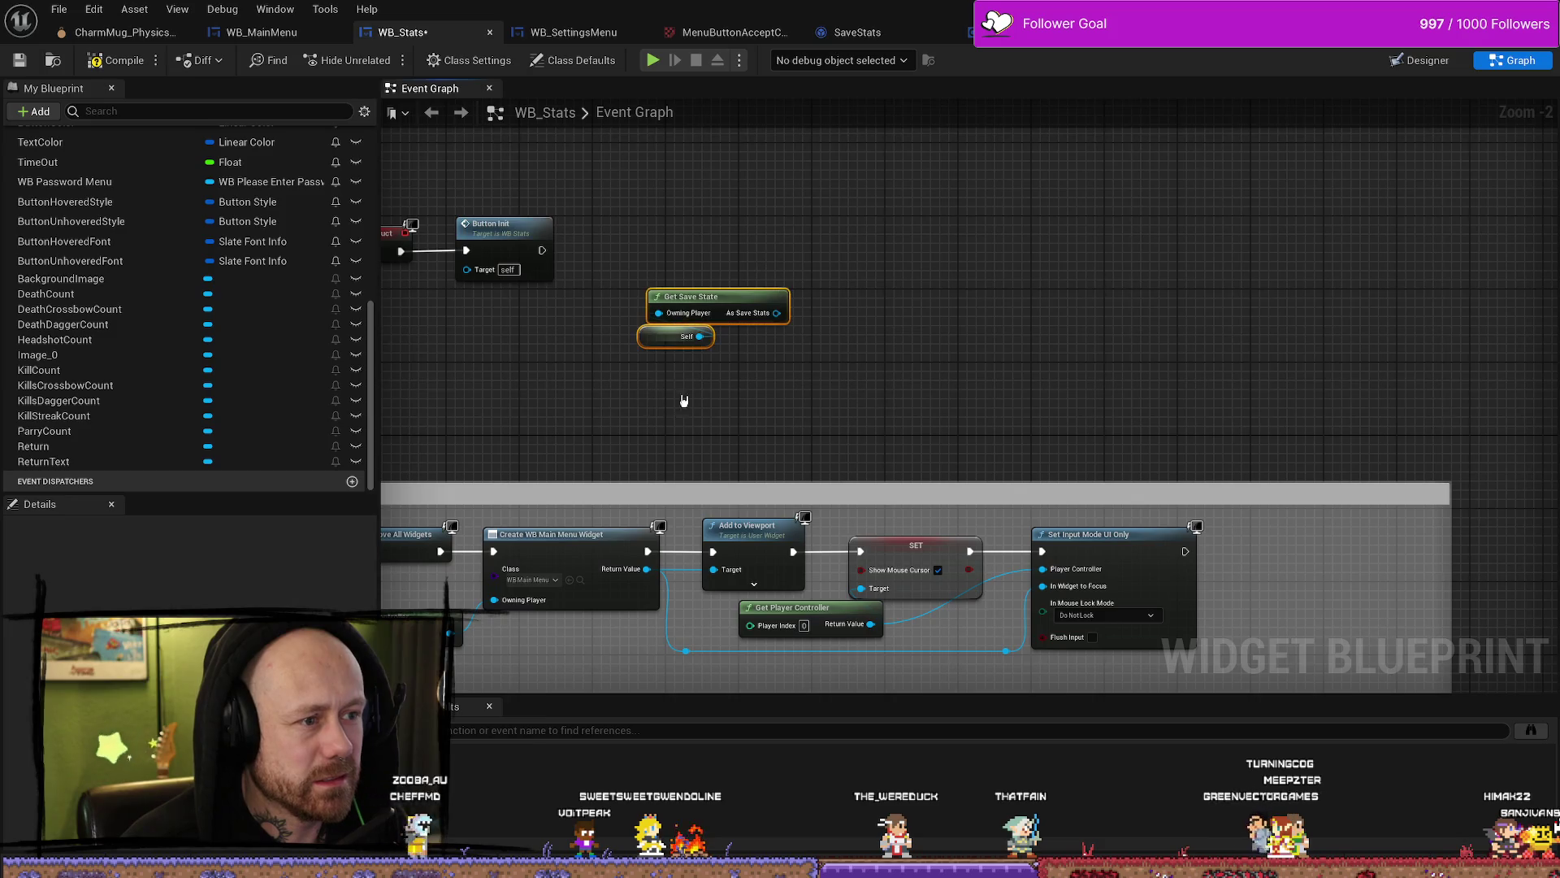
{"action": "left_click_drag", "start_coordinate": [690, 336], "coordinate": [1036, 358]}
{"action": "mouse_move", "coordinate": [1369, 306]}
{"action": "left_mouse_down"}
{"action": "mouse_move", "coordinate": [581, 219]}
{"action": "mouse_move", "coordinate": [1125, 350]}
{"action": "mouse_move", "coordinate": [1108, 387]}
{"action": "mouse_move", "coordinate": [923, 377]}
{"action": "left_mouse_up"}
{"action": "scroll", "coordinate": [801, 397], "scroll_direction": "up", "scroll_amount": 2}
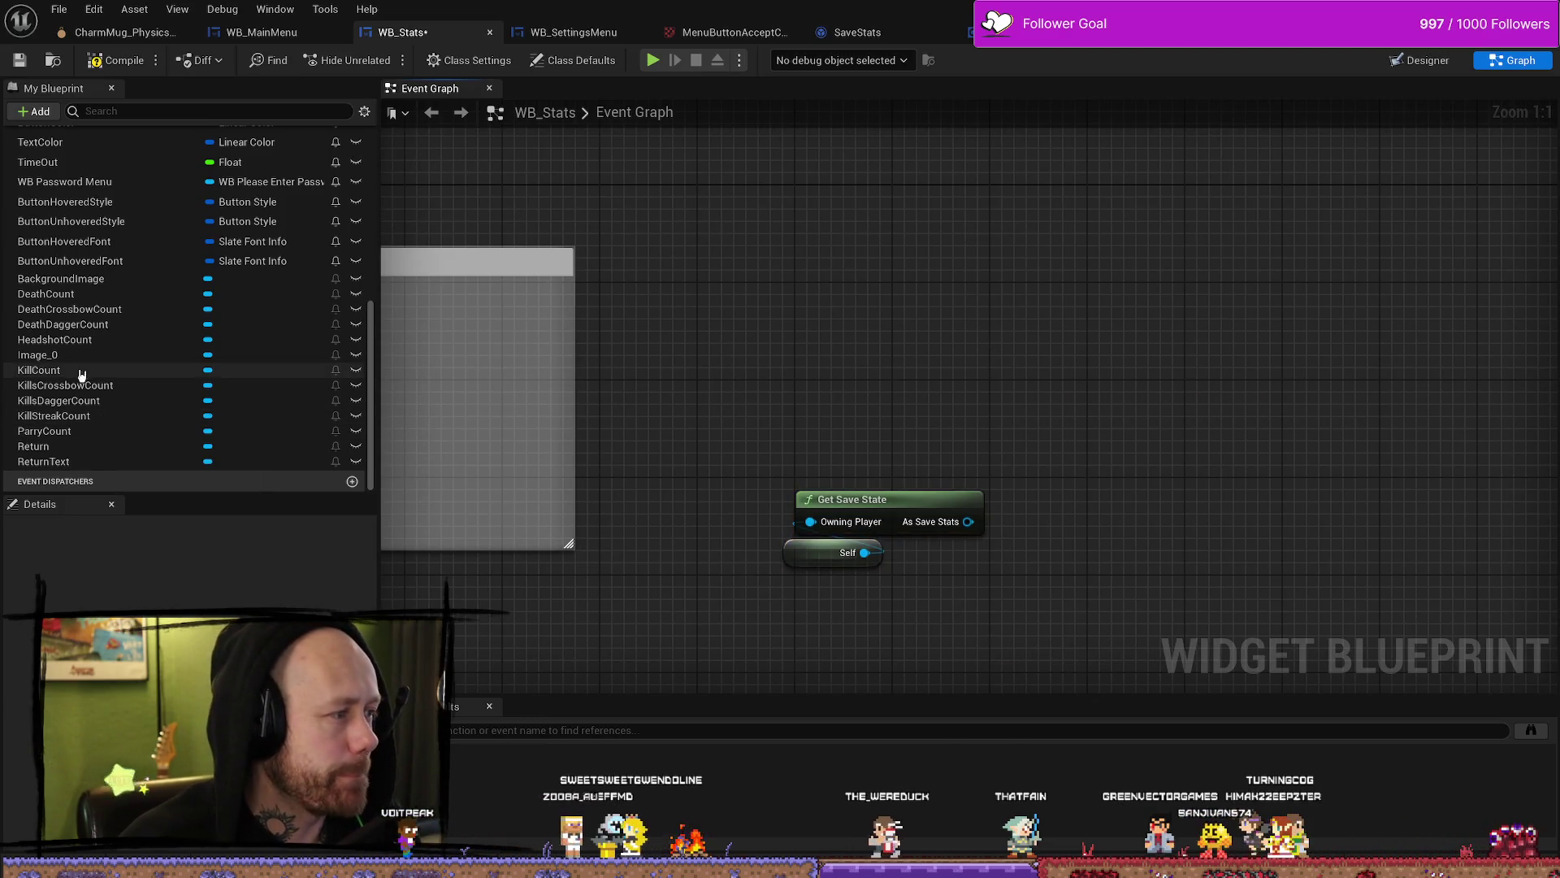
Step: Review the text variables and drag DeathCrossbowCount into the graph, discarding a stray Death Count getter
{"action": "left_click", "coordinate": [40, 370]}
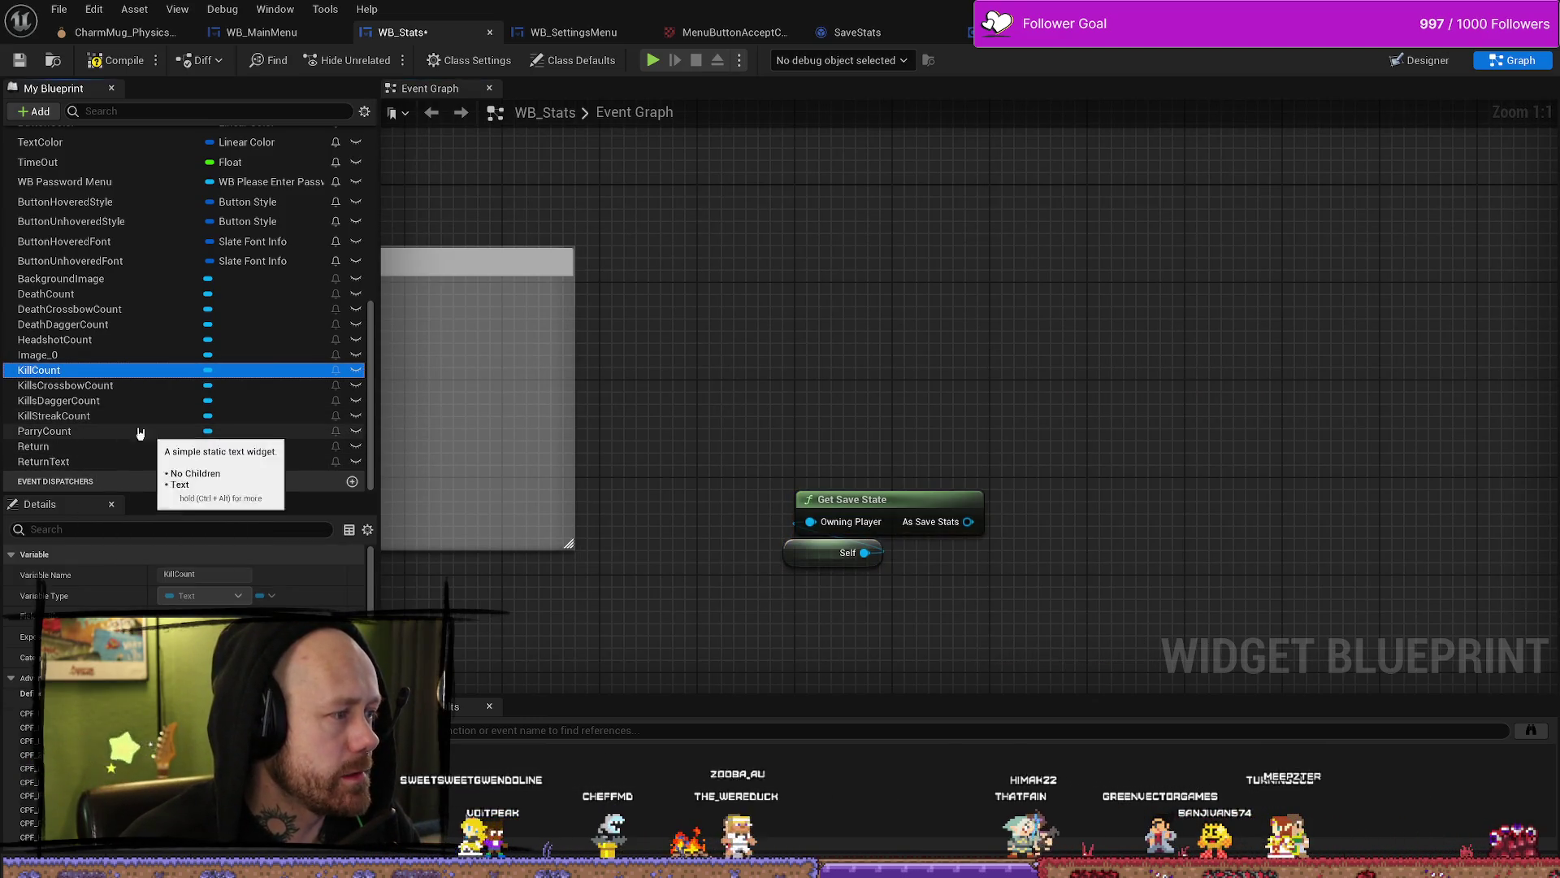
{"action": "left_click", "coordinate": [95, 431]}
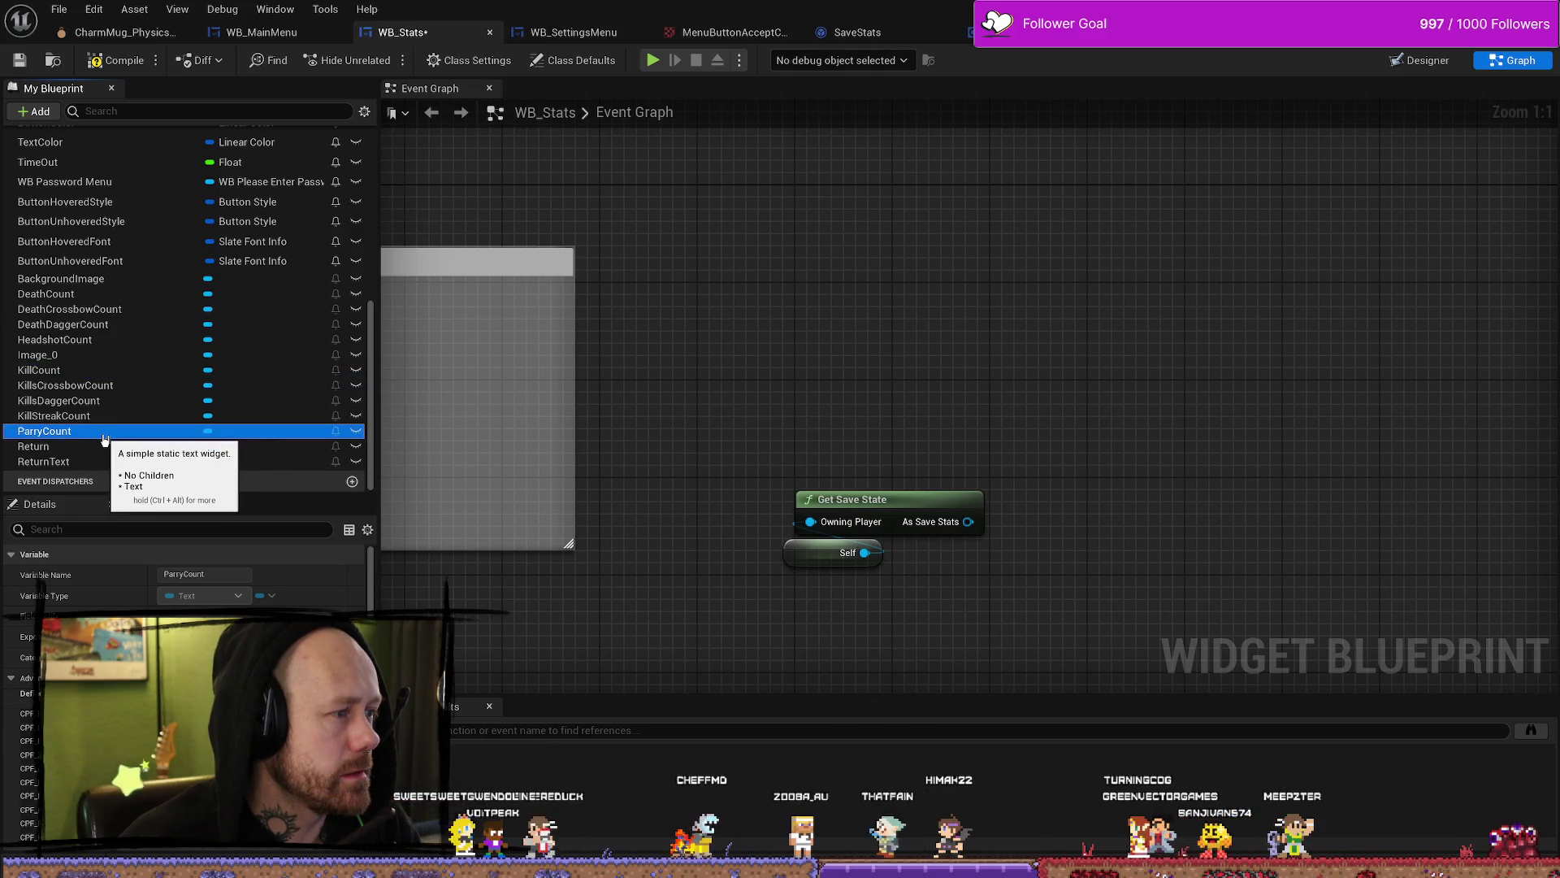
{"action": "left_click", "coordinate": [90, 279]}
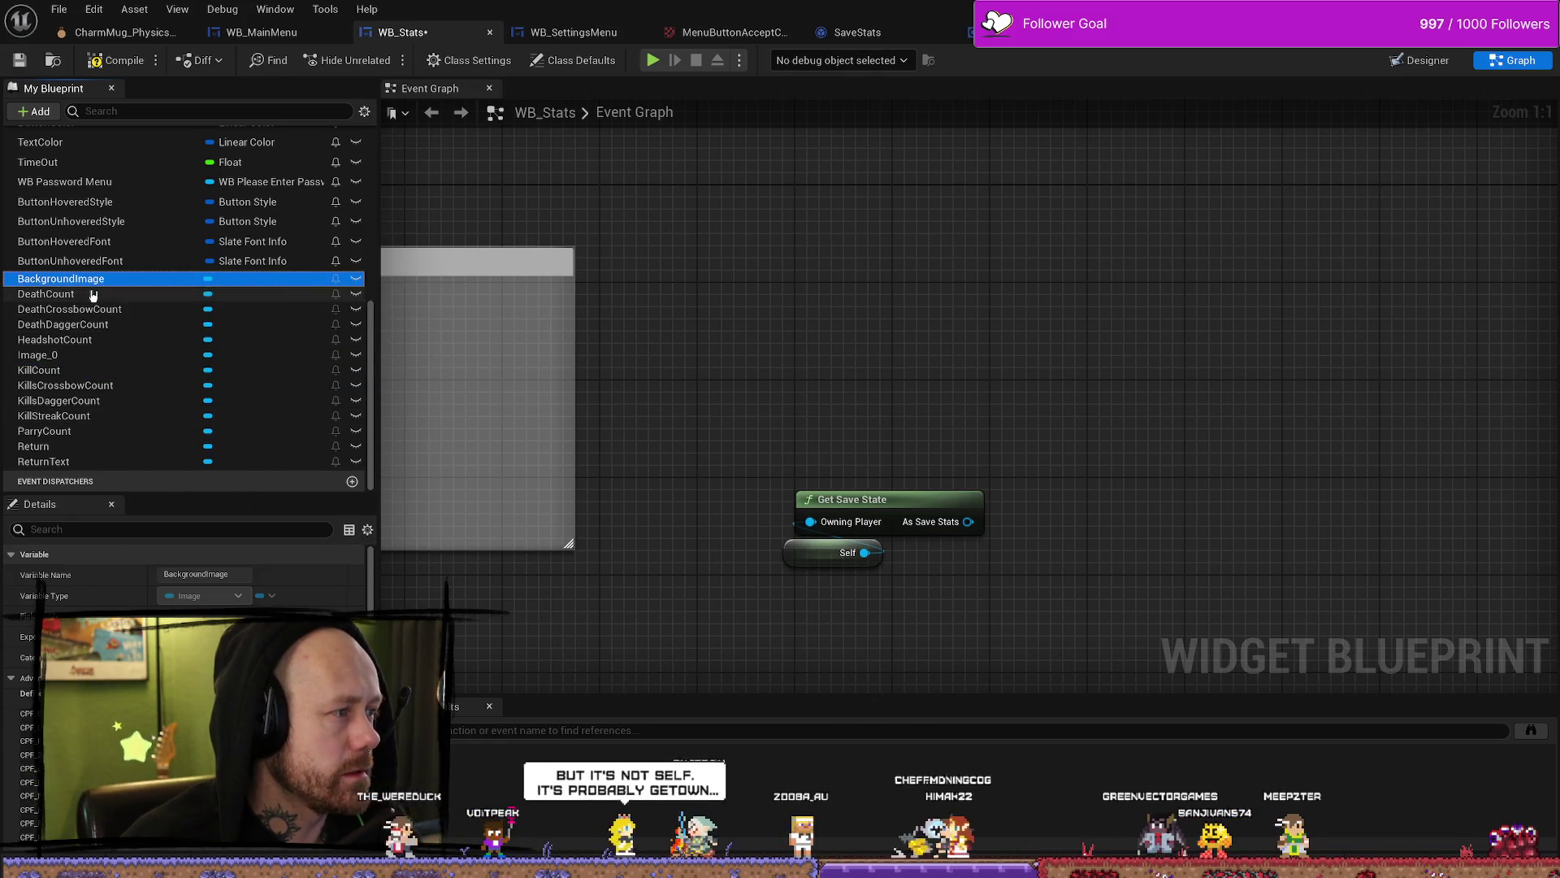
{"action": "left_click_drag", "start_coordinate": [93, 295], "coordinate": [998, 302]}
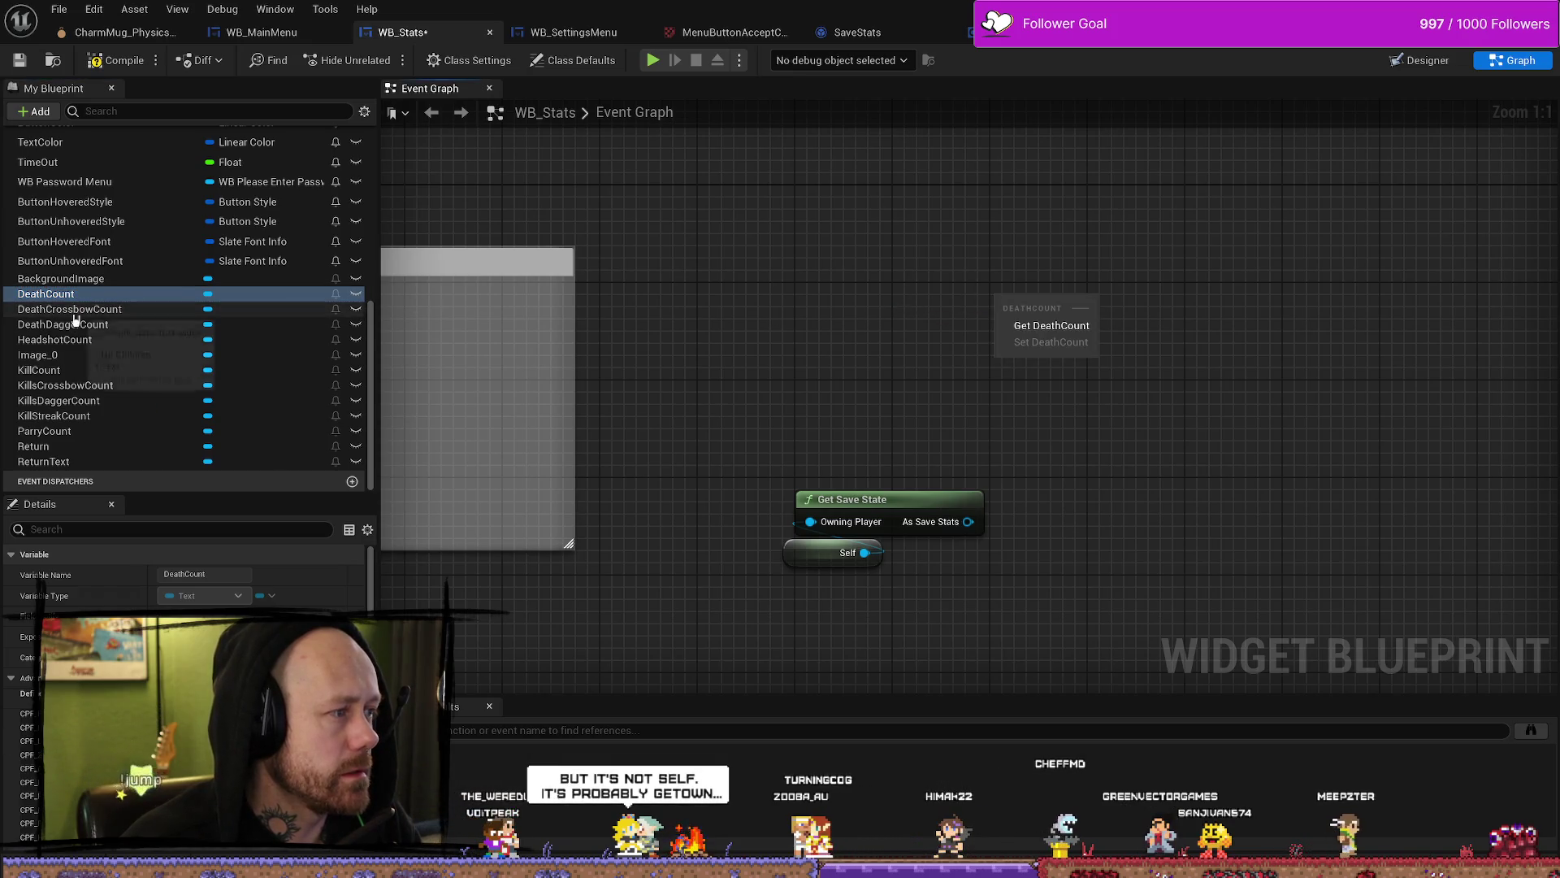
{"action": "left_click", "coordinate": [1052, 325]}
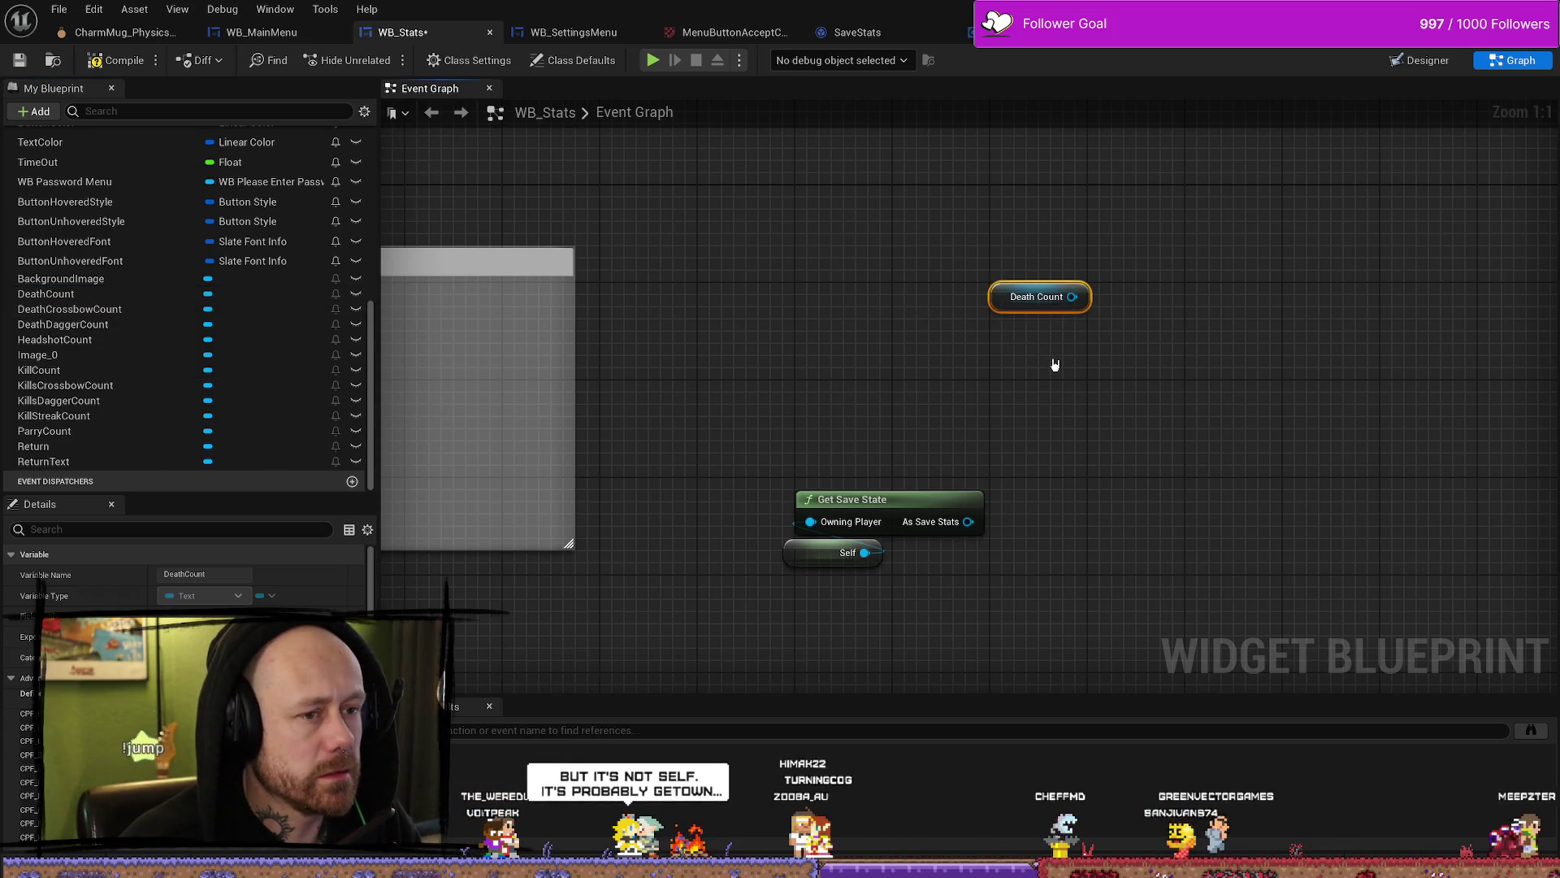
{"action": "key", "text": "Delete"}
{"action": "left_click_drag", "start_coordinate": [1051, 364], "coordinate": [1113, 375]}
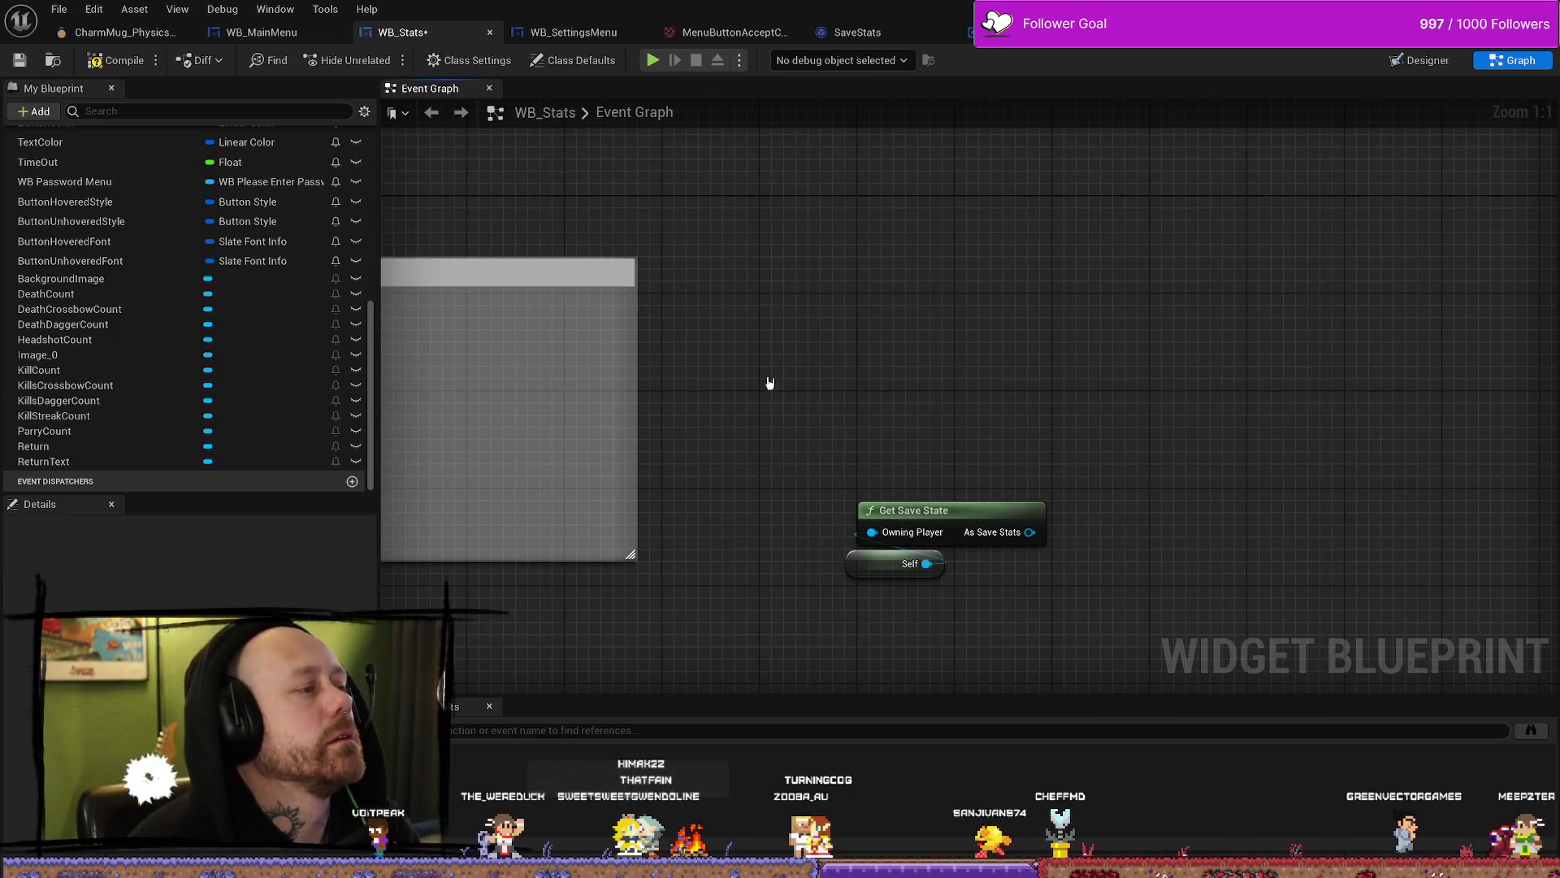
{"action": "left_click", "coordinate": [98, 310]}
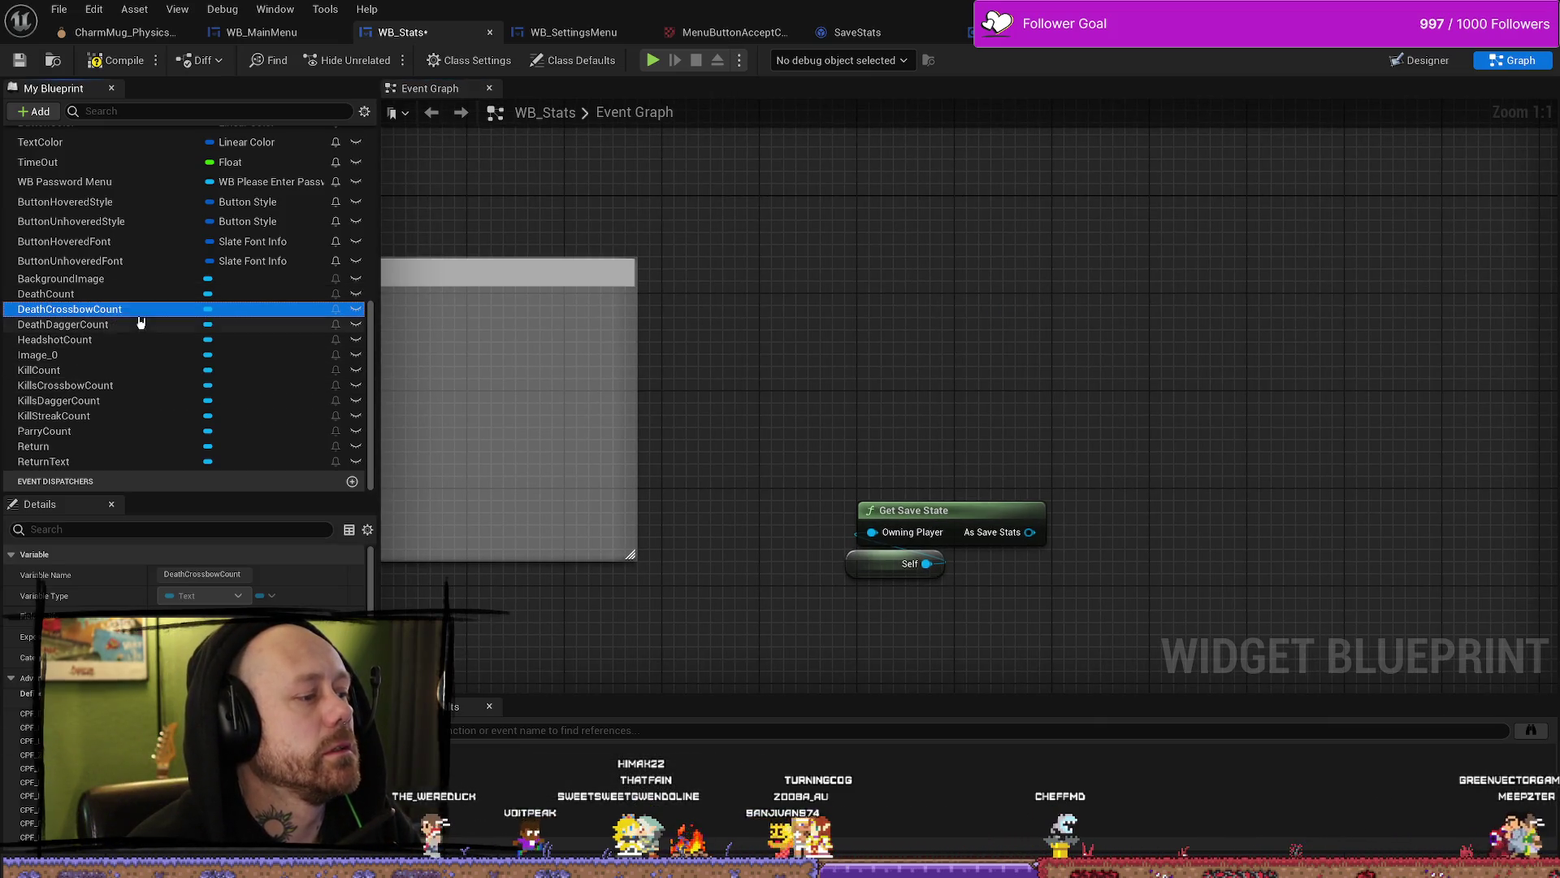
{"action": "left_click_drag", "start_coordinate": [103, 311], "coordinate": [989, 346]}
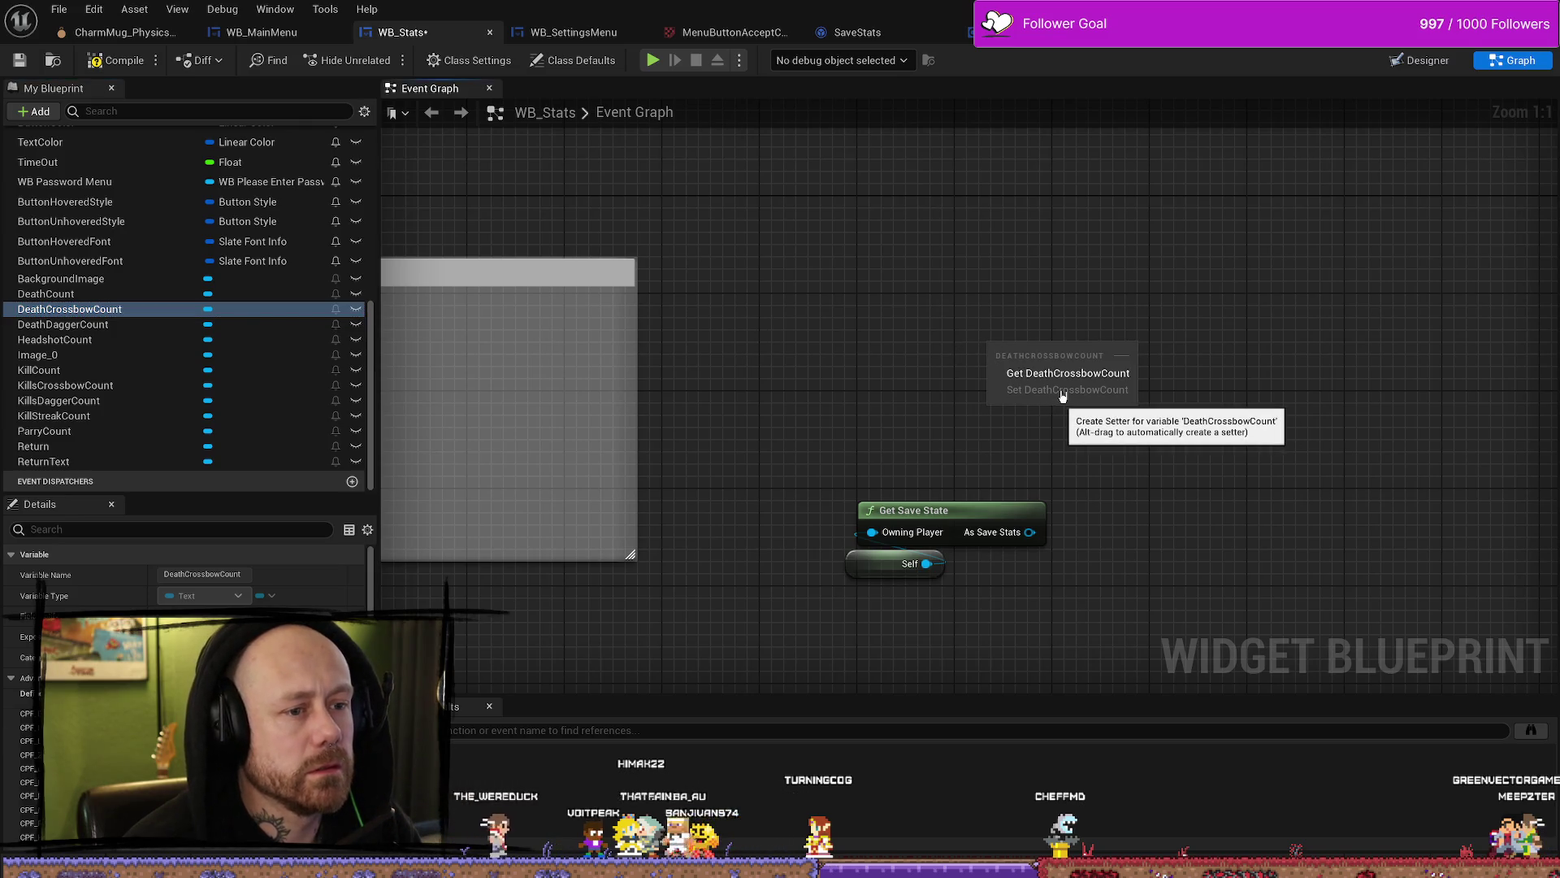
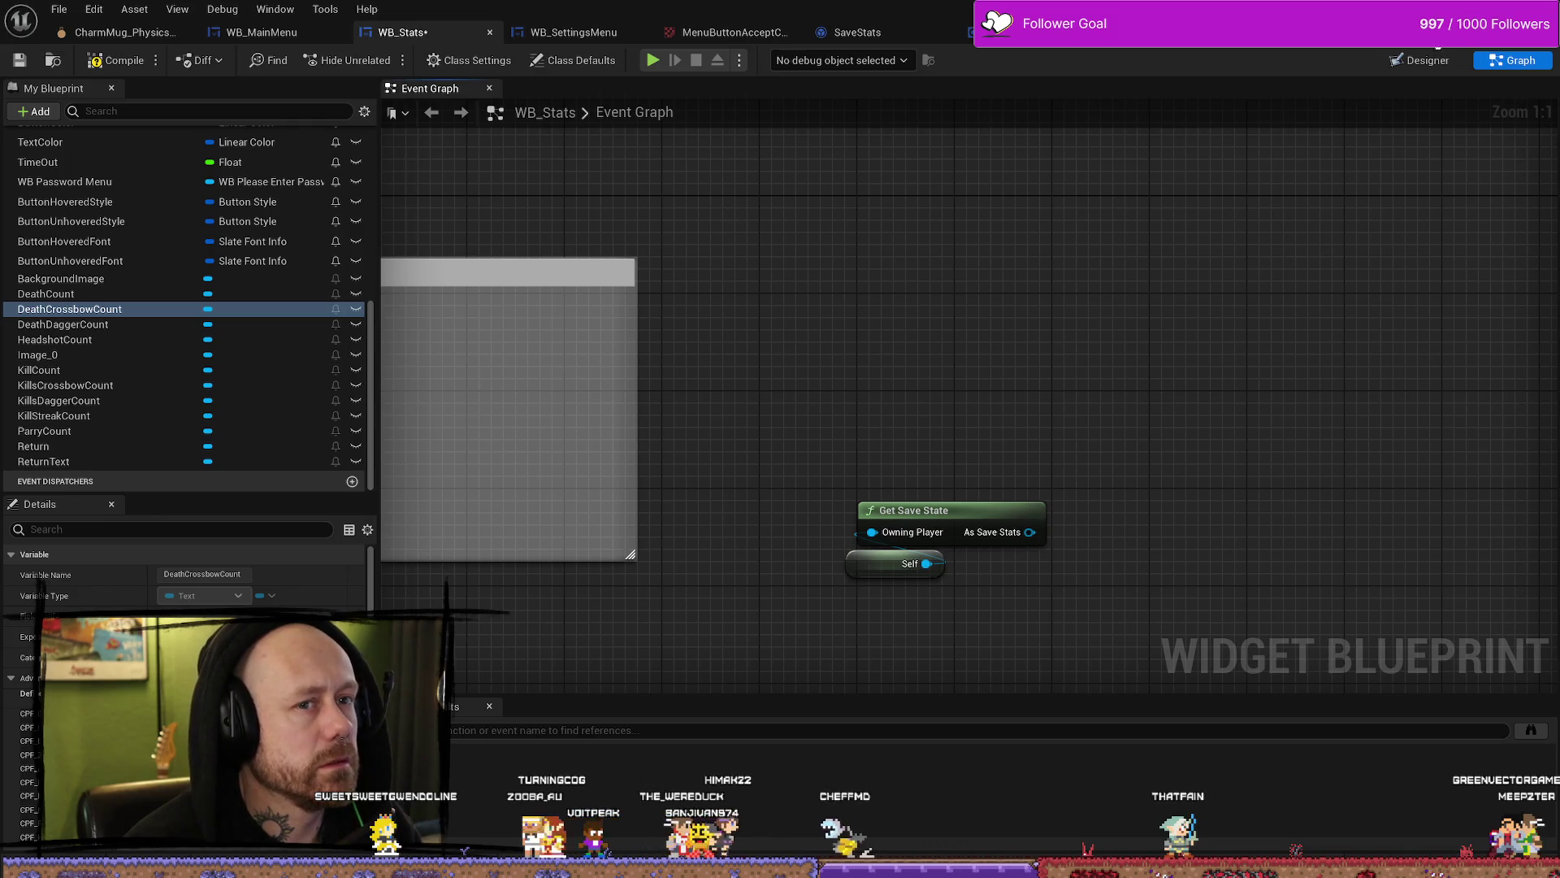
Step: Compile WB_Stats from the Designer view and select the Crossbow kills count text
{"action": "left_click", "coordinate": [1427, 61]}
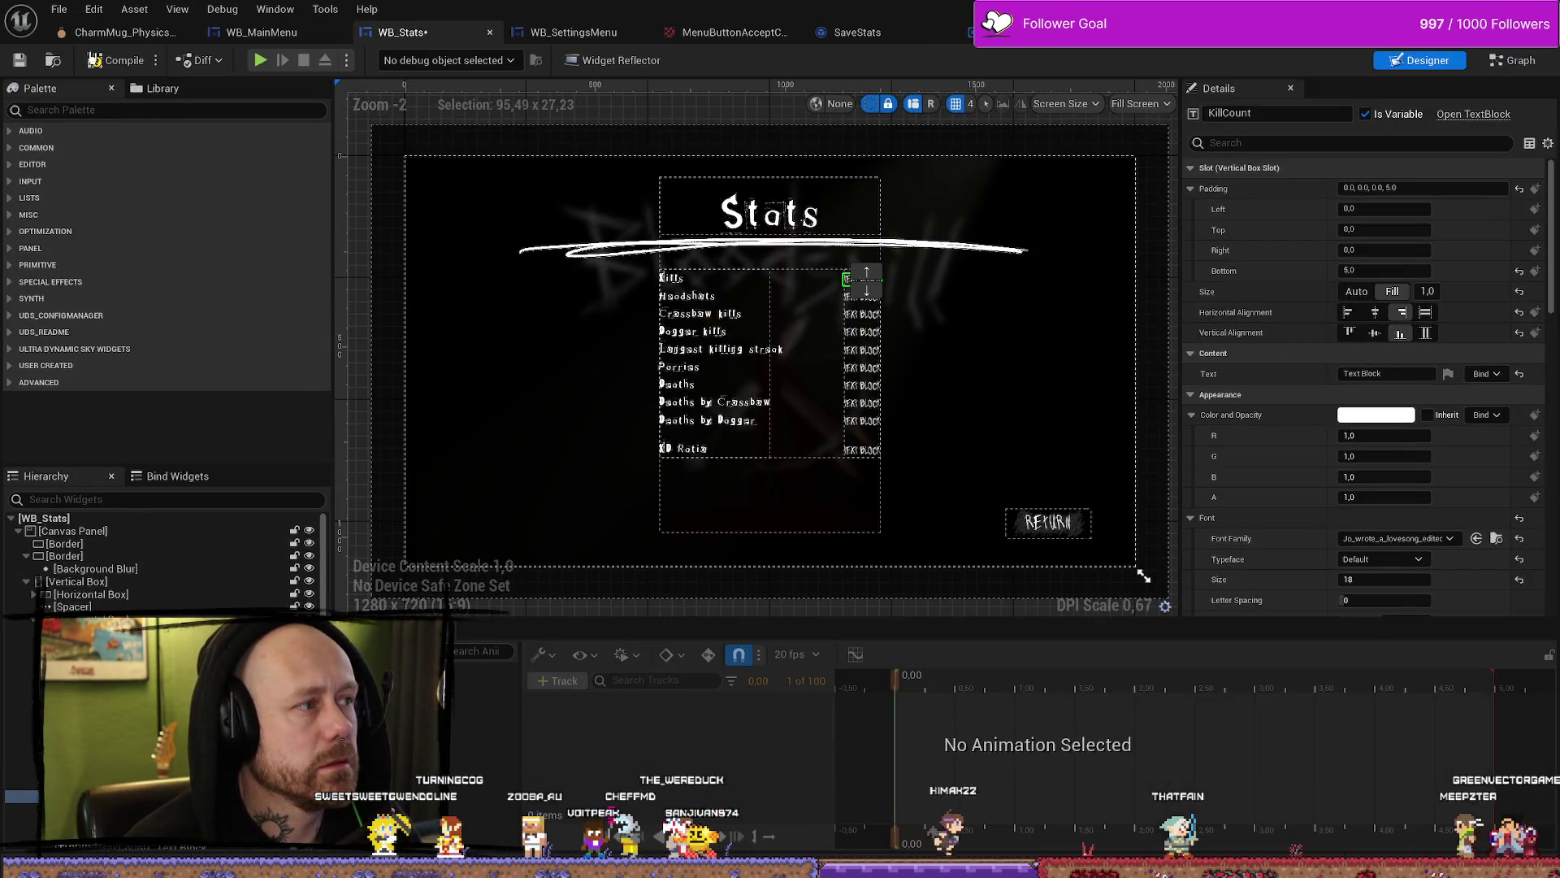
{"action": "key", "text": "F7"}
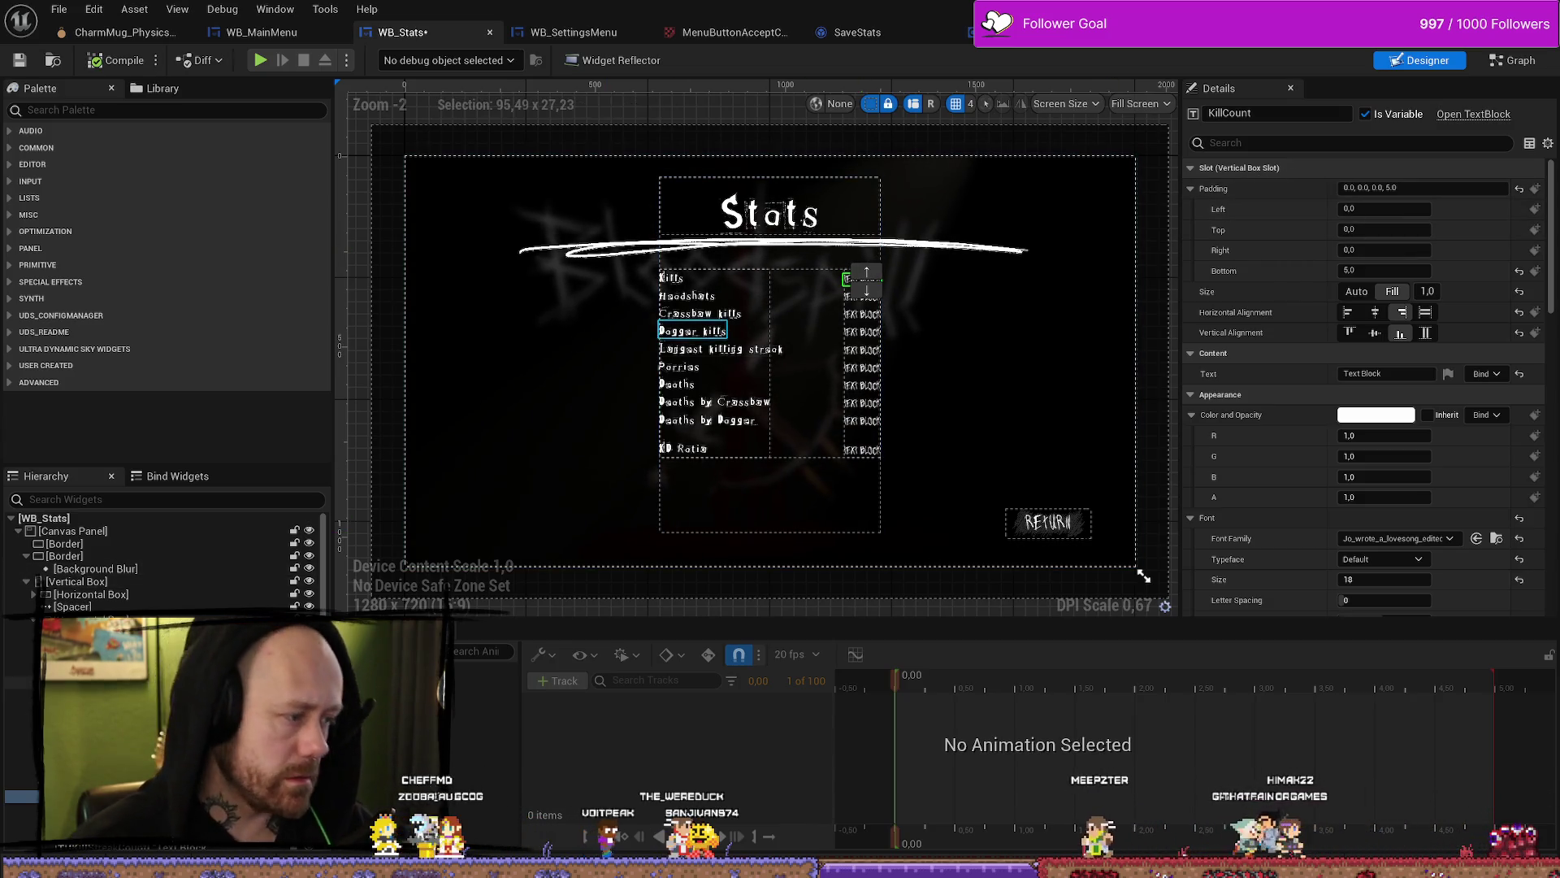
{"action": "left_click", "coordinate": [861, 314]}
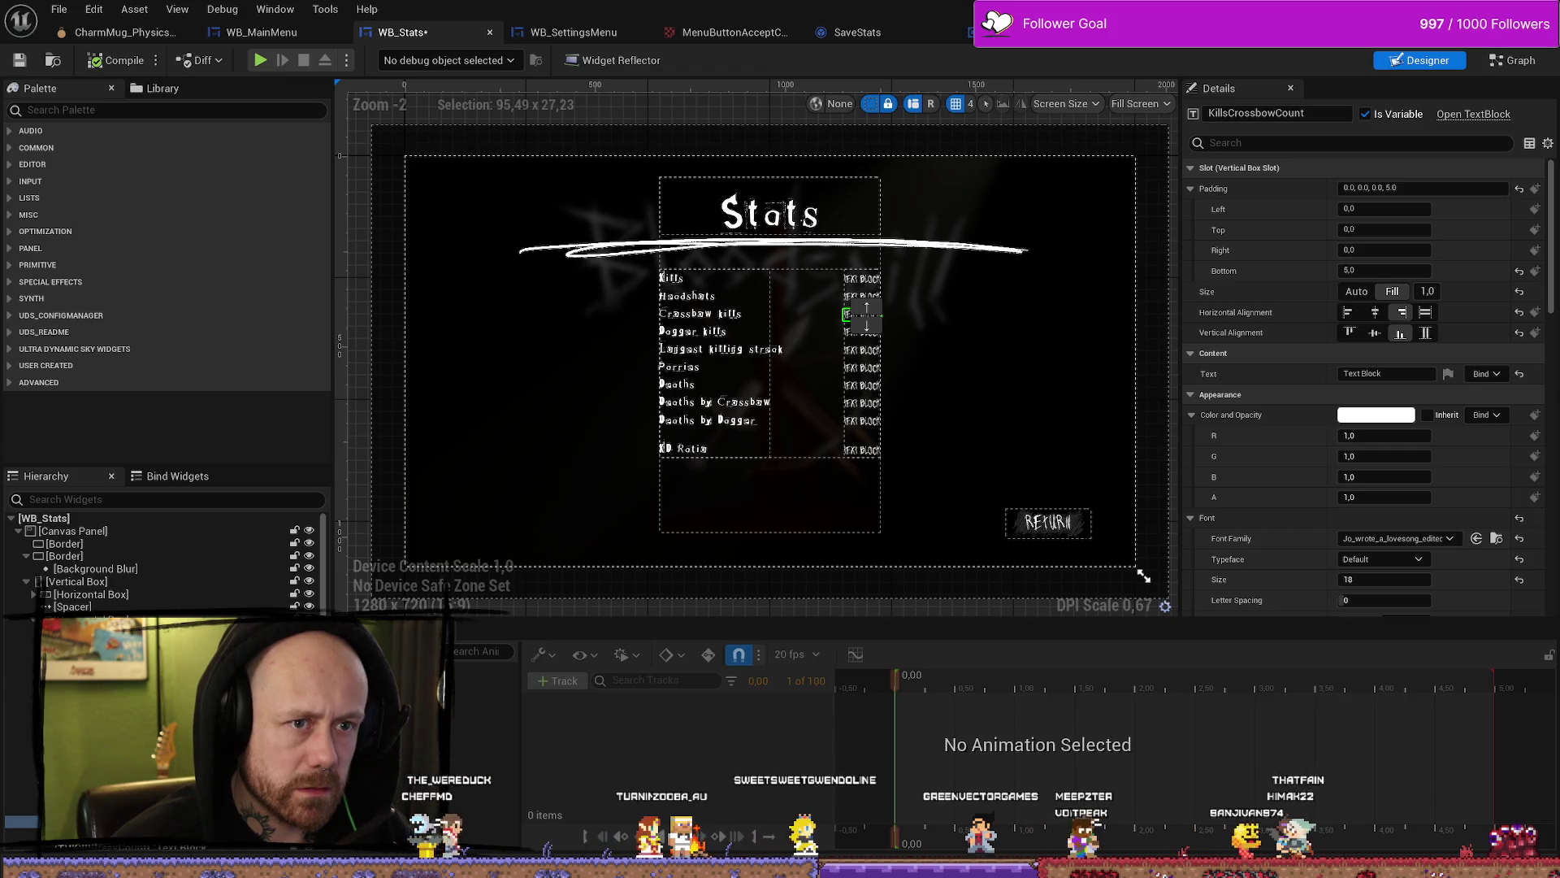
Step: Review BP_PlayerCharacter, the Times Killed By Dagger function and AC_PlayerStateInfo's event graph
{"action": "key", "text": "alt+Tab"}
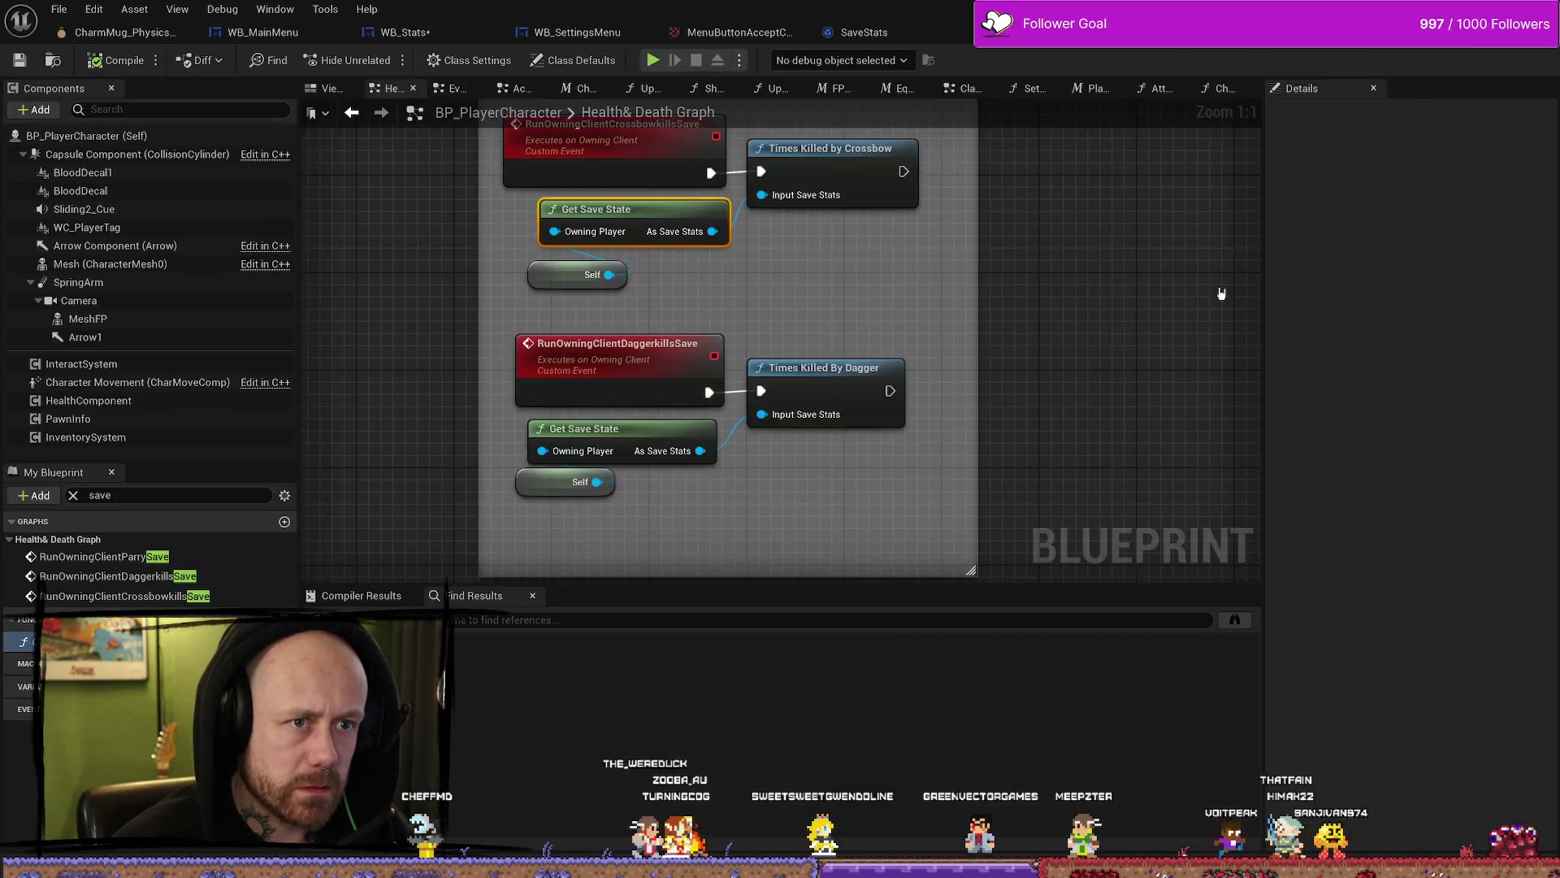
{"action": "scroll", "coordinate": [972, 280], "scroll_direction": "down", "scroll_amount": 8}
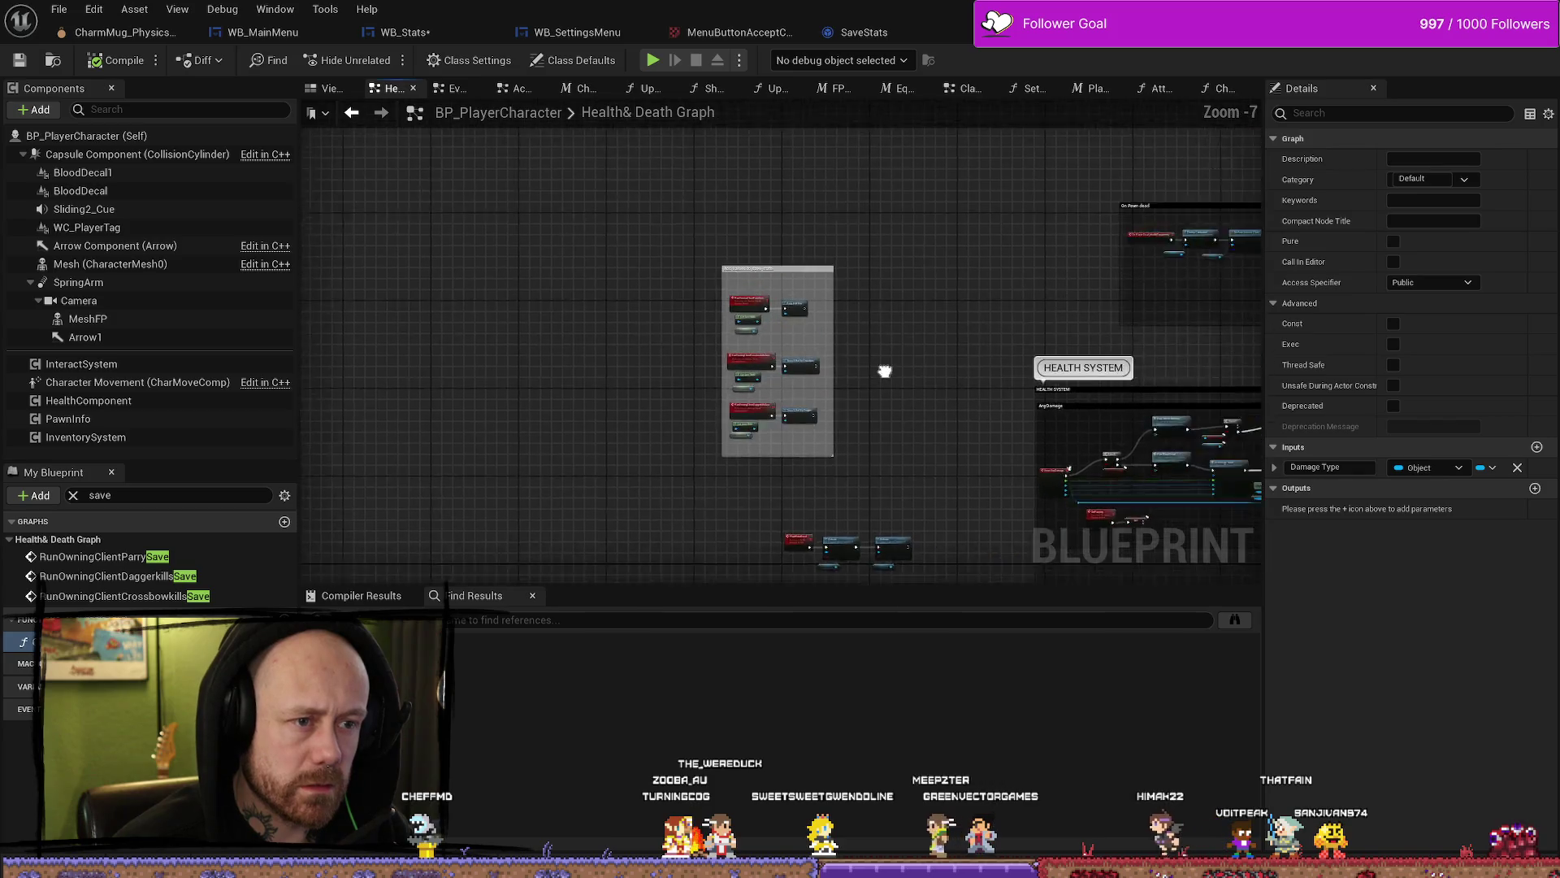
{"action": "key", "text": "alt+Tab"}
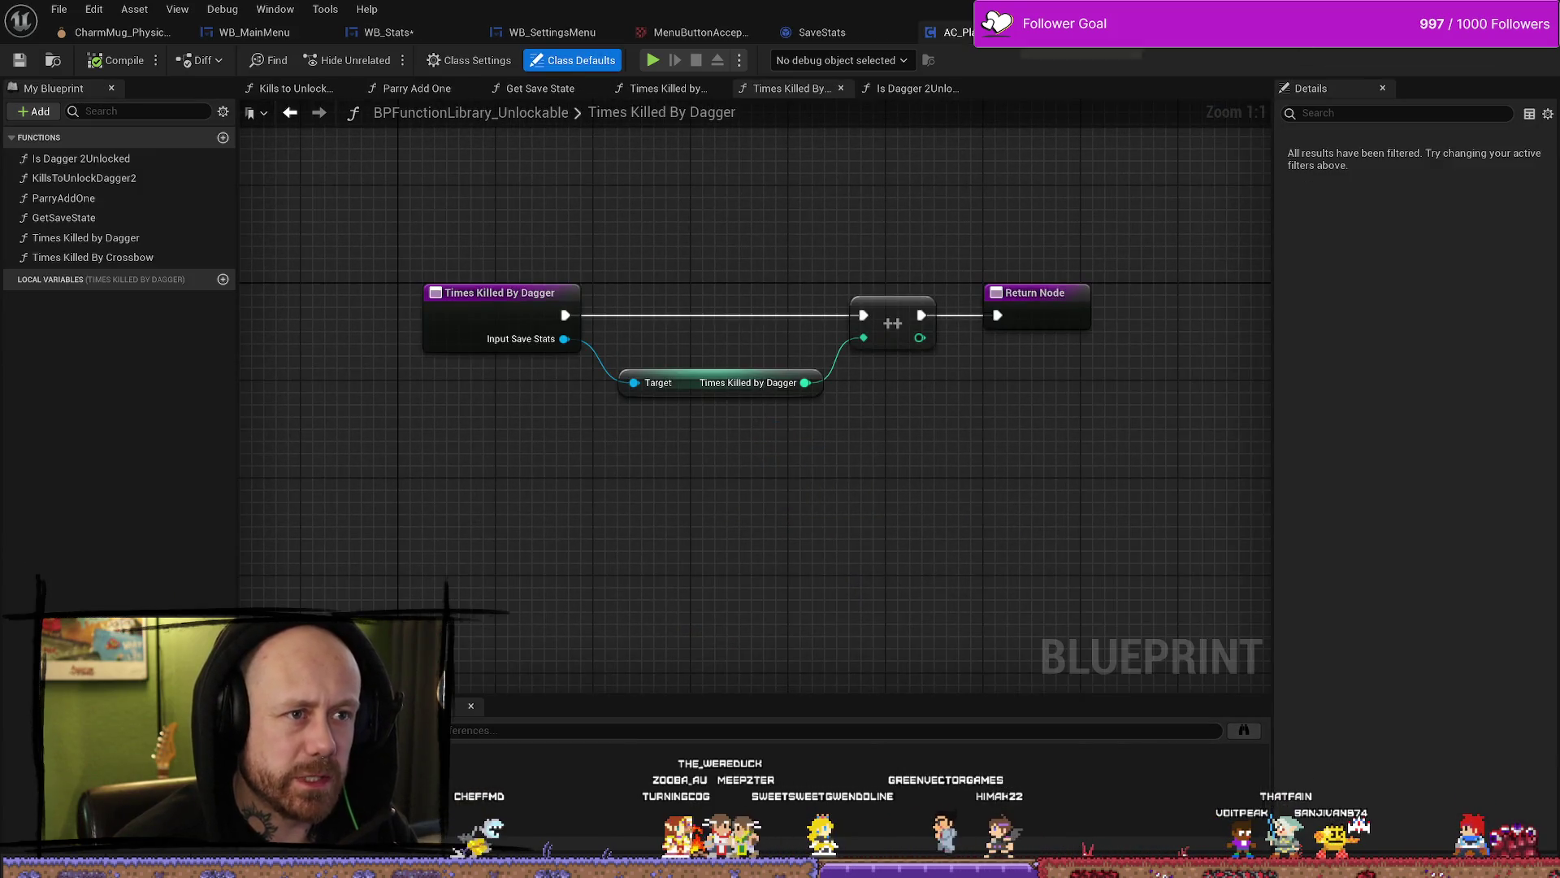
{"action": "left_click", "coordinate": [947, 31]}
{"action": "left_click", "coordinate": [397, 31]}
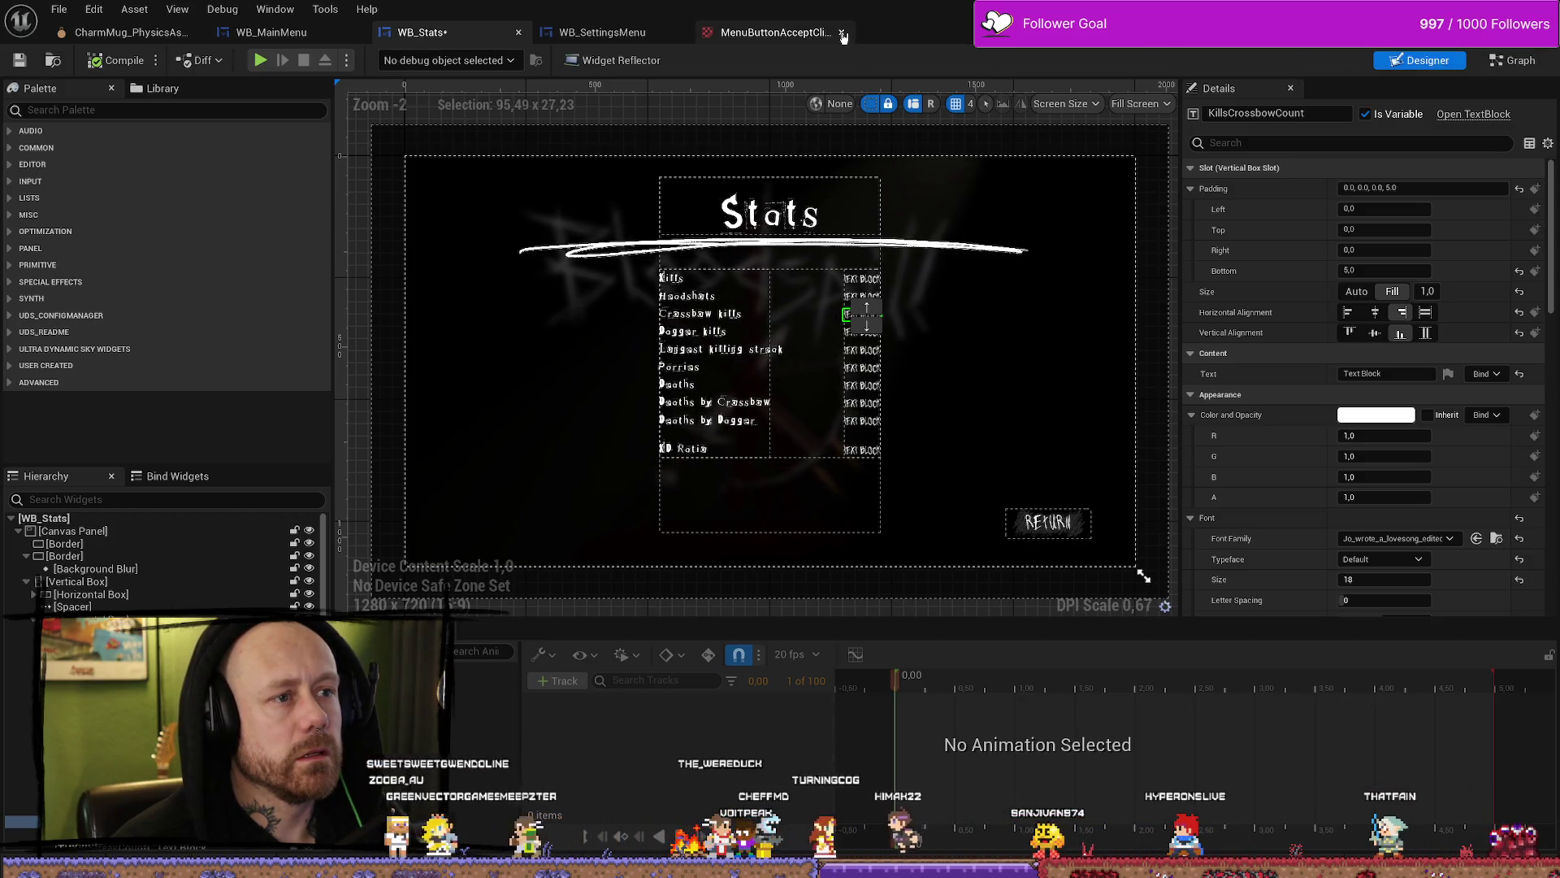
Step: Close two unneeded asset tabs and place WB_SettingsMenu ahead of WB_Stats
{"action": "left_click", "coordinate": [635, 34]}
{"action": "left_click", "coordinate": [422, 33]}
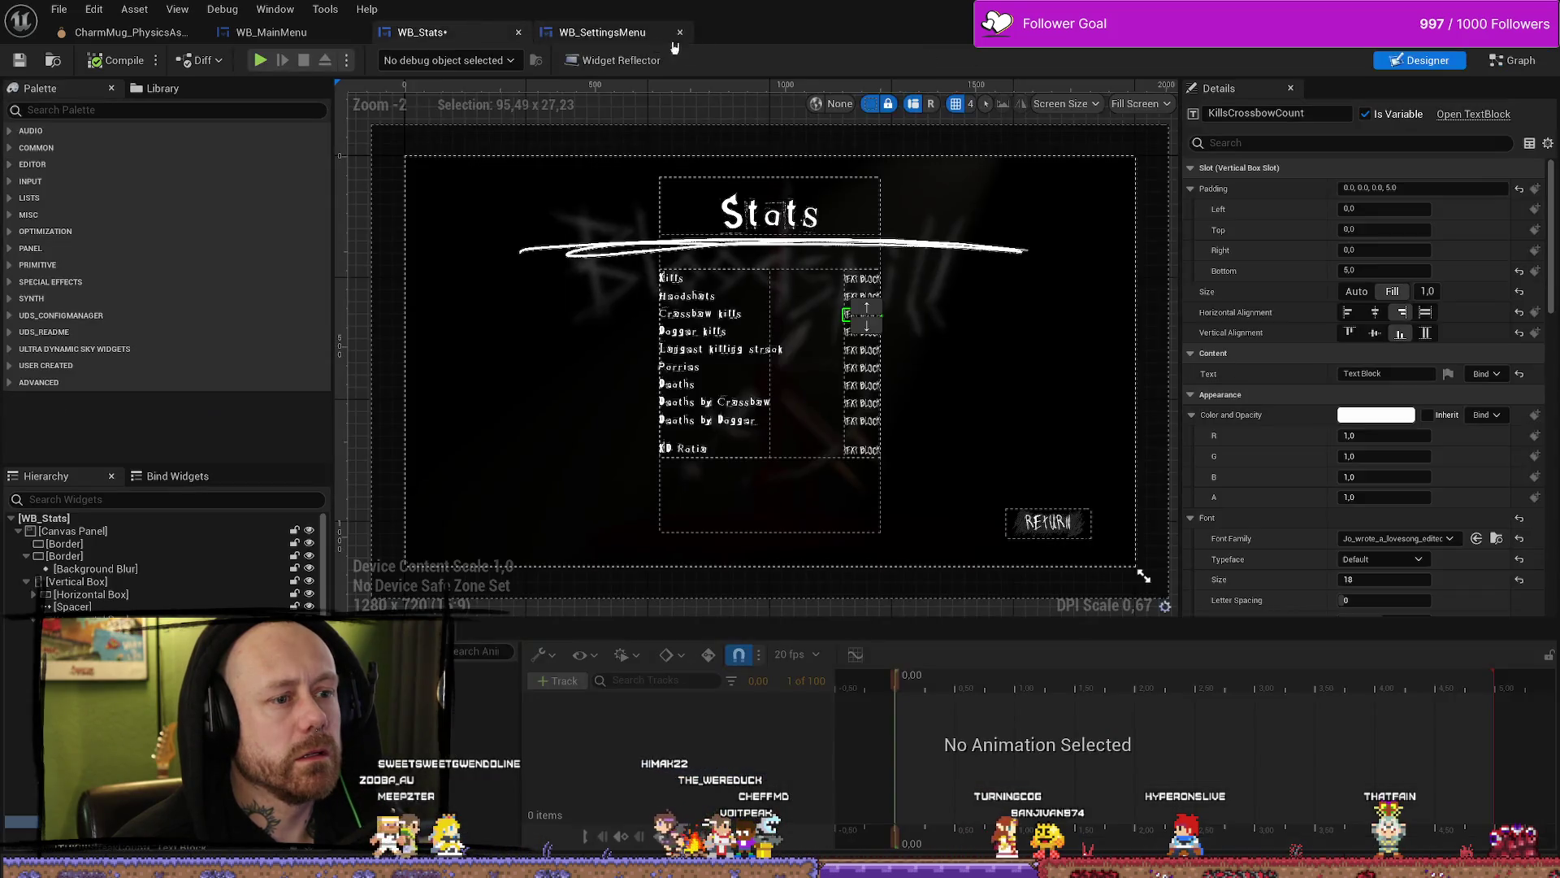
{"action": "left_click_drag", "start_coordinate": [620, 27], "coordinate": [503, 37]}
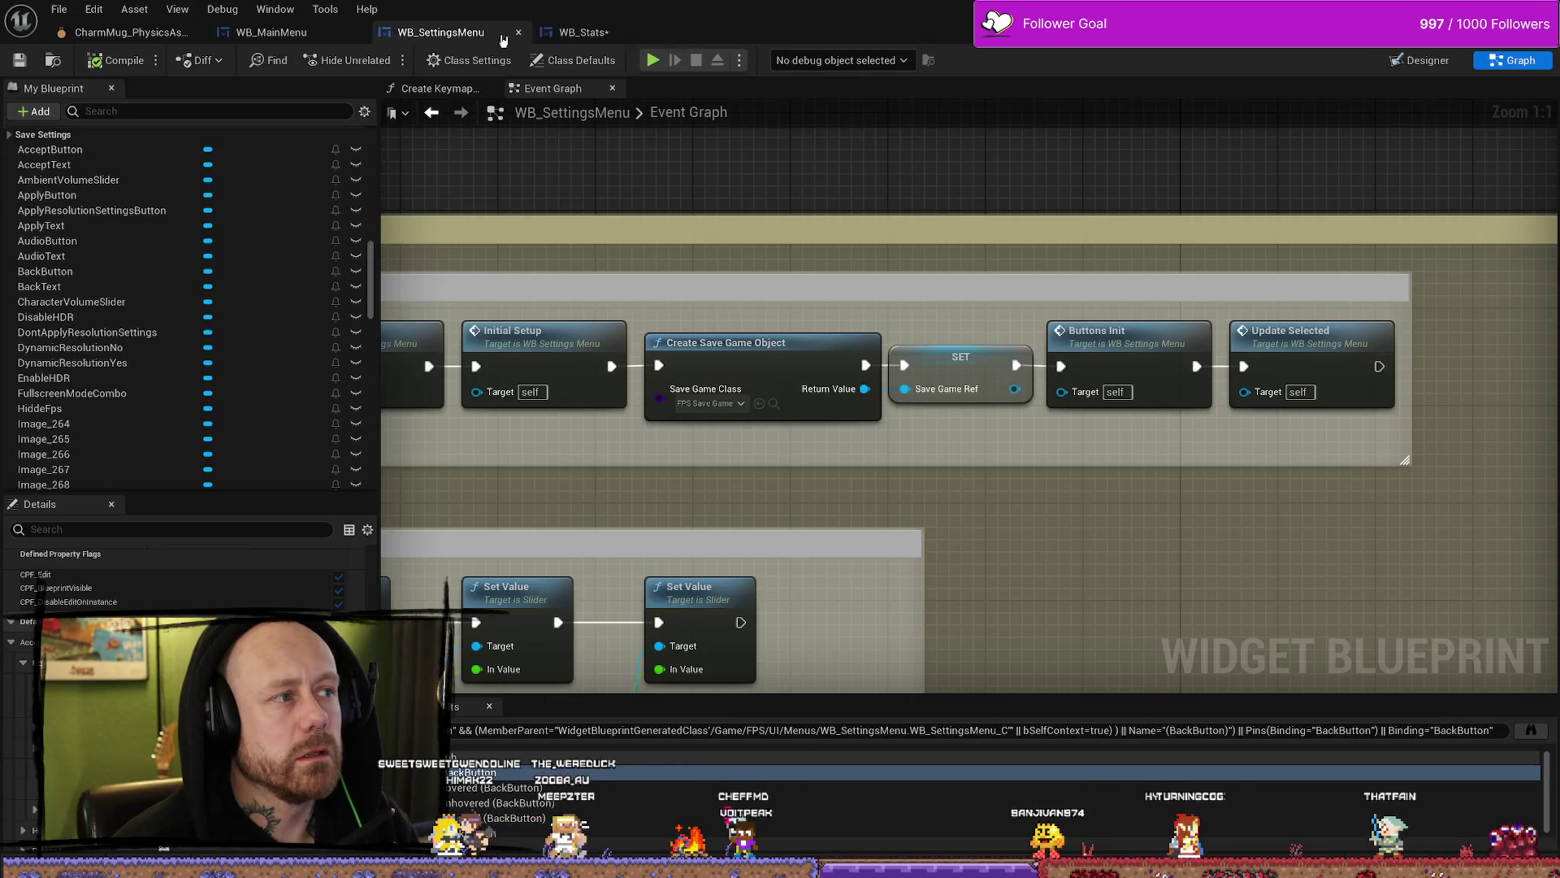
{"action": "left_click", "coordinate": [592, 37]}
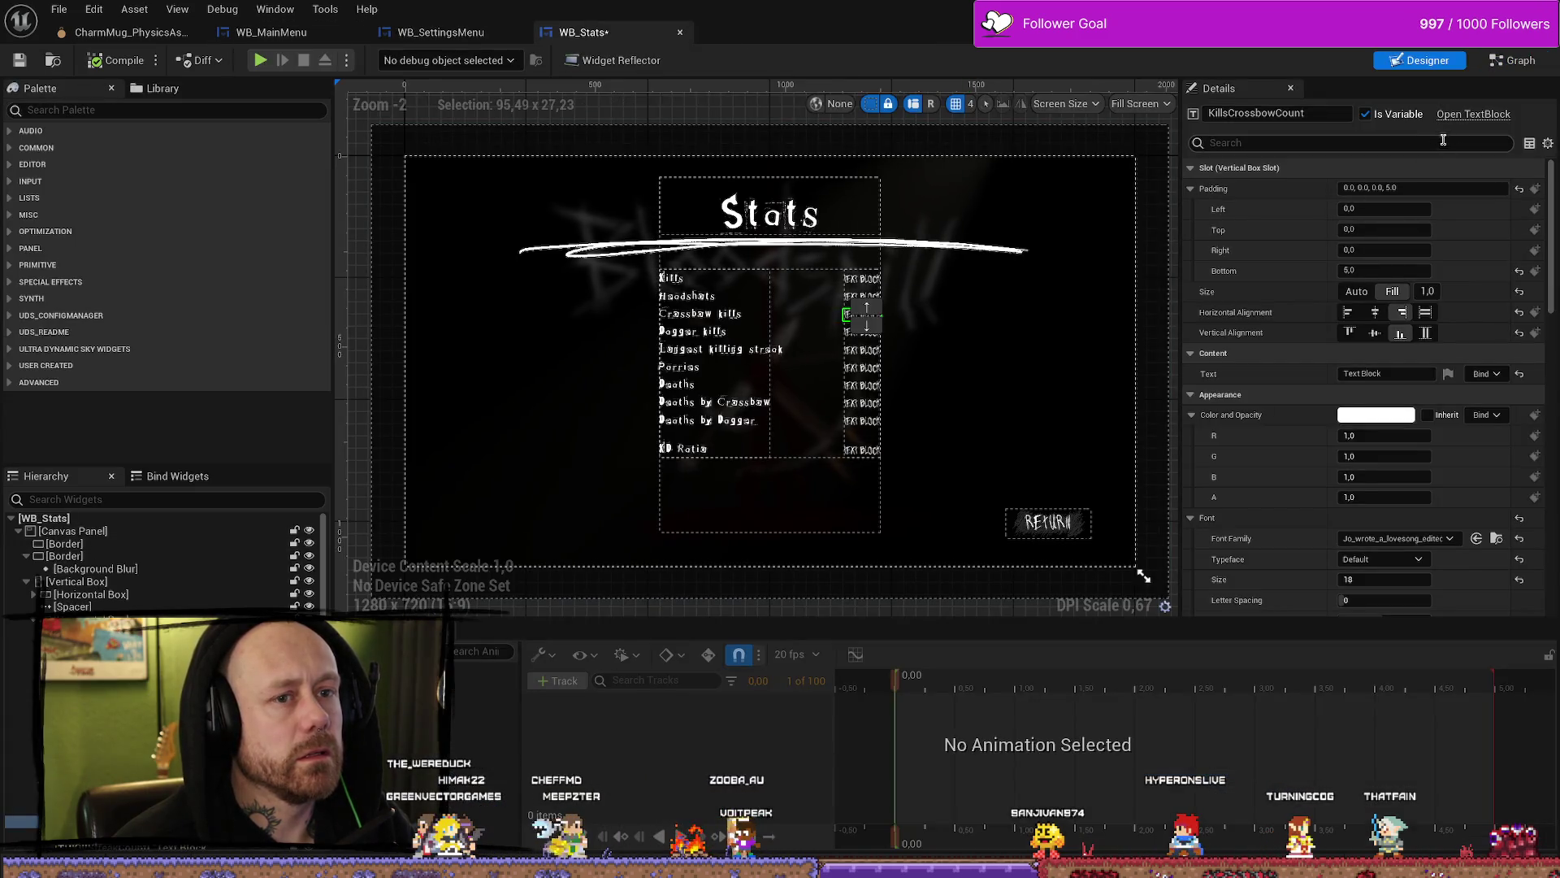
Step: In the Event Graph, add trial Kills Crossbow Count and Kill Count getter nodes
{"action": "left_click", "coordinate": [1516, 62]}
{"action": "left_click_drag", "start_coordinate": [1115, 471], "coordinate": [1041, 400]}
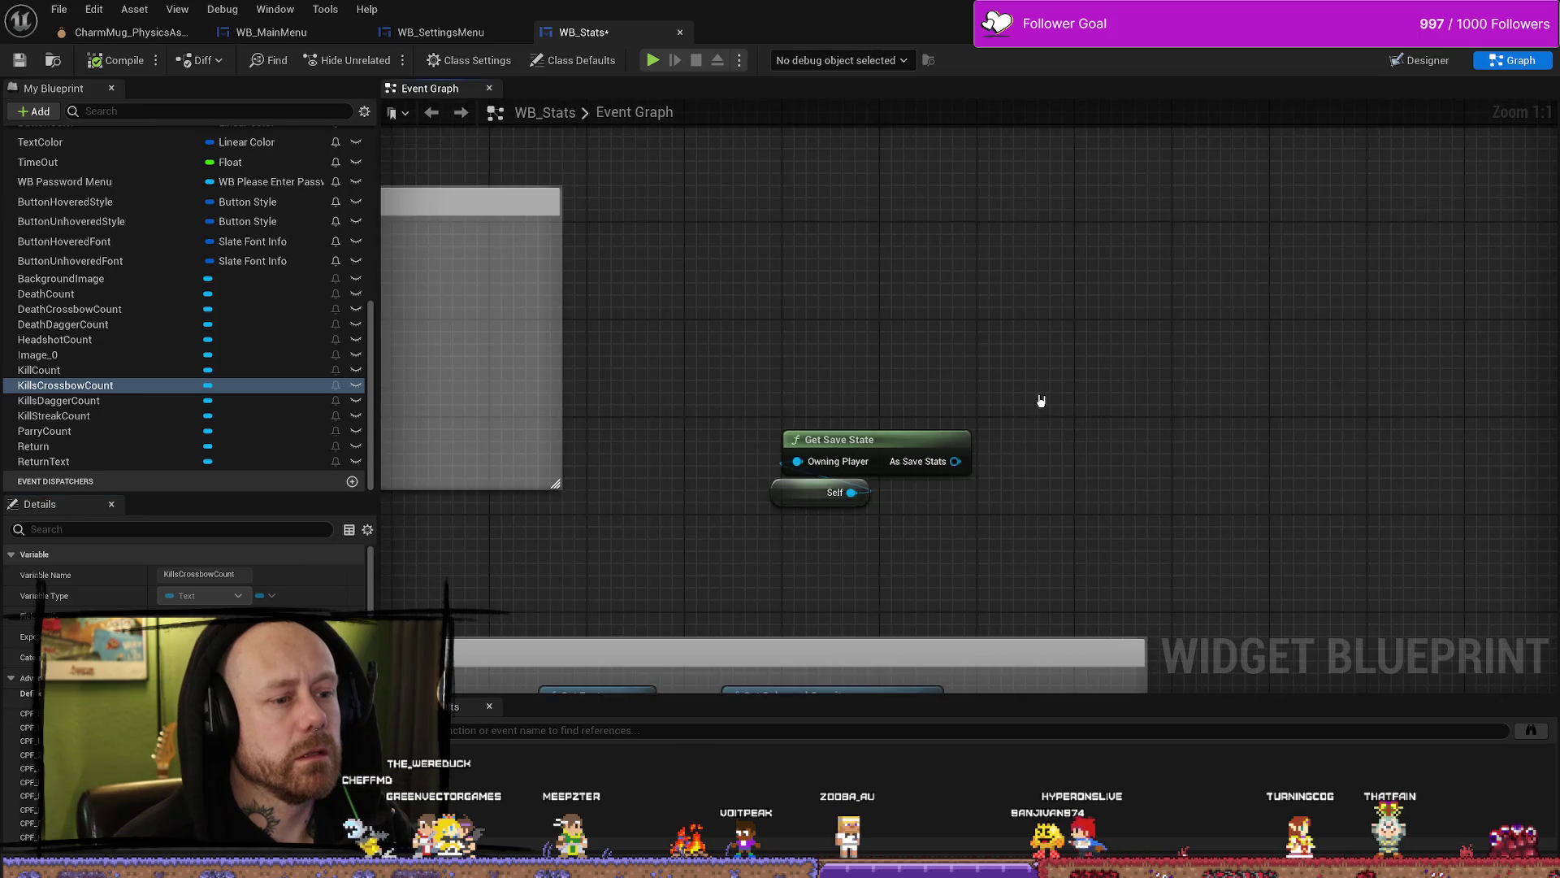
{"action": "left_click_drag", "start_coordinate": [968, 462], "coordinate": [978, 530]}
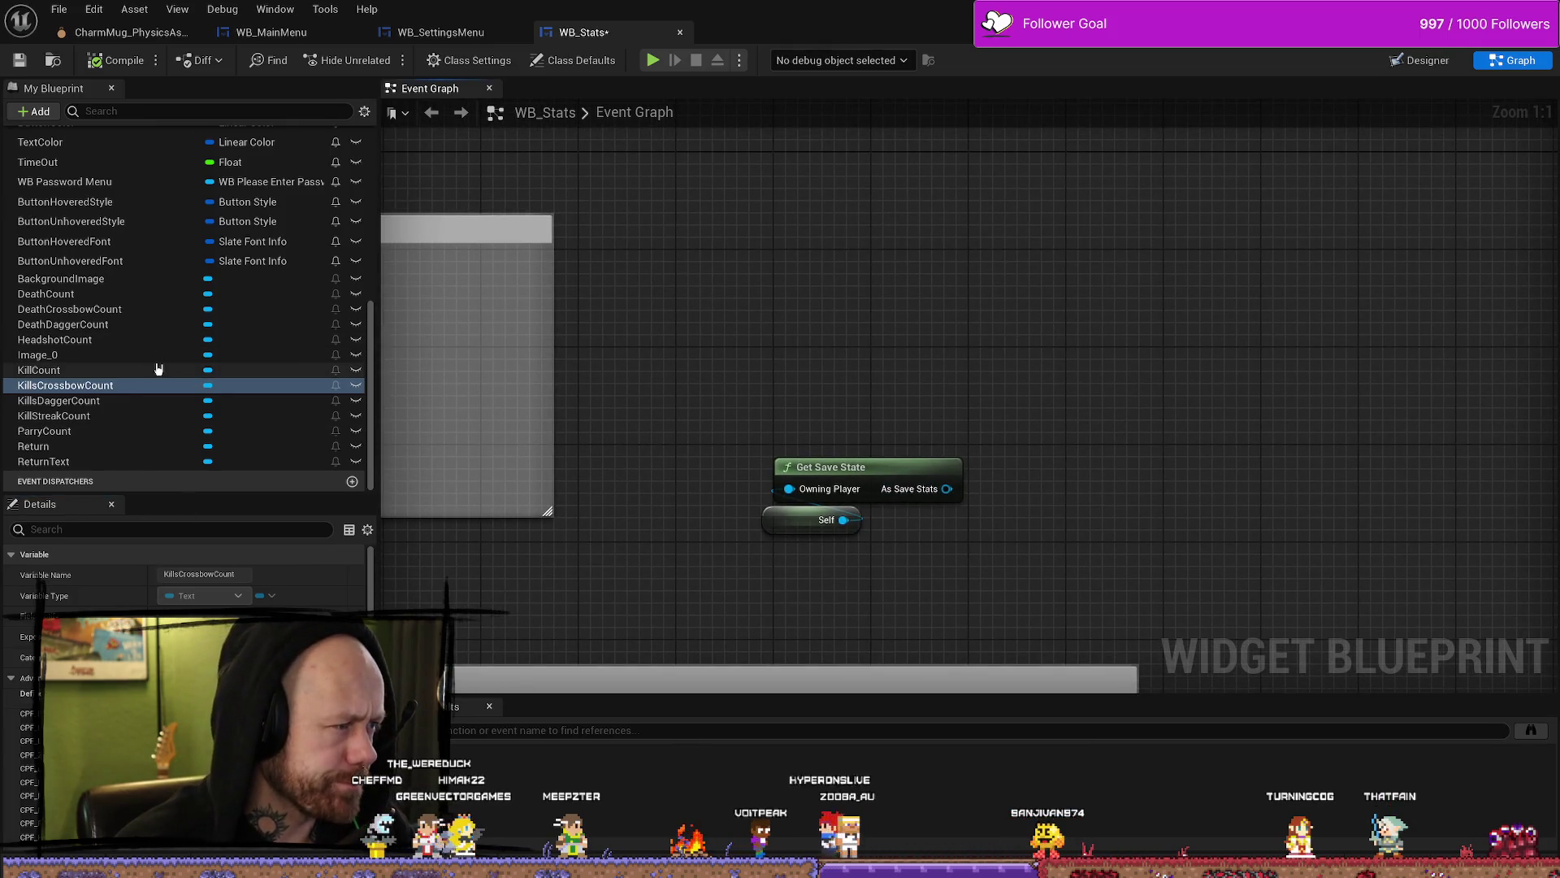
{"action": "mouse_move", "coordinate": [65, 385]}
{"action": "left_mouse_down"}
{"action": "mouse_move", "coordinate": [662, 376]}
{"action": "mouse_move", "coordinate": [923, 391]}
{"action": "left_mouse_up"}
{"action": "left_click", "coordinate": [924, 393]}
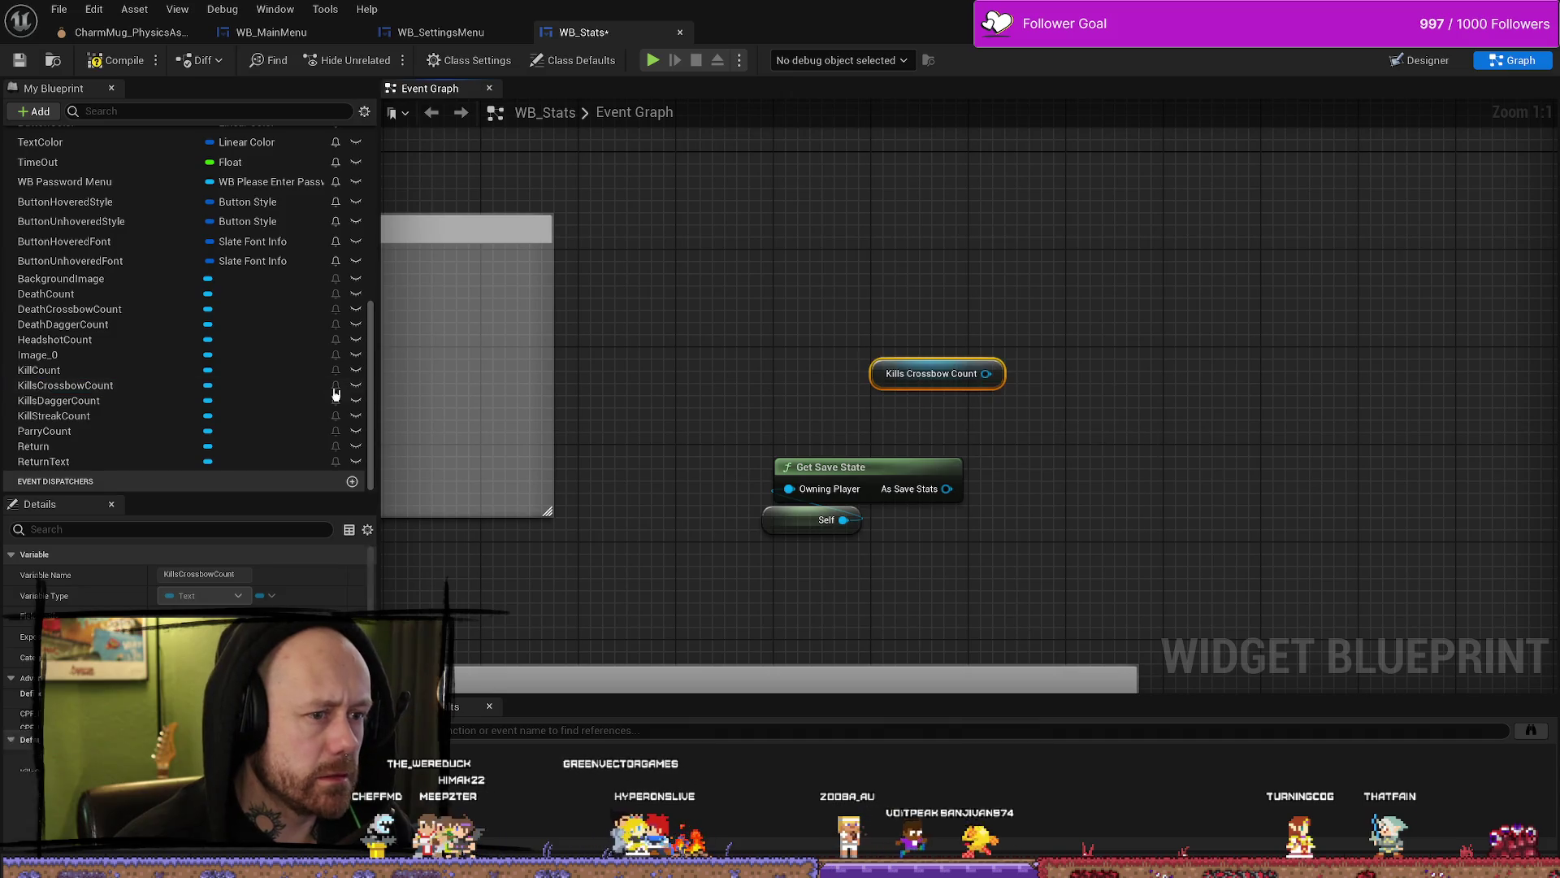
{"action": "left_click_drag", "start_coordinate": [39, 370], "coordinate": [1049, 282]}
{"action": "left_click", "coordinate": [1060, 290]}
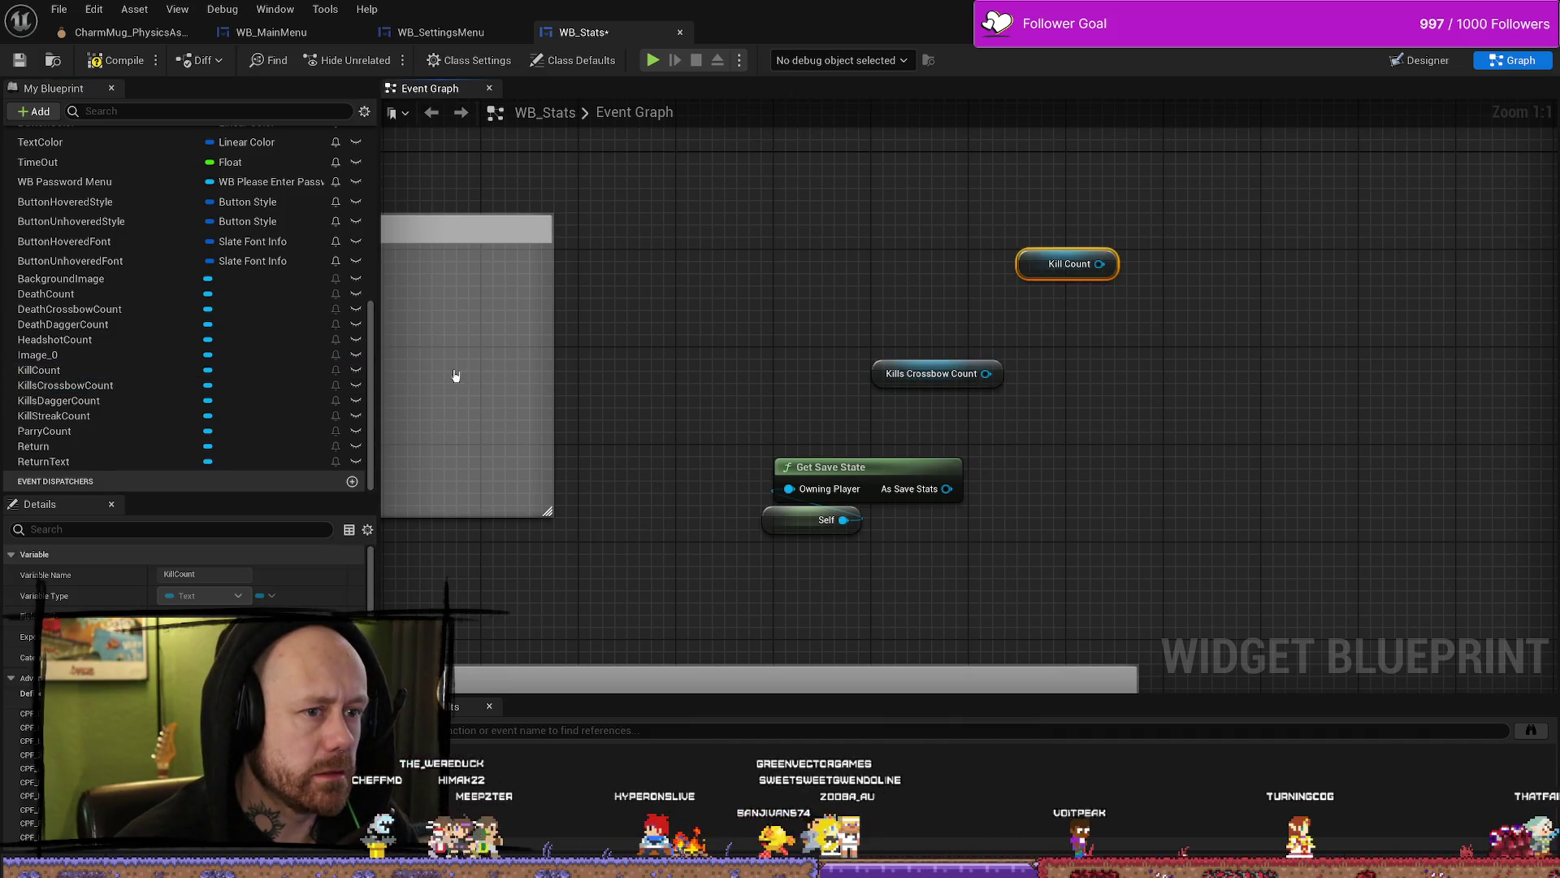
Step: Add Headshot Count and Death Count getters, then delete all four trial getters
{"action": "mouse_move", "coordinate": [55, 339]}
{"action": "left_mouse_down"}
{"action": "mouse_move", "coordinate": [794, 303]}
{"action": "mouse_move", "coordinate": [828, 317]}
{"action": "mouse_move", "coordinate": [918, 257]}
{"action": "mouse_move", "coordinate": [906, 244]}
{"action": "left_mouse_up"}
{"action": "left_click", "coordinate": [845, 323]}
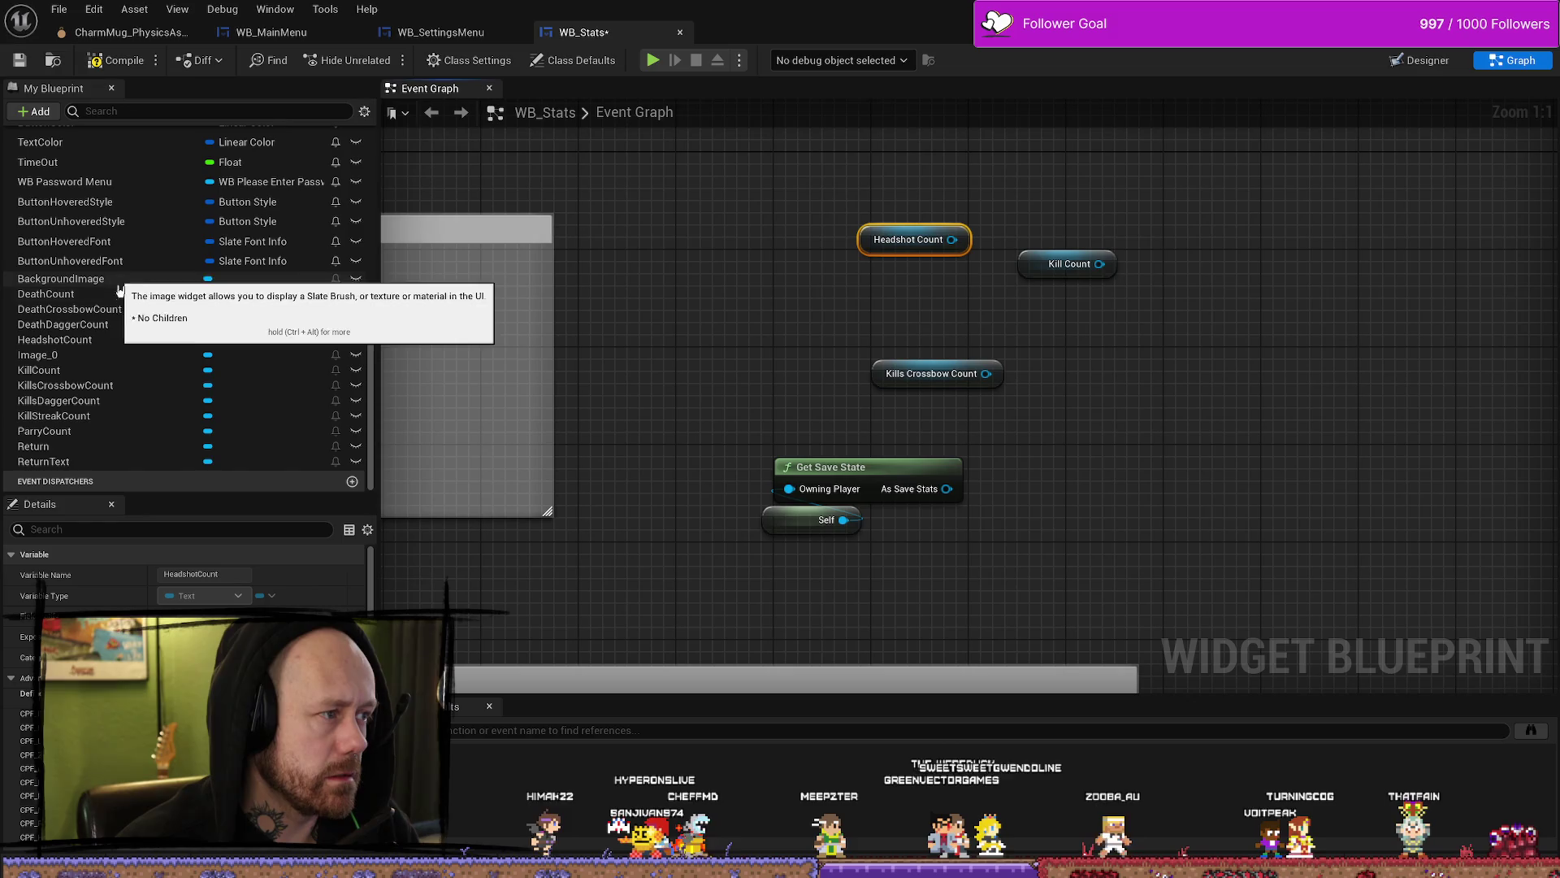
{"action": "left_click_drag", "start_coordinate": [71, 294], "coordinate": [713, 300]}
{"action": "left_click_drag", "start_coordinate": [886, 285], "coordinate": [887, 286]}
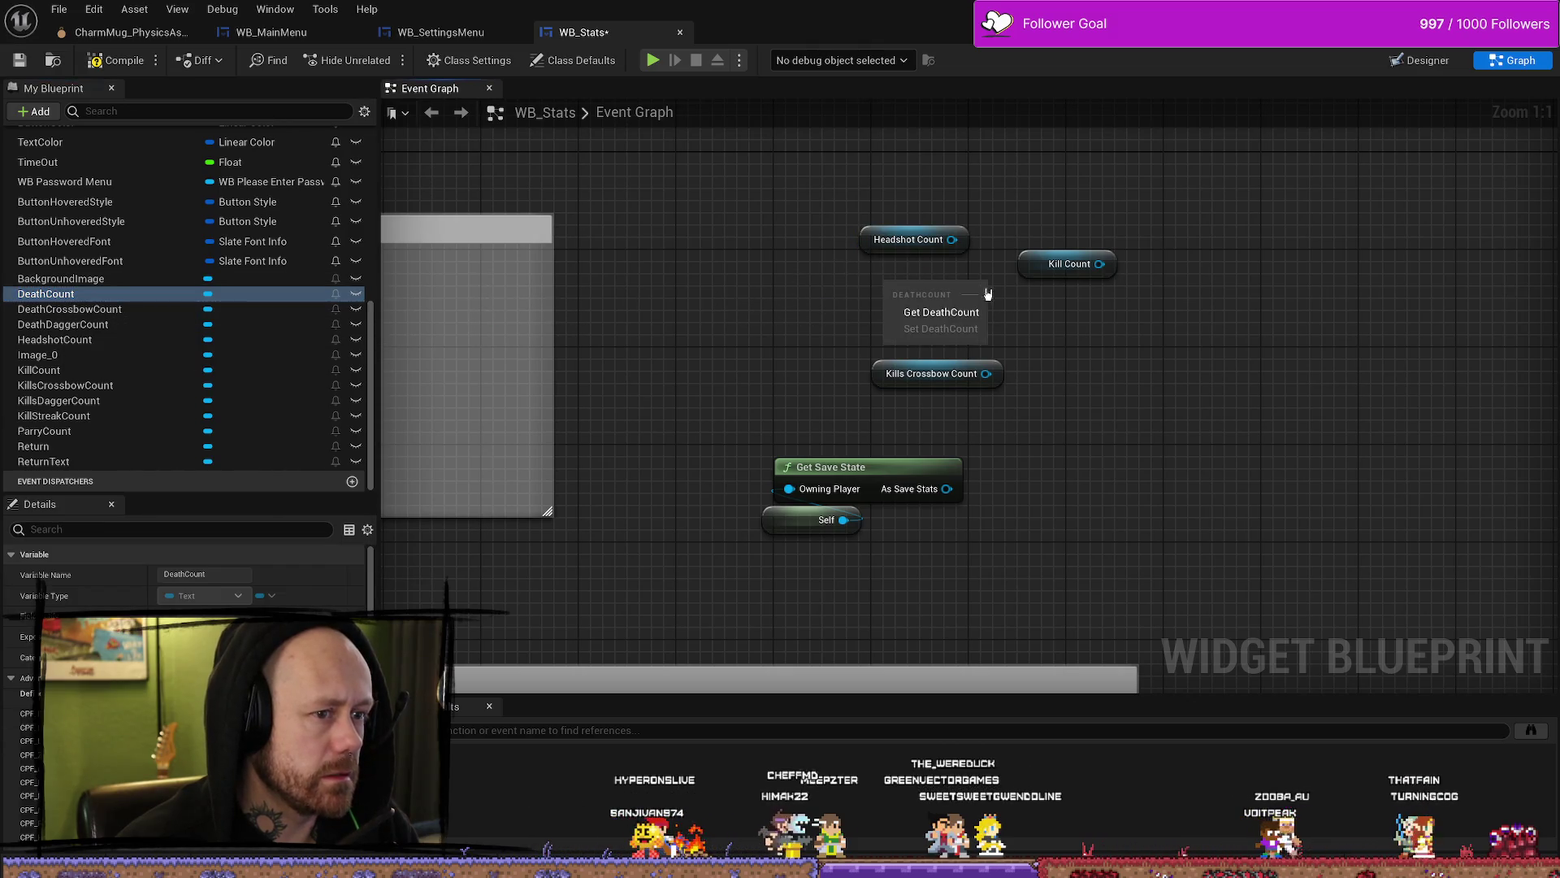
{"action": "left_click", "coordinate": [939, 312]}
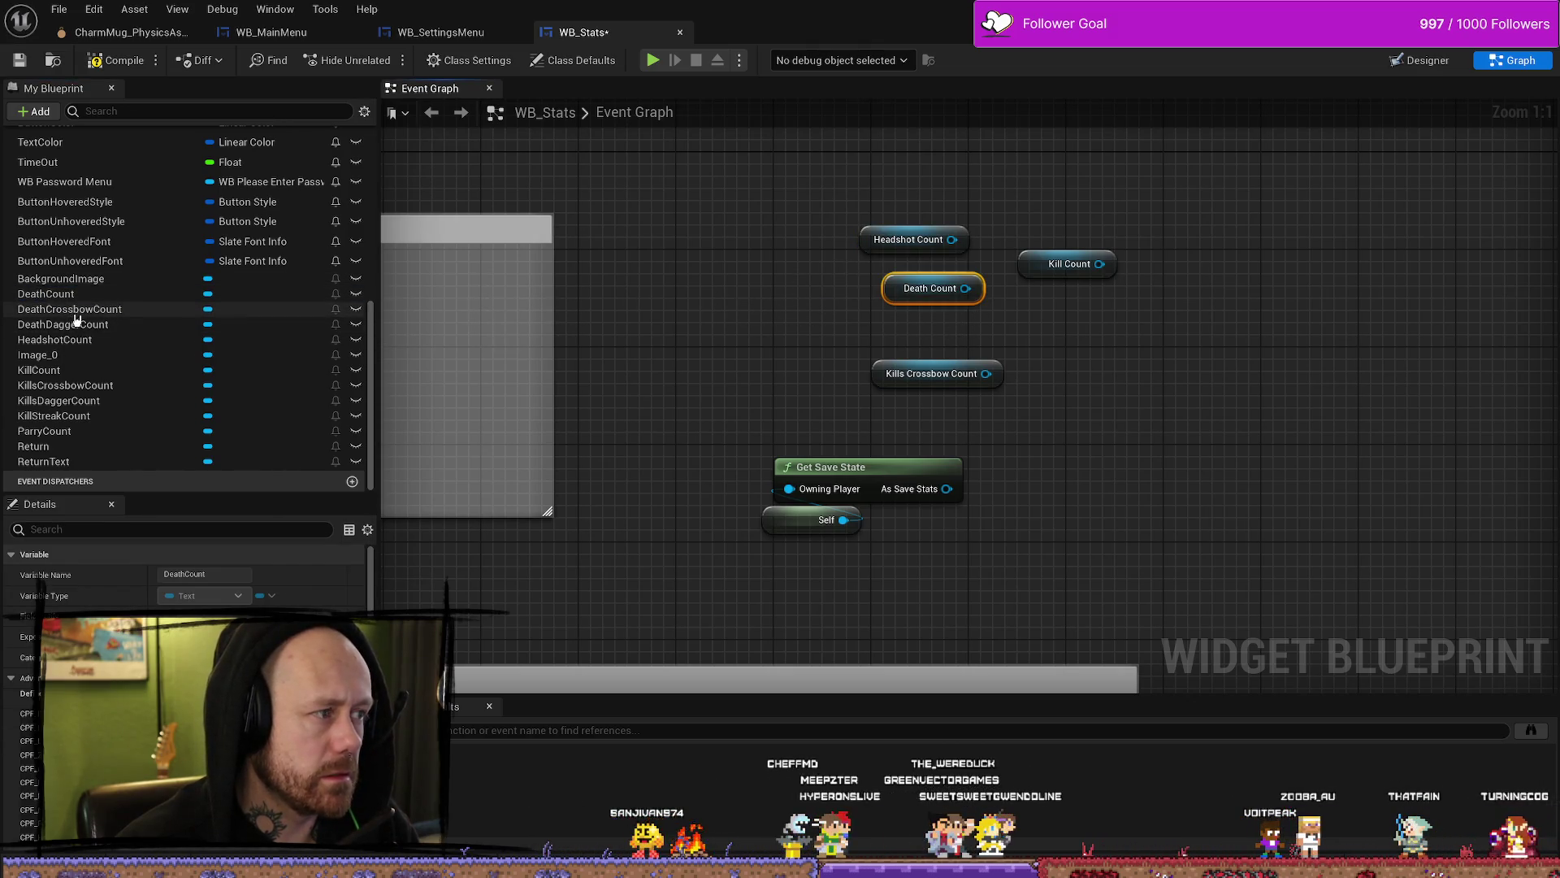
{"action": "left_click_drag", "start_coordinate": [842, 394], "coordinate": [842, 395]}
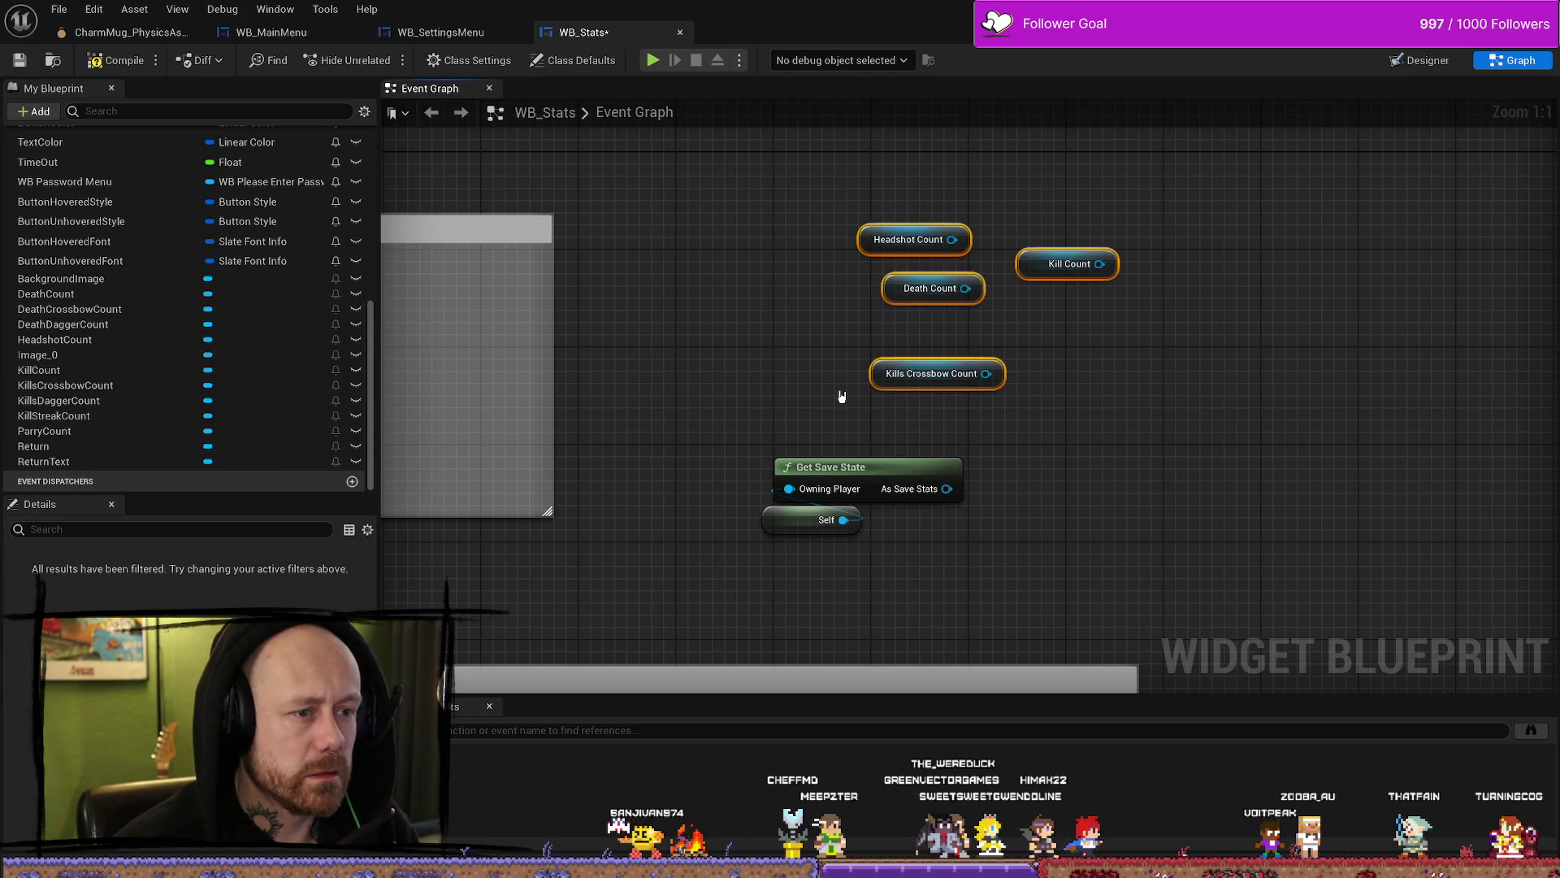
{"action": "key", "text": "Delete"}
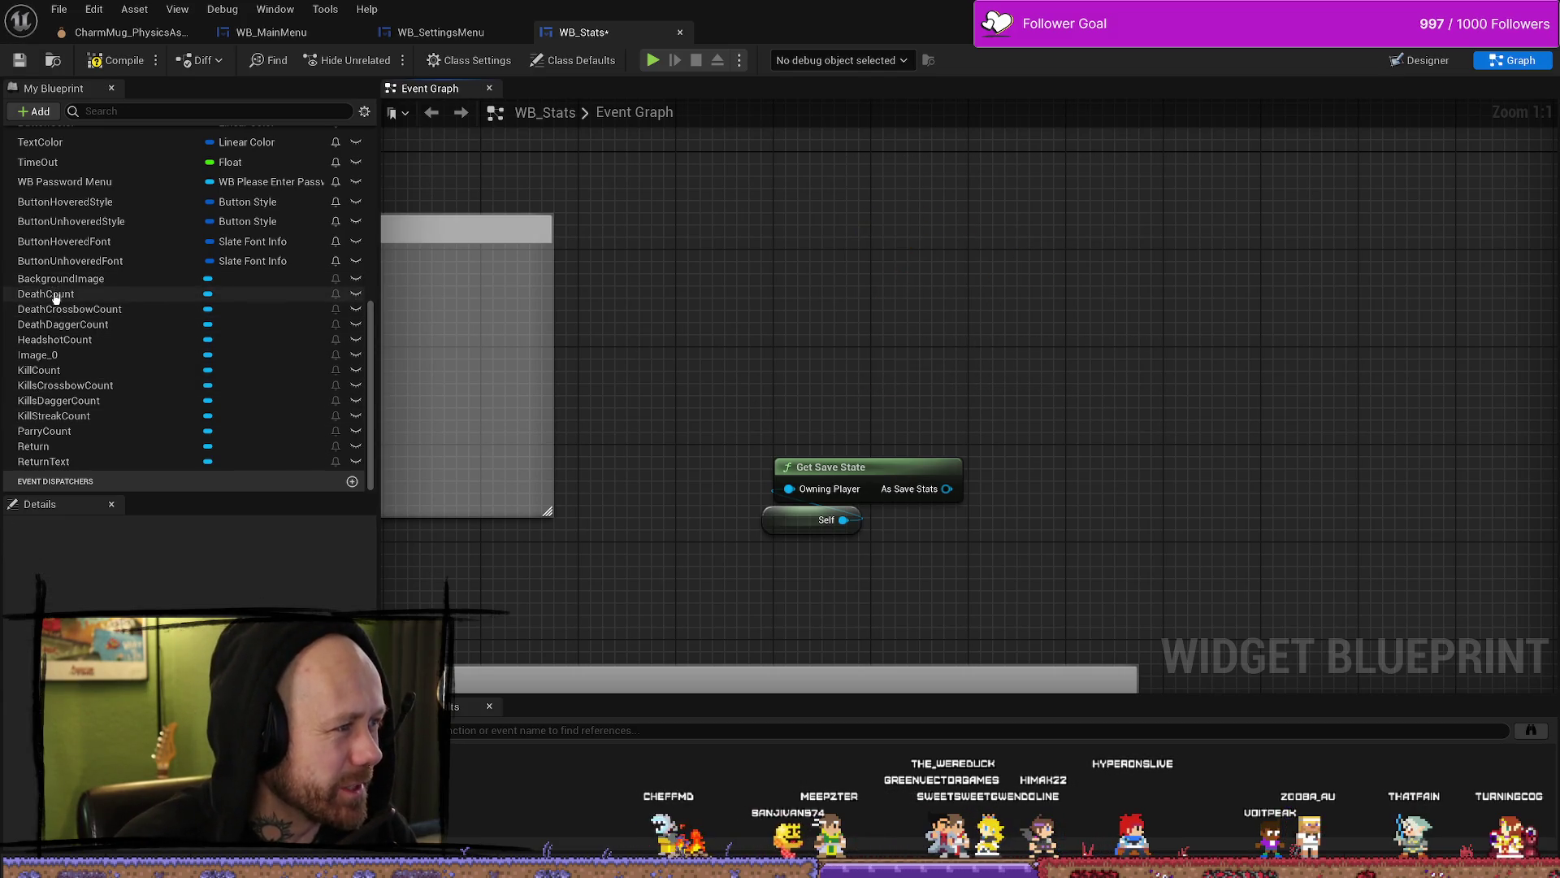
Step: Add Death Count, Death Crossbow Count and Death Dagger Count getters stacked in a column
{"action": "mouse_move", "coordinate": [54, 297]}
{"action": "left_mouse_down"}
{"action": "mouse_move", "coordinate": [1052, 306]}
{"action": "mouse_move", "coordinate": [73, 313]}
{"action": "mouse_move", "coordinate": [1036, 324]}
{"action": "left_mouse_up"}
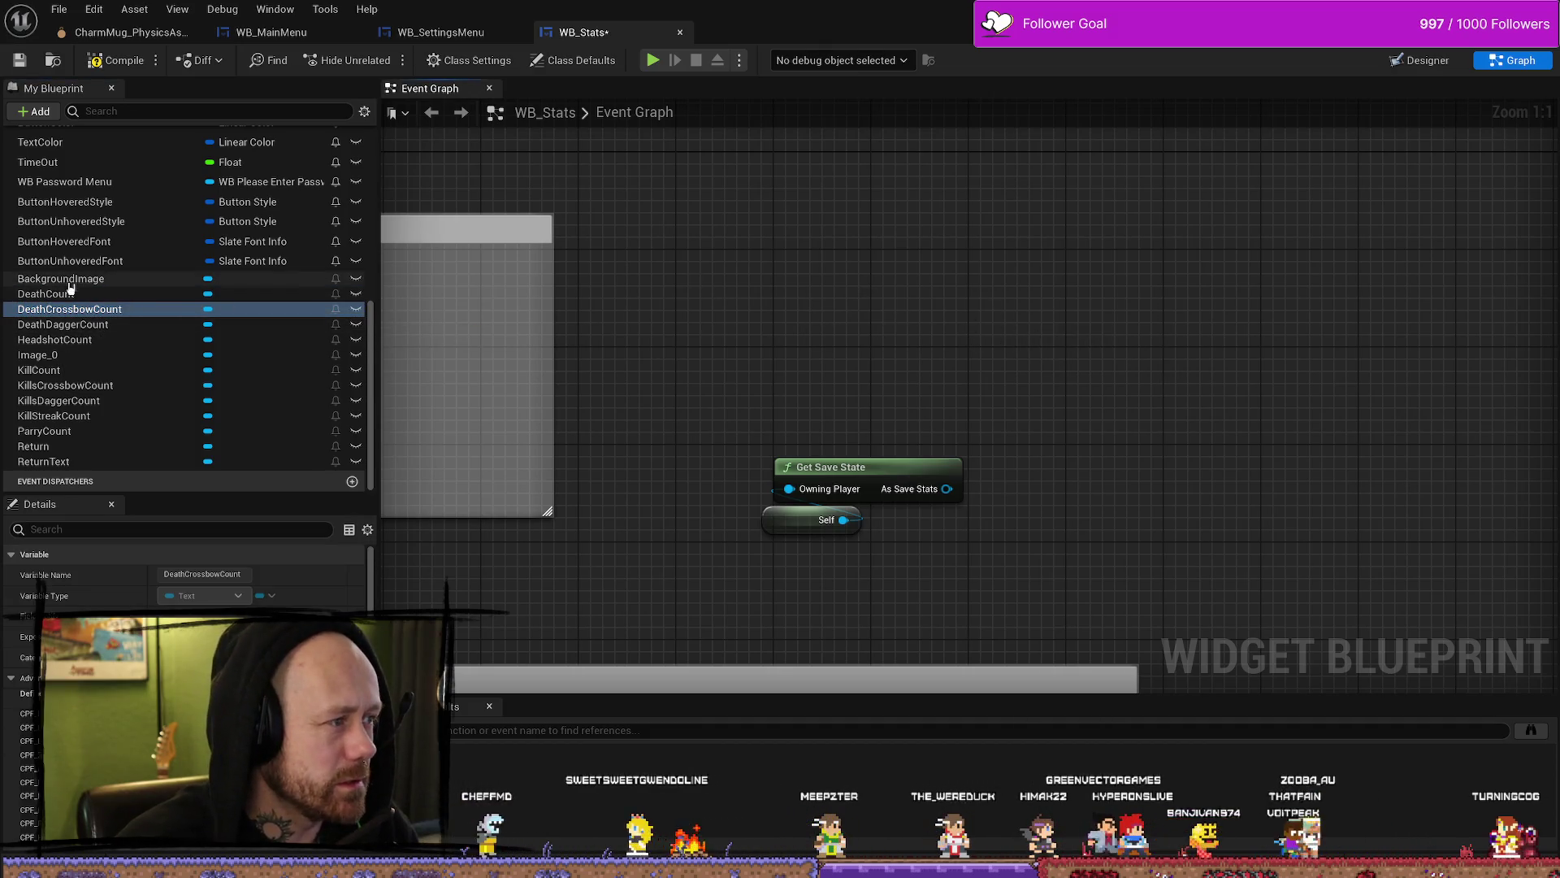
{"action": "left_click_drag", "start_coordinate": [45, 294], "coordinate": [946, 328]}
{"action": "left_click", "coordinate": [1008, 356]}
{"action": "mouse_move", "coordinate": [70, 308]}
{"action": "left_mouse_down"}
{"action": "mouse_move", "coordinate": [484, 349]}
{"action": "mouse_move", "coordinate": [943, 365]}
{"action": "left_mouse_up"}
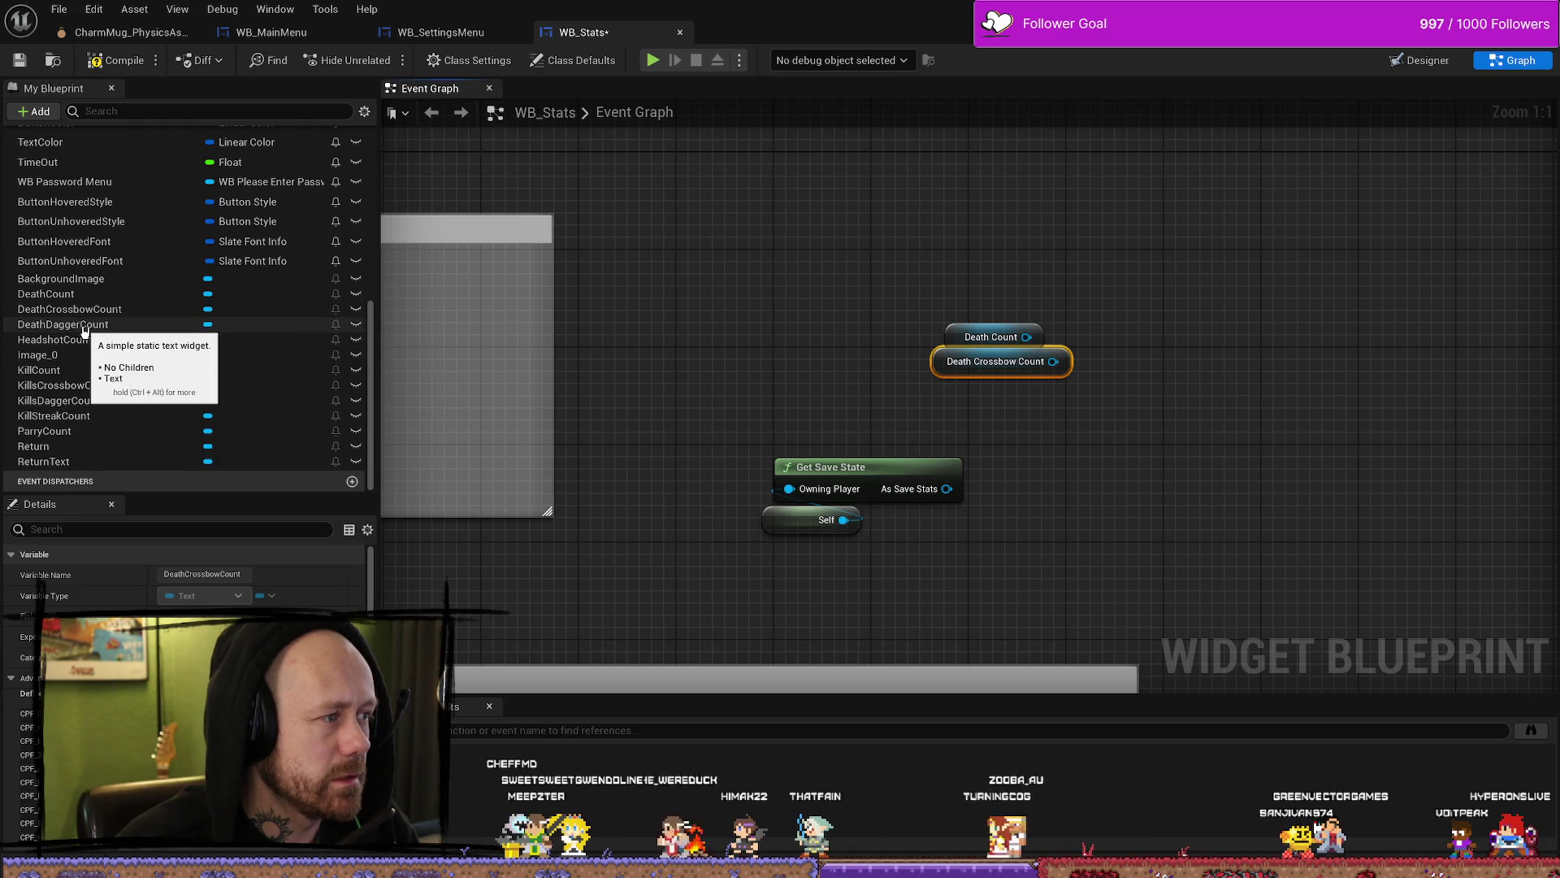
{"action": "left_click_drag", "start_coordinate": [65, 324], "coordinate": [848, 418]}
{"action": "left_click", "coordinate": [863, 432]}
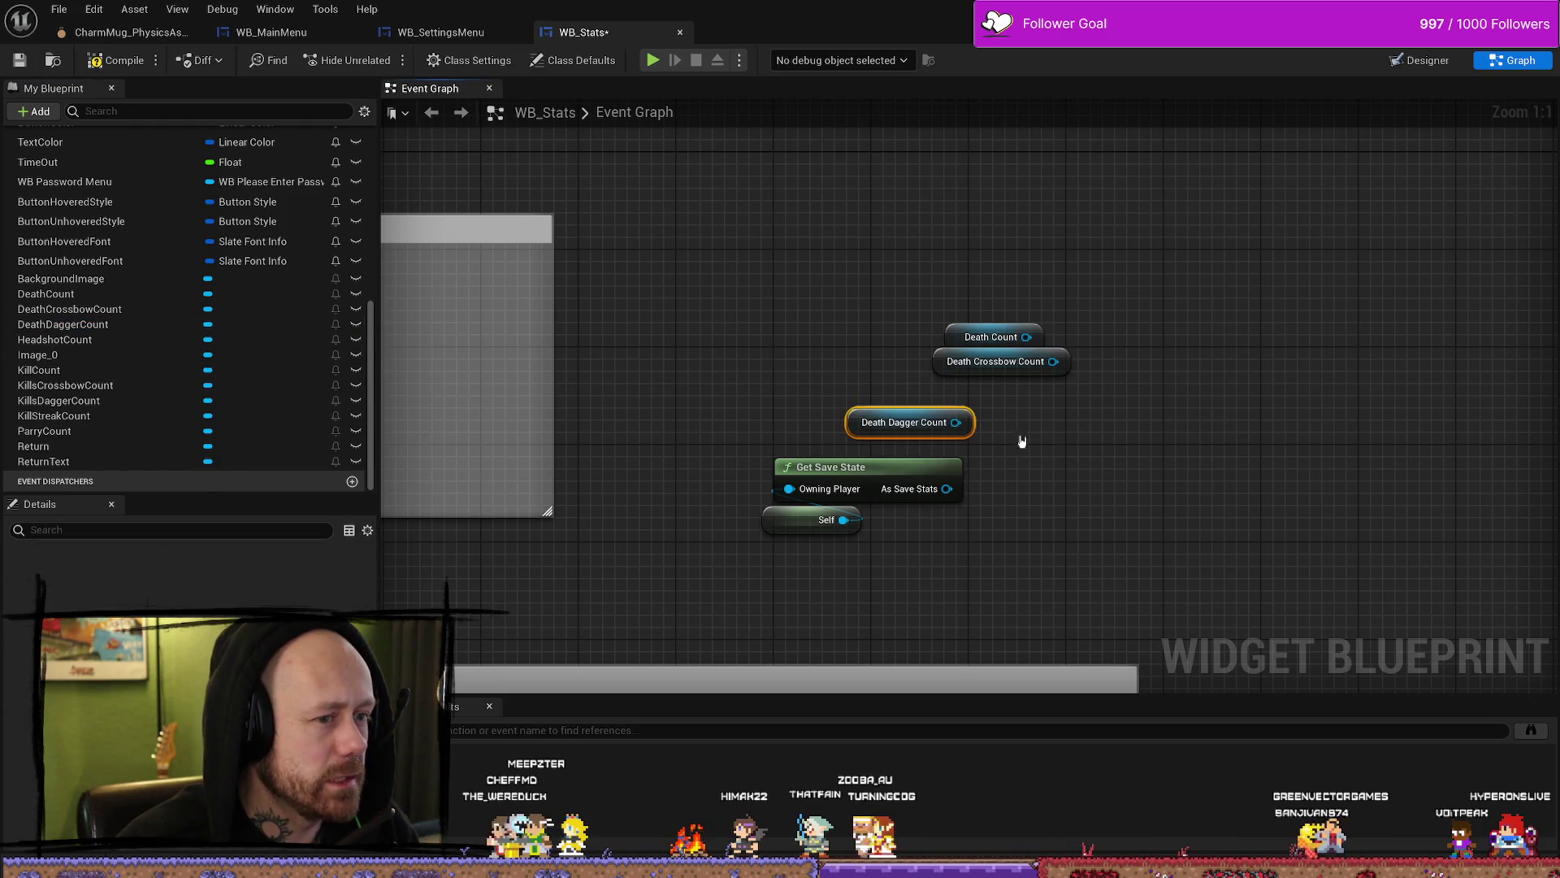
{"action": "mouse_move", "coordinate": [1049, 301]}
{"action": "left_mouse_down"}
{"action": "mouse_move", "coordinate": [894, 382]}
{"action": "mouse_move", "coordinate": [863, 432]}
{"action": "mouse_move", "coordinate": [763, 323]}
{"action": "mouse_move", "coordinate": [850, 324]}
{"action": "mouse_move", "coordinate": [871, 295]}
{"action": "left_mouse_up"}
{"action": "left_click", "coordinate": [766, 334]}
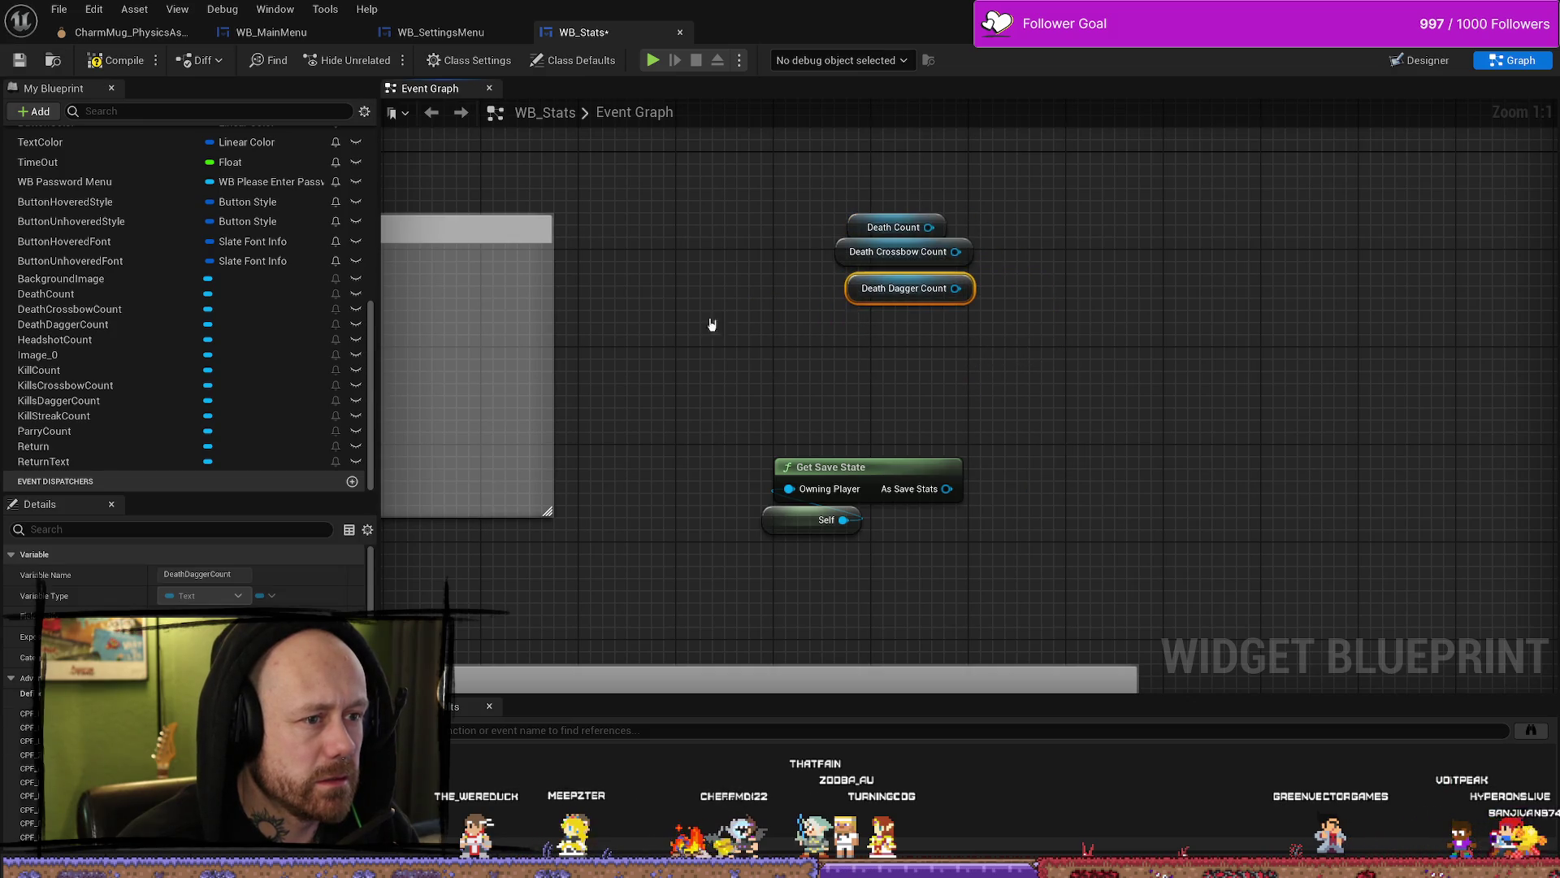
Step: Add Headshot Count, Kill Count and Kills Crossbow Count getters, moving Get Save State and Self aside
{"action": "left_click", "coordinate": [72, 341]}
{"action": "mouse_move", "coordinate": [72, 340]}
{"action": "left_mouse_down"}
{"action": "mouse_move", "coordinate": [942, 394]}
{"action": "mouse_move", "coordinate": [923, 392]}
{"action": "mouse_move", "coordinate": [884, 336]}
{"action": "left_mouse_up"}
{"action": "left_click", "coordinate": [963, 405]}
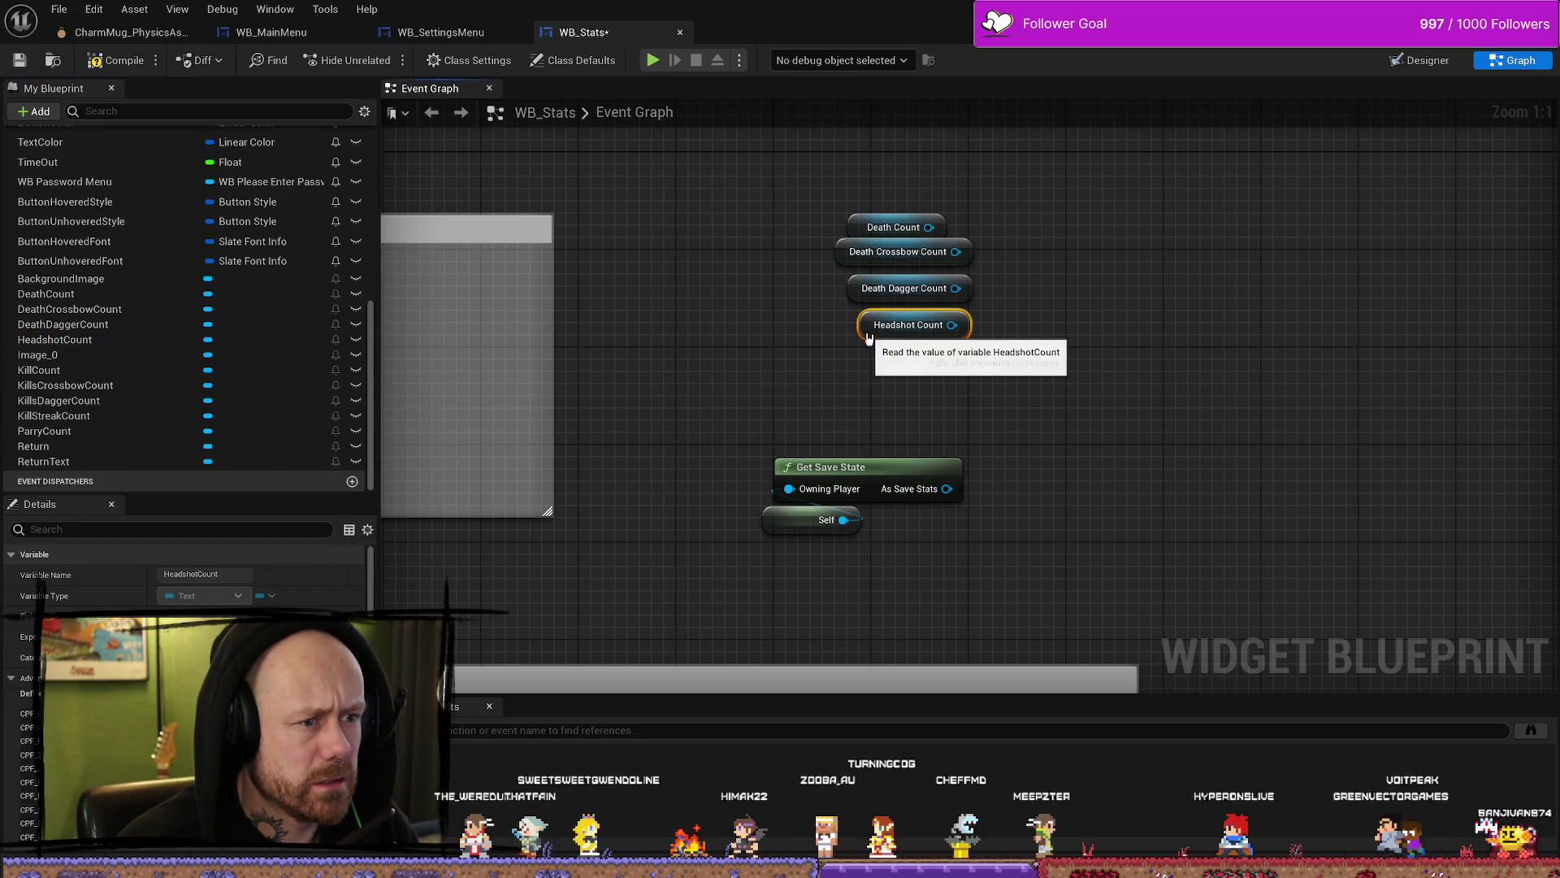
{"action": "left_click", "coordinate": [94, 356]}
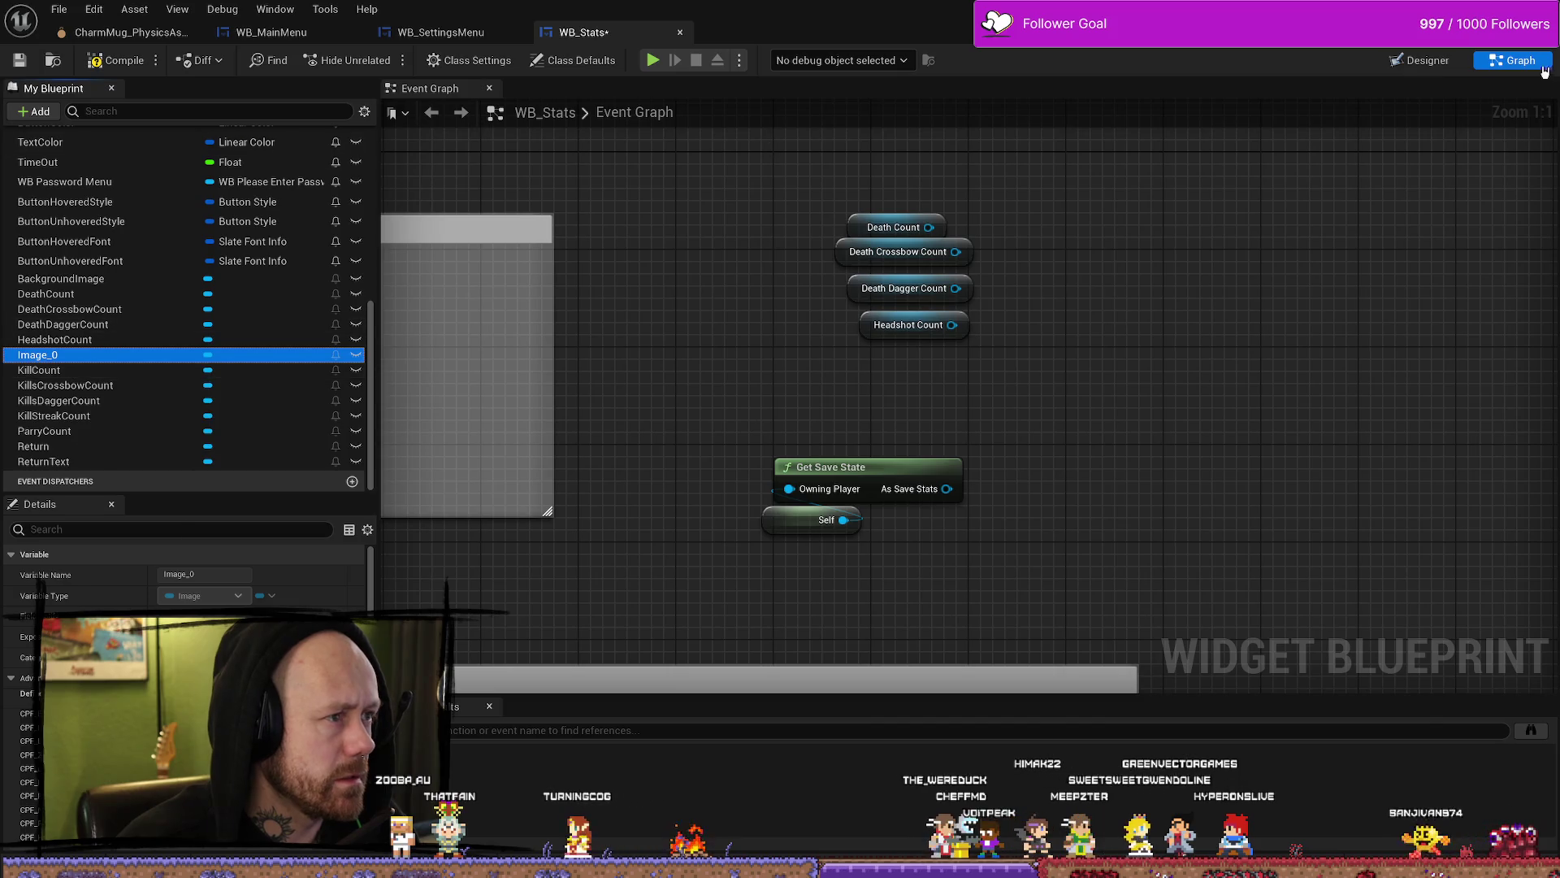
{"action": "left_click", "coordinate": [39, 370]}
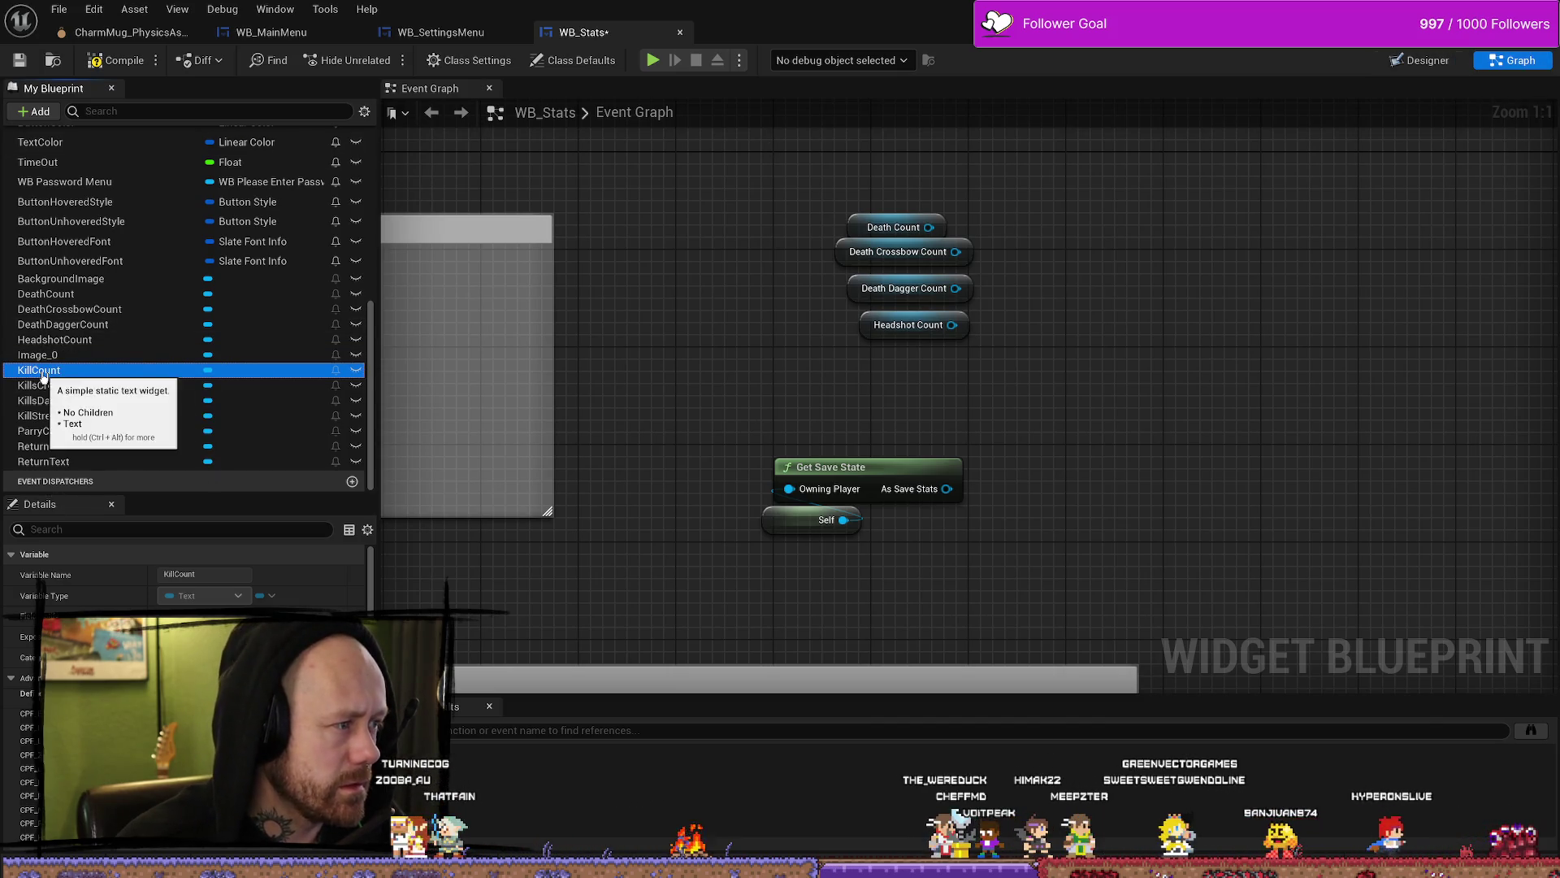
{"action": "mouse_move", "coordinate": [39, 370]}
{"action": "left_mouse_down"}
{"action": "mouse_move", "coordinate": [1019, 402]}
{"action": "mouse_move", "coordinate": [968, 398]}
{"action": "mouse_move", "coordinate": [910, 360]}
{"action": "left_mouse_up"}
{"action": "left_click", "coordinate": [981, 416]}
{"action": "left_click", "coordinate": [62, 385]}
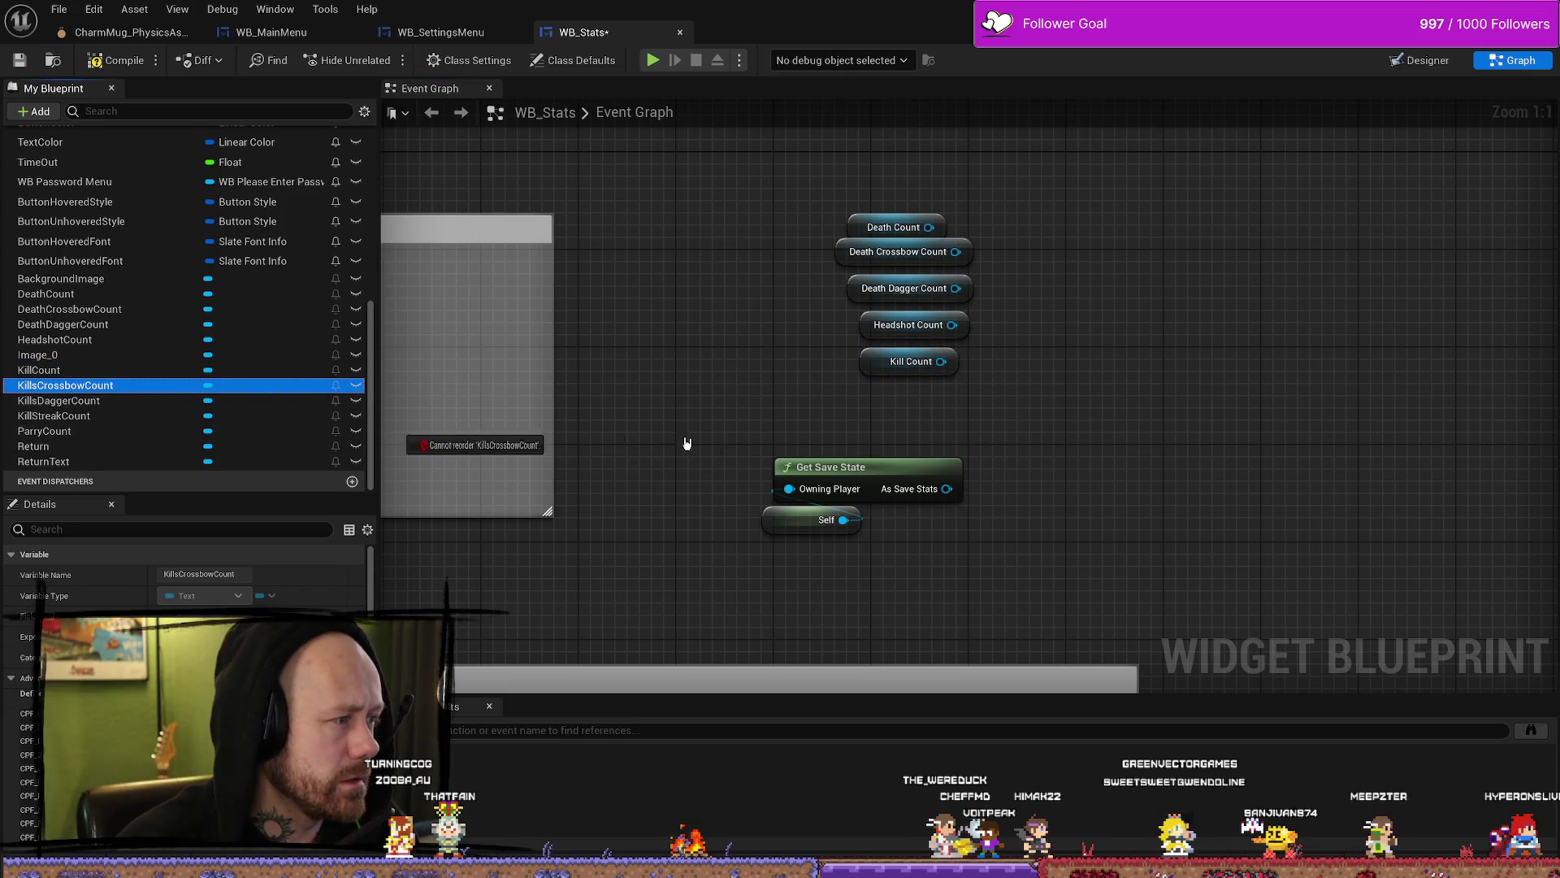
{"action": "mouse_move", "coordinate": [686, 442]}
{"action": "left_mouse_down"}
{"action": "mouse_move", "coordinate": [897, 416]}
{"action": "mouse_move", "coordinate": [836, 398]}
{"action": "left_mouse_up"}
{"action": "left_click", "coordinate": [918, 431]}
{"action": "mouse_move", "coordinate": [763, 442]}
{"action": "left_mouse_down"}
{"action": "mouse_move", "coordinate": [804, 524]}
{"action": "mouse_move", "coordinate": [743, 585]}
{"action": "left_mouse_up"}
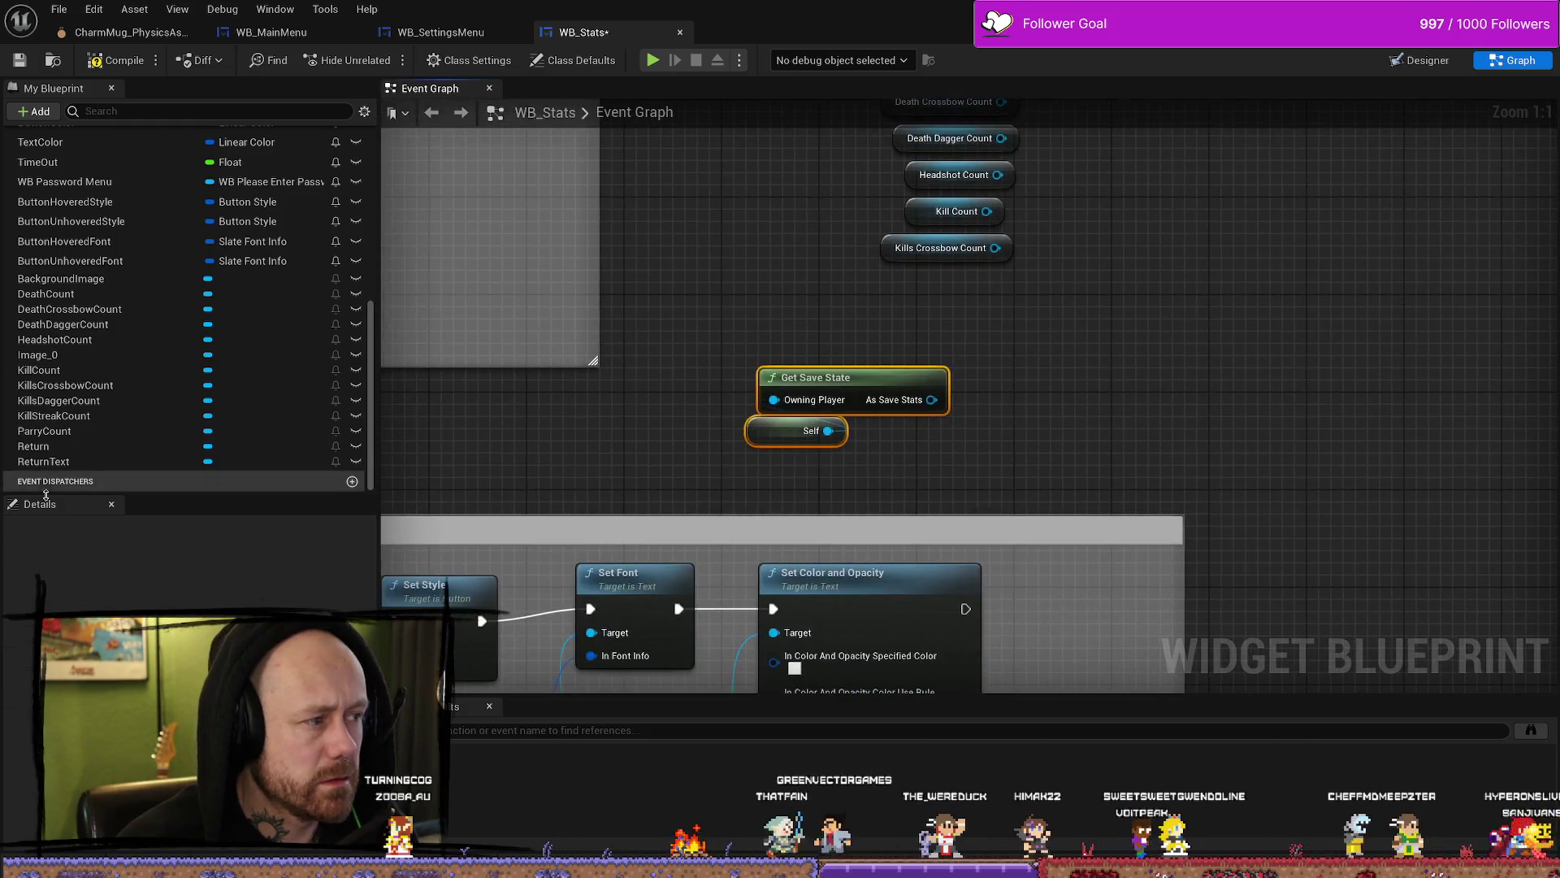
Step: Add Kills Dagger Count and Kill Streak Count getters lined up with the others
{"action": "left_click", "coordinate": [58, 400]}
{"action": "mouse_move", "coordinate": [60, 401]}
{"action": "left_mouse_down"}
{"action": "mouse_move", "coordinate": [932, 341]}
{"action": "mouse_move", "coordinate": [928, 317]}
{"action": "left_mouse_up"}
{"action": "left_click", "coordinate": [992, 359]}
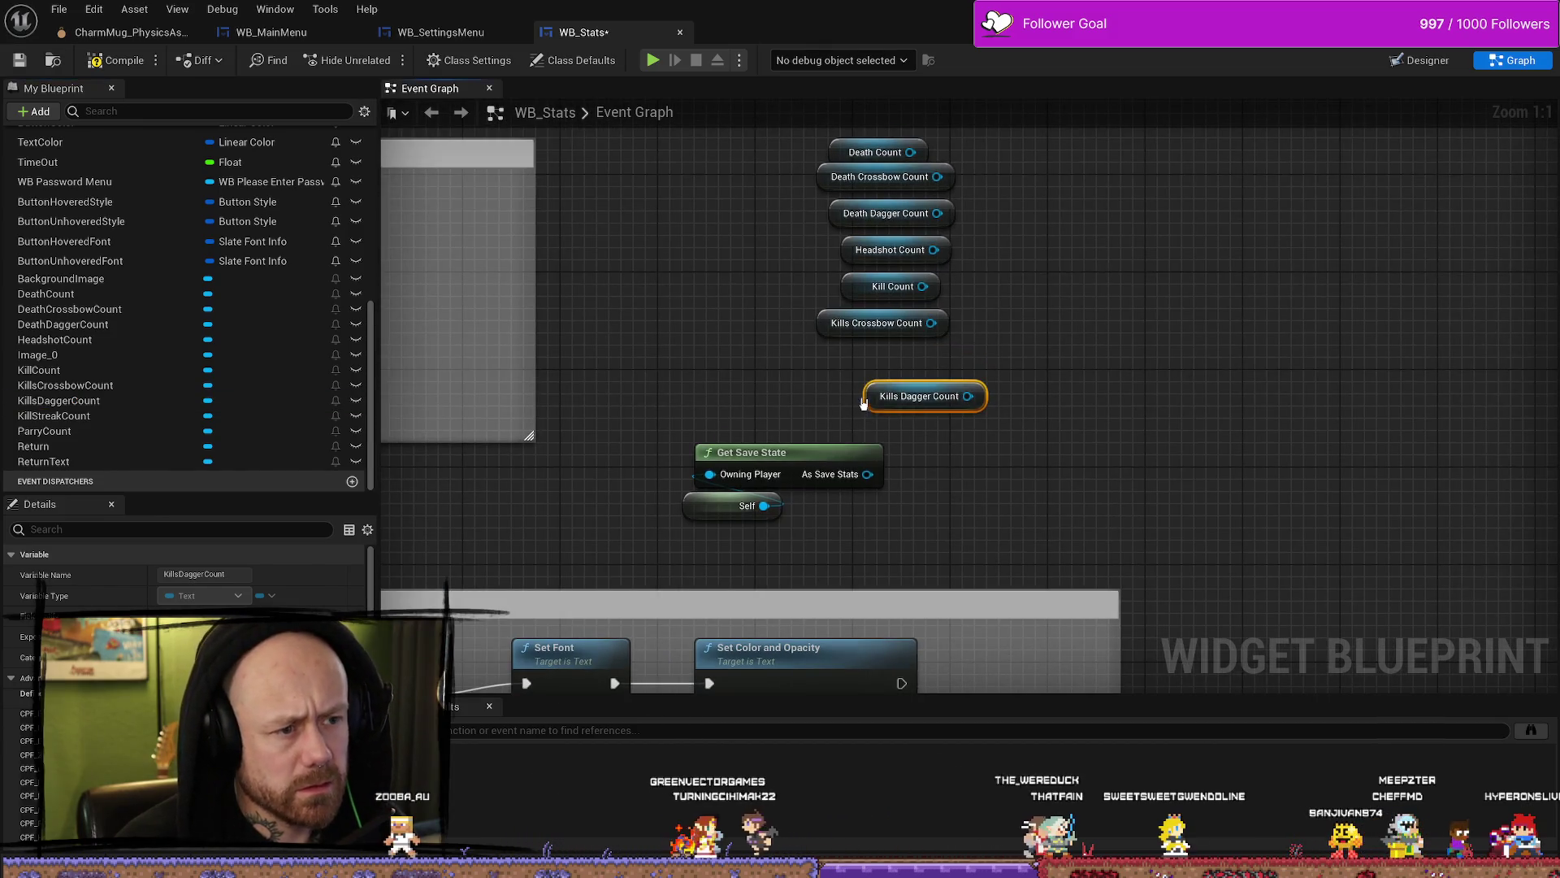
{"action": "left_click_drag", "start_coordinate": [865, 404], "coordinate": [827, 367]}
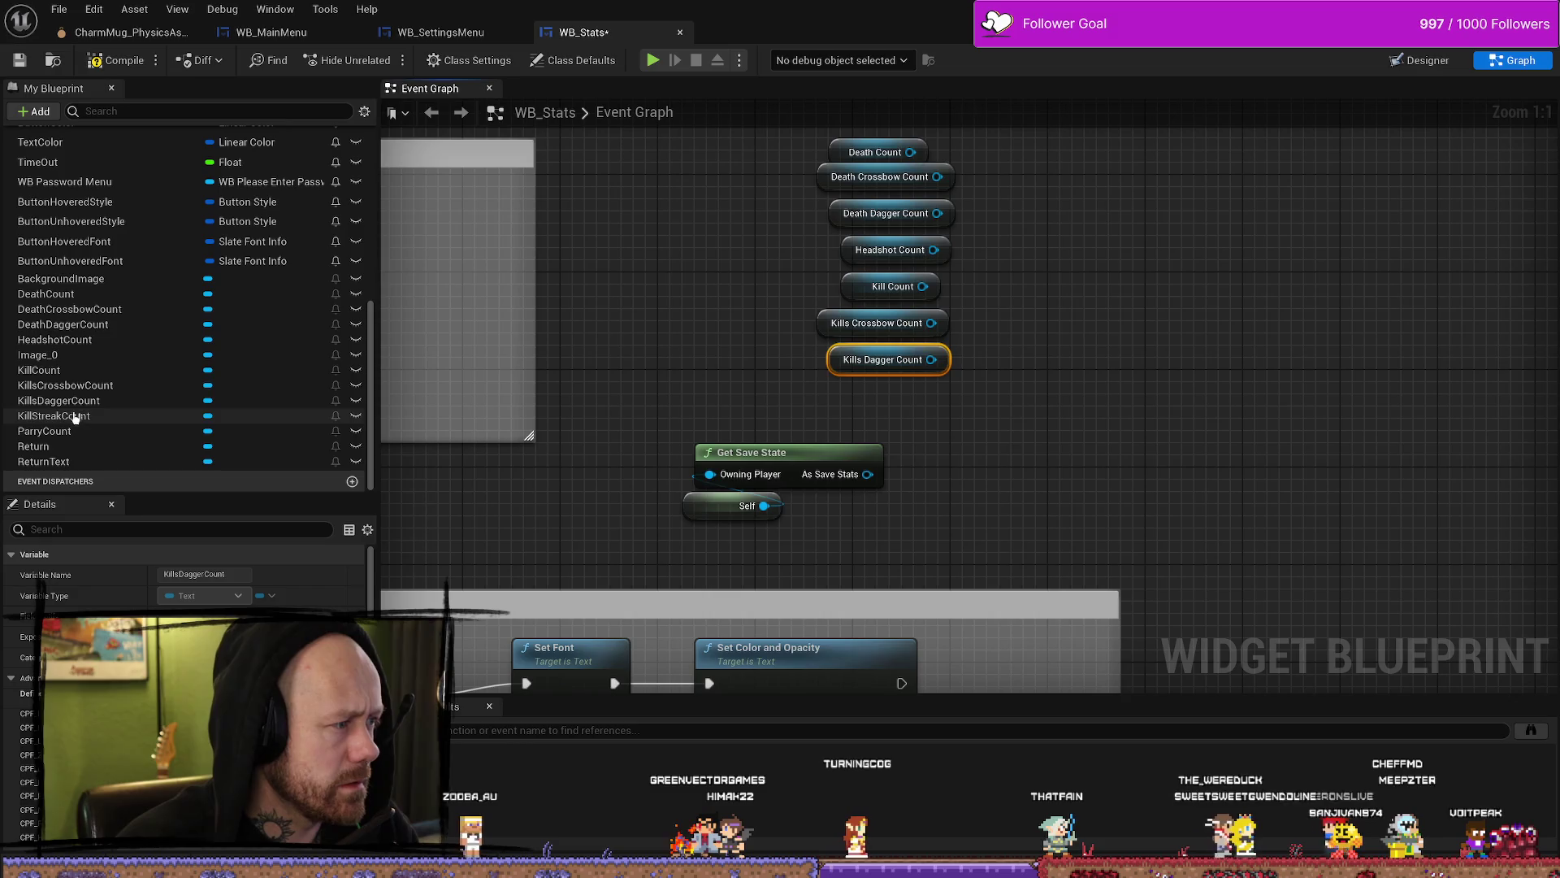
{"action": "mouse_move", "coordinate": [75, 417]}
{"action": "left_mouse_down"}
{"action": "mouse_move", "coordinate": [24, 418]}
{"action": "mouse_move", "coordinate": [160, 420]}
{"action": "left_mouse_up"}
{"action": "mouse_move", "coordinate": [797, 420]}
{"action": "left_mouse_down"}
{"action": "mouse_move", "coordinate": [863, 421]}
{"action": "mouse_move", "coordinate": [847, 406]}
{"action": "left_mouse_up"}
{"action": "left_click", "coordinate": [909, 444]}
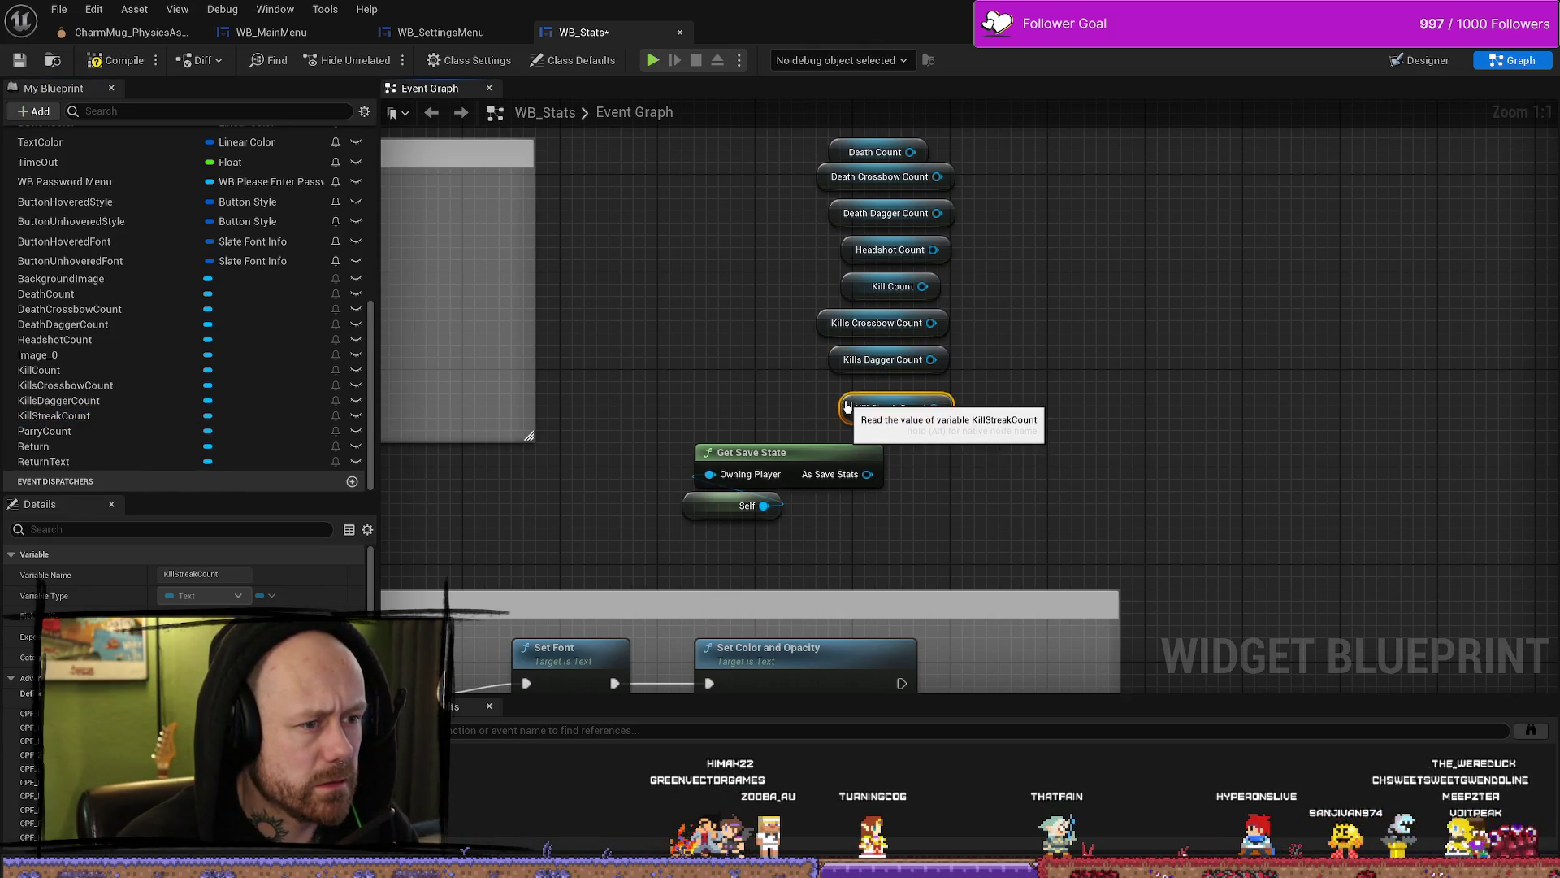
Step: Add a Parry Count getter aligned under Kill Streak Count
{"action": "left_click", "coordinate": [84, 431]}
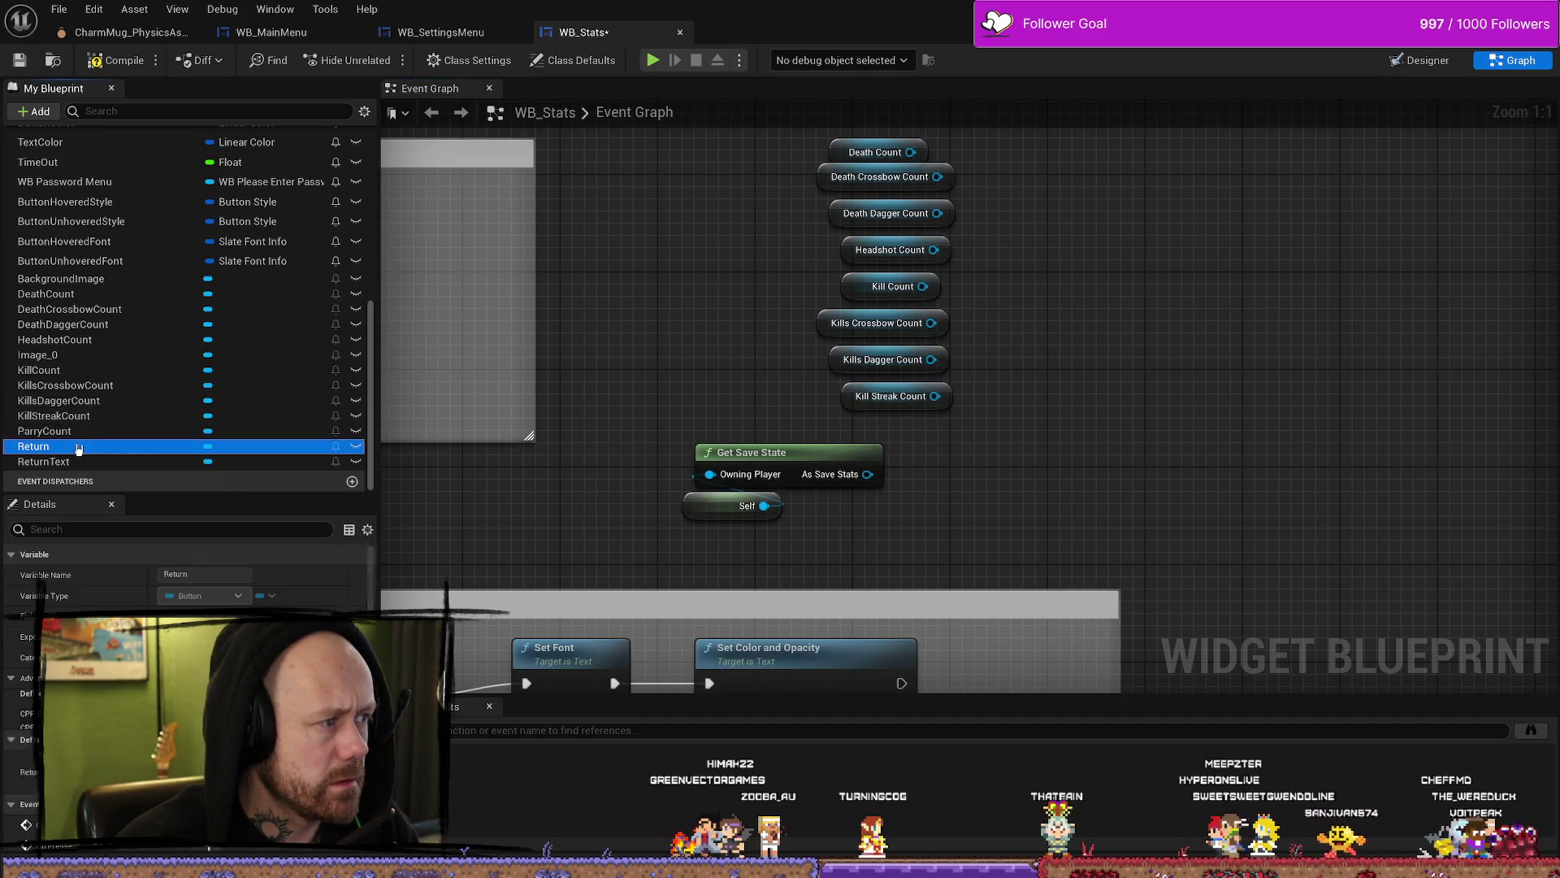
{"action": "mouse_move", "coordinate": [163, 430]}
{"action": "left_mouse_down"}
{"action": "mouse_move", "coordinate": [1268, 446]}
{"action": "mouse_move", "coordinate": [1179, 446]}
{"action": "left_mouse_up"}
{"action": "left_click", "coordinate": [1211, 472]}
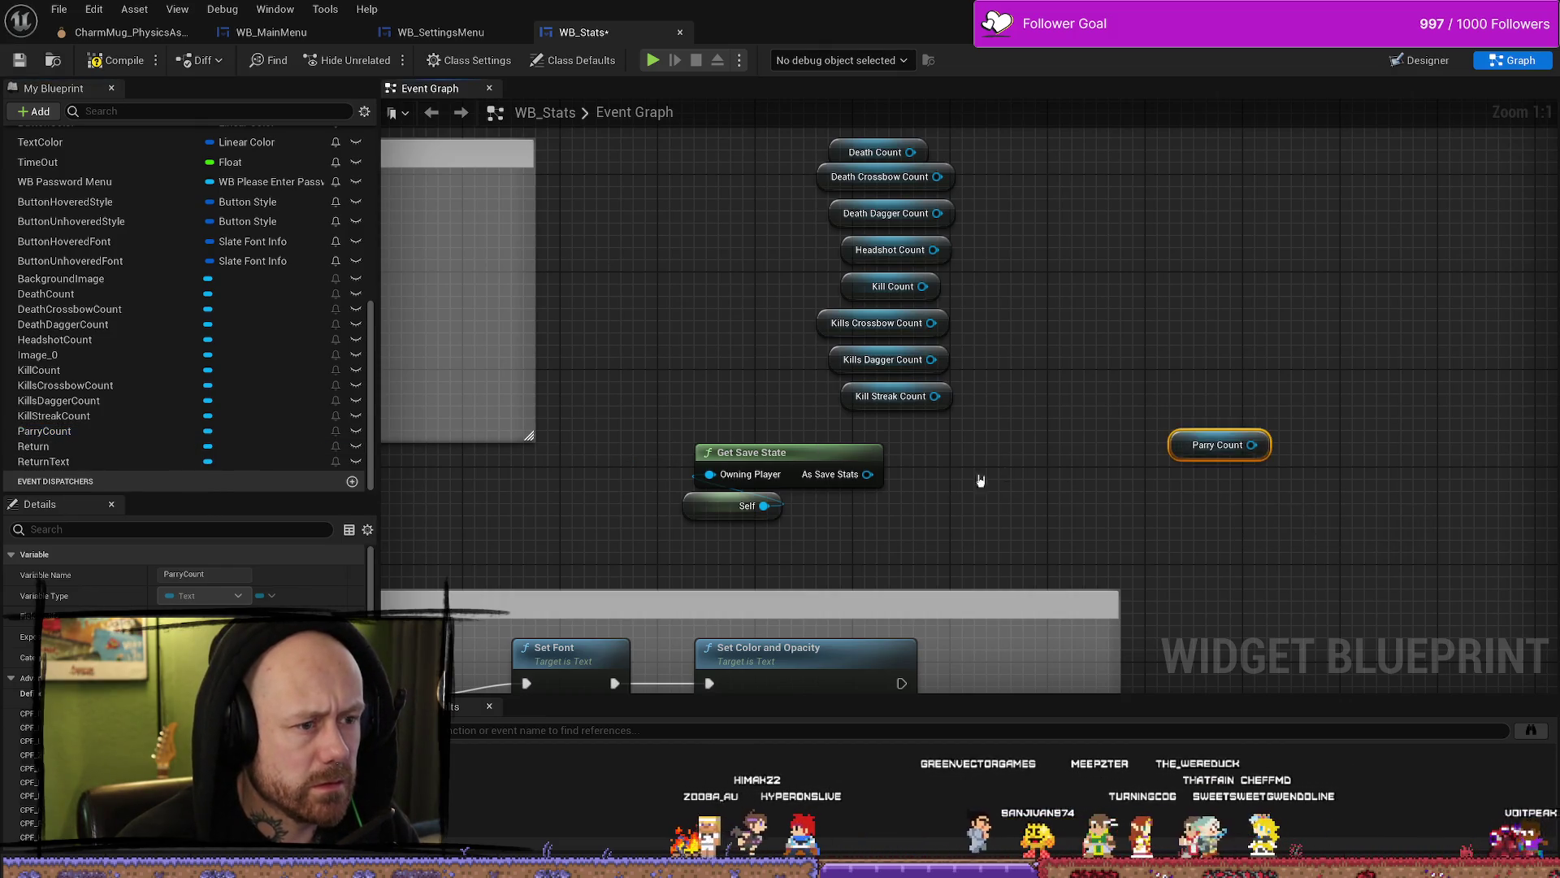
{"action": "mouse_move", "coordinate": [937, 442]}
{"action": "left_mouse_down"}
{"action": "mouse_move", "coordinate": [785, 381]}
{"action": "mouse_move", "coordinate": [700, 396]}
{"action": "left_mouse_up"}
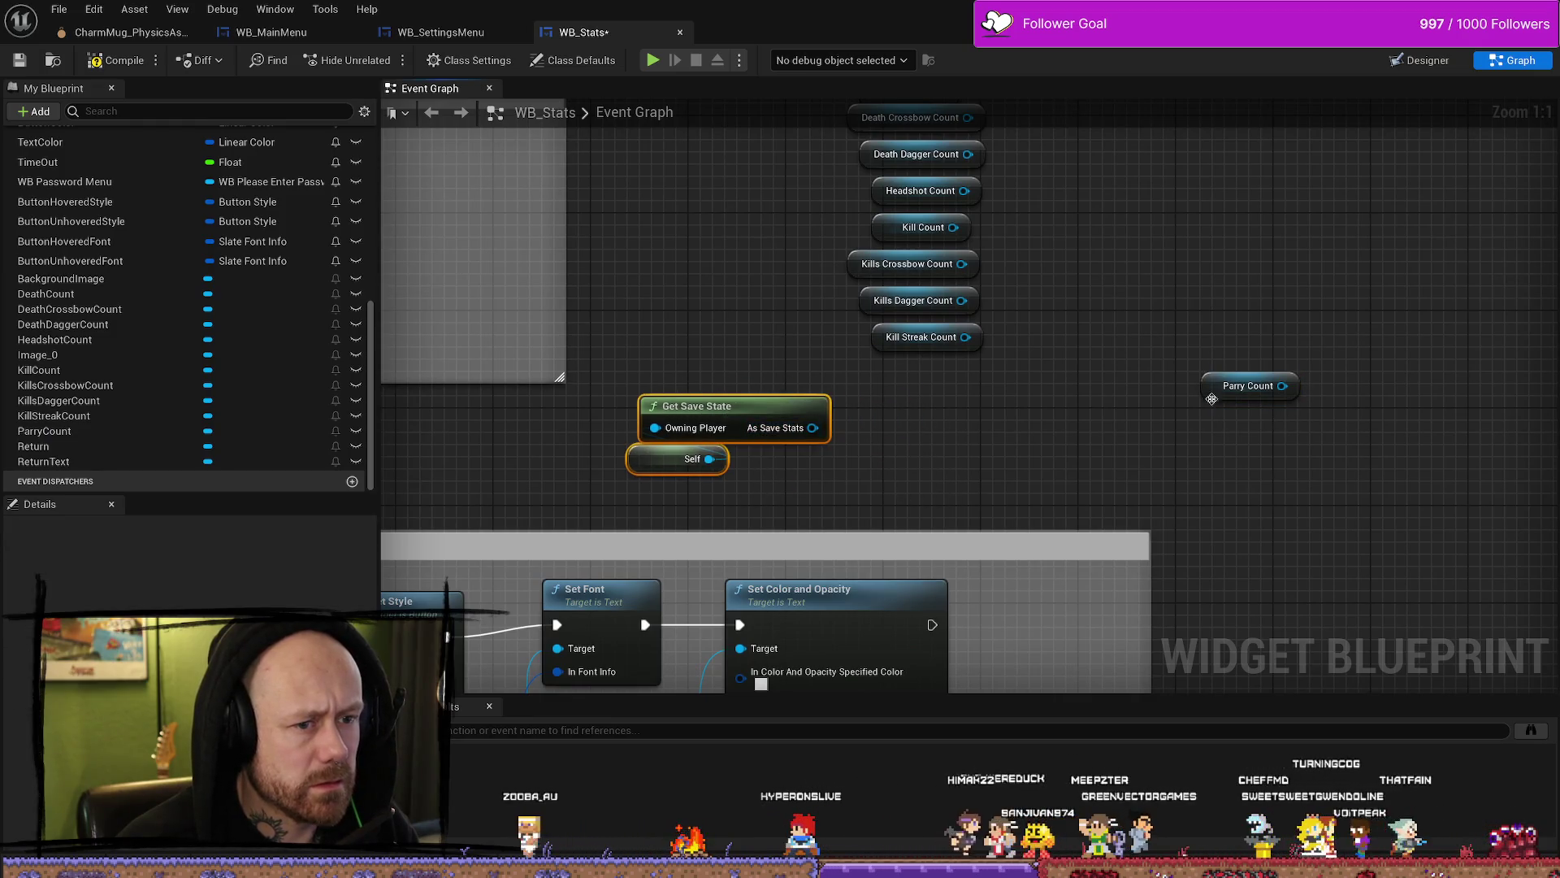
{"action": "left_click_drag", "start_coordinate": [1212, 399], "coordinate": [901, 393]}
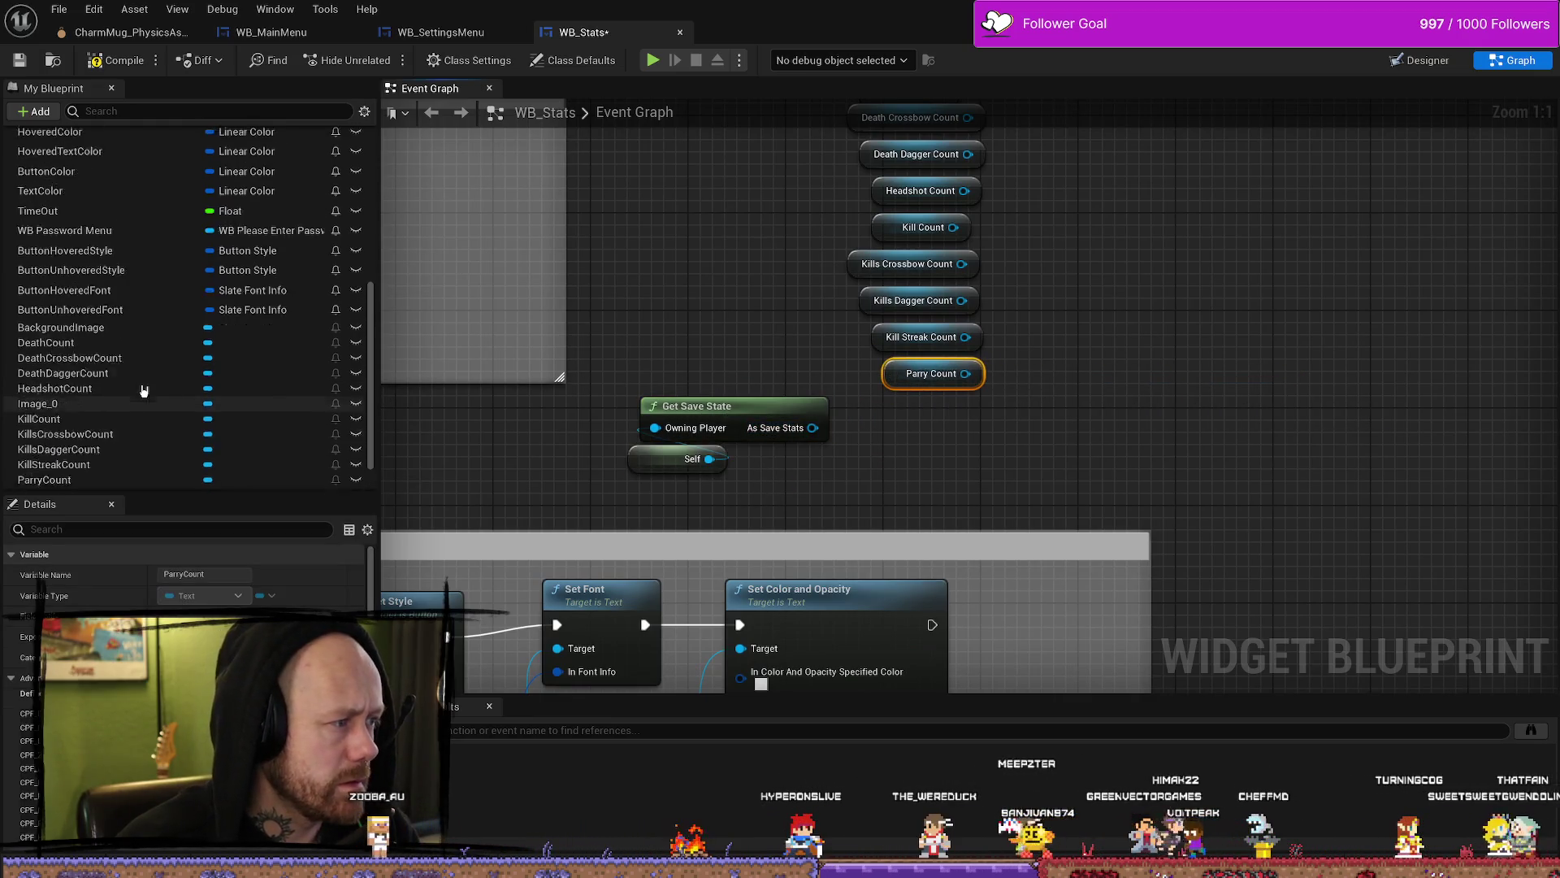
{"action": "scroll", "coordinate": [140, 390], "scroll_direction": "up", "scroll_amount": 3}
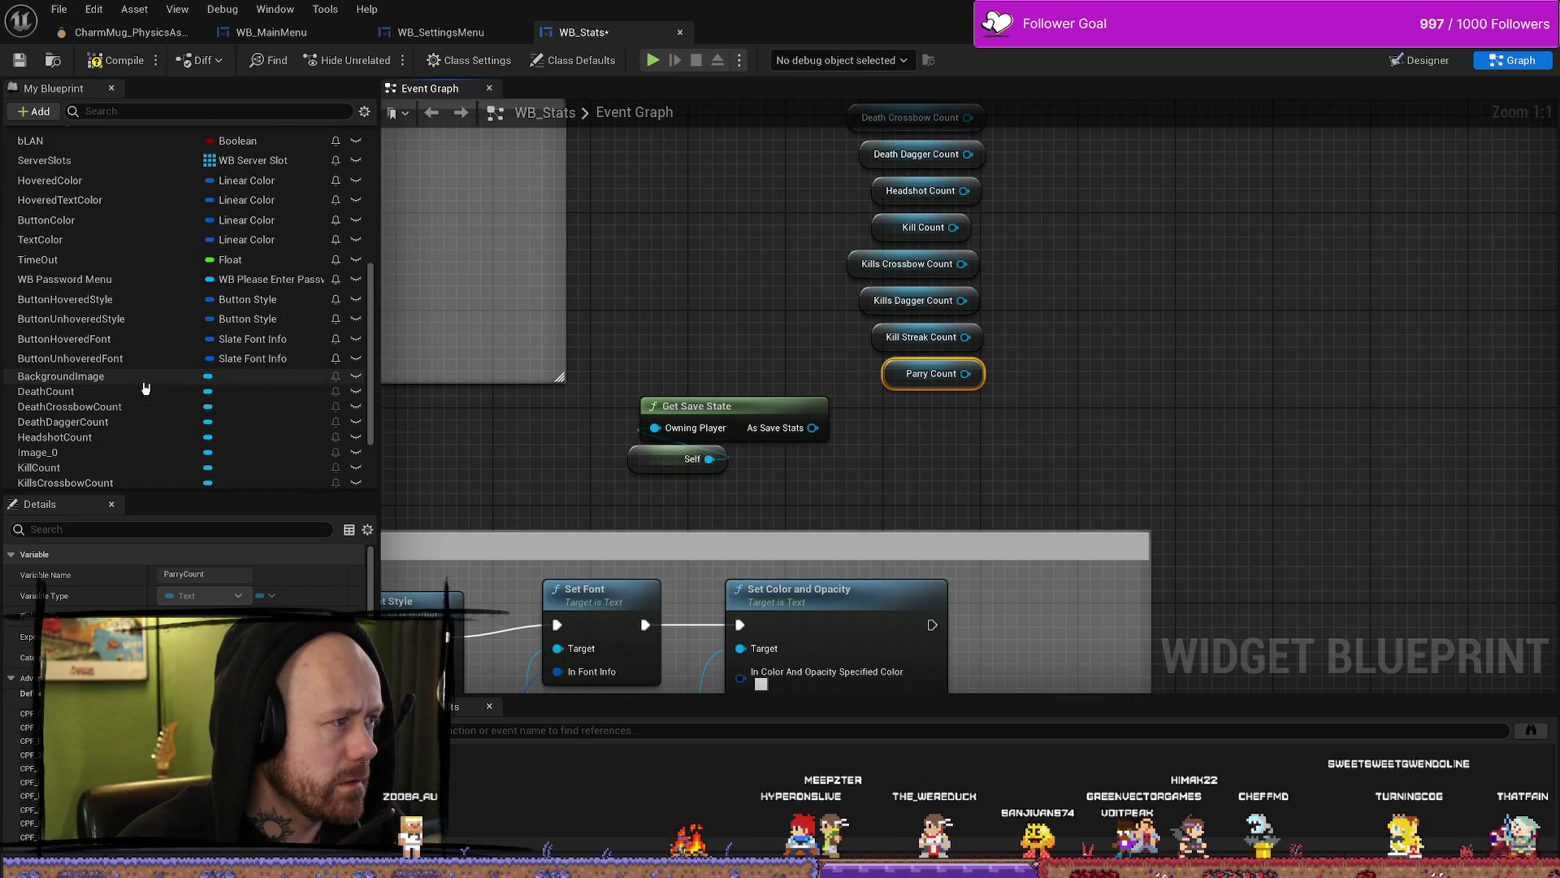
{"action": "scroll", "coordinate": [139, 394], "scroll_direction": "up", "scroll_amount": 5}
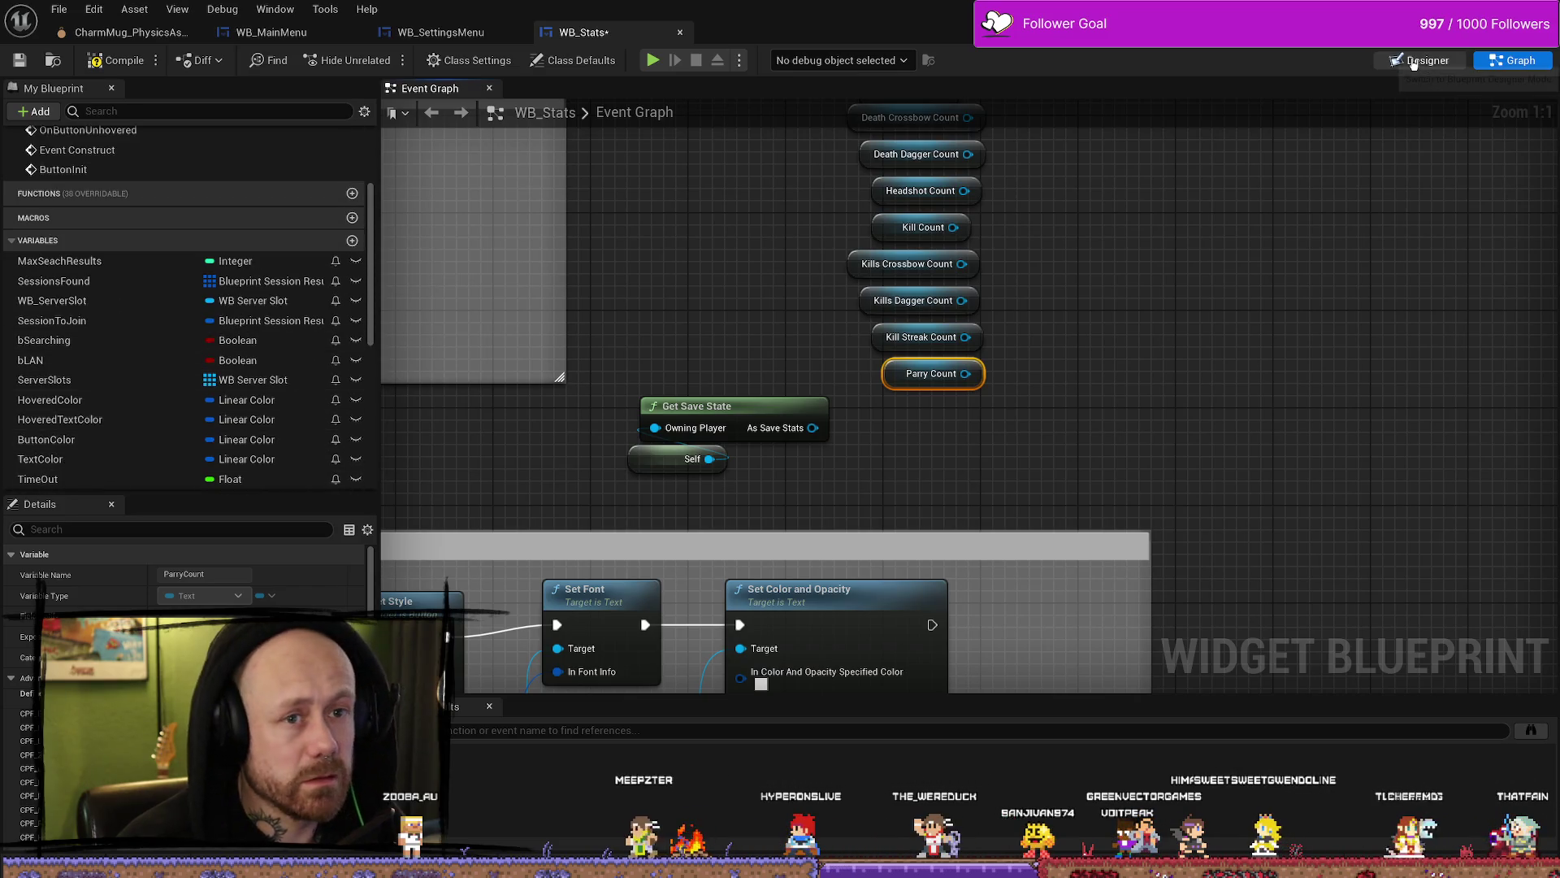
Step: Check the Deaths by Dagger text block in Designer, then drag KDCallculation into the Event Graph
{"action": "left_click", "coordinate": [1414, 62]}
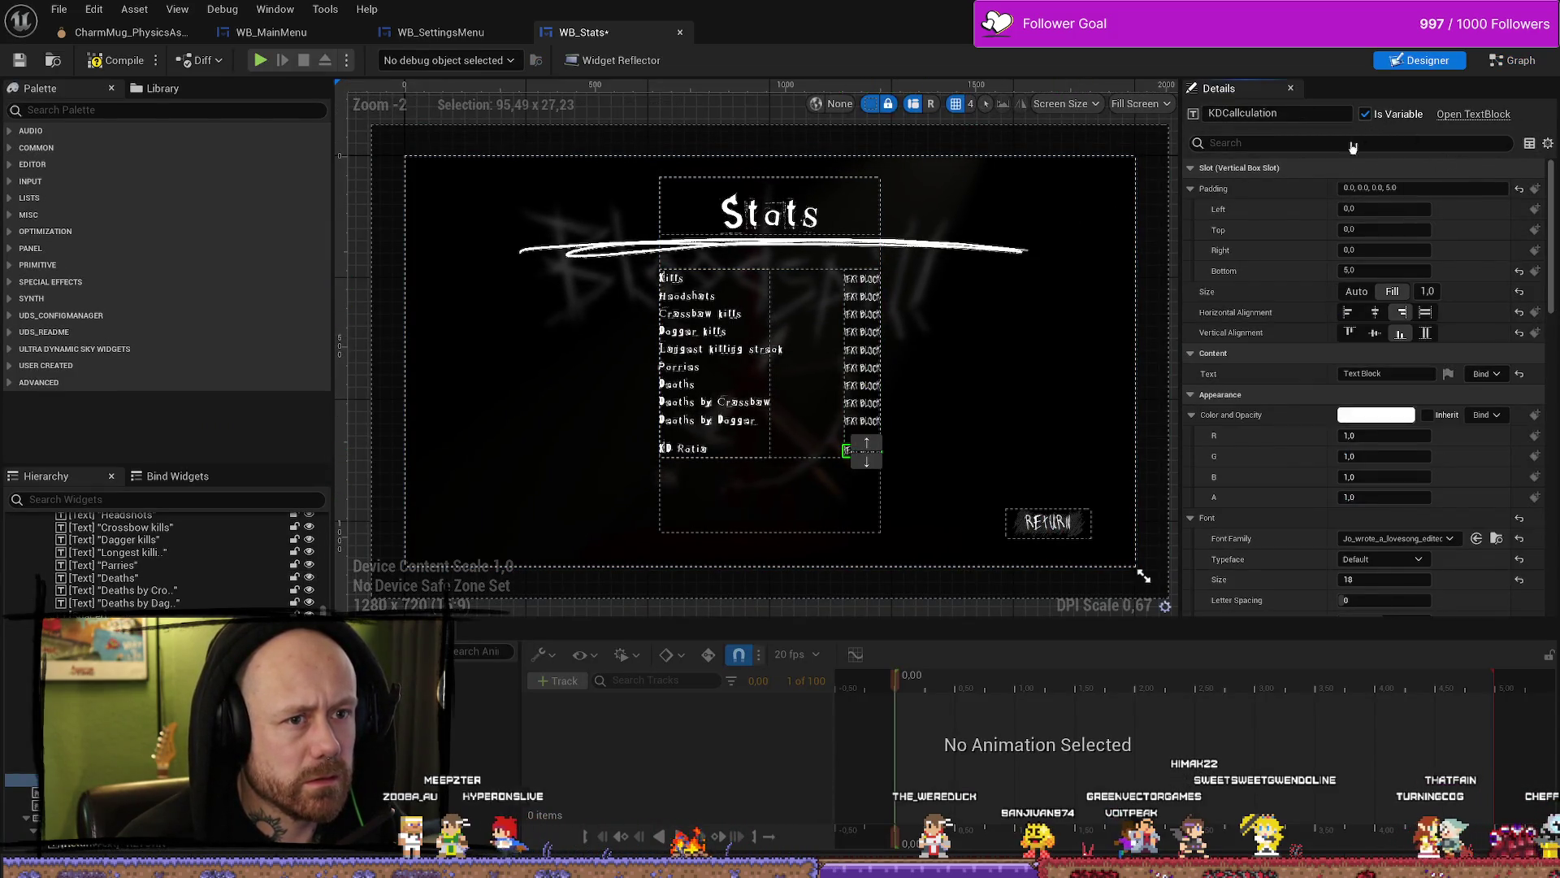
{"action": "left_click", "coordinate": [862, 423]}
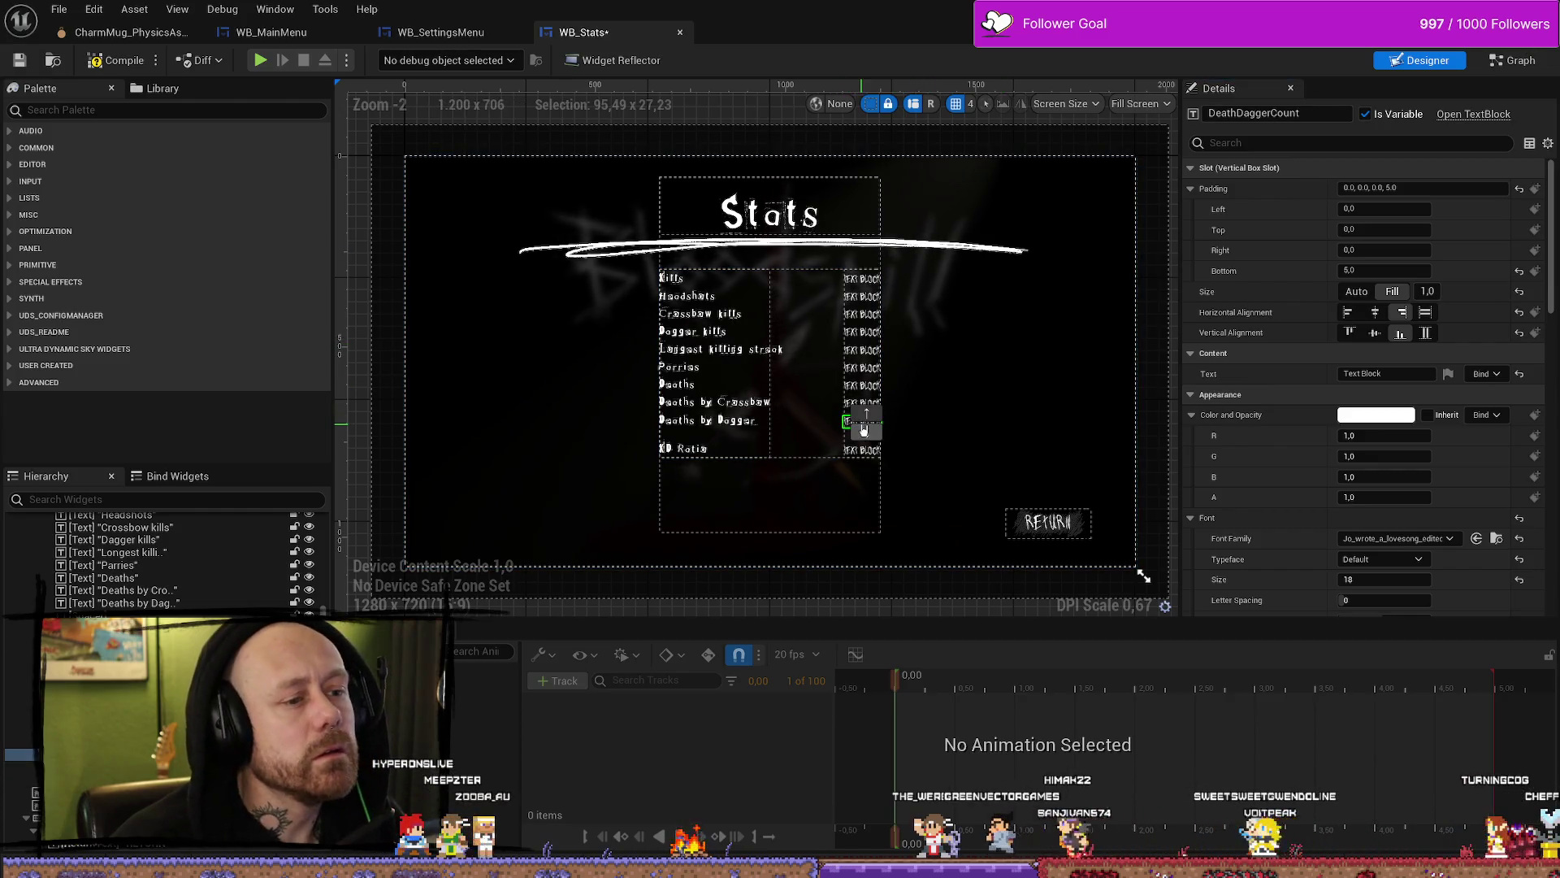
{"action": "left_click", "coordinate": [1510, 73]}
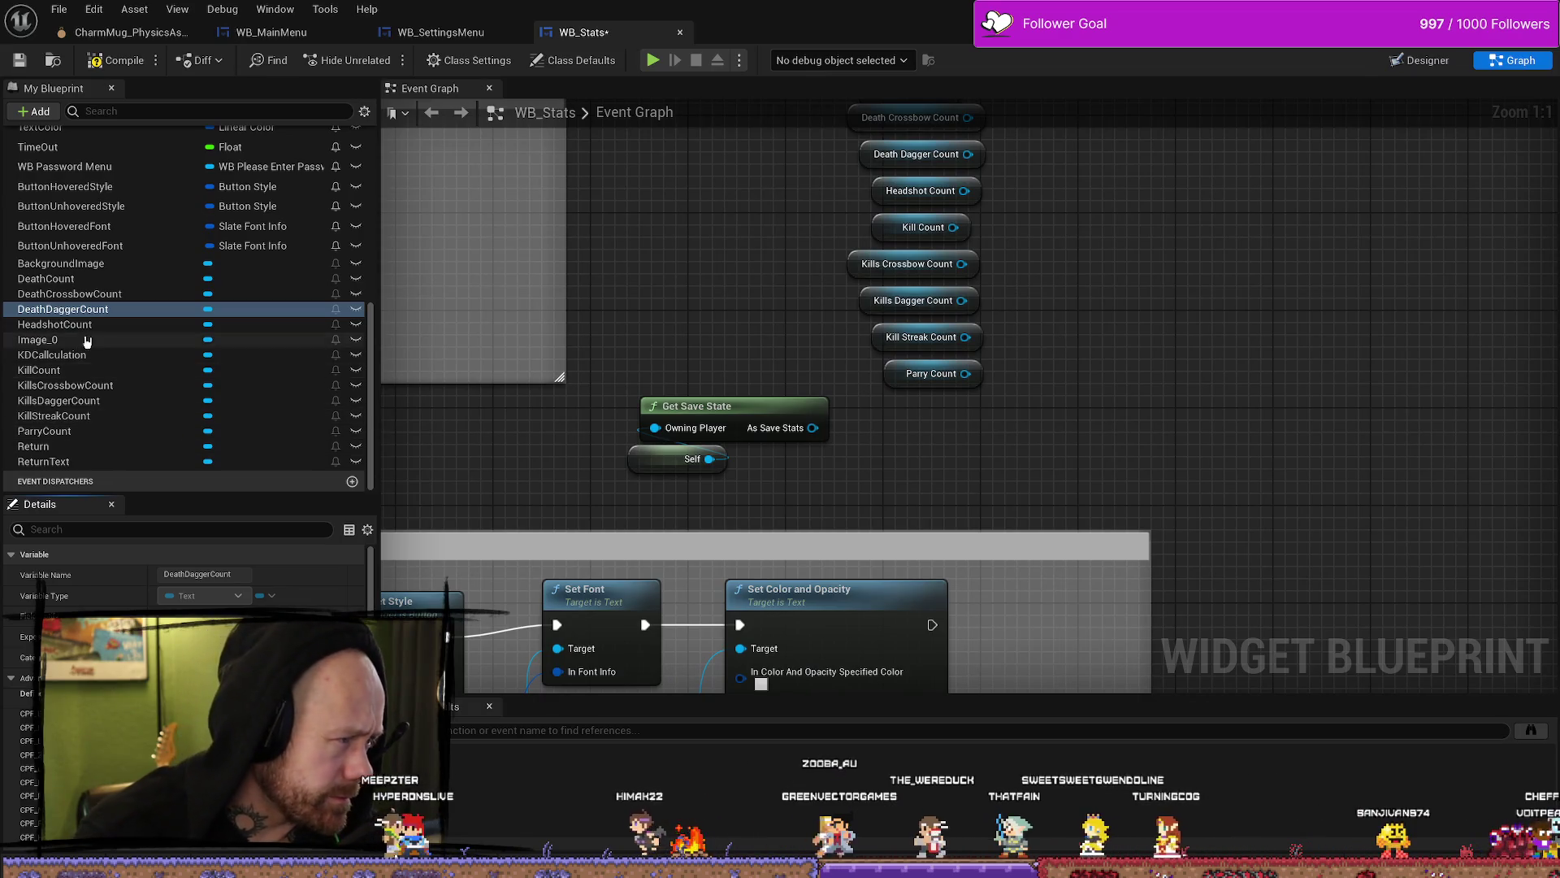
{"action": "left_click_drag", "start_coordinate": [81, 355], "coordinate": [966, 416]}
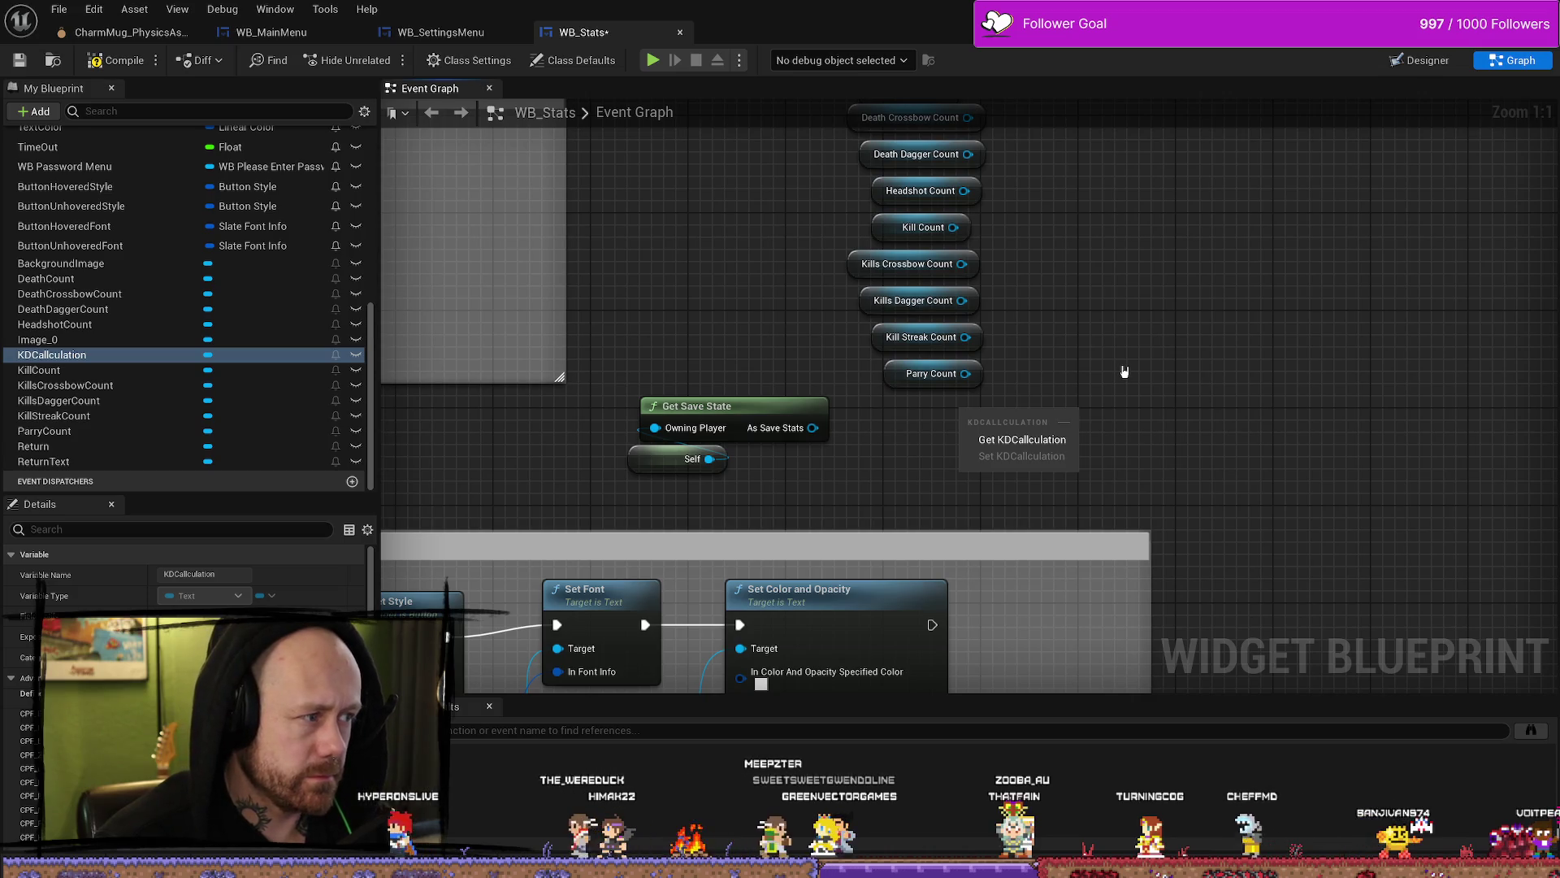
Step: Place a Get KDCallculation node and move it to the right of the count getters
{"action": "left_click", "coordinate": [1022, 440]}
{"action": "left_click_drag", "start_coordinate": [832, 412], "coordinate": [1030, 436]}
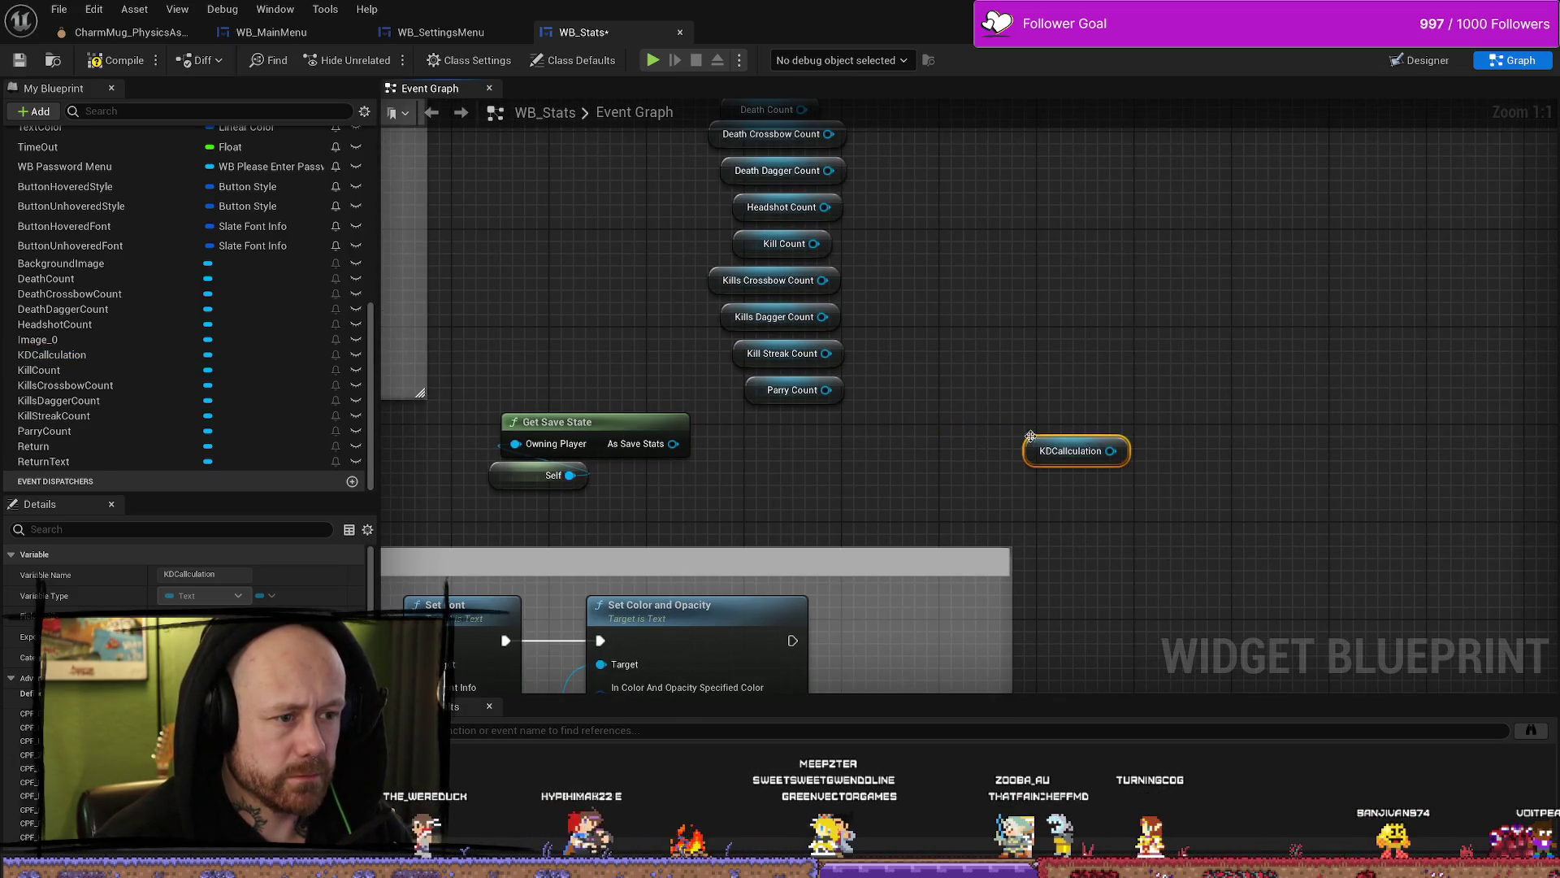
{"action": "left_click_drag", "start_coordinate": [654, 374], "coordinate": [540, 480]}
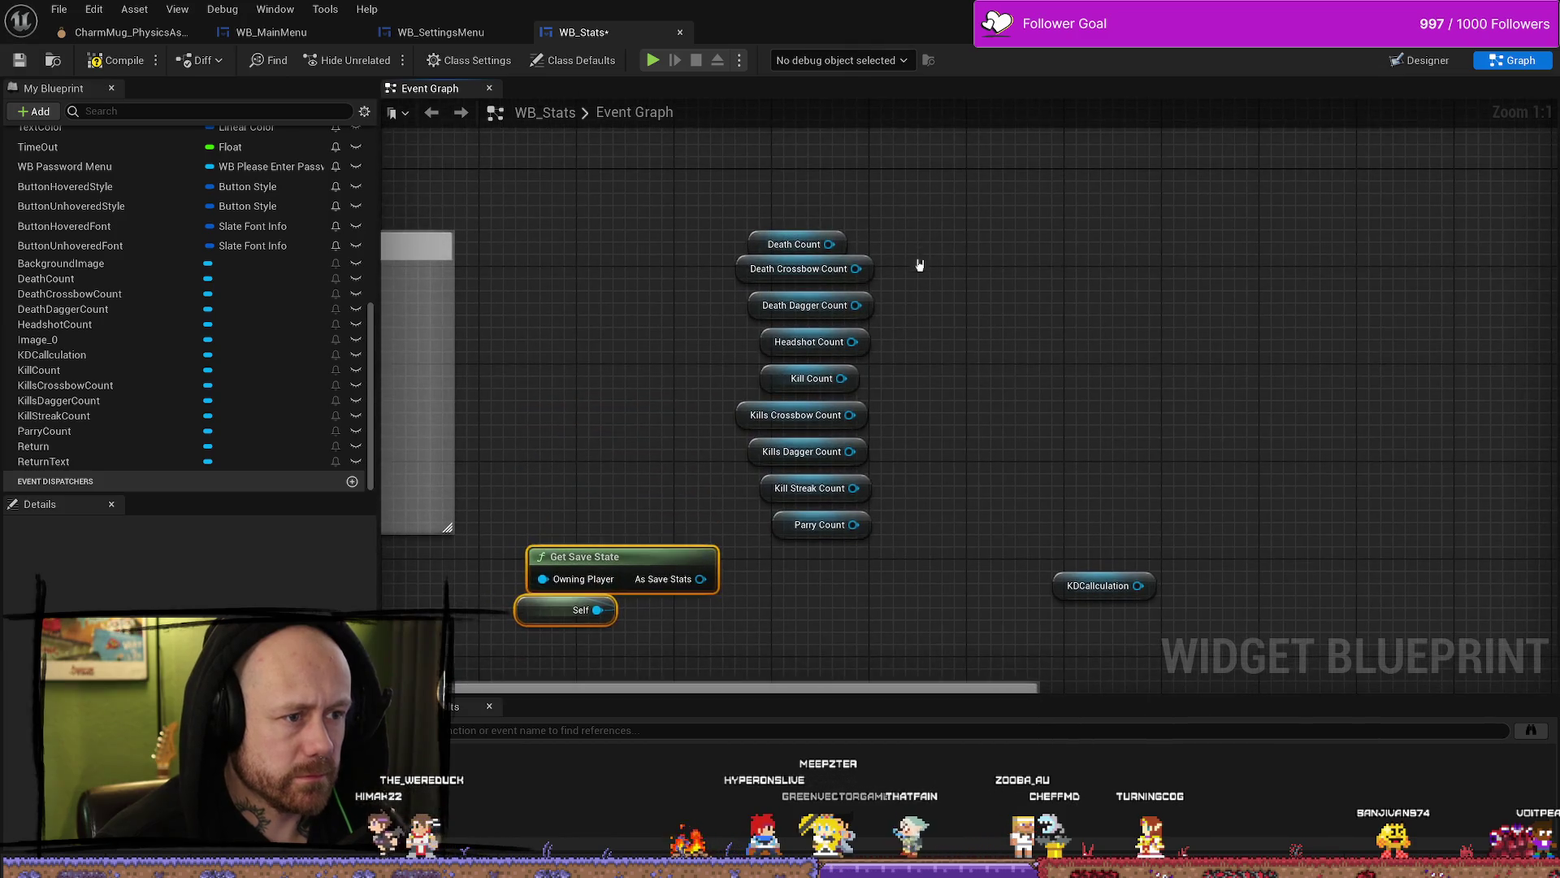
{"action": "left_click_drag", "start_coordinate": [883, 207], "coordinate": [821, 486]}
{"action": "left_click_drag", "start_coordinate": [788, 569], "coordinate": [789, 568]}
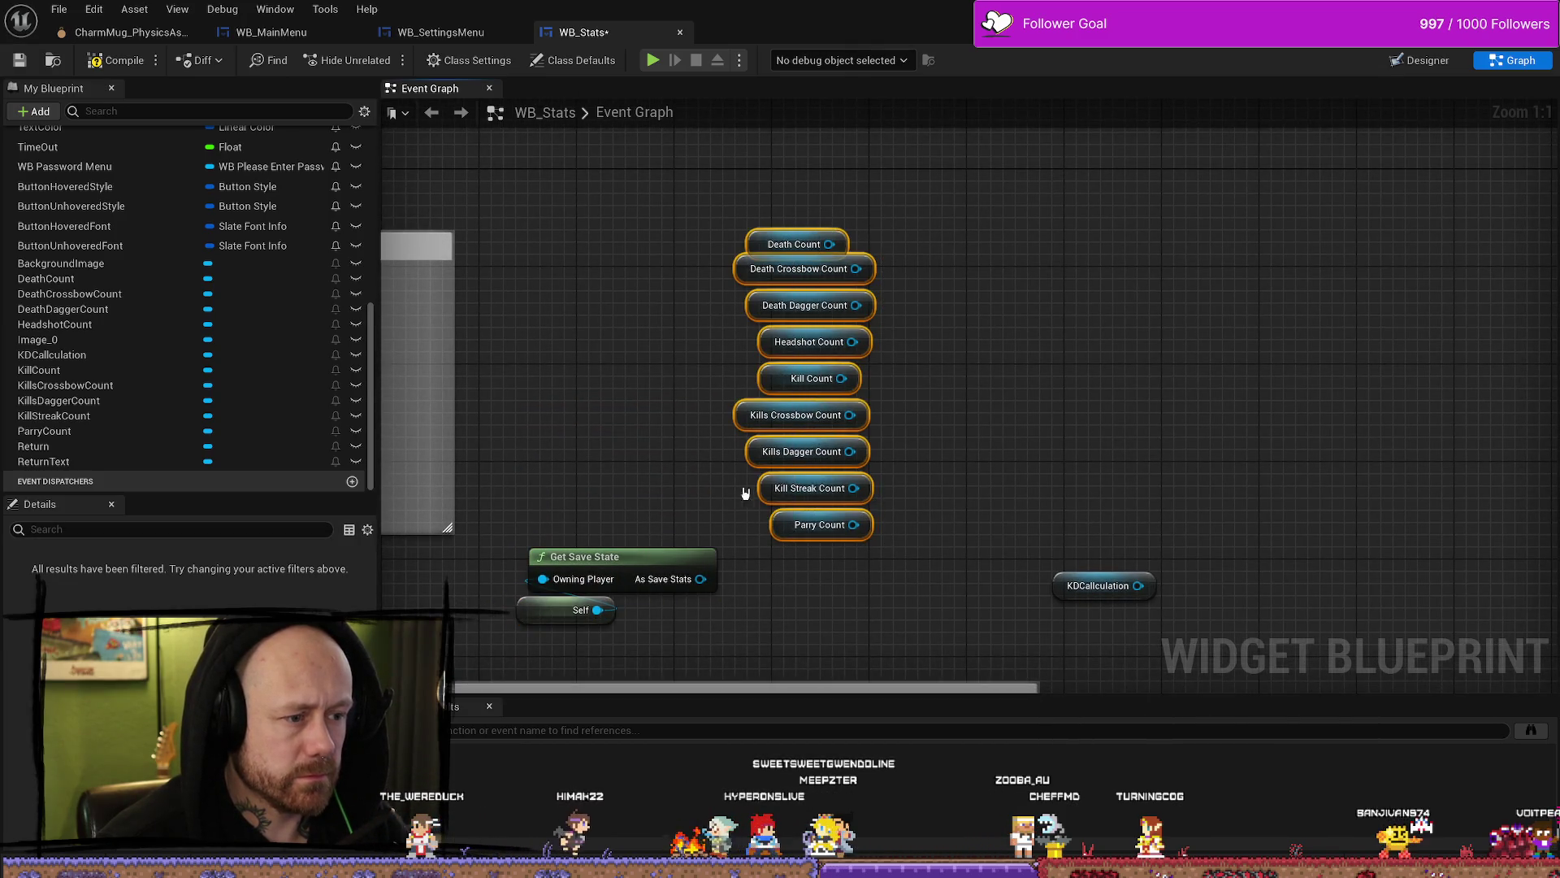
{"action": "left_click", "coordinate": [1025, 330]}
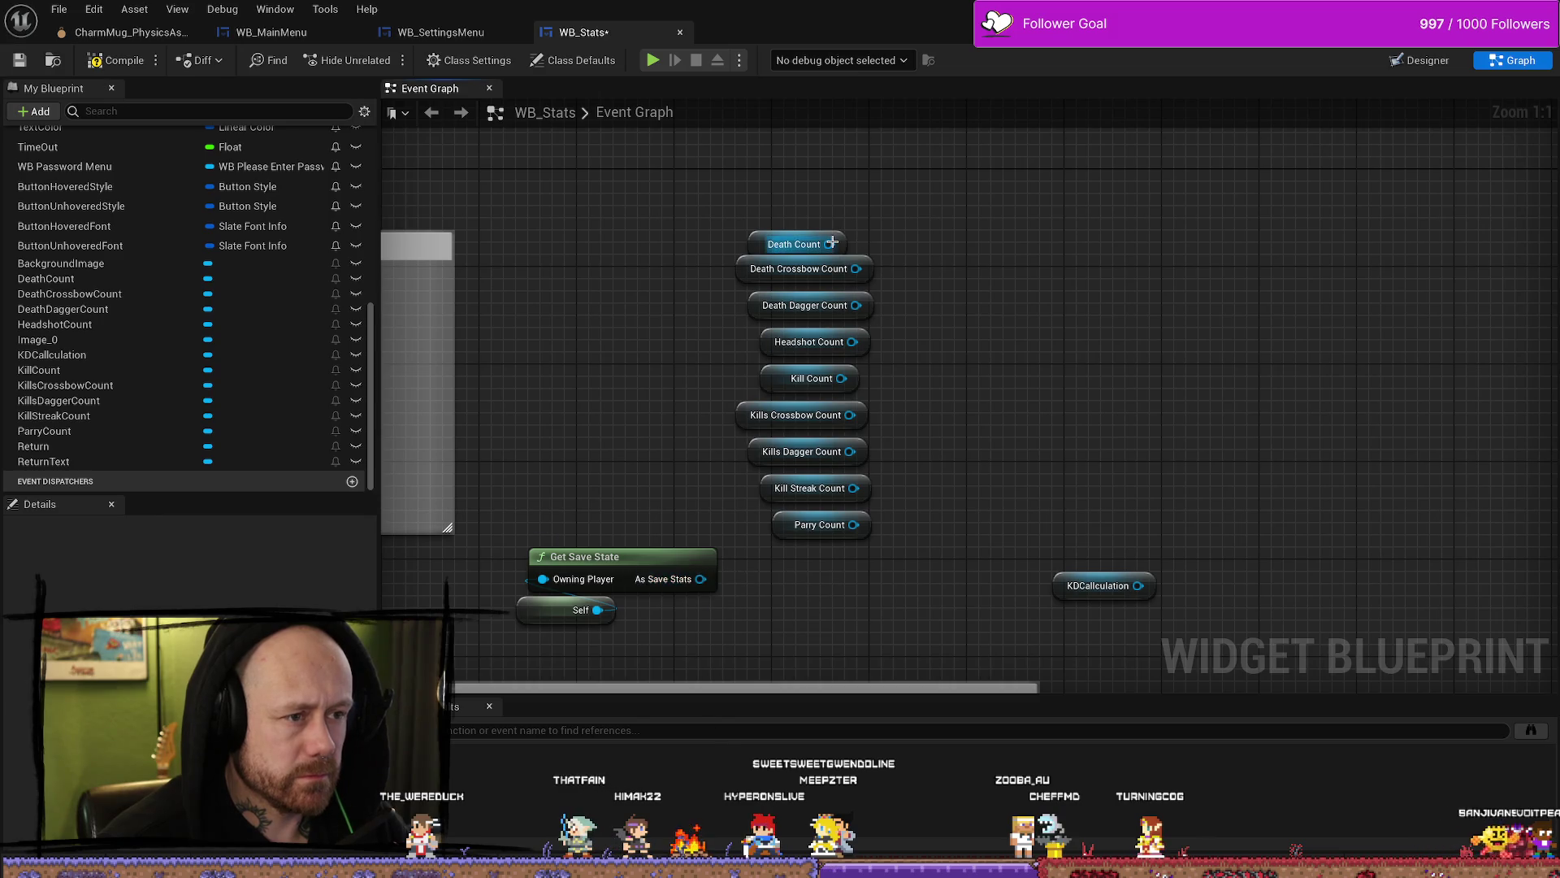
Step: Add a Set Text node from Death Count's output pin via the 'set text' search
{"action": "left_click_drag", "start_coordinate": [851, 224], "coordinate": [852, 227]}
{"action": "type", "text": "set "}
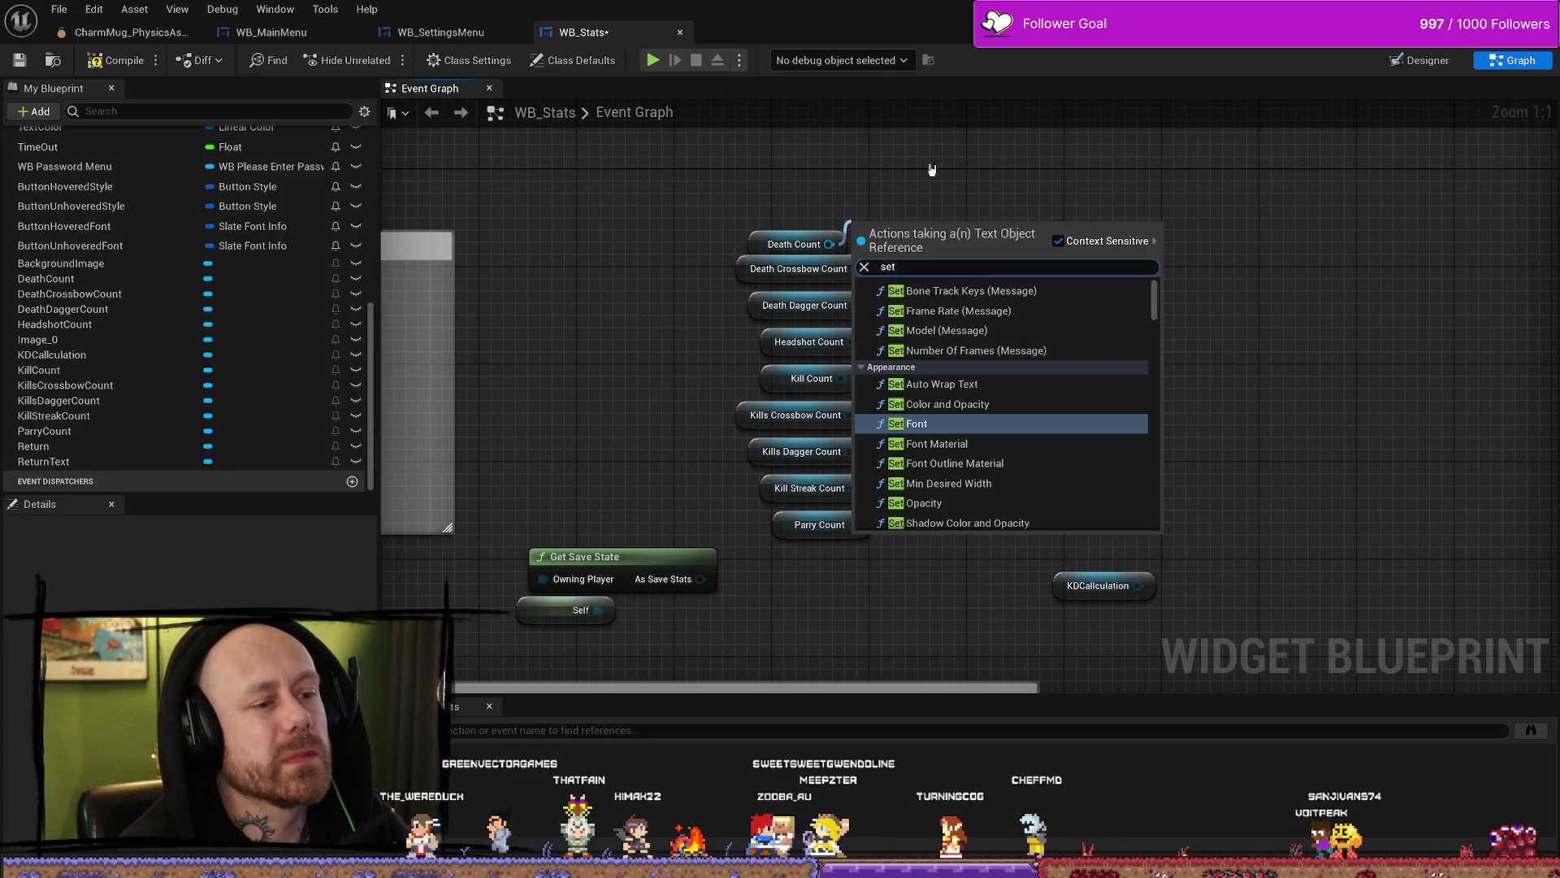
{"action": "type", "text": "tre"}
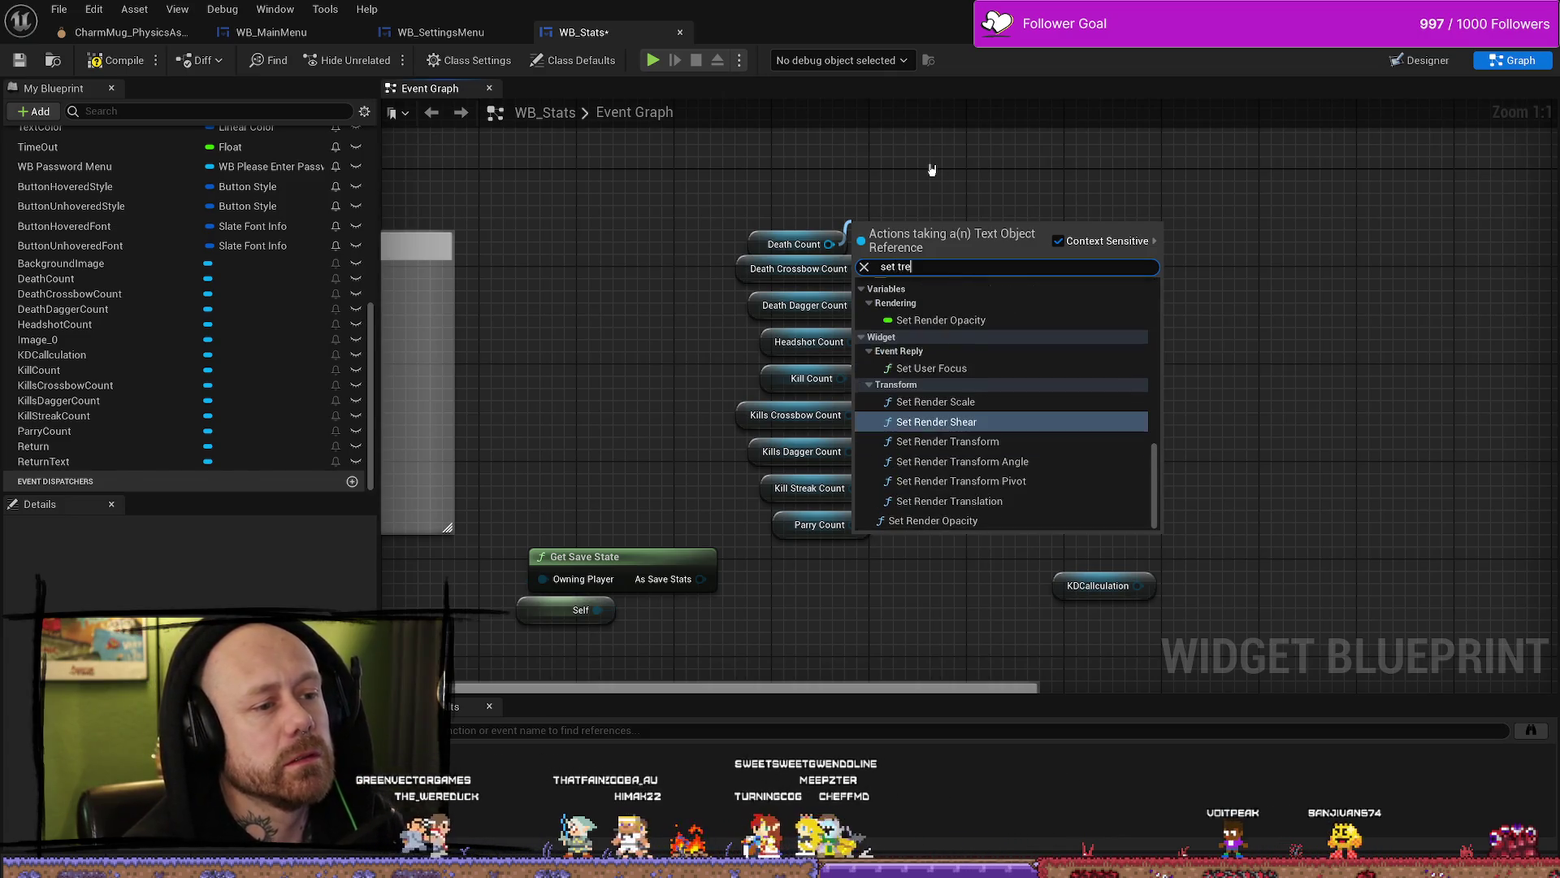
{"action": "key", "text": "BackSpace"}
{"action": "key", "text": "BackSpace"}
{"action": "type", "text": "e"}
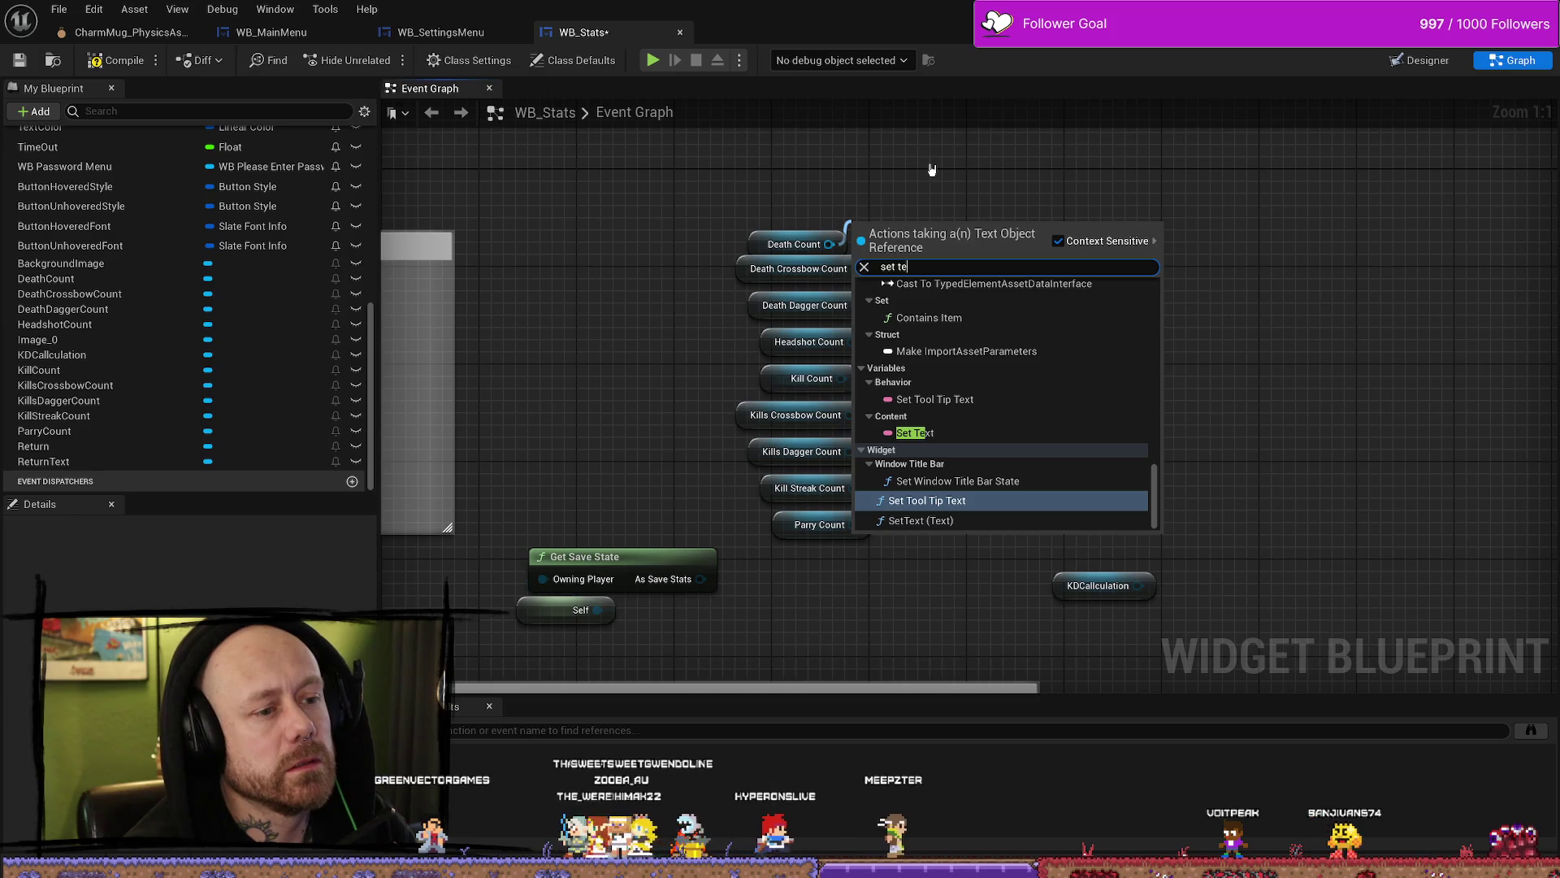
{"action": "type", "text": "x"}
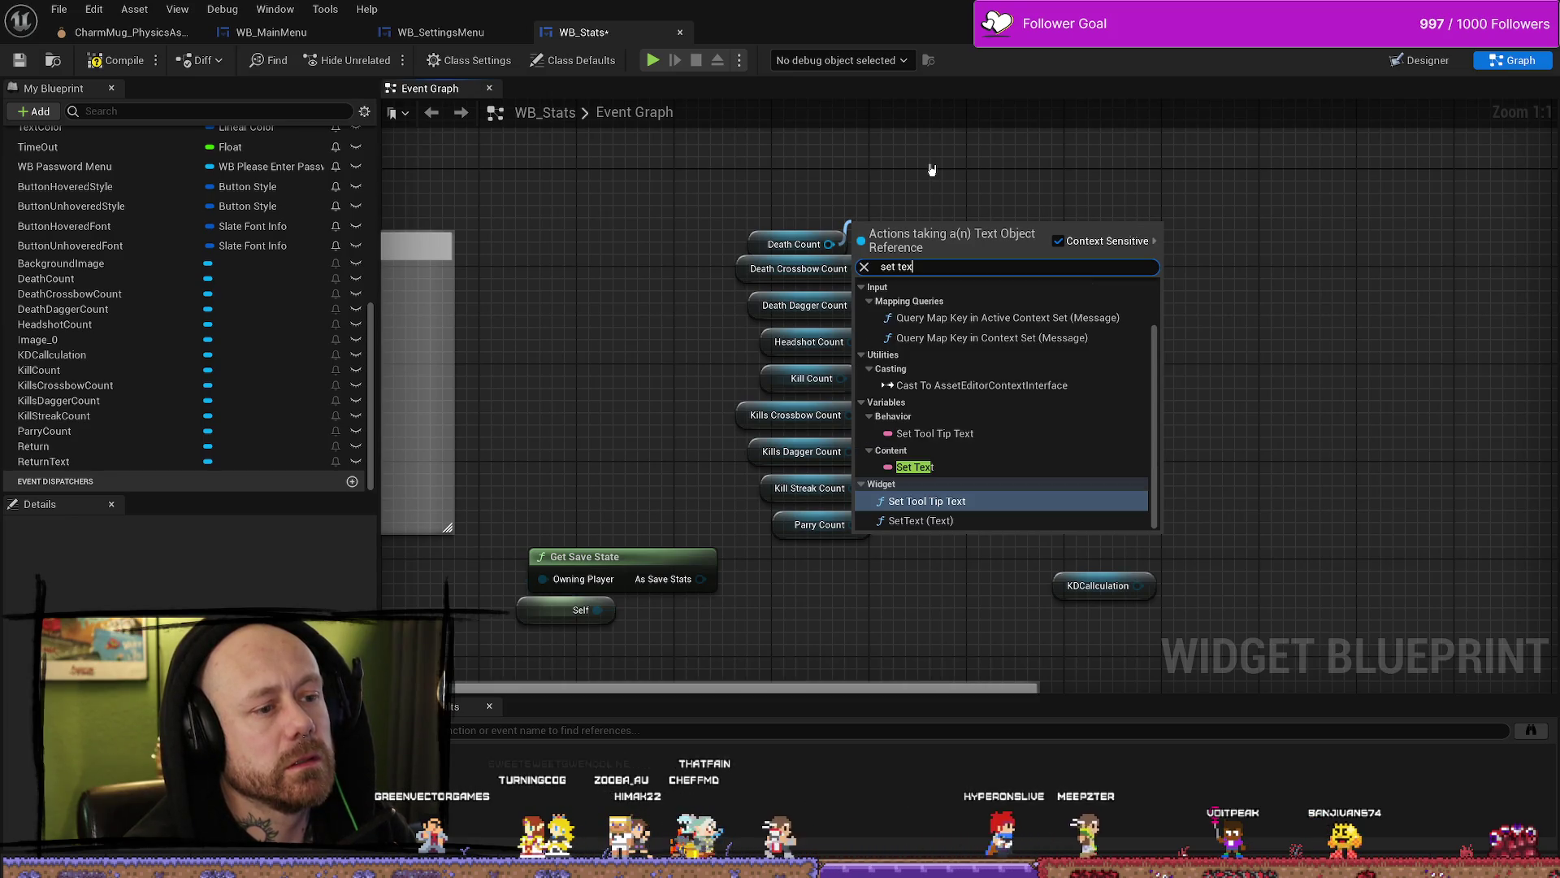
{"action": "key", "text": "Up"}
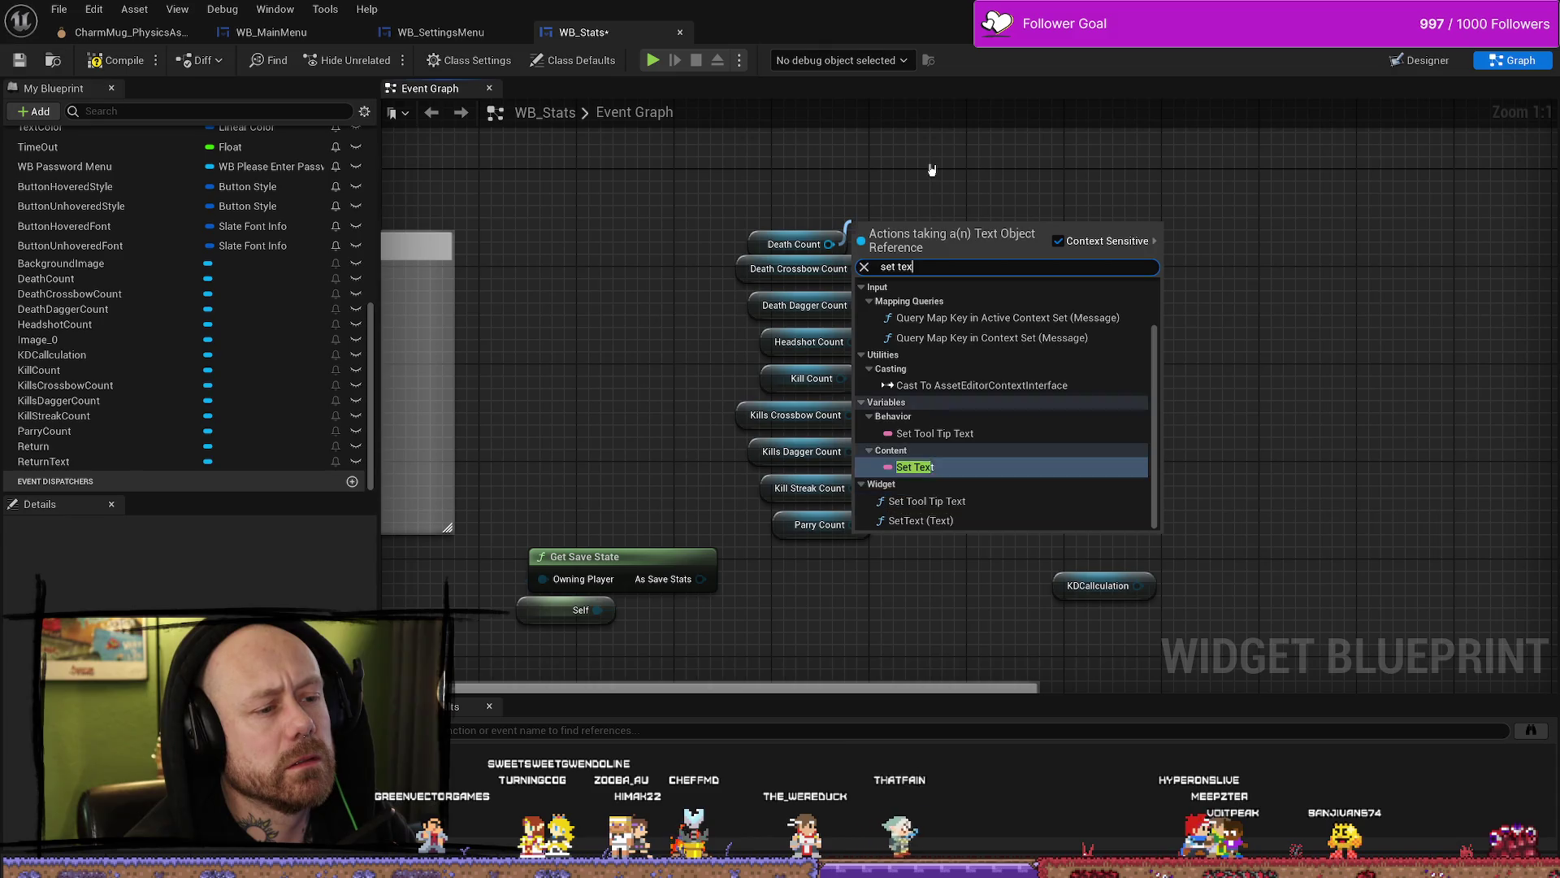
{"action": "key", "text": "Return"}
Step: Spread out the graph: raise SET, move the count getters up-right, reposition SET with Death Count
{"action": "mouse_move", "coordinate": [950, 197]}
{"action": "left_mouse_down"}
{"action": "mouse_move", "coordinate": [934, 203]}
{"action": "mouse_move", "coordinate": [926, 174]}
{"action": "left_mouse_up"}
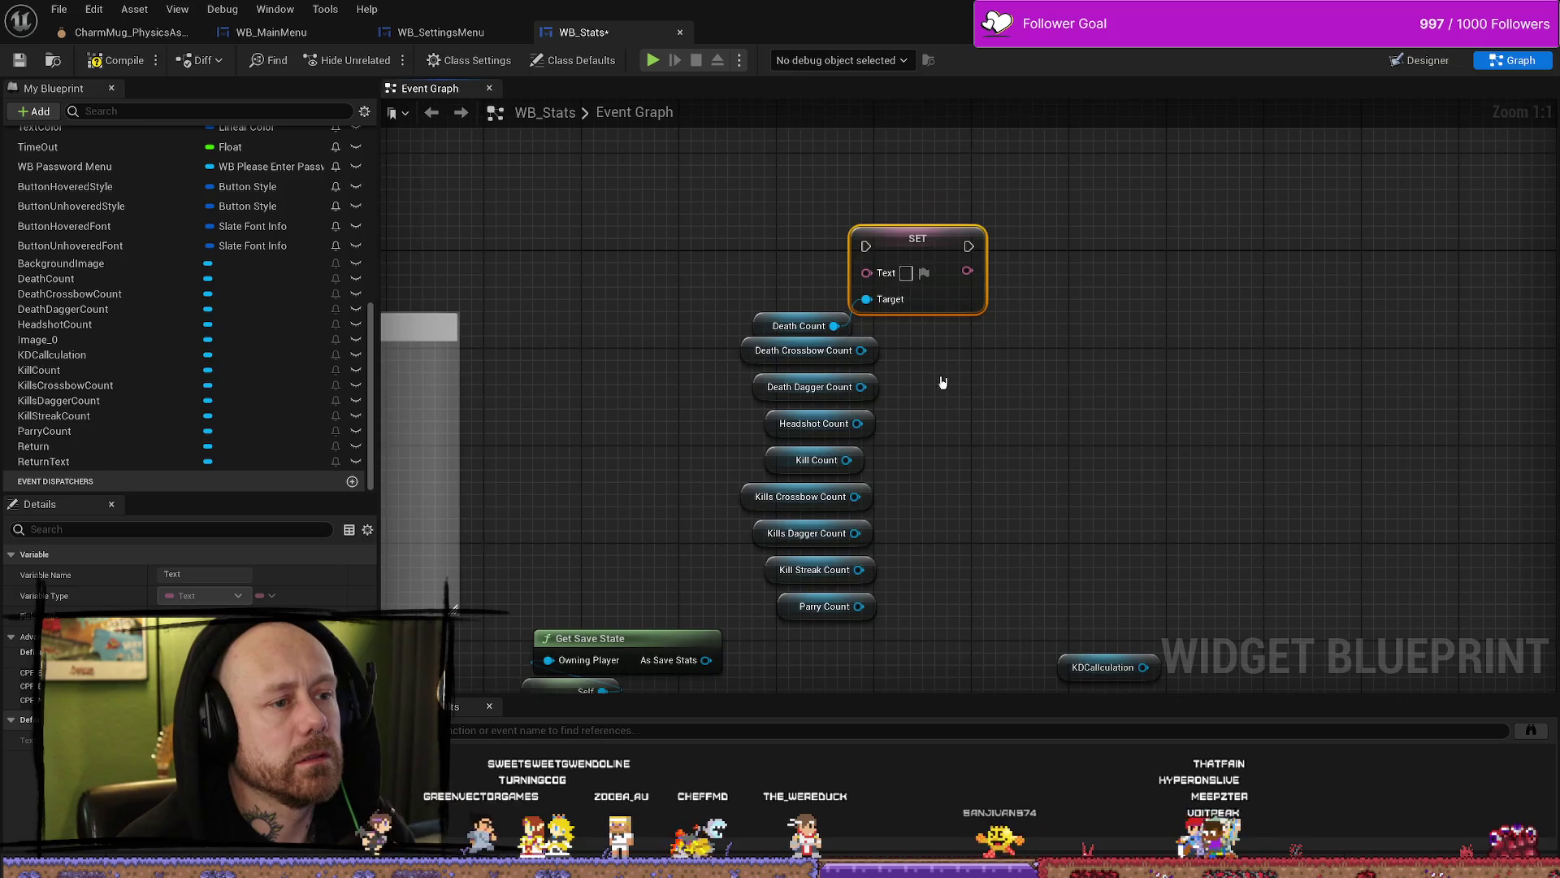
{"action": "mouse_move", "coordinate": [940, 345]}
{"action": "left_mouse_down"}
{"action": "mouse_move", "coordinate": [893, 561]}
{"action": "mouse_move", "coordinate": [815, 626]}
{"action": "left_mouse_up"}
{"action": "mouse_move", "coordinate": [766, 370]}
{"action": "left_mouse_down"}
{"action": "mouse_move", "coordinate": [1054, 367]}
{"action": "mouse_move", "coordinate": [1170, 272]}
{"action": "left_mouse_up"}
{"action": "left_click_drag", "start_coordinate": [1008, 215], "coordinate": [764, 337]}
{"action": "mouse_move", "coordinate": [902, 279]}
{"action": "left_mouse_down"}
{"action": "mouse_move", "coordinate": [902, 568]}
{"action": "mouse_move", "coordinate": [915, 337]}
{"action": "left_mouse_up"}
{"action": "left_click_drag", "start_coordinate": [528, 382], "coordinate": [744, 483]}
{"action": "left_click_drag", "start_coordinate": [638, 408], "coordinate": [638, 209]}
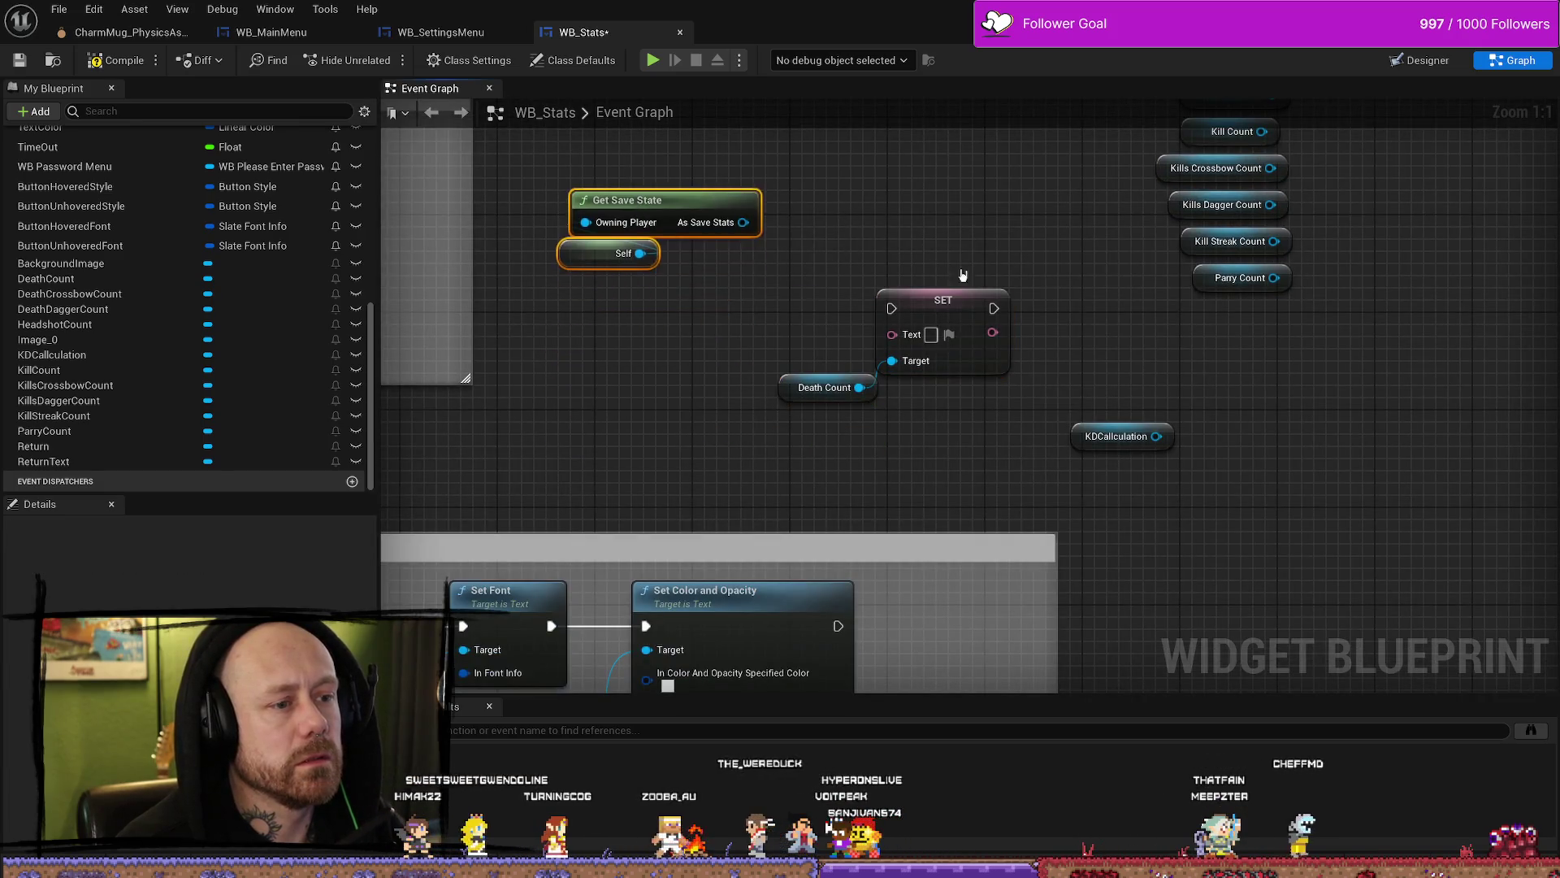
{"action": "left_click_drag", "start_coordinate": [1018, 291], "coordinate": [915, 382]}
{"action": "mouse_move", "coordinate": [707, 503]}
{"action": "left_mouse_down"}
{"action": "mouse_move", "coordinate": [853, 388]}
{"action": "mouse_move", "coordinate": [825, 195]}
{"action": "left_mouse_up"}
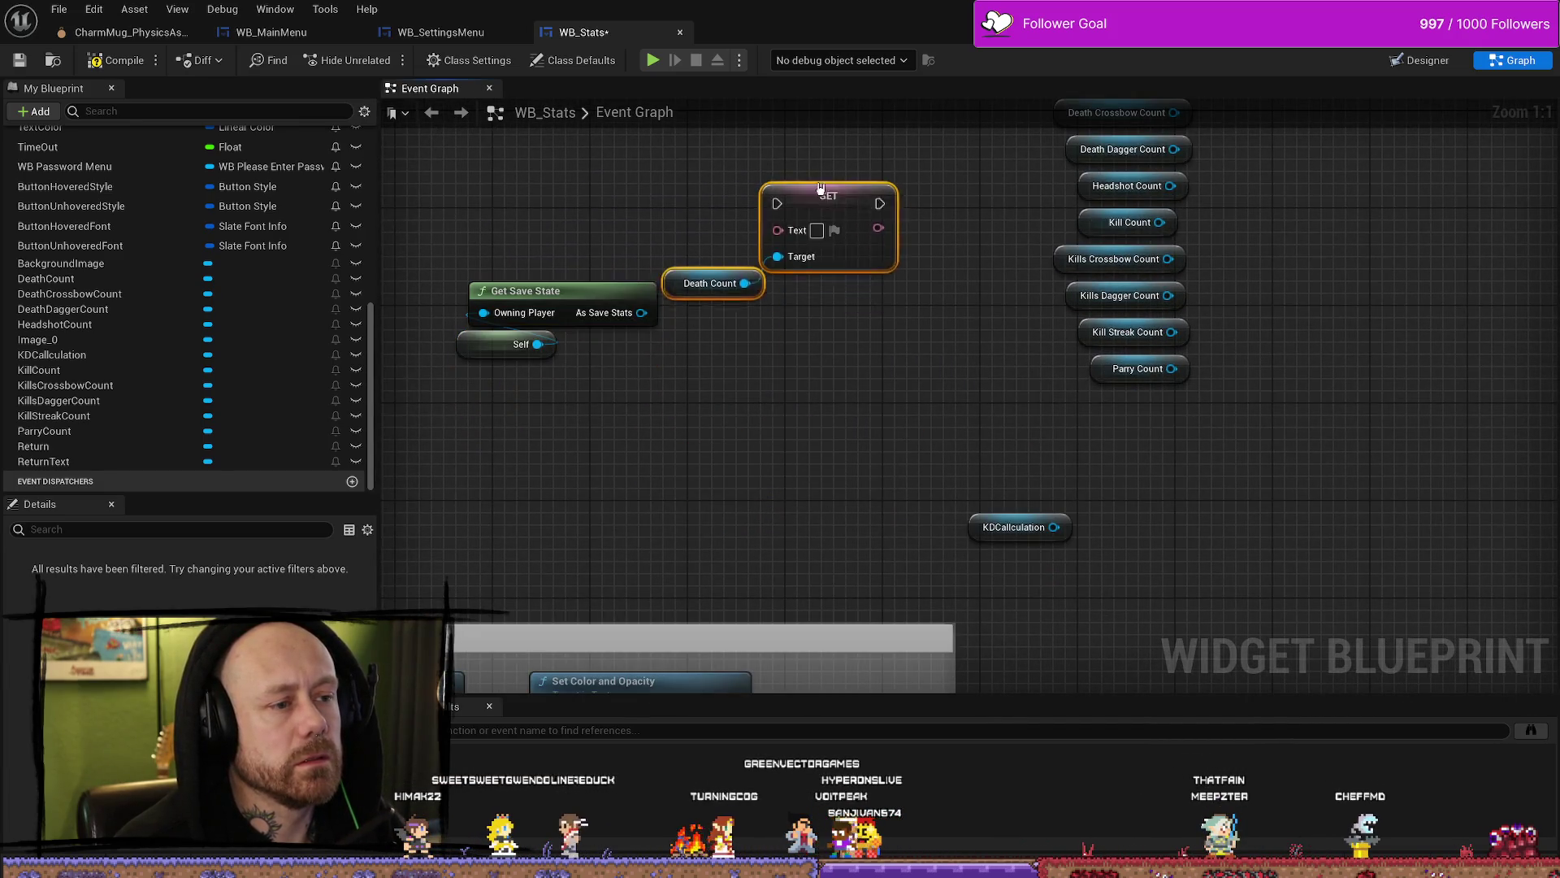
Step: Put Death Crossbow Count beside Death Count and shift the six other count nodes right
{"action": "left_click_drag", "start_coordinate": [875, 324], "coordinate": [923, 428]}
{"action": "left_click_drag", "start_coordinate": [503, 342], "coordinate": [585, 488]}
{"action": "mouse_move", "coordinate": [611, 425]}
{"action": "left_mouse_down"}
{"action": "mouse_move", "coordinate": [623, 449]}
{"action": "mouse_move", "coordinate": [790, 556]}
{"action": "left_mouse_up"}
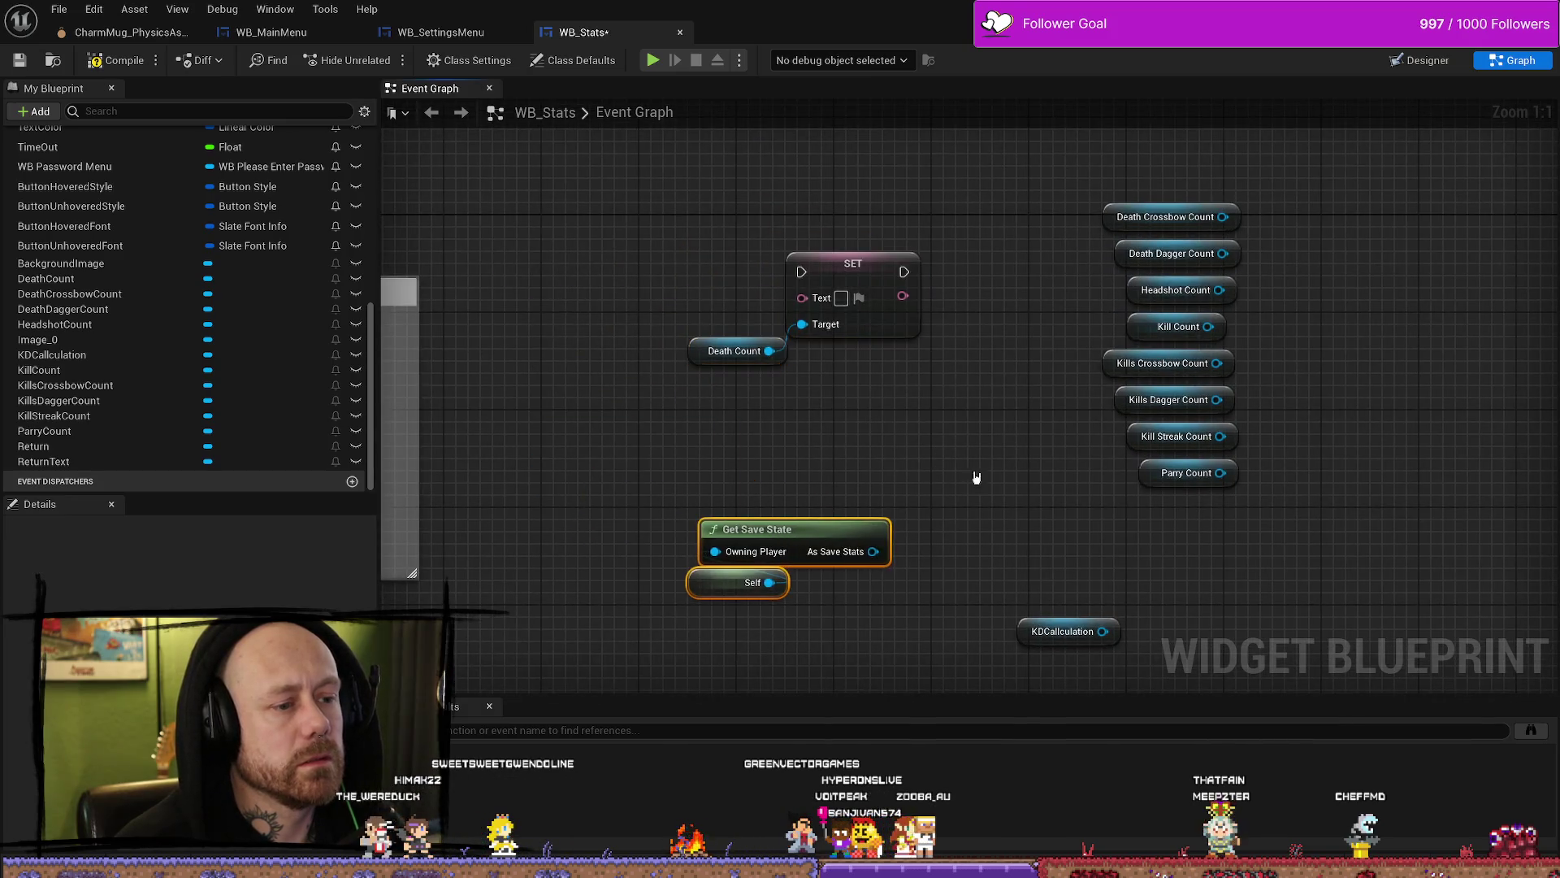
{"action": "left_click_drag", "start_coordinate": [1147, 264], "coordinate": [1024, 294]}
{"action": "left_click_drag", "start_coordinate": [1288, 382], "coordinate": [1174, 334]}
{"action": "left_click", "coordinate": [1202, 267]}
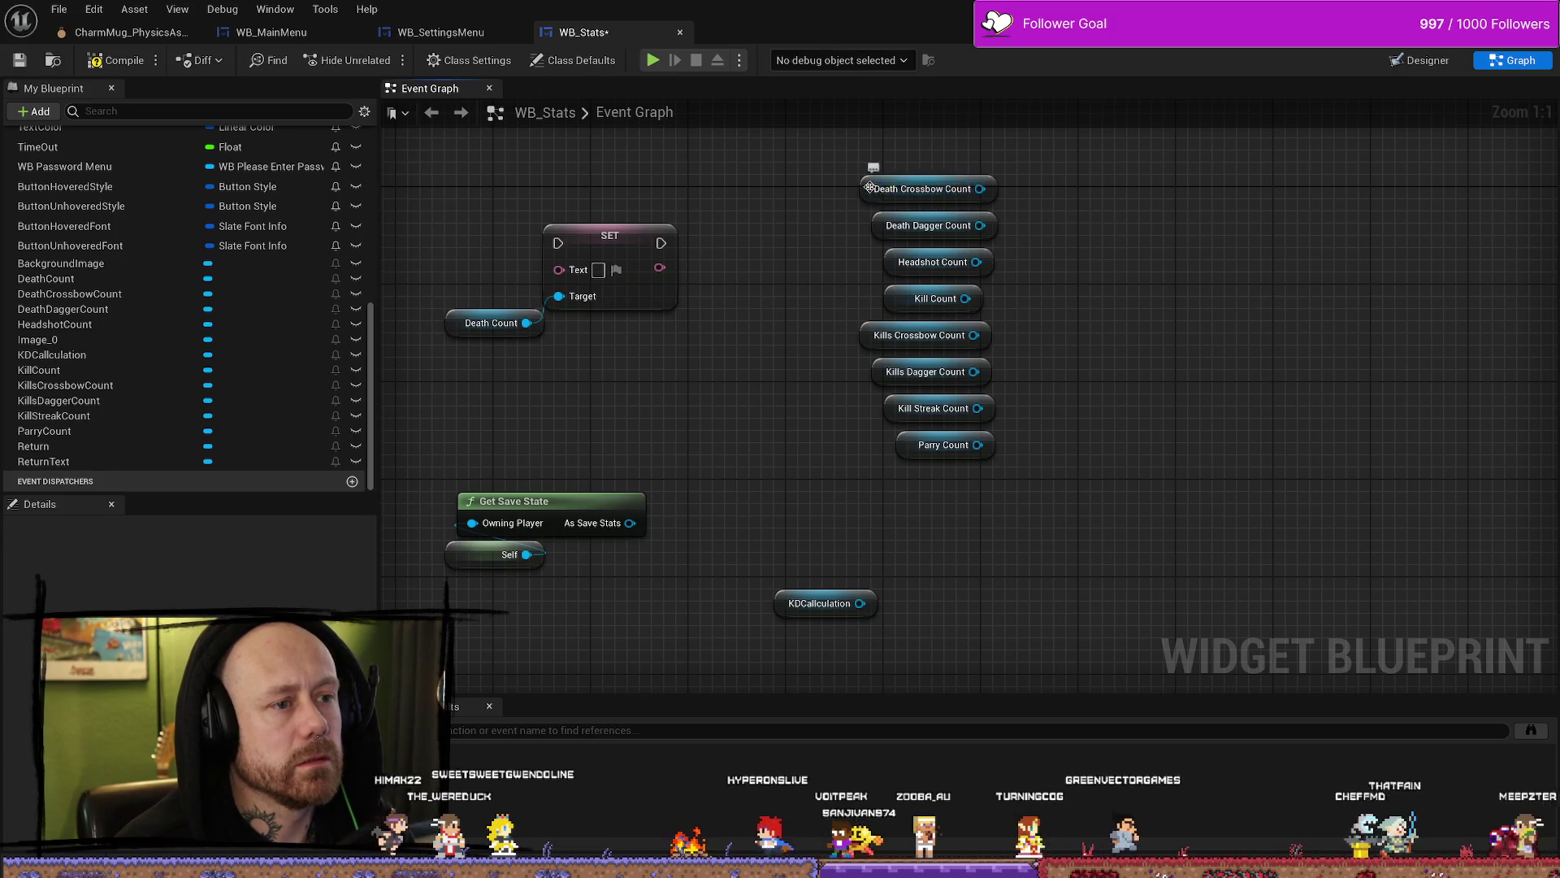
{"action": "left_click_drag", "start_coordinate": [934, 177], "coordinate": [714, 336]}
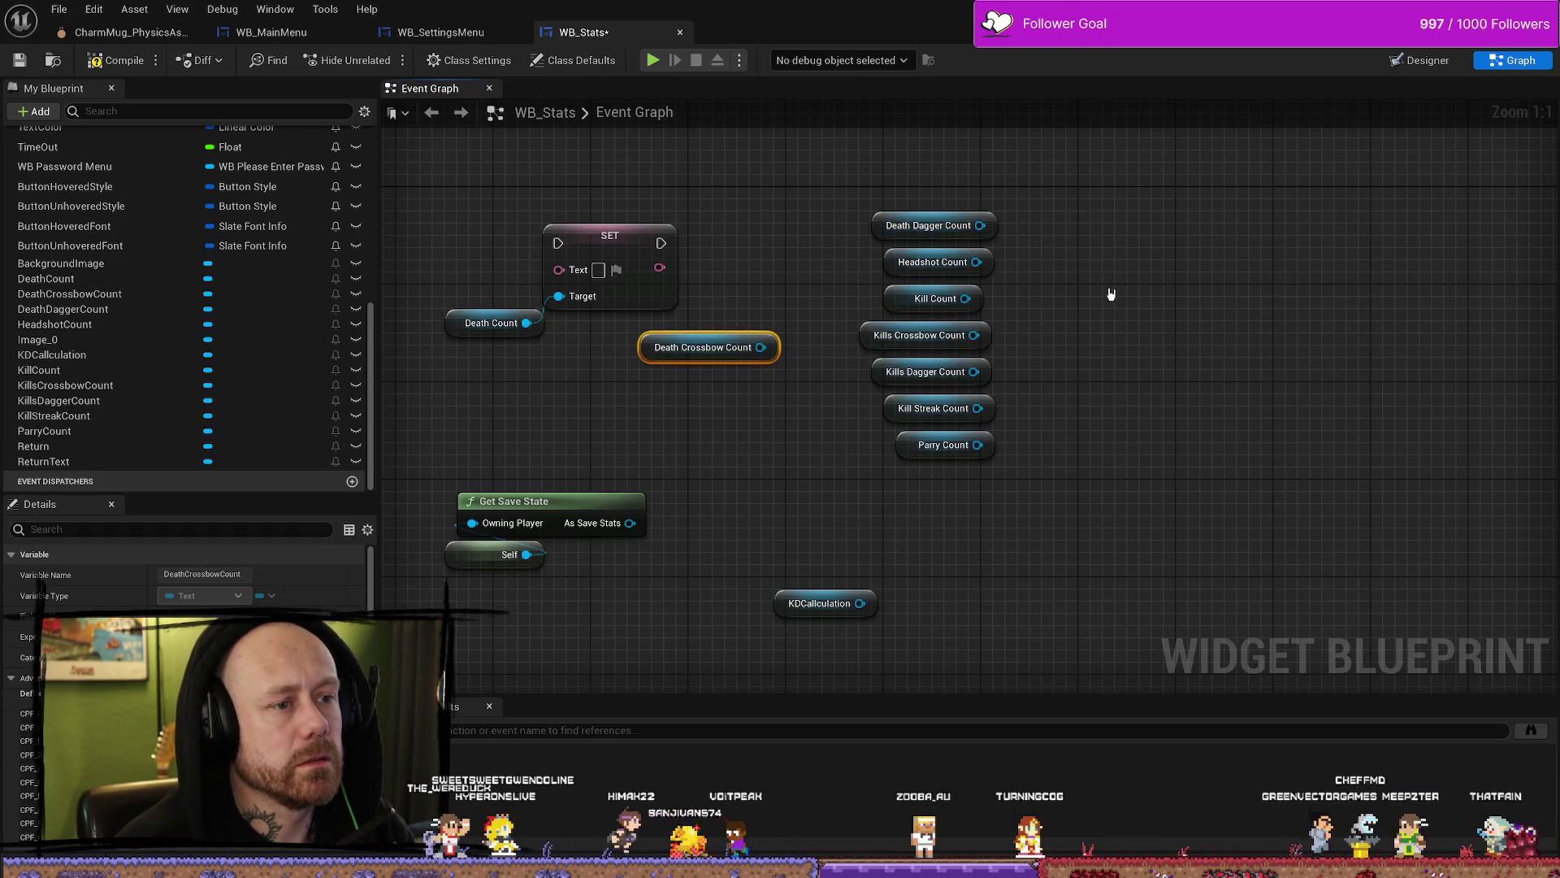
{"action": "left_click_drag", "start_coordinate": [1085, 244], "coordinate": [857, 480]}
{"action": "left_click_drag", "start_coordinate": [934, 408], "coordinate": [1349, 457]}
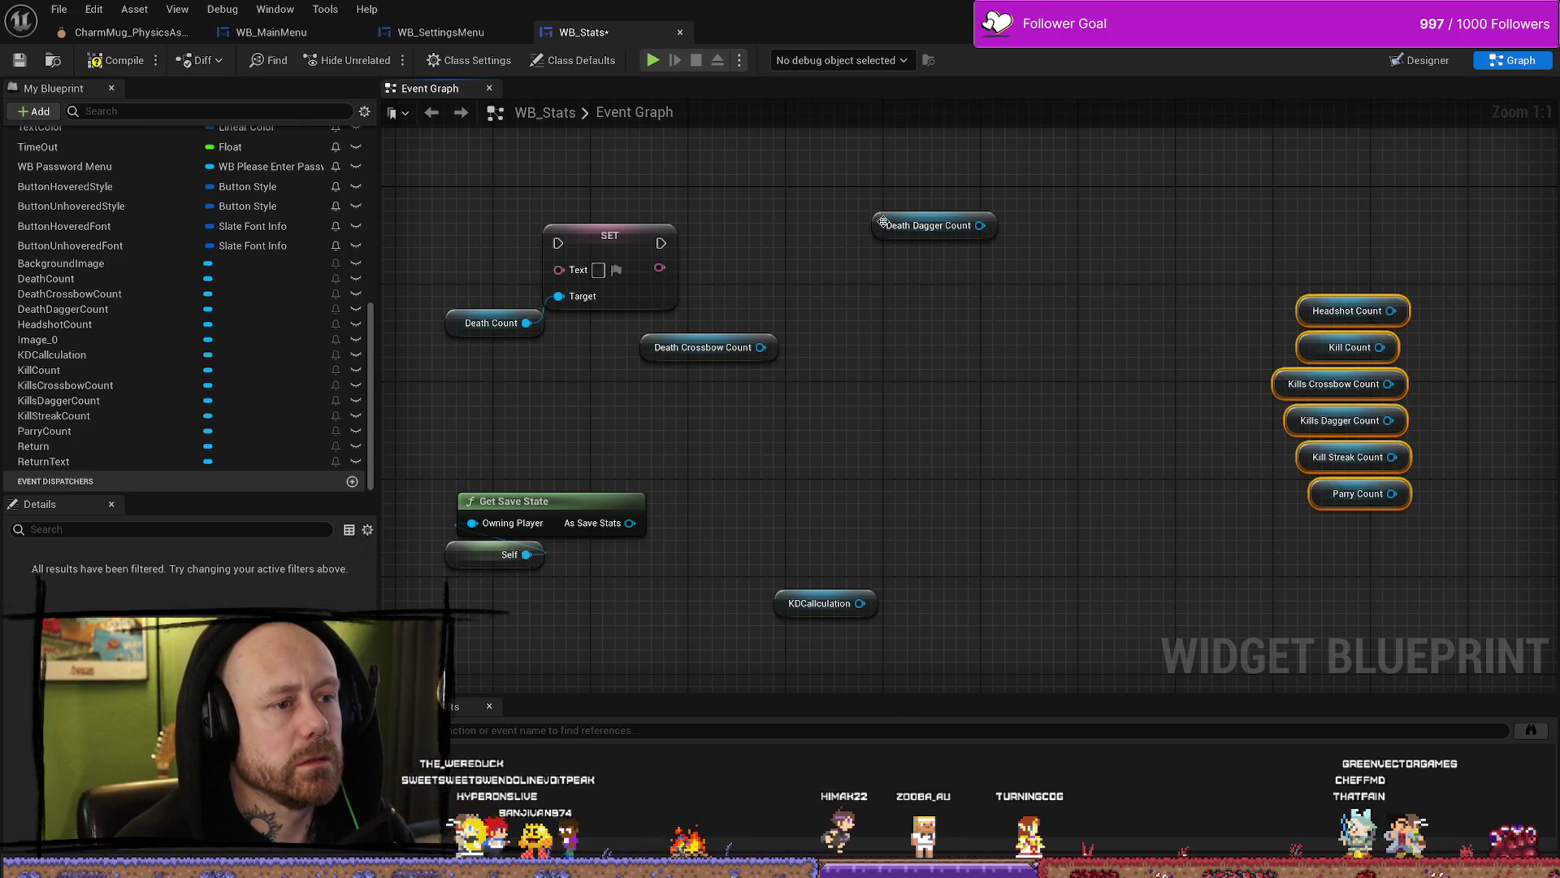
Step: Align Death Dagger and Death Crossbow Count in a column, moving Get Save State left and SET right
{"action": "left_click_drag", "start_coordinate": [883, 222], "coordinate": [802, 387]}
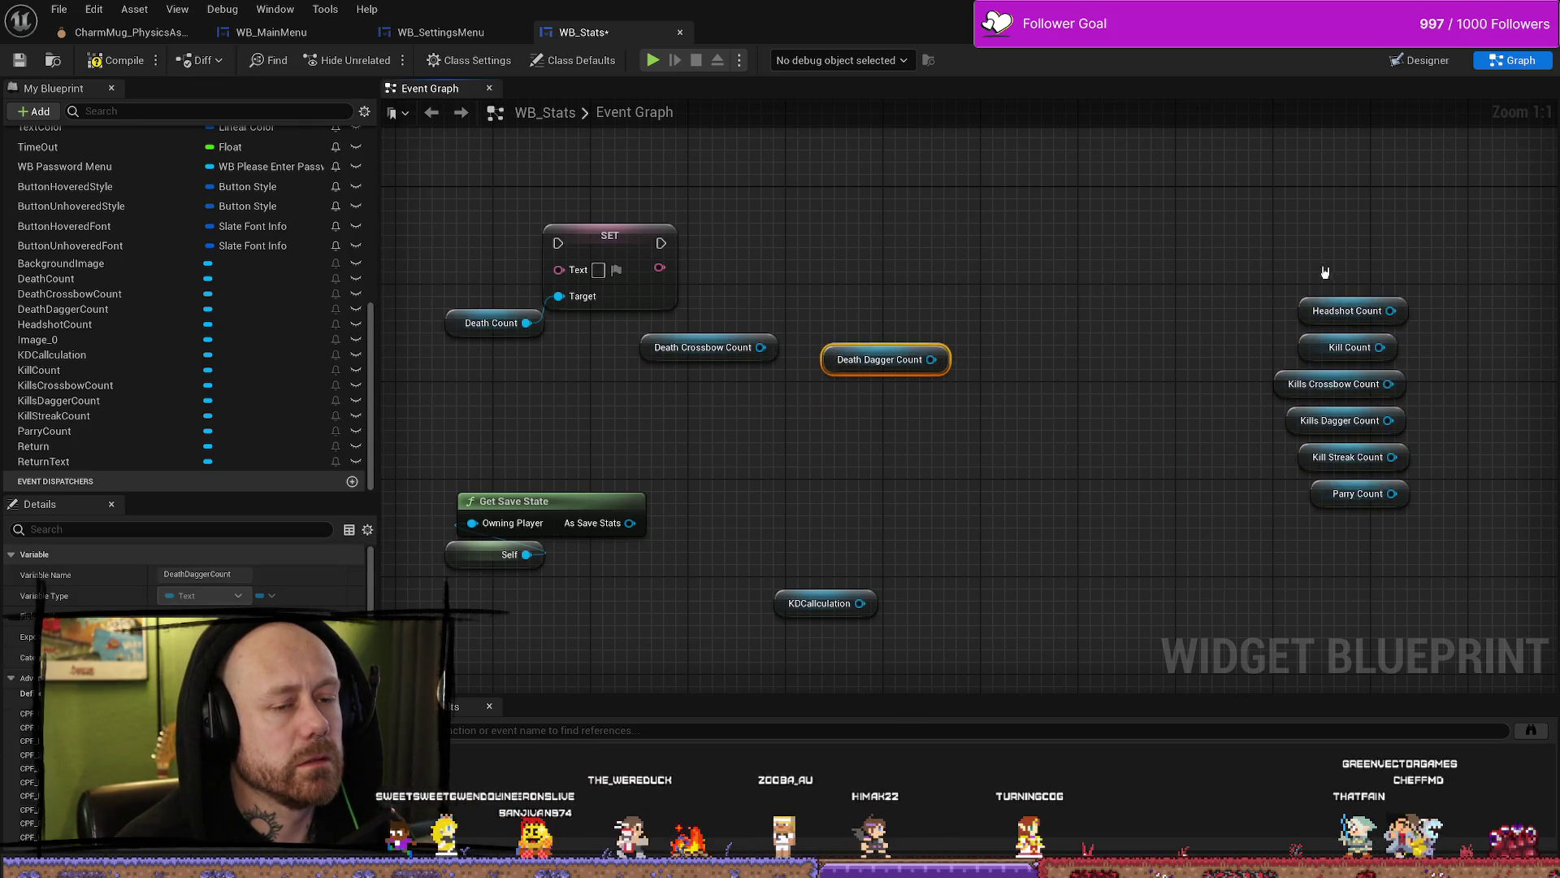
{"action": "left_click_drag", "start_coordinate": [1316, 313], "coordinate": [999, 364]}
{"action": "mouse_move", "coordinate": [832, 370]}
{"action": "left_mouse_down"}
{"action": "mouse_move", "coordinate": [1228, 282]}
{"action": "mouse_move", "coordinate": [1267, 310]}
{"action": "left_mouse_up"}
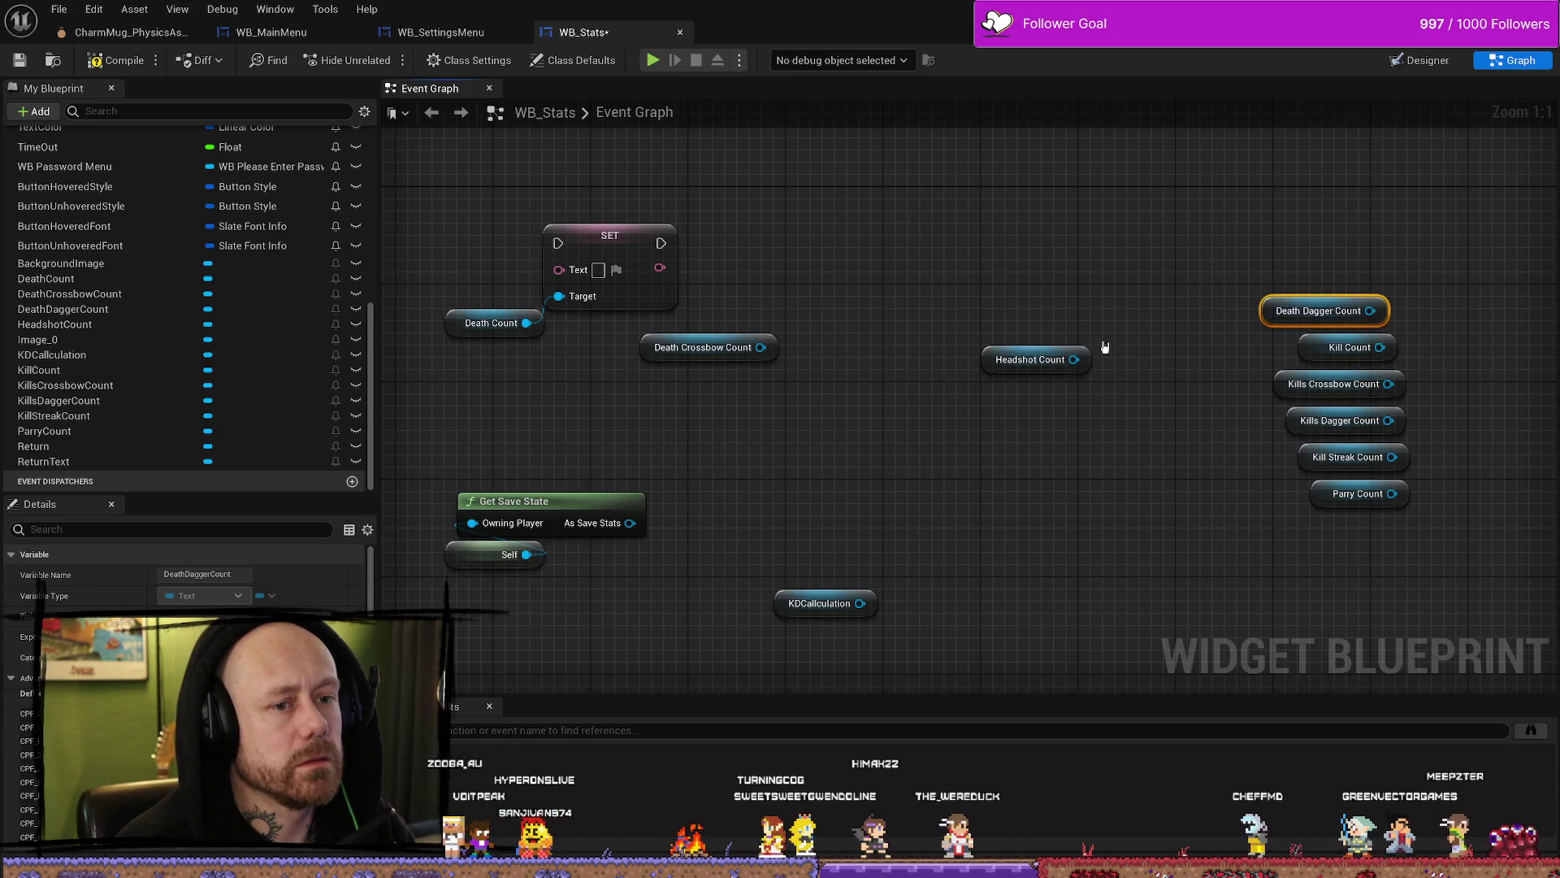
{"action": "mouse_move", "coordinate": [997, 367]}
{"action": "left_mouse_down"}
{"action": "mouse_move", "coordinate": [1012, 342]}
{"action": "mouse_move", "coordinate": [1264, 282]}
{"action": "left_mouse_up"}
{"action": "mouse_move", "coordinate": [647, 355]}
{"action": "left_mouse_down"}
{"action": "mouse_move", "coordinate": [1146, 187]}
{"action": "mouse_move", "coordinate": [1231, 270]}
{"action": "mouse_move", "coordinate": [1221, 229]}
{"action": "mouse_move", "coordinate": [1414, 520]}
{"action": "left_mouse_up"}
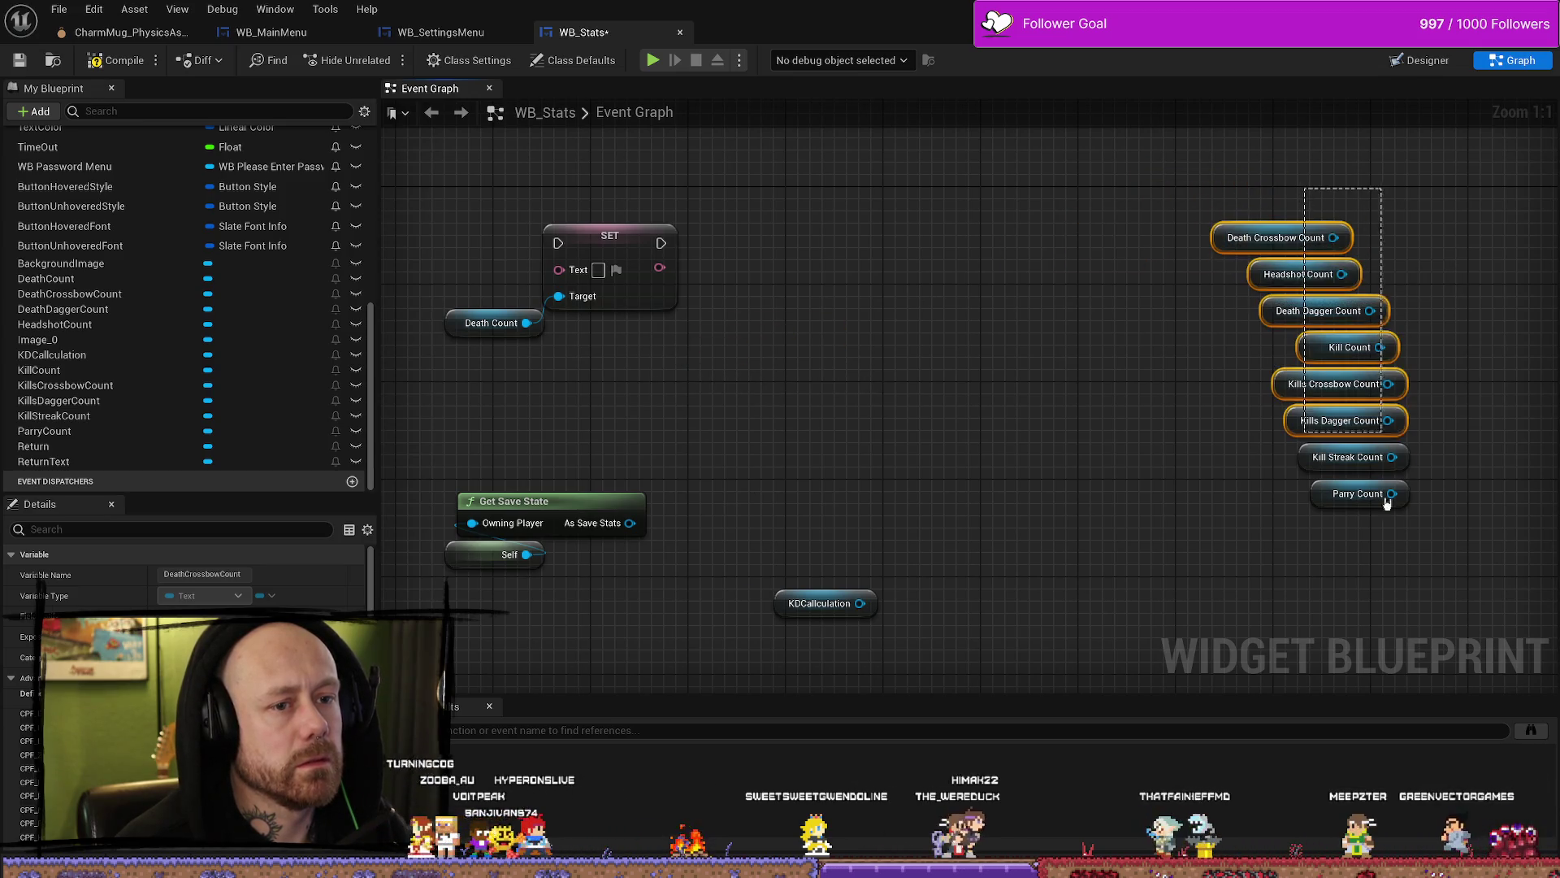
{"action": "left_click_drag", "start_coordinate": [995, 377], "coordinate": [755, 512]}
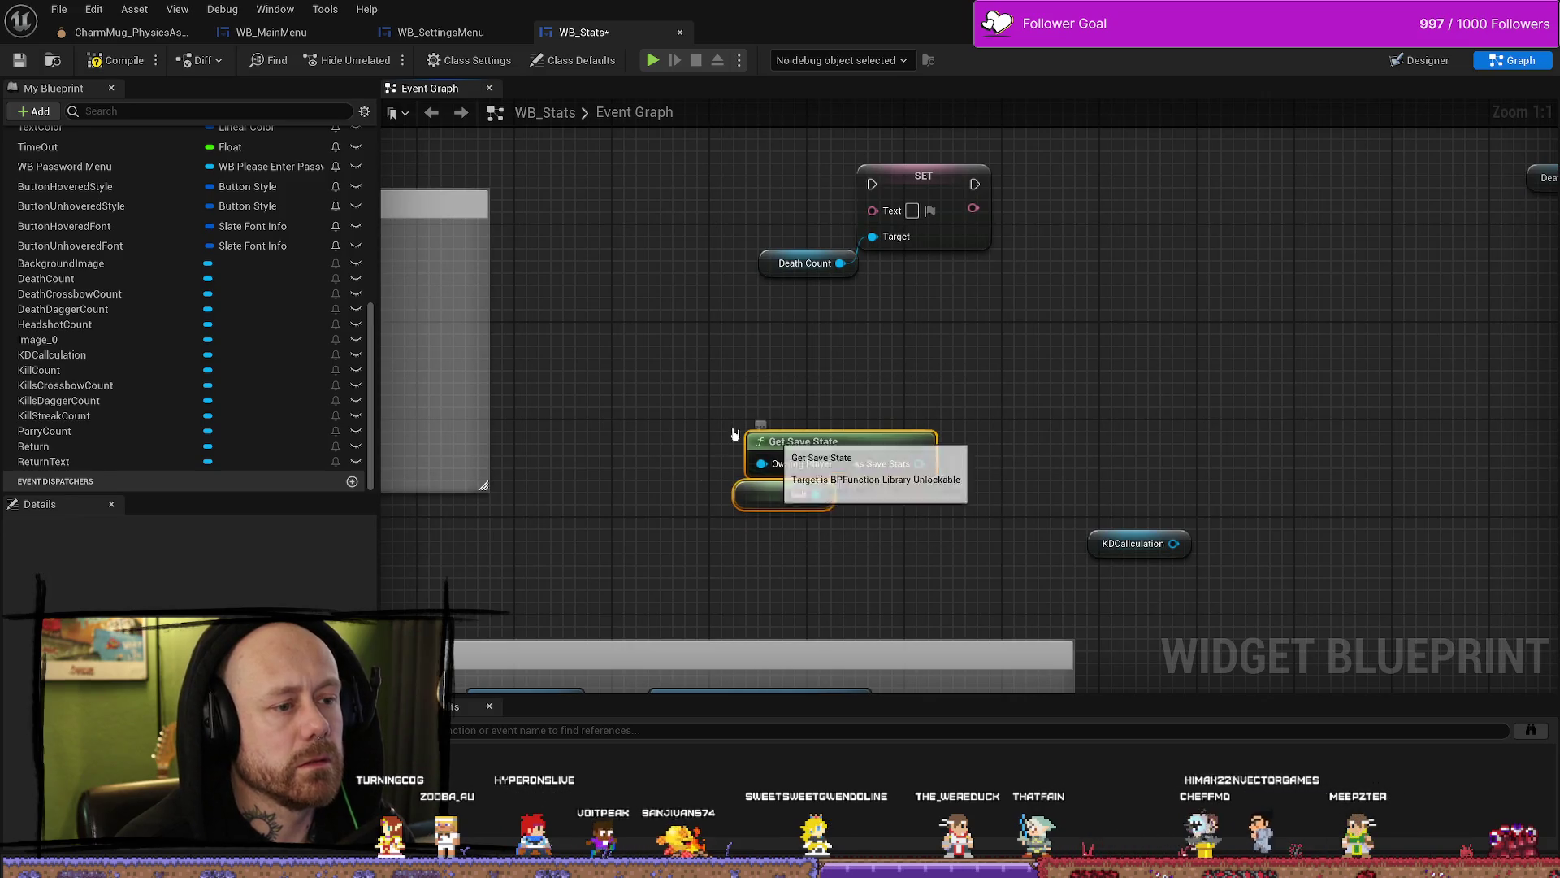
{"action": "left_click_drag", "start_coordinate": [813, 442], "coordinate": [642, 416]}
{"action": "mouse_move", "coordinate": [825, 278]}
{"action": "left_mouse_down"}
{"action": "mouse_move", "coordinate": [634, 386]}
{"action": "mouse_move", "coordinate": [821, 378]}
{"action": "left_mouse_up"}
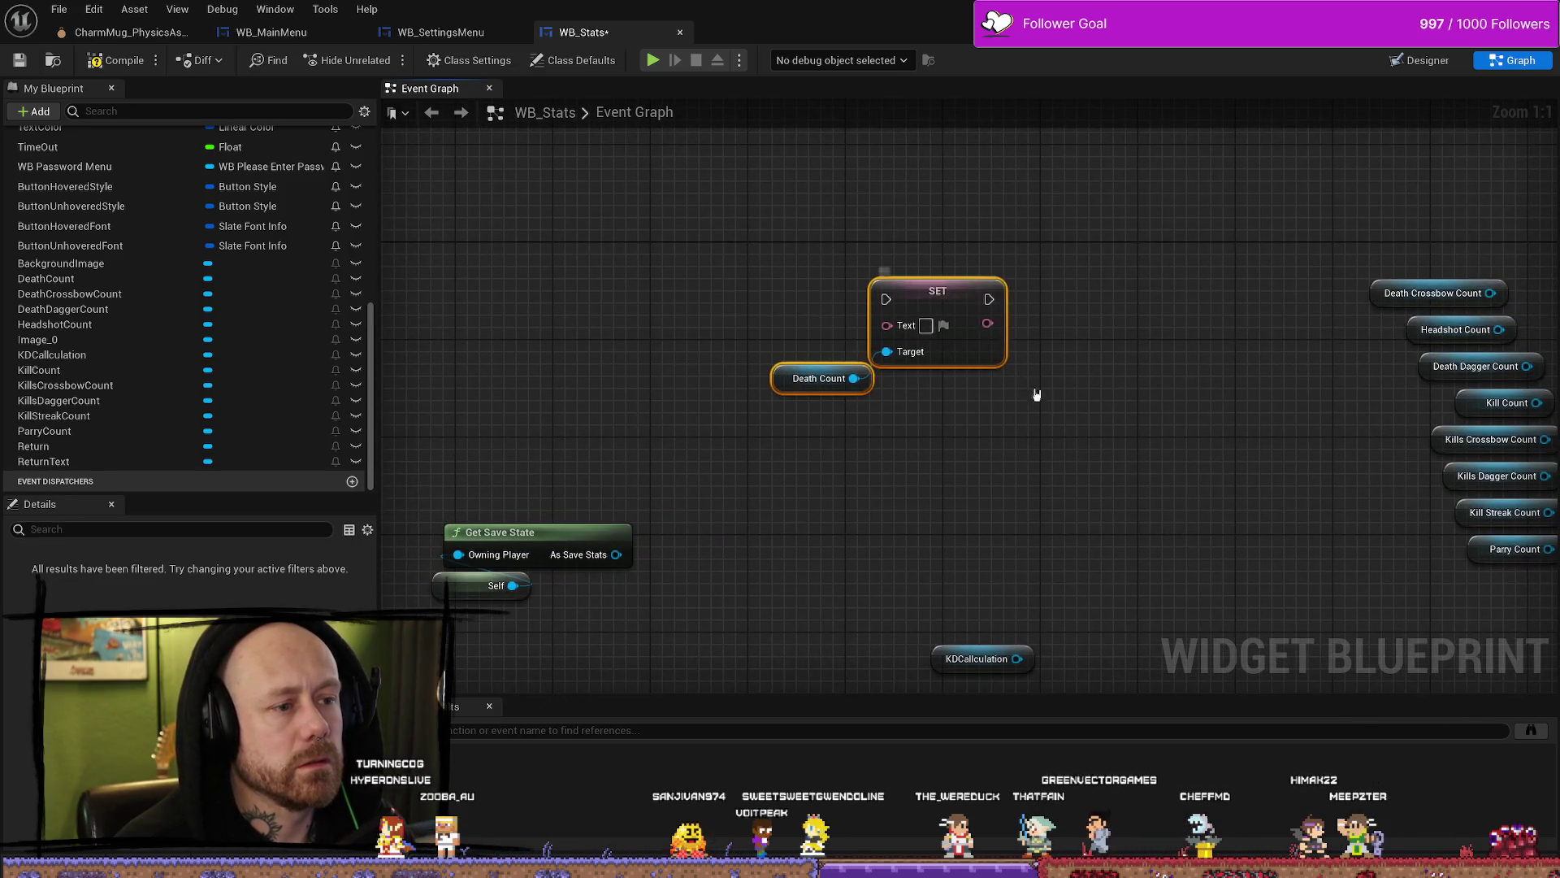
{"action": "mouse_move", "coordinate": [1034, 393]}
{"action": "left_mouse_down"}
{"action": "mouse_move", "coordinate": [1056, 376]}
{"action": "mouse_move", "coordinate": [1026, 365]}
{"action": "mouse_move", "coordinate": [1209, 272]}
{"action": "mouse_move", "coordinate": [830, 411]}
{"action": "left_mouse_up"}
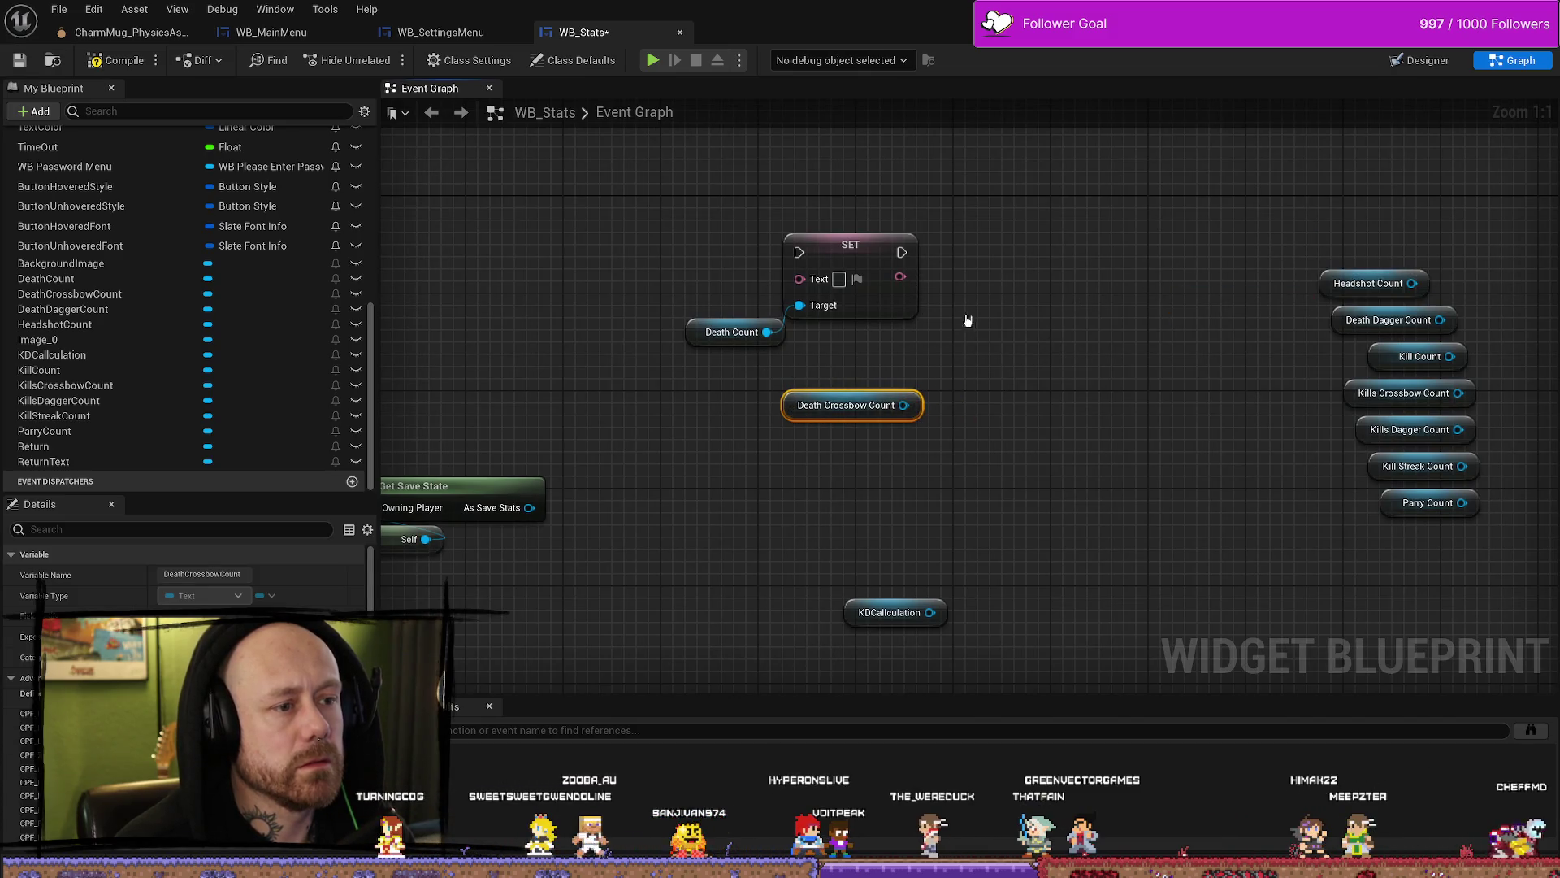
Step: Duplicate the Death Count SET node and wire Death Crossbow Count into the copy's Target
{"action": "left_click", "coordinate": [853, 262]}
{"action": "key", "text": "ctrl+v"}
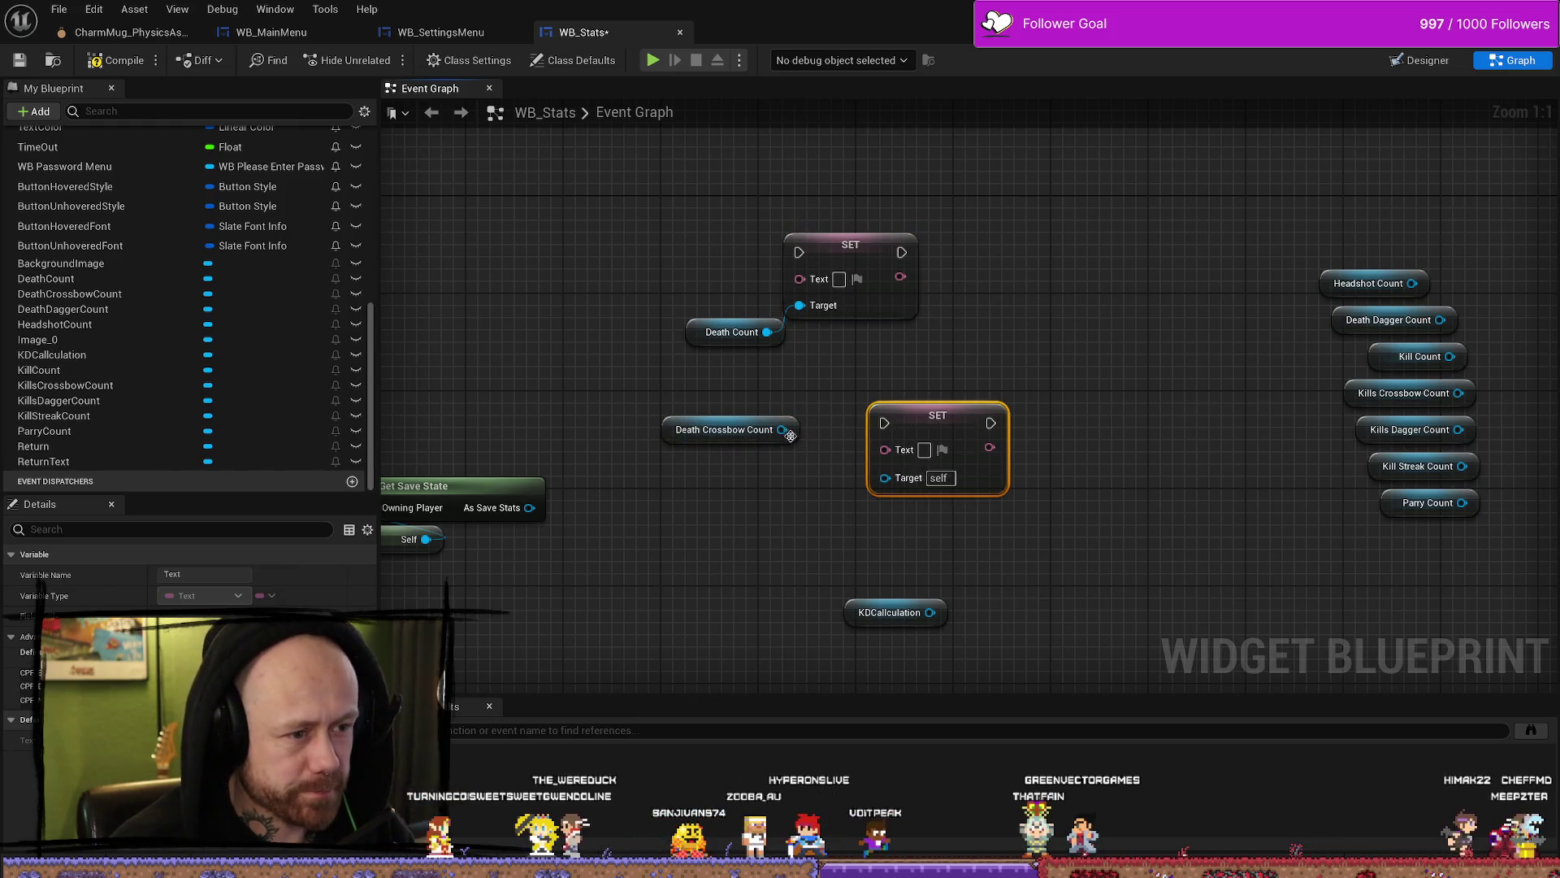
{"action": "left_click_drag", "start_coordinate": [782, 429], "coordinate": [885, 475]}
{"action": "left_click_drag", "start_coordinate": [926, 417], "coordinate": [866, 368]}
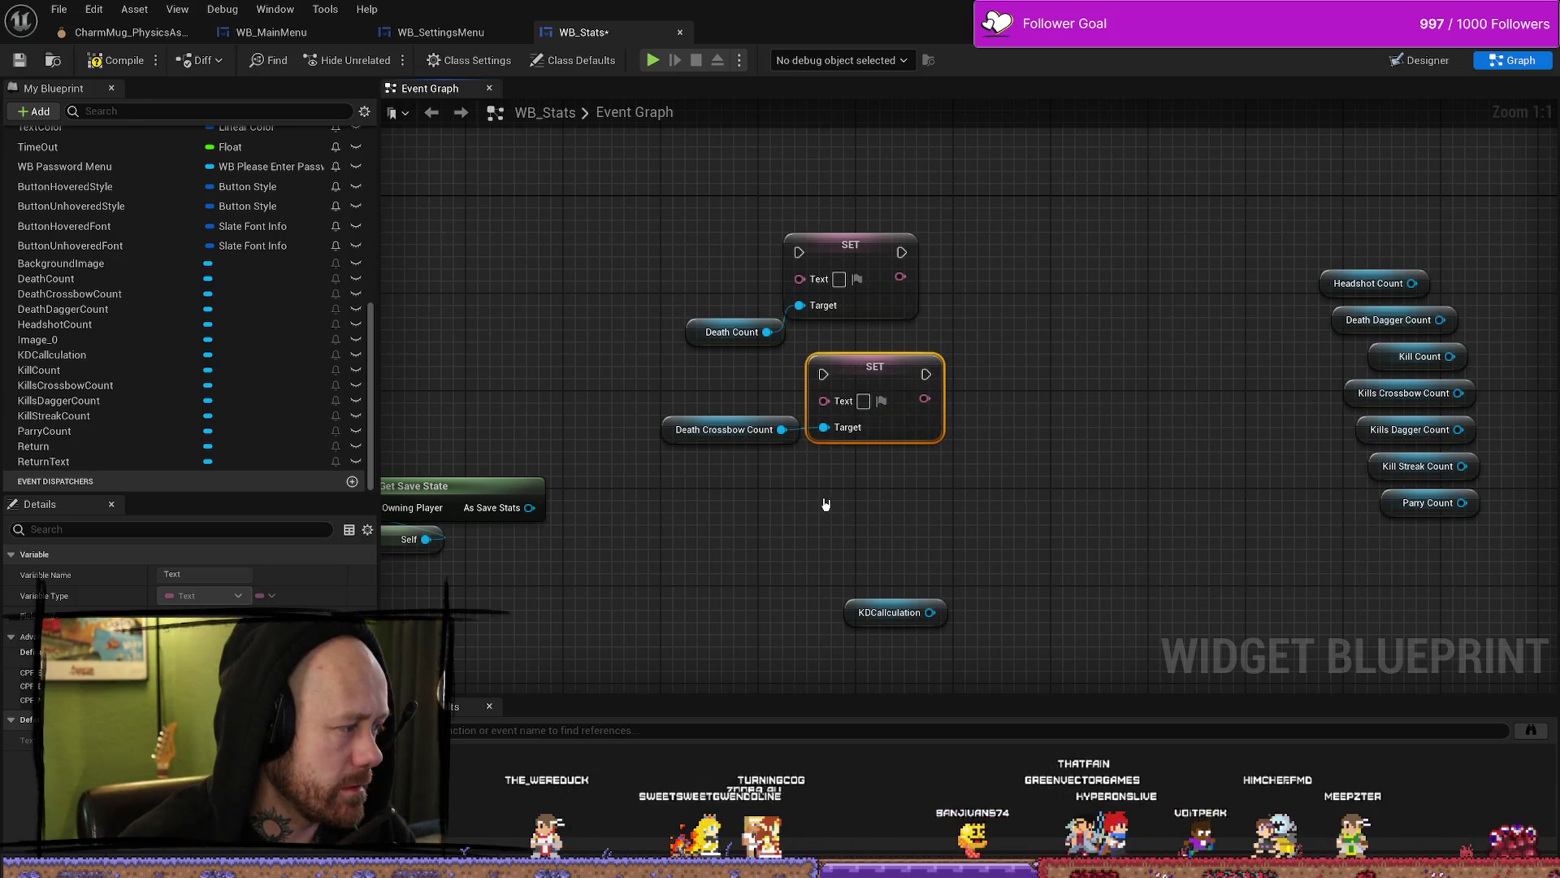
{"action": "left_click_drag", "start_coordinate": [597, 532], "coordinate": [810, 482]}
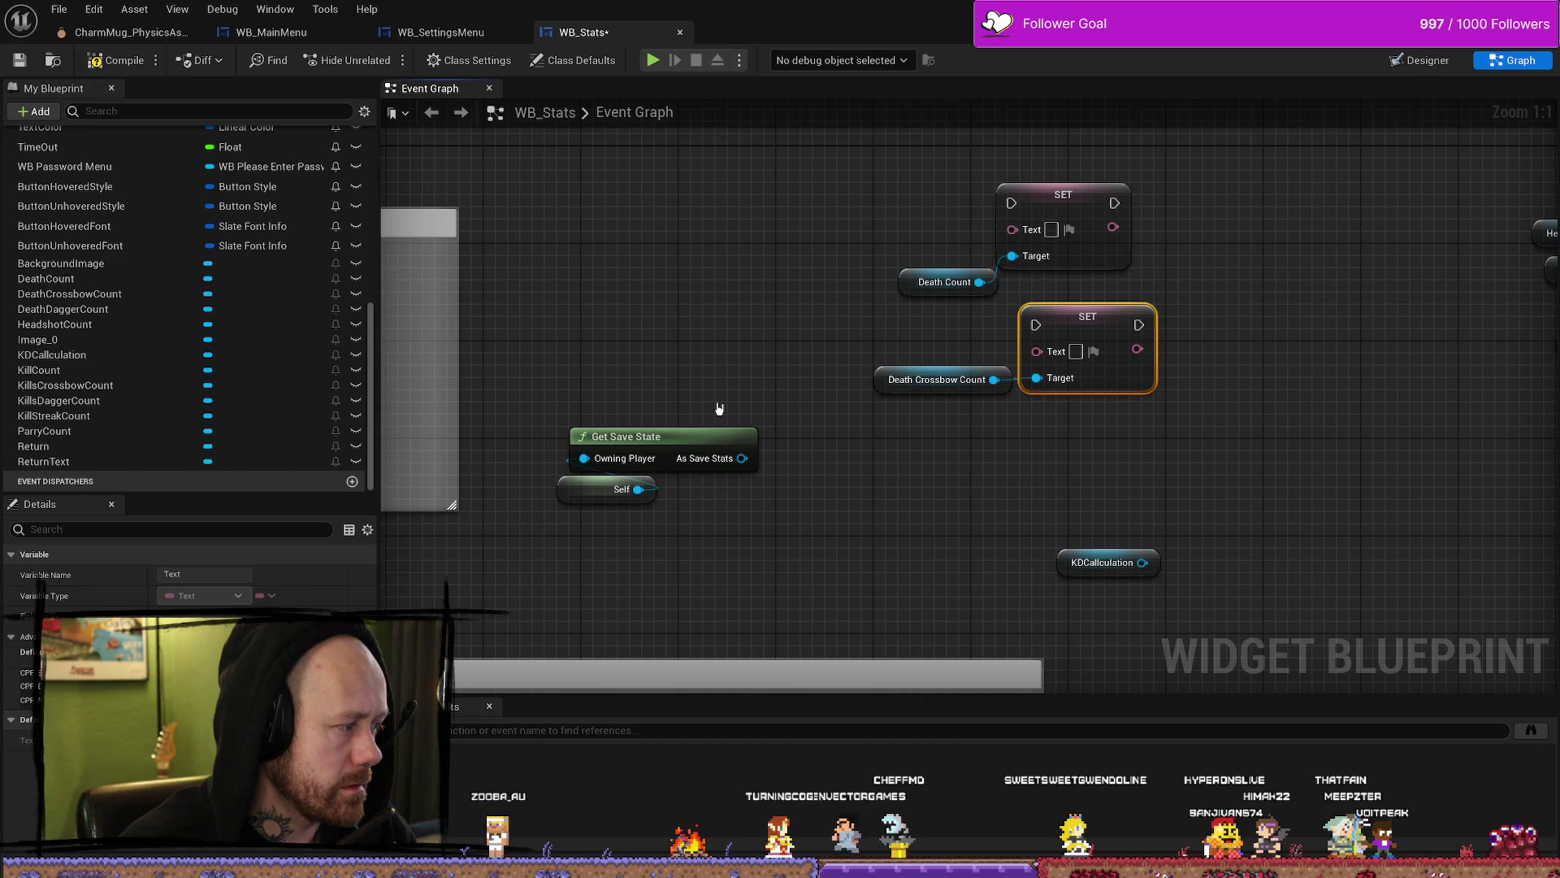
{"action": "left_click", "coordinate": [700, 439]}
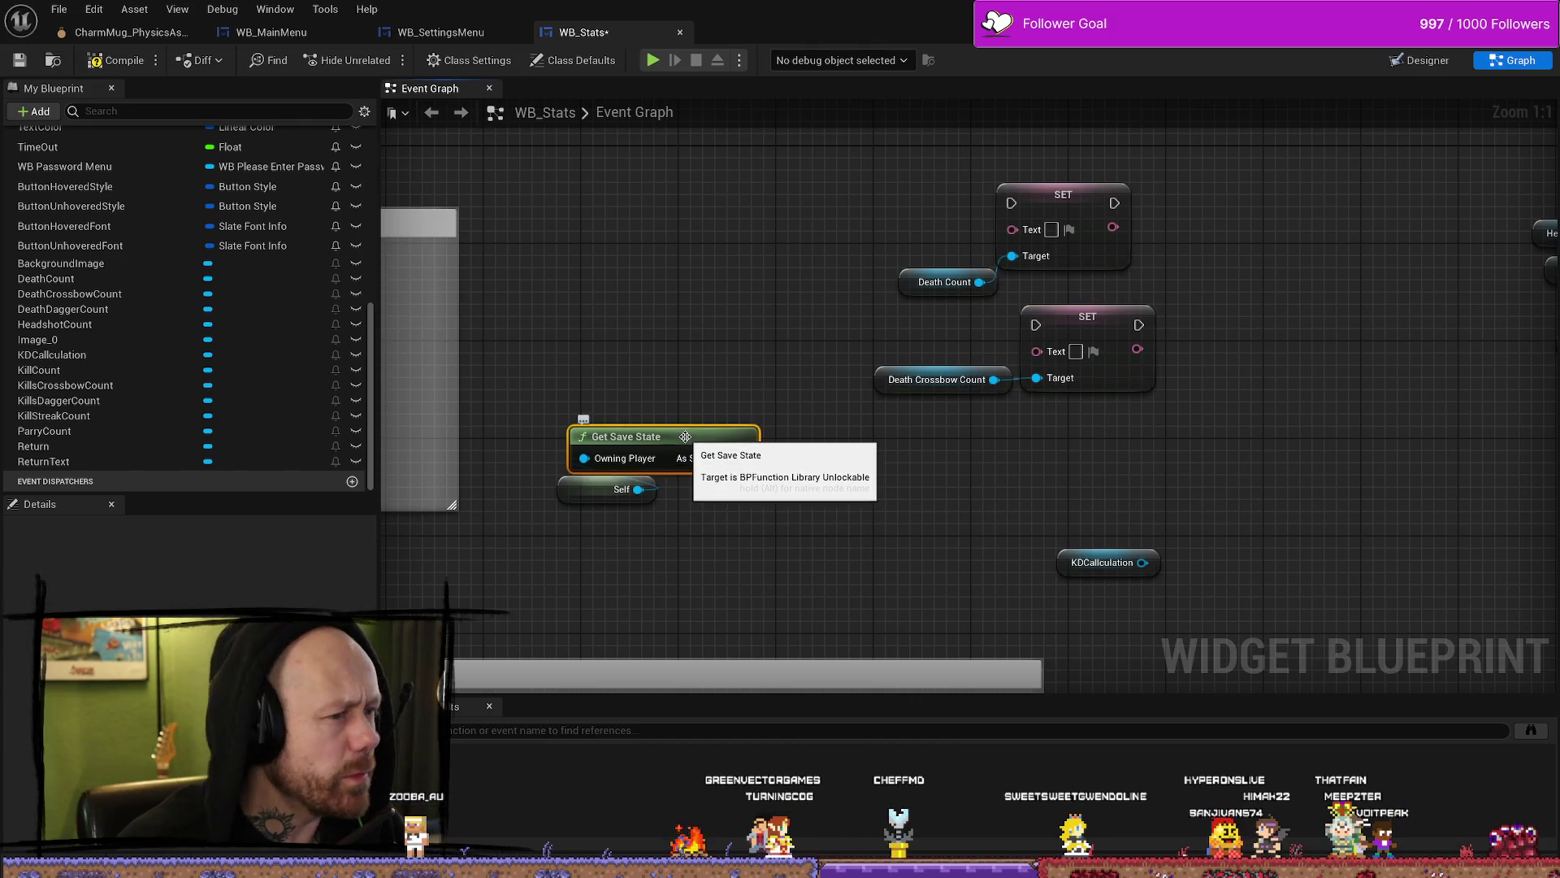
{"action": "double_click", "coordinate": [685, 437]}
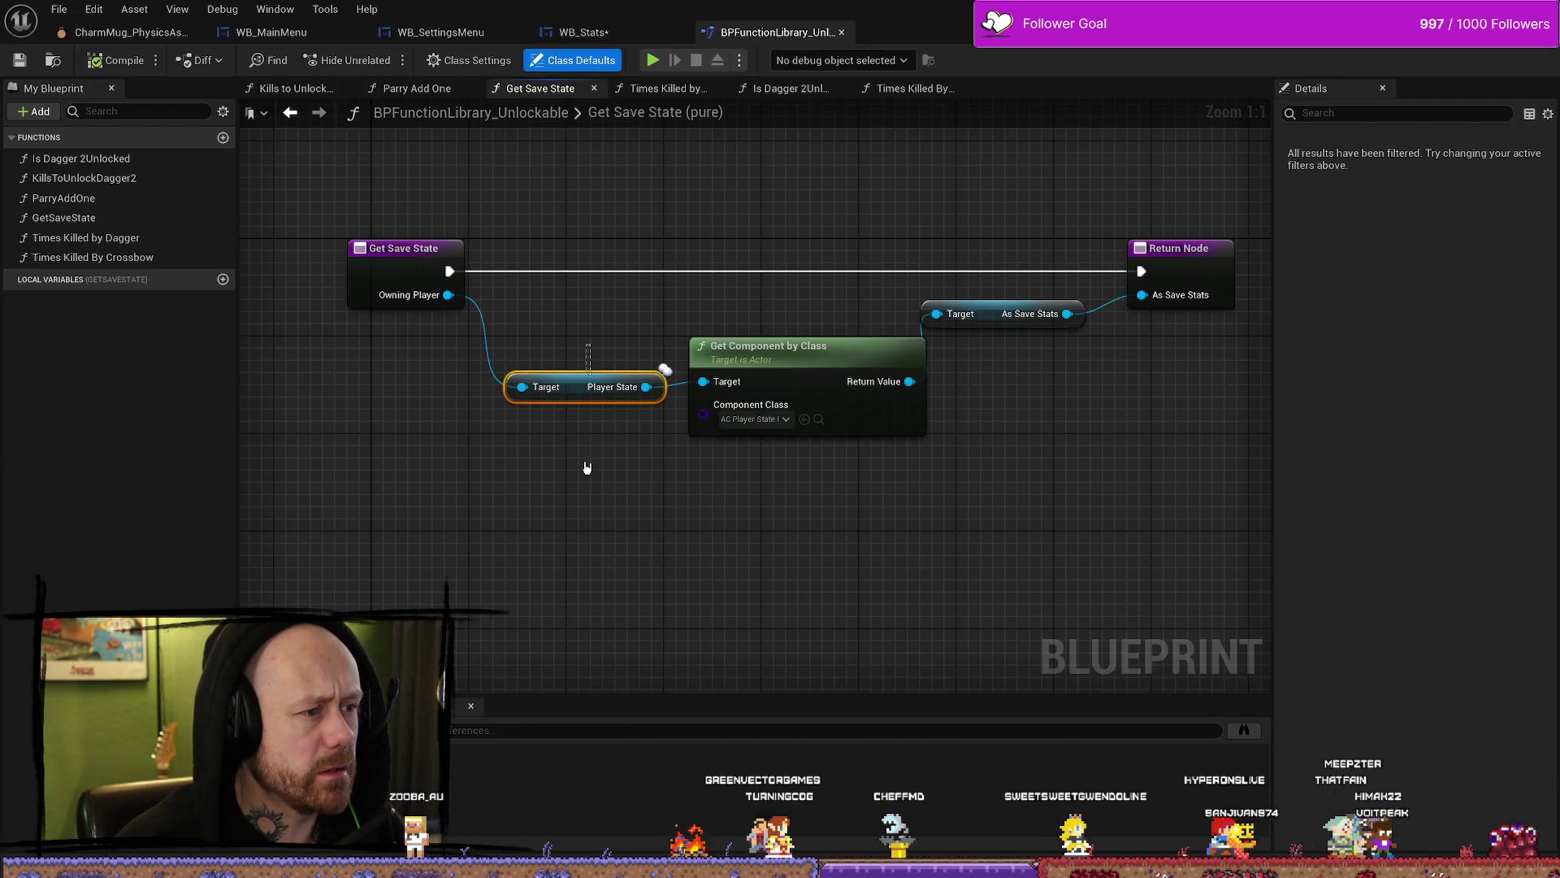
{"action": "left_click", "coordinate": [630, 485]}
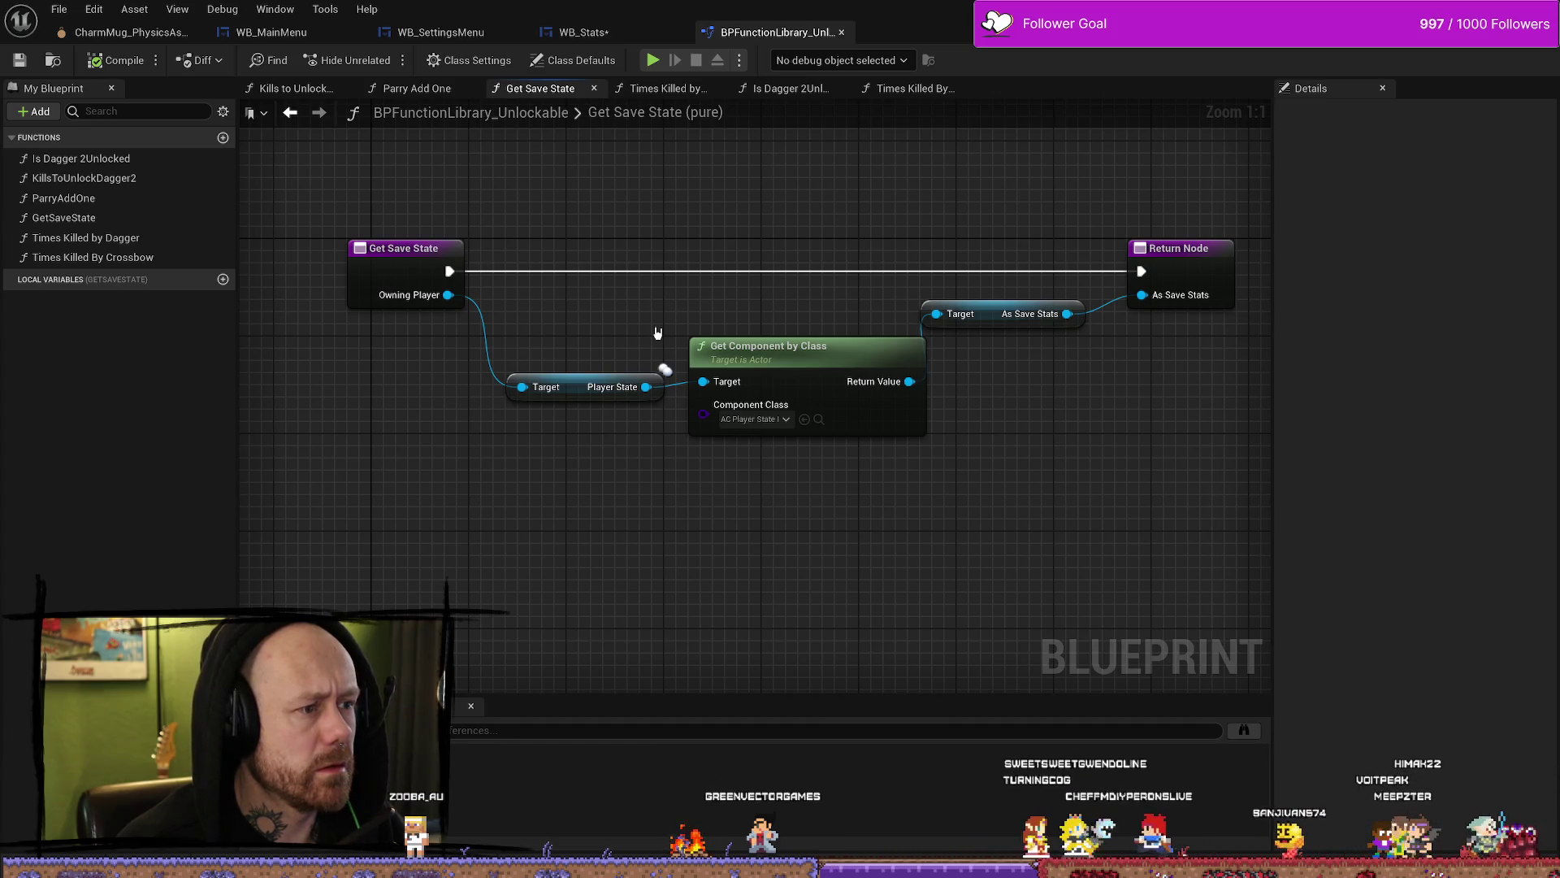
{"action": "left_click", "coordinate": [583, 32]}
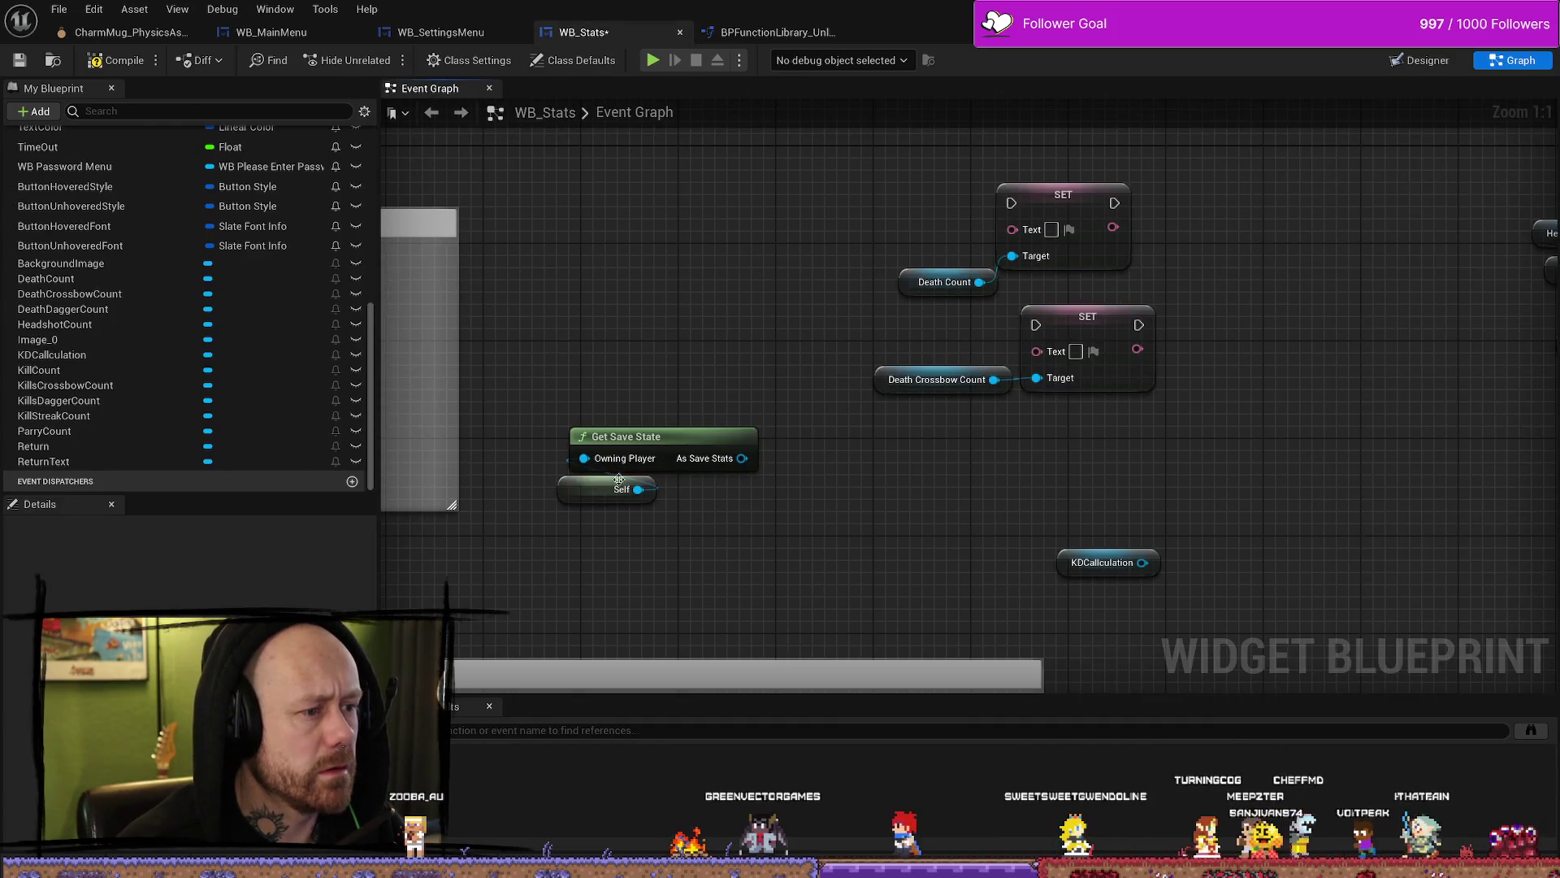
Step: Delete the Self node and add a Get Owning Player node, attempting to connect it
{"action": "key", "text": "Delete"}
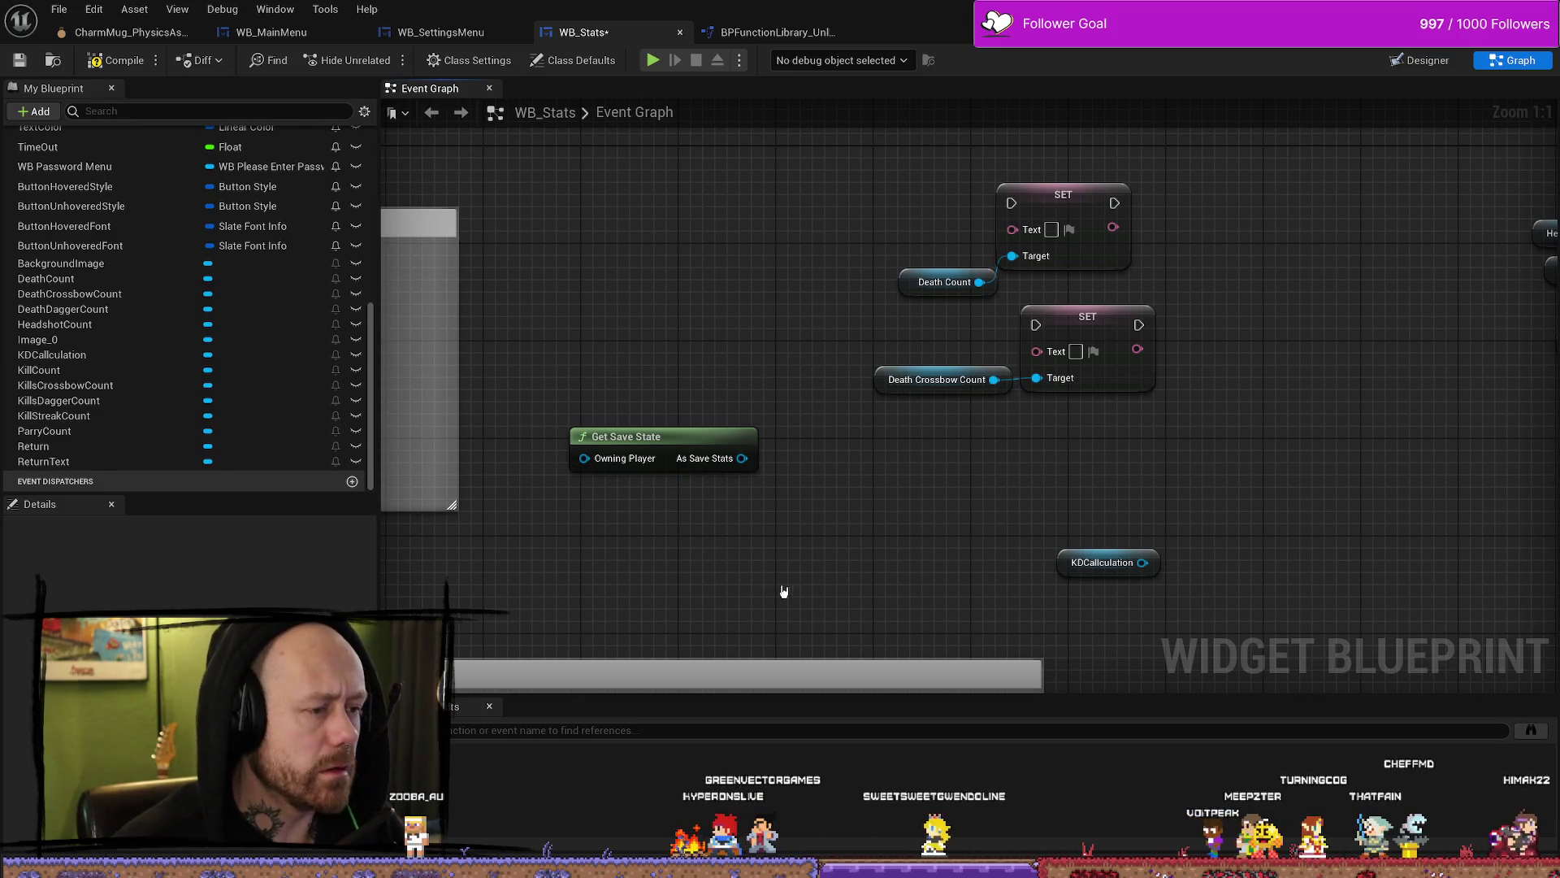
{"action": "right_click", "coordinate": [673, 567]}
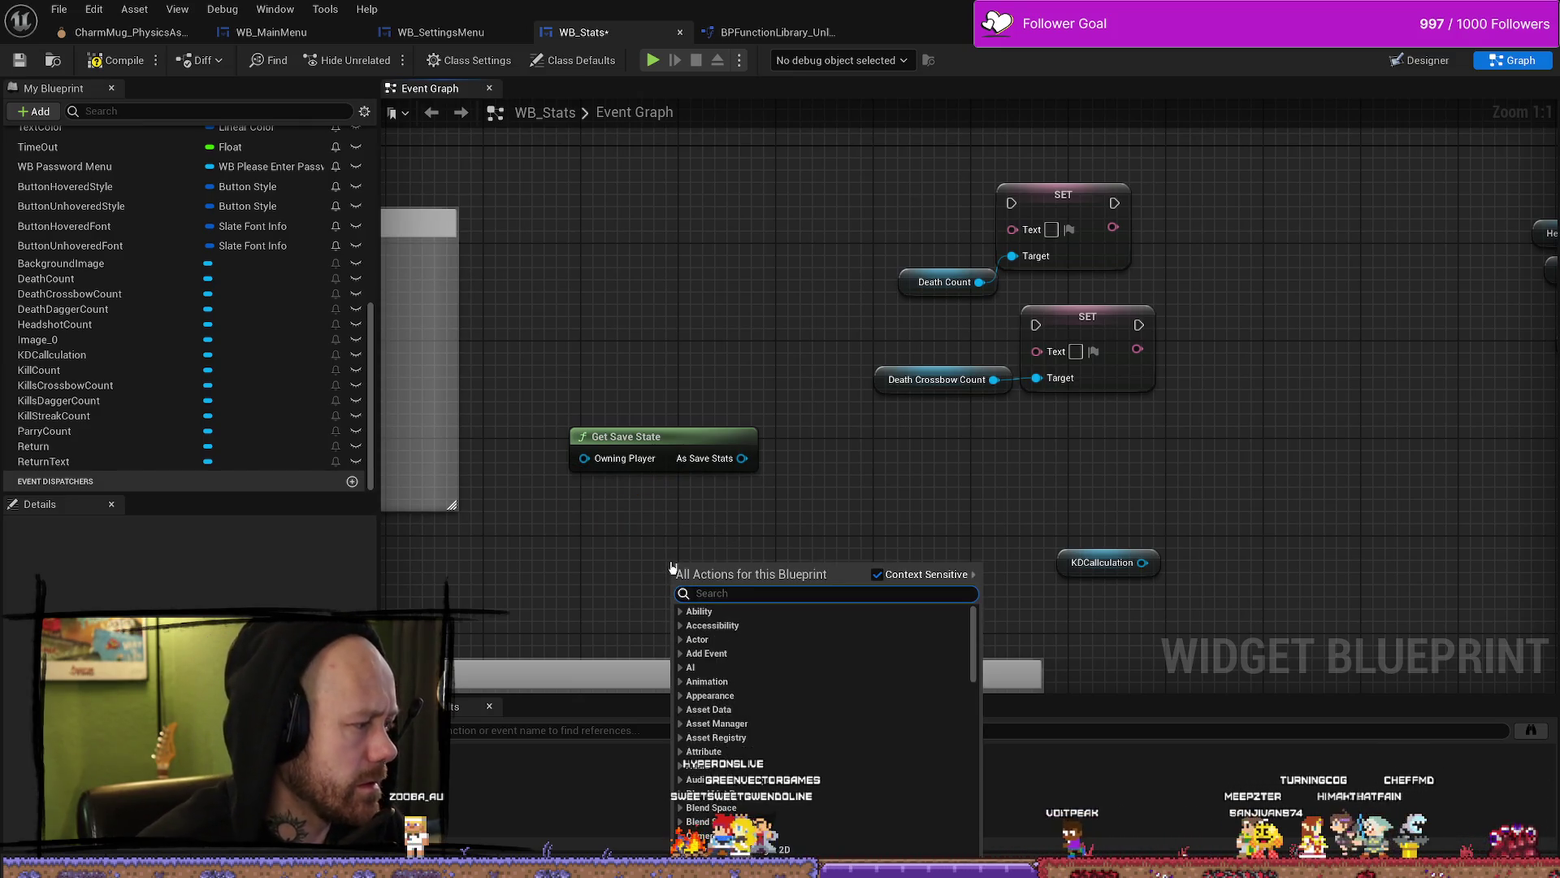
{"action": "type", "text": "get ownin"}
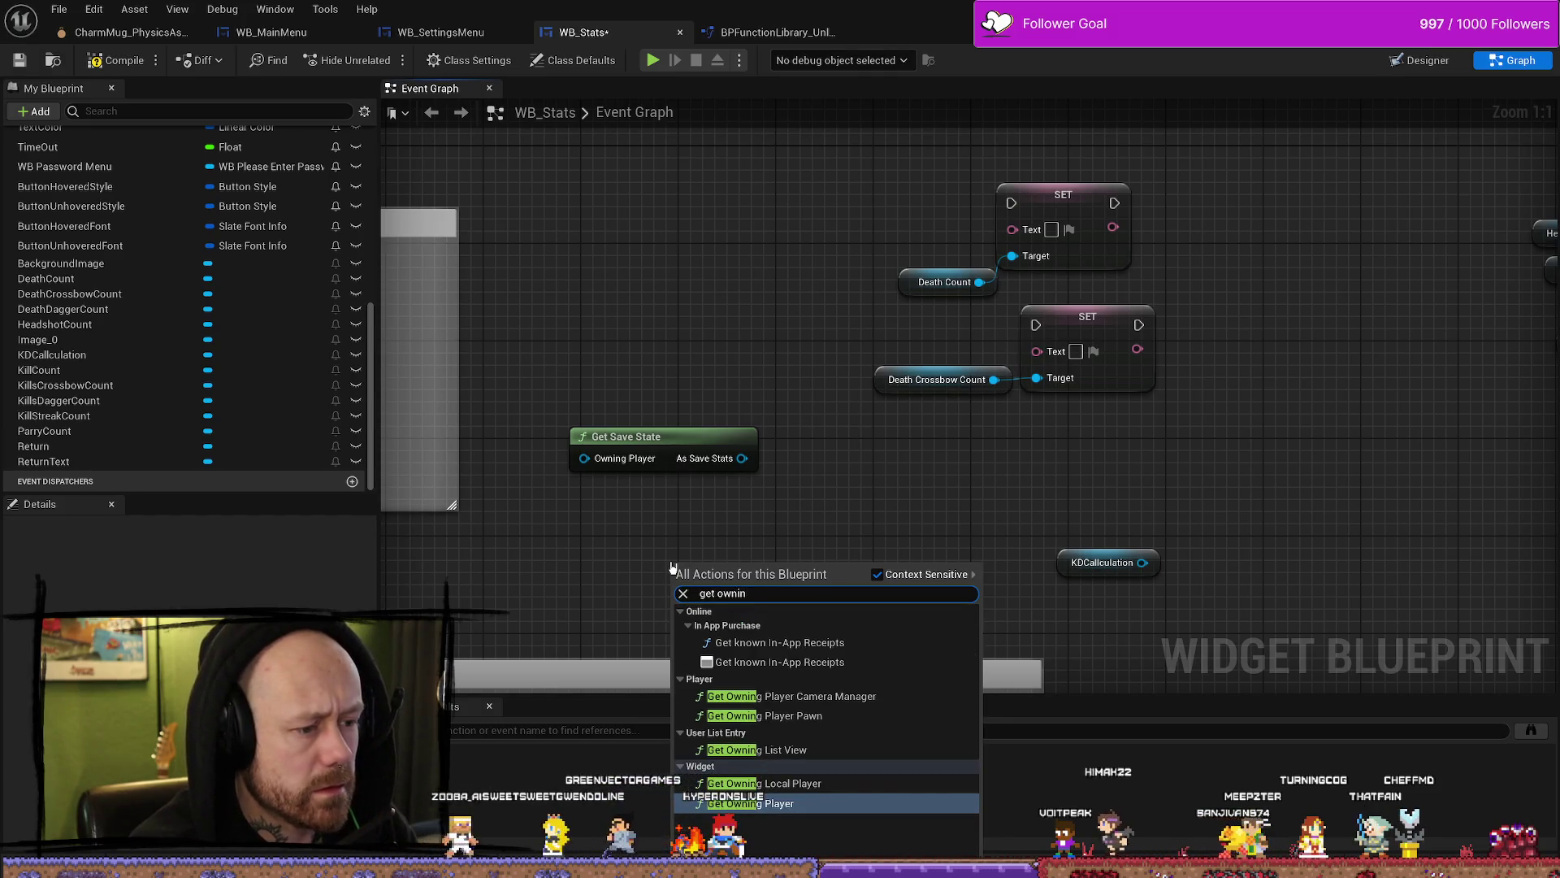
{"action": "key", "text": "Return"}
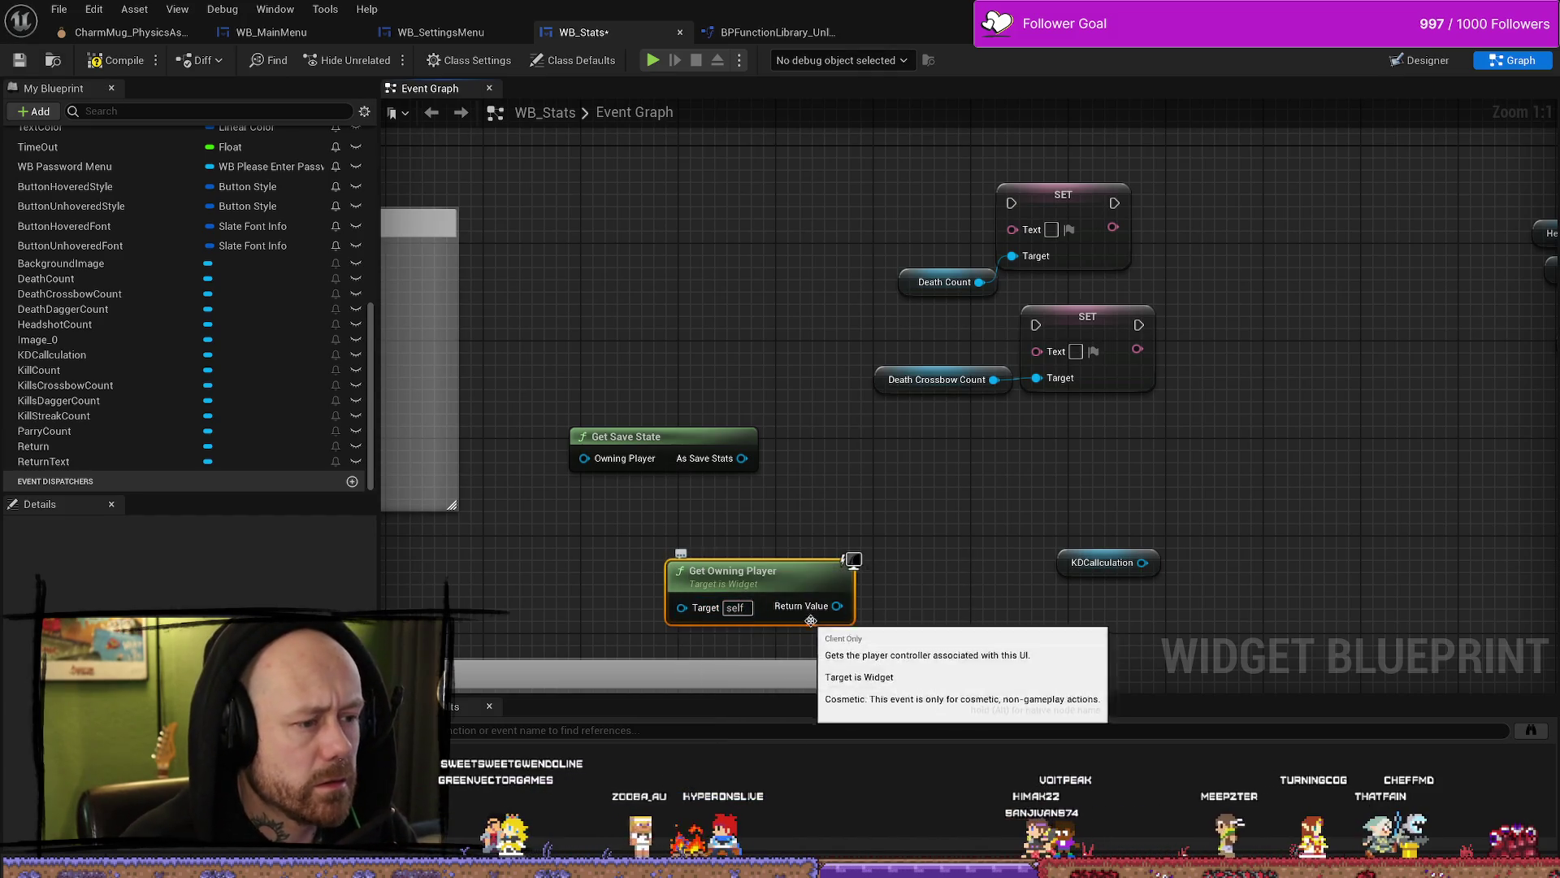
{"action": "mouse_move", "coordinate": [837, 605]}
{"action": "left_mouse_down"}
{"action": "mouse_move", "coordinate": [584, 459]}
{"action": "mouse_move", "coordinate": [559, 498]}
{"action": "left_mouse_up"}
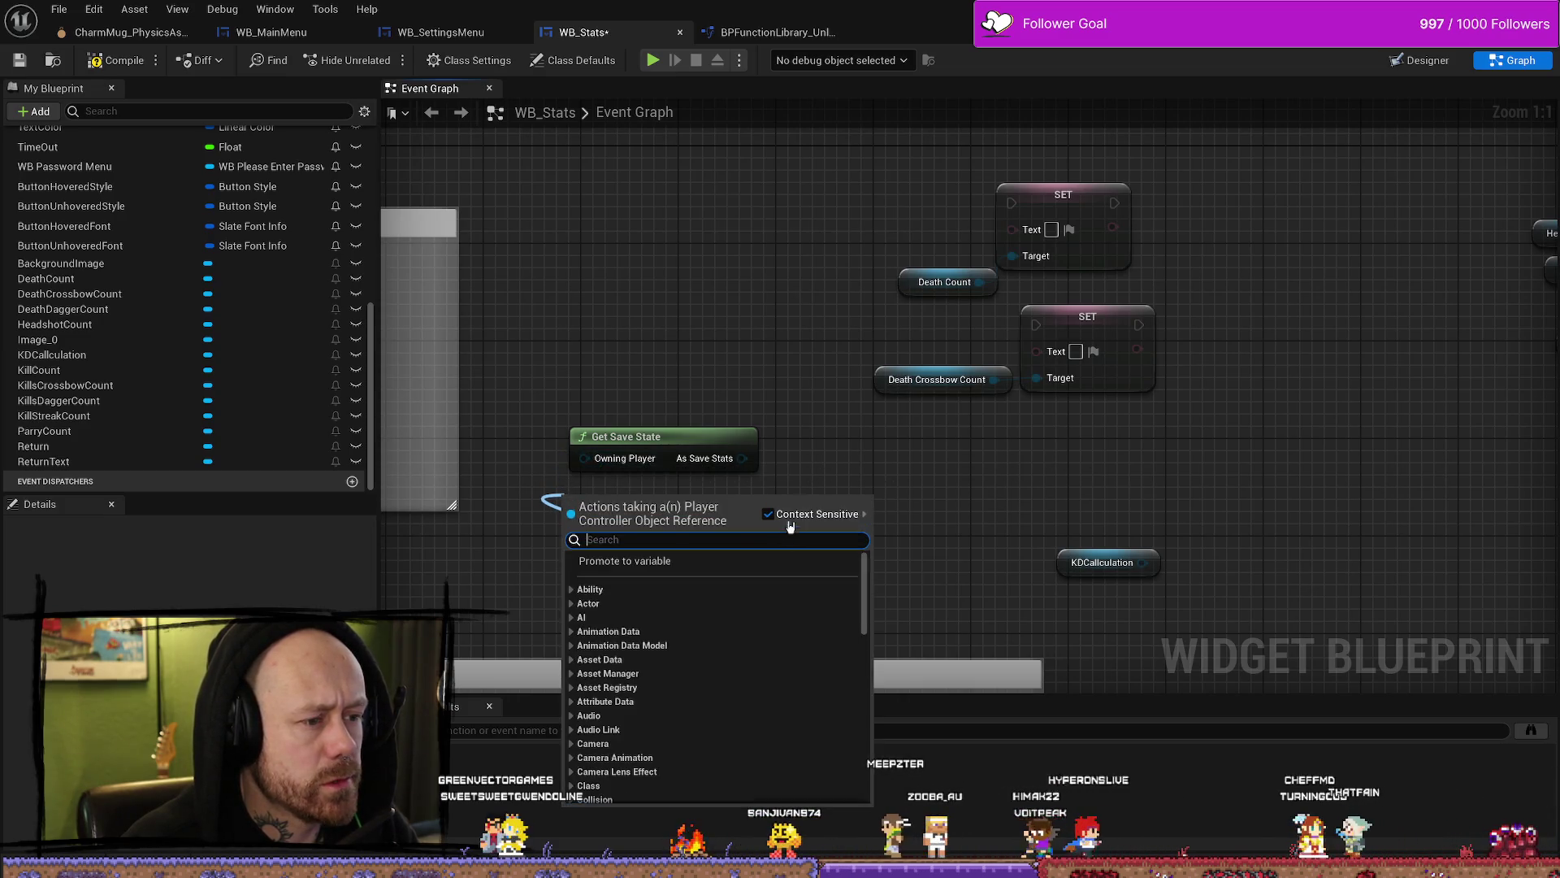
{"action": "left_click", "coordinate": [813, 463]}
Step: Retry wiring Get Owning Player into Owning Player, then delete it after the type mismatch
{"action": "left_click_drag", "start_coordinate": [761, 578], "coordinate": [640, 542]}
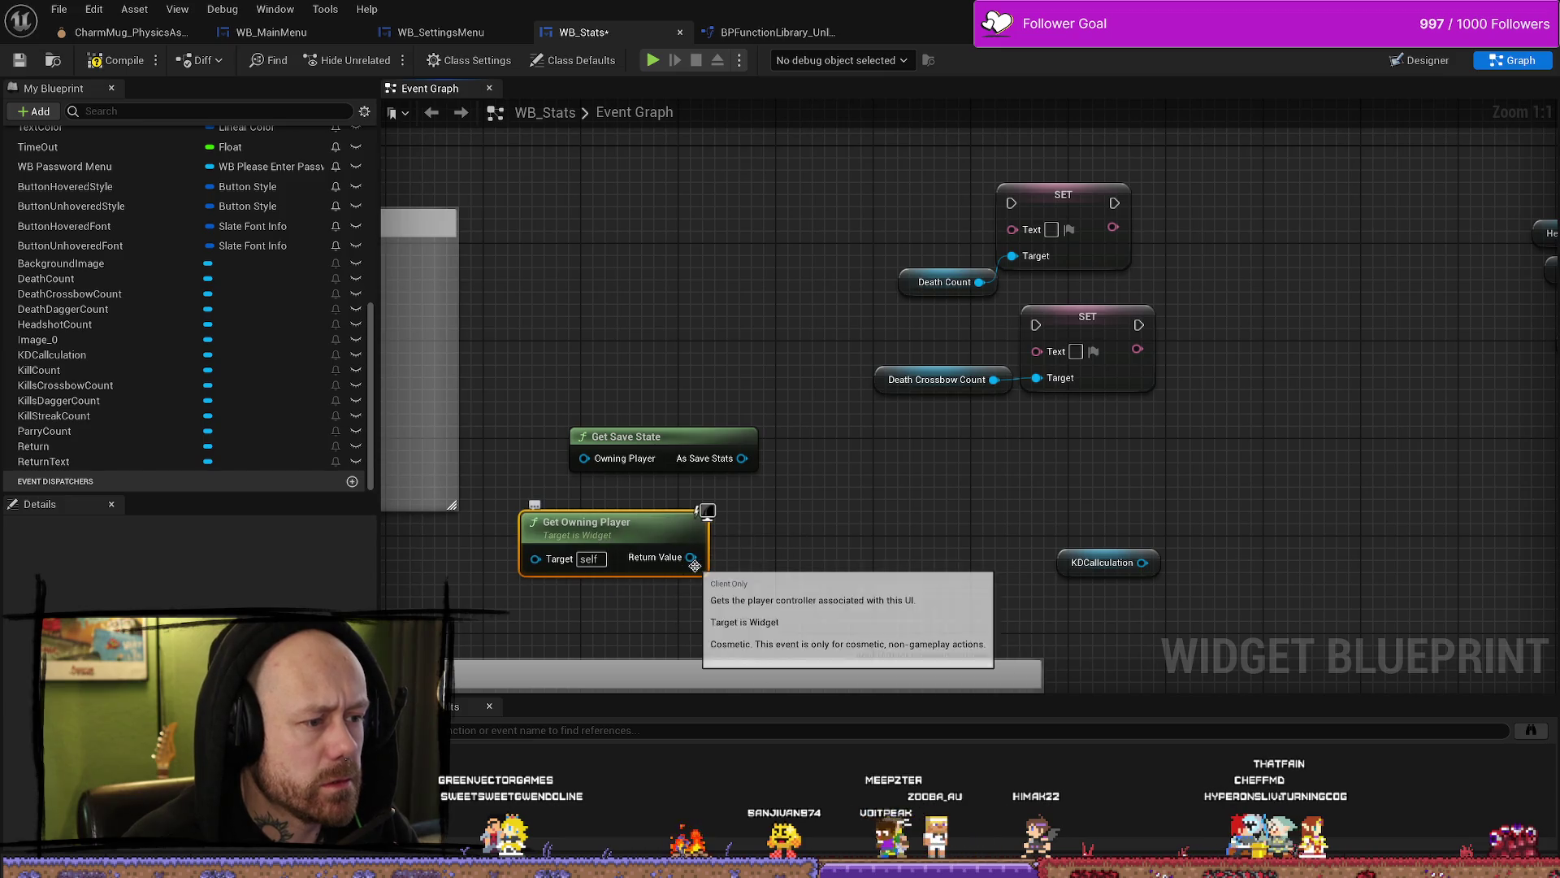
{"action": "left_click_drag", "start_coordinate": [707, 451], "coordinate": [755, 427]}
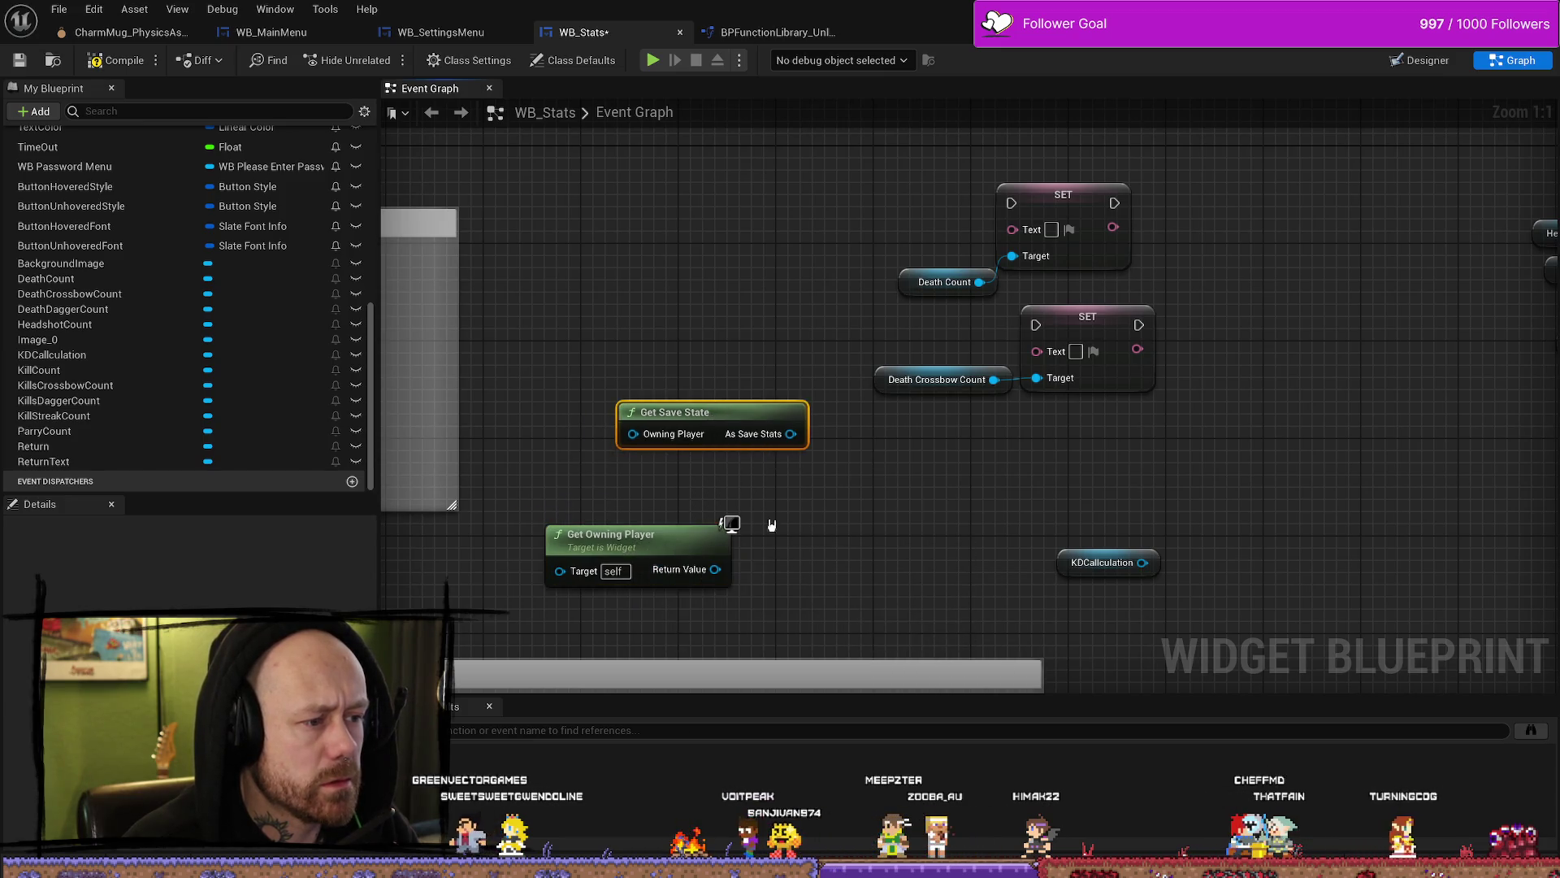
{"action": "mouse_move", "coordinate": [721, 575]}
{"action": "left_mouse_down"}
{"action": "mouse_move", "coordinate": [653, 440]}
{"action": "mouse_move", "coordinate": [639, 441]}
{"action": "left_mouse_up"}
{"action": "left_click_drag", "start_coordinate": [794, 515], "coordinate": [638, 622]}
{"action": "key", "text": "Delete"}
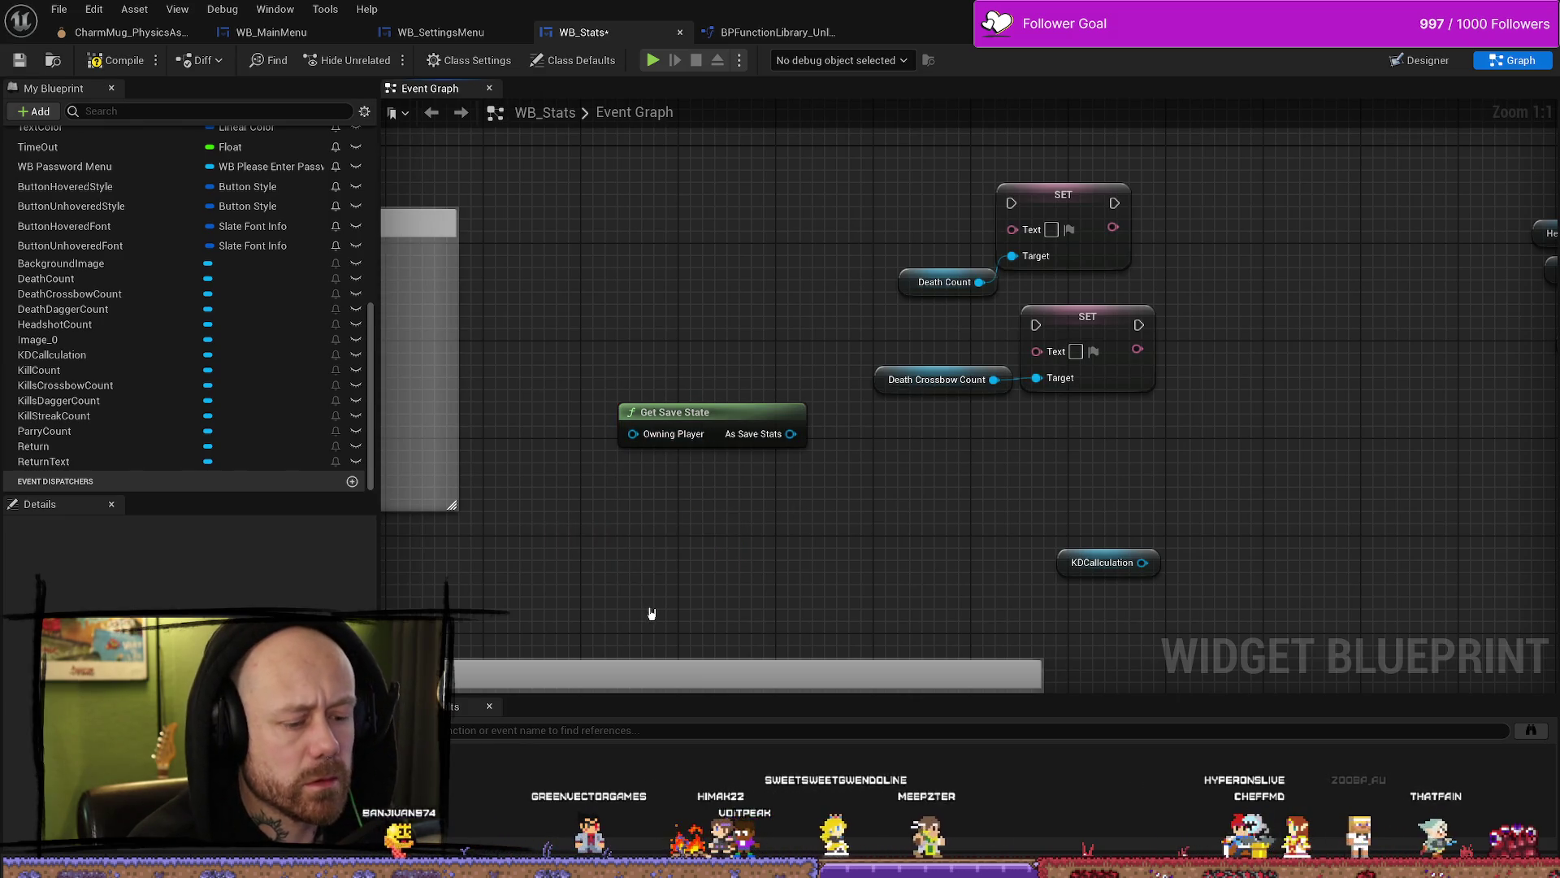
{"action": "right_click", "coordinate": [661, 609]}
{"action": "type", "text": "get s"}
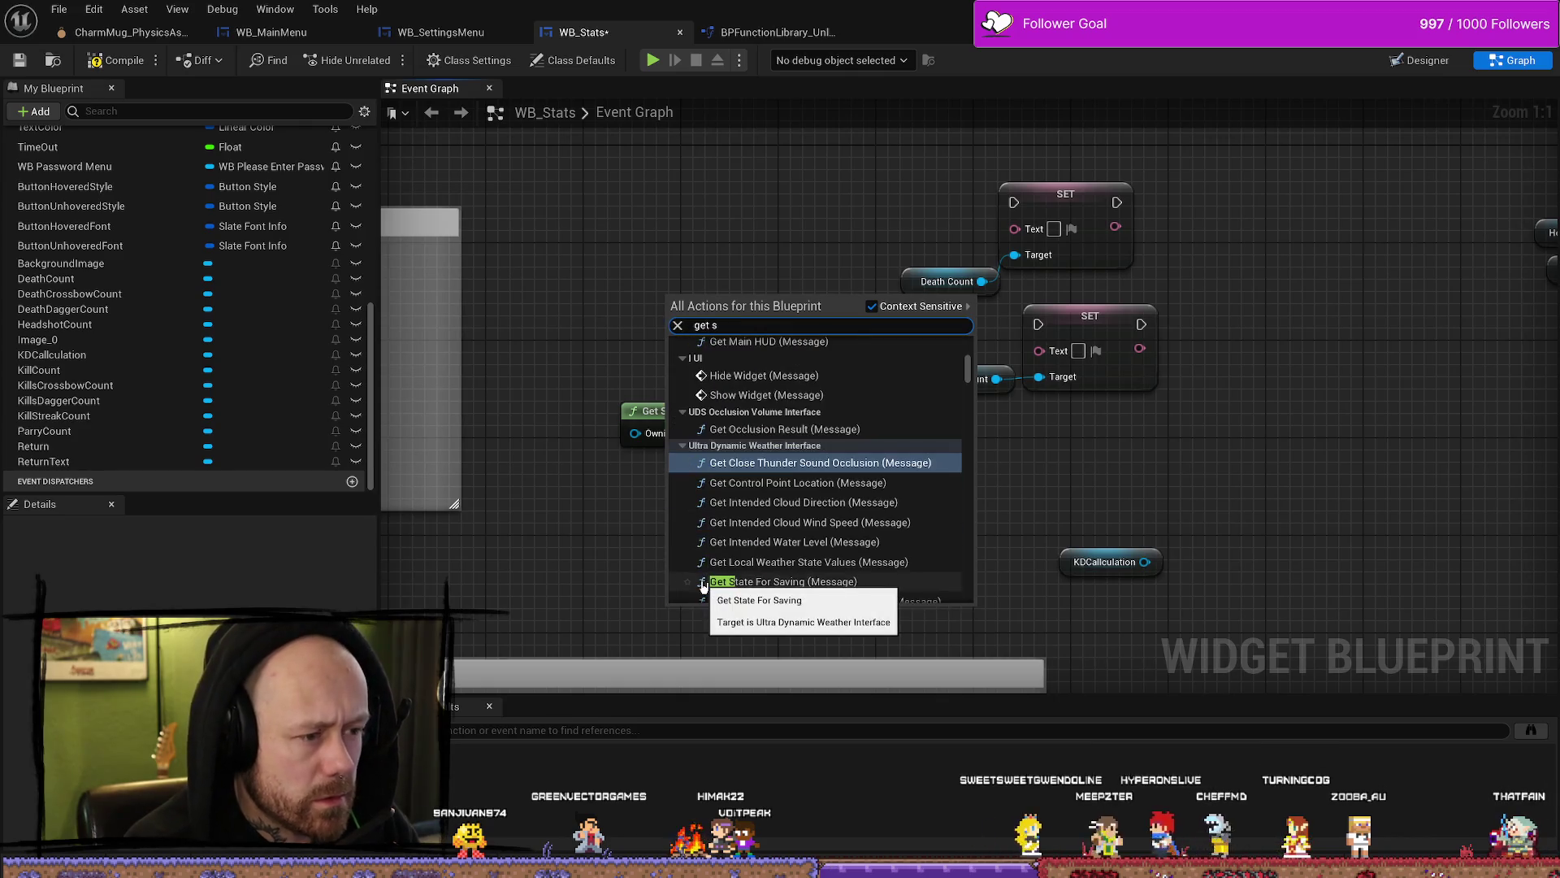
{"action": "key", "text": "BackSpace"}
{"action": "key", "text": "BackSpace"}
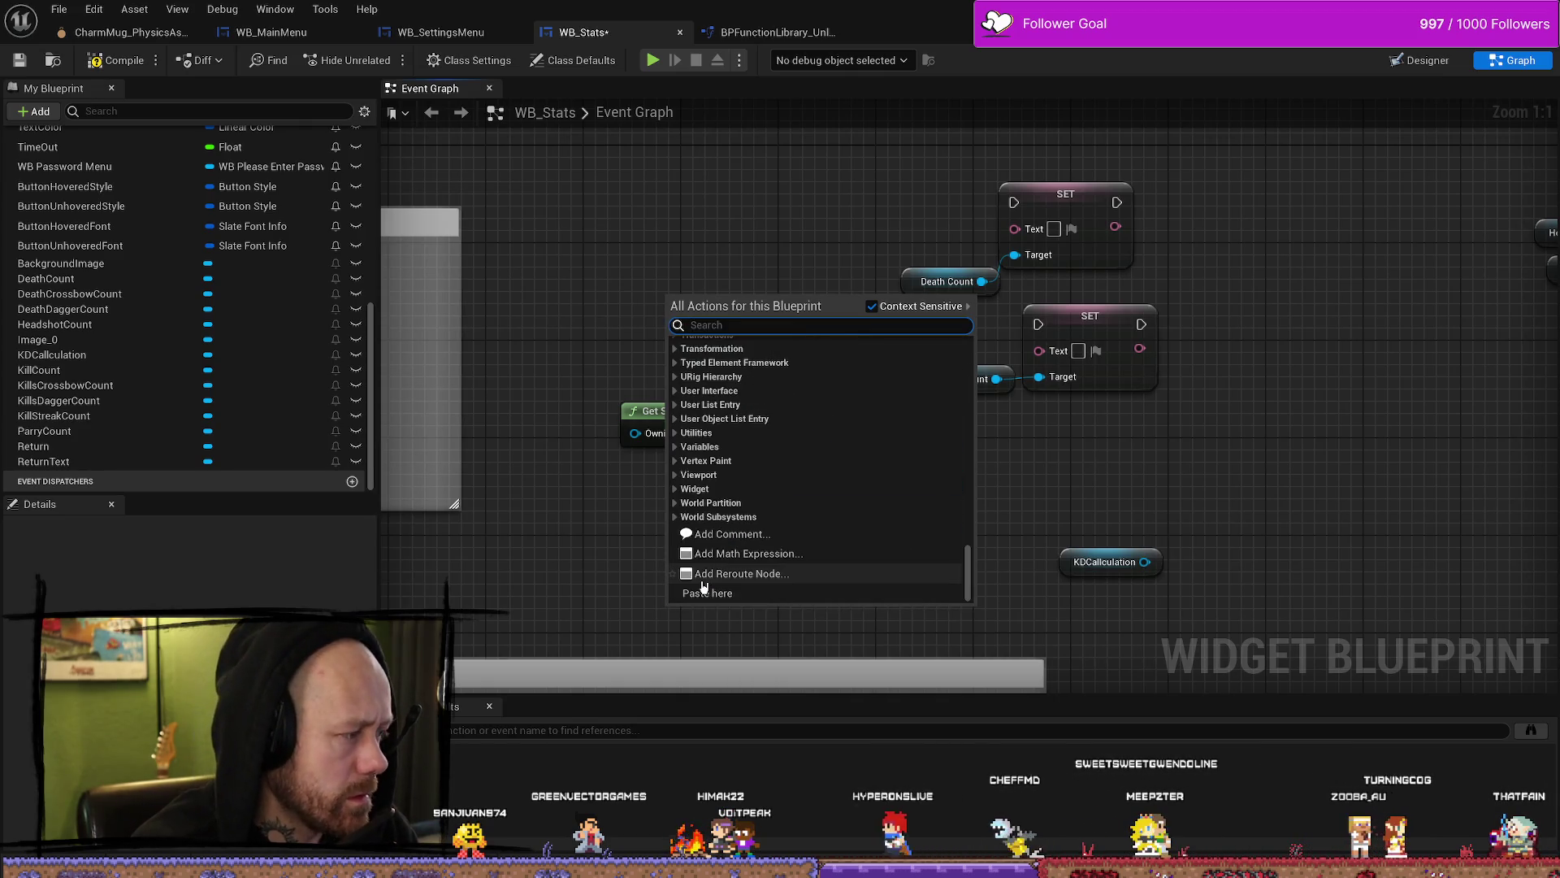
{"action": "type", "text": "ownin"}
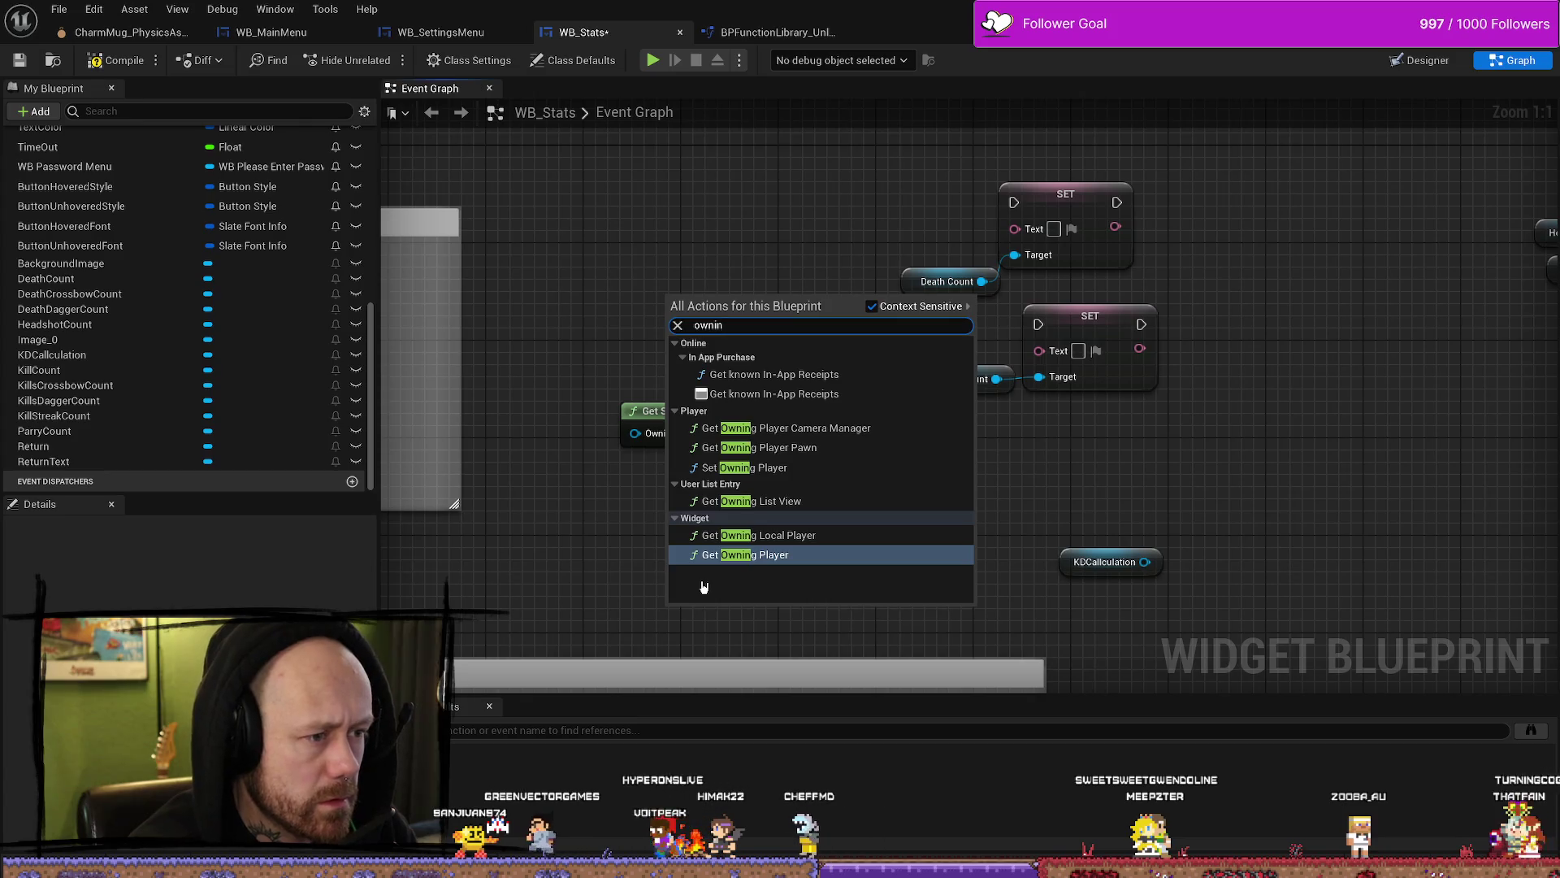
{"action": "type", "text": " player"}
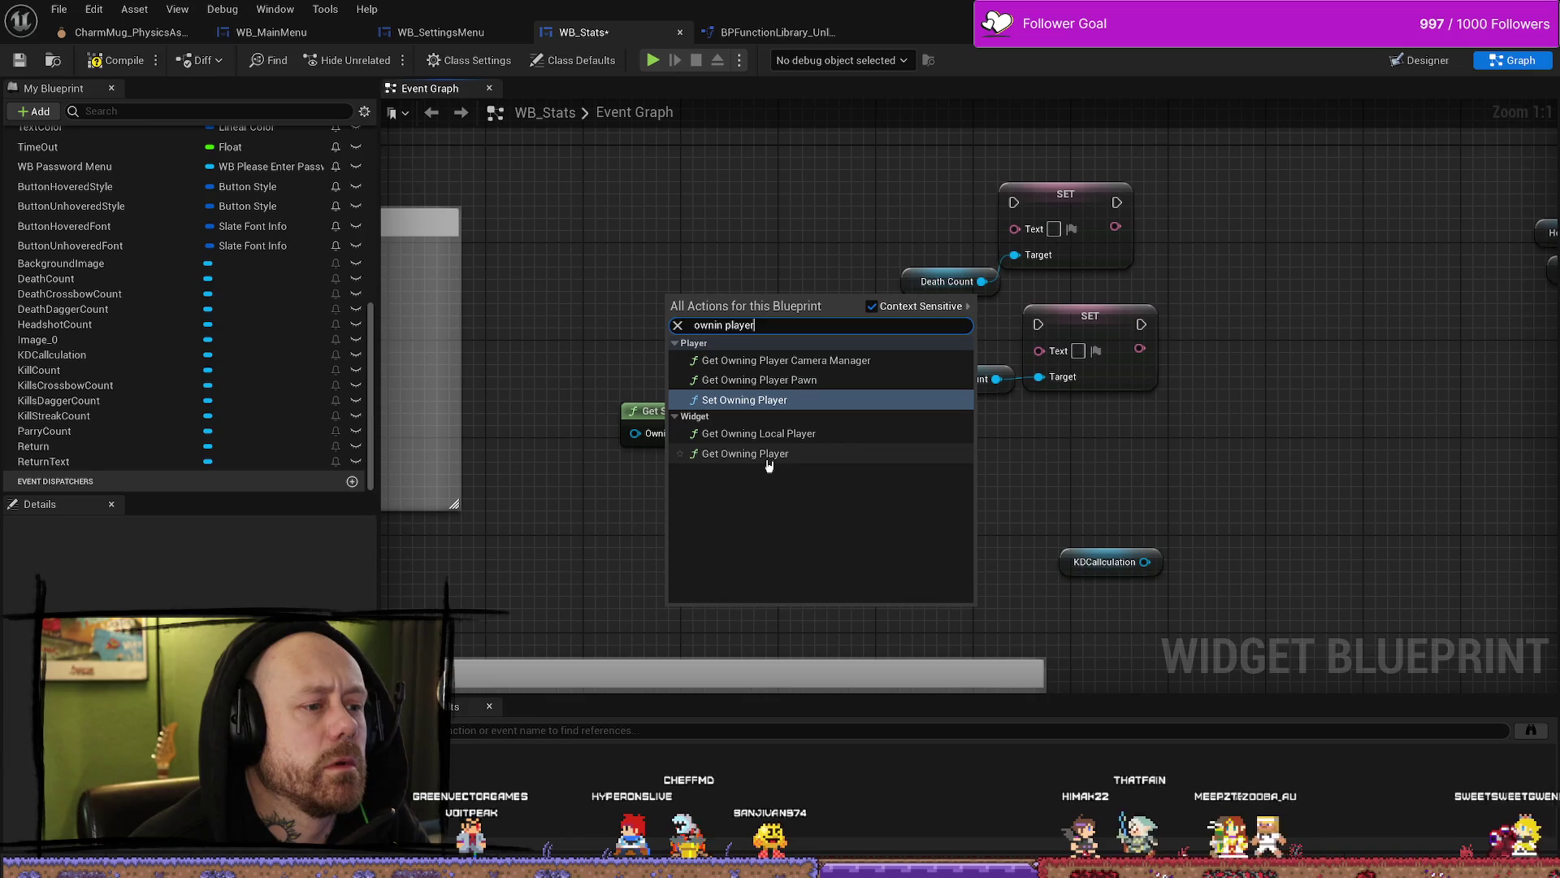
{"action": "left_click", "coordinate": [803, 382]}
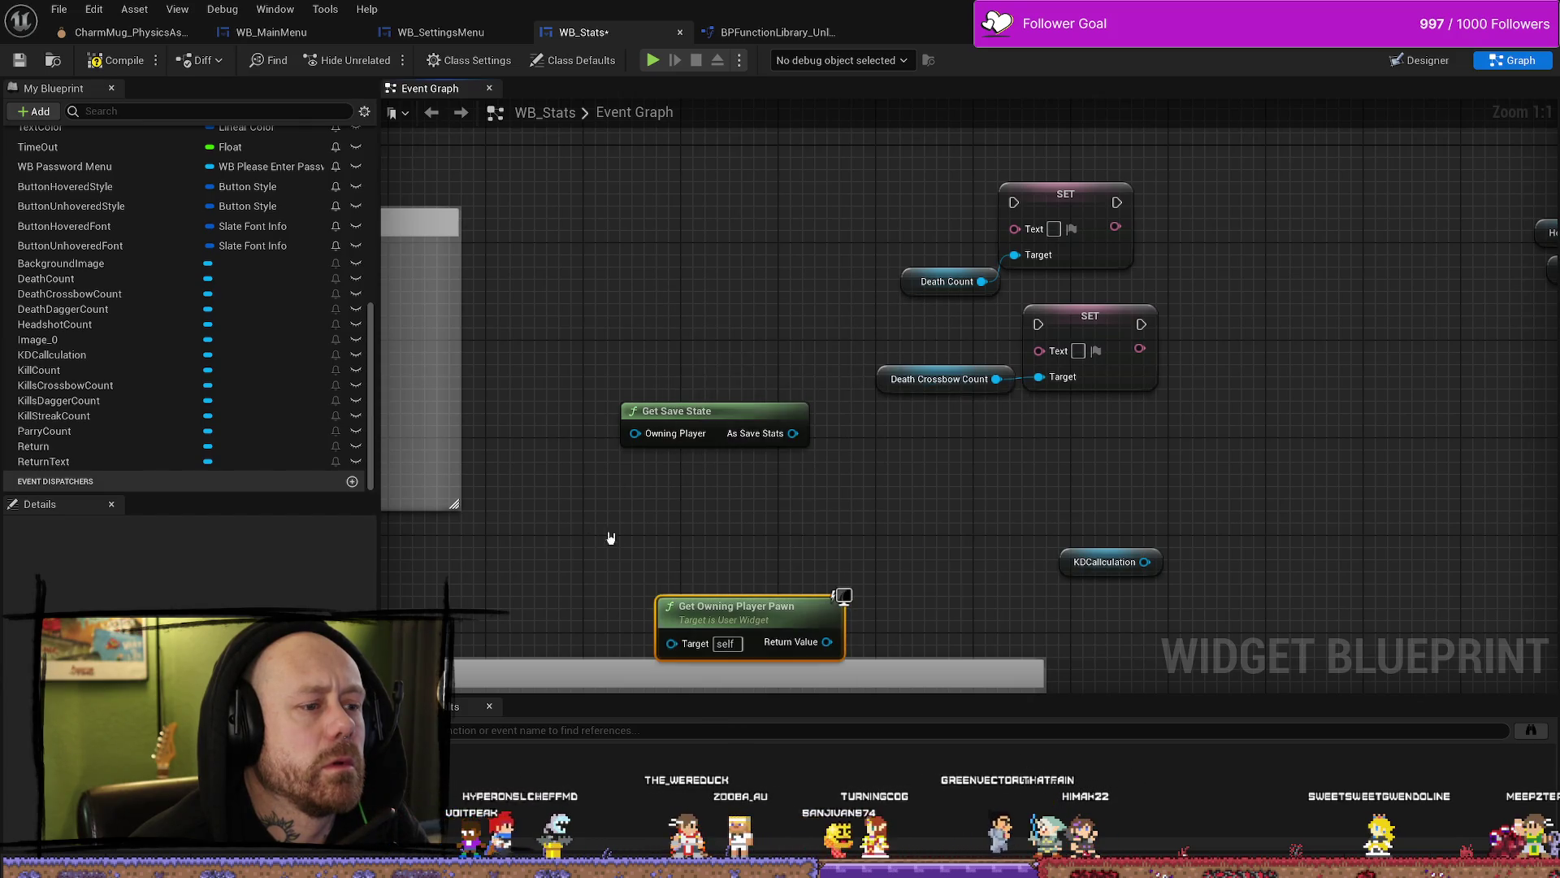
{"action": "left_click_drag", "start_coordinate": [712, 600], "coordinate": [638, 526]}
{"action": "mouse_move", "coordinate": [754, 568]}
{"action": "left_mouse_down"}
{"action": "mouse_move", "coordinate": [715, 471]}
{"action": "mouse_move", "coordinate": [646, 439]}
{"action": "mouse_move", "coordinate": [627, 453]}
{"action": "left_mouse_up"}
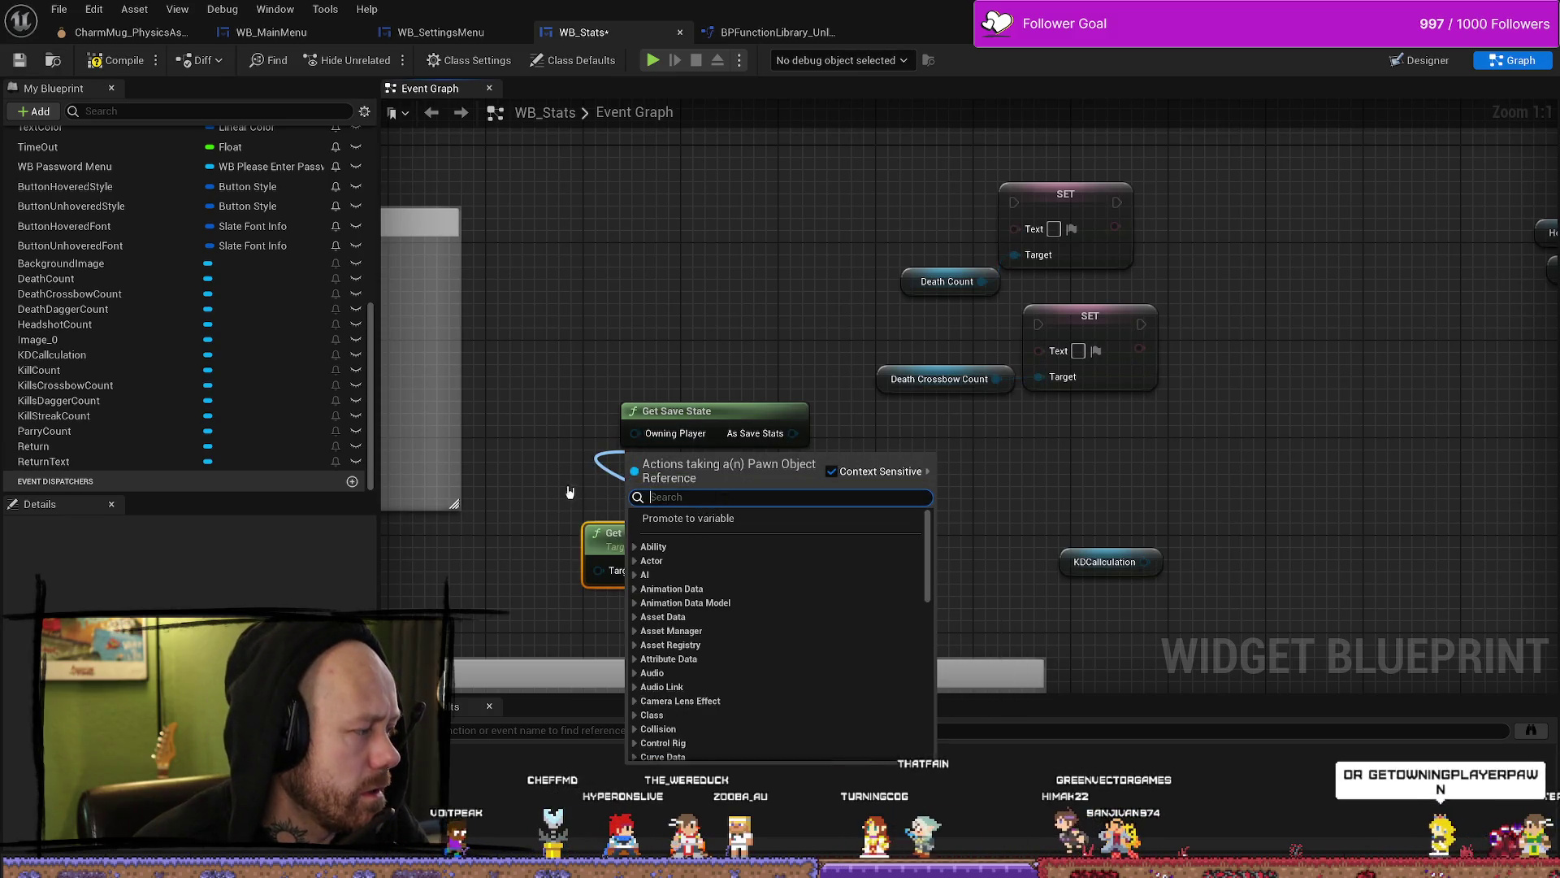
{"action": "left_click", "coordinate": [618, 505]}
{"action": "mouse_move", "coordinate": [754, 568]}
{"action": "left_mouse_down"}
{"action": "mouse_move", "coordinate": [793, 553]}
{"action": "mouse_move", "coordinate": [668, 438]}
{"action": "left_mouse_up"}
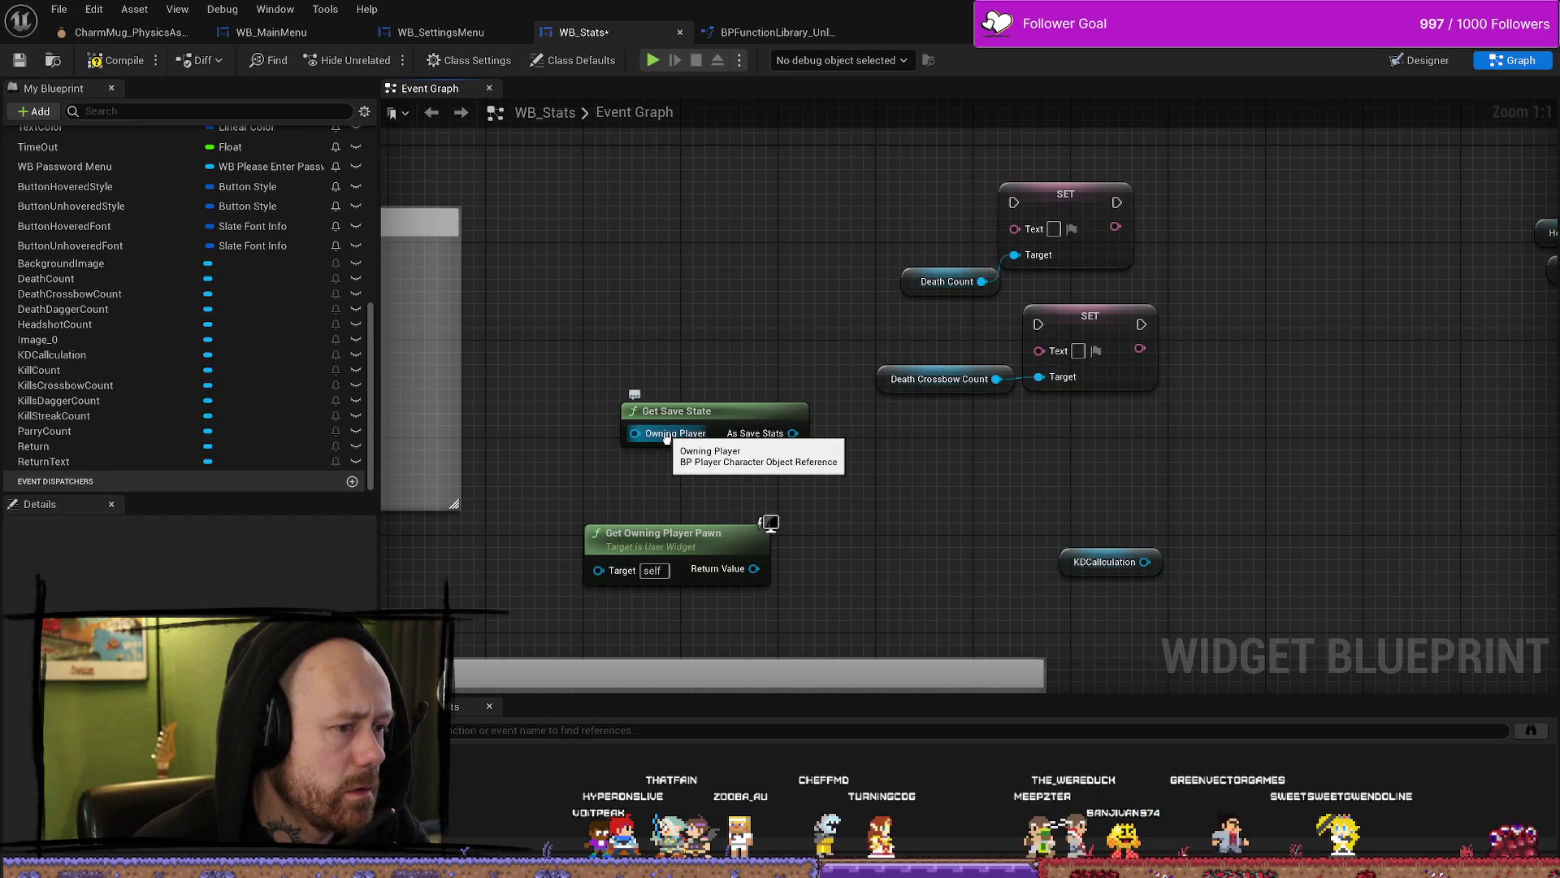
{"action": "key", "text": "Delete"}
{"action": "right_click", "coordinate": [770, 562]}
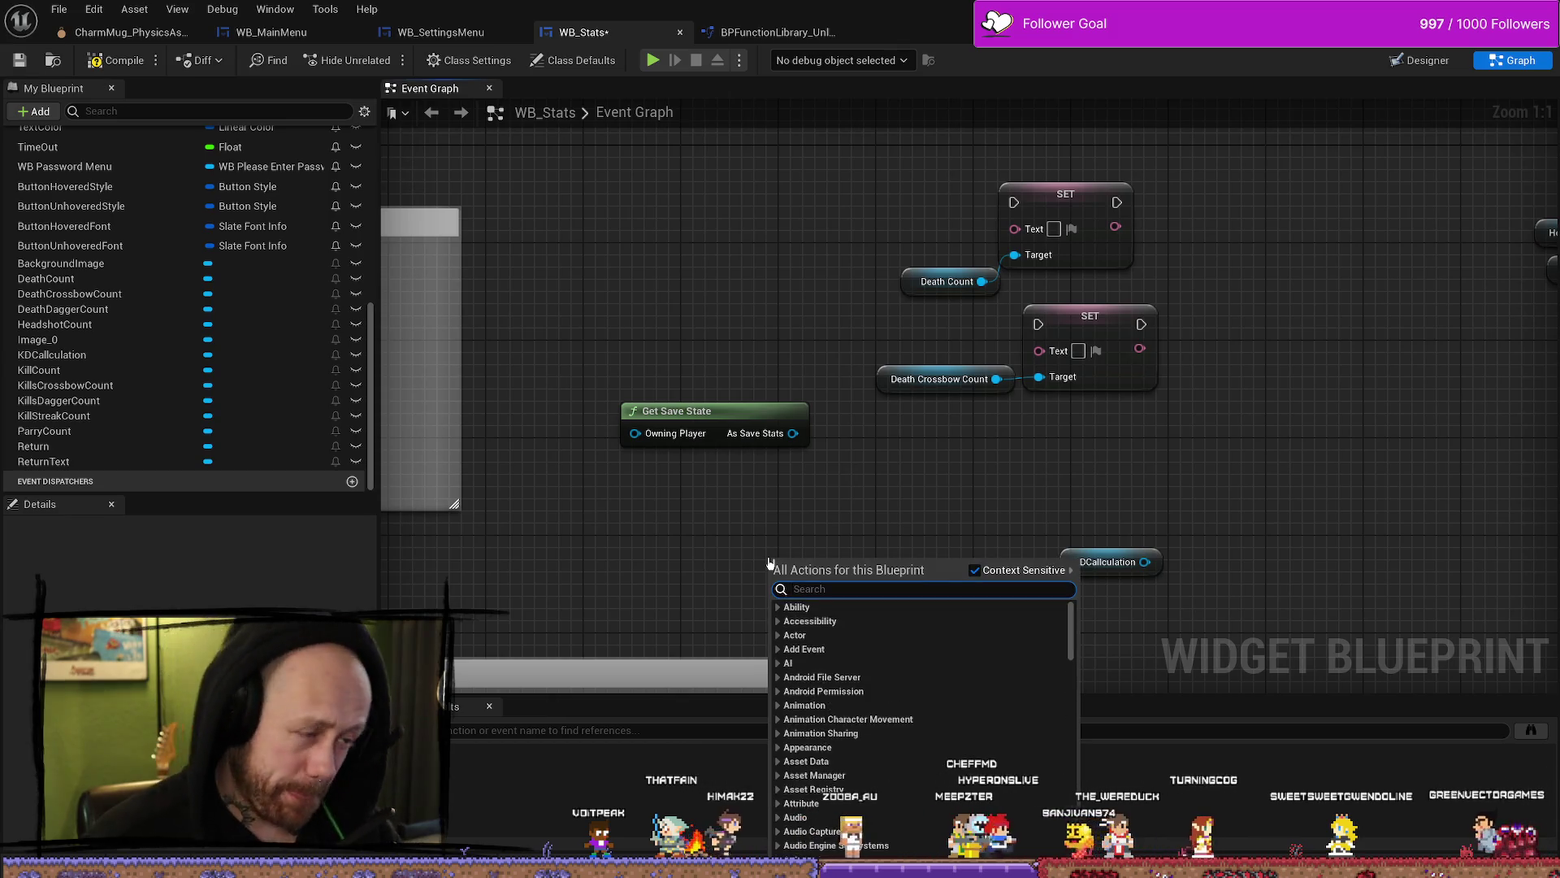
{"action": "type", "text": "get own"}
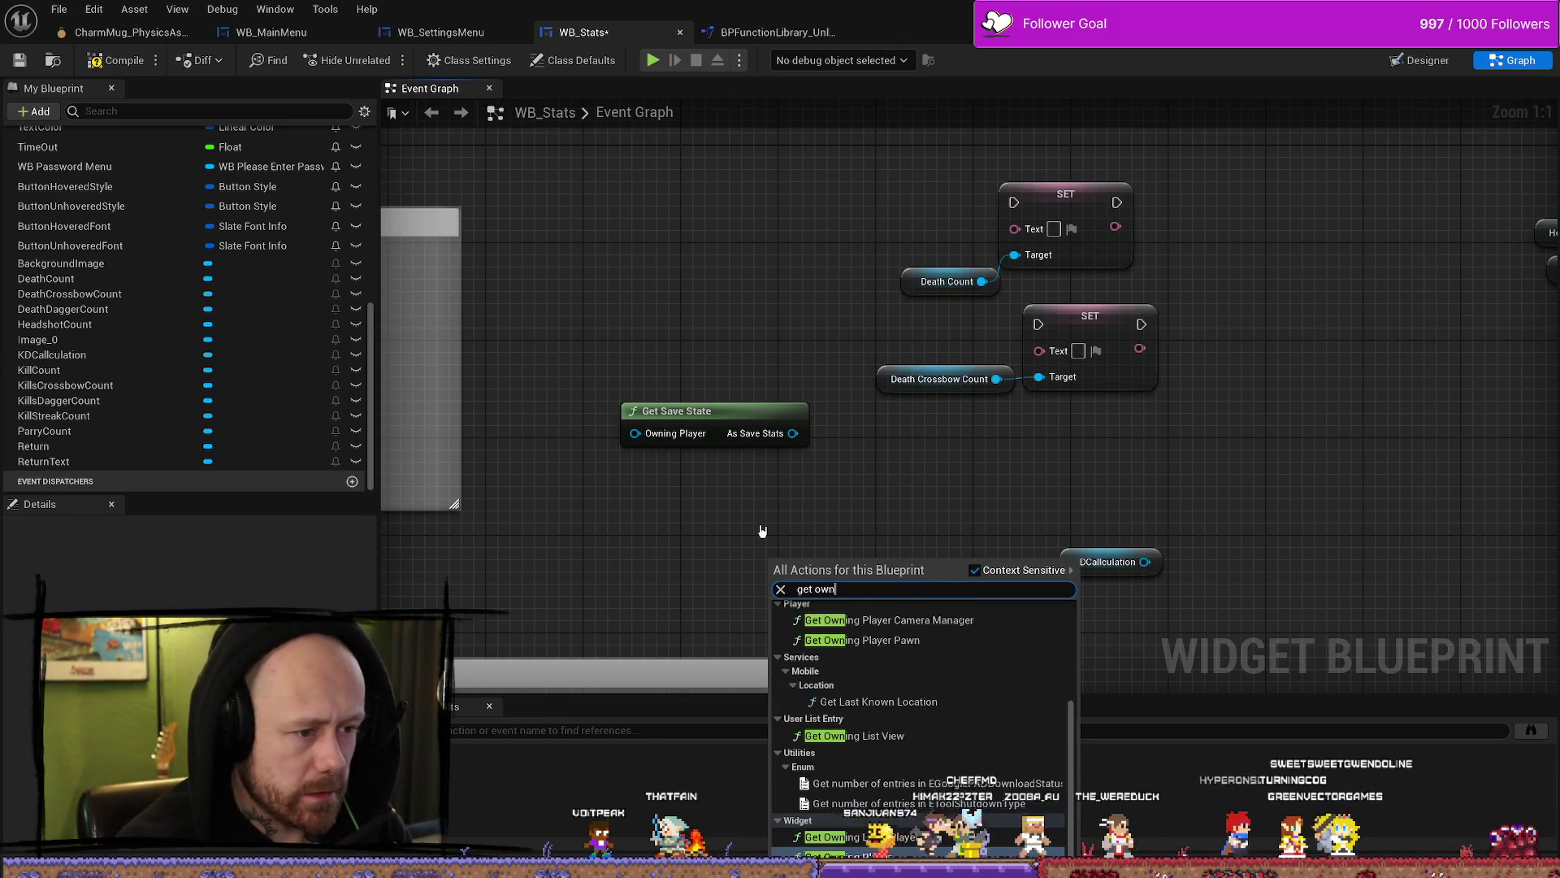
{"action": "type", "text": "ing"}
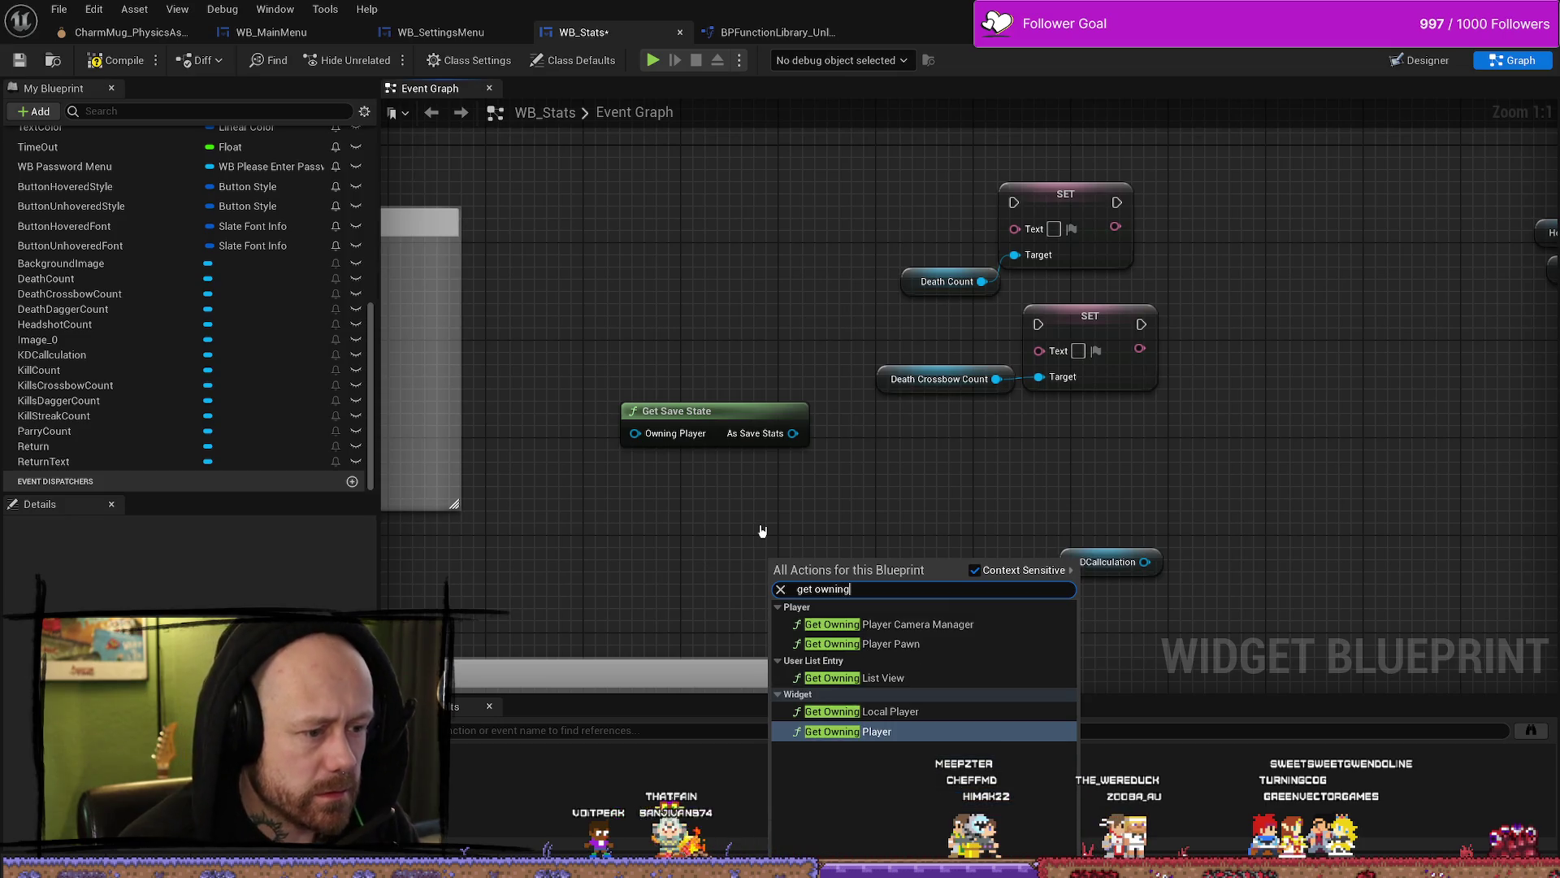
{"action": "left_click", "coordinate": [892, 731]}
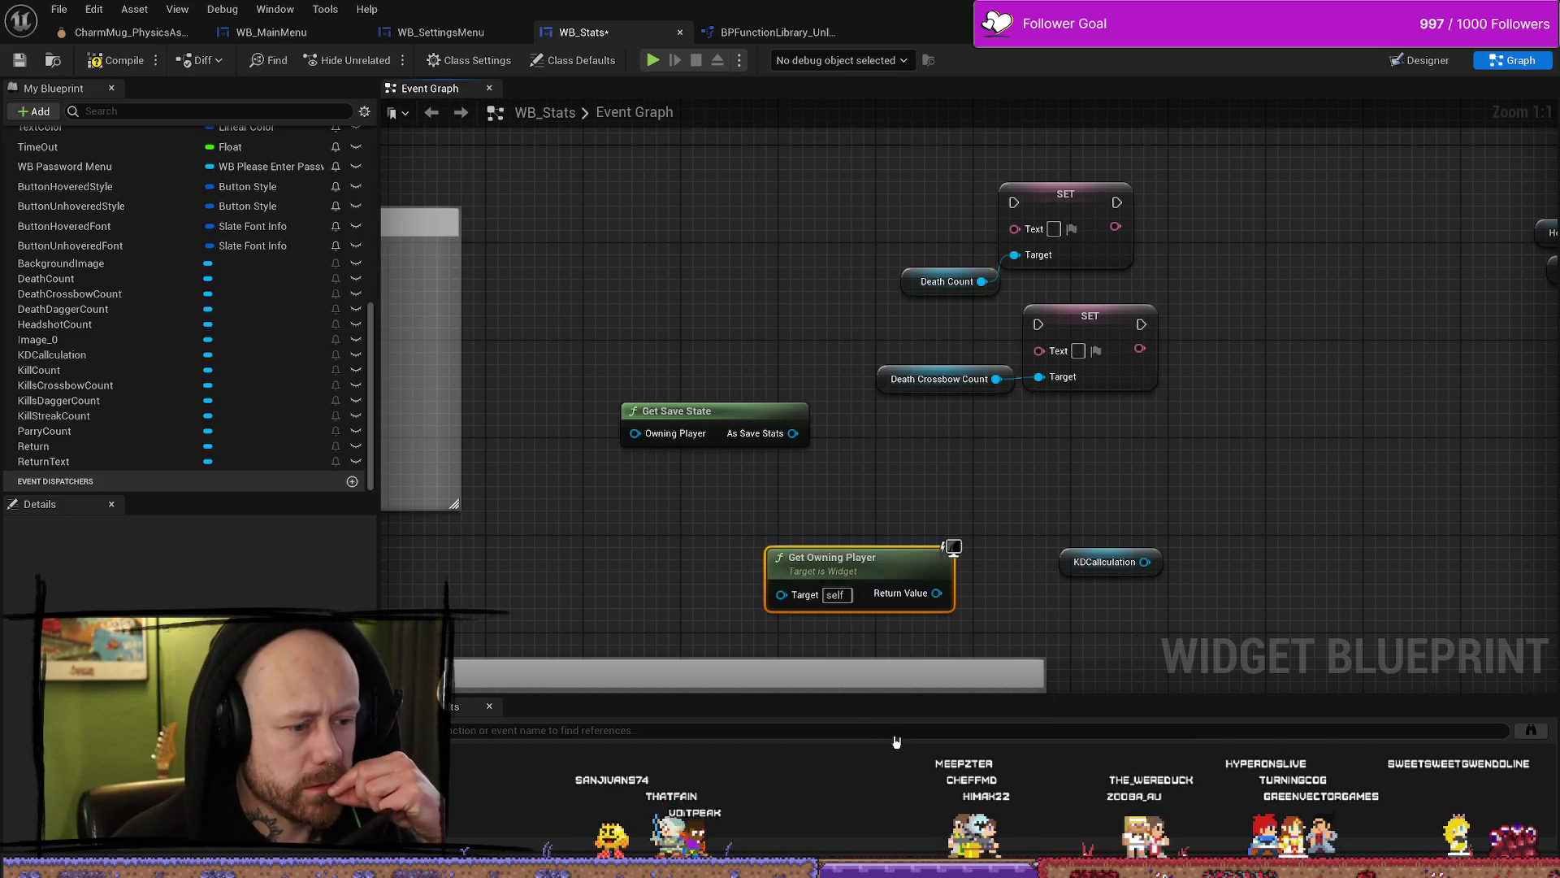
{"action": "mouse_move", "coordinate": [938, 603]}
{"action": "left_mouse_down"}
{"action": "mouse_move", "coordinate": [754, 602]}
{"action": "mouse_move", "coordinate": [768, 540]}
{"action": "mouse_move", "coordinate": [650, 455]}
{"action": "mouse_move", "coordinate": [632, 486]}
{"action": "left_mouse_up"}
{"action": "left_click", "coordinate": [877, 477]}
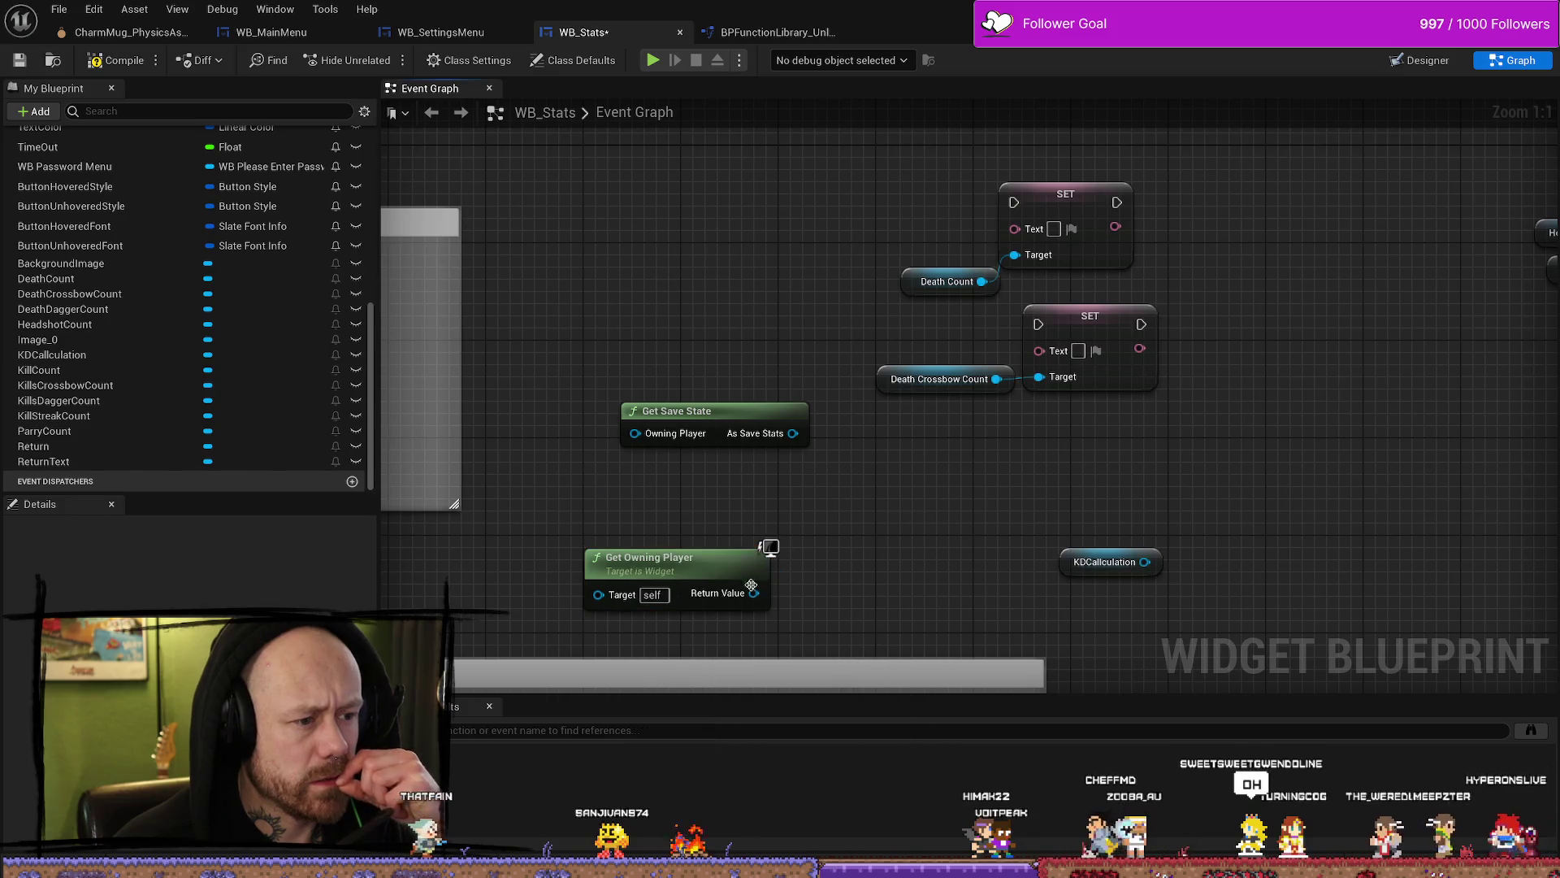
{"action": "left_click_drag", "start_coordinate": [735, 511], "coordinate": [733, 508]}
{"action": "left_click", "coordinate": [668, 519]}
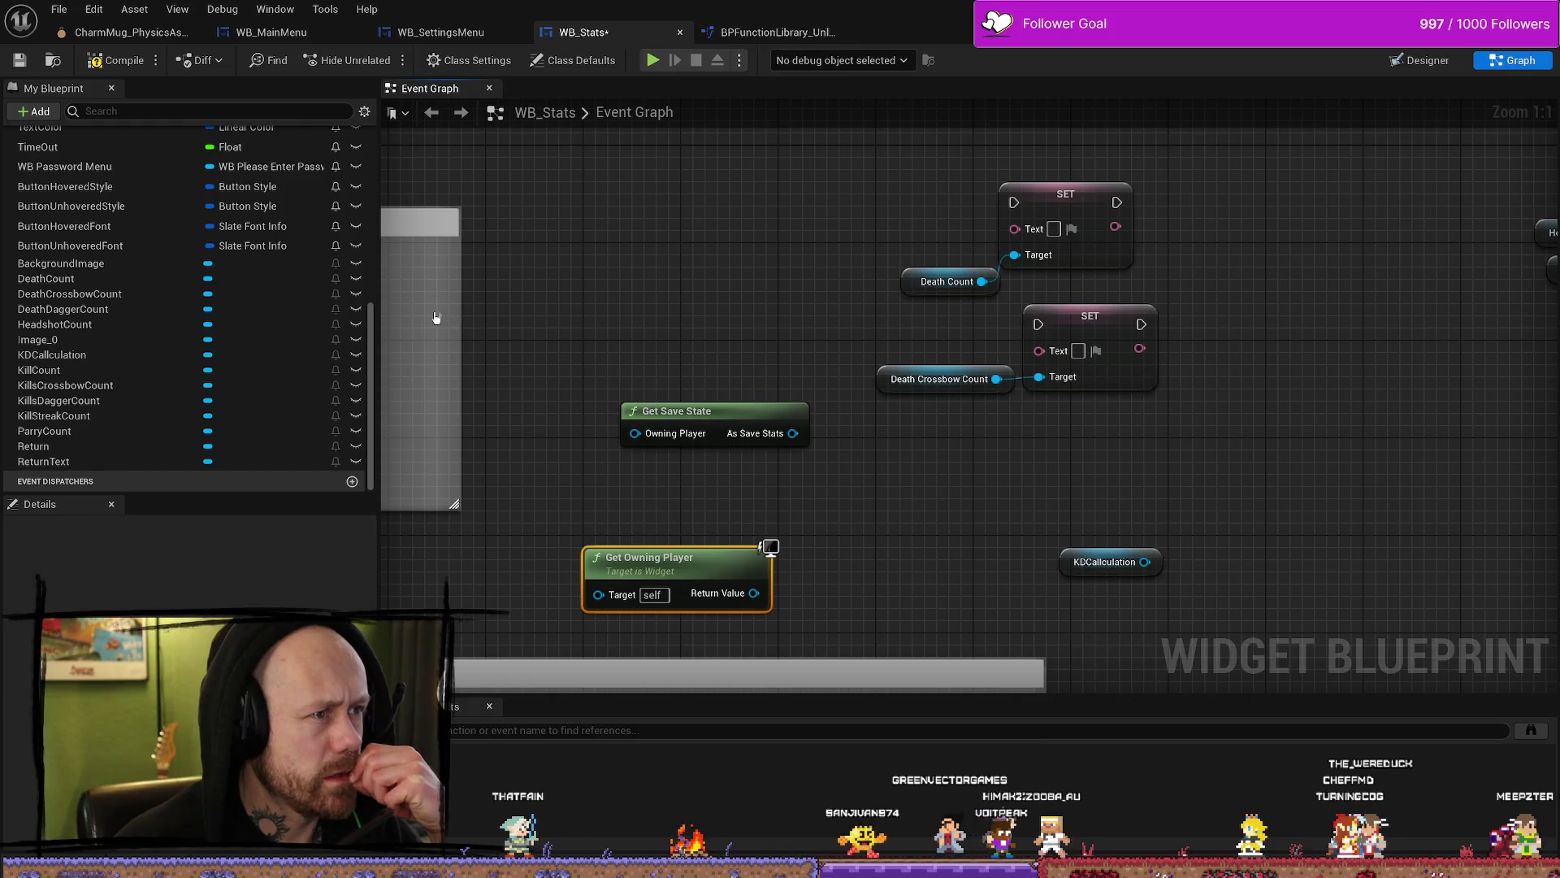
{"action": "double_click", "coordinate": [688, 417]}
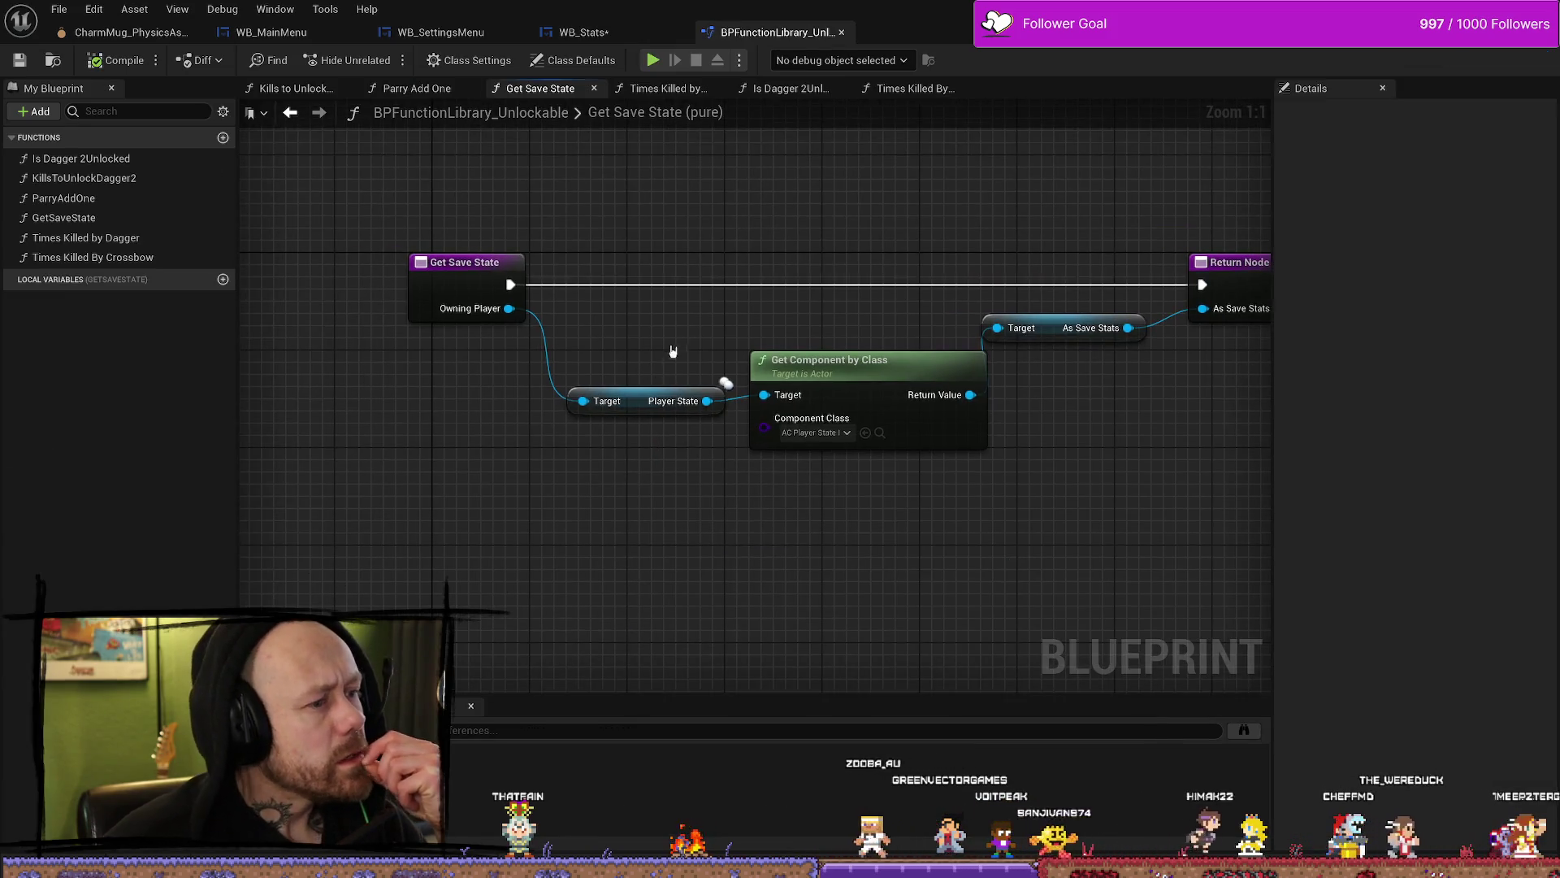
{"action": "left_click", "coordinate": [618, 400]}
{"action": "left_click", "coordinate": [474, 315]}
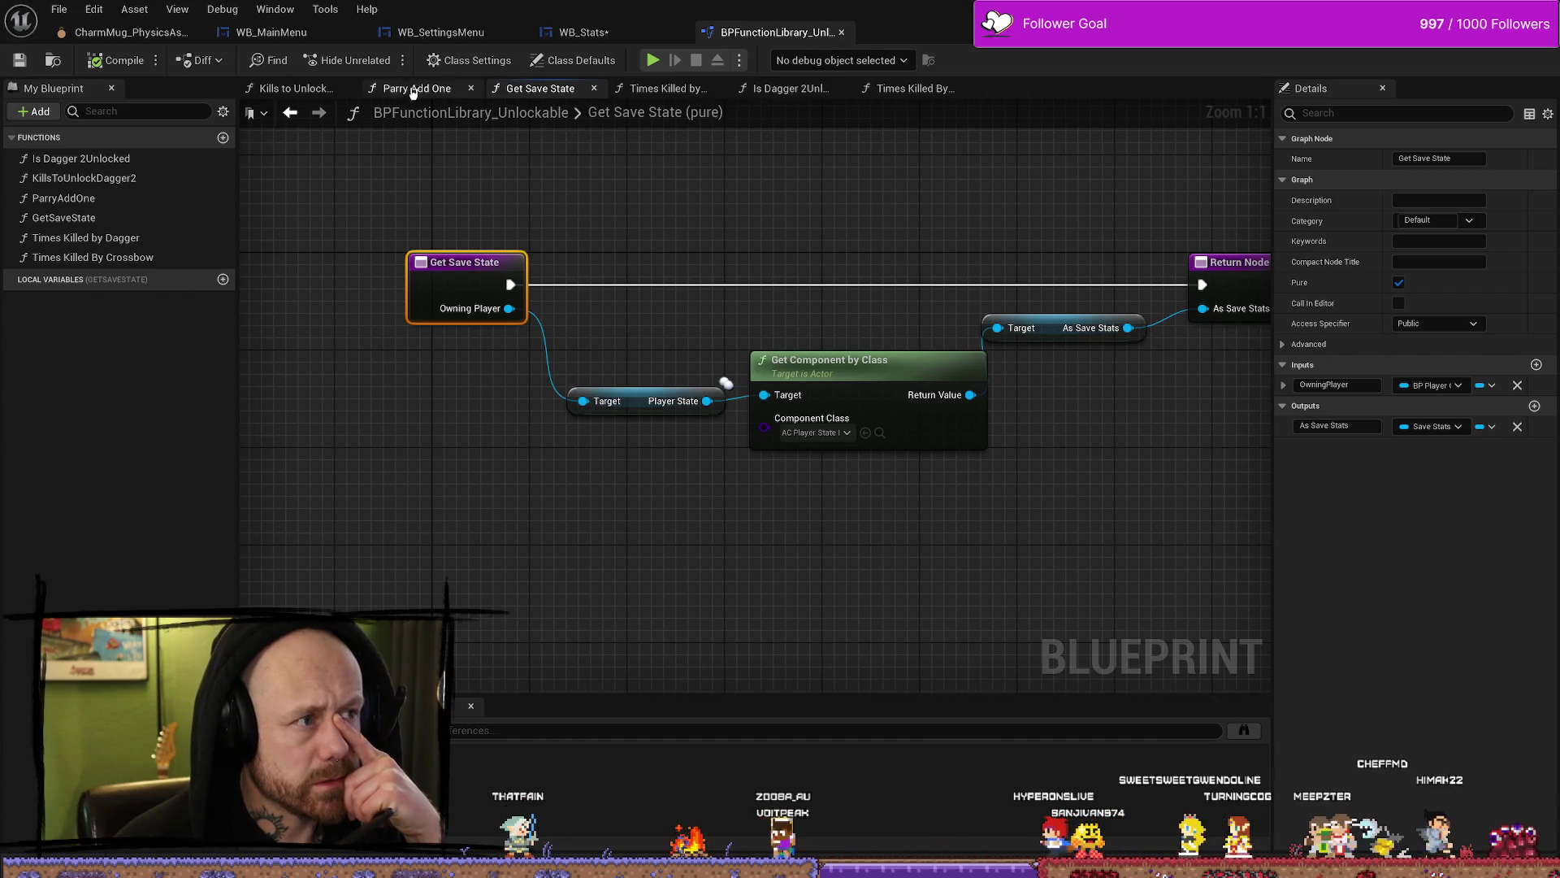
{"action": "left_click", "coordinate": [597, 34]}
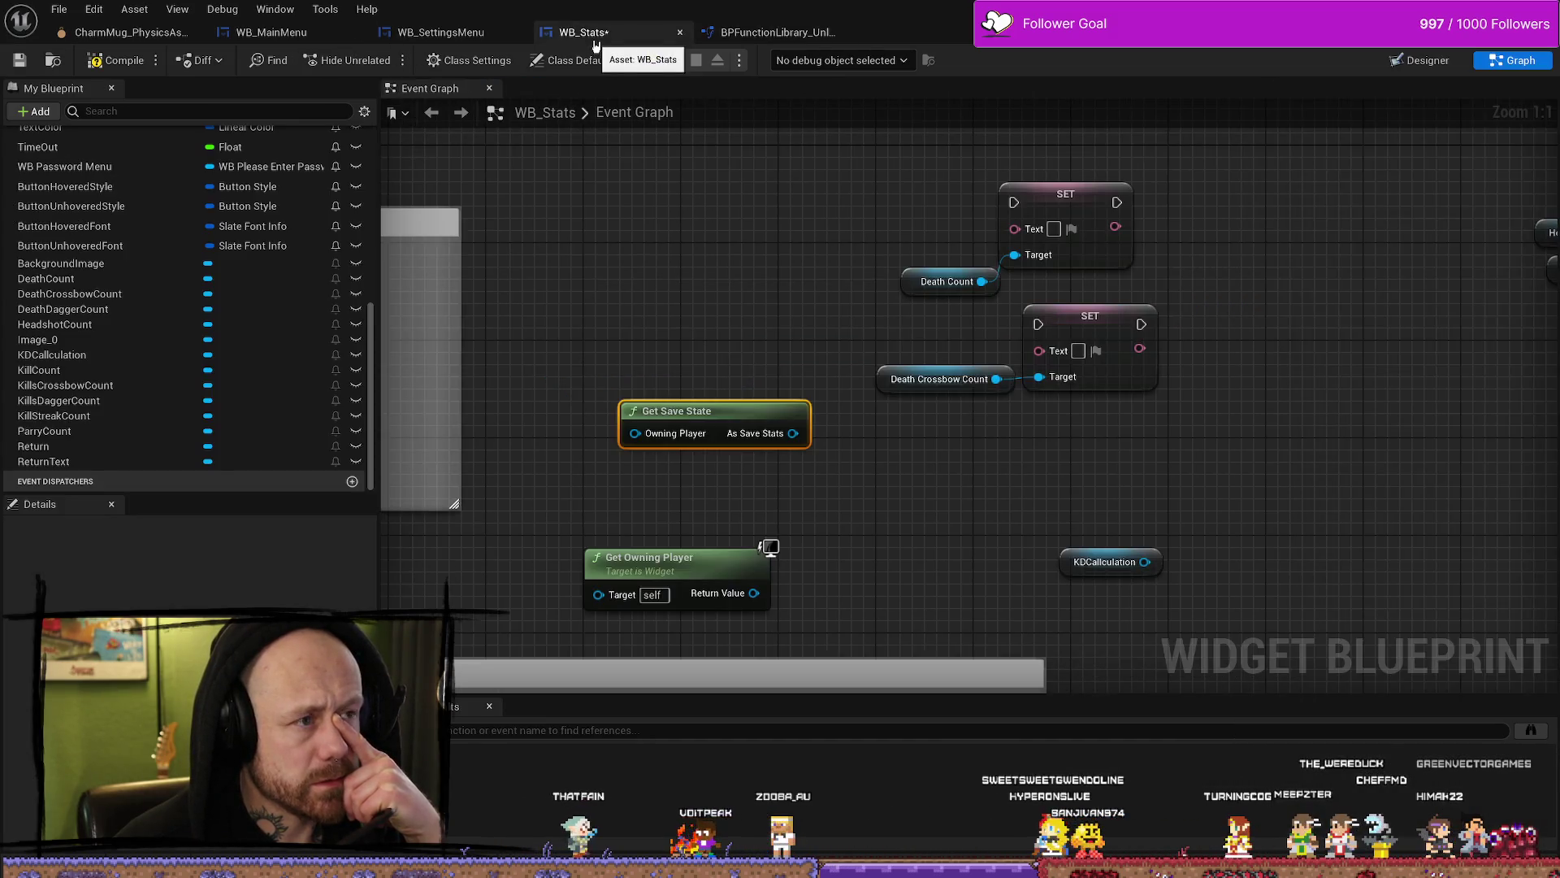
{"action": "left_click", "coordinate": [776, 34]}
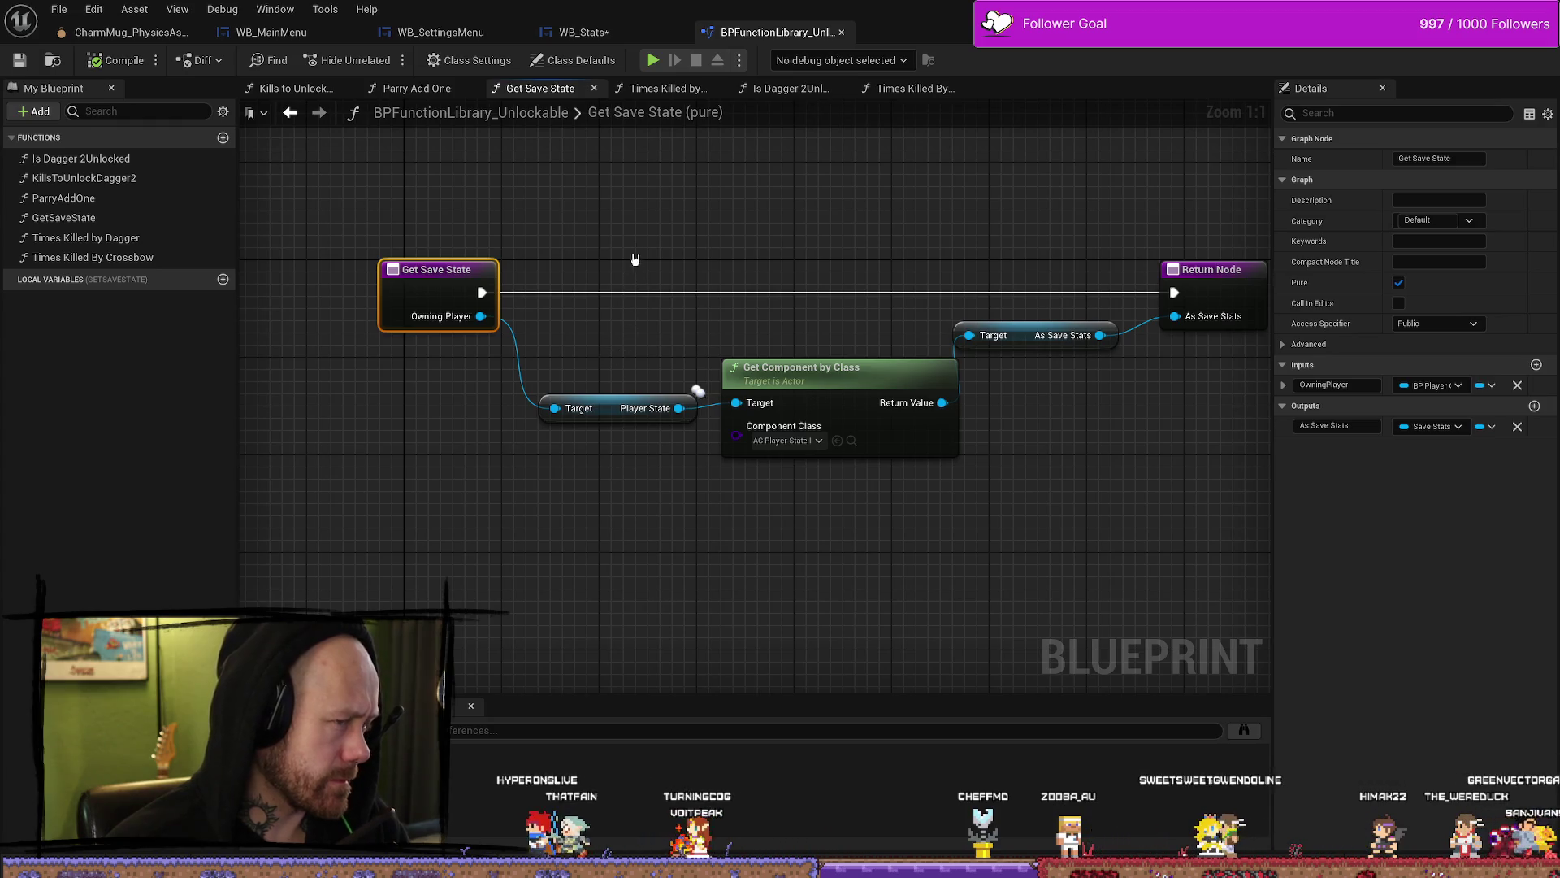
{"action": "left_click", "coordinate": [612, 36]}
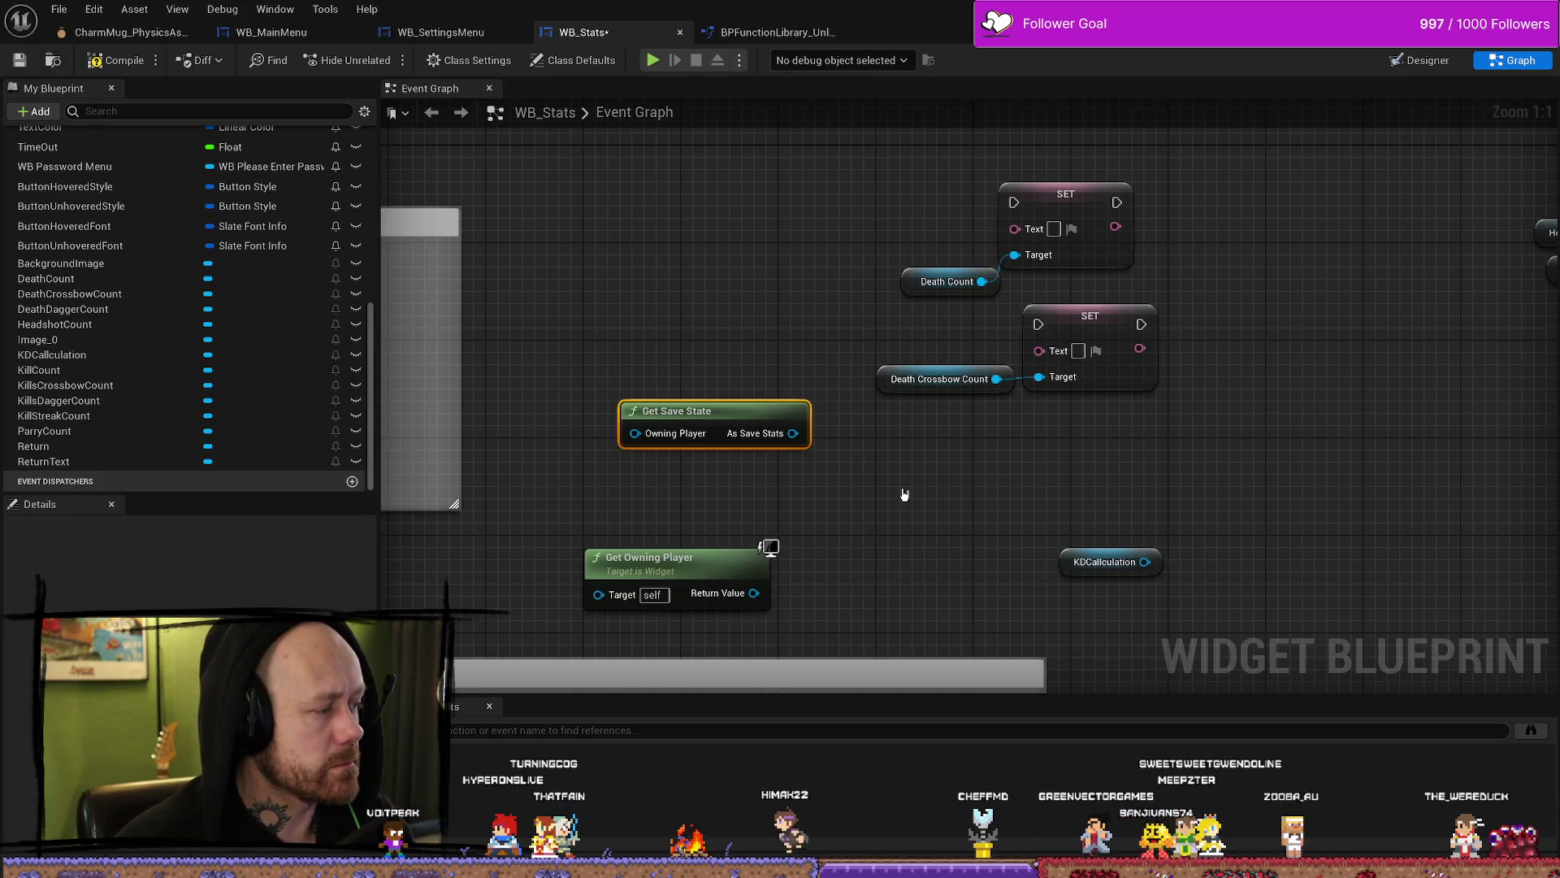
Step: Replace the Get Owning Player node with a Get Owning Player Pawn node
{"action": "left_click_drag", "start_coordinate": [754, 593], "coordinate": [803, 498]}
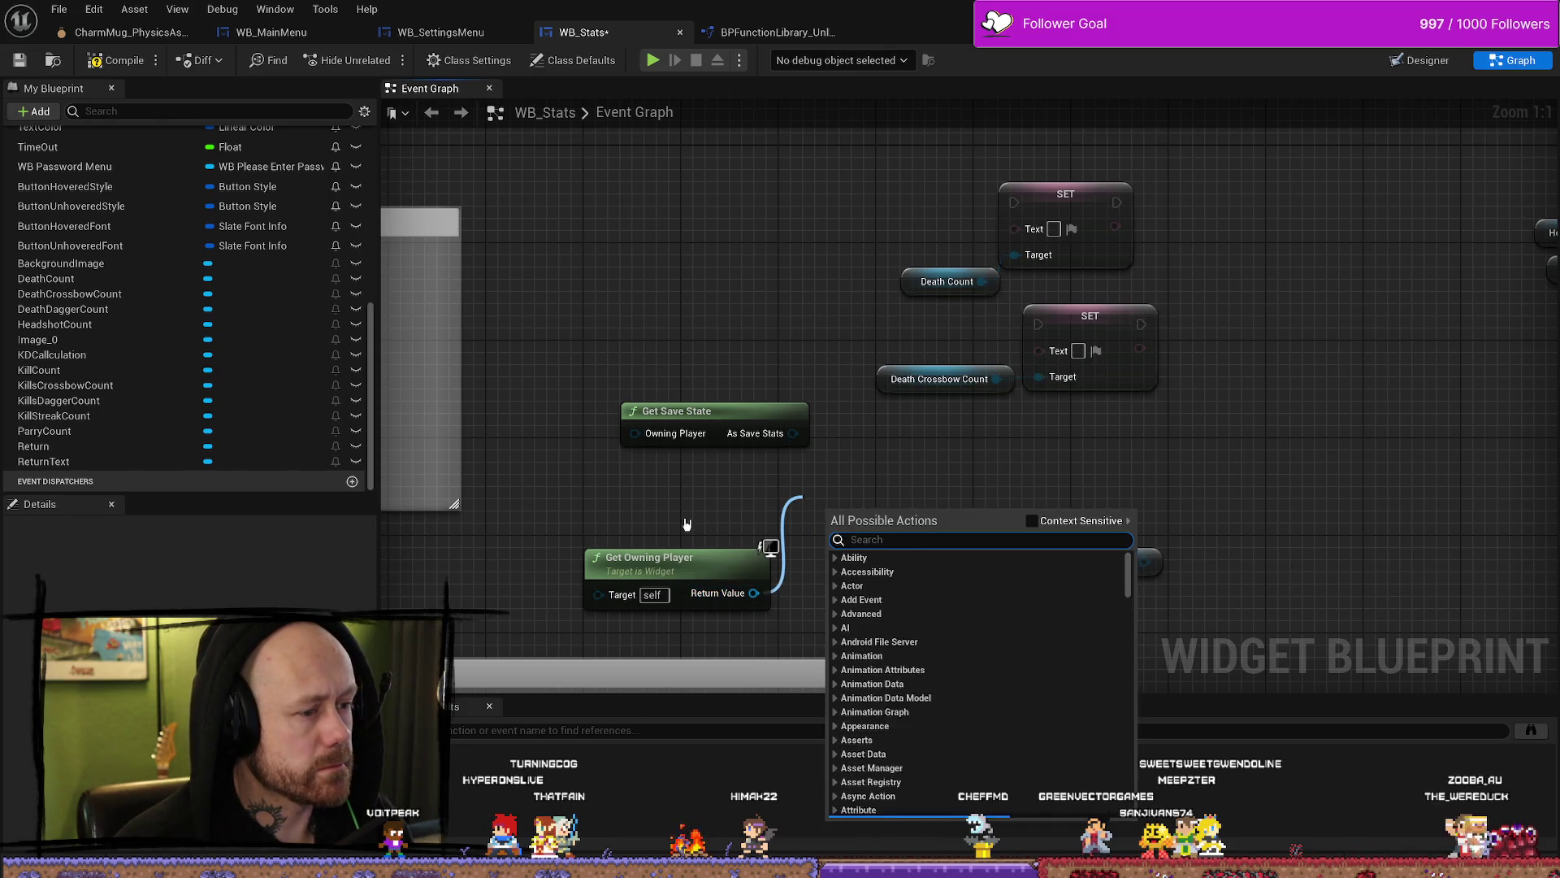
{"action": "left_click", "coordinate": [673, 573]}
{"action": "mouse_move", "coordinate": [702, 559]}
{"action": "left_mouse_down"}
{"action": "mouse_move", "coordinate": [715, 601]}
{"action": "mouse_move", "coordinate": [715, 546]}
{"action": "left_mouse_up"}
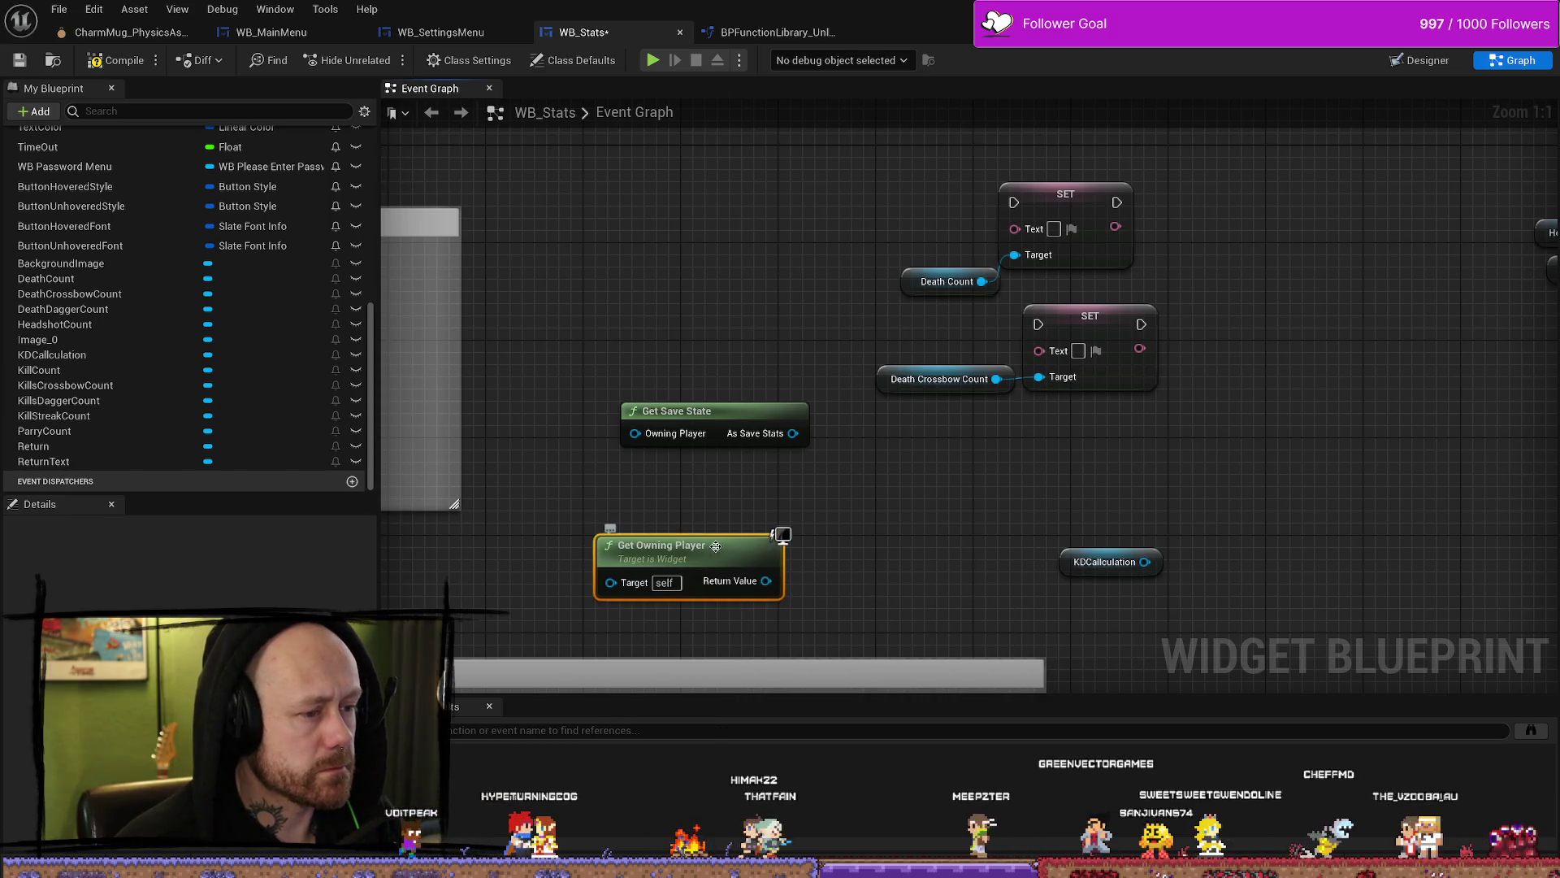
{"action": "key", "text": "Delete"}
{"action": "right_click", "coordinate": [707, 552]}
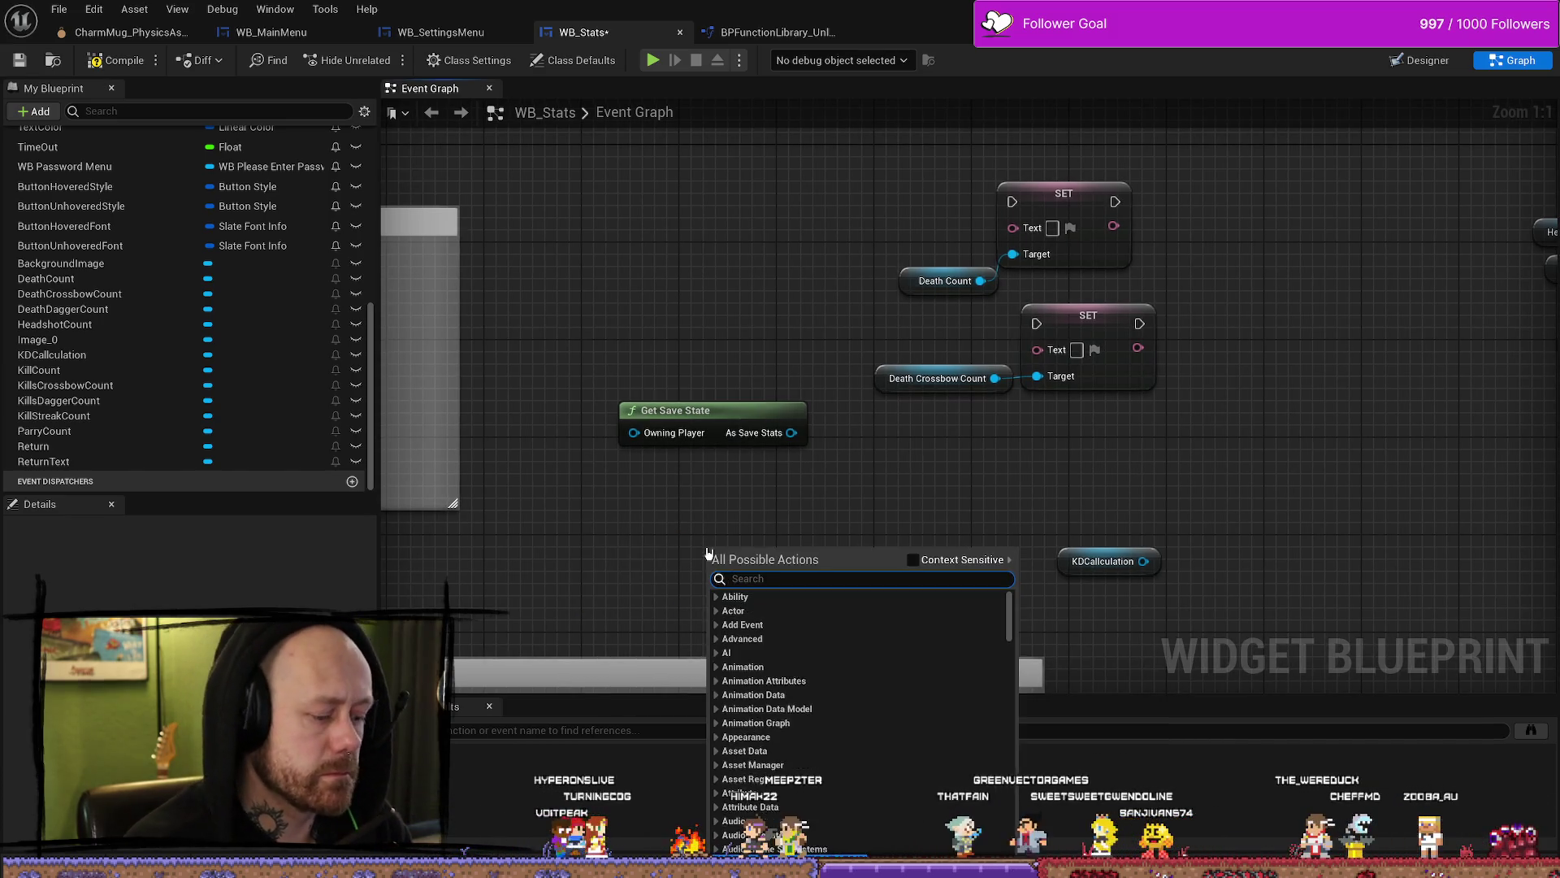
{"action": "type", "text": "get owning play"}
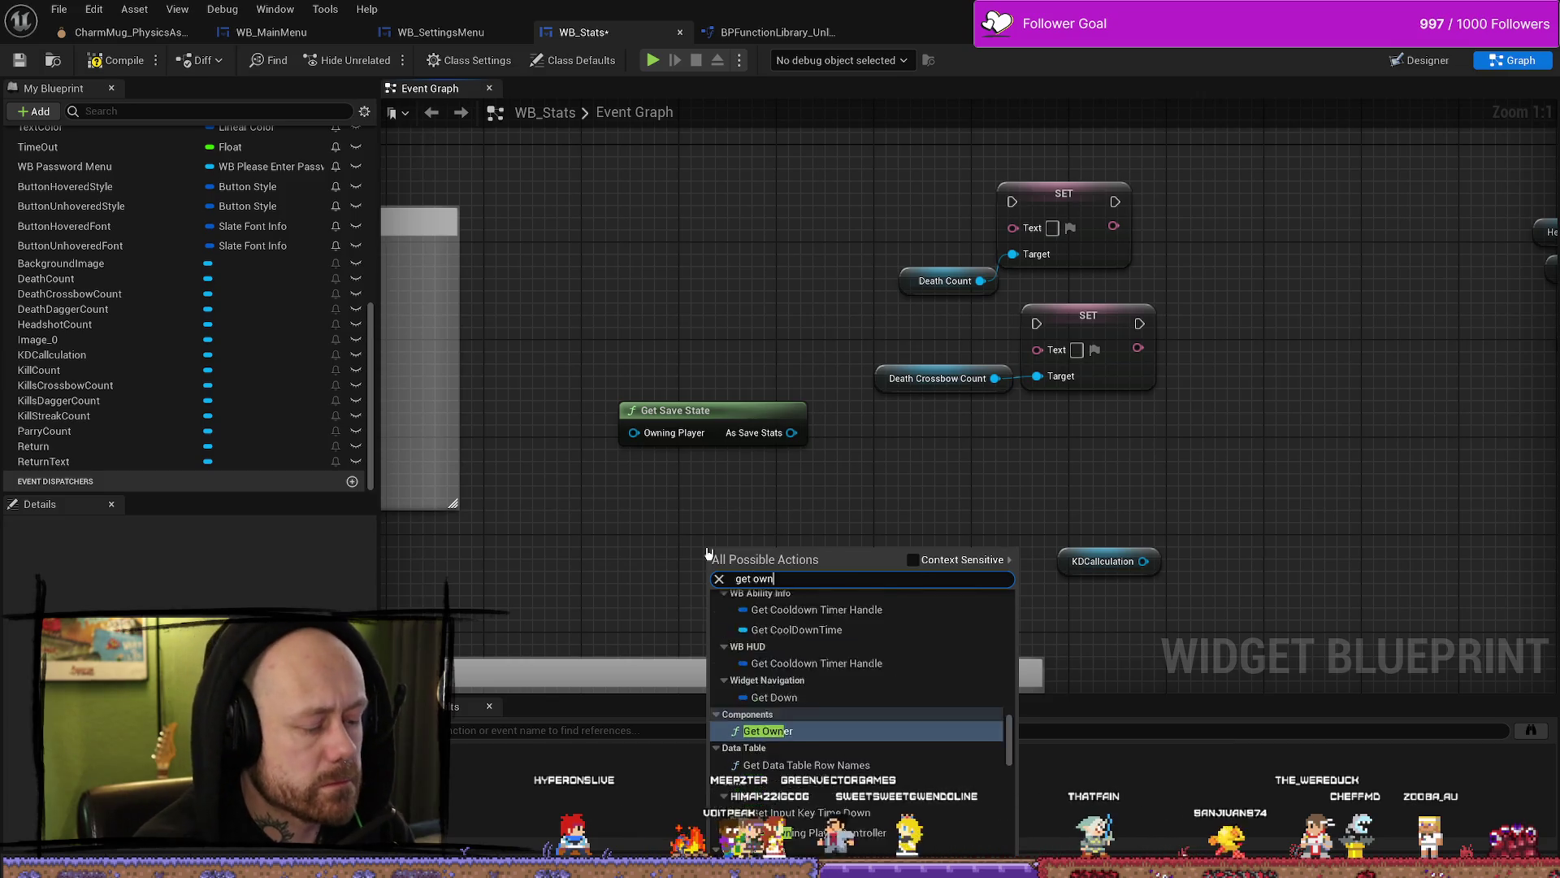
{"action": "key", "text": "Up"}
{"action": "key", "text": "Up"}
{"action": "key", "text": "Up"}
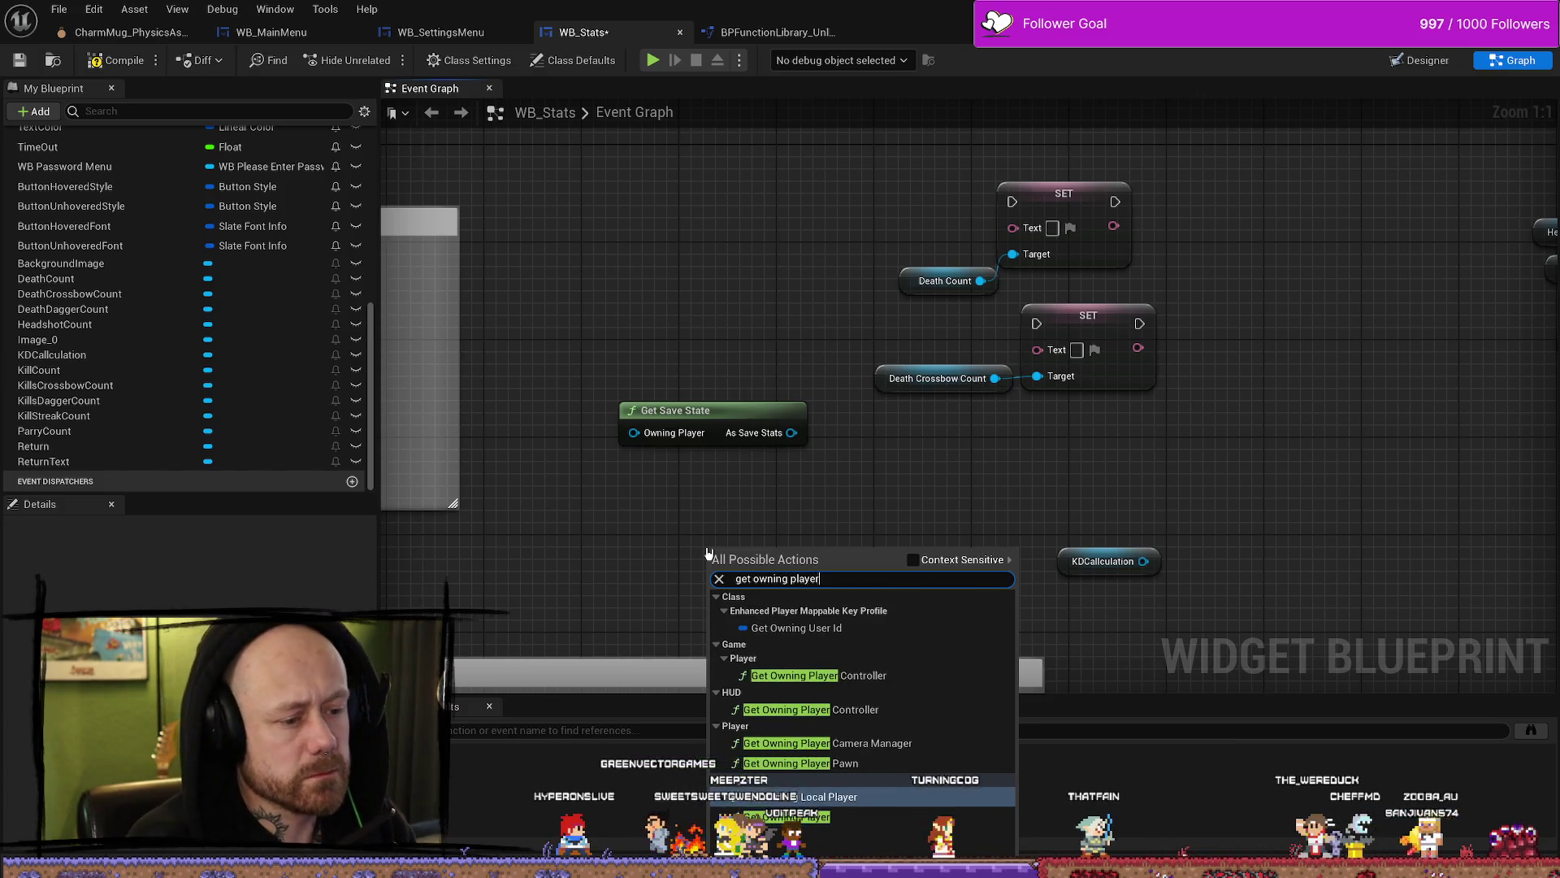
{"action": "key", "text": "Down"}
{"action": "key", "text": "Down"}
{"action": "key", "text": "Return"}
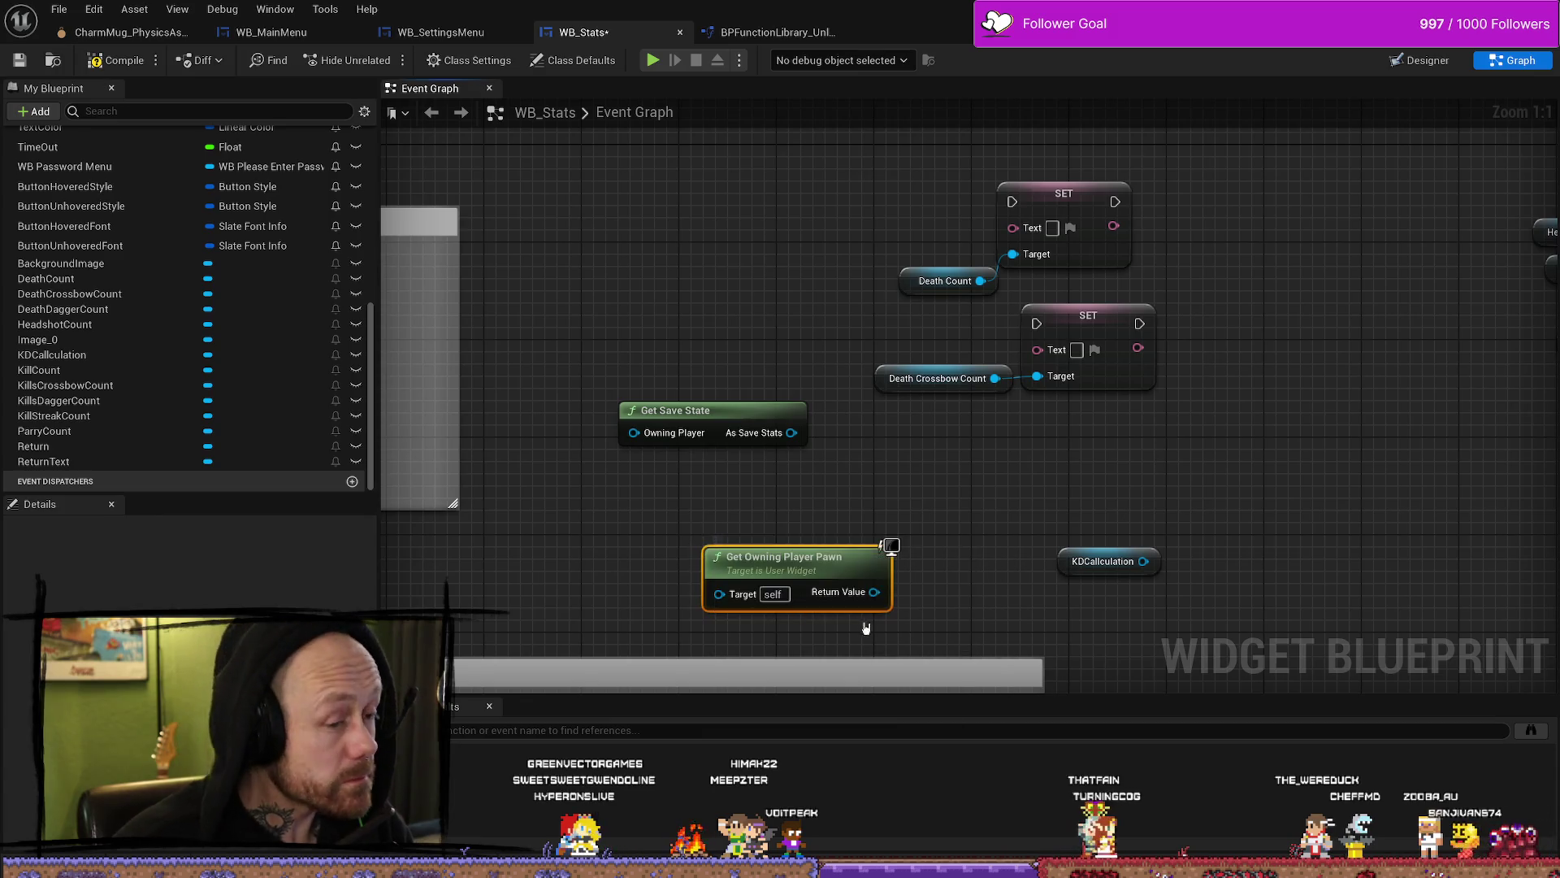
Step: Browse the BP_ cast nodes offered from the pawn output without adding one
{"action": "left_click_drag", "start_coordinate": [811, 488], "coordinate": [753, 488]}
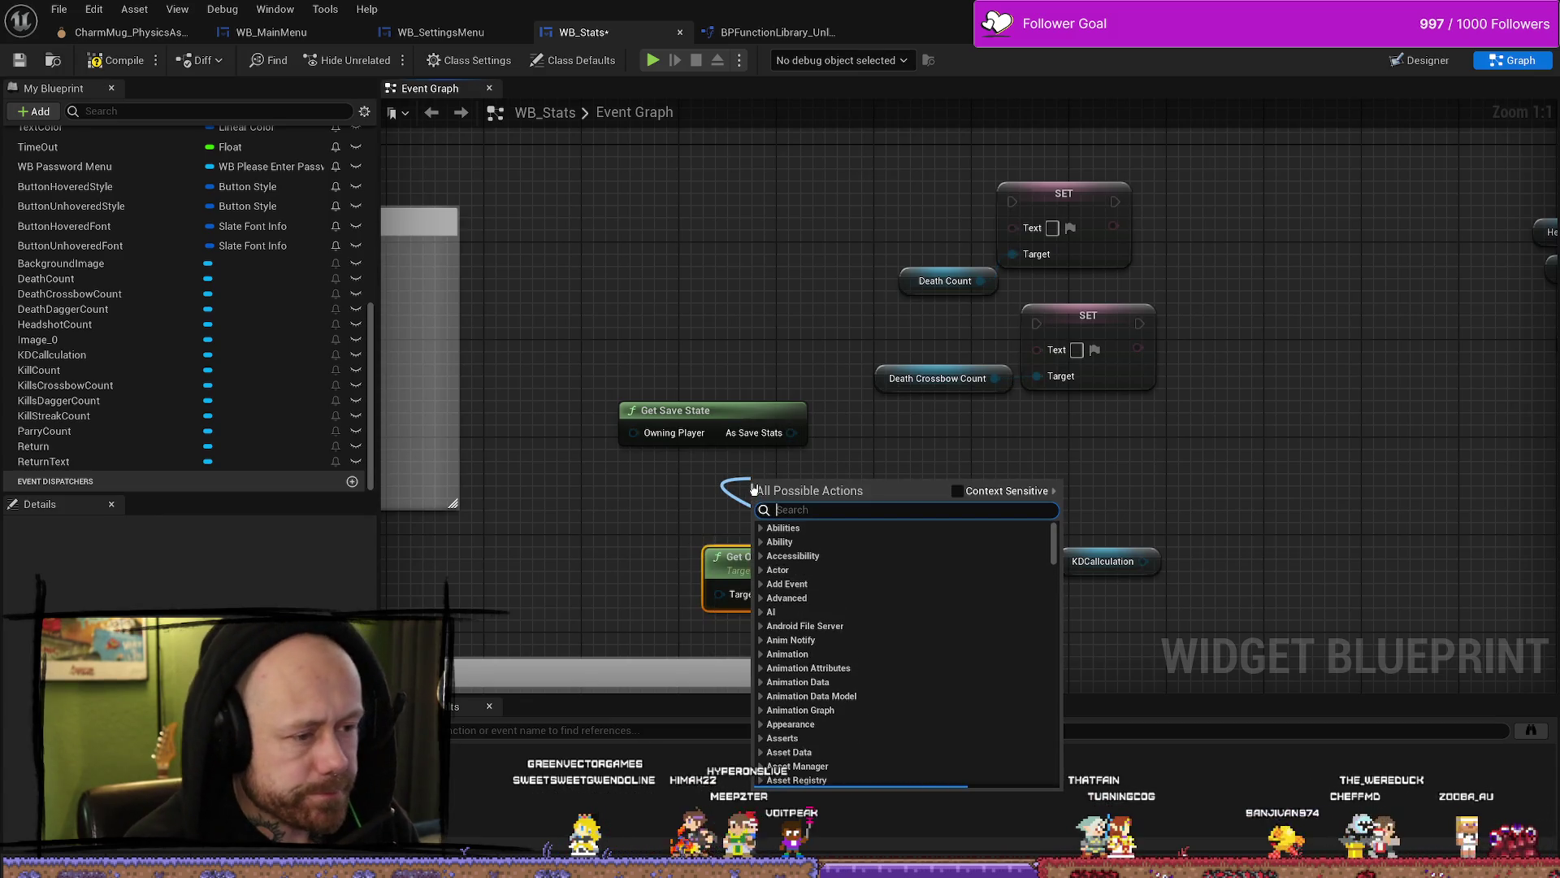
{"action": "type", "text": "cast to "}
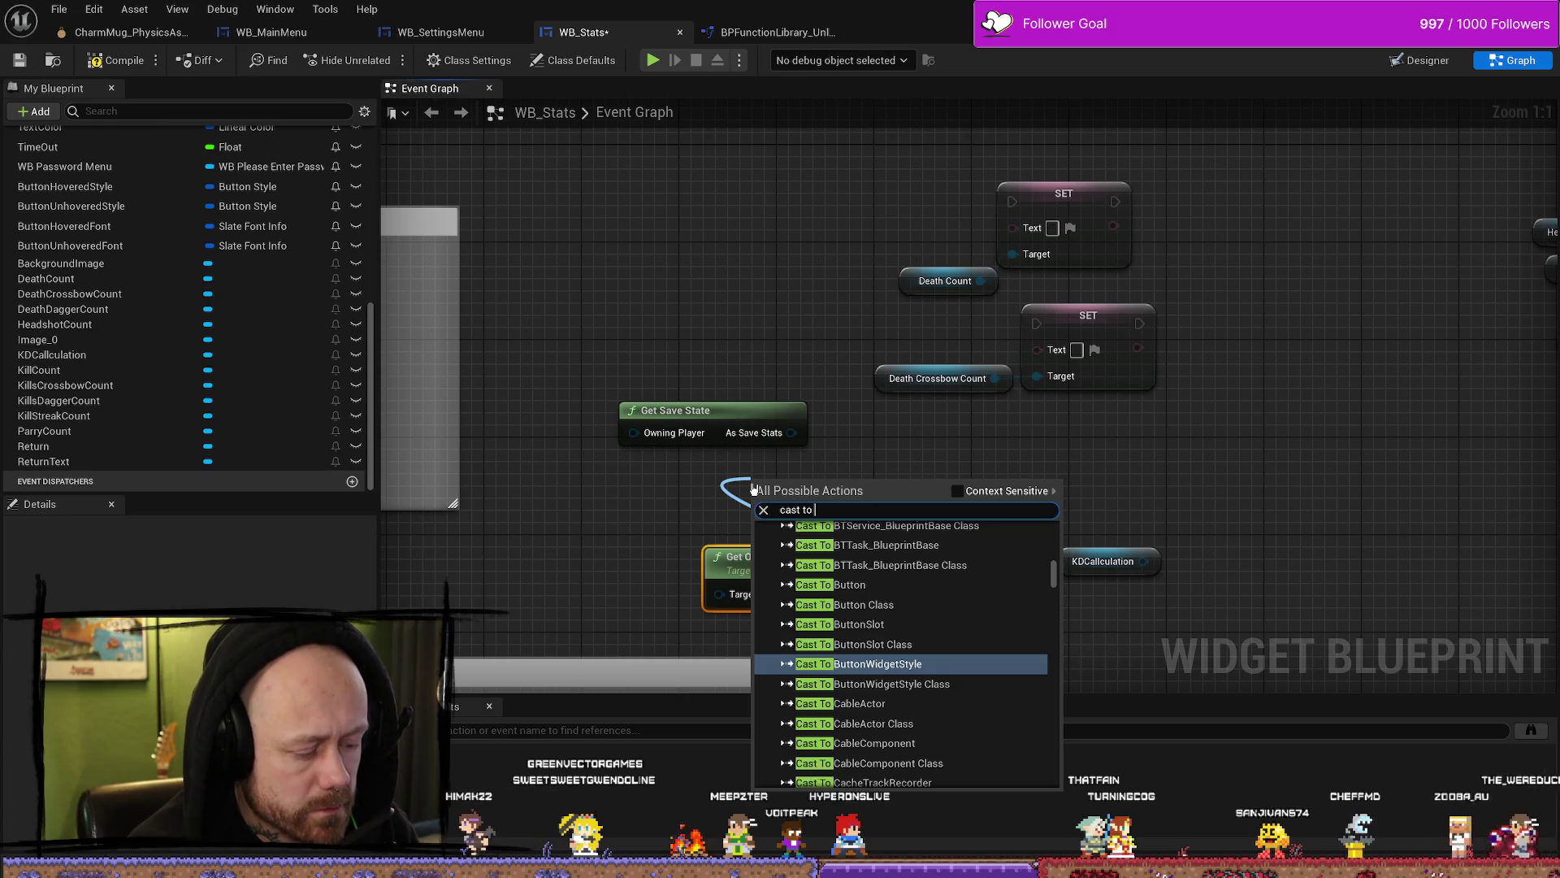
{"action": "type", "text": "bp_chara"}
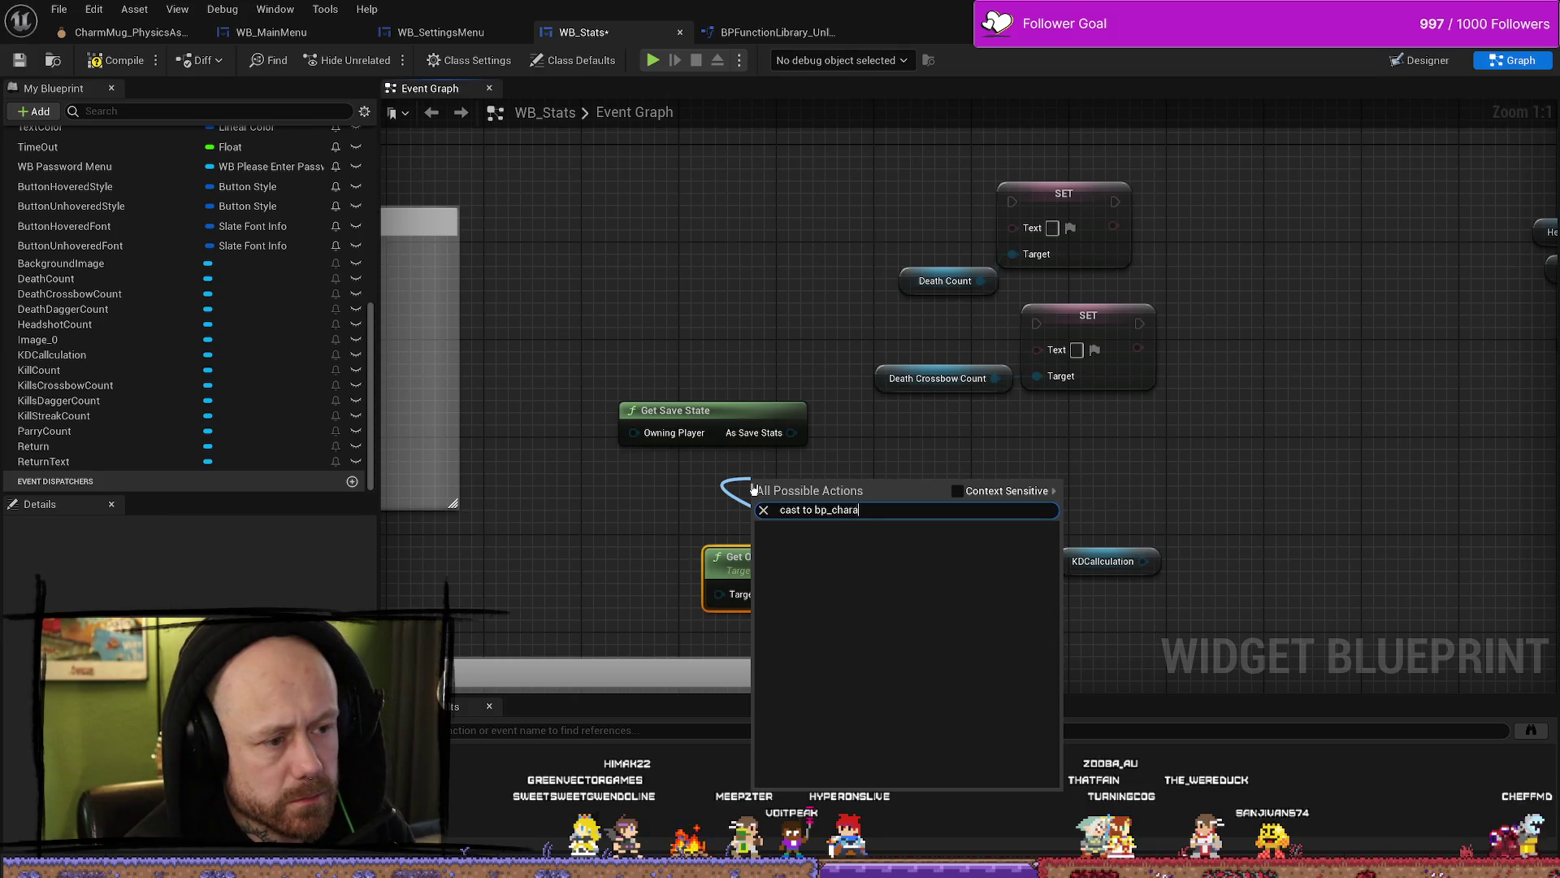
{"action": "key", "text": "BackSpace"}
{"action": "key", "text": "BackSpace"}
{"action": "key", "text": "BackSpace"}
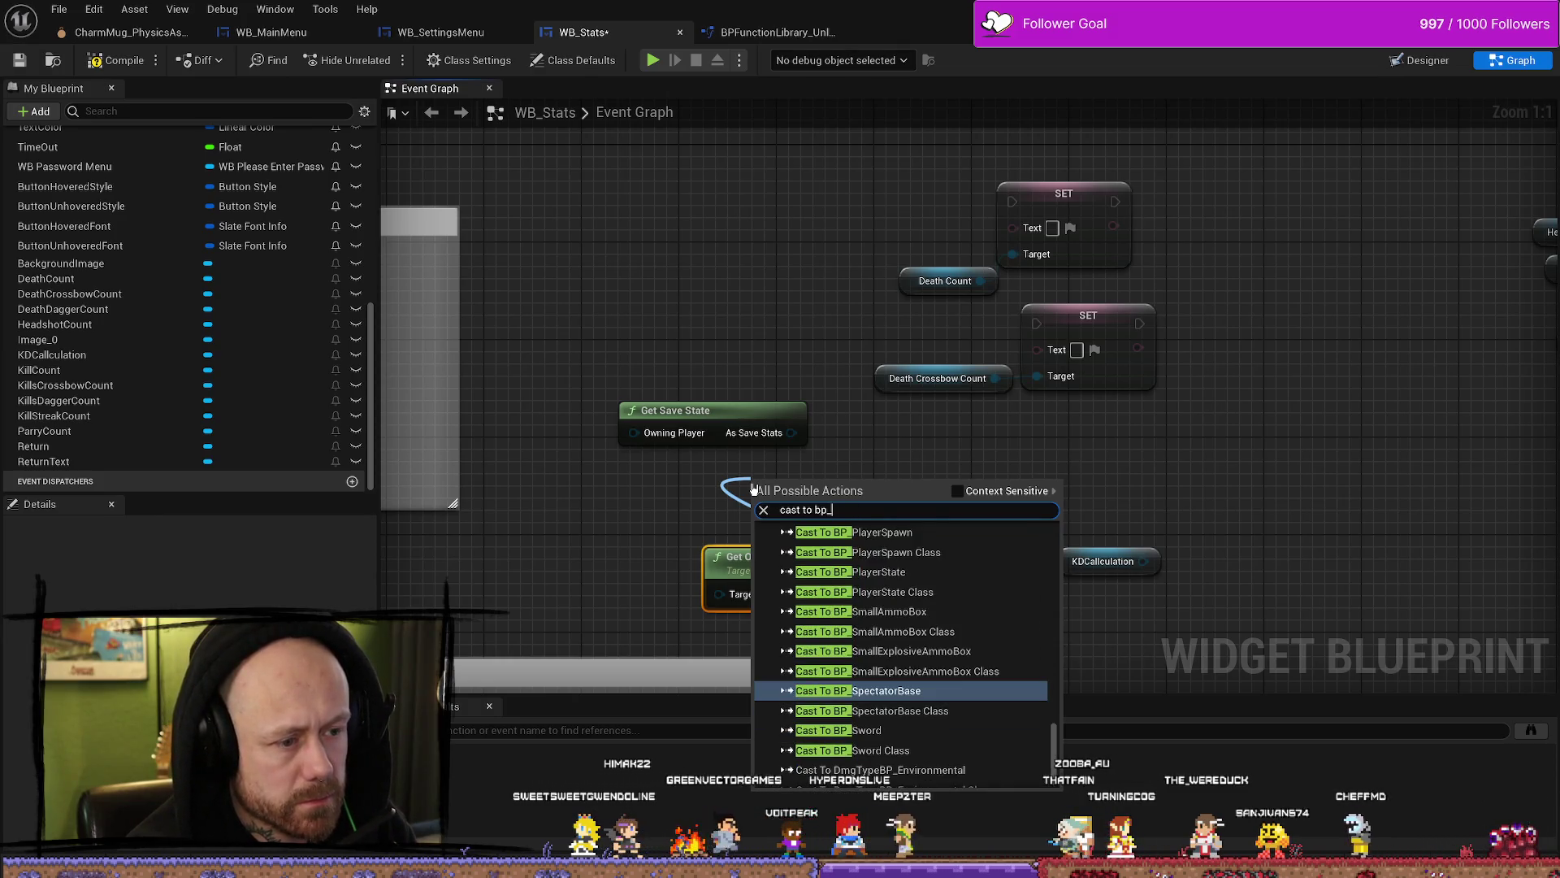
{"action": "scroll", "coordinate": [961, 612], "scroll_direction": "up", "scroll_amount": 15}
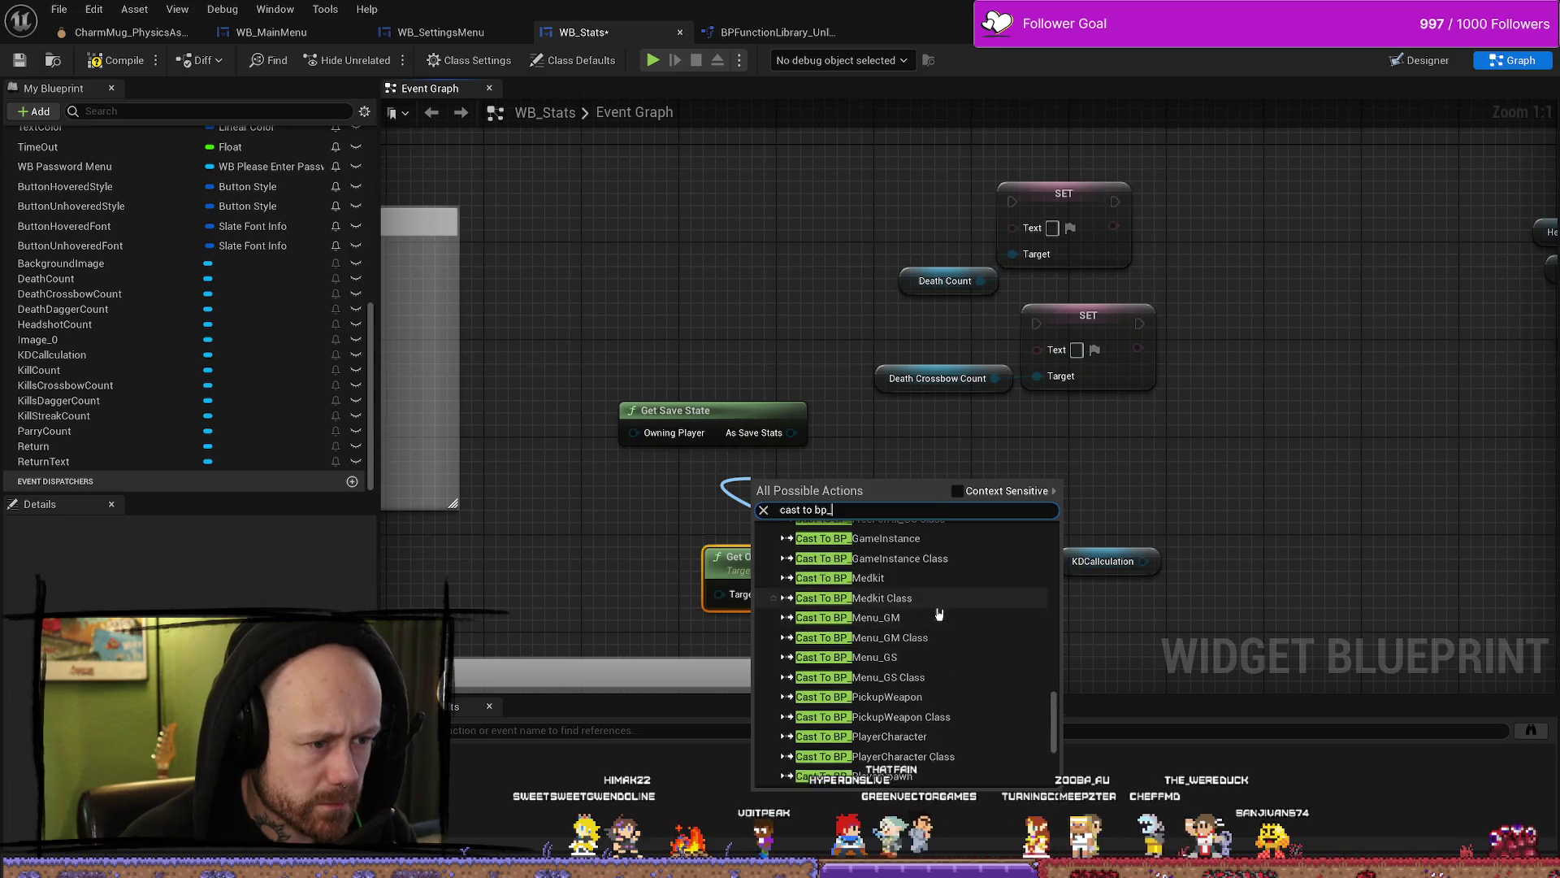
{"action": "scroll", "coordinate": [961, 613], "scroll_direction": "up", "scroll_amount": 10}
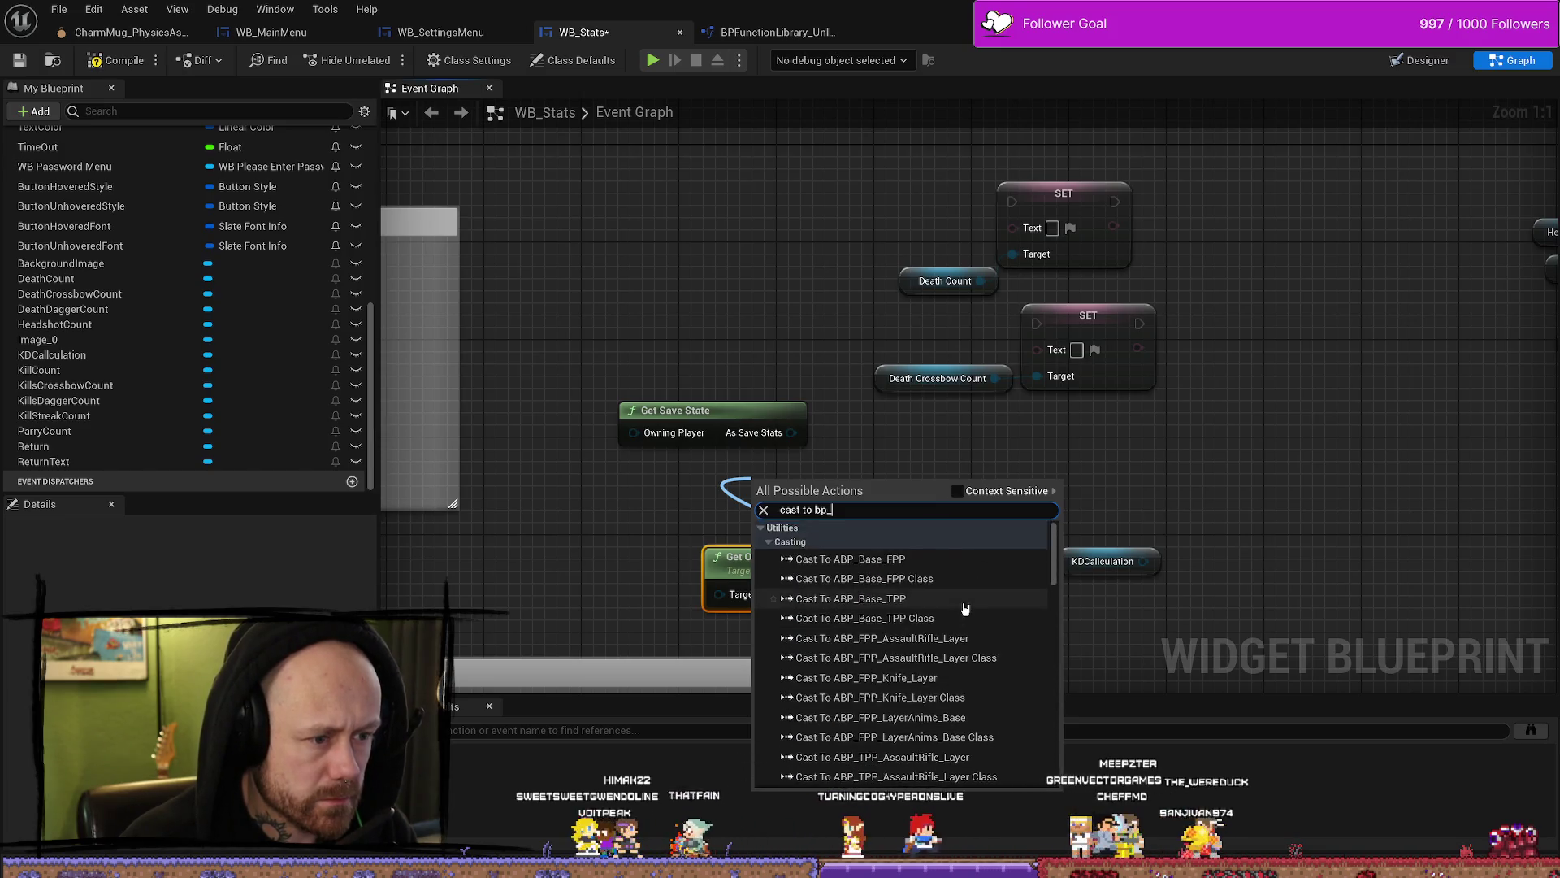
{"action": "scroll", "coordinate": [967, 603], "scroll_direction": "down", "scroll_amount": 2}
{"action": "scroll", "coordinate": [969, 600], "scroll_direction": "down", "scroll_amount": 10}
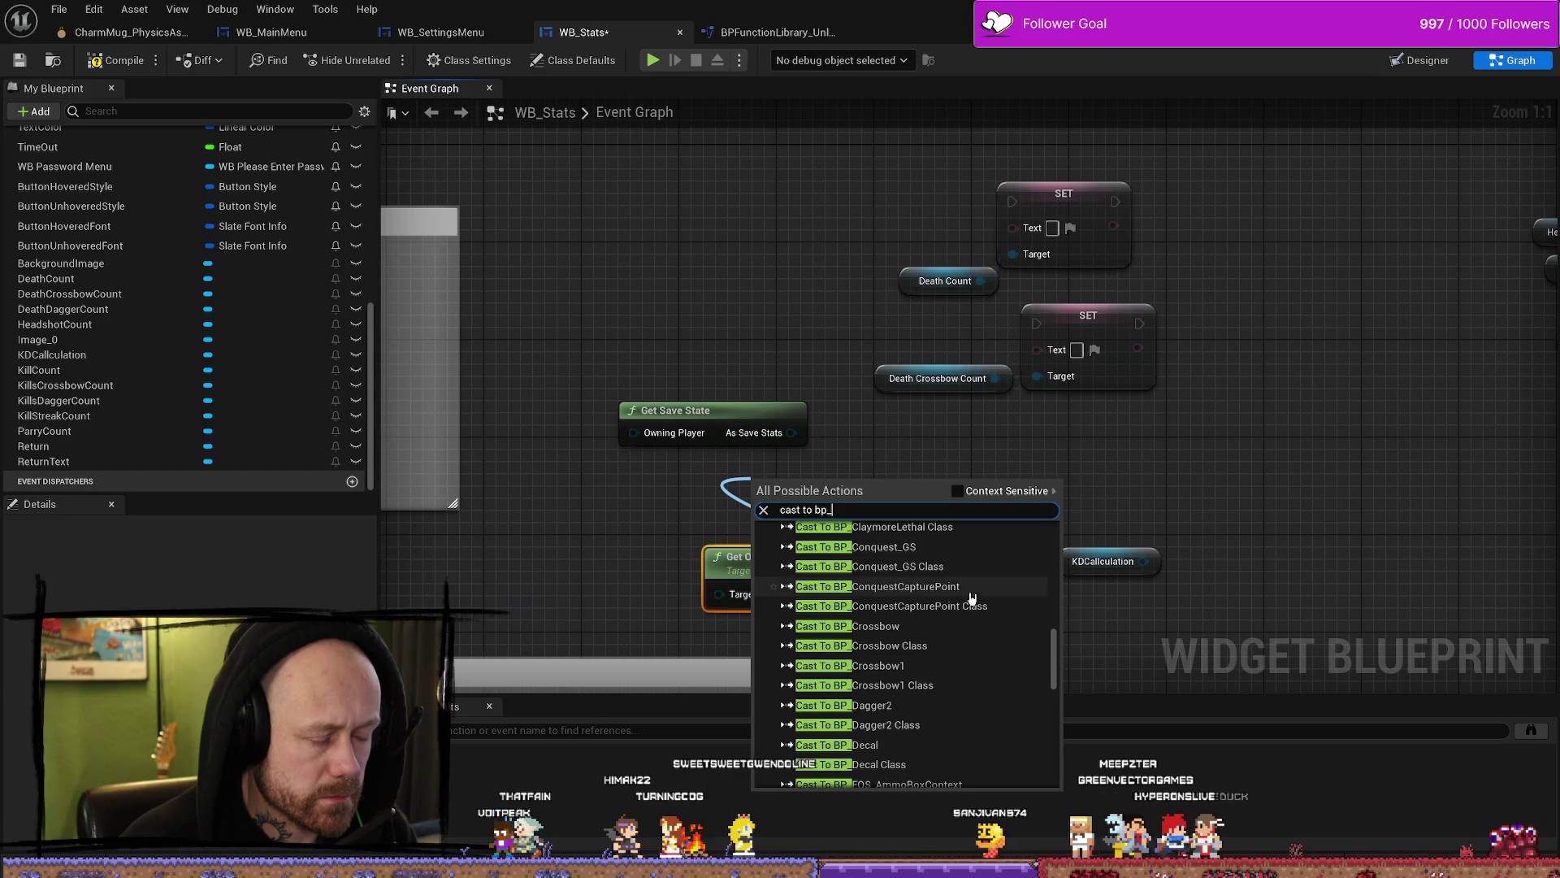
{"action": "scroll", "coordinate": [959, 606], "scroll_direction": "up", "scroll_amount": 5}
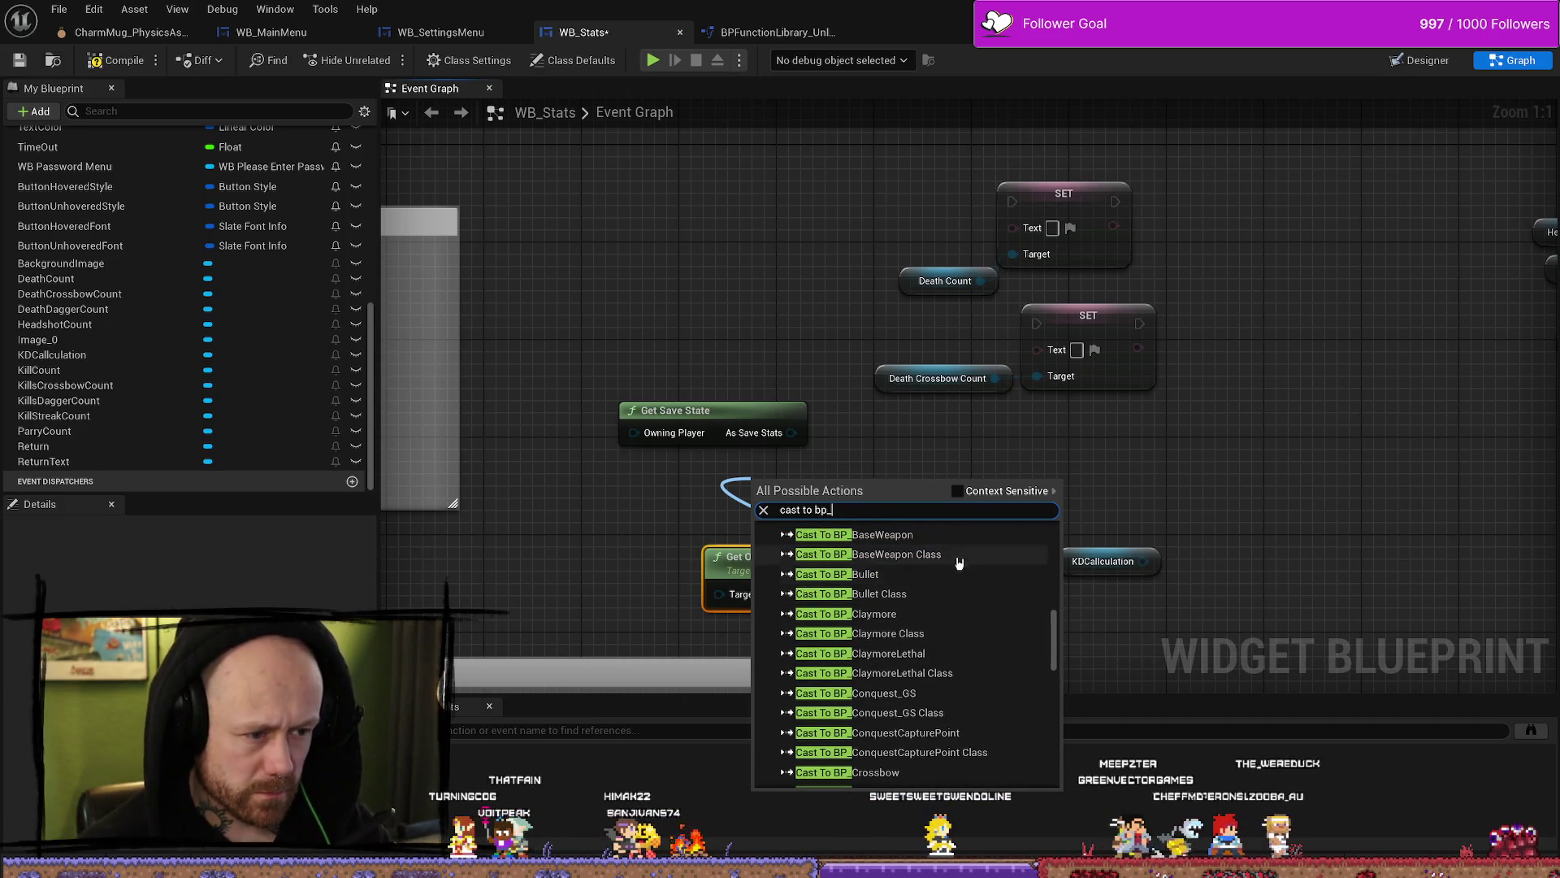
{"action": "key", "text": "Escape"}
Step: Feed Get Owning Player Pawn's Return Value into a new Cast To BP_PlayerCharacter
{"action": "left_click_drag", "start_coordinate": [890, 543], "coordinate": [756, 545]}
{"action": "left_click_drag", "start_coordinate": [749, 597], "coordinate": [812, 565]}
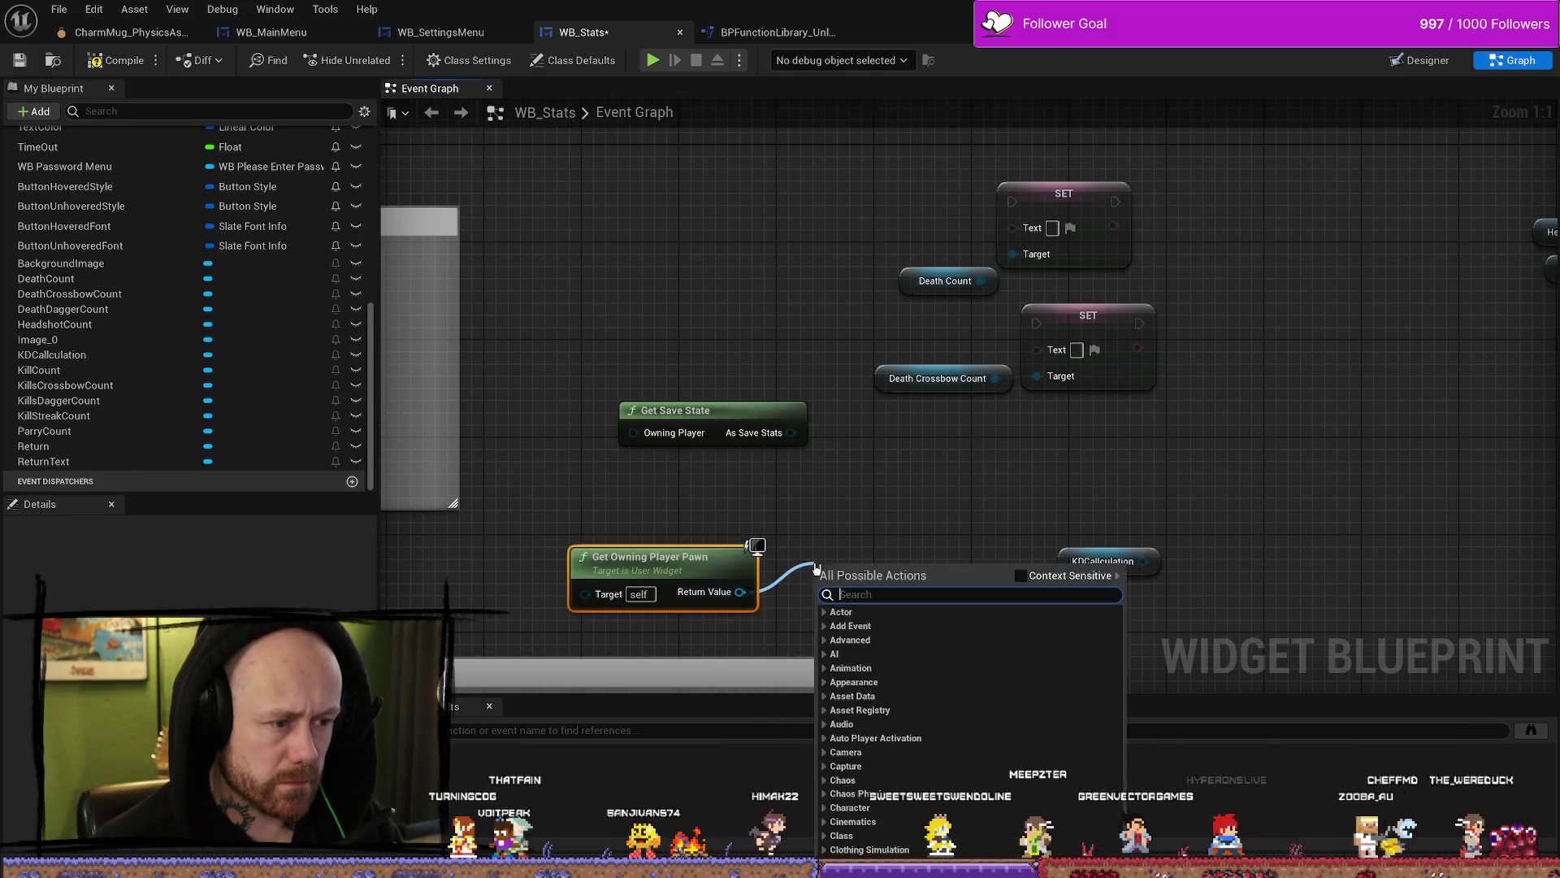
{"action": "type", "text": "cast to player"}
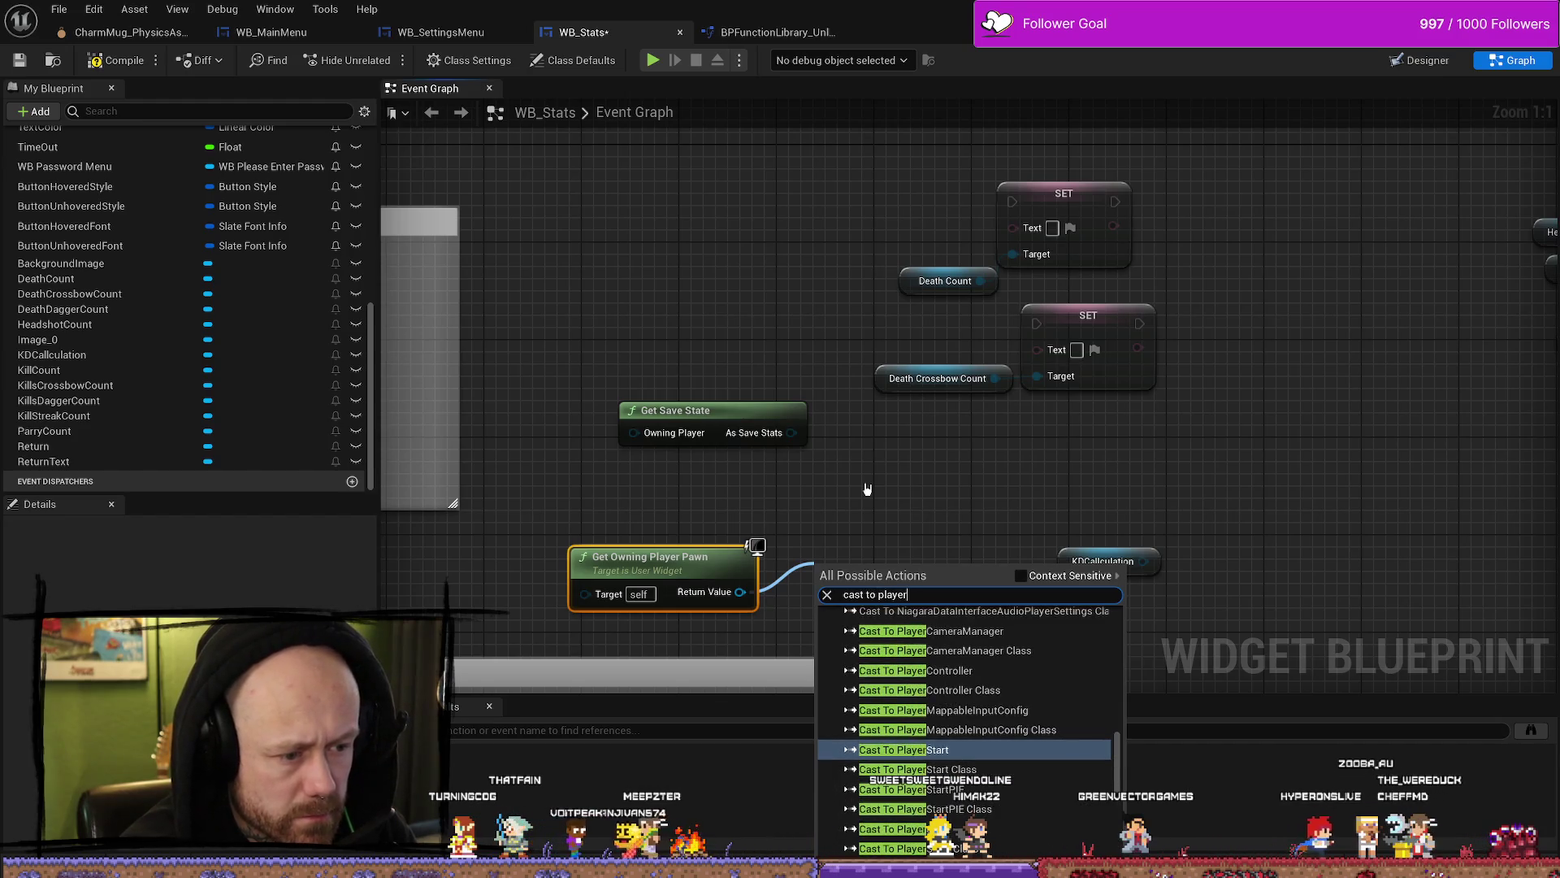
{"action": "type", "text": "ch"}
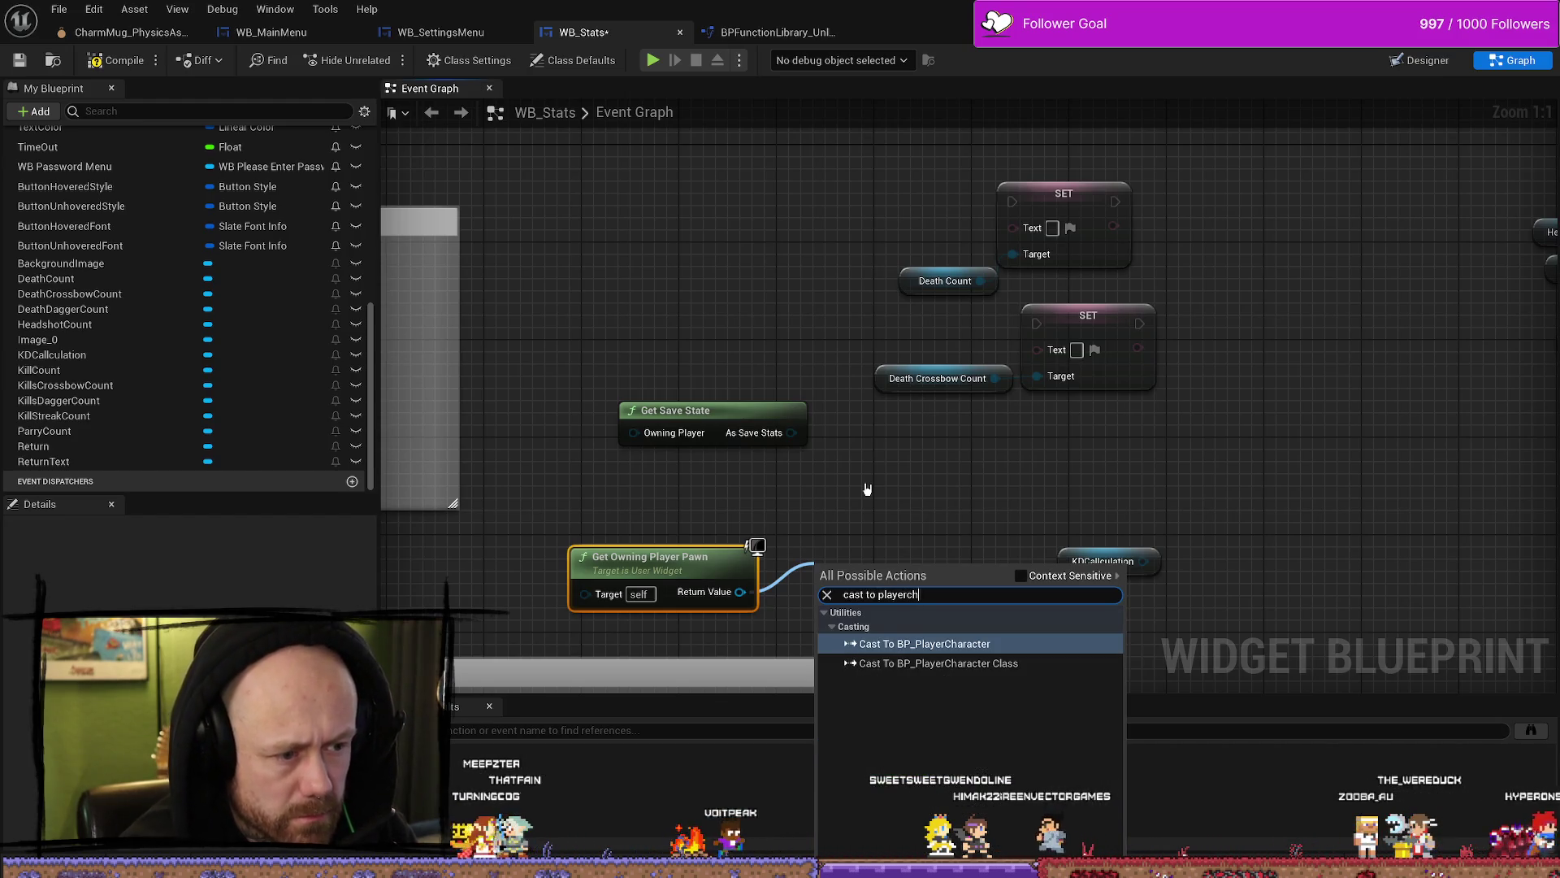
{"action": "key", "text": "Return"}
Step: Arrange the cast and Get Save State, wiring As BP Player Character into Owning Player
{"action": "left_click_drag", "start_coordinate": [921, 570], "coordinate": [903, 510]}
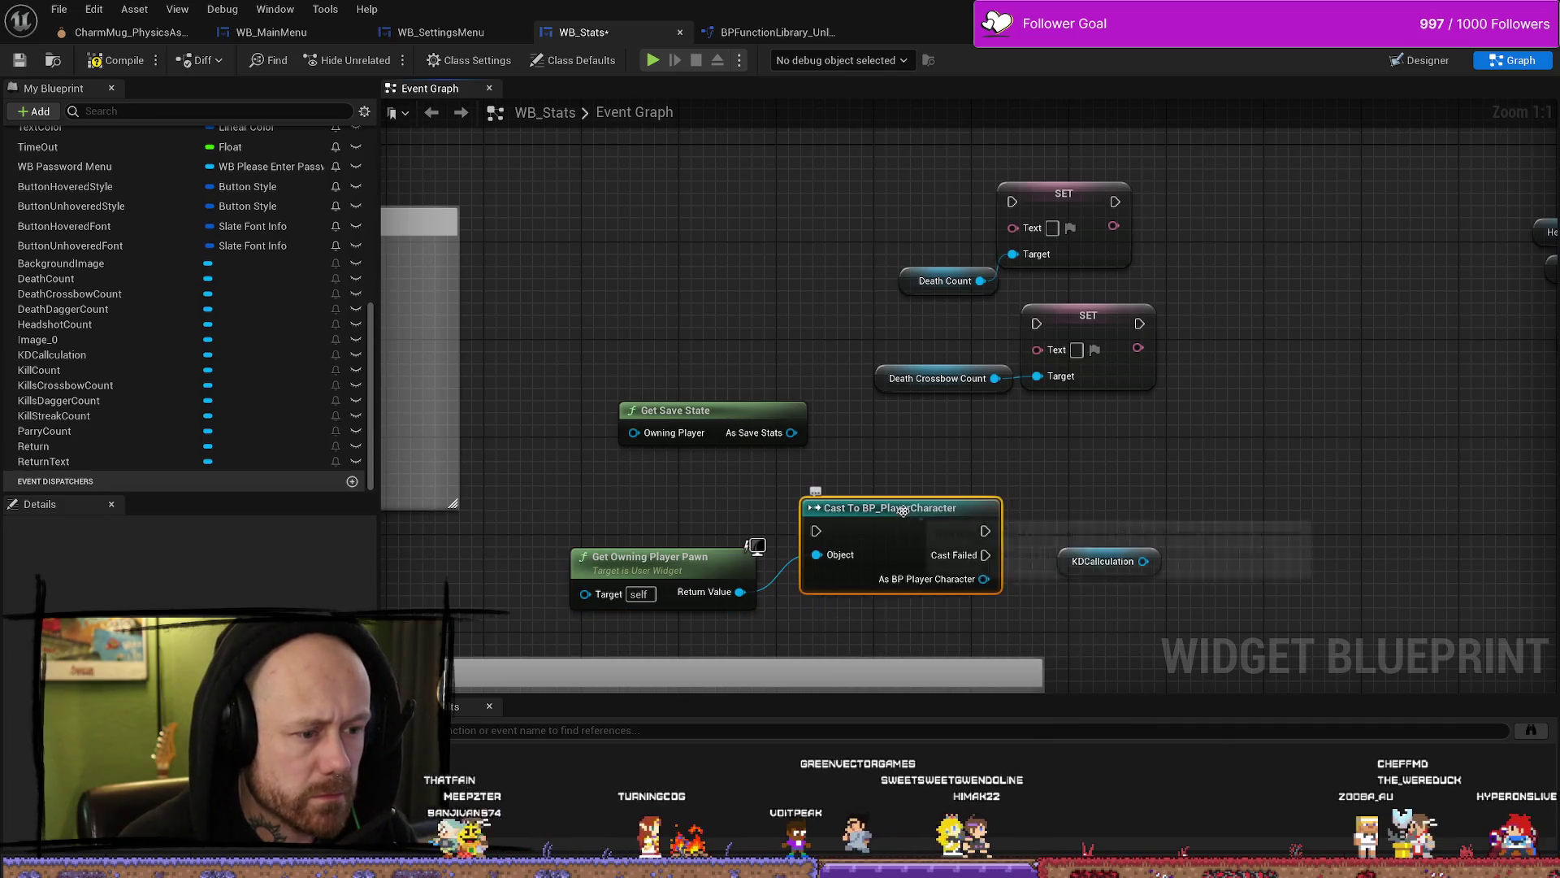
{"action": "mouse_move", "coordinate": [991, 490]}
{"action": "left_mouse_down"}
{"action": "mouse_move", "coordinate": [1072, 550]}
{"action": "mouse_move", "coordinate": [1000, 493]}
{"action": "left_mouse_up"}
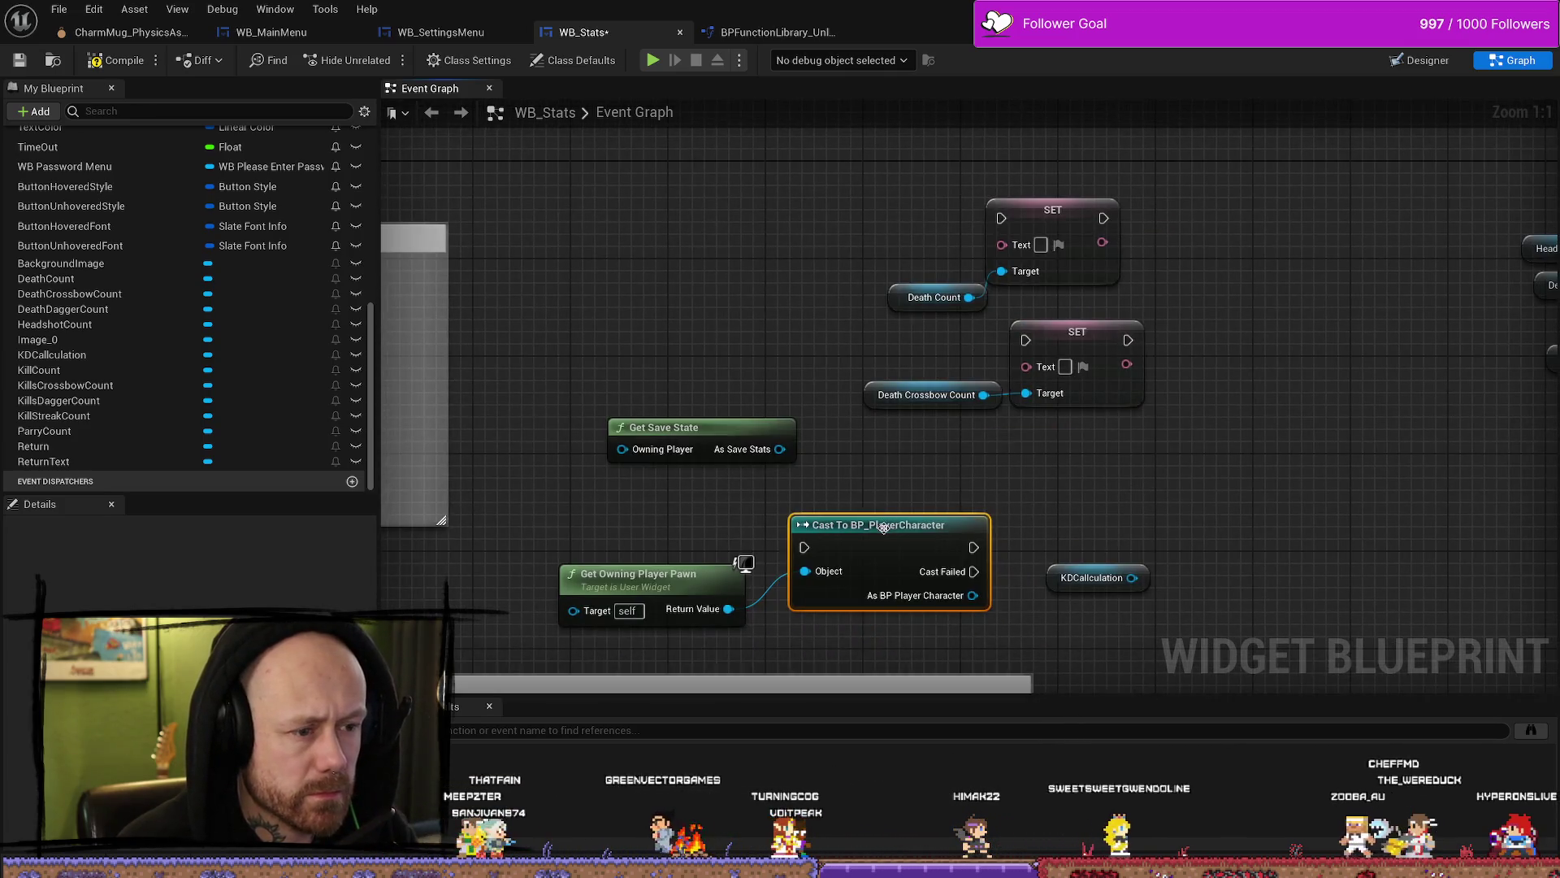
{"action": "mouse_move", "coordinate": [881, 535]}
{"action": "left_mouse_down"}
{"action": "mouse_move", "coordinate": [702, 237]}
{"action": "mouse_move", "coordinate": [649, 349]}
{"action": "mouse_move", "coordinate": [650, 255]}
{"action": "left_mouse_up"}
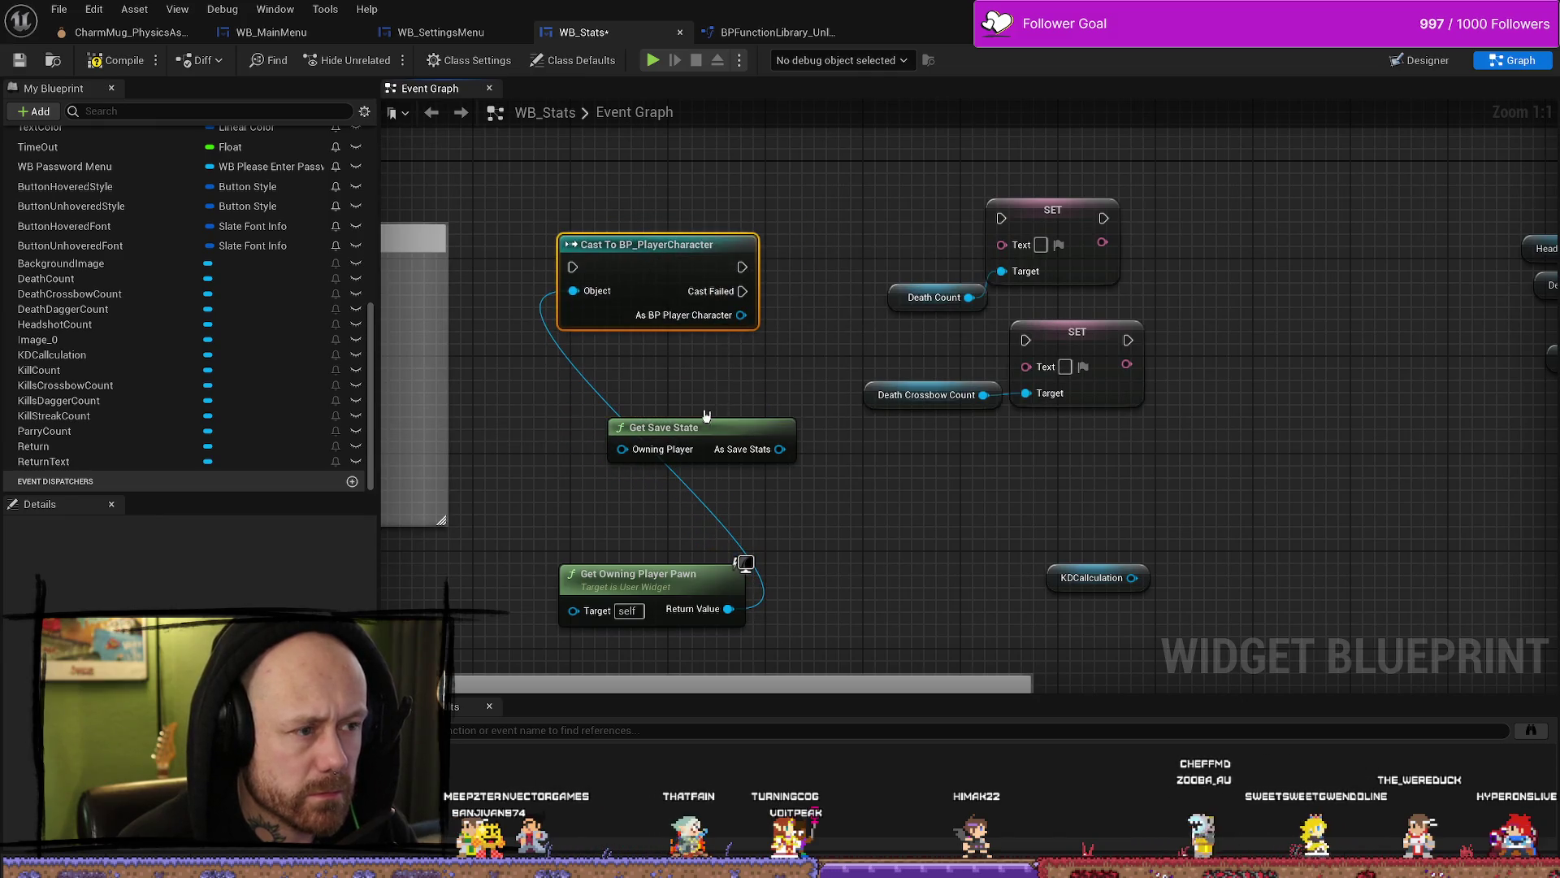
{"action": "left_click_drag", "start_coordinate": [662, 428], "coordinate": [770, 170]}
{"action": "left_click_drag", "start_coordinate": [638, 235], "coordinate": [644, 347]}
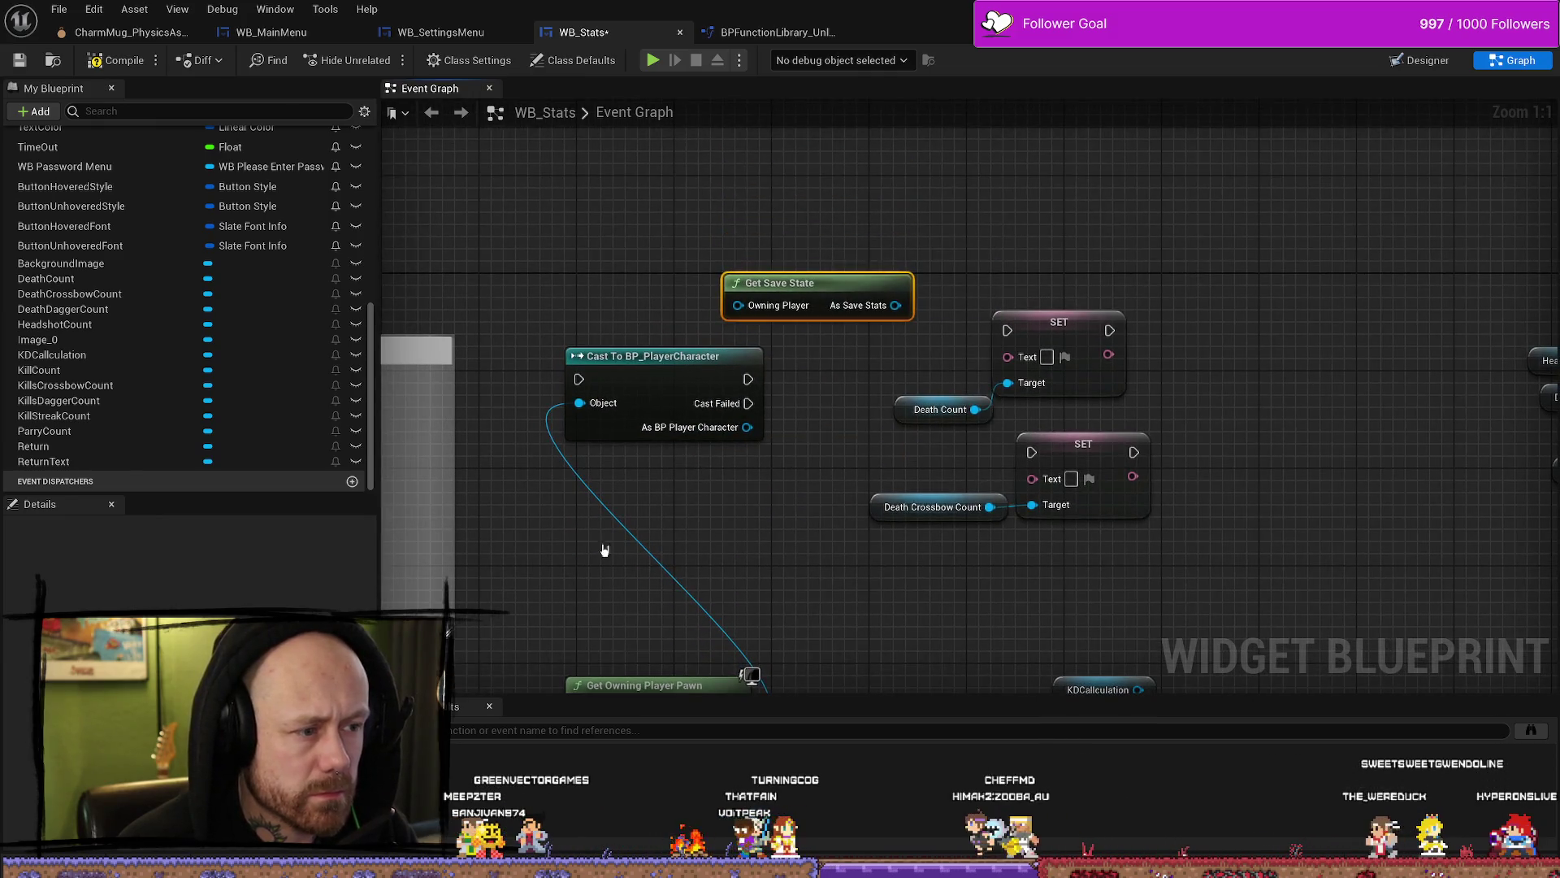
{"action": "mouse_move", "coordinate": [731, 688]}
{"action": "left_mouse_down"}
{"action": "mouse_move", "coordinate": [714, 347]}
{"action": "mouse_move", "coordinate": [693, 506]}
{"action": "left_mouse_up"}
{"action": "mouse_move", "coordinate": [726, 446]}
{"action": "left_mouse_down"}
{"action": "mouse_move", "coordinate": [784, 443]}
{"action": "mouse_move", "coordinate": [719, 330]}
{"action": "mouse_move", "coordinate": [792, 456]}
{"action": "left_mouse_up"}
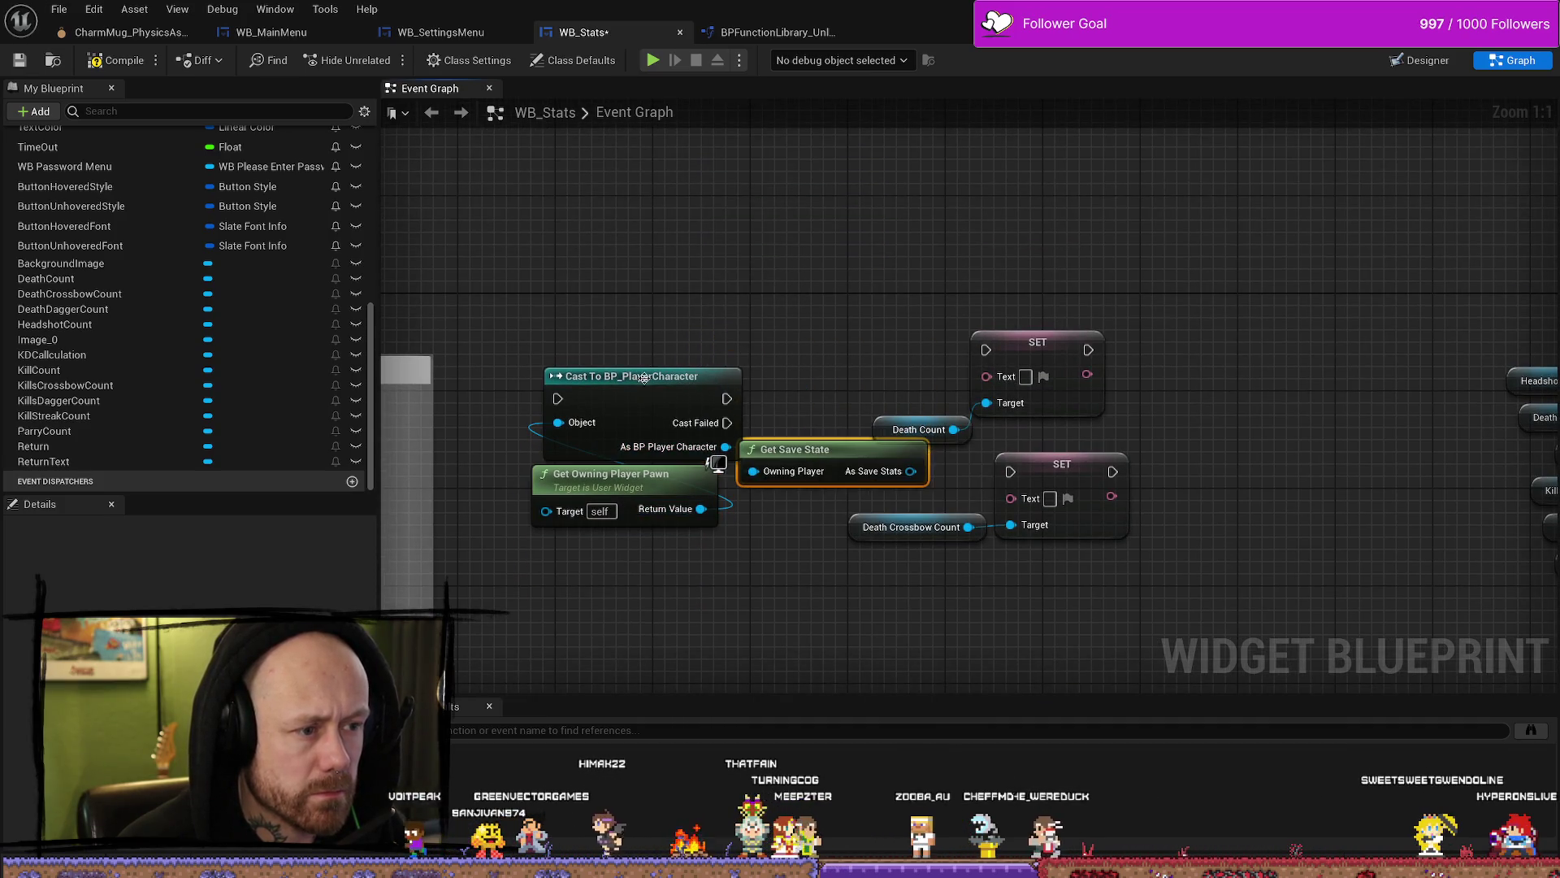
{"action": "left_click_drag", "start_coordinate": [1067, 340], "coordinate": [870, 301]}
Step: Shift both SET nodes and count variables right, then drag a wire from As Save Stats
{"action": "left_click_drag", "start_coordinate": [1010, 242], "coordinate": [763, 579]}
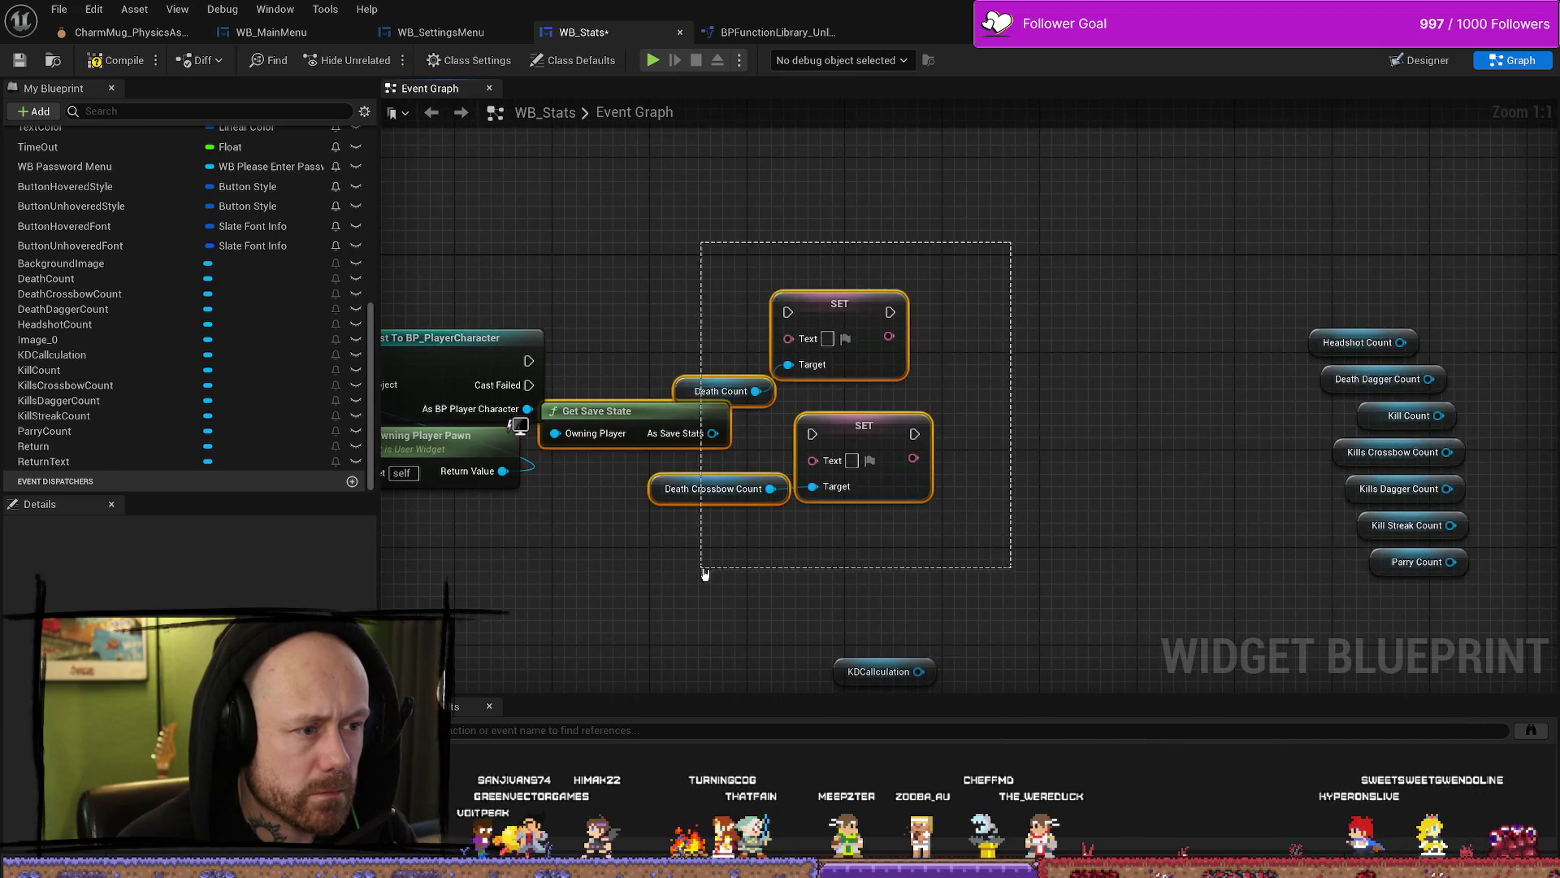
{"action": "left_click_drag", "start_coordinate": [1011, 242], "coordinate": [704, 574]}
{"action": "left_click_drag", "start_coordinate": [851, 314], "coordinate": [985, 313]}
{"action": "mouse_move", "coordinate": [577, 435]}
{"action": "left_mouse_down"}
{"action": "mouse_move", "coordinate": [638, 447]}
{"action": "mouse_move", "coordinate": [577, 459]}
{"action": "mouse_move", "coordinate": [675, 426]}
{"action": "left_mouse_up"}
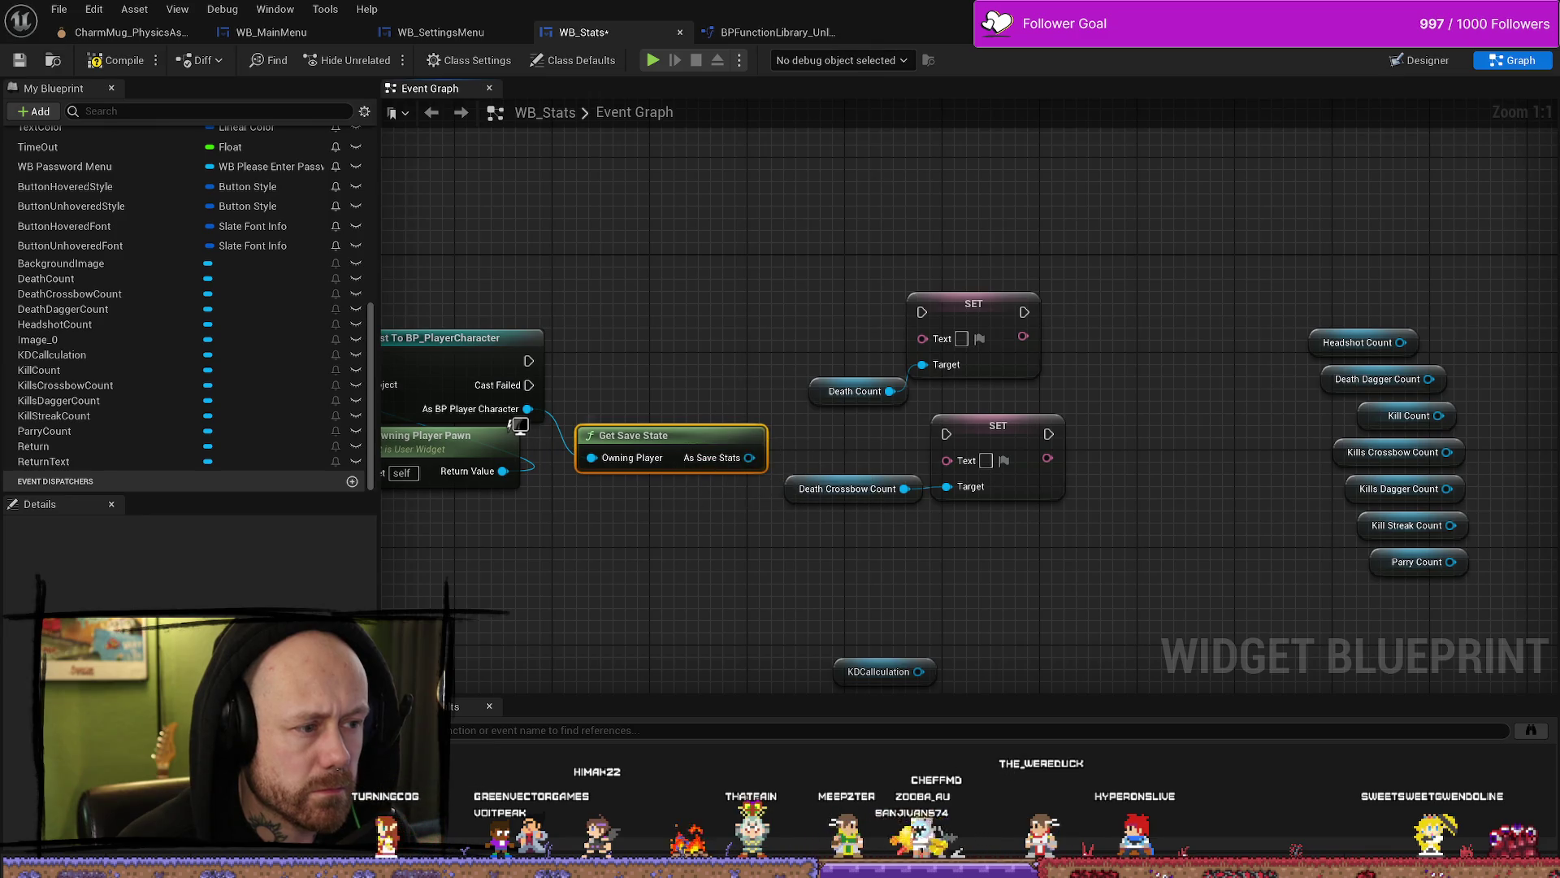
{"action": "mouse_move", "coordinate": [805, 487]}
{"action": "left_mouse_down"}
{"action": "mouse_move", "coordinate": [971, 293]}
{"action": "mouse_move", "coordinate": [1027, 283]}
{"action": "left_mouse_up"}
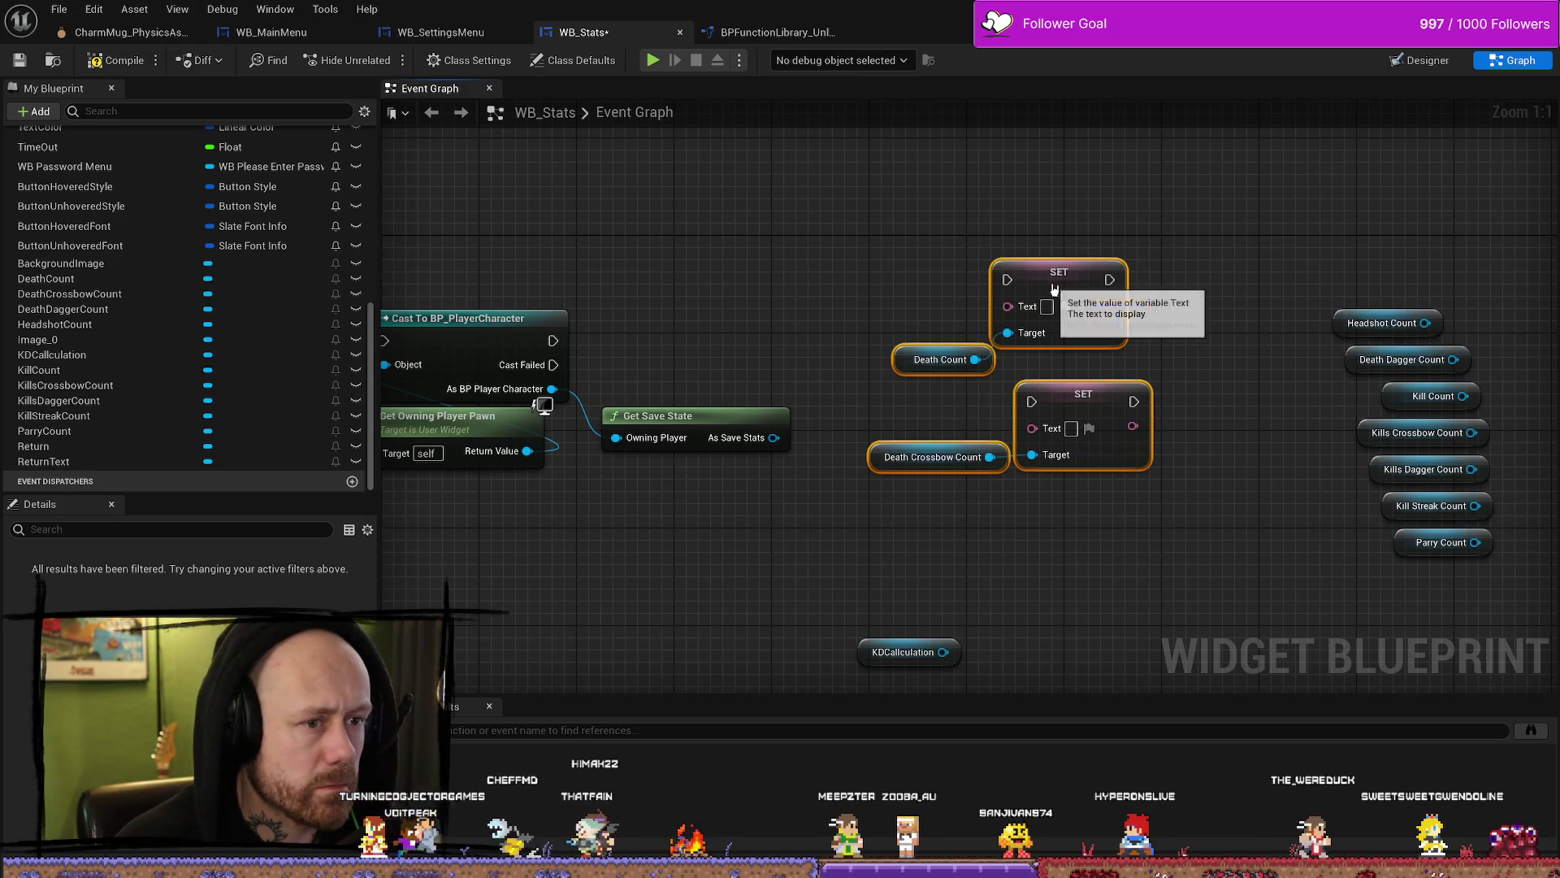
{"action": "left_click_drag", "start_coordinate": [1056, 272], "coordinate": [1103, 285]}
{"action": "mouse_move", "coordinate": [771, 445]}
{"action": "left_mouse_down"}
{"action": "mouse_move", "coordinate": [837, 459]}
{"action": "mouse_move", "coordinate": [866, 422]}
{"action": "left_mouse_up"}
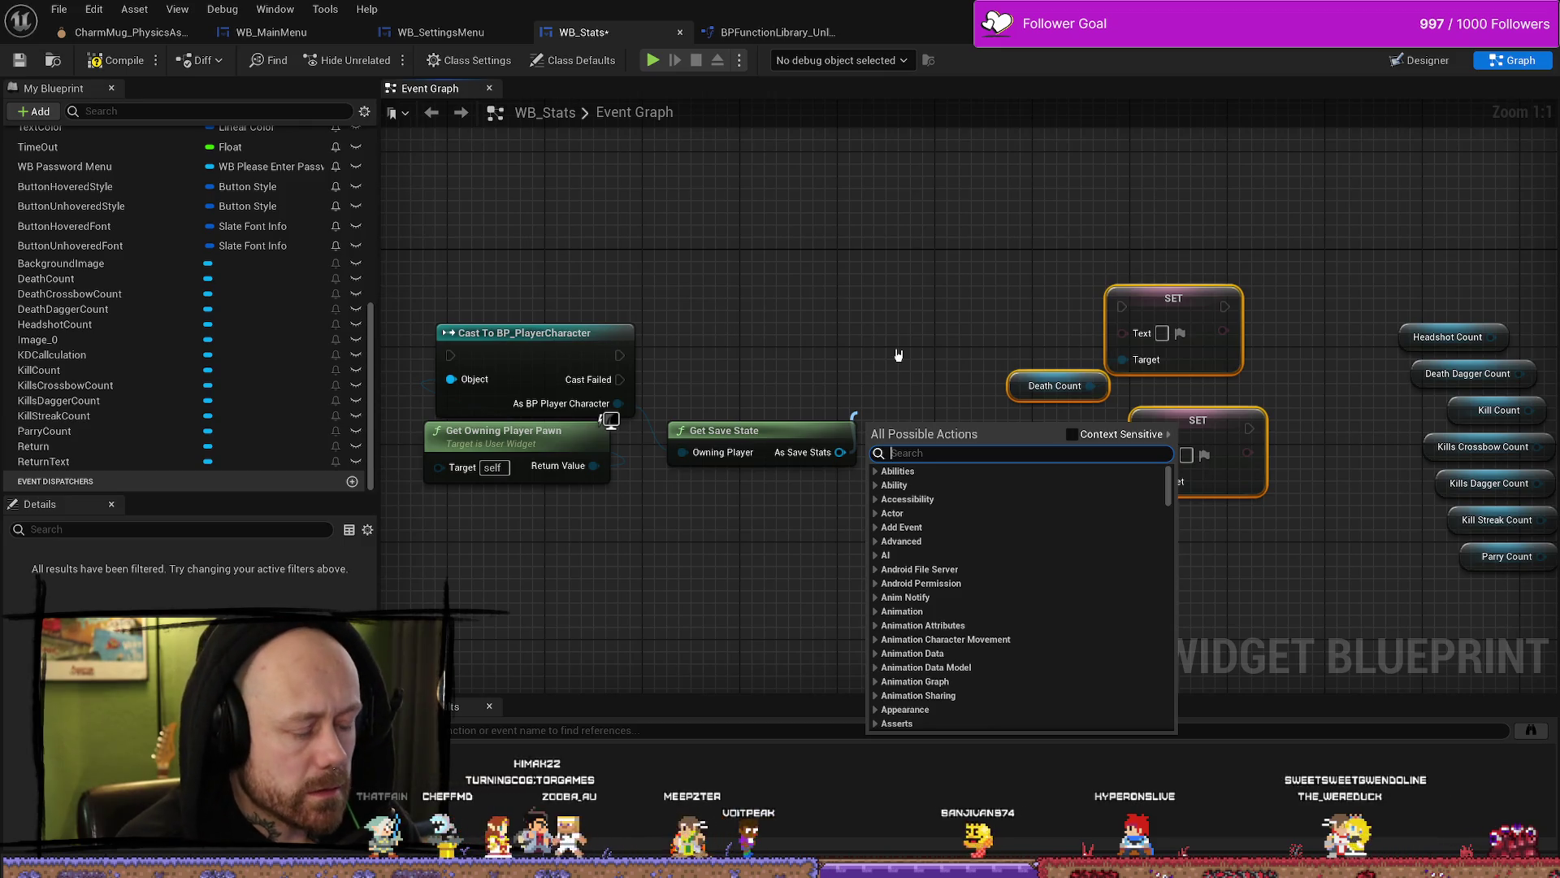
Step: Add Get Deaths and wire it through To Text (Integer) into the Death Count SET's Text
{"action": "type", "text": "deat"}
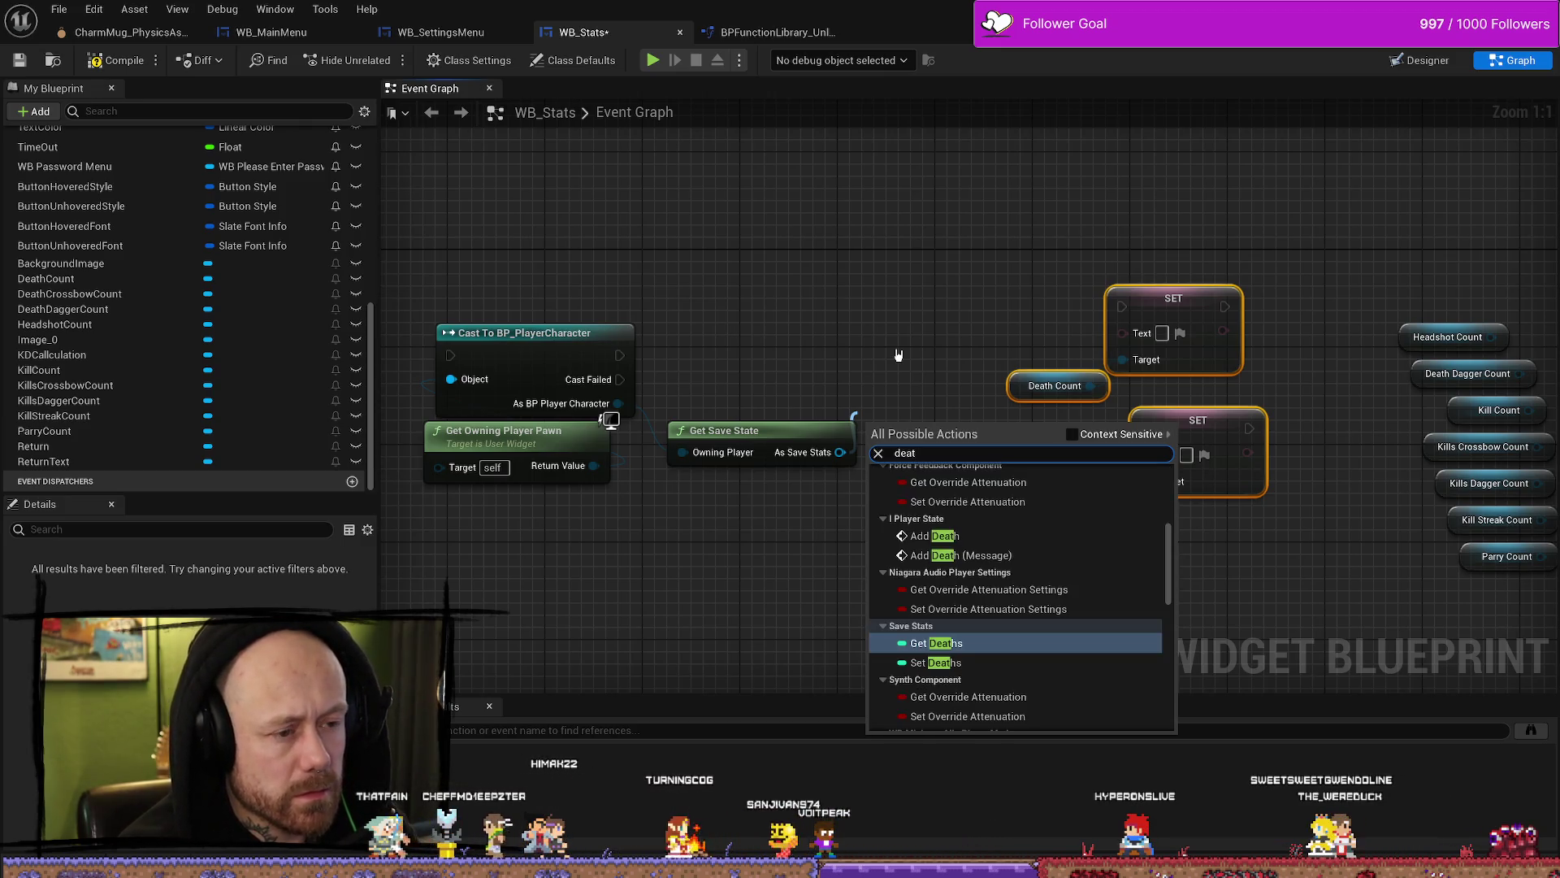
{"action": "key", "text": "Return"}
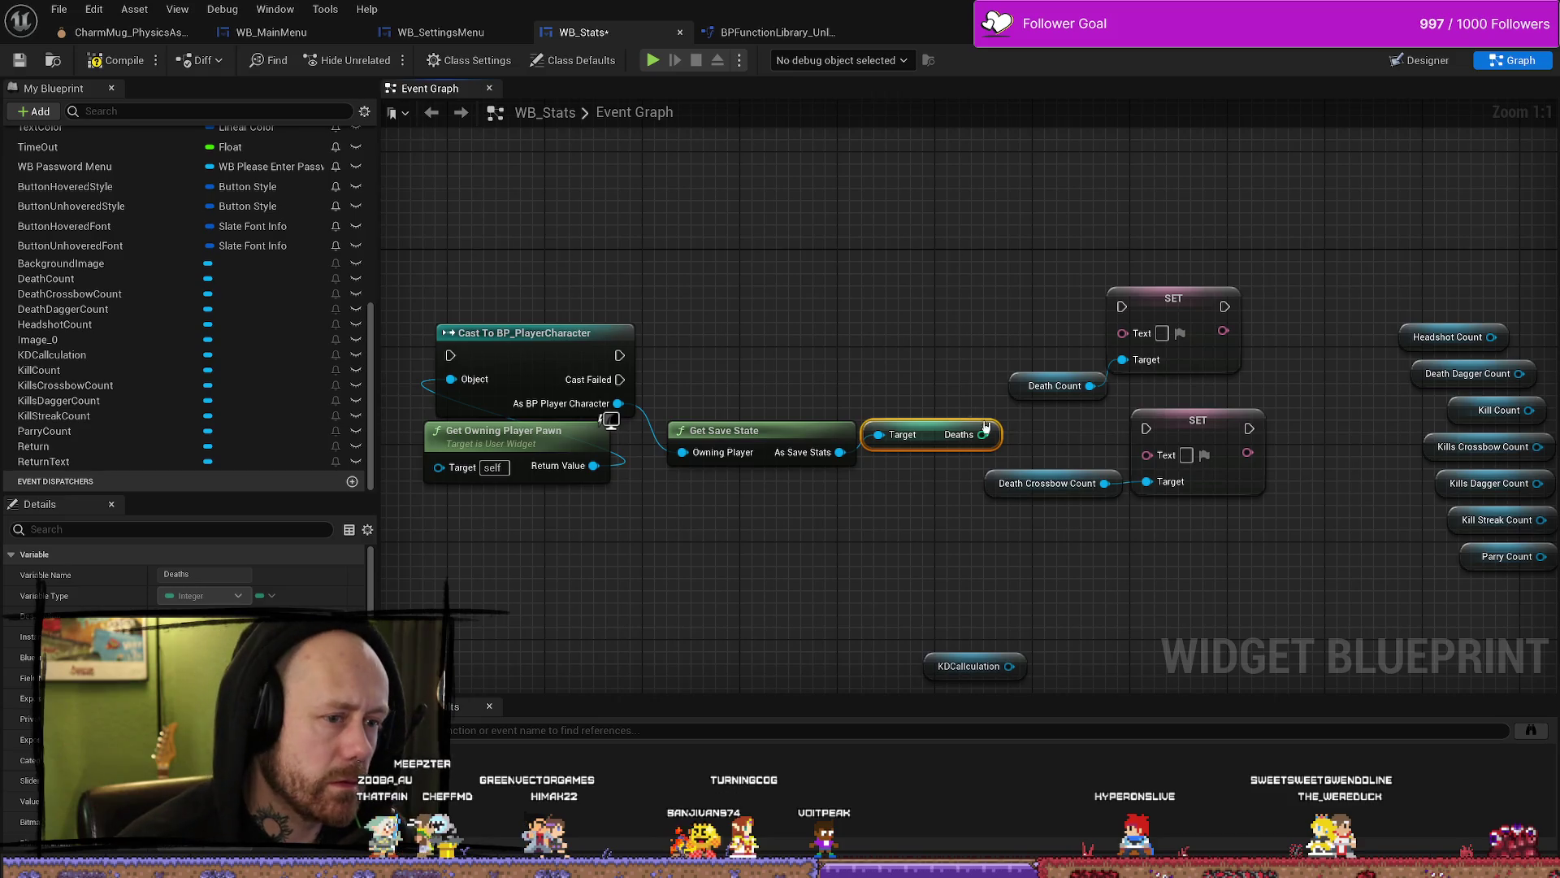
{"action": "left_click_drag", "start_coordinate": [981, 434], "coordinate": [1122, 333]}
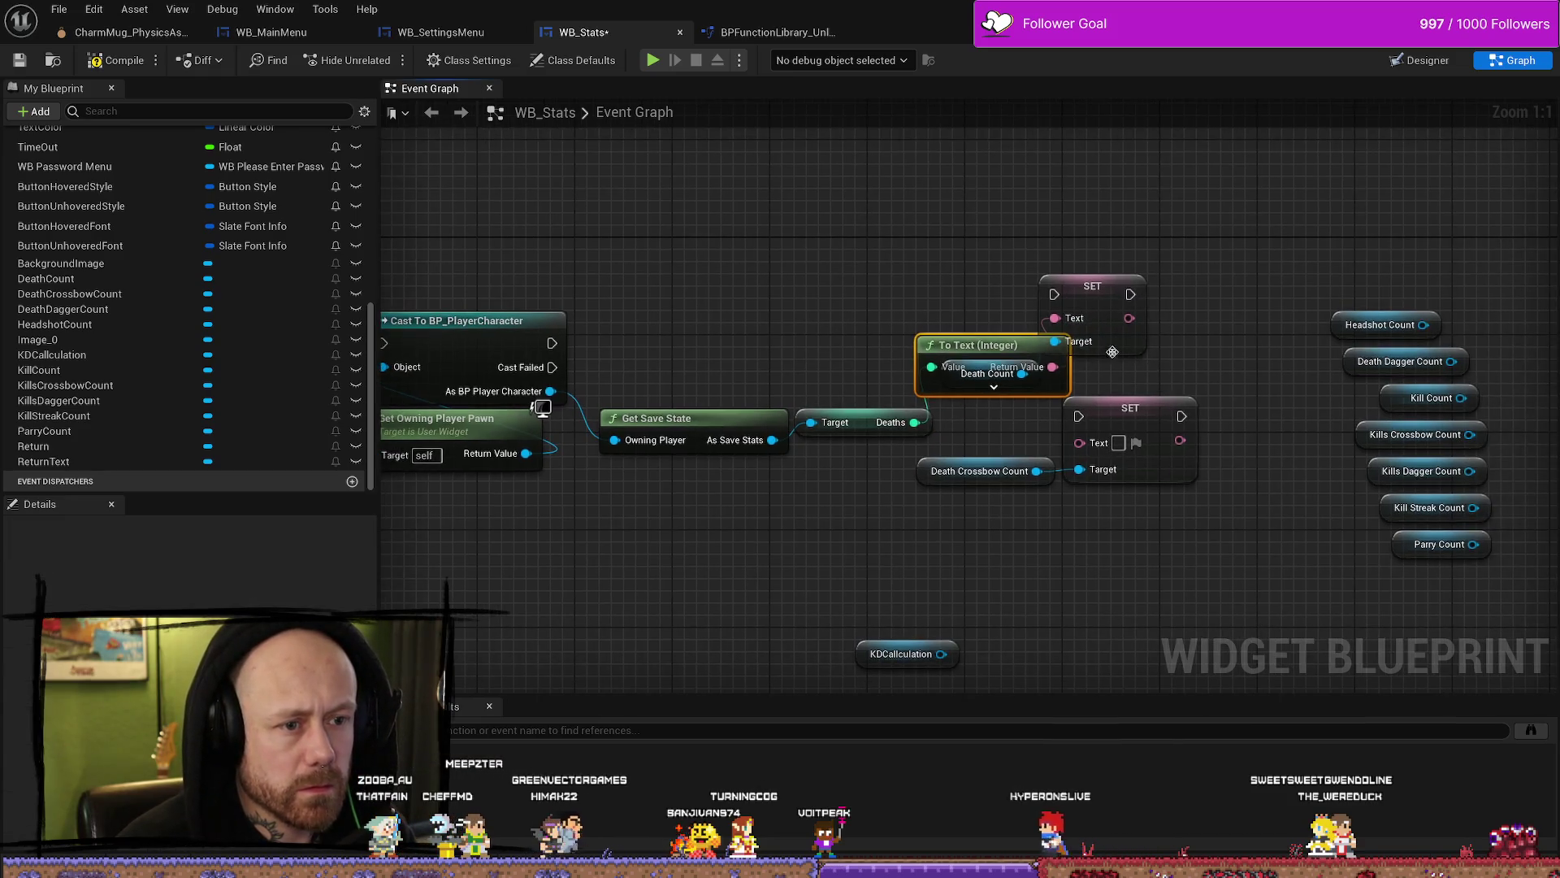
{"action": "mouse_move", "coordinate": [928, 336]}
{"action": "left_mouse_down"}
{"action": "mouse_move", "coordinate": [871, 335]}
{"action": "mouse_move", "coordinate": [845, 316]}
{"action": "left_mouse_up"}
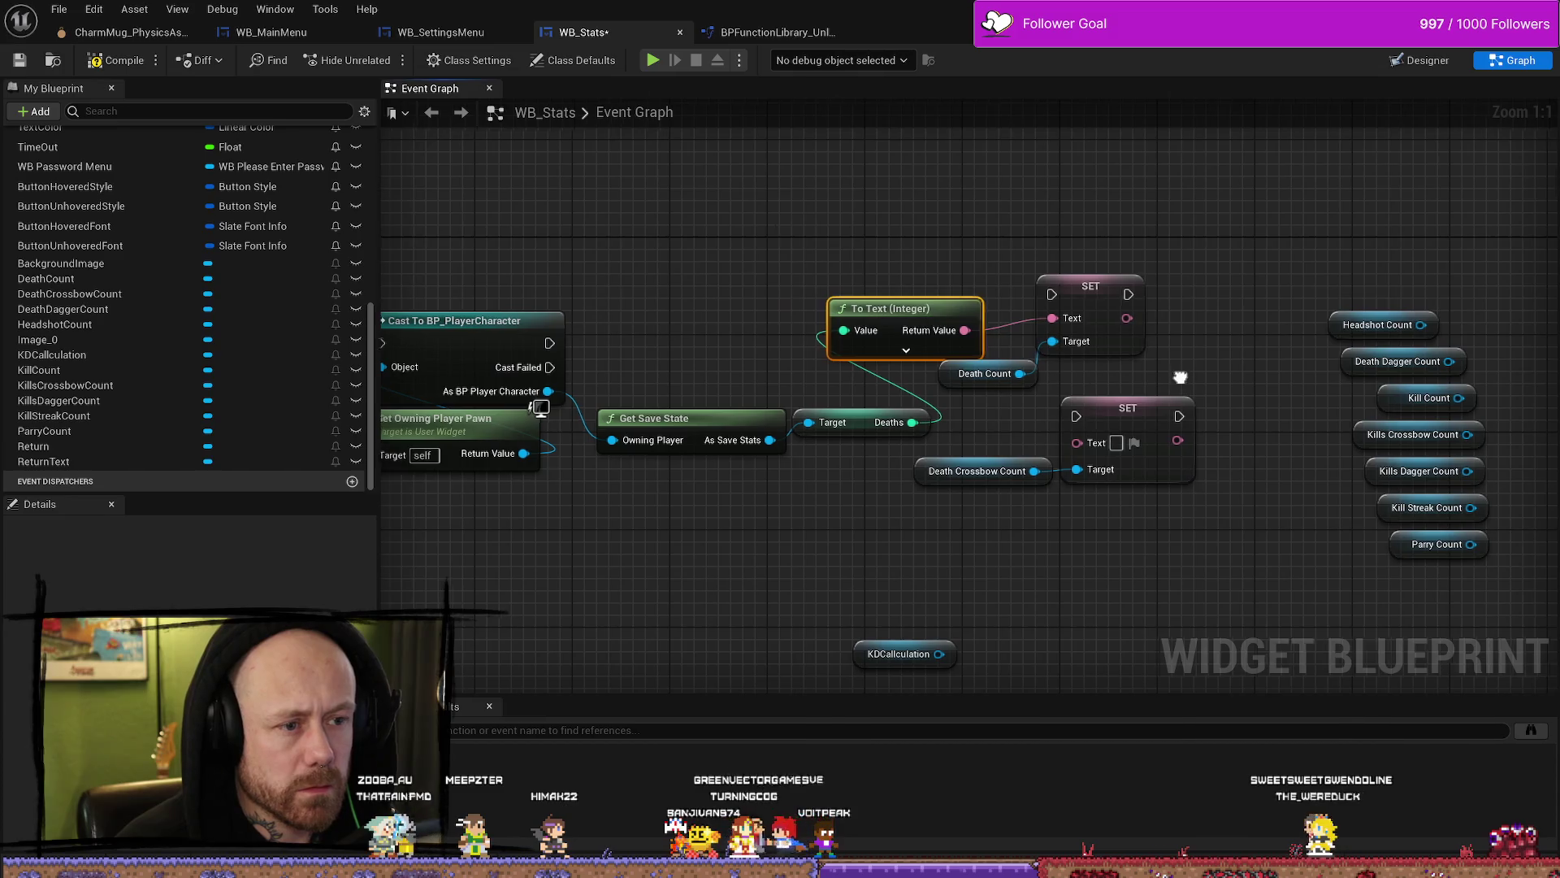
{"action": "left_click_drag", "start_coordinate": [992, 382], "coordinate": [921, 384]}
{"action": "left_click", "coordinate": [921, 385]}
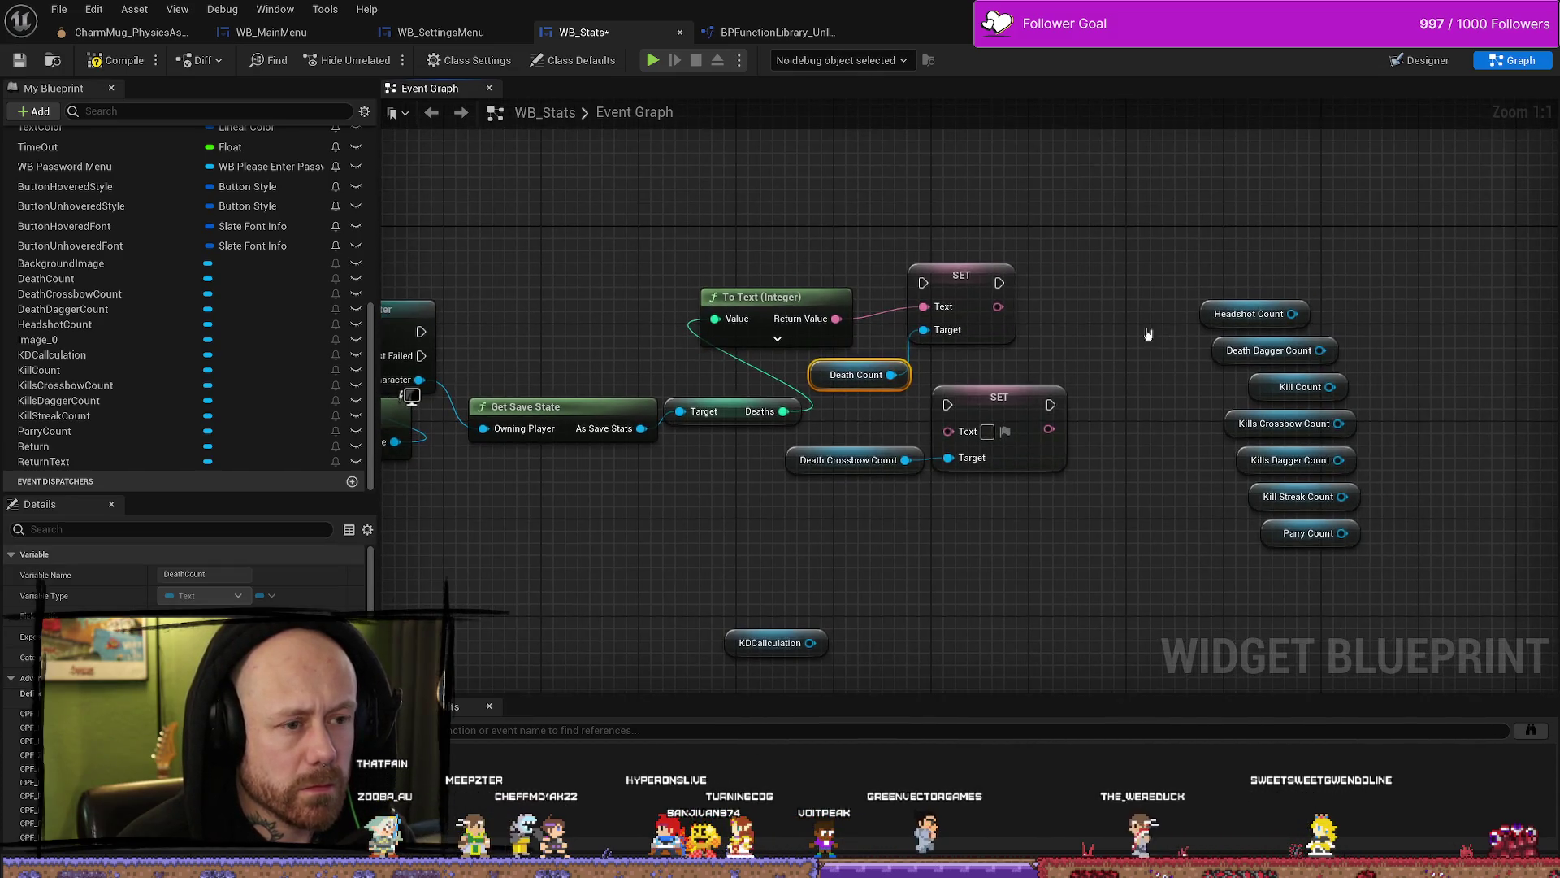
Step: Chain the Death Count SET into the second SET and move the setter group up
{"action": "left_click_drag", "start_coordinate": [999, 283], "coordinate": [951, 406]}
{"action": "mouse_move", "coordinate": [1091, 551]}
{"action": "left_mouse_down"}
{"action": "mouse_move", "coordinate": [1056, 526]}
{"action": "mouse_move", "coordinate": [1190, 597]}
{"action": "left_mouse_up"}
{"action": "mouse_move", "coordinate": [1072, 264]}
{"action": "left_mouse_down"}
{"action": "mouse_move", "coordinate": [900, 414]}
{"action": "mouse_move", "coordinate": [888, 268]}
{"action": "left_mouse_up"}
{"action": "left_click_drag", "start_coordinate": [827, 447], "coordinate": [803, 264]}
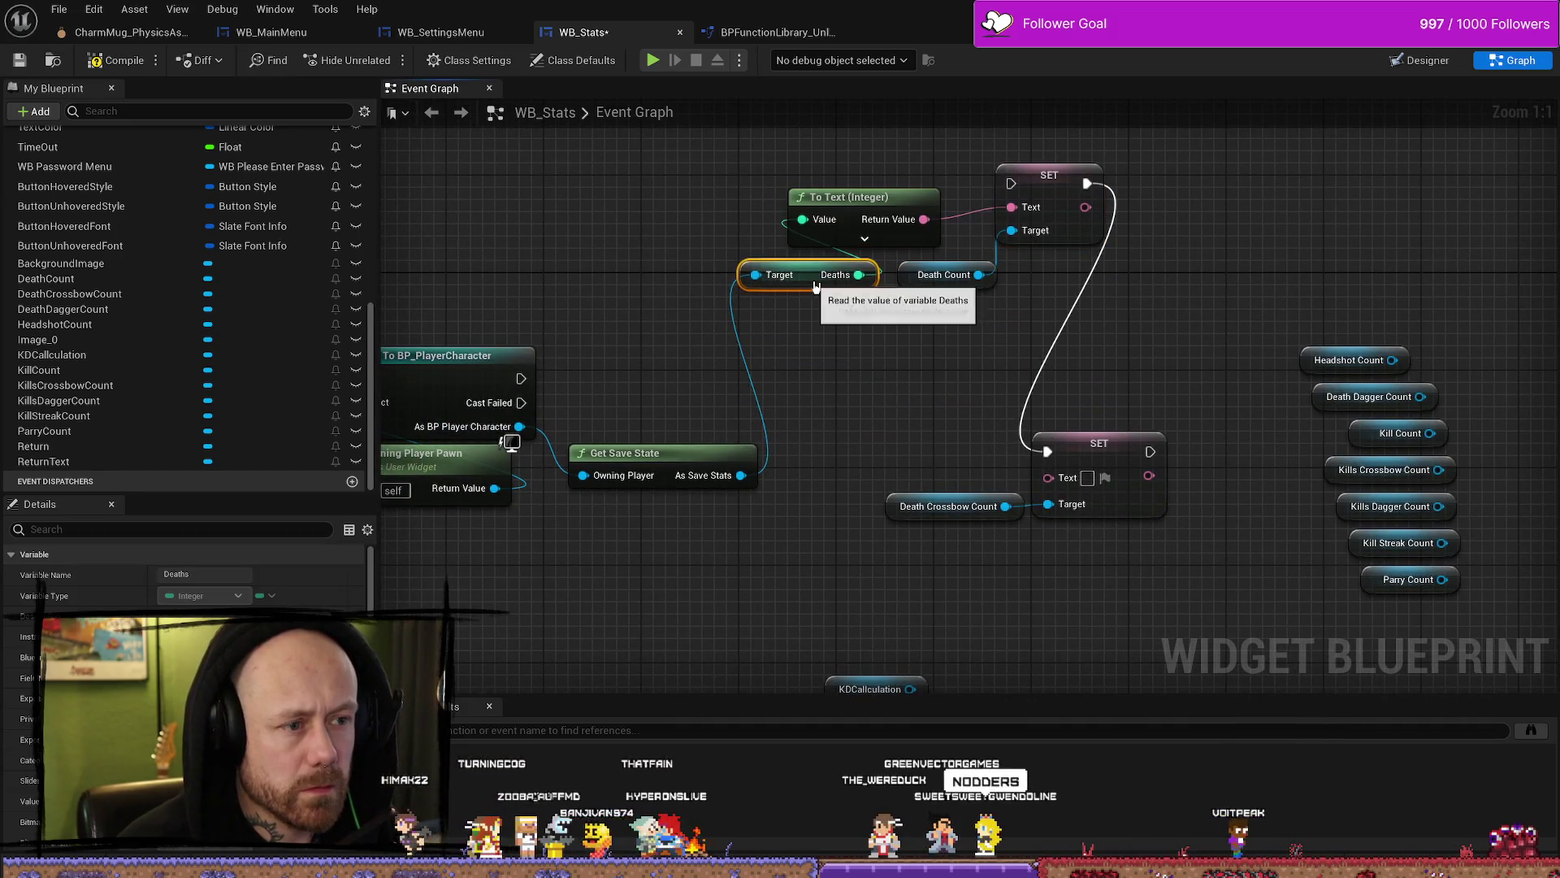
{"action": "left_click", "coordinate": [737, 271], "text": "ctrl"}
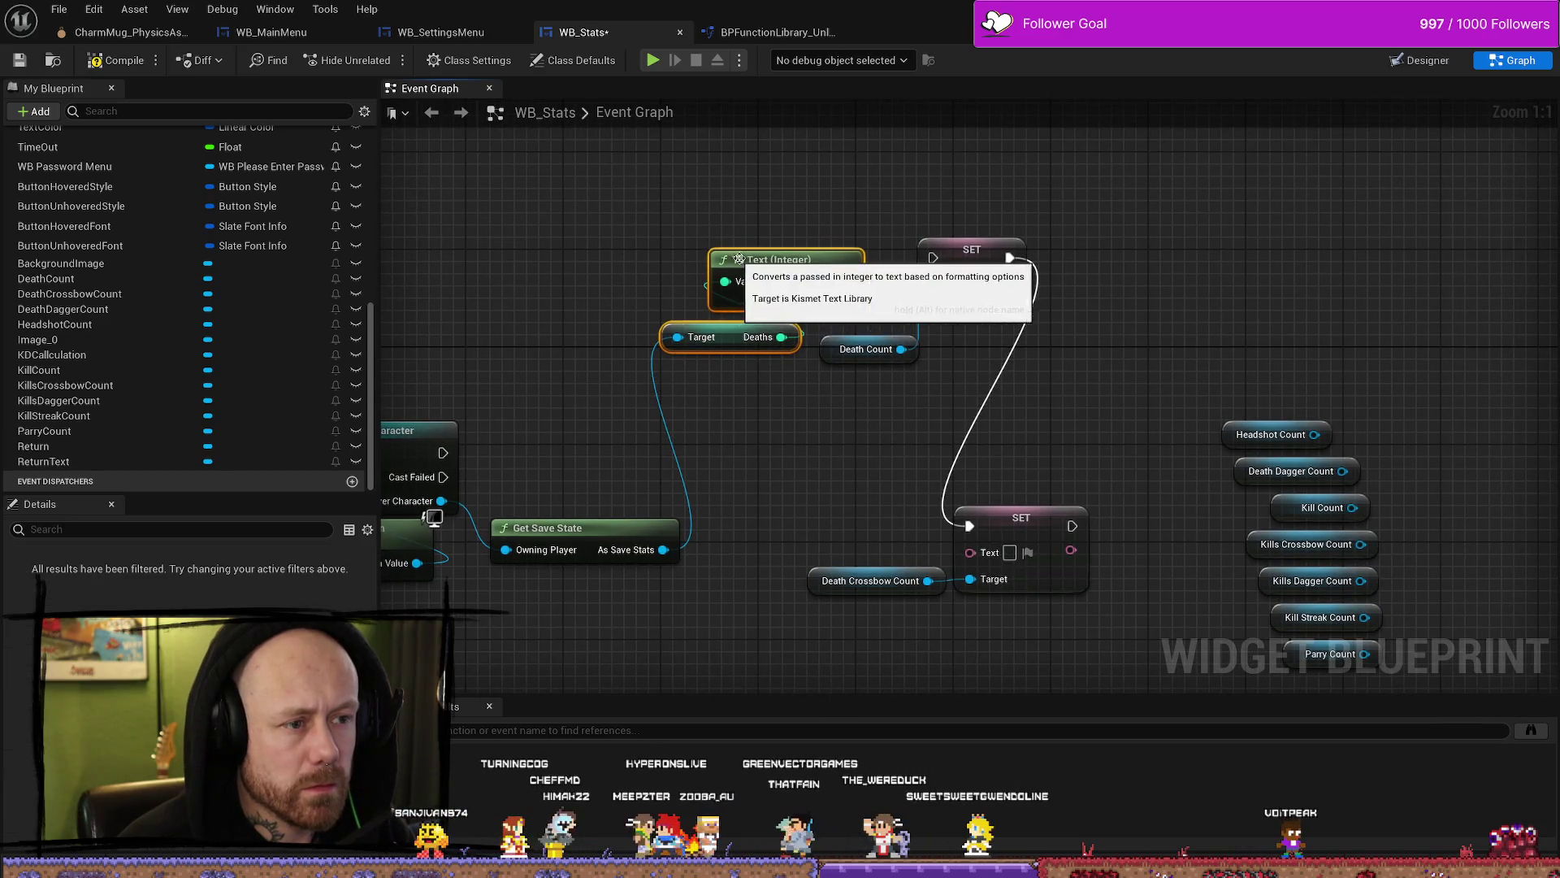
Step: Run the first SET from the cast's successful execution output
{"action": "left_click_drag", "start_coordinate": [1058, 255], "coordinate": [1113, 237]}
{"action": "left_click_drag", "start_coordinate": [855, 488], "coordinate": [914, 481]}
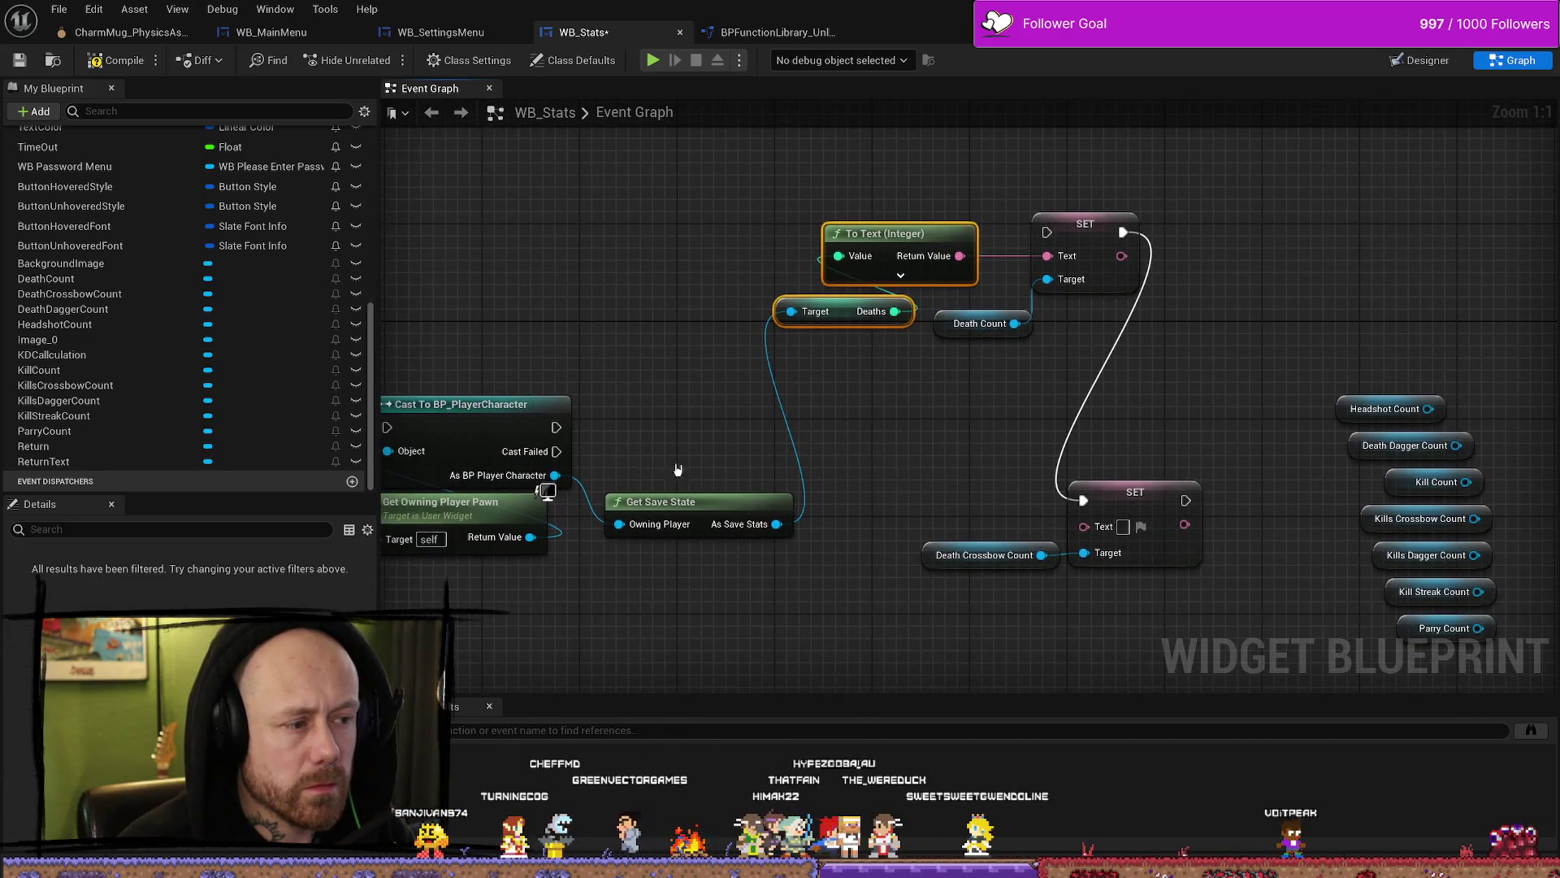
{"action": "left_click_drag", "start_coordinate": [555, 428], "coordinate": [934, 211]}
{"action": "left_click_drag", "start_coordinate": [1046, 237], "coordinate": [1045, 237]}
{"action": "mouse_move", "coordinate": [607, 328]}
{"action": "left_mouse_down"}
{"action": "mouse_move", "coordinate": [677, 273]}
{"action": "mouse_move", "coordinate": [910, 290]}
{"action": "mouse_move", "coordinate": [857, 308]}
{"action": "left_mouse_up"}
Step: Reposition the cast, Get Owning Player Pawn and Get Save State nodes; select the lower SET group
{"action": "left_click", "coordinate": [708, 396]}
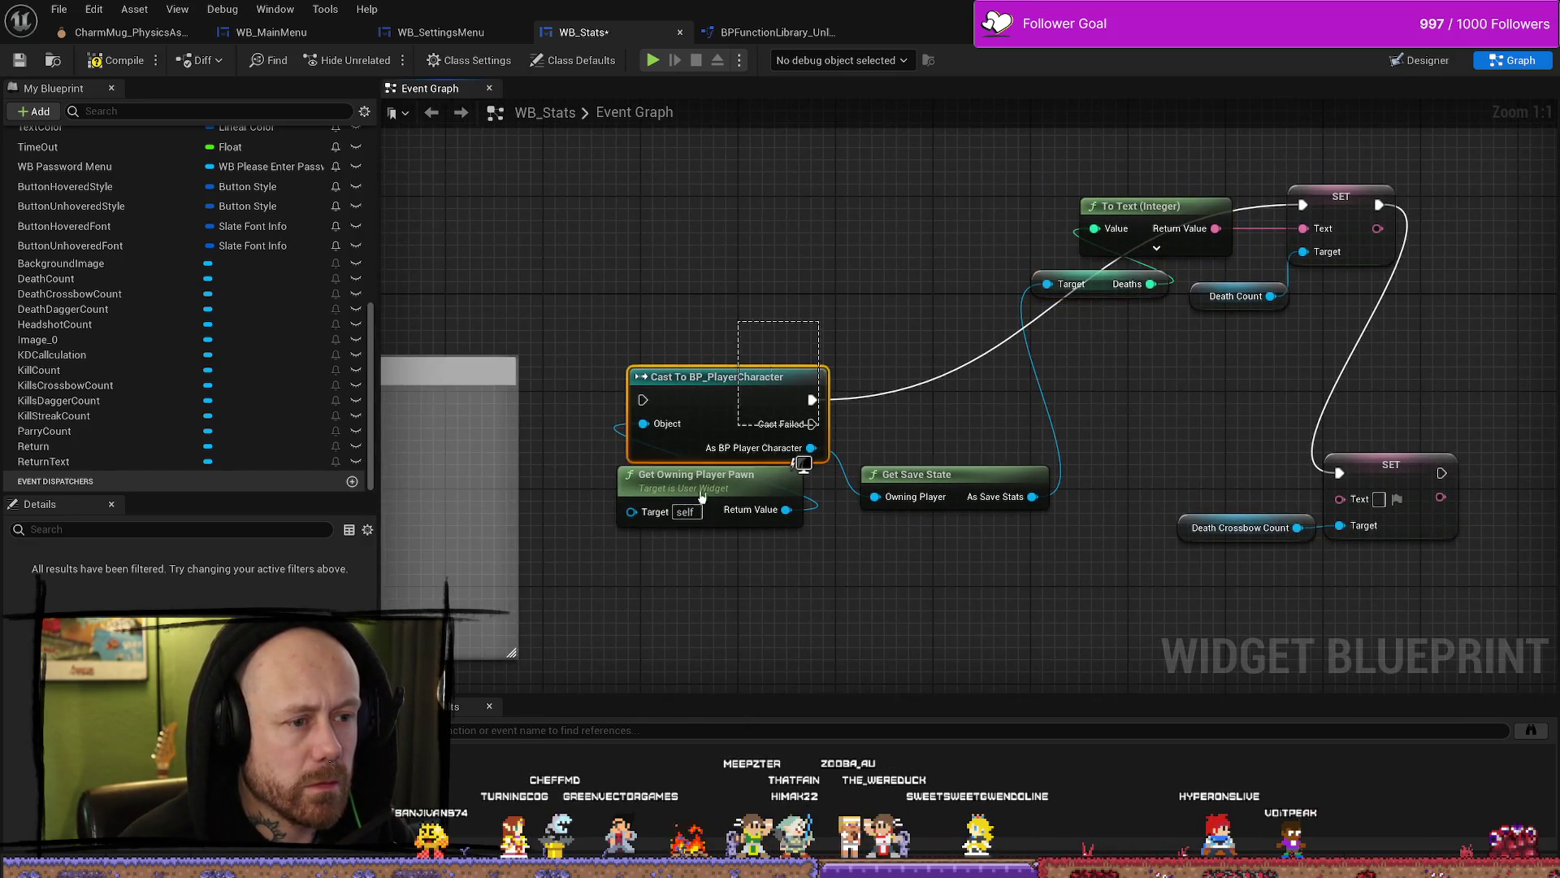
{"action": "left_click", "coordinate": [715, 488], "text": "ctrl"}
{"action": "left_click_drag", "start_coordinate": [708, 397], "coordinate": [769, 201]}
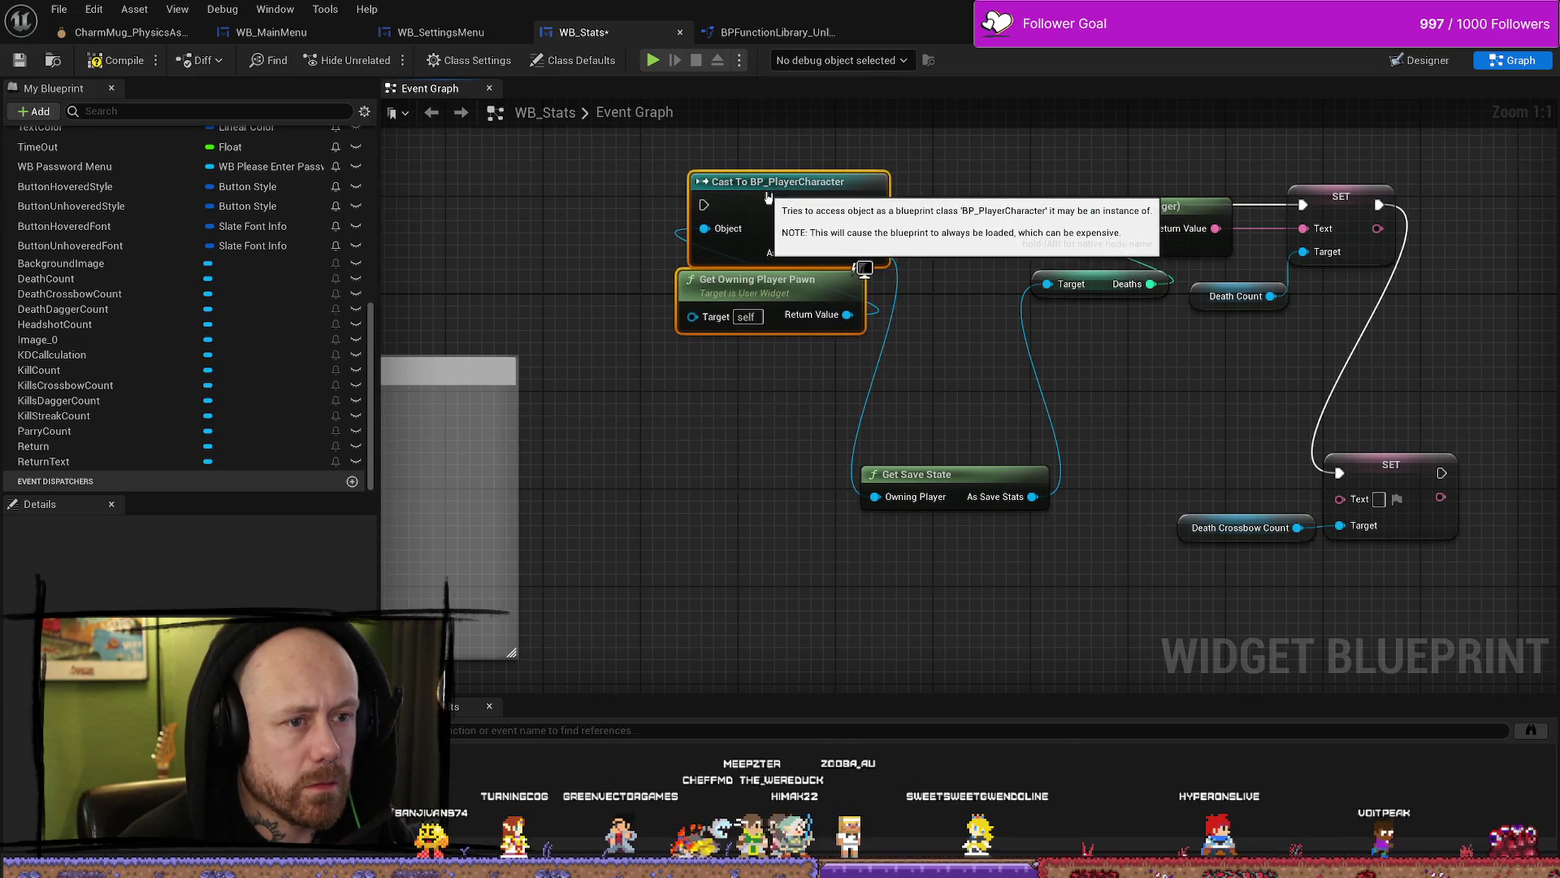
{"action": "left_click_drag", "start_coordinate": [944, 481], "coordinate": [969, 310]}
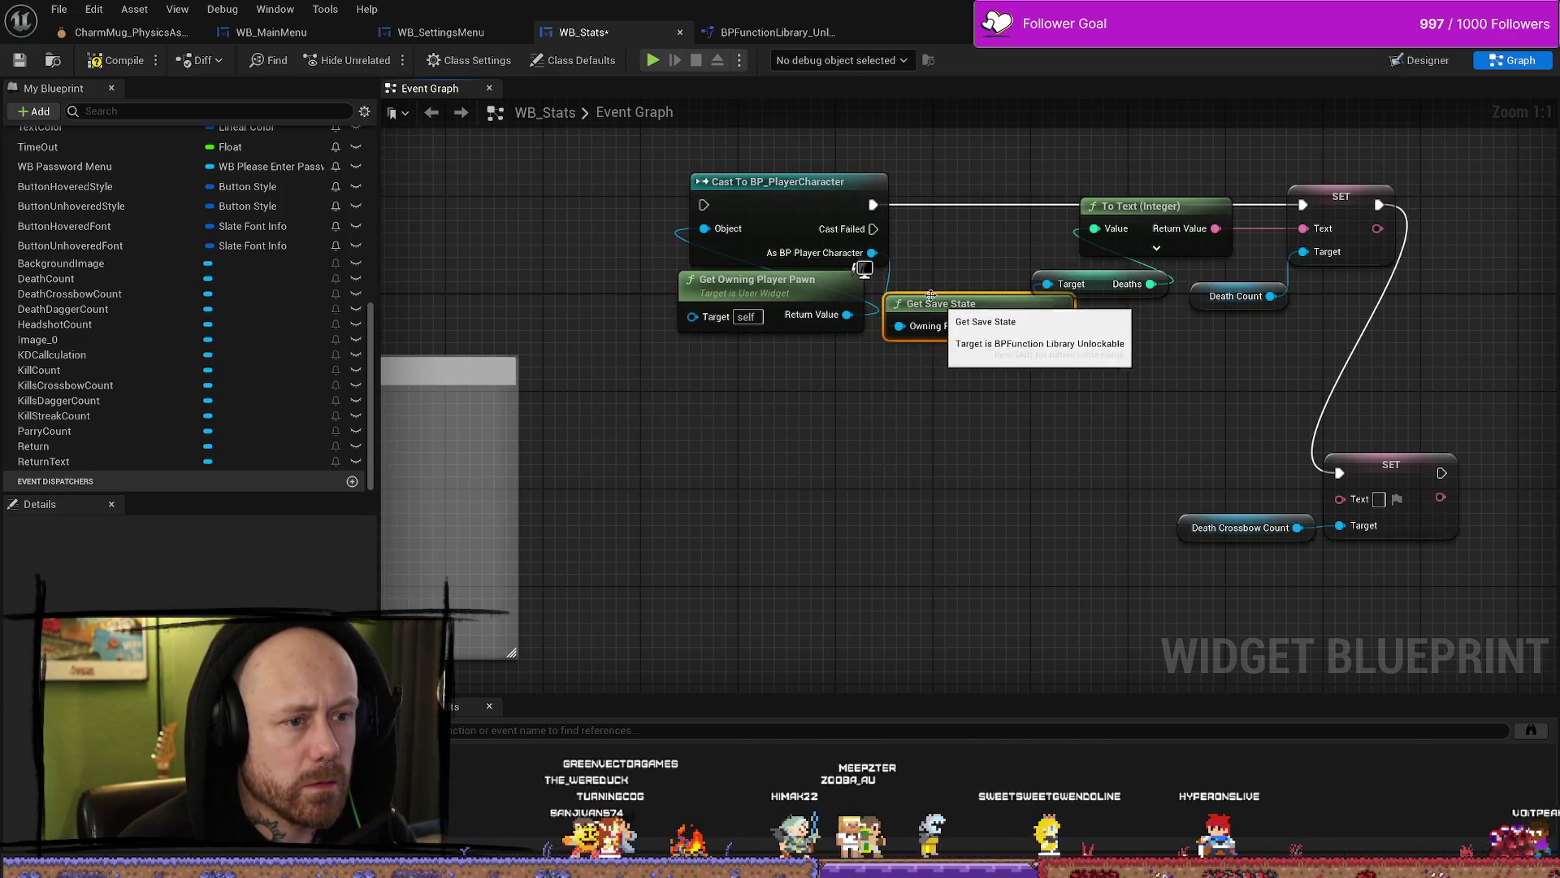
{"action": "left_click_drag", "start_coordinate": [874, 159], "coordinate": [637, 373]}
{"action": "mouse_move", "coordinate": [989, 296]}
{"action": "left_mouse_down"}
{"action": "mouse_move", "coordinate": [922, 245]}
{"action": "mouse_move", "coordinate": [940, 265]}
{"action": "mouse_move", "coordinate": [926, 299]}
{"action": "mouse_move", "coordinate": [895, 306]}
{"action": "mouse_move", "coordinate": [822, 251]}
{"action": "mouse_move", "coordinate": [848, 496]}
{"action": "left_mouse_up"}
{"action": "left_click_drag", "start_coordinate": [992, 430], "coordinate": [1202, 618]}
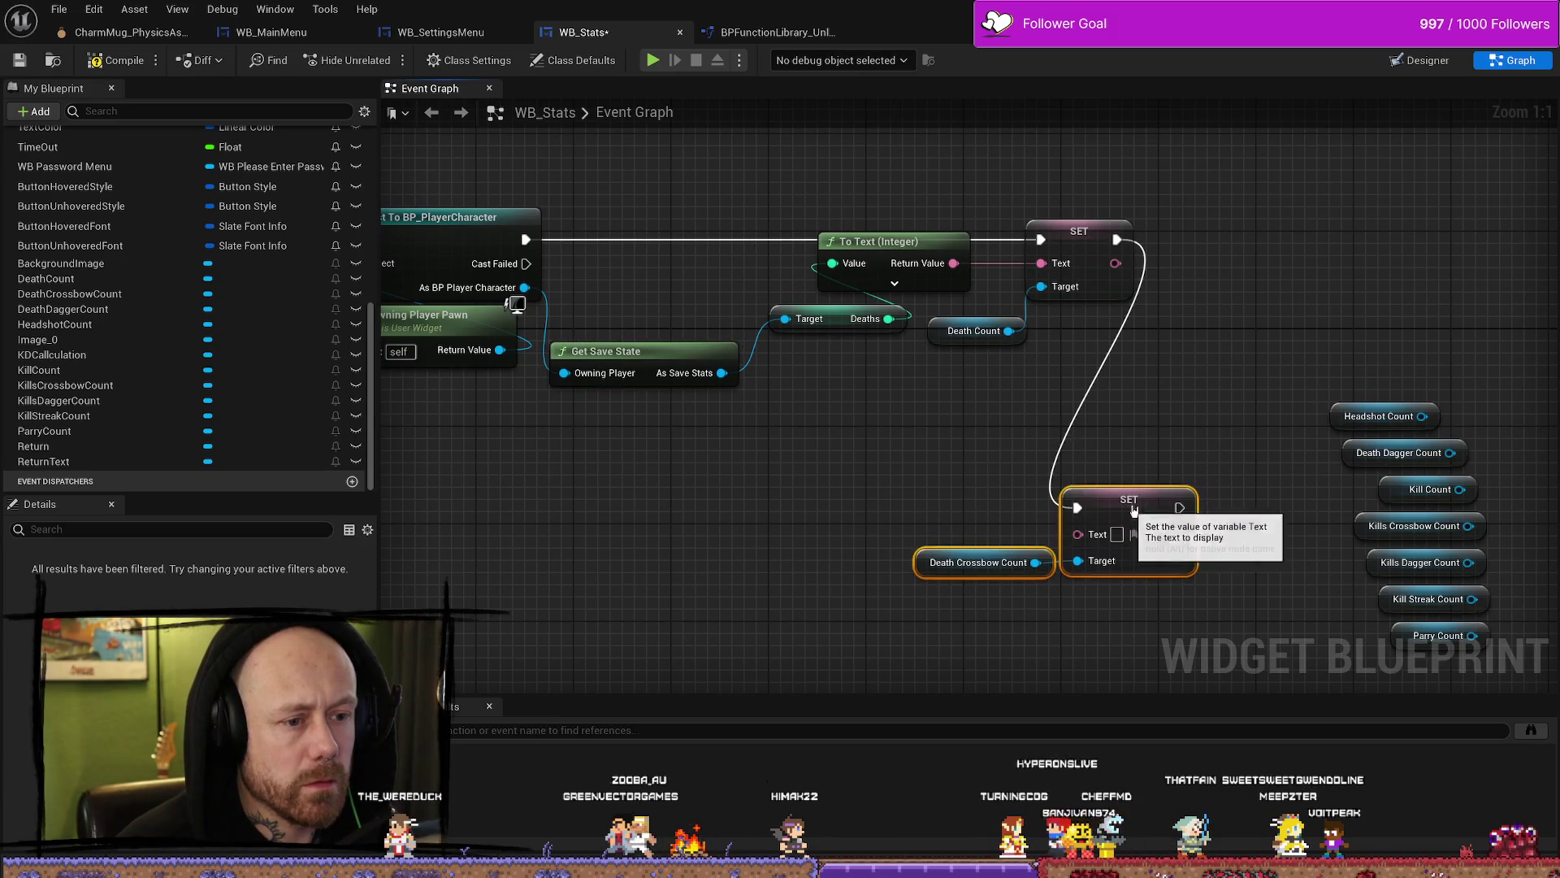
{"action": "mouse_move", "coordinate": [1007, 438]}
{"action": "left_mouse_down"}
{"action": "mouse_move", "coordinate": [758, 415]}
{"action": "mouse_move", "coordinate": [784, 455]}
{"action": "left_mouse_up"}
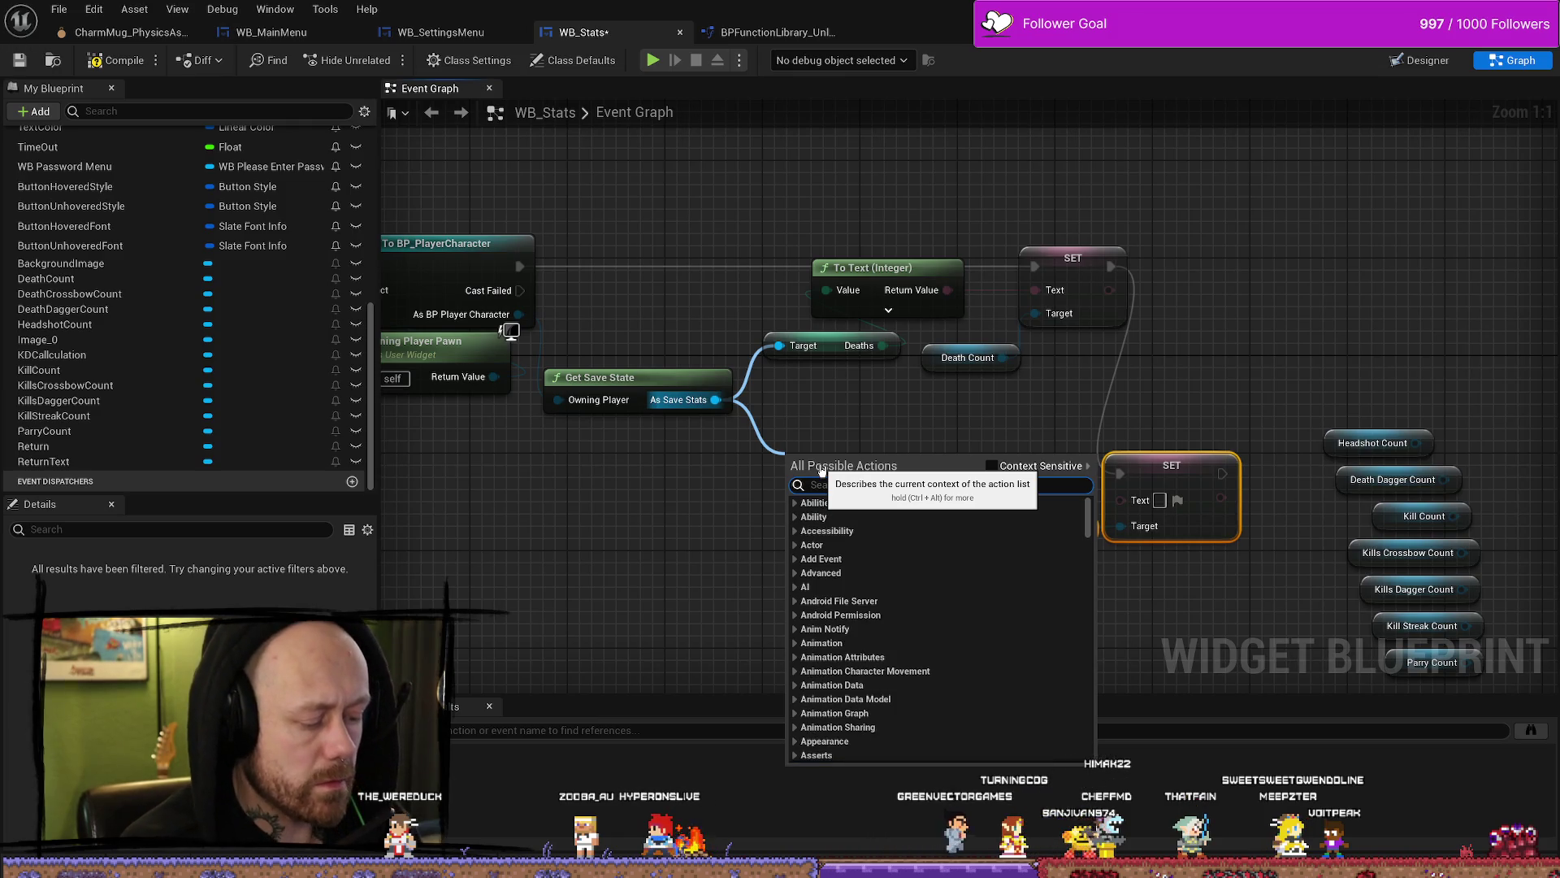
Step: Wire a Times Killed by Crossbow getter into the Death Crossbow Count SET's Text
{"action": "type", "text": "deaths"}
{"action": "key", "text": "BackSpace"}
{"action": "key", "text": "BackSpace"}
{"action": "key", "text": "BackSpace"}
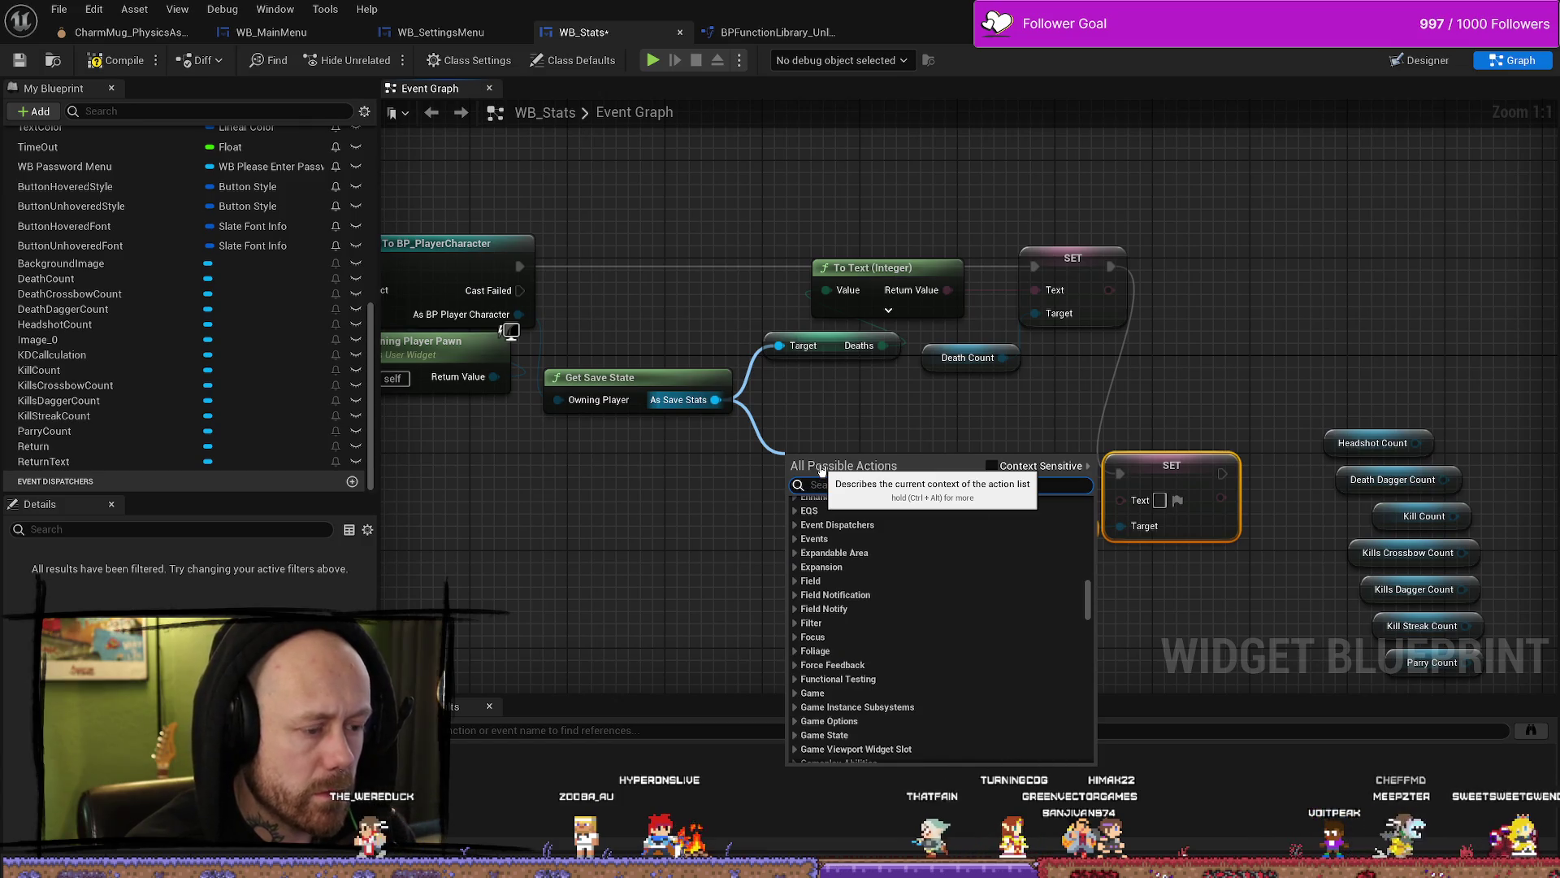
{"action": "type", "text": "cro"}
{"action": "type", "text": "ssbn"}
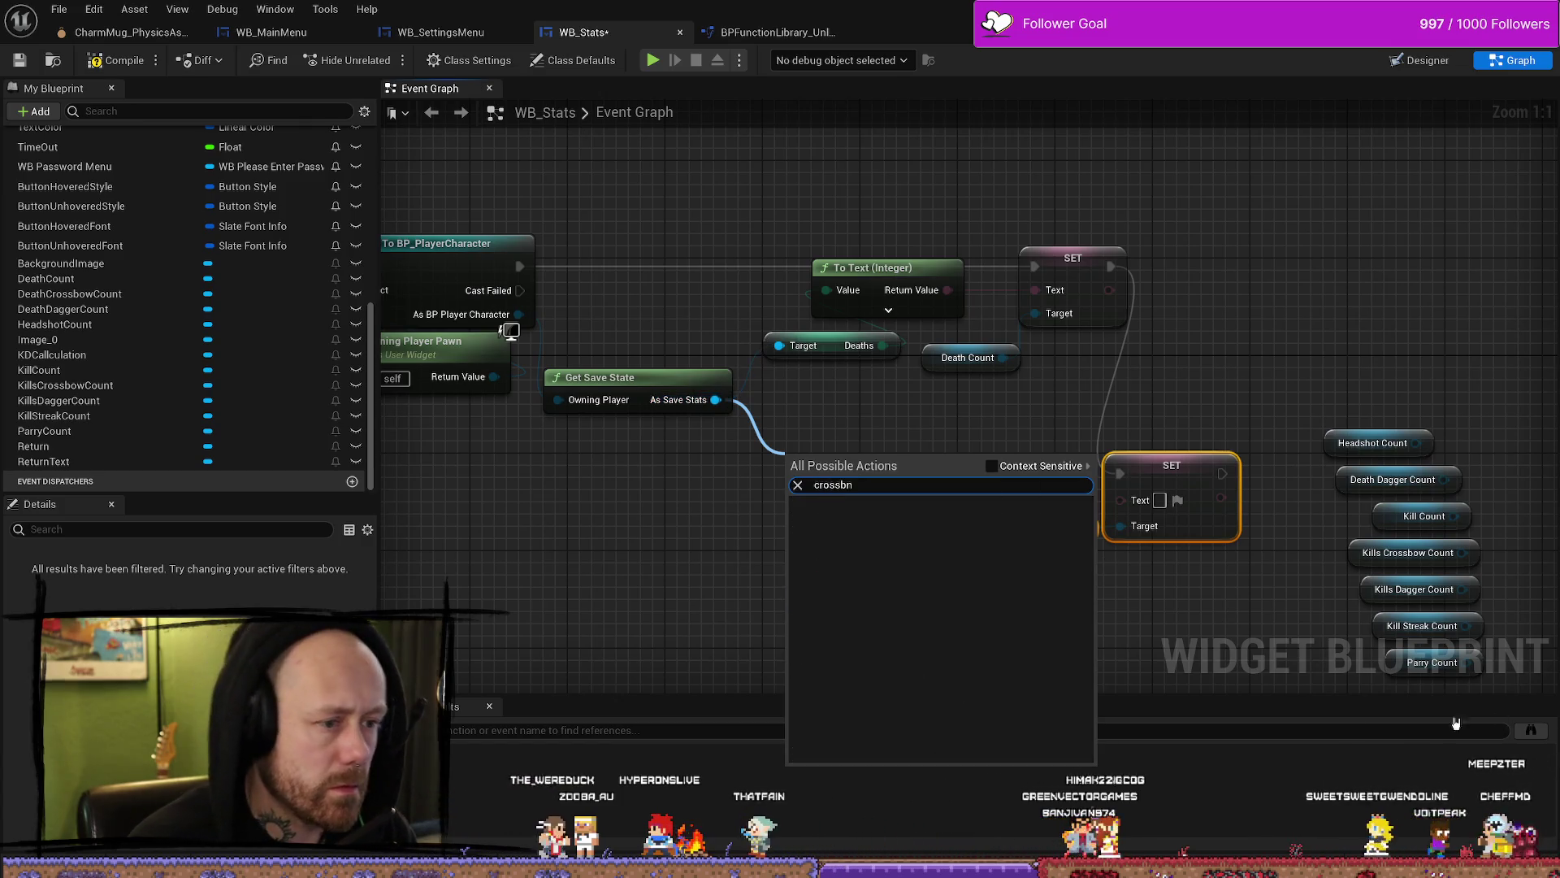
{"action": "key", "text": "BackSpace"}
{"action": "type", "text": "ow"}
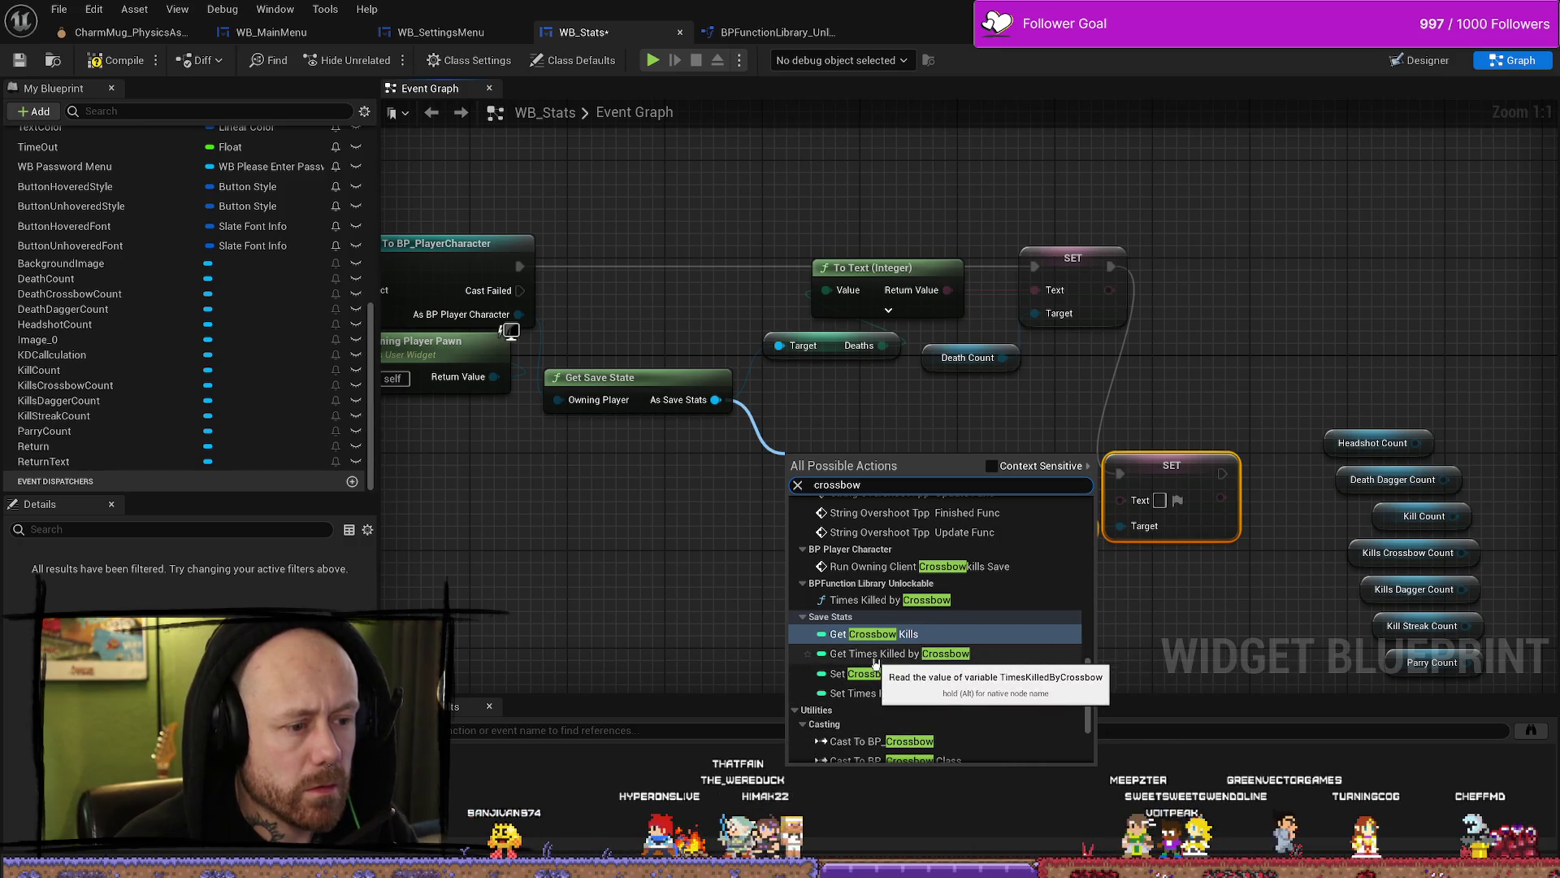
{"action": "left_click", "coordinate": [880, 654]}
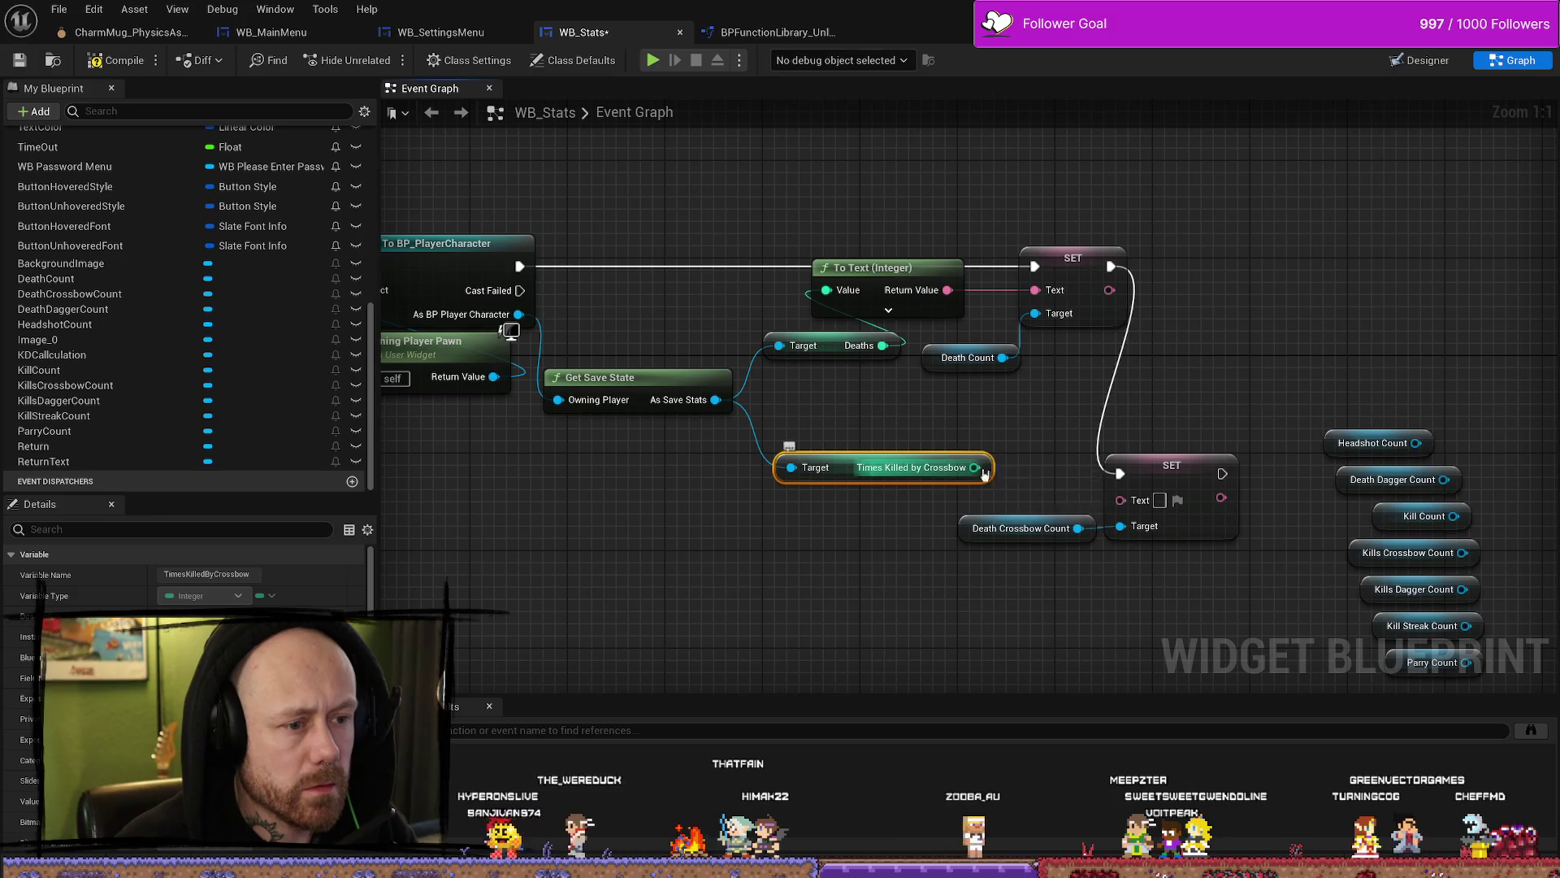
{"action": "left_click_drag", "start_coordinate": [975, 467], "coordinate": [1121, 500]}
{"action": "left_click_drag", "start_coordinate": [889, 473], "coordinate": [816, 474]}
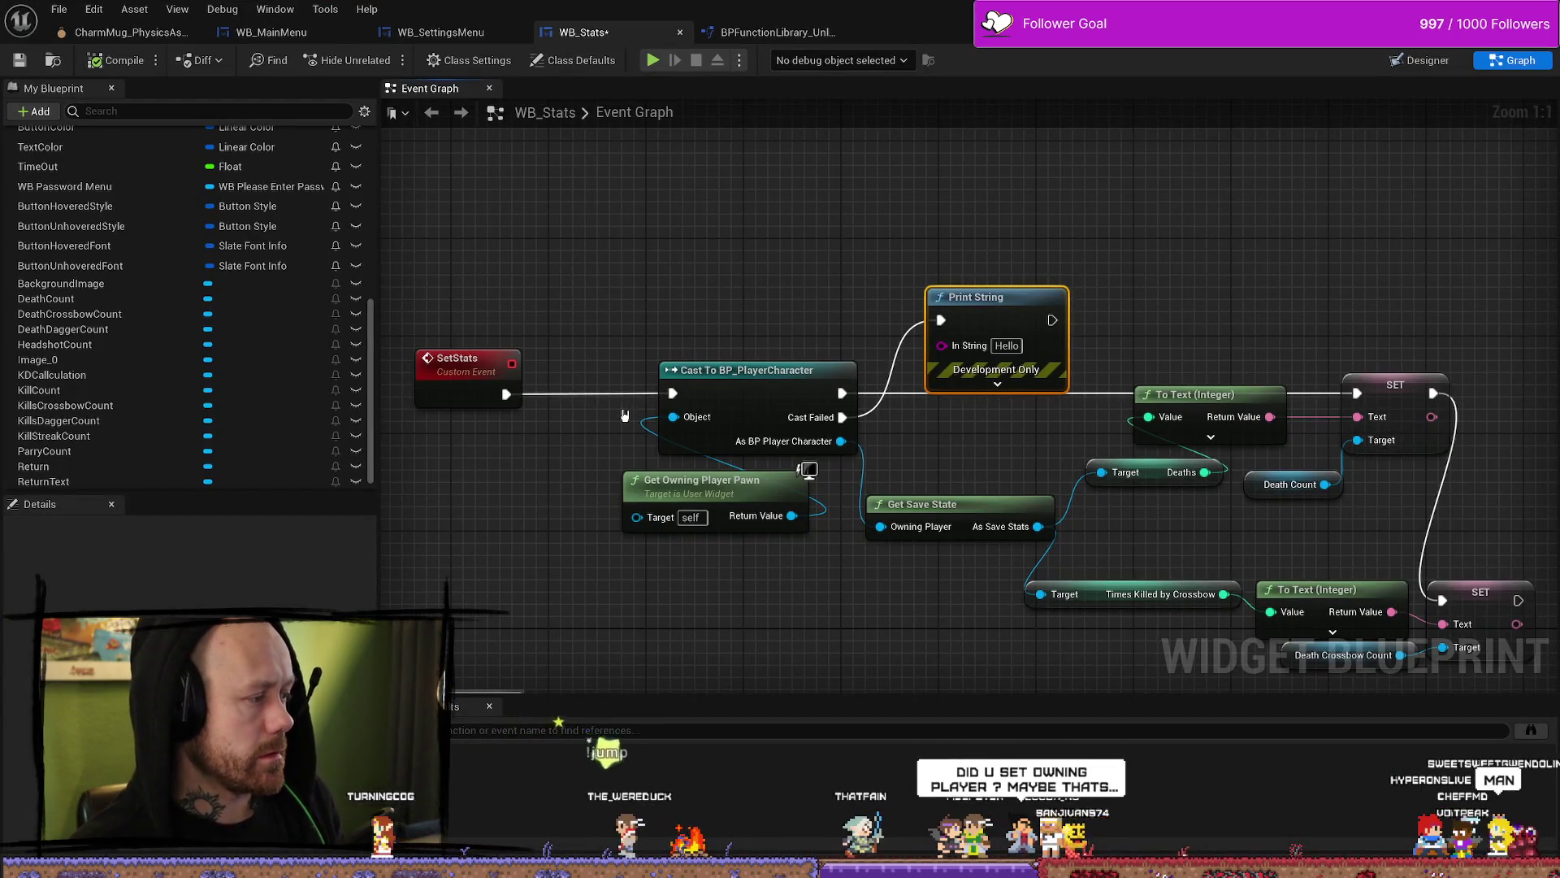
Step: Delete the Get Owning Player Pawn node from the cast
{"action": "mouse_move", "coordinate": [620, 254]}
{"action": "left_mouse_down"}
{"action": "mouse_move", "coordinate": [702, 271]}
{"action": "mouse_move", "coordinate": [509, 266]}
{"action": "left_mouse_up"}
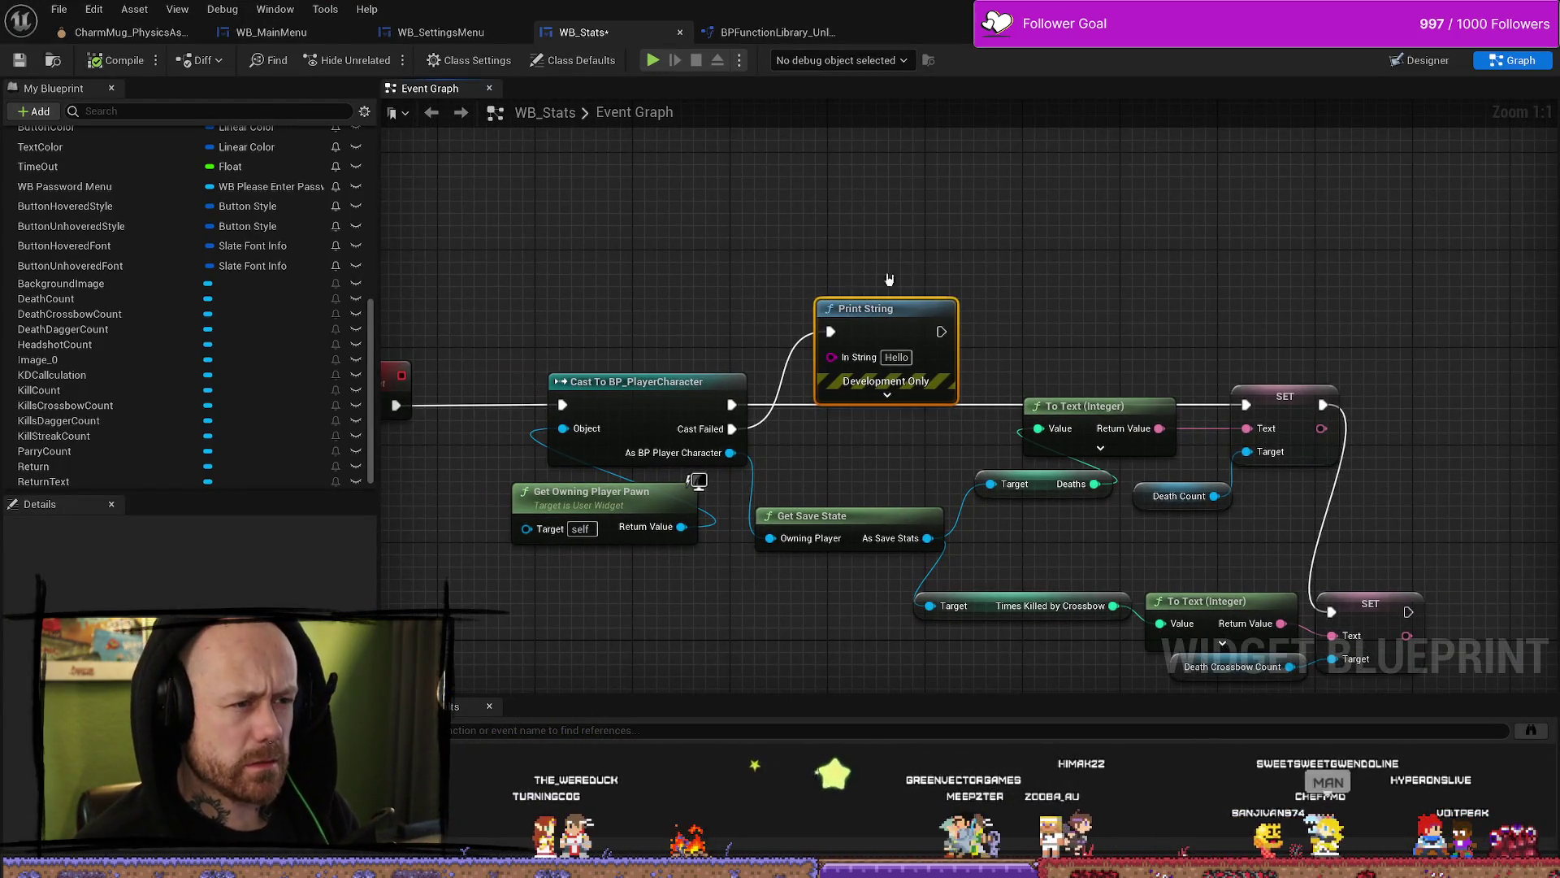
{"action": "mouse_move", "coordinate": [889, 279]}
{"action": "left_mouse_down"}
{"action": "mouse_move", "coordinate": [686, 289]}
{"action": "mouse_move", "coordinate": [697, 219]}
{"action": "left_mouse_up"}
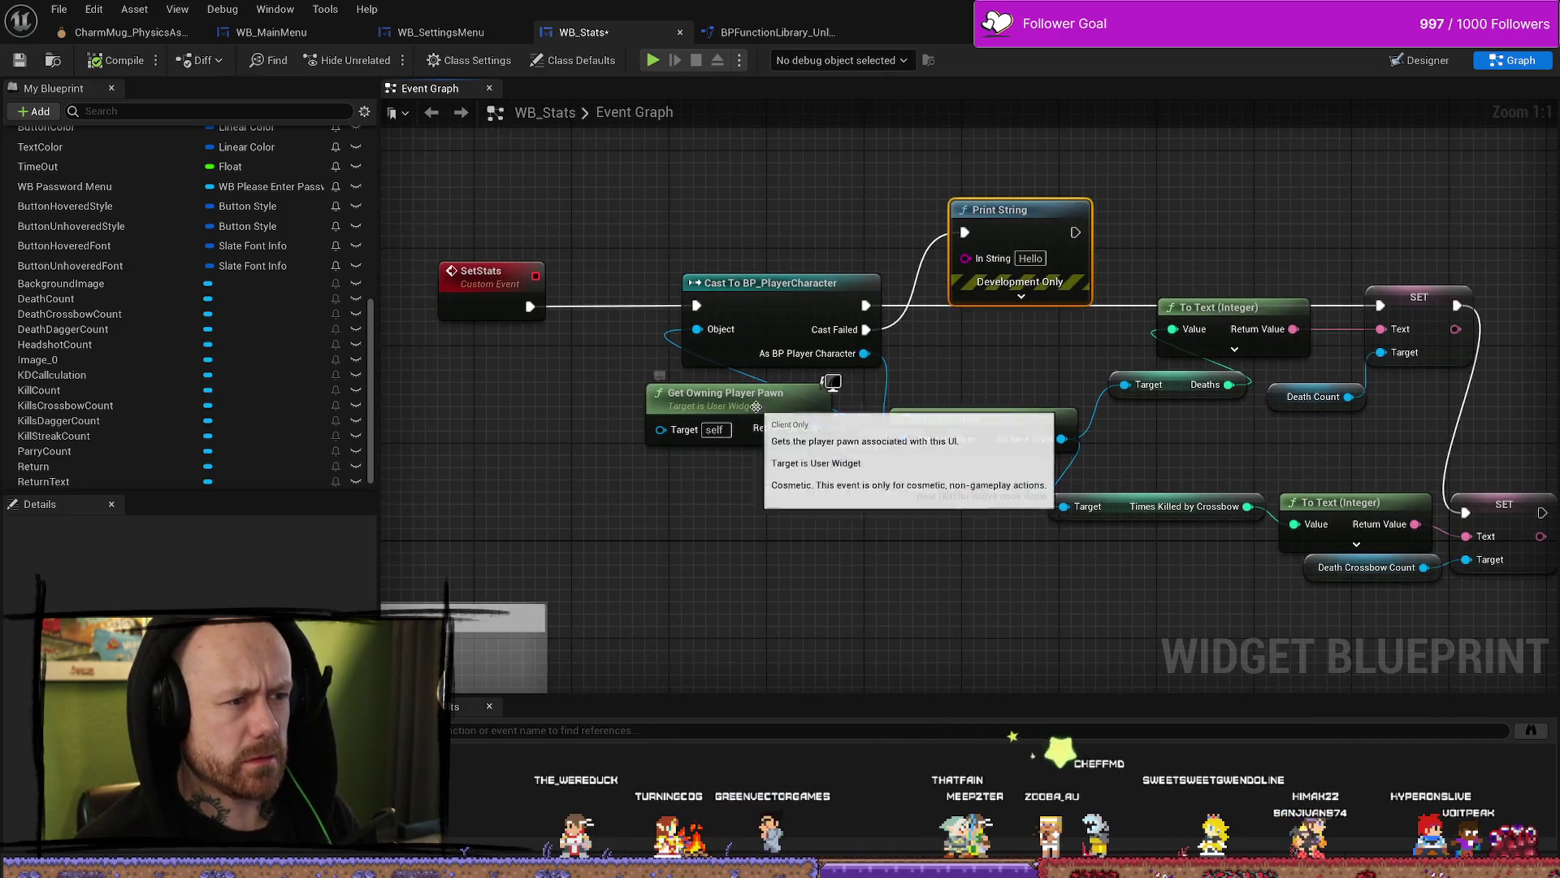
{"action": "left_click_drag", "start_coordinate": [755, 406], "coordinate": [632, 431]}
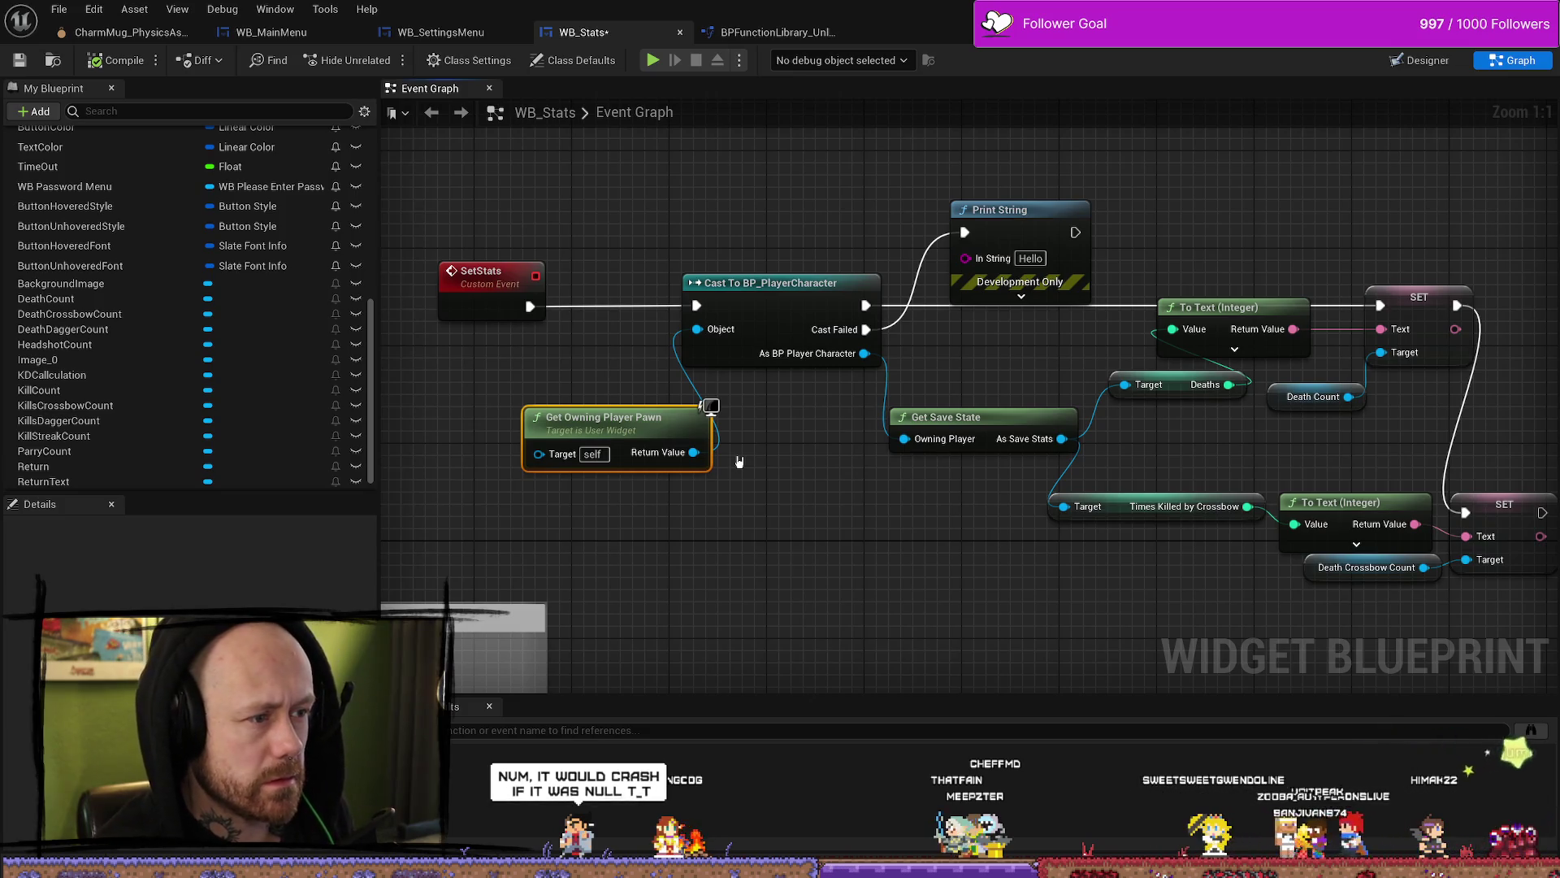
{"action": "key", "text": "Delete"}
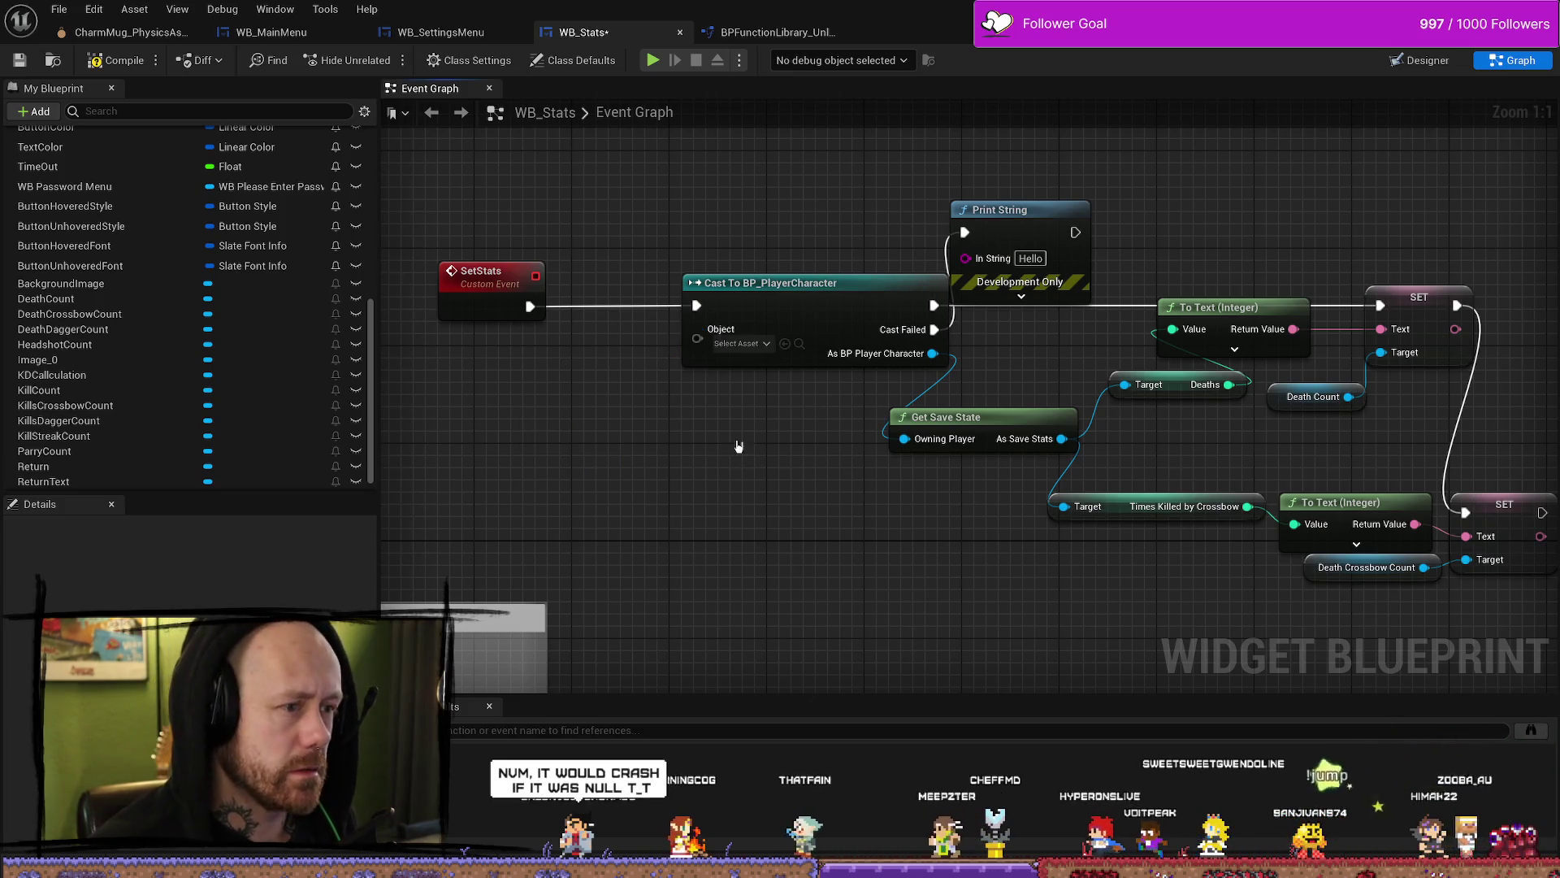
Step: Feed a Get Player Character node (Player Index 0) into the cast's Object input
{"action": "left_click_drag", "start_coordinate": [913, 331], "coordinate": [827, 330]}
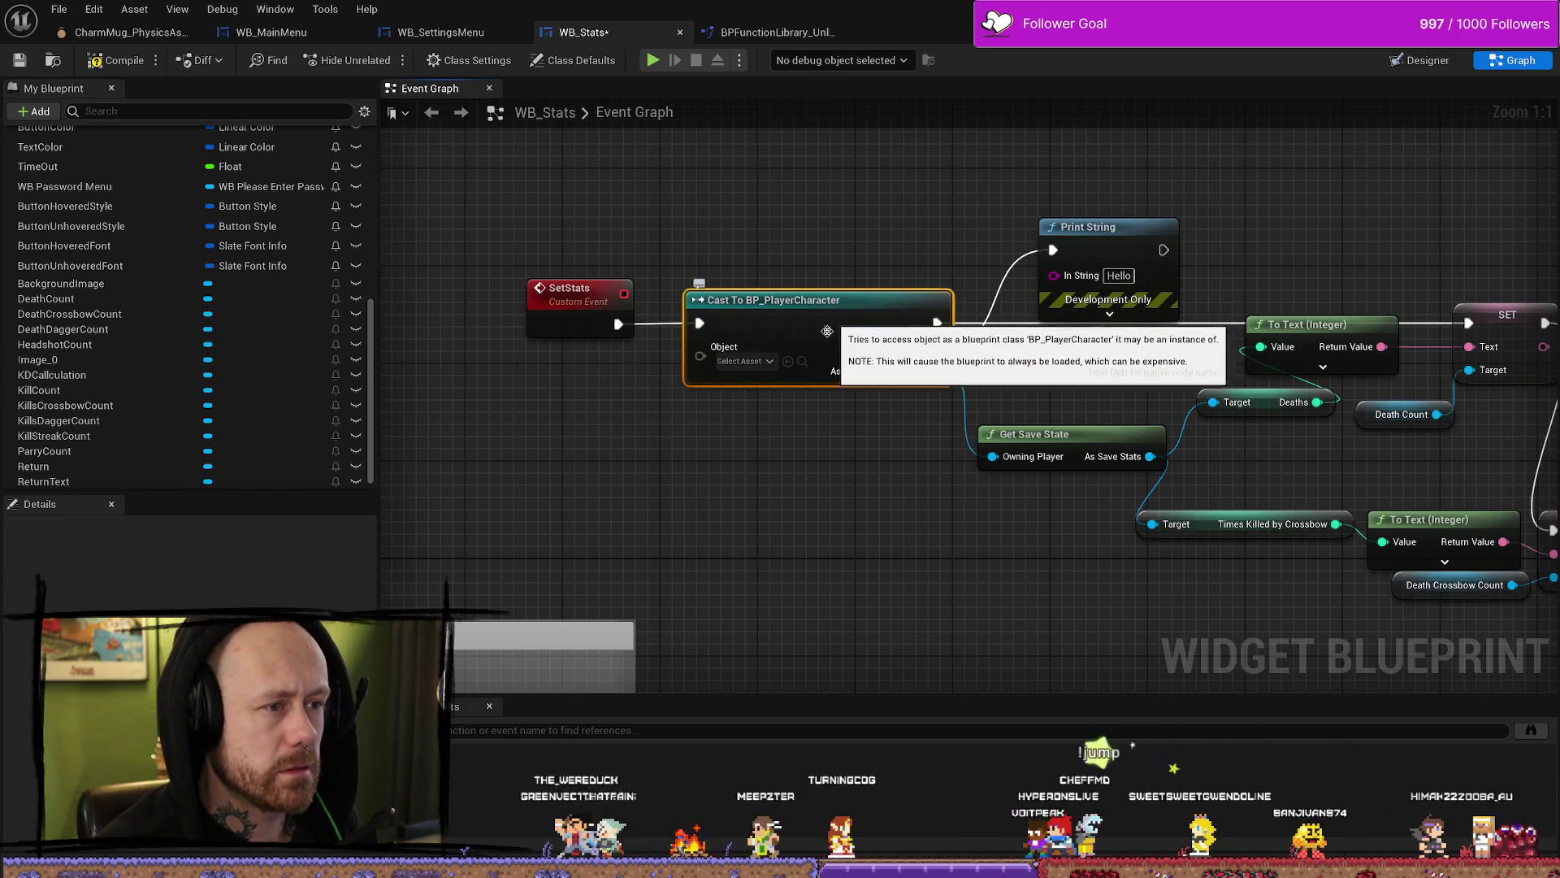
{"action": "right_click", "coordinate": [766, 470]}
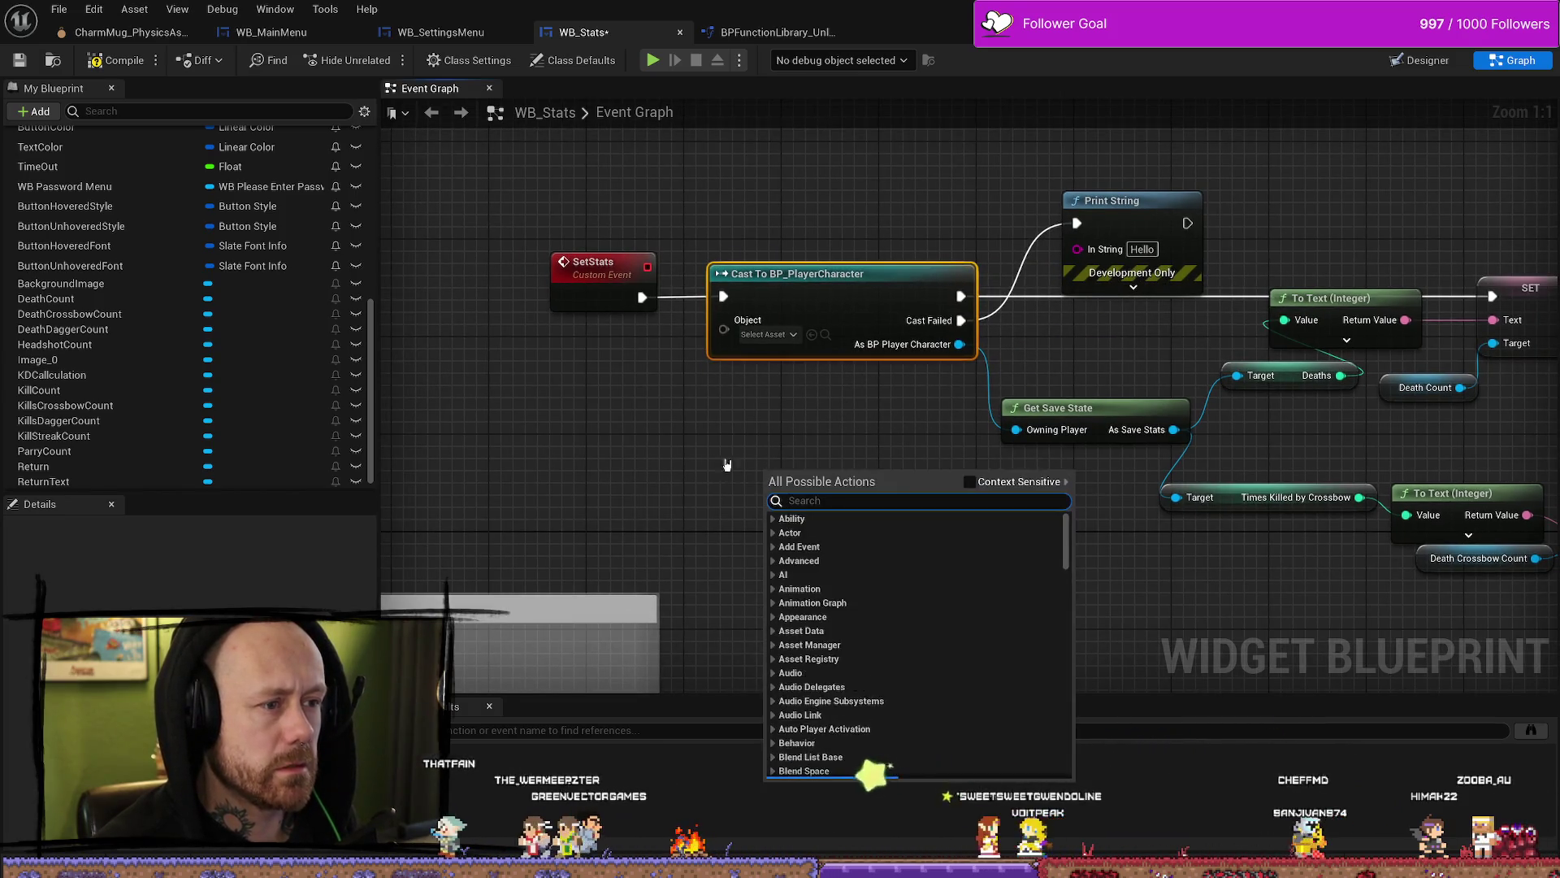
{"action": "left_click", "coordinate": [689, 460]}
{"action": "right_click", "coordinate": [692, 466]}
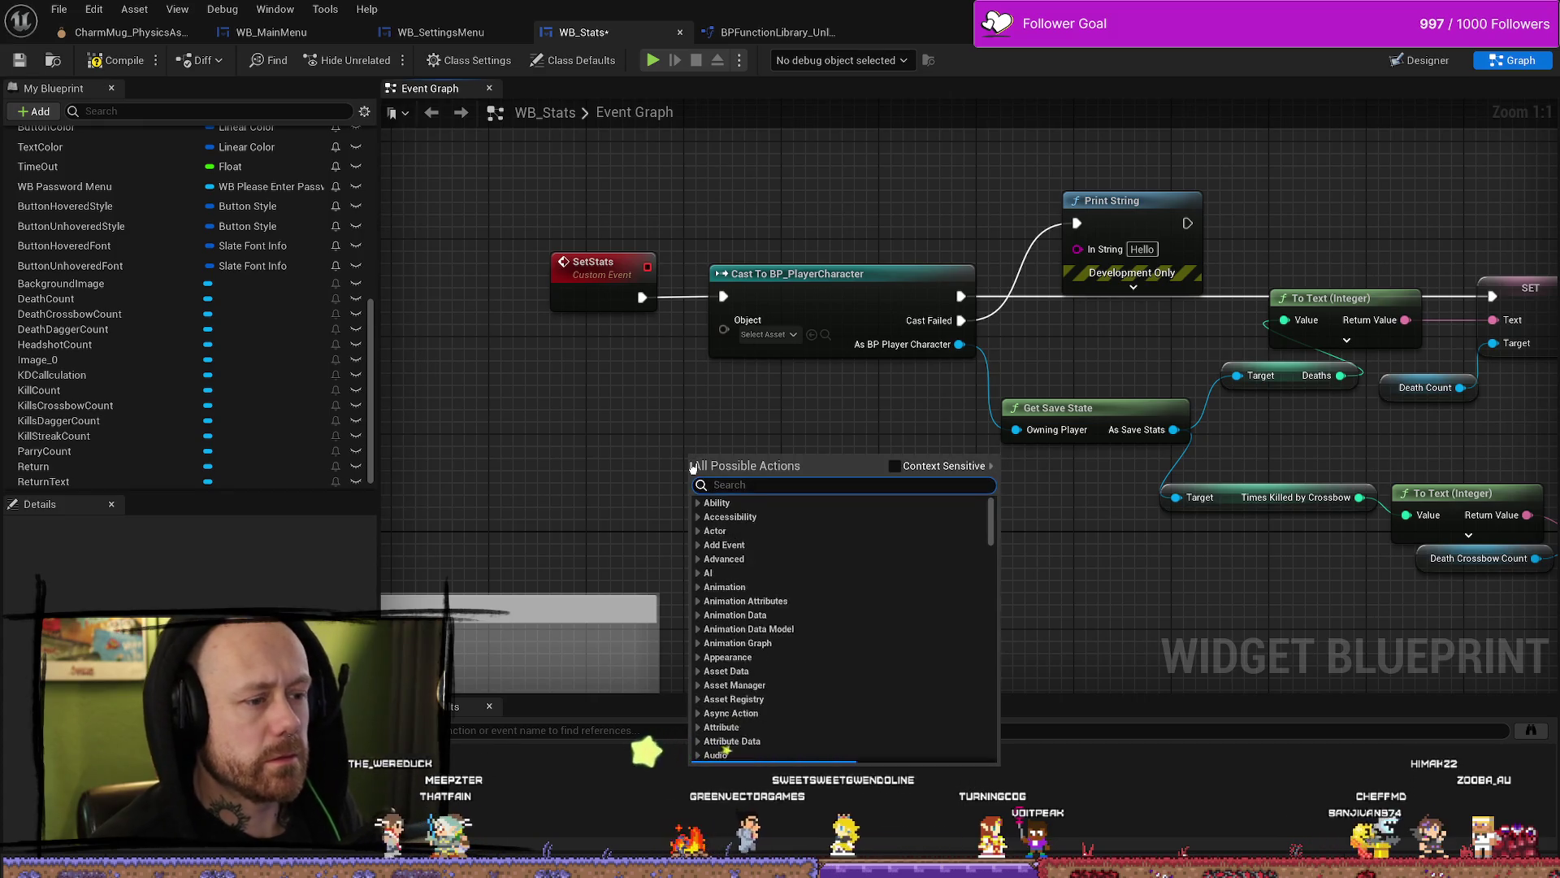
{"action": "type", "text": "get player"}
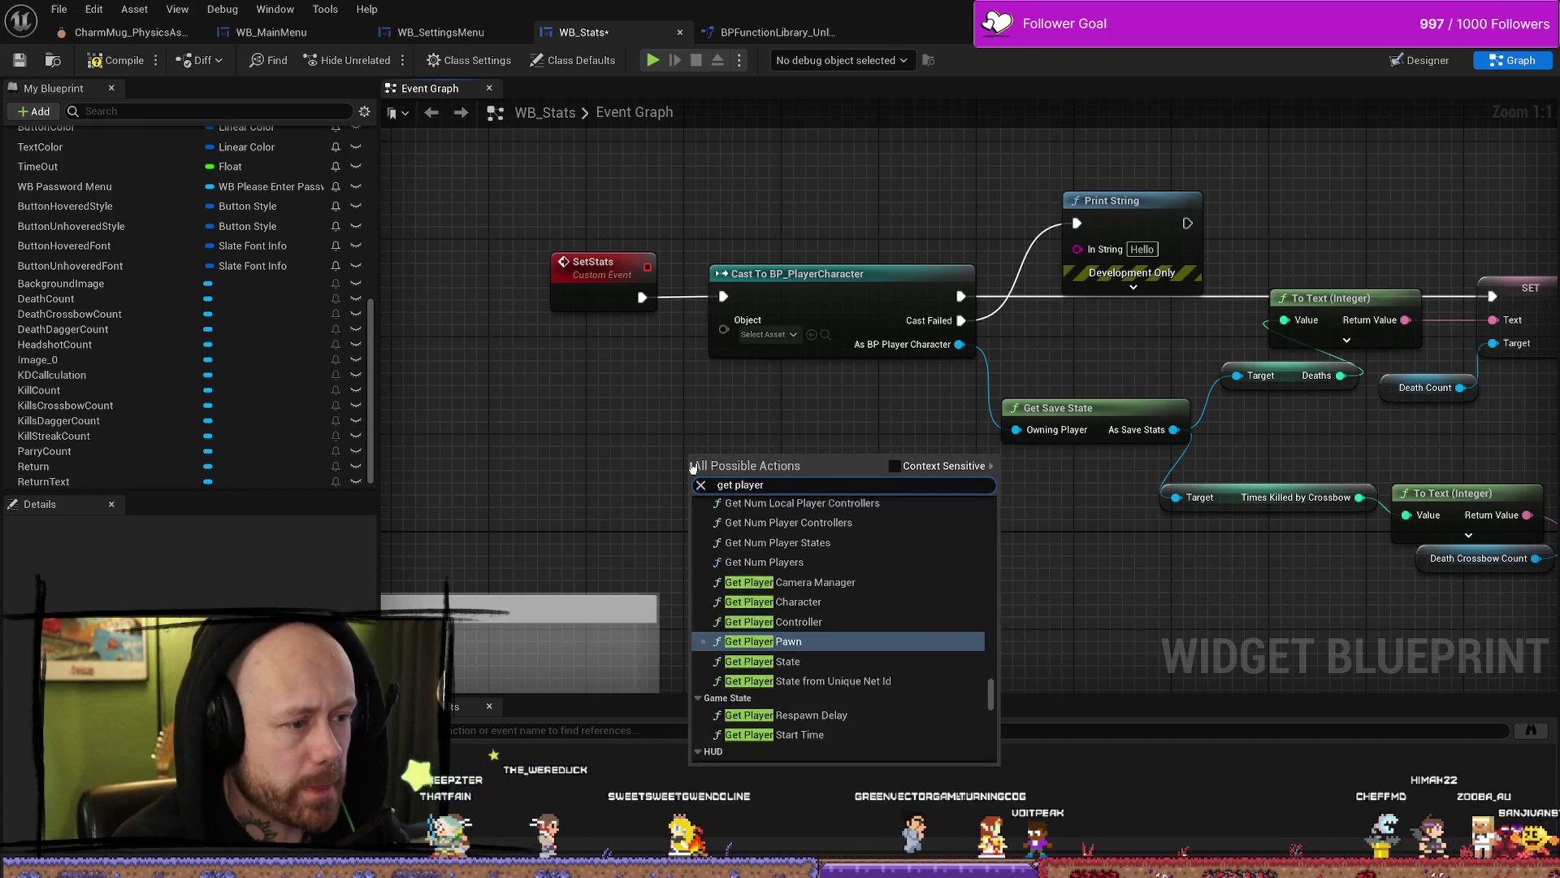
{"action": "key", "text": "Up"}
{"action": "key", "text": "Up"}
{"action": "key", "text": "Return"}
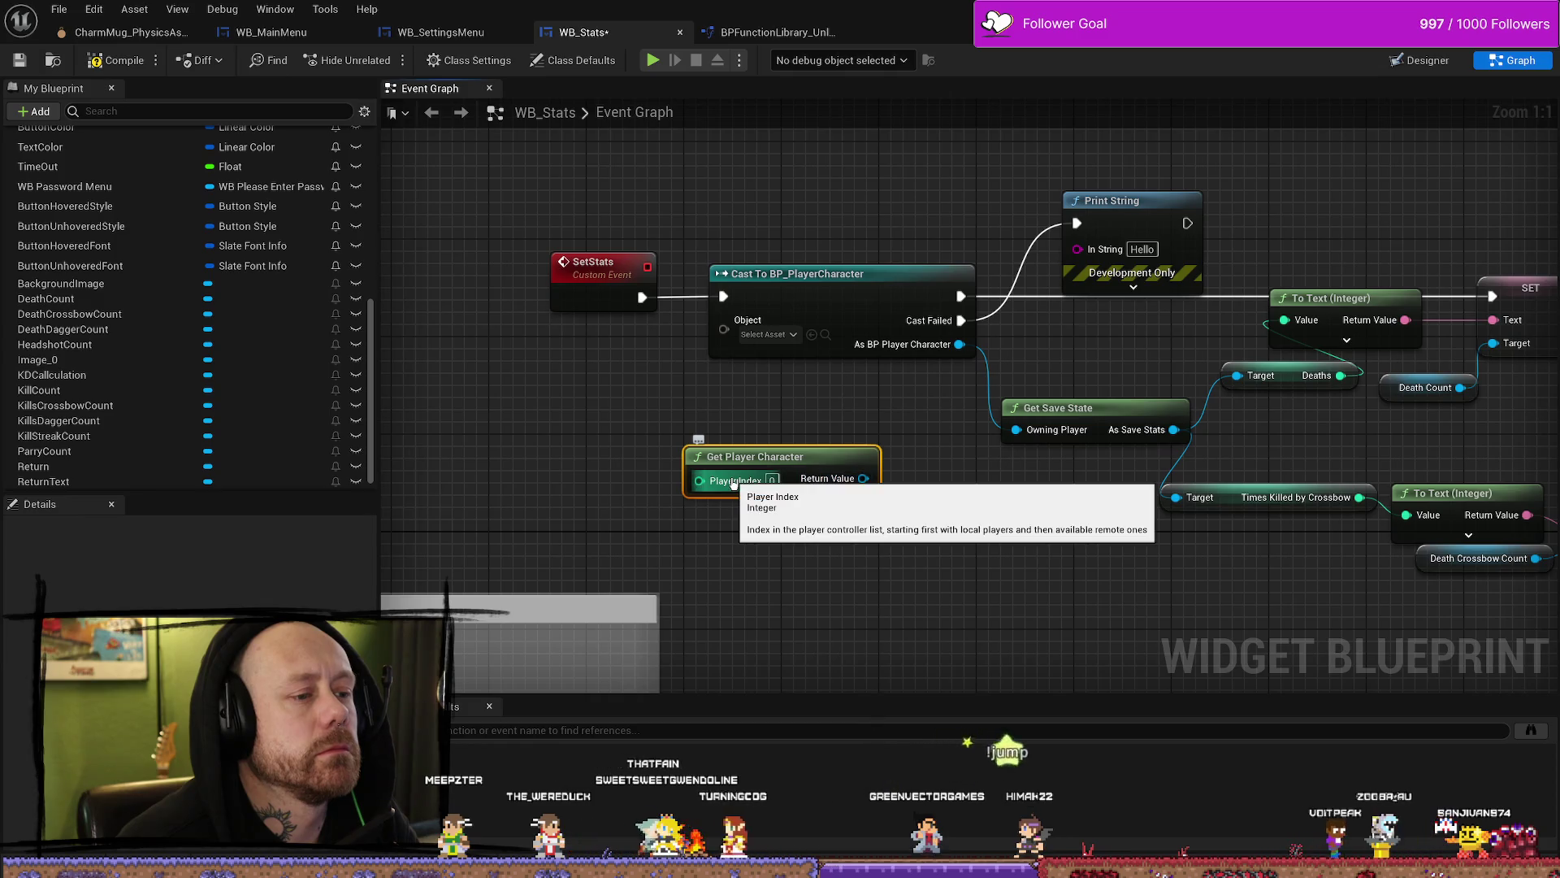
{"action": "mouse_move", "coordinate": [863, 478]}
{"action": "left_mouse_down"}
{"action": "mouse_move", "coordinate": [837, 414]}
{"action": "mouse_move", "coordinate": [724, 319]}
{"action": "left_mouse_up"}
{"action": "left_click_drag", "start_coordinate": [932, 420], "coordinate": [899, 393]}
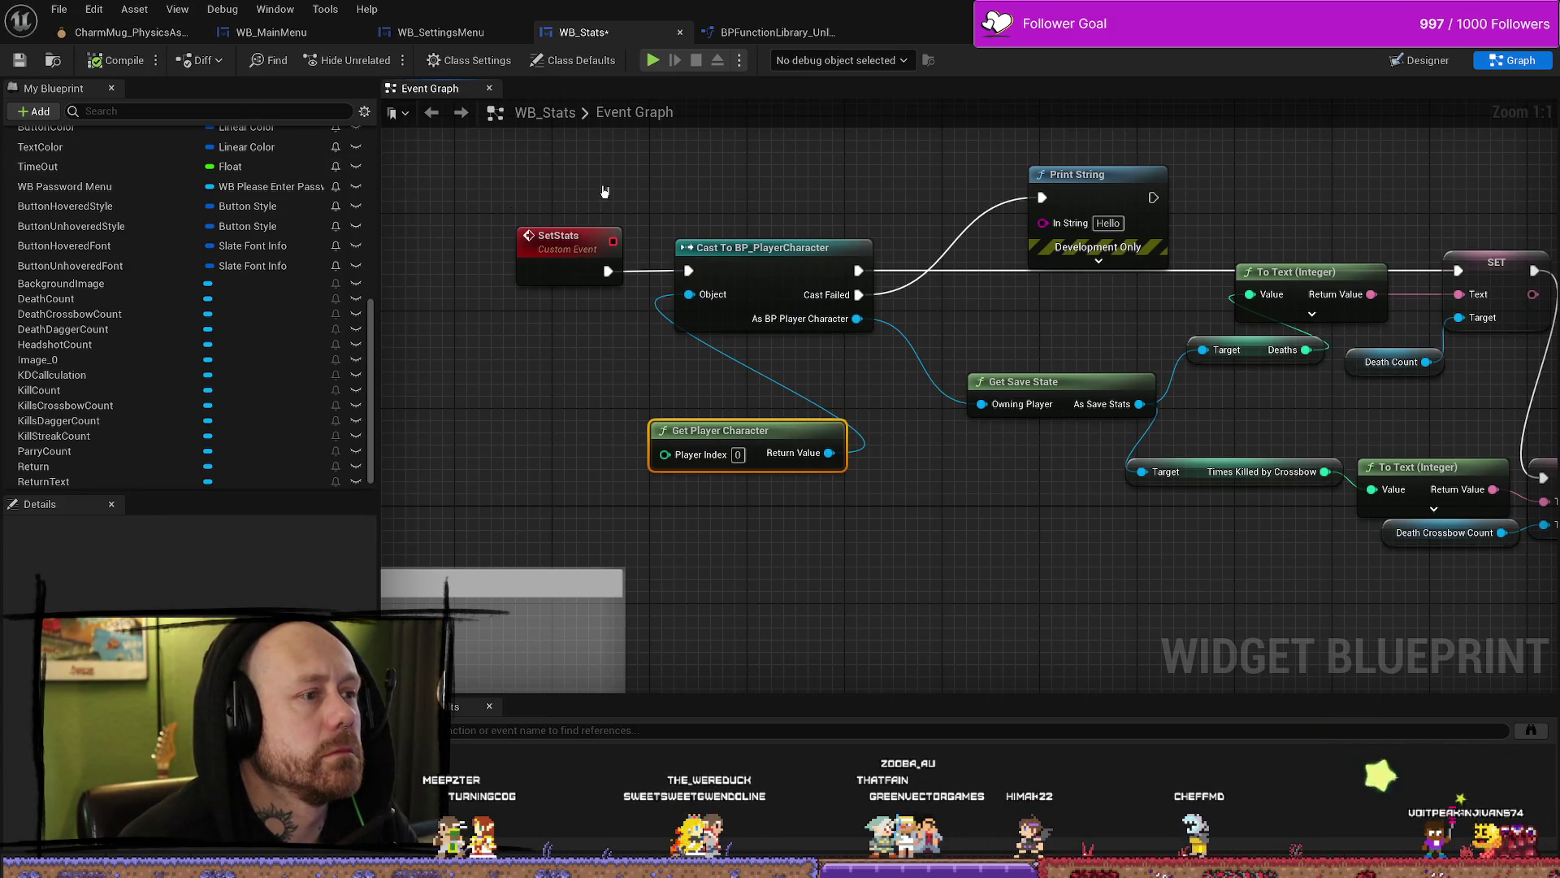
Step: Play the game in the editor and quit the match from the pause menu
{"action": "key", "text": "alt+Tab"}
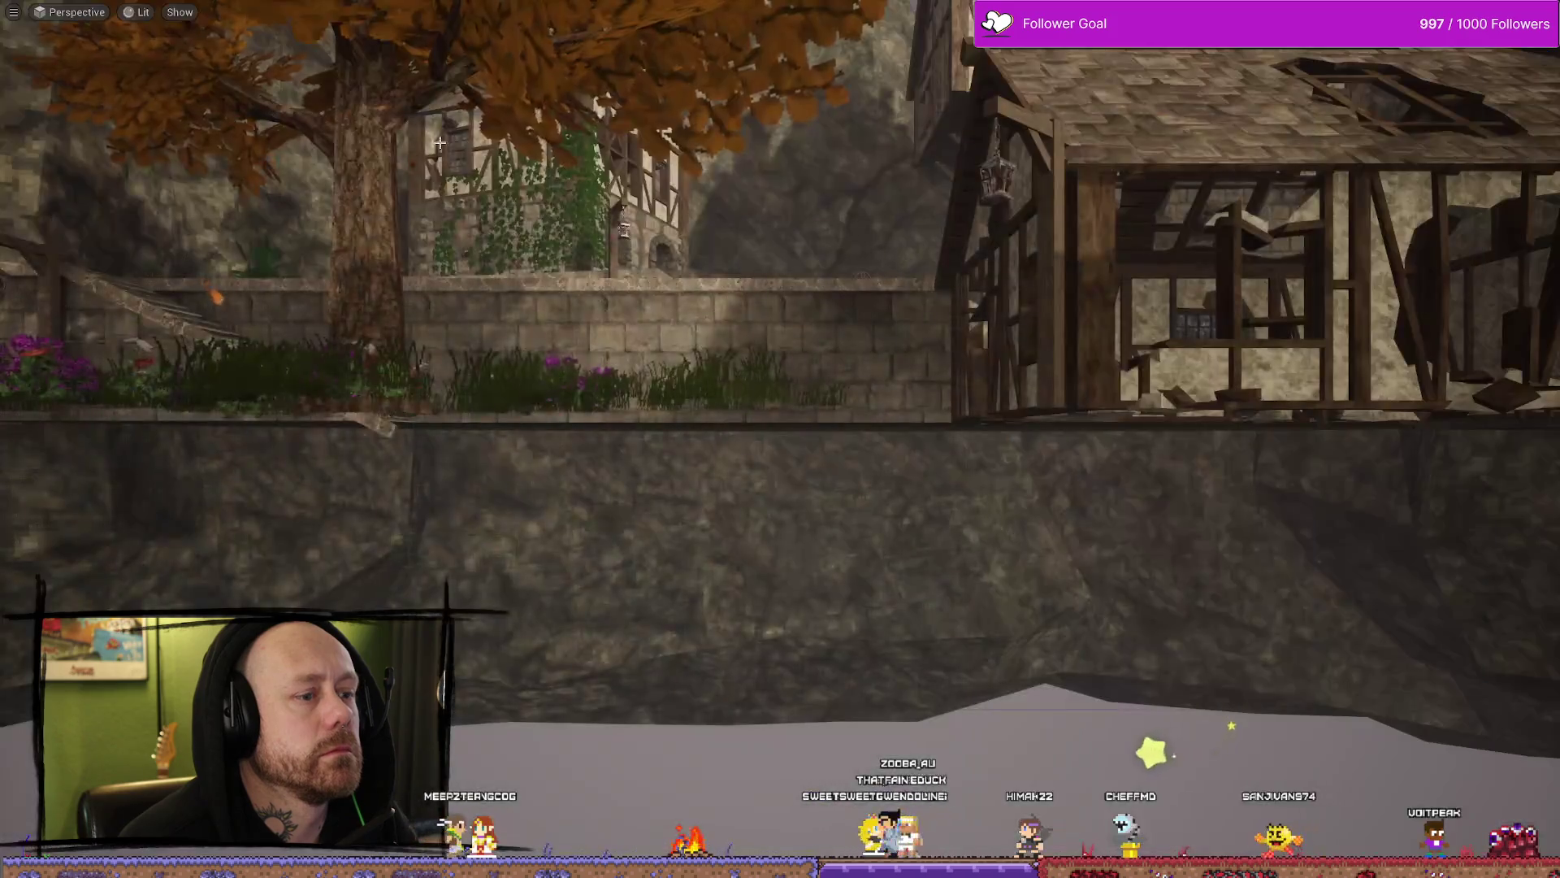
{"action": "key", "text": "alt+Tab"}
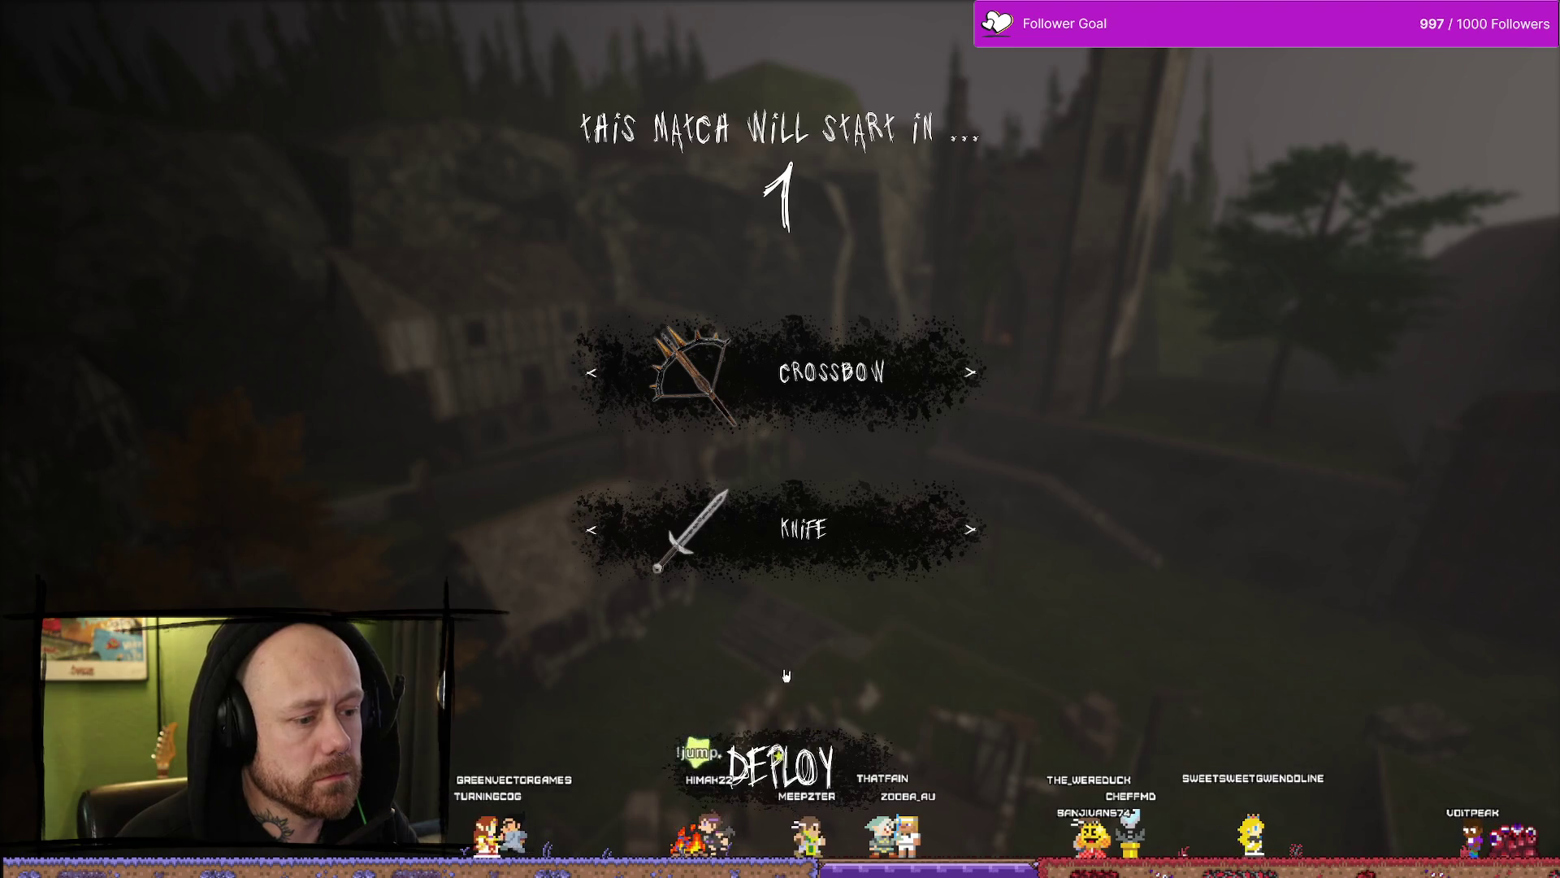
{"action": "key", "text": "Escape"}
{"action": "left_click", "coordinate": [383, 324]}
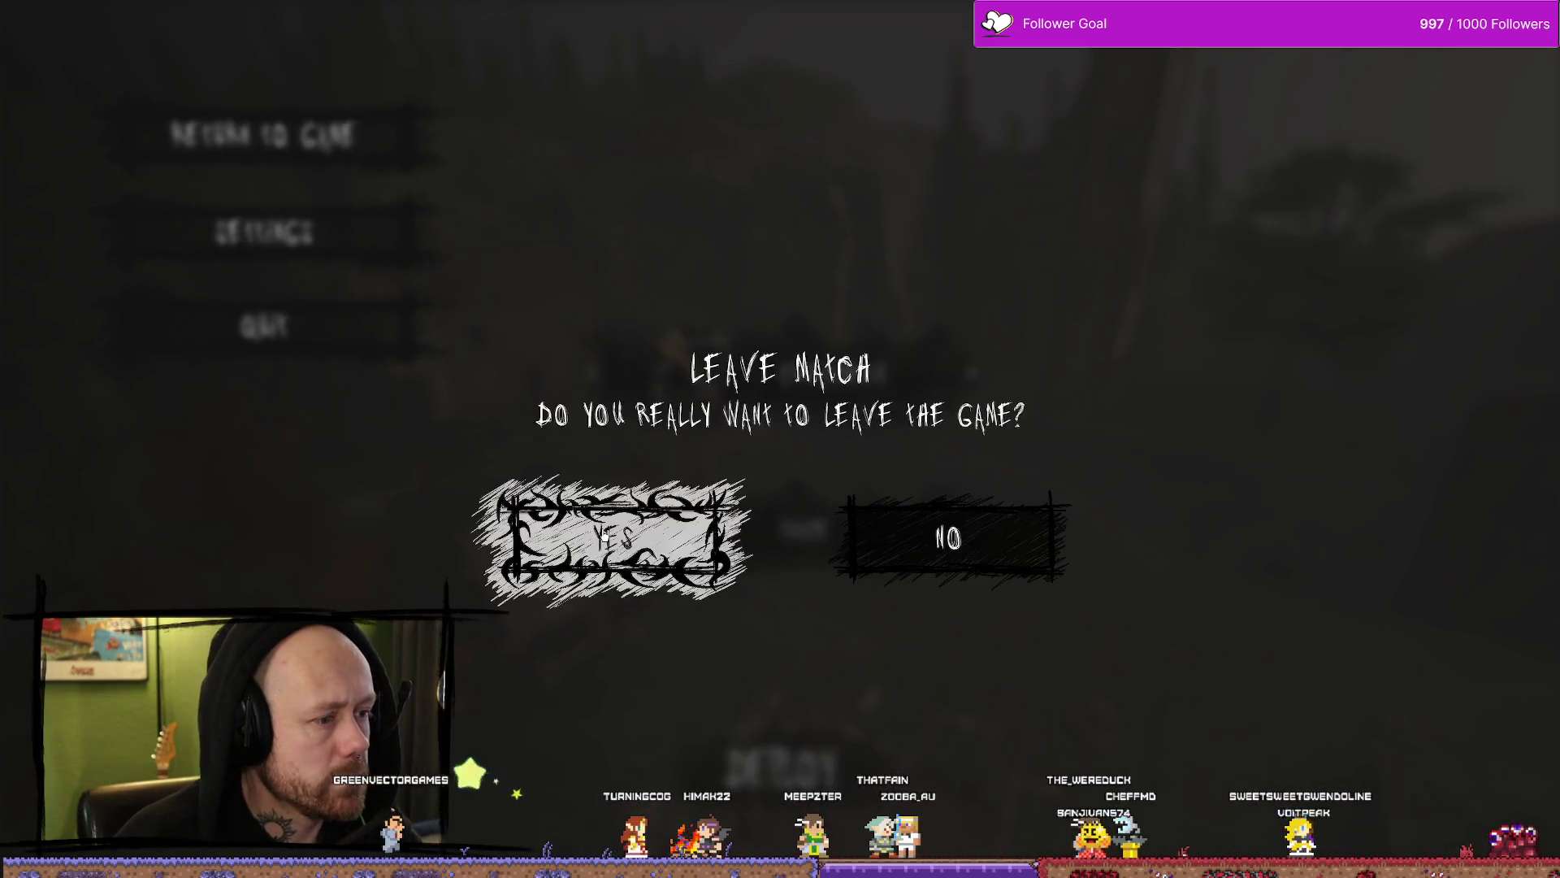
{"action": "left_click", "coordinate": [613, 529]}
Step: Check the Stats screen, stop the play session, and return to the WB_Stats graph
{"action": "left_click", "coordinate": [127, 562]}
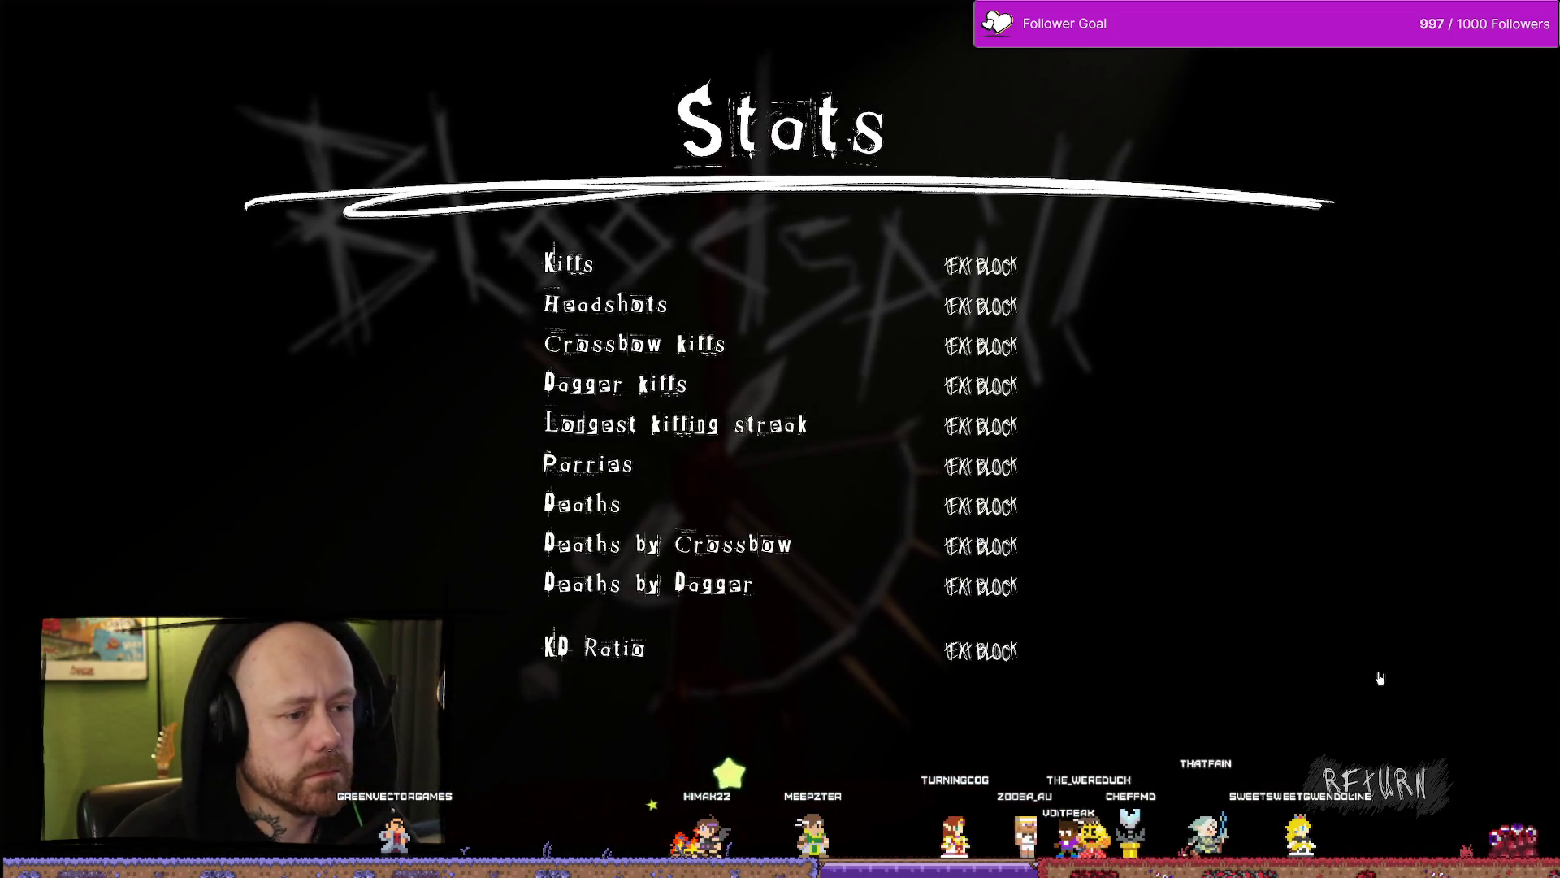
{"action": "key", "text": "Escape"}
{"action": "key", "text": "ctrl+space"}
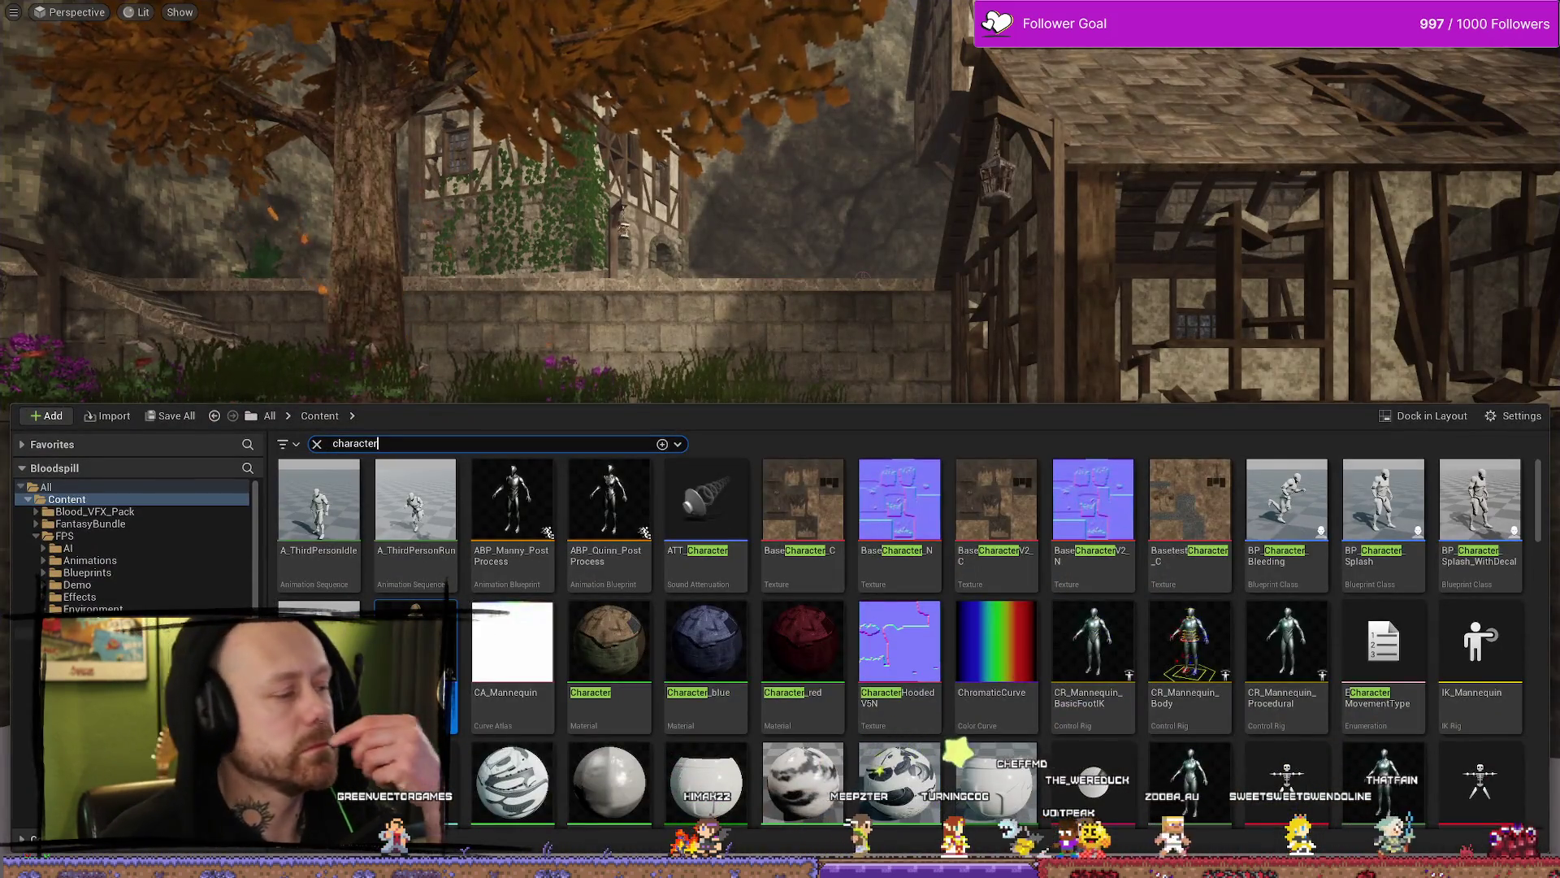
{"action": "key", "text": "alt+Tab"}
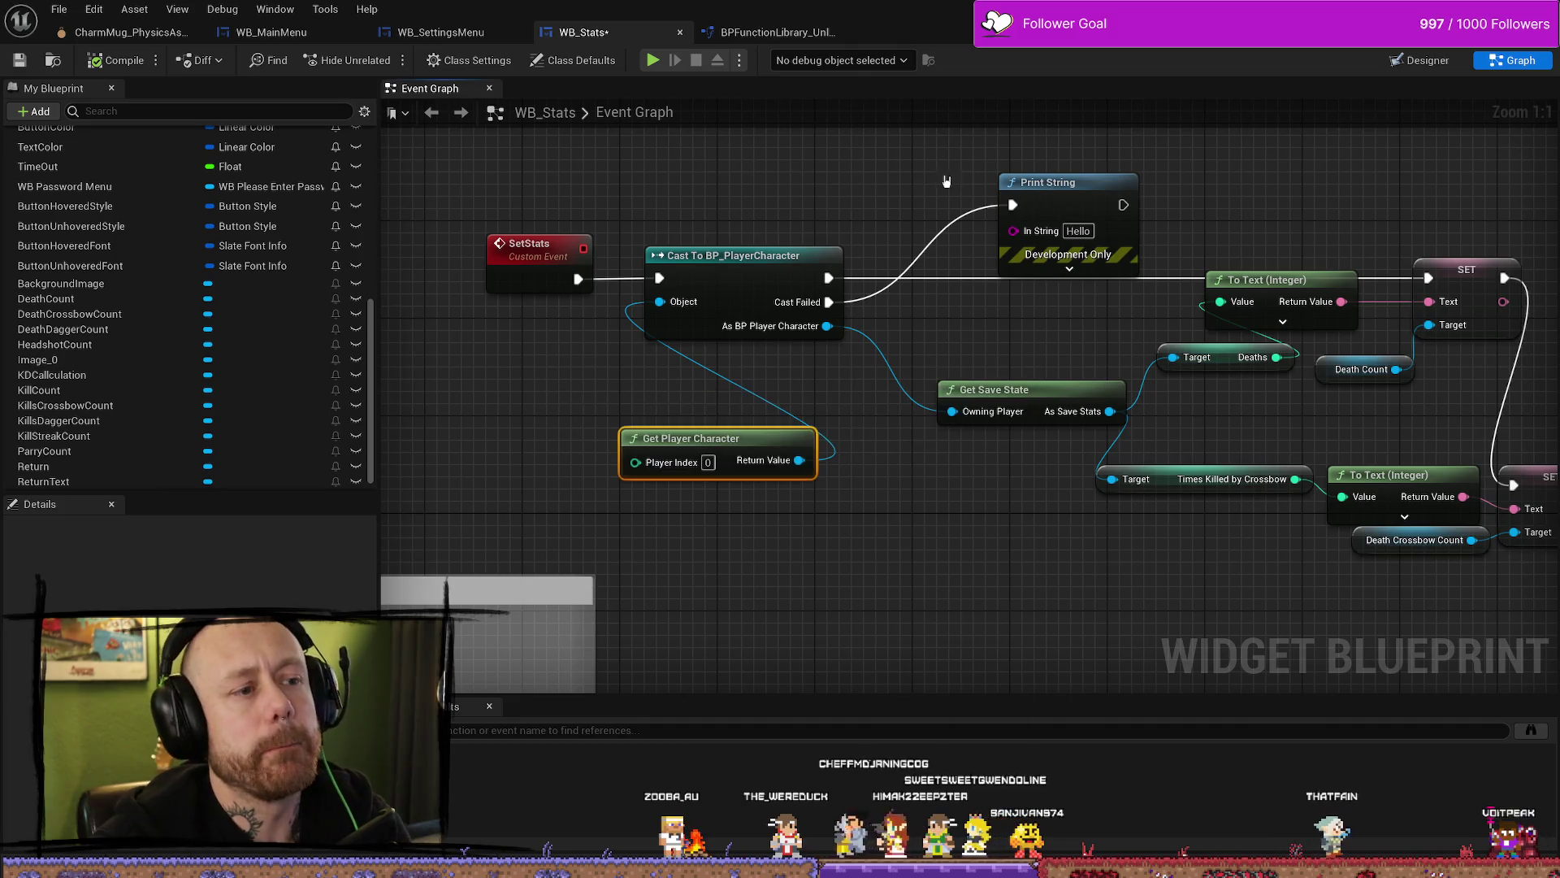
Step: Delete the Print String node and the Cast To BP_PlayerCharacter node
{"action": "left_click_drag", "start_coordinate": [1048, 186], "coordinate": [963, 174]}
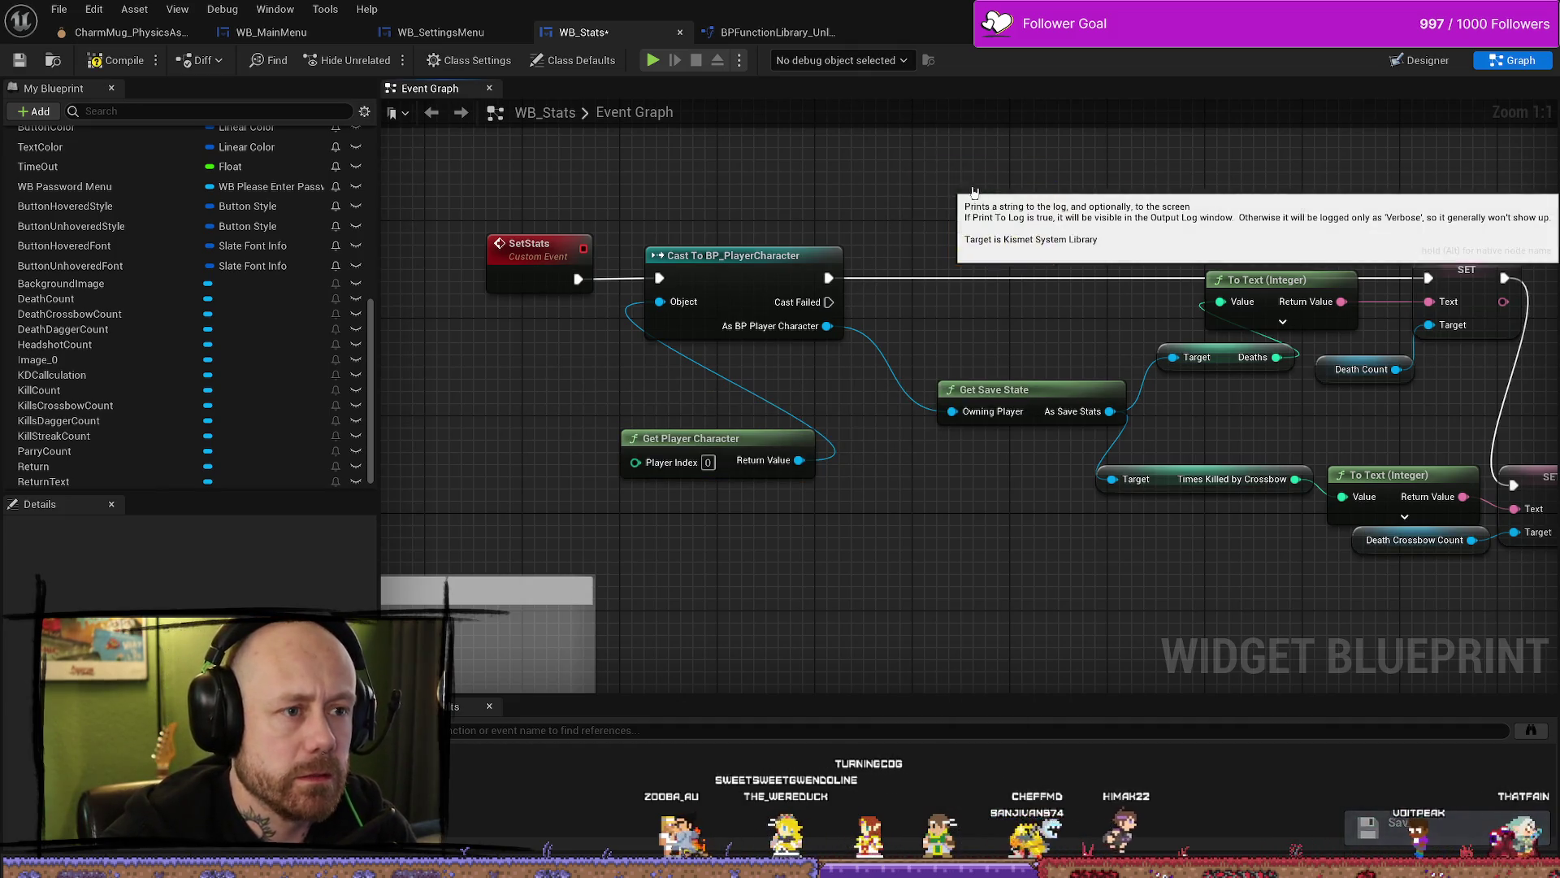
{"action": "key", "text": "Delete"}
{"action": "left_click", "coordinate": [812, 255]}
{"action": "key", "text": "Delete"}
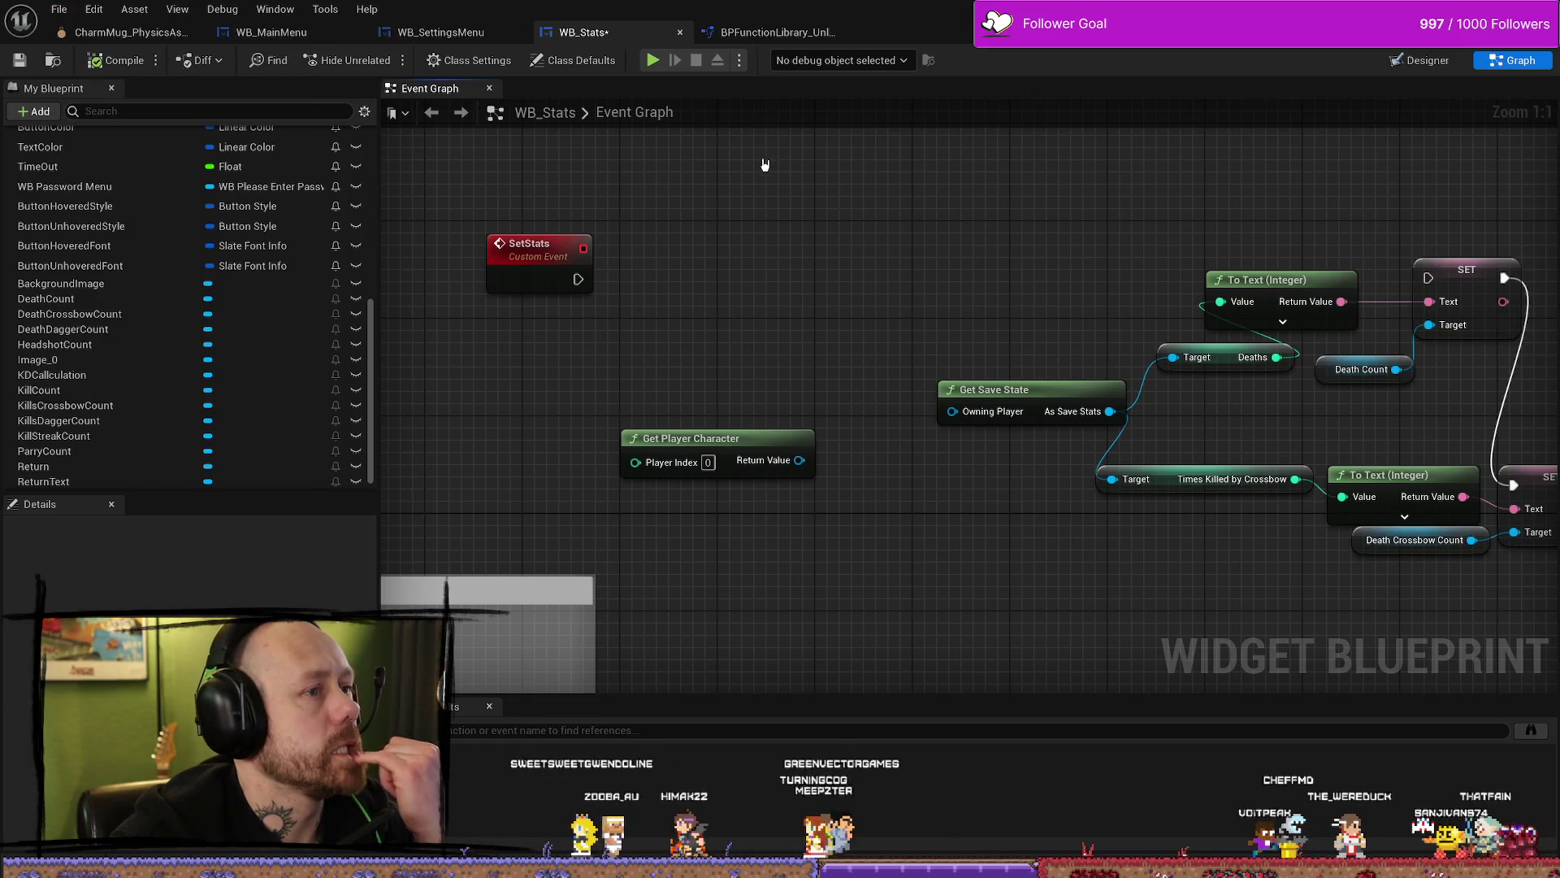
Step: Open the Get Save State function and rename it GetSaveStateFromPlayerCharacter
{"action": "double_click", "coordinate": [1008, 394]}
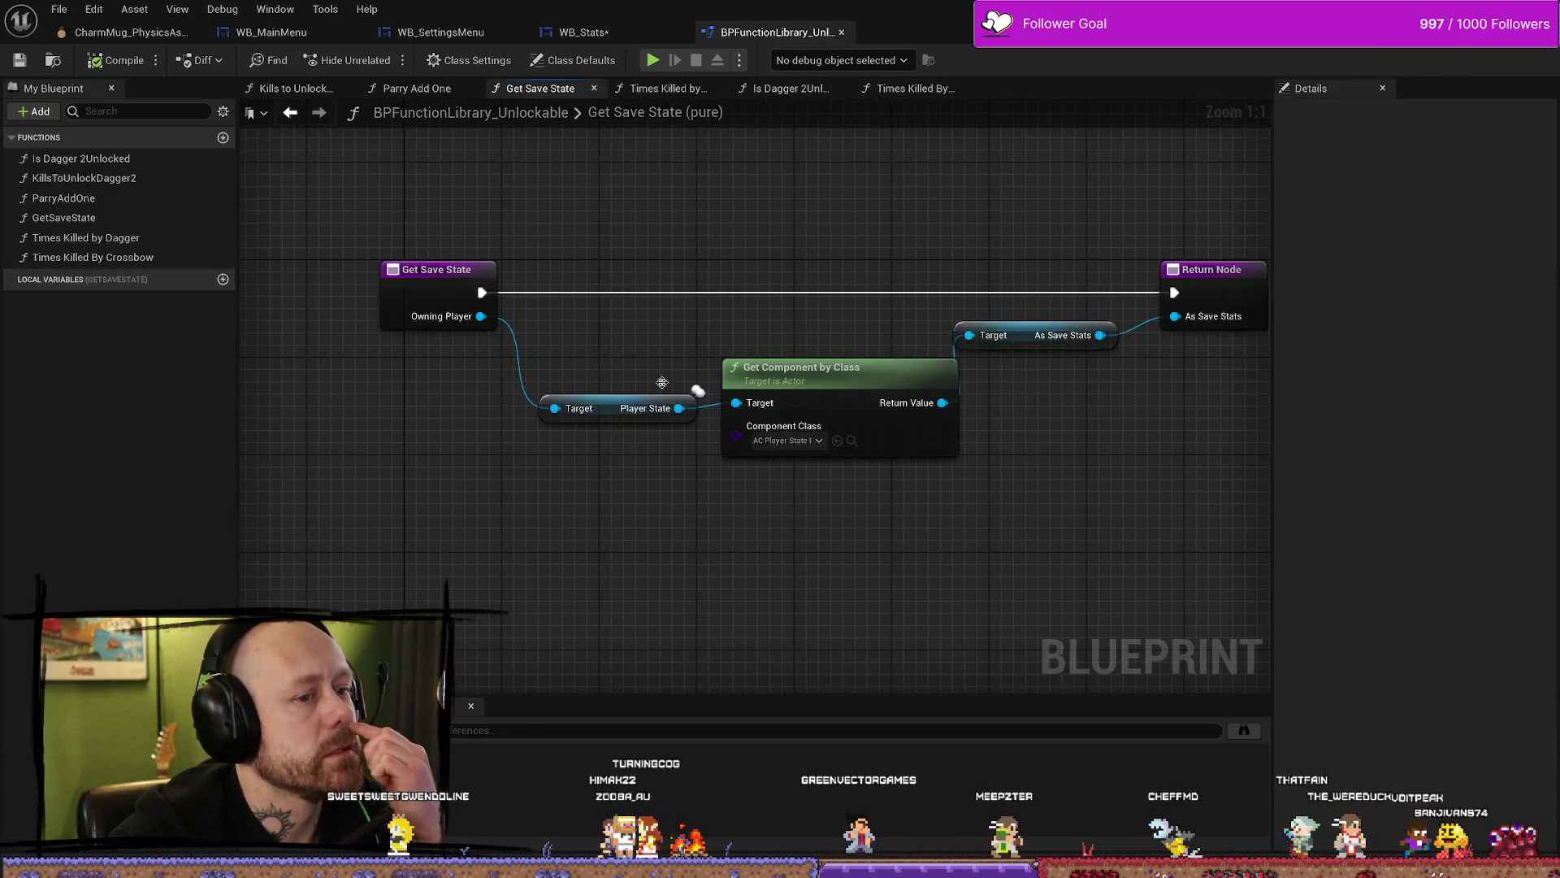
{"action": "left_click", "coordinate": [91, 219]}
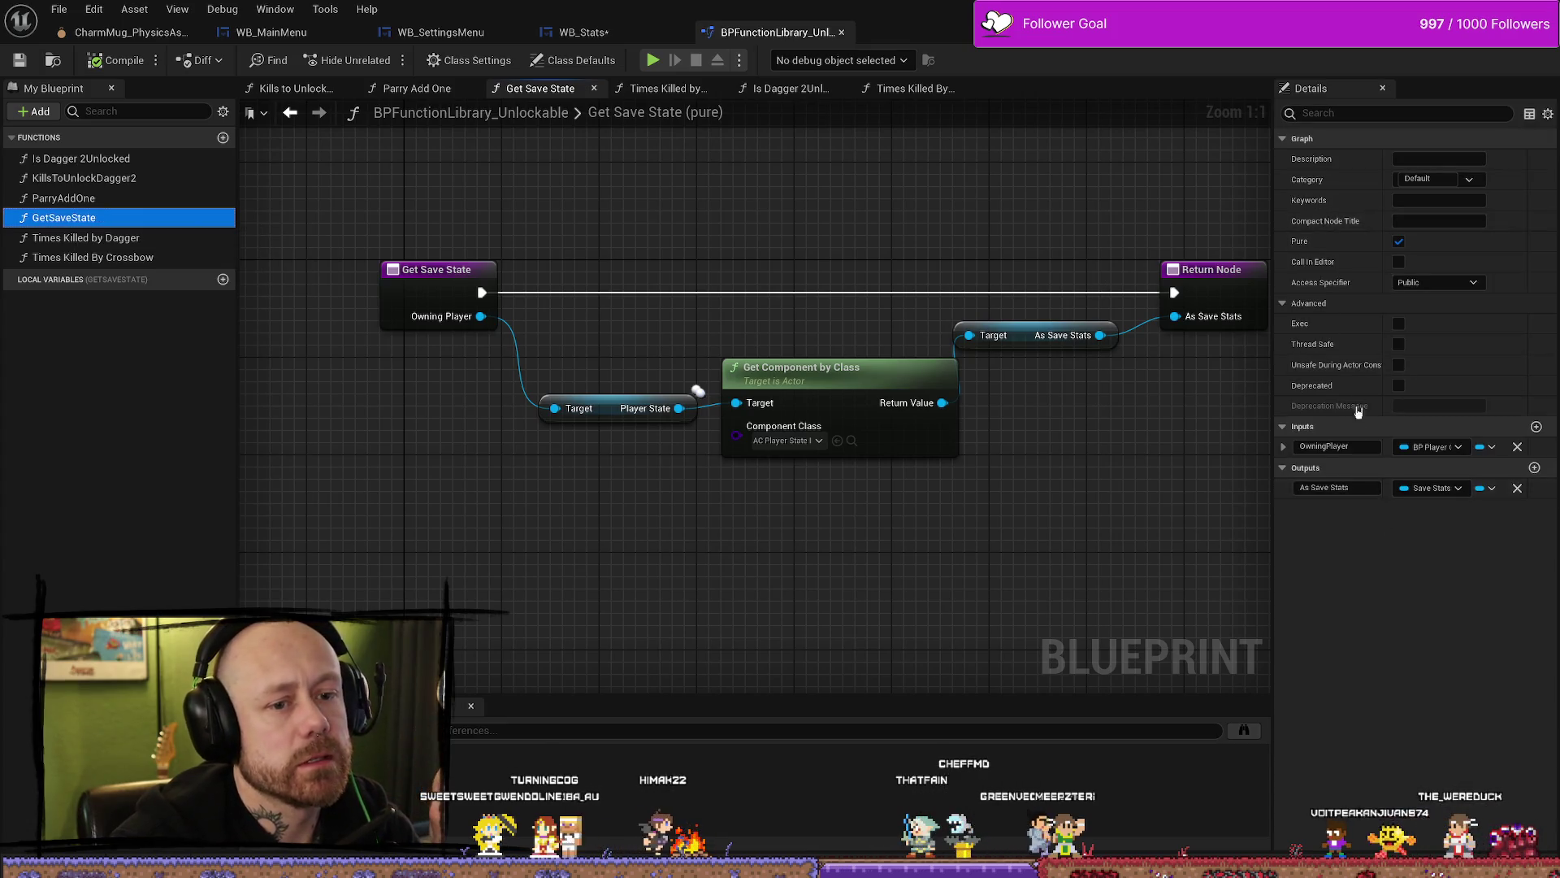
{"action": "left_click", "coordinate": [75, 219]}
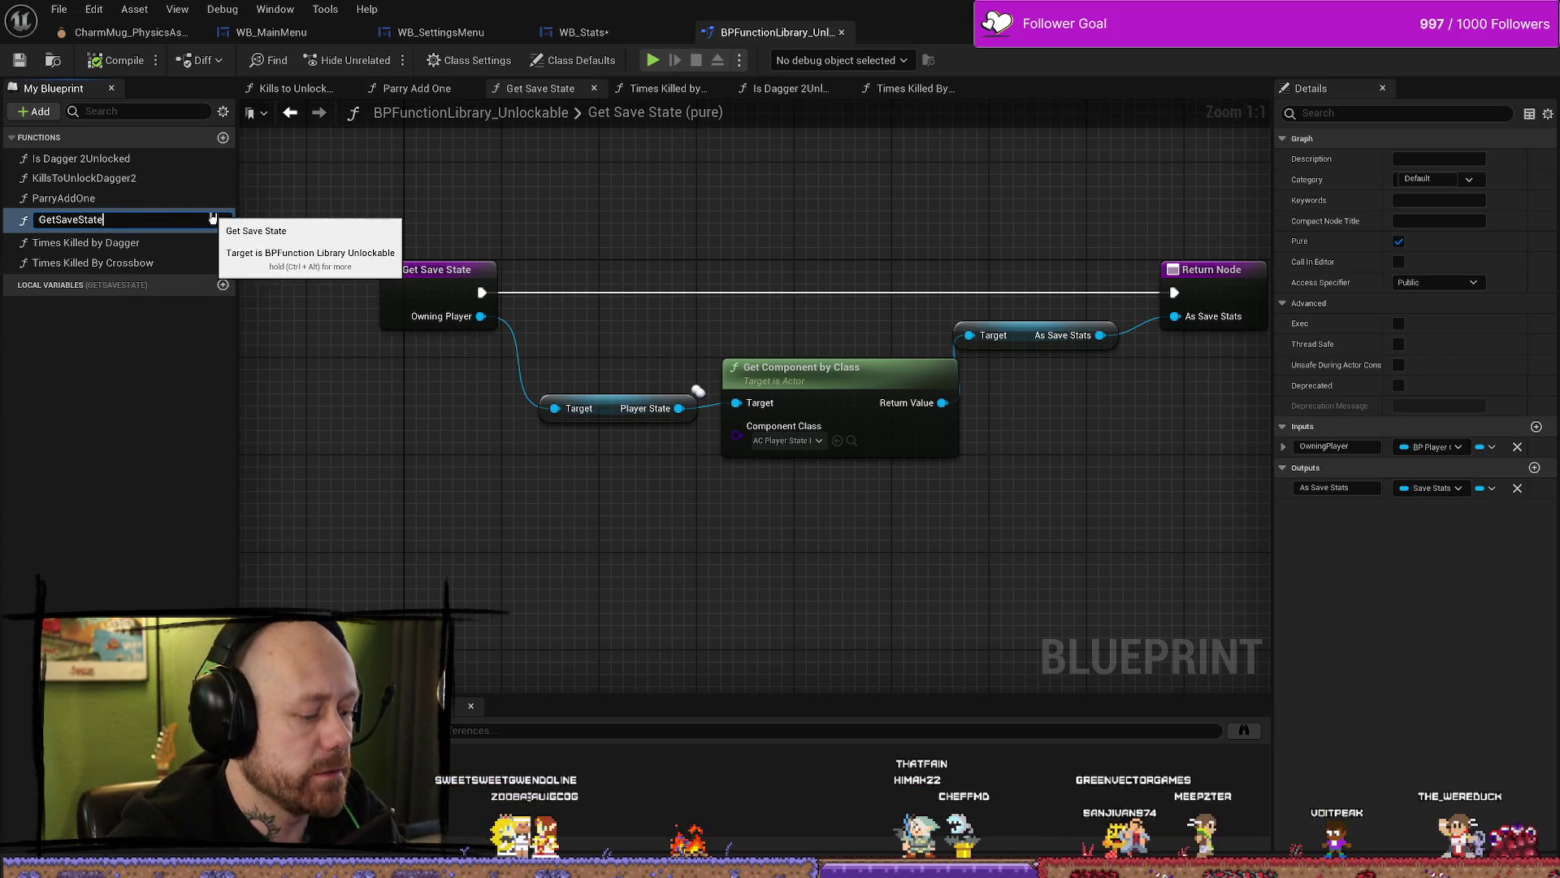
{"action": "type", "text": "FromPlay"}
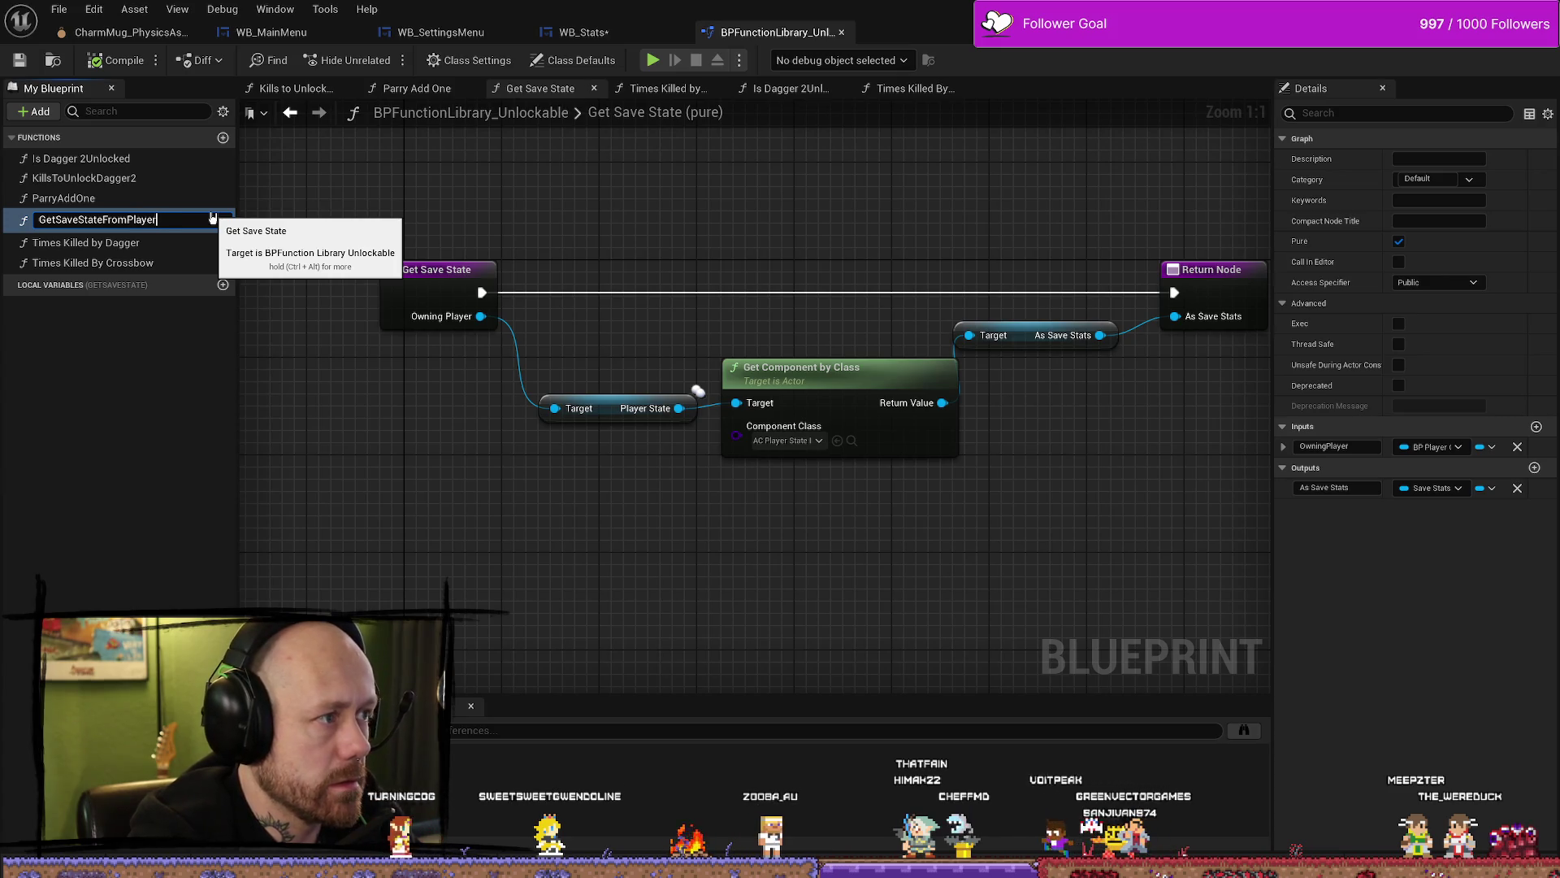
{"action": "type", "text": "er"}
{"action": "key", "text": "Return"}
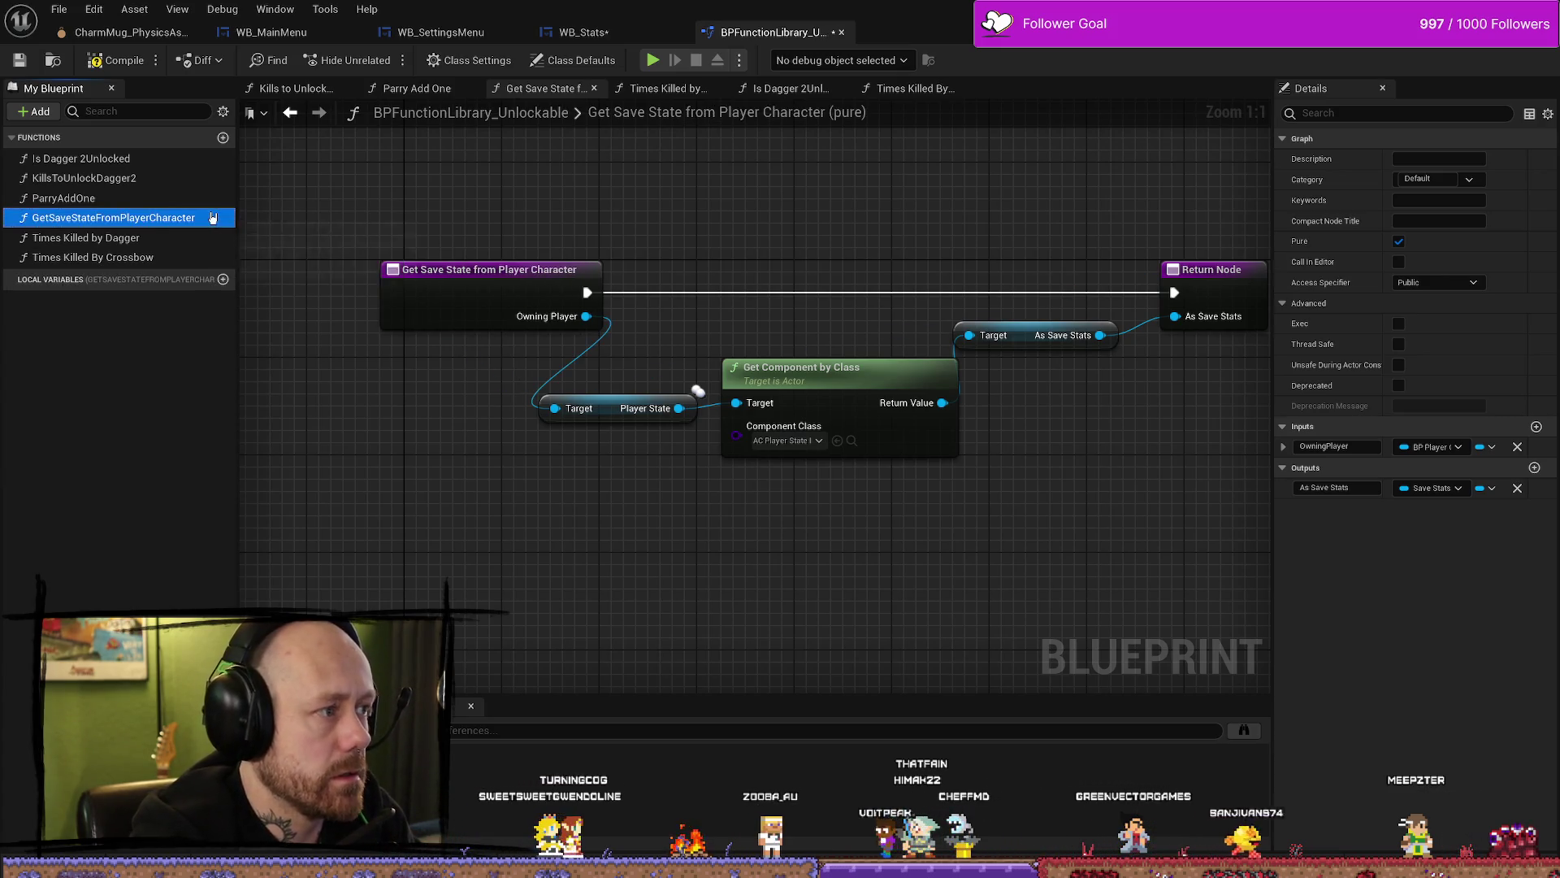
{"action": "left_click", "coordinate": [648, 195]}
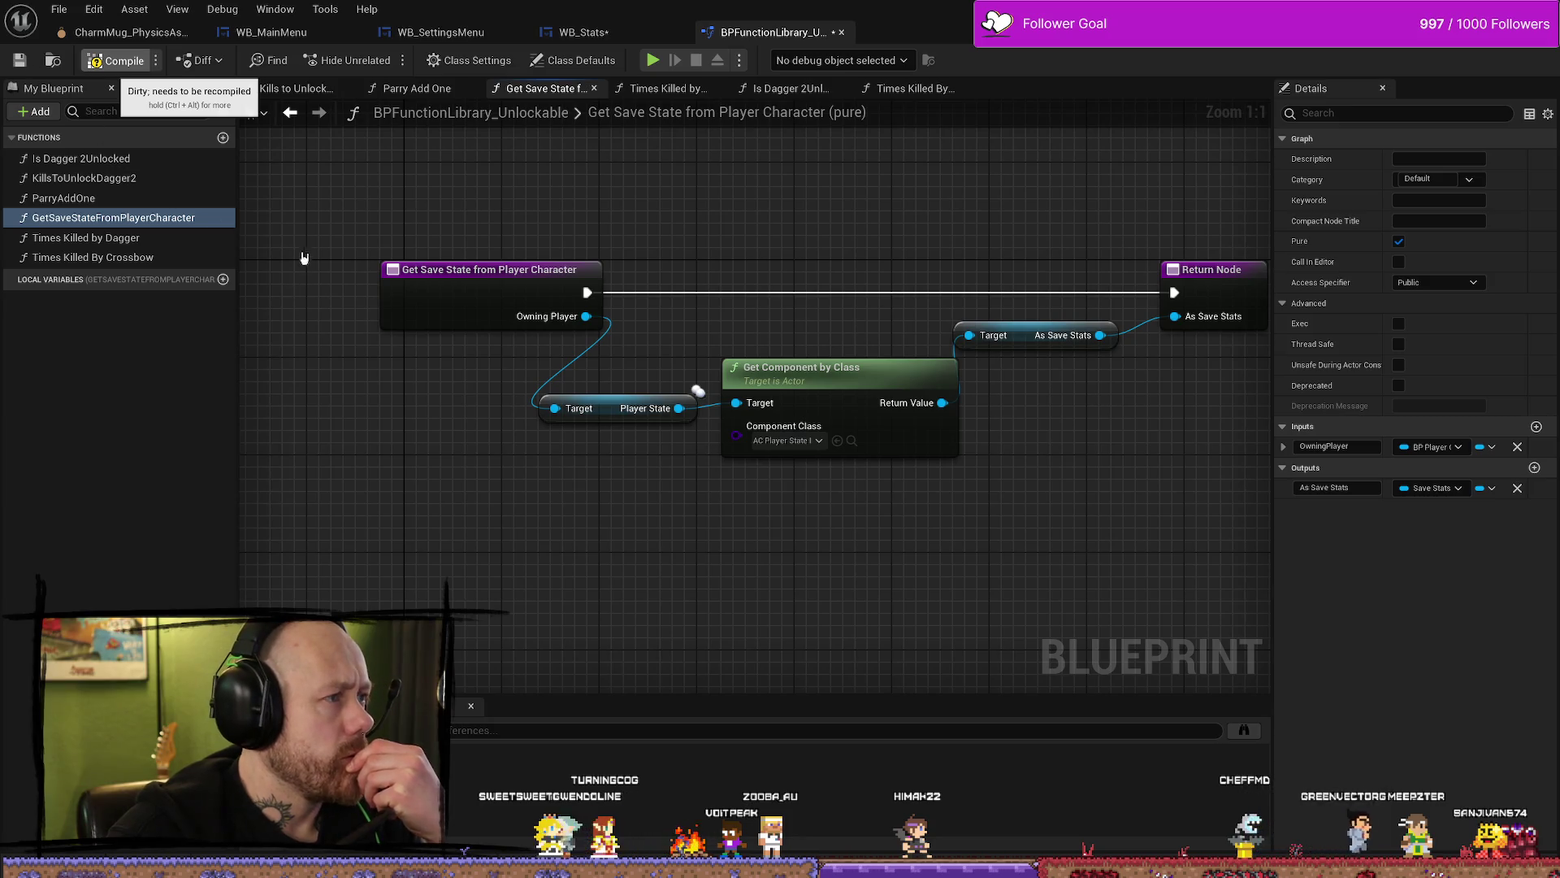
Step: Compile the function library and Save All modified assets
{"action": "mouse_move", "coordinate": [718, 196]}
{"action": "left_mouse_down"}
{"action": "mouse_move", "coordinate": [665, 196]}
{"action": "mouse_move", "coordinate": [725, 206]}
{"action": "mouse_move", "coordinate": [799, 253]}
{"action": "left_mouse_up"}
{"action": "key", "text": "ctrl+space"}
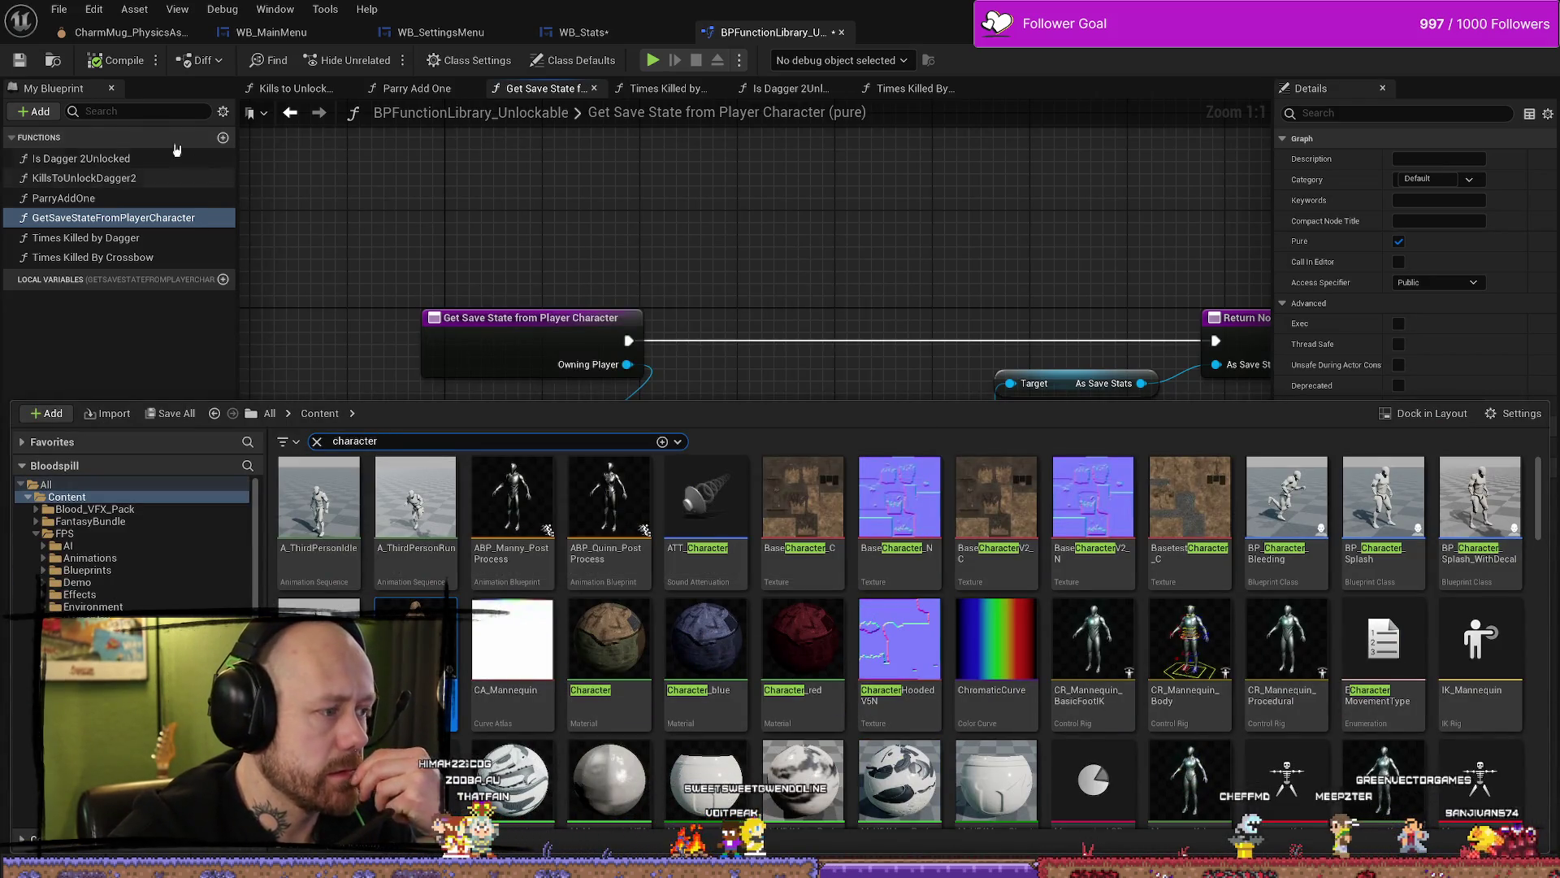
{"action": "left_click", "coordinate": [55, 11]}
{"action": "left_click", "coordinate": [106, 98]}
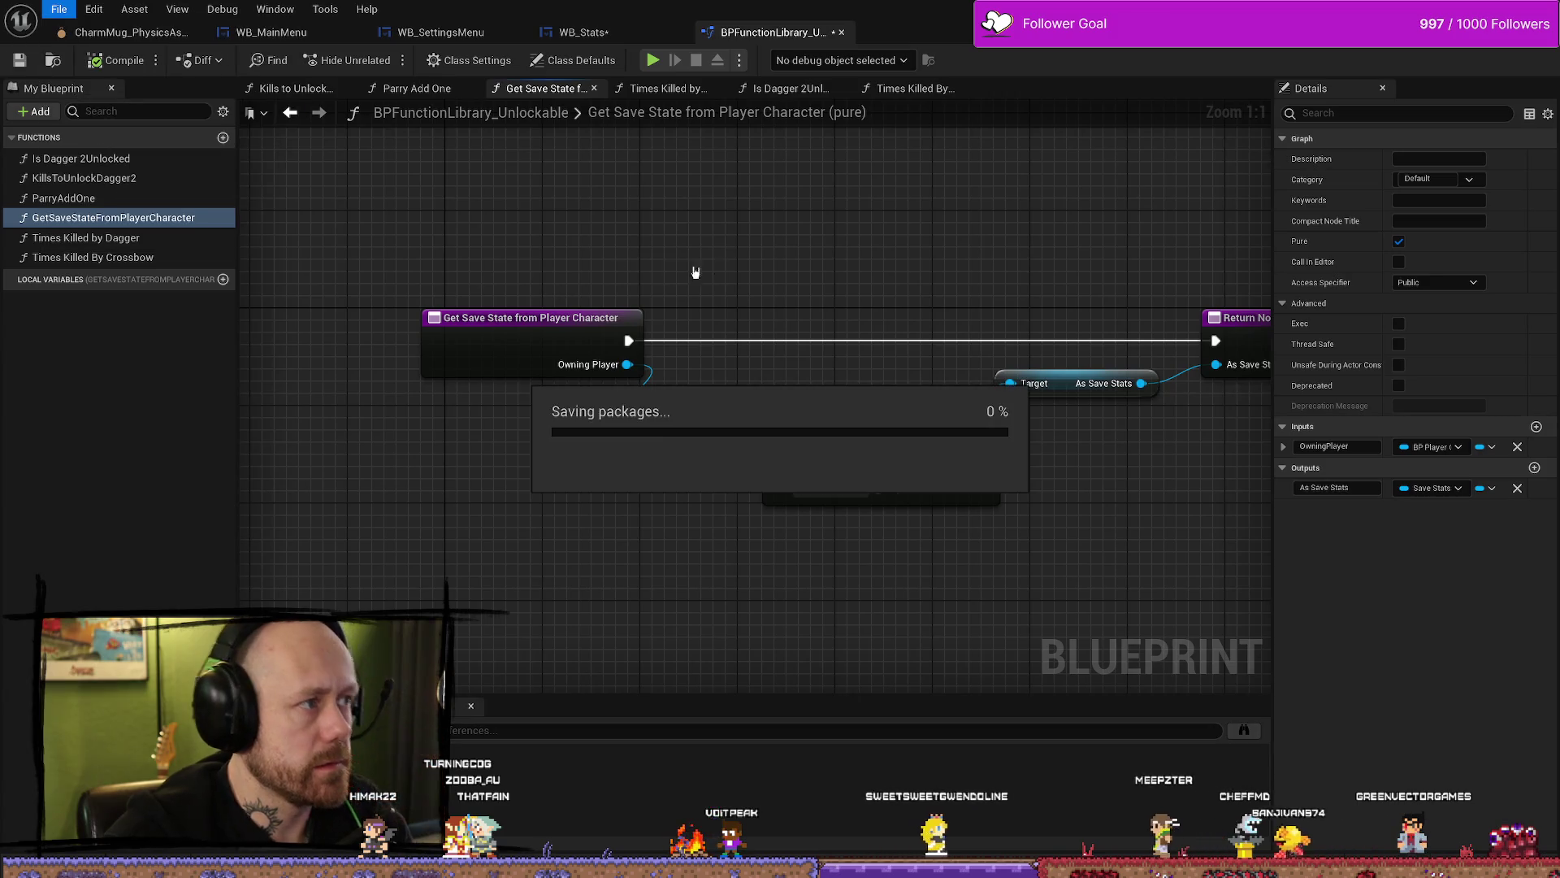
Step: Toggle the Content Drawer closed and open again to search assets
{"action": "key", "text": "ctrl+space"}
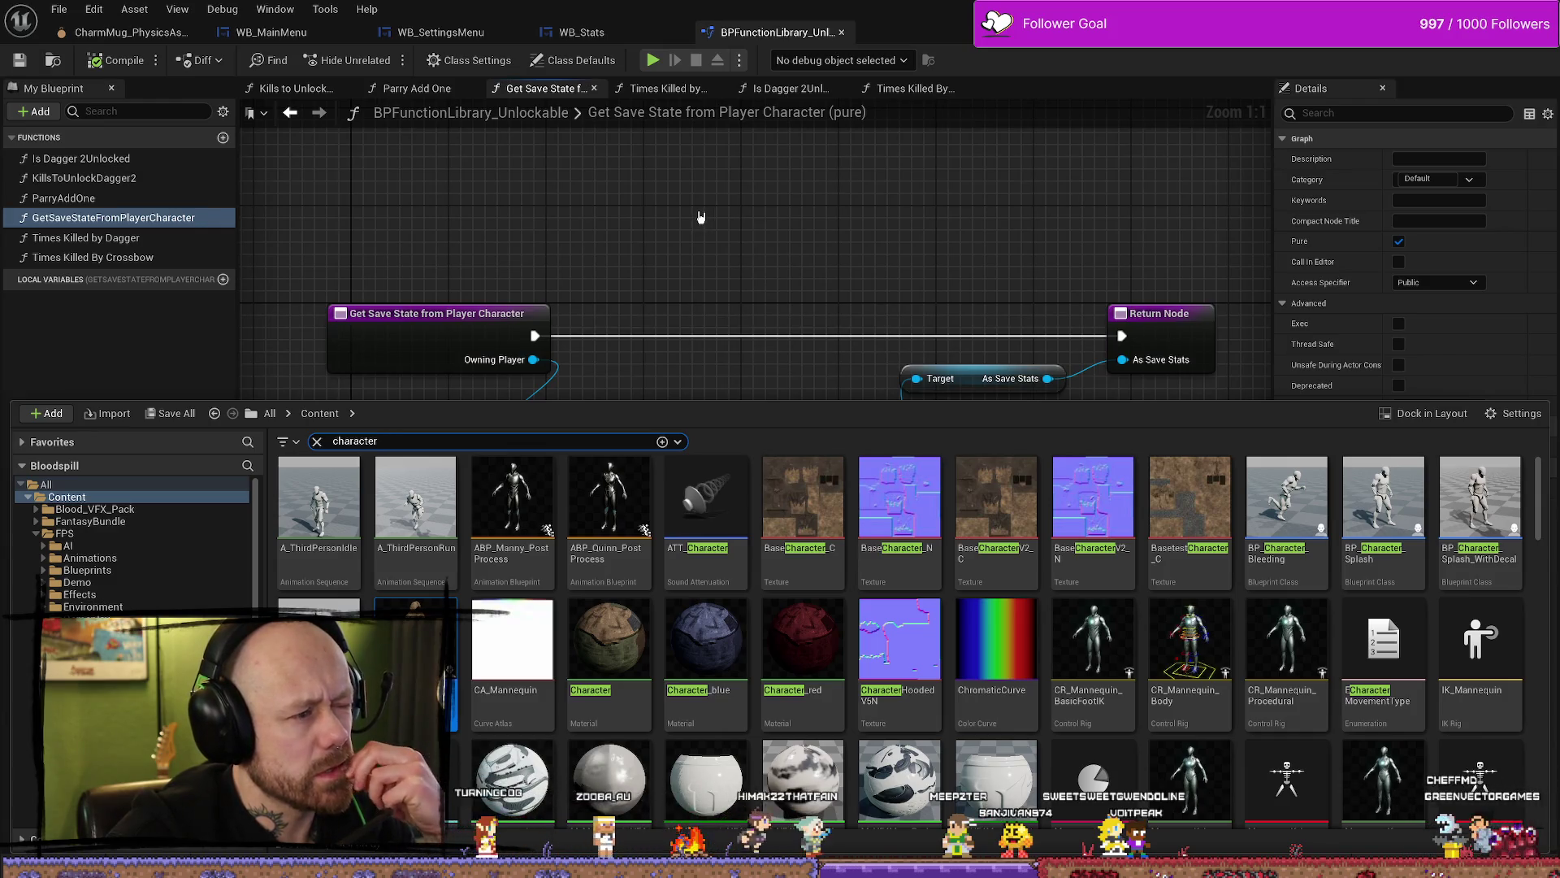
{"action": "left_click", "coordinate": [561, 176]}
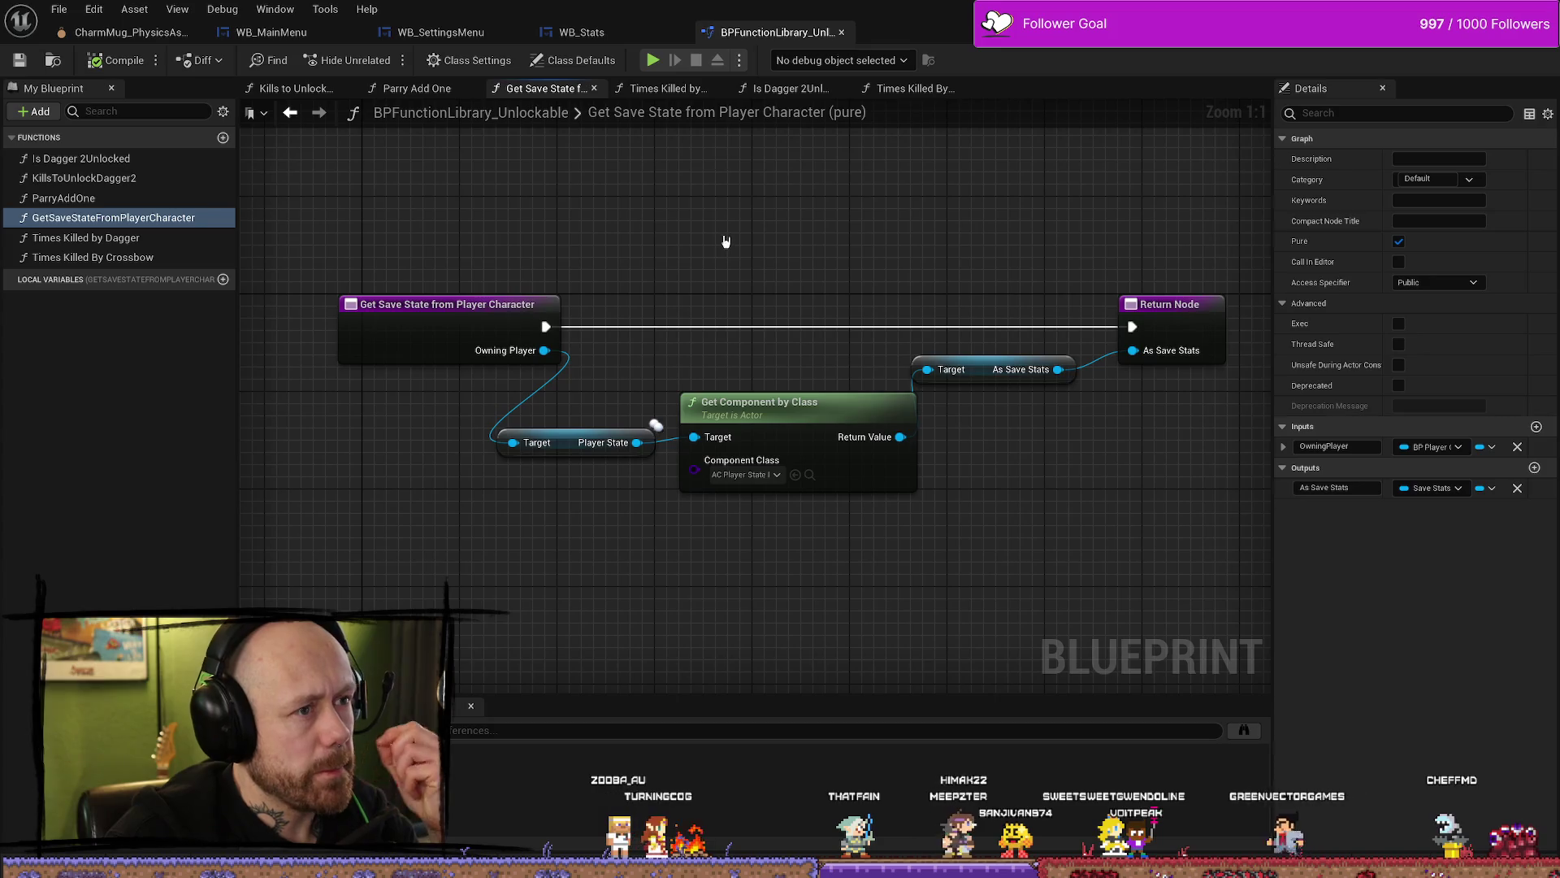
{"action": "key", "text": "ctrl+space"}
{"action": "left_click", "coordinate": [752, 239]}
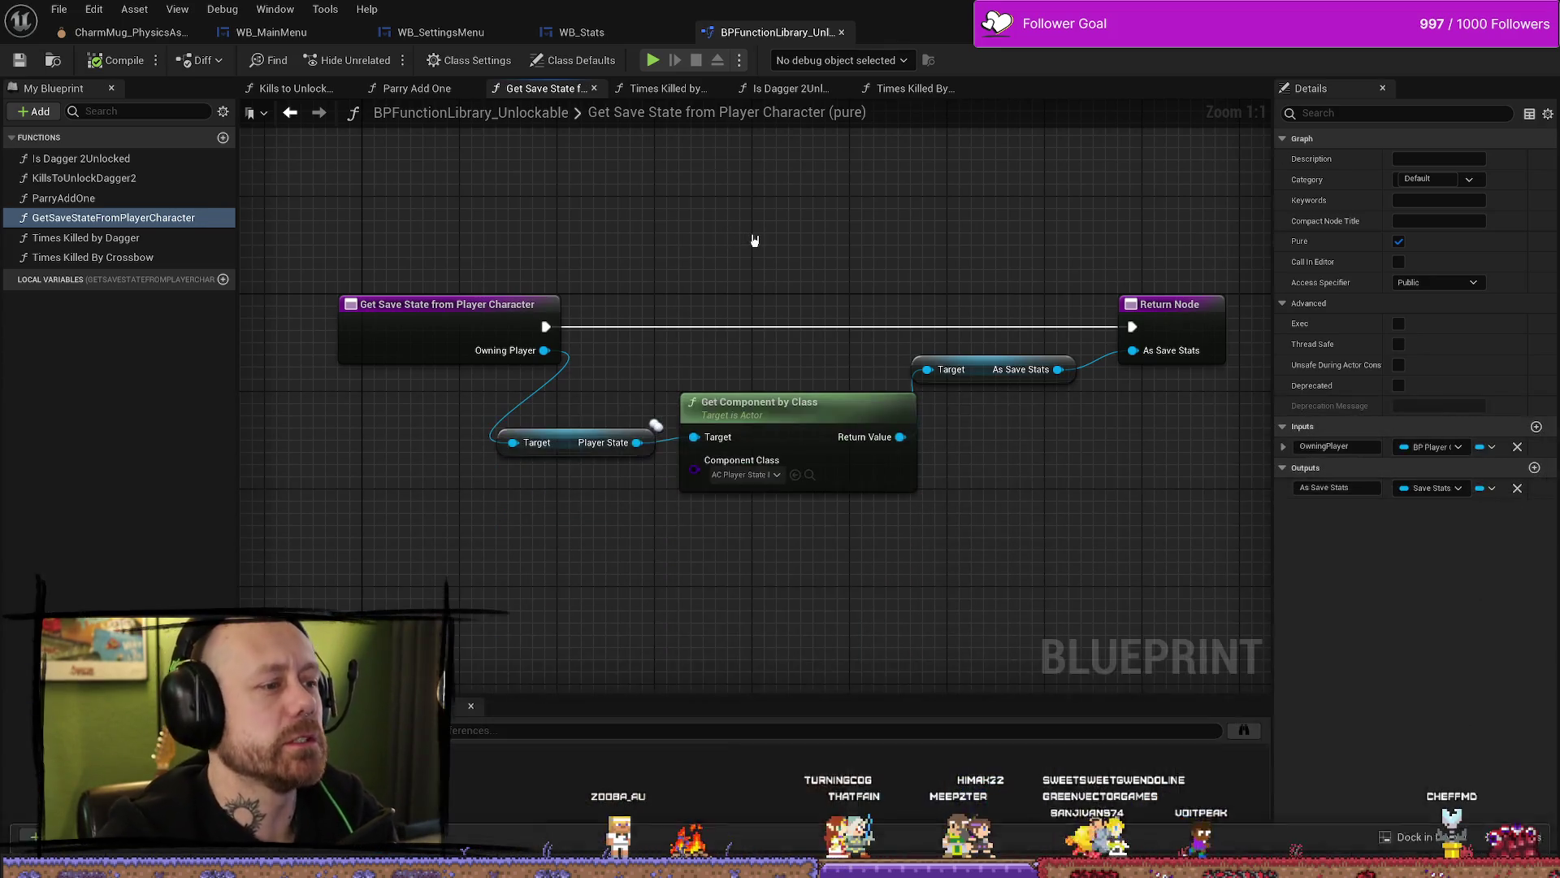
{"action": "left_click", "coordinate": [563, 445]}
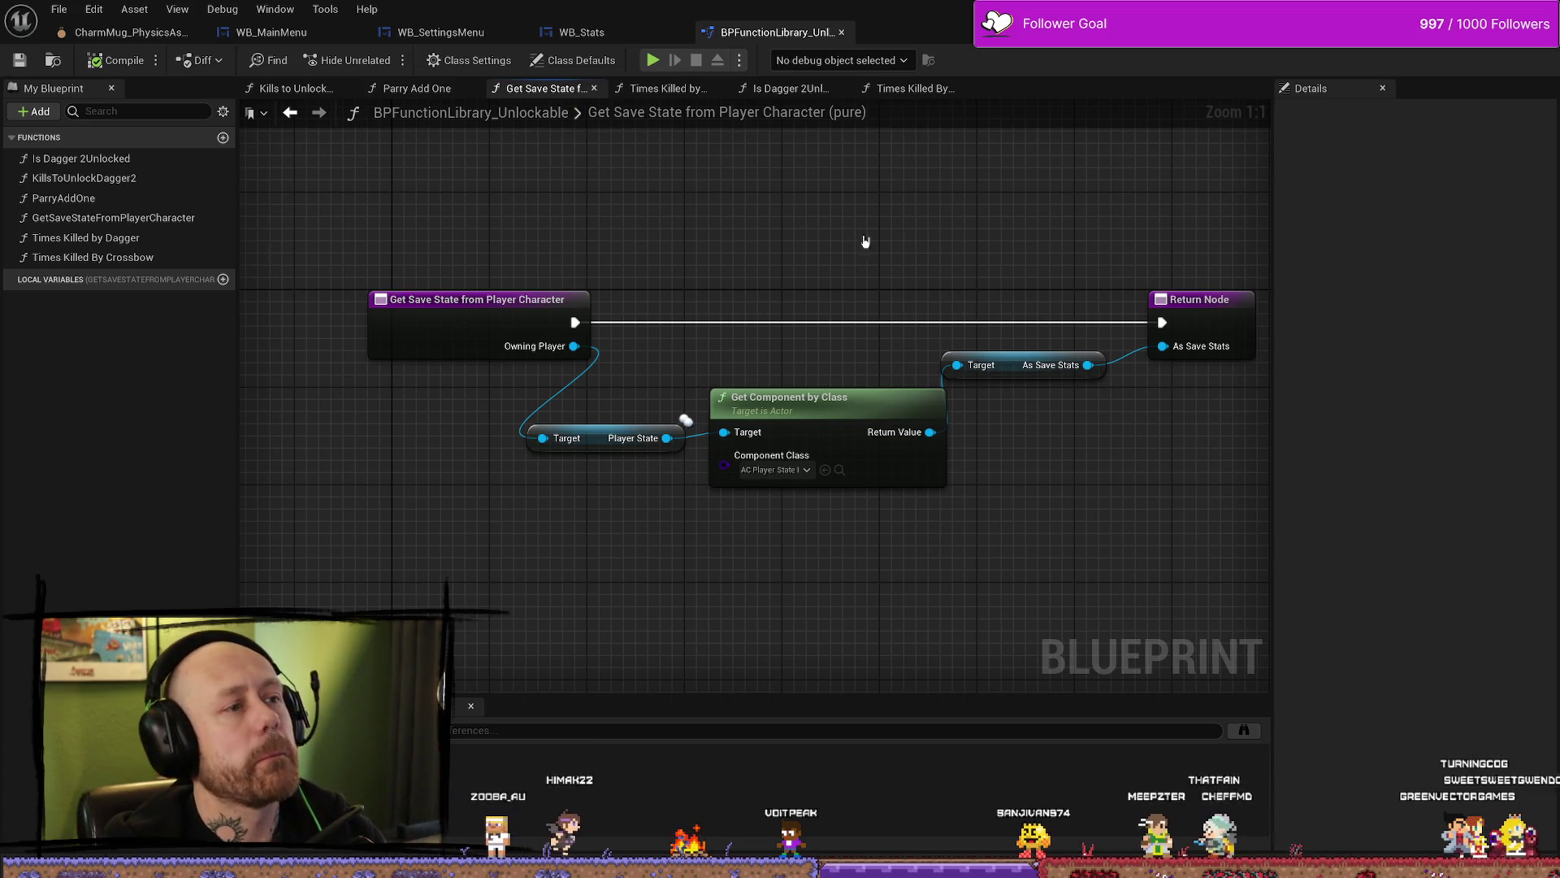
{"action": "key", "text": "ctrl+space"}
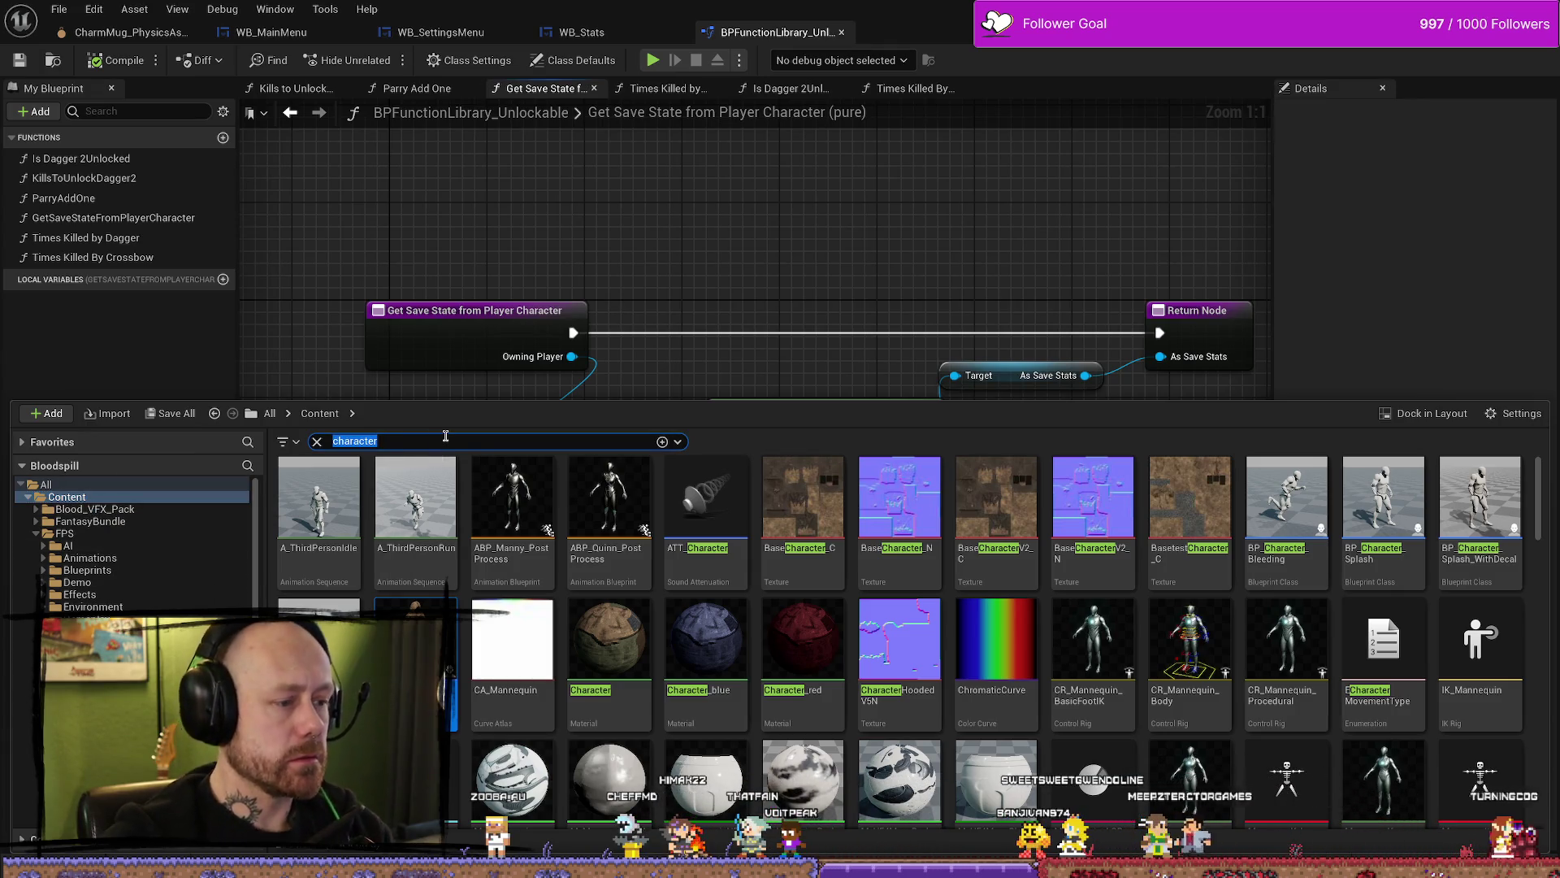
Step: Search 'yerstate' in the content browser and open AC_PlayerStateInfo
{"action": "key", "text": "BackSpace"}
{"action": "key", "text": "BackSpace"}
{"action": "type", "text": "pla"}
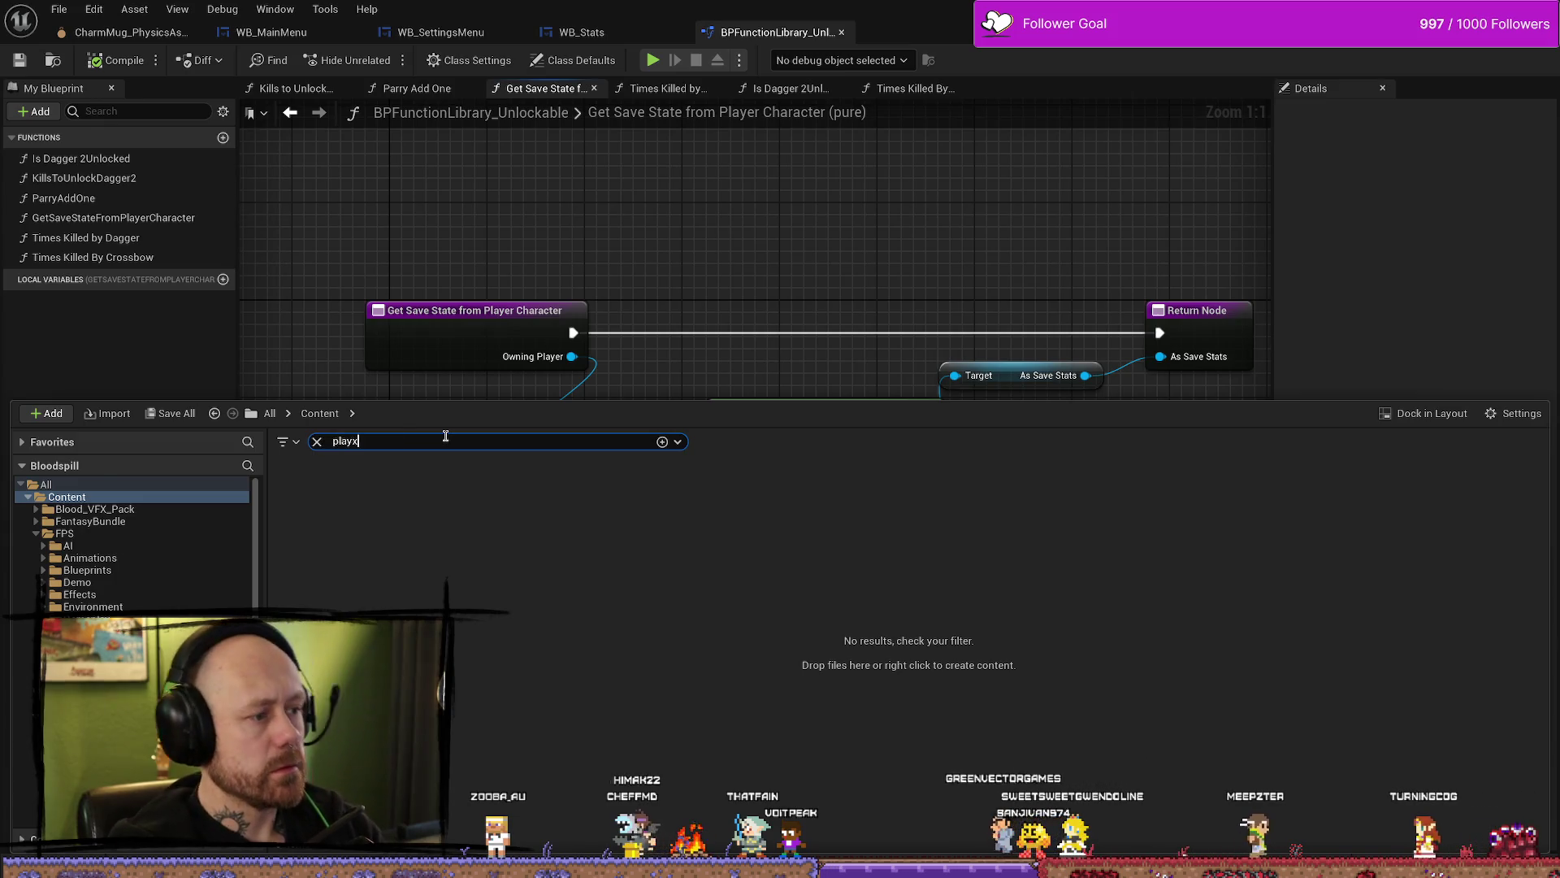
{"action": "type", "text": "yer"}
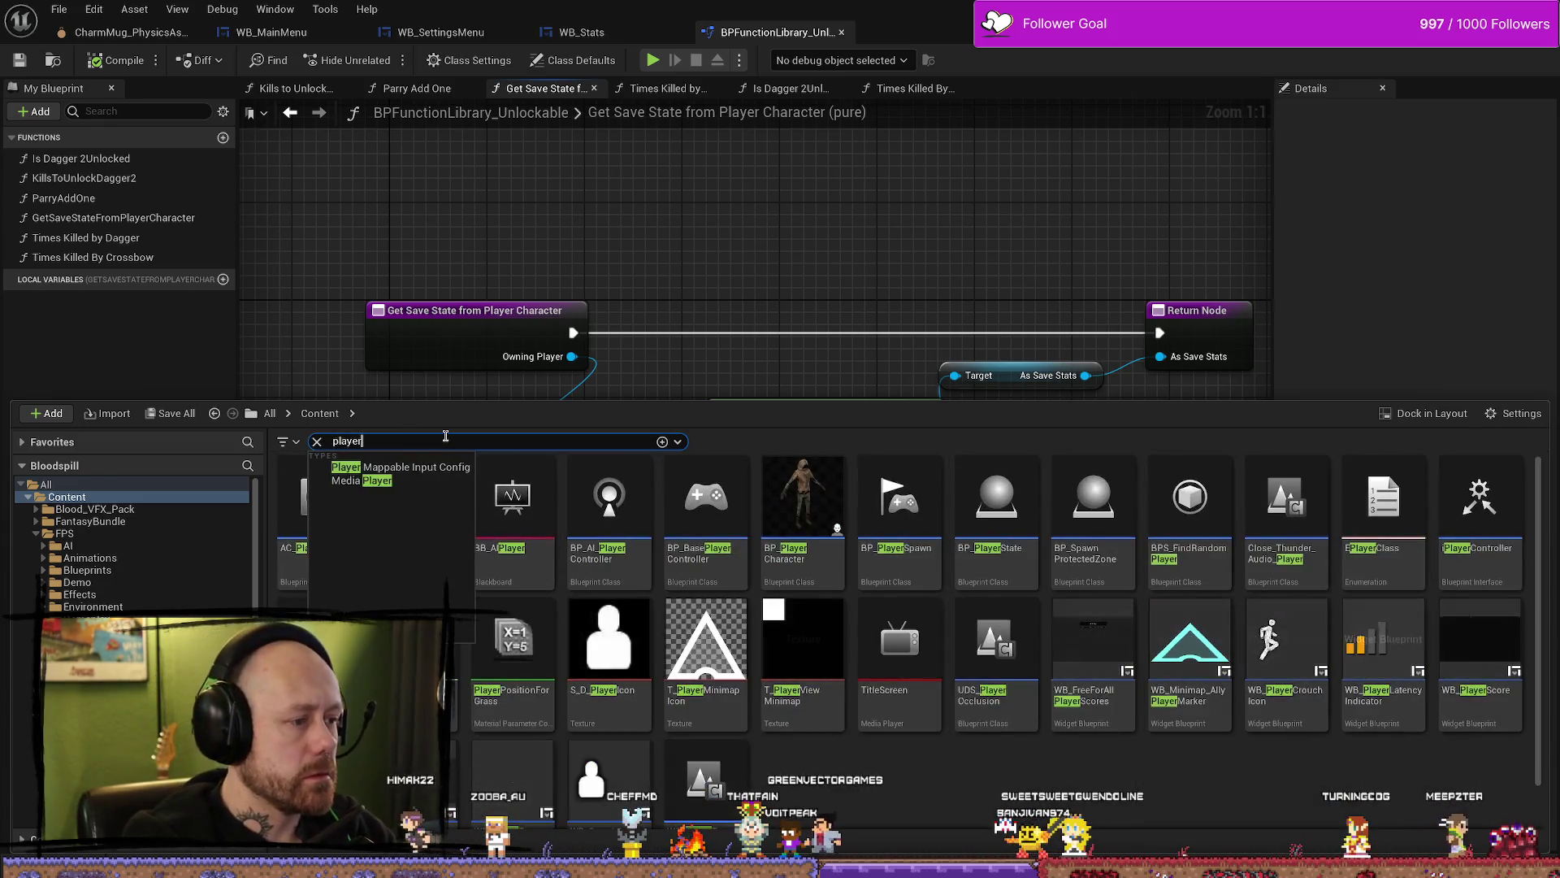
{"action": "type", "text": "state"}
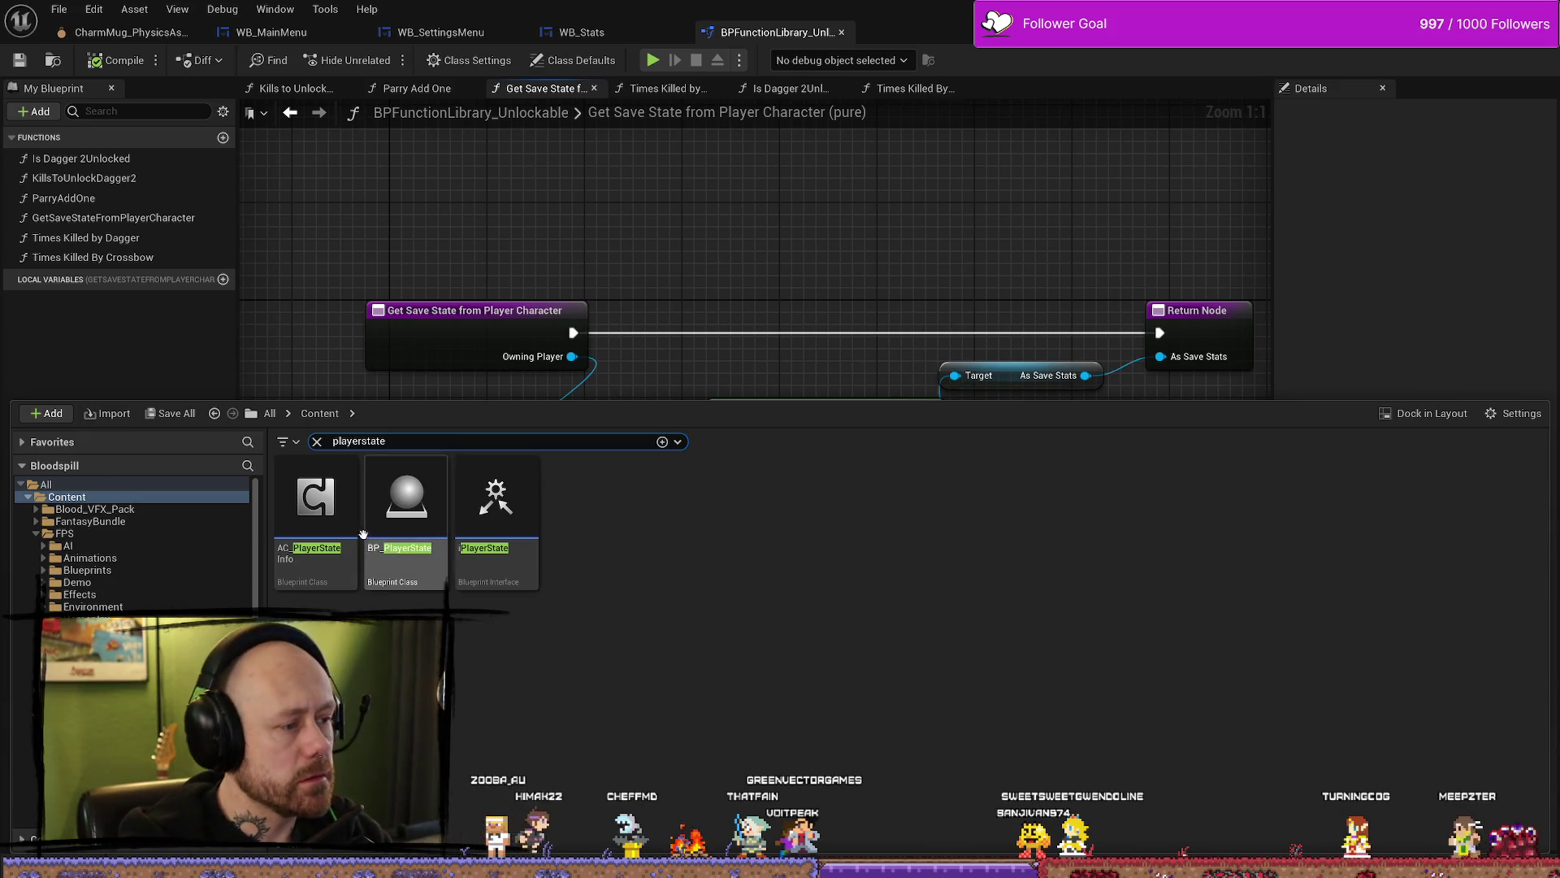
{"action": "left_click", "coordinate": [345, 526]}
{"action": "double_click", "coordinate": [344, 525]}
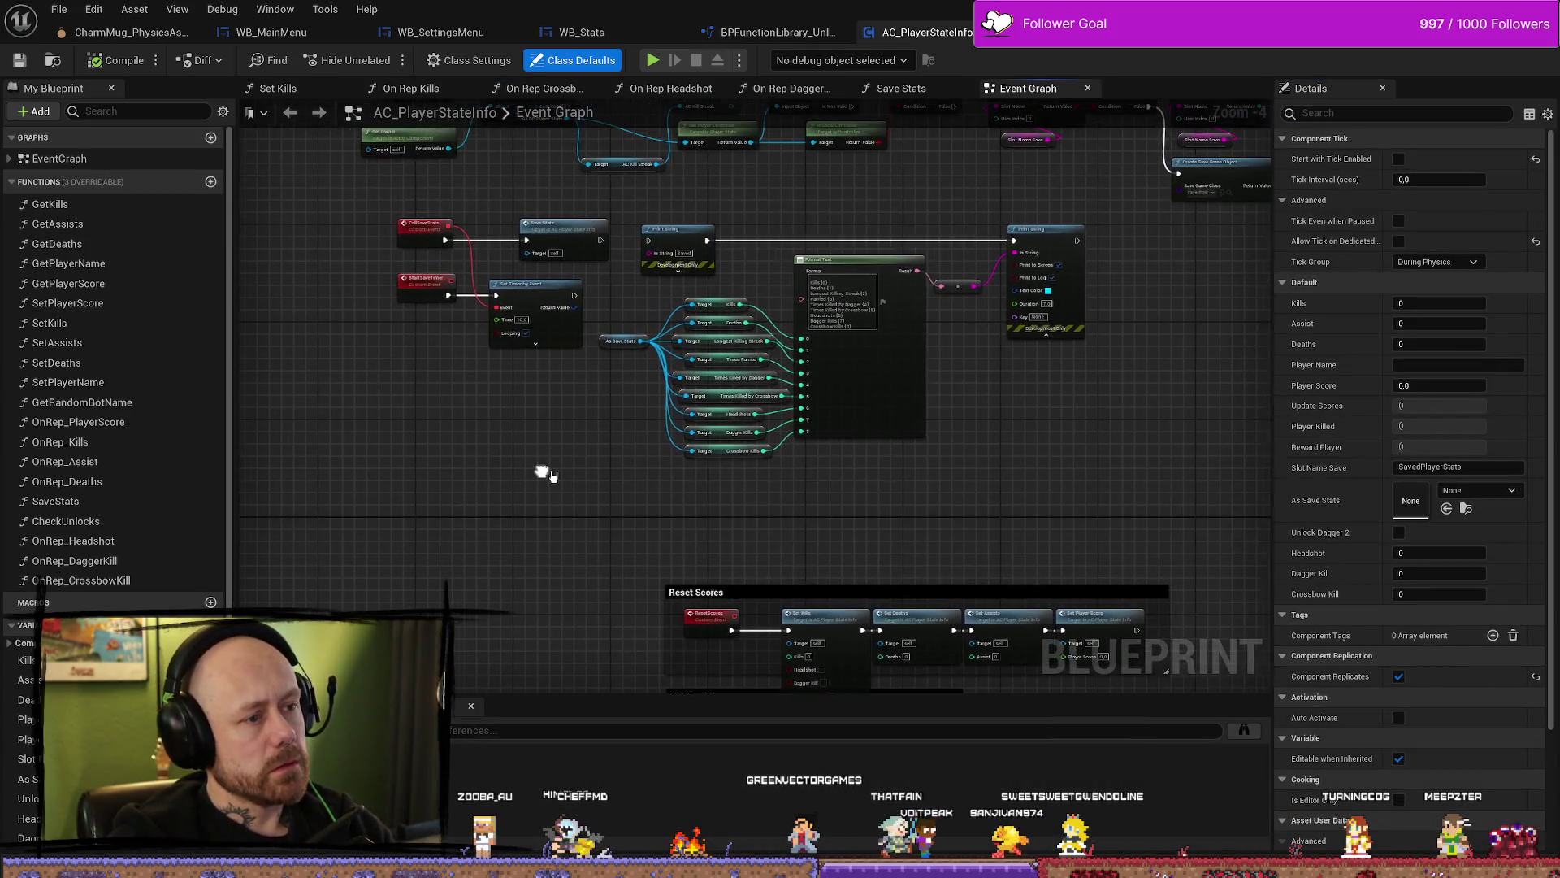
Step: Open the Reference Viewer for the AC_PlayerStateInfo asset
{"action": "key", "text": "ctrl+space"}
{"action": "right_click", "coordinate": [315, 520]}
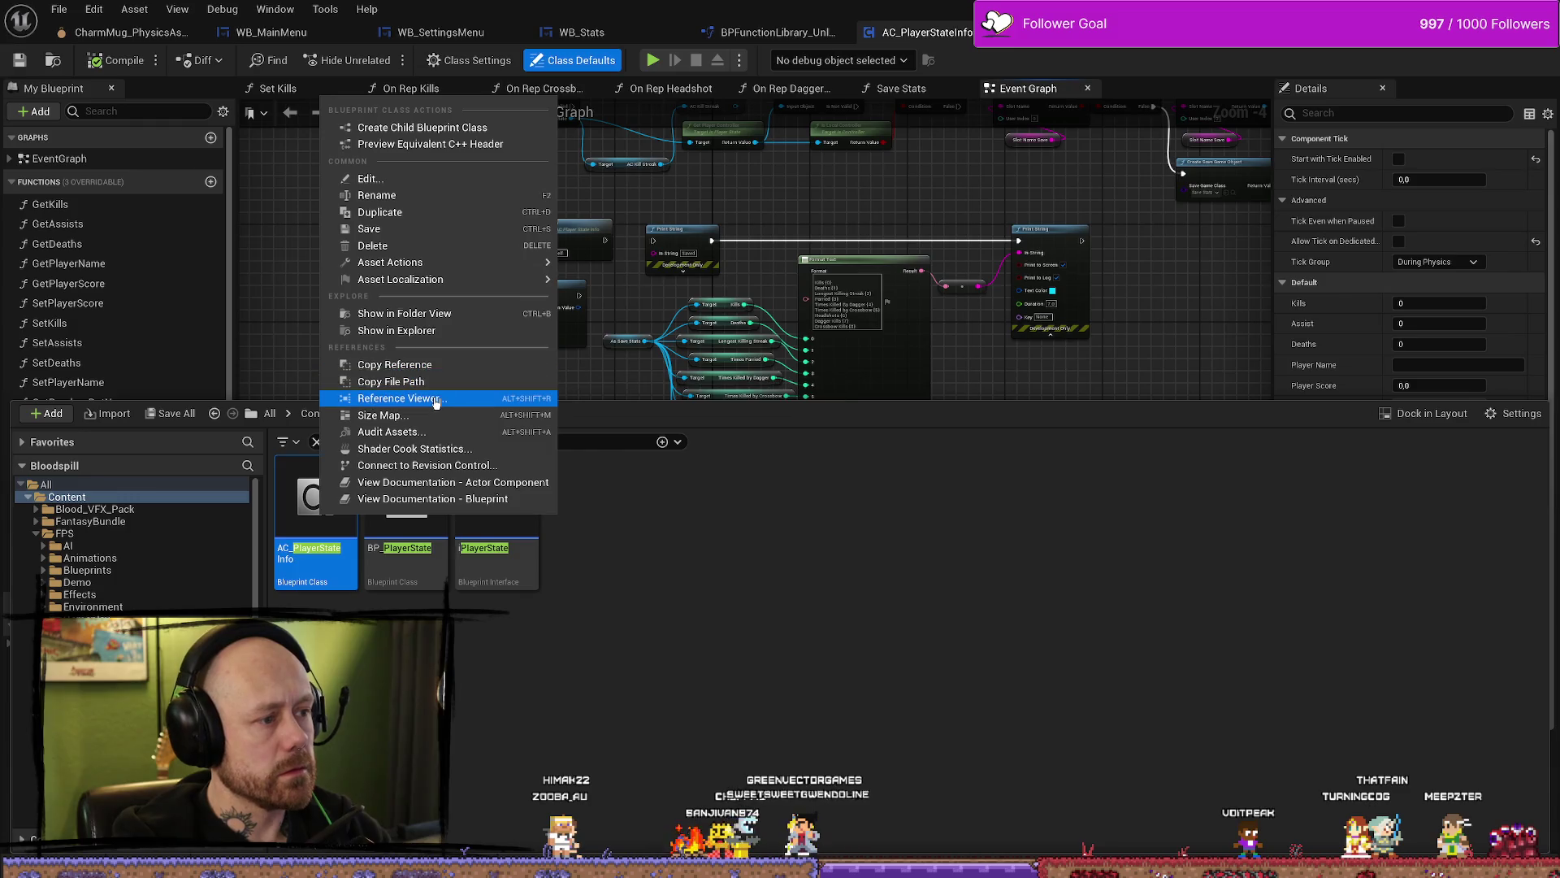
{"action": "left_click", "coordinate": [446, 401]}
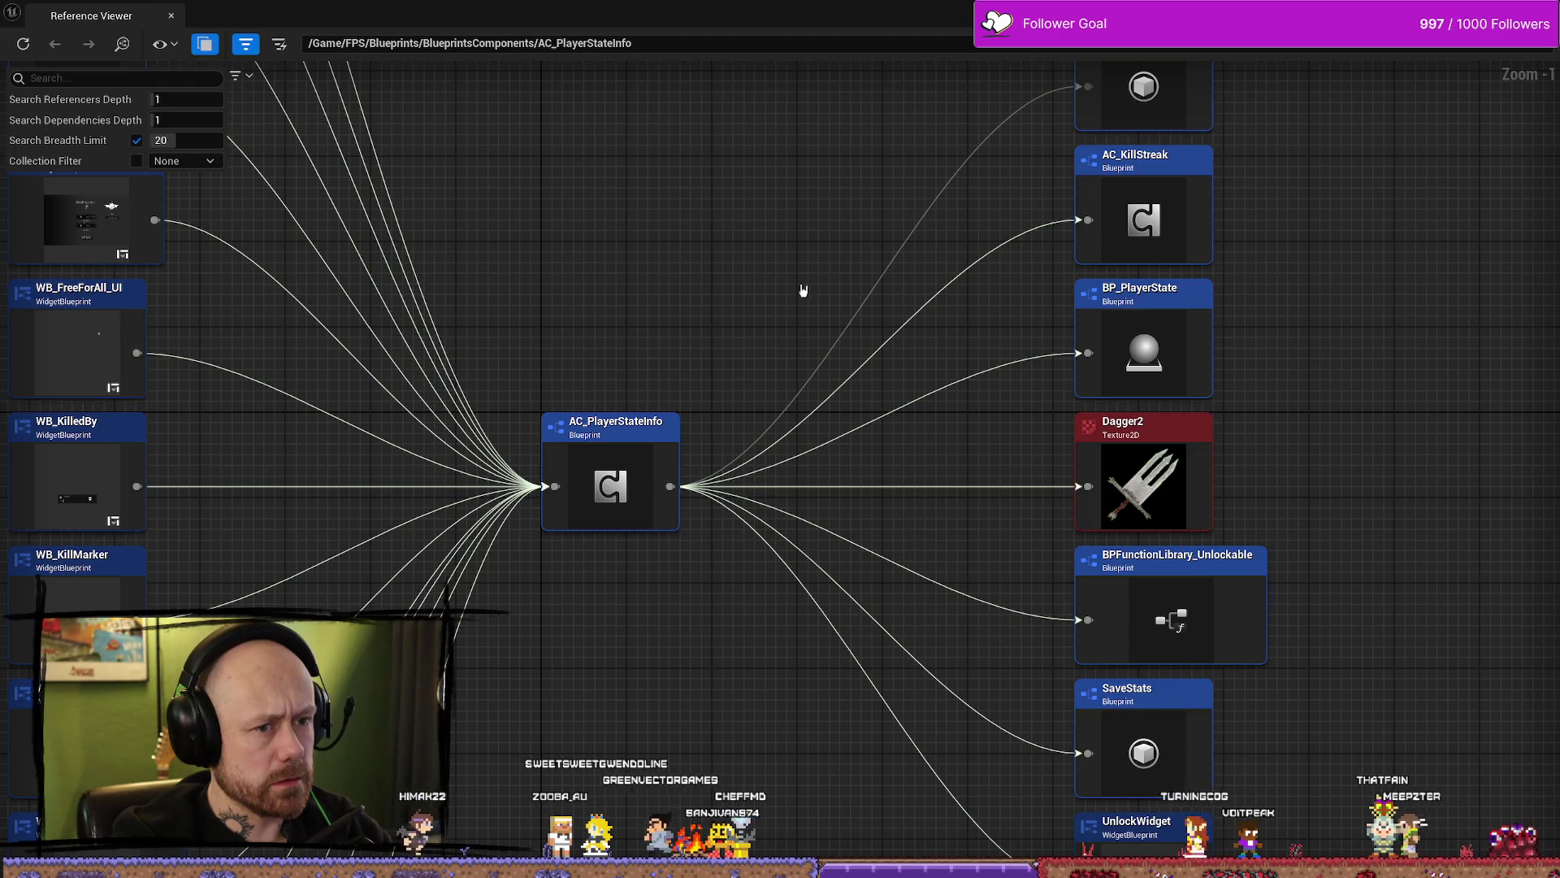
Step: Inspect AC_PlayerStateInfo's referencers, then open its Blueprint from the graph
{"action": "left_click_drag", "start_coordinate": [802, 290], "coordinate": [723, 365]}
{"action": "scroll", "coordinate": [644, 286], "scroll_direction": "down", "scroll_amount": 4}
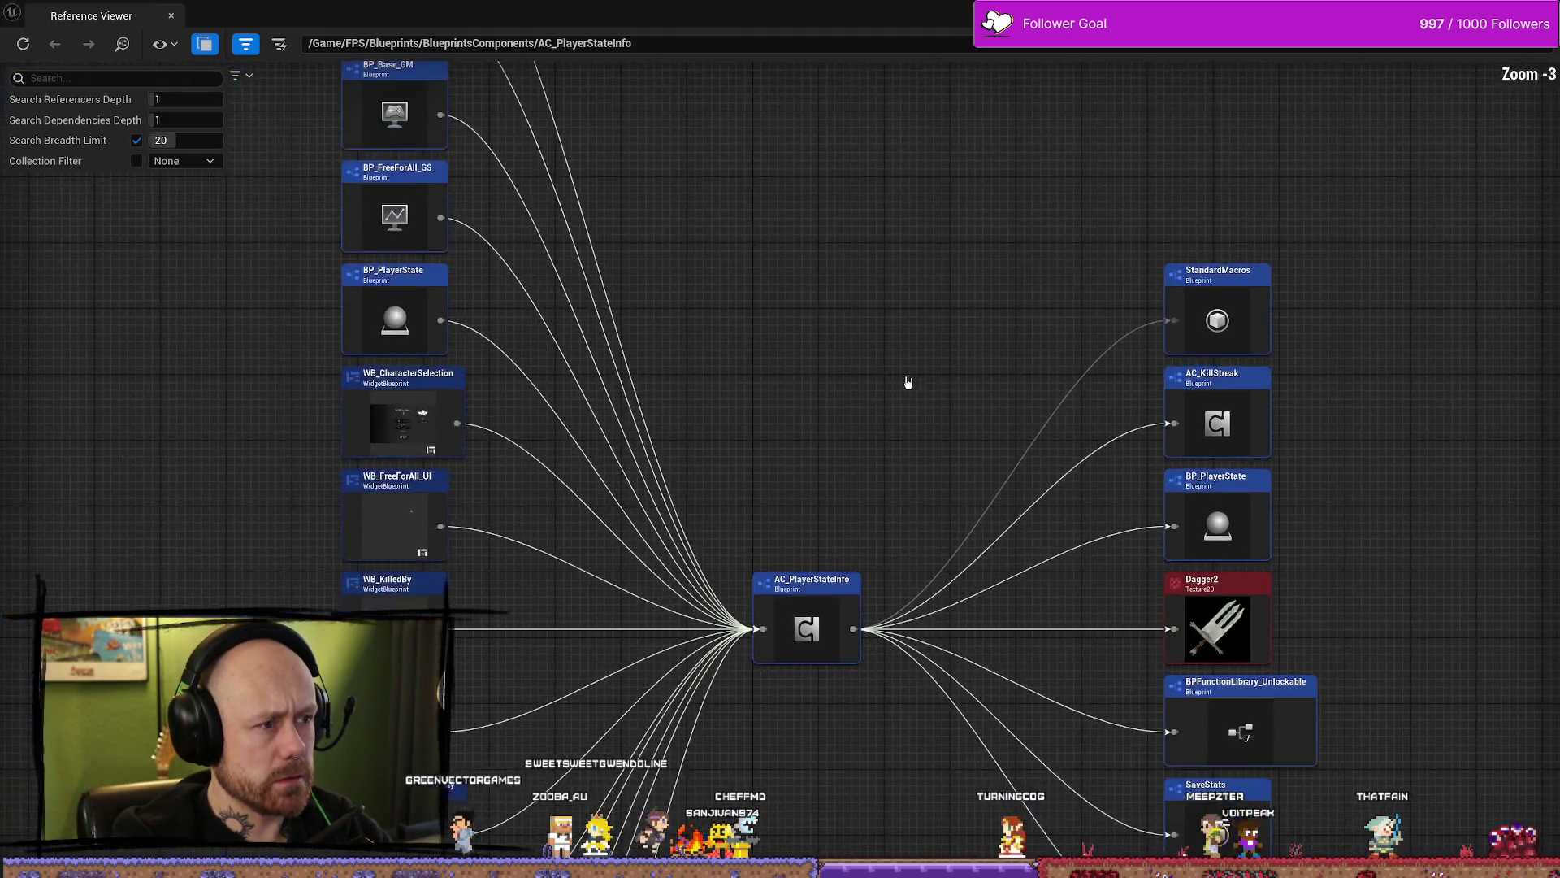
{"action": "scroll", "coordinate": [620, 307], "scroll_direction": "up", "scroll_amount": 2}
{"action": "mouse_move", "coordinate": [807, 208]}
{"action": "left_mouse_down"}
{"action": "mouse_move", "coordinate": [794, 442]}
{"action": "mouse_move", "coordinate": [841, 222]}
{"action": "mouse_move", "coordinate": [836, 157]}
{"action": "left_mouse_up"}
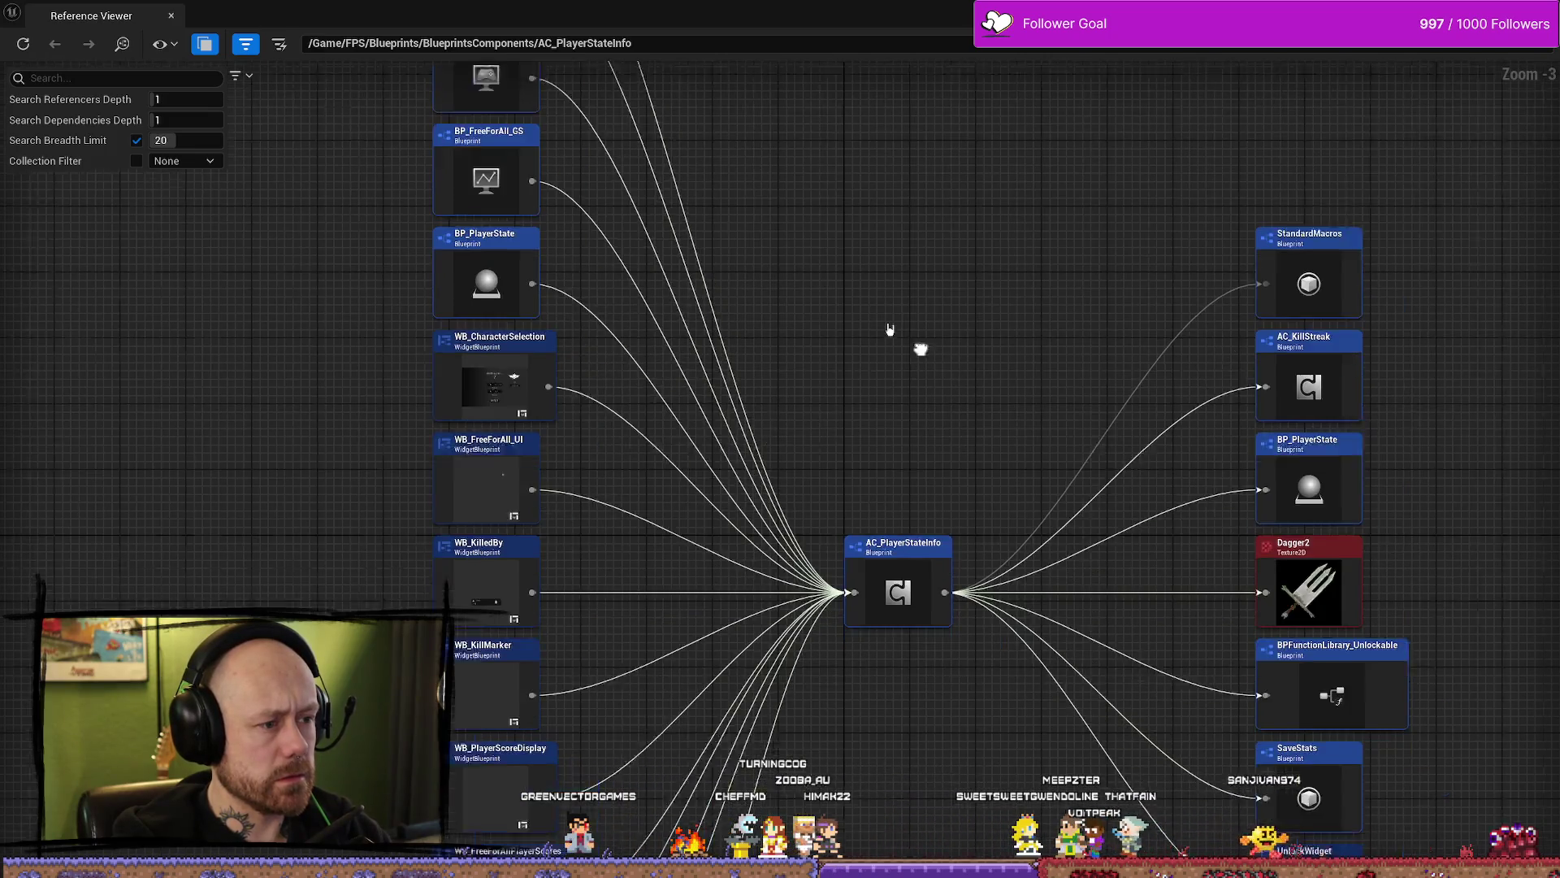
{"action": "mouse_move", "coordinate": [858, 676]}
{"action": "left_mouse_down"}
{"action": "mouse_move", "coordinate": [815, 285]}
{"action": "mouse_move", "coordinate": [842, 473]}
{"action": "mouse_move", "coordinate": [863, 418]}
{"action": "left_mouse_up"}
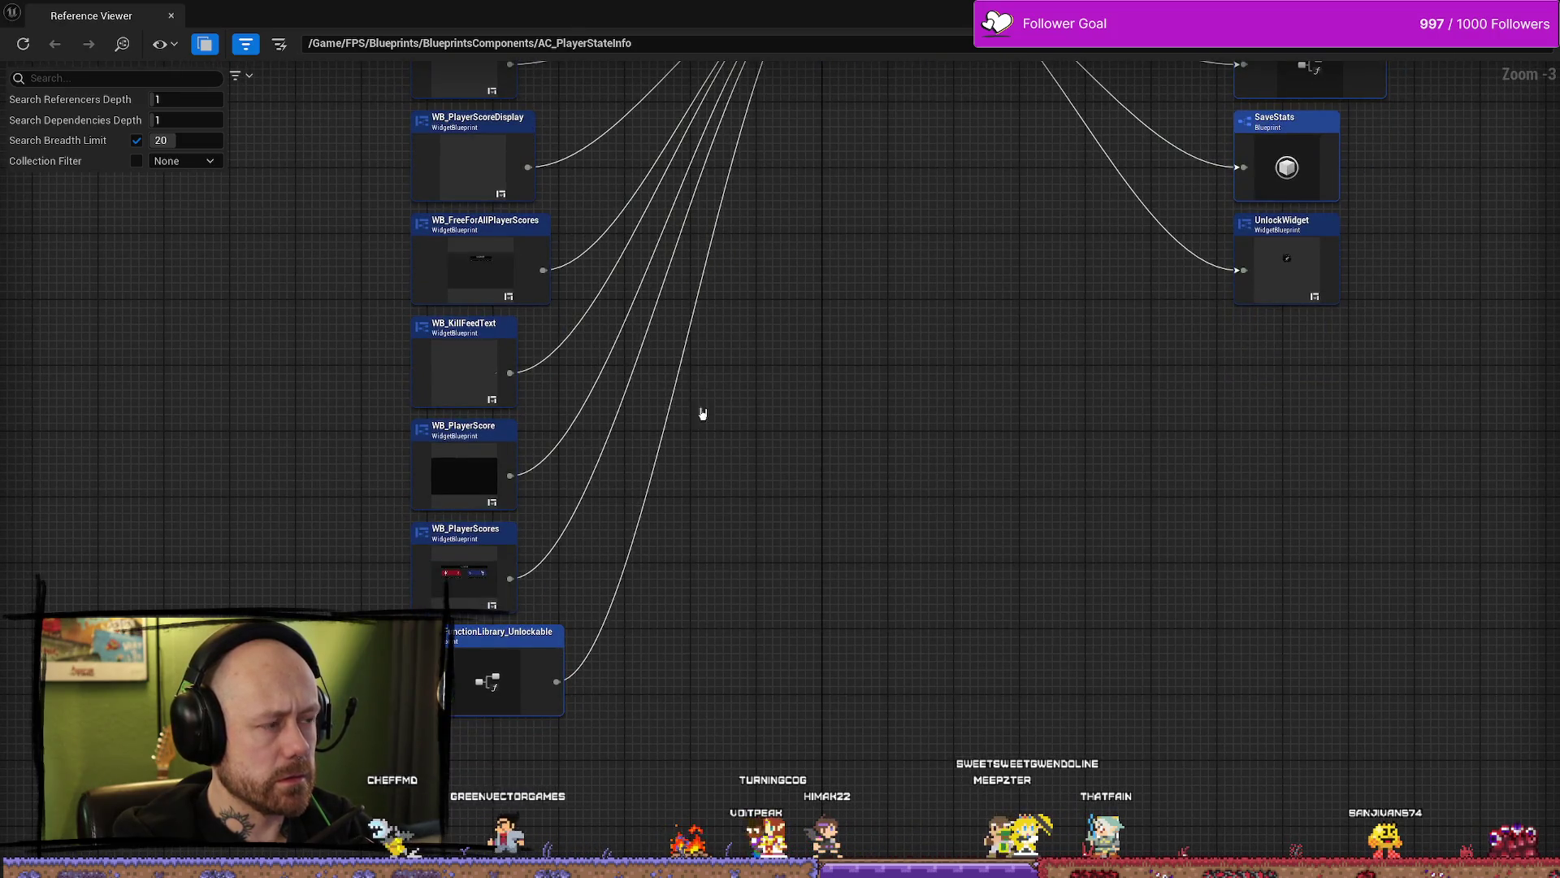
{"action": "mouse_move", "coordinate": [702, 413]}
{"action": "left_mouse_down"}
{"action": "mouse_move", "coordinate": [801, 609]}
{"action": "mouse_move", "coordinate": [696, 425]}
{"action": "left_mouse_up"}
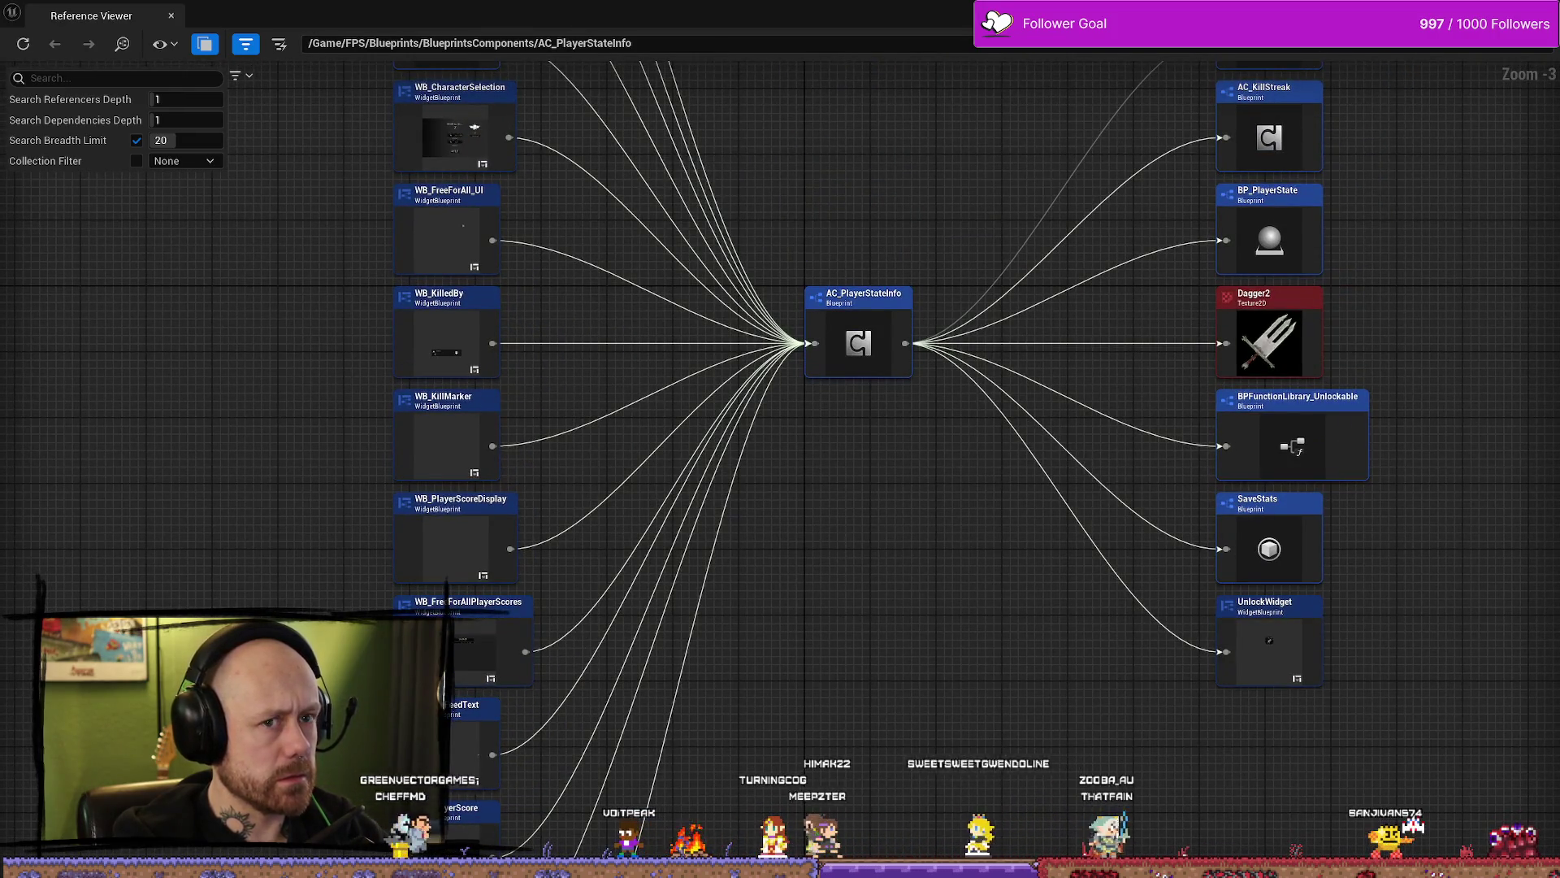
{"action": "double_click", "coordinate": [859, 342]}
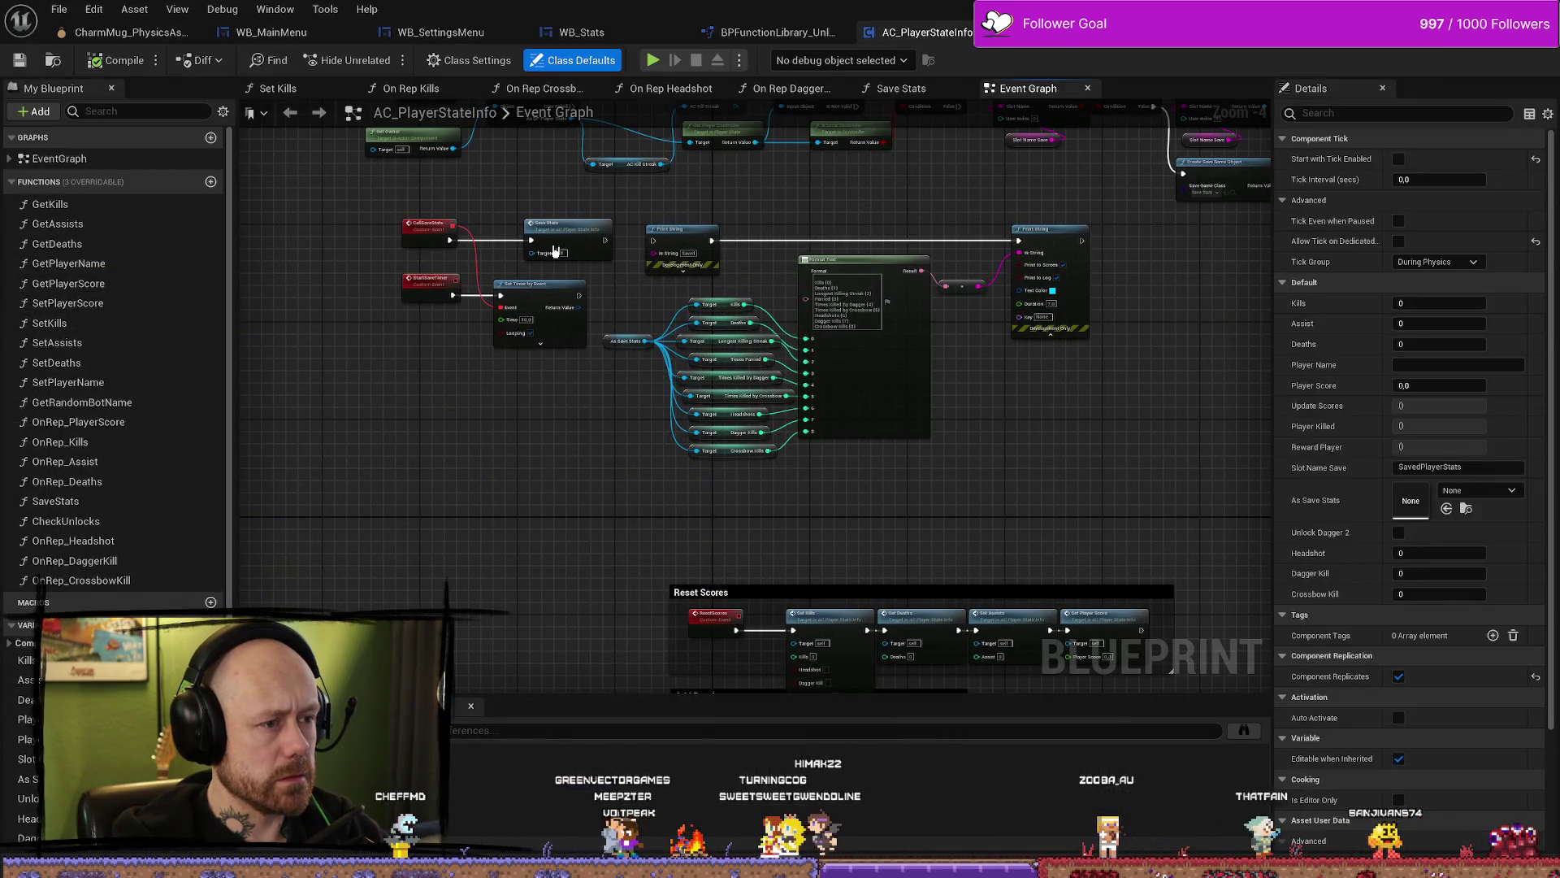
Step: In the WB_Stats graph, add a Get Player State node and move it left
{"action": "left_click", "coordinate": [581, 32]}
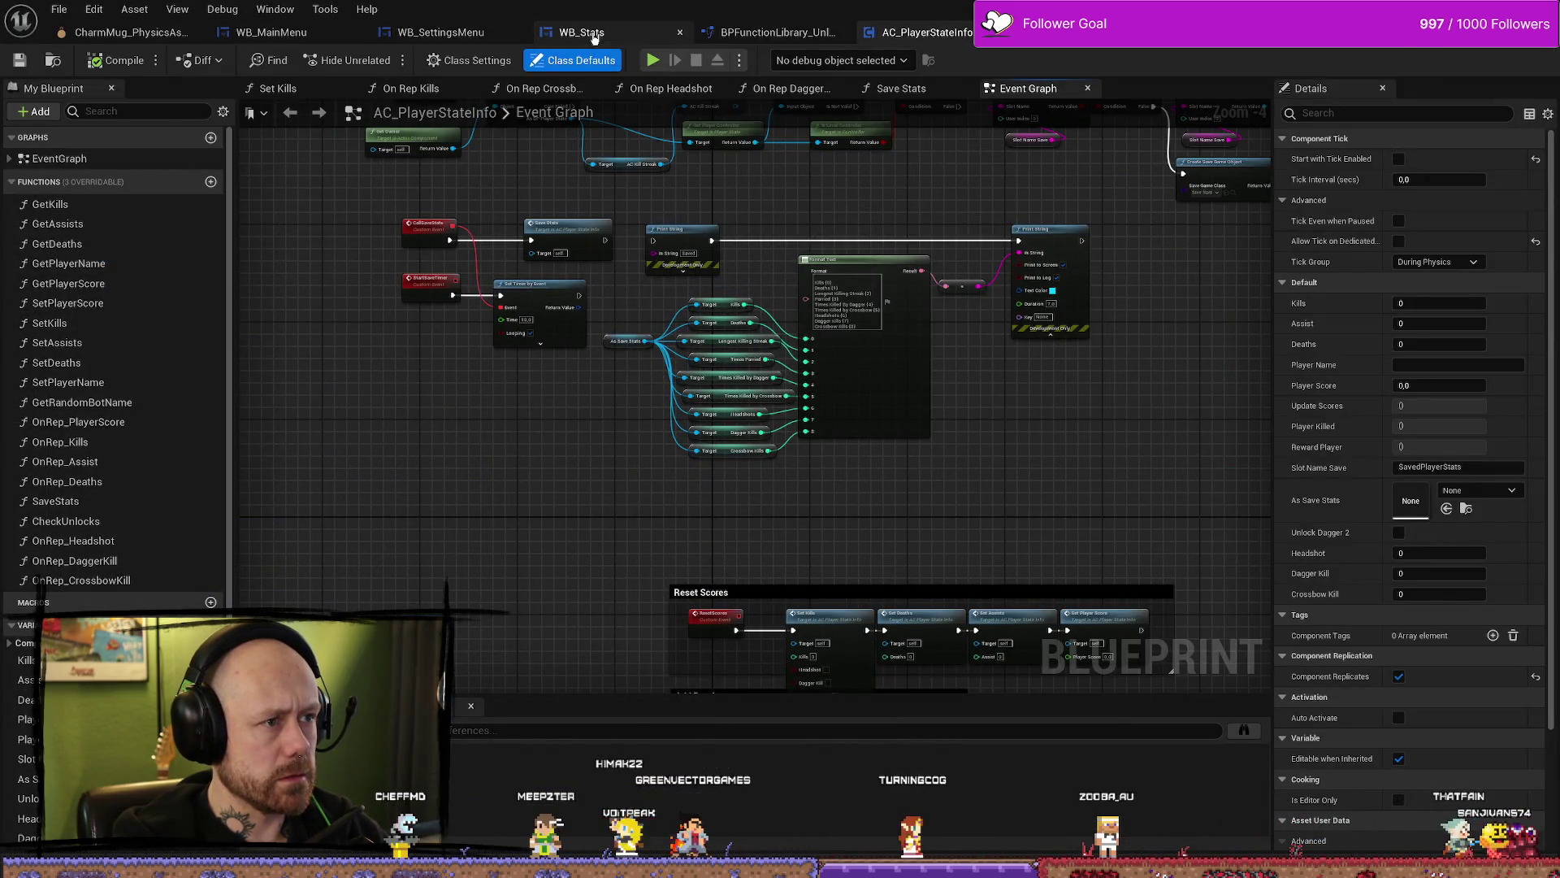
{"action": "right_click", "coordinate": [744, 325]}
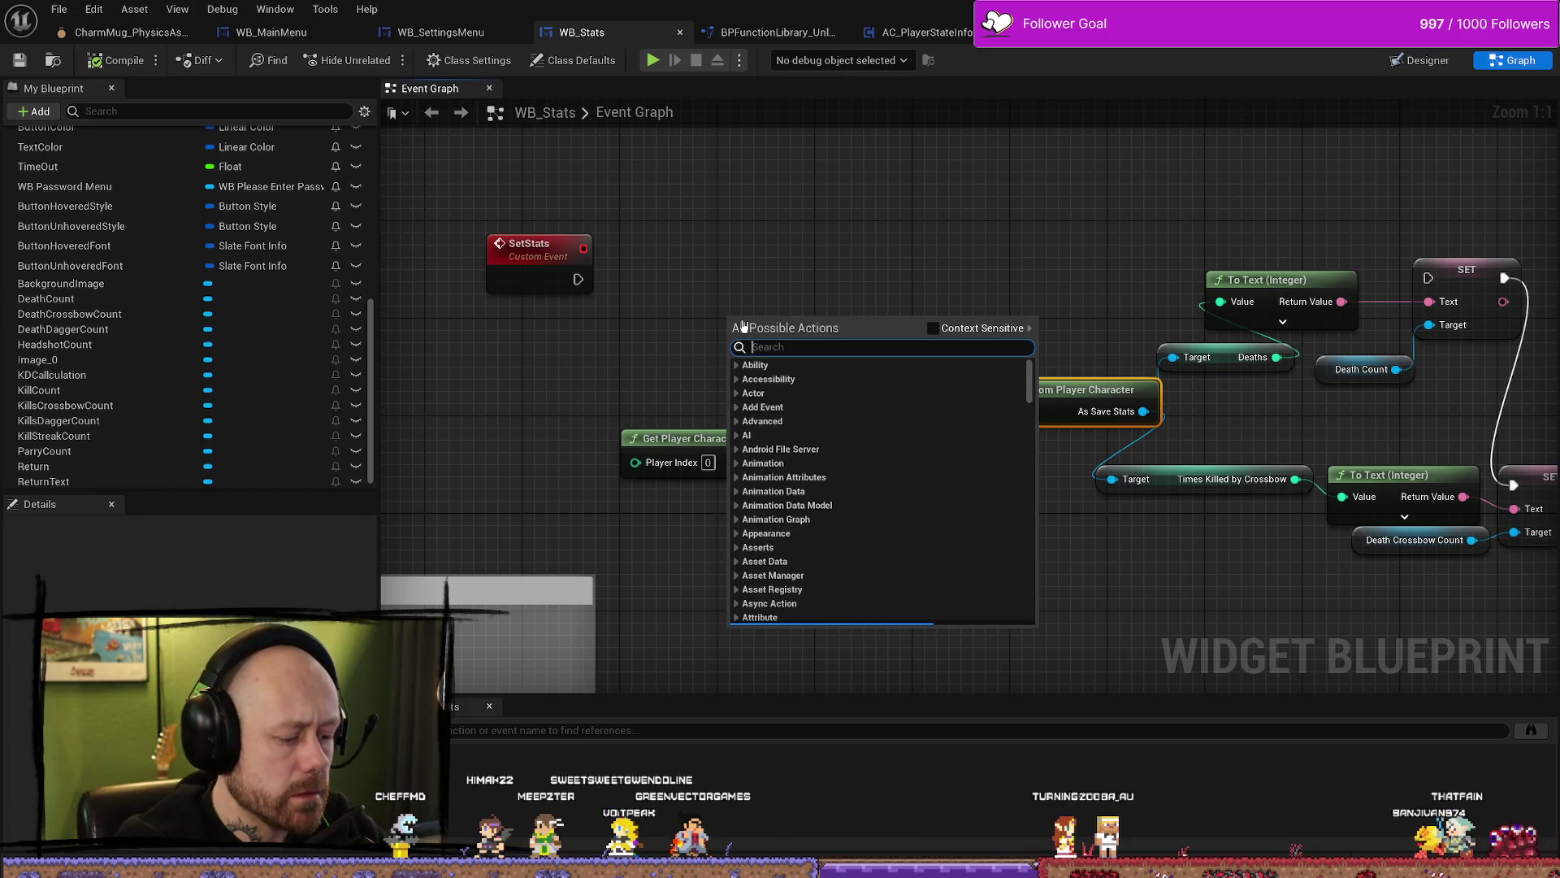
{"action": "type", "text": "get"}
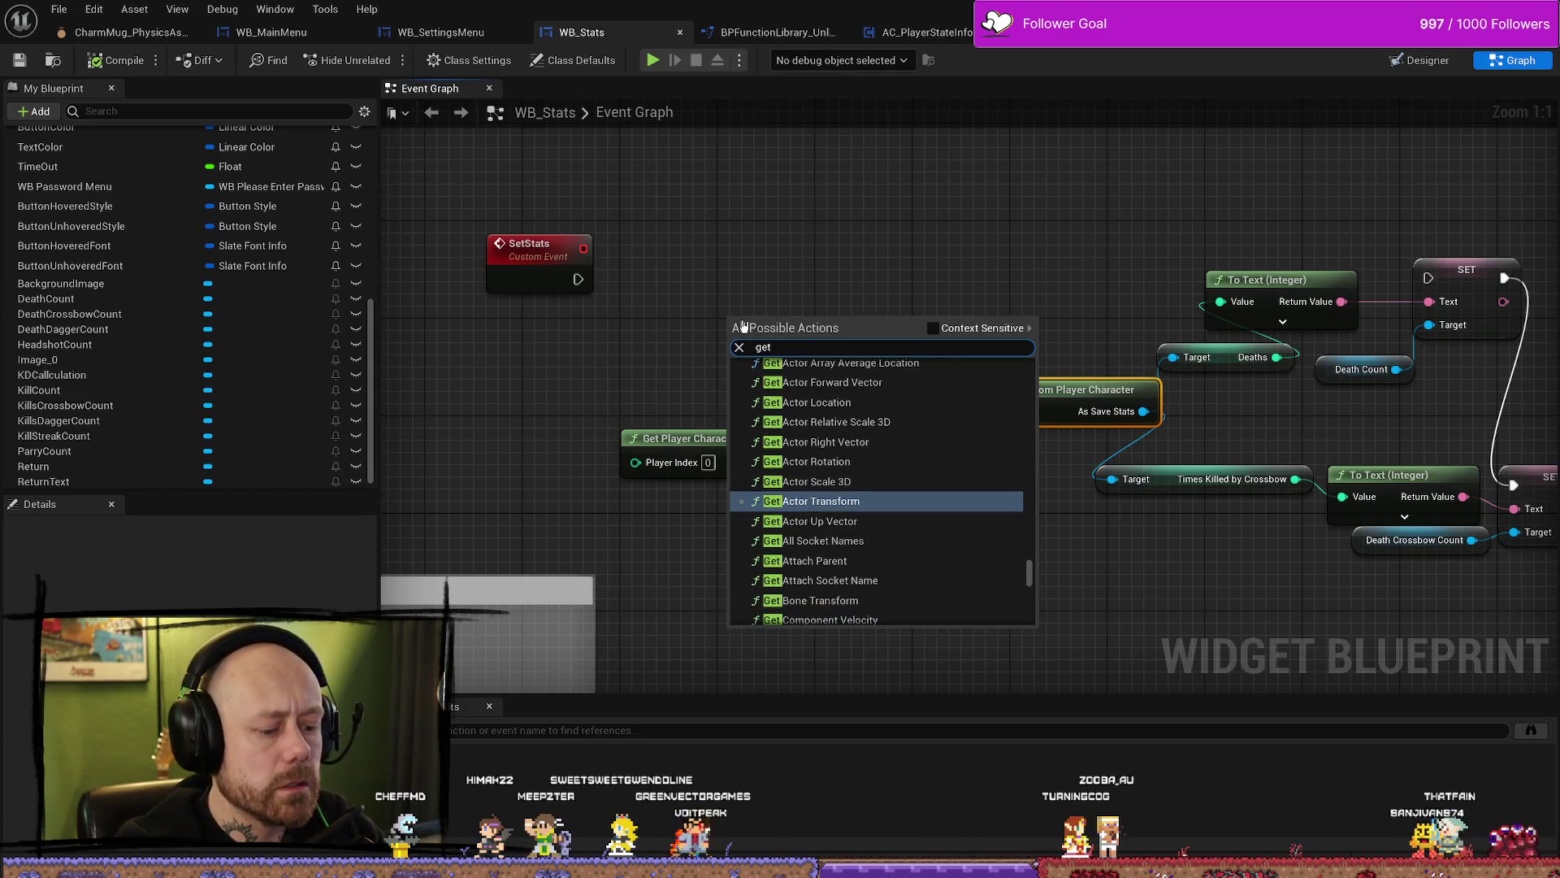
{"action": "type", "text": " playerst"}
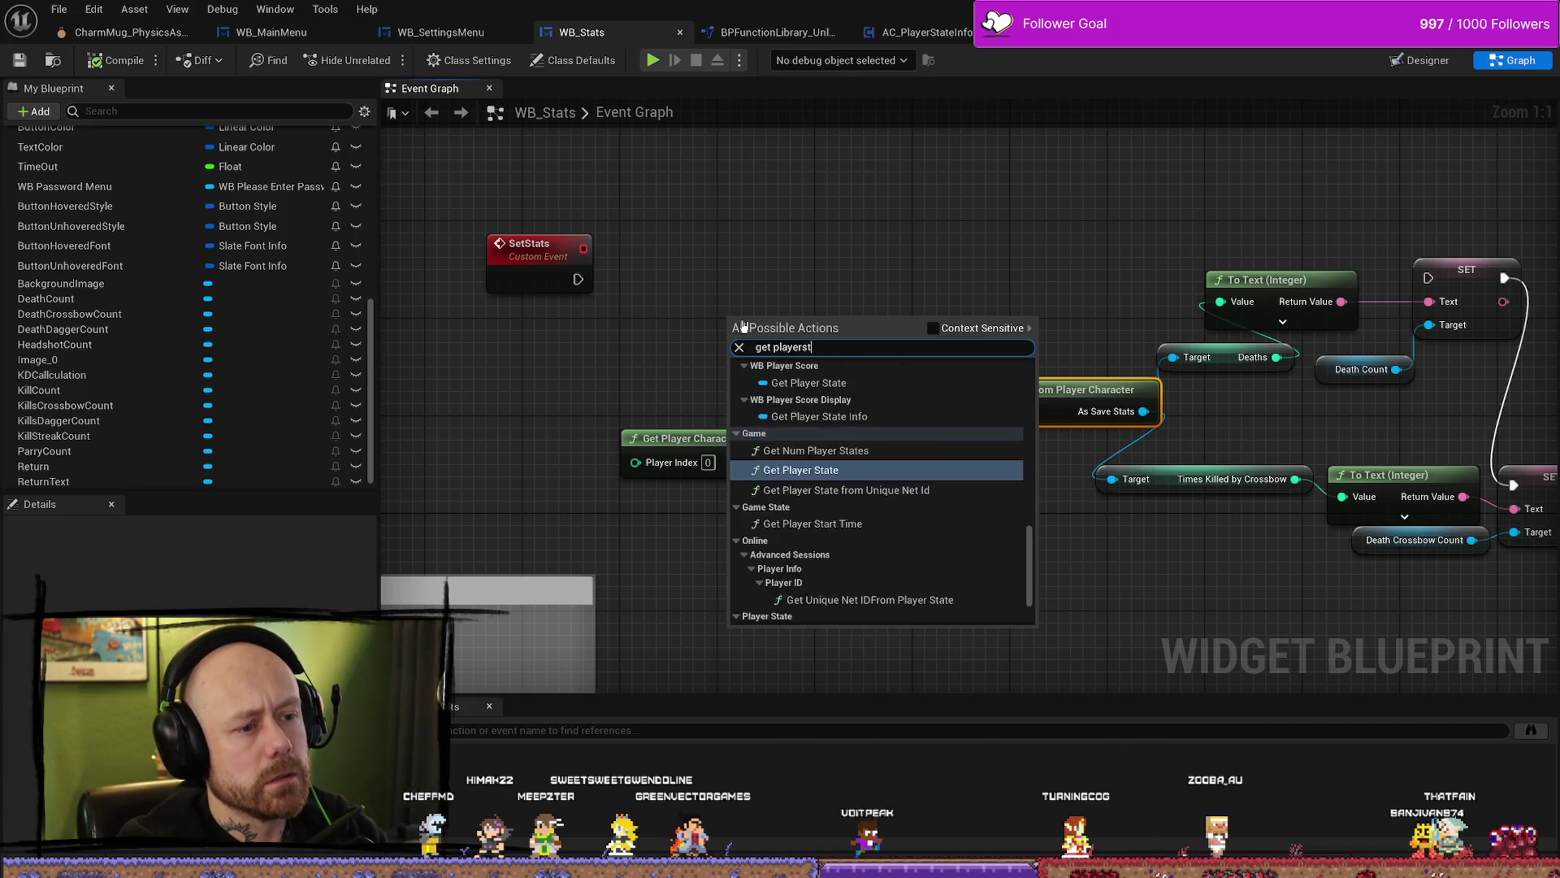
{"action": "type", "text": "at"}
{"action": "key", "text": "Return"}
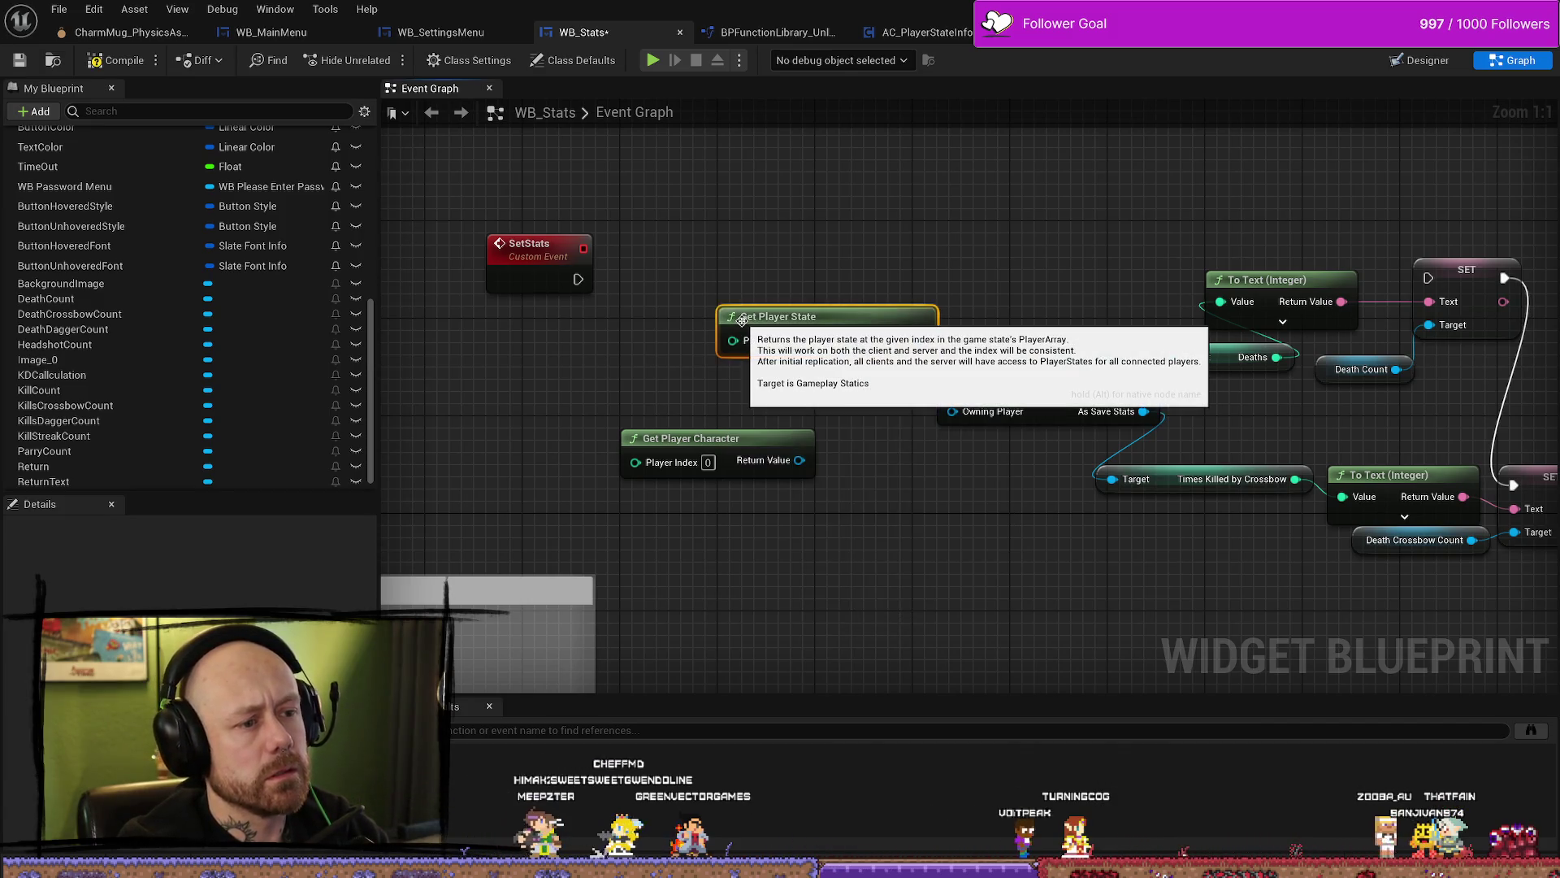
{"action": "mouse_move", "coordinate": [837, 313]}
{"action": "left_mouse_down"}
{"action": "mouse_move", "coordinate": [752, 296]}
{"action": "mouse_move", "coordinate": [658, 367]}
{"action": "left_mouse_up"}
Step: Add a Get Player State Info node via a 'playerstateinfo' search
{"action": "left_click", "coordinate": [736, 431]}
{"action": "left_click_drag", "start_coordinate": [787, 387], "coordinate": [814, 313]}
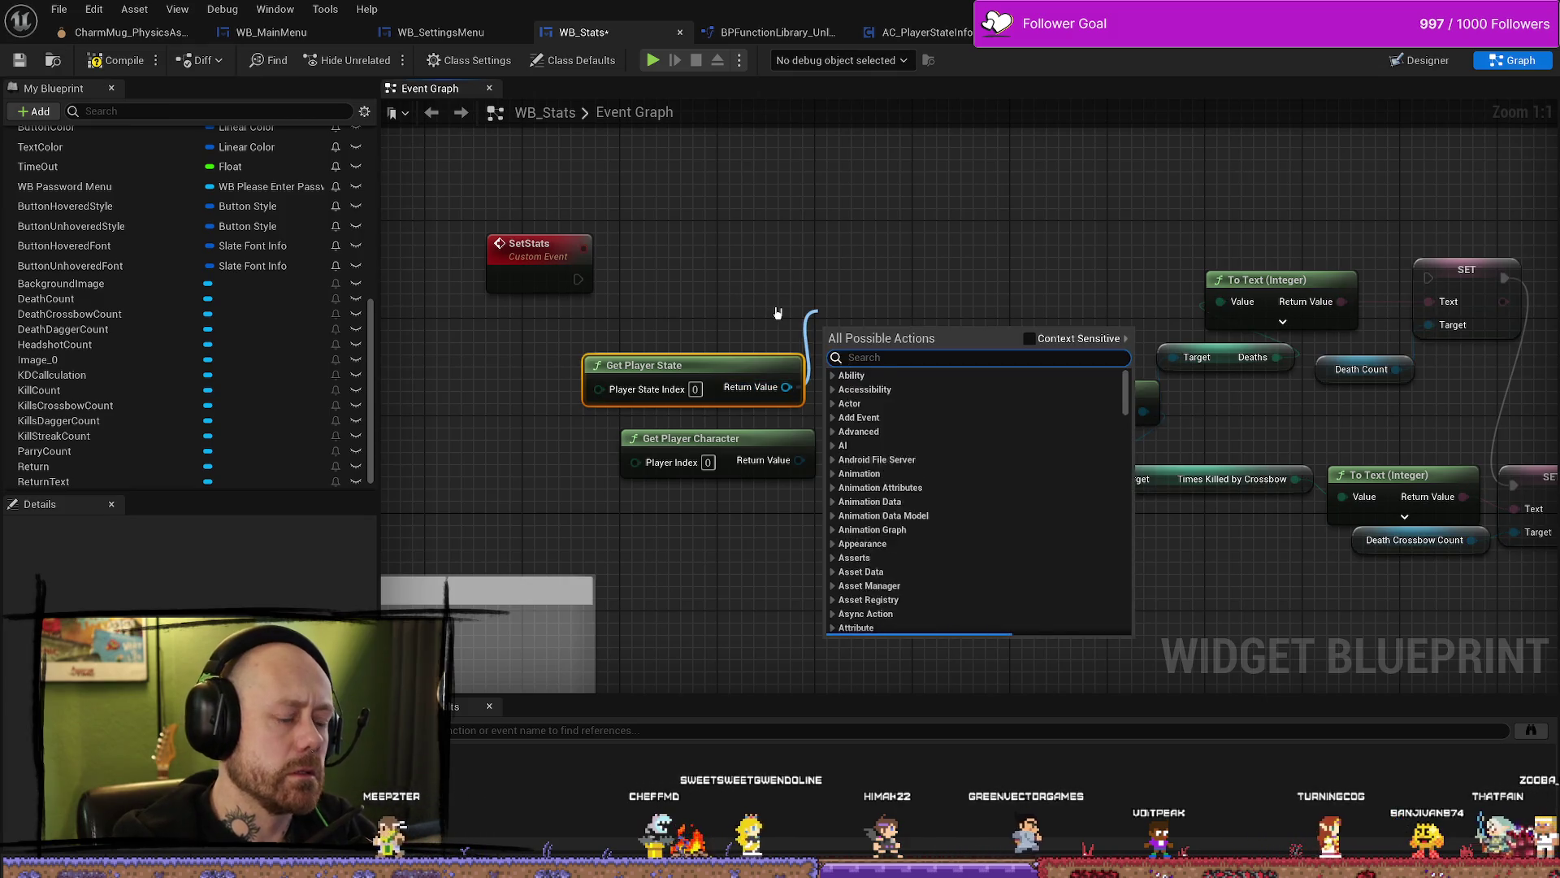
{"action": "type", "text": "players"}
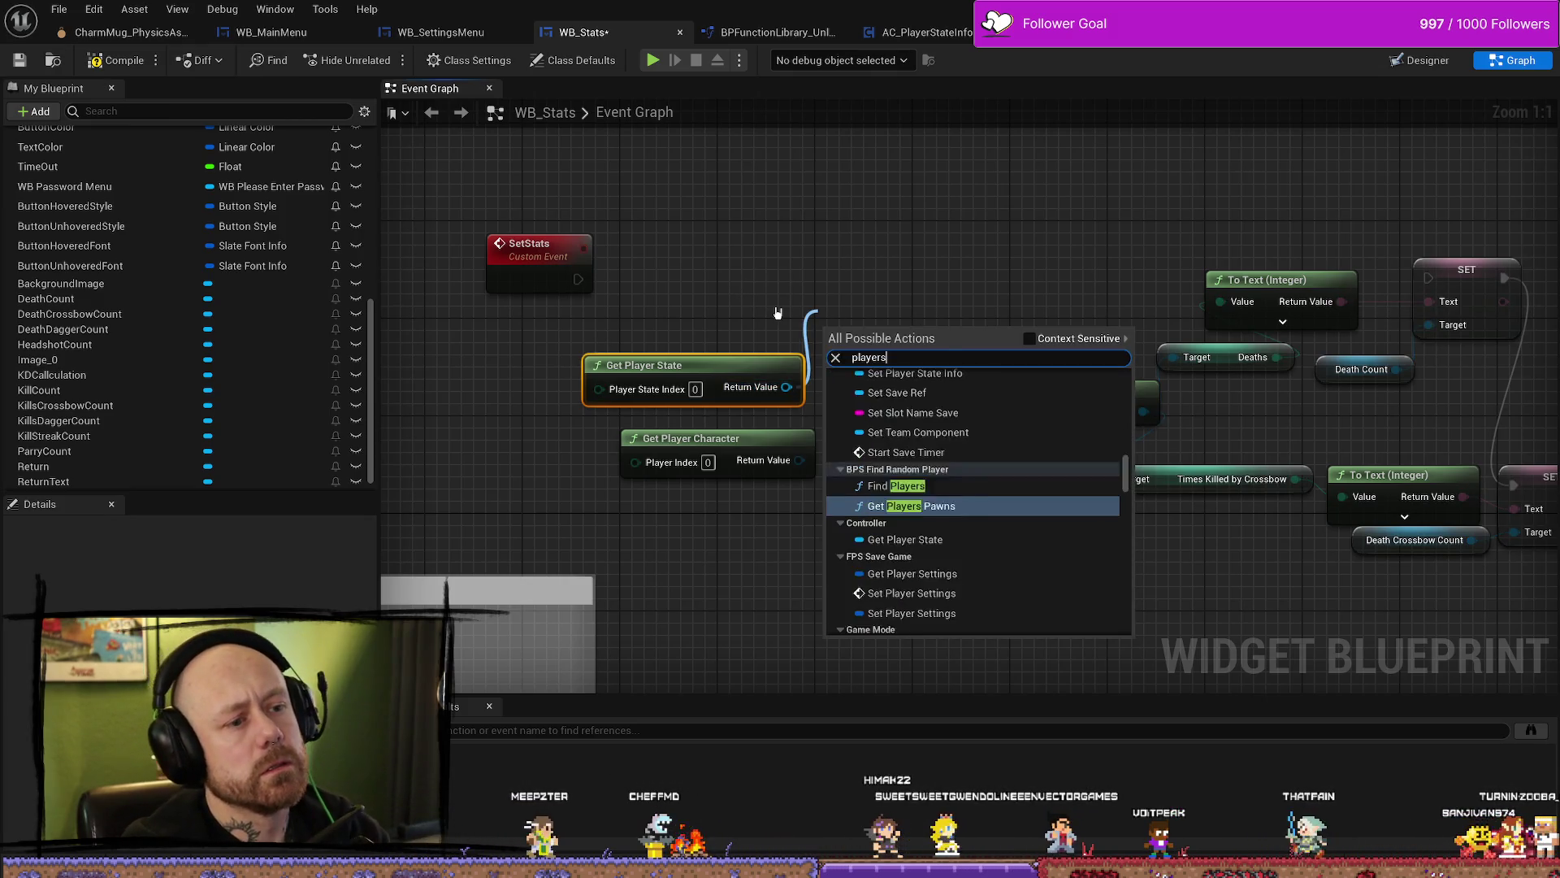
{"action": "type", "text": "tateinf"}
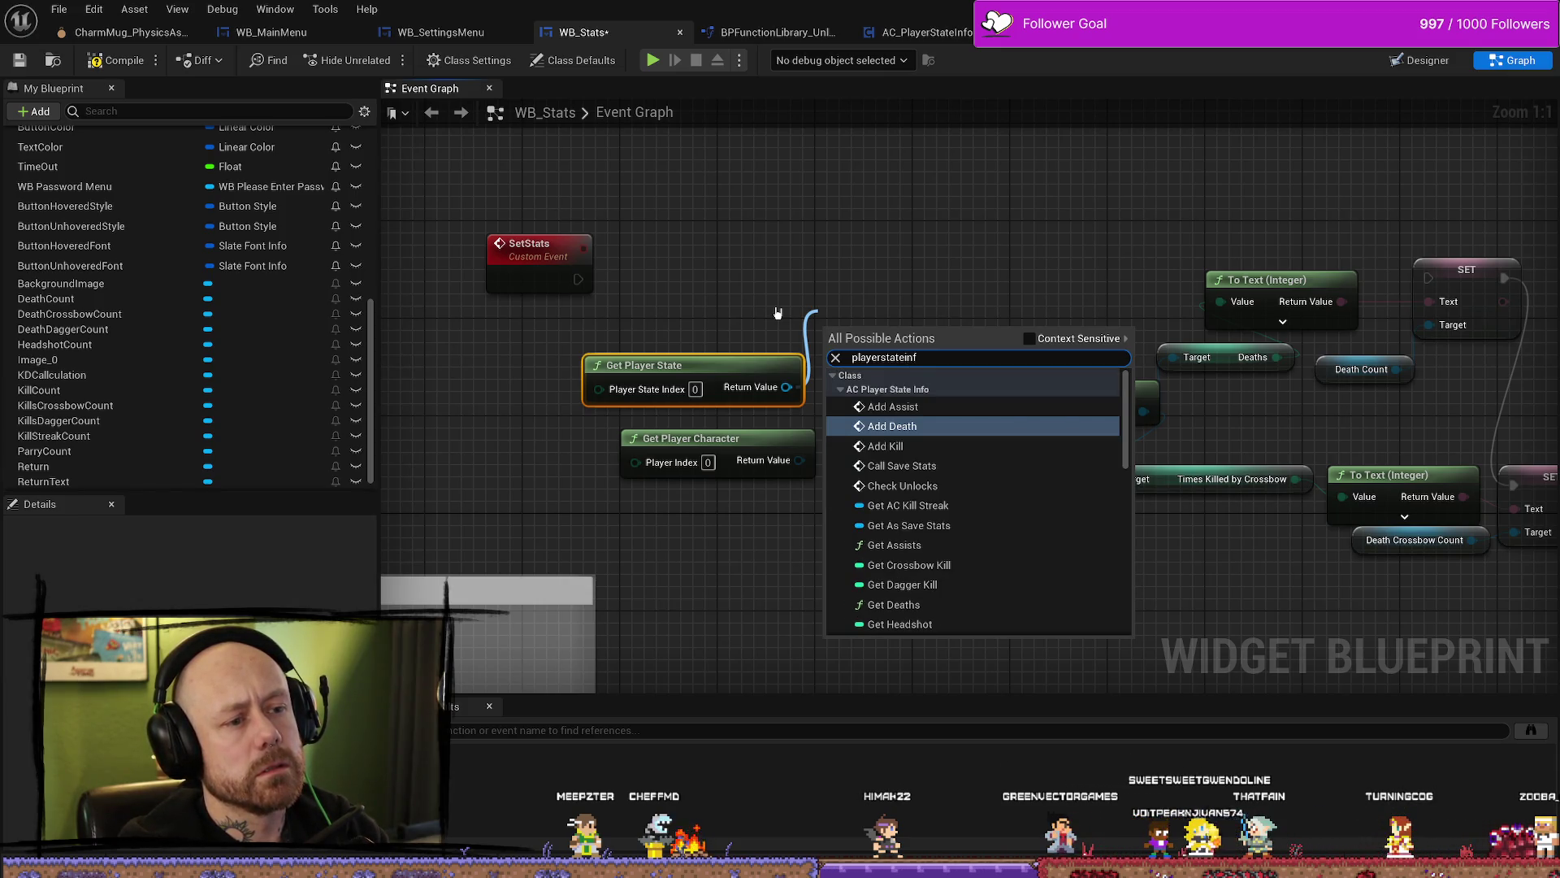
{"action": "key", "text": "BackSpace"}
{"action": "key", "text": "BackSpace"}
{"action": "key", "text": "BackSpace"}
{"action": "type", "text": "ing"}
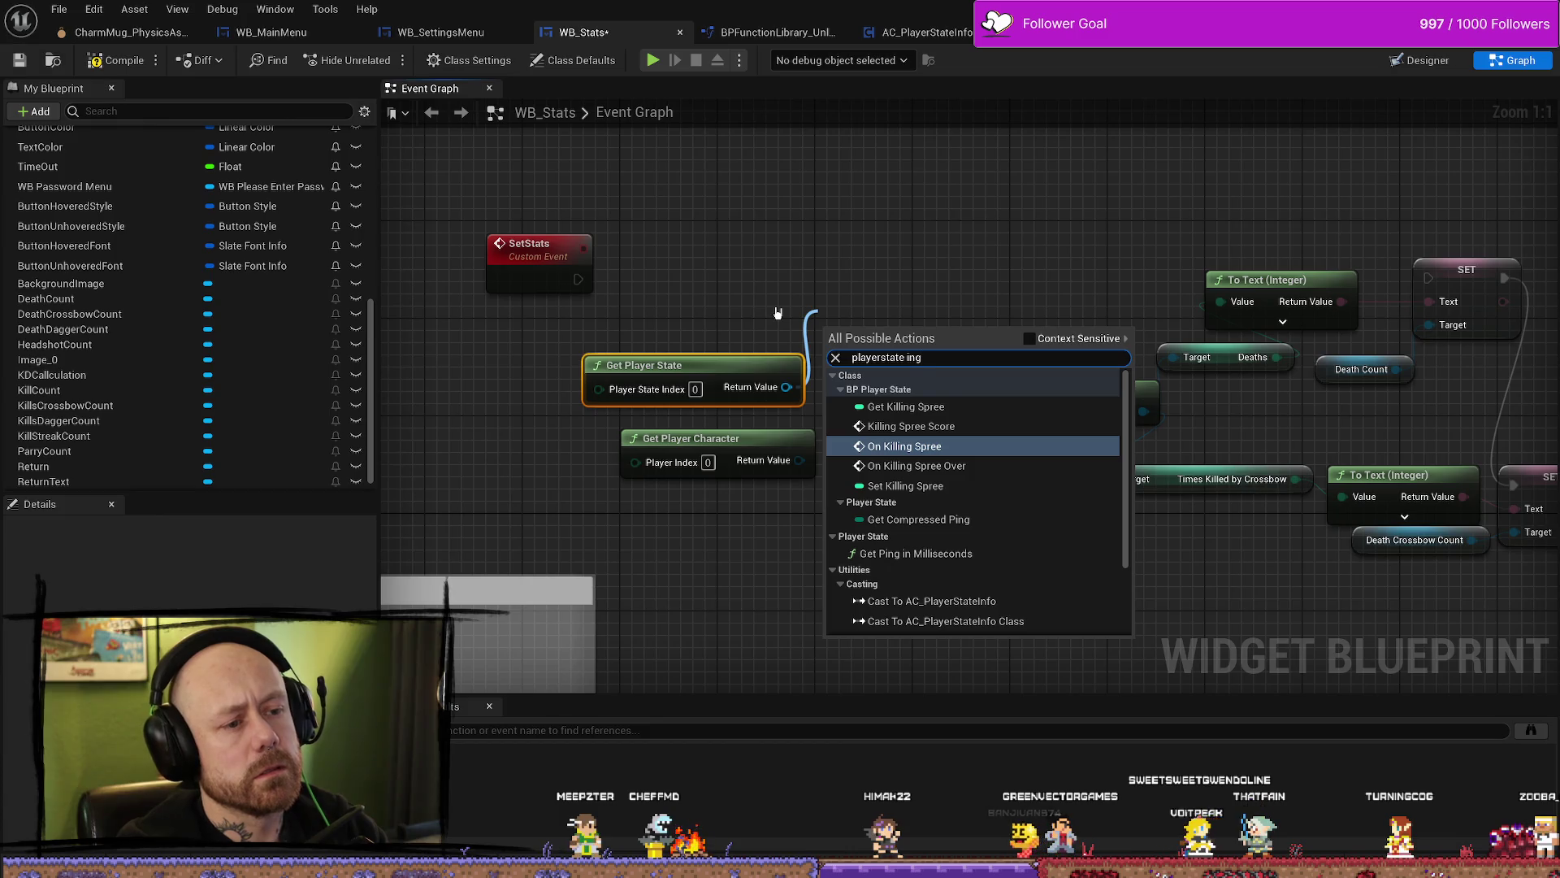
{"action": "key", "text": "BackSpace"}
{"action": "type", "text": "fo"}
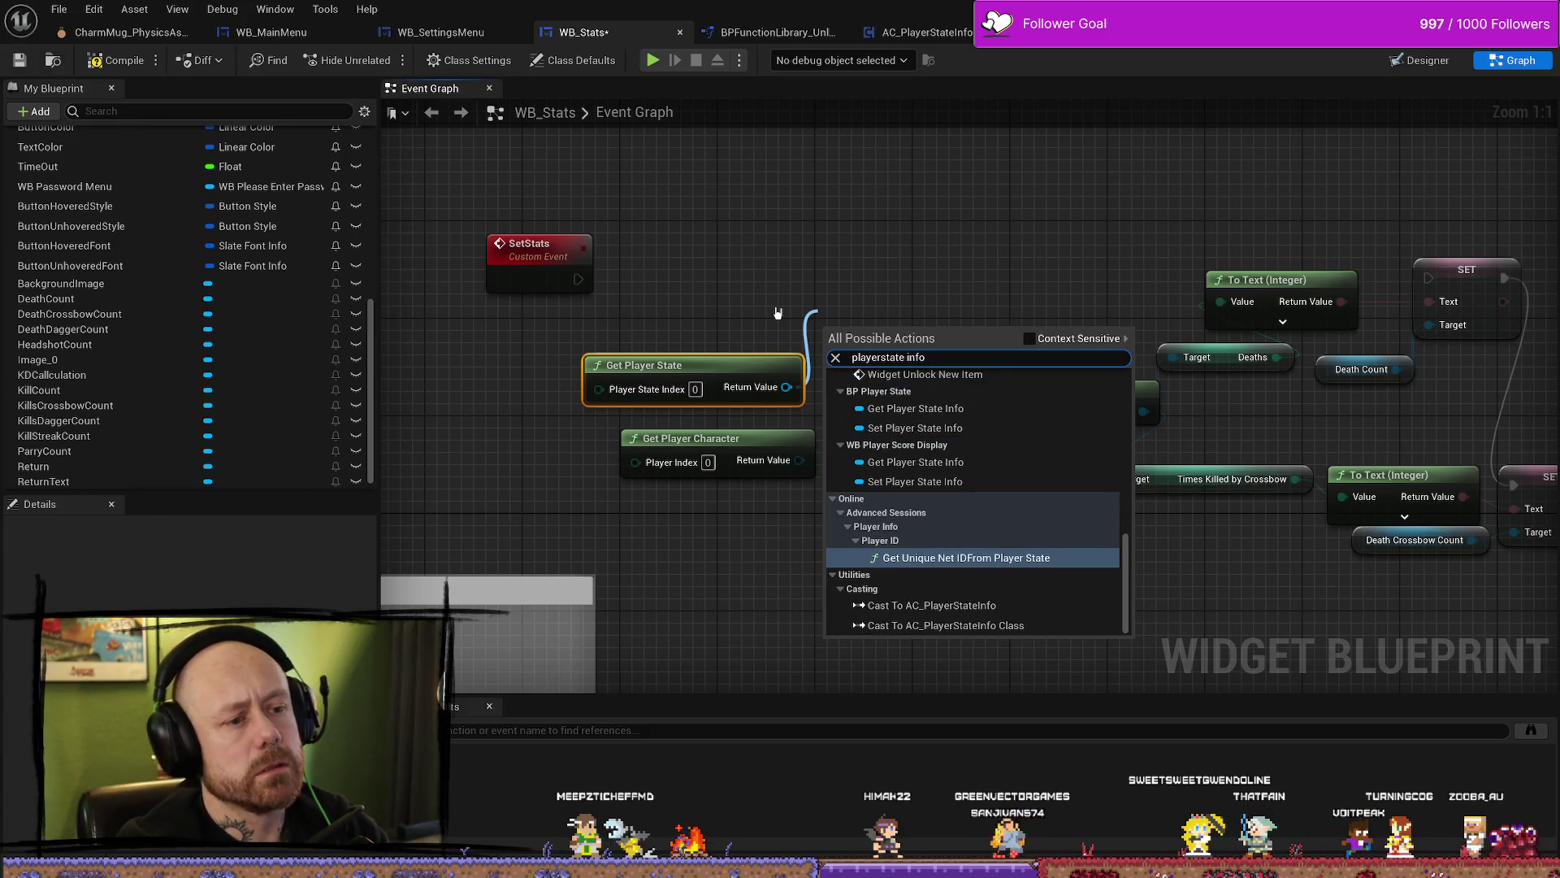
{"action": "left_click", "coordinate": [979, 408]}
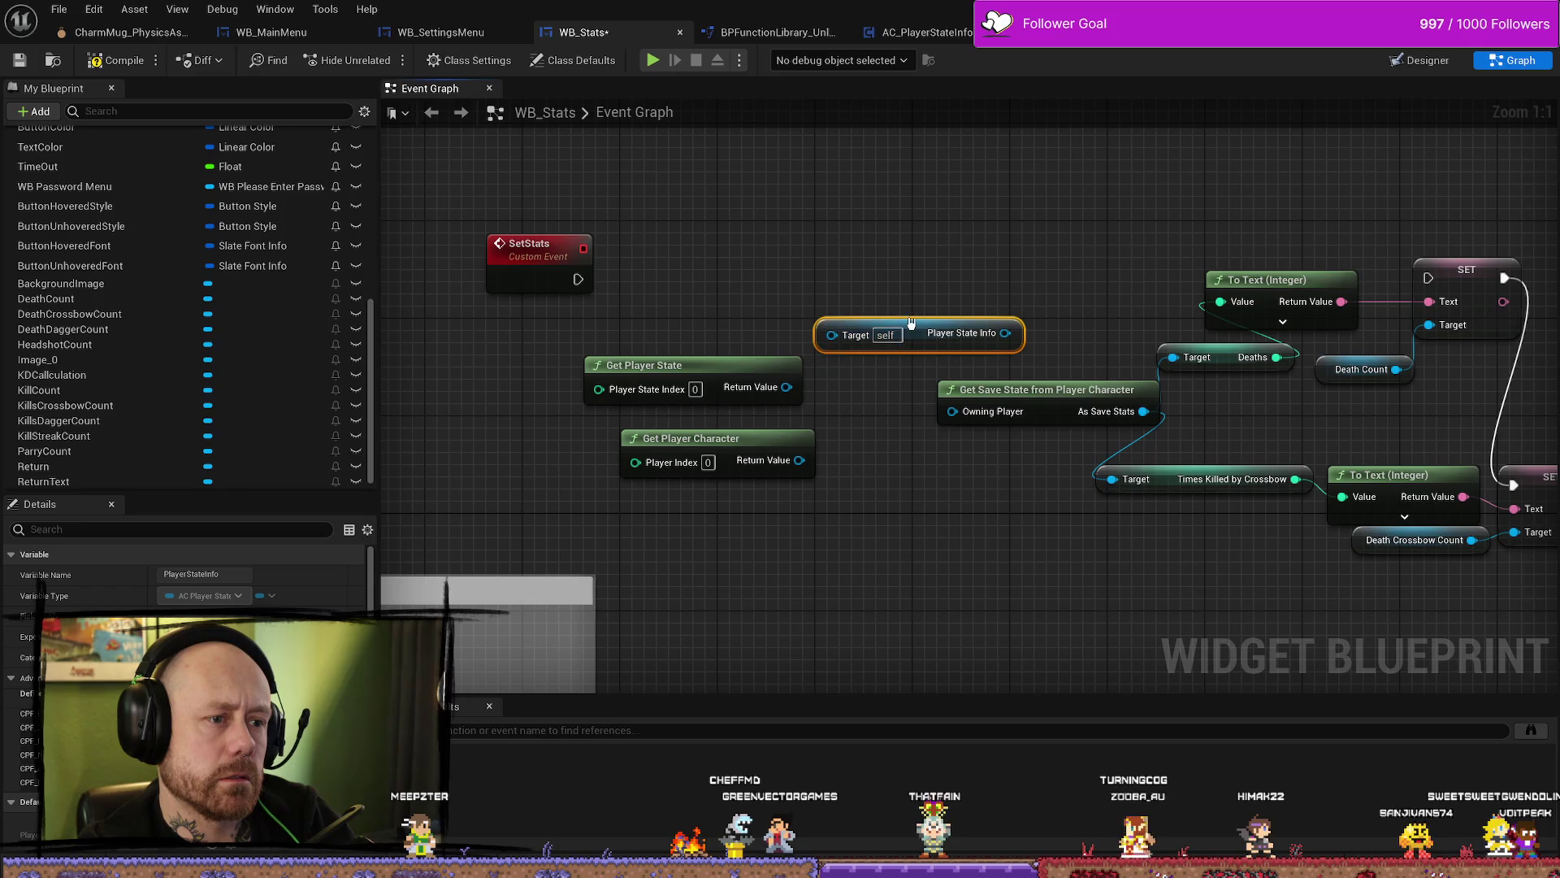
Step: Try wiring Get Player State's Return Value into the Player State Info Target pin; it's incompatible
{"action": "left_click", "coordinate": [757, 387]}
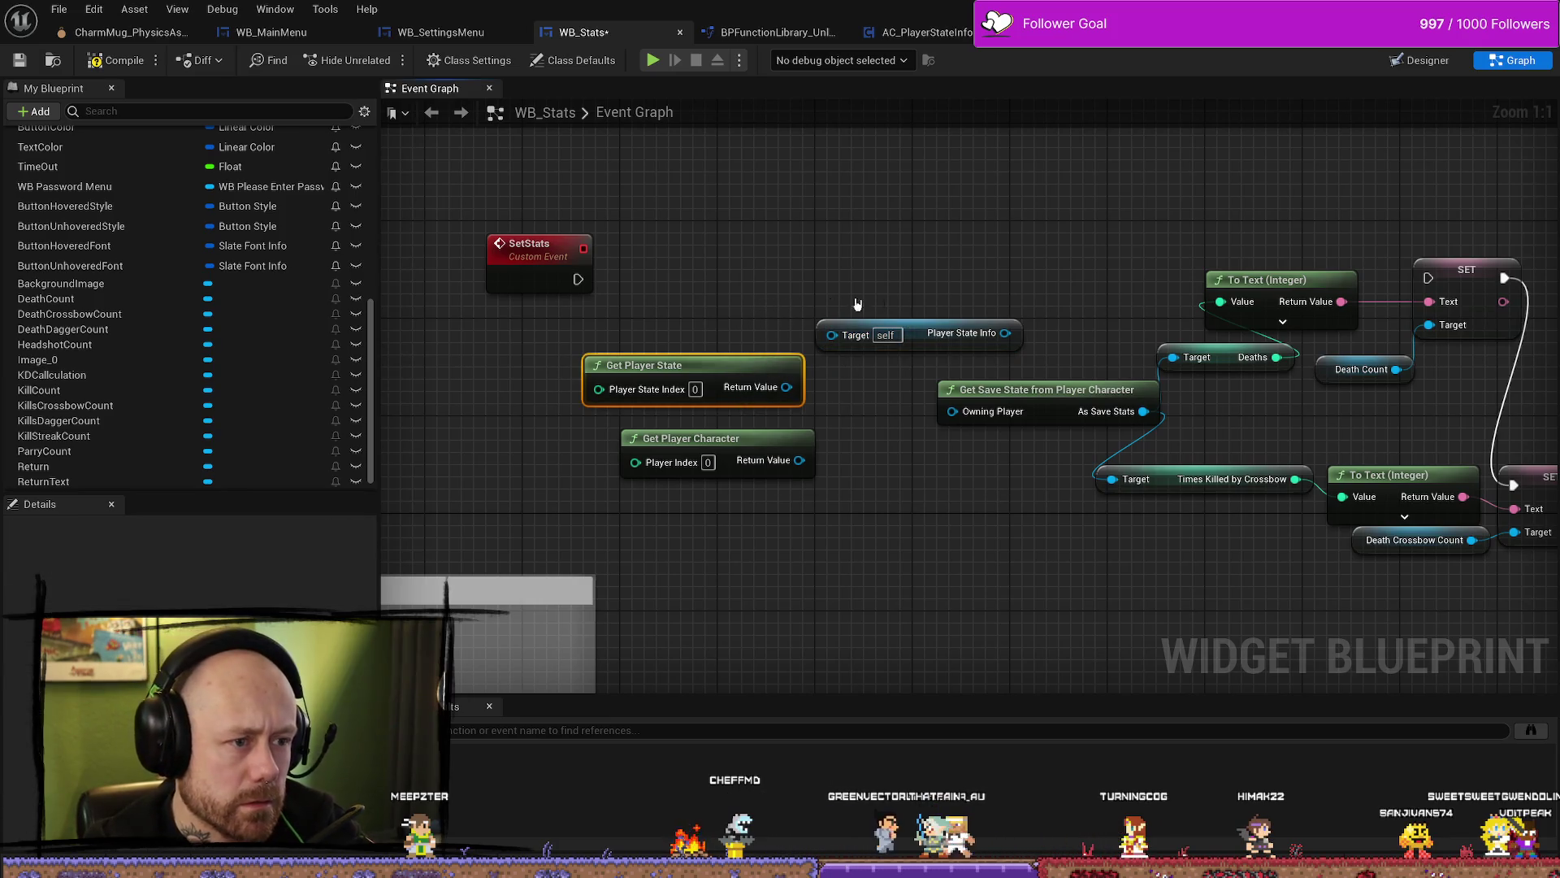
{"action": "left_click", "coordinate": [774, 360]}
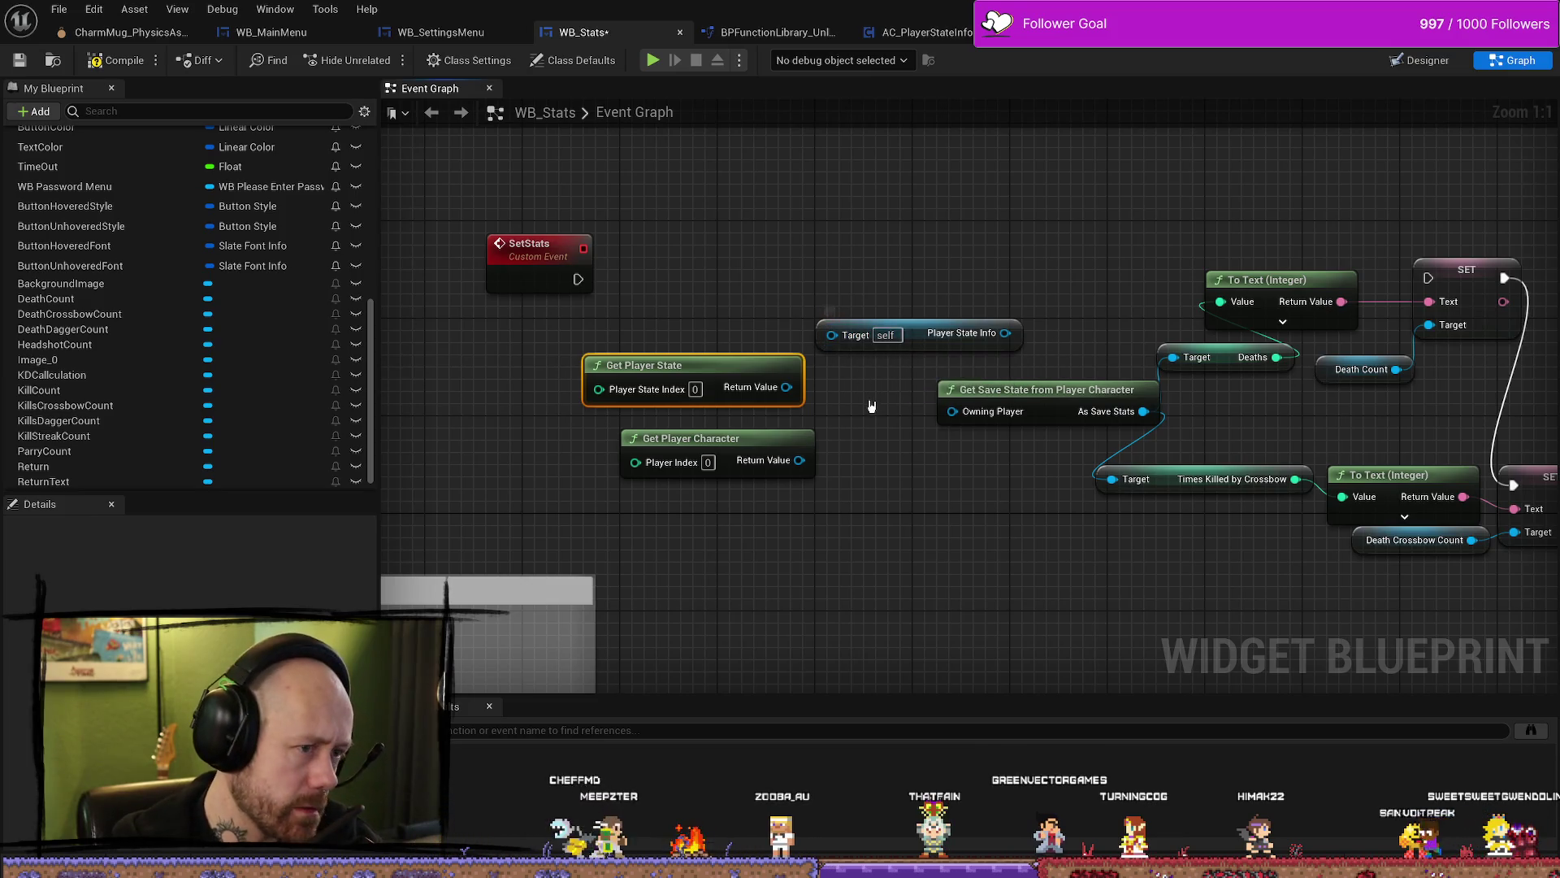
{"action": "left_click", "coordinate": [880, 340]}
{"action": "left_click_drag", "start_coordinate": [914, 343], "coordinate": [902, 282]}
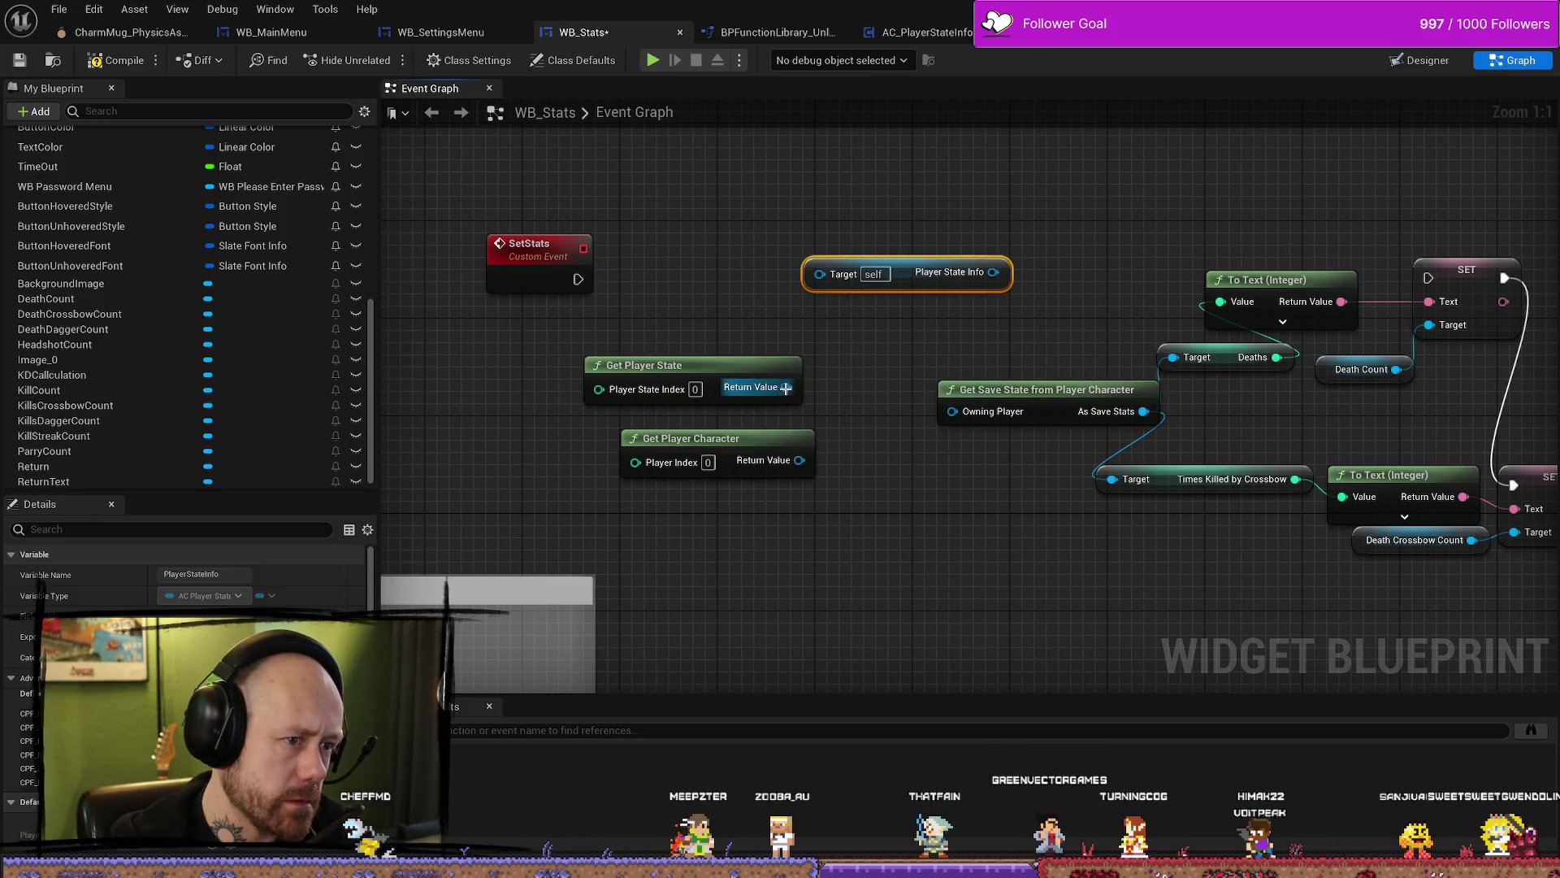
{"action": "left_click_drag", "start_coordinate": [786, 387], "coordinate": [830, 278]}
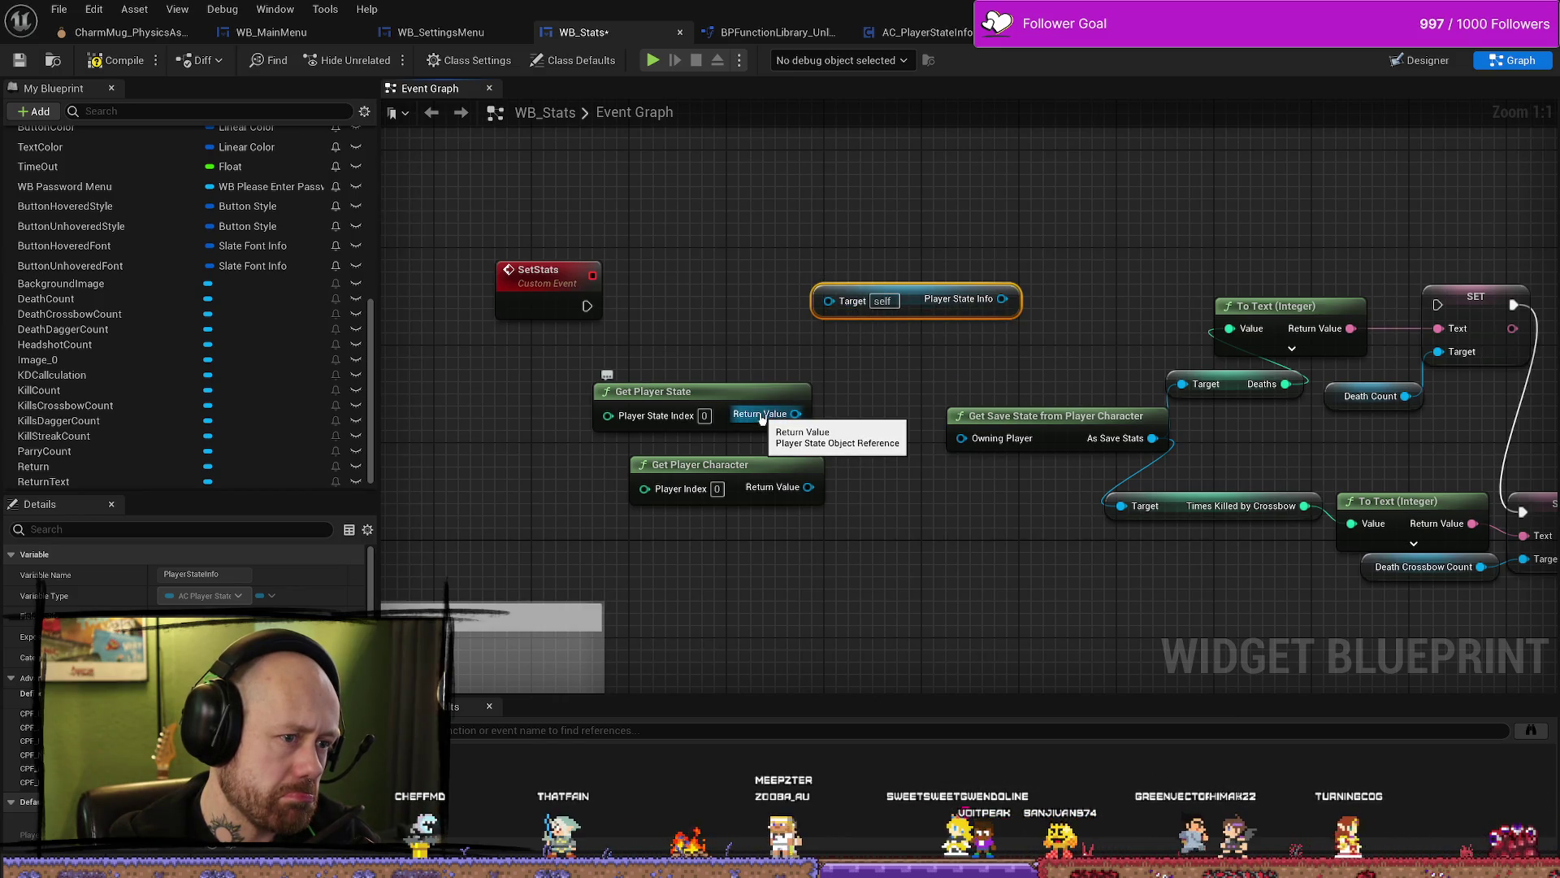
{"action": "mouse_move", "coordinate": [762, 418]}
{"action": "left_mouse_down"}
{"action": "mouse_move", "coordinate": [805, 390]}
{"action": "mouse_move", "coordinate": [838, 304]}
{"action": "left_mouse_up"}
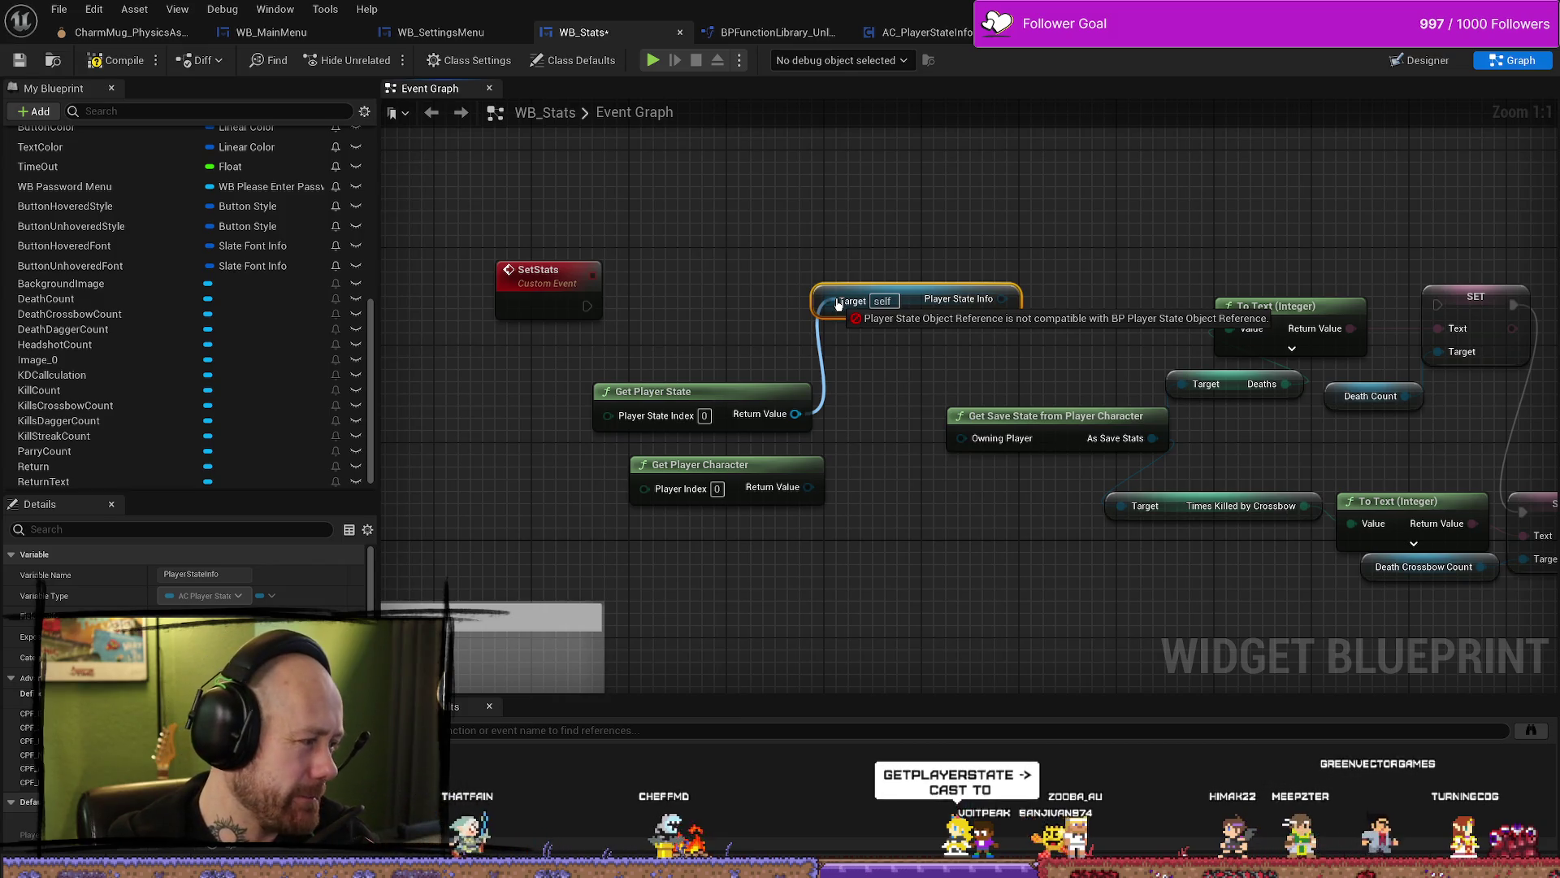
{"action": "left_click_drag", "start_coordinate": [837, 305], "coordinate": [802, 328]}
Step: Add a Cast To AC_PlayerStateInfo node from a 'cast to playerstat' search
{"action": "type", "text": "cast to  pl"}
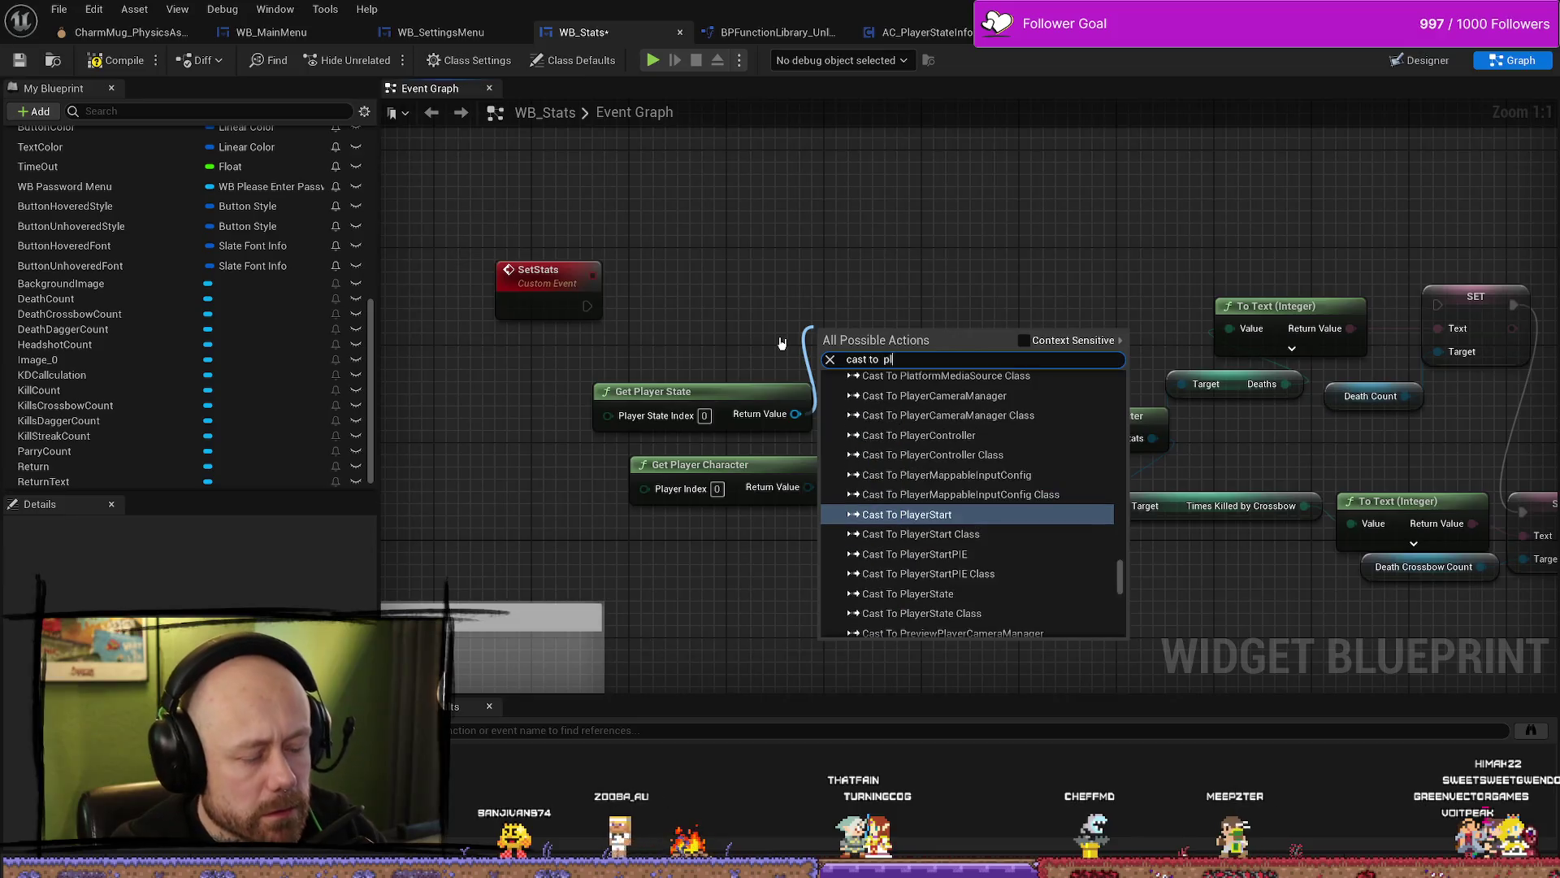
{"action": "type", "text": "ayerstate"}
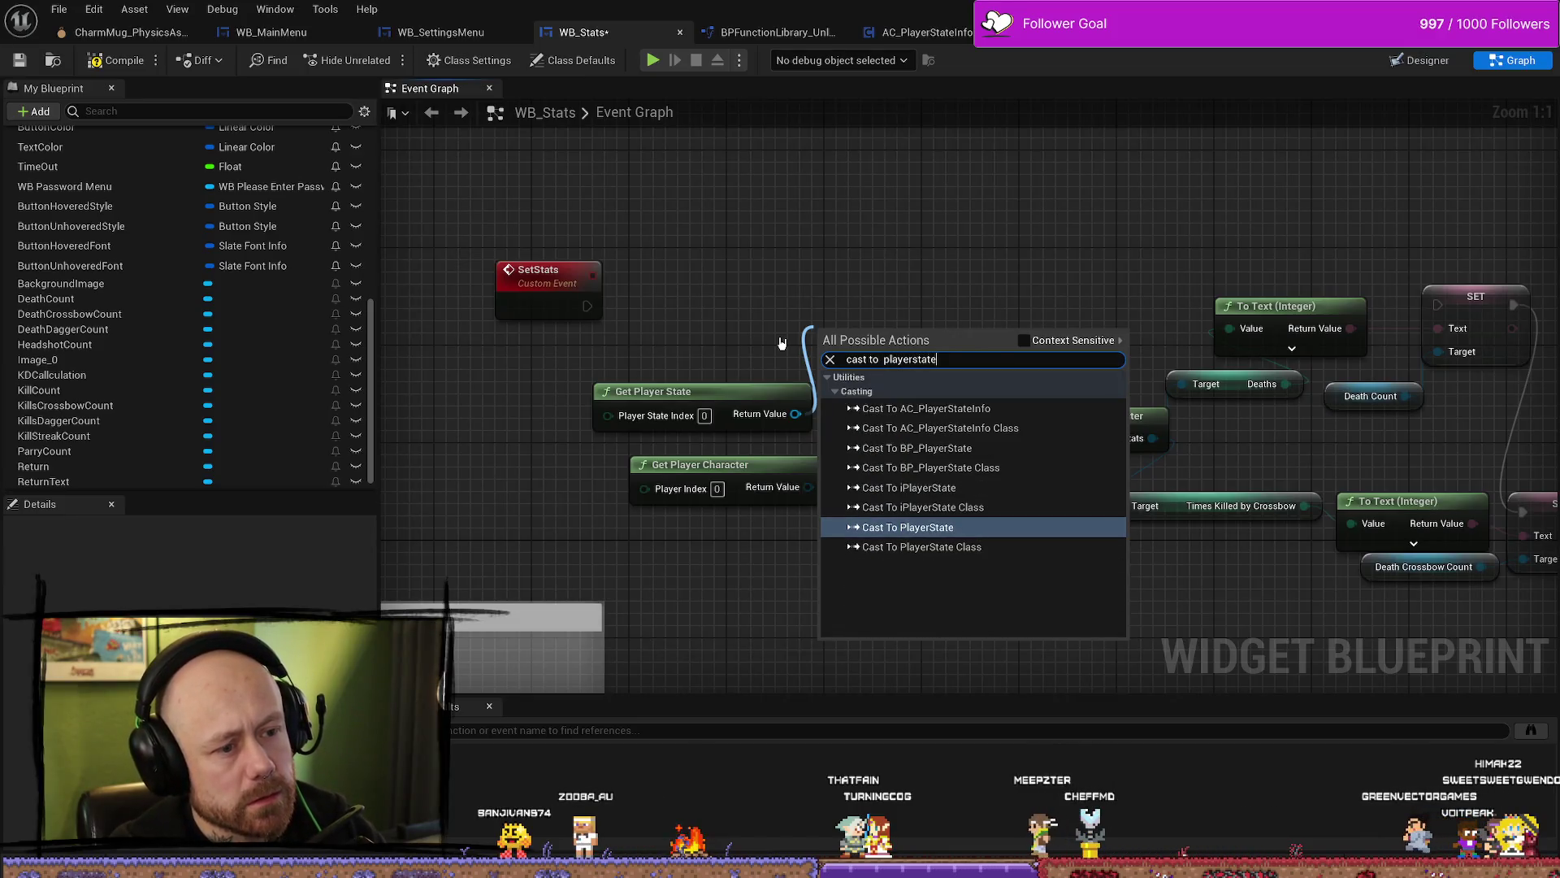
{"action": "key", "text": "Up"}
{"action": "key", "text": "Up"}
{"action": "key", "text": "Up"}
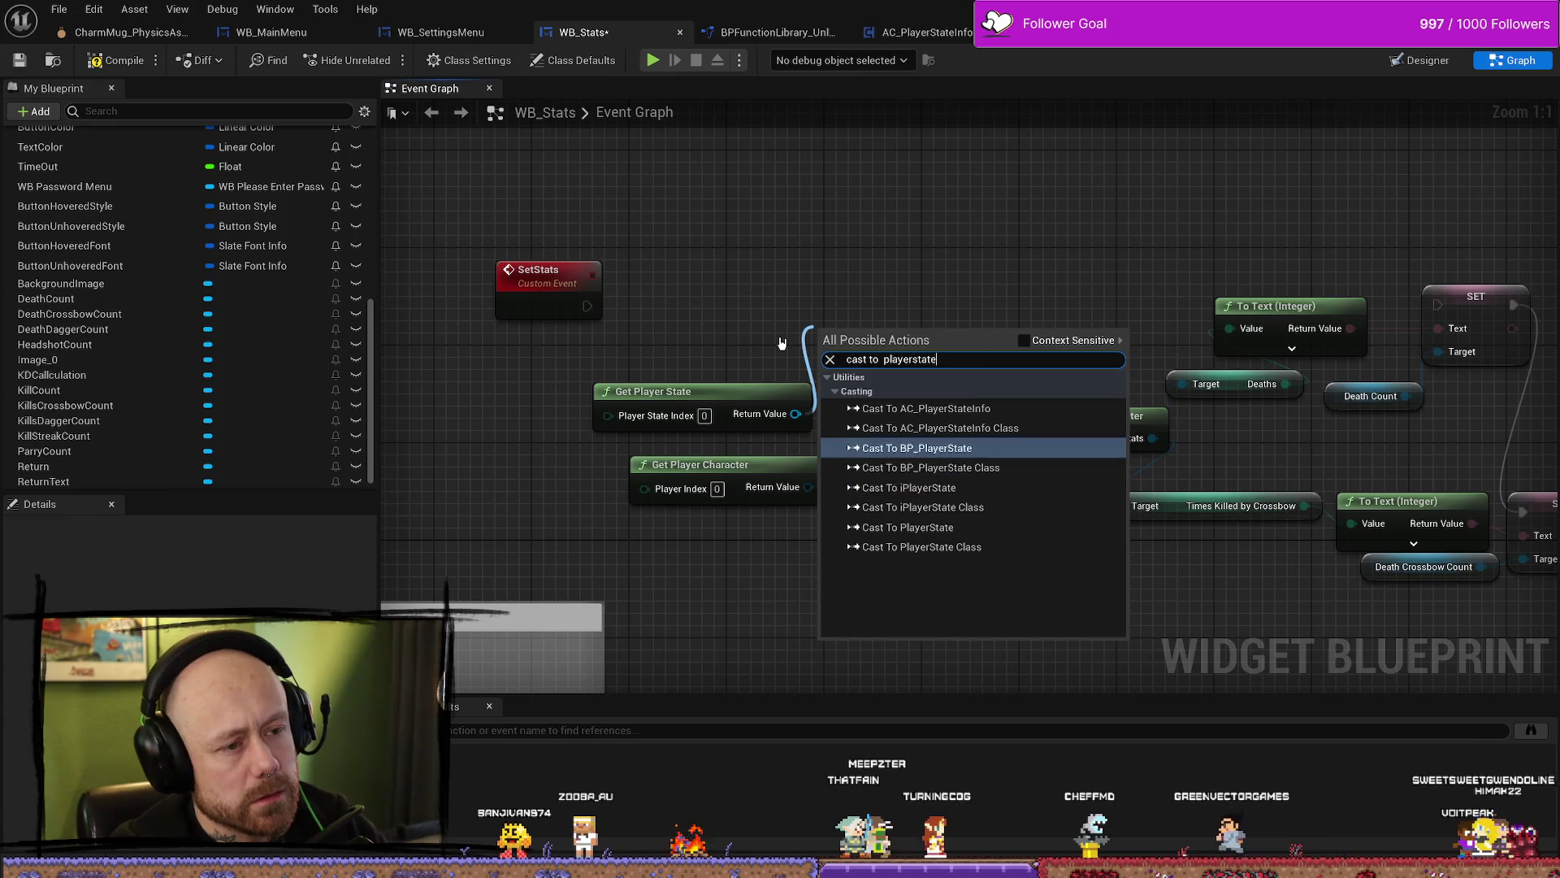
{"action": "key", "text": "Down"}
{"action": "key", "text": "Up"}
{"action": "key", "text": "Down"}
{"action": "key", "text": "Up"}
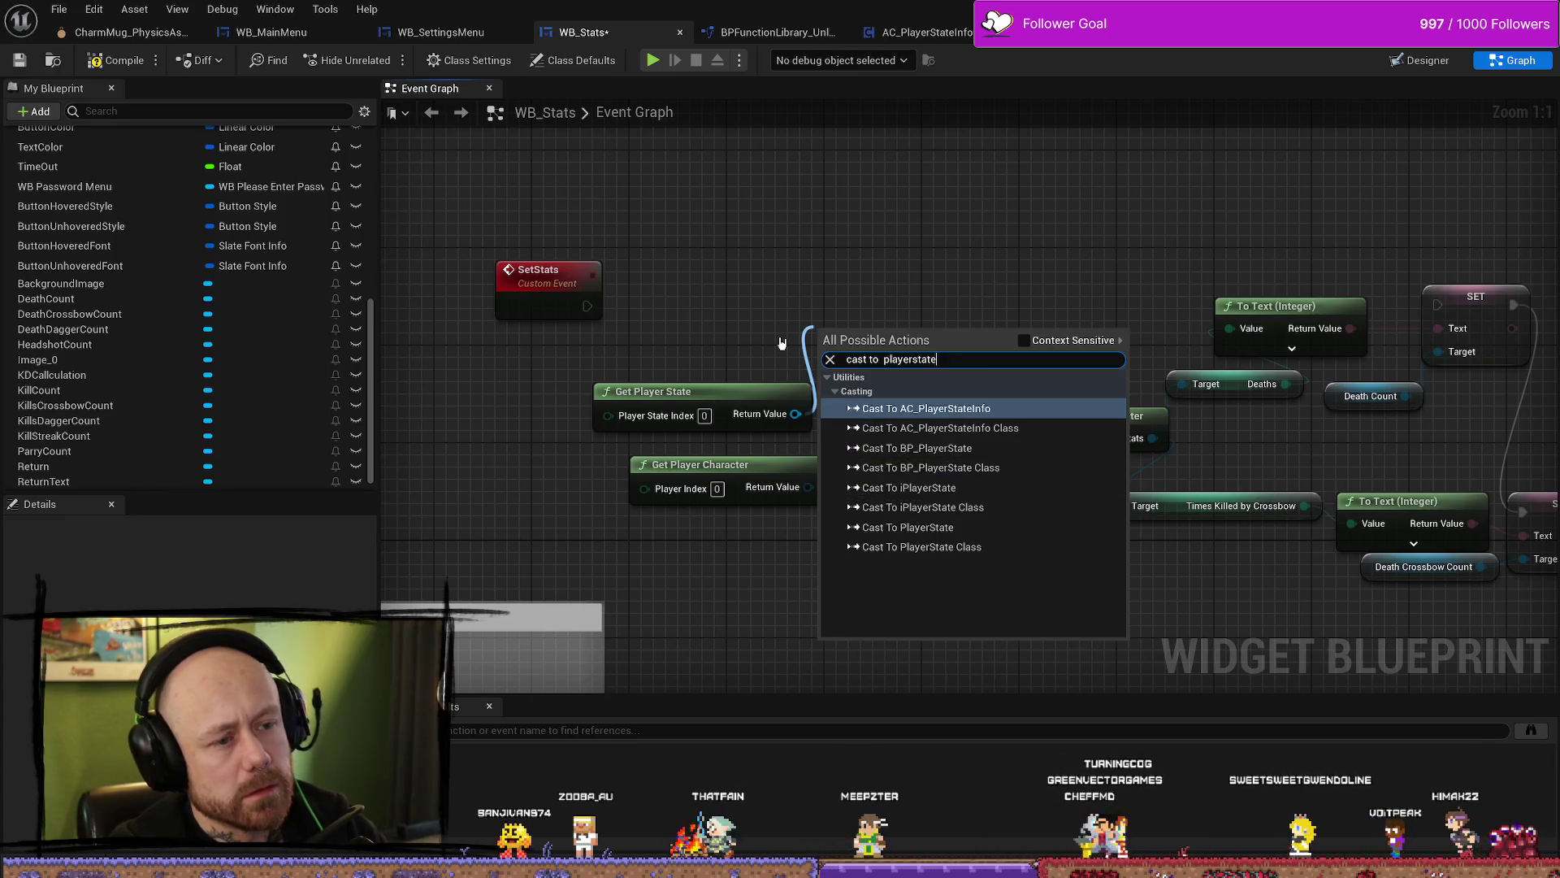
{"action": "key", "text": "Down"}
{"action": "key", "text": "Down"}
{"action": "key", "text": "Up"}
{"action": "key", "text": "Up"}
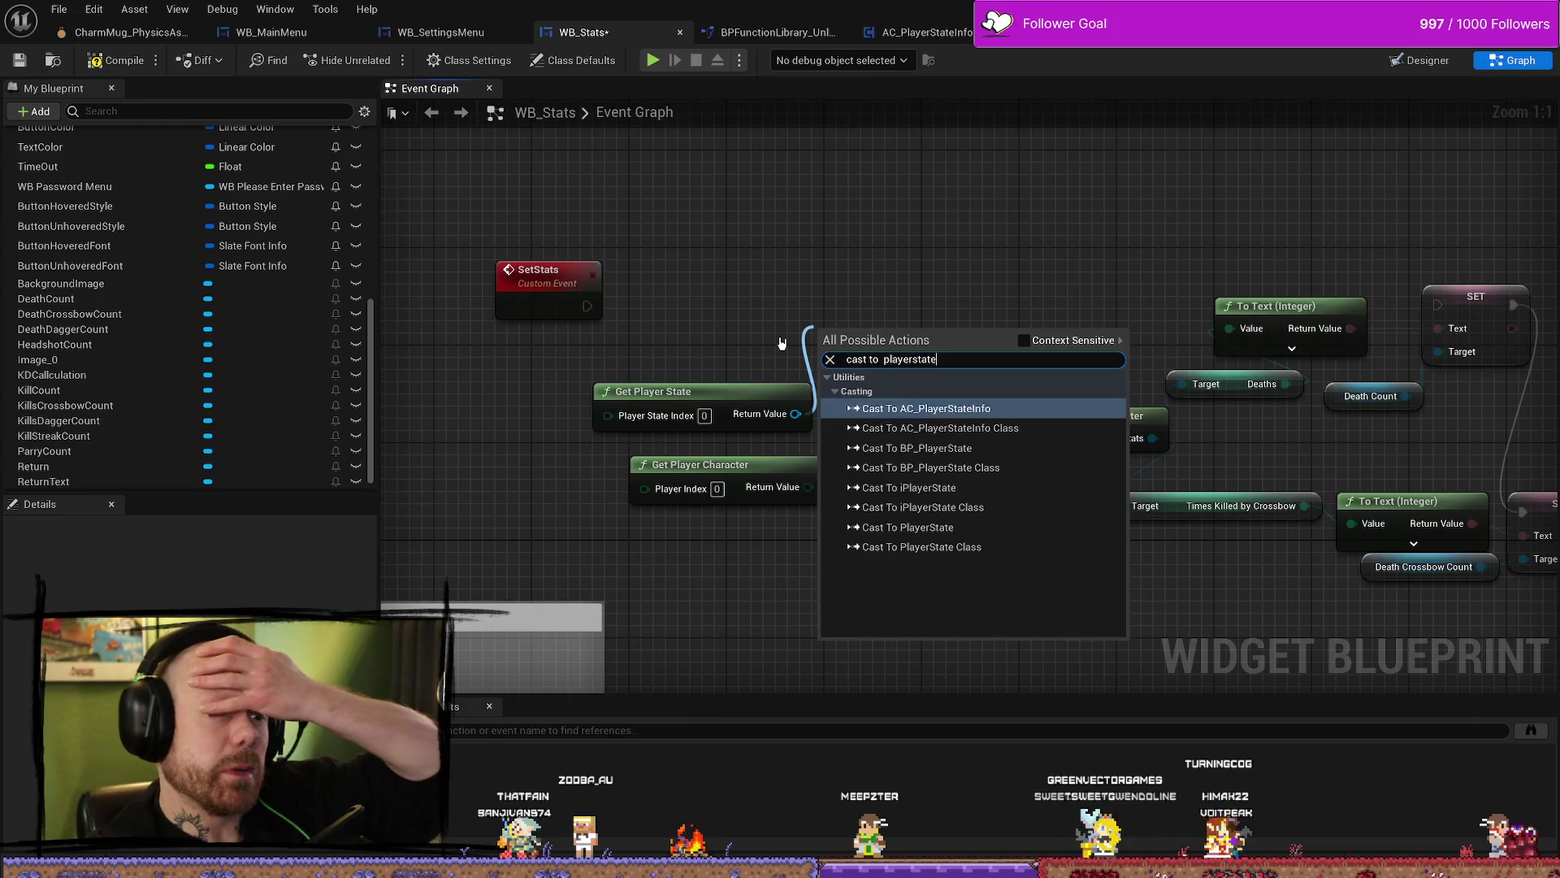
{"action": "key", "text": "Down"}
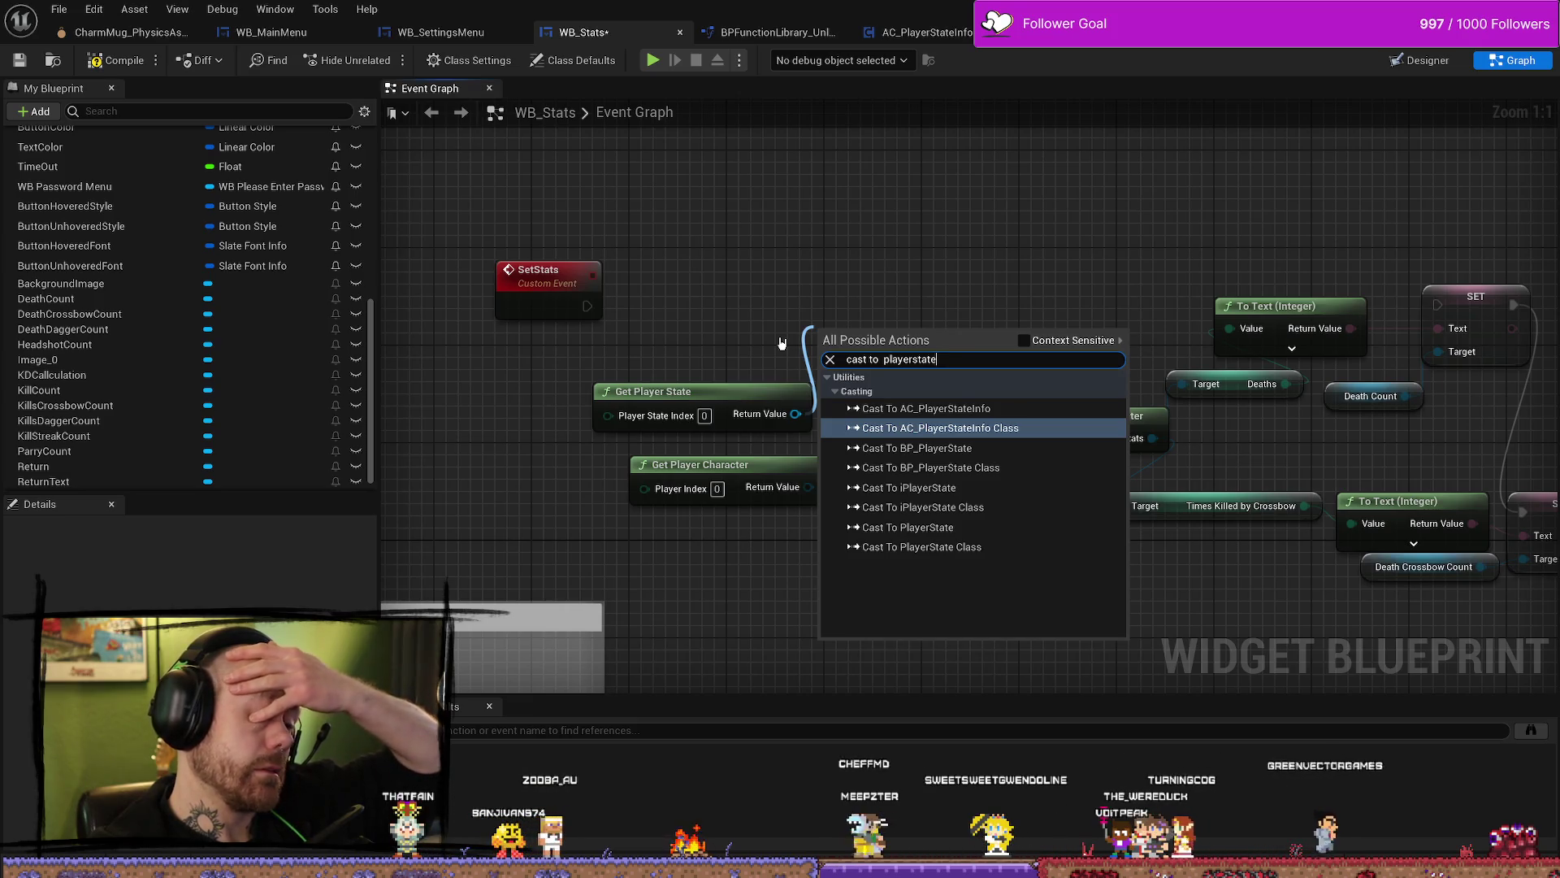
{"action": "key", "text": "Up"}
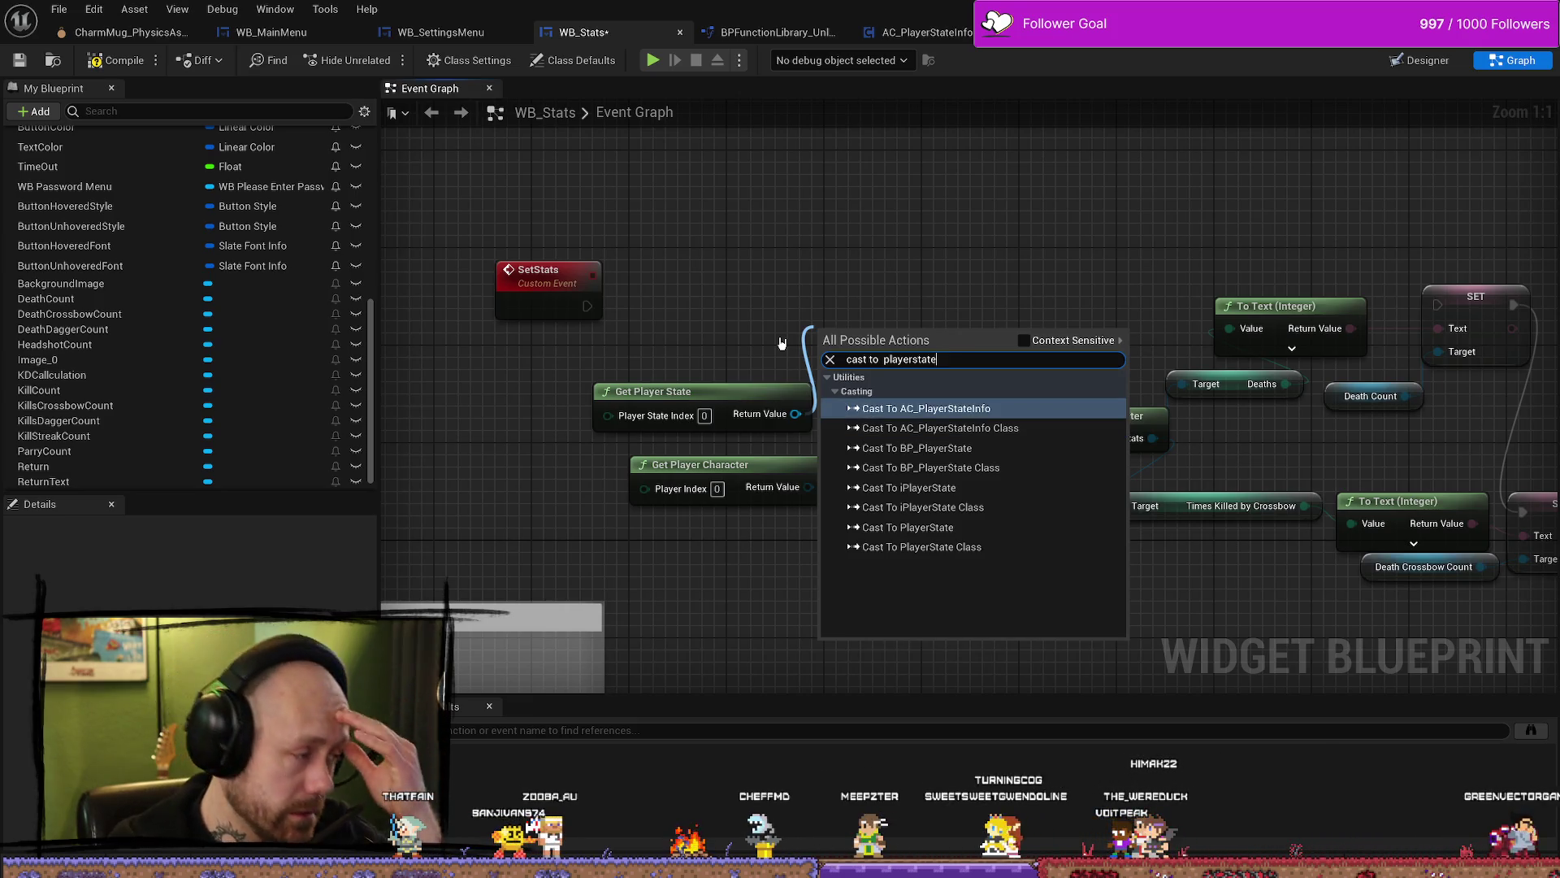
{"action": "key", "text": "Return"}
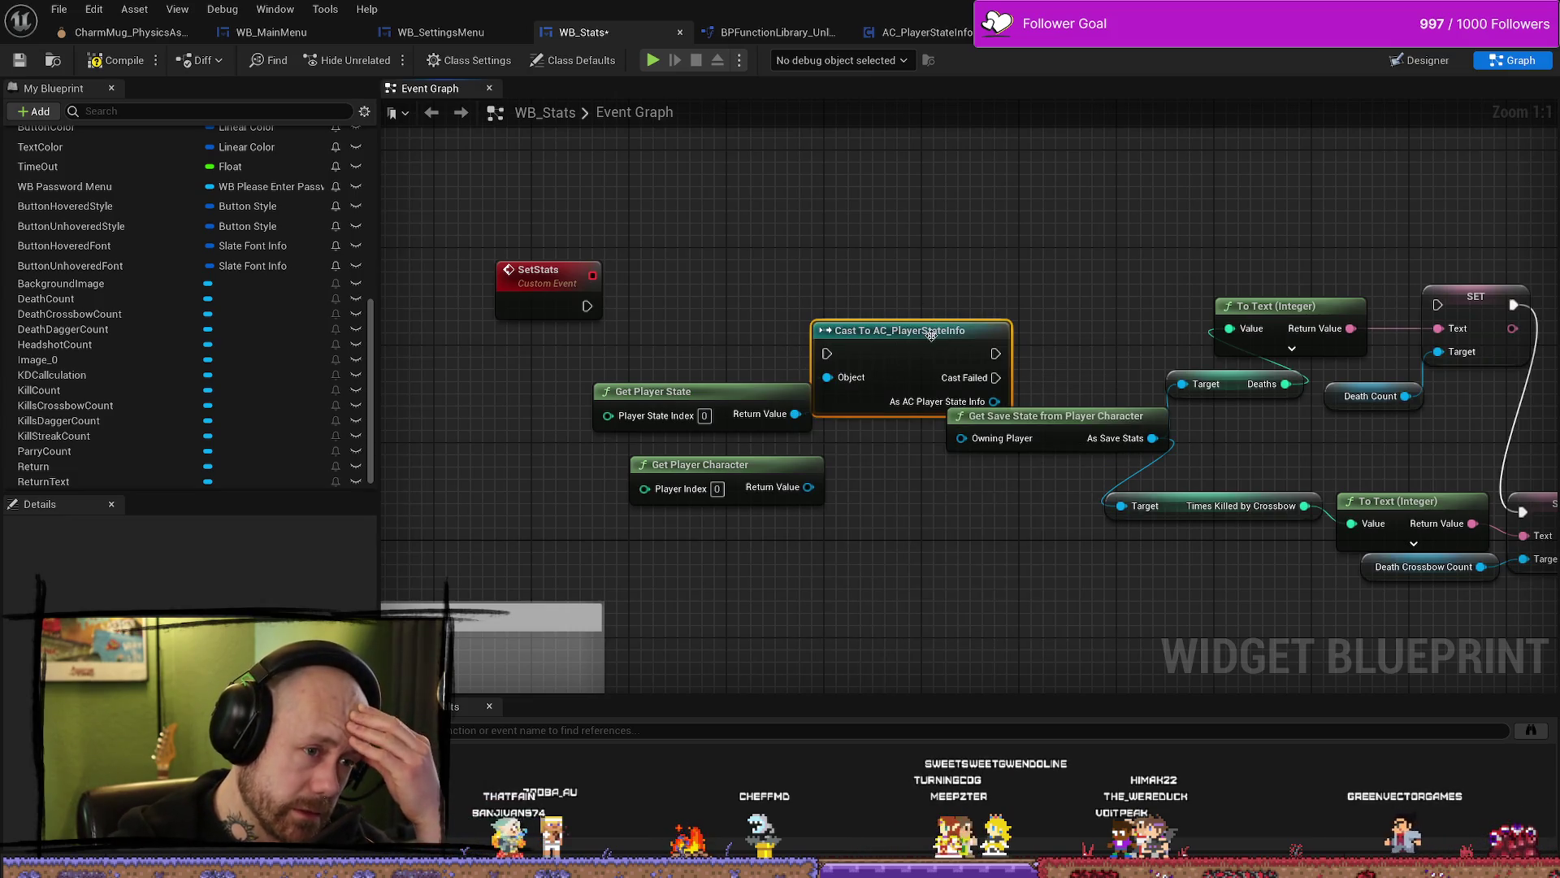
Step: Wire SetStats into the cast and add a Print String on Cast Failed
{"action": "left_click_drag", "start_coordinate": [930, 335], "coordinate": [833, 274]}
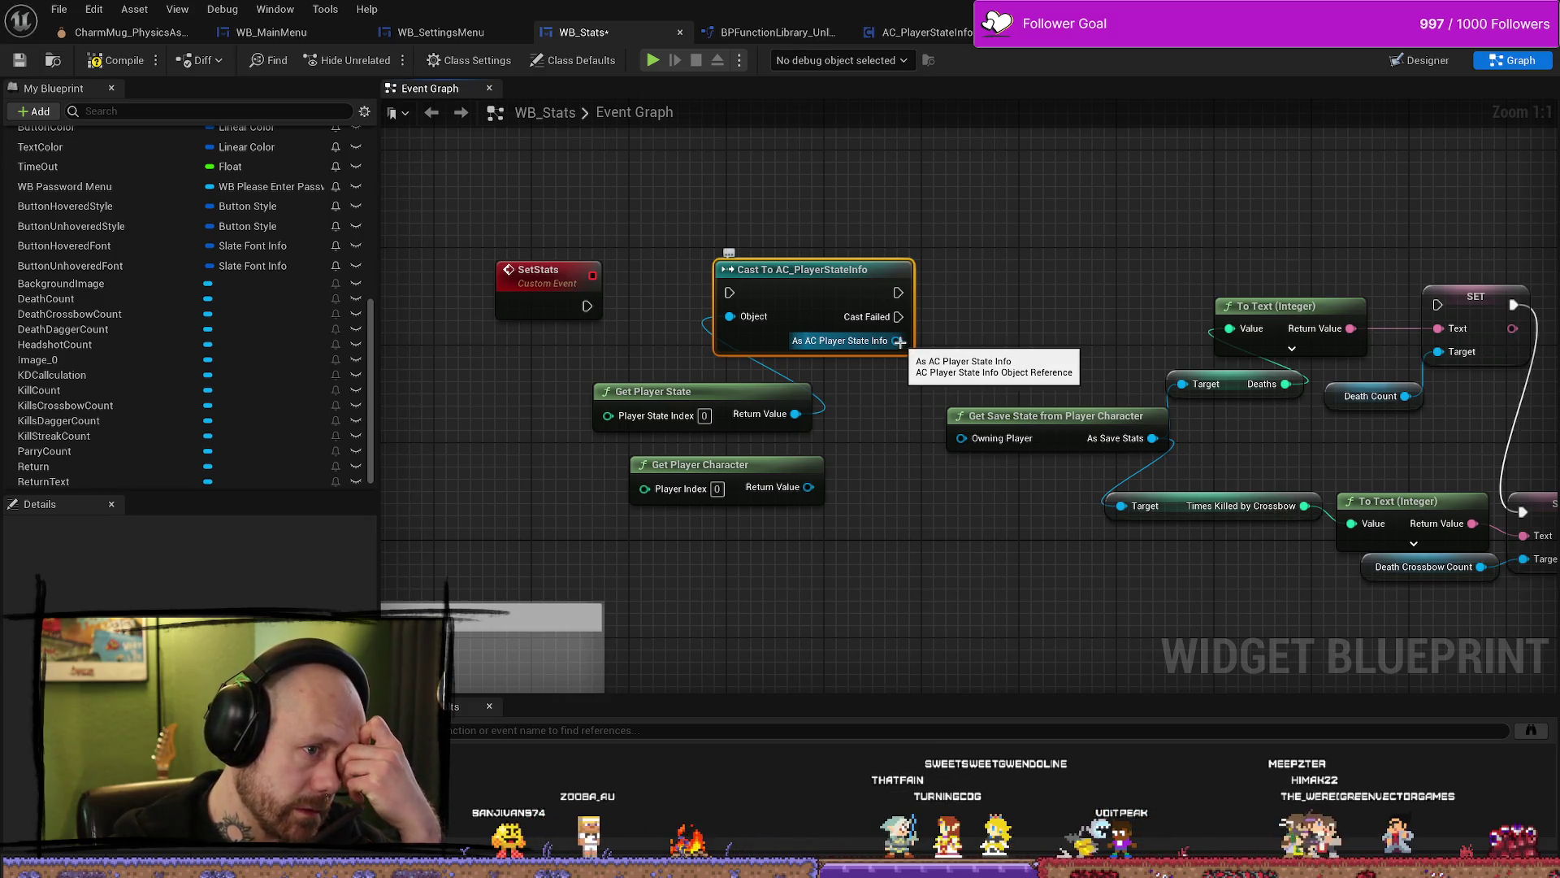
{"action": "mouse_move", "coordinate": [588, 306]}
{"action": "left_mouse_down"}
{"action": "mouse_move", "coordinate": [804, 325]}
{"action": "mouse_move", "coordinate": [732, 303]}
{"action": "left_mouse_up"}
{"action": "mouse_move", "coordinate": [898, 292]}
{"action": "left_mouse_down"}
{"action": "mouse_move", "coordinate": [1117, 297]}
{"action": "mouse_move", "coordinate": [1170, 276]}
{"action": "mouse_move", "coordinate": [1360, 303]}
{"action": "left_mouse_up"}
{"action": "right_click", "coordinate": [996, 244]}
{"action": "type", "text": "print"}
{"action": "key", "text": "Return"}
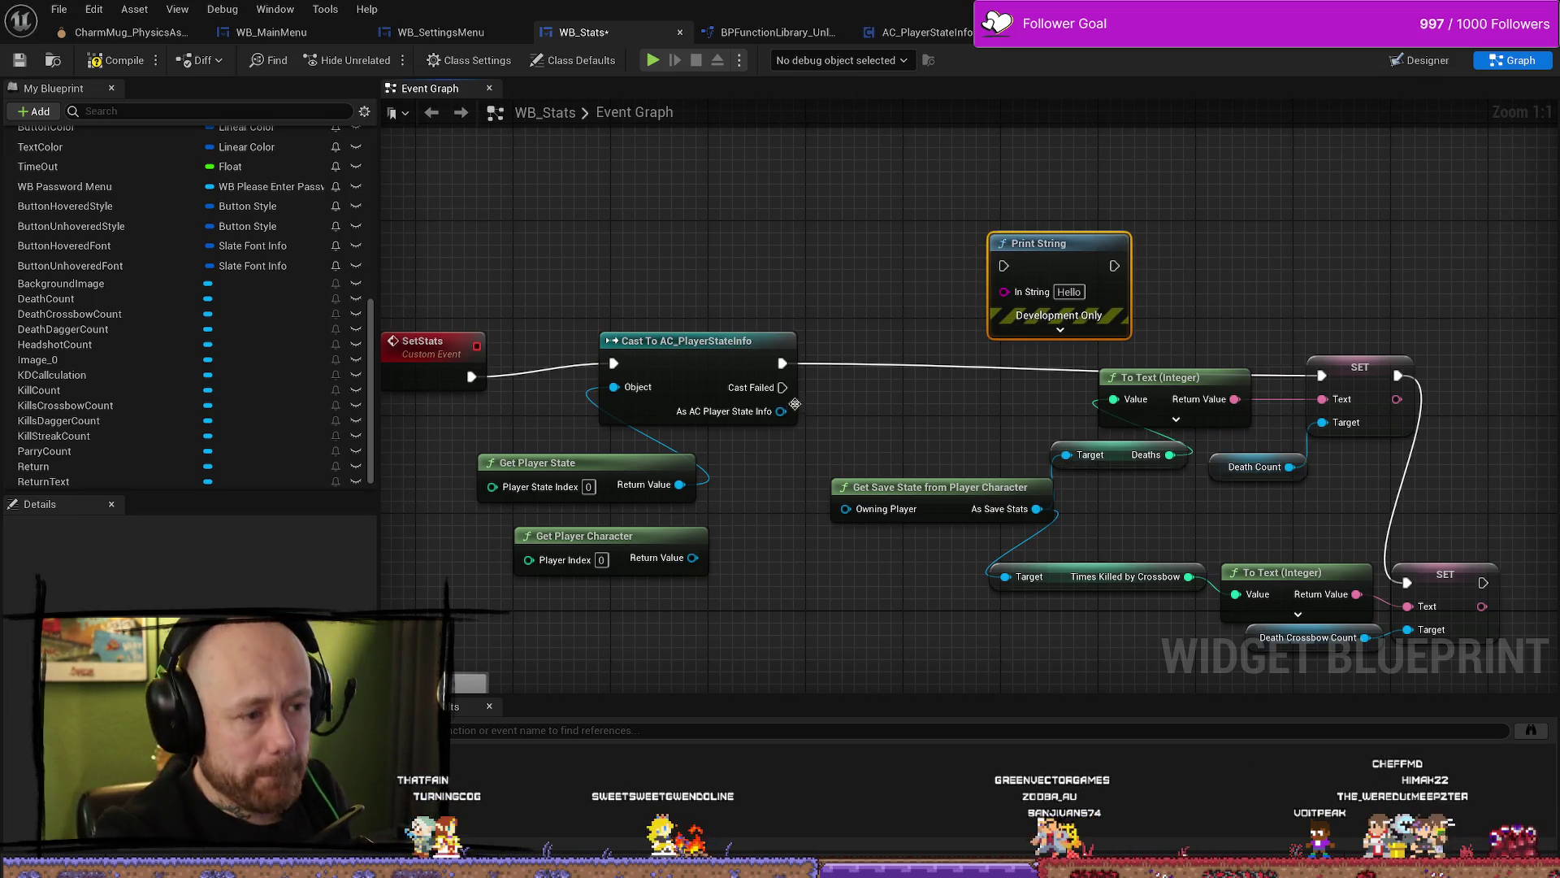
{"action": "mouse_move", "coordinate": [782, 386]}
{"action": "left_mouse_down"}
{"action": "mouse_move", "coordinate": [1006, 296]}
{"action": "mouse_move", "coordinate": [1005, 268]}
{"action": "left_mouse_up"}
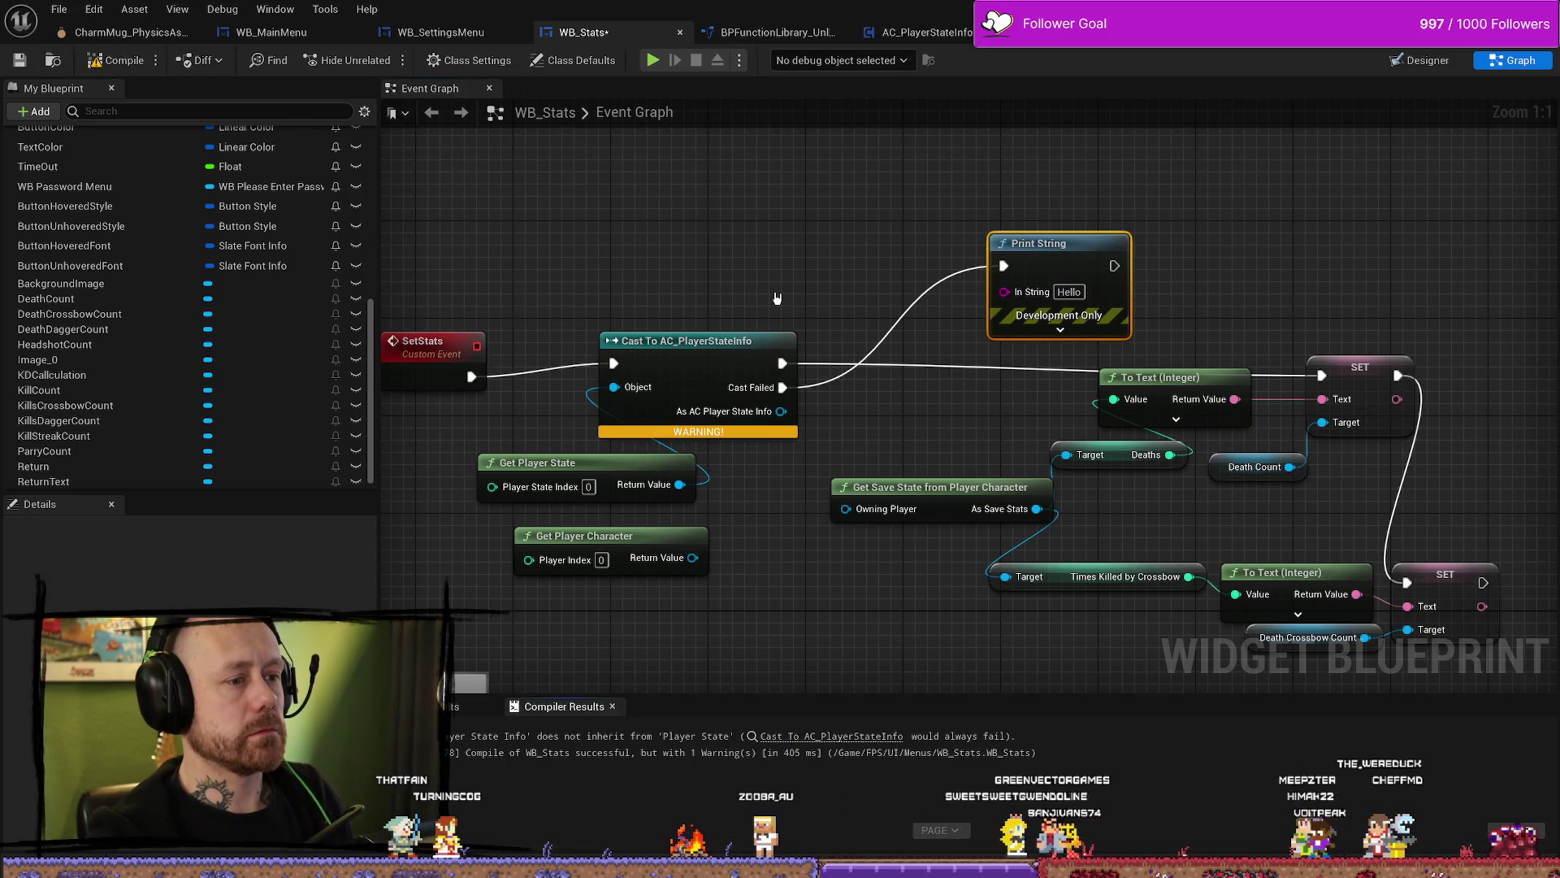
Step: Delete the cast, Get Player State and Get Player Character nodes
{"action": "left_click_drag", "start_coordinate": [777, 298], "coordinate": [852, 231]}
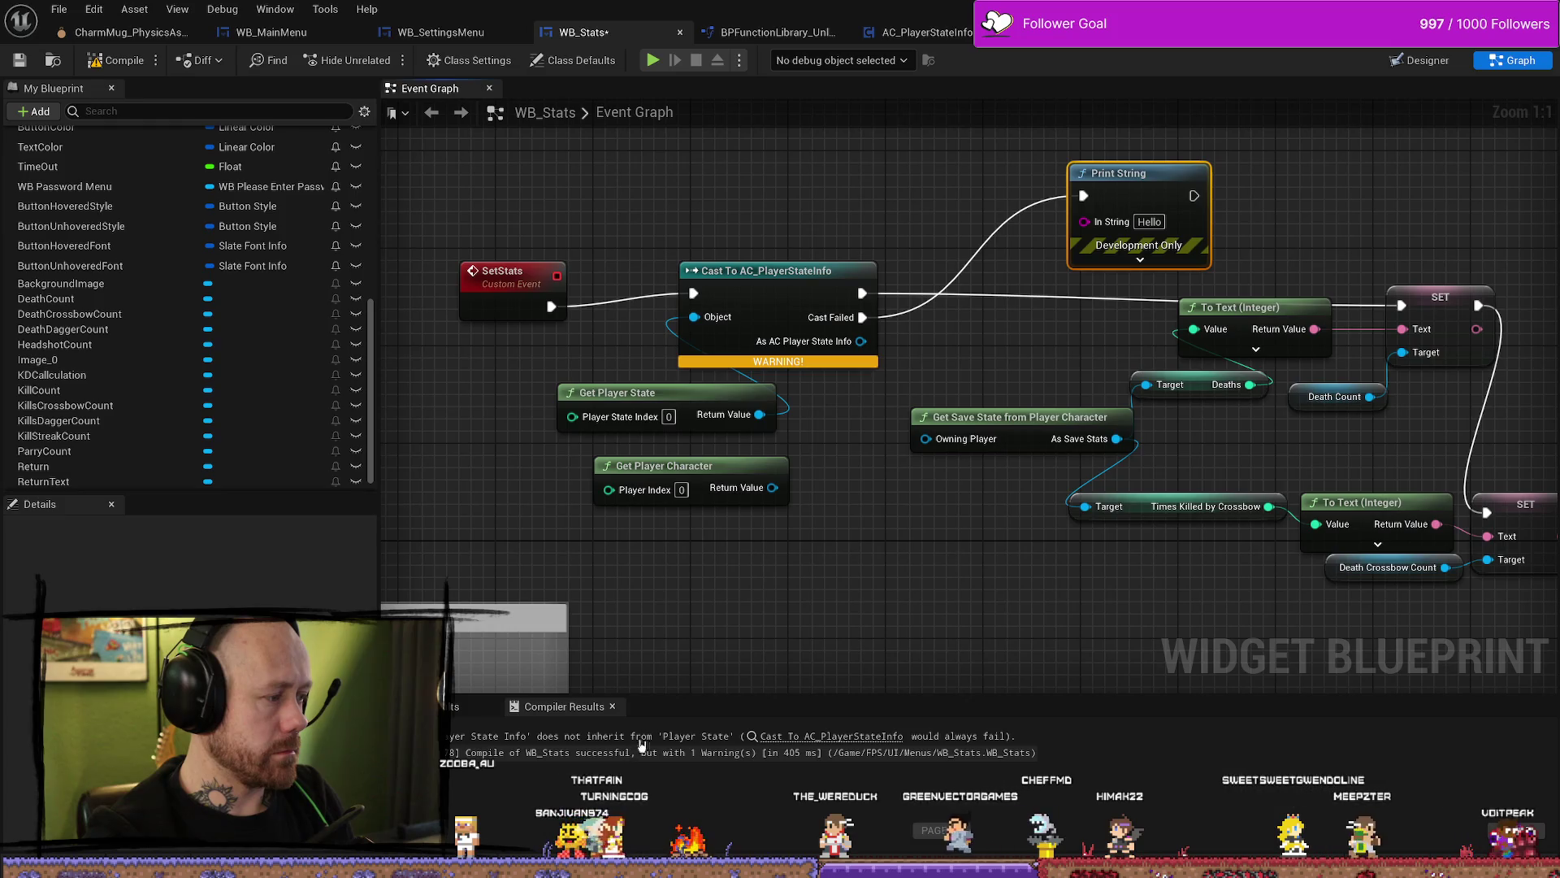
{"action": "mouse_move", "coordinate": [686, 597]}
{"action": "left_mouse_down"}
{"action": "mouse_move", "coordinate": [724, 540]}
{"action": "mouse_move", "coordinate": [760, 229]}
{"action": "left_mouse_up"}
{"action": "key", "text": "Delete"}
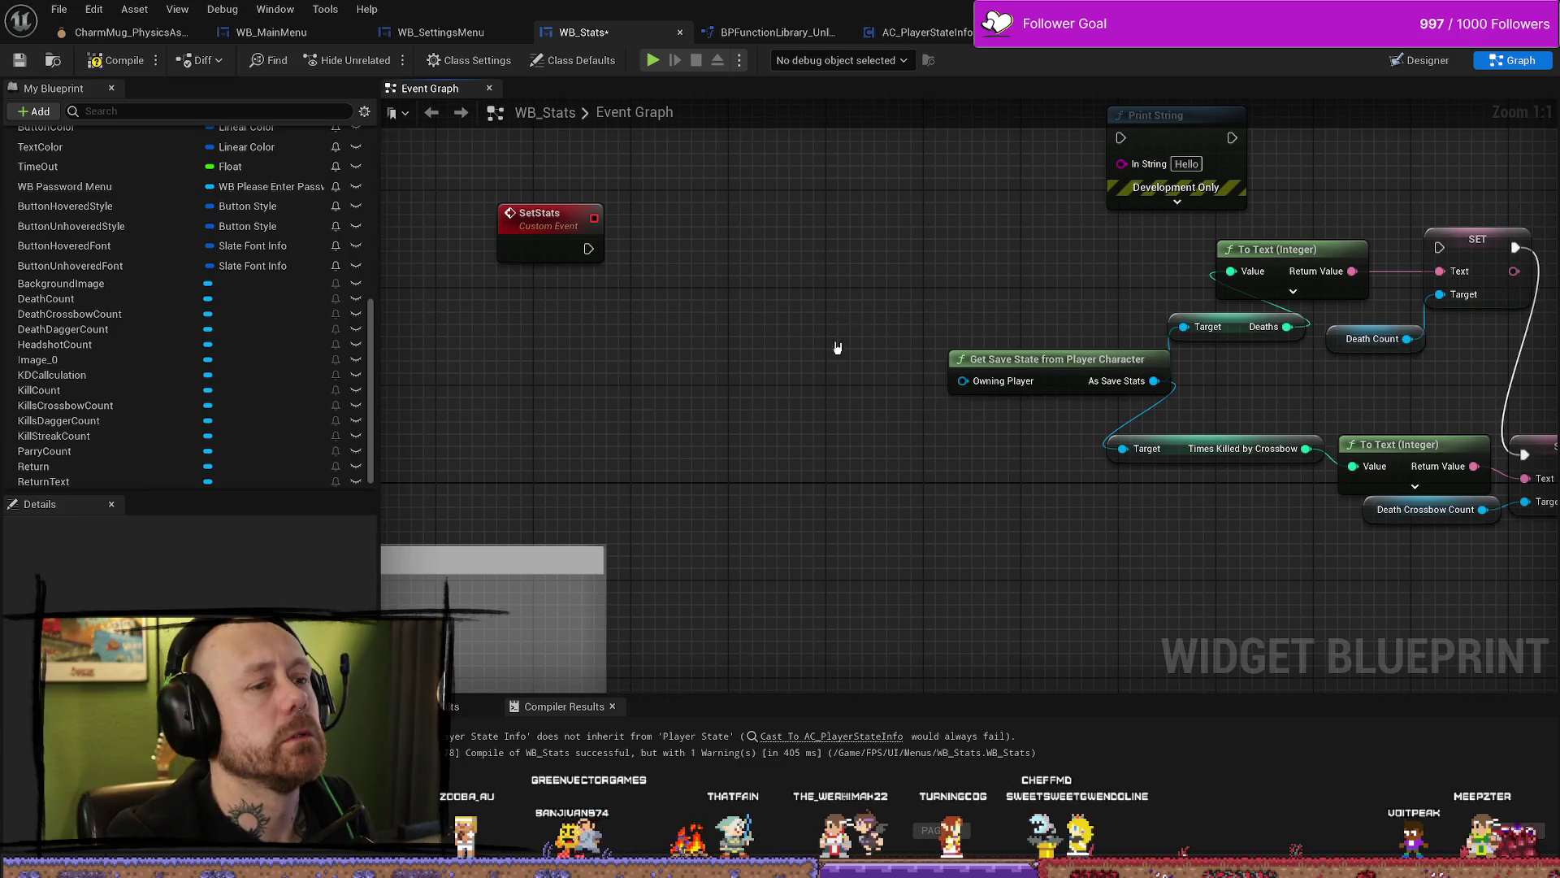
Step: Move the Print String node closer to the SetStats event
{"action": "left_click_drag", "start_coordinate": [841, 330], "coordinate": [843, 383]}
{"action": "mouse_move", "coordinate": [1123, 191]}
{"action": "left_mouse_down"}
{"action": "mouse_move", "coordinate": [980, 191]}
{"action": "mouse_move", "coordinate": [829, 284]}
{"action": "left_mouse_up"}
{"action": "mouse_move", "coordinate": [542, 302]}
{"action": "left_mouse_down"}
{"action": "mouse_move", "coordinate": [754, 278]}
{"action": "mouse_move", "coordinate": [751, 316]}
{"action": "mouse_move", "coordinate": [826, 415]}
{"action": "left_mouse_up"}
{"action": "left_click", "coordinate": [654, 259]}
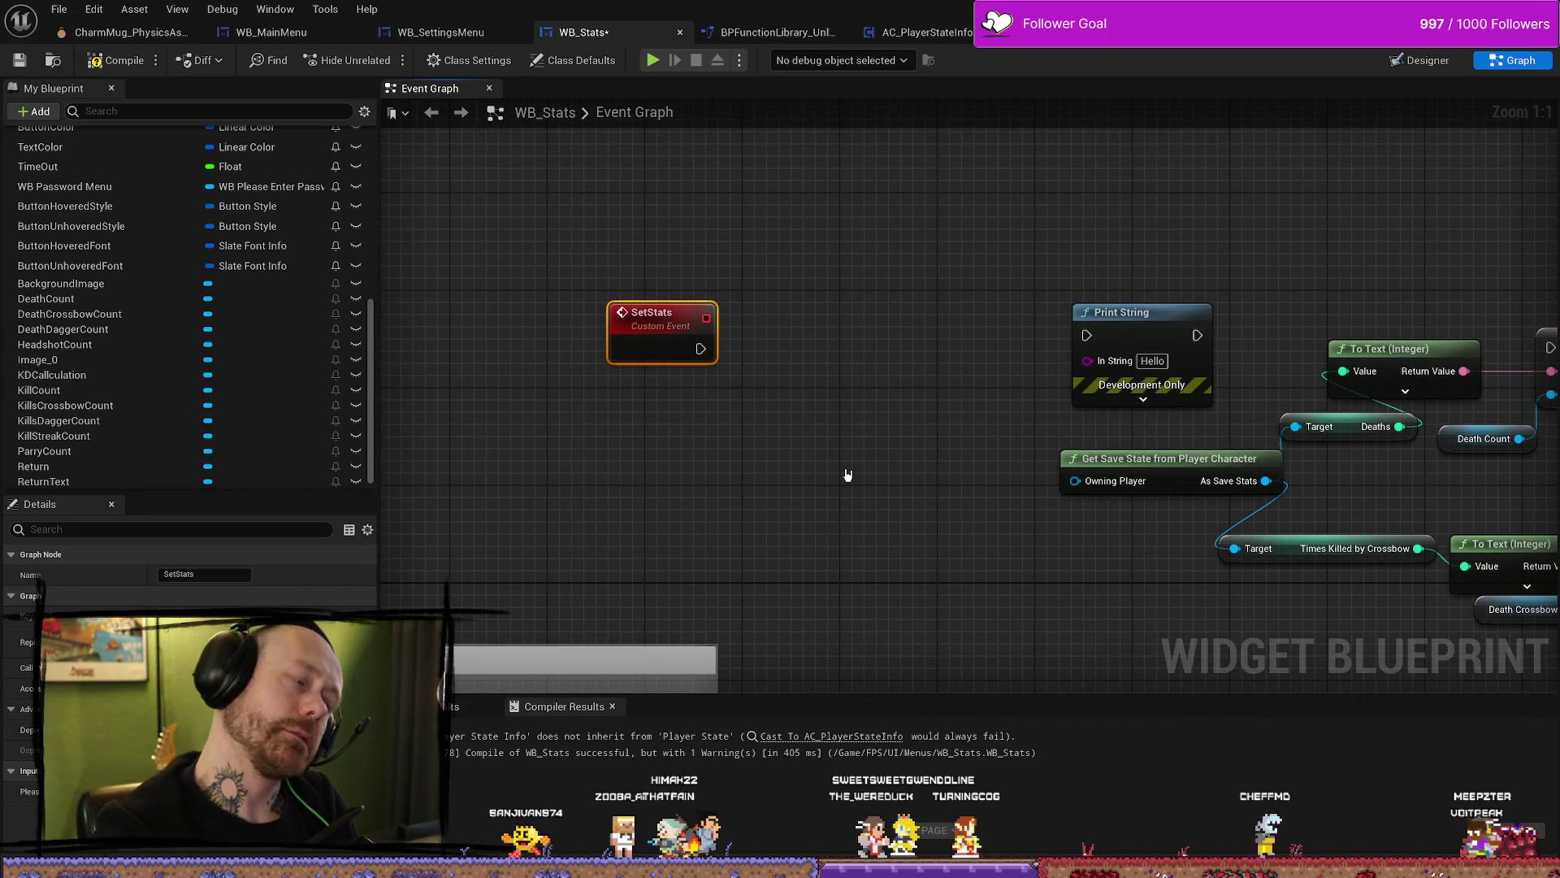
{"action": "scroll", "coordinate": [236, 398], "scroll_direction": "up", "scroll_amount": 5}
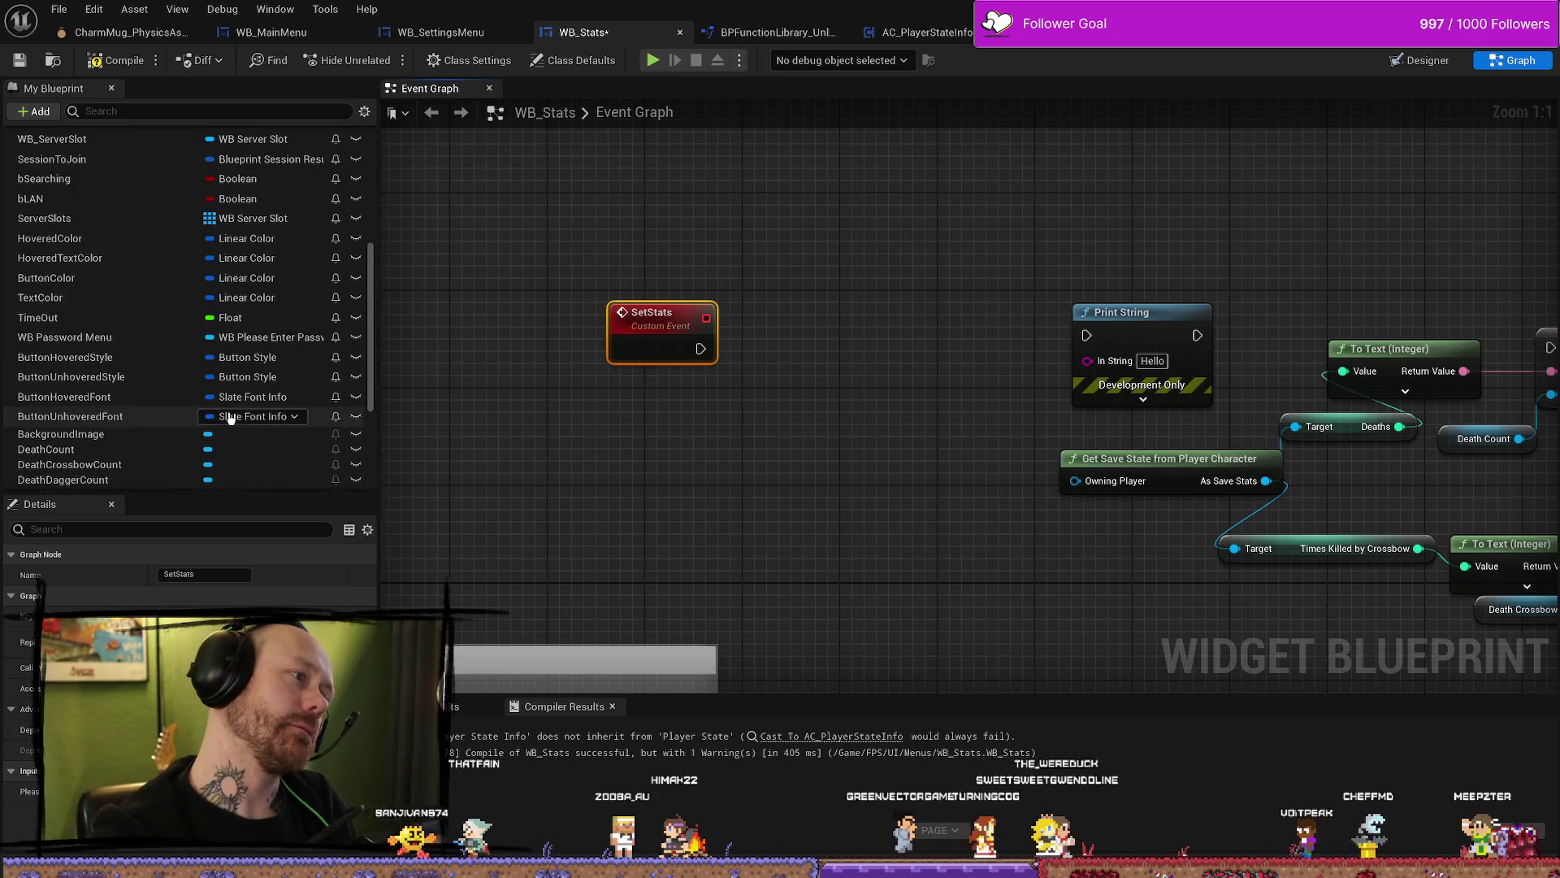
{"action": "scroll", "coordinate": [230, 417], "scroll_direction": "up", "scroll_amount": 10}
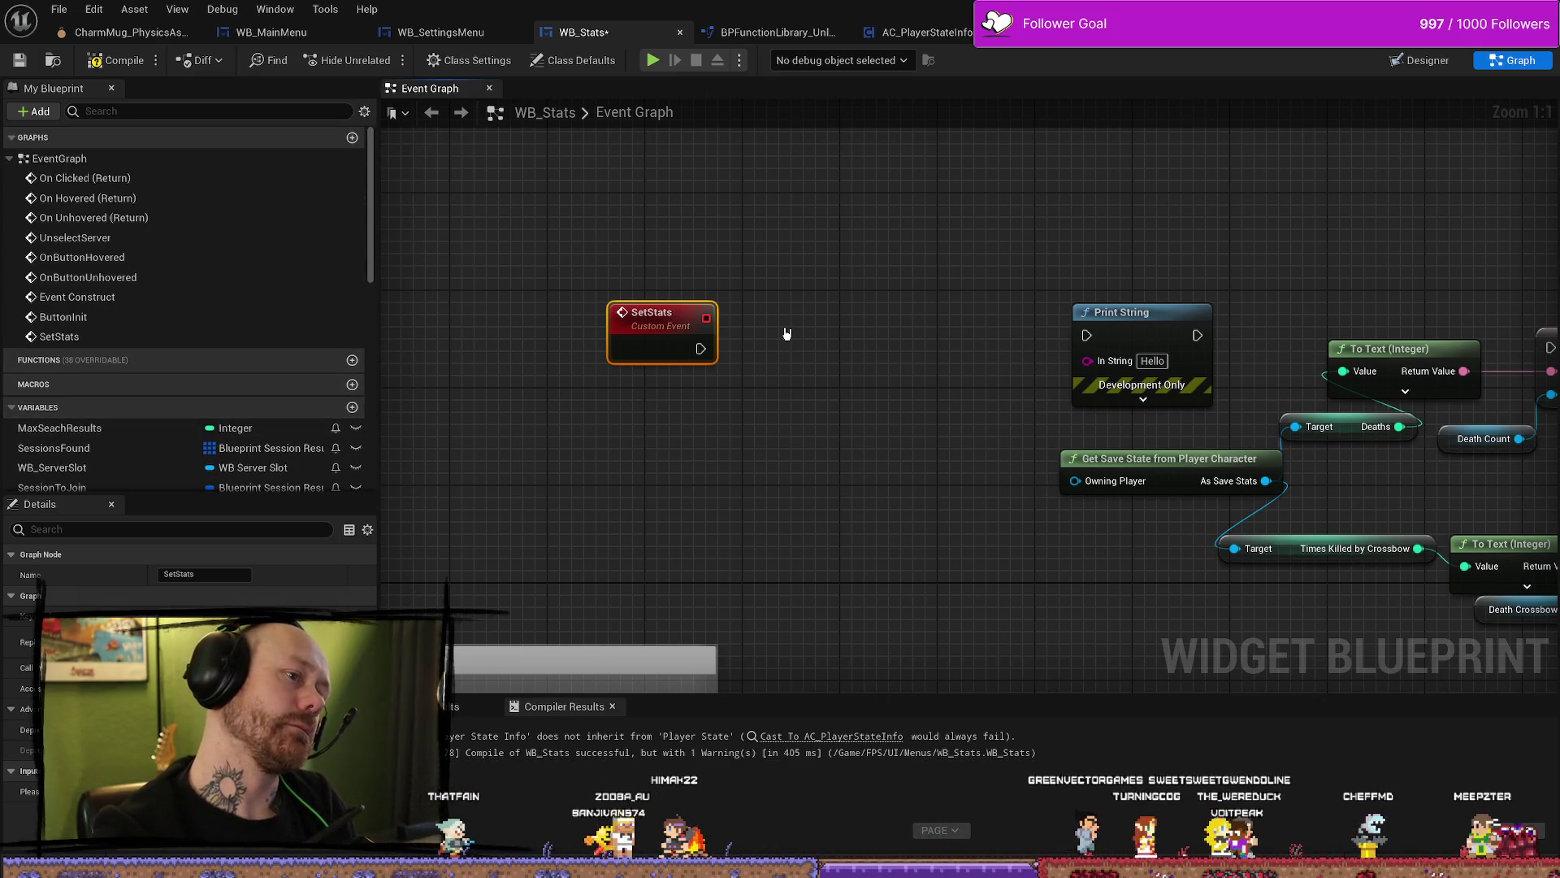
Step: Add a Self reference node below SetStats by searching 'self'
{"action": "right_click", "coordinate": [812, 343]}
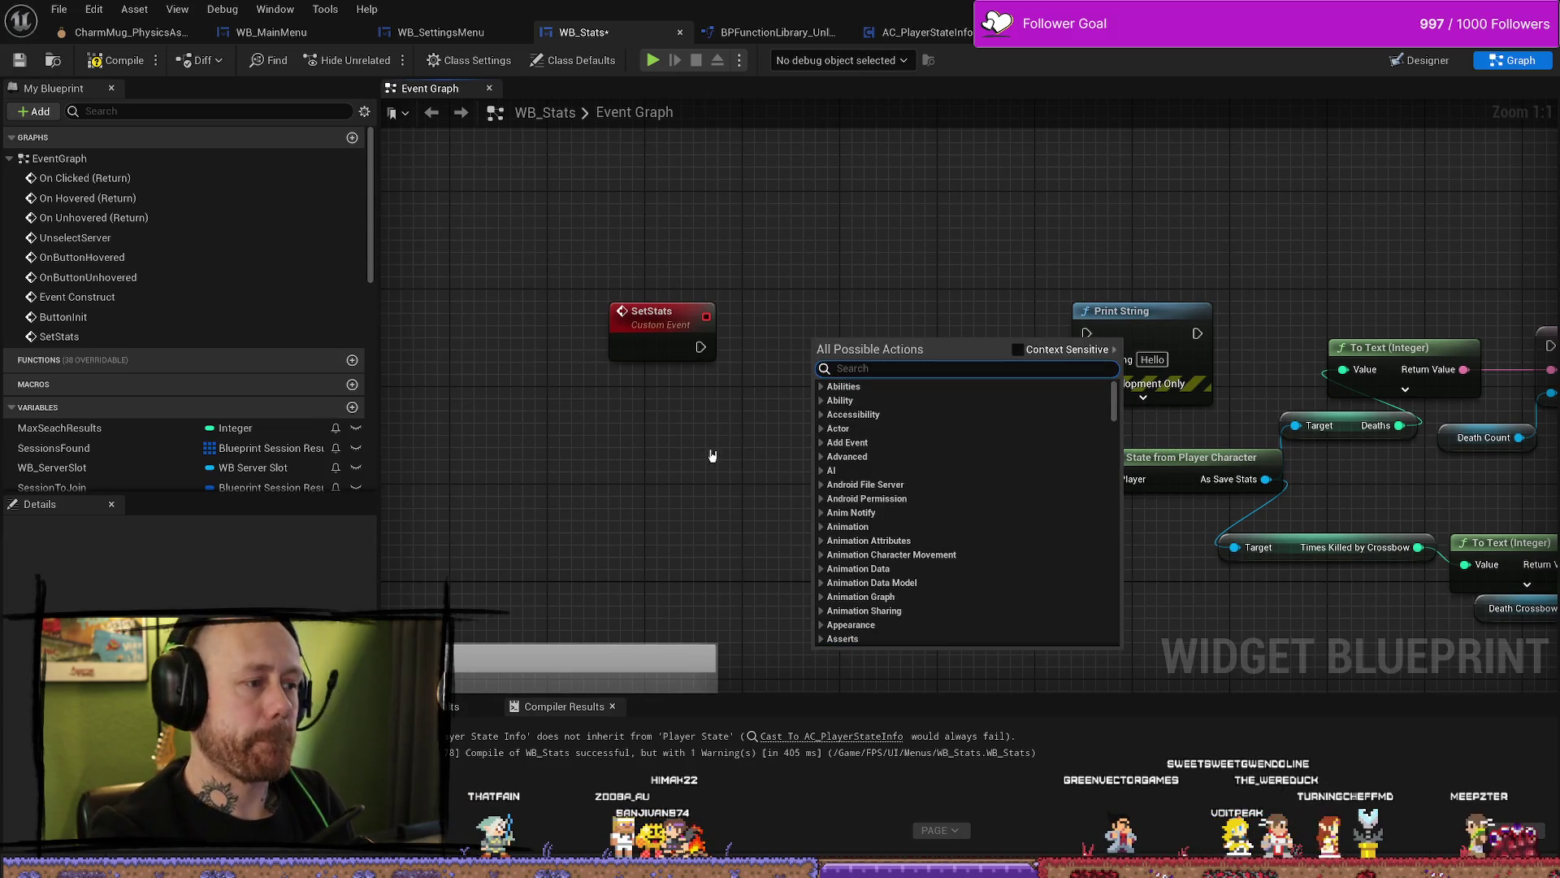
{"action": "type", "text": "slef"}
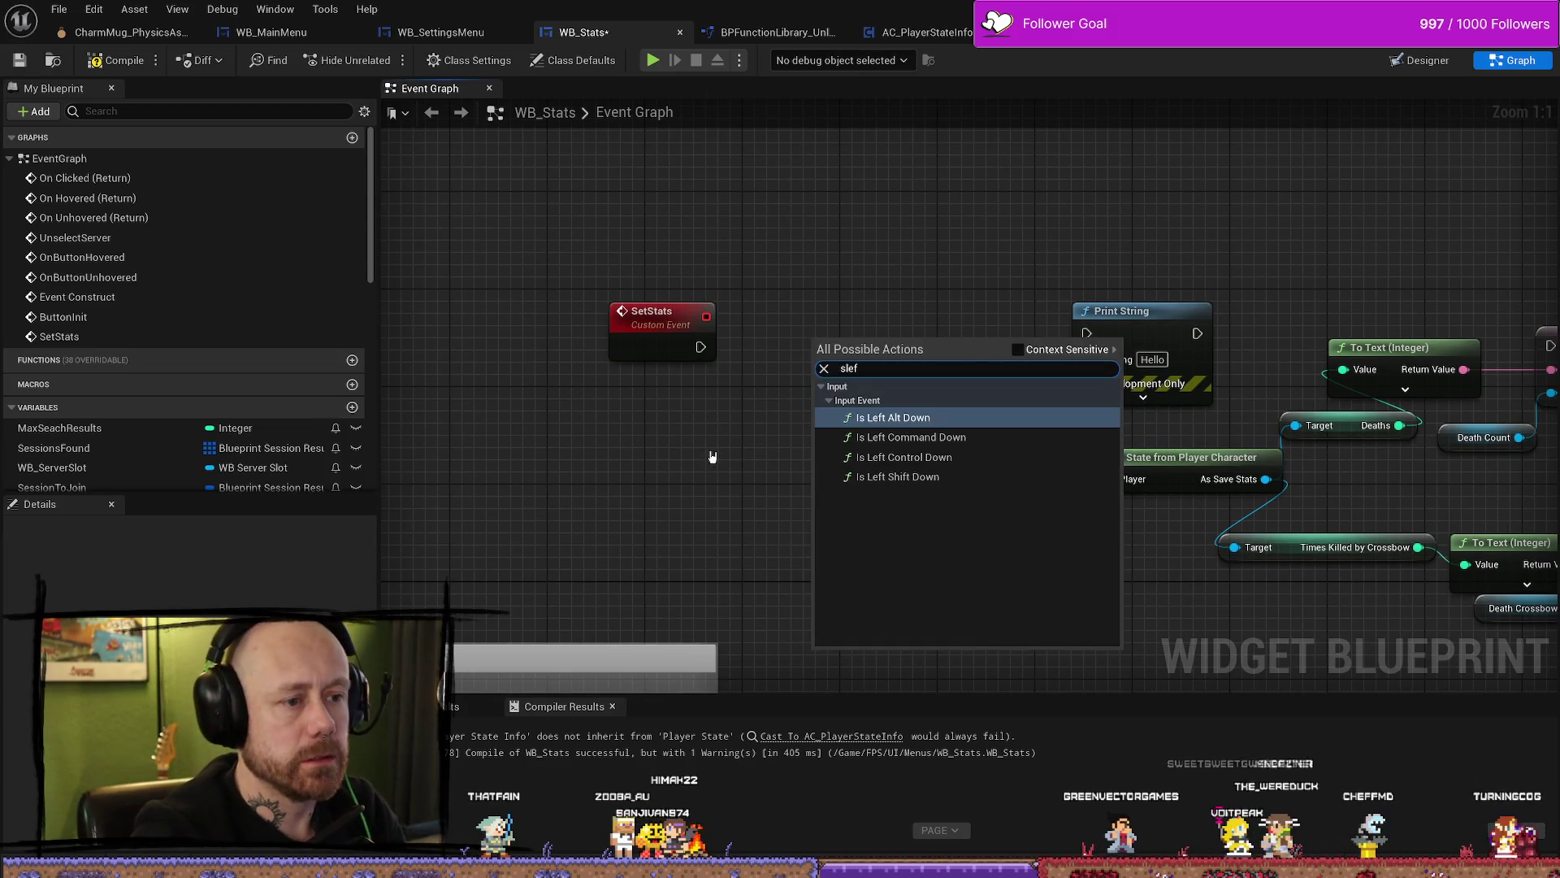
{"action": "key", "text": "BackSpace"}
{"action": "key", "text": "BackSpace"}
{"action": "key", "text": "BackSpace"}
{"action": "type", "text": "elf"}
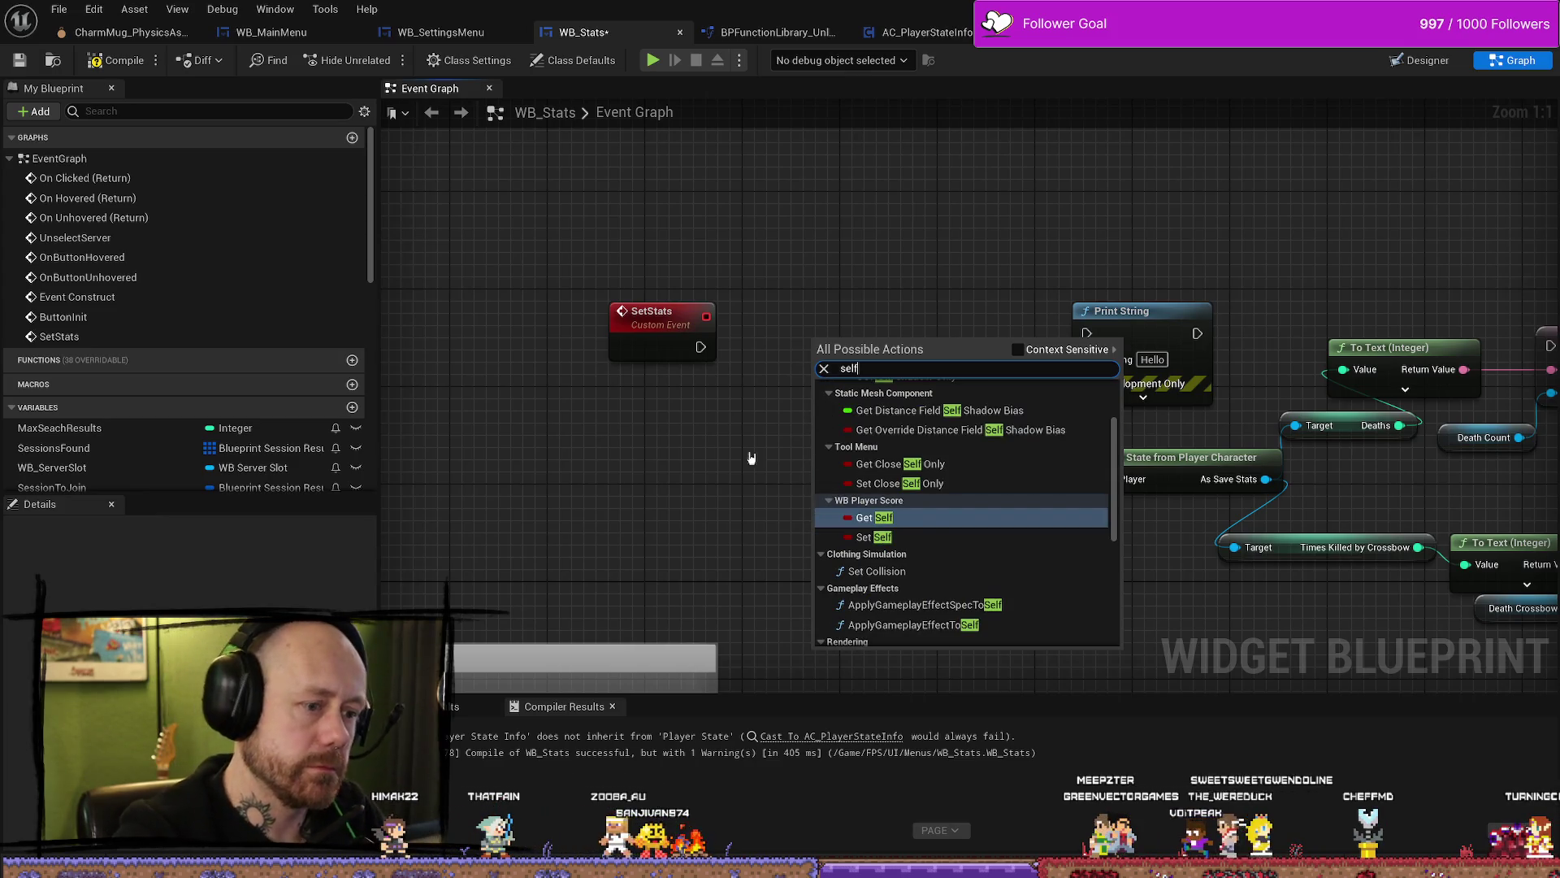
{"action": "left_click", "coordinate": [918, 601]}
Step: Add a Get Player State node fed from Self, then delete it
{"action": "mouse_move", "coordinate": [853, 352]}
{"action": "left_mouse_down"}
{"action": "mouse_move", "coordinate": [707, 473]}
{"action": "mouse_move", "coordinate": [781, 412]}
{"action": "left_mouse_up"}
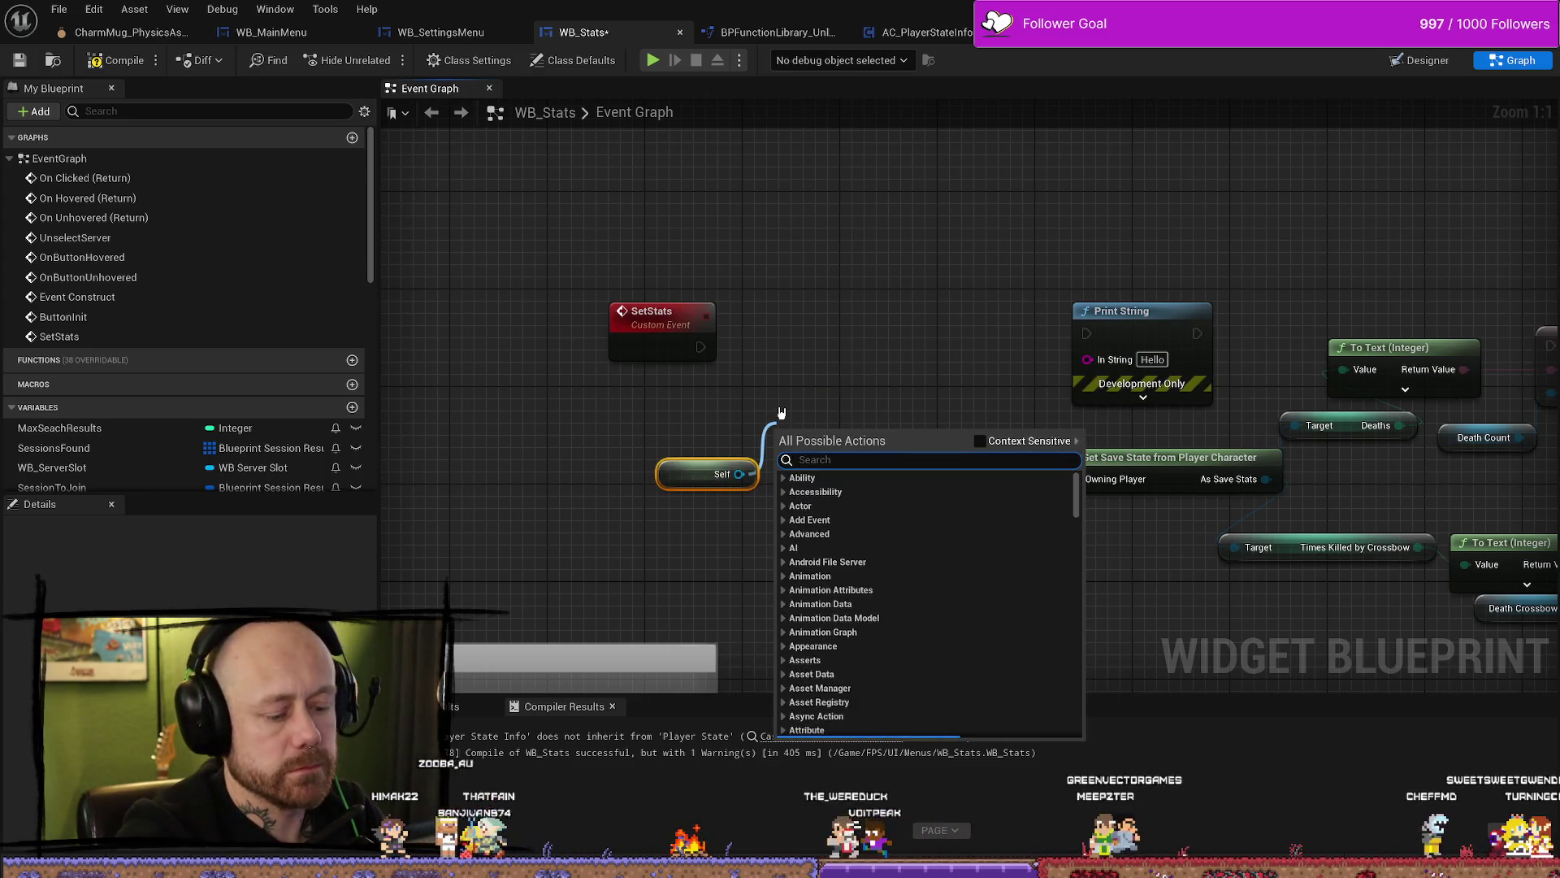
{"action": "type", "text": "playerstate"}
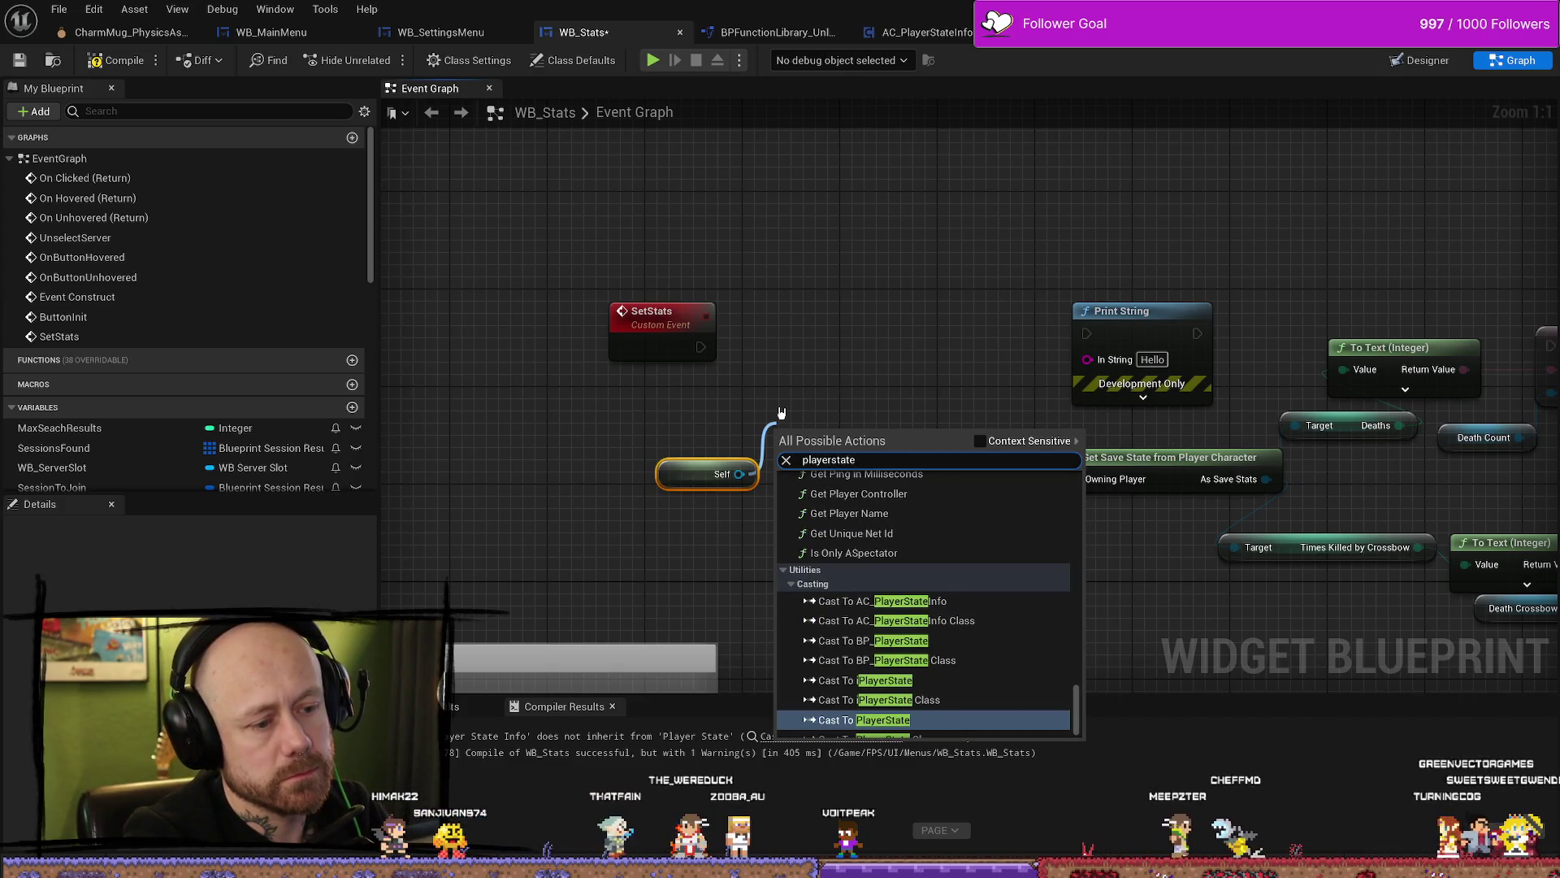
{"action": "scroll", "coordinate": [909, 668], "scroll_direction": "up", "scroll_amount": 3}
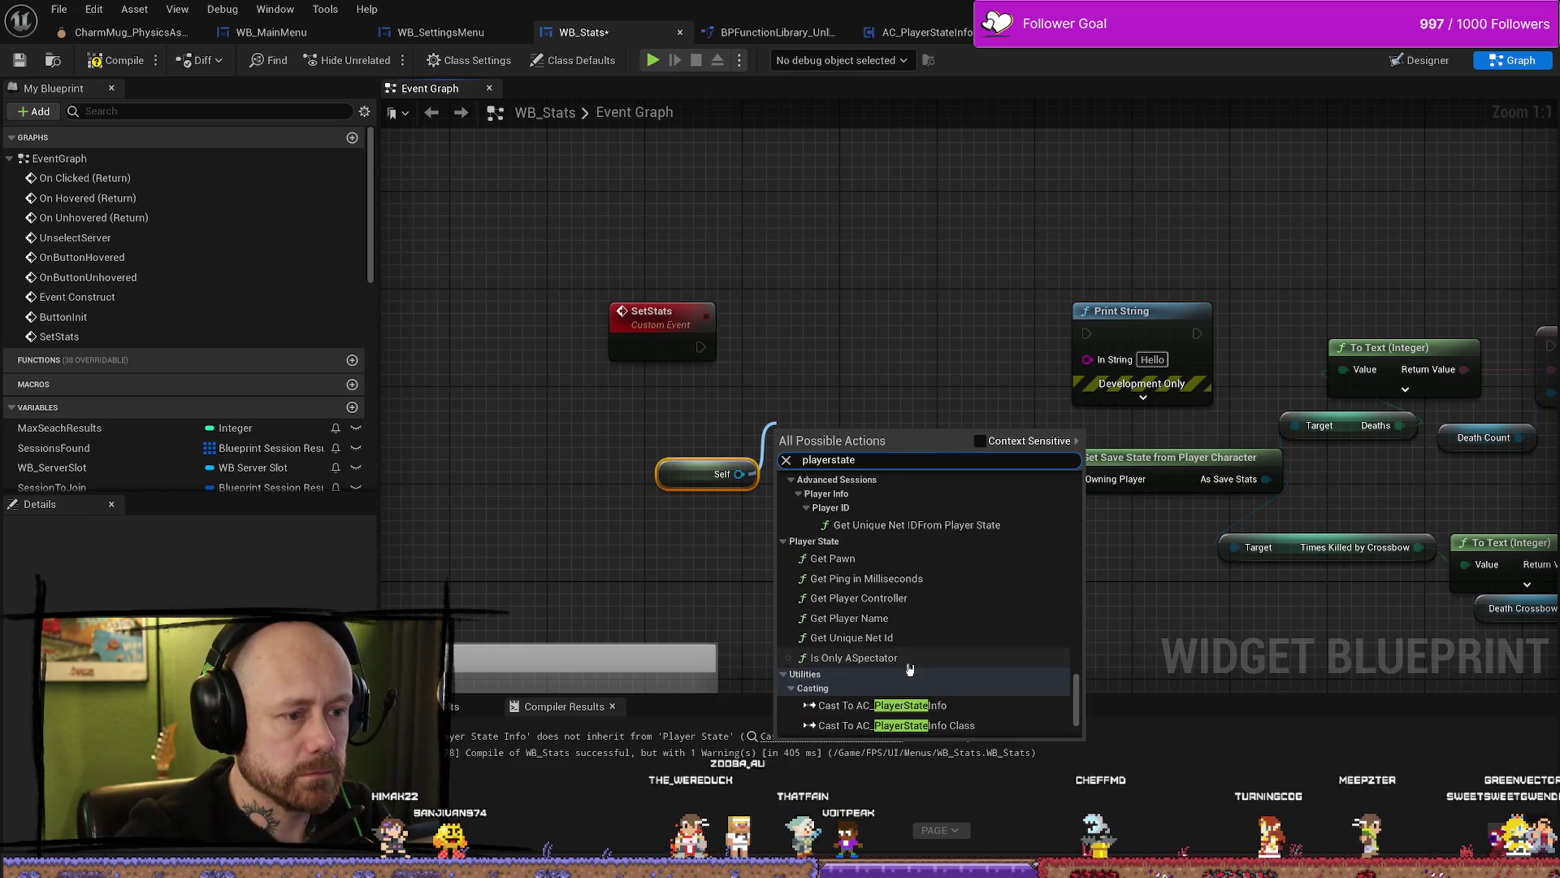
{"action": "scroll", "coordinate": [902, 592], "scroll_direction": "up", "scroll_amount": 3}
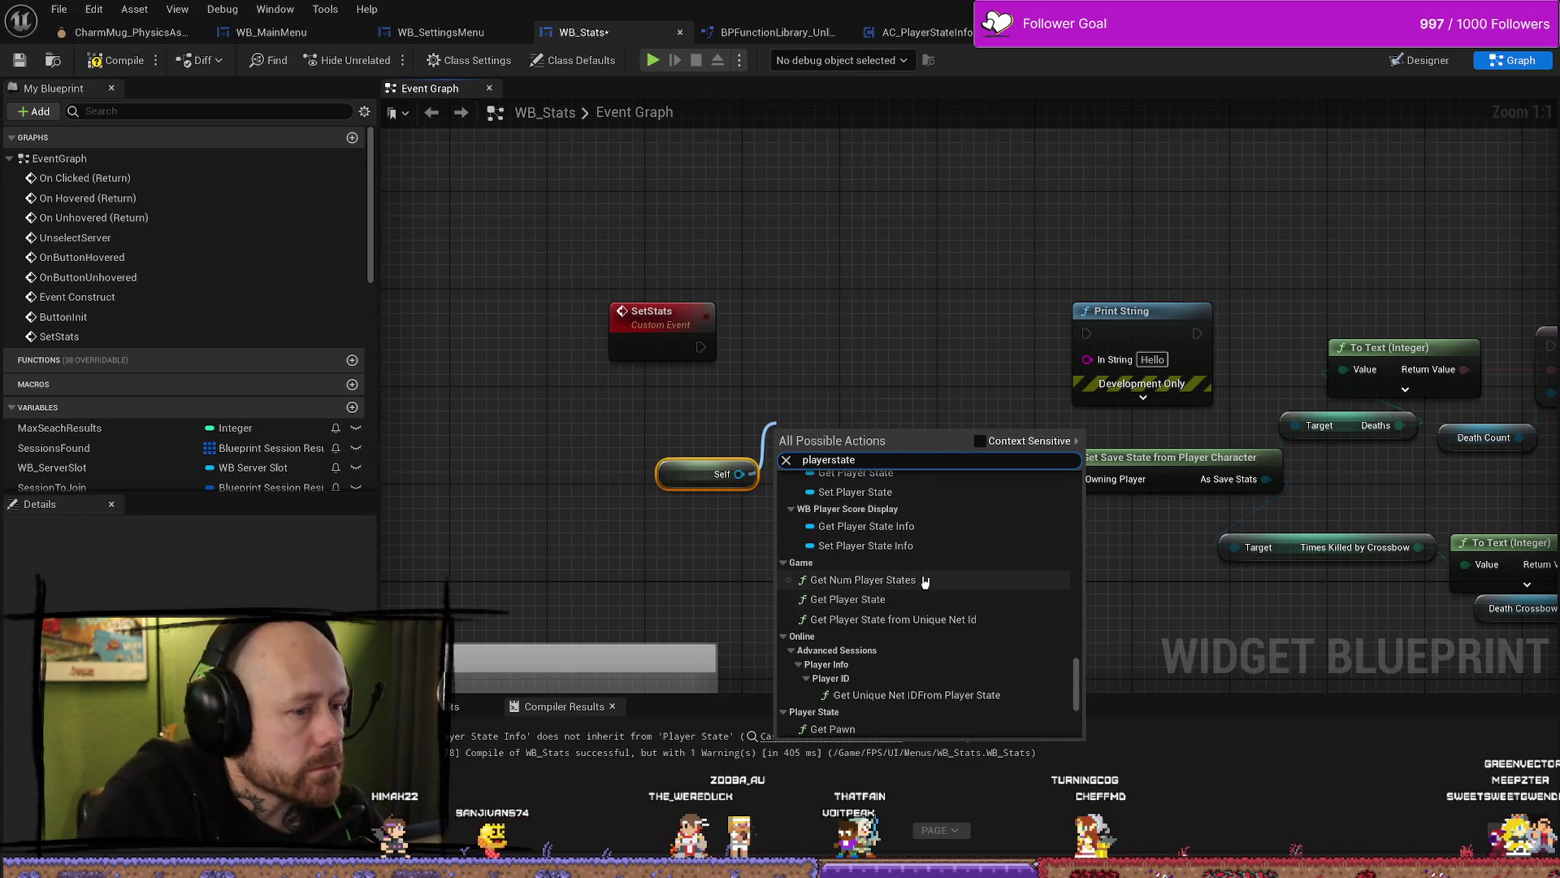
{"action": "scroll", "coordinate": [923, 580], "scroll_direction": "up", "scroll_amount": 2}
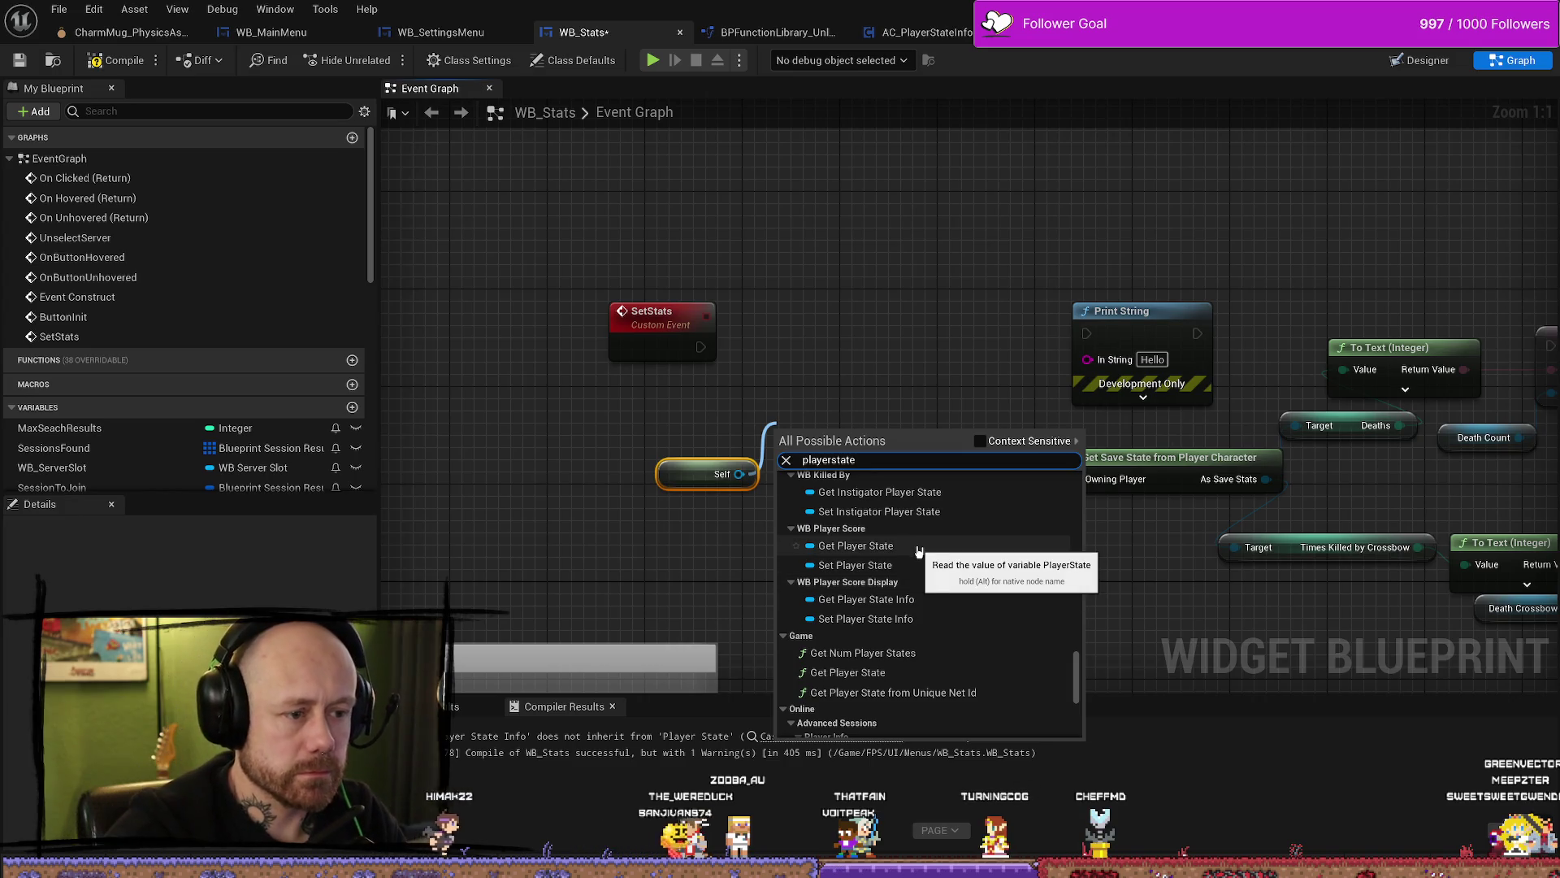
{"action": "scroll", "coordinate": [920, 571], "scroll_direction": "up", "scroll_amount": 5}
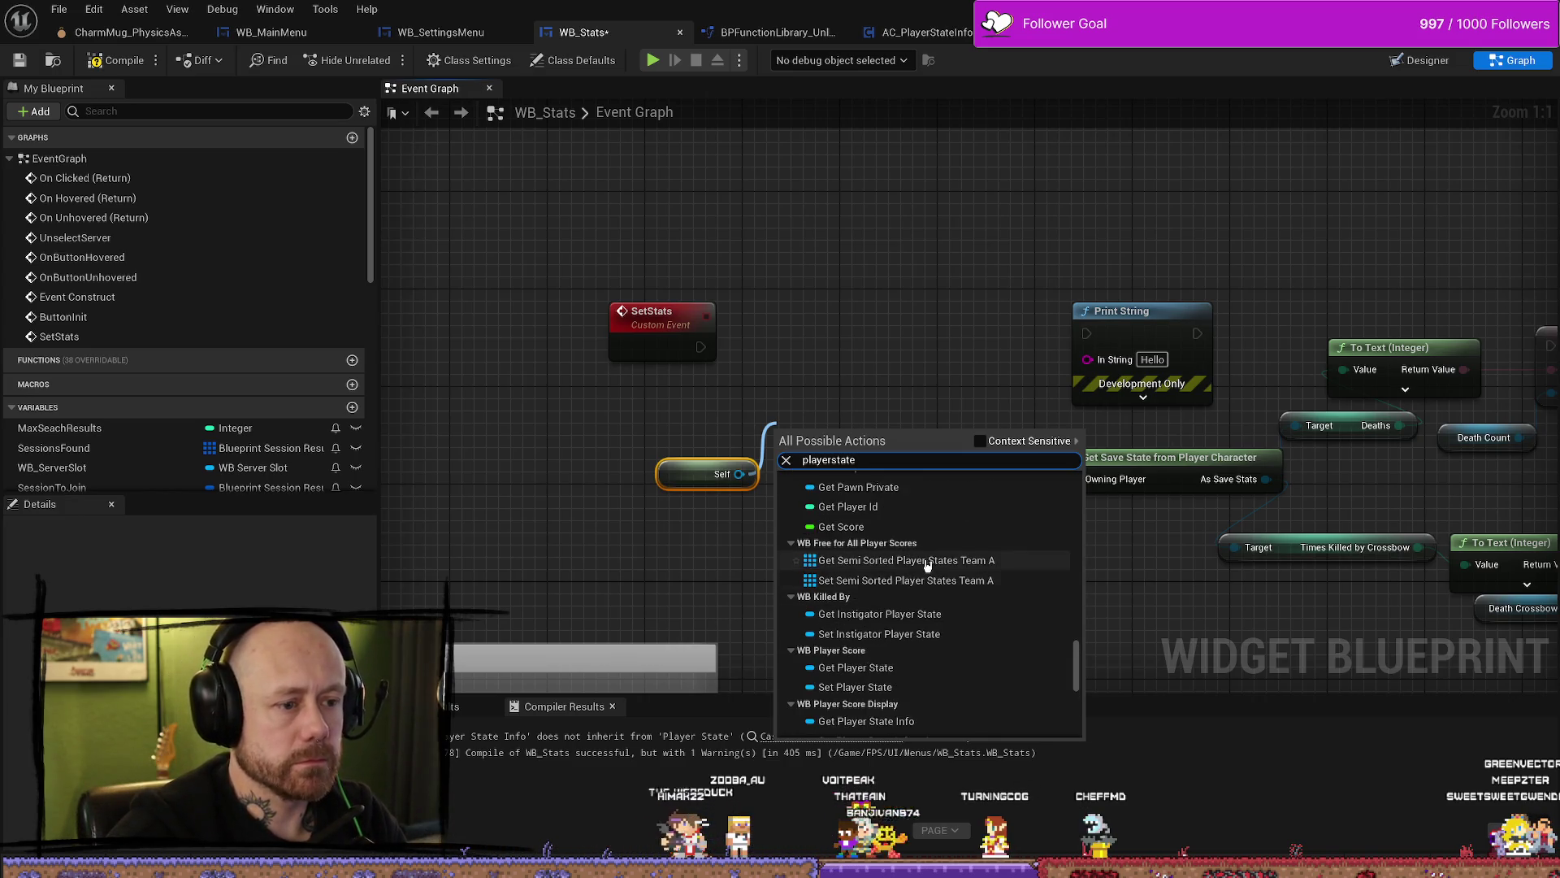
{"action": "scroll", "coordinate": [930, 544], "scroll_direction": "up", "scroll_amount": 6}
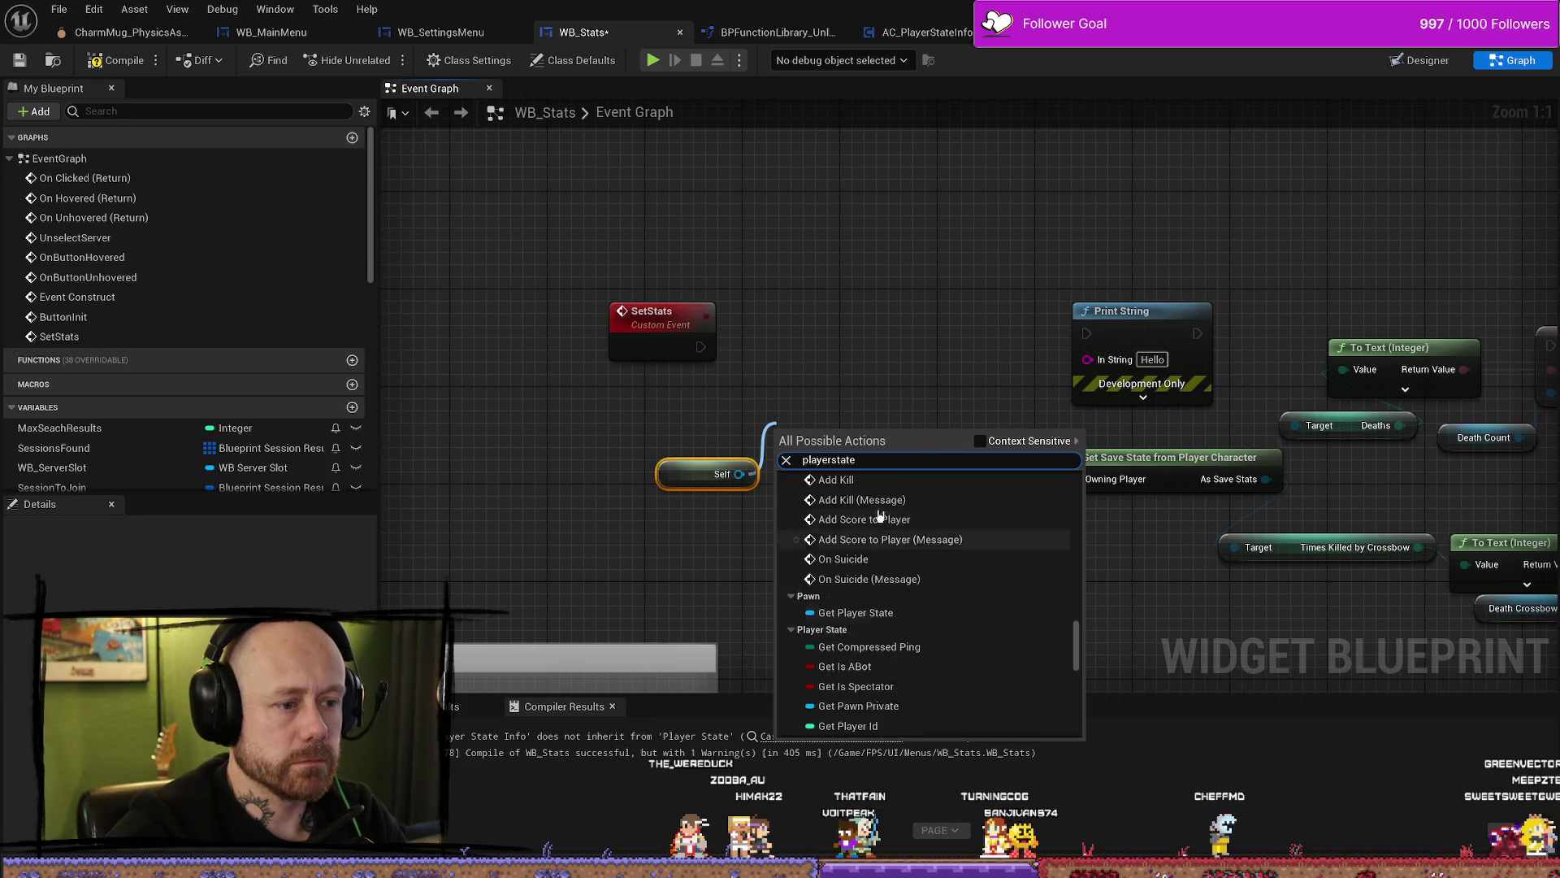
{"action": "scroll", "coordinate": [926, 525], "scroll_direction": "up", "scroll_amount": 6}
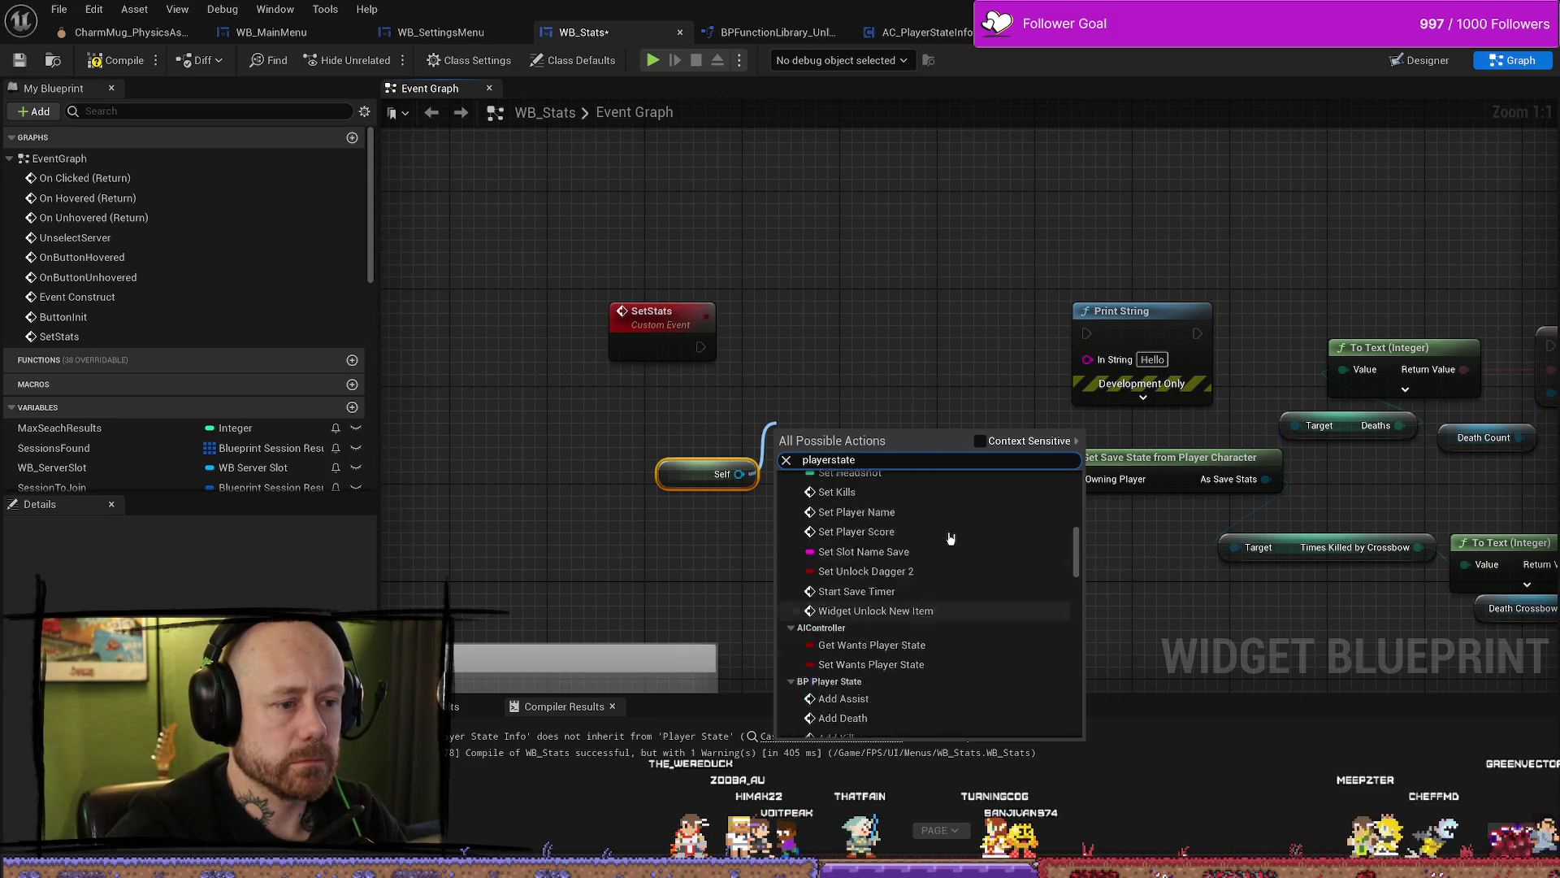
{"action": "scroll", "coordinate": [967, 552], "scroll_direction": "down", "scroll_amount": 10}
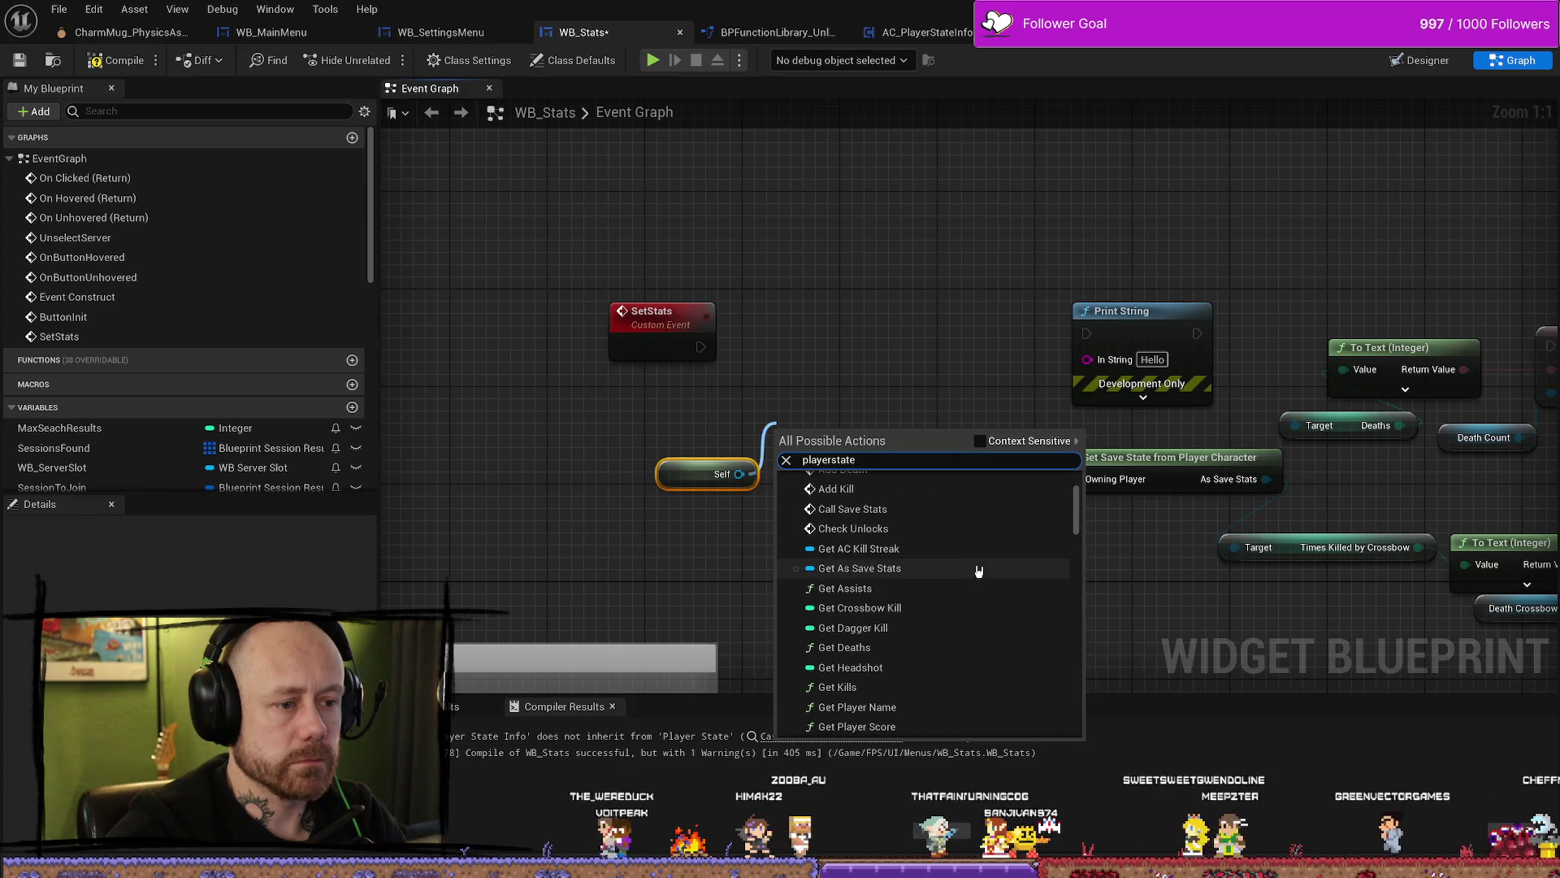
{"action": "scroll", "coordinate": [987, 568], "scroll_direction": "up", "scroll_amount": 5}
{"action": "scroll", "coordinate": [979, 553], "scroll_direction": "down", "scroll_amount": 2}
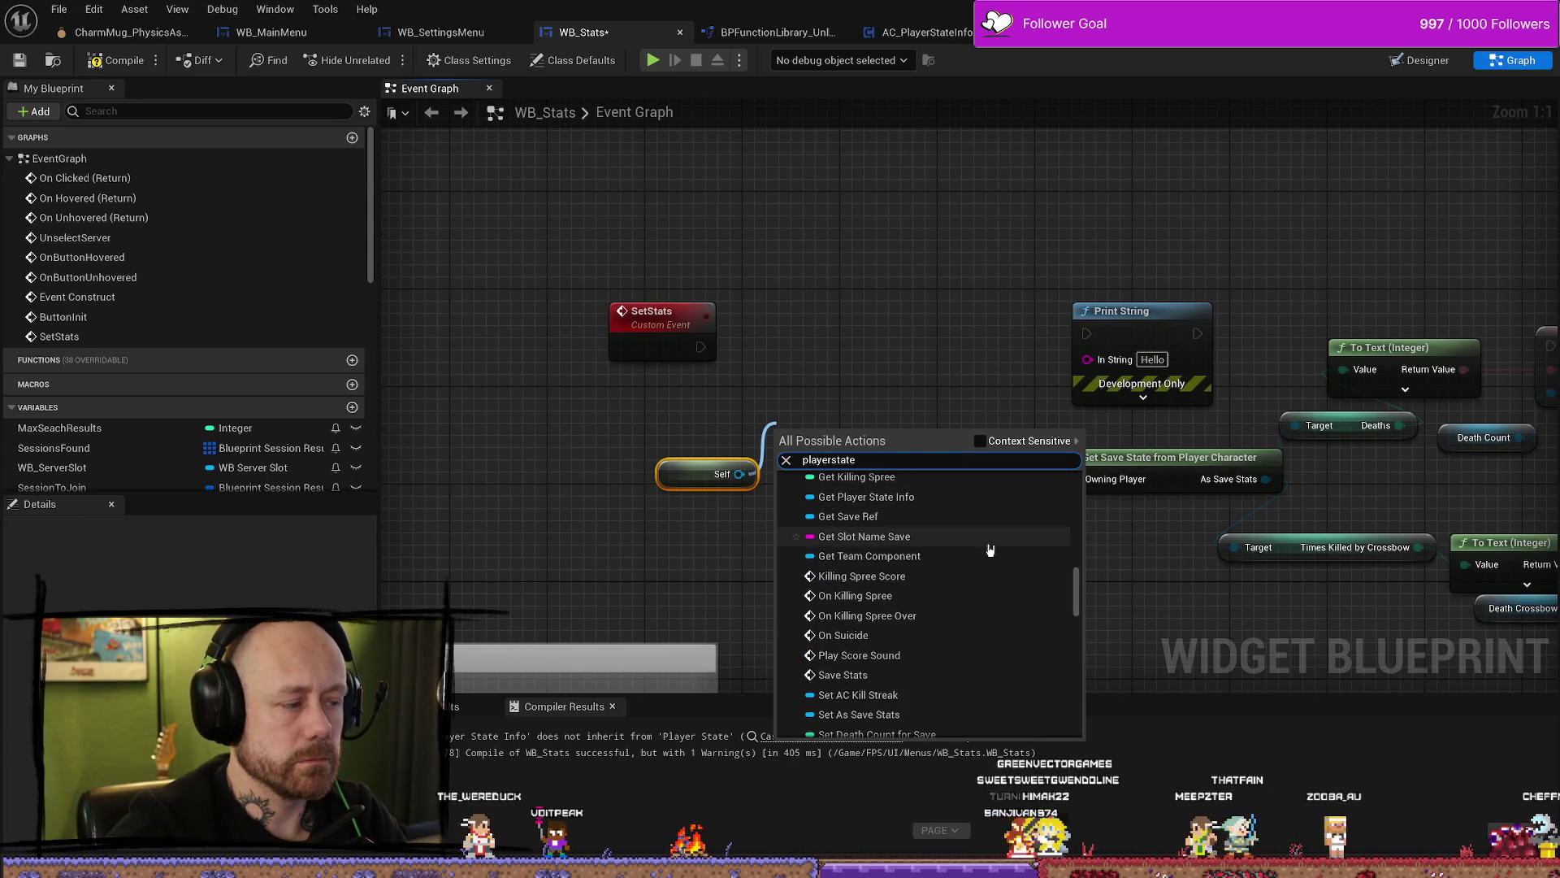
{"action": "scroll", "coordinate": [991, 550], "scroll_direction": "down", "scroll_amount": 5}
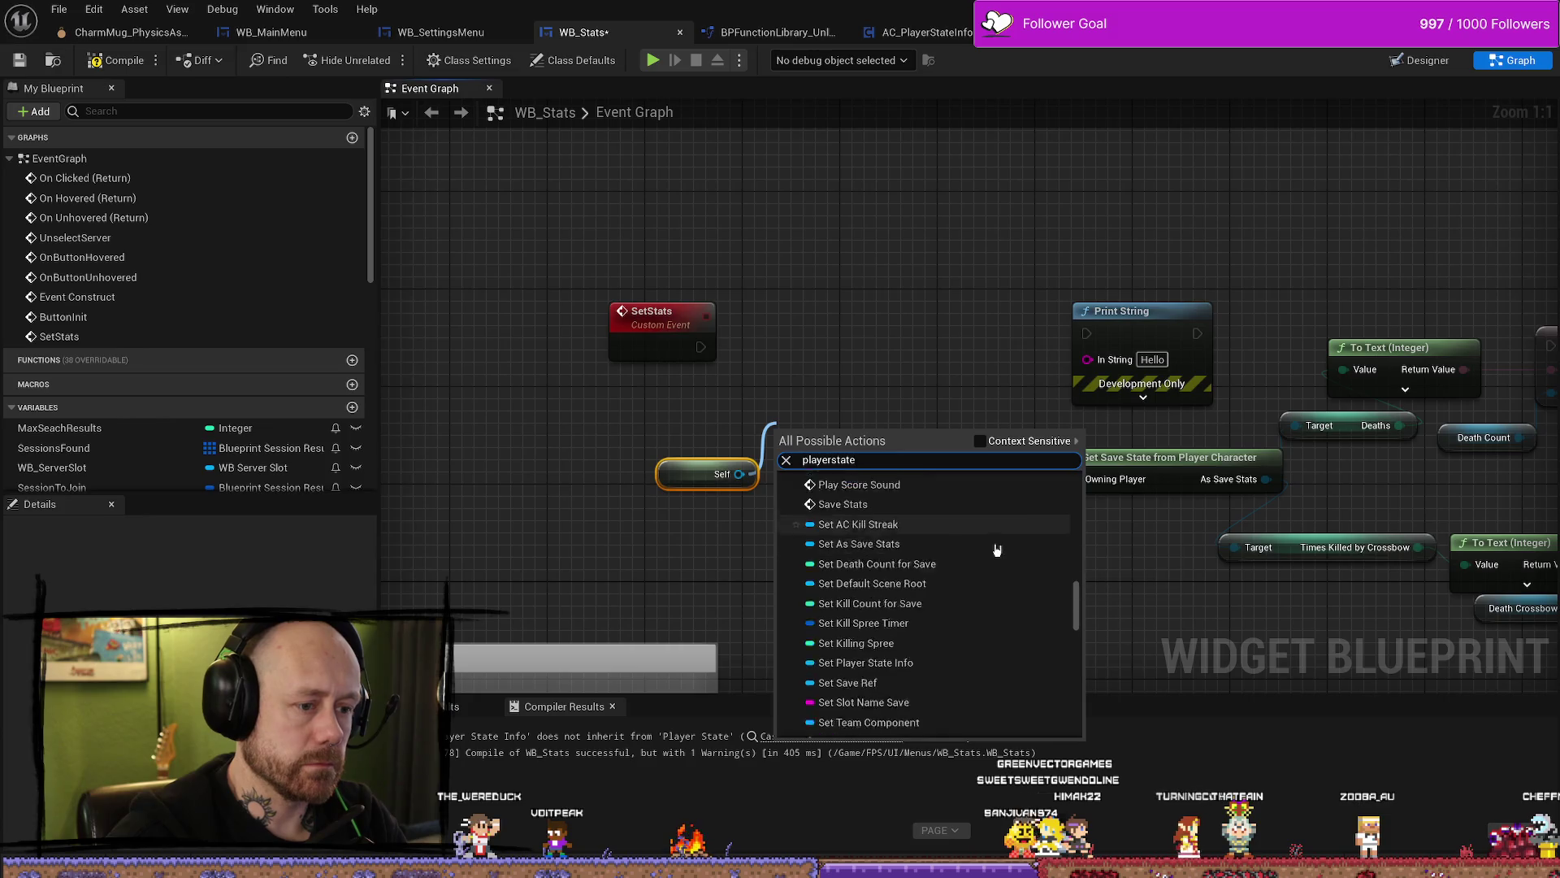
{"action": "scroll", "coordinate": [1002, 550], "scroll_direction": "down", "scroll_amount": 2}
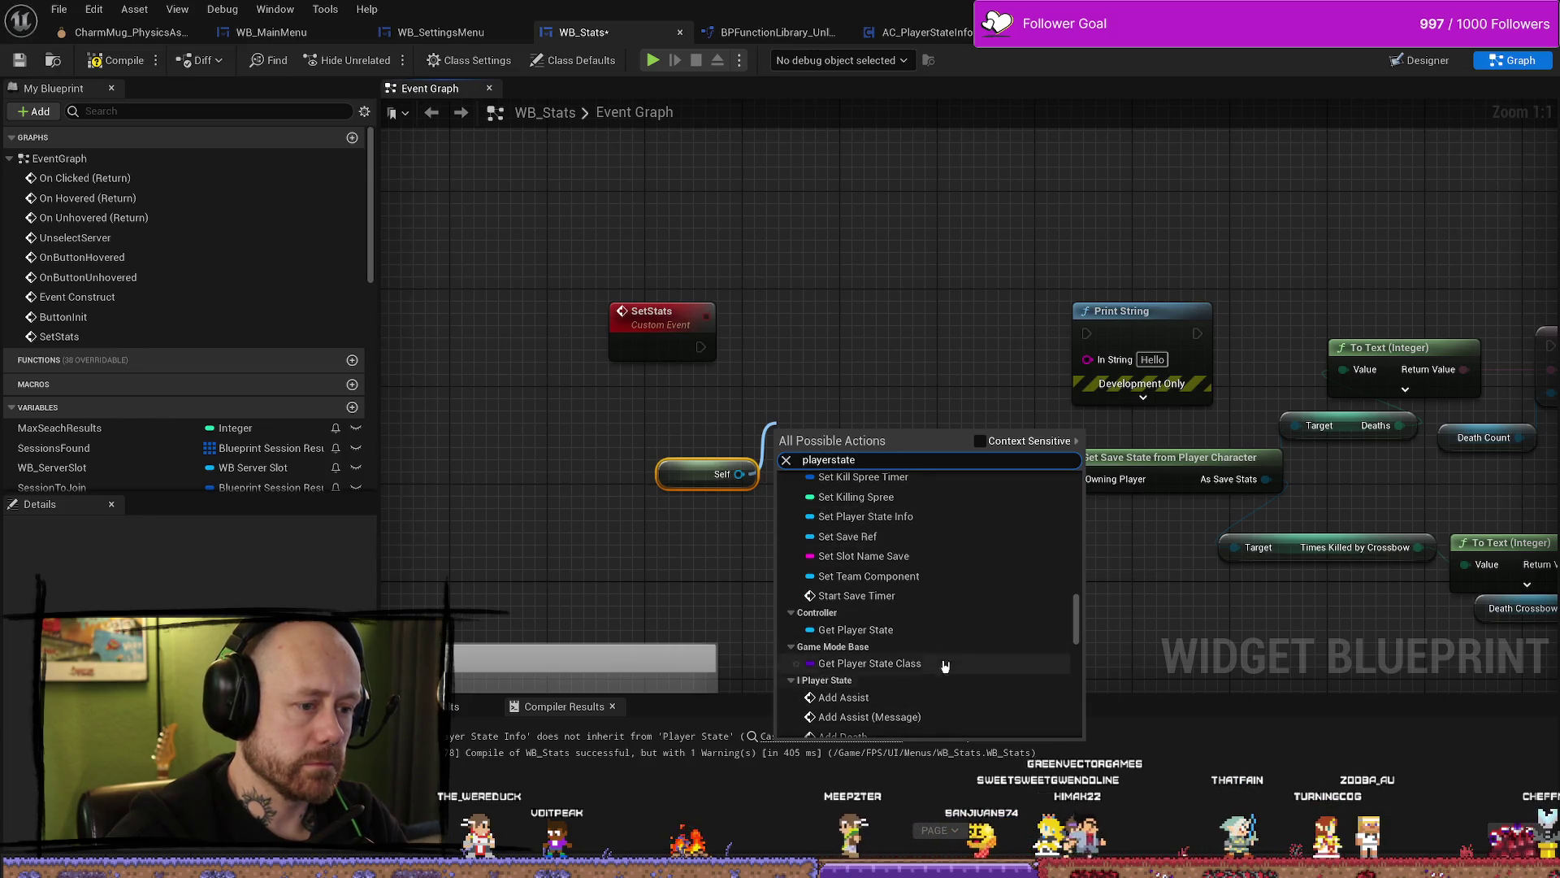
{"action": "left_click", "coordinate": [880, 631]}
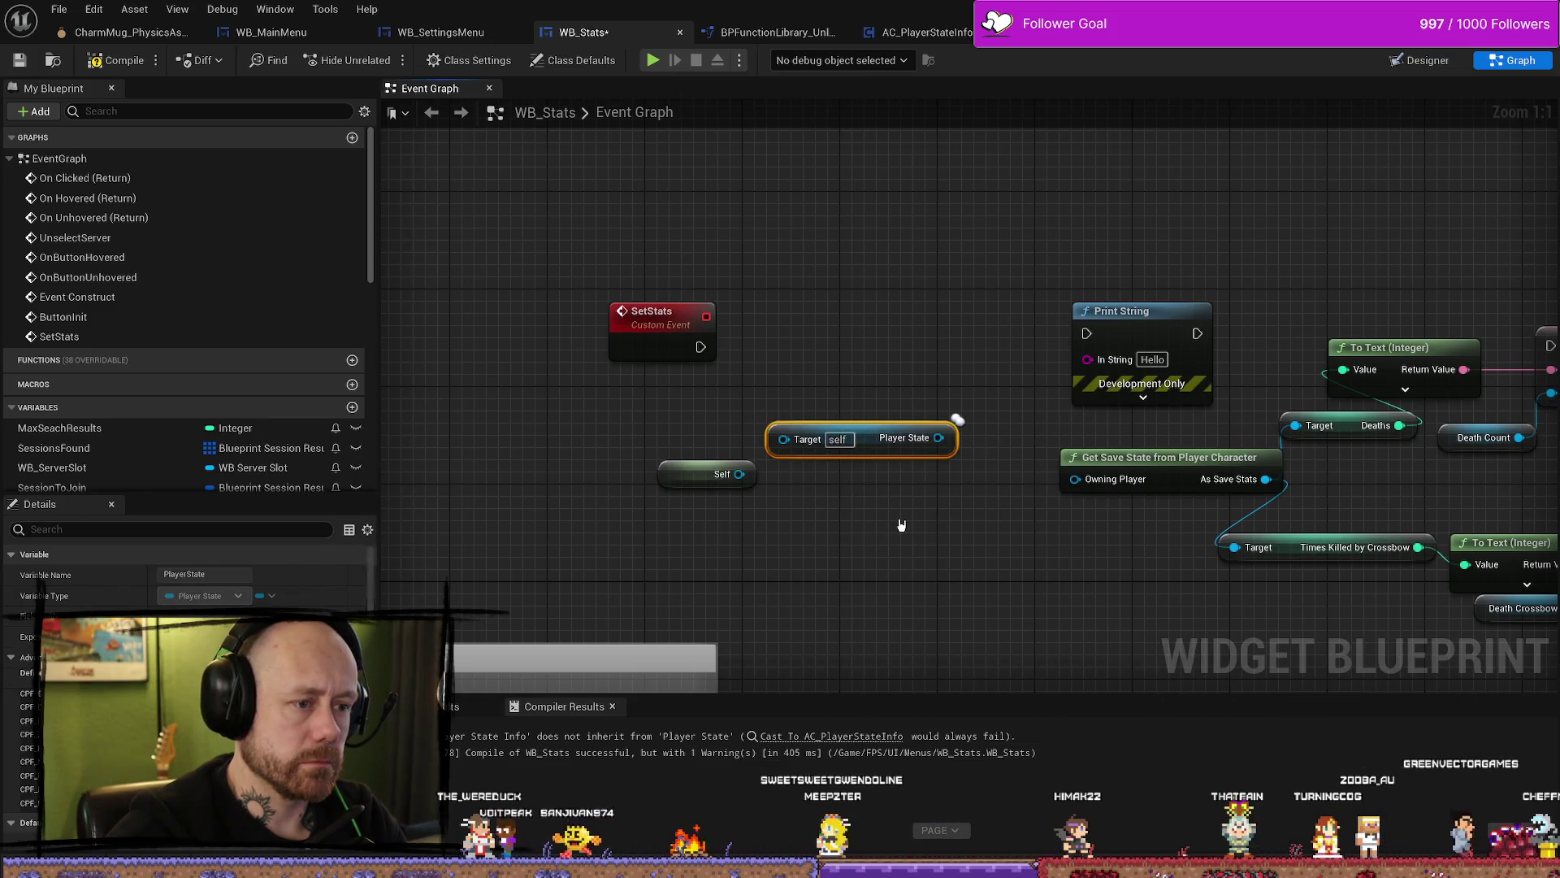
{"action": "key", "text": "Delete"}
Step: Try a second Get Player State from Self and delete it again
{"action": "mouse_move", "coordinate": [738, 474]}
{"action": "left_mouse_down"}
{"action": "mouse_move", "coordinate": [794, 431]}
{"action": "mouse_move", "coordinate": [784, 451]}
{"action": "left_mouse_up"}
{"action": "type", "text": "players"}
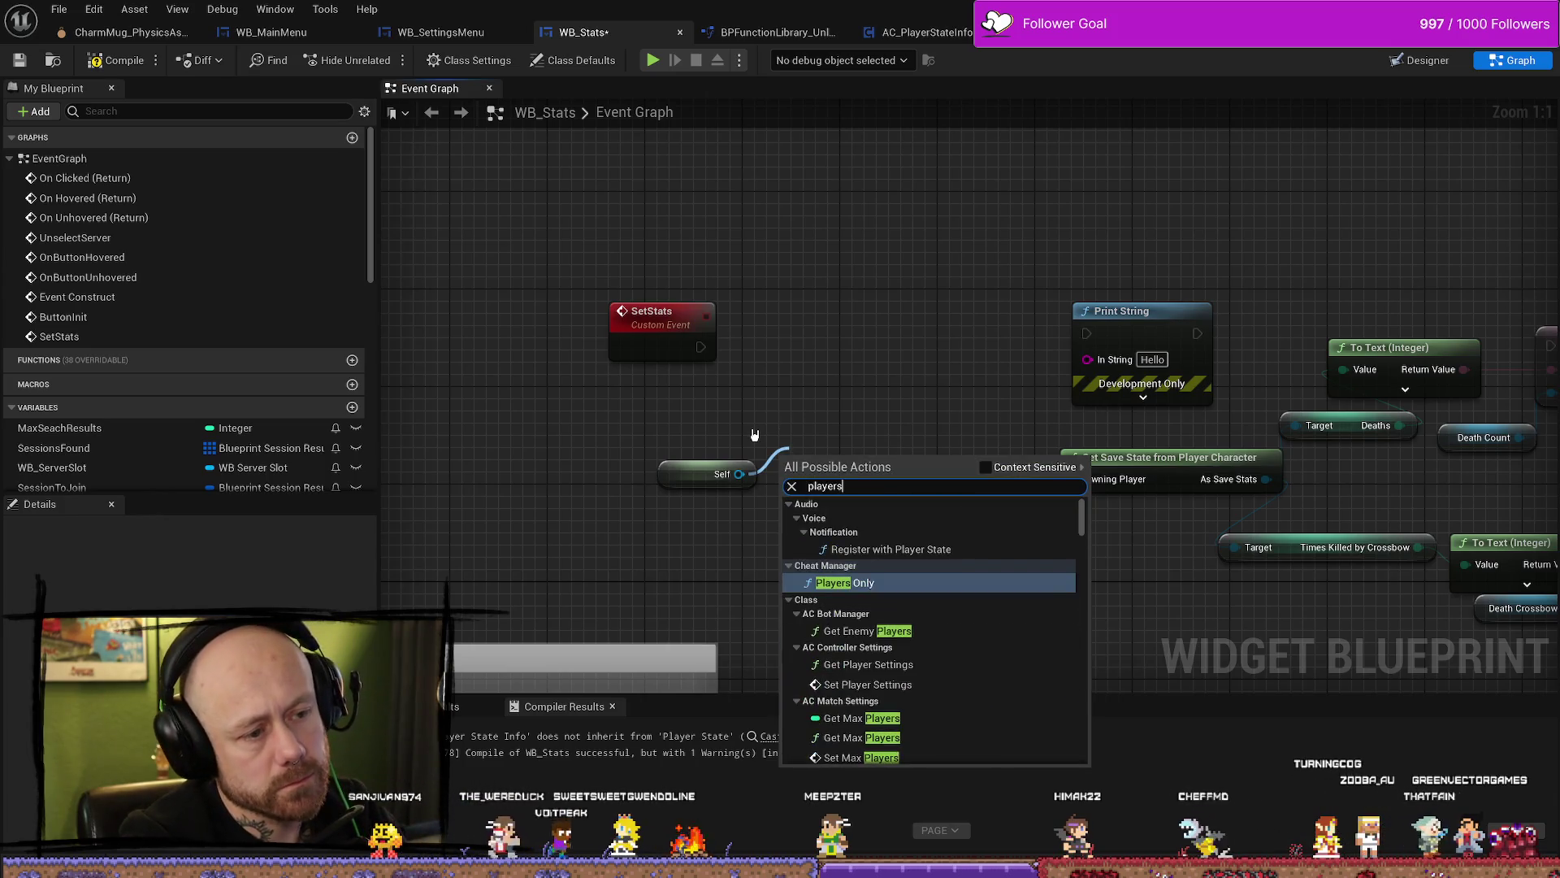
{"action": "type", "text": "tate"}
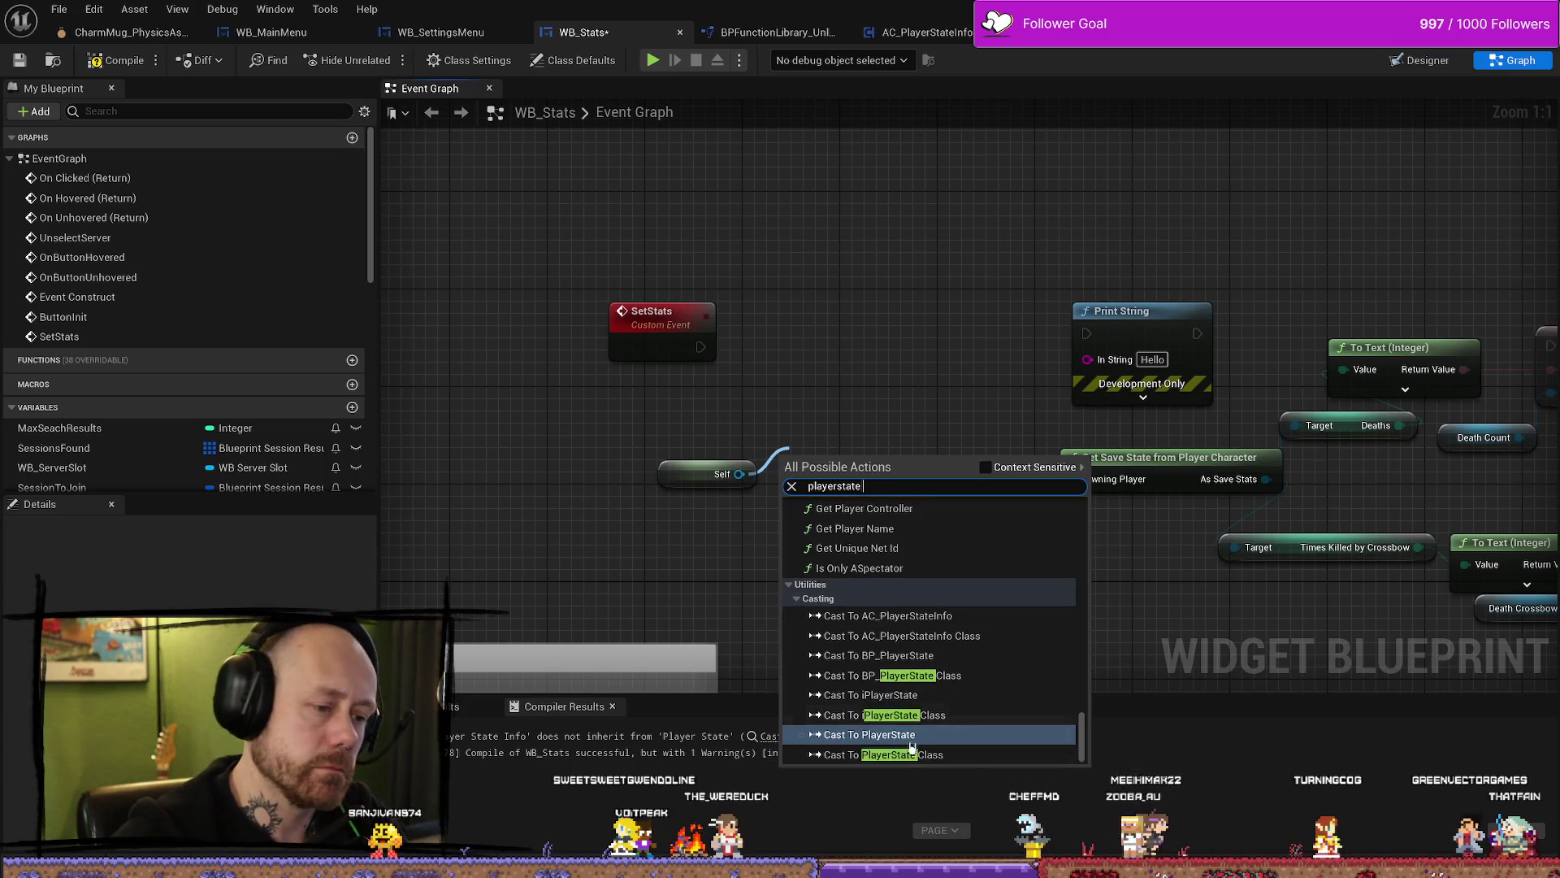
{"action": "scroll", "coordinate": [882, 674], "scroll_direction": "up", "scroll_amount": 5}
{"action": "scroll", "coordinate": [882, 668], "scroll_direction": "up", "scroll_amount": 5}
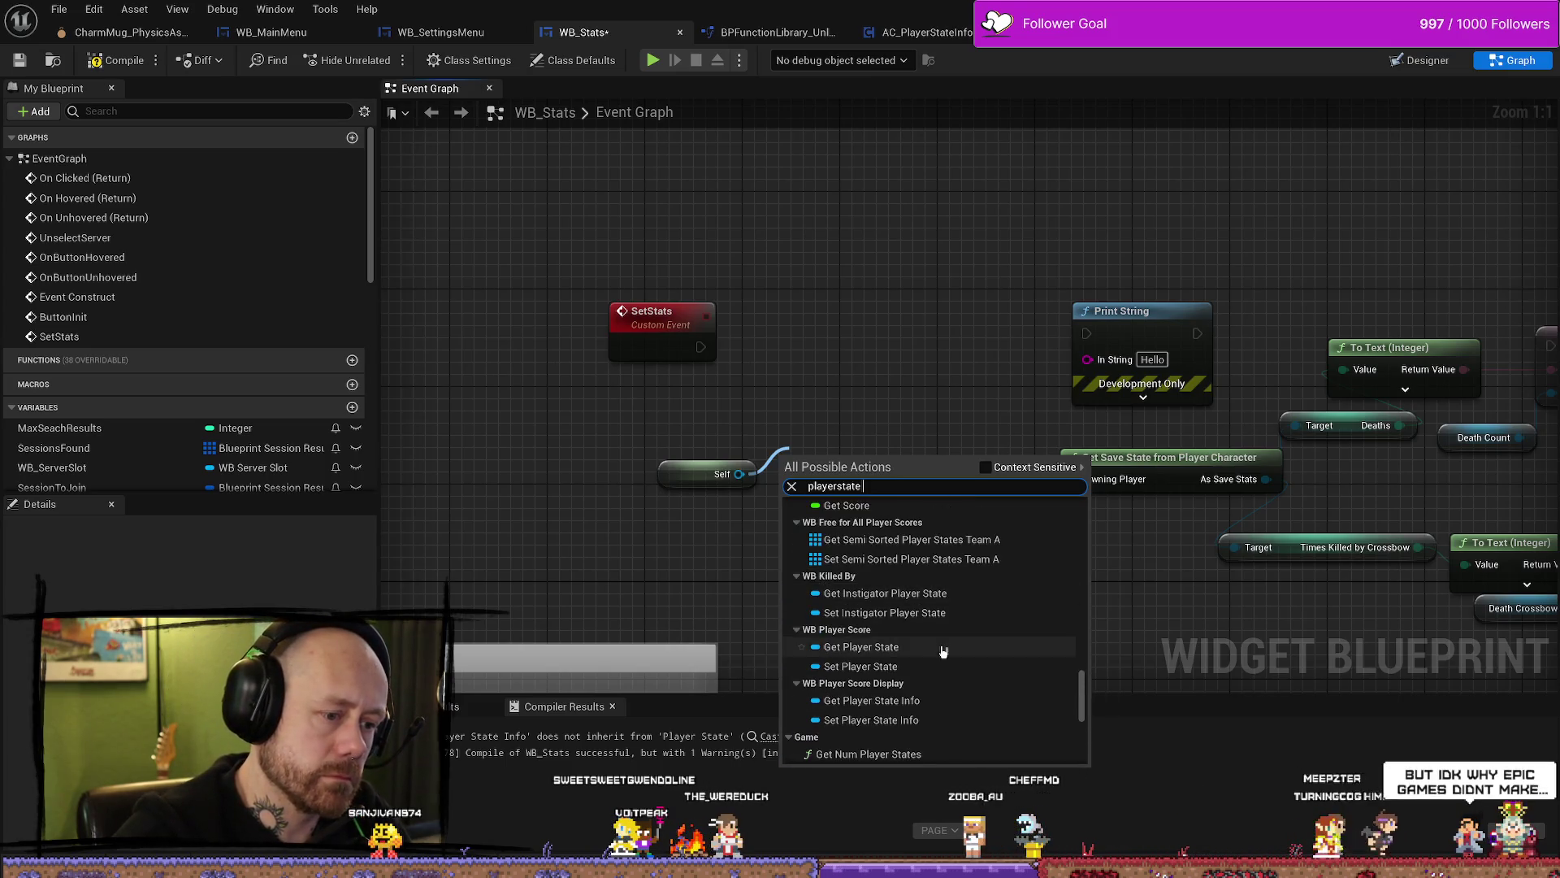
{"action": "scroll", "coordinate": [941, 644], "scroll_direction": "up", "scroll_amount": 1}
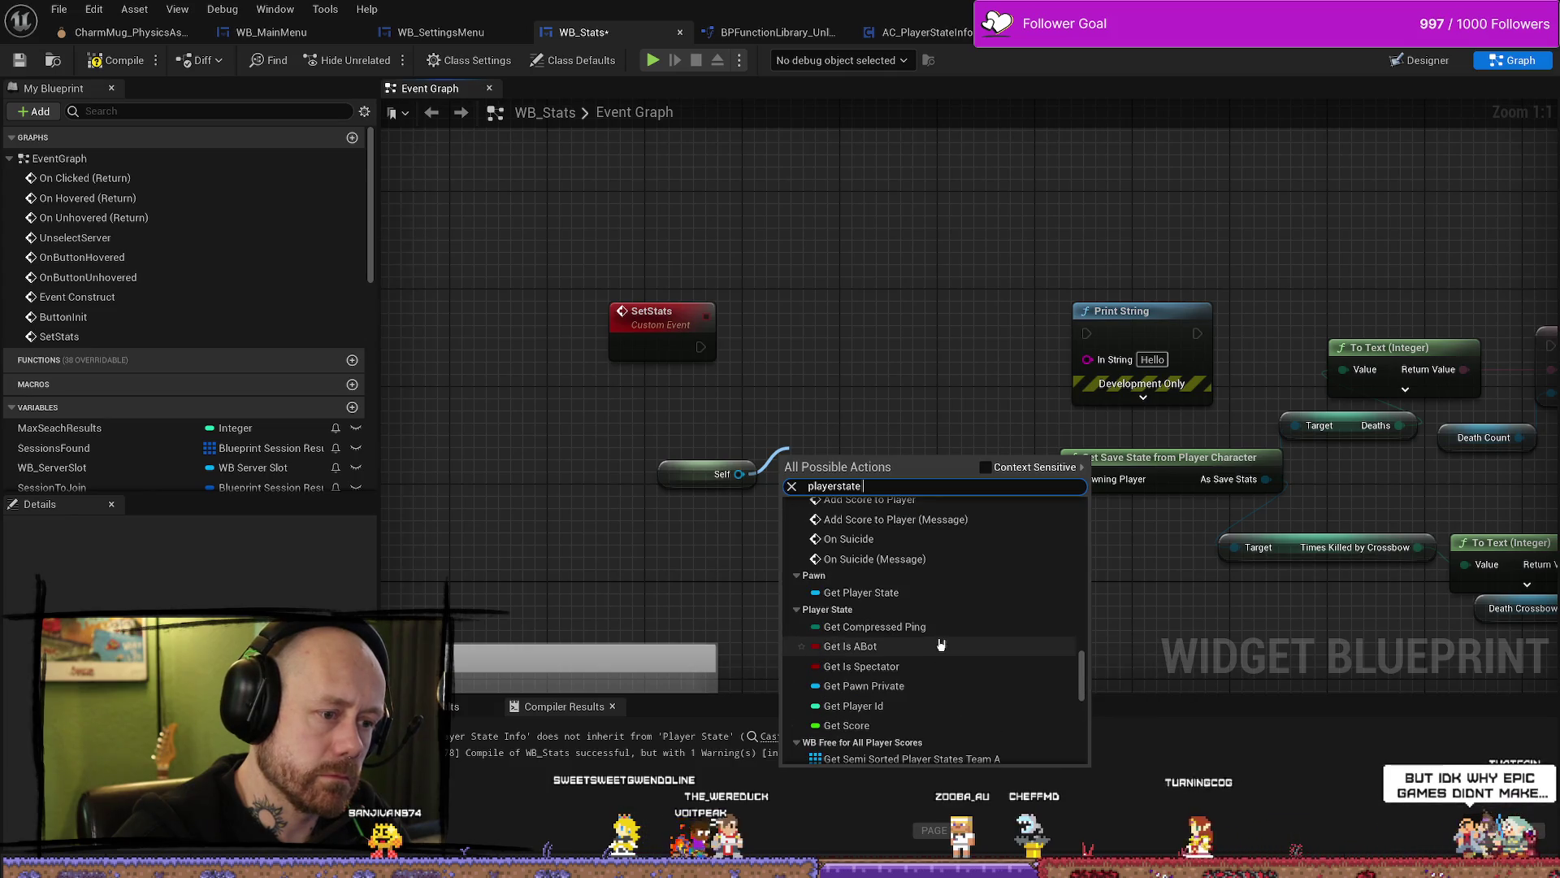
{"action": "left_click", "coordinate": [941, 644]}
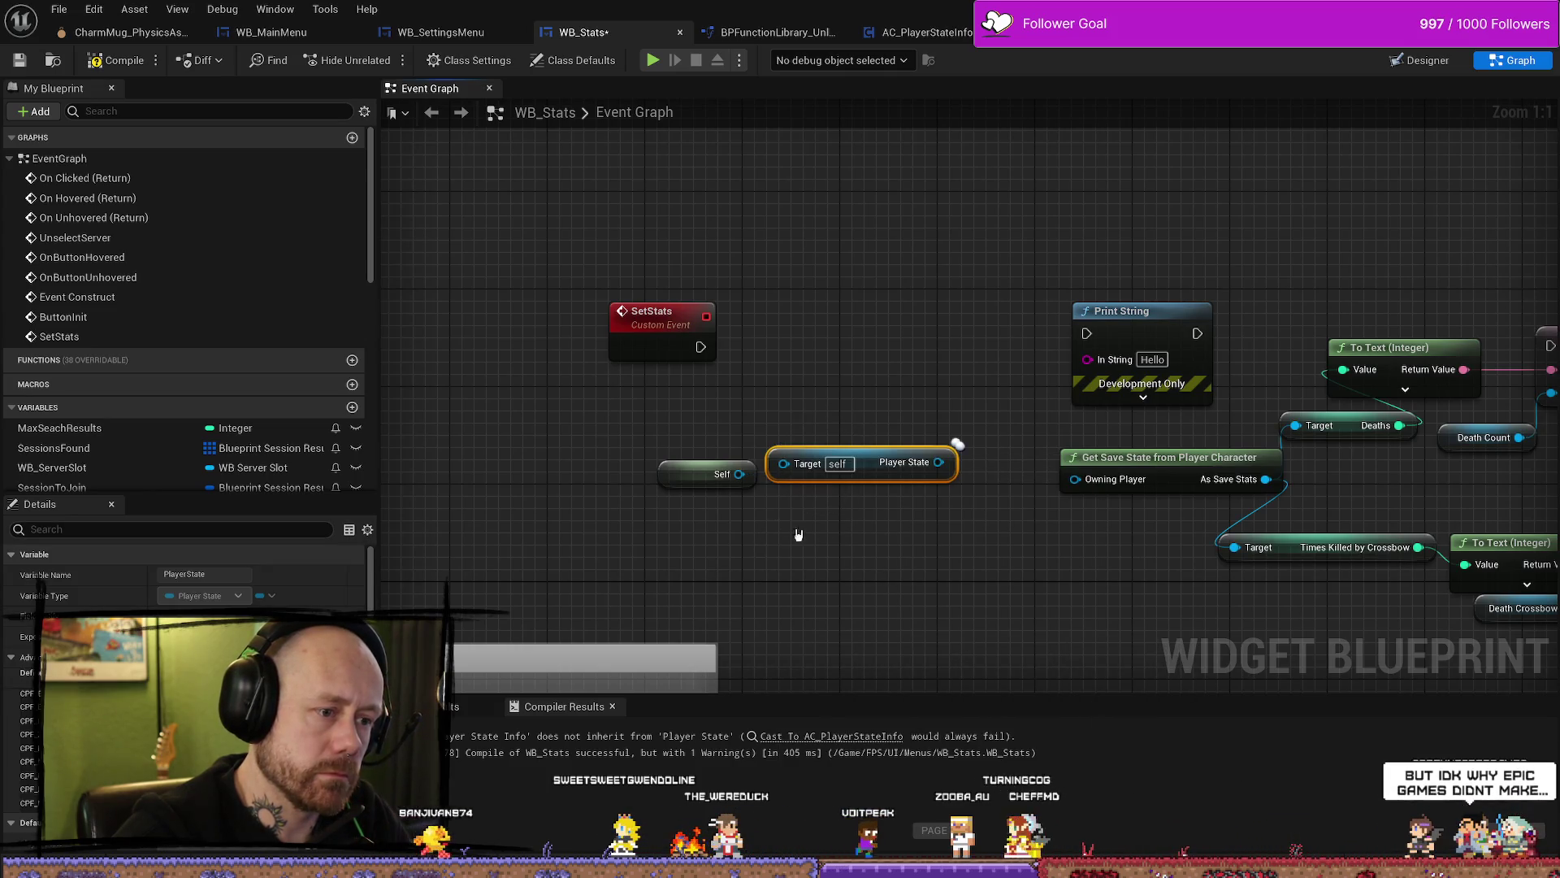
{"action": "key", "text": "Delete"}
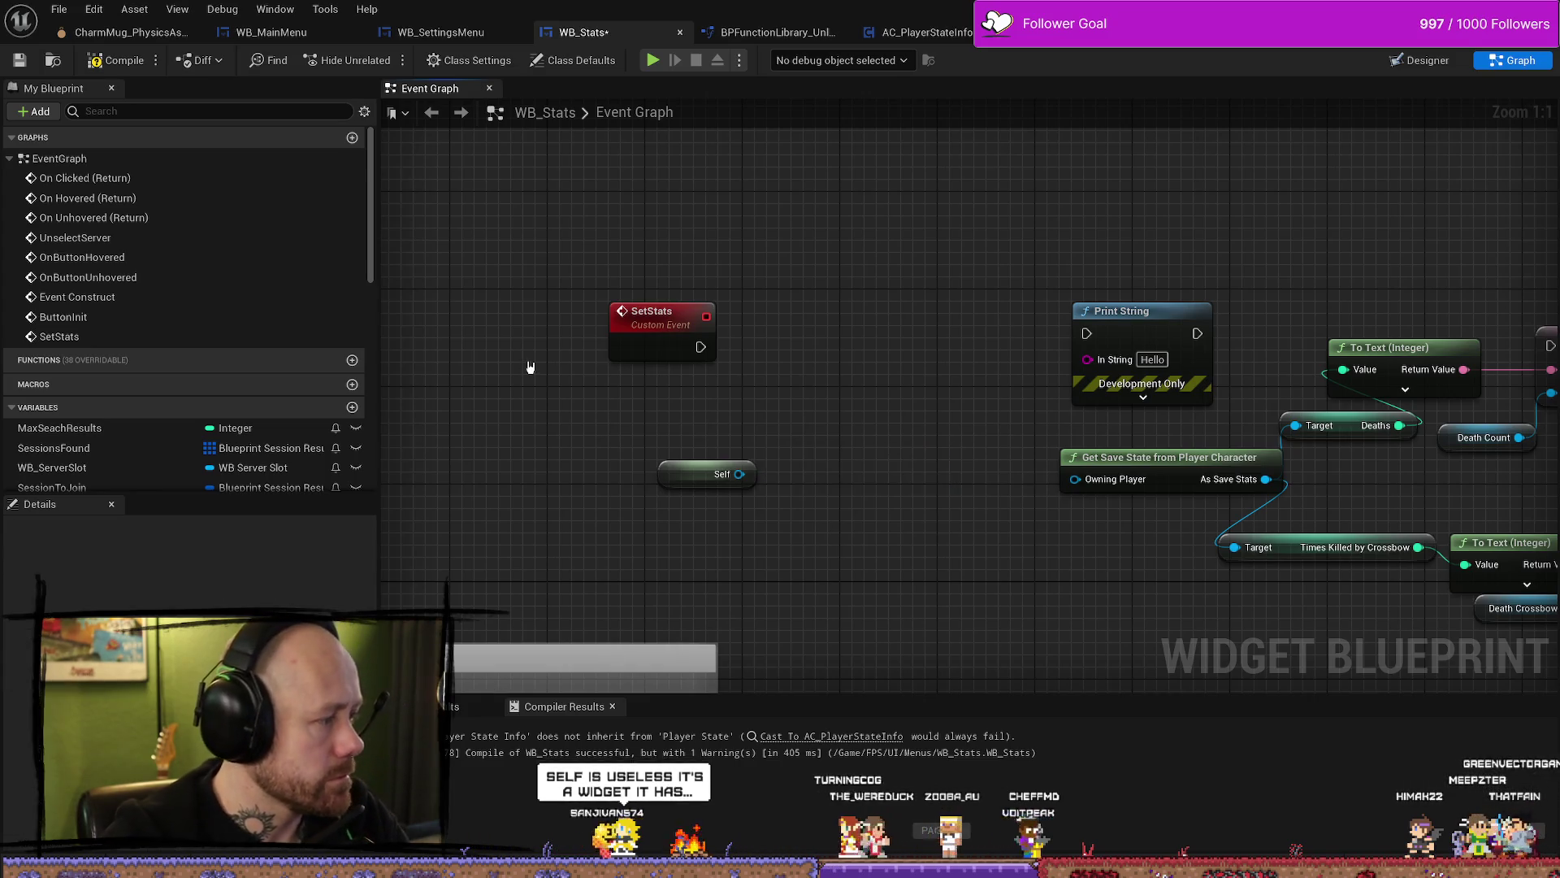
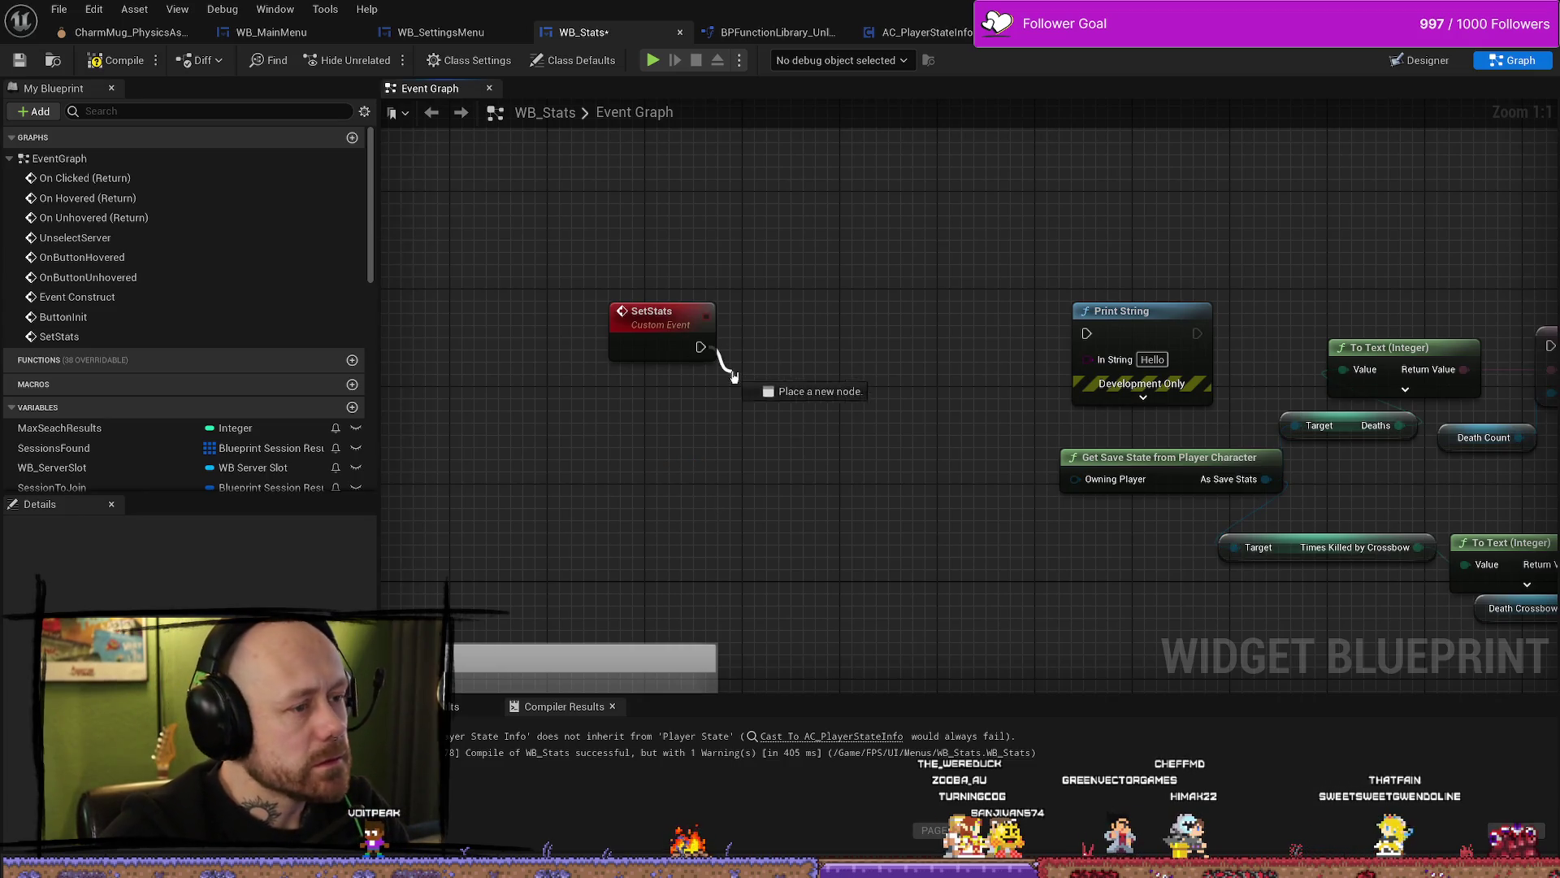
Step: Add a Cast To PlayerState node off the SetStats event, then delete it
{"action": "left_click_drag", "start_coordinate": [734, 375], "coordinate": [734, 377]}
{"action": "type", "text": "cast to"}
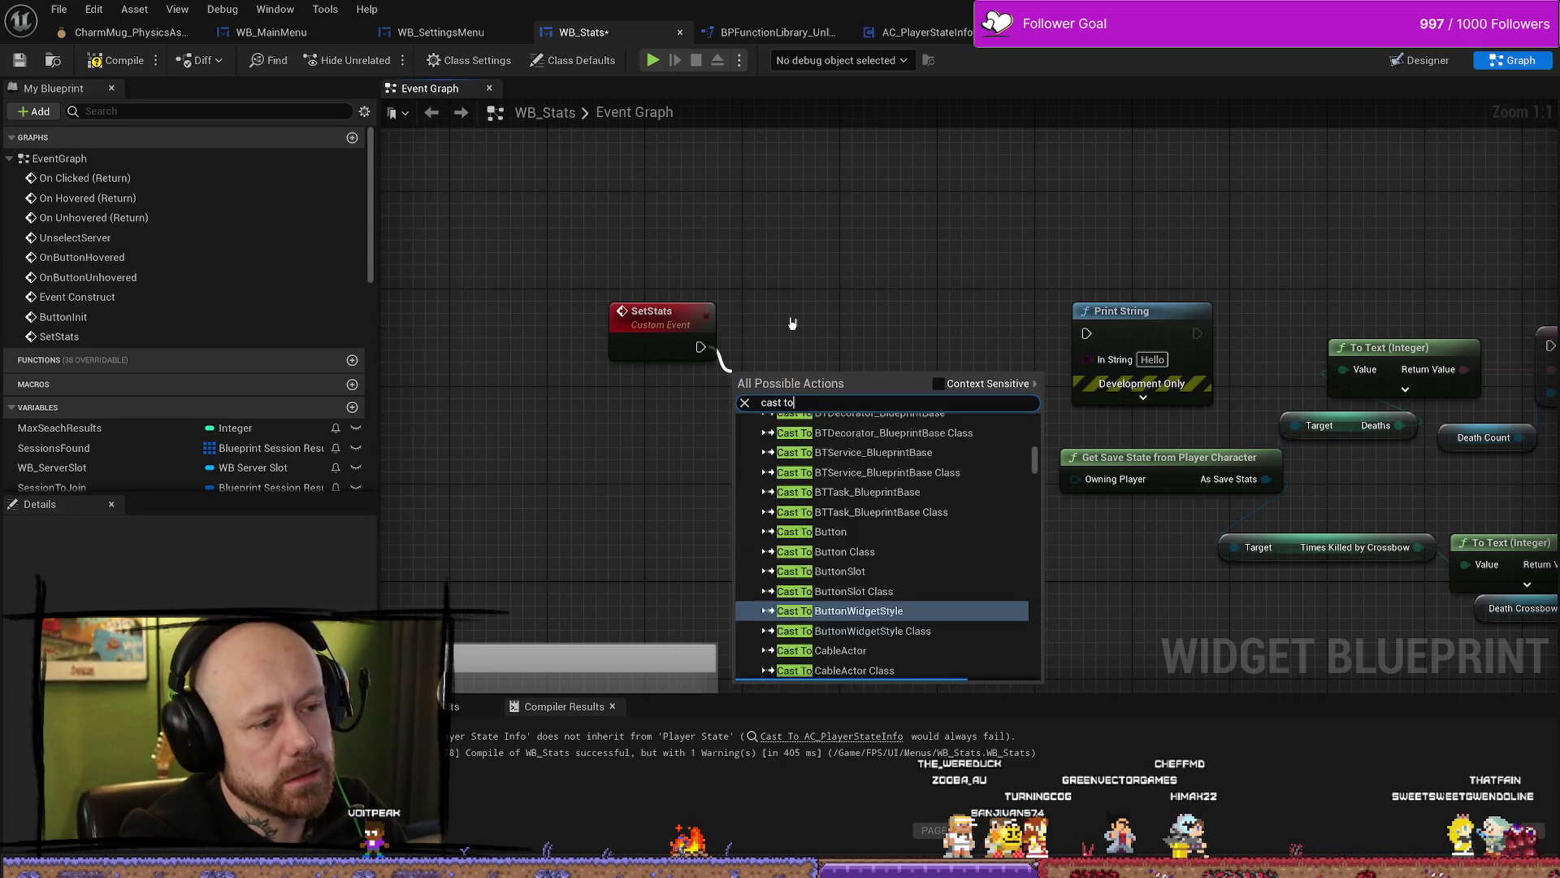
{"action": "type", "text": " playerstate"}
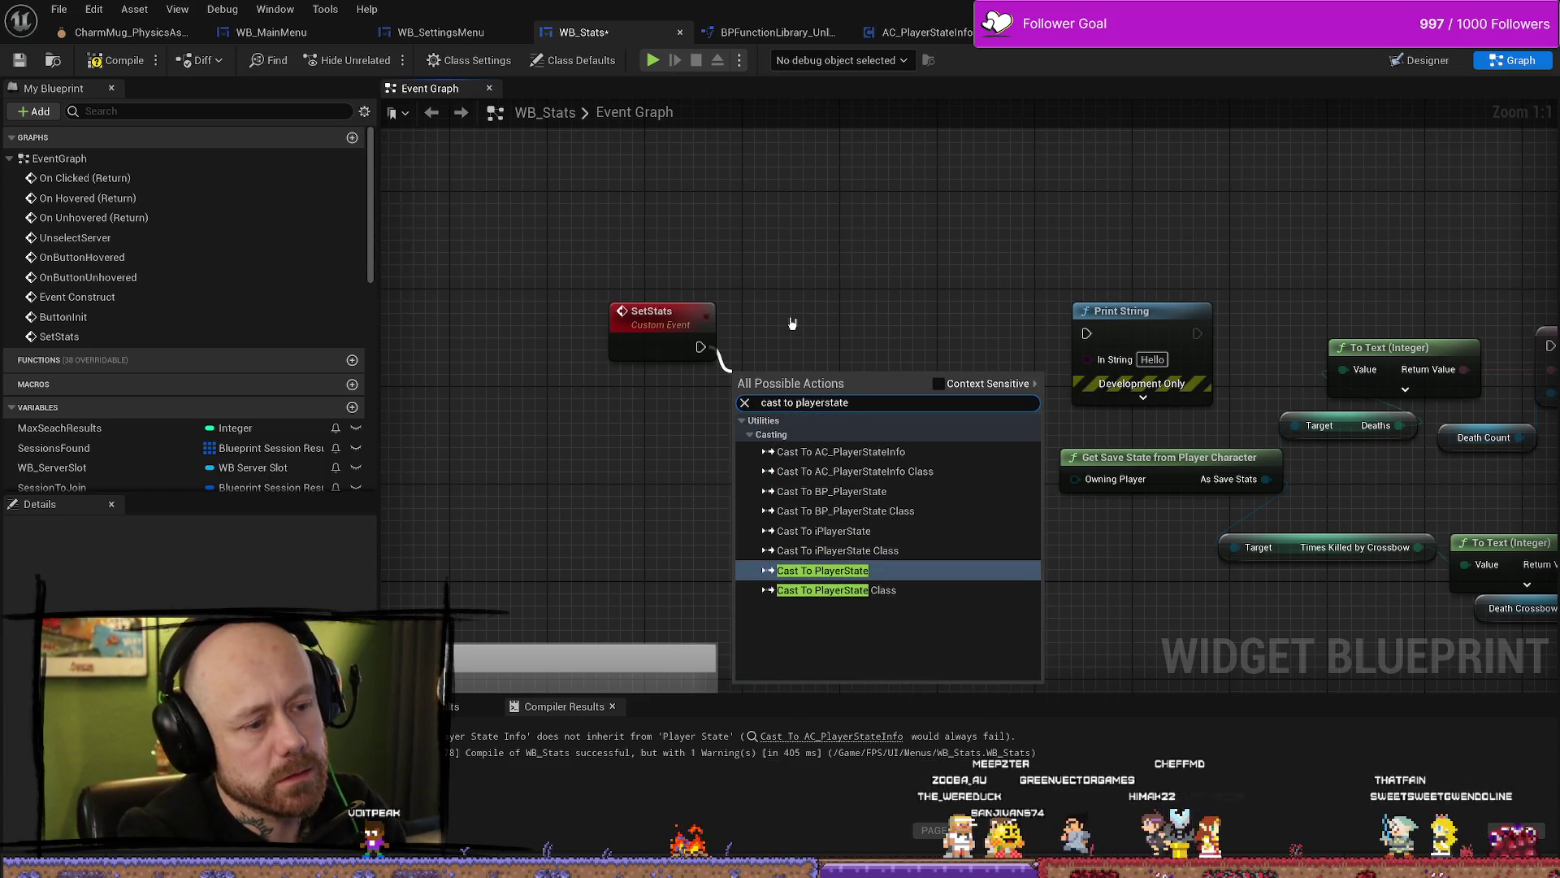
{"action": "key", "text": "Return"}
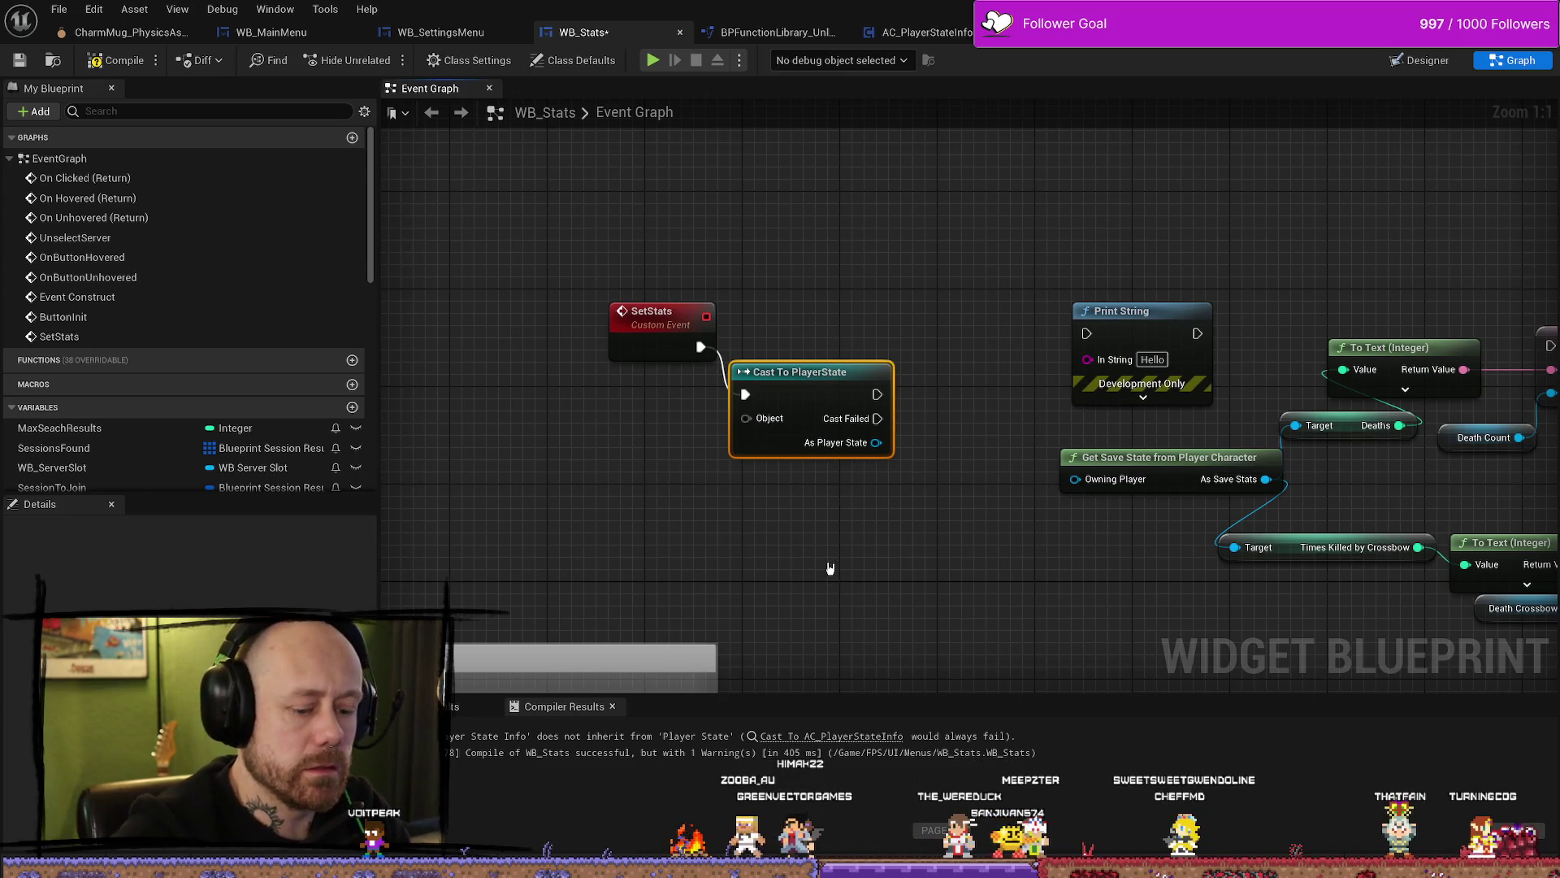
{"action": "key", "text": "Delete"}
Step: Place a Cast To PlayerState Class node off SetStats instead
{"action": "left_click_drag", "start_coordinate": [698, 346], "coordinate": [749, 341]}
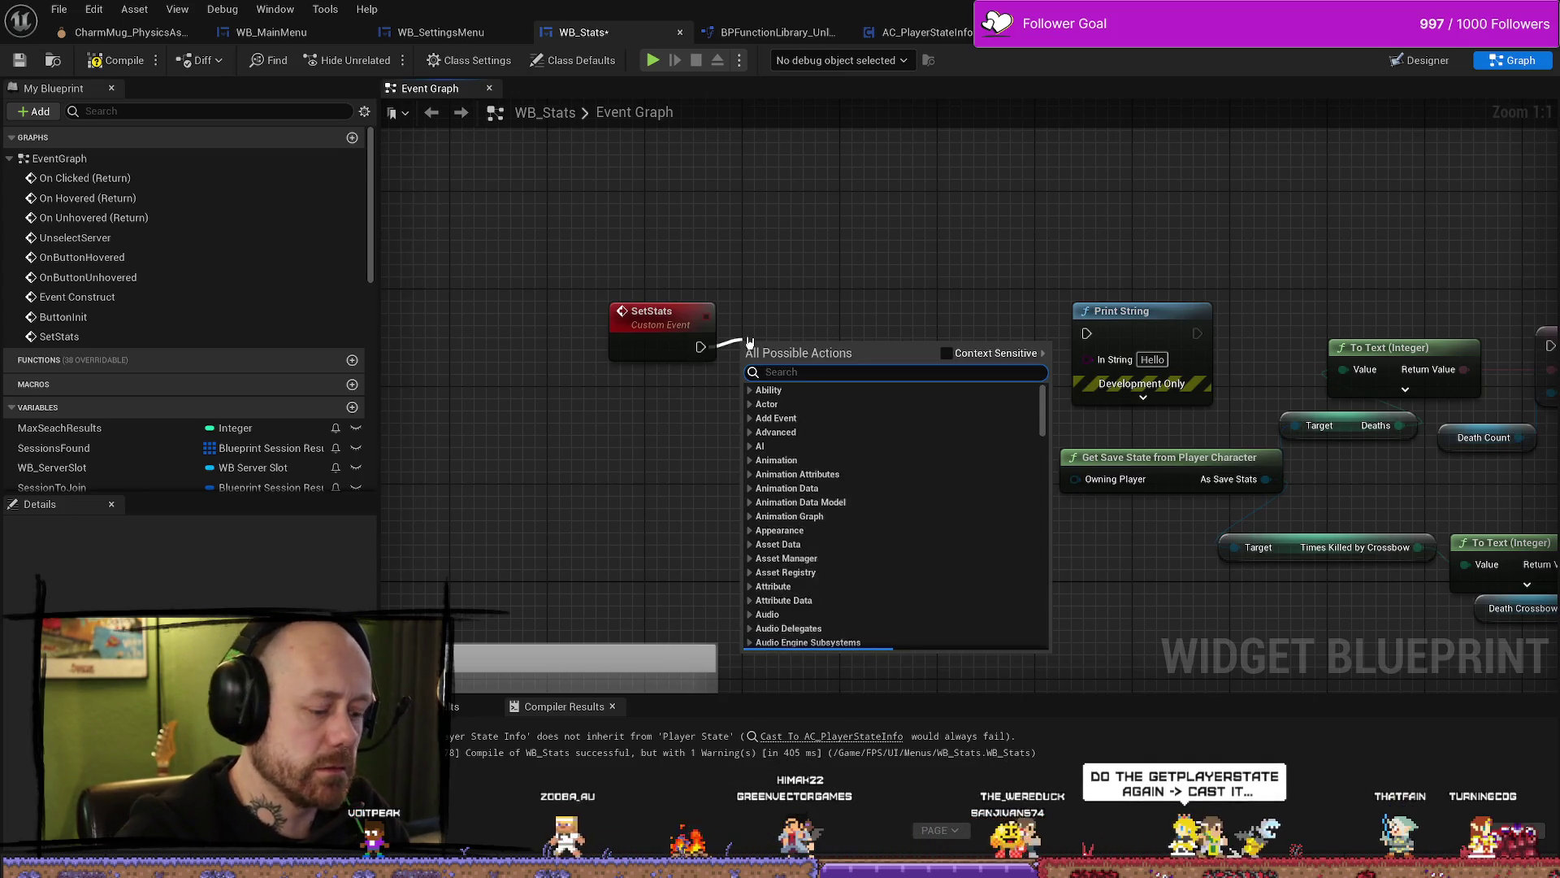
{"action": "type", "text": "cast to pol"}
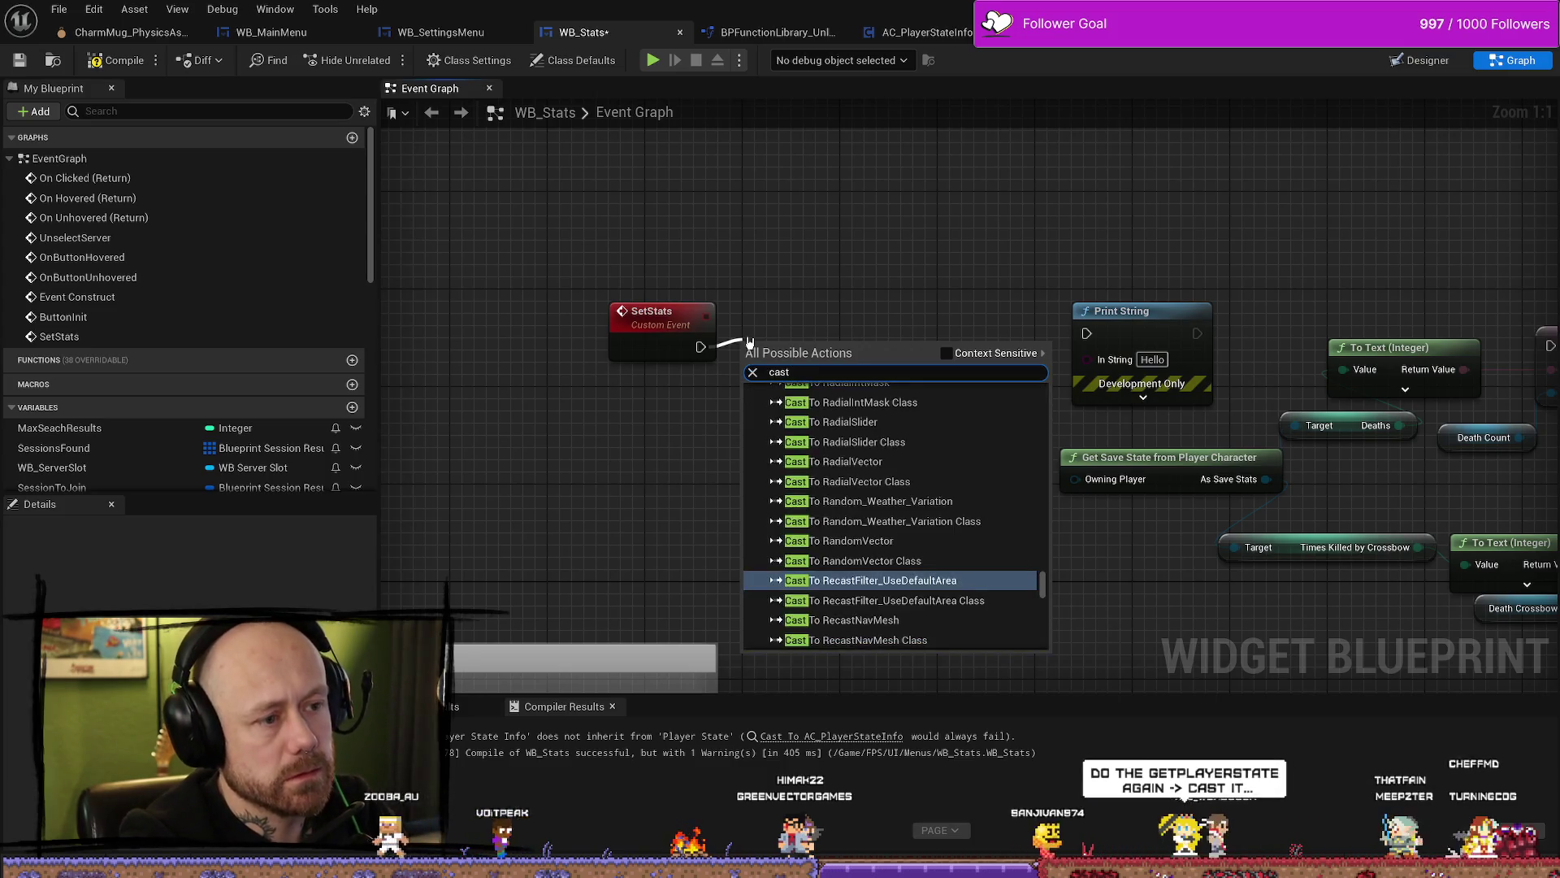
{"action": "key", "text": "BackSpace"}
{"action": "key", "text": "BackSpace"}
{"action": "type", "text": "l"}
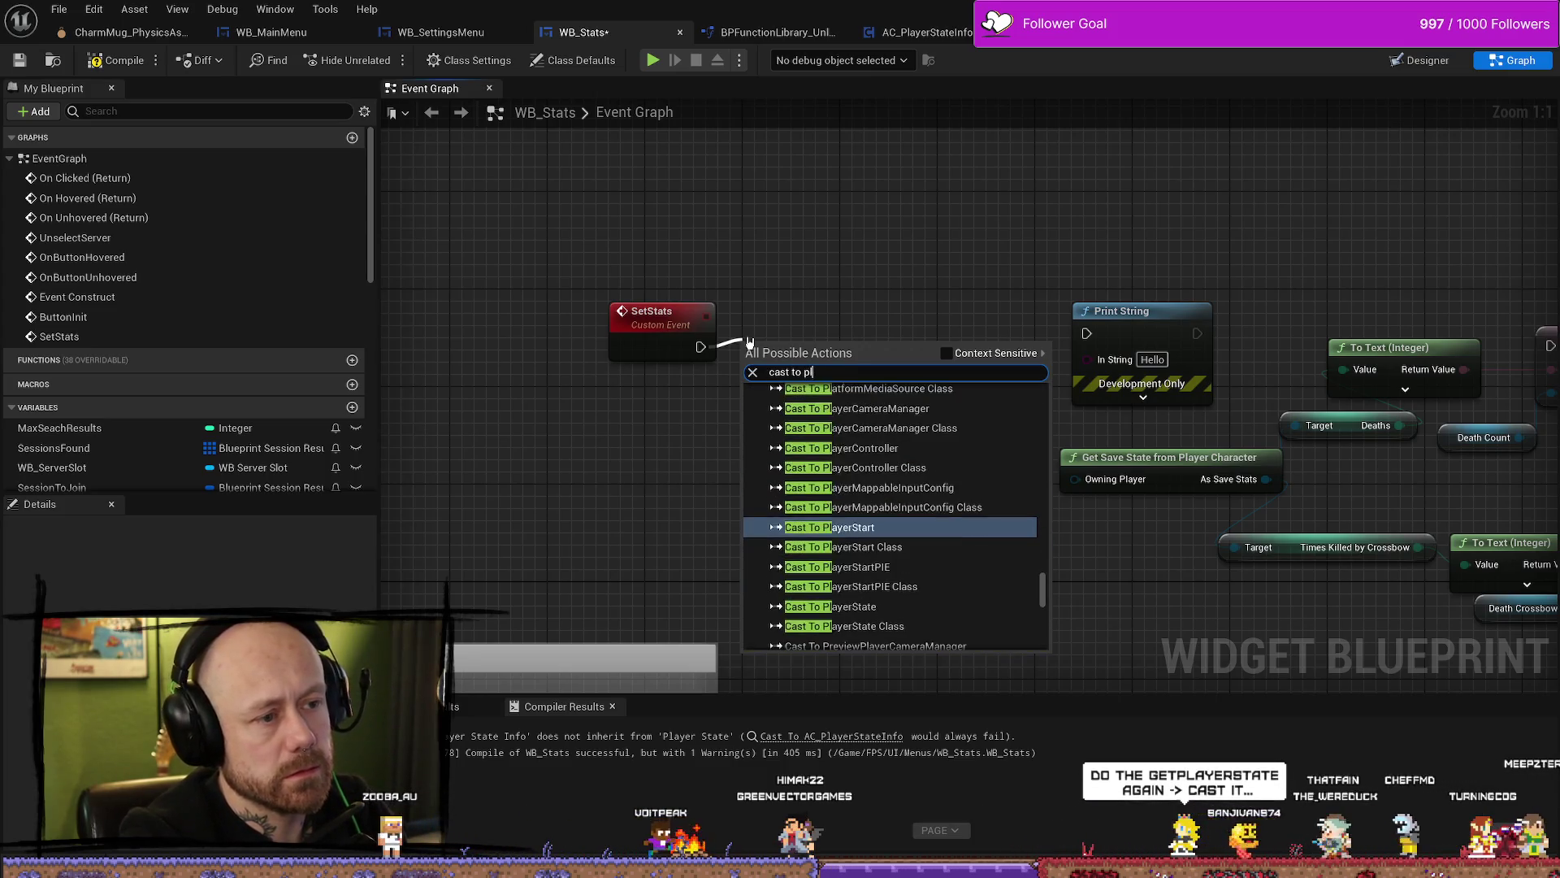
{"action": "type", "text": "ayerstate"}
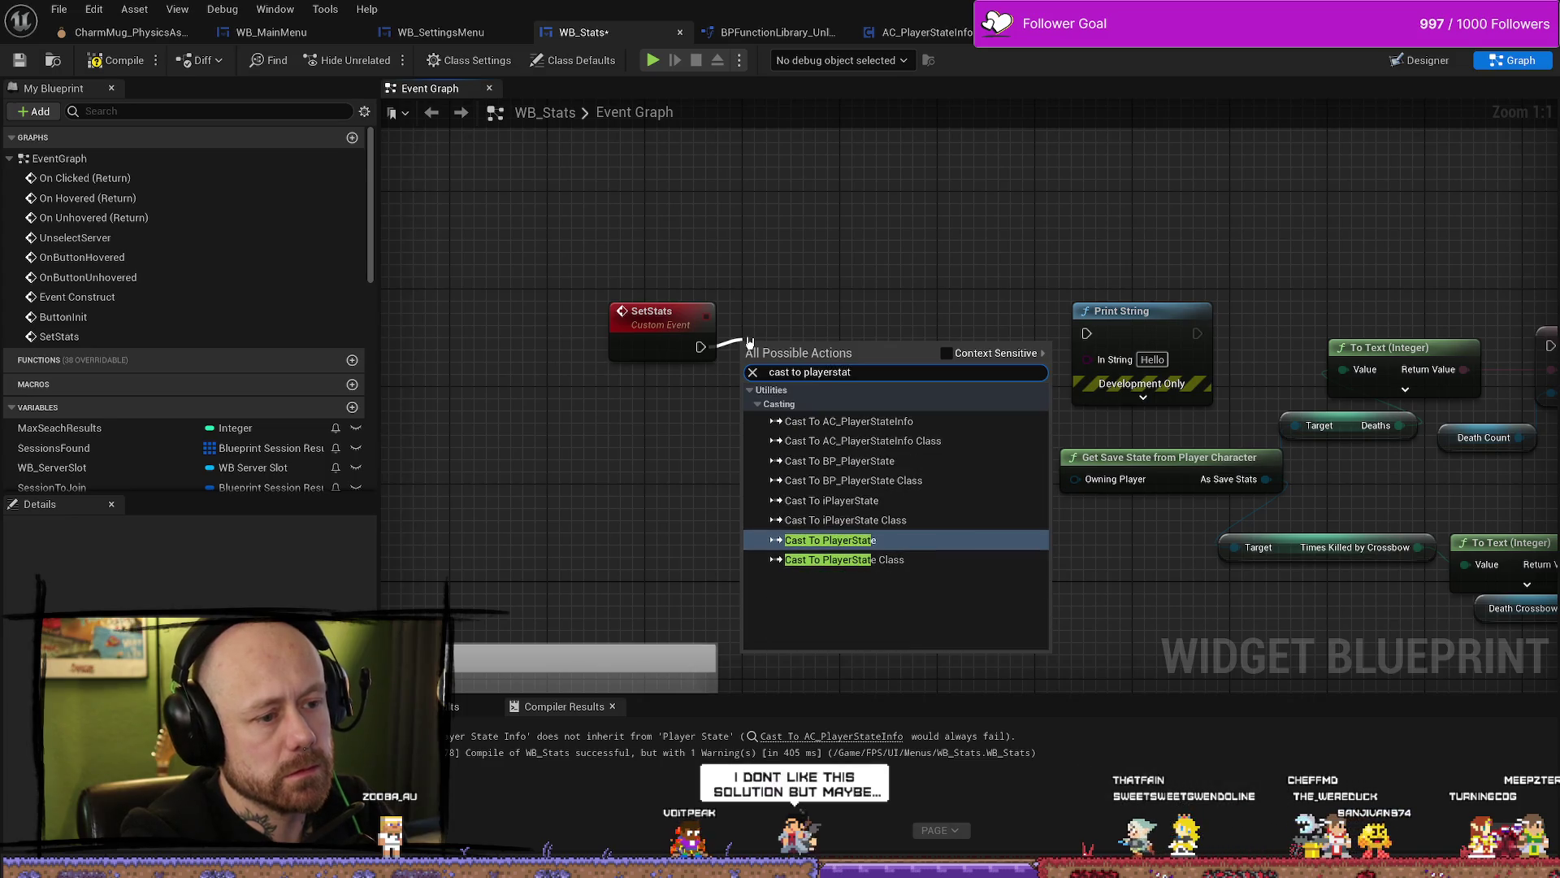
{"action": "key", "text": "Return"}
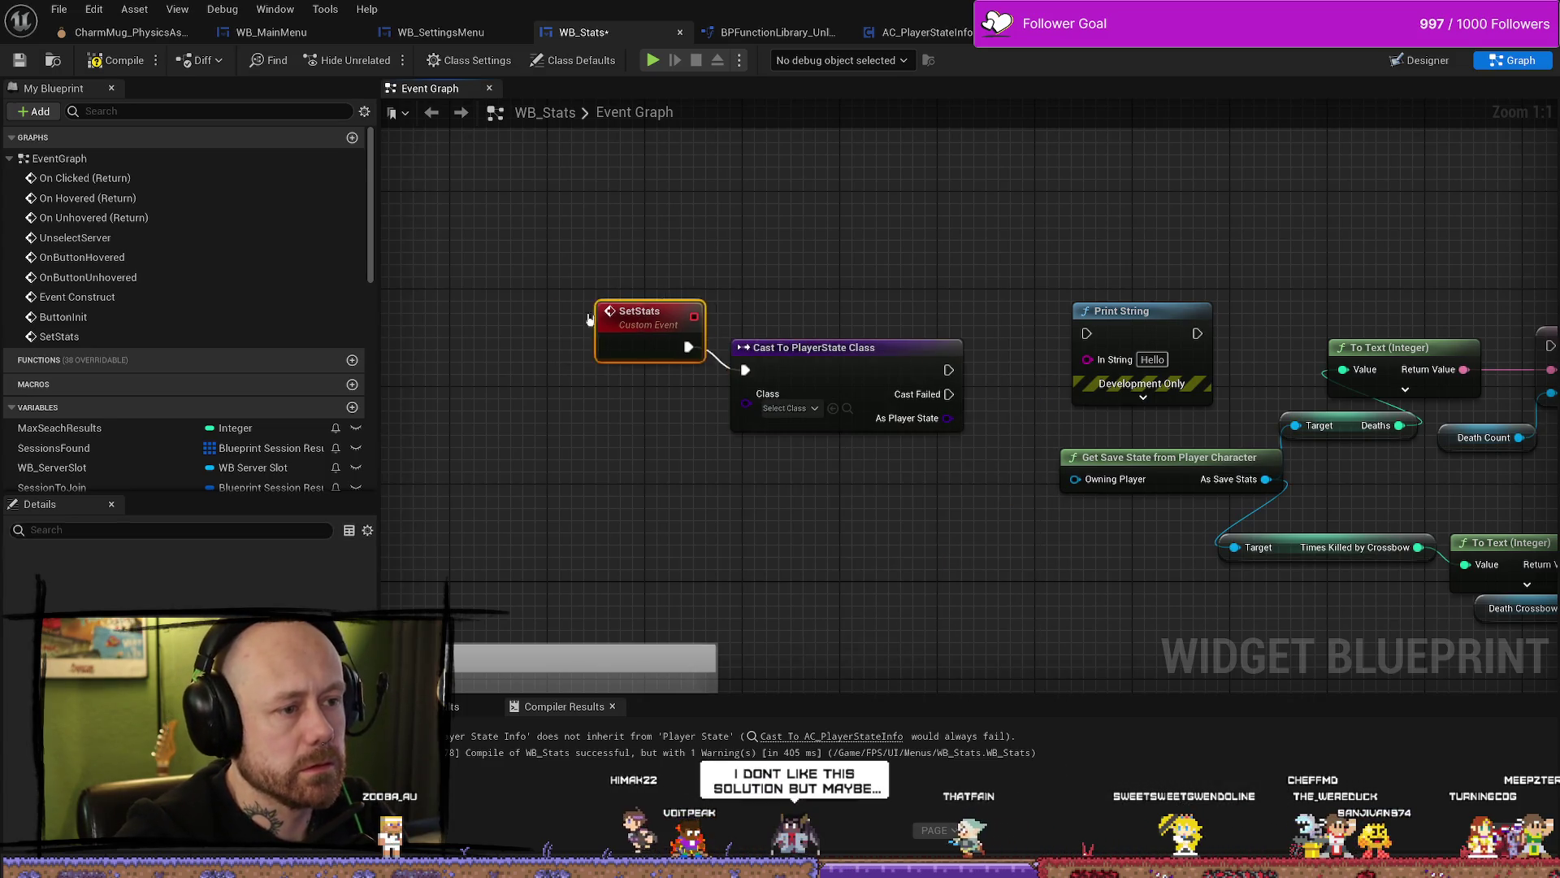
Step: Line up SetStats beside the cast and set its Class to AC_PlayerStateInfo
{"action": "left_click_drag", "start_coordinate": [611, 318], "coordinate": [526, 318]}
{"action": "left_click_drag", "start_coordinate": [811, 396], "coordinate": [726, 372]}
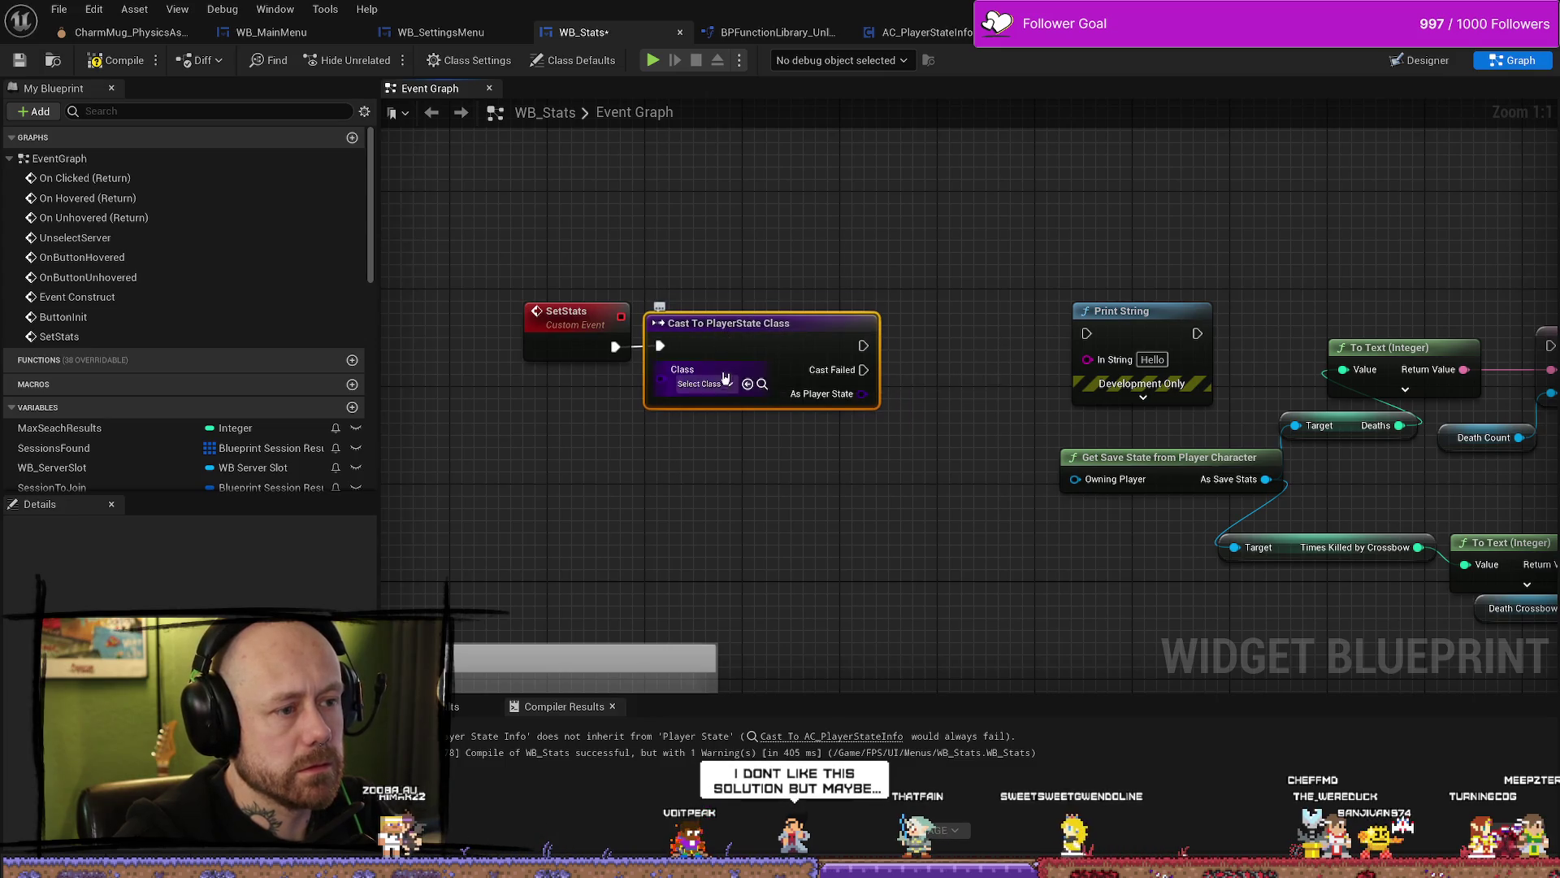
{"action": "left_click", "coordinate": [725, 382]}
{"action": "type", "text": "playersat"}
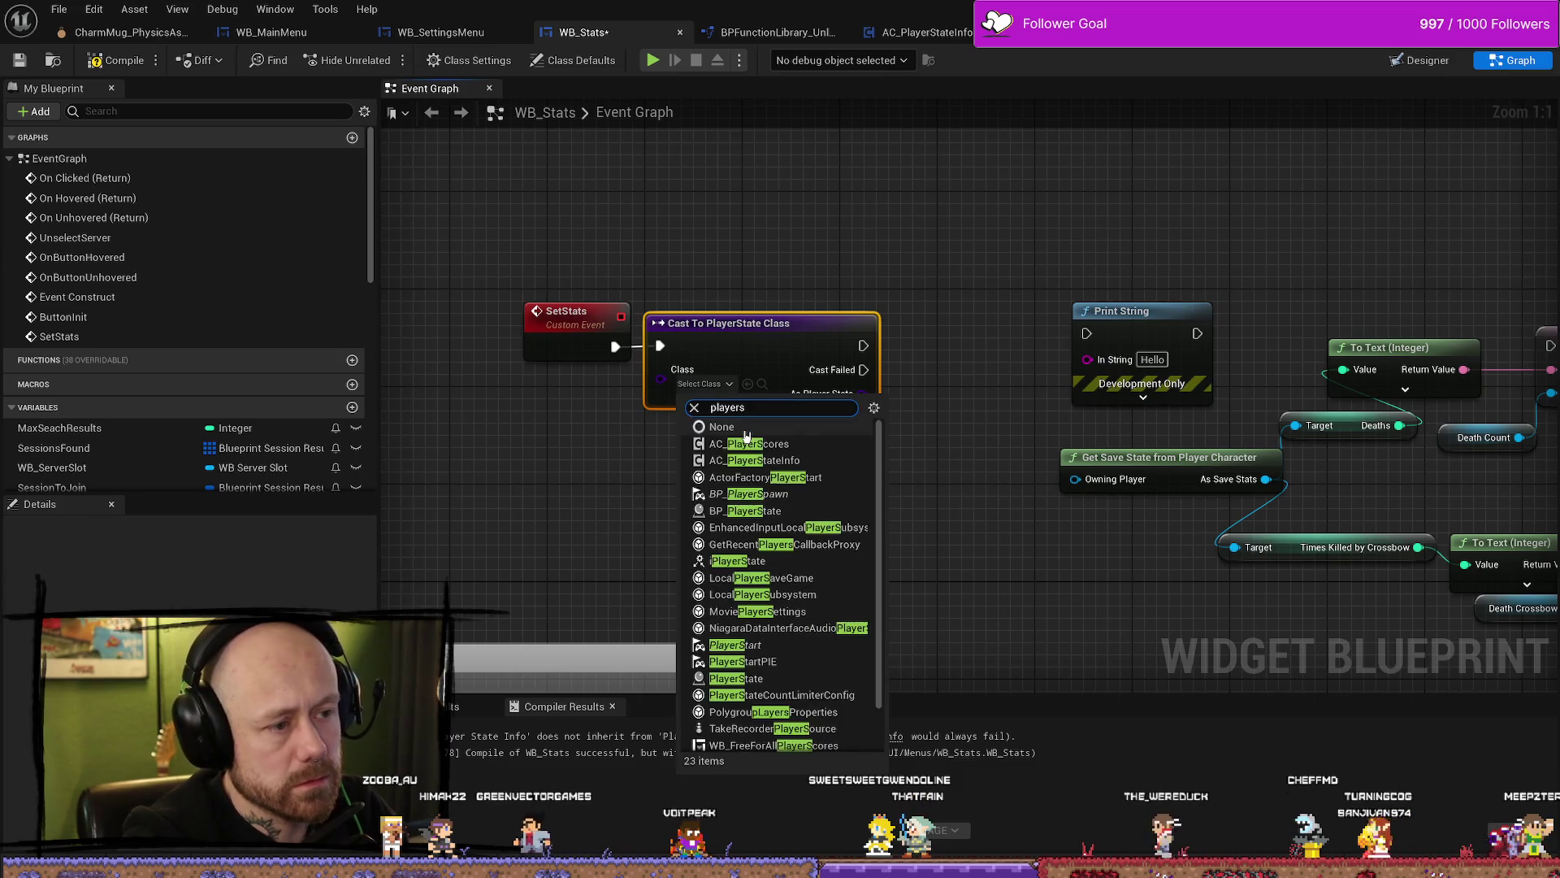
{"action": "type", "text": "e"}
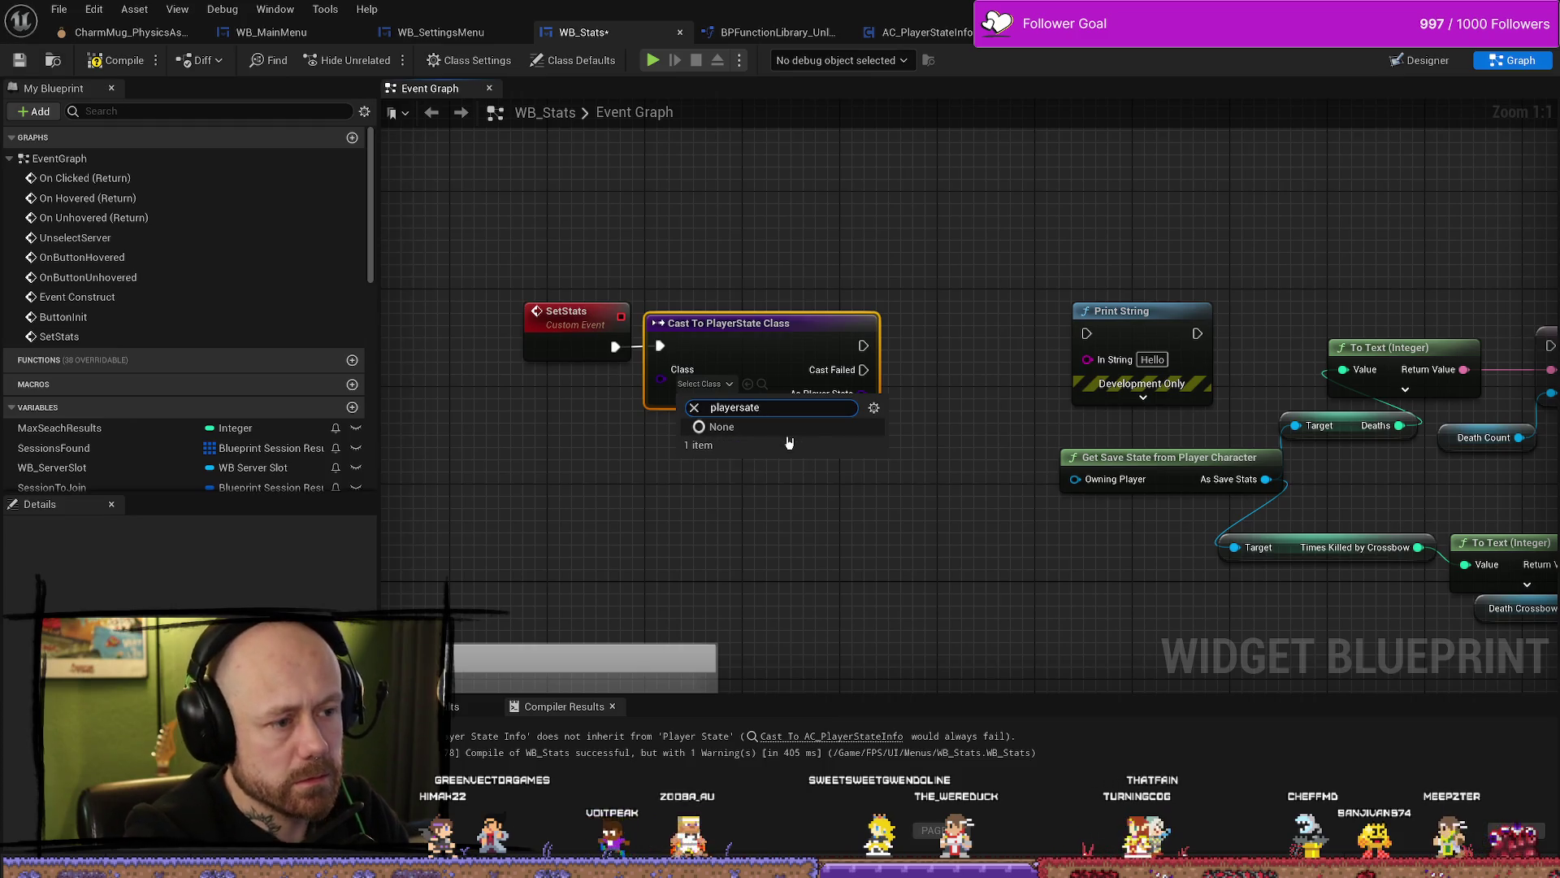
{"action": "key", "text": "BackSpace"}
{"action": "key", "text": "BackSpace"}
{"action": "key", "text": "BackSpace"}
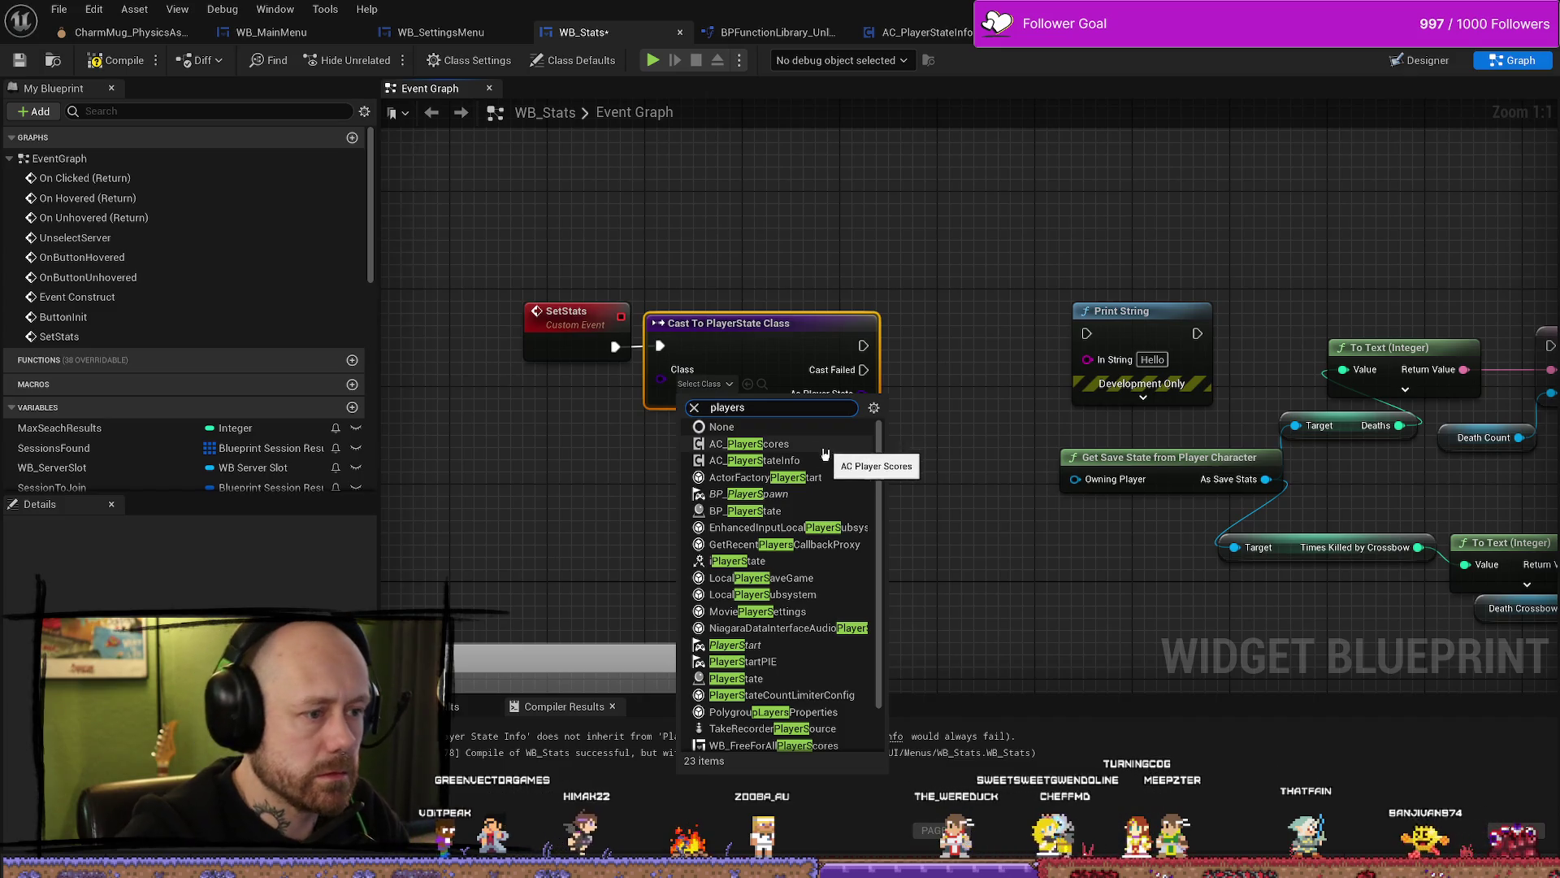
{"action": "left_click", "coordinate": [825, 459]}
Step: Confirm AC_PlayerStateInfo stays selected and wire the cast's success output to the SET node
{"action": "left_click_drag", "start_coordinate": [847, 489], "coordinate": [759, 488]}
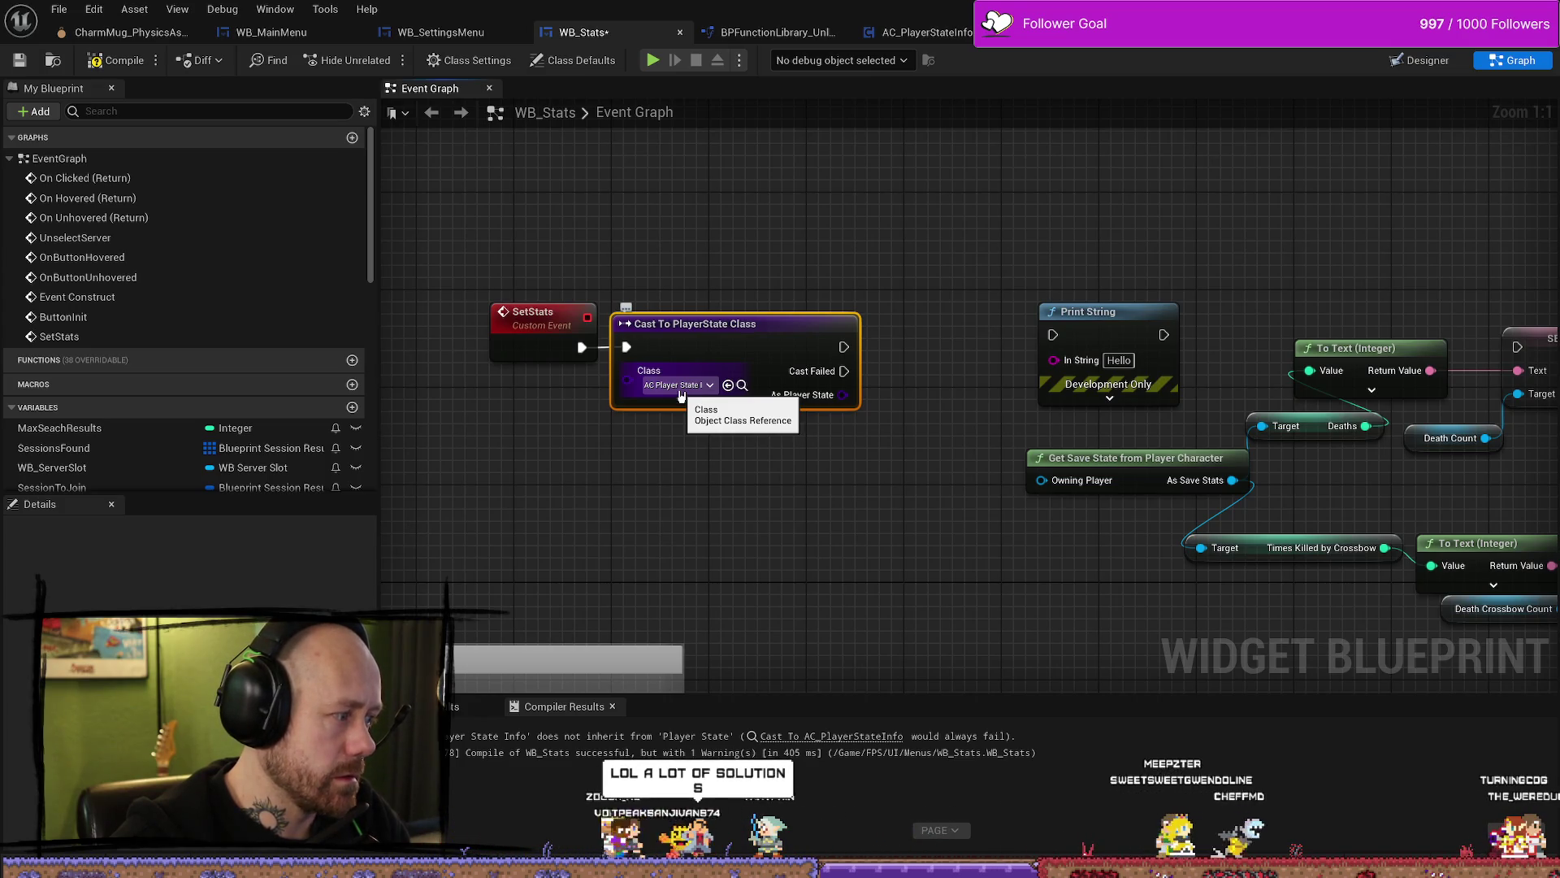
{"action": "left_click", "coordinate": [713, 387]}
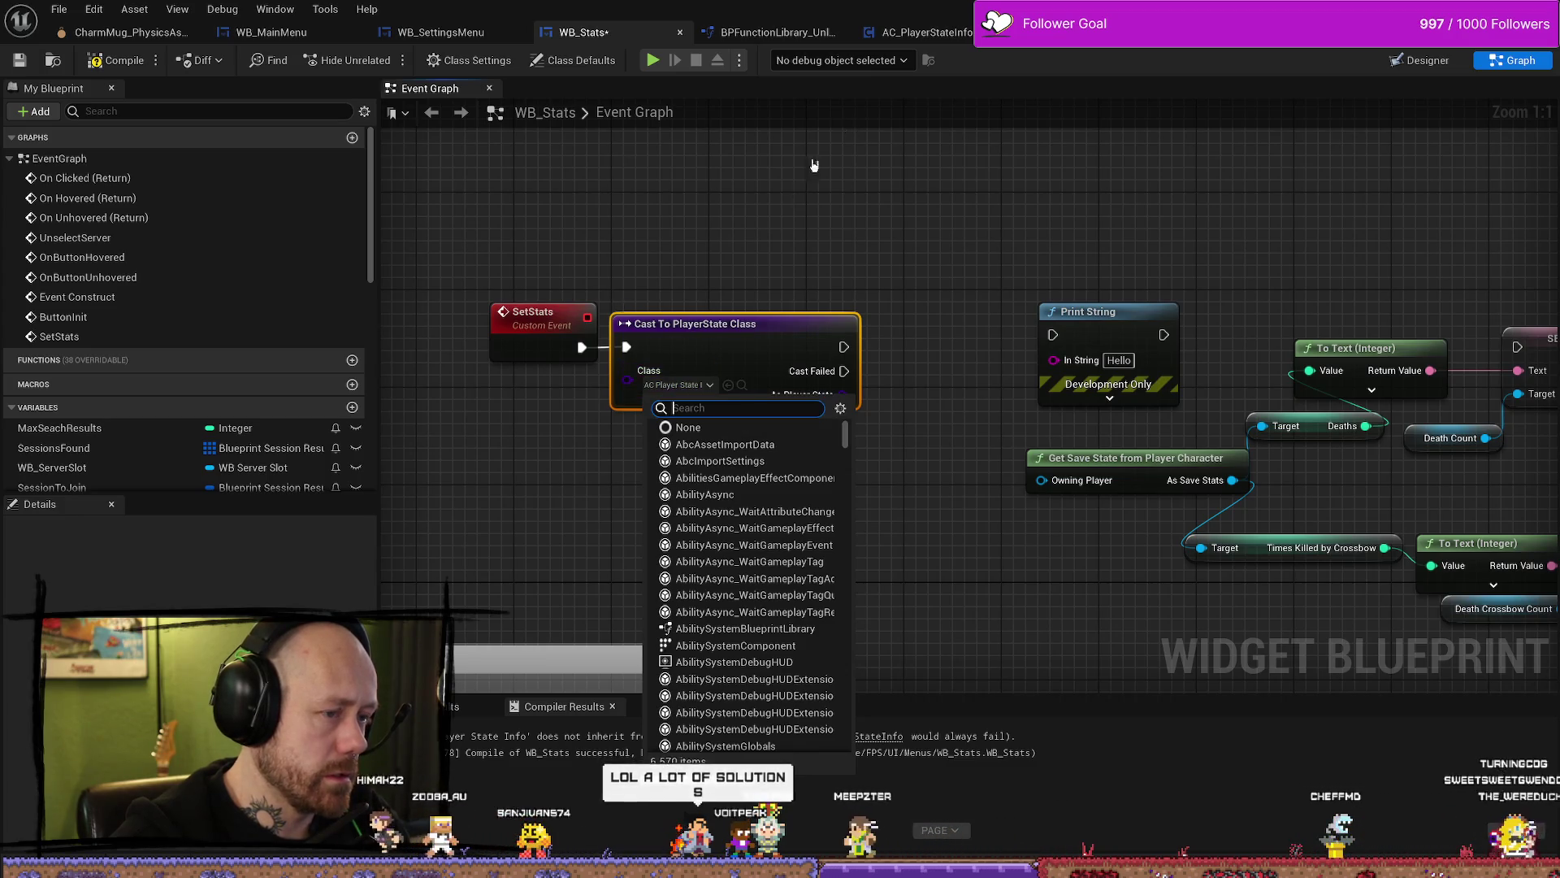
{"action": "left_click", "coordinate": [902, 243]}
{"action": "left_click_drag", "start_coordinate": [777, 303], "coordinate": [1450, 303]}
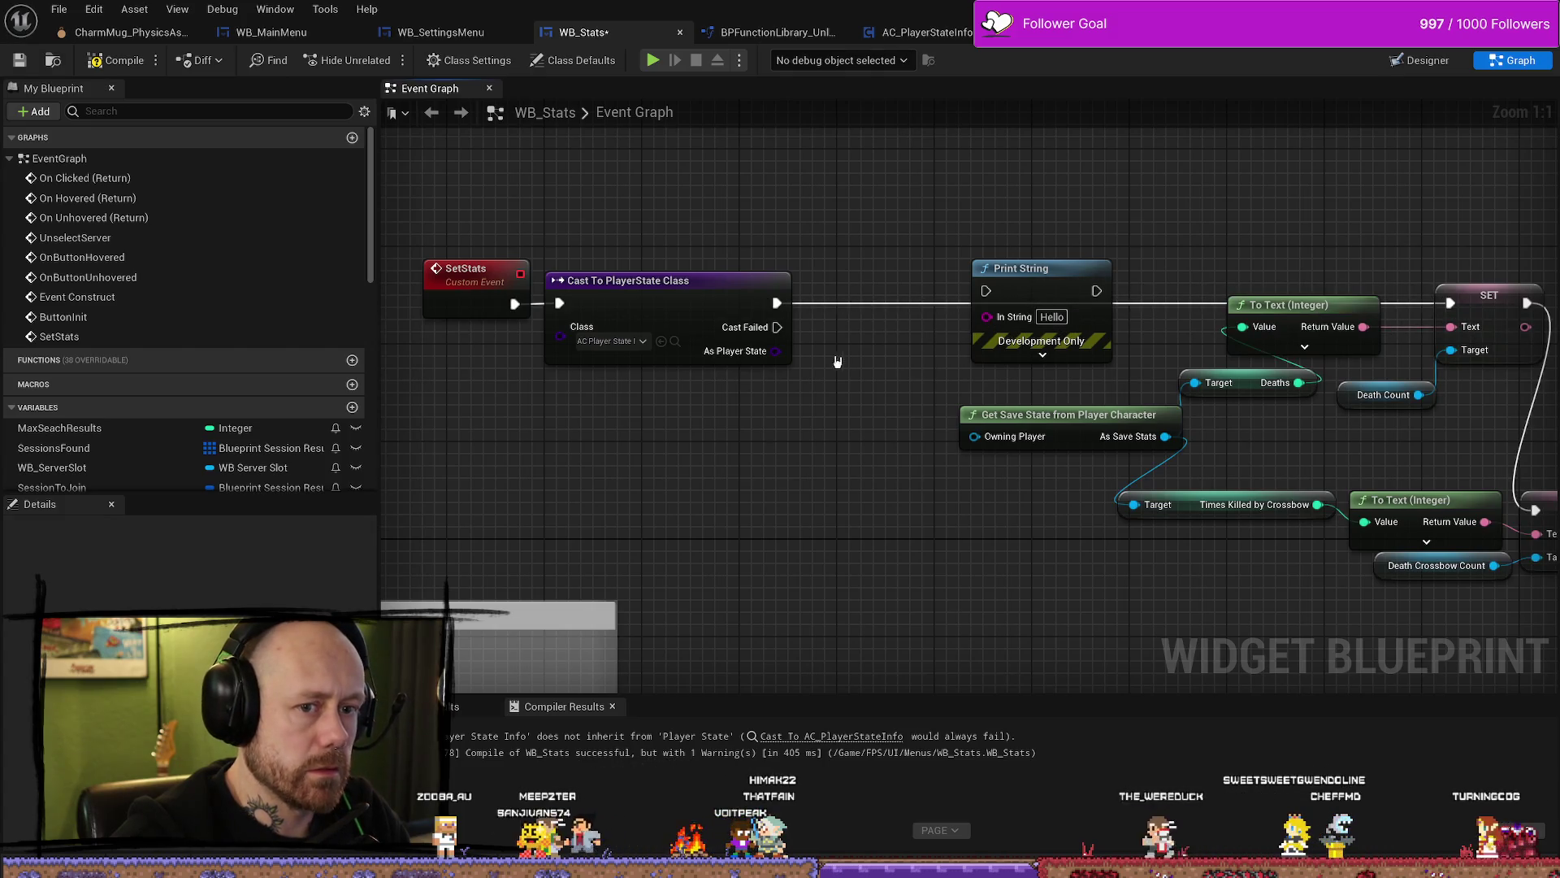
Step: Wire Cast Failed to Print String, compile, play-test the Stats screen, then search assets for 'playerstate'
{"action": "left_click_drag", "start_coordinate": [777, 326], "coordinate": [985, 291]}
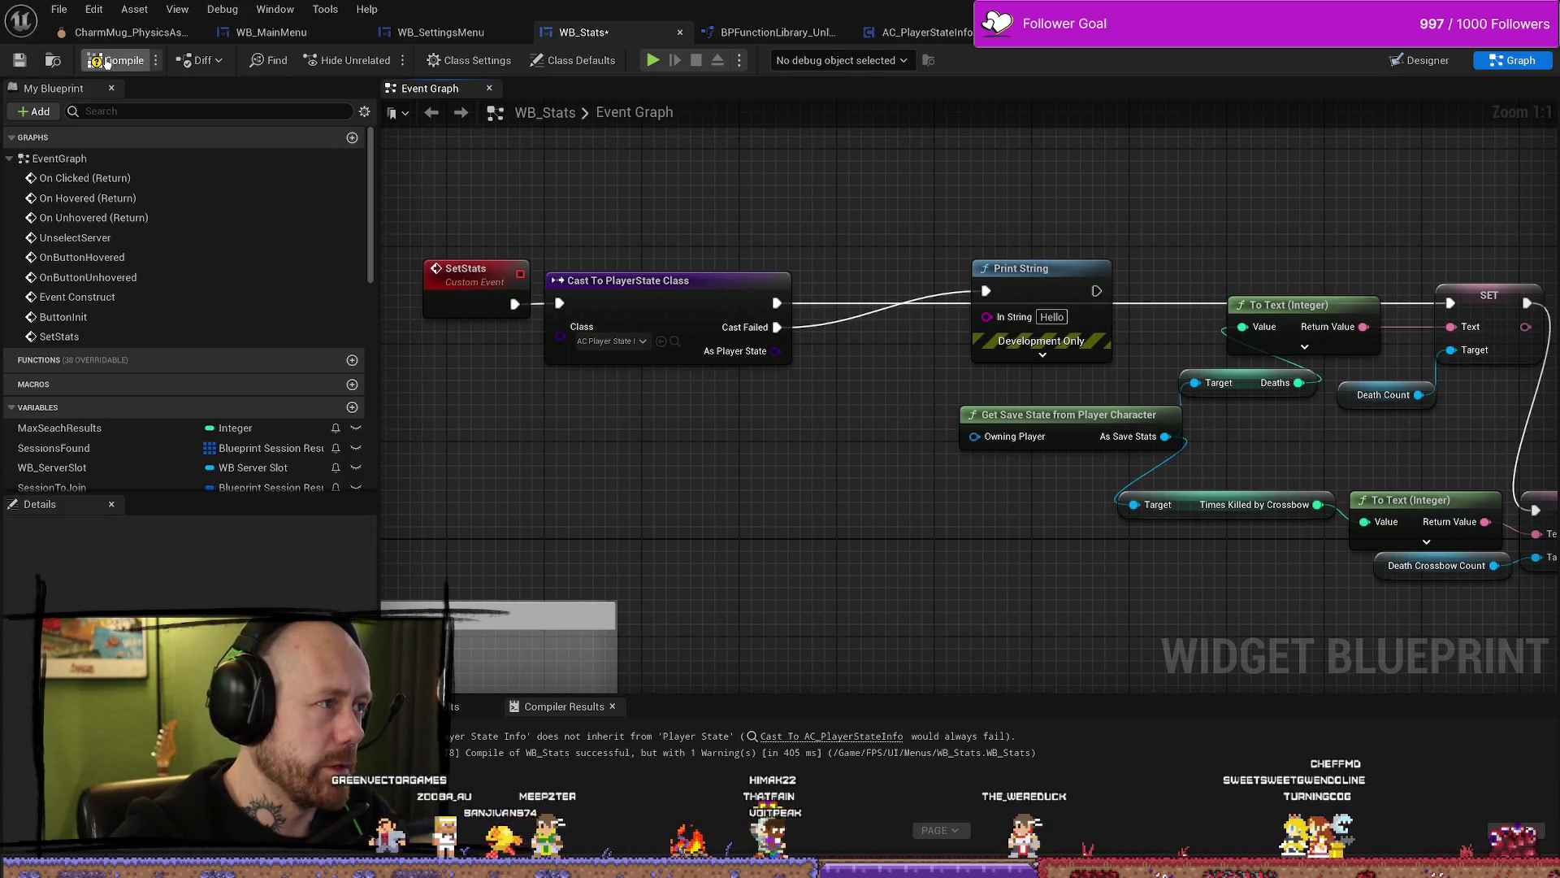
{"action": "key", "text": "F7"}
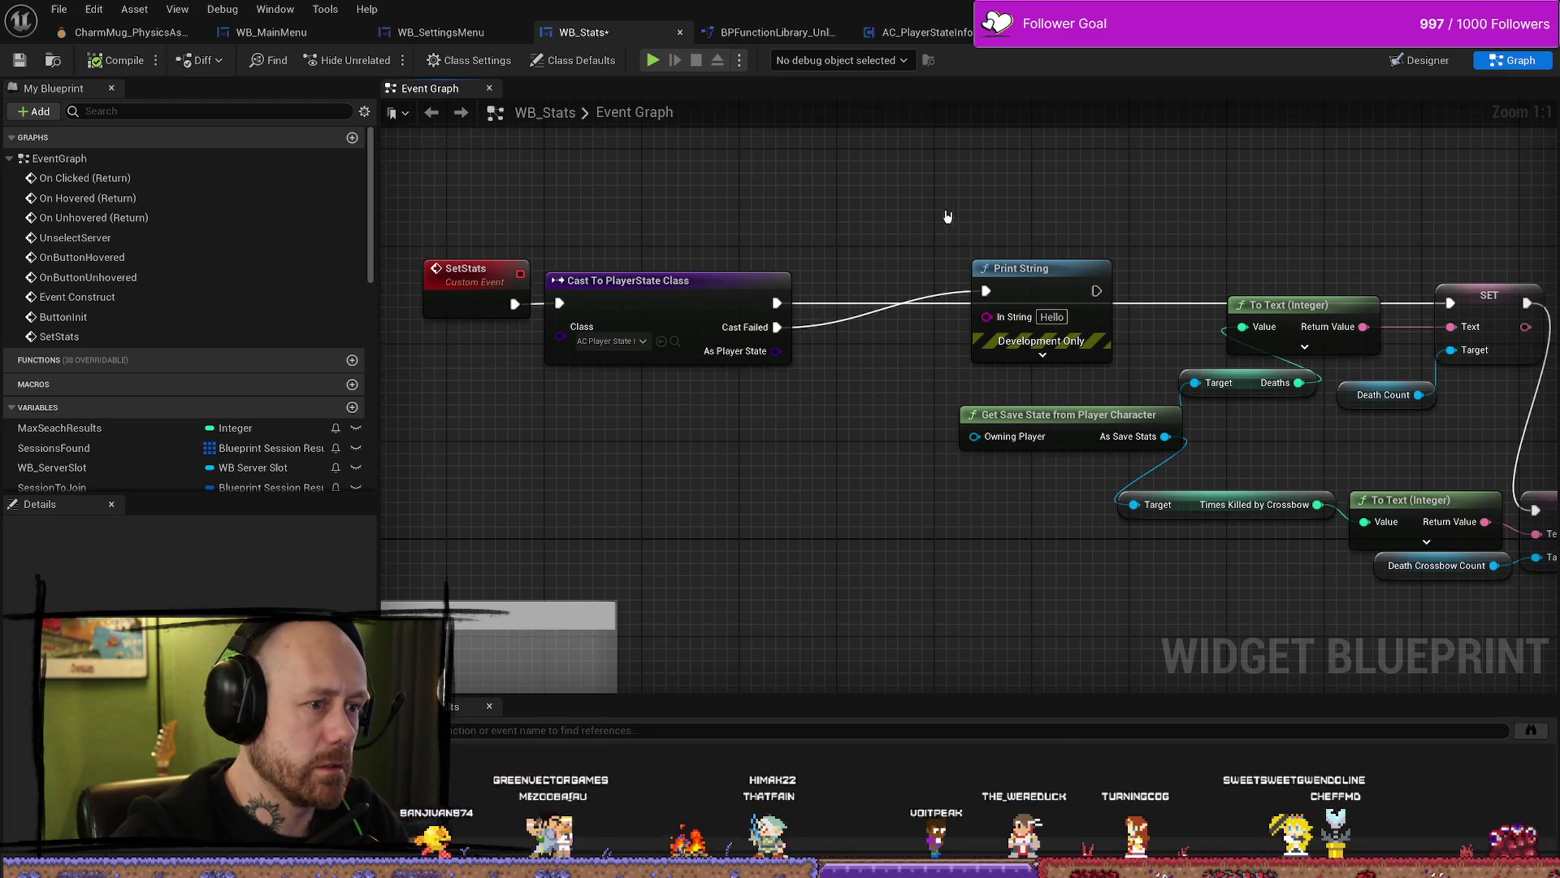
{"action": "key", "text": "alt+p"}
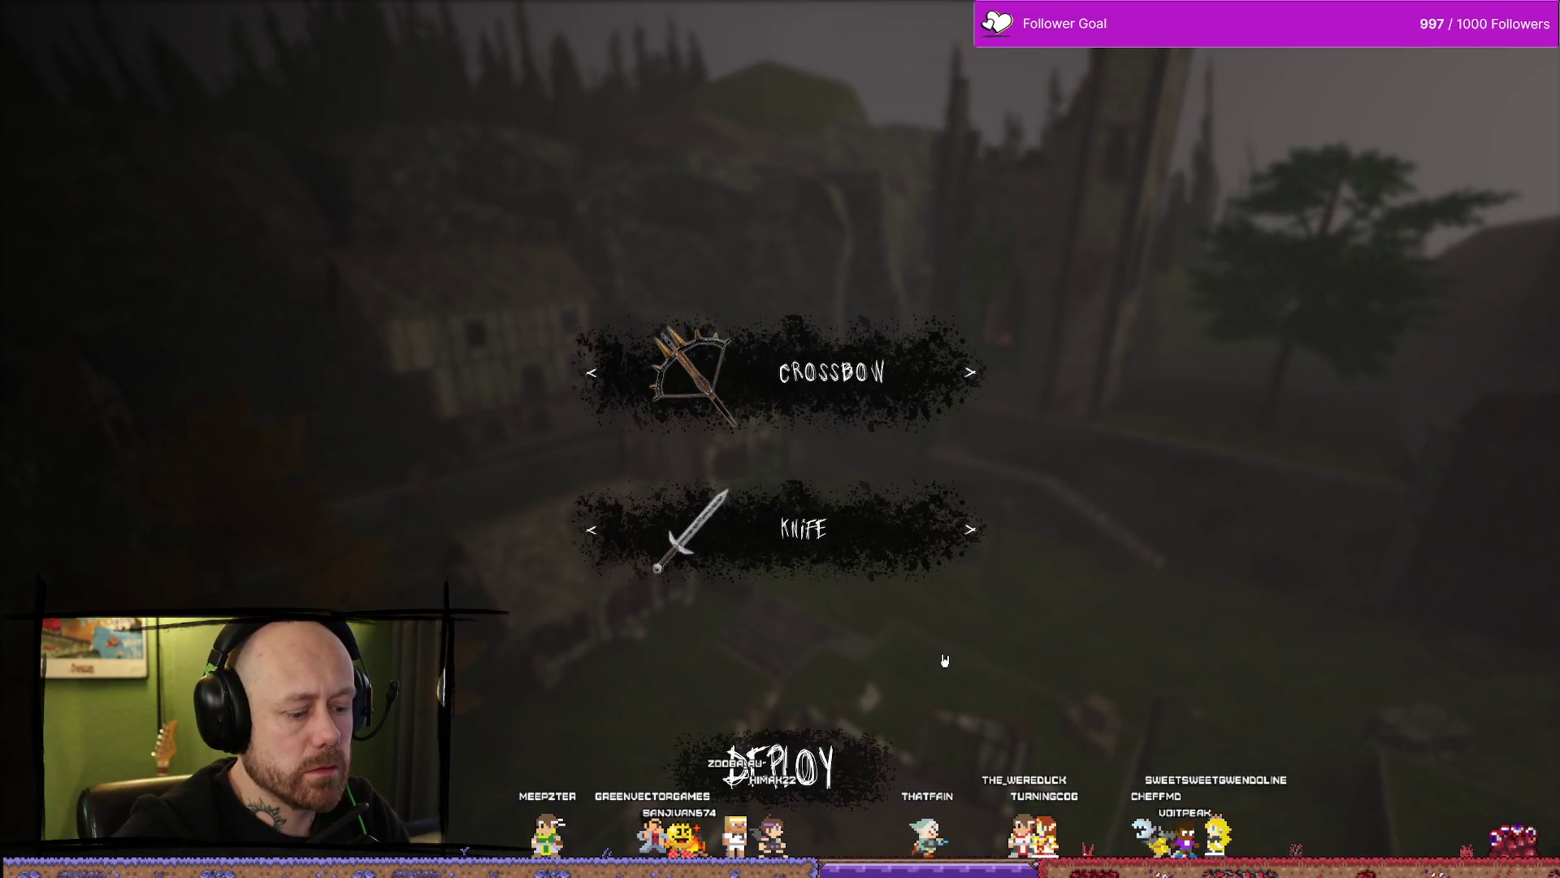
{"action": "key", "text": "Escape"}
{"action": "left_click", "coordinate": [309, 334]}
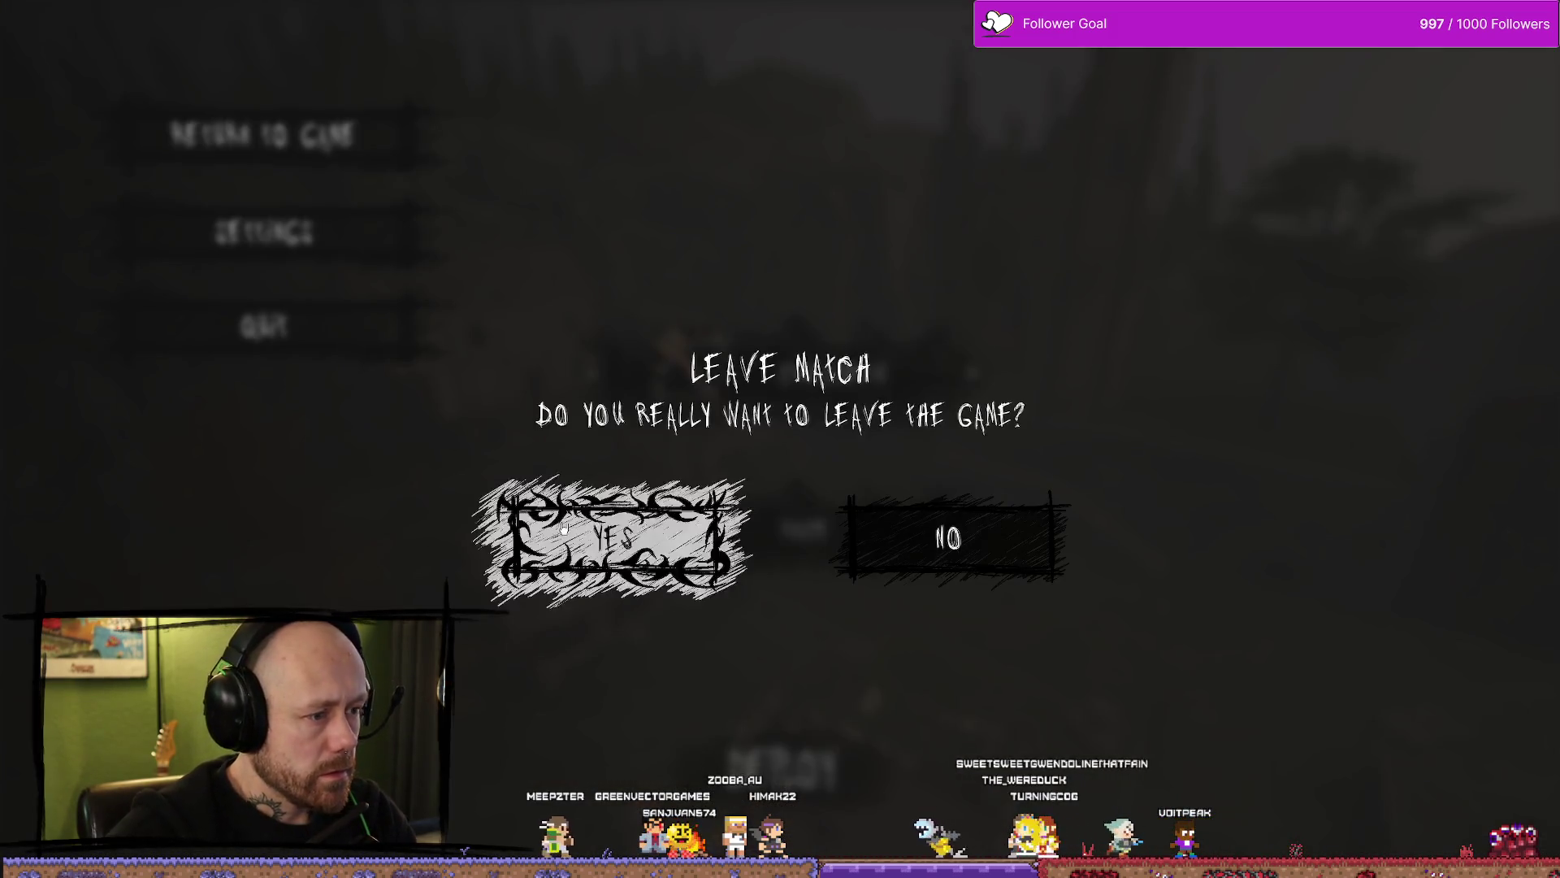
{"action": "left_click", "coordinate": [609, 534]}
{"action": "left_click", "coordinate": [180, 558]}
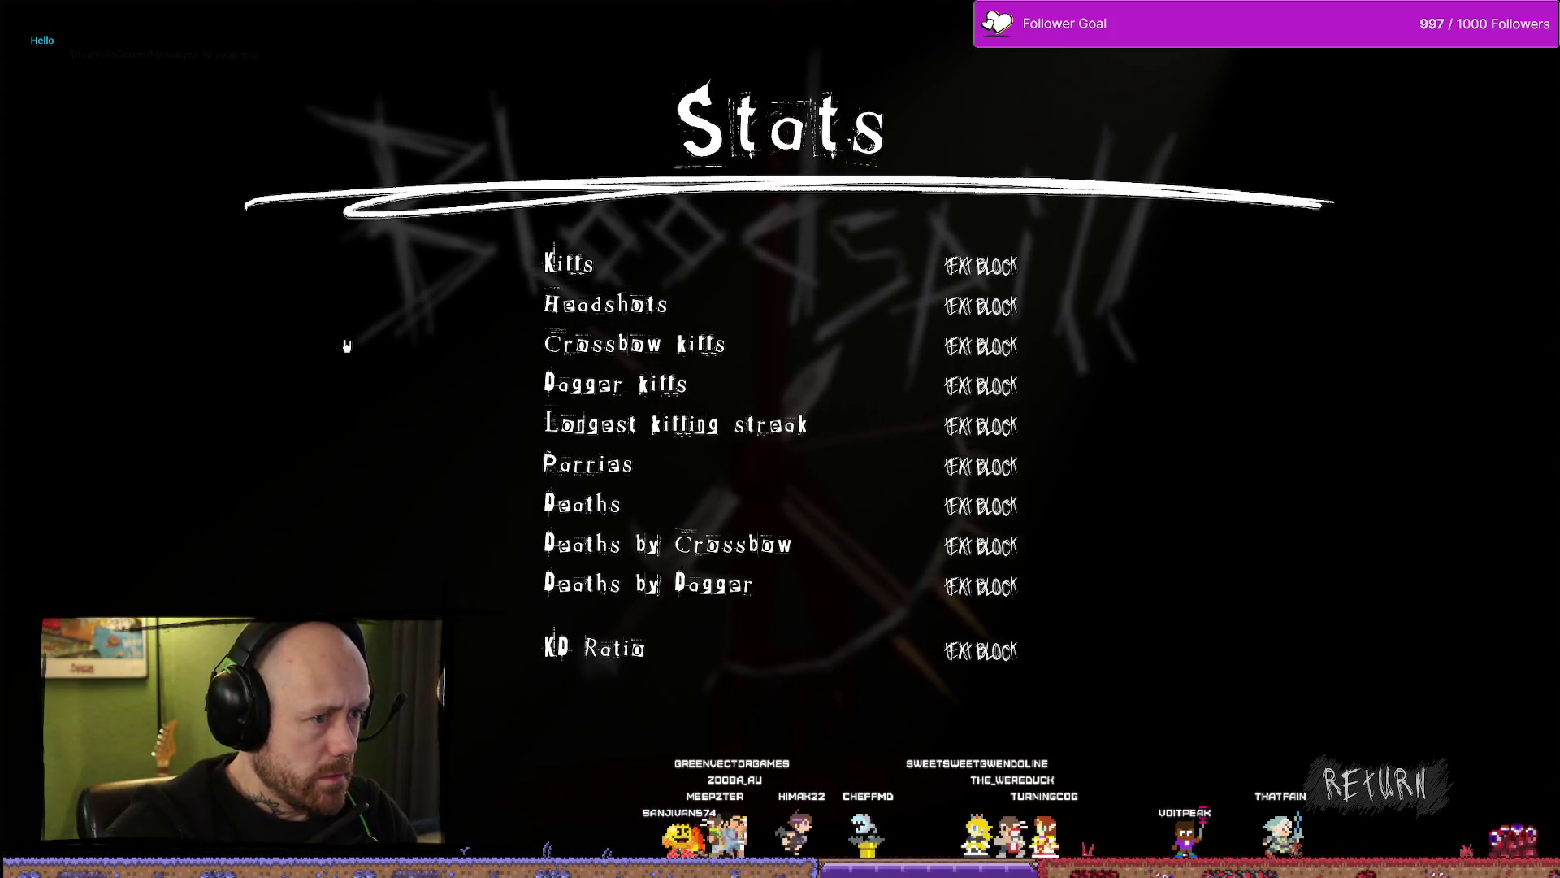
{"action": "key", "text": "Escape"}
{"action": "key", "text": "ctrl+space"}
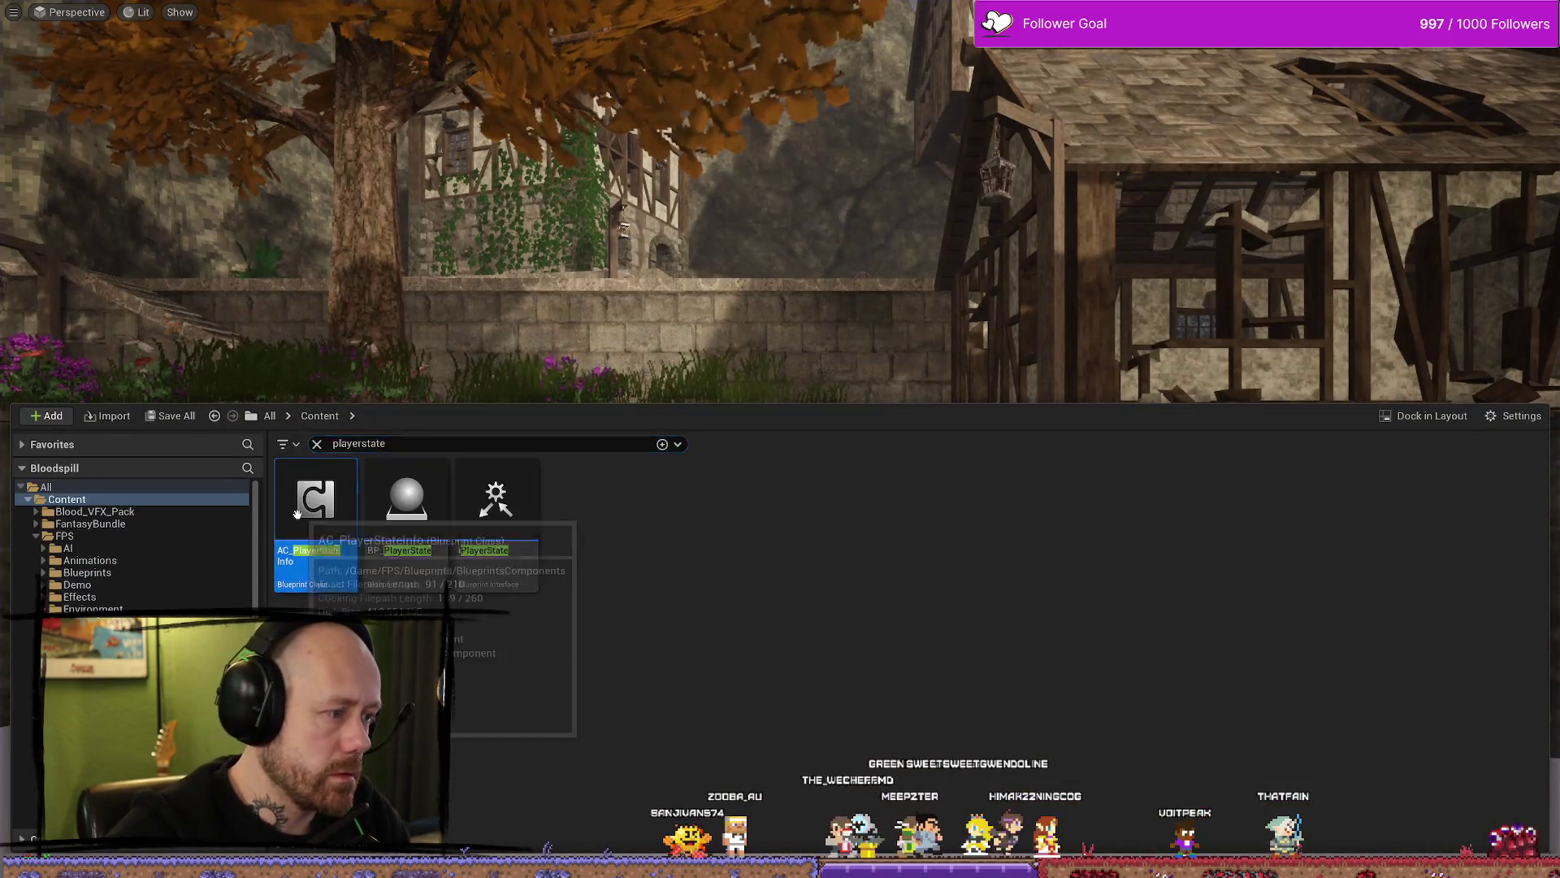
Step: Open AC_PlayerStateInfo, pan across its save-stats Event Graph, and switch back to WB_Stats
{"action": "key", "text": "Return"}
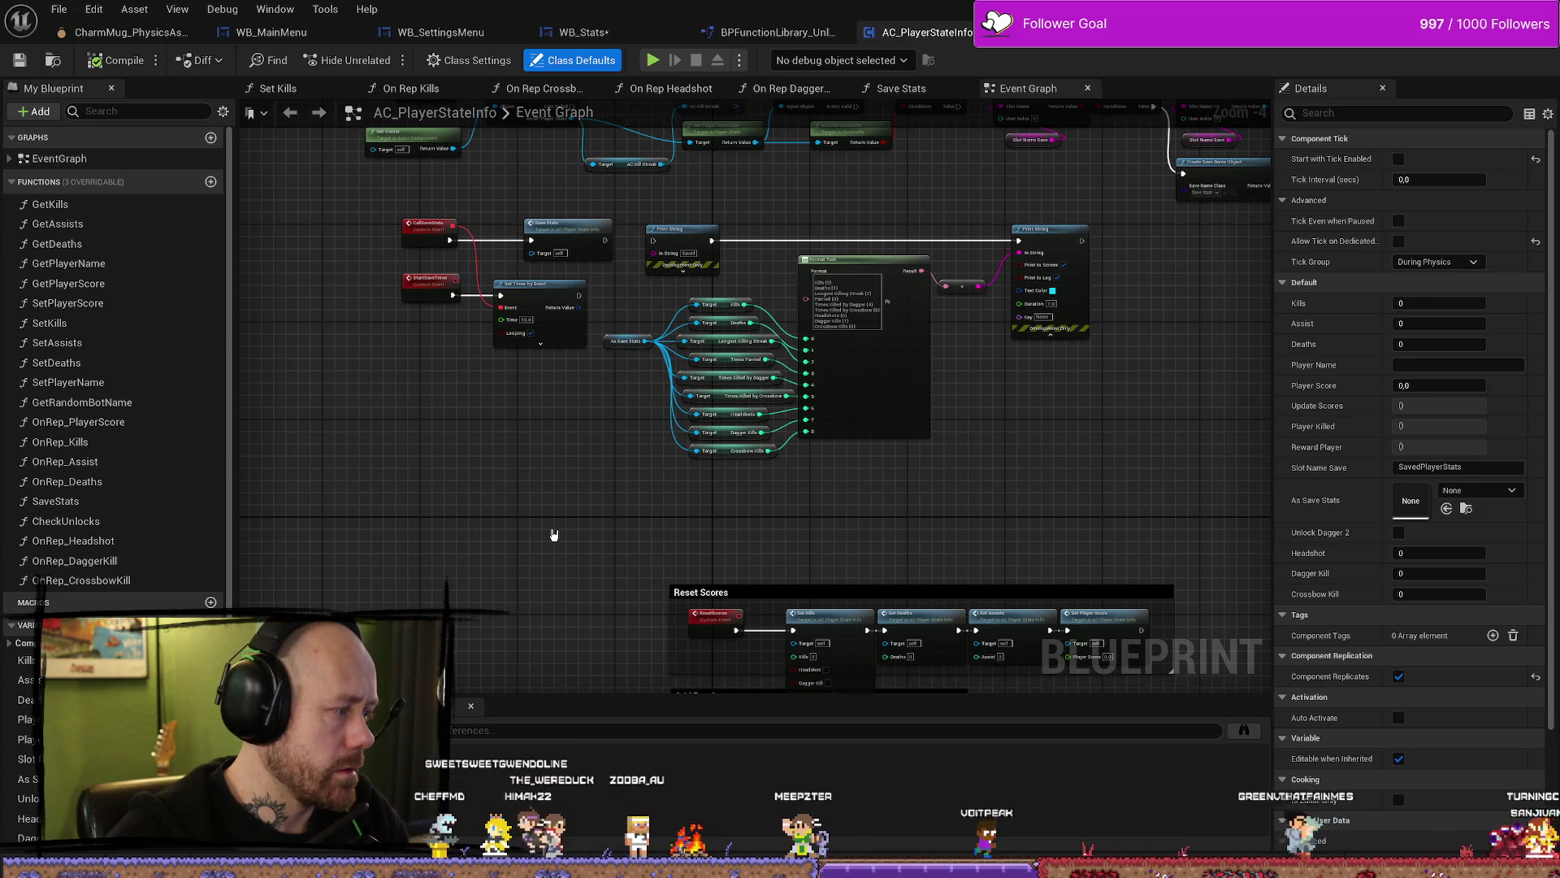
{"action": "left_click_drag", "start_coordinate": [540, 509], "coordinate": [630, 606]}
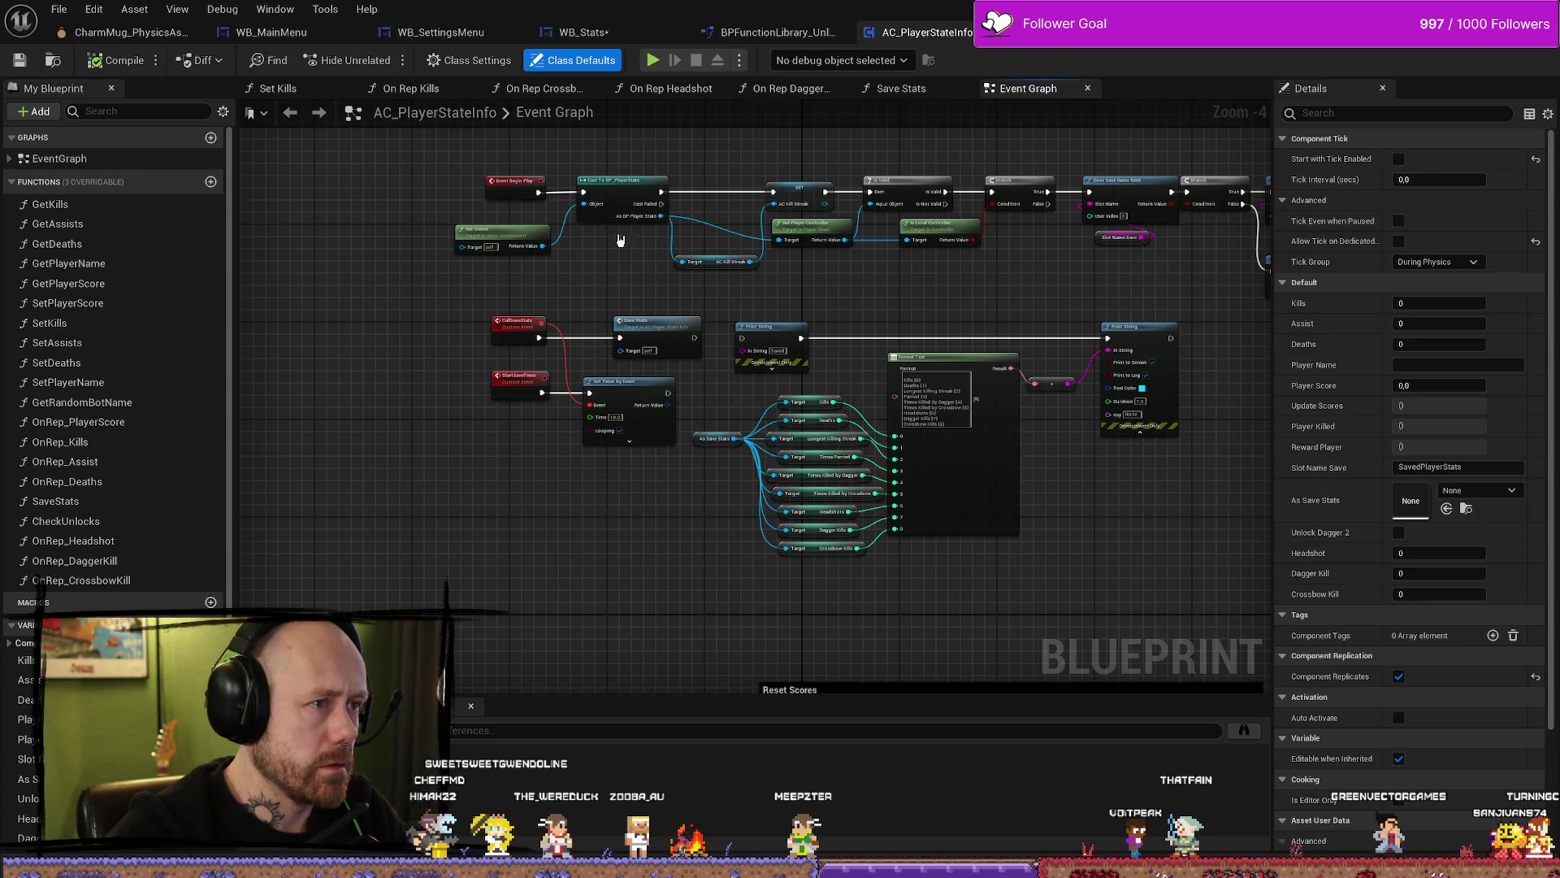
{"action": "left_click", "coordinate": [583, 32]}
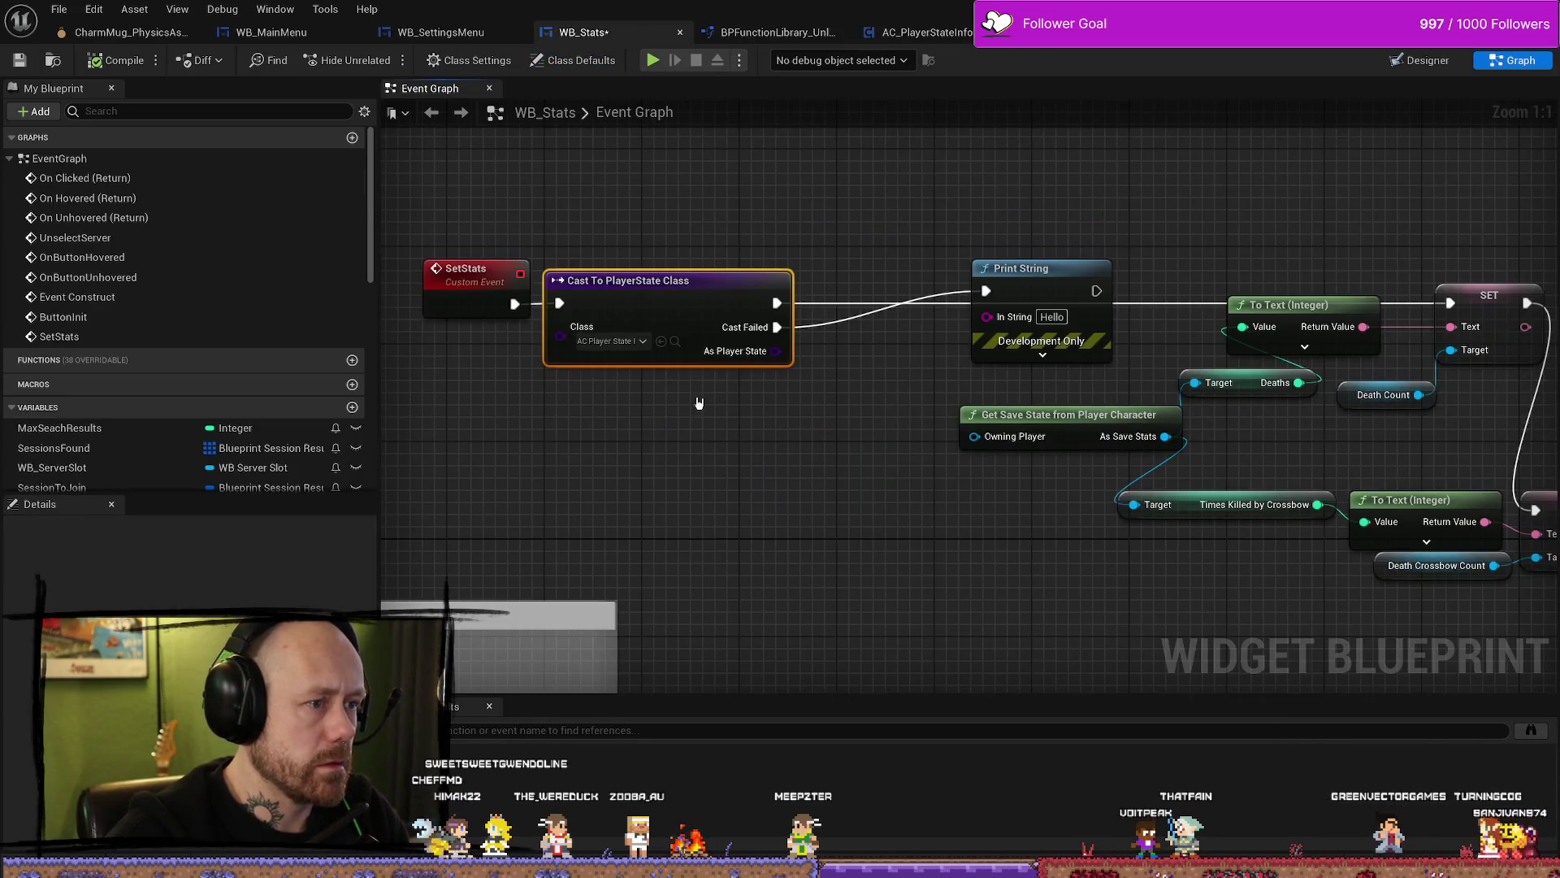
Step: Delete the cast node and place a Get Player State node off SetStats
{"action": "key", "text": "Delete"}
{"action": "left_click_drag", "start_coordinate": [515, 304], "coordinate": [578, 304]}
{"action": "type", "text": "get pl"}
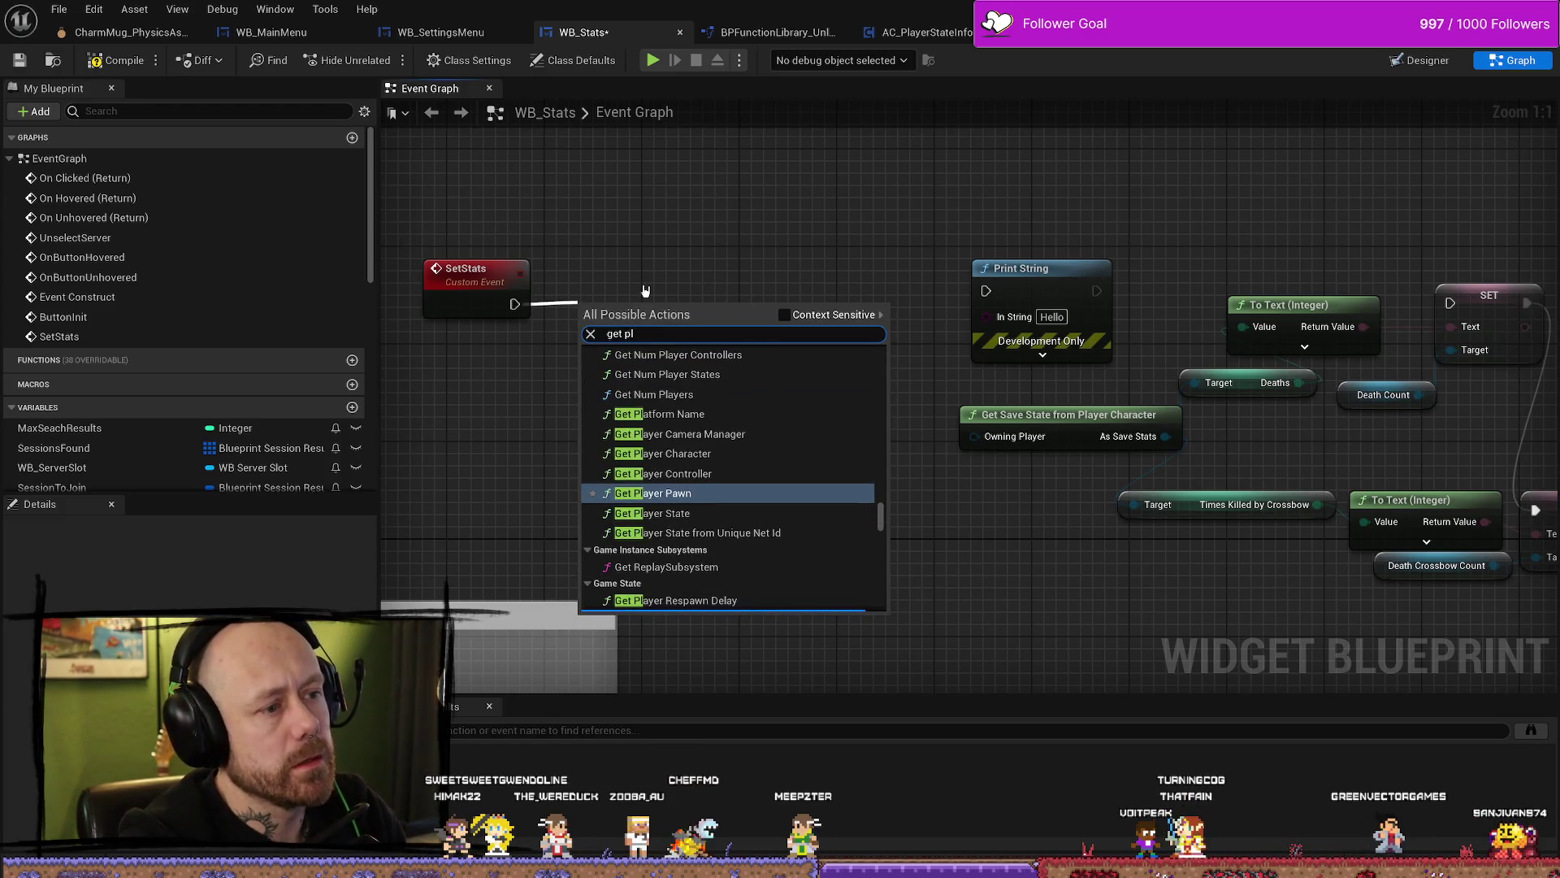
{"action": "key", "text": "BackSpace"}
{"action": "key", "text": "BackSpace"}
{"action": "key", "text": "BackSpace"}
{"action": "type", "text": "p"}
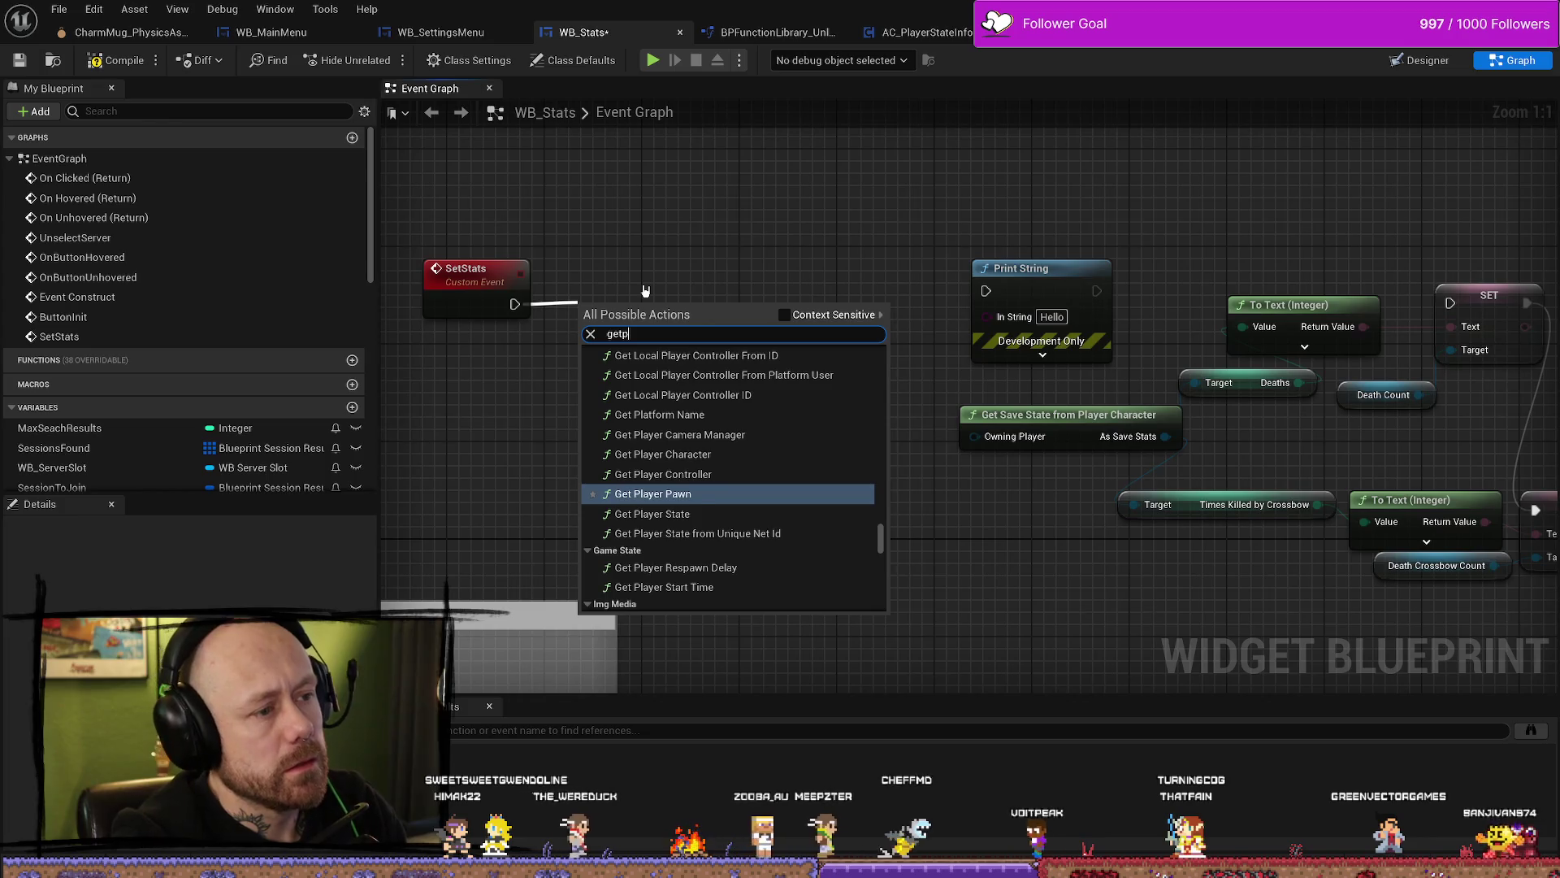
{"action": "key", "text": "BackSpace"}
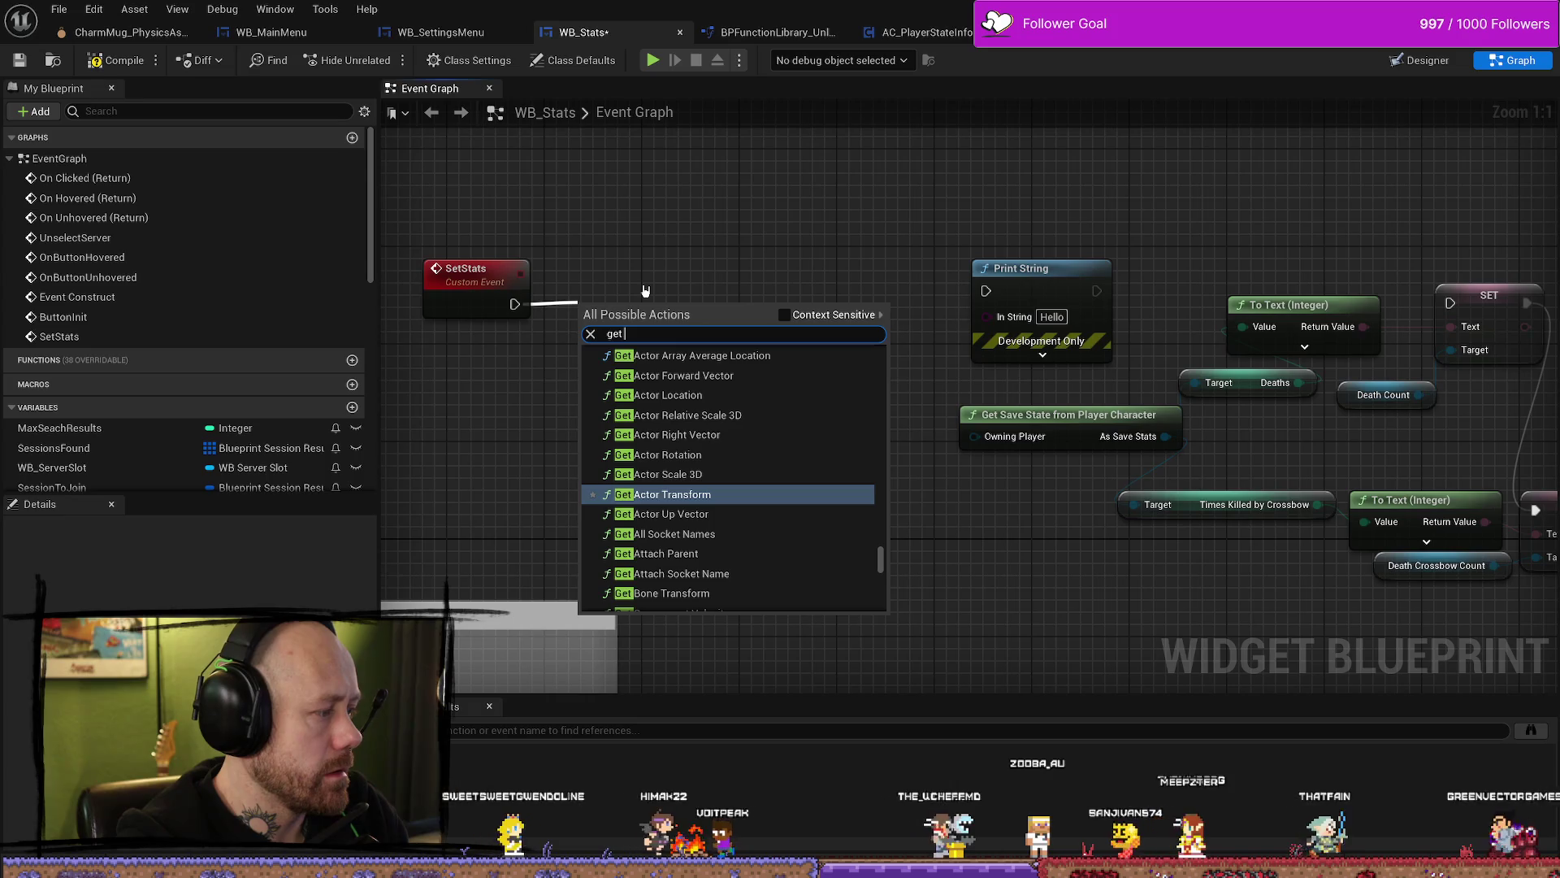
{"action": "type", "text": "pl"}
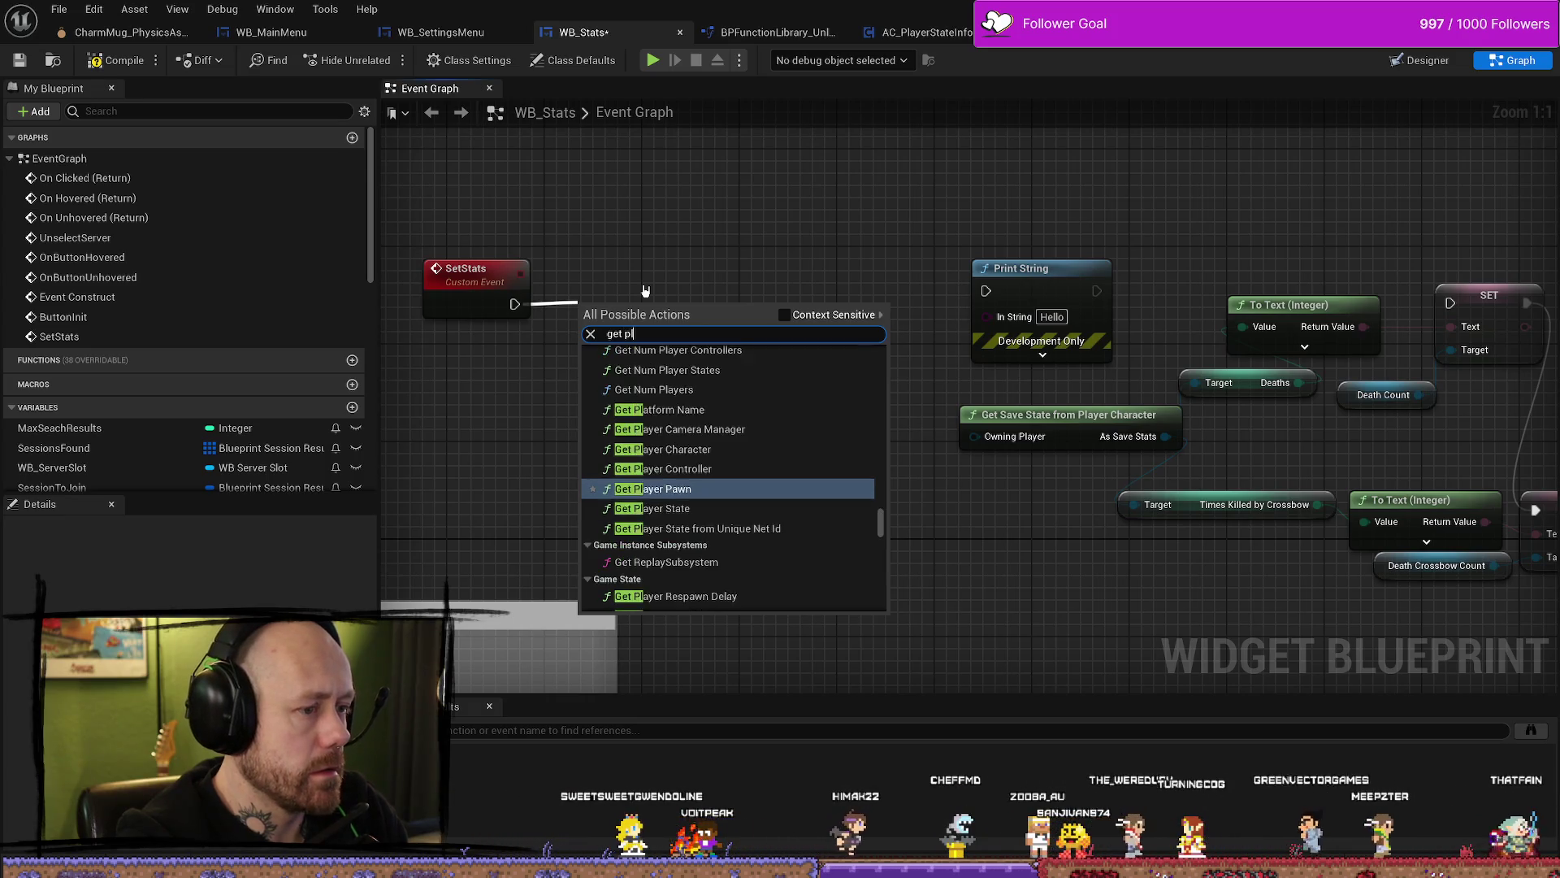
{"action": "type", "text": "ayerstate"}
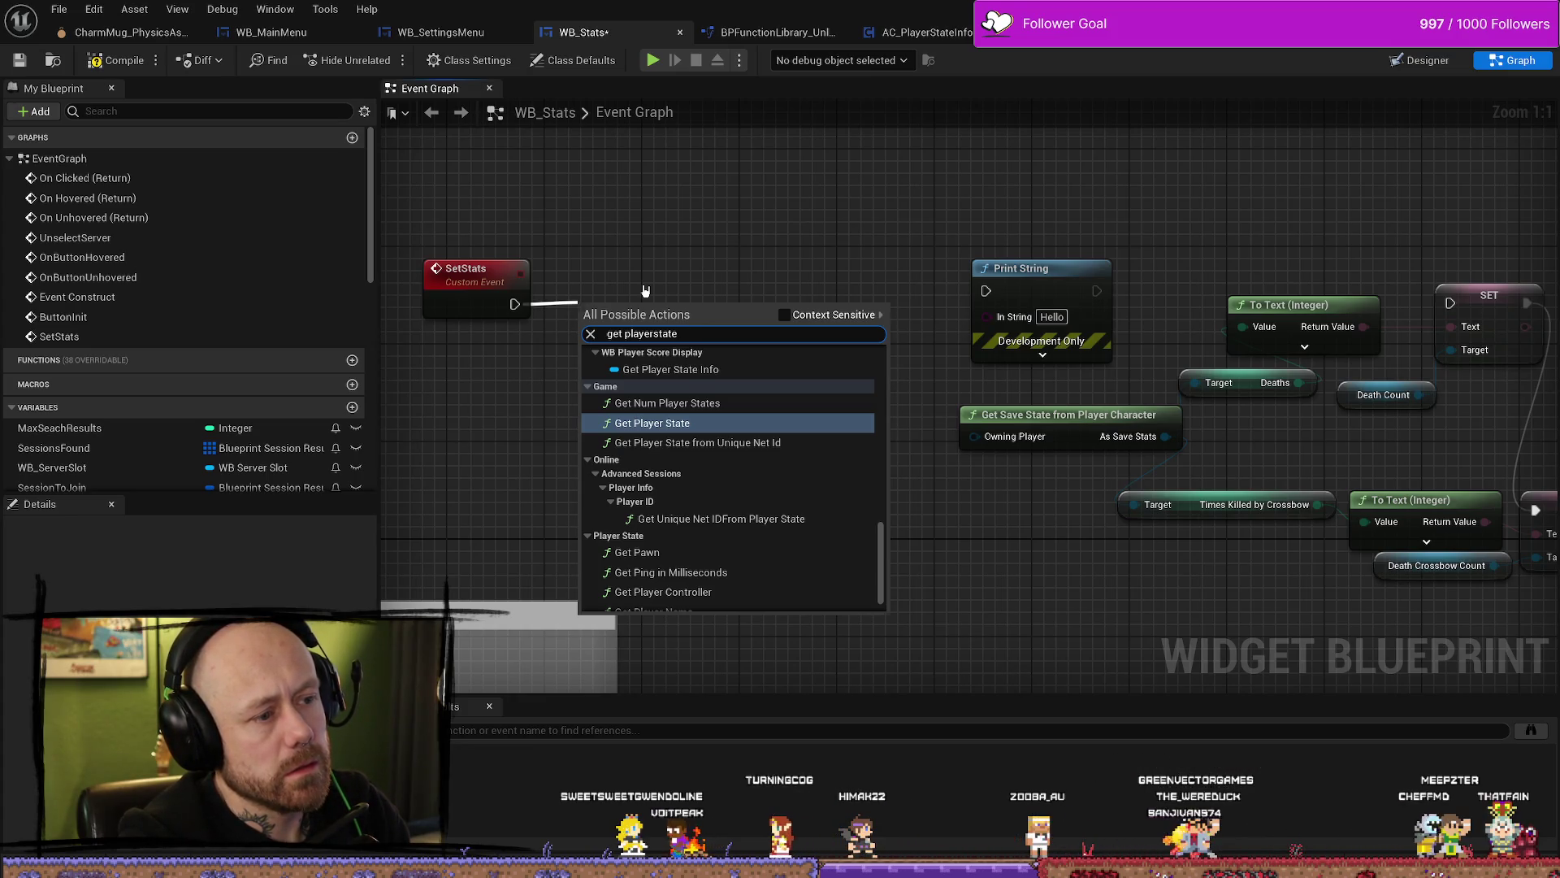
{"action": "key", "text": "Return"}
{"action": "left_click_drag", "start_coordinate": [645, 302], "coordinate": [572, 461]}
Step: Add a Get Component by Class node from Get Player State's return value
{"action": "left_click_drag", "start_coordinate": [699, 485], "coordinate": [635, 412]}
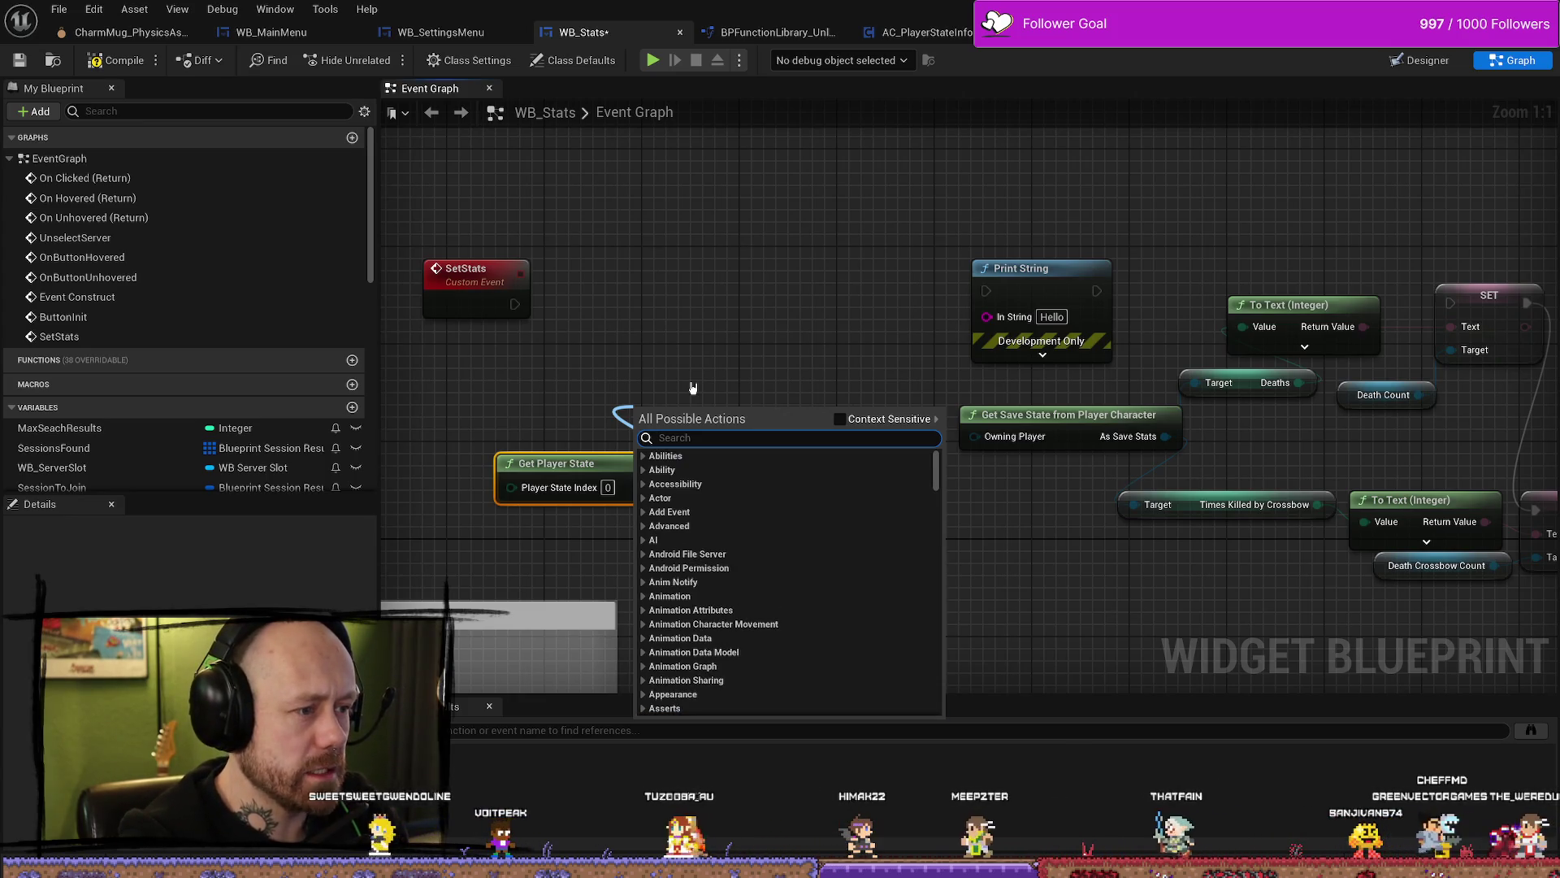
{"action": "type", "text": "d"}
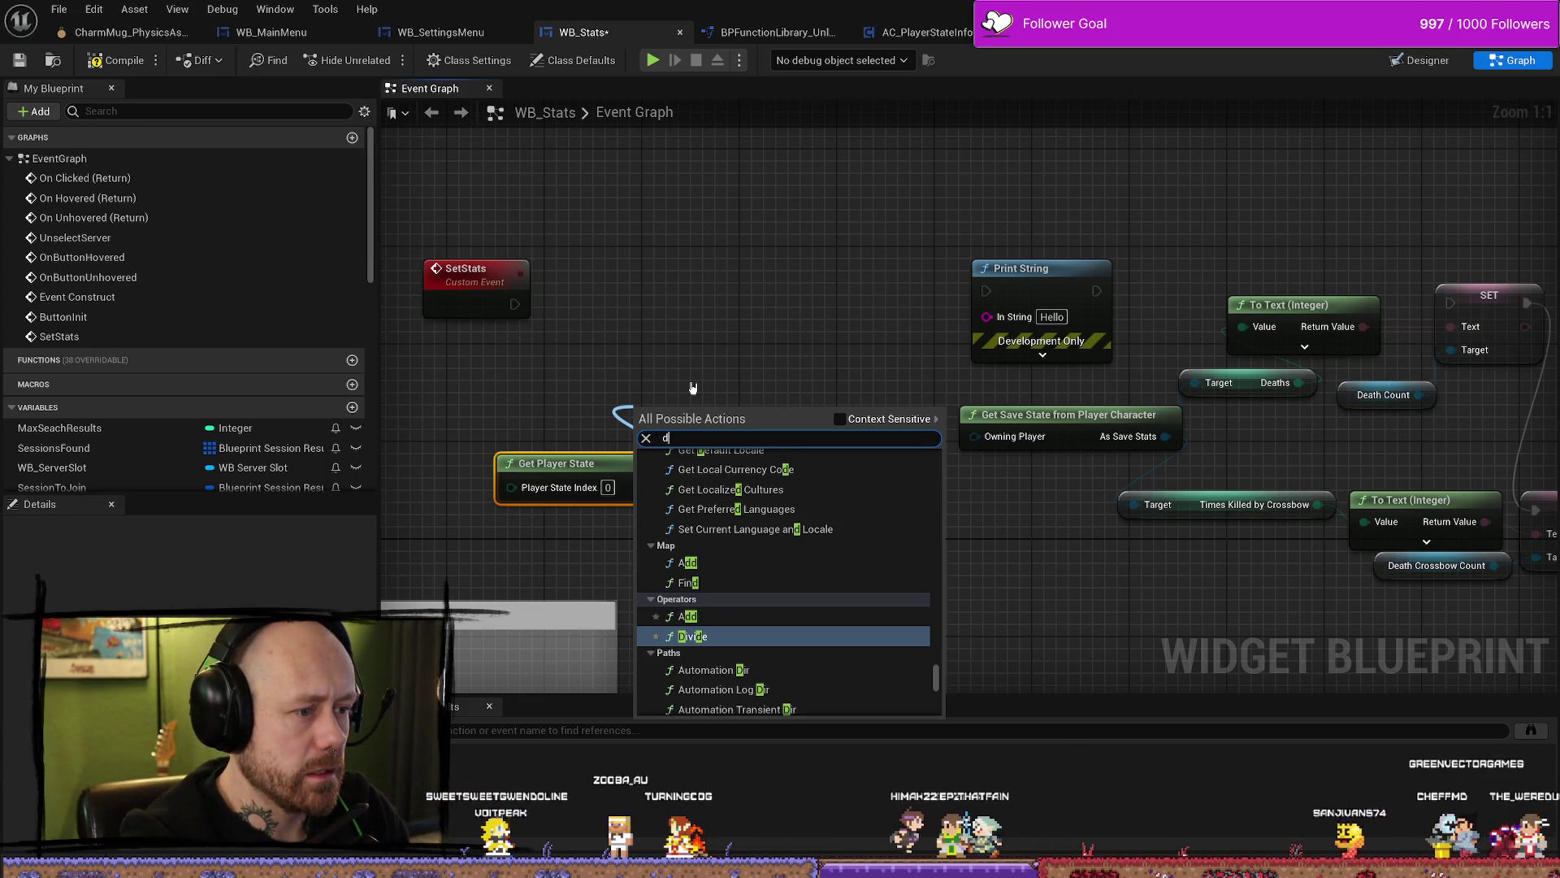
{"action": "key", "text": "BackSpace"}
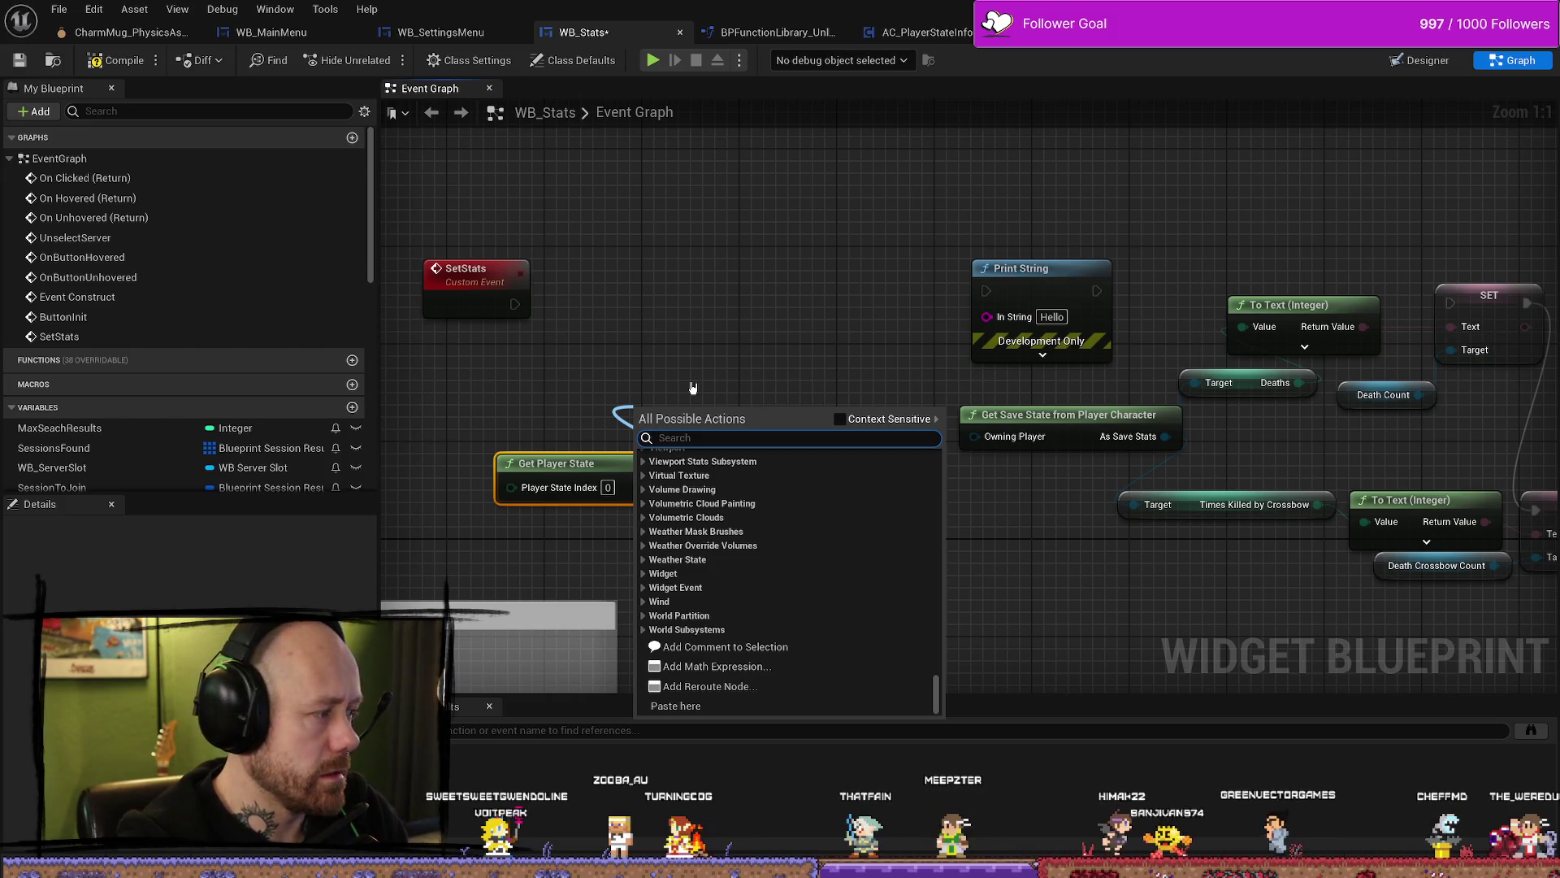
{"action": "type", "text": "get compo"}
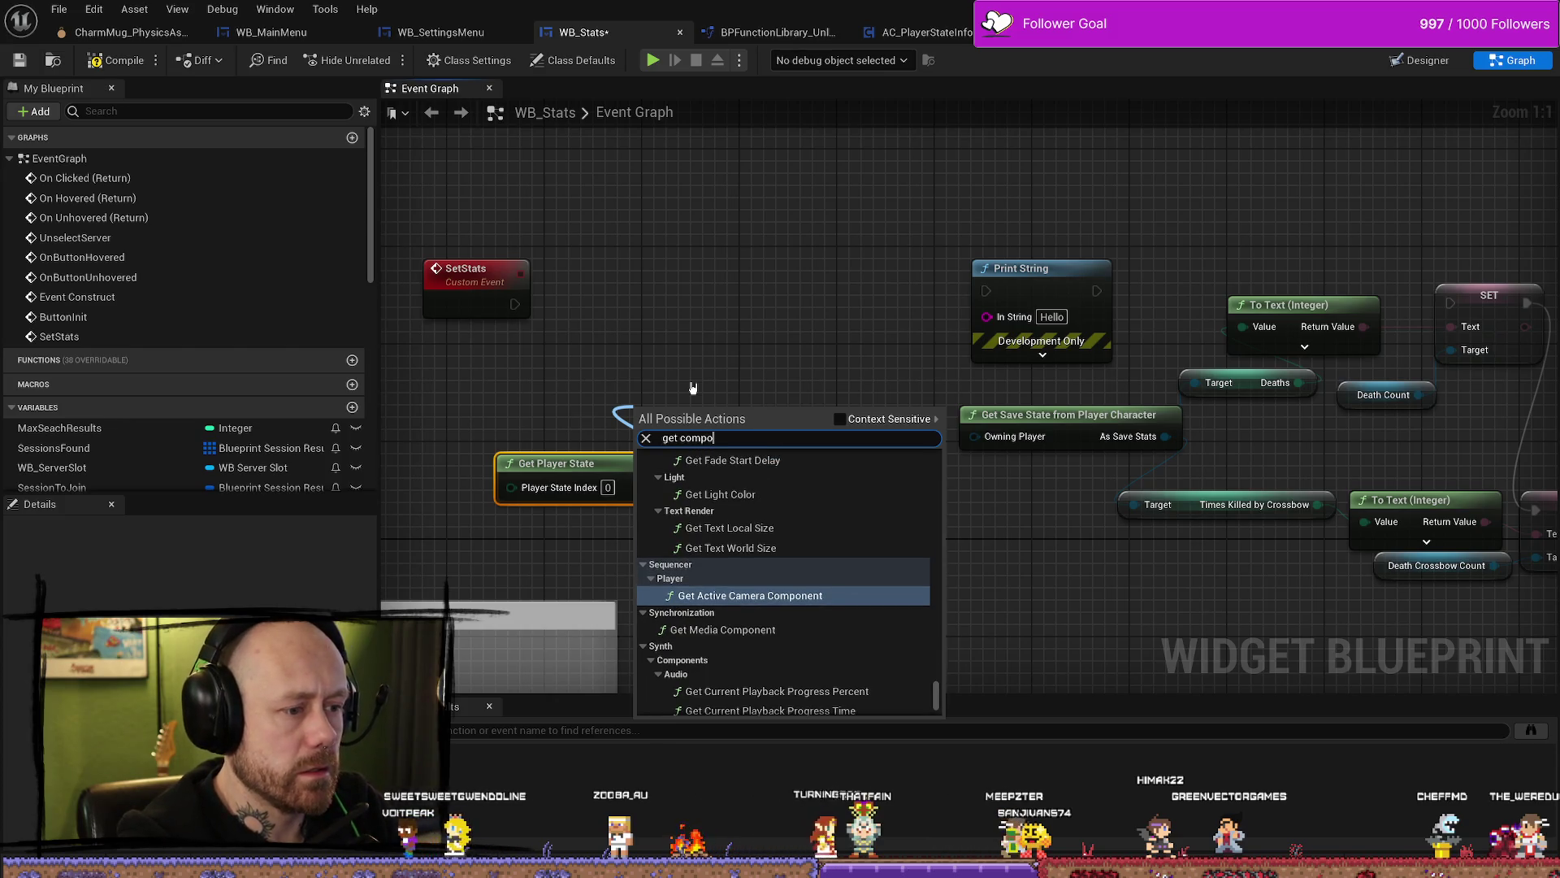
{"action": "type", "text": "nent"}
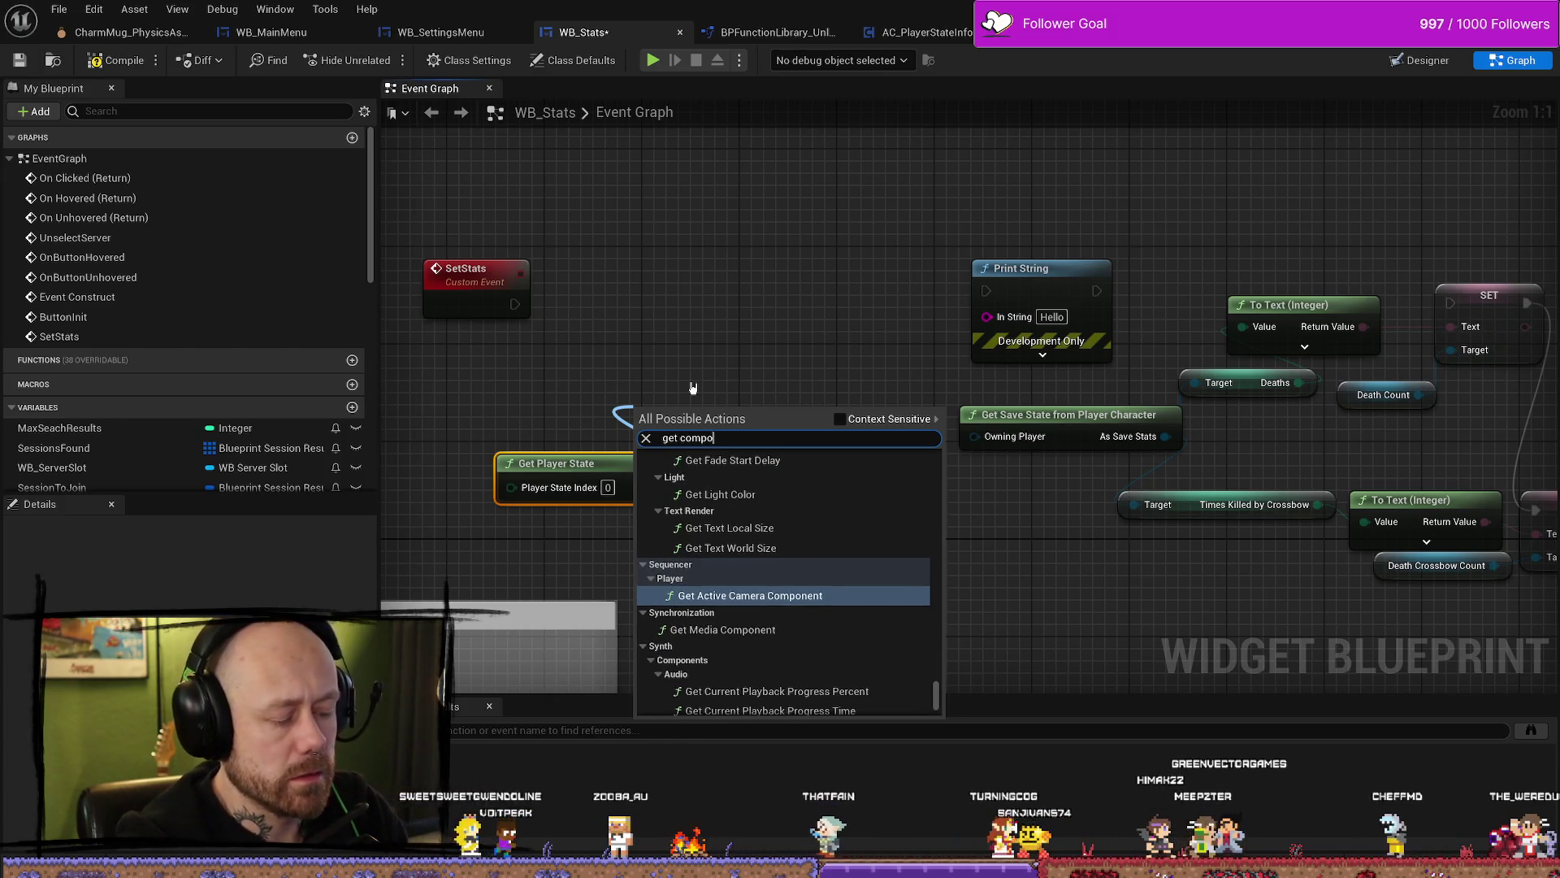
{"action": "type", "text": " by cal"}
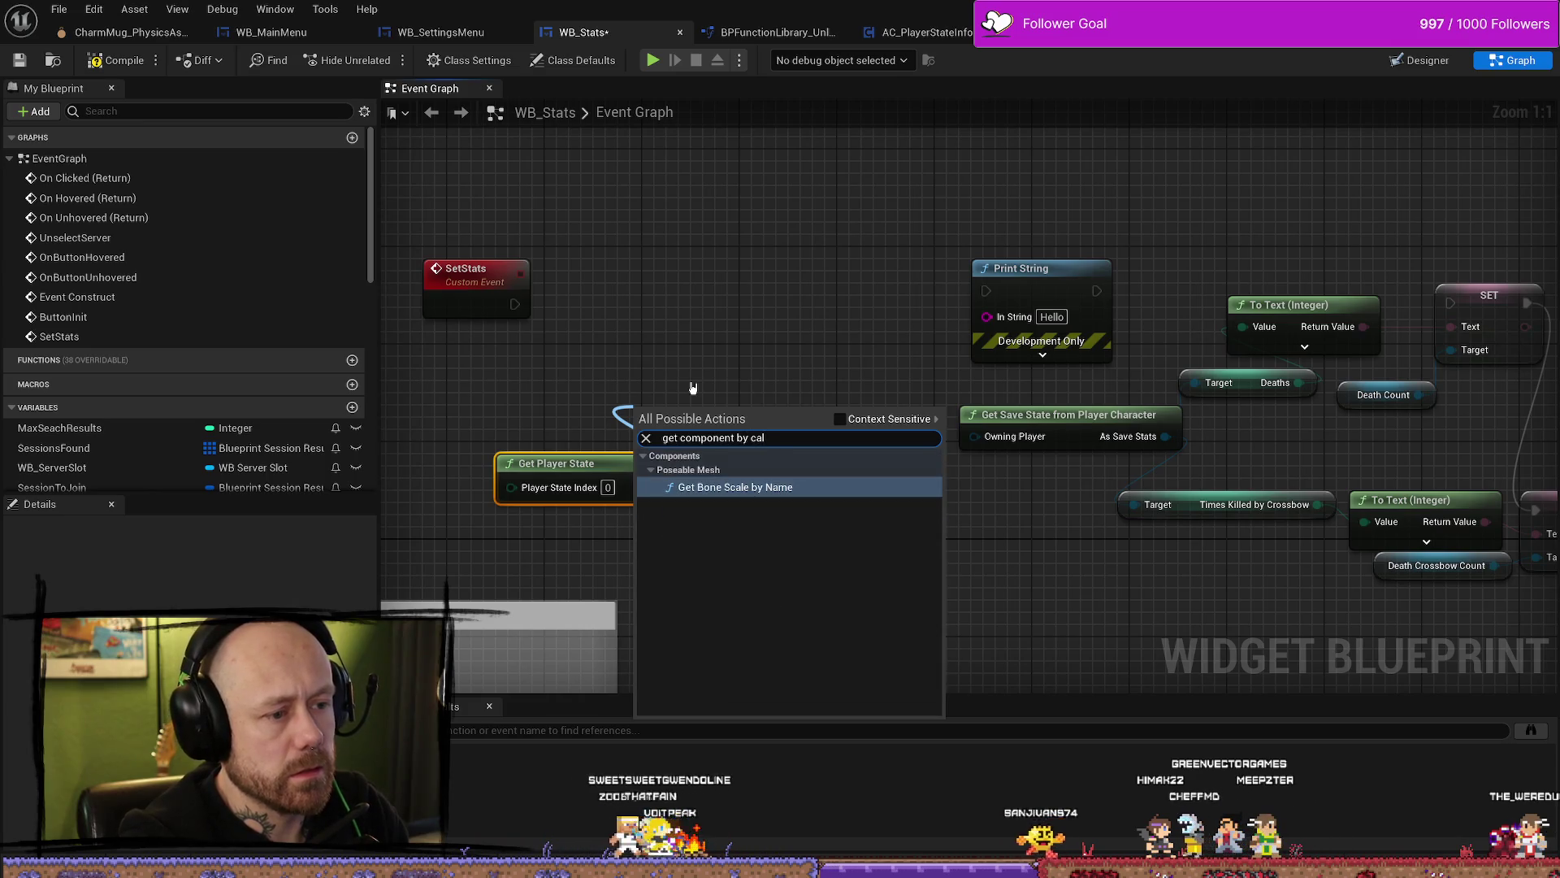
{"action": "key", "text": "BackSpace"}
{"action": "key", "text": "BackSpace"}
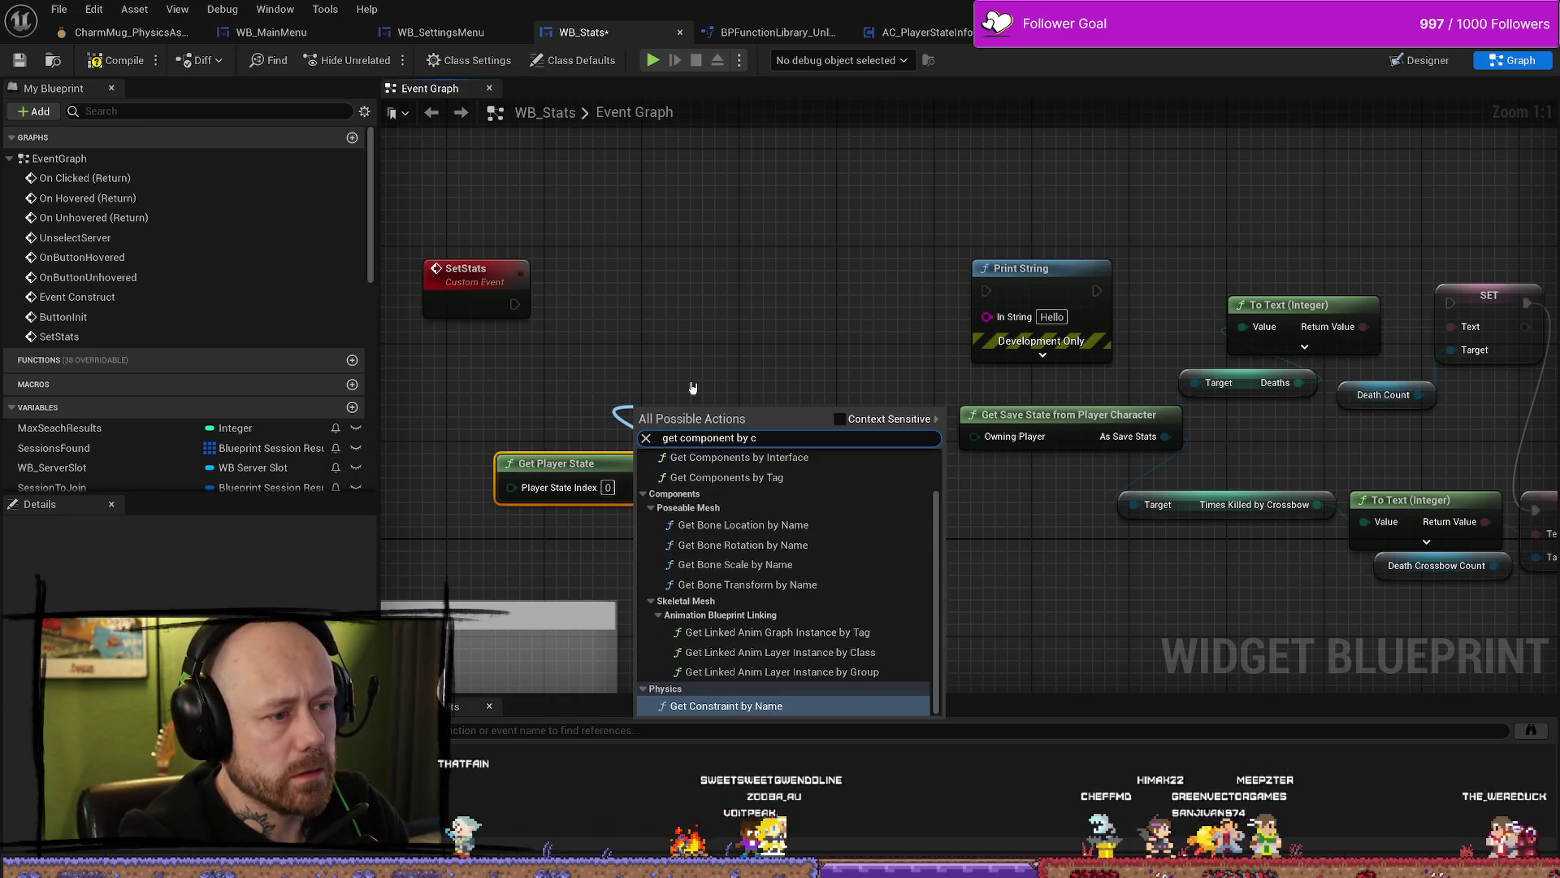
{"action": "type", "text": "l"}
{"action": "key", "text": "Return"}
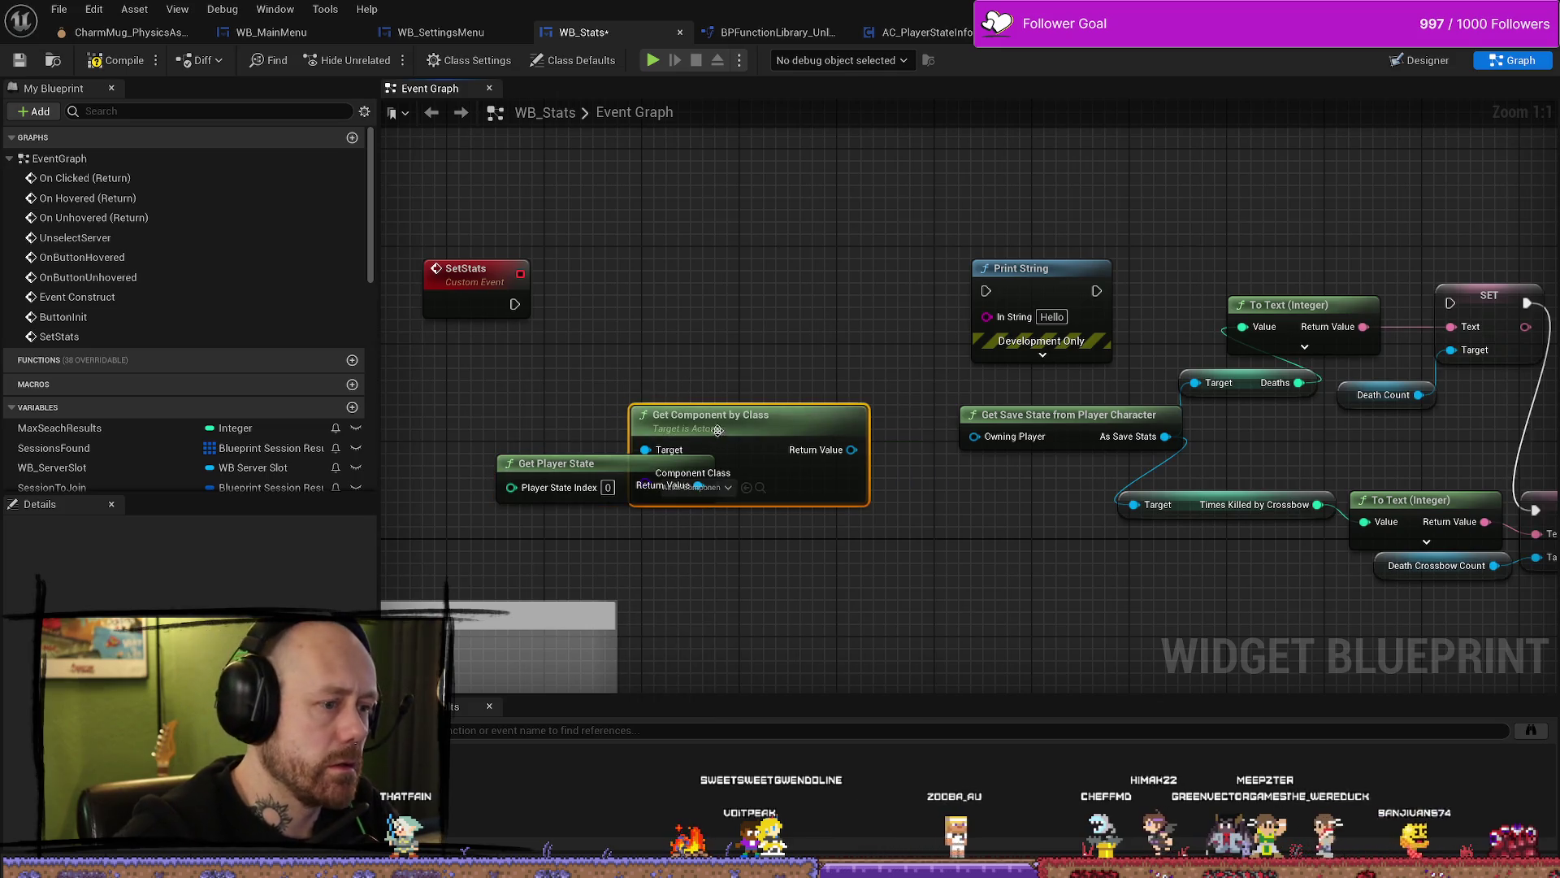
Step: Set the Get Component by Class node's component class to AC_PlayerStateInfo
{"action": "left_click_drag", "start_coordinate": [715, 431], "coordinate": [679, 358]}
{"action": "left_click", "coordinate": [685, 412]}
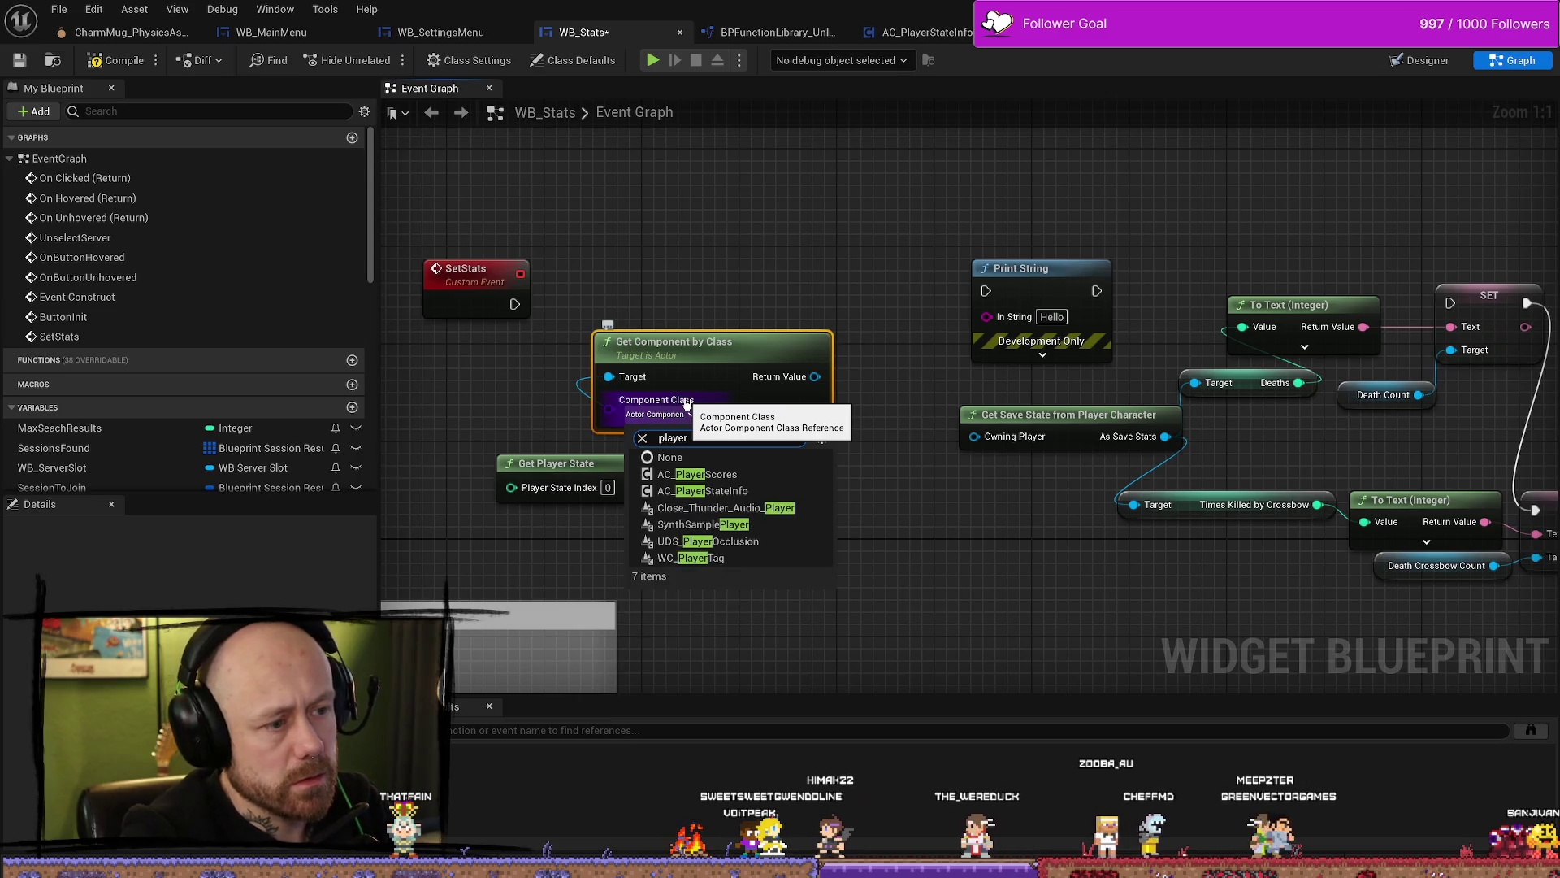
{"action": "key", "text": "Down"}
{"action": "key", "text": "Down"}
{"action": "key", "text": "Down"}
{"action": "key", "text": "Return"}
Step: Try wiring the component's output onward, then drop the wire without adding a node
{"action": "left_click_drag", "start_coordinate": [716, 359], "coordinate": [704, 370]}
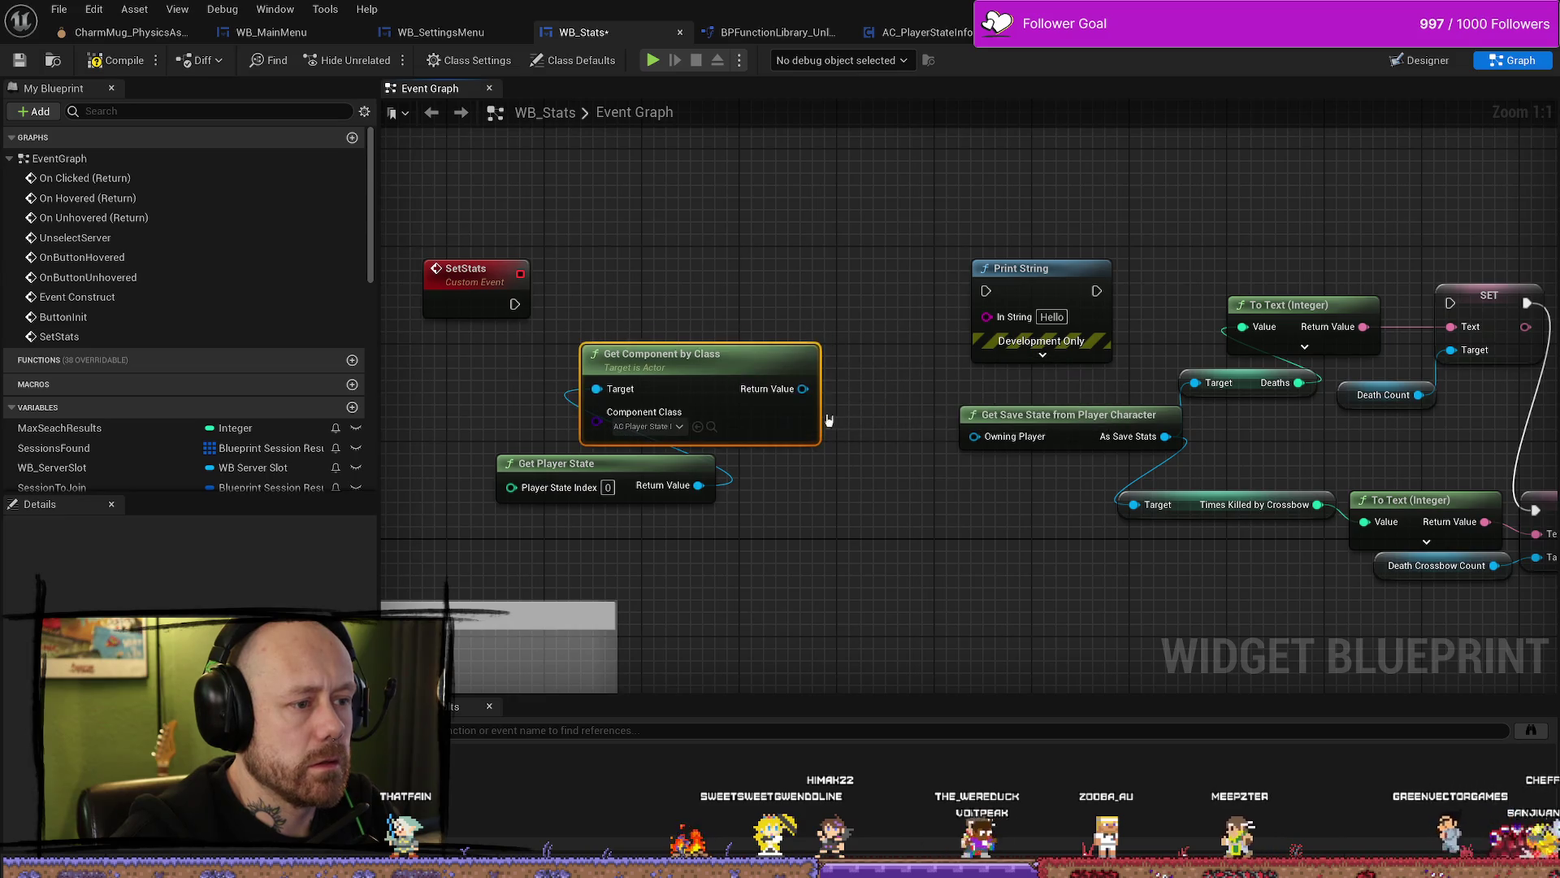
{"action": "mouse_move", "coordinate": [803, 388]}
{"action": "left_mouse_down"}
{"action": "mouse_move", "coordinate": [987, 443]}
{"action": "mouse_move", "coordinate": [913, 410]}
{"action": "left_mouse_up"}
{"action": "mouse_move", "coordinate": [913, 410]}
{"action": "left_mouse_down"}
{"action": "mouse_move", "coordinate": [923, 373]}
{"action": "mouse_move", "coordinate": [700, 272]}
{"action": "left_mouse_up"}
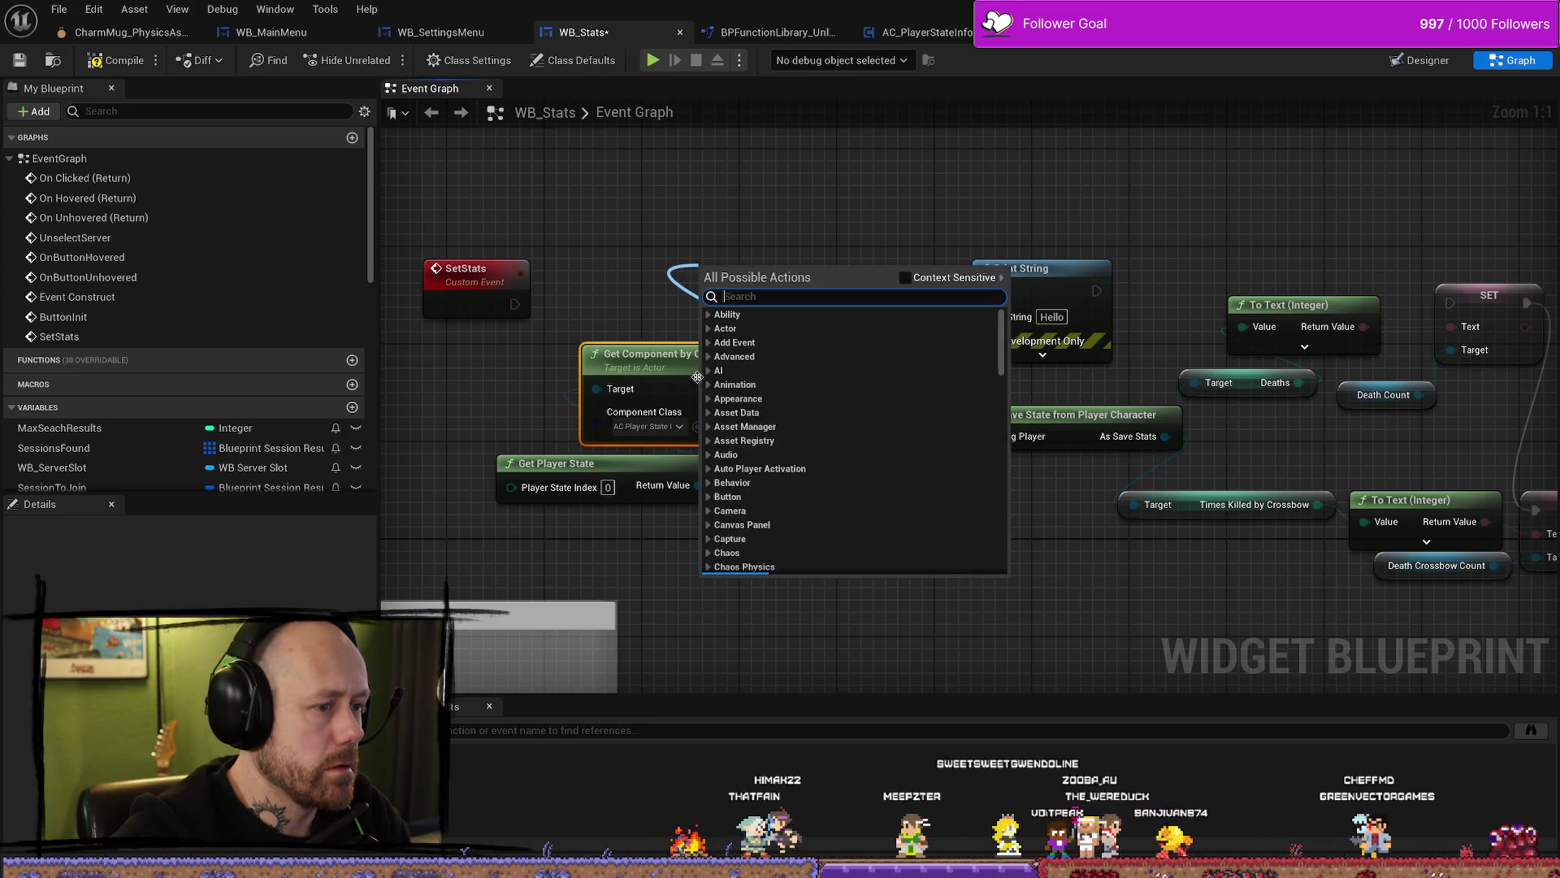
{"action": "left_click", "coordinate": [762, 262]}
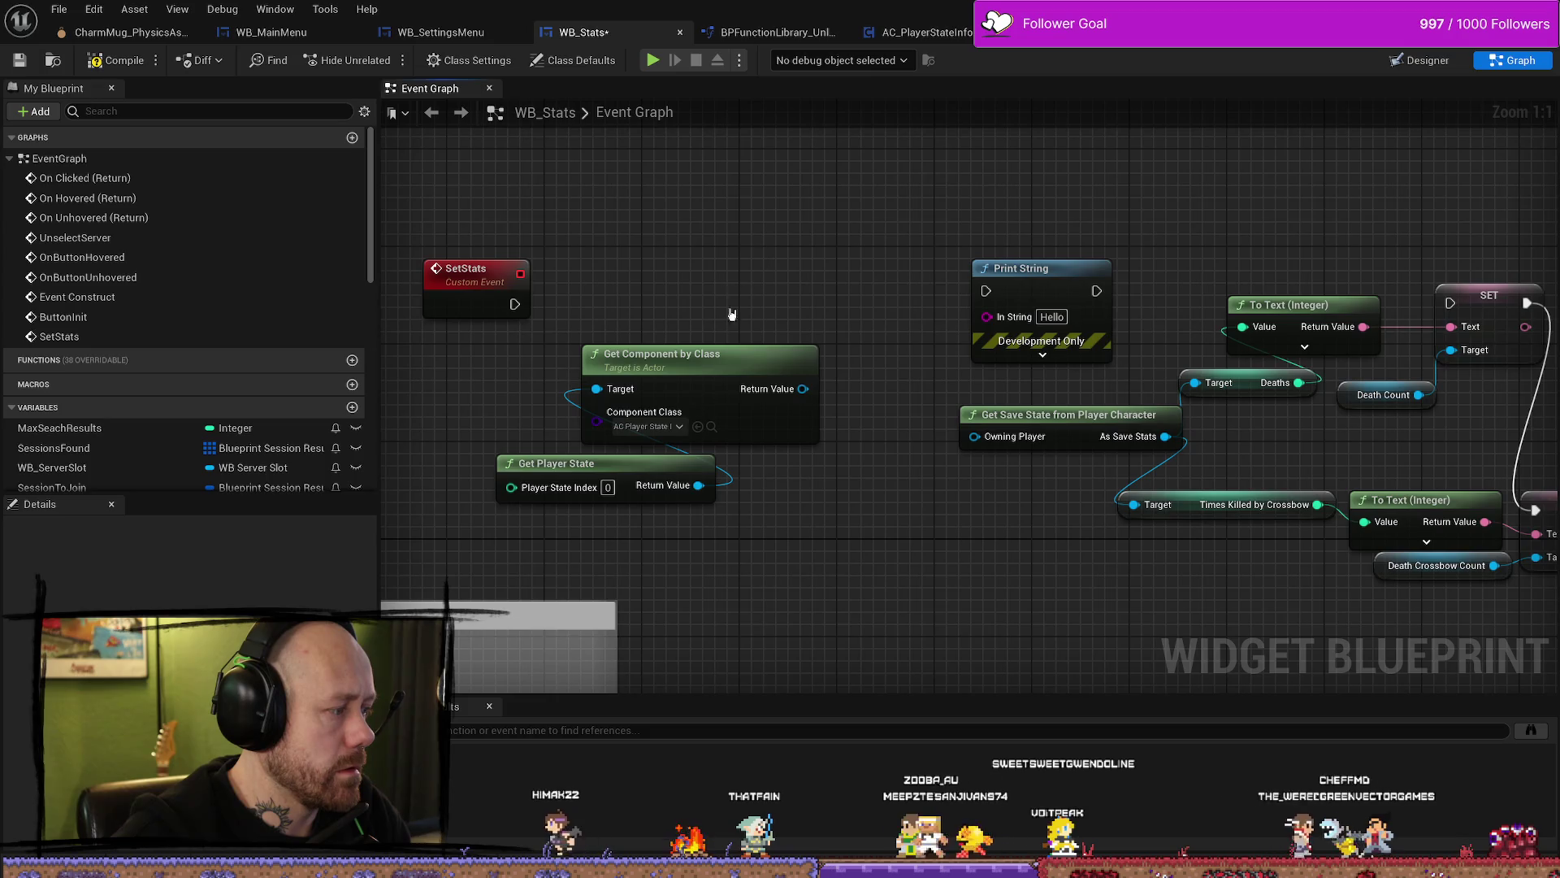
Step: Cancel the Owning Player connection and delete the Get Save State from Player Character node
{"action": "mouse_move", "coordinate": [816, 400]}
{"action": "left_mouse_down"}
{"action": "mouse_move", "coordinate": [981, 441]}
{"action": "mouse_move", "coordinate": [948, 498]}
{"action": "left_mouse_up"}
{"action": "key", "text": "Escape"}
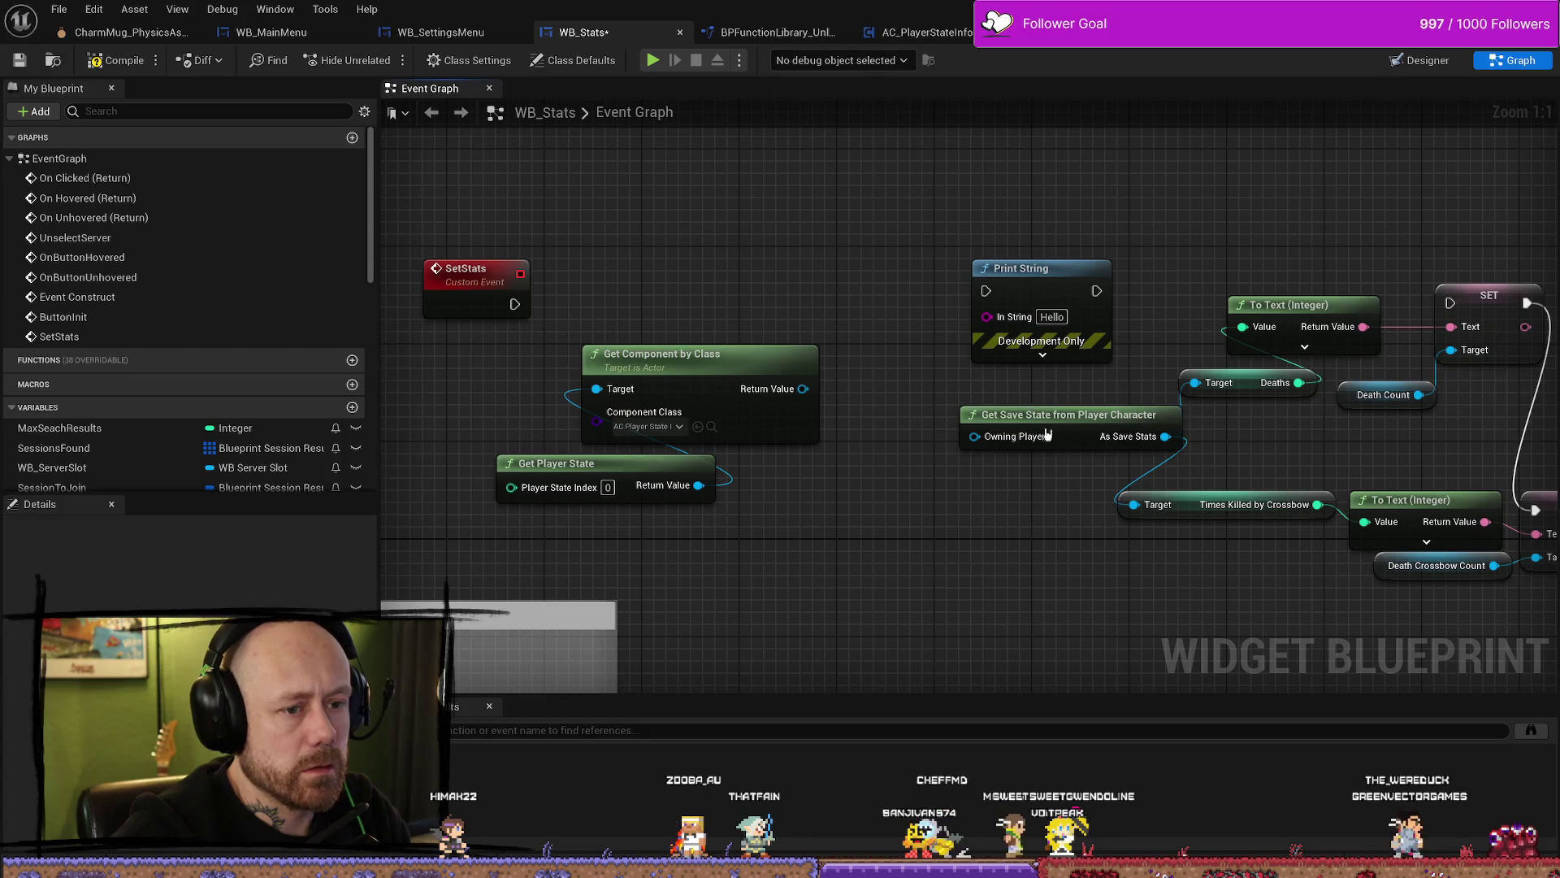
{"action": "key", "text": "Delete"}
Step: Add a Save Stats Get Deaths getter from the component, delete it, and shift the nodes down-right
{"action": "mouse_move", "coordinate": [697, 395]}
{"action": "left_mouse_down"}
{"action": "mouse_move", "coordinate": [893, 415]}
{"action": "mouse_move", "coordinate": [1082, 407]}
{"action": "mouse_move", "coordinate": [714, 411]}
{"action": "mouse_move", "coordinate": [836, 453]}
{"action": "mouse_move", "coordinate": [816, 446]}
{"action": "left_mouse_up"}
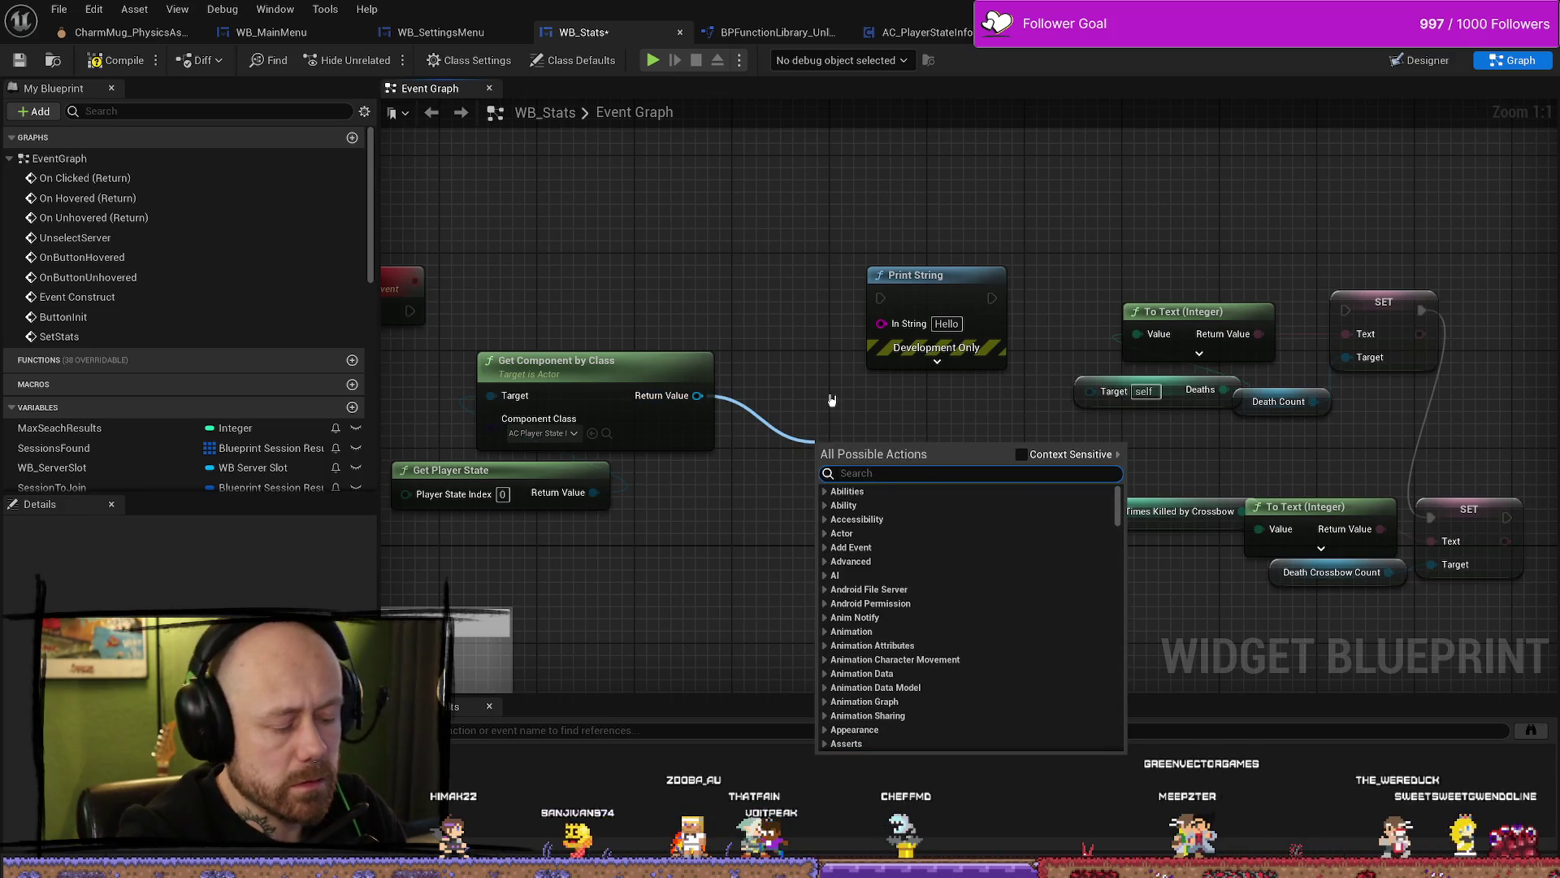
{"action": "type", "text": "get deaths"}
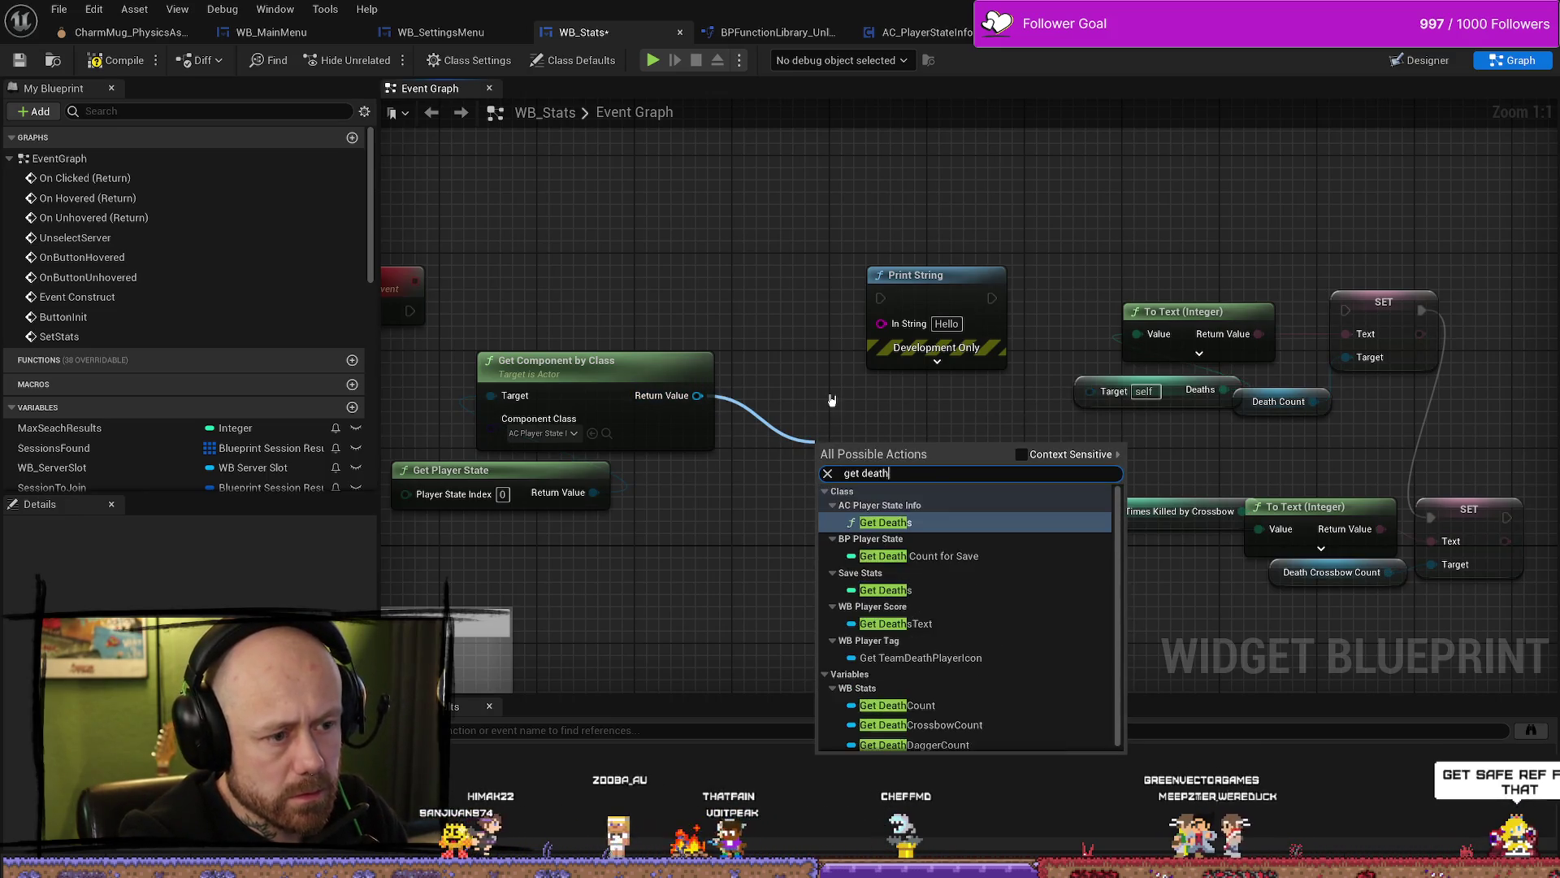
{"action": "key", "text": "Down"}
{"action": "key", "text": "Down"}
{"action": "key", "text": "Up"}
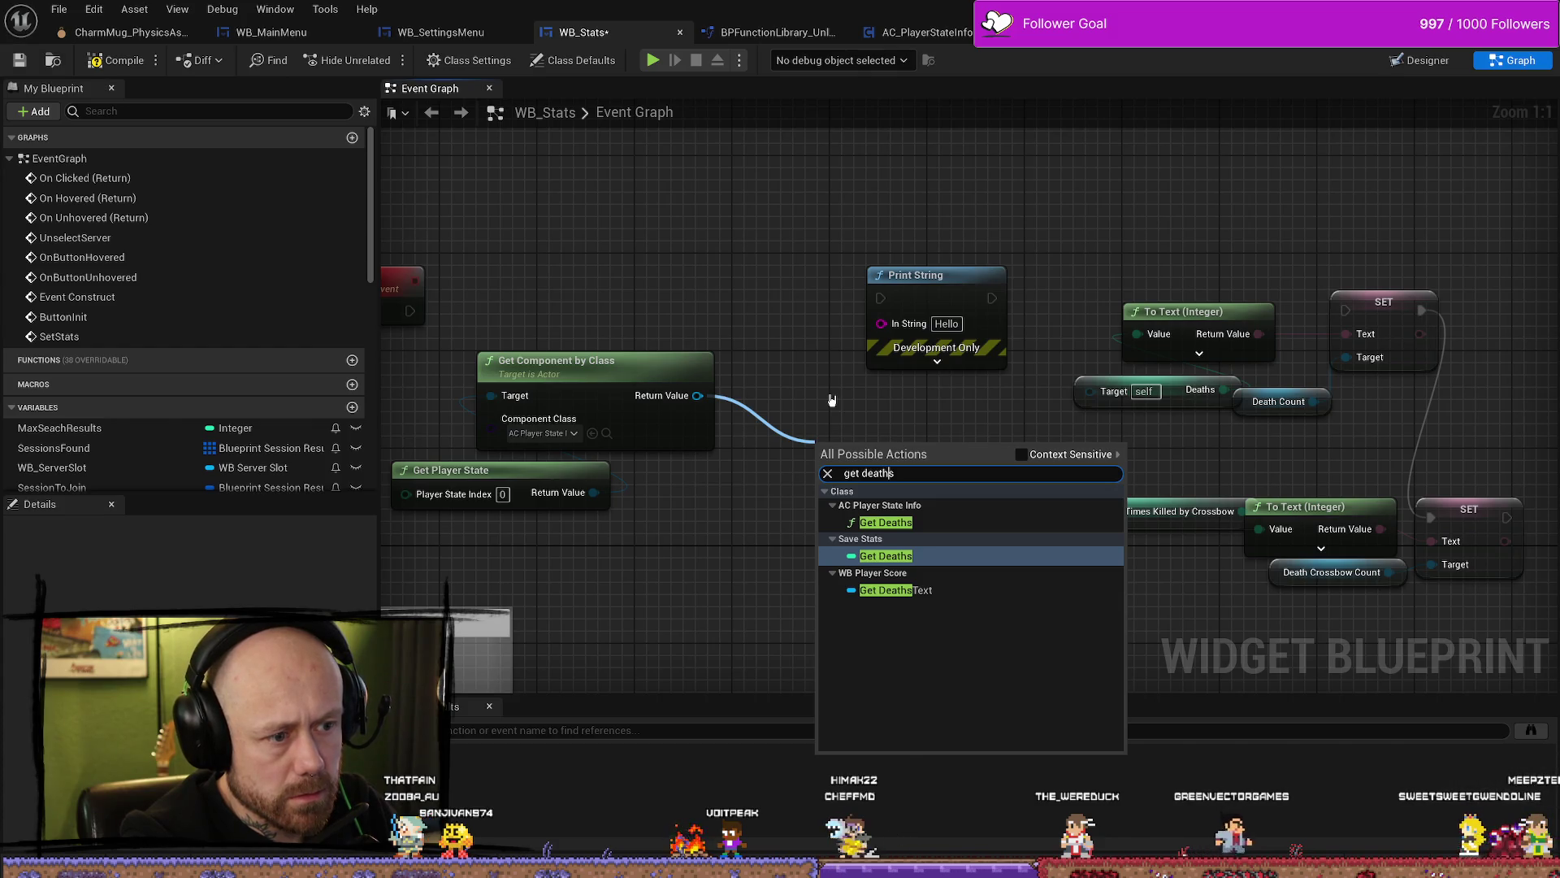
{"action": "key", "text": "Return"}
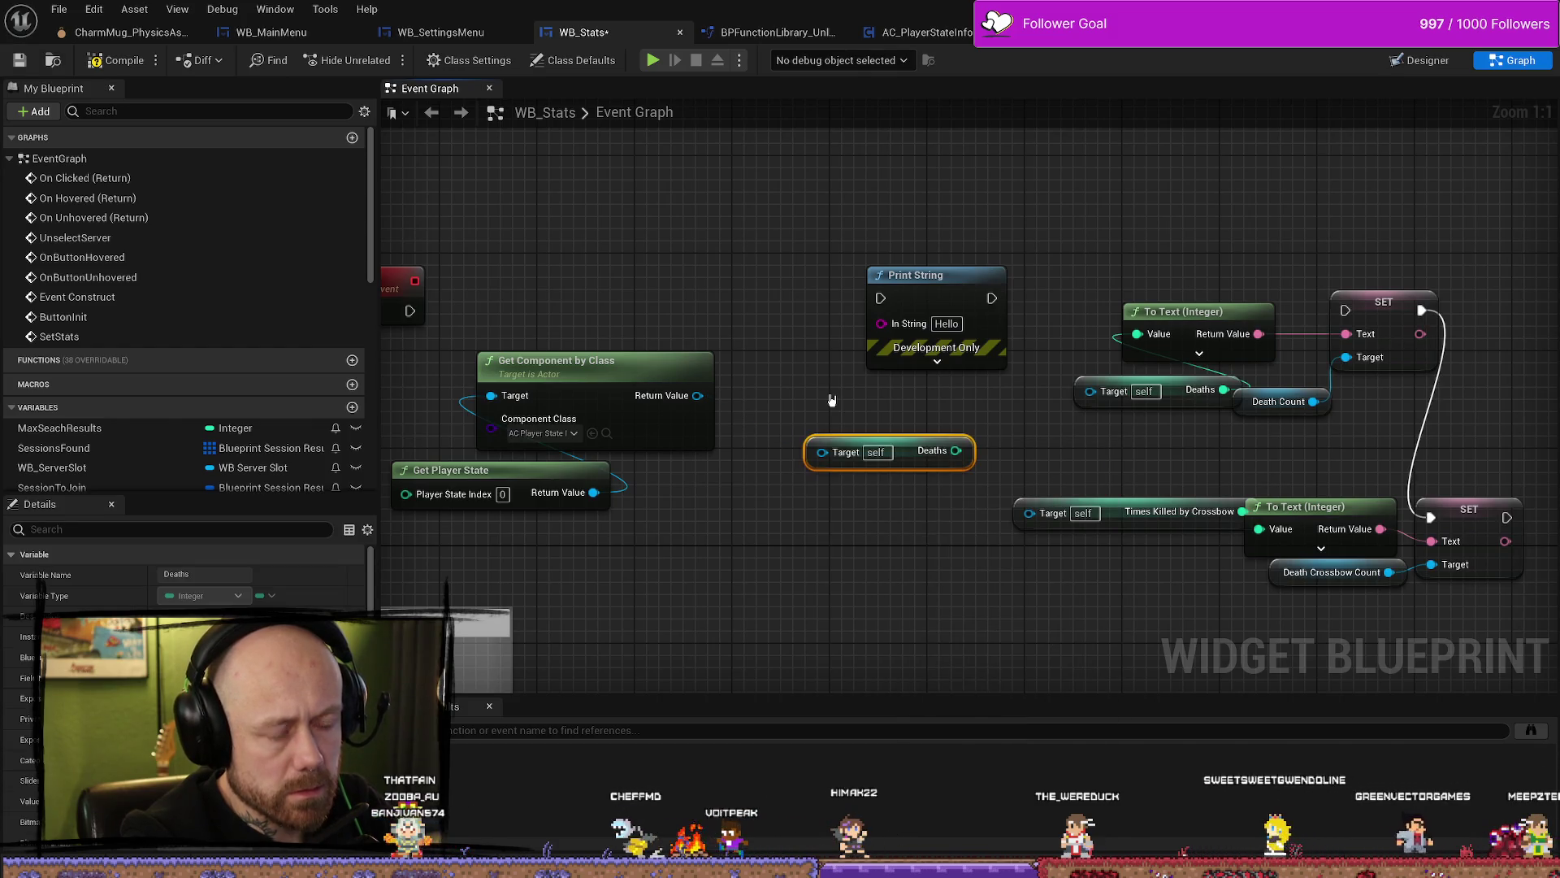
{"action": "key", "text": "Delete"}
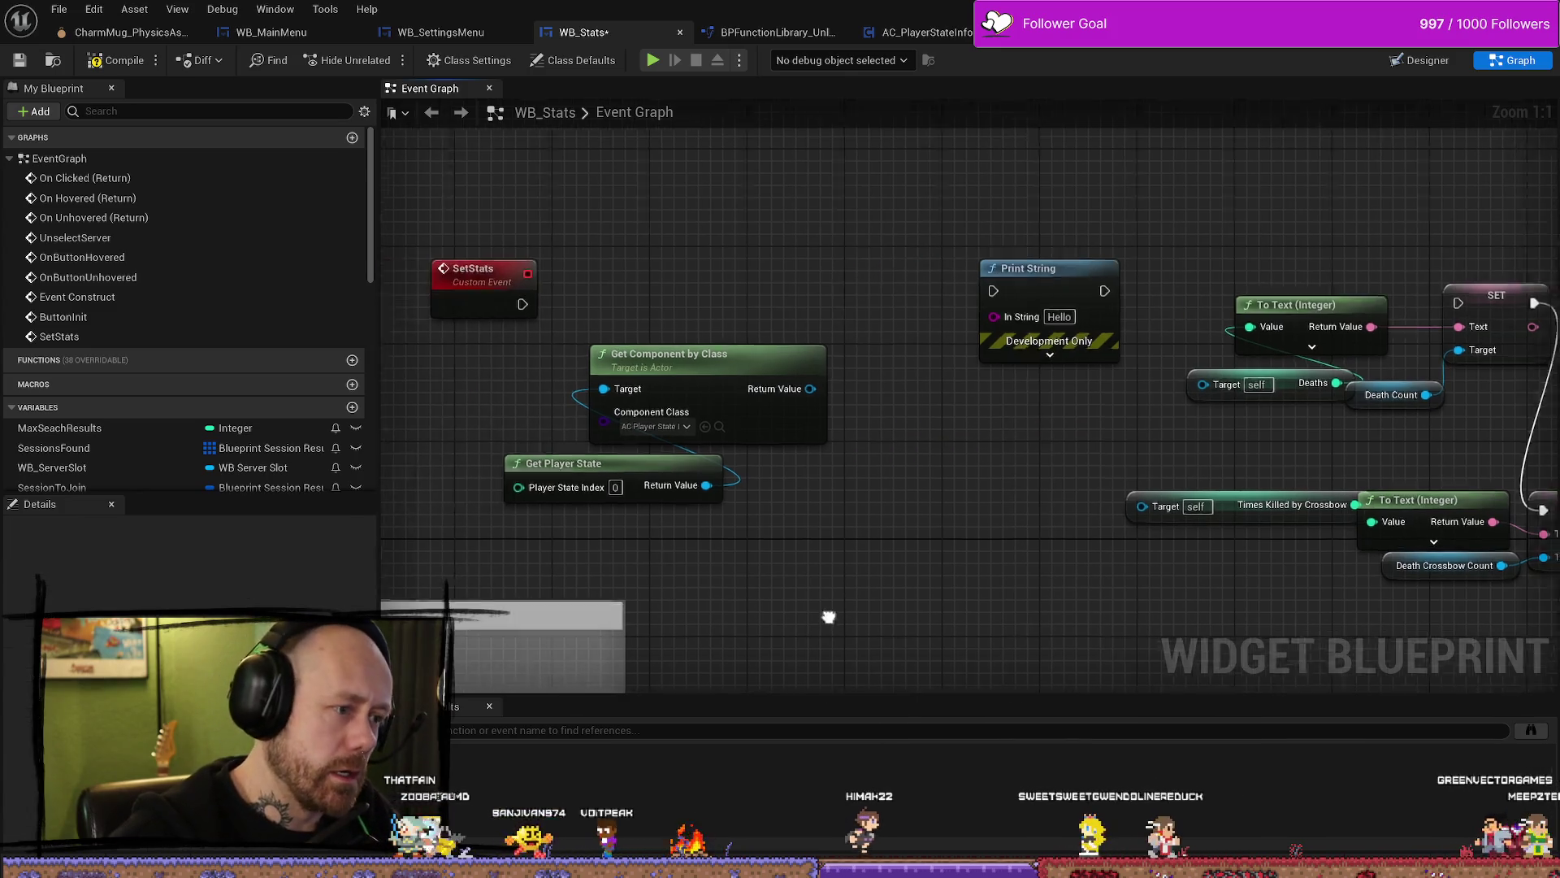
{"action": "left_click_drag", "start_coordinate": [772, 451], "coordinate": [833, 524]}
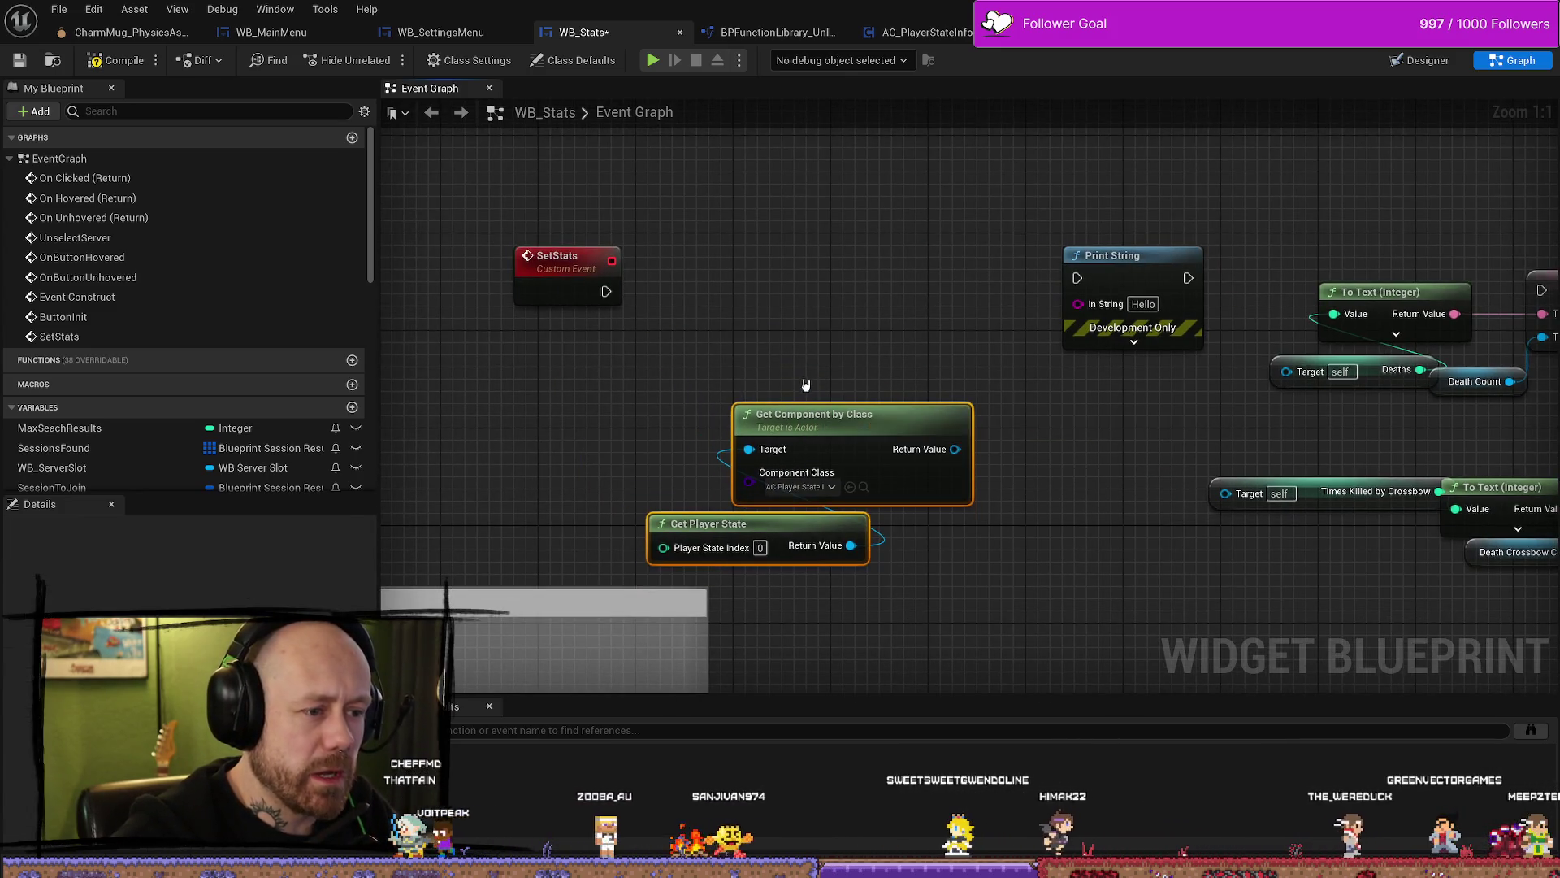
Step: Add a Get As Save Stats node from the component's Return Value
{"action": "left_click_drag", "start_coordinate": [967, 438], "coordinate": [822, 379]}
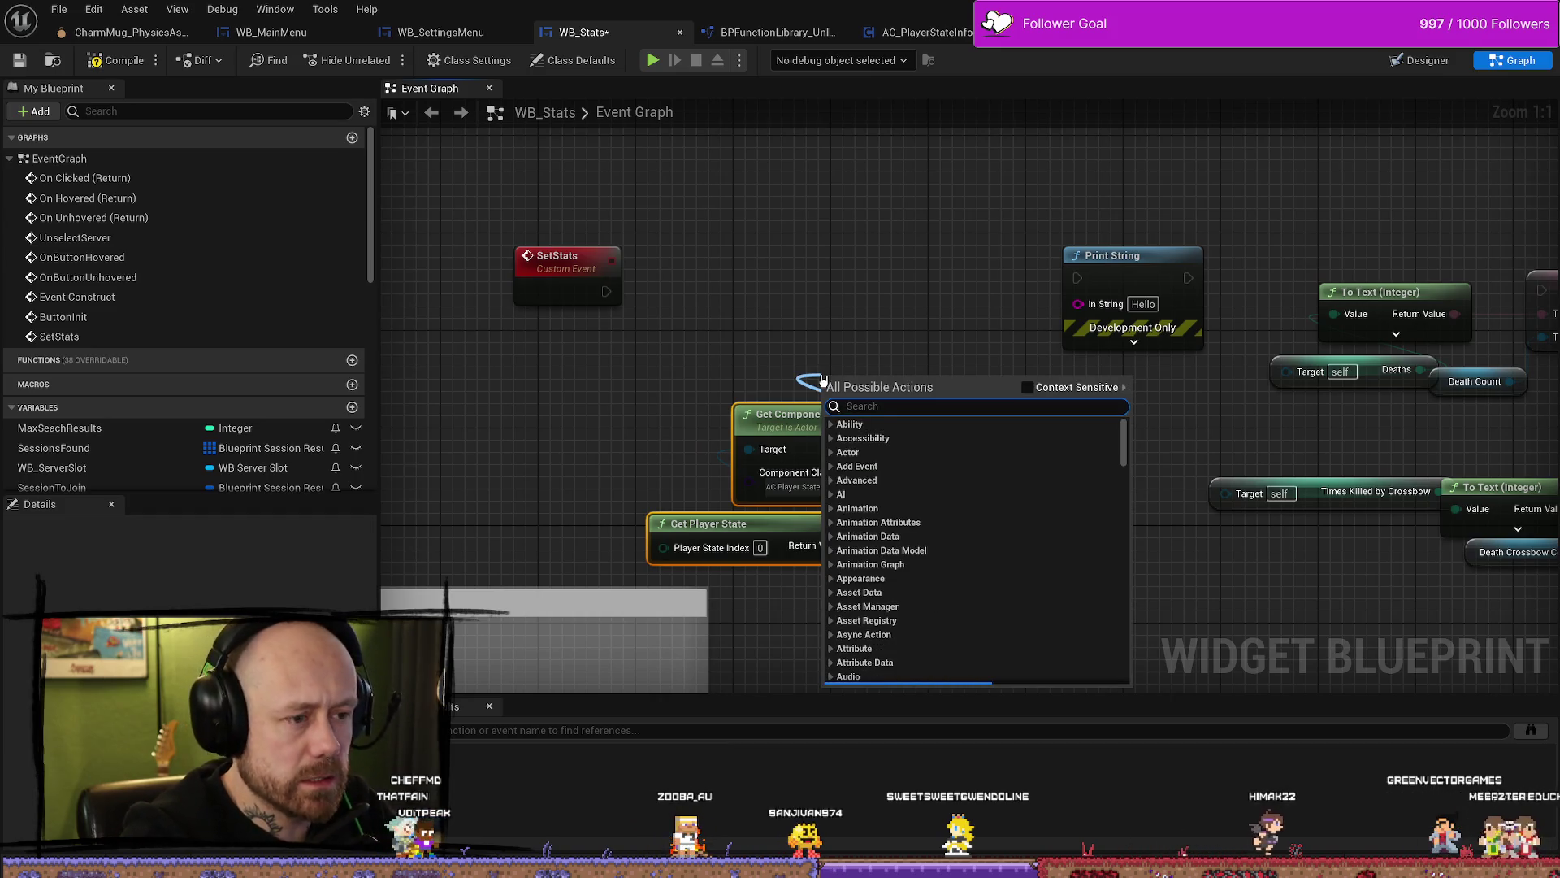
{"action": "type", "text": "get save"}
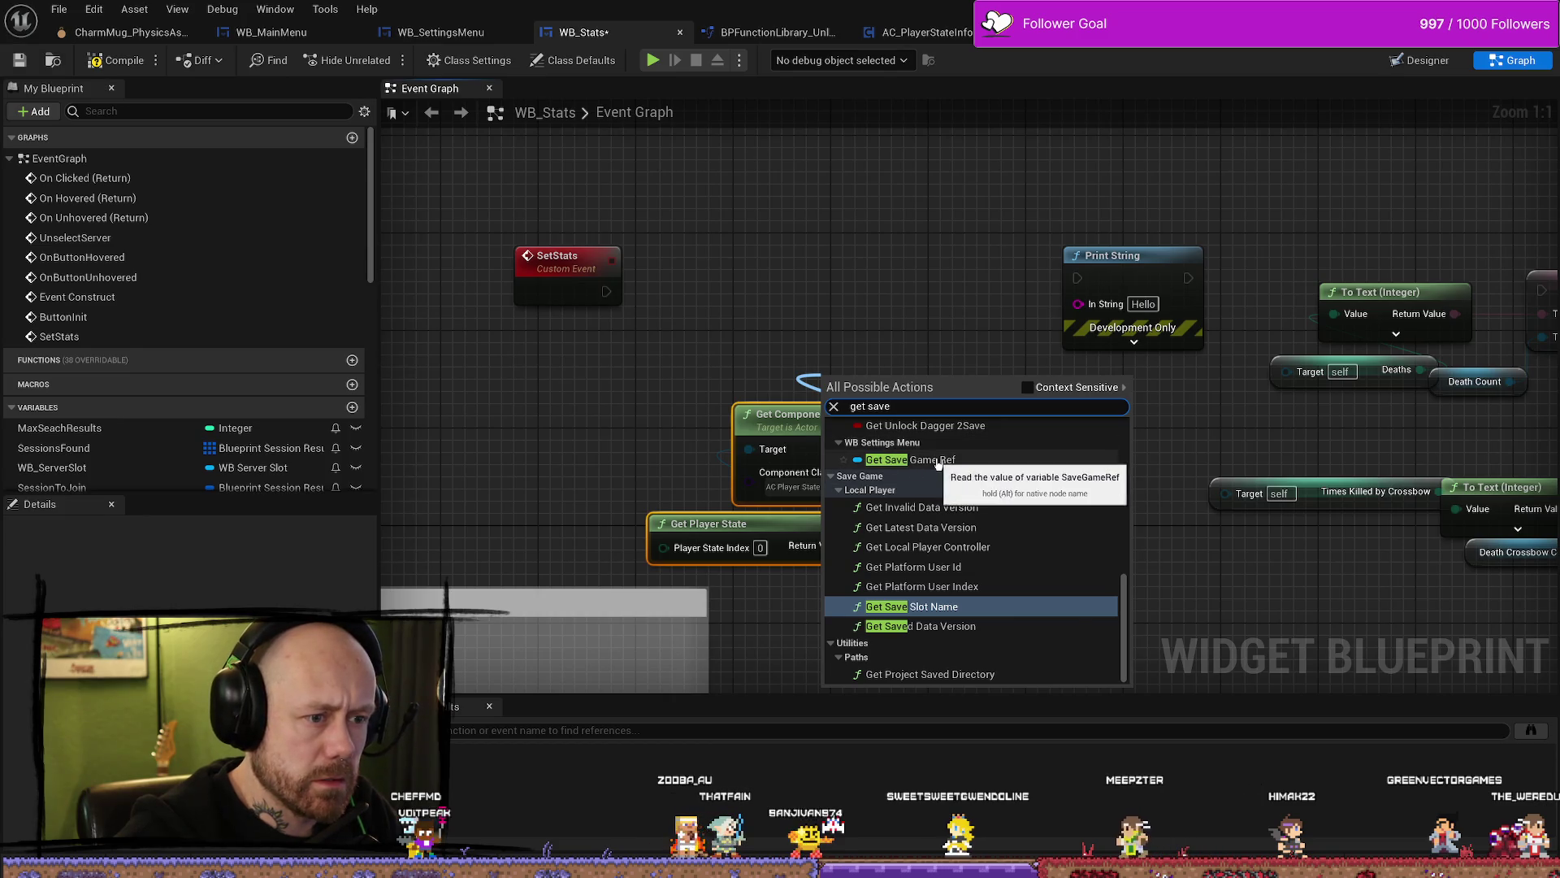
{"action": "scroll", "coordinate": [992, 573], "scroll_direction": "up", "scroll_amount": 15}
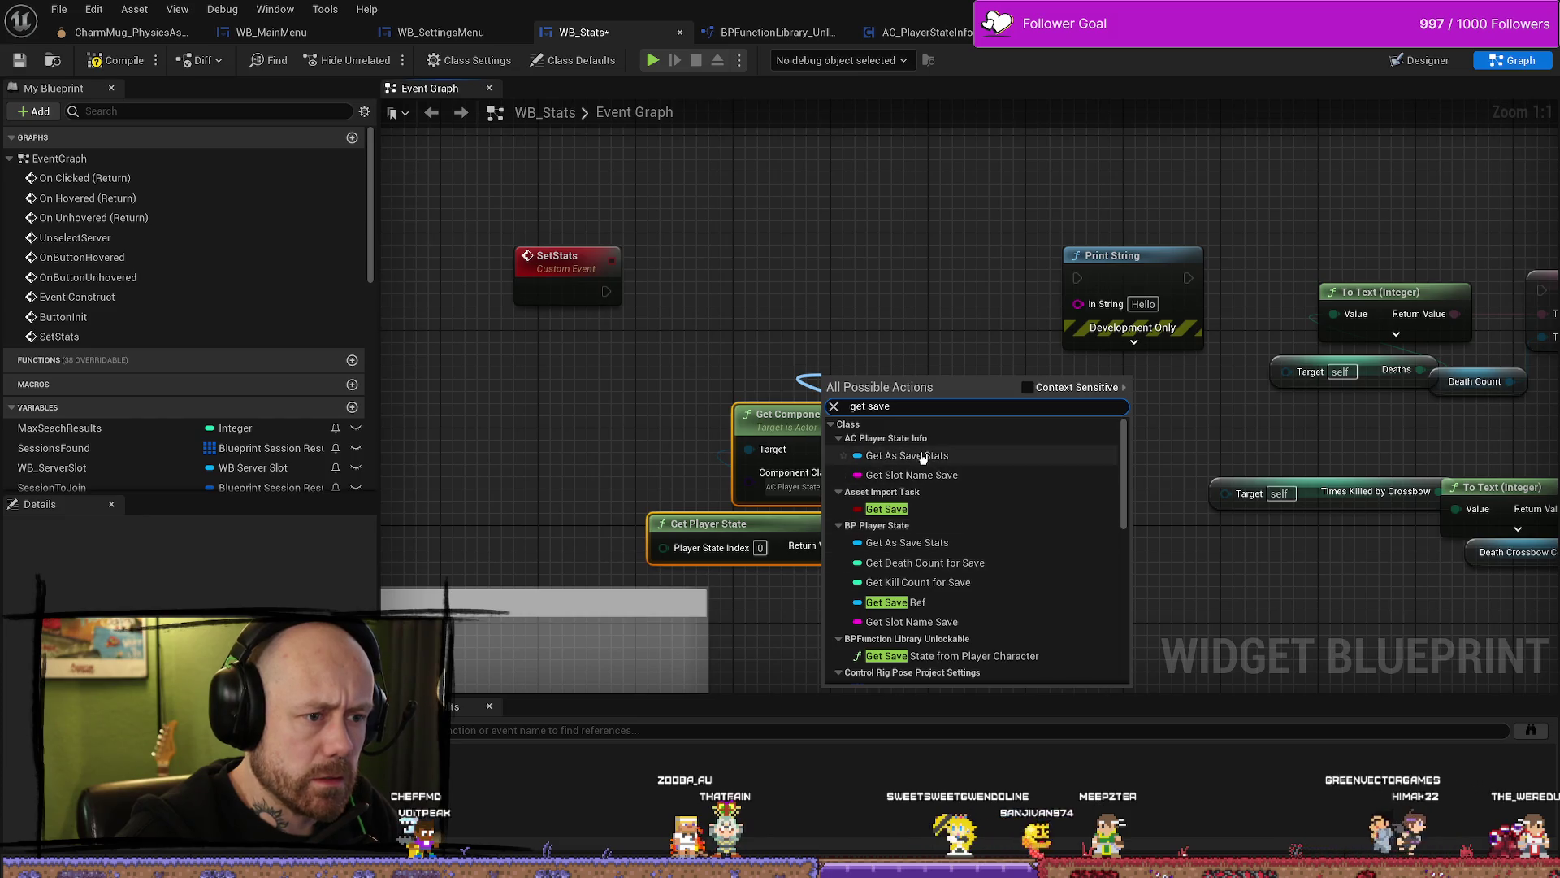
{"action": "left_click", "coordinate": [934, 456]}
Step: Wire As Save Stats into the crossbow and Deaths getters' Targets, and link SetStats to SET
{"action": "left_click_drag", "start_coordinate": [864, 373], "coordinate": [778, 361]}
{"action": "left_click_drag", "start_coordinate": [882, 369], "coordinate": [1221, 490]}
{"action": "left_click_drag", "start_coordinate": [882, 369], "coordinate": [1287, 371]}
{"action": "mouse_move", "coordinate": [1194, 417]}
{"action": "left_mouse_down"}
{"action": "mouse_move", "coordinate": [784, 415]}
{"action": "mouse_move", "coordinate": [1068, 414]}
{"action": "left_mouse_up"}
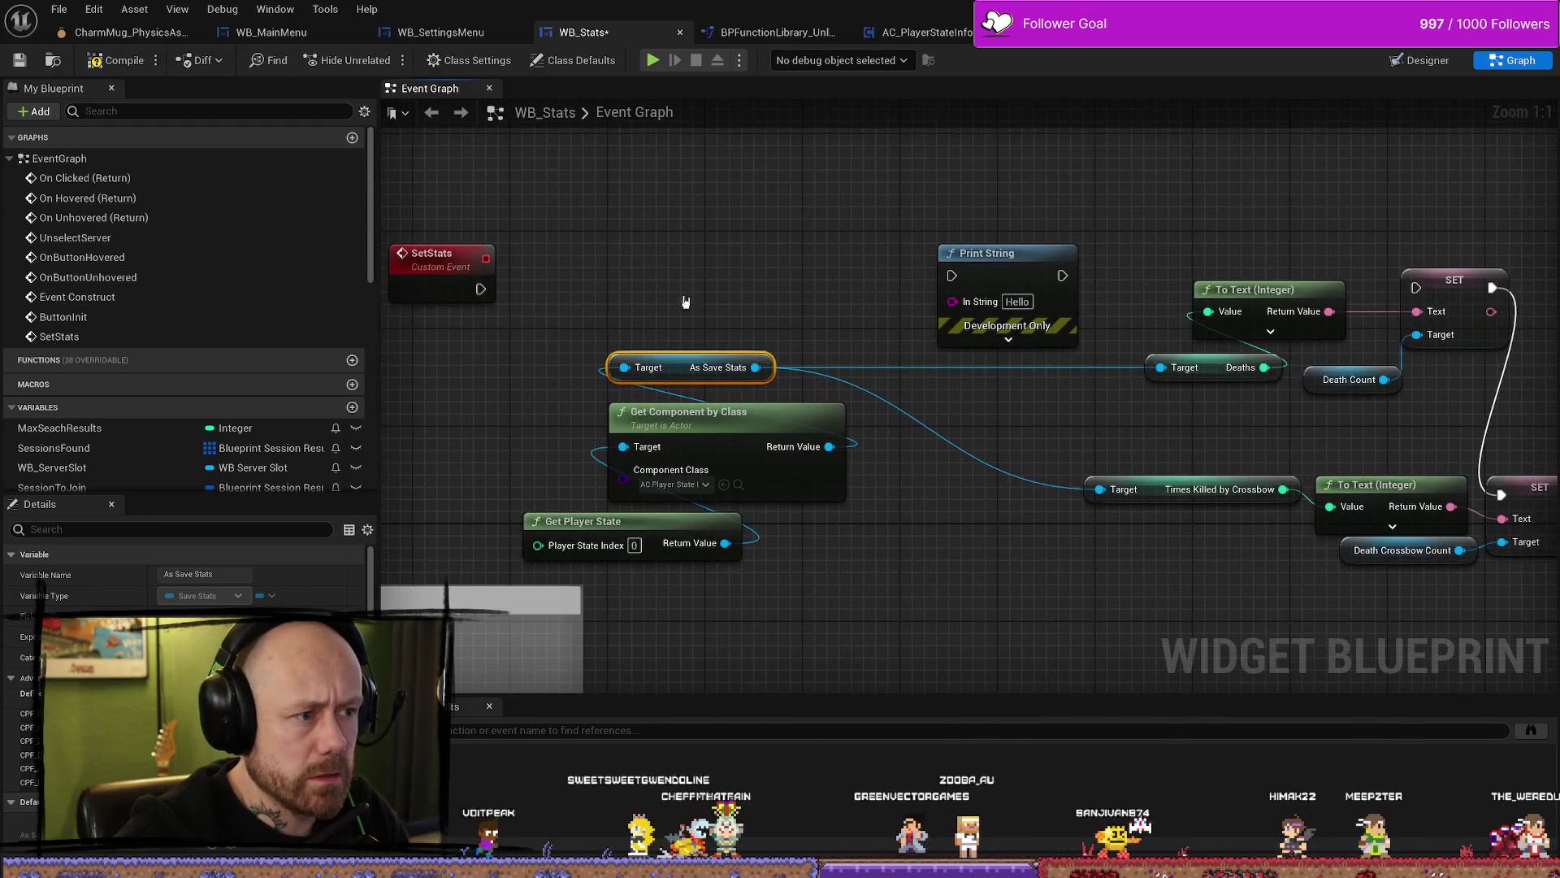
{"action": "left_click_drag", "start_coordinate": [478, 287], "coordinate": [1434, 290]}
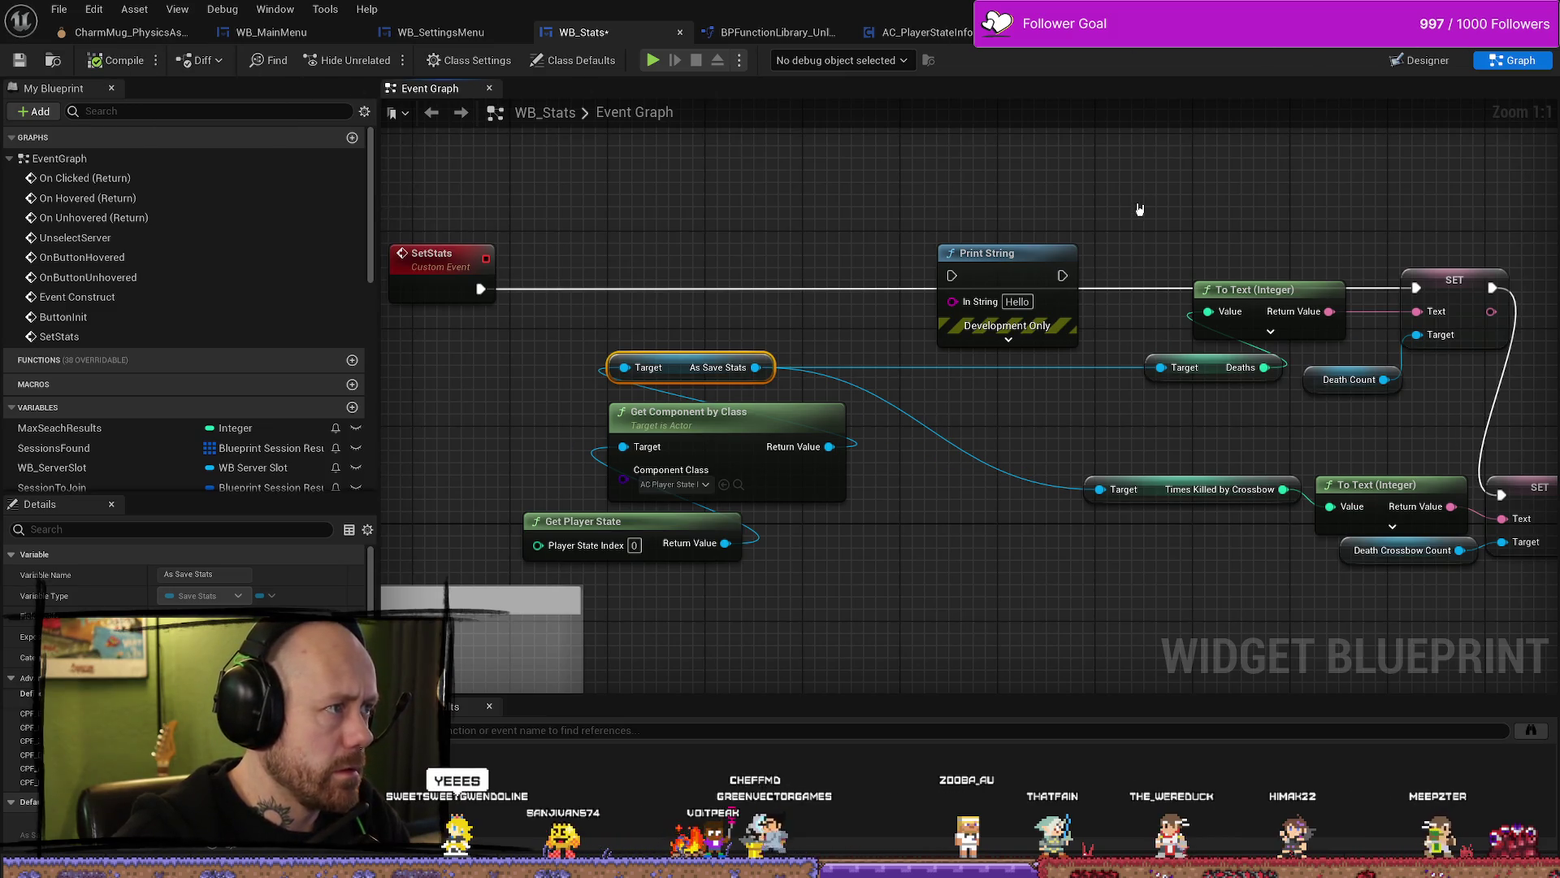
Step: Play-test the Stats screen, which shows 162 Deaths and 46 crossbow deaths
{"action": "key", "text": "alt+p"}
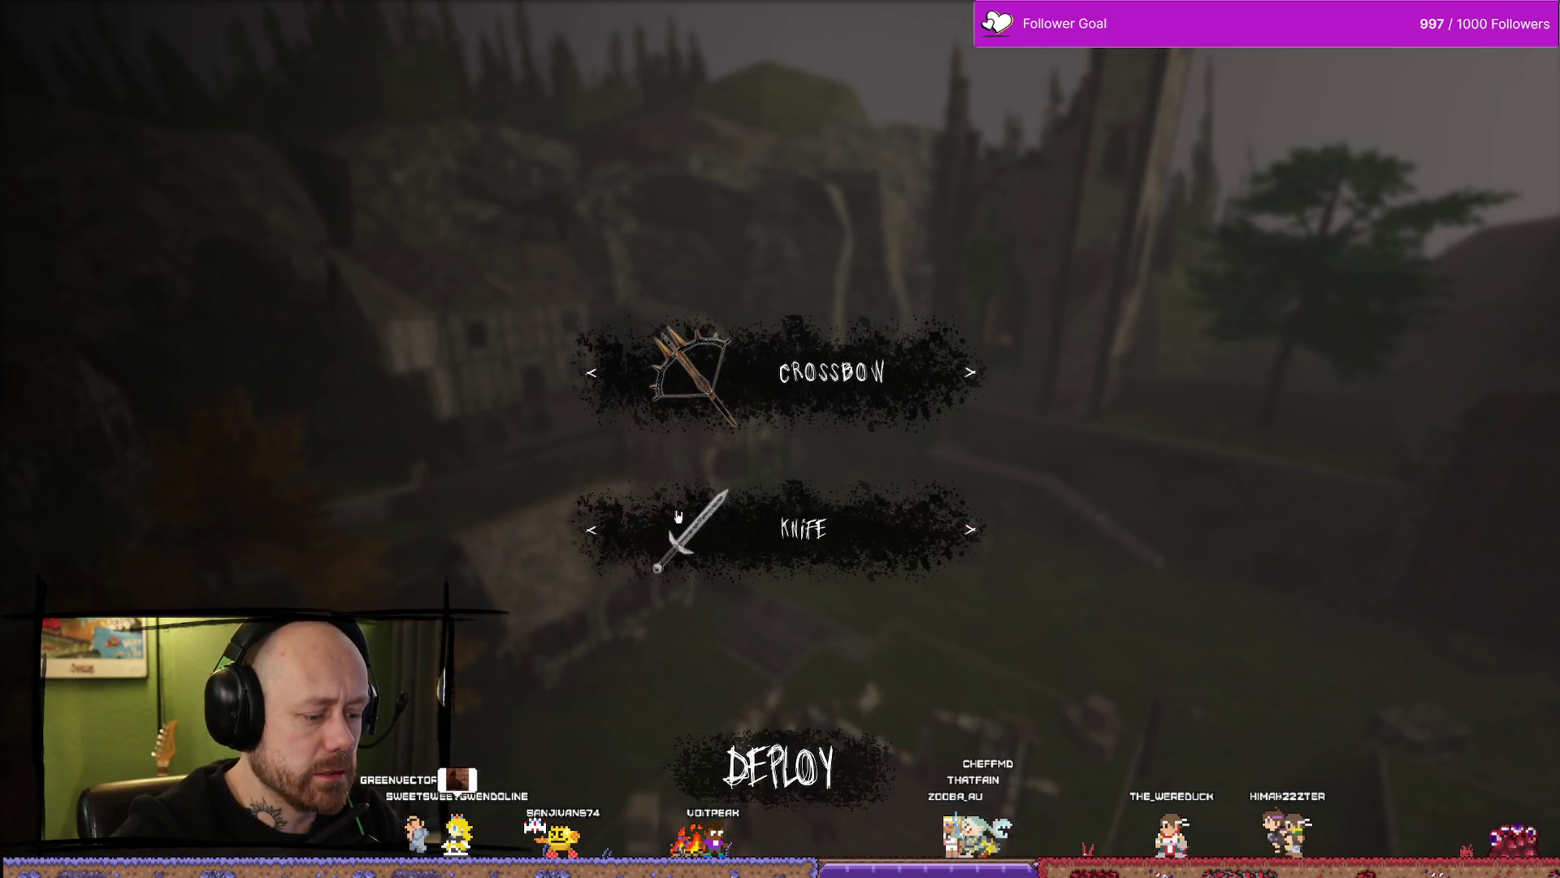
{"action": "key", "text": "Escape"}
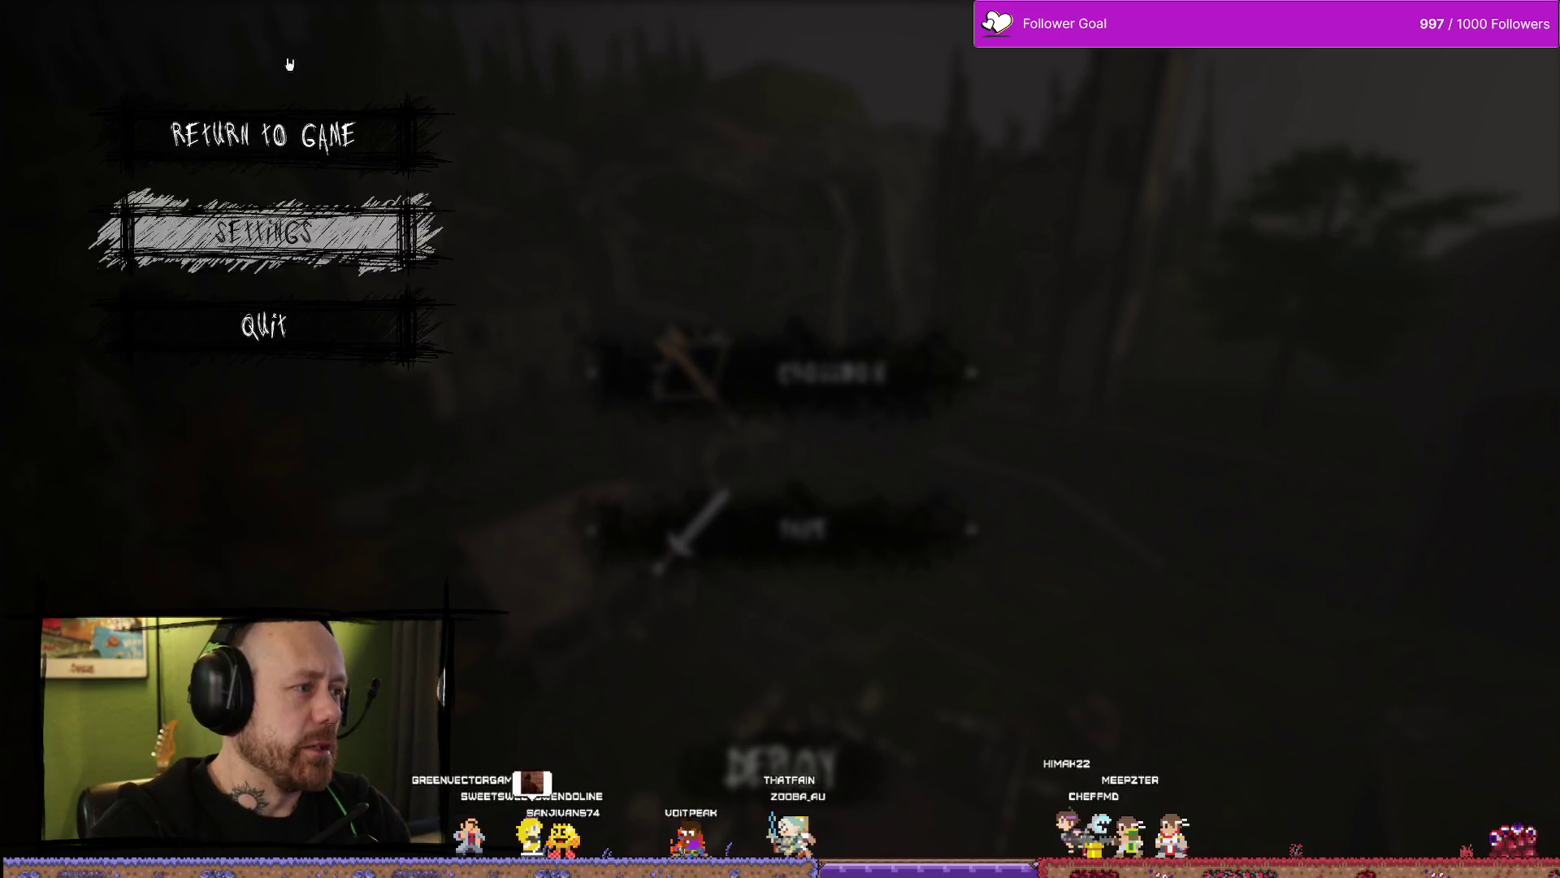
{"action": "left_click", "coordinate": [313, 324]}
{"action": "left_click", "coordinate": [719, 524]}
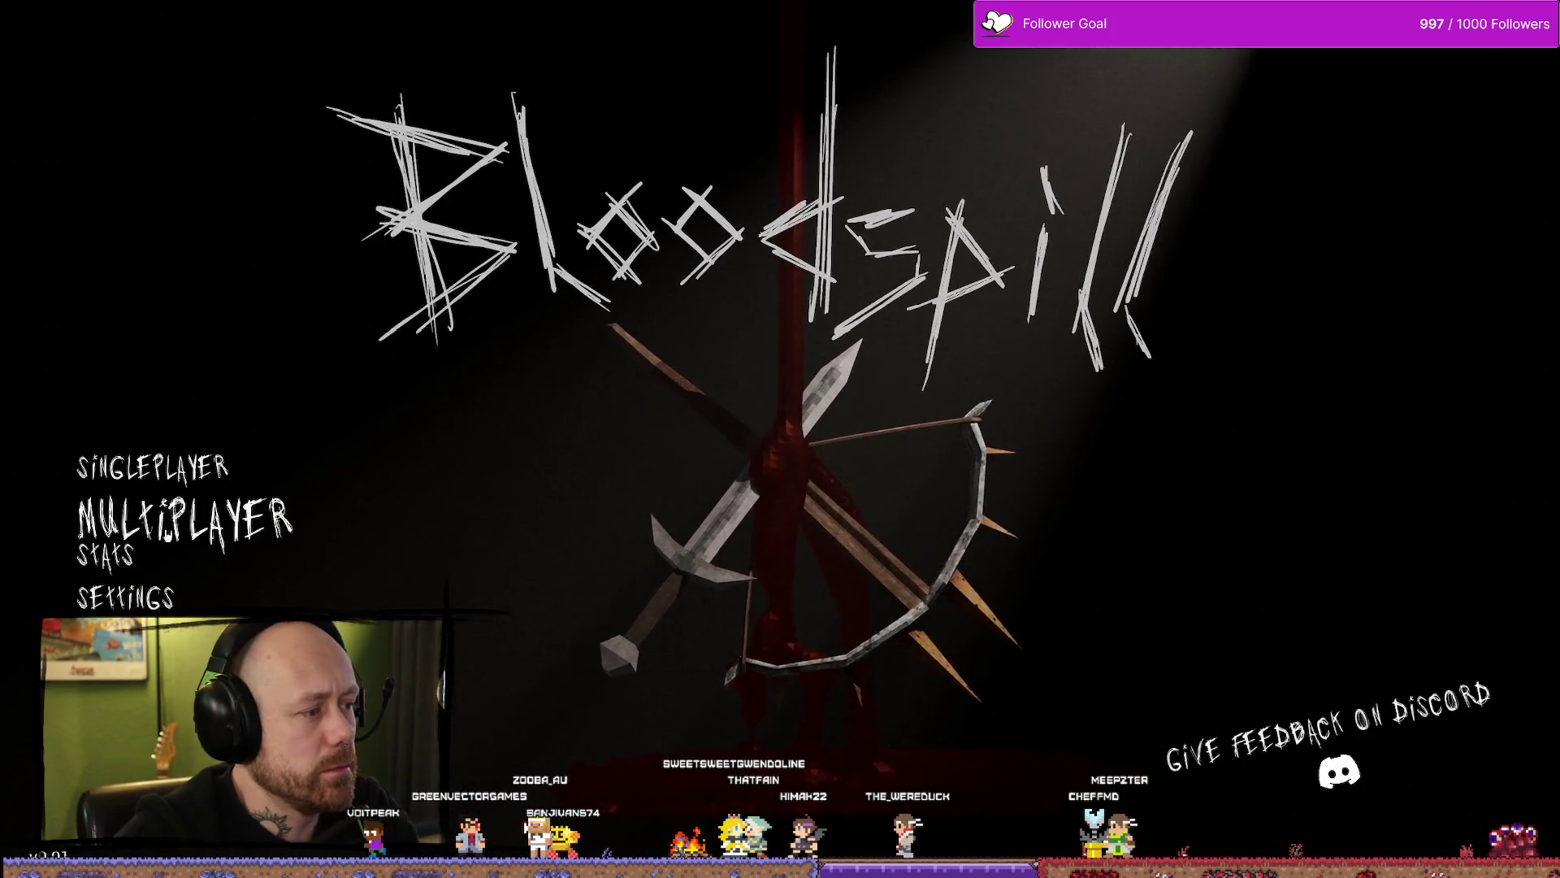
{"action": "left_click", "coordinate": [160, 566]}
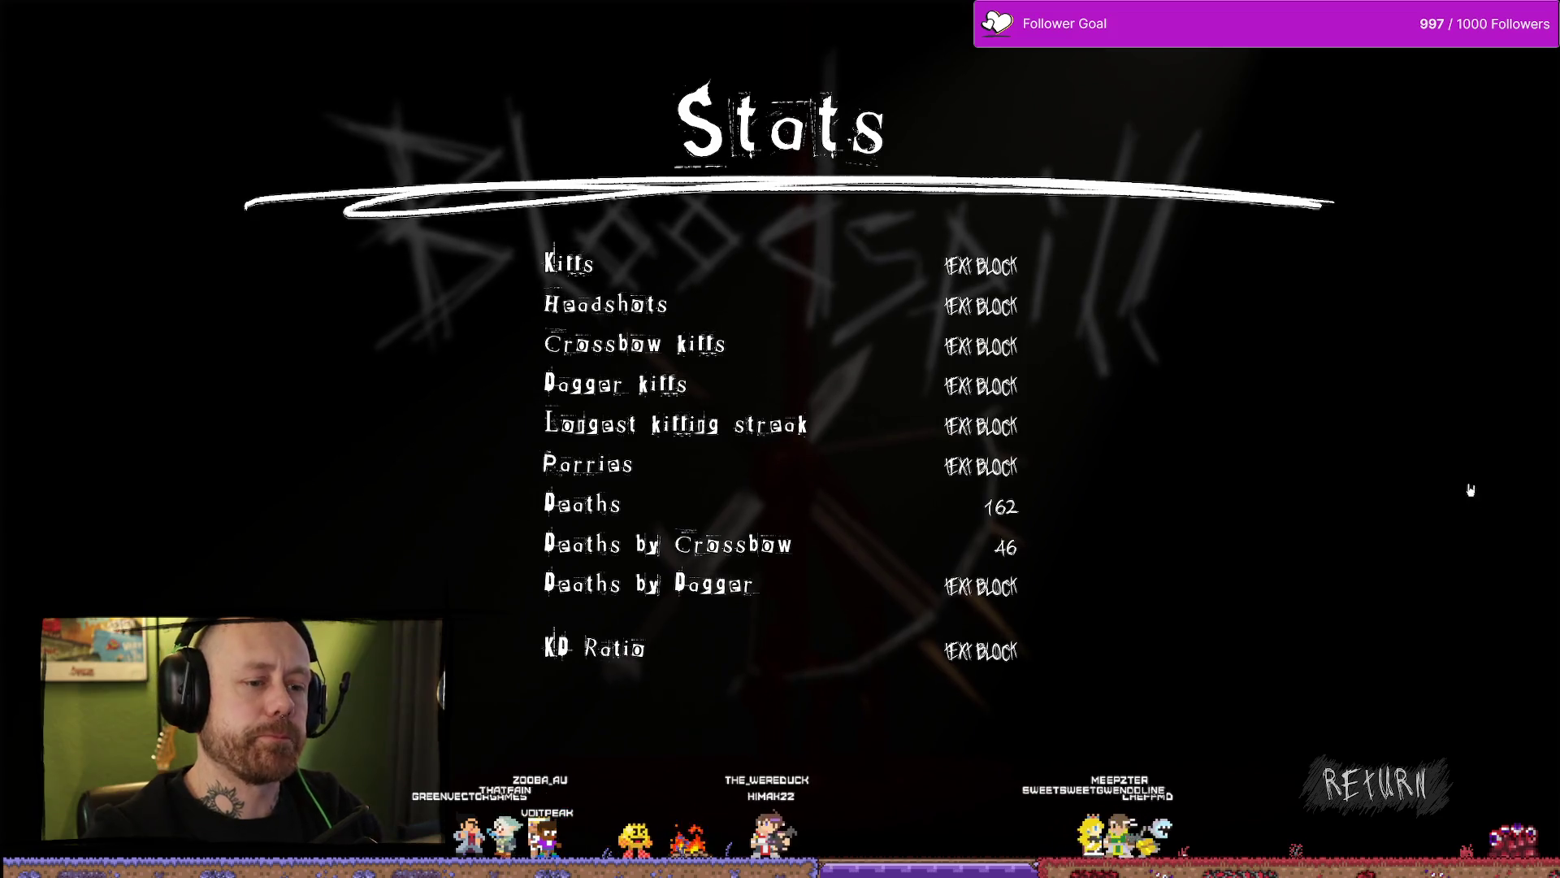
{"action": "left_click", "coordinate": [1362, 796]}
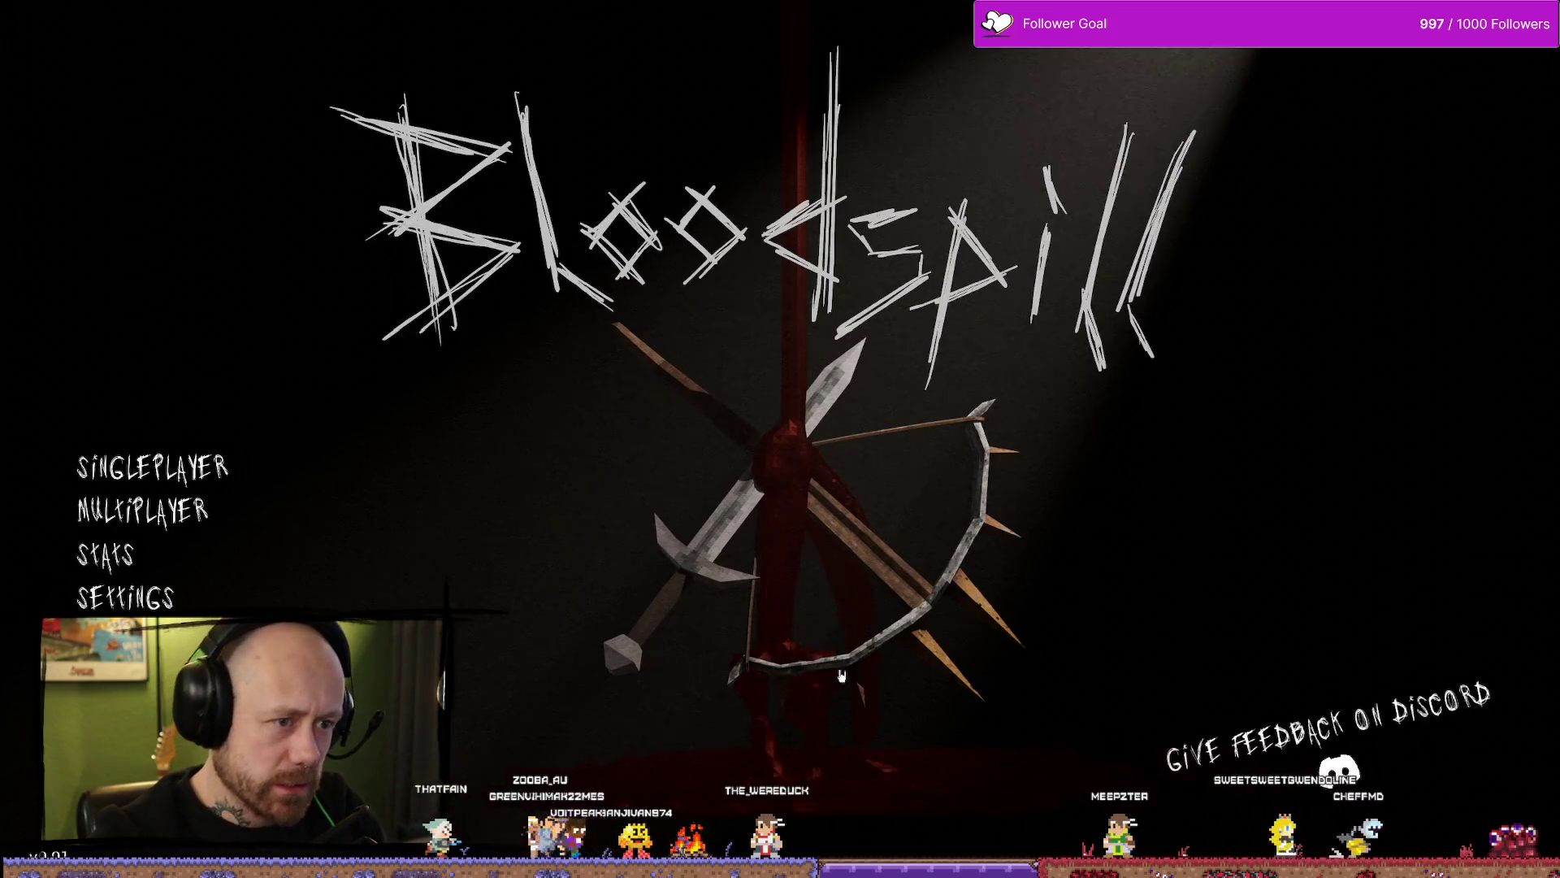
{"action": "key", "text": "Escape"}
Step: Reopen AC_PlayerStateInfo from the Content Drawer, then return to WB_Stats near Print String
{"action": "key", "text": "ctrl+space"}
{"action": "double_click", "coordinate": [315, 507]}
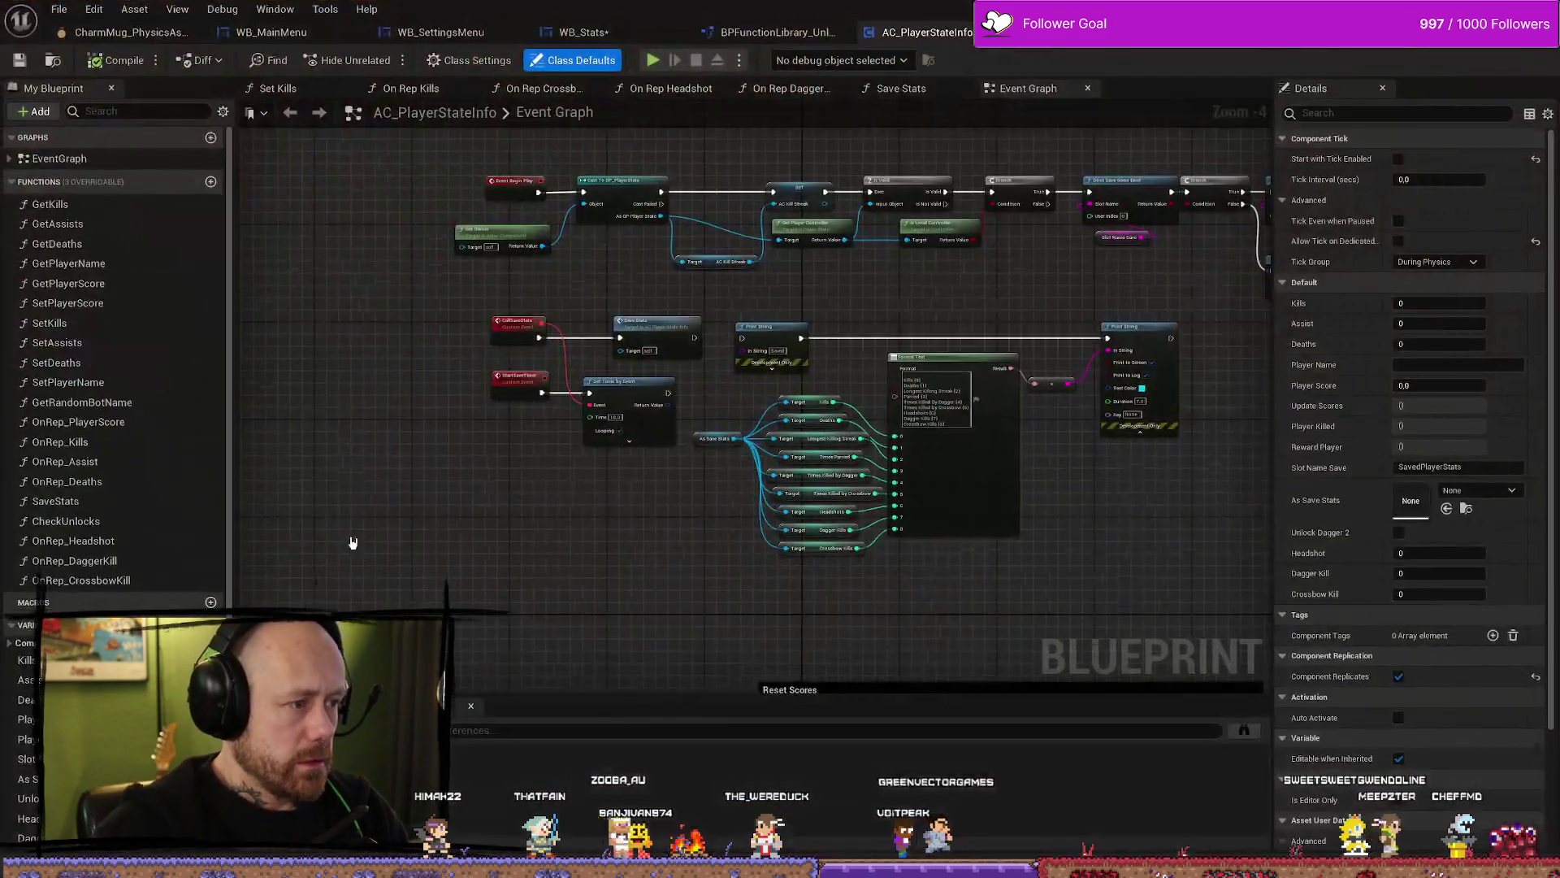
{"action": "left_click", "coordinate": [584, 32]}
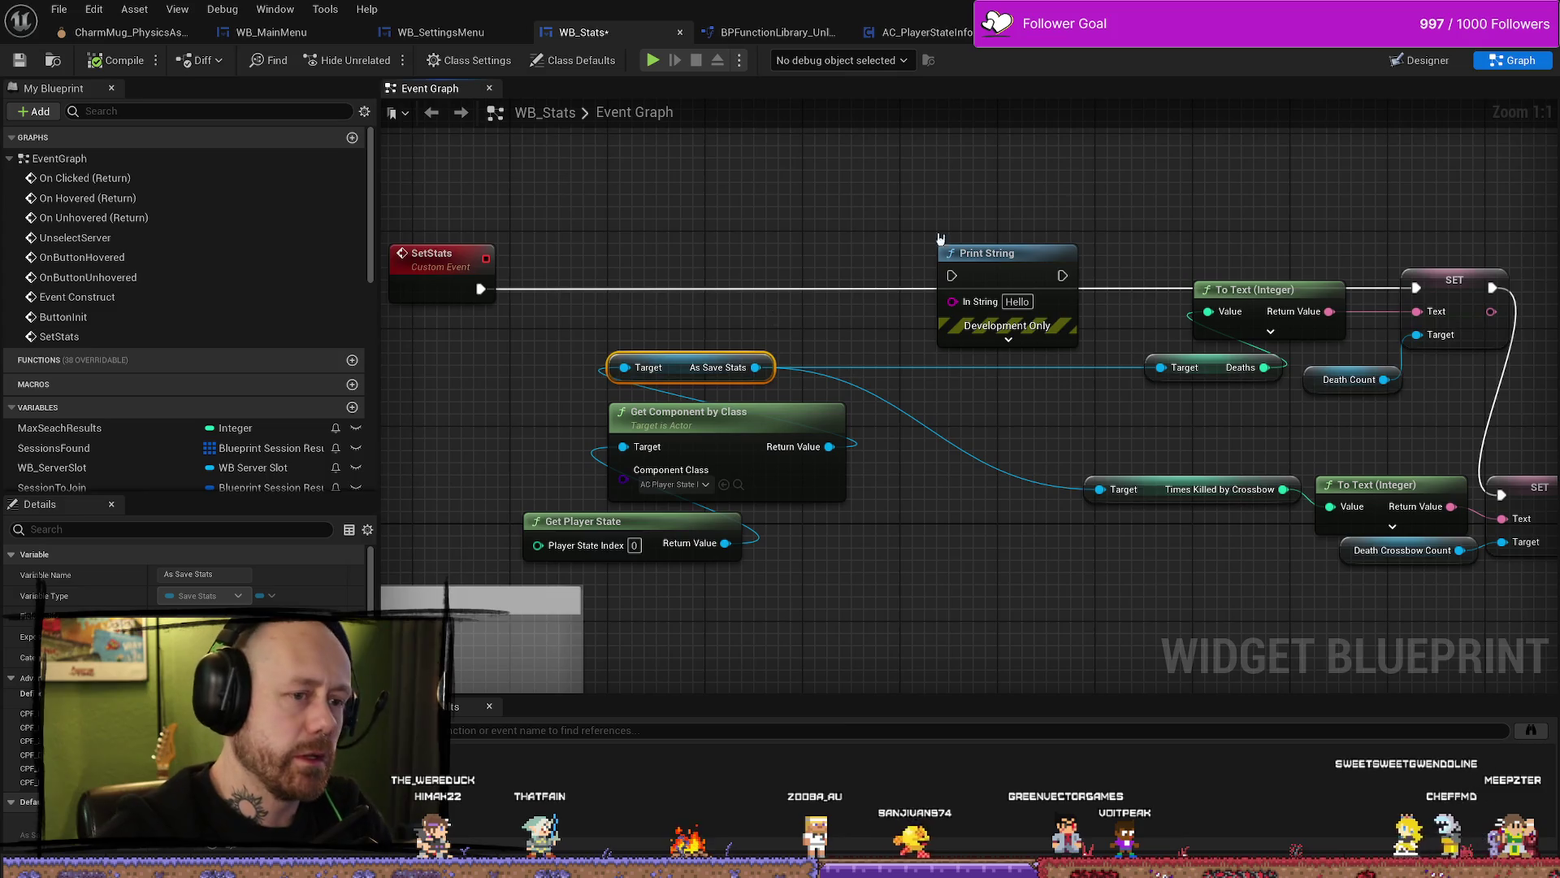
{"action": "left_click_drag", "start_coordinate": [1138, 430], "coordinate": [1022, 424]}
Step: Delete Print String and rearrange SetStats, Get Player State and Get Component by Class
{"action": "left_click", "coordinate": [909, 266]}
{"action": "key", "text": "Delete"}
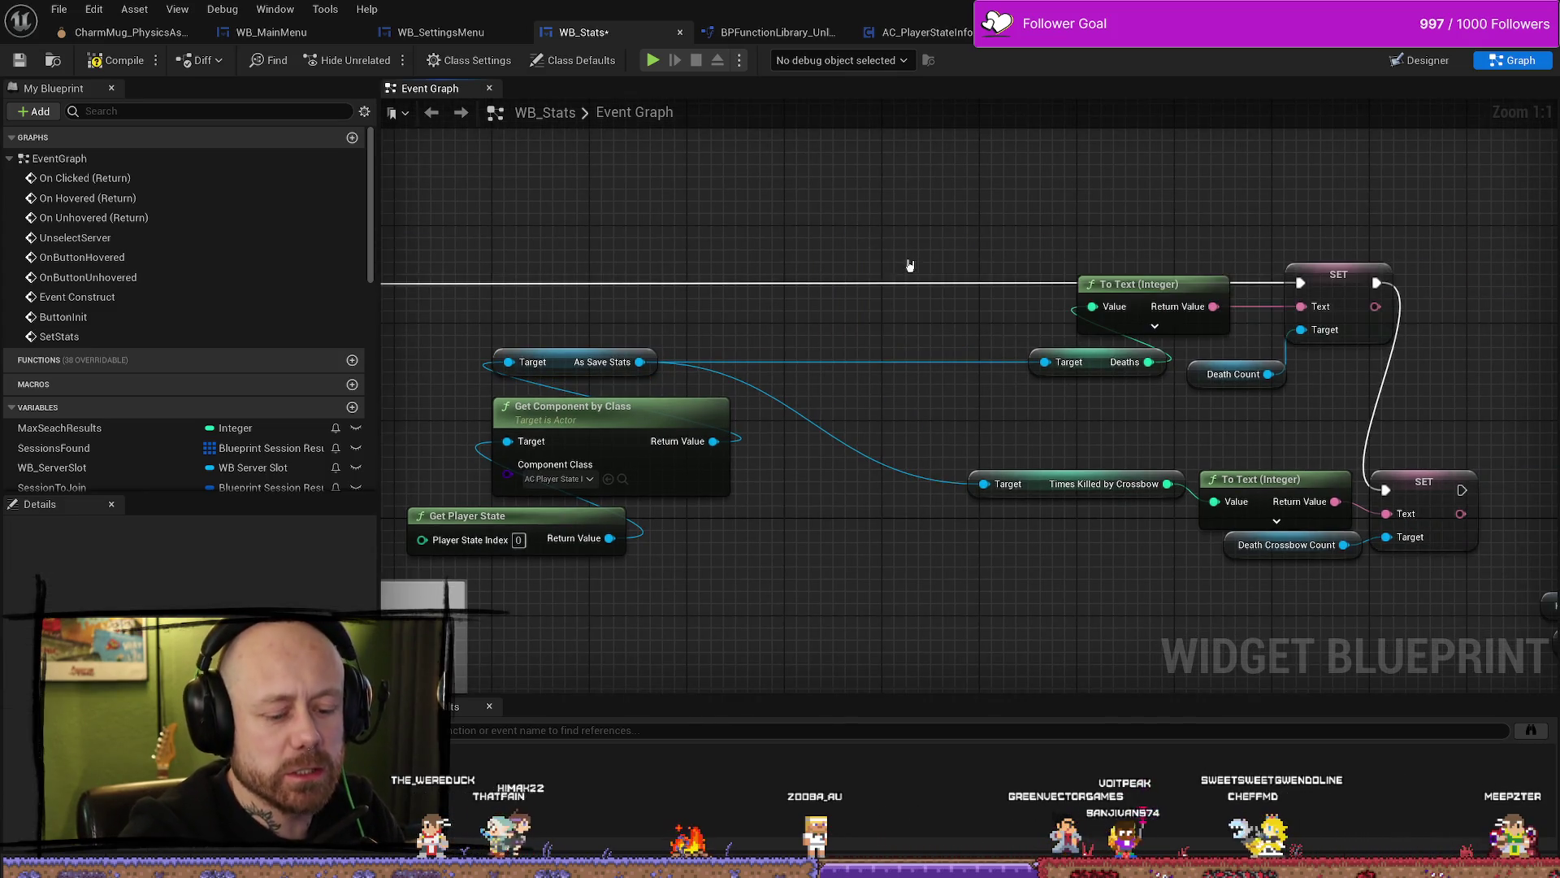
{"action": "mouse_move", "coordinate": [537, 195]}
{"action": "left_mouse_down"}
{"action": "mouse_move", "coordinate": [1182, 194]}
{"action": "mouse_move", "coordinate": [750, 269]}
{"action": "mouse_move", "coordinate": [724, 222]}
{"action": "left_mouse_up"}
{"action": "left_click_drag", "start_coordinate": [515, 318], "coordinate": [750, 213]}
{"action": "left_click_drag", "start_coordinate": [750, 213], "coordinate": [567, 468]}
{"action": "mouse_move", "coordinate": [597, 265]}
{"action": "left_mouse_down"}
{"action": "mouse_move", "coordinate": [723, 266]}
{"action": "mouse_move", "coordinate": [768, 351]}
{"action": "mouse_move", "coordinate": [665, 301]}
{"action": "mouse_move", "coordinate": [703, 254]}
{"action": "left_mouse_up"}
{"action": "left_click", "coordinate": [768, 351], "text": "ctrl"}
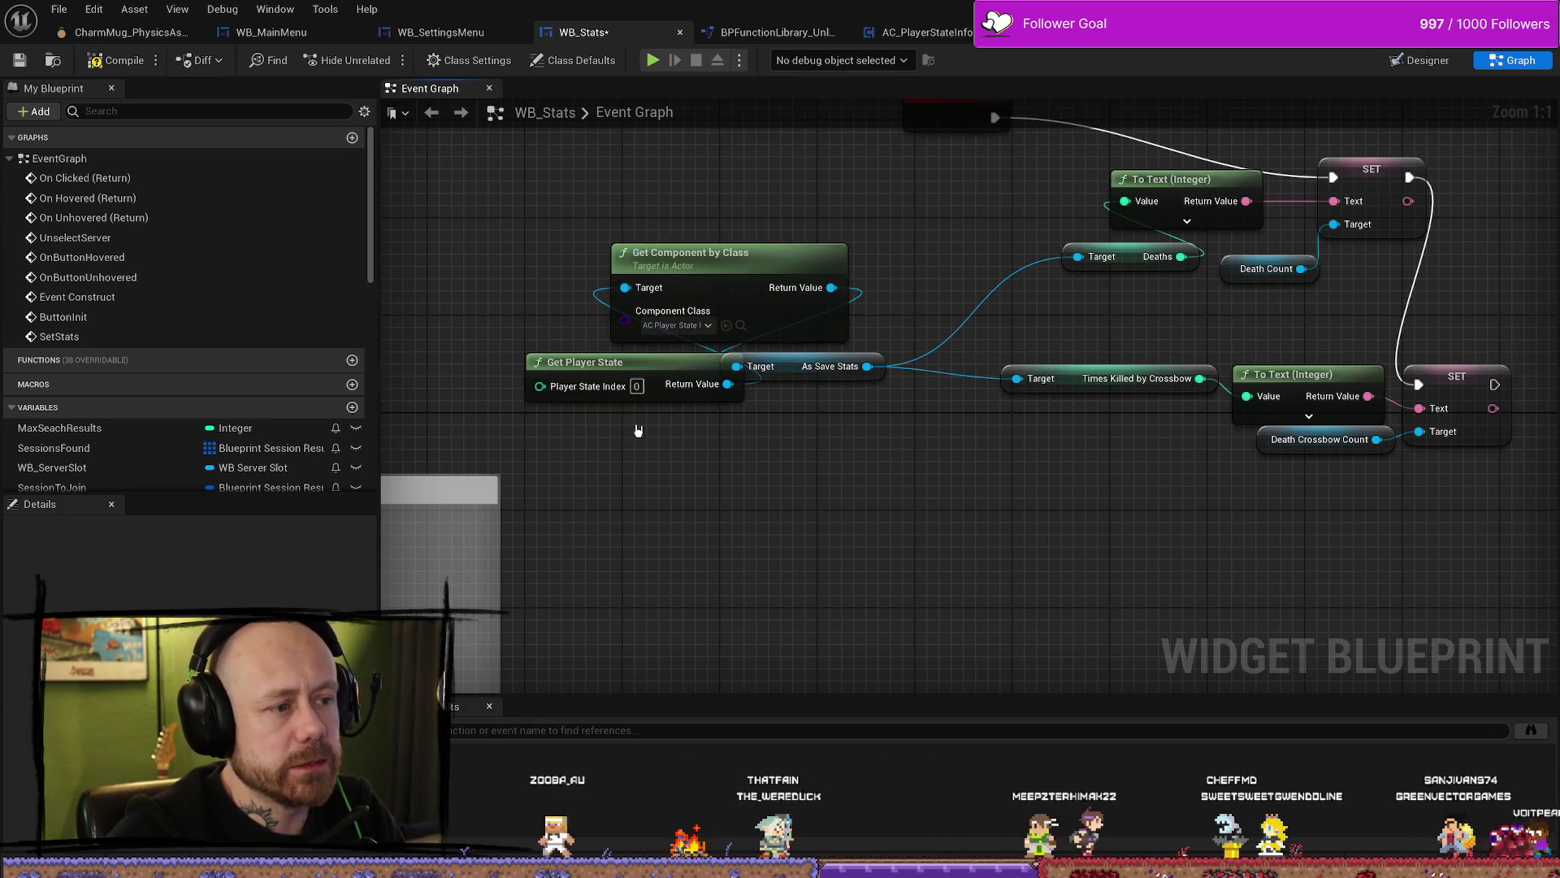
{"action": "mouse_move", "coordinate": [604, 367]}
{"action": "left_mouse_down"}
{"action": "mouse_move", "coordinate": [601, 215]}
{"action": "mouse_move", "coordinate": [676, 194]}
{"action": "left_mouse_up"}
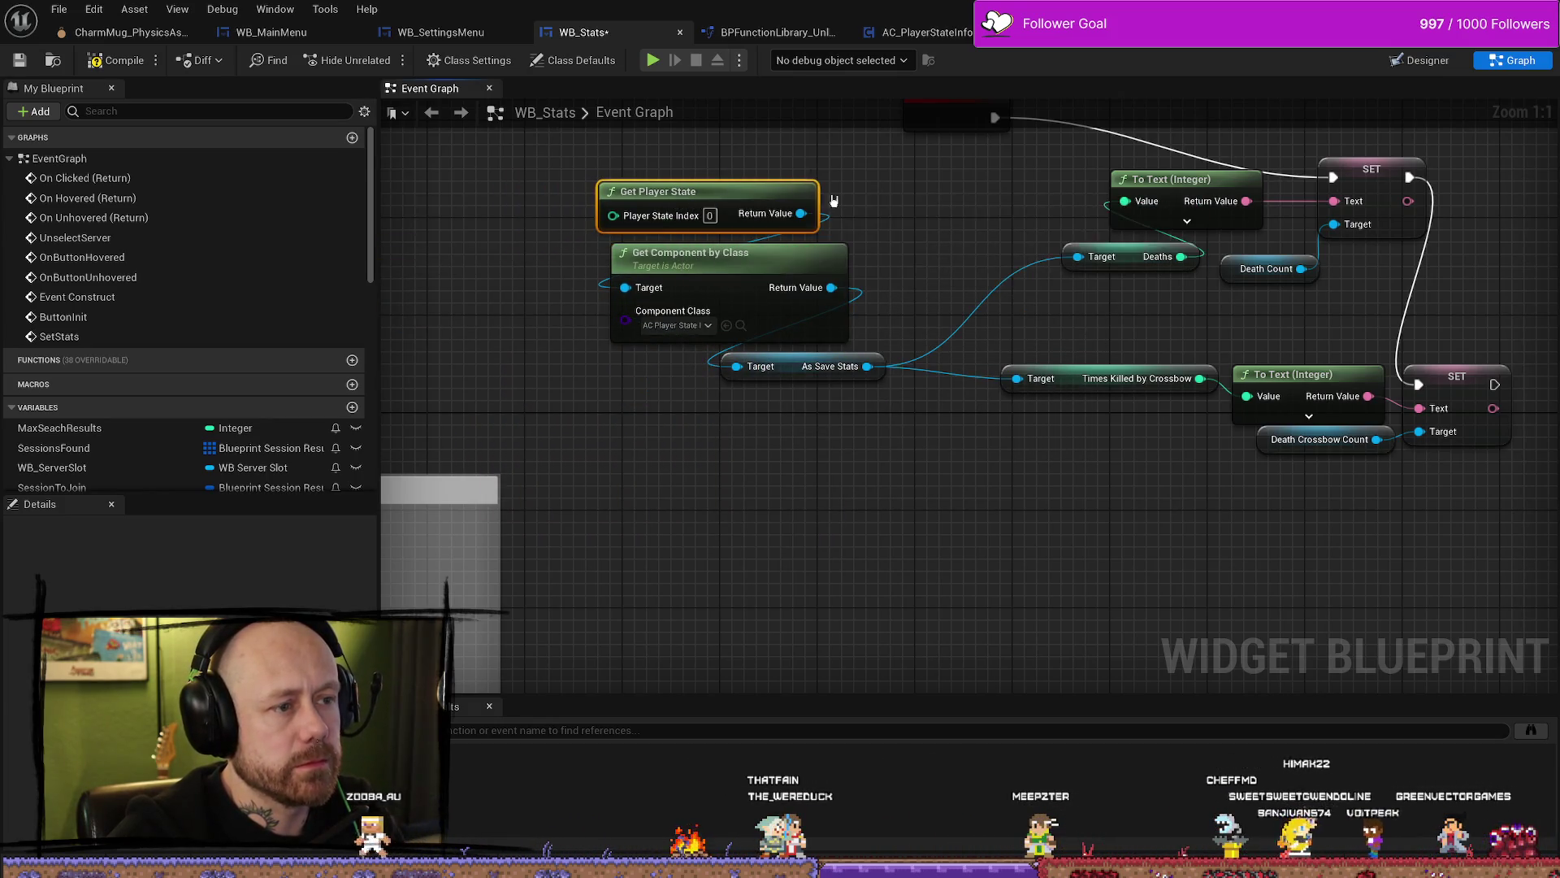
Step: Move As Save Stats with the player-state nodes and place SetStats above the To Text nodes
{"action": "left_click_drag", "start_coordinate": [935, 289], "coordinate": [861, 392]}
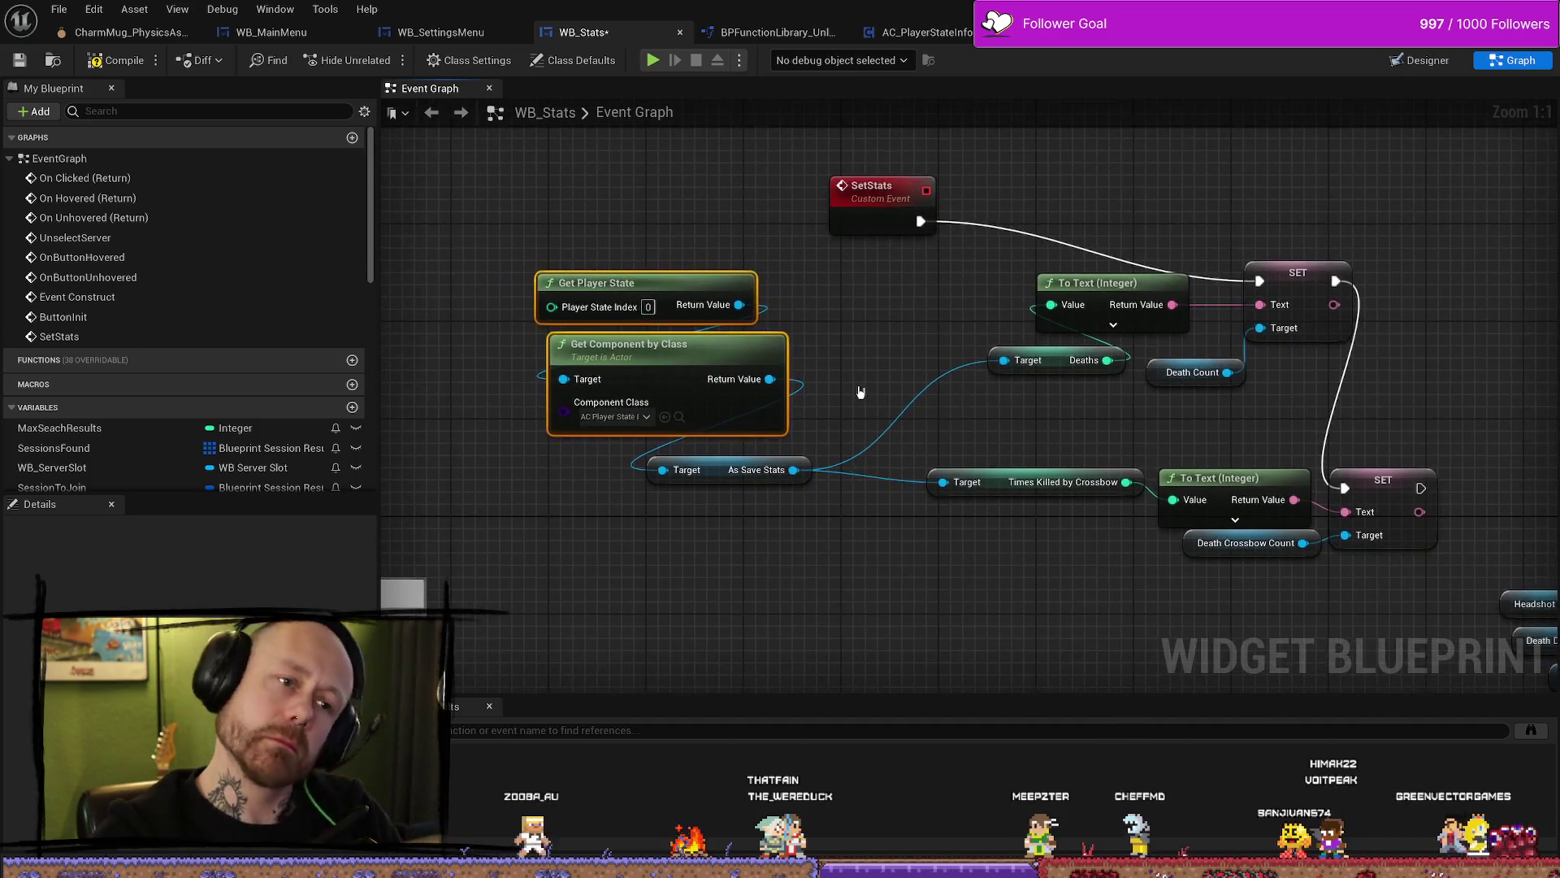
{"action": "left_click", "coordinate": [700, 469], "text": "shift"}
{"action": "left_click_drag", "start_coordinate": [684, 311], "coordinate": [756, 299]}
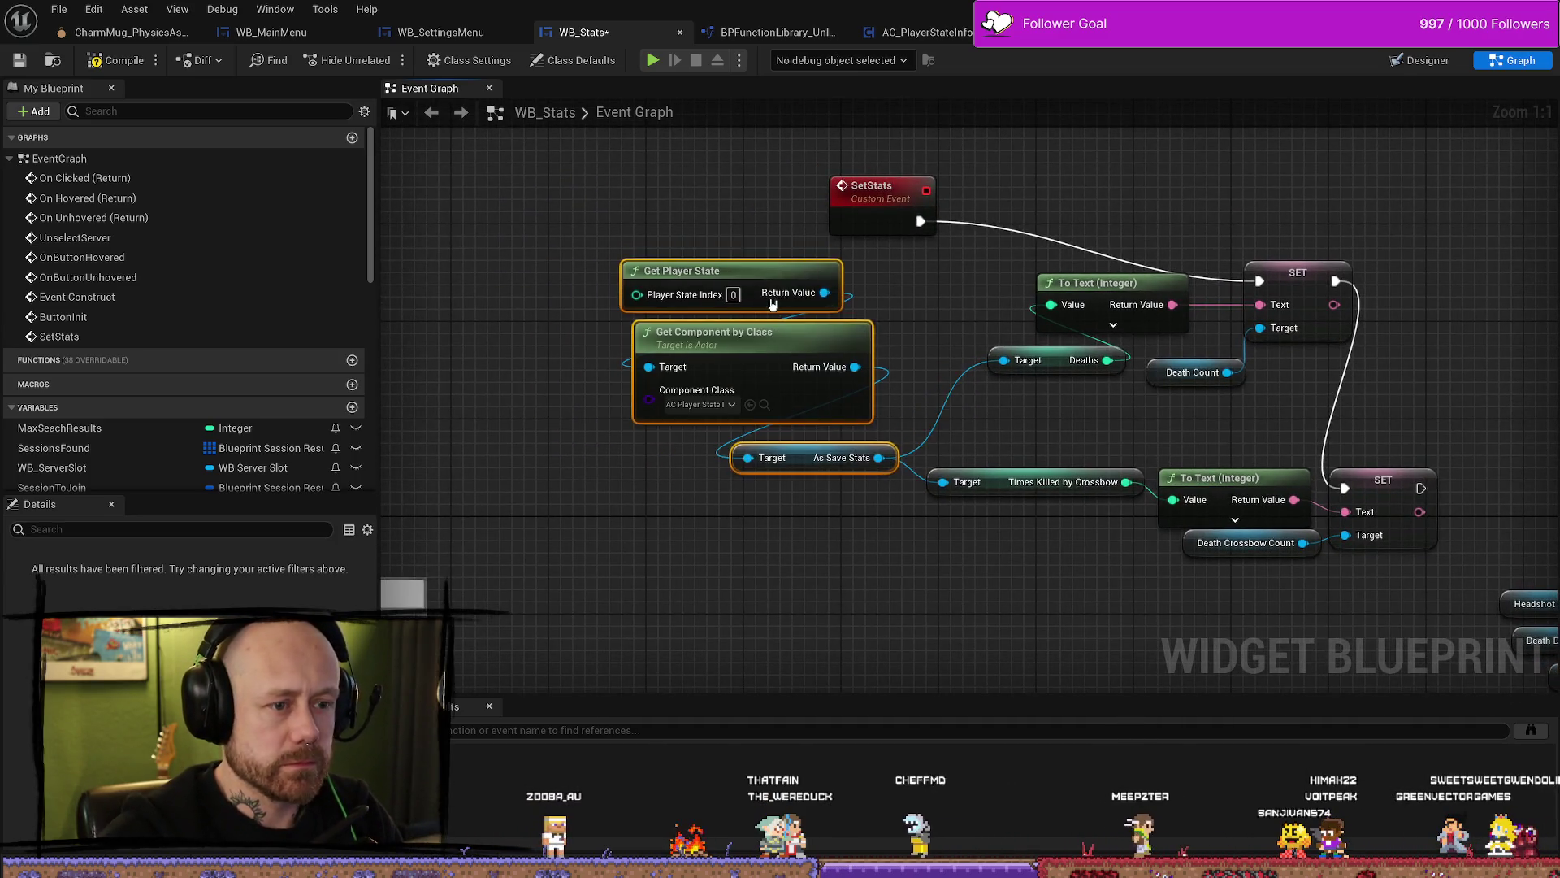
{"action": "mouse_move", "coordinate": [893, 195]}
{"action": "left_mouse_down"}
{"action": "mouse_move", "coordinate": [880, 183]}
{"action": "mouse_move", "coordinate": [1085, 187]}
{"action": "left_mouse_up"}
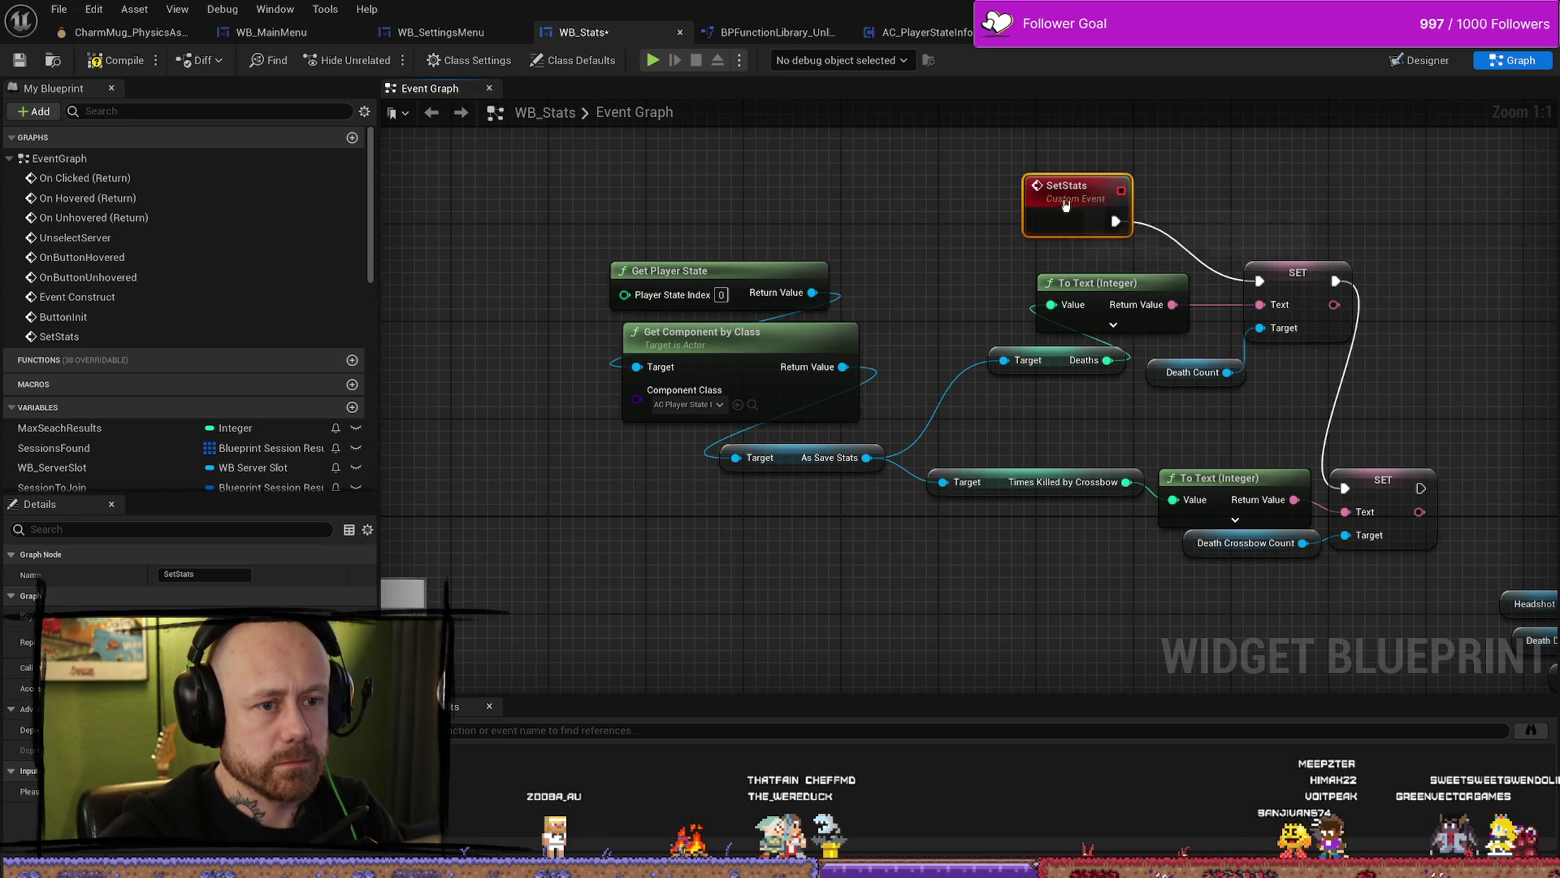
{"action": "mouse_move", "coordinate": [1058, 316]}
{"action": "left_mouse_down"}
{"action": "mouse_move", "coordinate": [873, 232]}
{"action": "mouse_move", "coordinate": [784, 227]}
{"action": "mouse_move", "coordinate": [772, 286]}
{"action": "left_mouse_up"}
{"action": "left_click", "coordinate": [785, 273]}
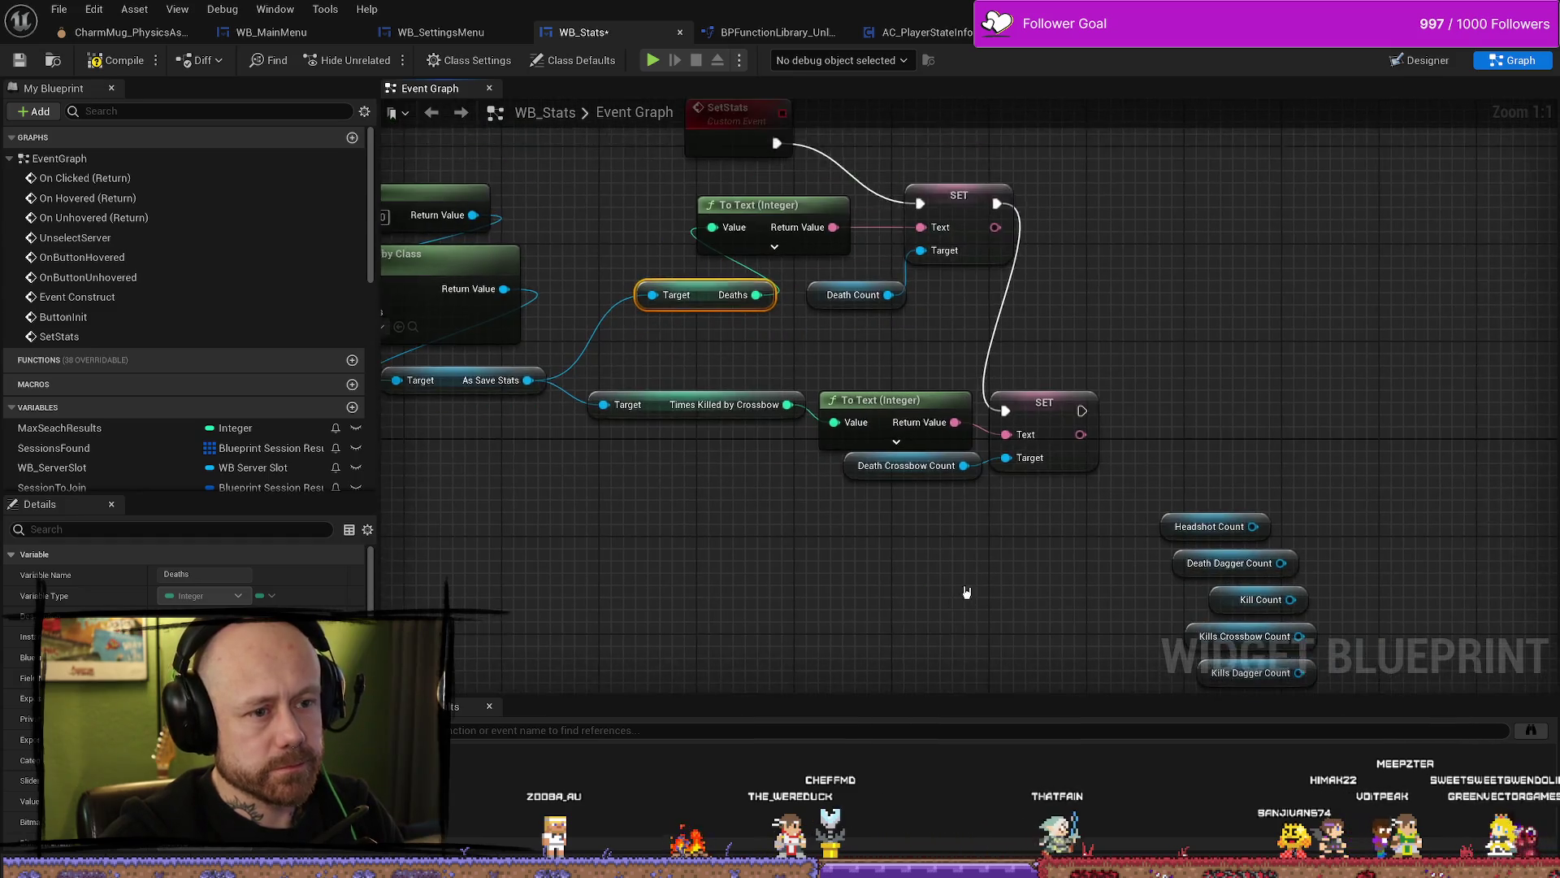
Step: Pull Headshot Count out of the getter column and move the SetStats cluster upward
{"action": "scroll", "coordinate": [965, 593], "scroll_direction": "down", "scroll_amount": 1}
{"action": "left_click_drag", "start_coordinate": [965, 592], "coordinate": [1000, 461]}
{"action": "left_click_drag", "start_coordinate": [1152, 406], "coordinate": [938, 487]}
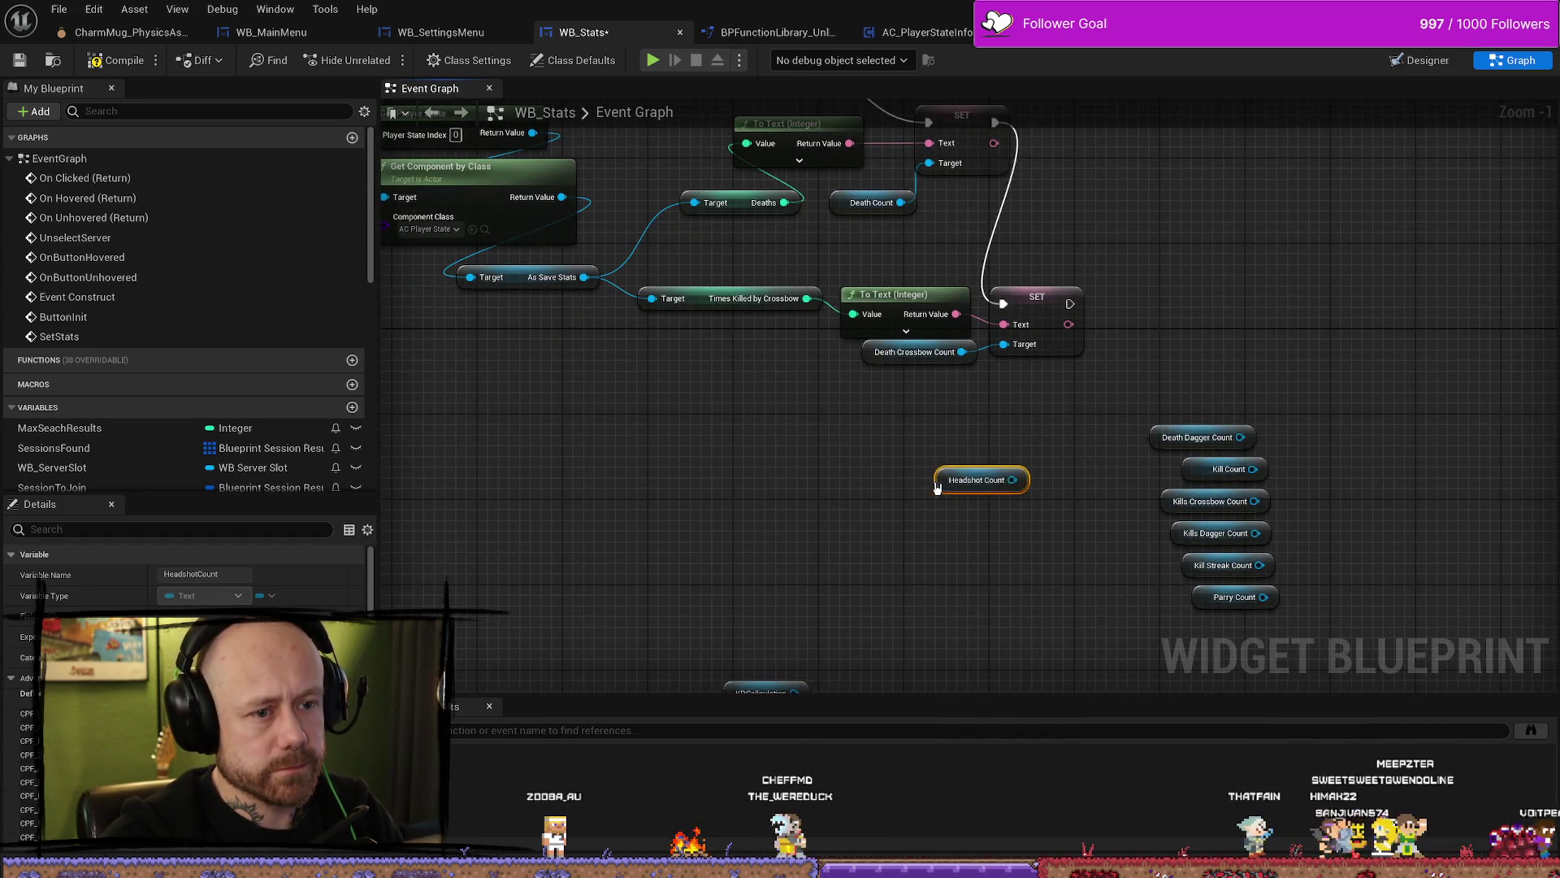
{"action": "left_click_drag", "start_coordinate": [1237, 402], "coordinate": [1154, 609]}
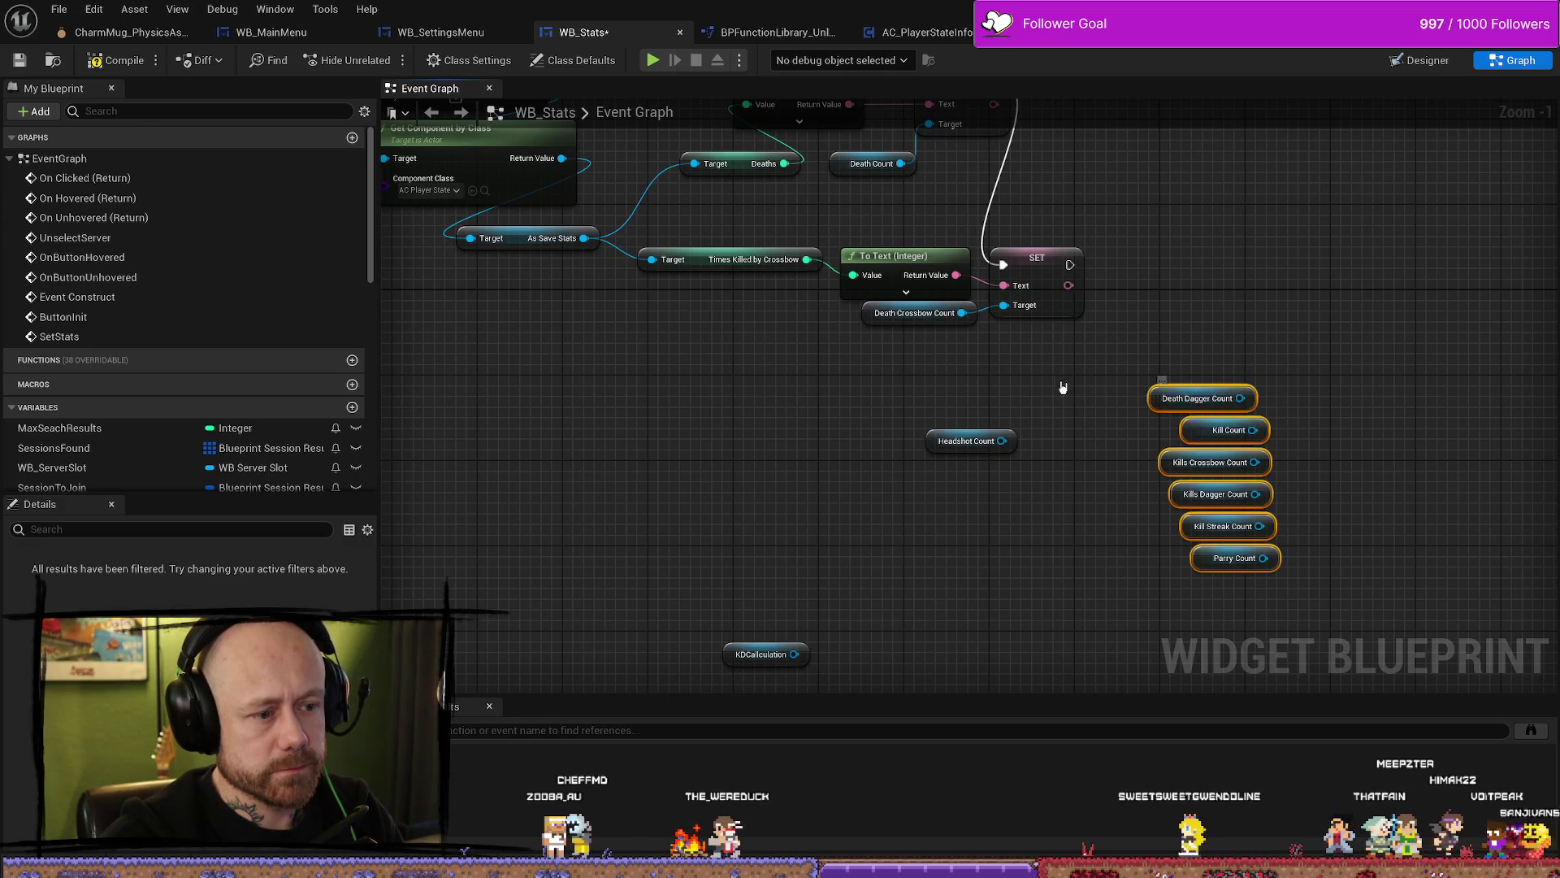
{"action": "scroll", "coordinate": [1082, 419], "scroll_direction": "down", "scroll_amount": 4}
{"action": "left_click_drag", "start_coordinate": [1073, 272], "coordinate": [754, 421]}
{"action": "left_click_drag", "start_coordinate": [938, 295], "coordinate": [910, 171]}
{"action": "left_click", "coordinate": [1012, 475]}
{"action": "scroll", "coordinate": [955, 559], "scroll_direction": "up", "scroll_amount": 3}
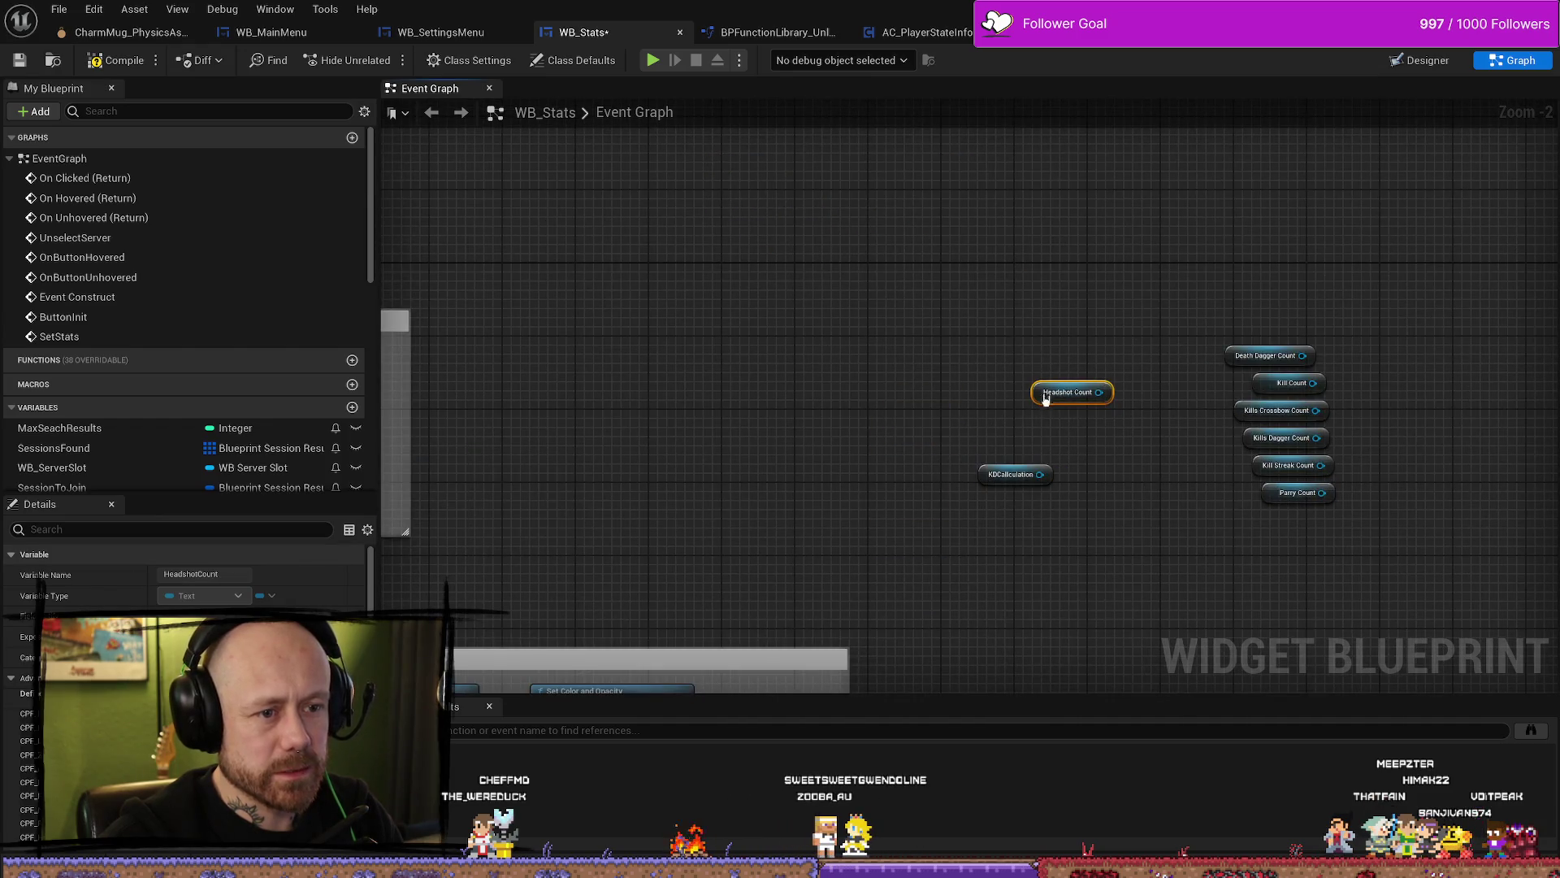
{"action": "scroll", "coordinate": [1121, 417], "scroll_direction": "down", "scroll_amount": 3}
{"action": "scroll", "coordinate": [1038, 341], "scroll_direction": "up", "scroll_amount": 4}
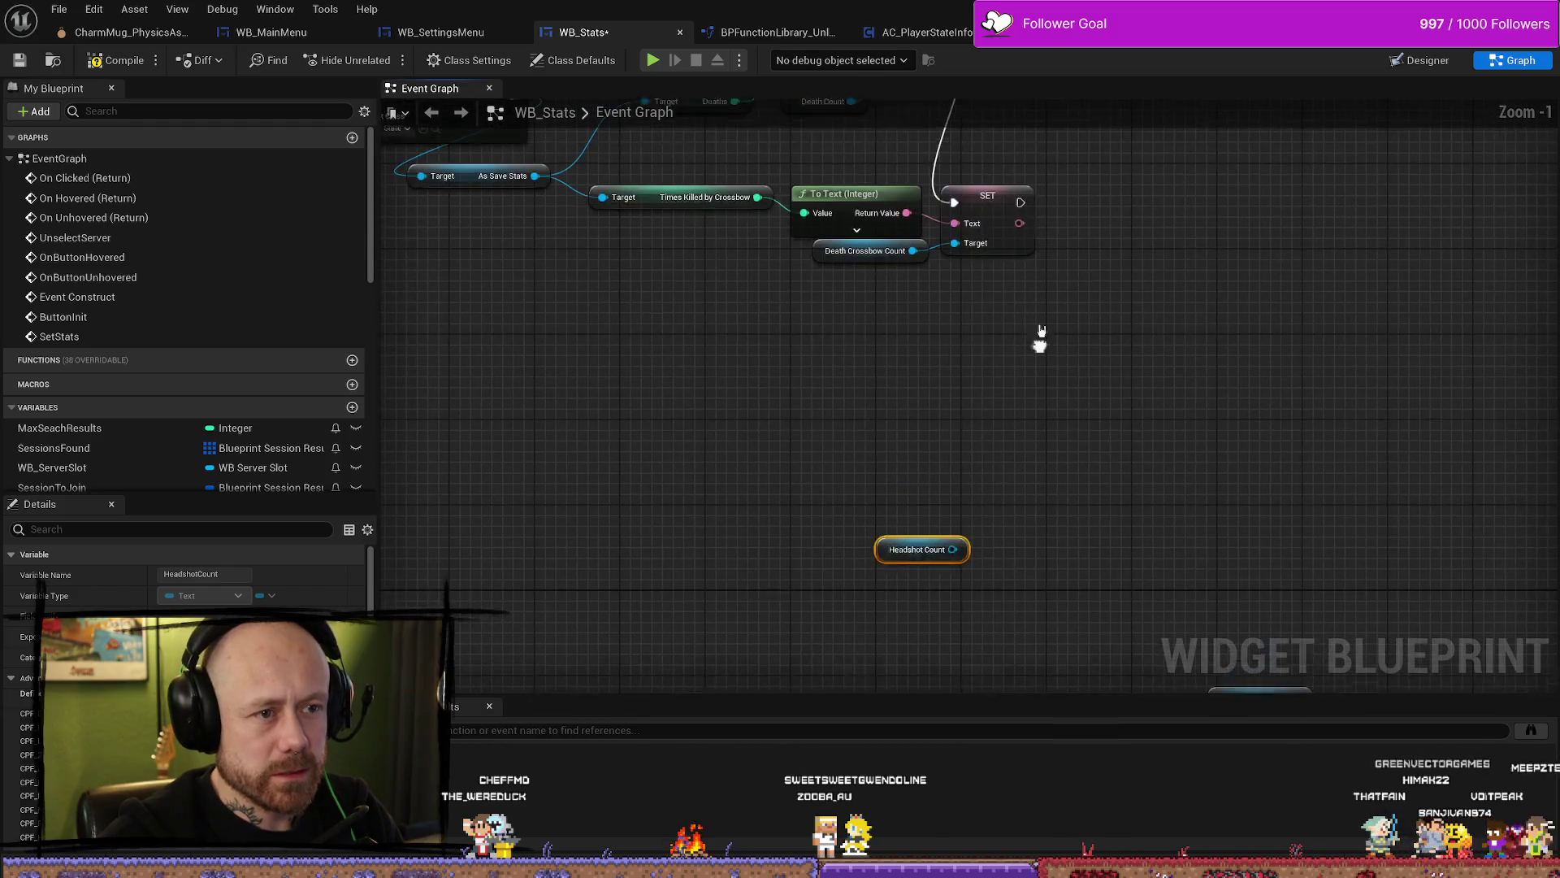
Step: Duplicate the crossbow SET node, chain it after that setter, and target Headshot Count
{"action": "left_click", "coordinate": [999, 236]}
{"action": "key", "text": "ctrl+v"}
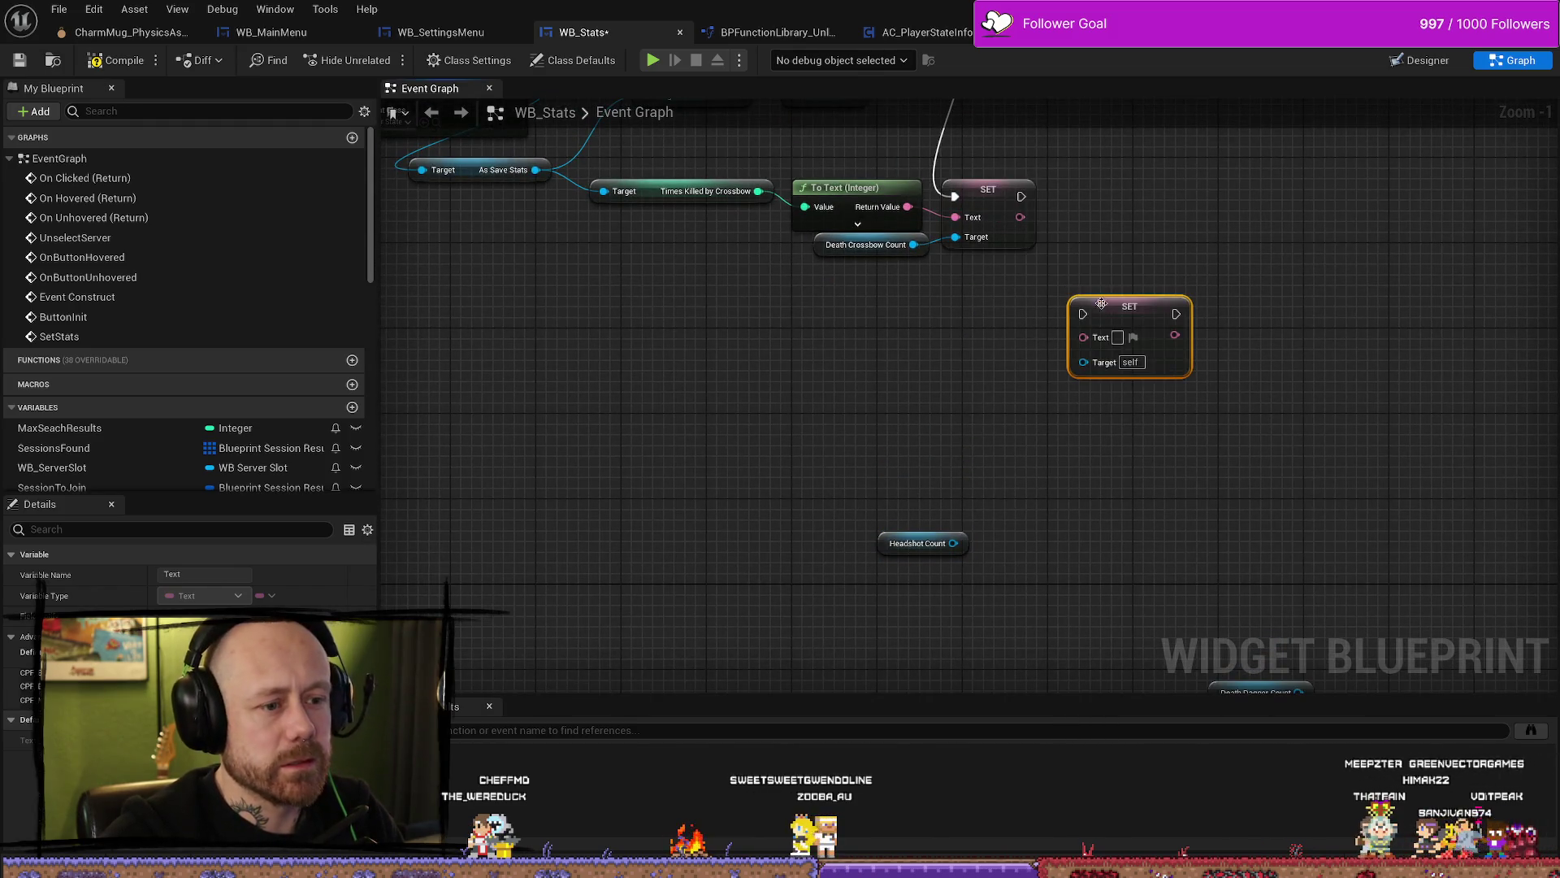
{"action": "left_click_drag", "start_coordinate": [1128, 304], "coordinate": [936, 348]}
{"action": "left_click_drag", "start_coordinate": [991, 358], "coordinate": [1054, 347]}
{"action": "mouse_move", "coordinate": [1021, 197]}
{"action": "left_mouse_down"}
{"action": "mouse_move", "coordinate": [1062, 243]}
{"action": "mouse_move", "coordinate": [1008, 325]}
{"action": "mouse_move", "coordinate": [1023, 306]}
{"action": "left_mouse_up"}
{"action": "left_click_drag", "start_coordinate": [957, 552], "coordinate": [988, 363]}
{"action": "left_click_drag", "start_coordinate": [884, 546], "coordinate": [860, 449]}
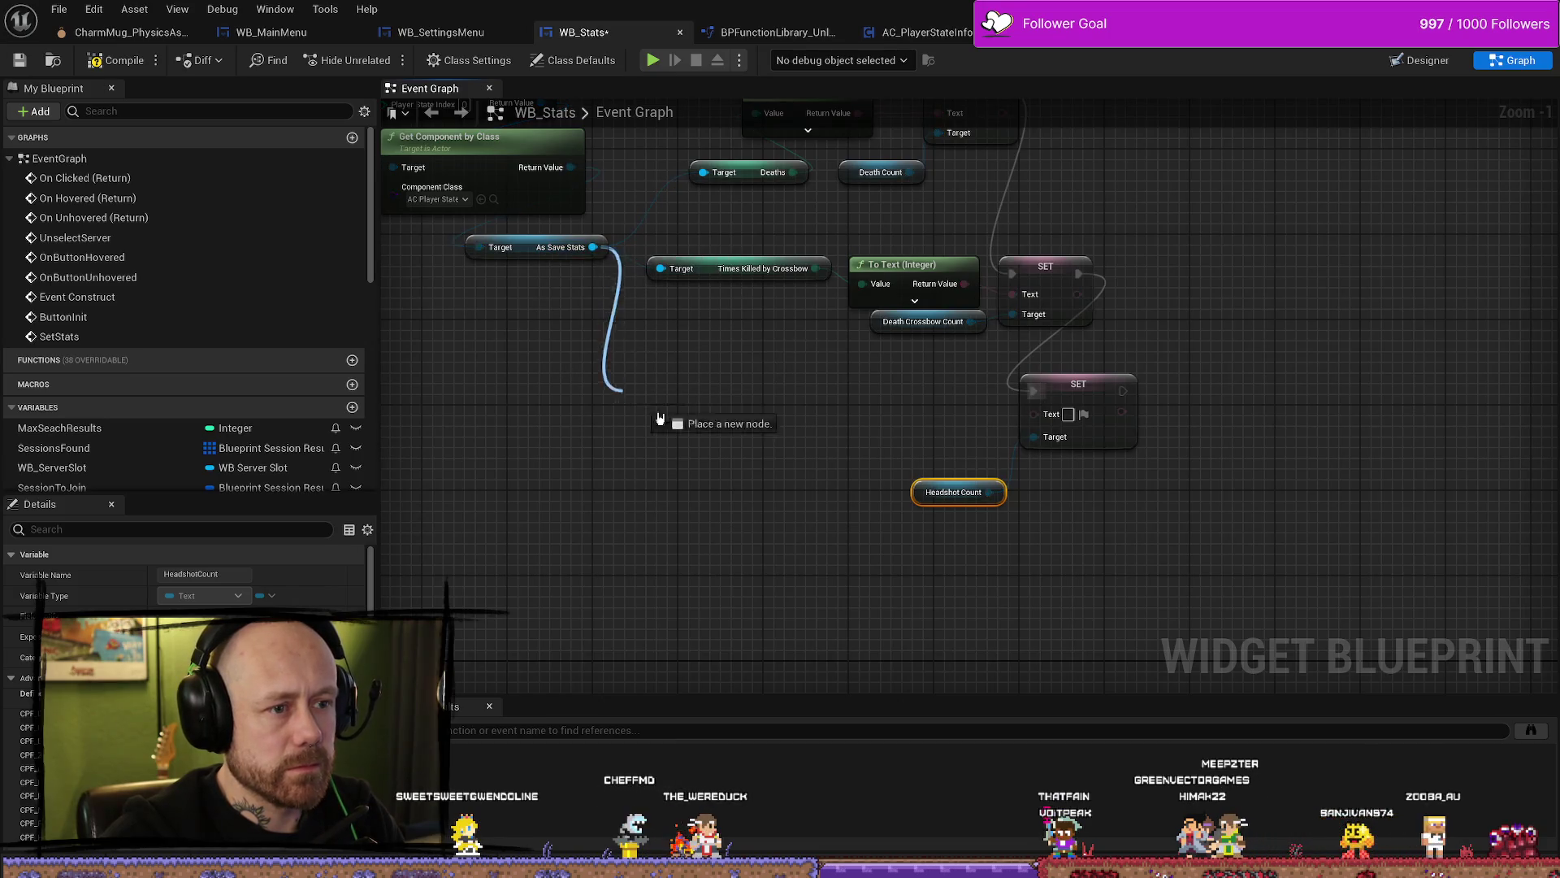
Step: Add Get Headshots from As Save Stats and feed it through To Text into the new SET's Text
{"action": "left_click_drag", "start_coordinate": [647, 410], "coordinate": [673, 421]}
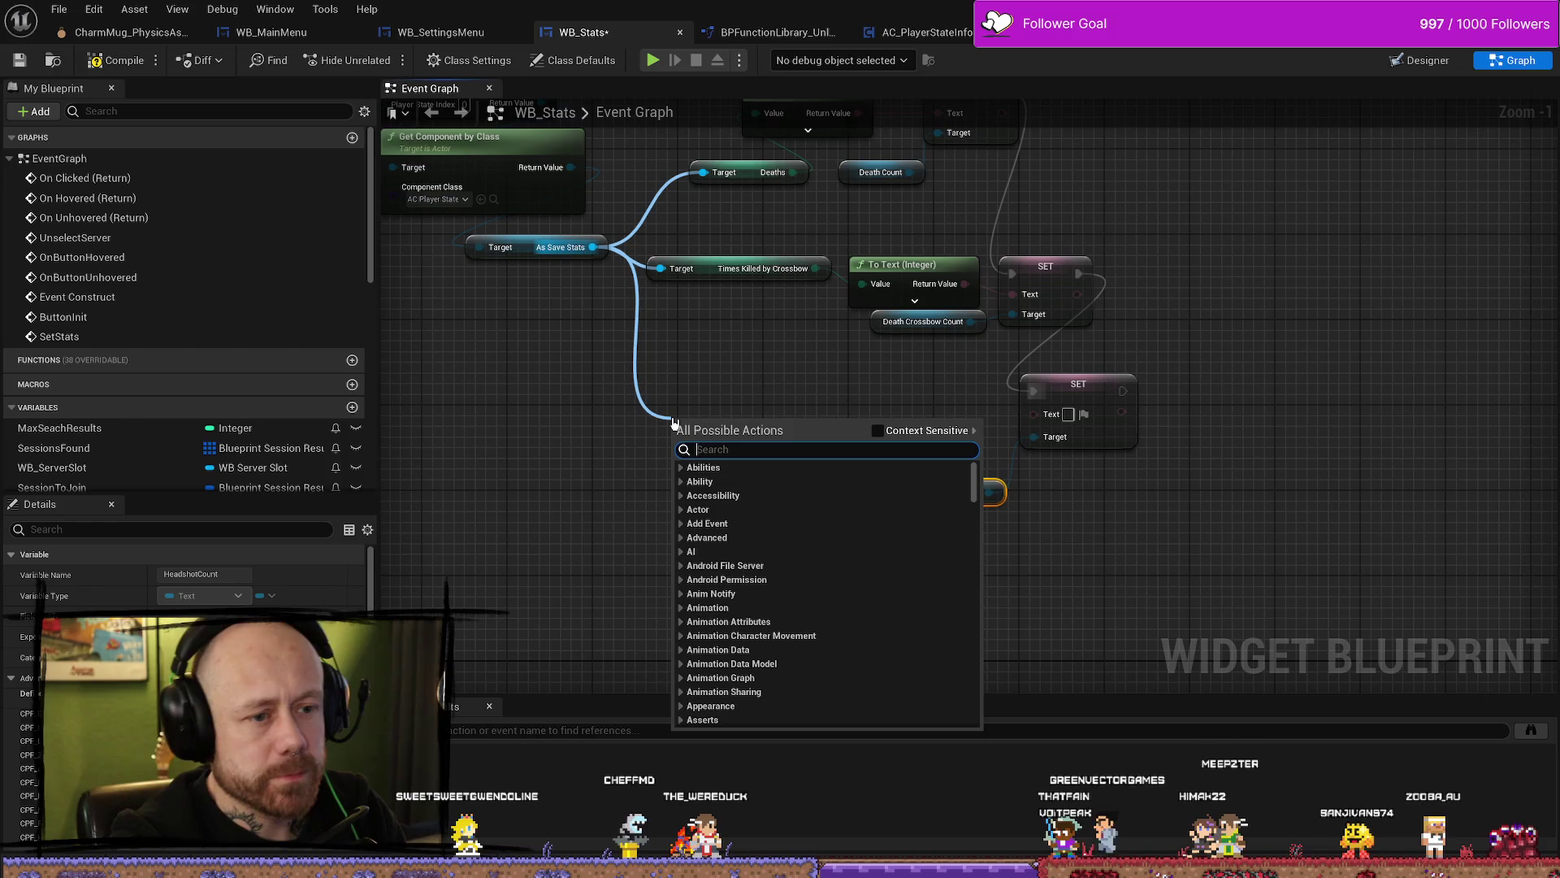
{"action": "left_click", "coordinate": [777, 373]}
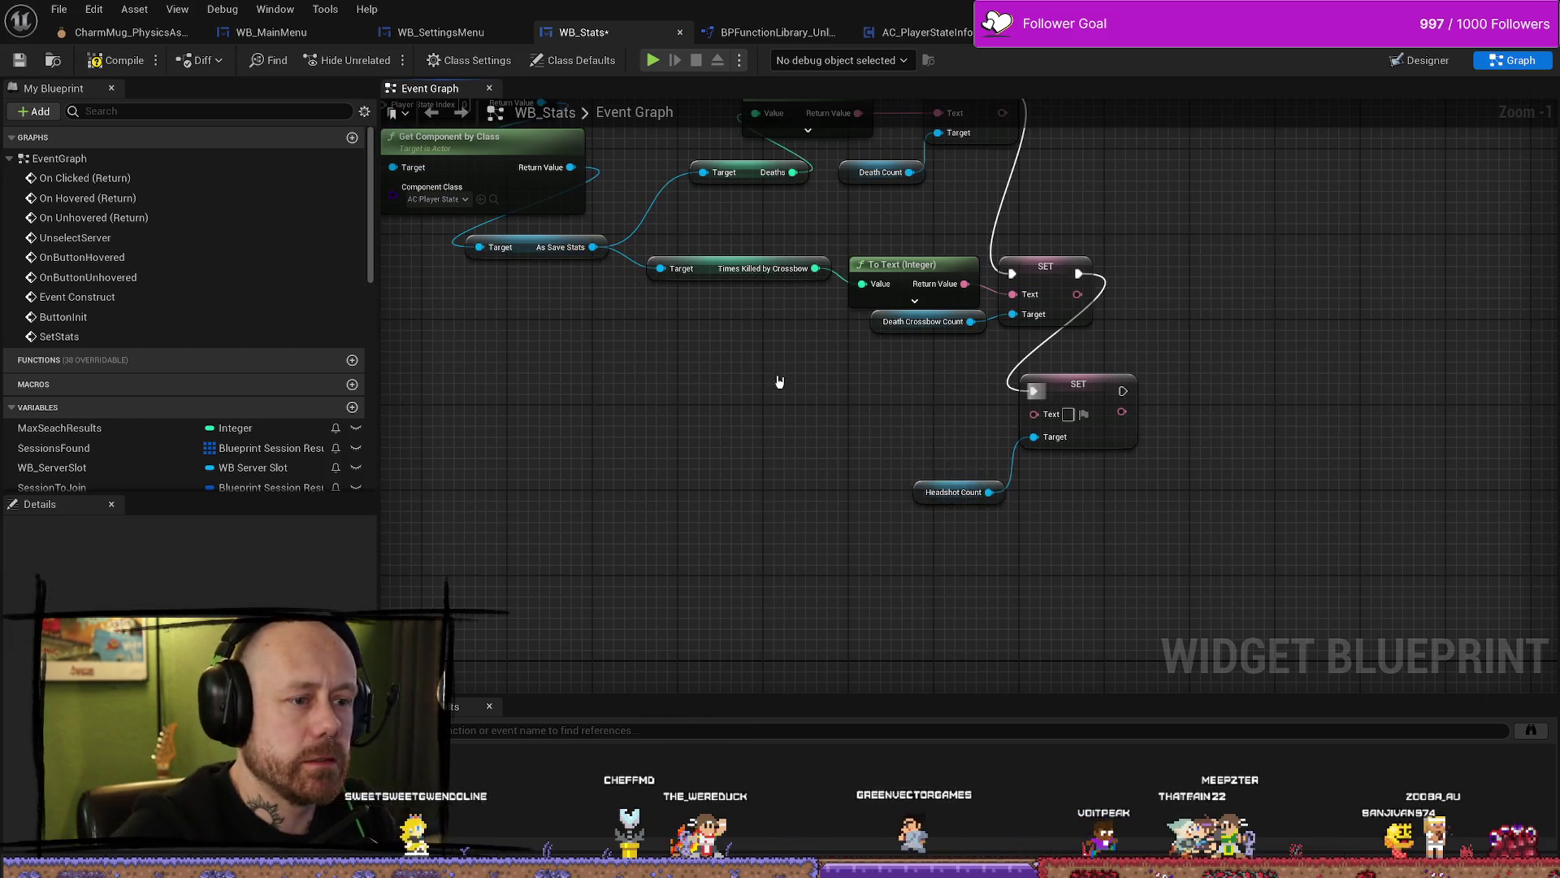
{"action": "left_click_drag", "start_coordinate": [593, 247], "coordinate": [599, 368]}
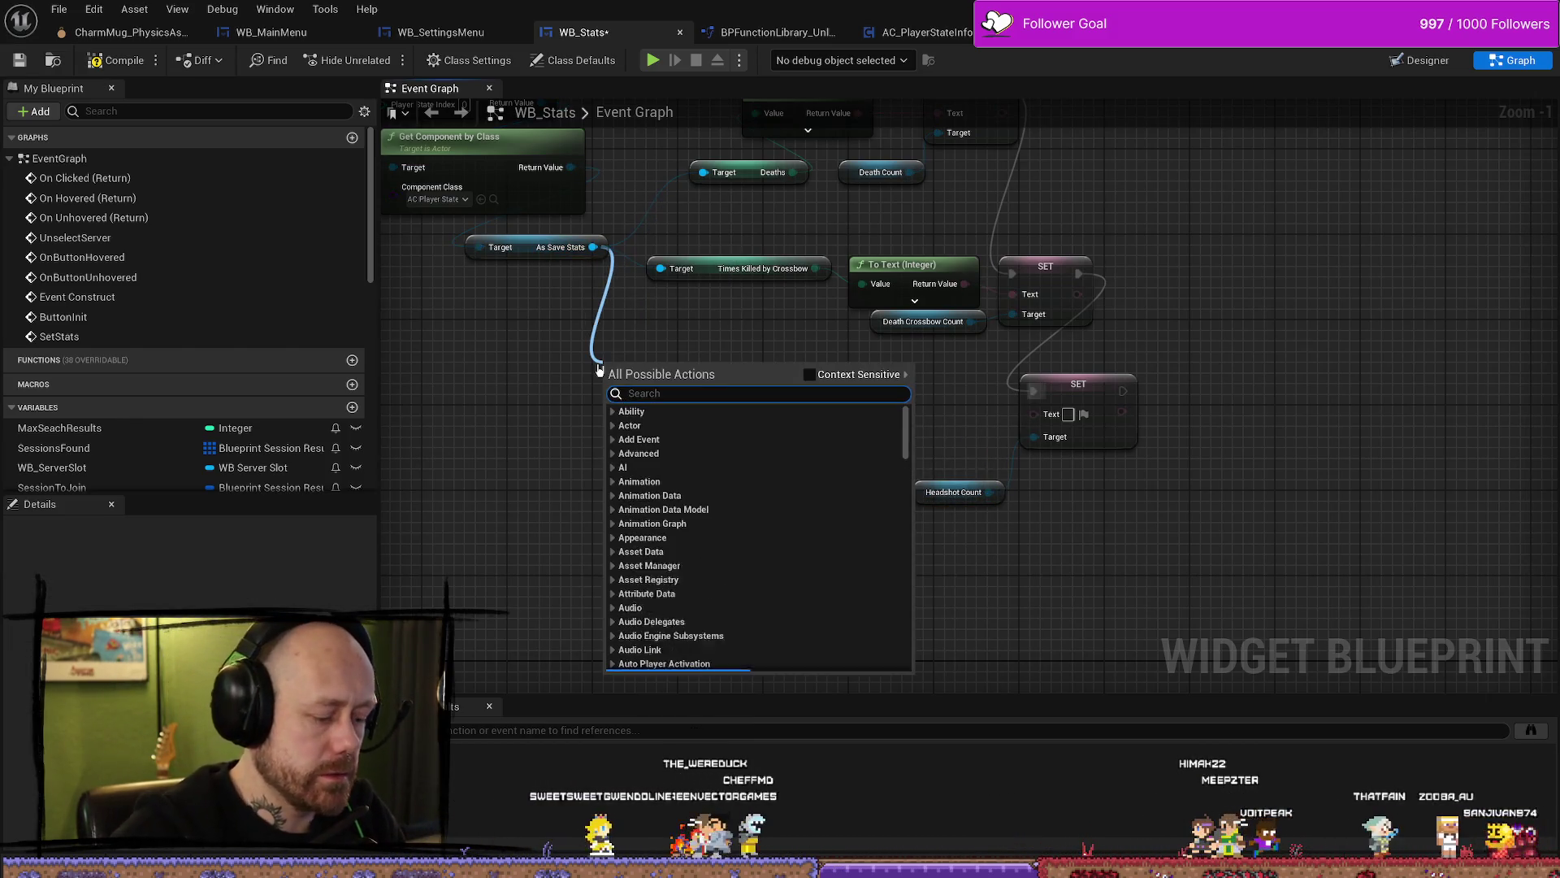
{"action": "type", "text": "headshots"}
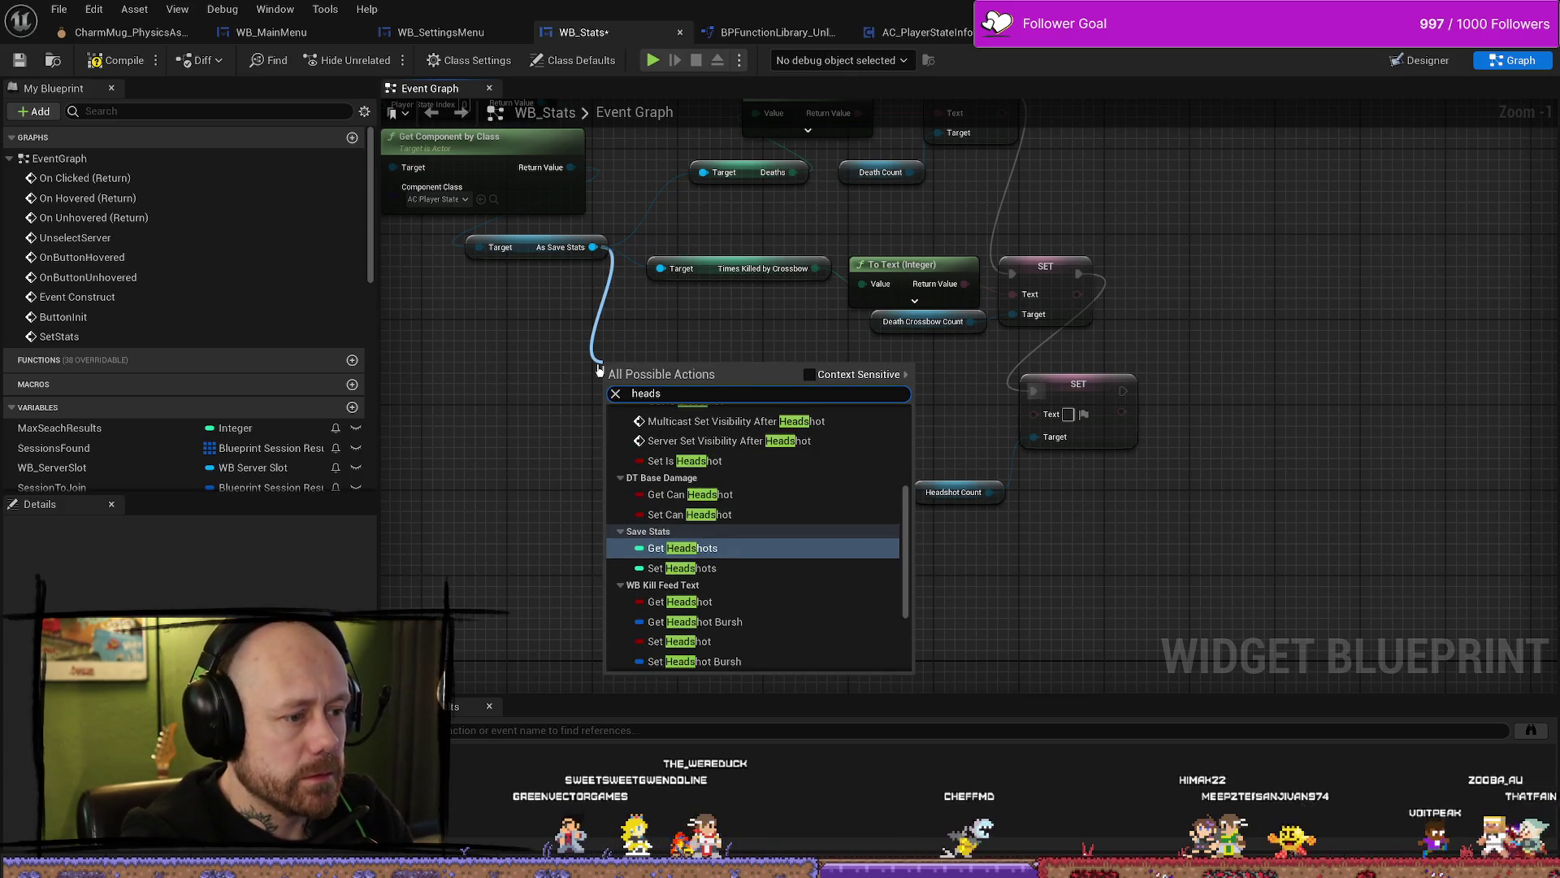
{"action": "key", "text": "Return"}
{"action": "left_click_drag", "start_coordinate": [710, 376], "coordinate": [1045, 419]}
{"action": "mouse_move", "coordinate": [816, 375]}
{"action": "left_mouse_down"}
{"action": "mouse_move", "coordinate": [869, 364]}
{"action": "mouse_move", "coordinate": [794, 378]}
{"action": "mouse_move", "coordinate": [702, 350]}
{"action": "mouse_move", "coordinate": [807, 349]}
{"action": "left_mouse_up"}
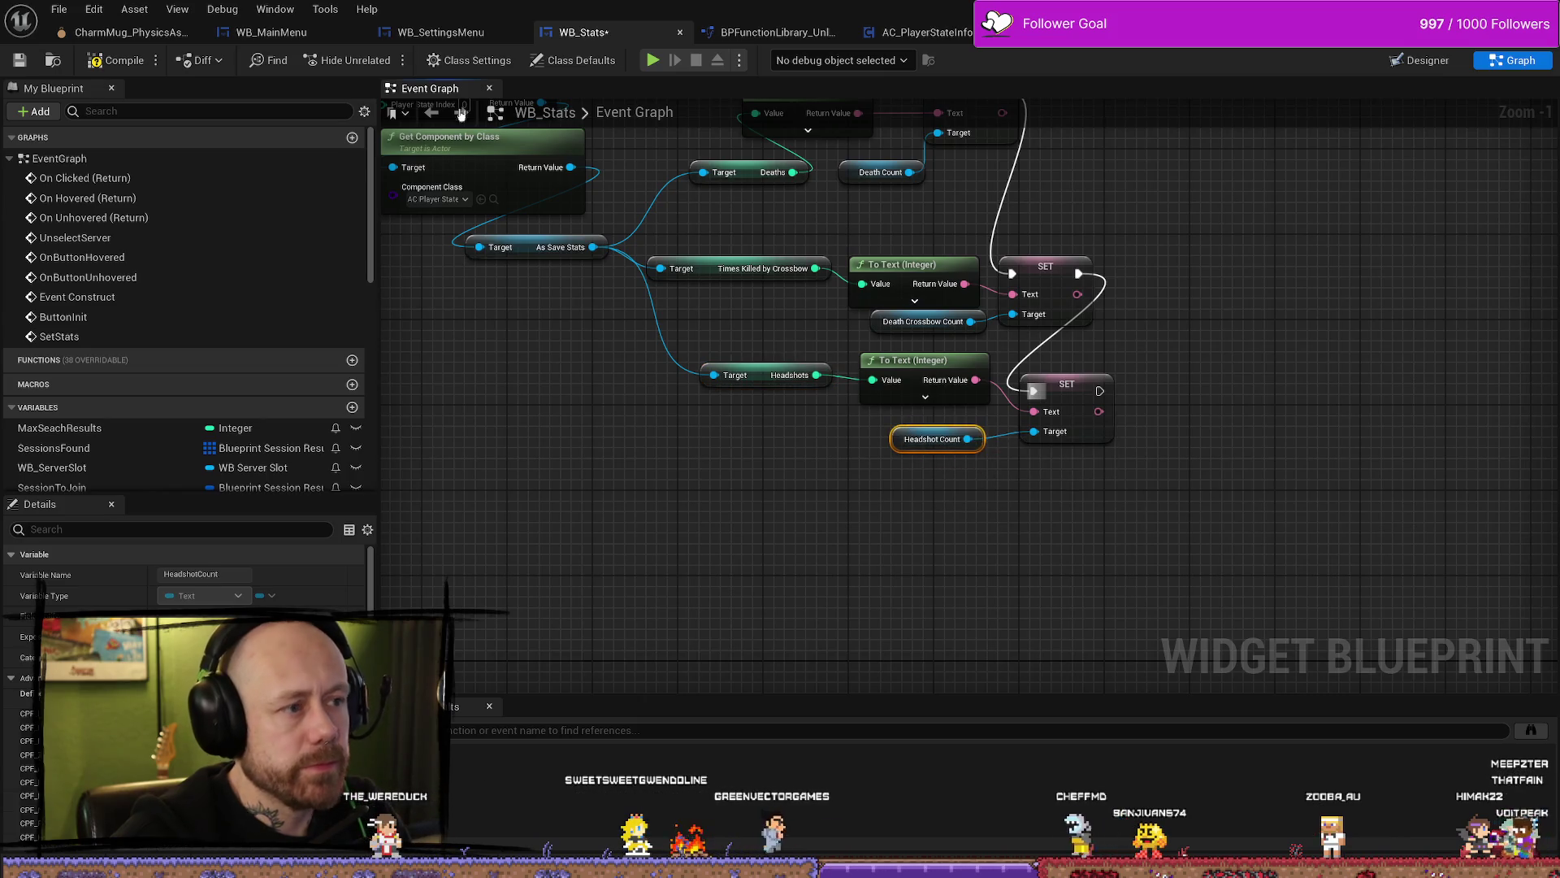
Step: Reposition the crossbow and headshot node groups, then bring up Firefox
{"action": "scroll", "coordinate": [955, 491], "scroll_direction": "down", "scroll_amount": 5}
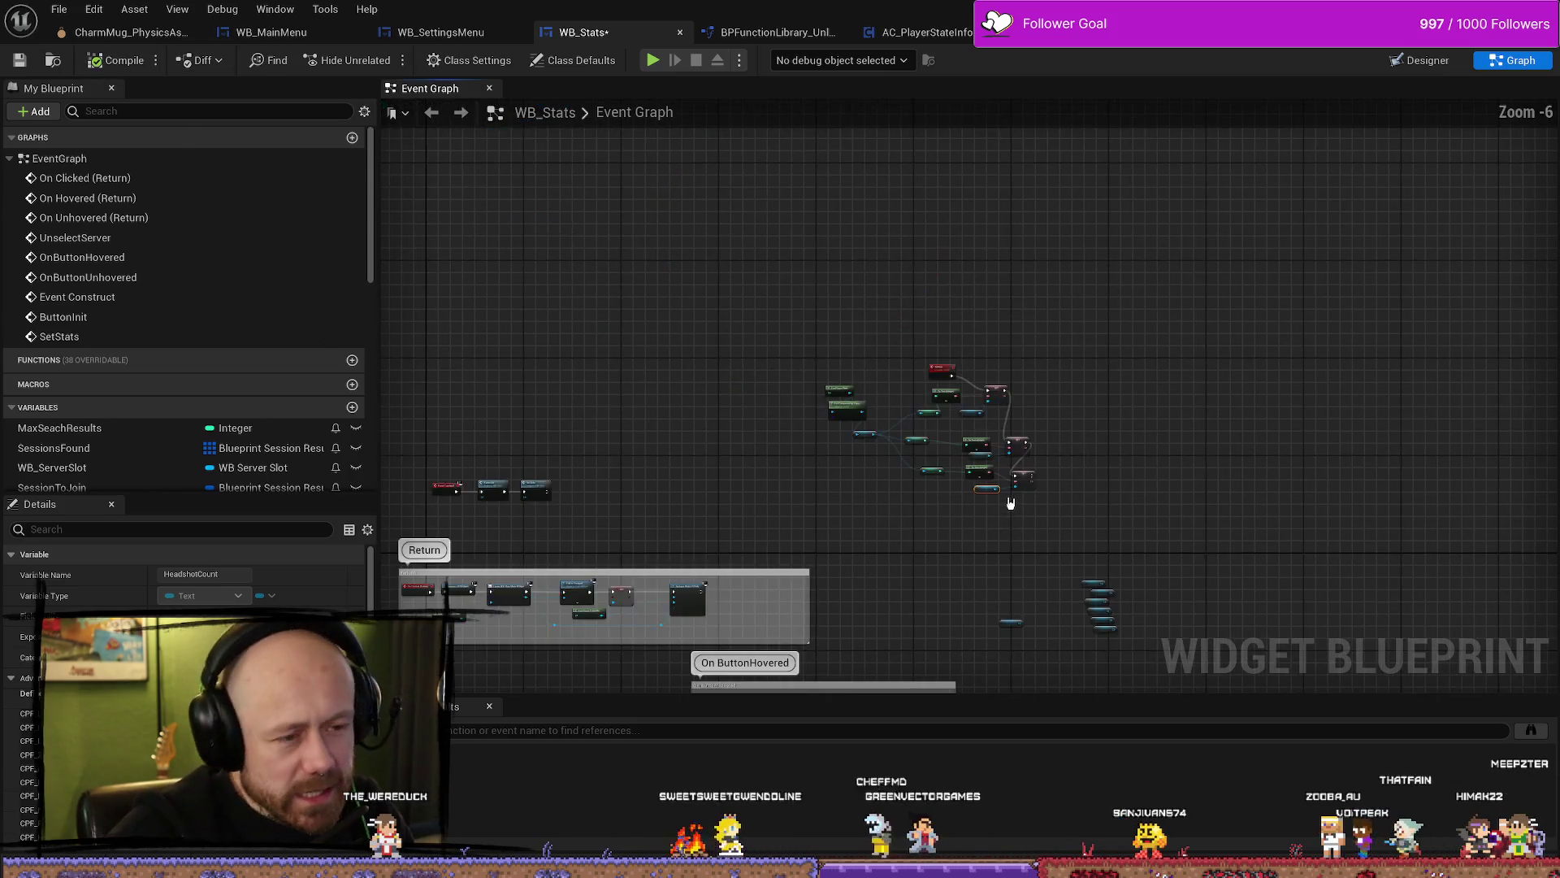
{"action": "scroll", "coordinate": [1010, 518], "scroll_direction": "up", "scroll_amount": 4}
{"action": "left_click_drag", "start_coordinate": [1176, 340], "coordinate": [821, 560]}
{"action": "left_click_drag", "start_coordinate": [743, 336], "coordinate": [753, 301]}
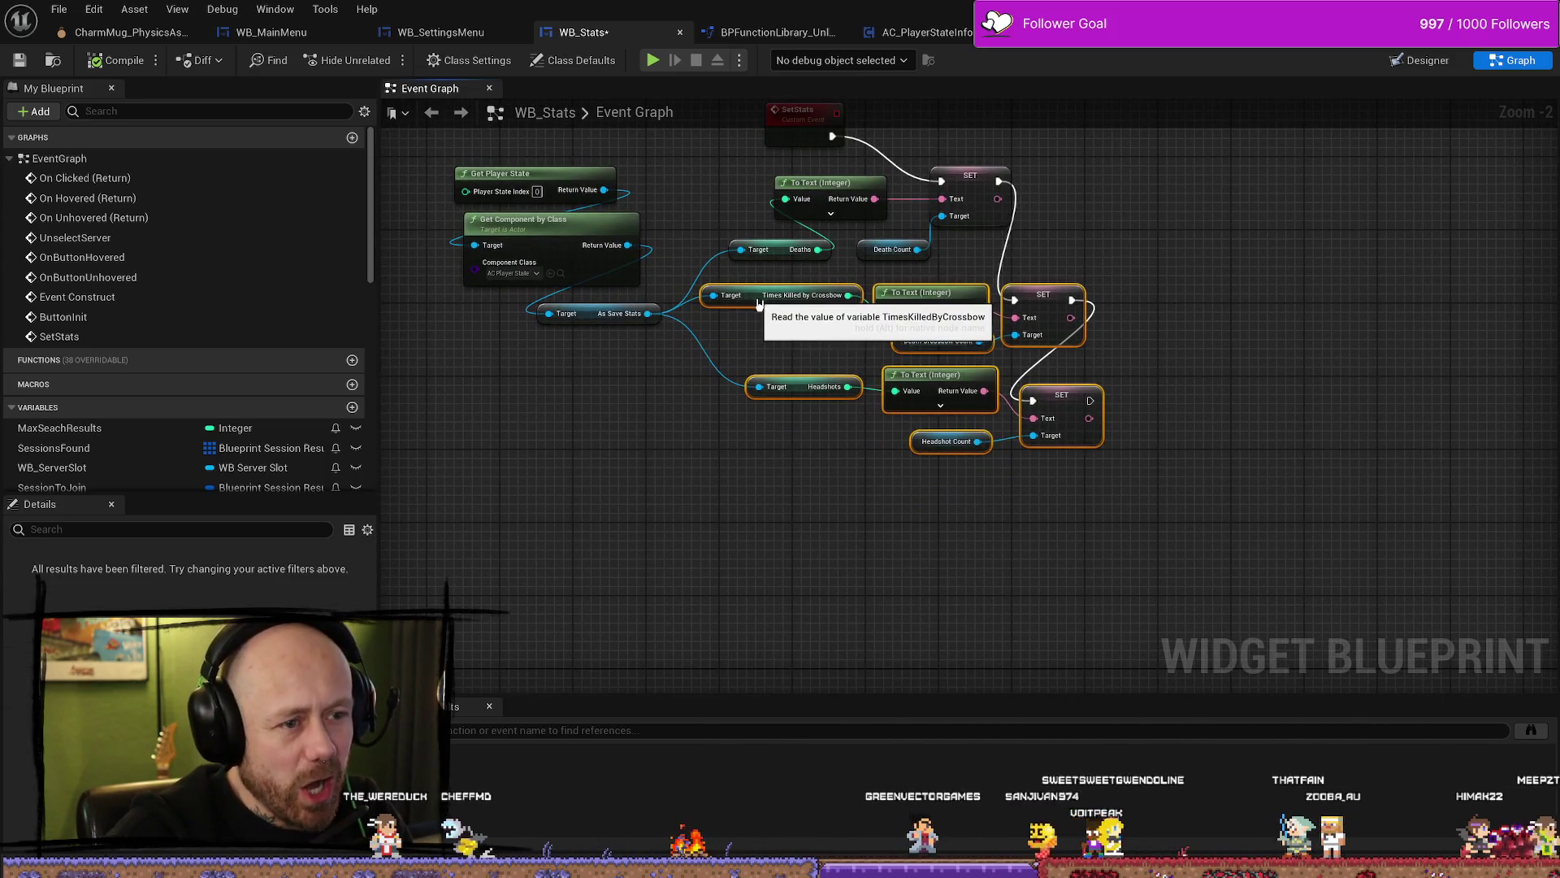
{"action": "mouse_move", "coordinate": [1174, 403]}
{"action": "left_mouse_down"}
{"action": "mouse_move", "coordinate": [1202, 504]}
{"action": "mouse_move", "coordinate": [794, 533]}
{"action": "left_mouse_up"}
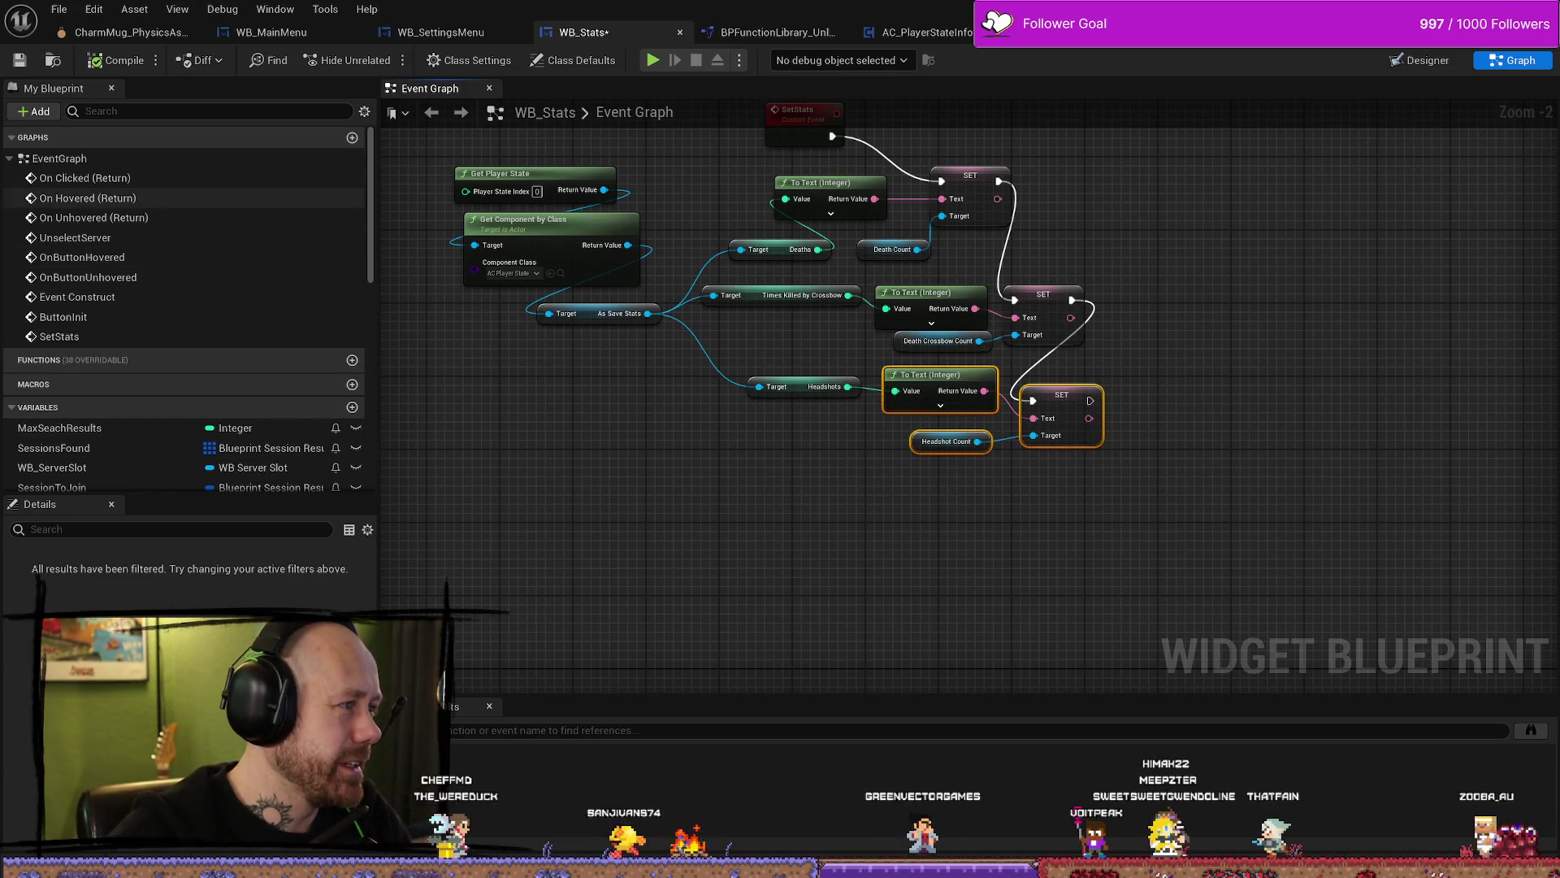
{"action": "left_click_drag", "start_coordinate": [898, 118], "coordinate": [907, 118]}
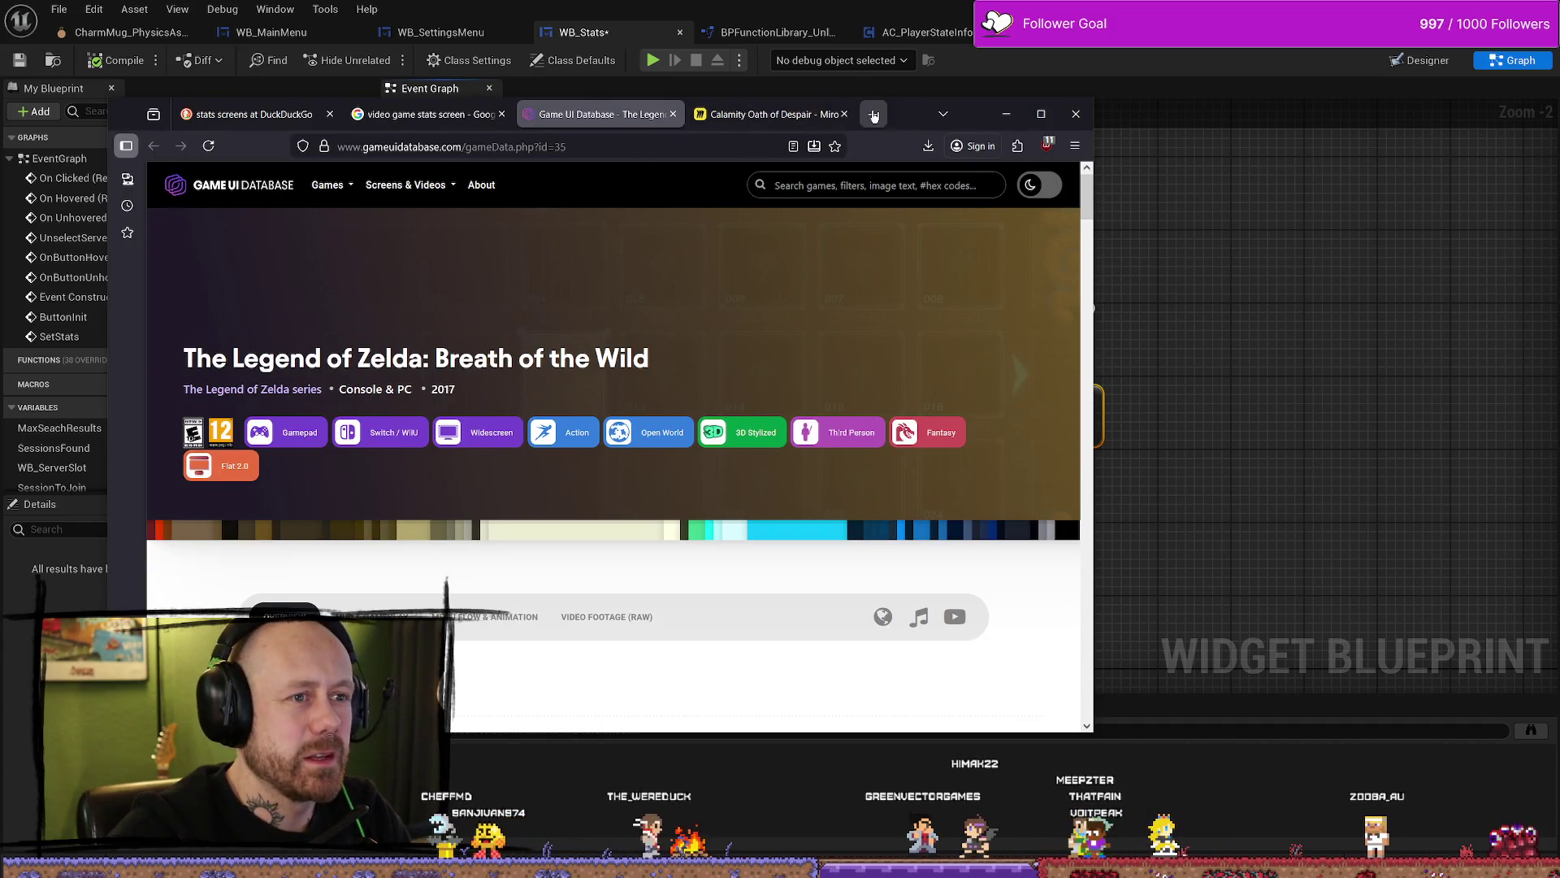
Step: Open a new Firefox tab, then shift and minimise the browser window to reveal Unreal
{"action": "left_click", "coordinate": [874, 116]}
{"action": "key", "text": "alt+Tab"}
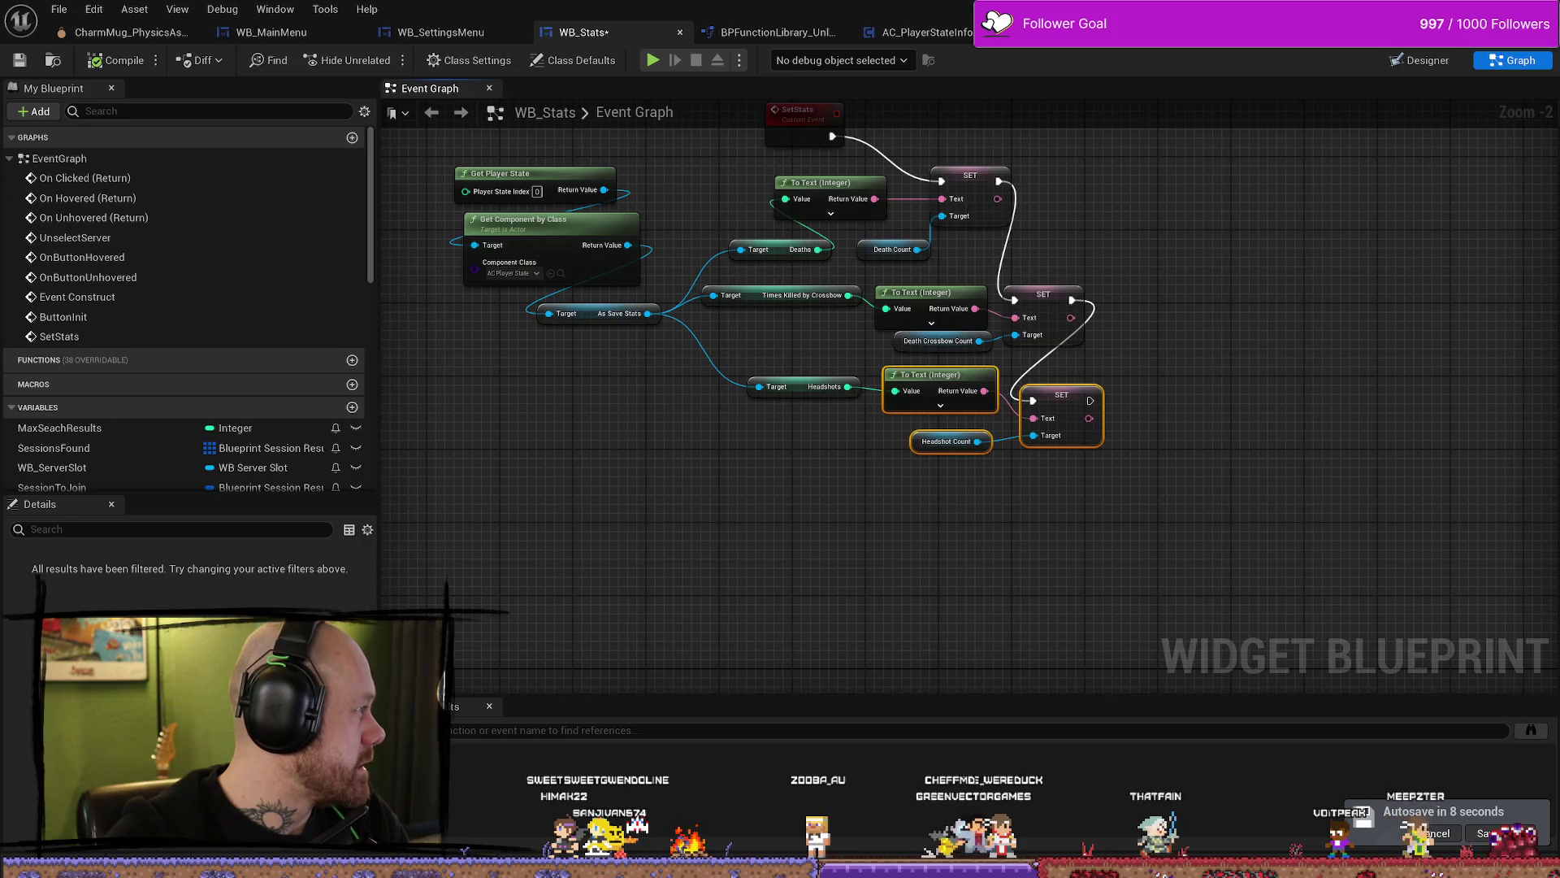
{"action": "key", "text": "alt+Tab"}
{"action": "mouse_move", "coordinate": [1090, 85]}
{"action": "left_mouse_down"}
{"action": "mouse_move", "coordinate": [1373, 82]}
{"action": "mouse_move", "coordinate": [1328, 82]}
{"action": "left_mouse_up"}
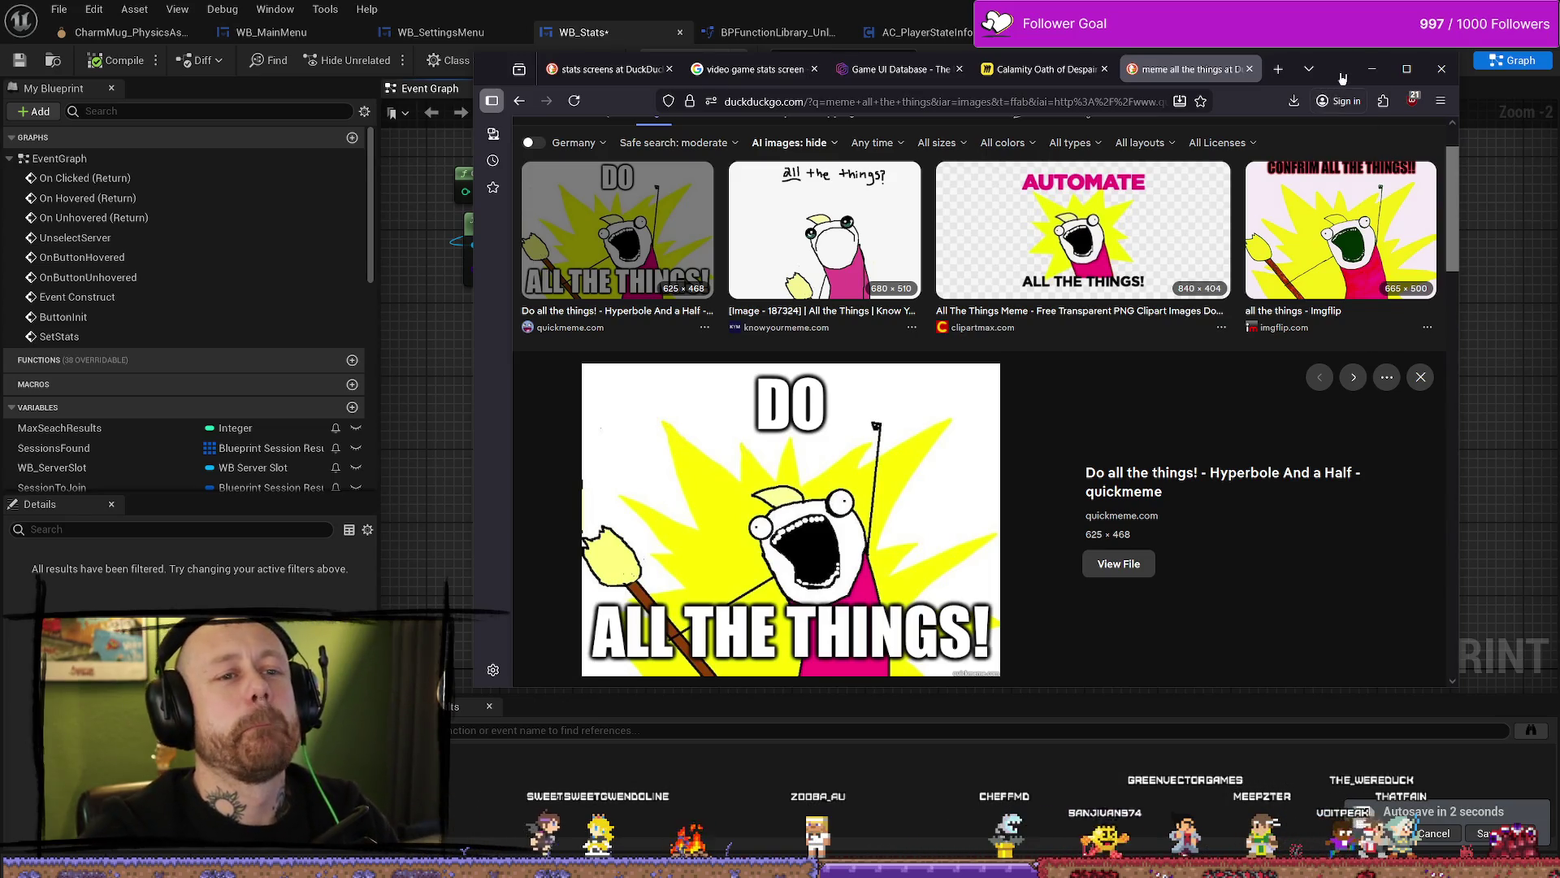
{"action": "left_click", "coordinate": [1372, 69]}
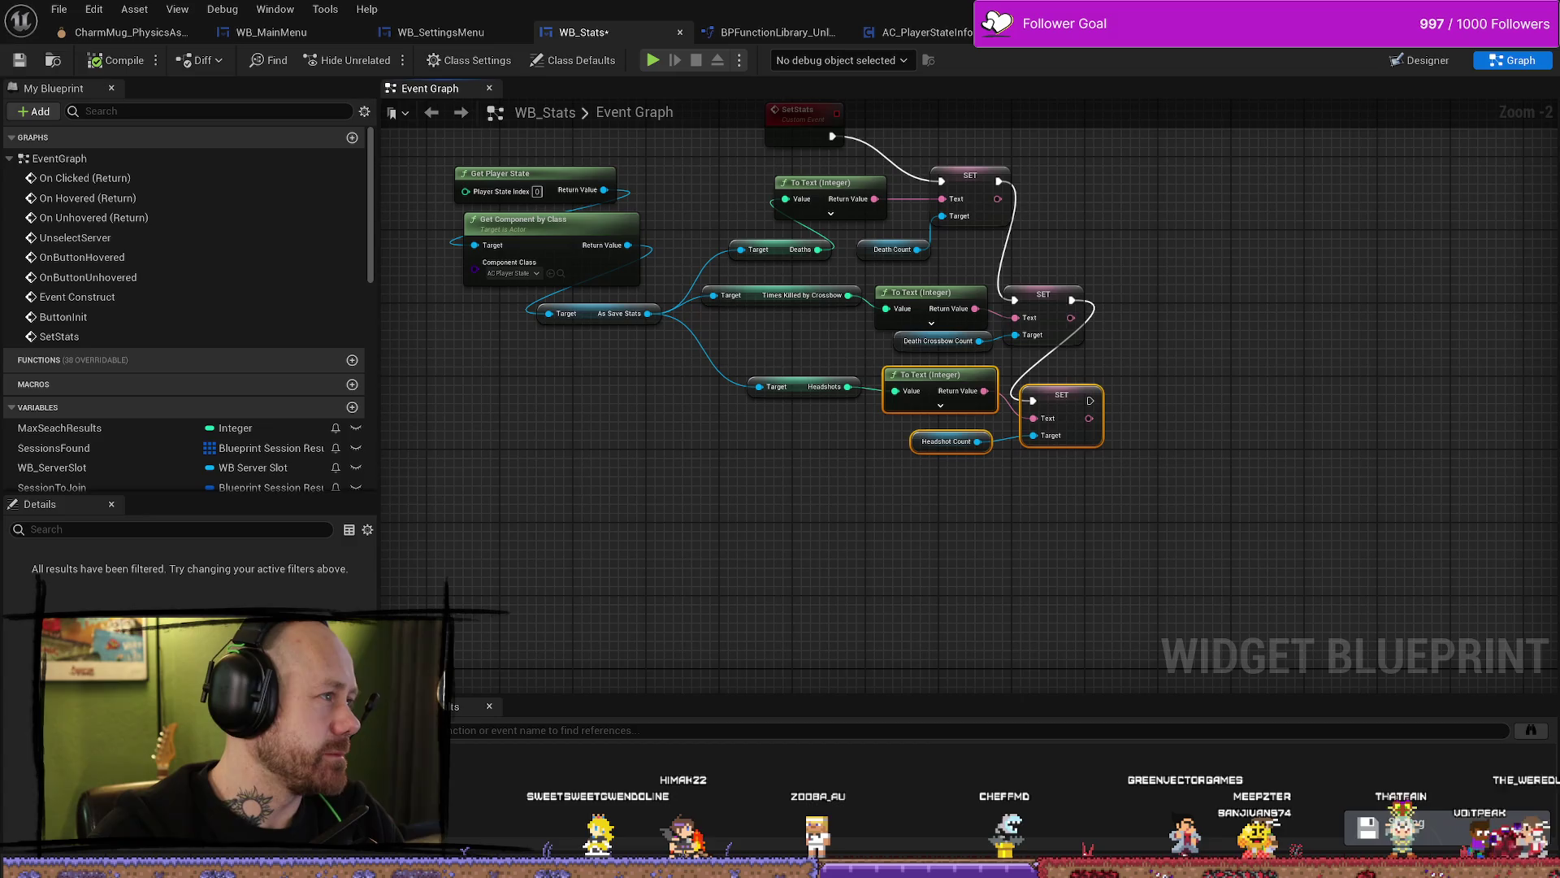
Step: Copy the Headshot Count setter, chain the copy after it, and target Death Dagger Count
{"action": "scroll", "coordinate": [1054, 523], "scroll_direction": "down", "scroll_amount": 2}
{"action": "scroll", "coordinate": [1033, 464], "scroll_direction": "up", "scroll_amount": 2}
{"action": "left_click_drag", "start_coordinate": [1051, 550], "coordinate": [815, 457]}
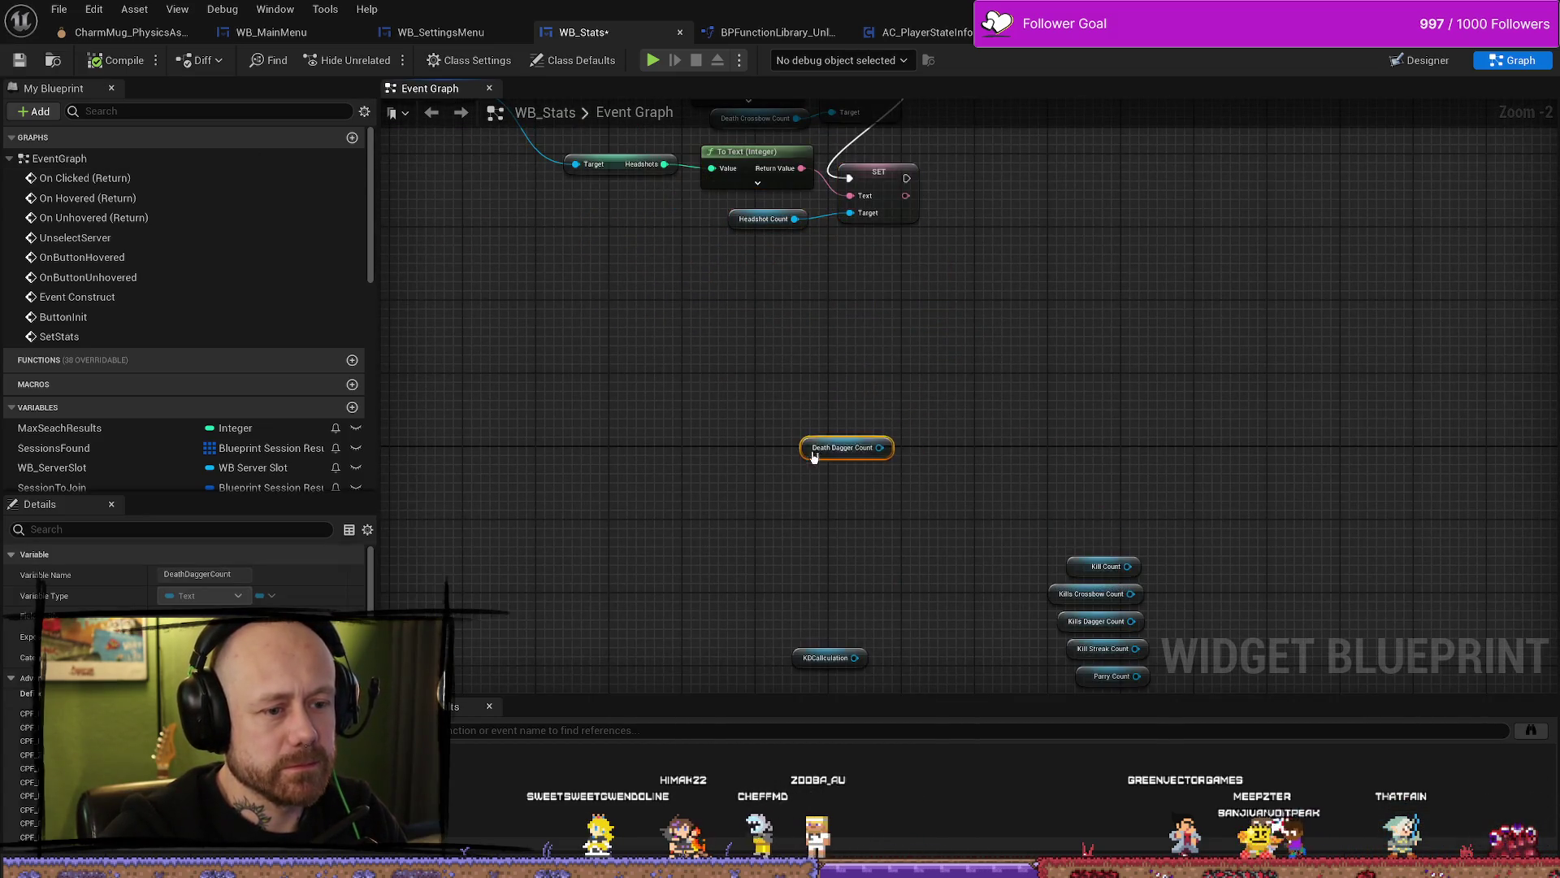
{"action": "scroll", "coordinate": [861, 447], "scroll_direction": "up", "scroll_amount": 2}
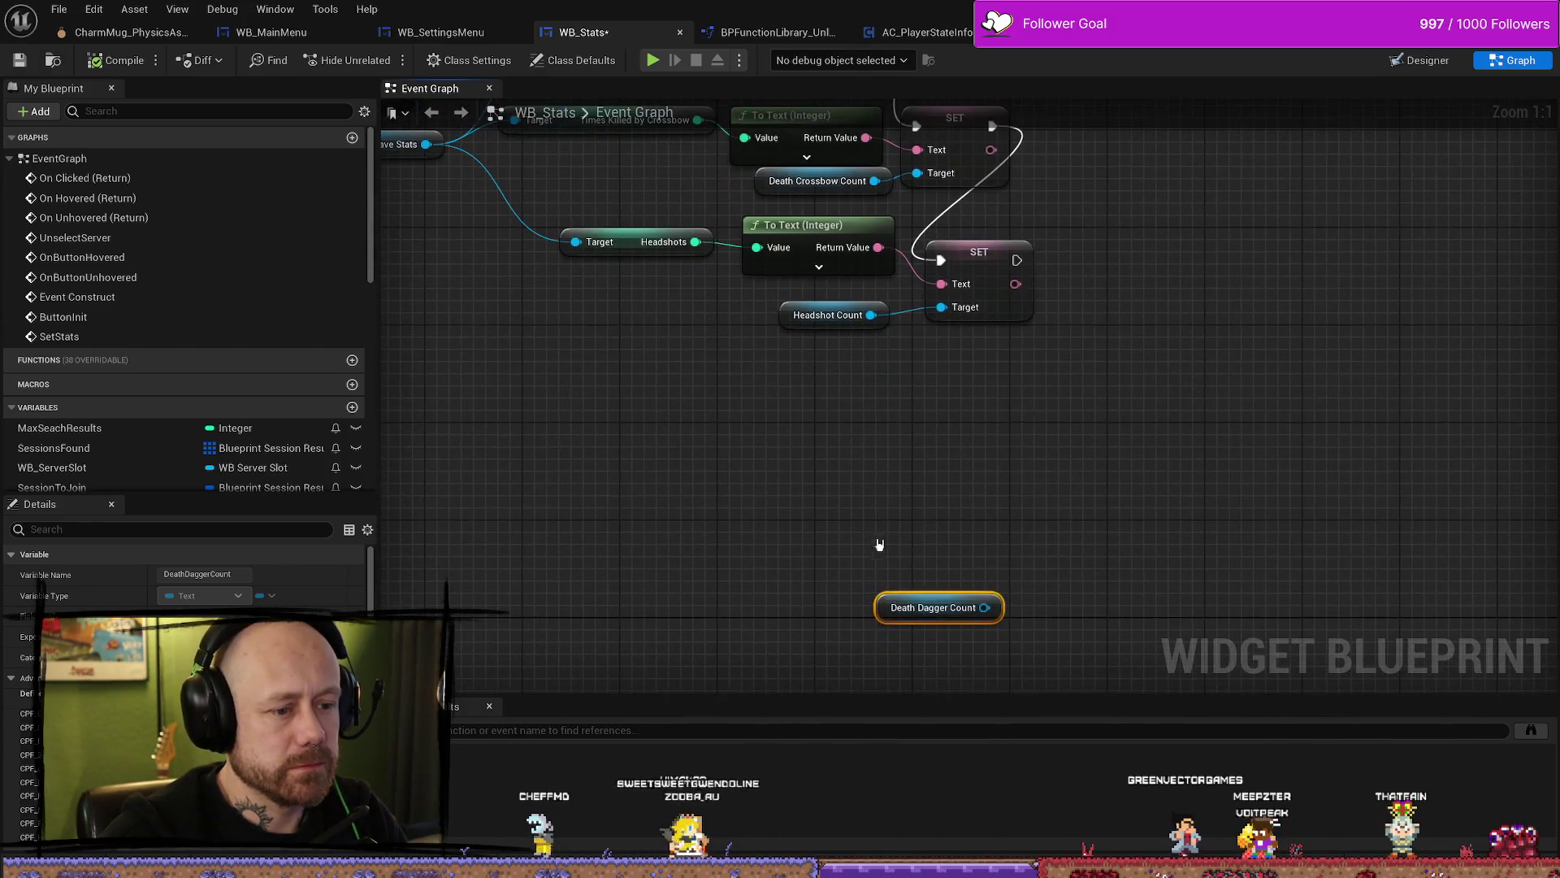
{"action": "left_click_drag", "start_coordinate": [930, 603], "coordinate": [880, 530]}
{"action": "left_click", "coordinate": [983, 271]}
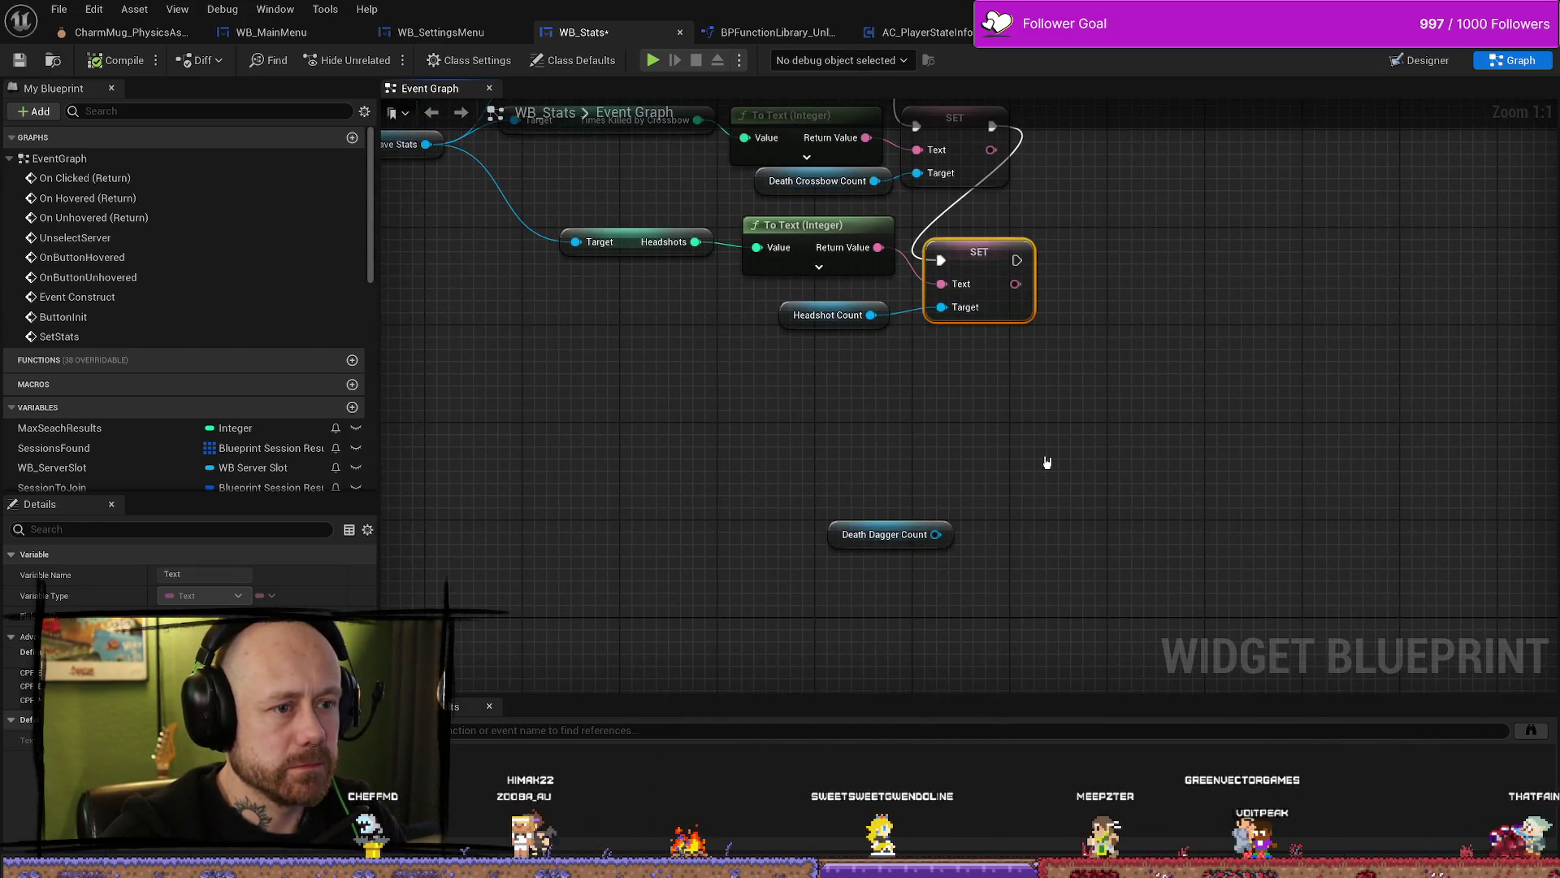
{"action": "key", "text": "ctrl+c"}
{"action": "key", "text": "ctrl+v"}
{"action": "mouse_move", "coordinate": [1016, 260]}
{"action": "left_mouse_down"}
{"action": "mouse_move", "coordinate": [1050, 430]}
{"action": "mouse_move", "coordinate": [965, 394]}
{"action": "left_mouse_up"}
{"action": "left_click_drag", "start_coordinate": [934, 535], "coordinate": [958, 438]}
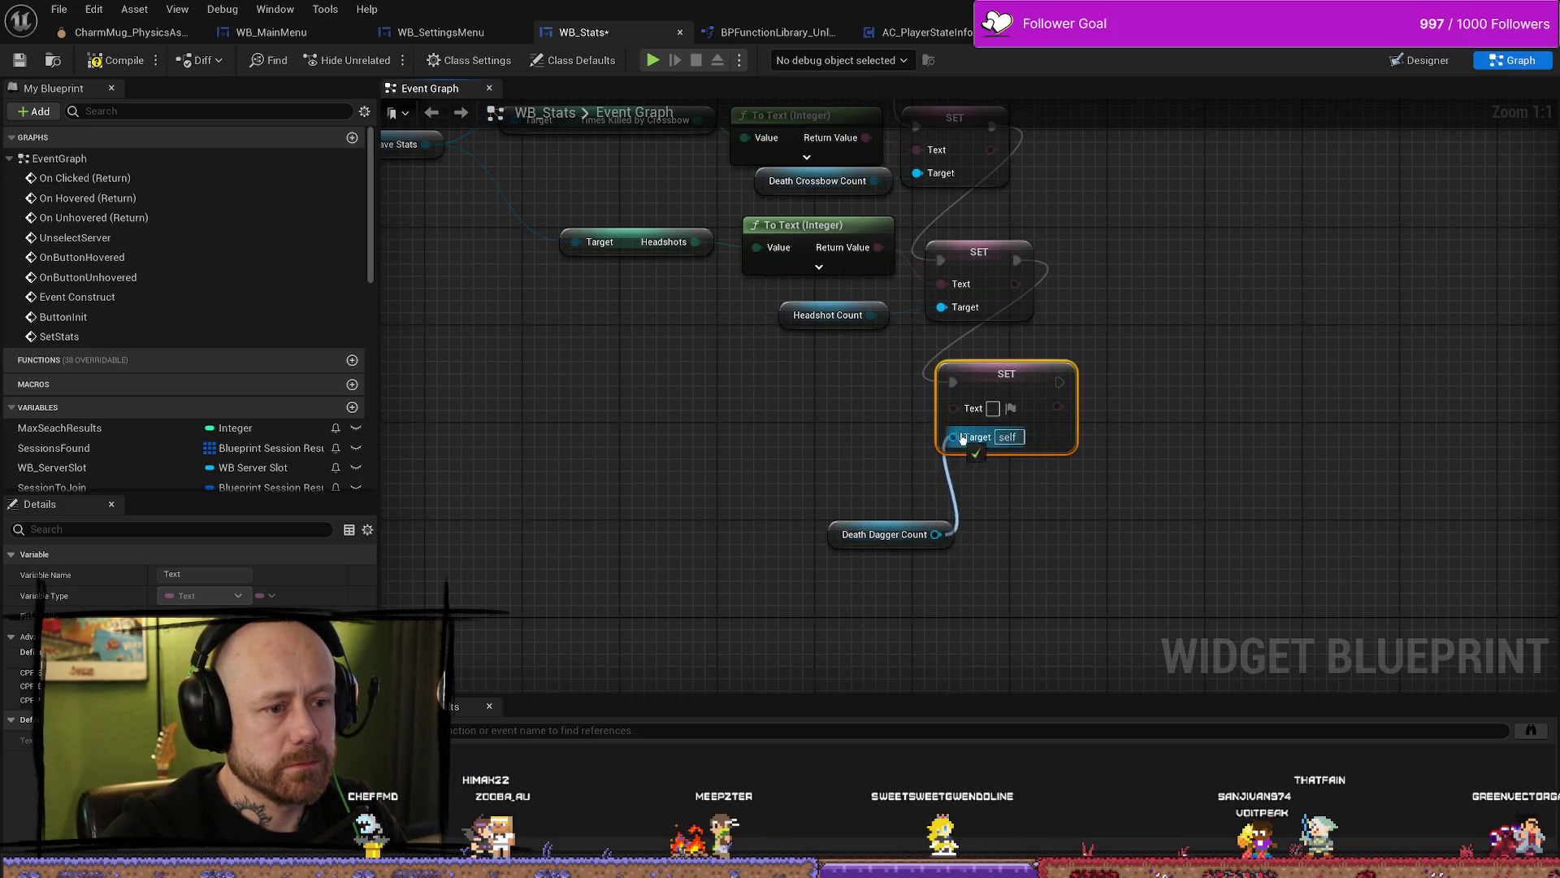
{"action": "left_click", "coordinate": [887, 543]}
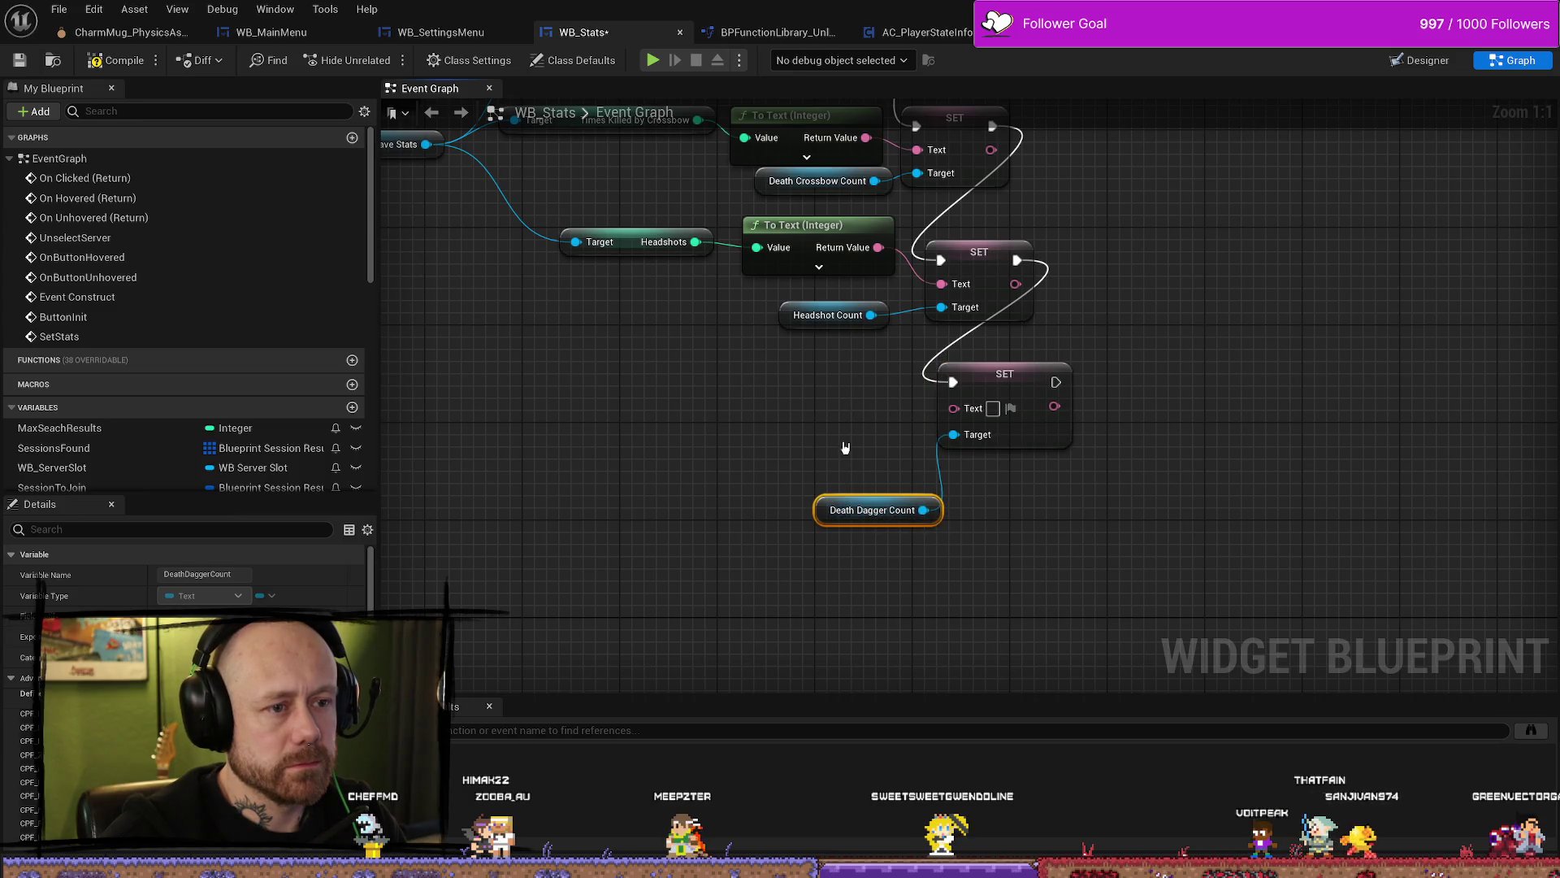
Step: Add Get Times Killed by Dagger from As Save Stats and wire it via To Text into the new setter's Text
{"action": "left_click_drag", "start_coordinate": [845, 447], "coordinate": [841, 463]}
{"action": "mouse_move", "coordinate": [729, 452]}
{"action": "left_mouse_down"}
{"action": "mouse_move", "coordinate": [839, 439]}
{"action": "mouse_move", "coordinate": [798, 432]}
{"action": "left_mouse_up"}
{"action": "left_click_drag", "start_coordinate": [558, 194], "coordinate": [584, 333]}
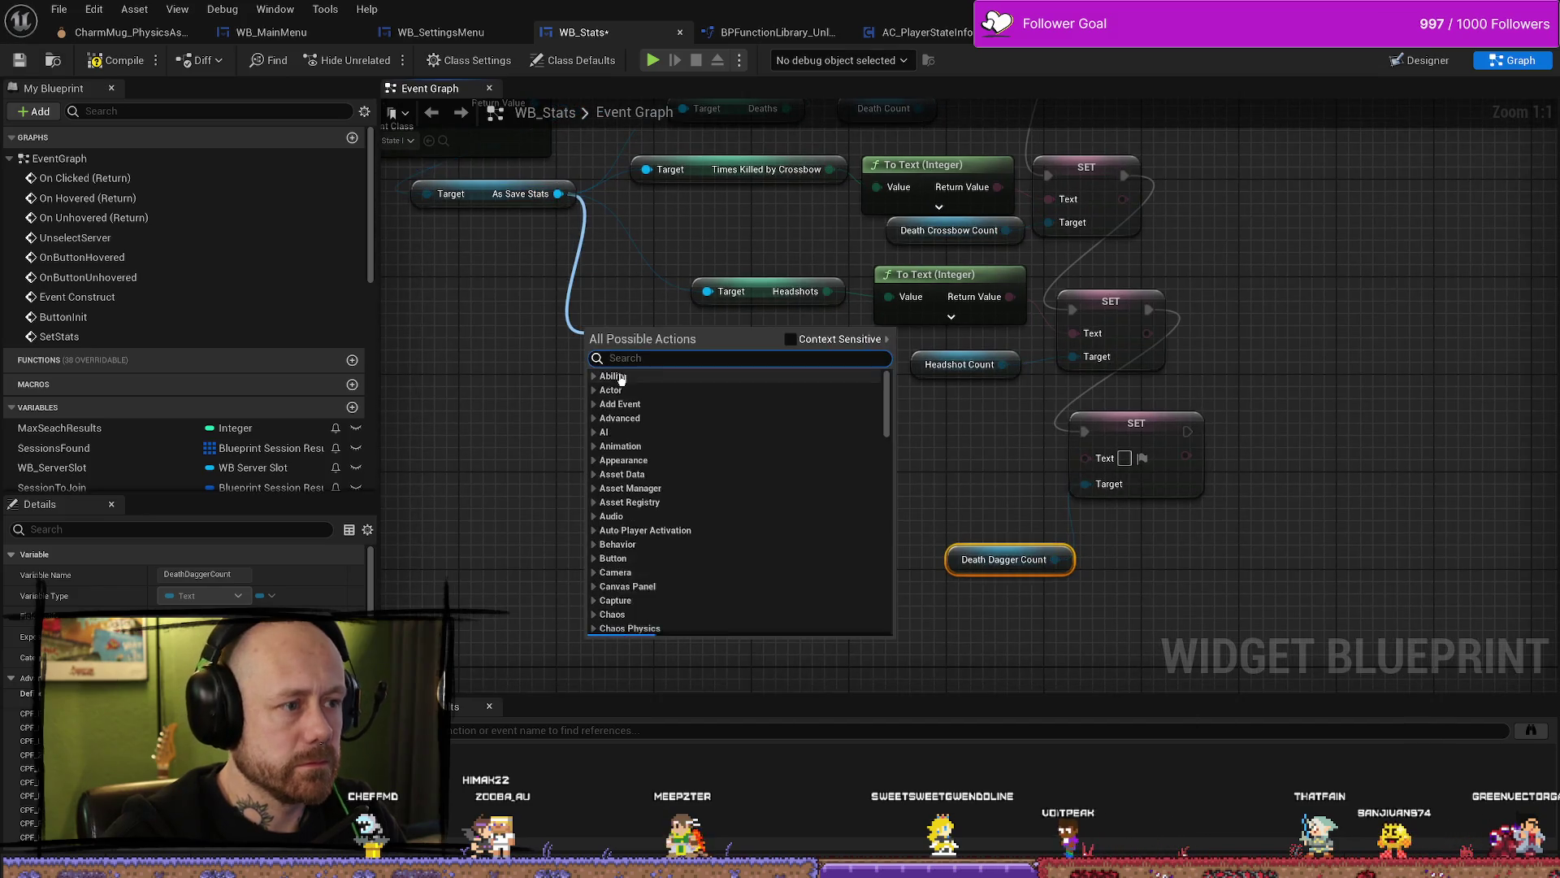
{"action": "type", "text": "dagger de"}
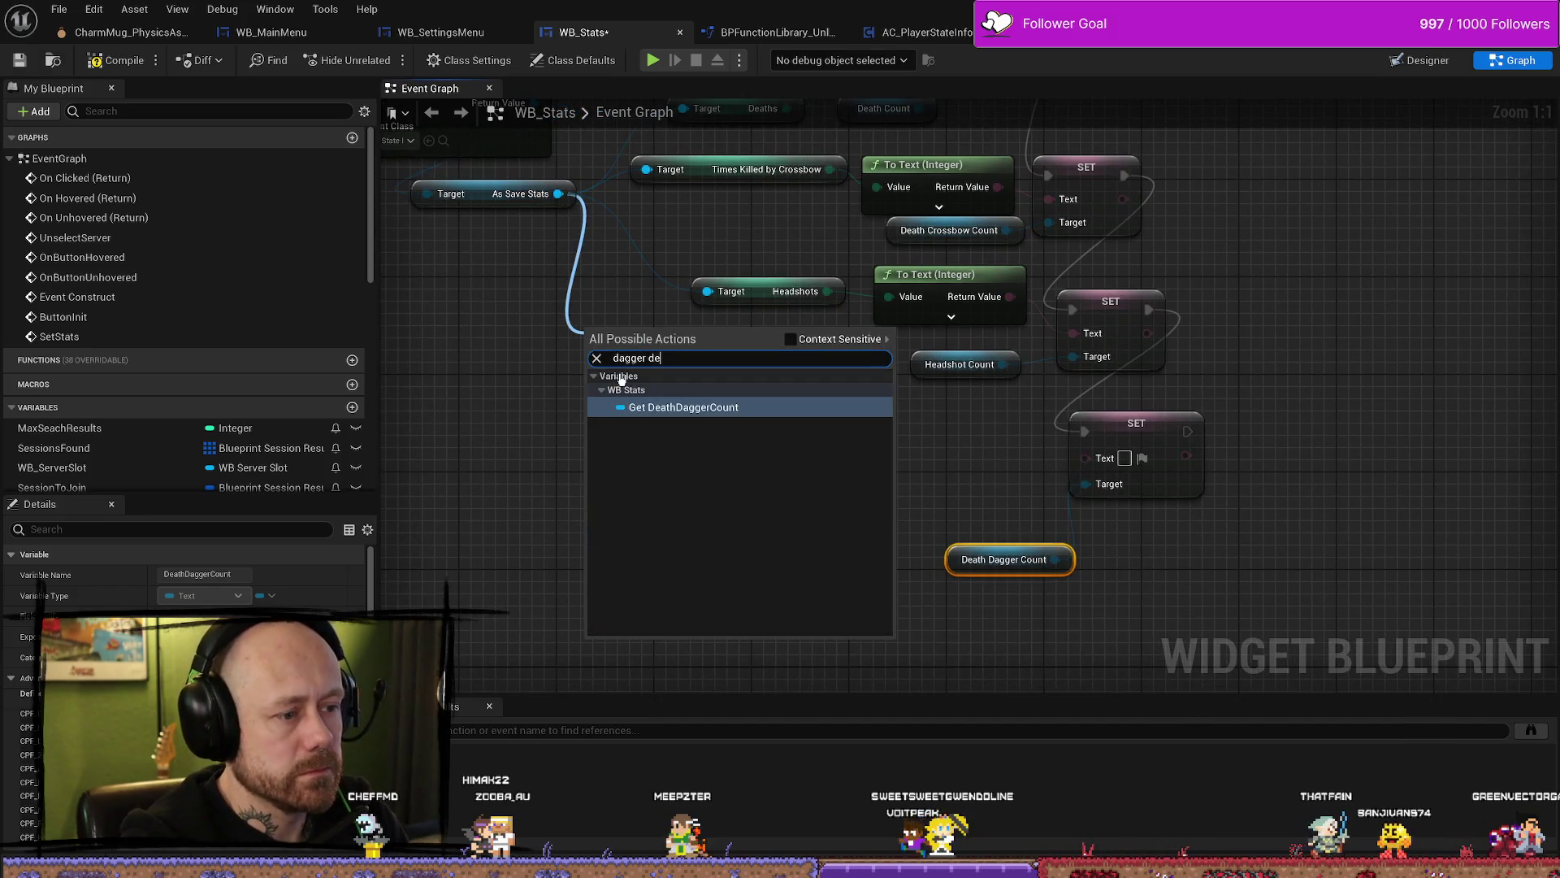
{"action": "key", "text": "BackSpace"}
{"action": "key", "text": "BackSpace"}
{"action": "key", "text": "BackSpace"}
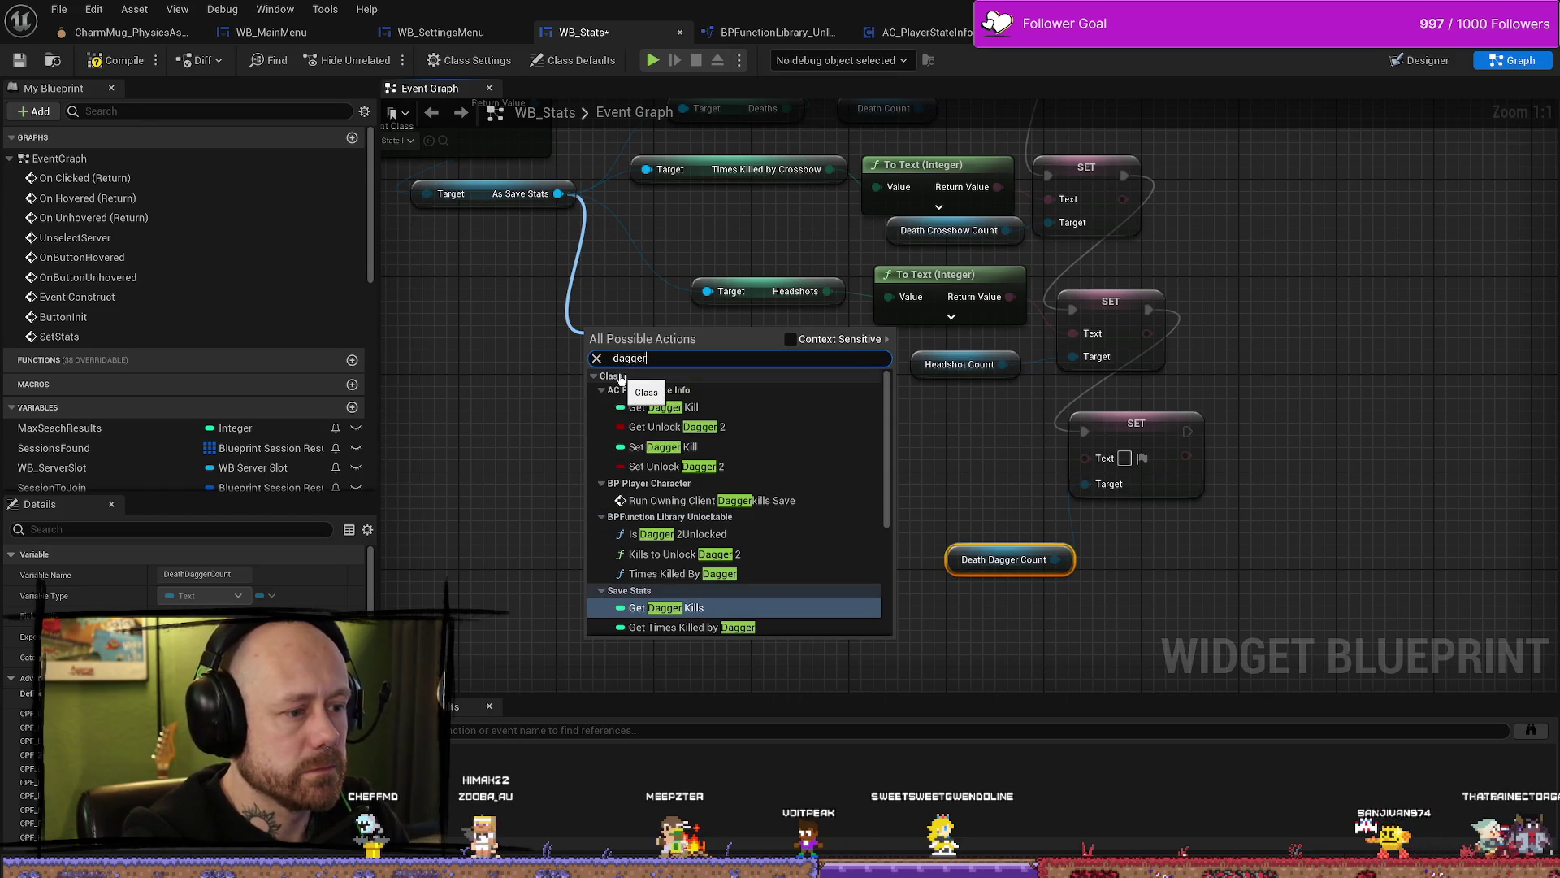
{"action": "key", "text": "Down"}
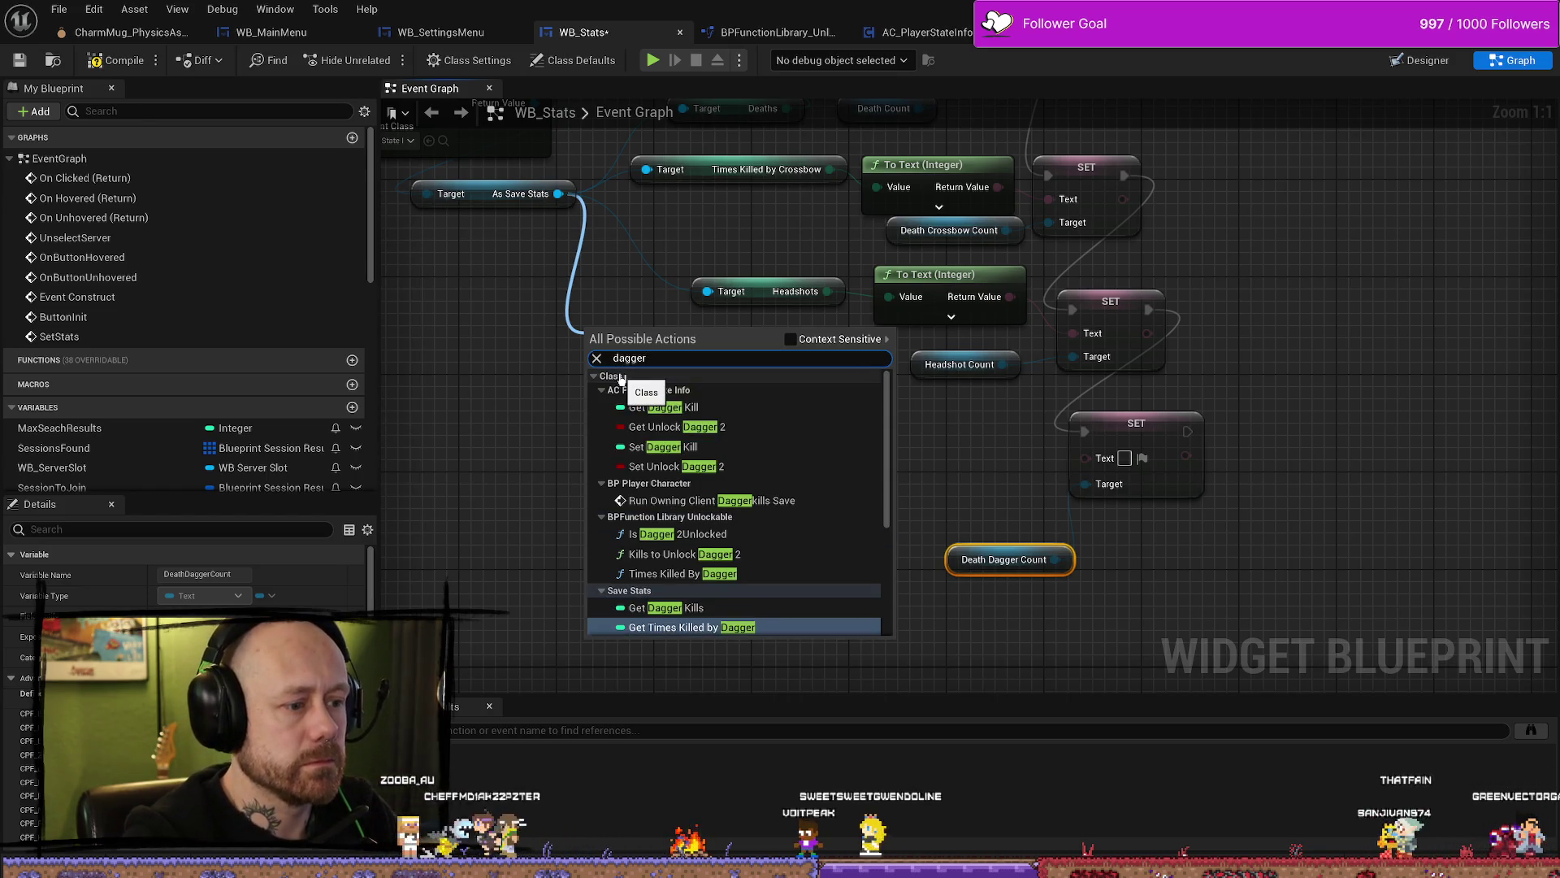
{"action": "scroll", "coordinate": [620, 378], "scroll_direction": "down", "scroll_amount": 3}
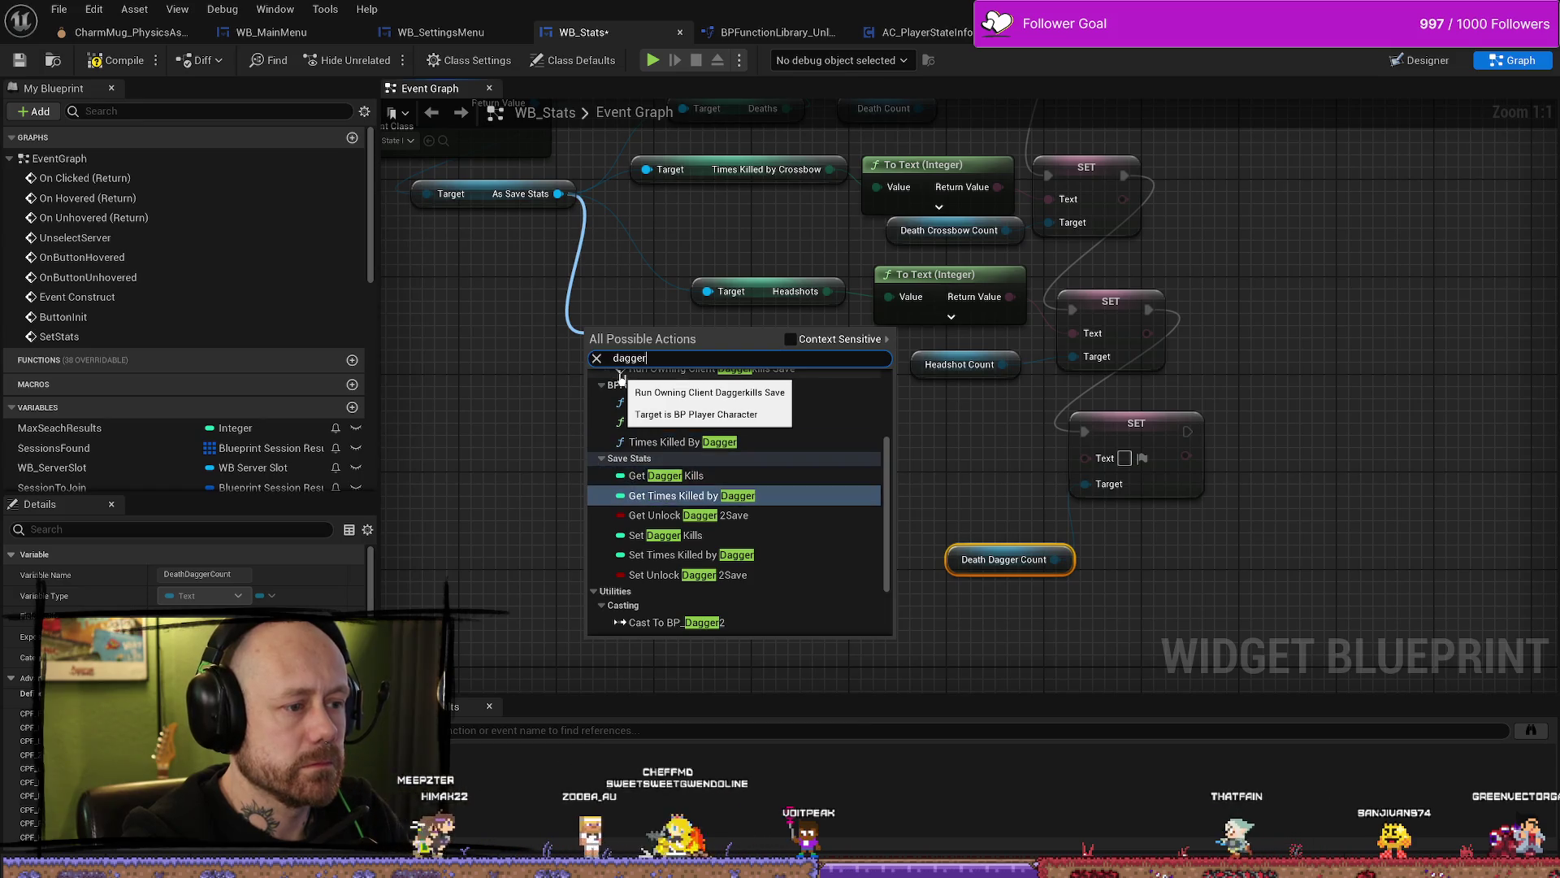
{"action": "key", "text": "Return"}
{"action": "left_click_drag", "start_coordinate": [768, 340], "coordinate": [1091, 460]}
{"action": "left_click_drag", "start_coordinate": [896, 384], "coordinate": [908, 421]}
{"action": "left_click_drag", "start_coordinate": [658, 350], "coordinate": [718, 386]}
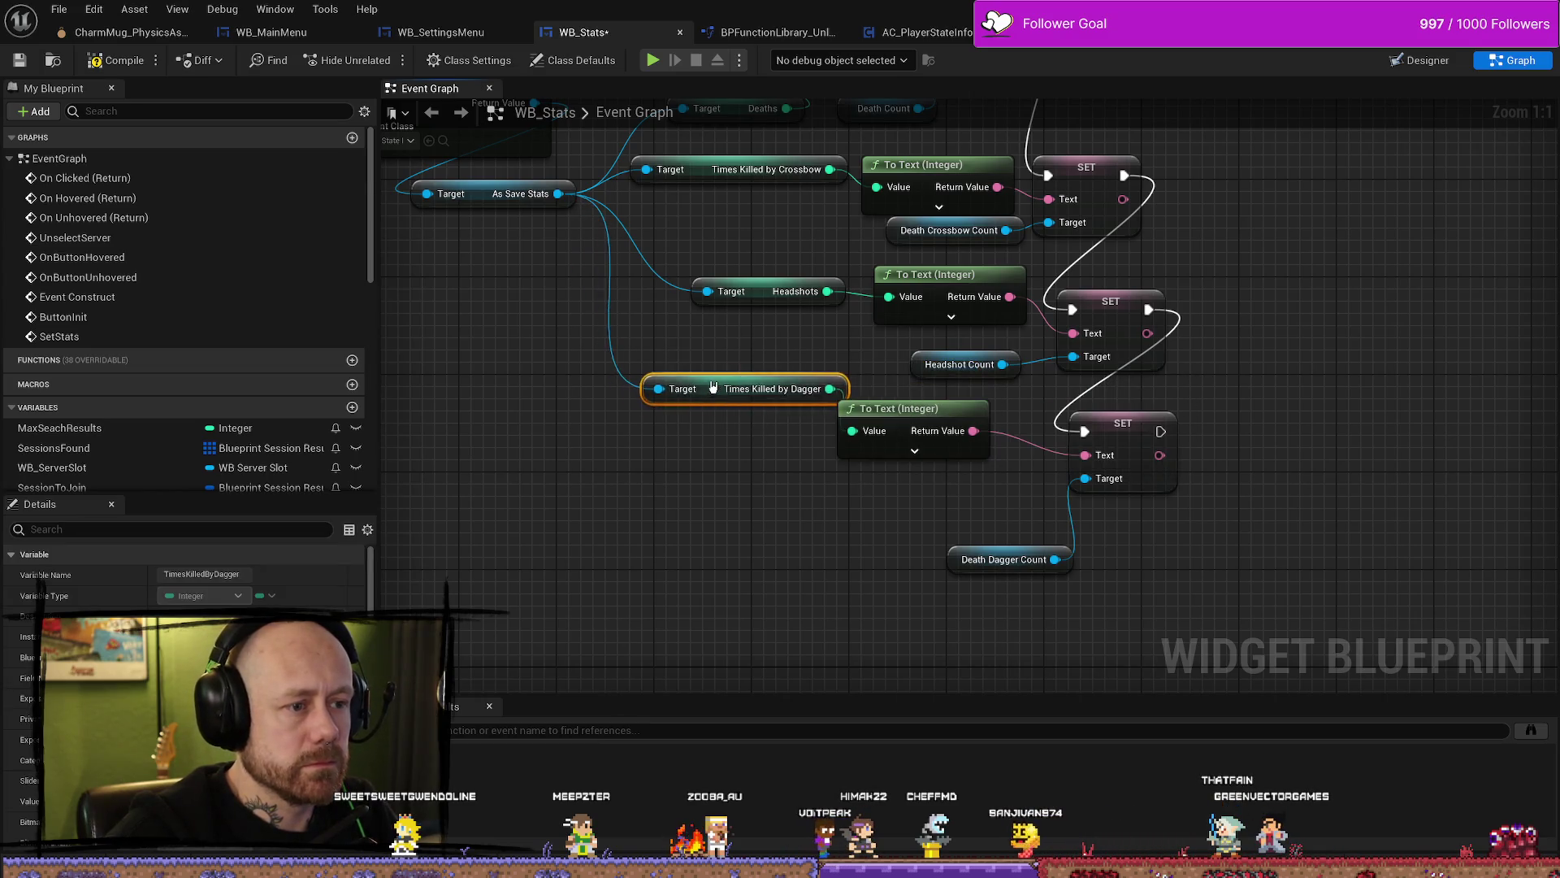
Step: Move Death Dagger Count beside its setter and shift the Kill Count getter left
{"action": "right_click", "coordinate": [758, 443]}
{"action": "key", "text": "Escape"}
{"action": "left_click", "coordinate": [968, 570]}
{"action": "left_click_drag", "start_coordinate": [970, 578], "coordinate": [944, 516]}
{"action": "scroll", "coordinate": [888, 585], "scroll_direction": "down", "scroll_amount": 3}
{"action": "mouse_move", "coordinate": [888, 586]}
{"action": "left_mouse_down"}
{"action": "mouse_move", "coordinate": [923, 439]}
{"action": "mouse_move", "coordinate": [923, 477]}
{"action": "left_mouse_up"}
{"action": "scroll", "coordinate": [999, 523], "scroll_direction": "up", "scroll_amount": 1}
{"action": "mouse_move", "coordinate": [1135, 483]}
{"action": "left_mouse_down"}
{"action": "mouse_move", "coordinate": [769, 348]}
{"action": "mouse_move", "coordinate": [933, 512]}
{"action": "left_mouse_up"}
Step: Add Set Display Text and Set Text Material nodes by mistake, then delete both
{"action": "left_click_drag", "start_coordinate": [1063, 410], "coordinate": [1022, 492]}
{"action": "scroll", "coordinate": [1154, 552], "scroll_direction": "down", "scroll_amount": 3}
{"action": "left_click", "coordinate": [1015, 488]}
{"action": "type", "text": "set te"}
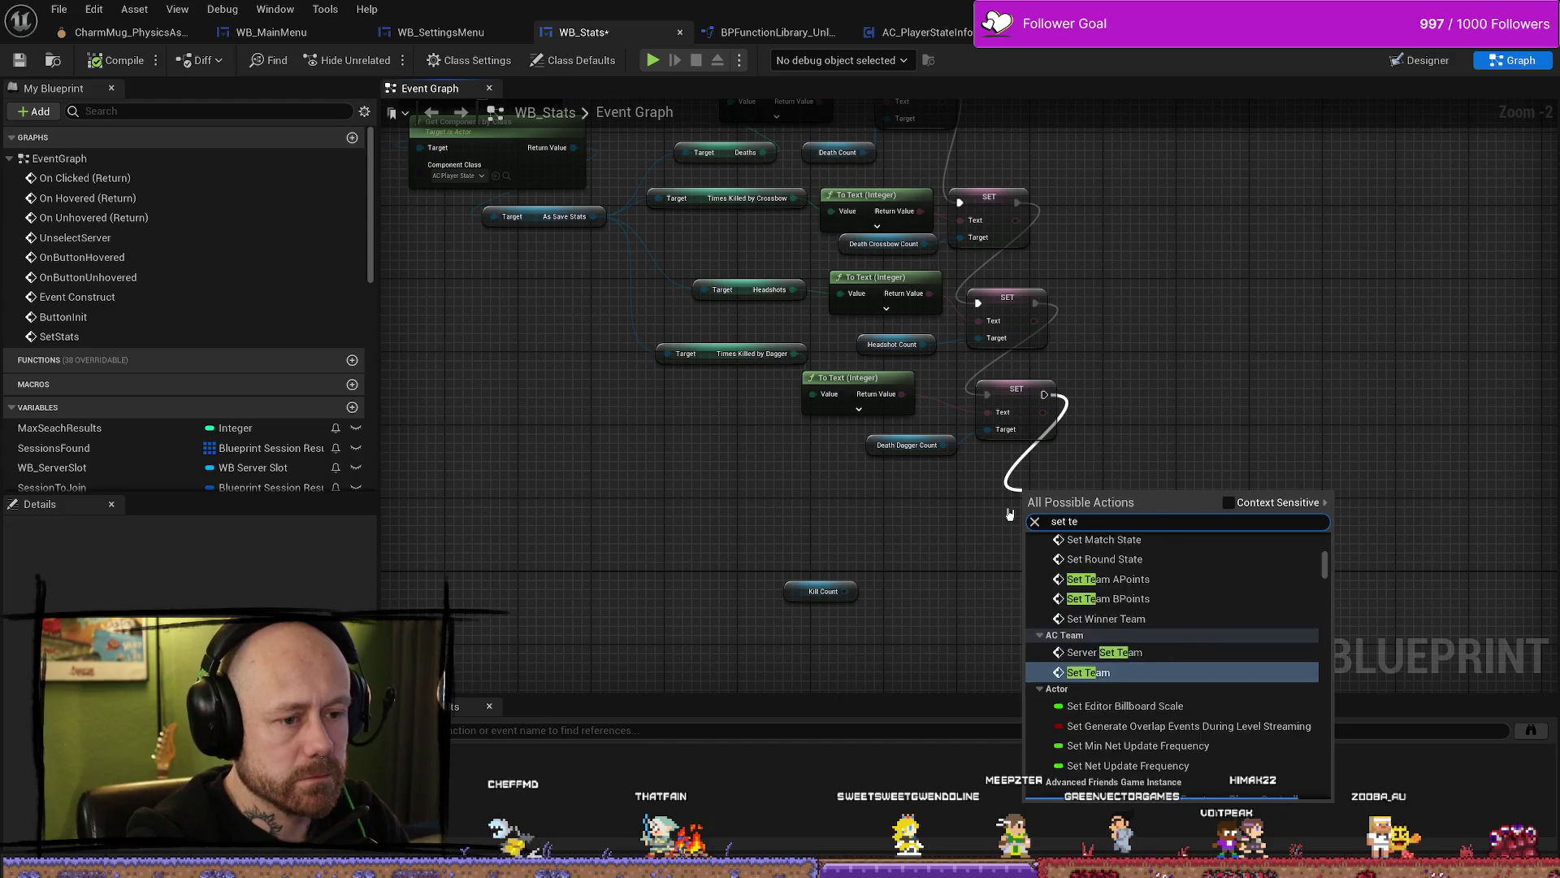
{"action": "type", "text": "xt"}
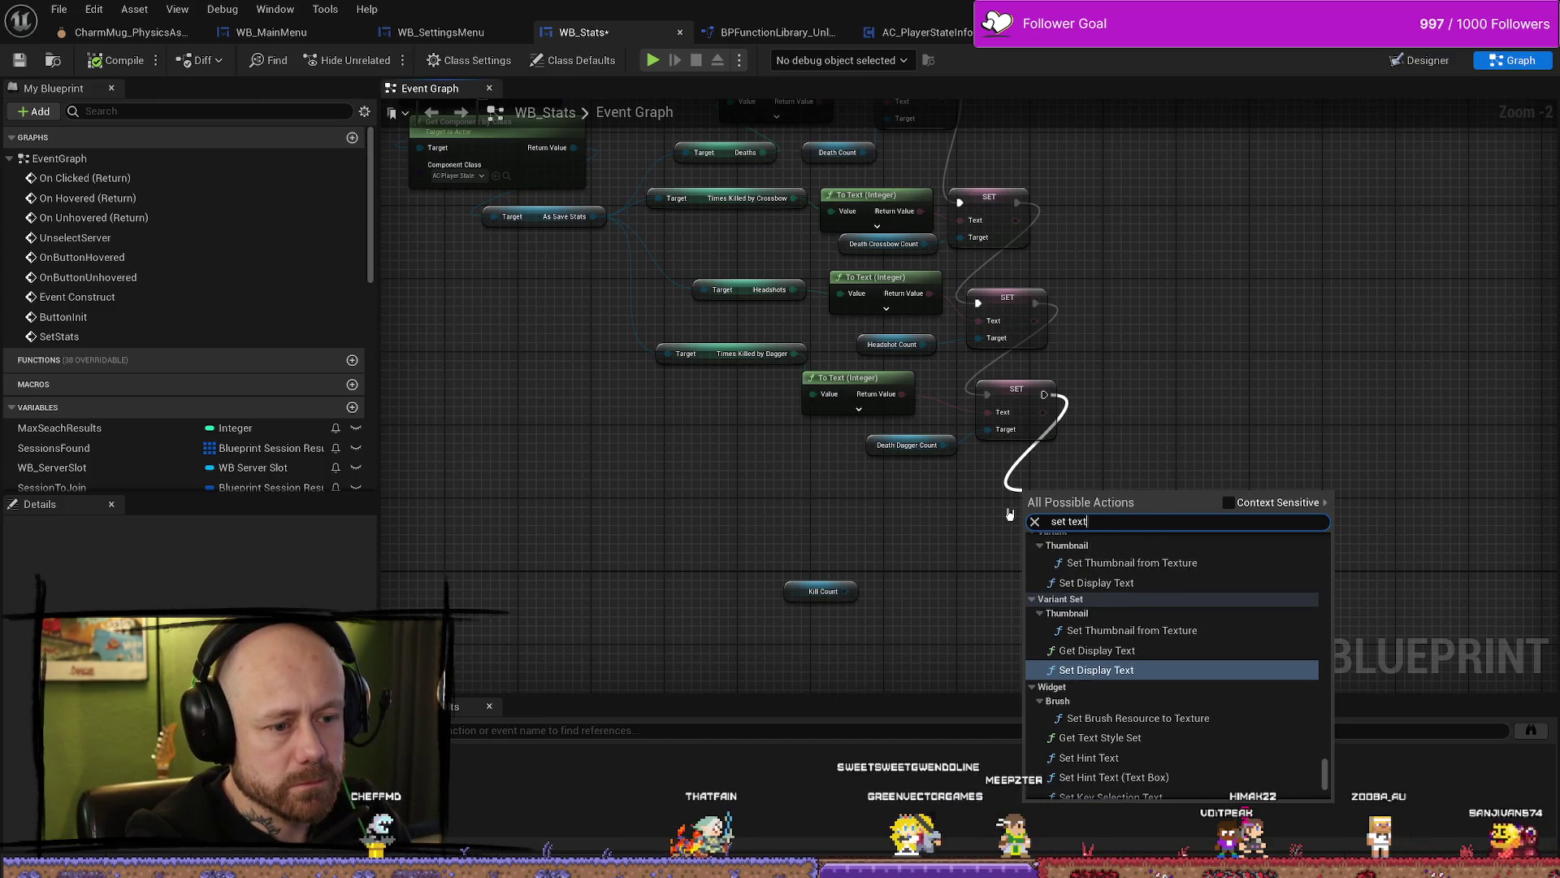
{"action": "key", "text": "Return"}
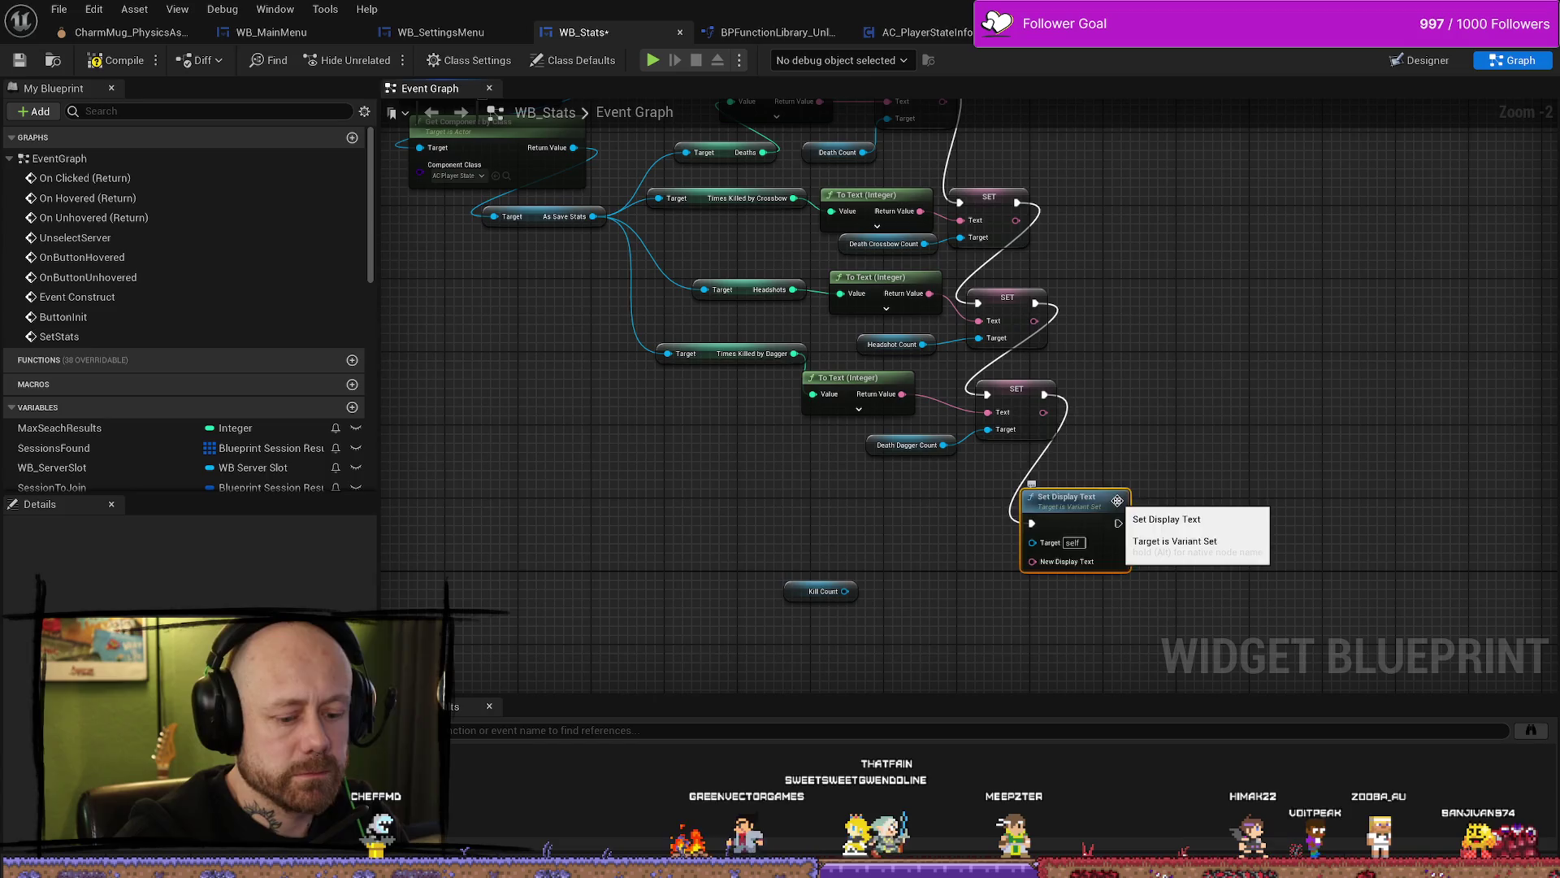
{"action": "key", "text": "Delete"}
{"action": "left_click_drag", "start_coordinate": [845, 591], "coordinate": [894, 561]}
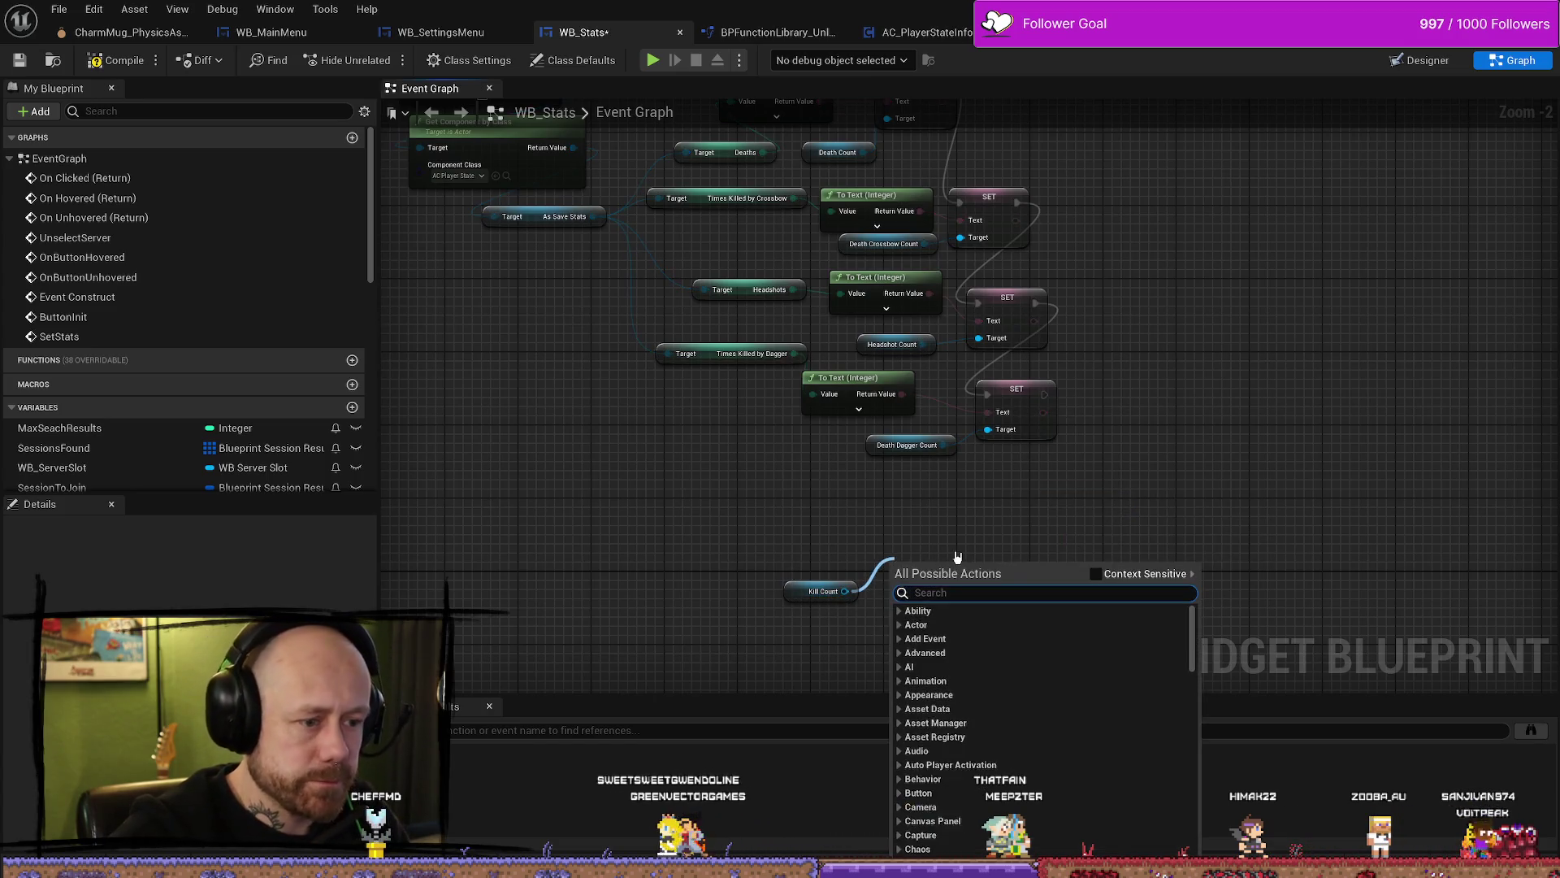
{"action": "type", "text": "set text"}
{"action": "key", "text": "Return"}
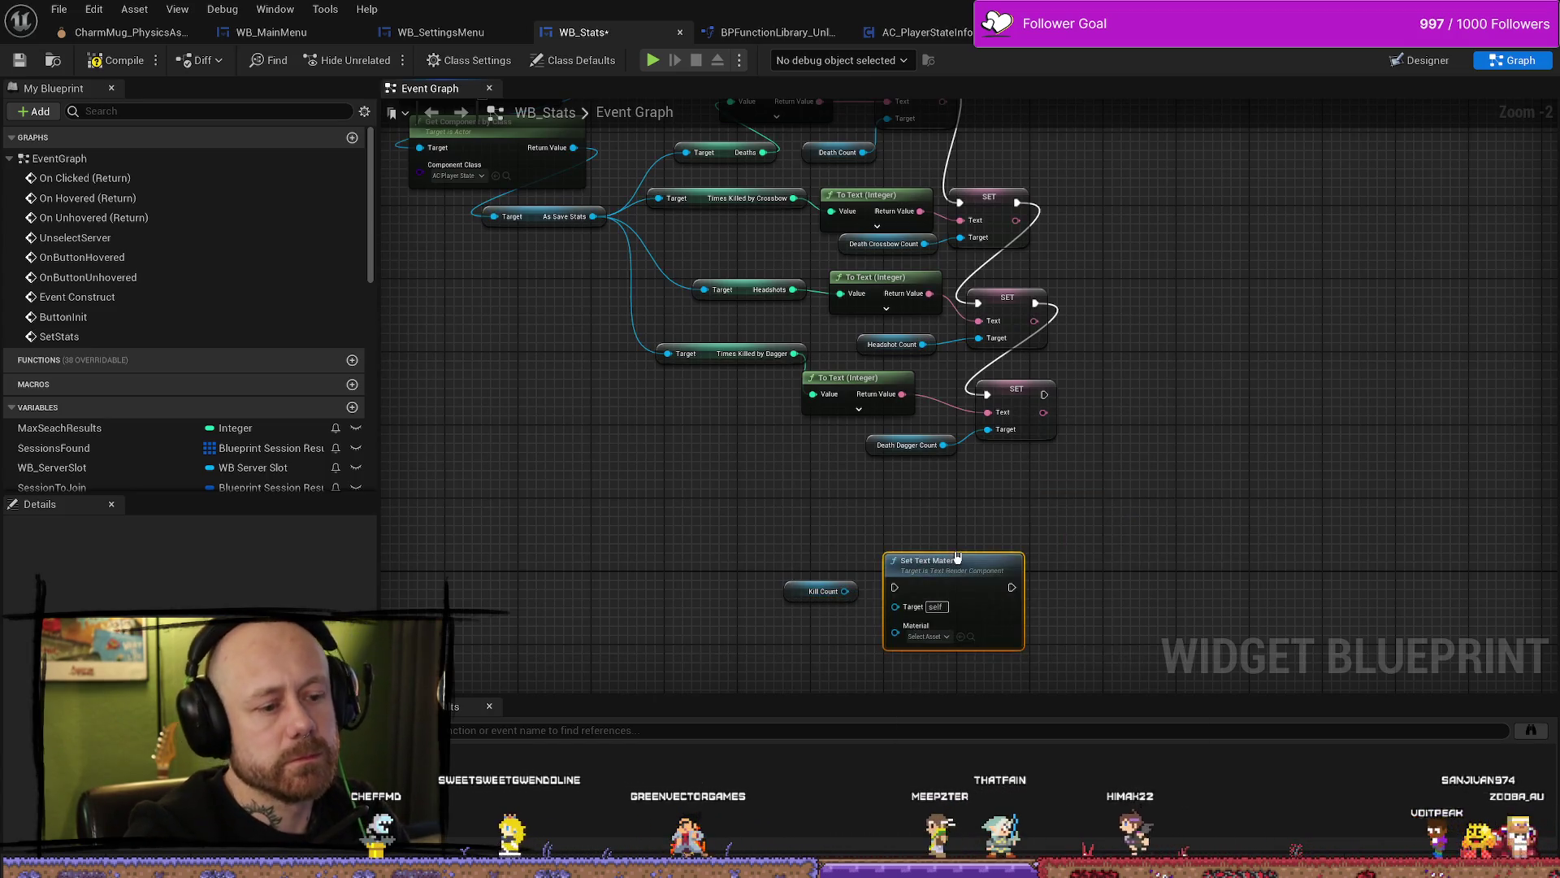
{"action": "key", "text": "Delete"}
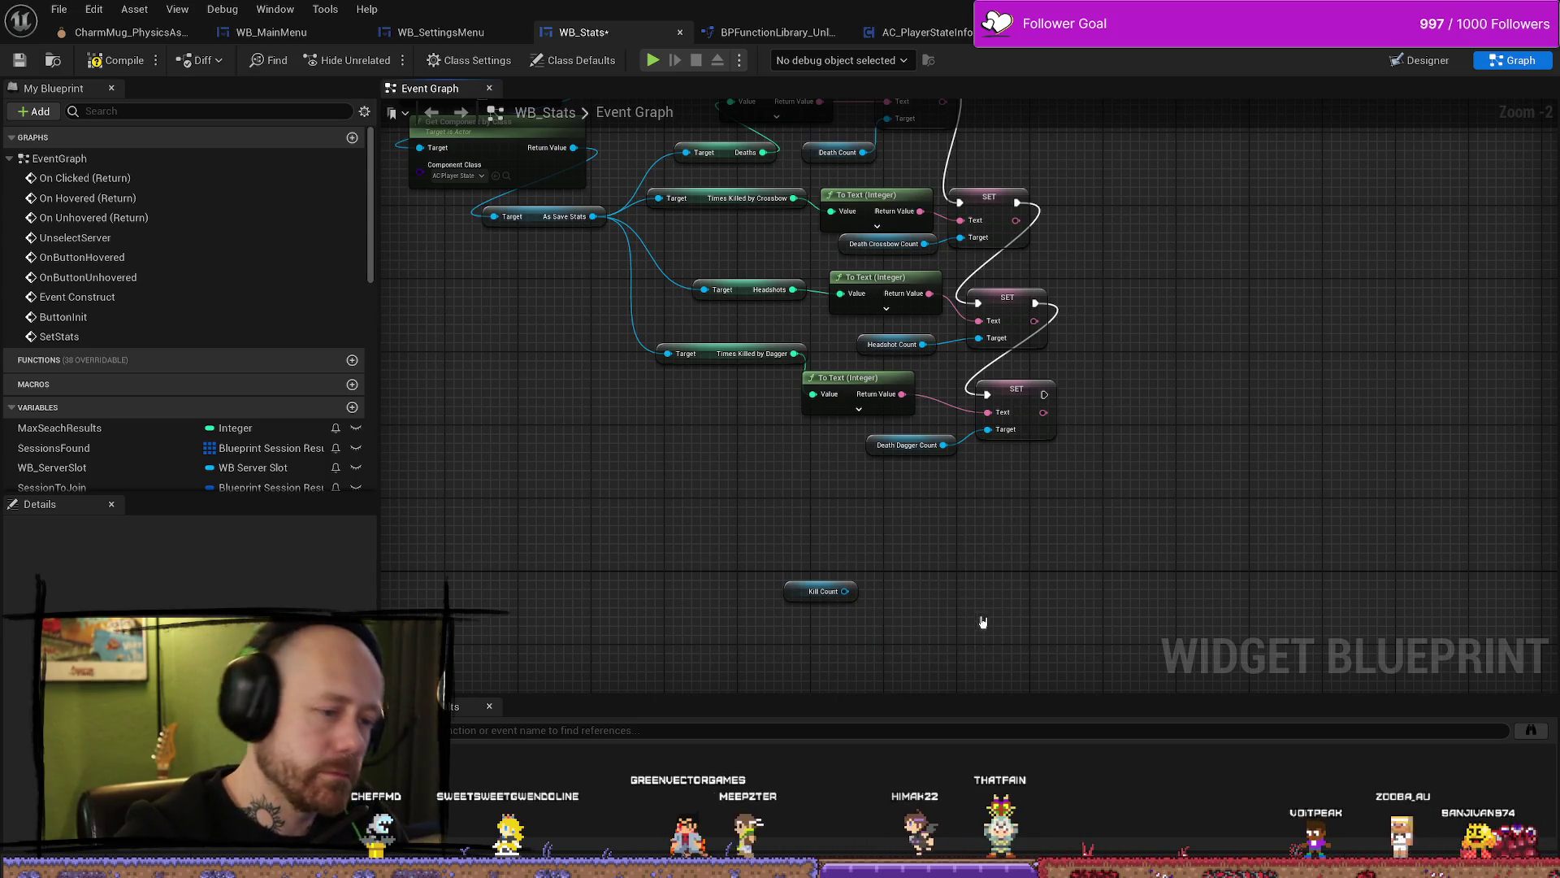
Step: Copy the Death Dagger Count setter and paste a duplicate off to the right
{"action": "left_click", "coordinate": [1014, 395]}
{"action": "key", "text": "ctrl+c"}
{"action": "key", "text": "ctrl+v"}
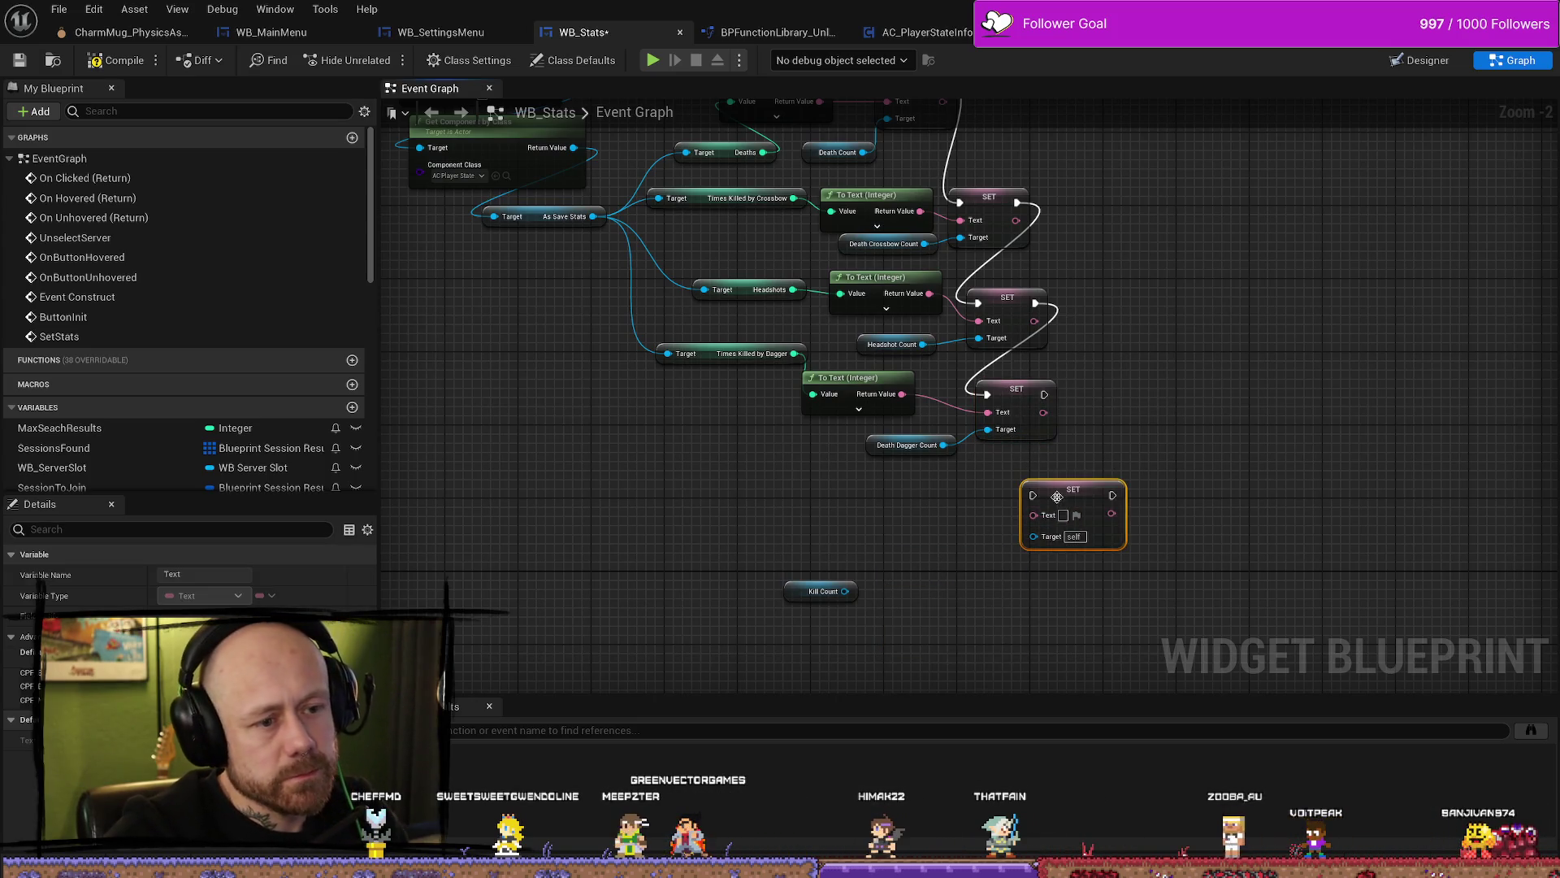
{"action": "left_click_drag", "start_coordinate": [1222, 540], "coordinate": [1287, 558]}
Step: Chain two new setters under the dagger setter and move the four count getters beside them
{"action": "mouse_move", "coordinate": [1109, 497]}
{"action": "left_mouse_down"}
{"action": "mouse_move", "coordinate": [1138, 543]}
{"action": "mouse_move", "coordinate": [1009, 462]}
{"action": "left_mouse_up"}
{"action": "mouse_move", "coordinate": [1053, 398]}
{"action": "left_mouse_down"}
{"action": "mouse_move", "coordinate": [1015, 467]}
{"action": "mouse_move", "coordinate": [1076, 477]}
{"action": "mouse_move", "coordinate": [1026, 476]}
{"action": "left_mouse_up"}
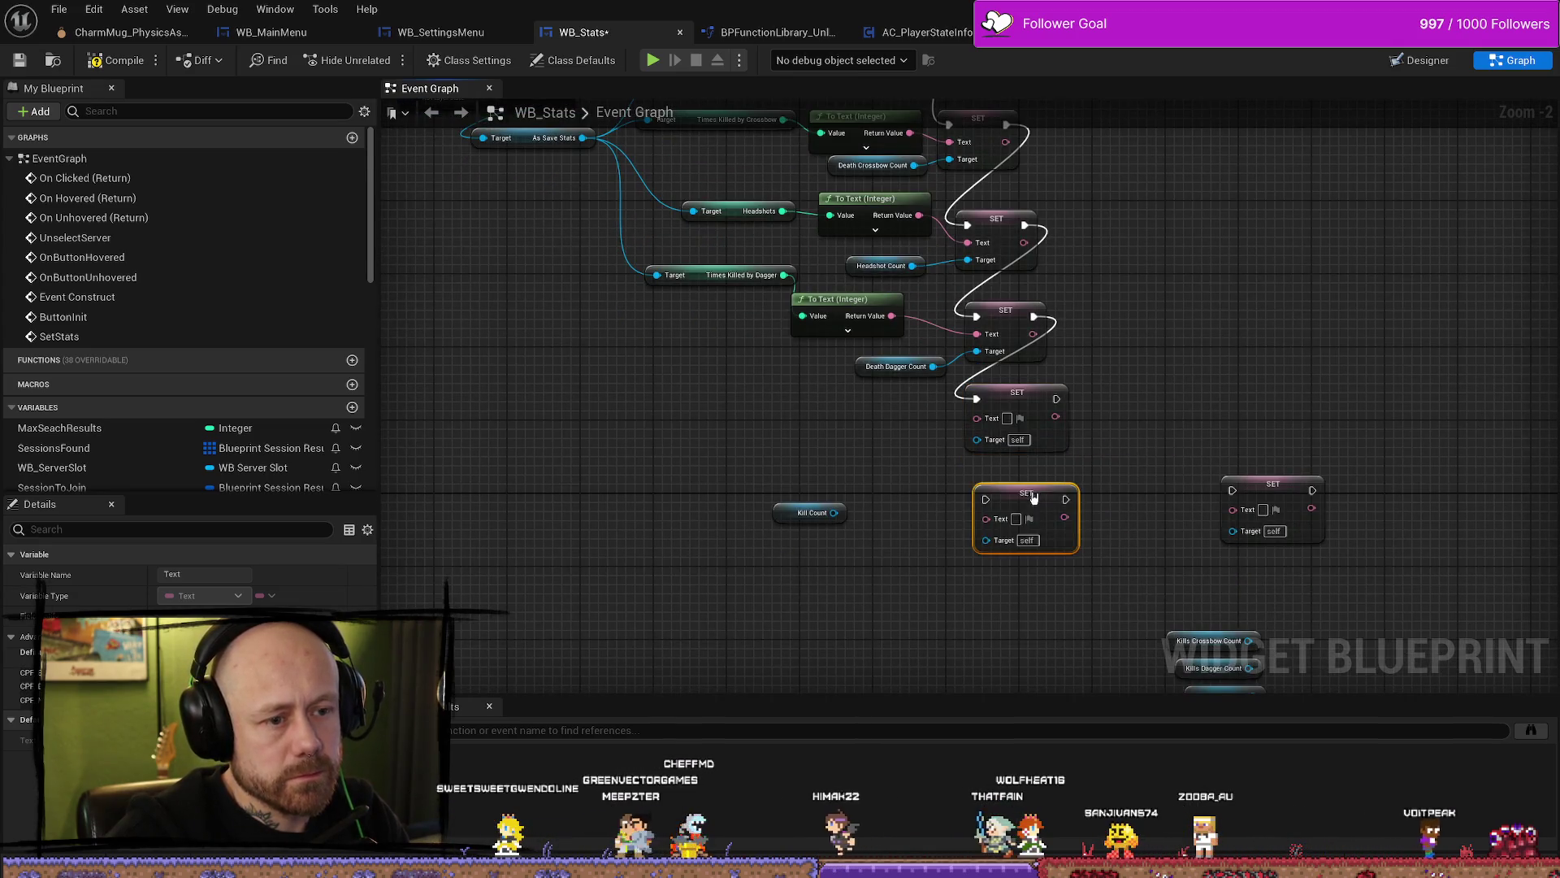
{"action": "left_click_drag", "start_coordinate": [1056, 398], "coordinate": [985, 481]}
{"action": "mouse_move", "coordinate": [1224, 486]}
{"action": "left_mouse_down"}
{"action": "mouse_move", "coordinate": [988, 532]}
{"action": "mouse_move", "coordinate": [986, 558]}
{"action": "left_mouse_up"}
{"action": "left_click_drag", "start_coordinate": [1064, 486], "coordinate": [994, 563]}
{"action": "left_click_drag", "start_coordinate": [1204, 568], "coordinate": [1212, 676]}
{"action": "mouse_move", "coordinate": [1207, 506]}
{"action": "left_mouse_down"}
{"action": "mouse_move", "coordinate": [824, 504]}
{"action": "mouse_move", "coordinate": [832, 423]}
{"action": "mouse_move", "coordinate": [780, 321]}
{"action": "mouse_move", "coordinate": [788, 349]}
{"action": "mouse_move", "coordinate": [972, 298]}
{"action": "left_mouse_up"}
{"action": "left_click", "coordinate": [874, 343]}
Step: Connect Kill Count, Kills Crossbow Count and Kills Dagger Count to setter Targets, then rearrange the remaining getters
{"action": "left_click_drag", "start_coordinate": [887, 354], "coordinate": [981, 380]}
{"action": "left_click_drag", "start_coordinate": [887, 382], "coordinate": [990, 463]}
{"action": "mouse_move", "coordinate": [823, 389]}
{"action": "left_mouse_down"}
{"action": "mouse_move", "coordinate": [860, 452]}
{"action": "mouse_move", "coordinate": [704, 518]}
{"action": "left_mouse_up"}
{"action": "left_click", "coordinate": [858, 499]}
{"action": "left_click_drag", "start_coordinate": [748, 383], "coordinate": [933, 529]}
{"action": "left_click", "coordinate": [950, 515]}
{"action": "left_click_drag", "start_coordinate": [749, 392], "coordinate": [839, 450]}
{"action": "left_click_drag", "start_coordinate": [758, 410], "coordinate": [891, 542]}
Step: Paste two more chained setters and target them with Kill Streak Count and Parry Count
{"action": "mouse_move", "coordinate": [1036, 463]}
{"action": "left_mouse_down"}
{"action": "mouse_move", "coordinate": [922, 325]}
{"action": "mouse_move", "coordinate": [910, 251]}
{"action": "left_mouse_up"}
{"action": "key", "text": "ctrl+c"}
{"action": "key", "text": "ctrl+v"}
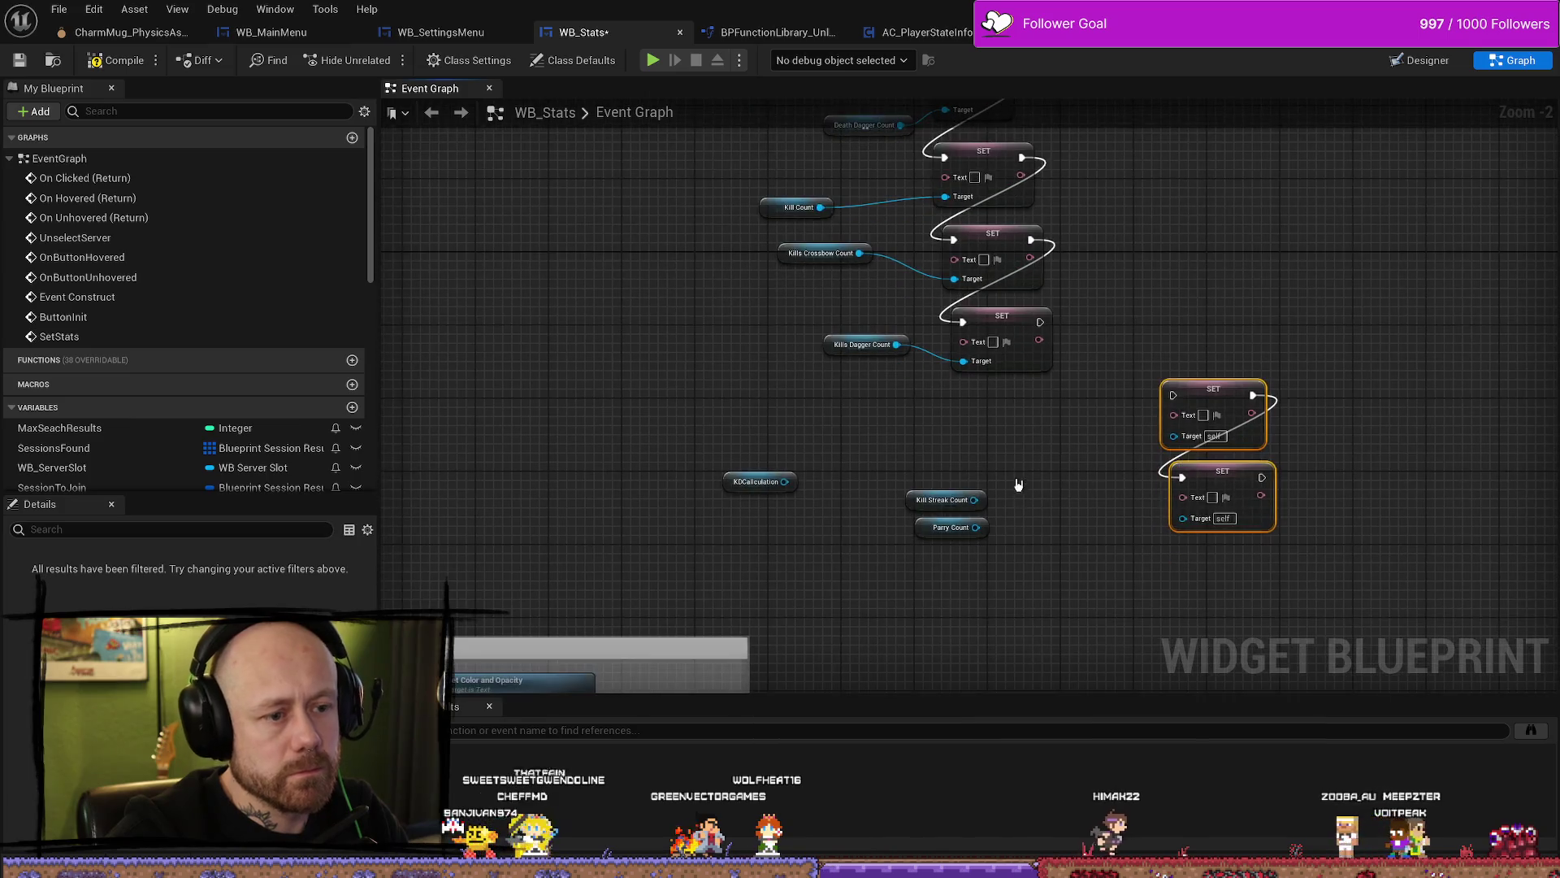
{"action": "left_click_drag", "start_coordinate": [1217, 397], "coordinate": [1026, 406]}
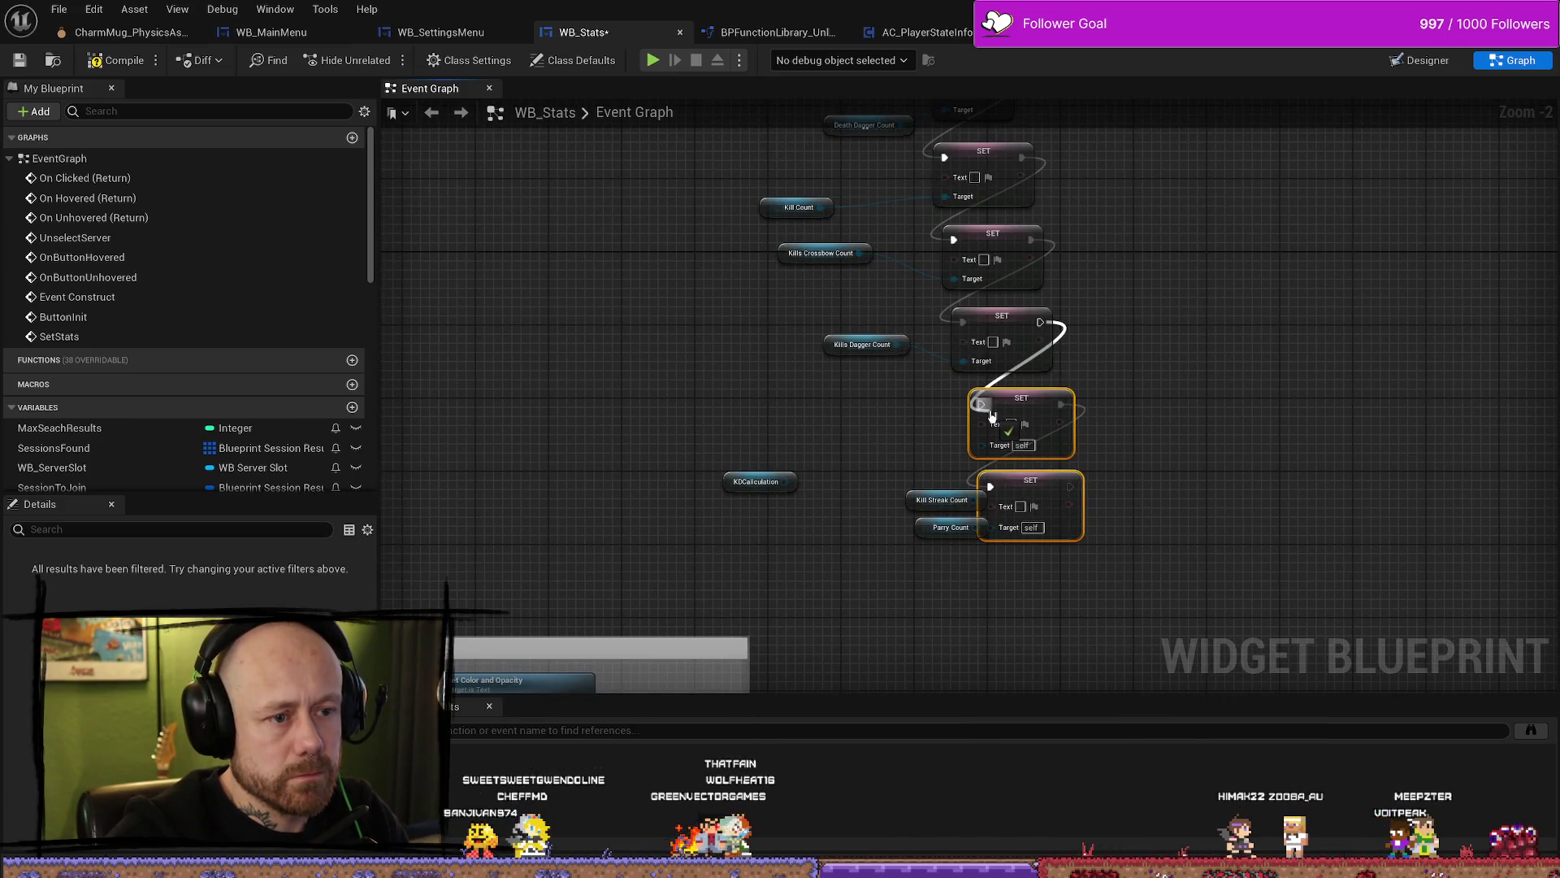
{"action": "mouse_move", "coordinate": [906, 500]}
{"action": "left_mouse_down"}
{"action": "mouse_move", "coordinate": [890, 482]}
{"action": "mouse_move", "coordinate": [981, 443]}
{"action": "left_mouse_up"}
{"action": "mouse_move", "coordinate": [923, 532]}
{"action": "left_mouse_down"}
{"action": "mouse_move", "coordinate": [860, 532]}
{"action": "mouse_move", "coordinate": [990, 526]}
{"action": "left_mouse_up"}
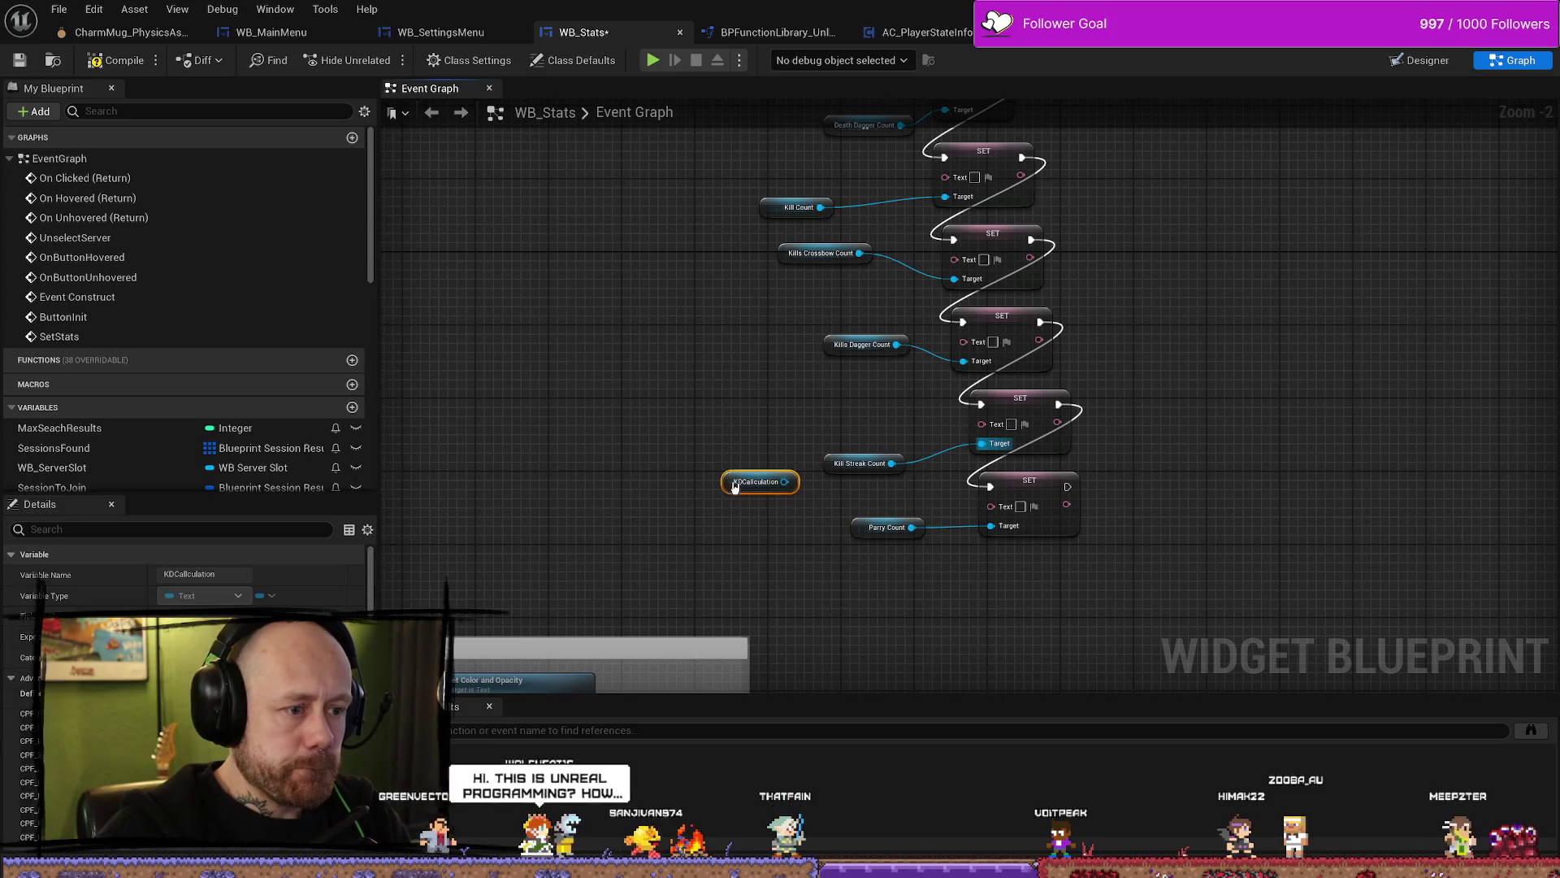
{"action": "left_click_drag", "start_coordinate": [734, 492], "coordinate": [633, 465]}
{"action": "left_click", "coordinate": [706, 412]}
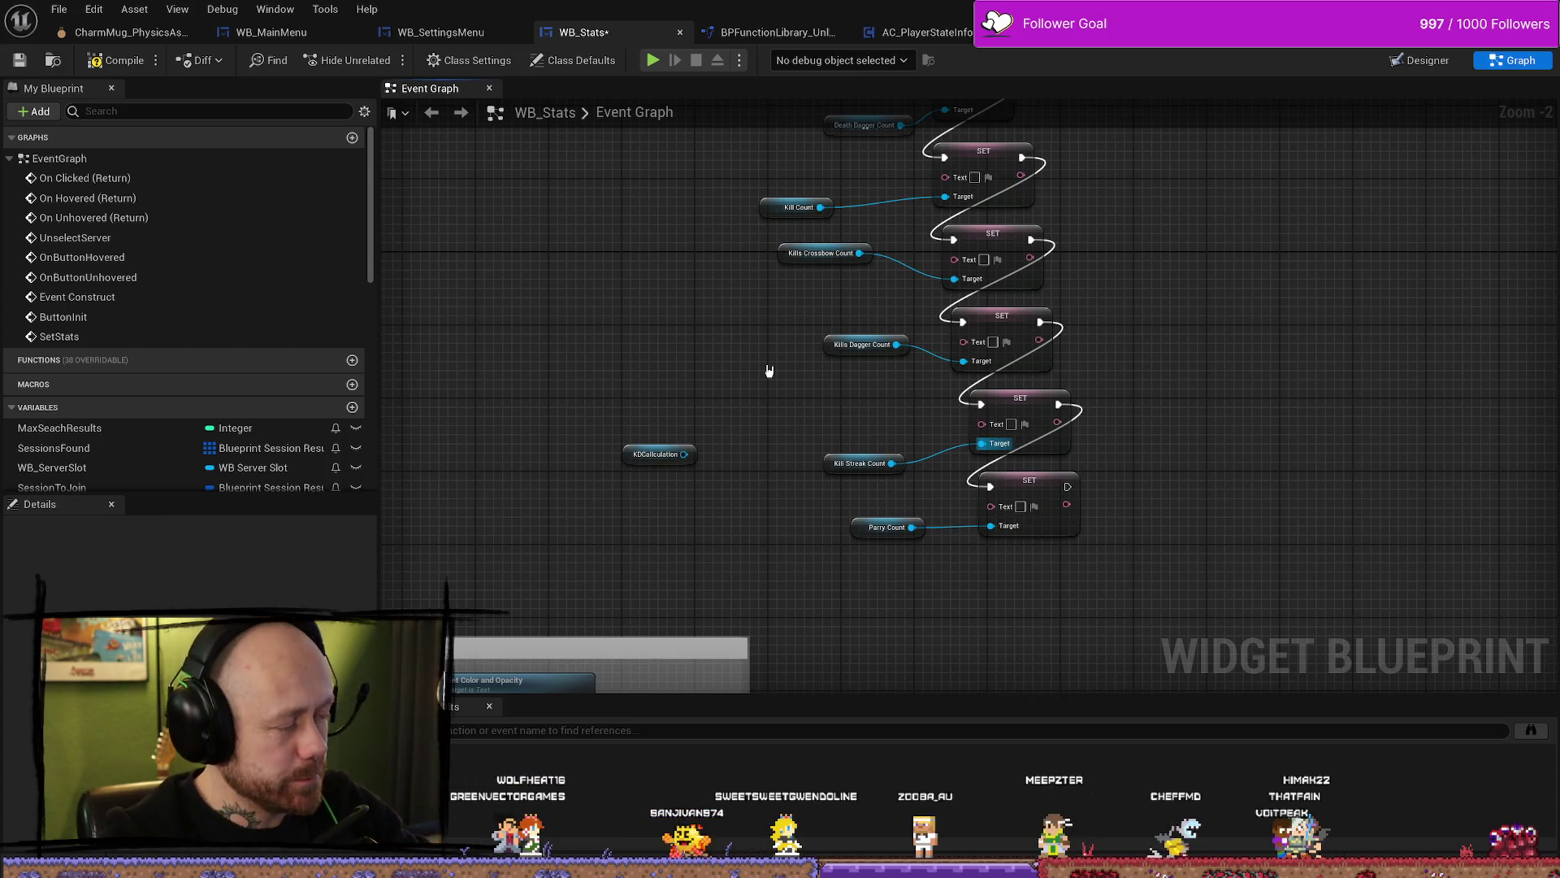
Step: Move the Kills Crossbow Count and Kills Dagger Count getters beside their setters
{"action": "left_click_drag", "start_coordinate": [1207, 333], "coordinate": [1244, 403]}
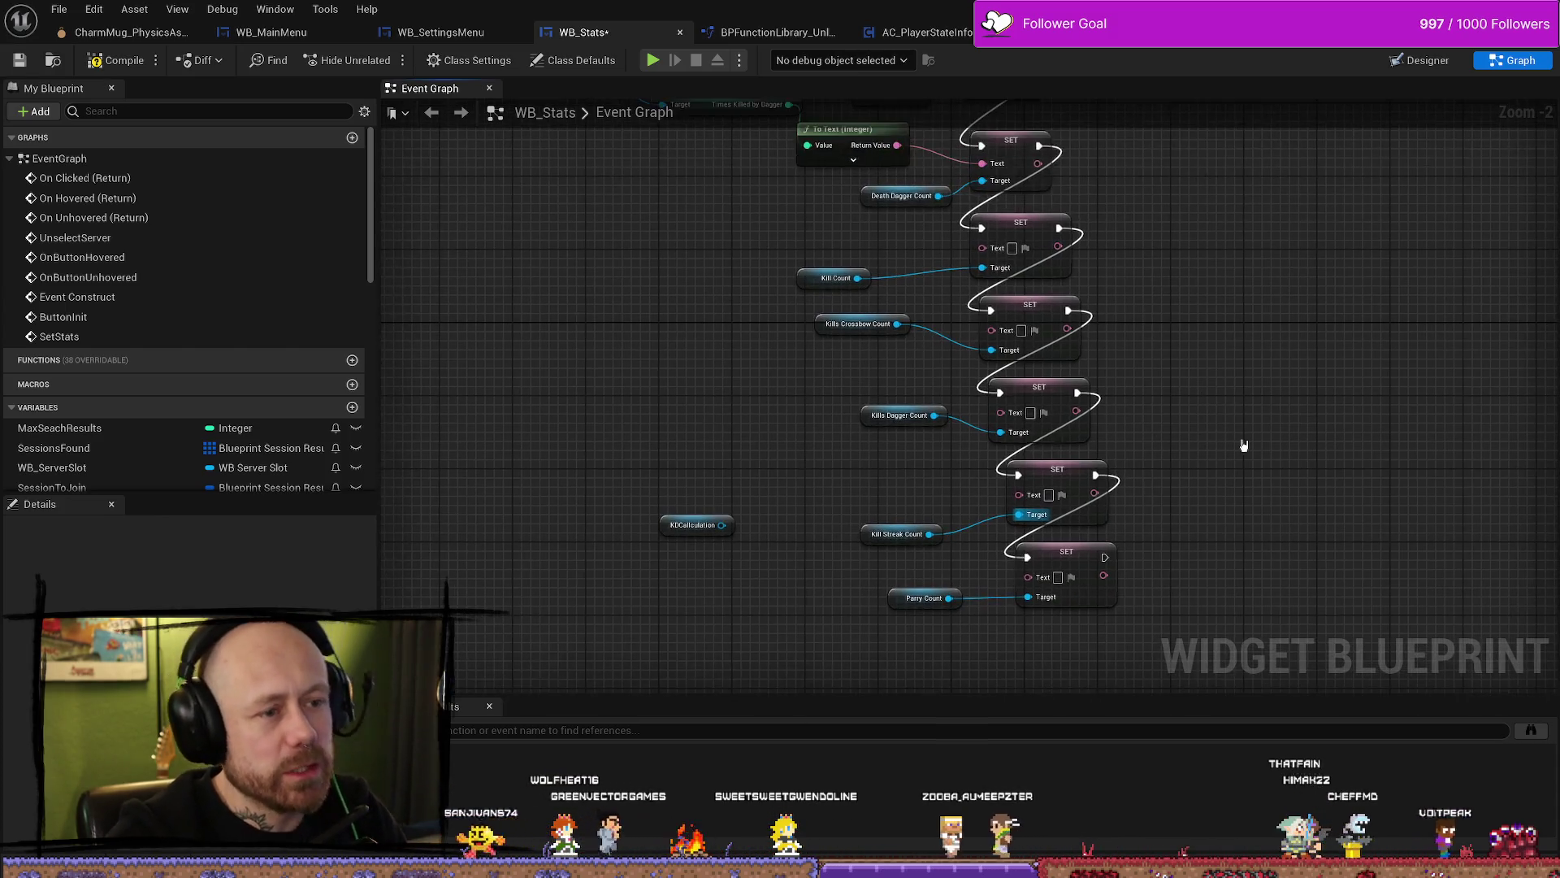
{"action": "left_click_drag", "start_coordinate": [827, 329], "coordinate": [874, 367]}
{"action": "mouse_move", "coordinate": [1100, 357]}
{"action": "left_mouse_down"}
{"action": "mouse_move", "coordinate": [1065, 369]}
{"action": "mouse_move", "coordinate": [1027, 250]}
{"action": "left_mouse_up"}
{"action": "left_click_drag", "start_coordinate": [1138, 199], "coordinate": [987, 573]}
{"action": "left_click_drag", "start_coordinate": [871, 192], "coordinate": [880, 253]}
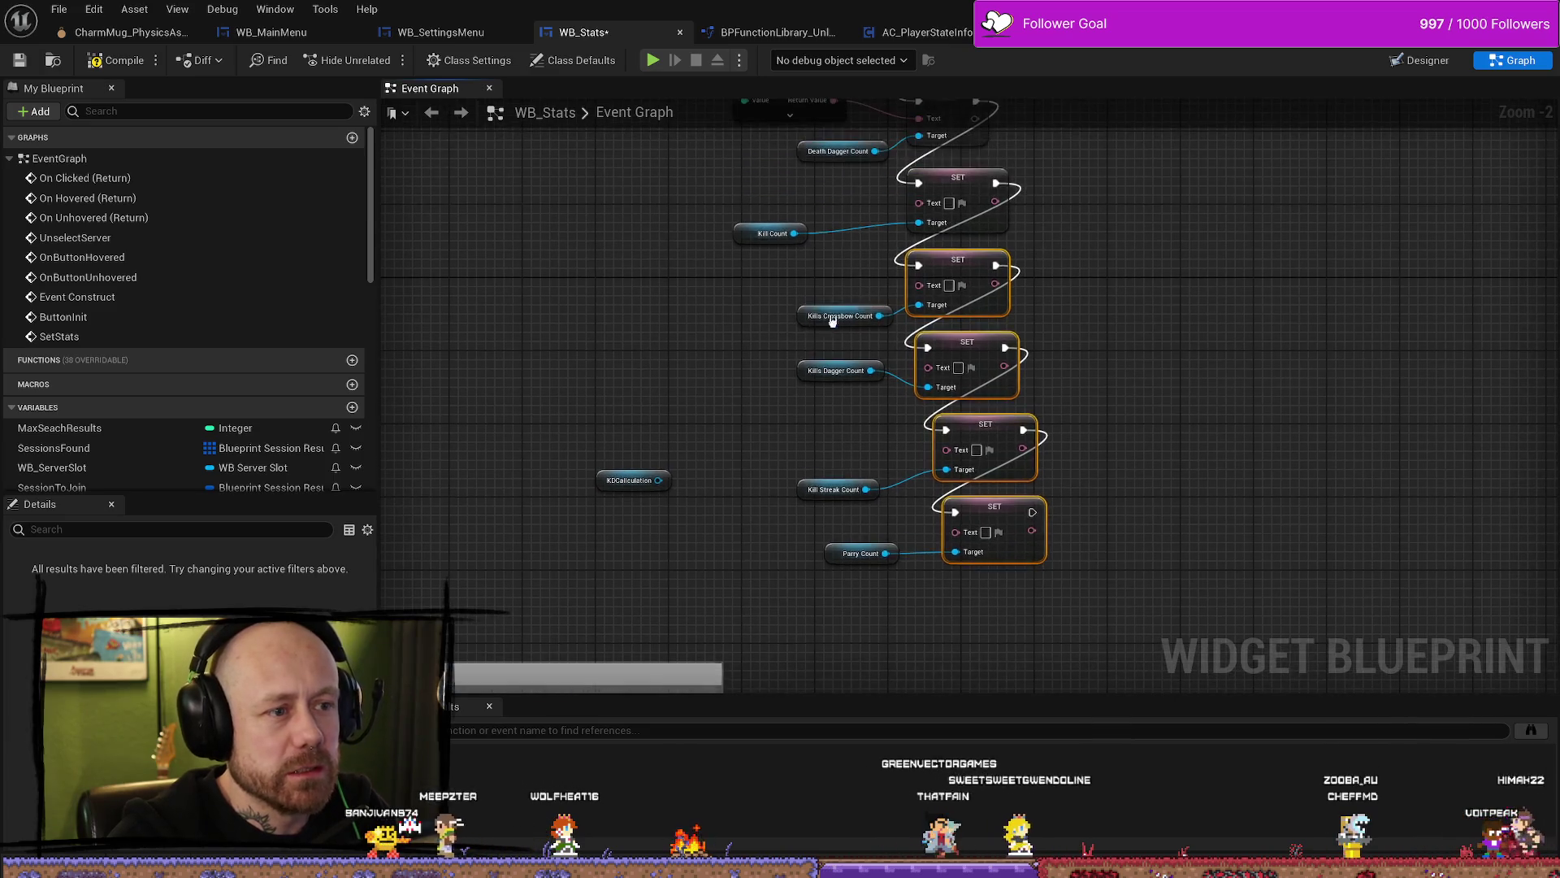
{"action": "left_click", "coordinate": [808, 315]}
{"action": "left_click_drag", "start_coordinate": [821, 370], "coordinate": [839, 397]}
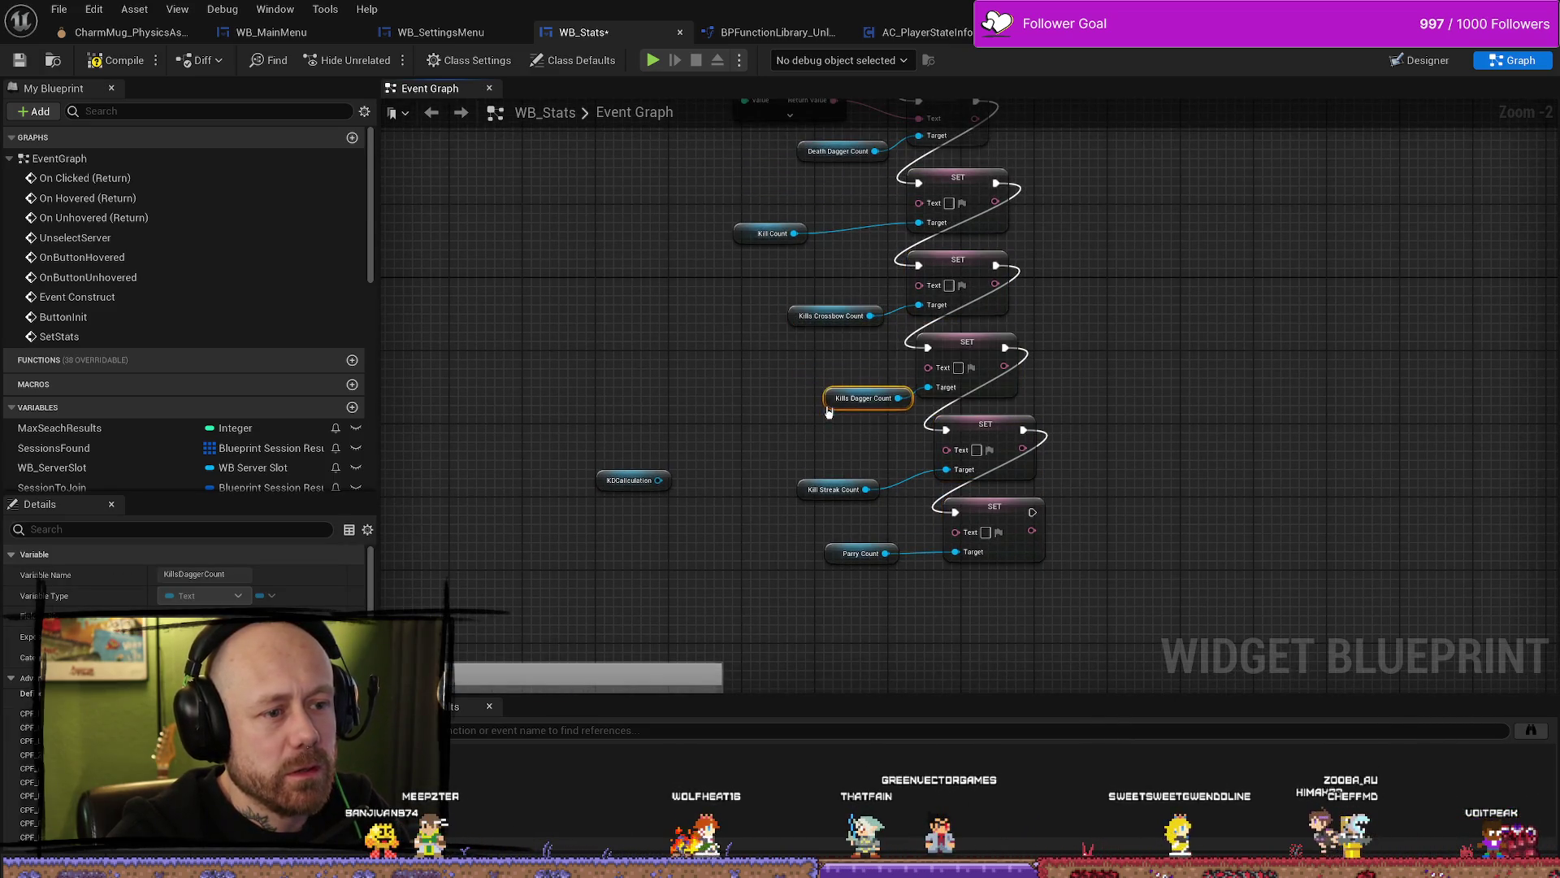
Step: Tuck Kill Streak, Parry and Kill Count getters beside their setters, then drag out from As Save Stats
{"action": "left_click_drag", "start_coordinate": [792, 488], "coordinate": [829, 470]}
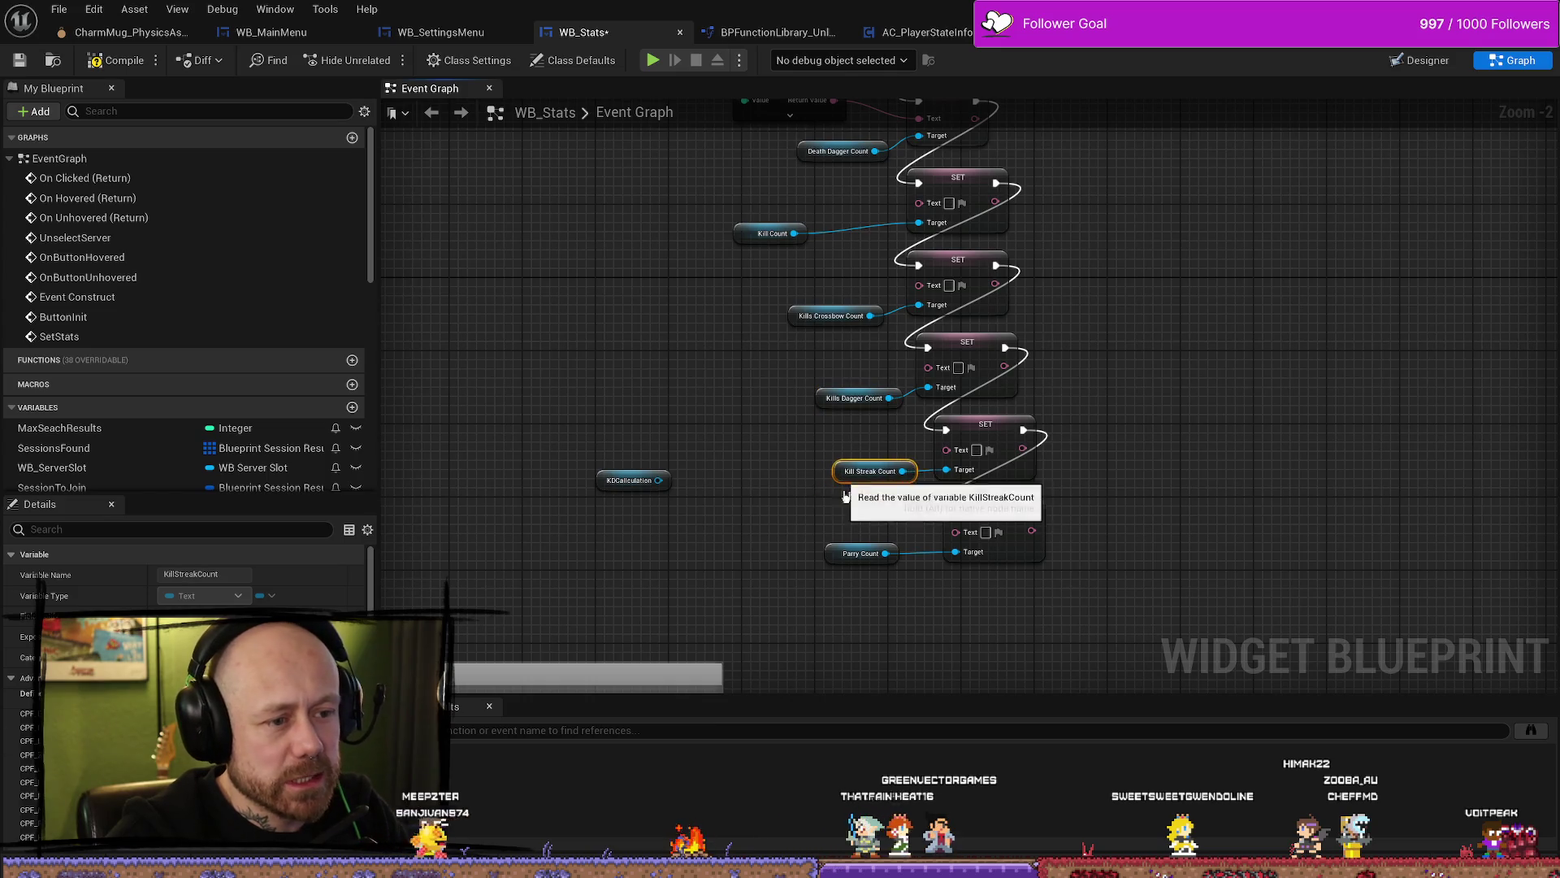
{"action": "left_click_drag", "start_coordinate": [831, 563], "coordinate": [867, 563]}
{"action": "scroll", "coordinate": [867, 560], "scroll_direction": "up", "scroll_amount": 2}
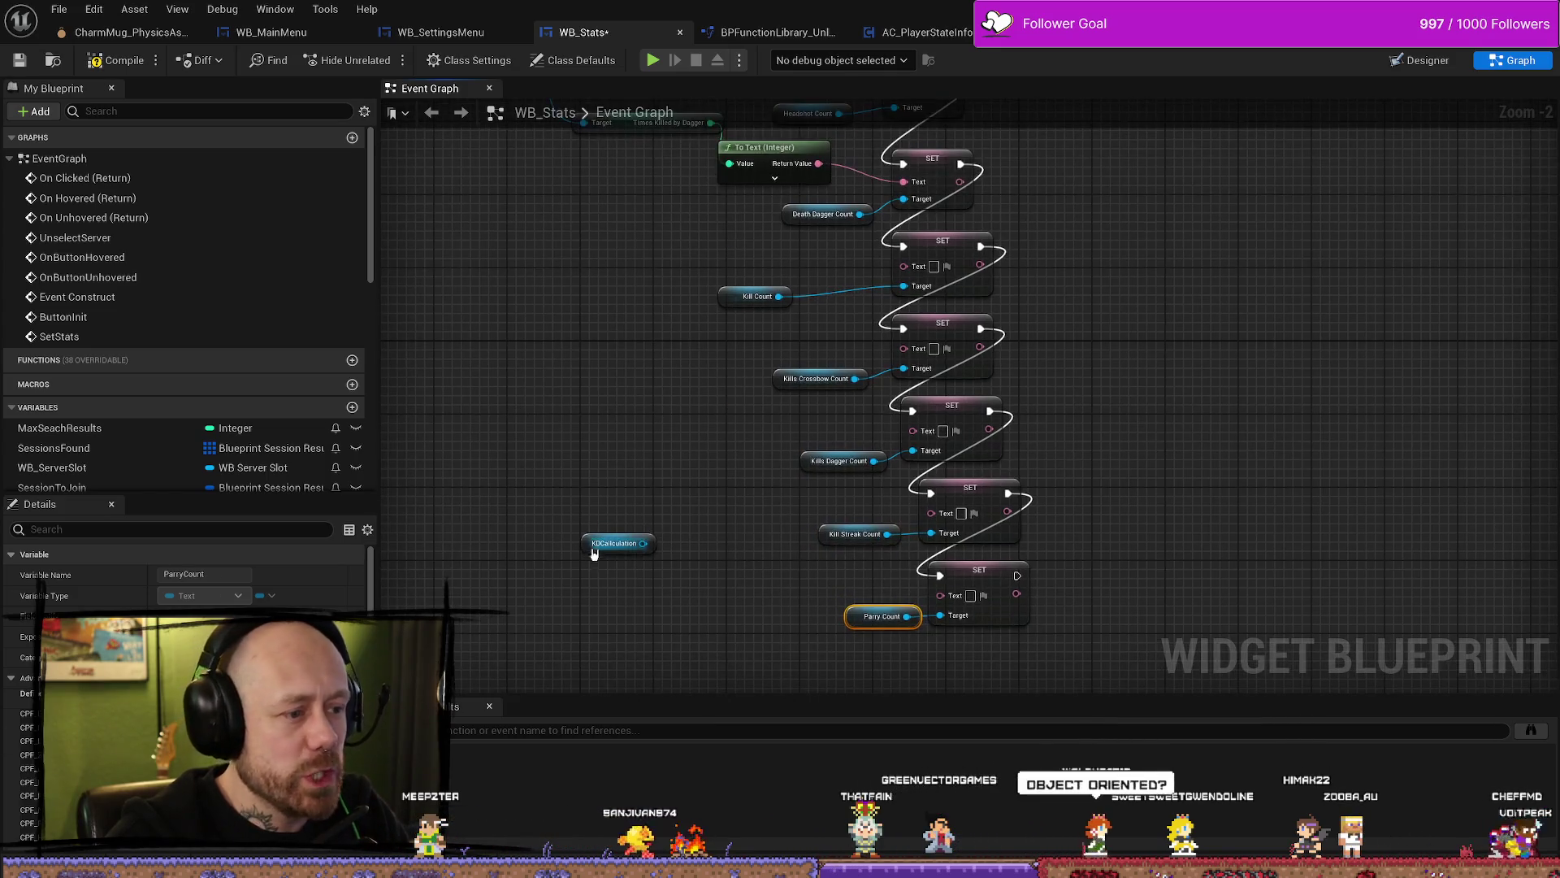
{"action": "scroll", "coordinate": [691, 382], "scroll_direction": "up", "scroll_amount": 2}
{"action": "left_click_drag", "start_coordinate": [772, 374], "coordinate": [844, 374]}
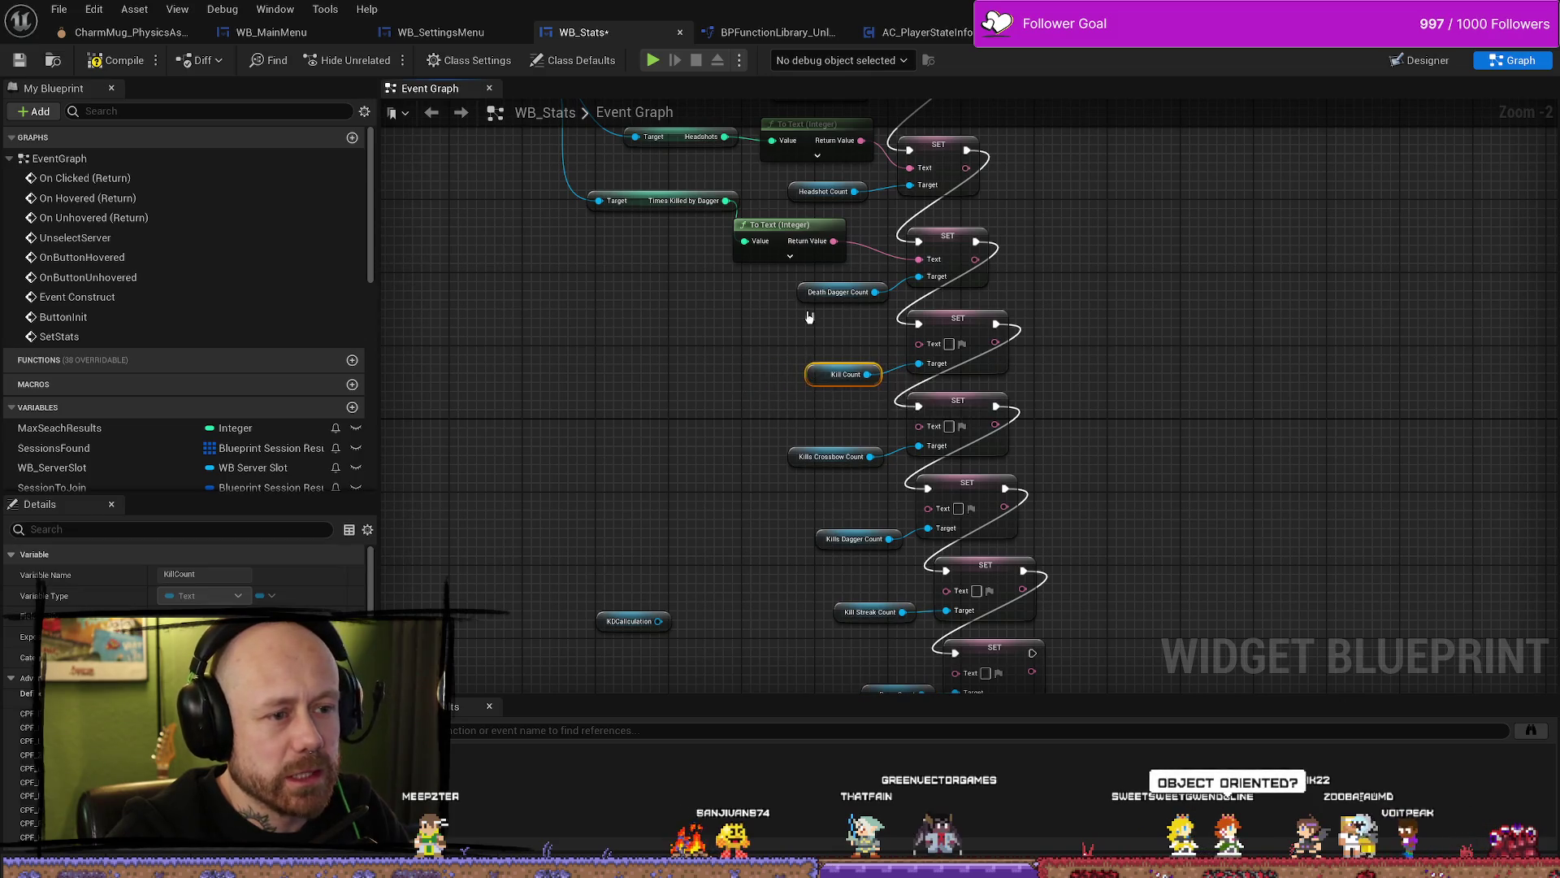
{"action": "mouse_move", "coordinate": [579, 144]}
{"action": "left_mouse_down"}
{"action": "mouse_move", "coordinate": [601, 179]}
{"action": "mouse_move", "coordinate": [615, 394]}
{"action": "mouse_move", "coordinate": [640, 385]}
{"action": "left_mouse_up"}
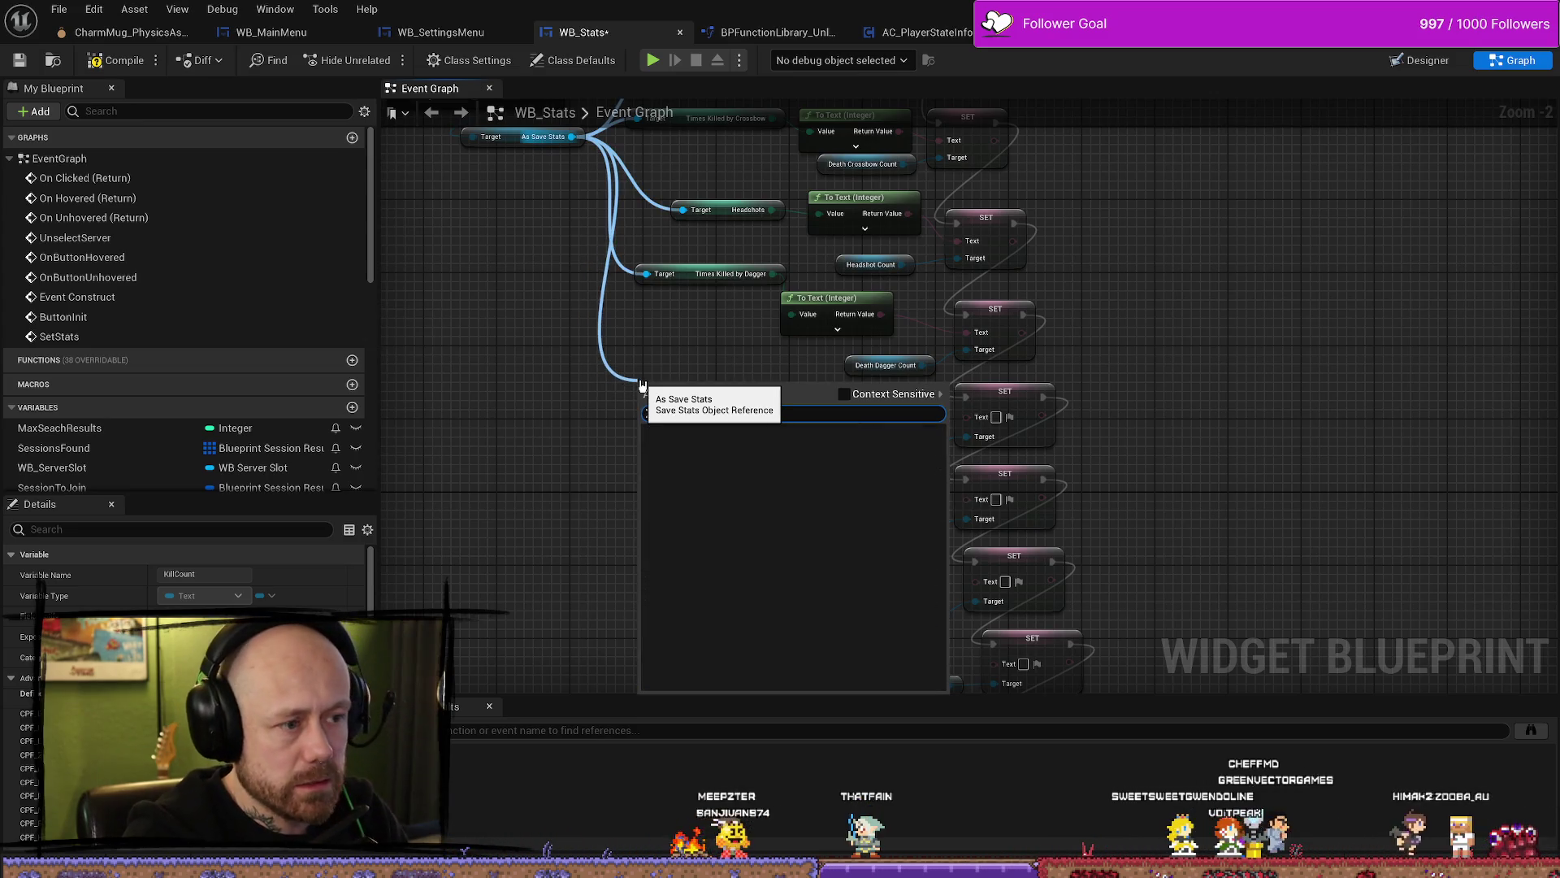
Step: Search 'kill', accidentally add a SET Kills node, and delete it
{"action": "type", "text": "kiull"}
{"action": "key", "text": "BackSpace"}
{"action": "key", "text": "BackSpace"}
{"action": "type", "text": "ll"}
{"action": "scroll", "coordinate": [940, 605], "scroll_direction": "up", "scroll_amount": 5}
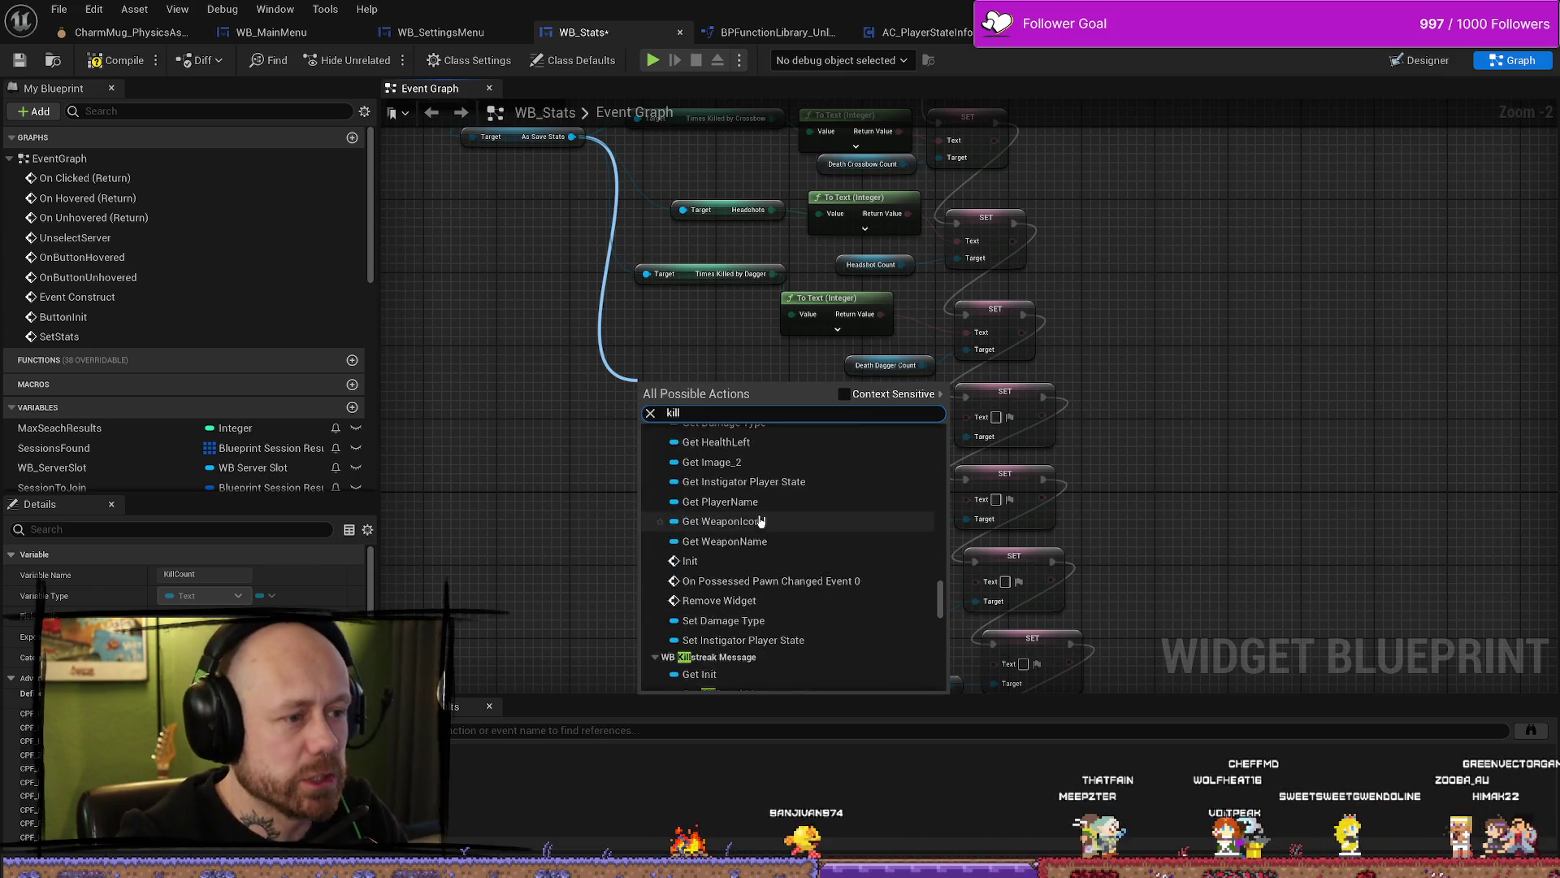
{"action": "left_click_drag", "start_coordinate": [941, 587], "coordinate": [943, 423]}
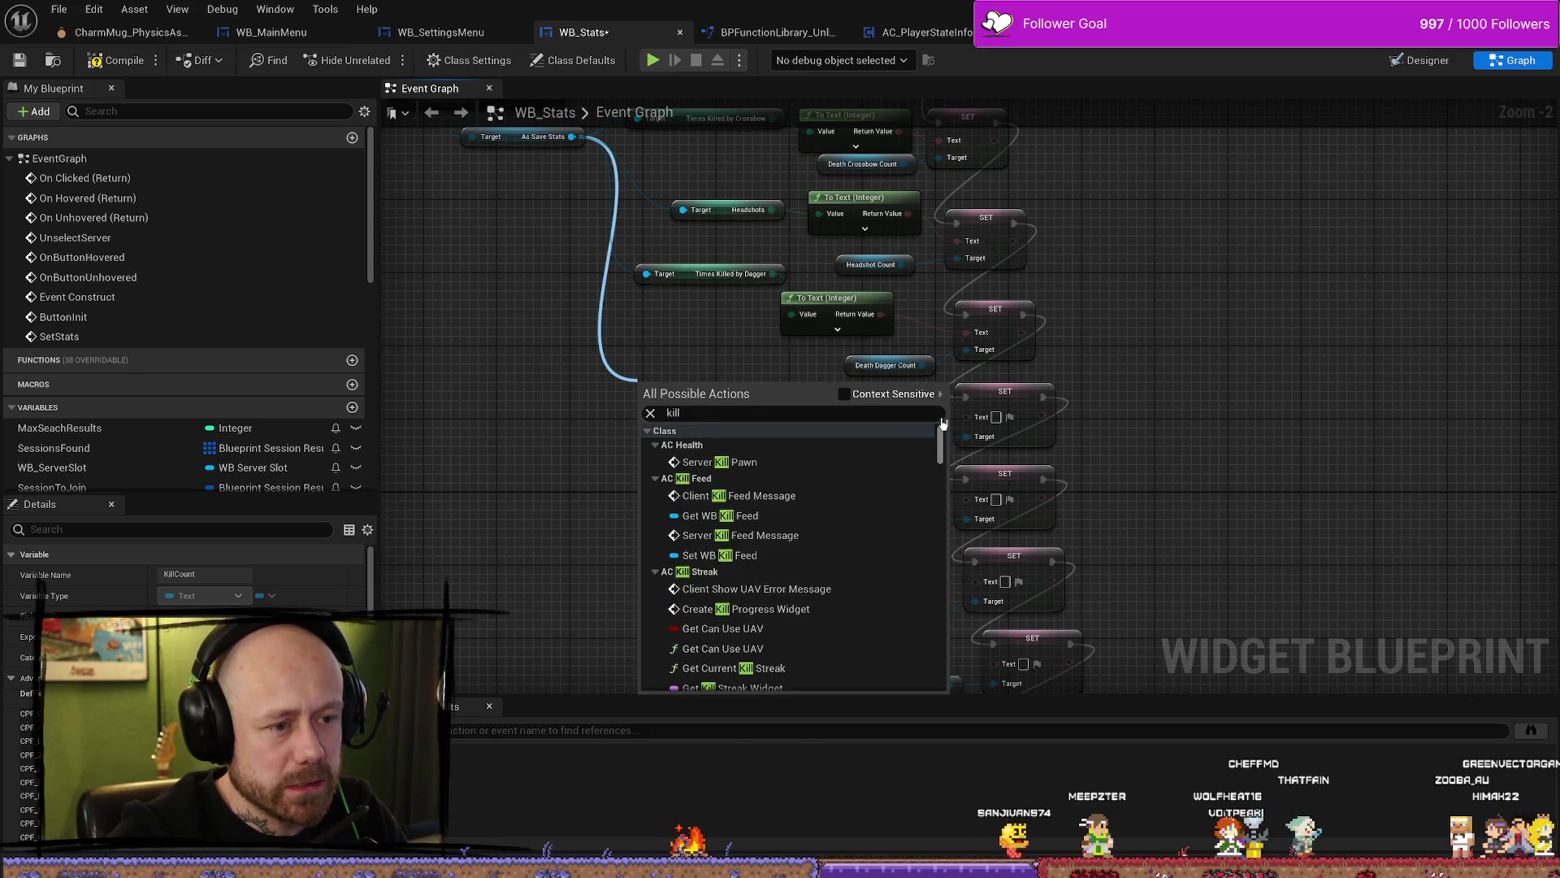
{"action": "scroll", "coordinate": [877, 522], "scroll_direction": "down", "scroll_amount": 10}
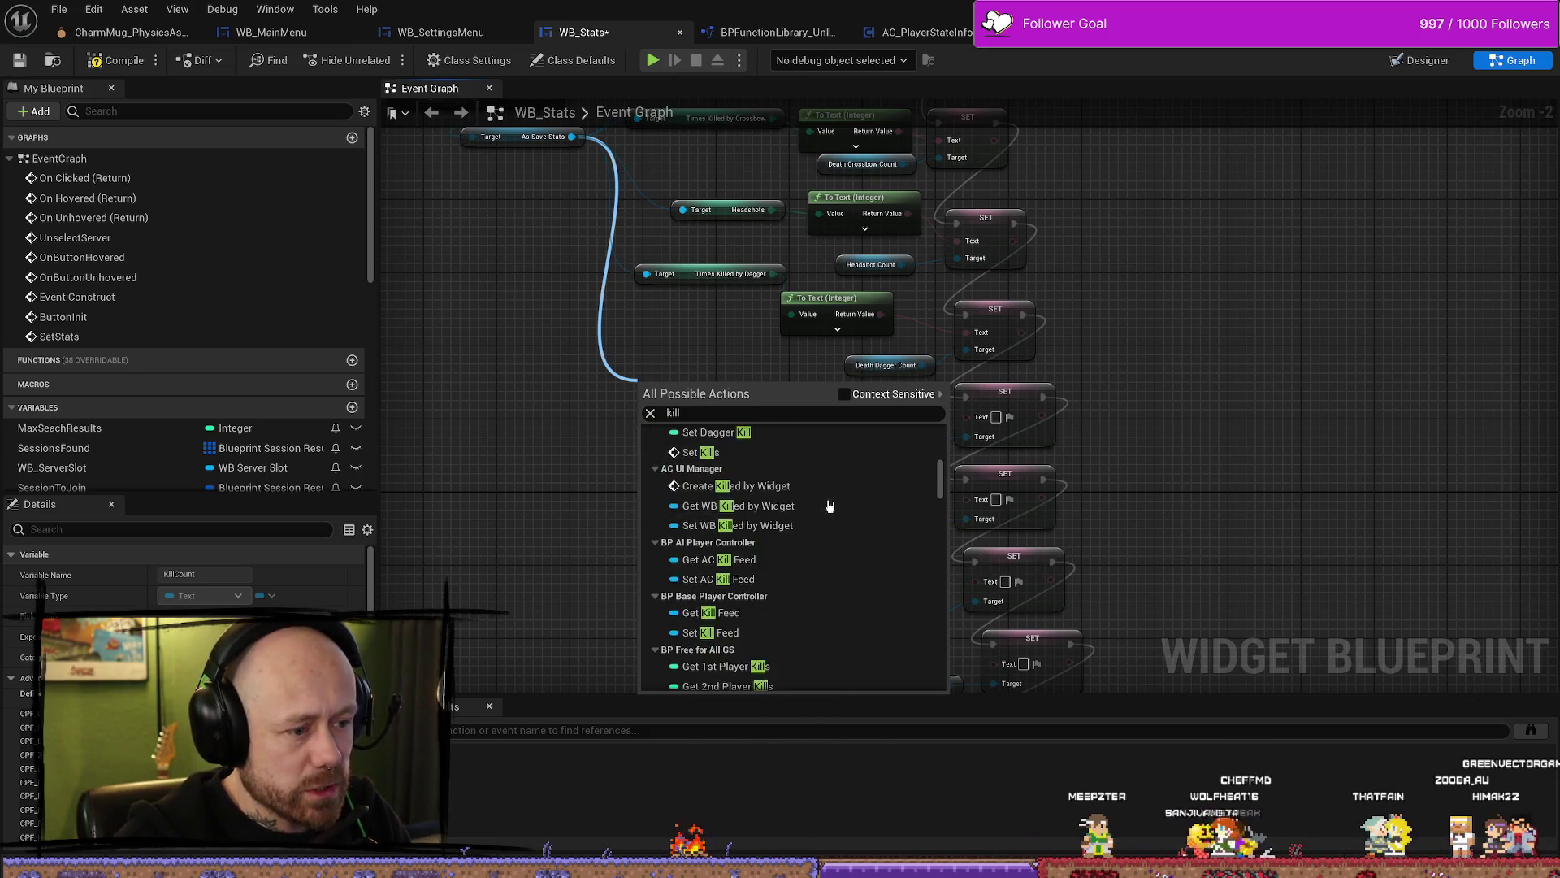
{"action": "scroll", "coordinate": [825, 513], "scroll_direction": "down", "scroll_amount": 5}
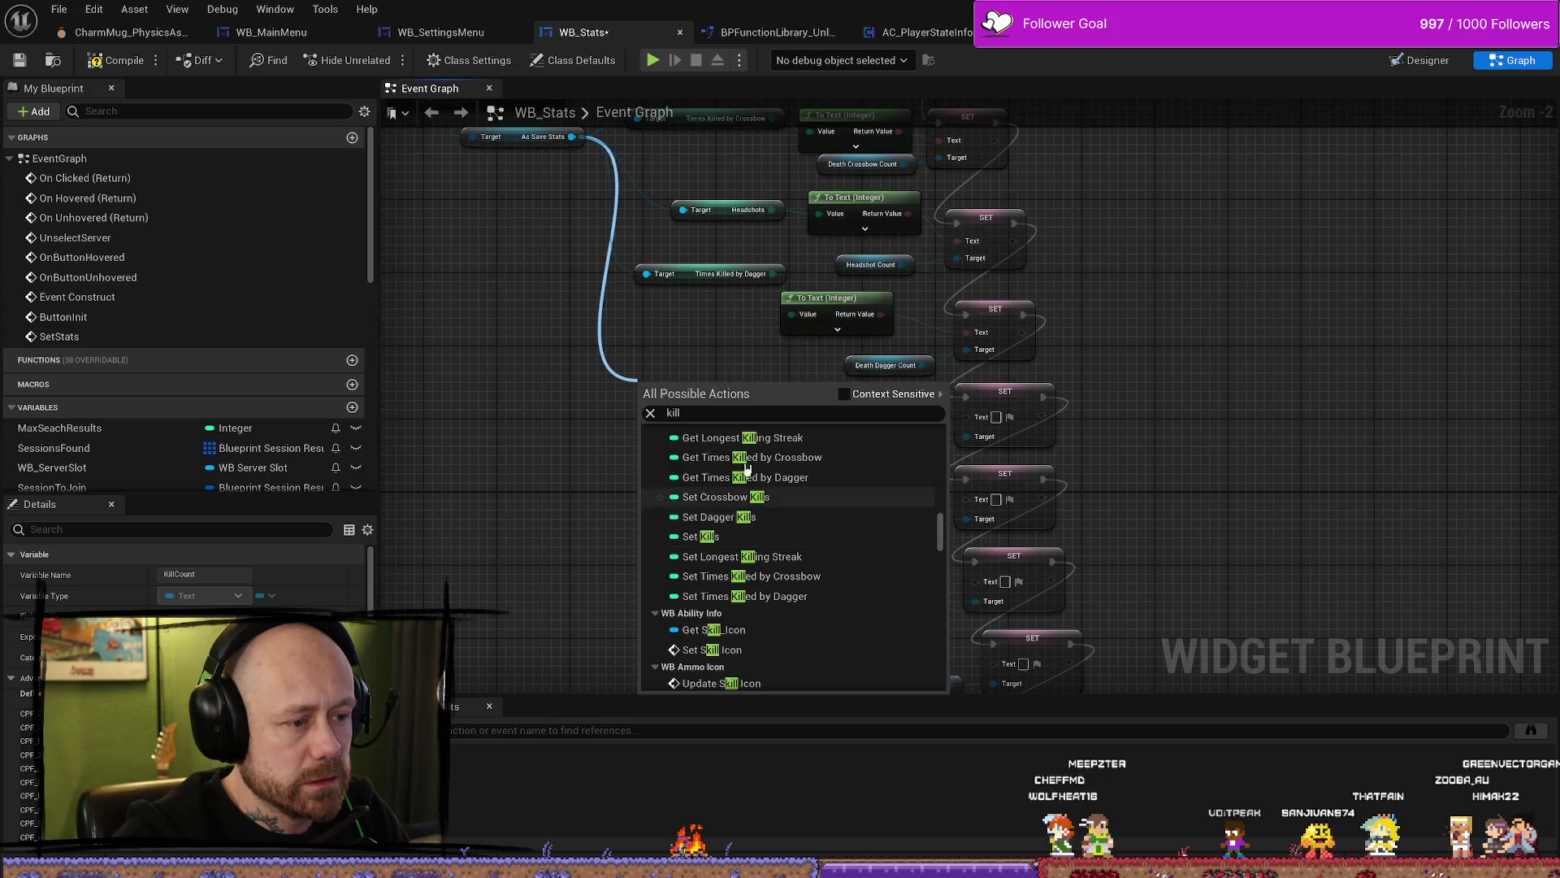
{"action": "left_click", "coordinate": [701, 537]}
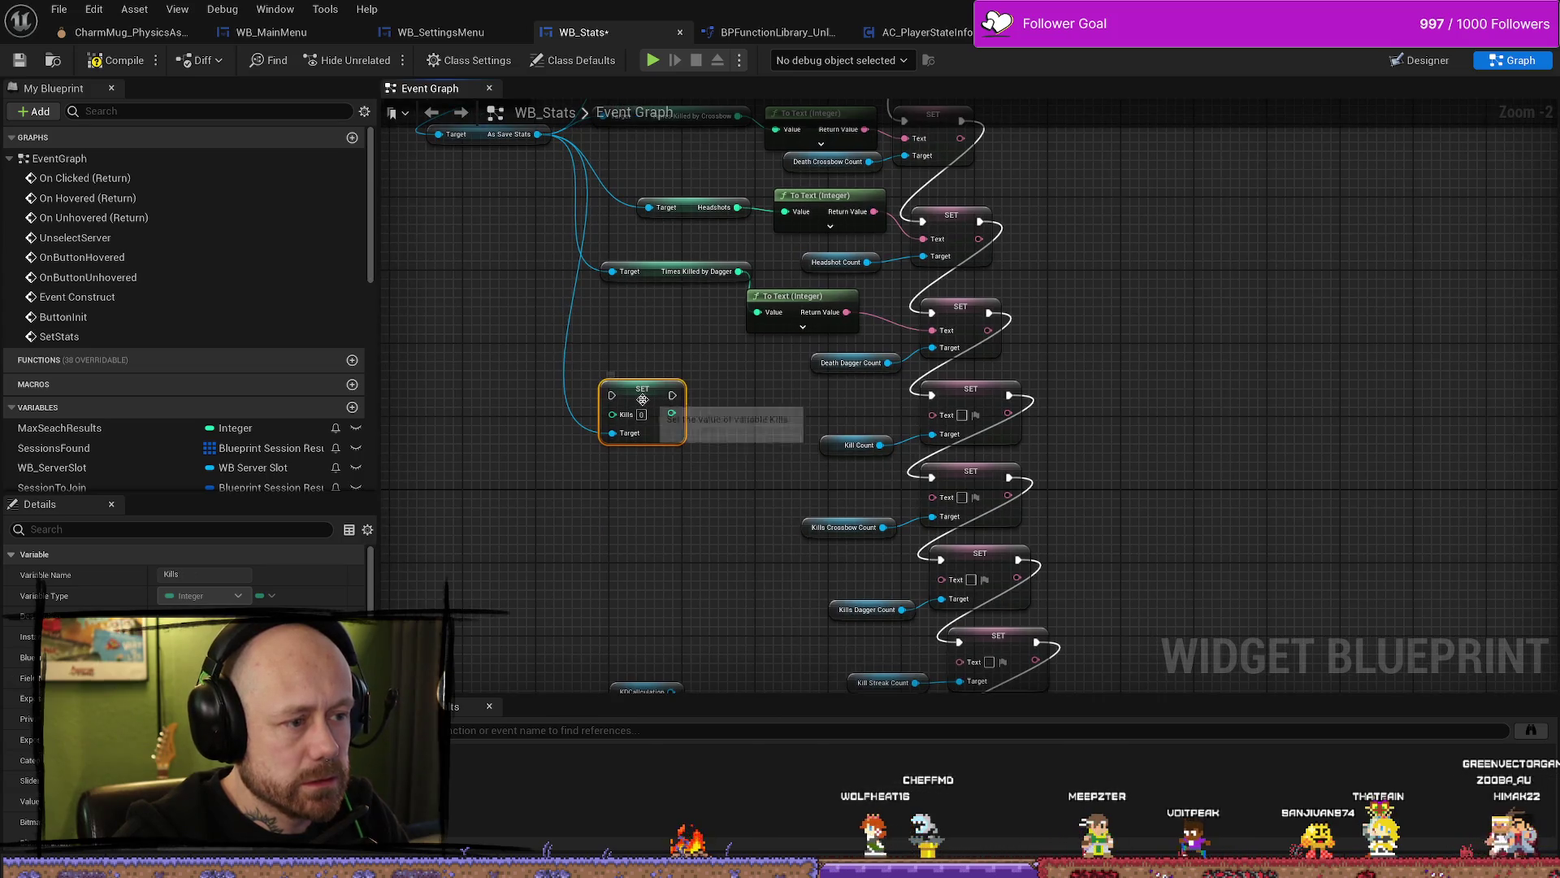
{"action": "key", "text": "Delete"}
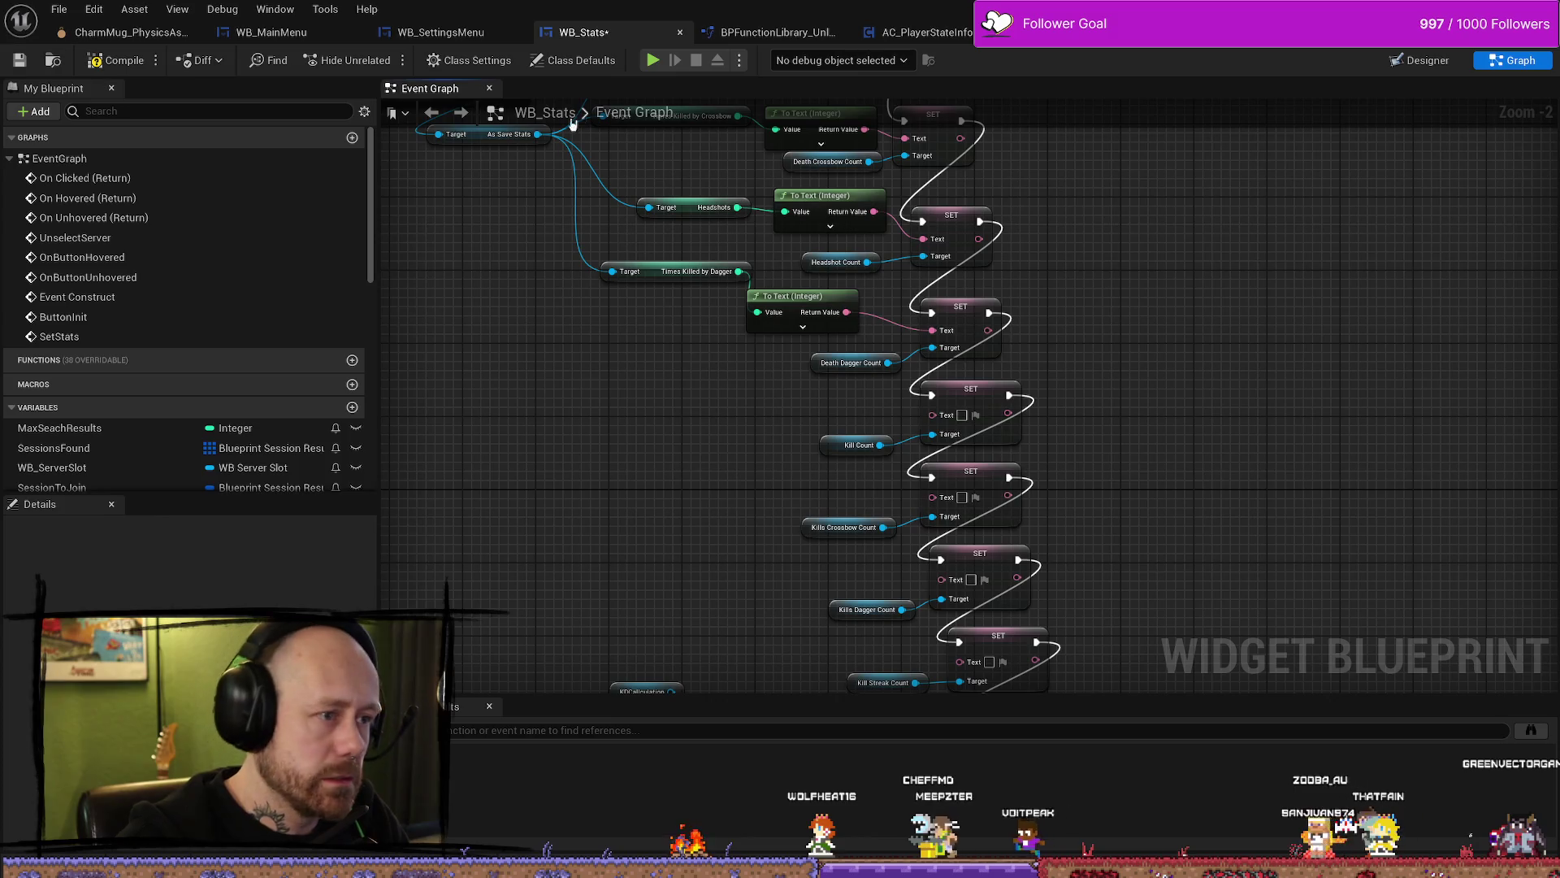
Step: Add Get Kills from As Save Stats and feed it through To Text into the Kill Count setter
{"action": "left_click_drag", "start_coordinate": [536, 142], "coordinate": [538, 360]}
{"action": "type", "text": "get k"}
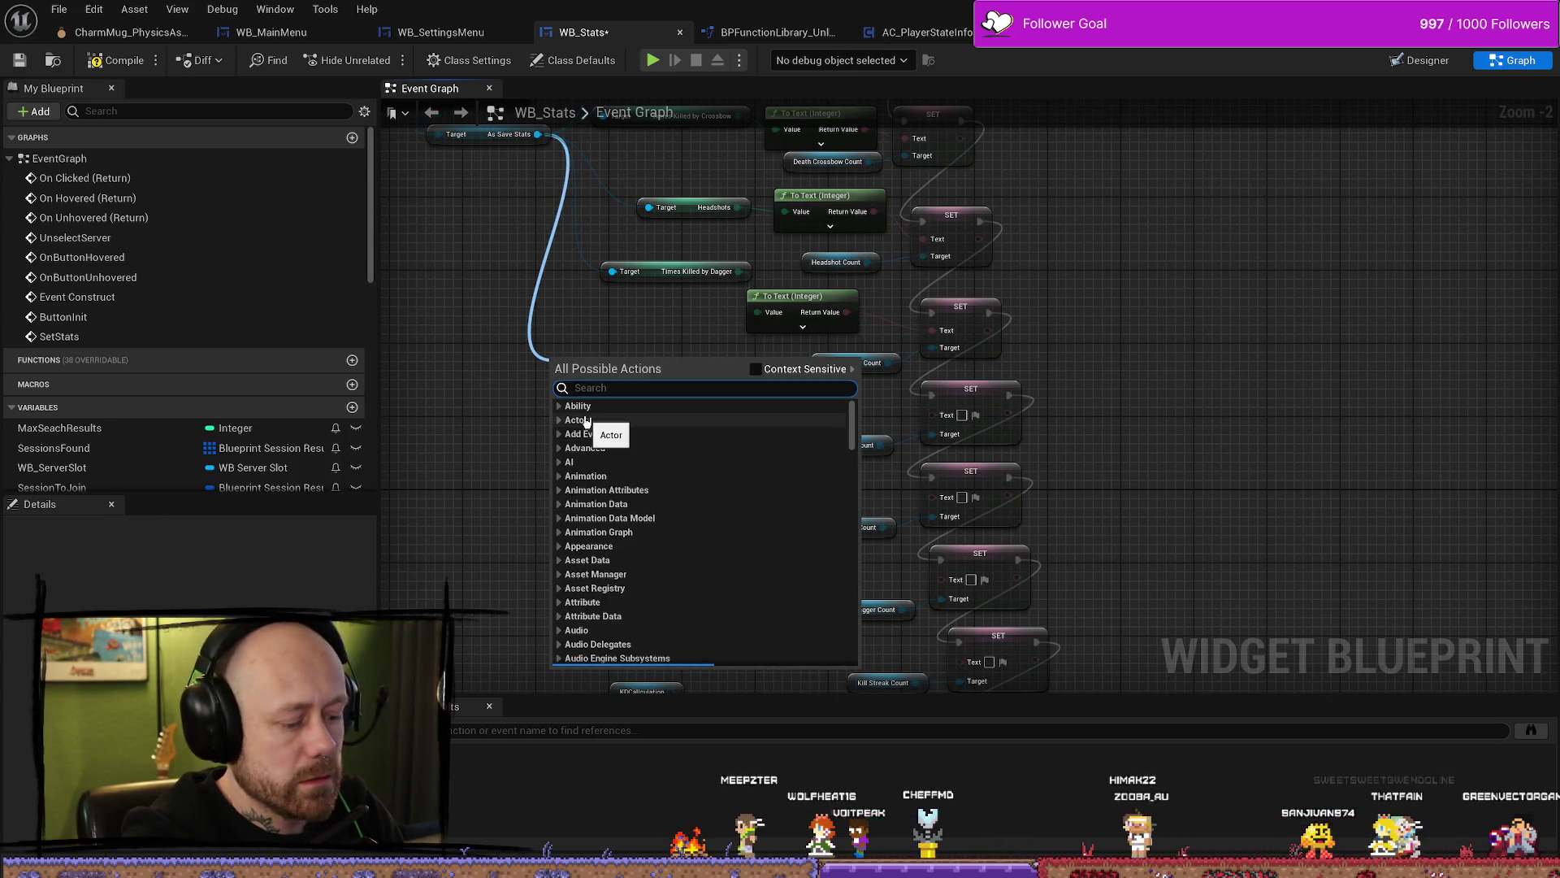
{"action": "type", "text": "ills"}
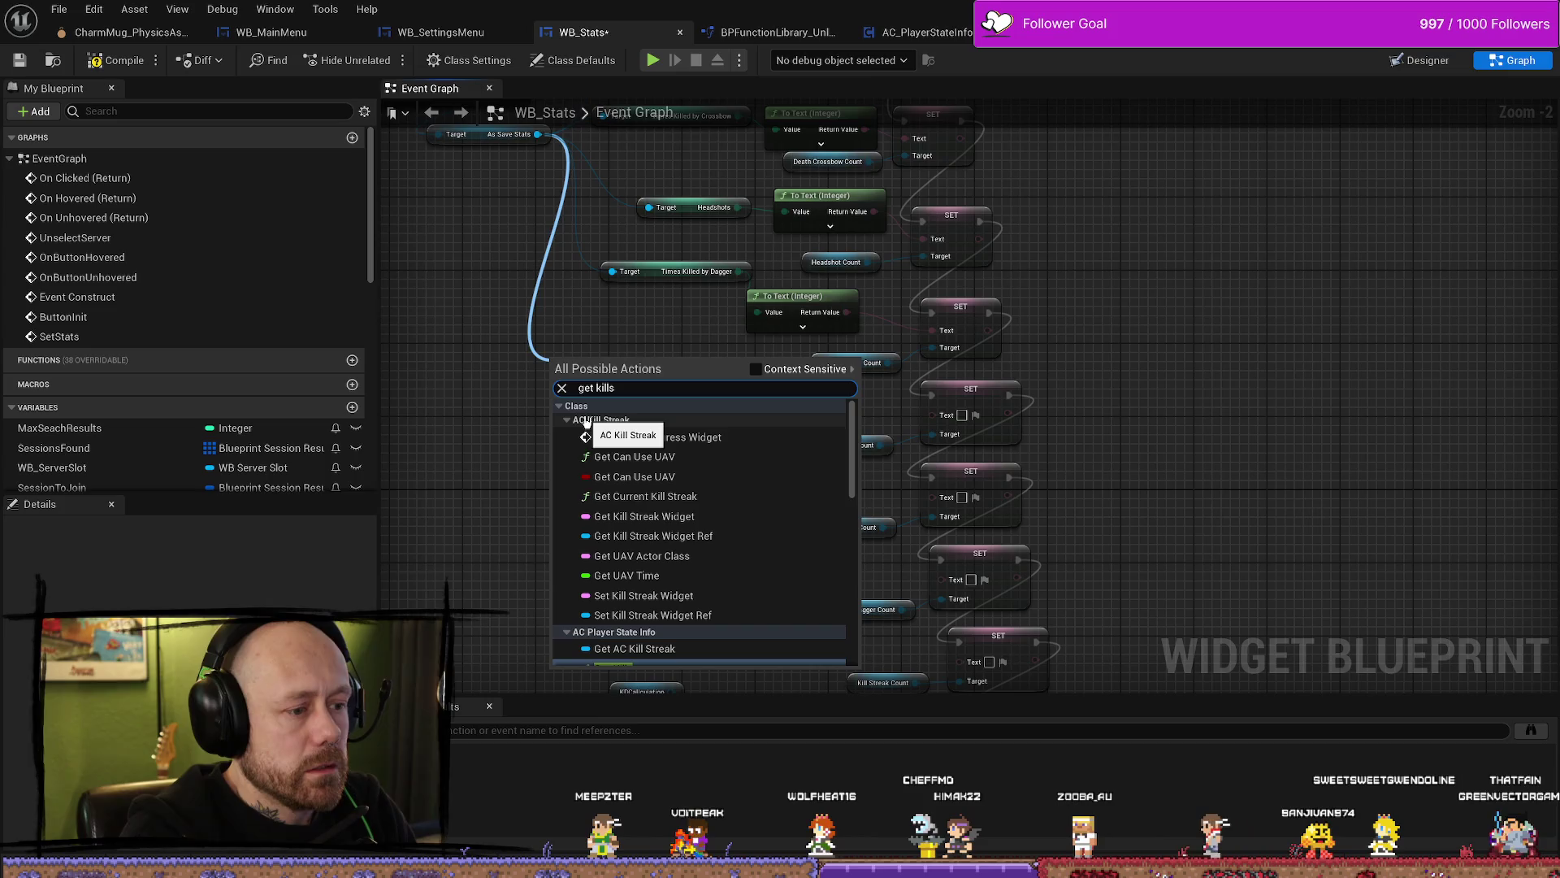
{"action": "scroll", "coordinate": [656, 543], "scroll_direction": "down", "scroll_amount": 5}
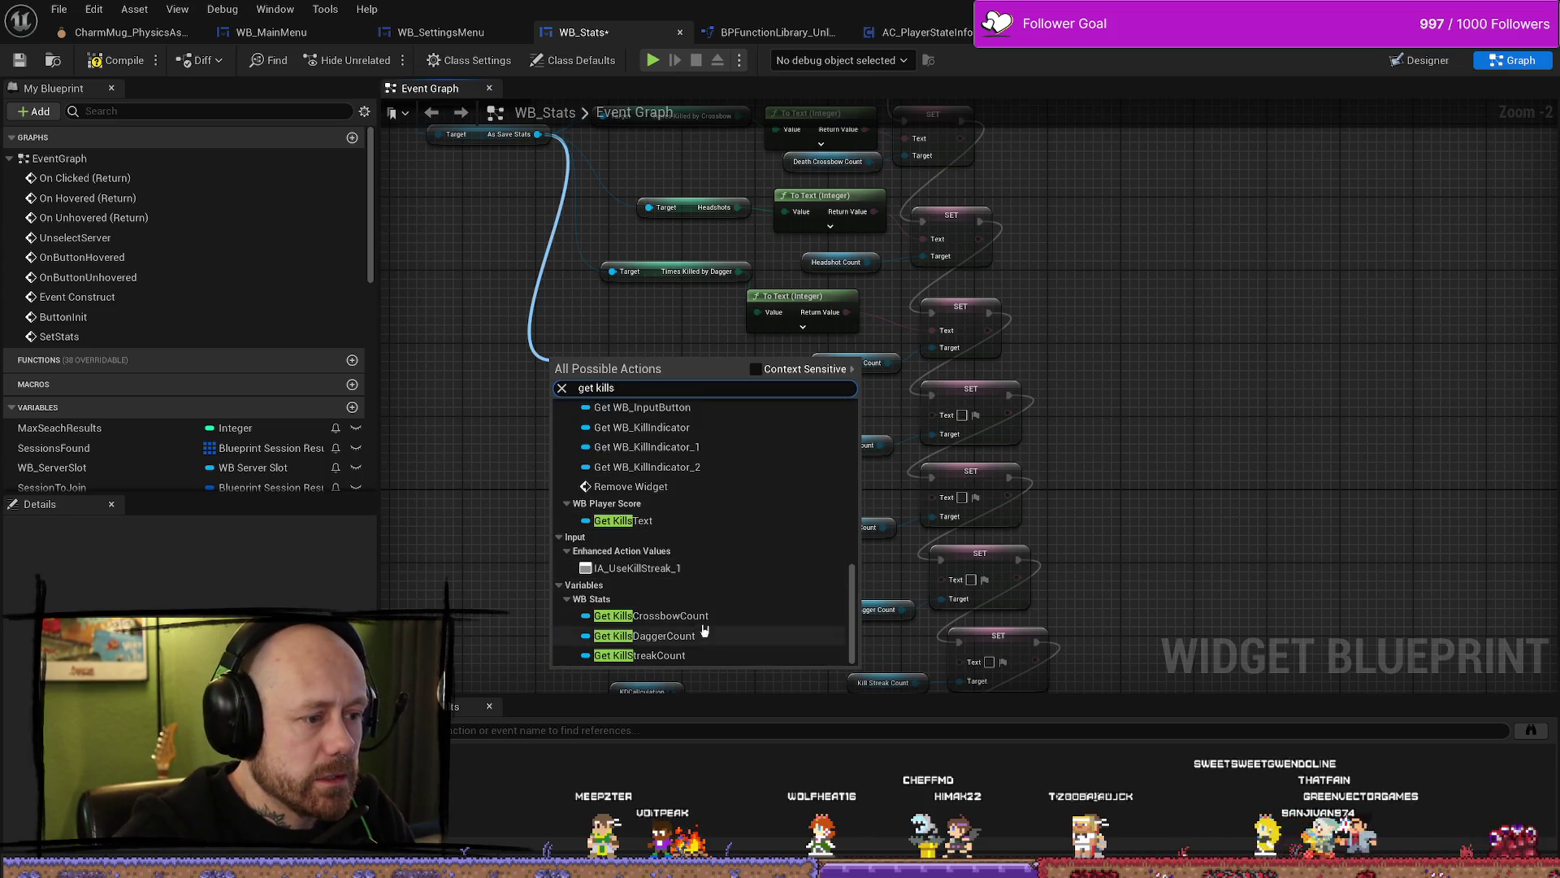
{"action": "scroll", "coordinate": [711, 524], "scroll_direction": "up", "scroll_amount": 5}
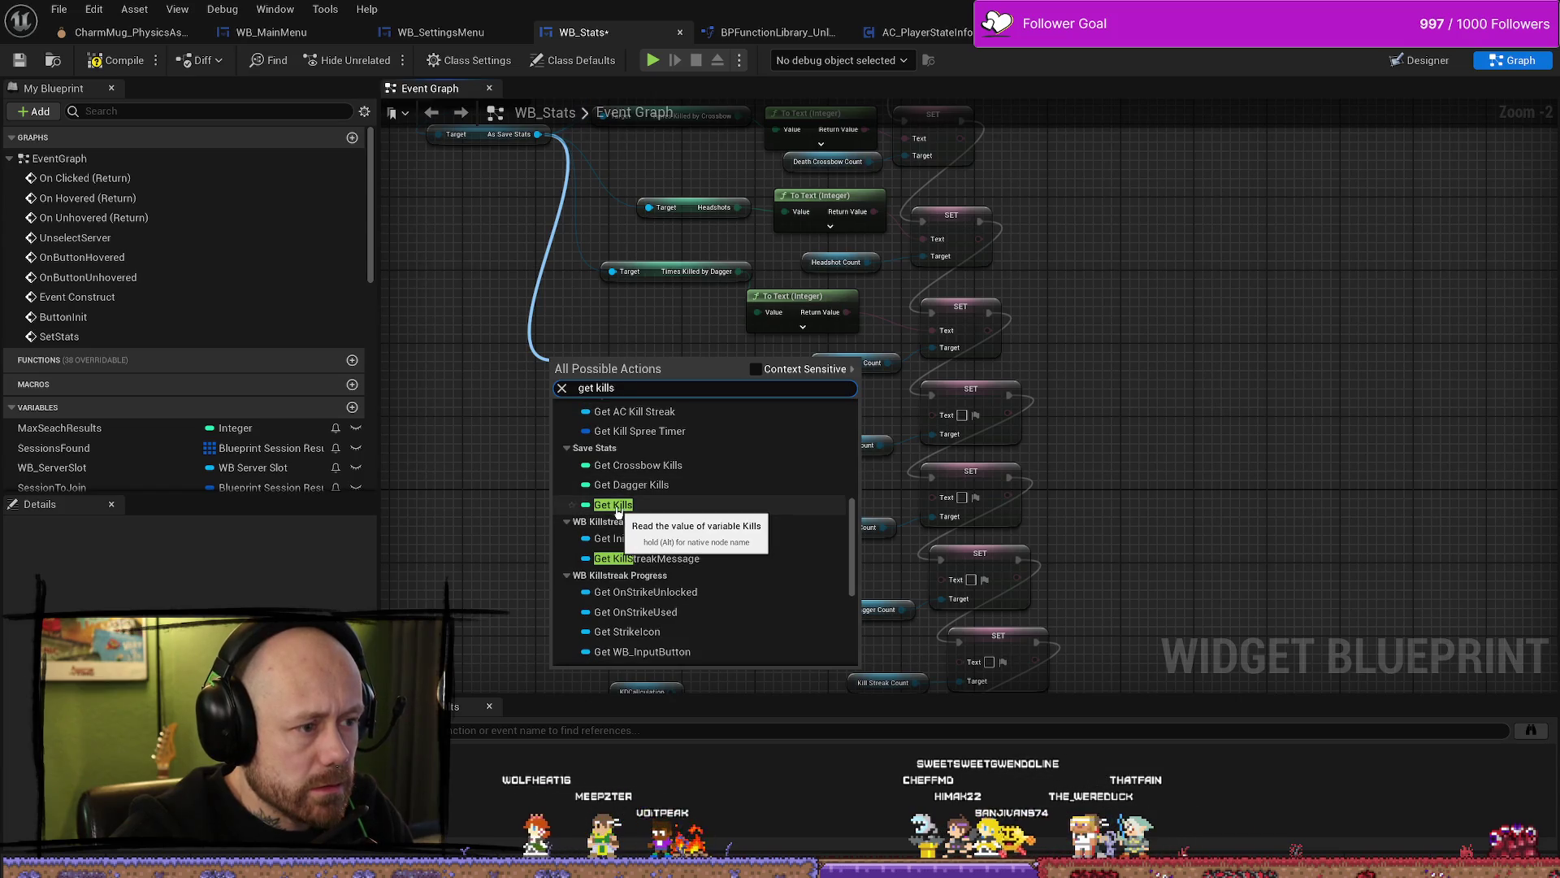
{"action": "left_click", "coordinate": [618, 504]}
{"action": "mouse_move", "coordinate": [672, 382]}
{"action": "left_mouse_down"}
{"action": "mouse_move", "coordinate": [707, 435]}
{"action": "mouse_move", "coordinate": [669, 408]}
{"action": "mouse_move", "coordinate": [921, 451]}
{"action": "left_mouse_up"}
{"action": "left_click_drag", "start_coordinate": [594, 404], "coordinate": [676, 427]}
{"action": "left_click_drag", "start_coordinate": [780, 406], "coordinate": [797, 424]}
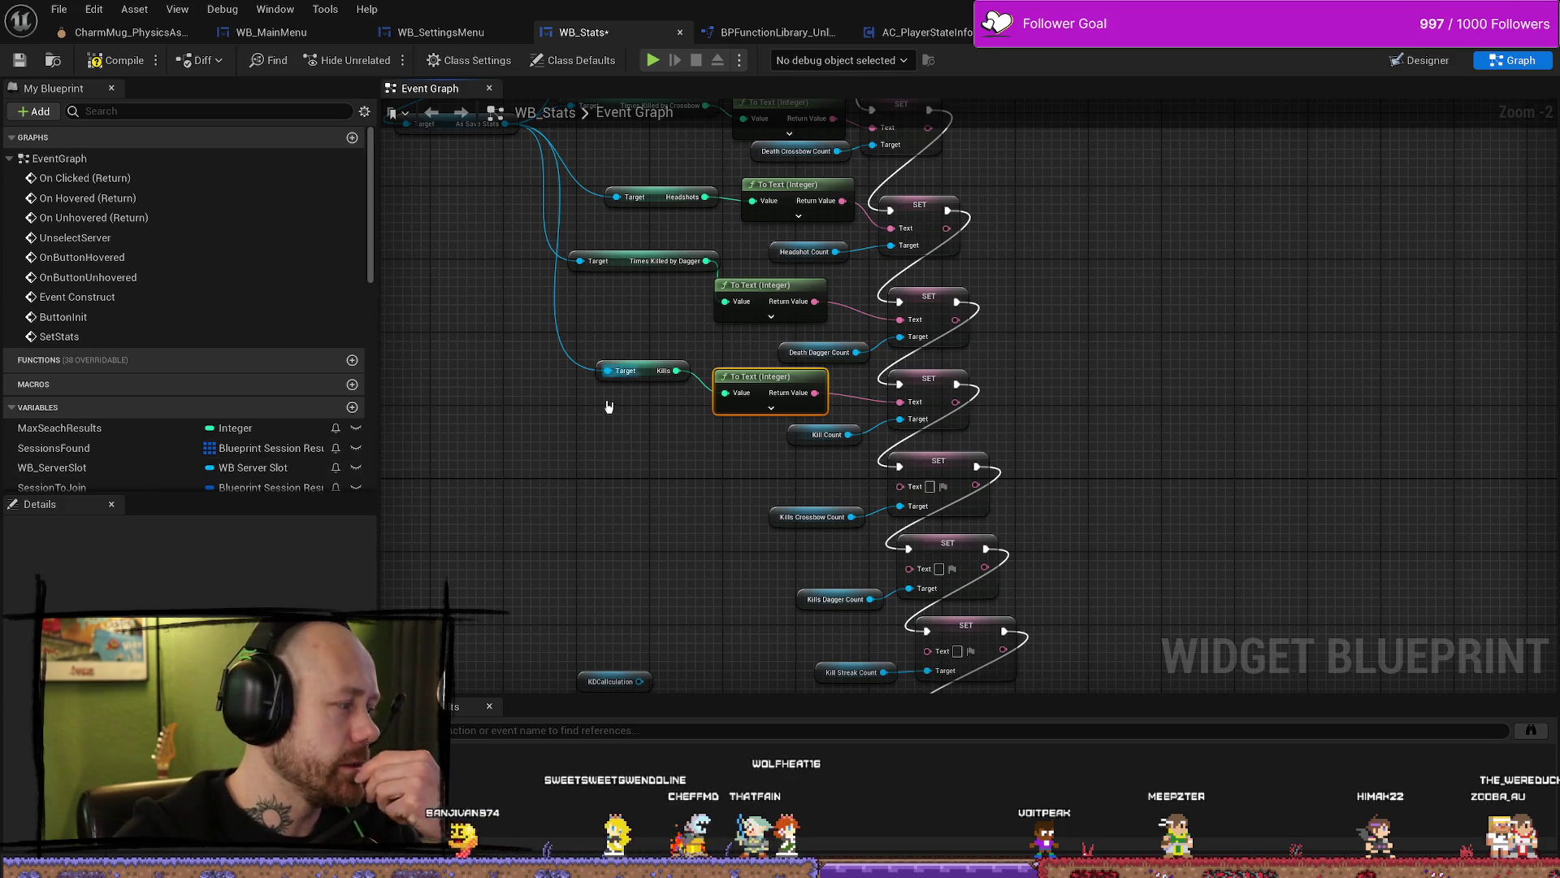
Step: Cancel an unfinished wire and drag a new connection from save stats to list nodes
{"action": "scroll", "coordinate": [674, 339], "scroll_direction": "down", "scroll_amount": 1}
{"action": "left_click_drag", "start_coordinate": [644, 355], "coordinate": [648, 355]}
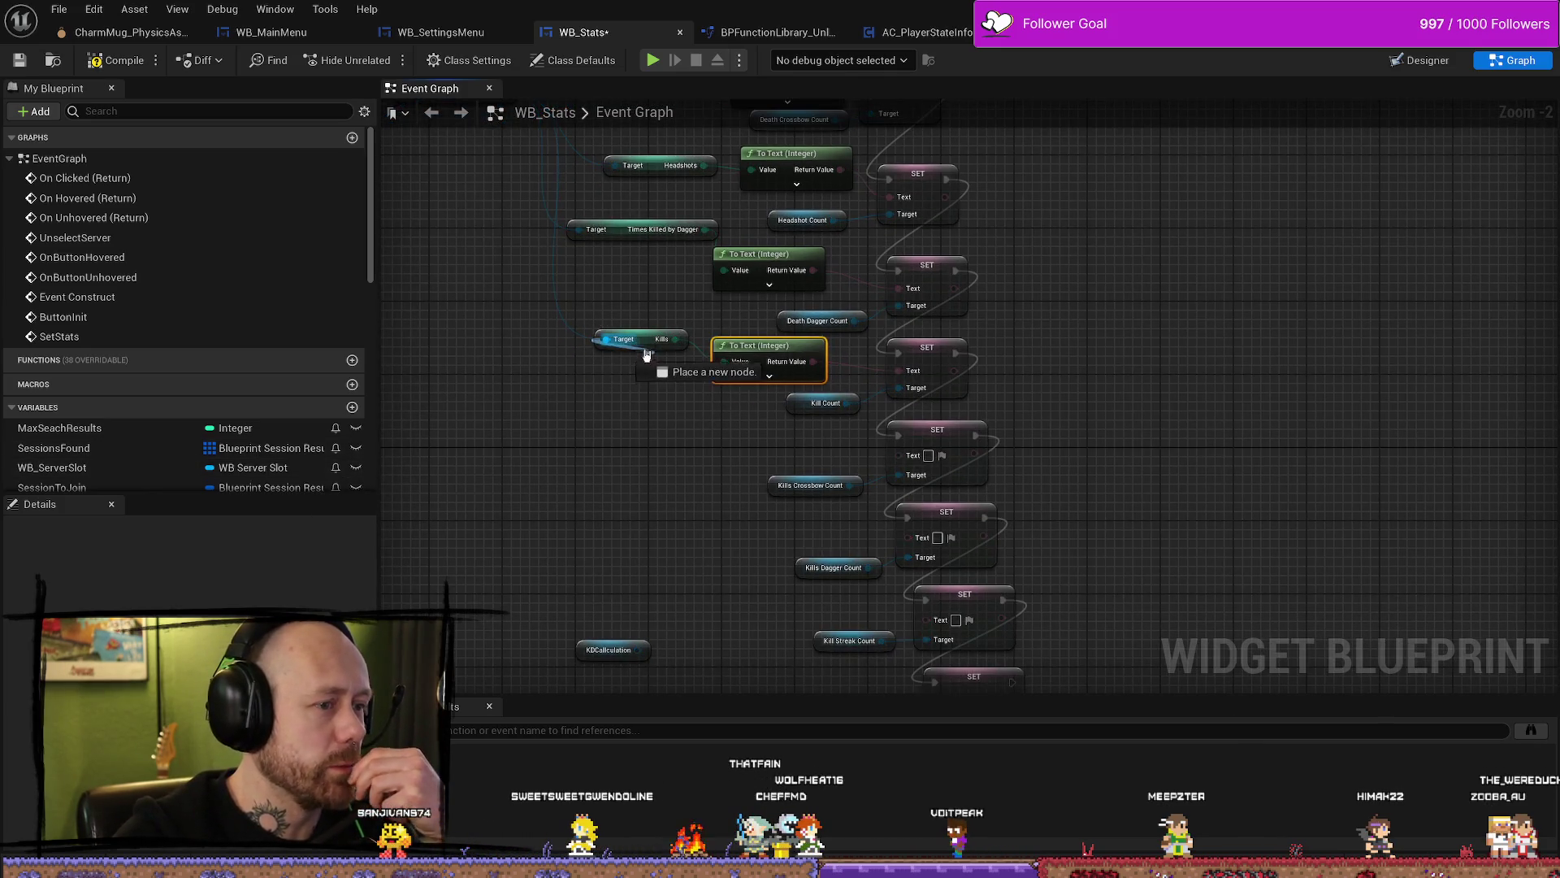
{"action": "left_click", "coordinate": [640, 265]}
{"action": "left_click_drag", "start_coordinate": [608, 295], "coordinate": [645, 351]}
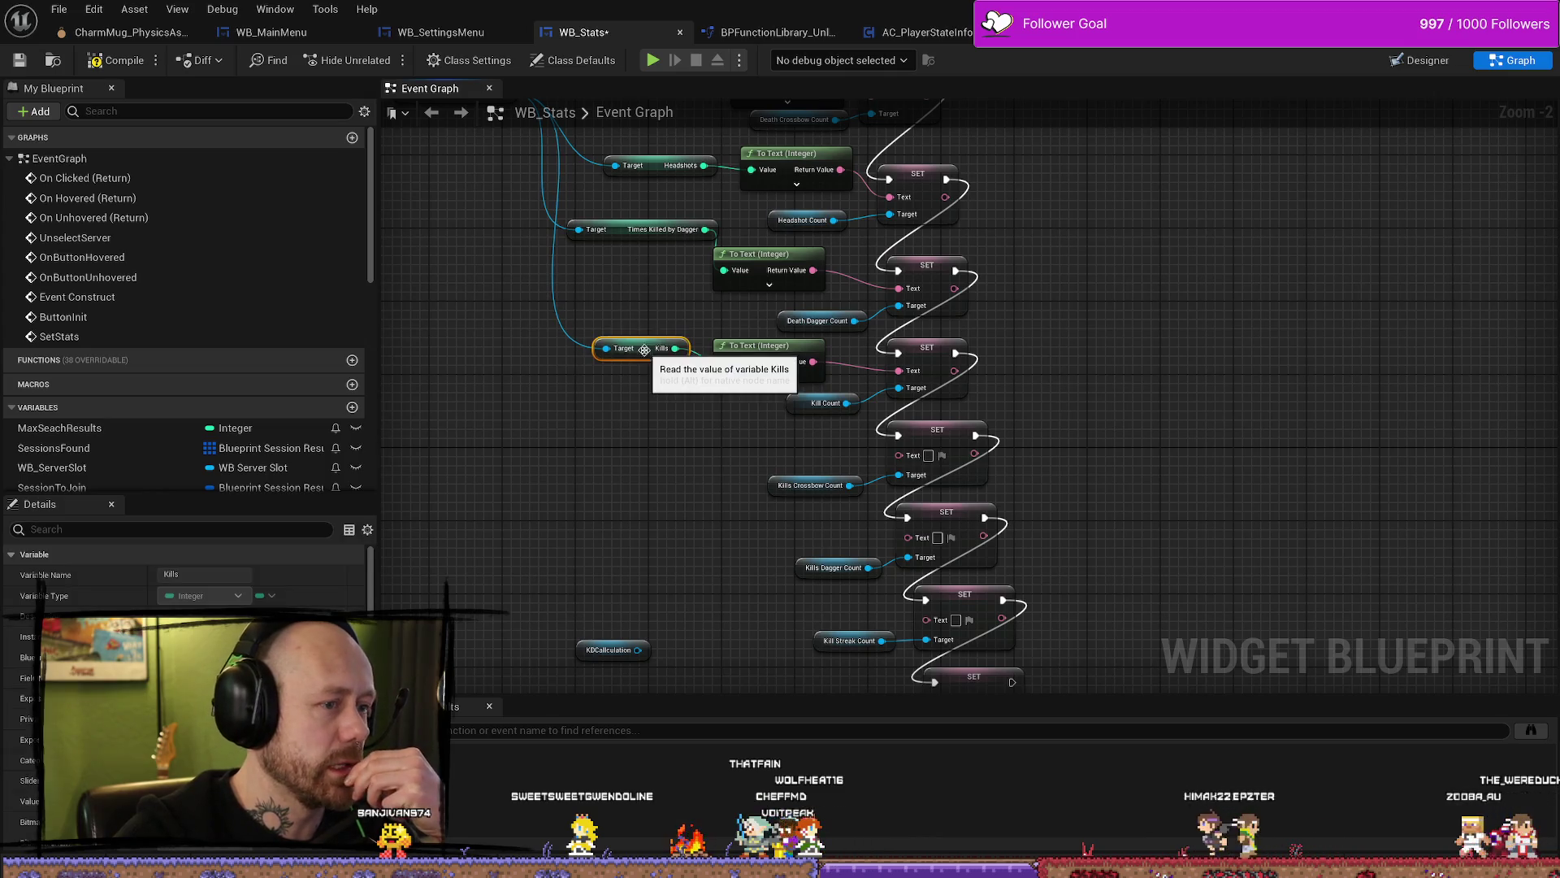
{"action": "left_click_drag", "start_coordinate": [741, 445], "coordinate": [801, 515]}
{"action": "left_click_drag", "start_coordinate": [595, 185], "coordinate": [616, 460]}
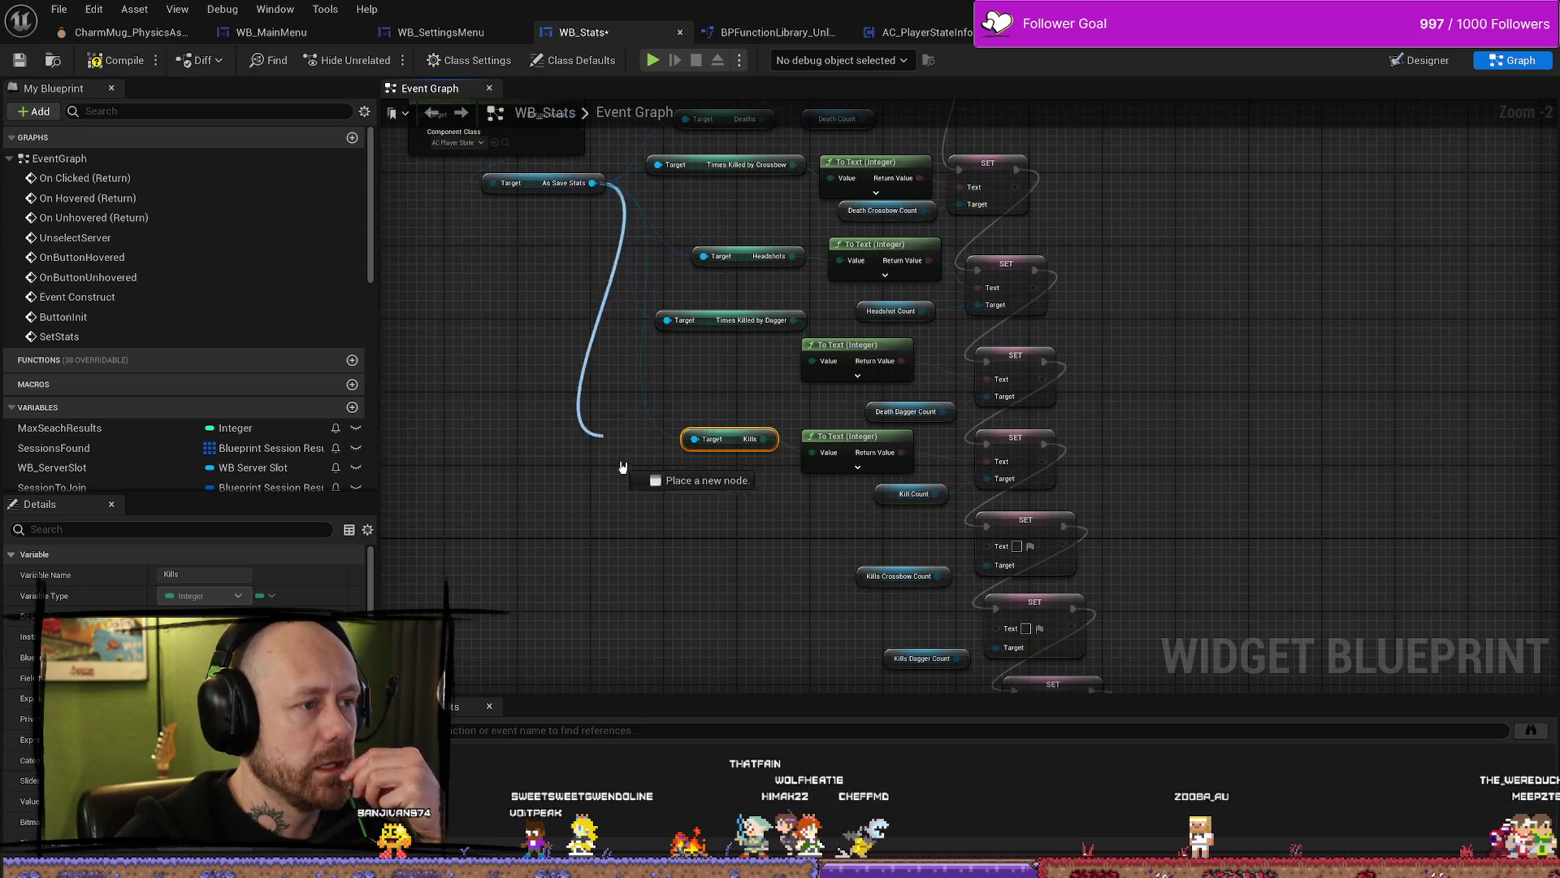
{"action": "left_click_drag", "start_coordinate": [675, 532], "coordinate": [672, 533]}
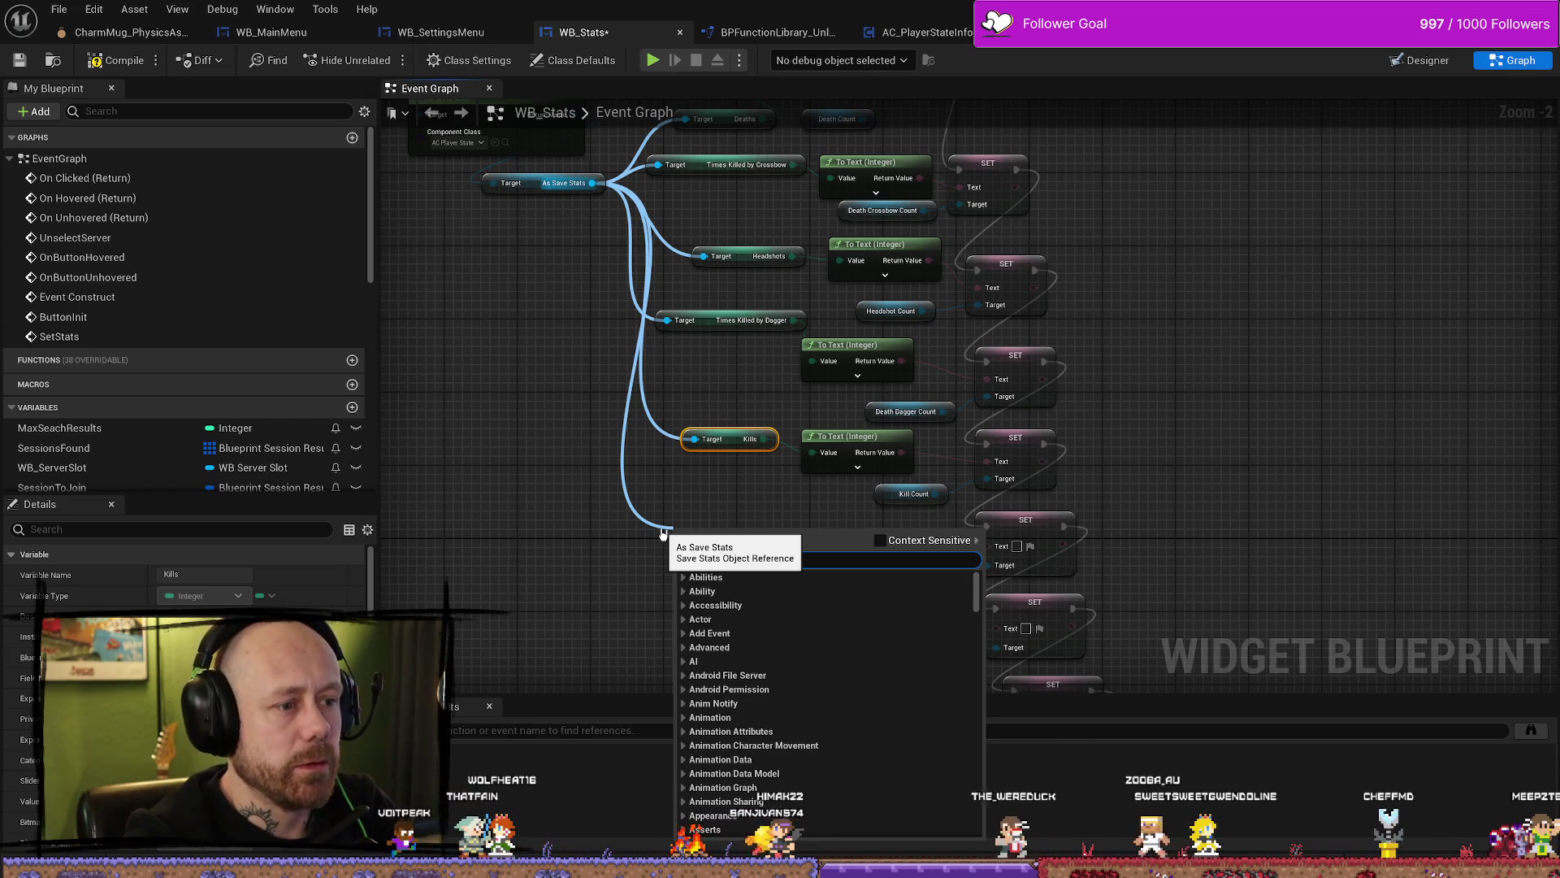
Step: Add a Get Crossbow Kills getter from As Save Stats and wire it via To Text into Kills Crossbow Count
{"action": "left_click", "coordinate": [816, 523]}
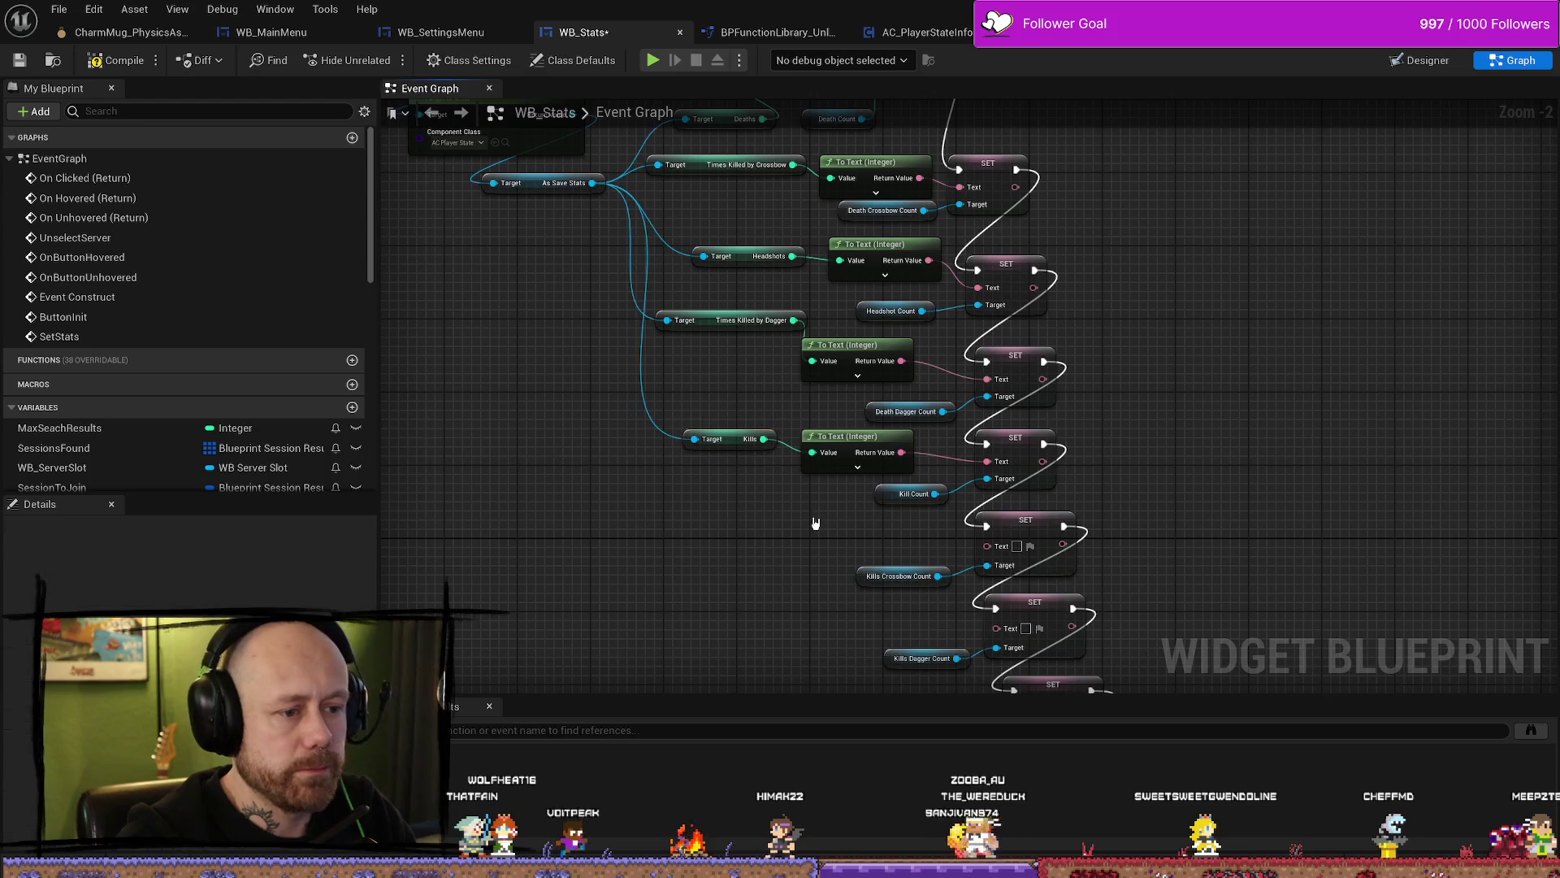
{"action": "mouse_move", "coordinate": [592, 183]}
{"action": "left_mouse_down"}
{"action": "mouse_move", "coordinate": [558, 515]}
{"action": "mouse_move", "coordinate": [689, 536]}
{"action": "left_mouse_up"}
{"action": "type", "text": "ki"}
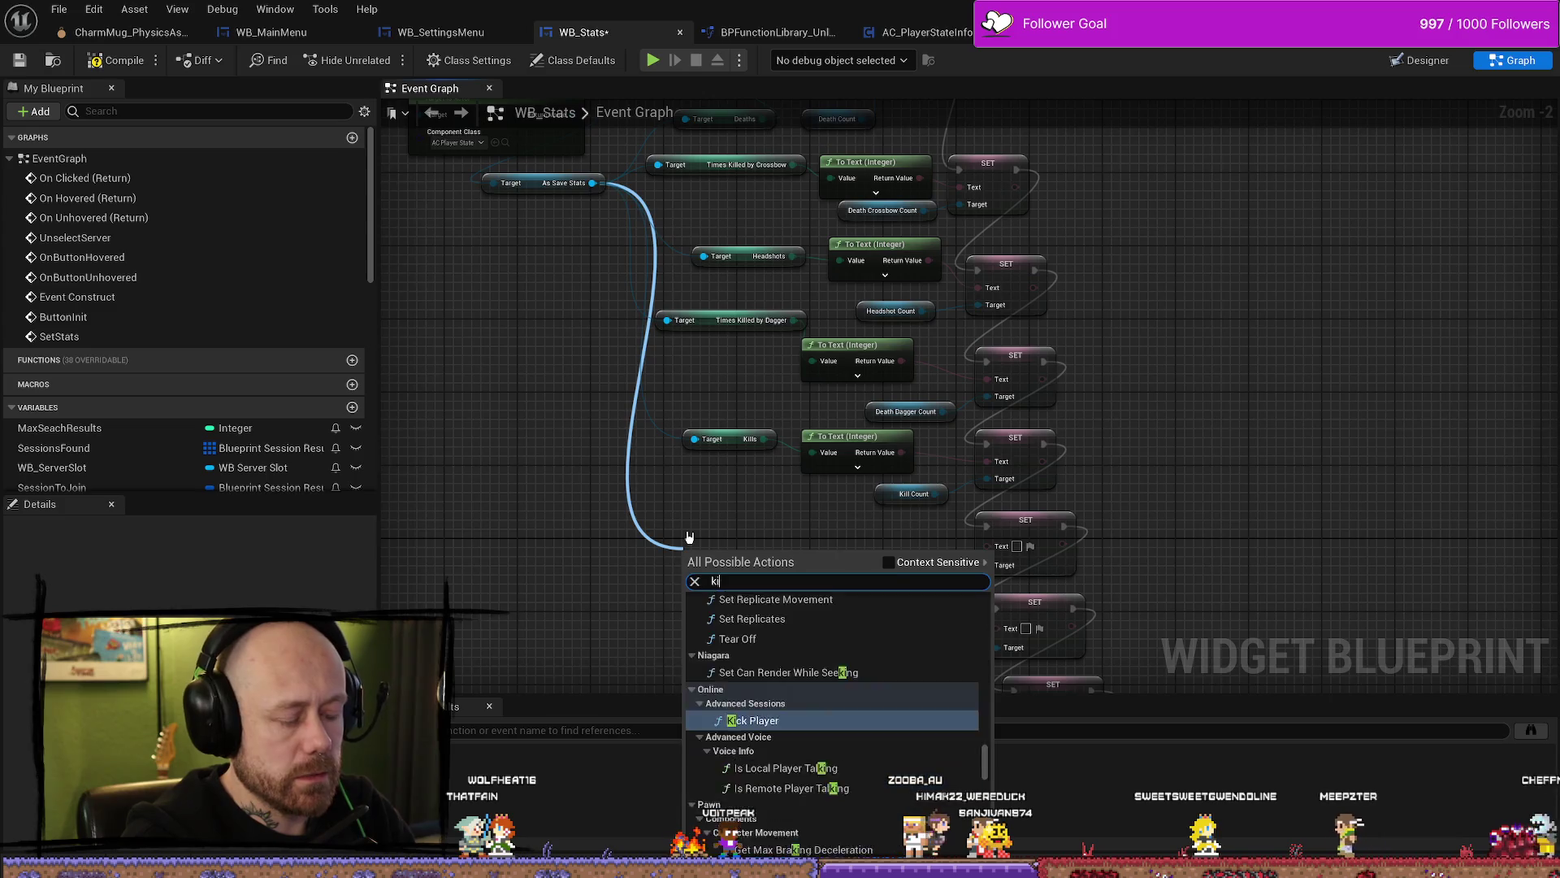
{"action": "type", "text": "l"}
{"action": "key", "text": "BackSpace"}
{"action": "key", "text": "BackSpace"}
{"action": "key", "text": "BackSpace"}
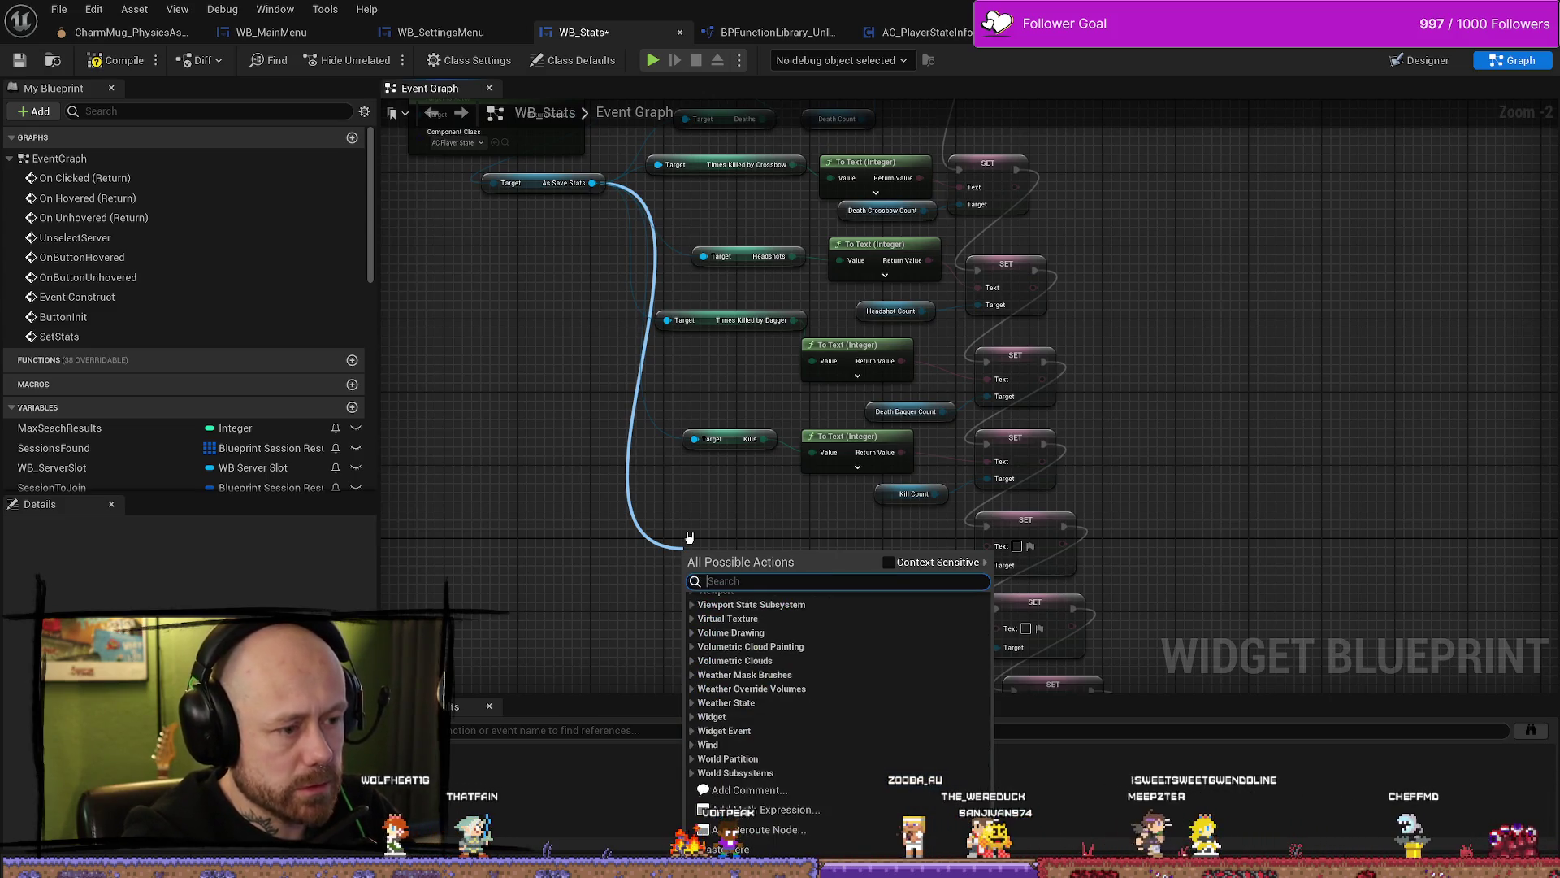
{"action": "type", "text": "crossbow"}
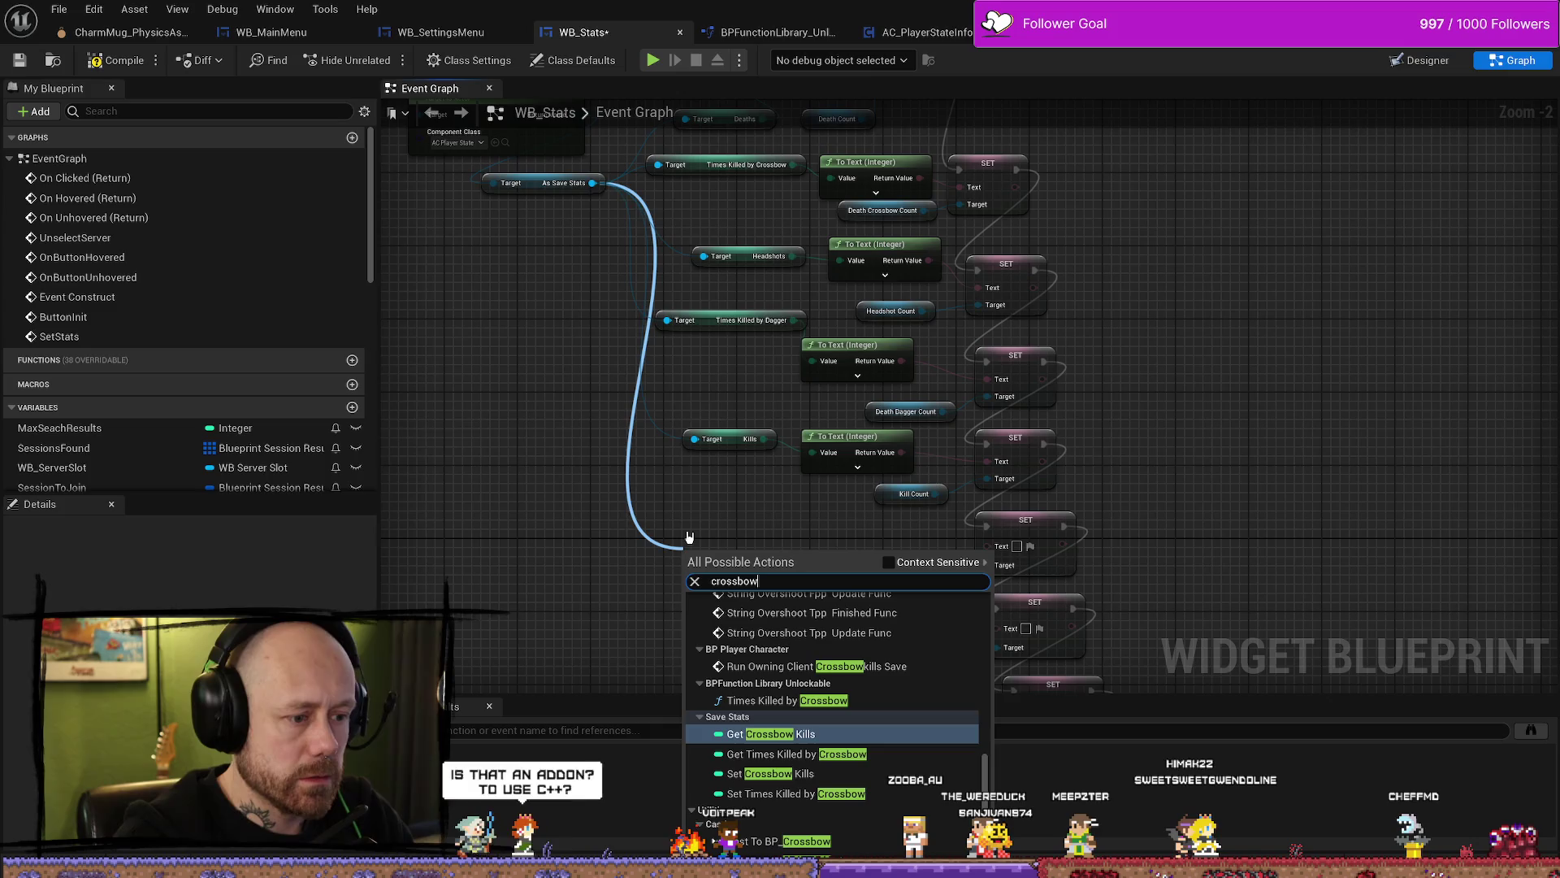
{"action": "key", "text": "Return"}
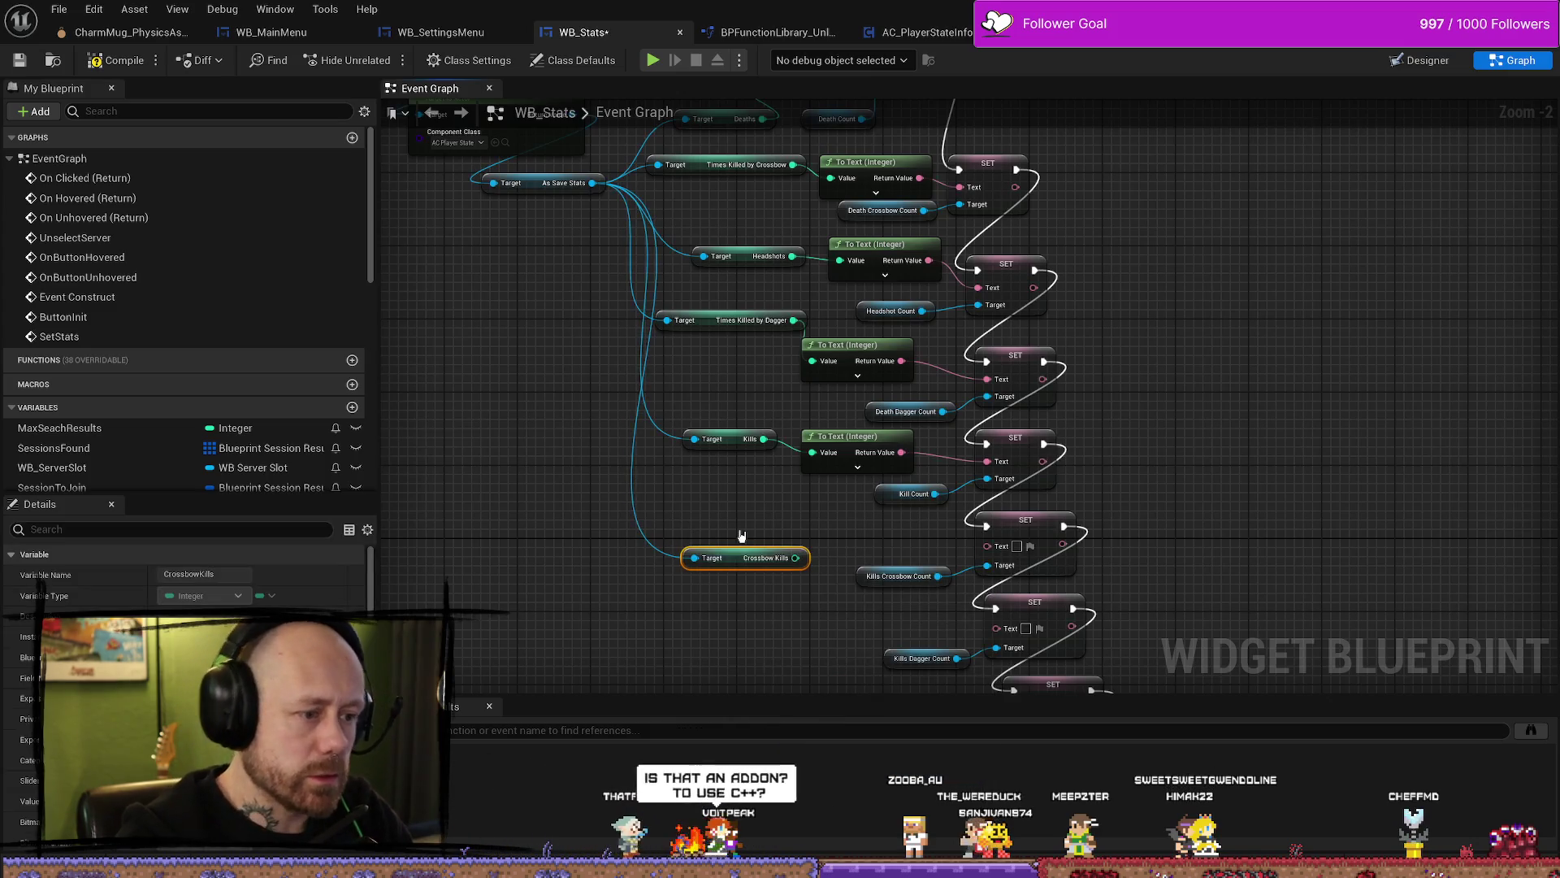
{"action": "left_click_drag", "start_coordinate": [795, 557], "coordinate": [987, 546]}
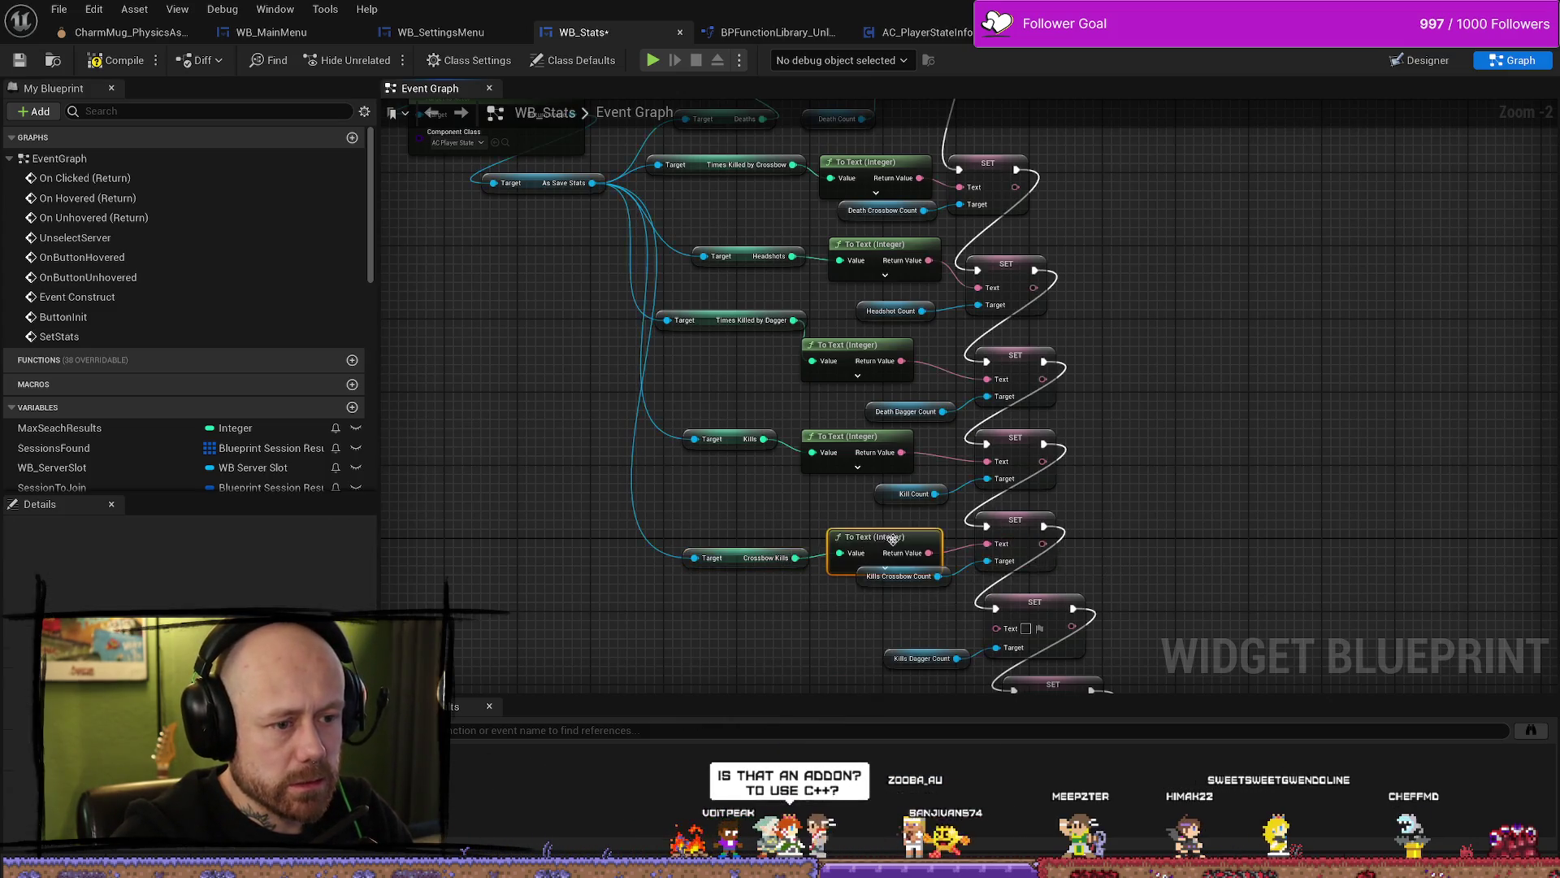
Step: Nudge the Crossbow Kills getter and its To Text node up into line with the setter
{"action": "left_click_drag", "start_coordinate": [742, 557], "coordinate": [742, 549]}
{"action": "left_click_drag", "start_coordinate": [858, 538], "coordinate": [859, 529]}
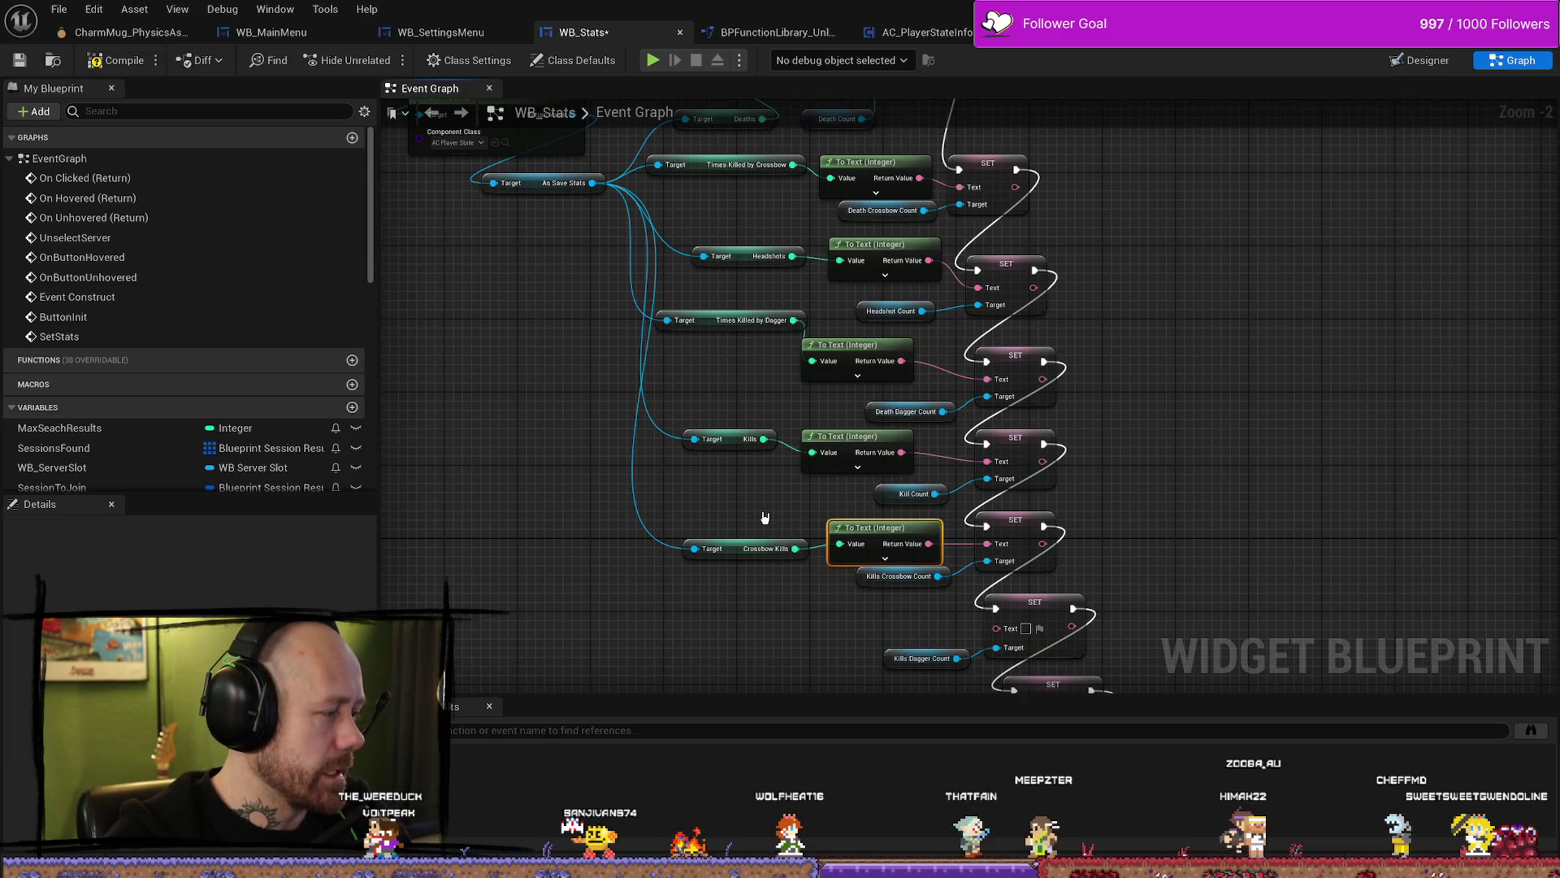
{"action": "left_click_drag", "start_coordinate": [764, 516], "coordinate": [758, 507]}
{"action": "left_click", "coordinate": [731, 544]}
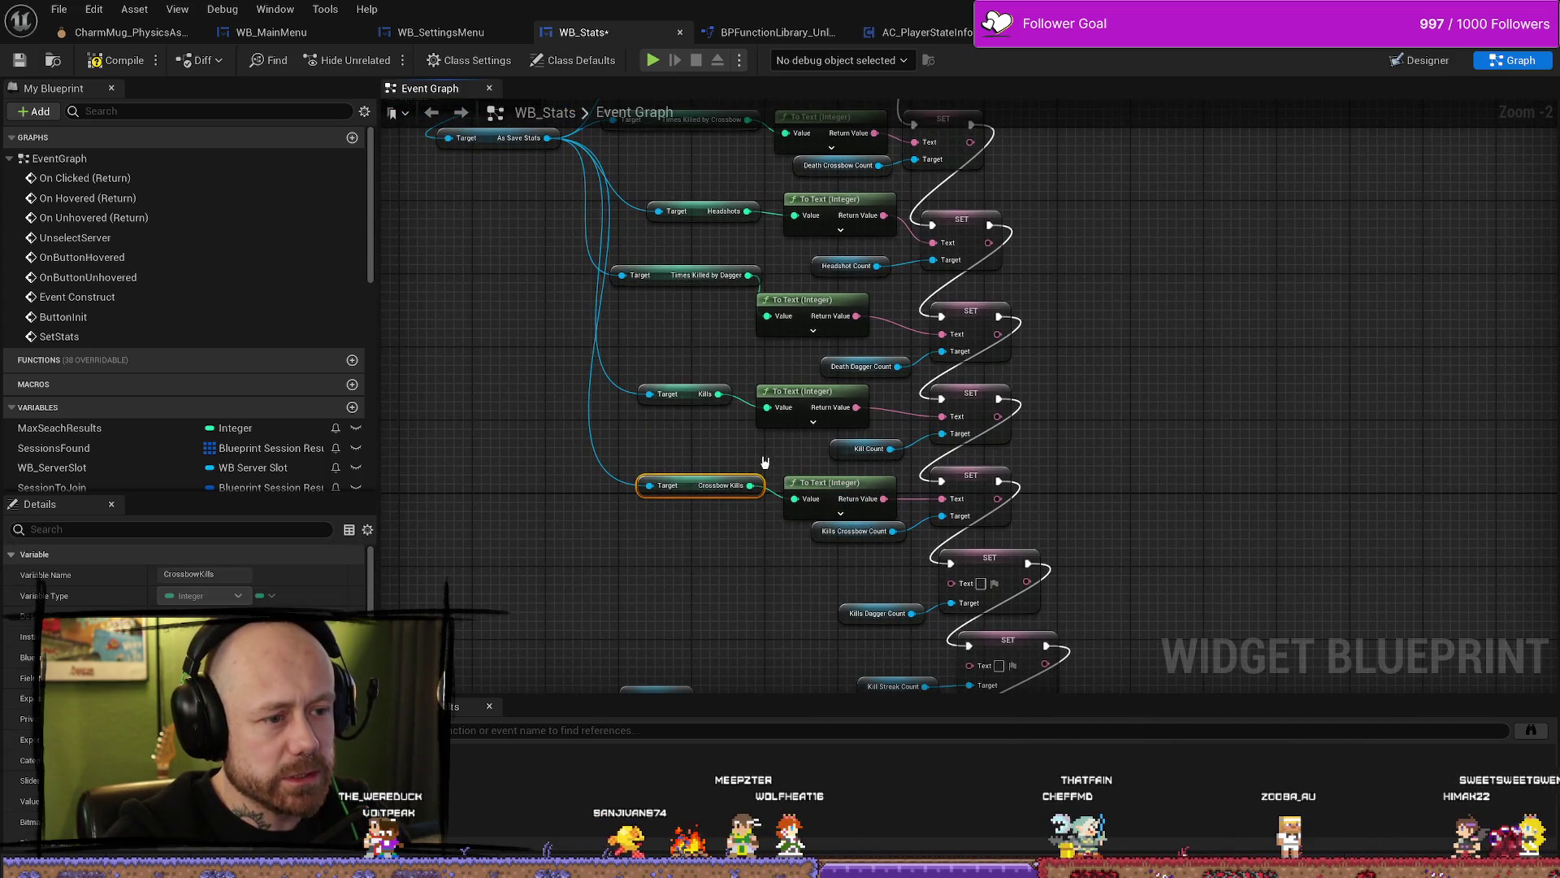
{"action": "left_click_drag", "start_coordinate": [803, 501], "coordinate": [804, 503]}
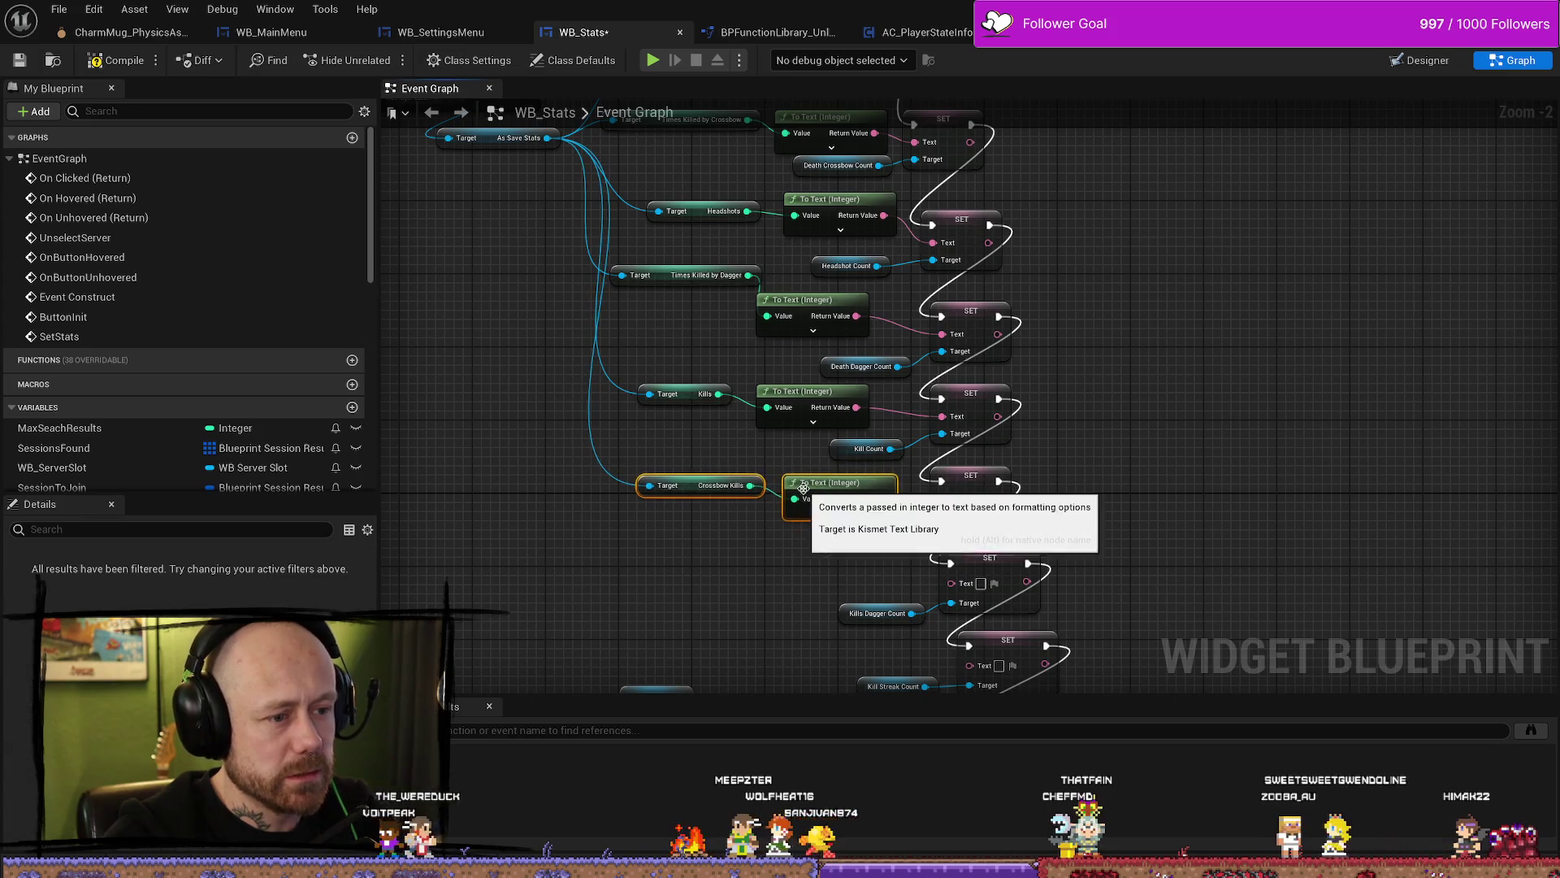
{"action": "left_click", "coordinate": [687, 518]}
Step: Add a Get Dagger Kills getter from As Save Stats and feed it via To Text into Kills Dagger Count
{"action": "mouse_move", "coordinate": [549, 137]}
{"action": "left_mouse_down"}
{"action": "mouse_move", "coordinate": [557, 550]}
{"action": "mouse_move", "coordinate": [620, 566]}
{"action": "mouse_move", "coordinate": [590, 555]}
{"action": "left_mouse_up"}
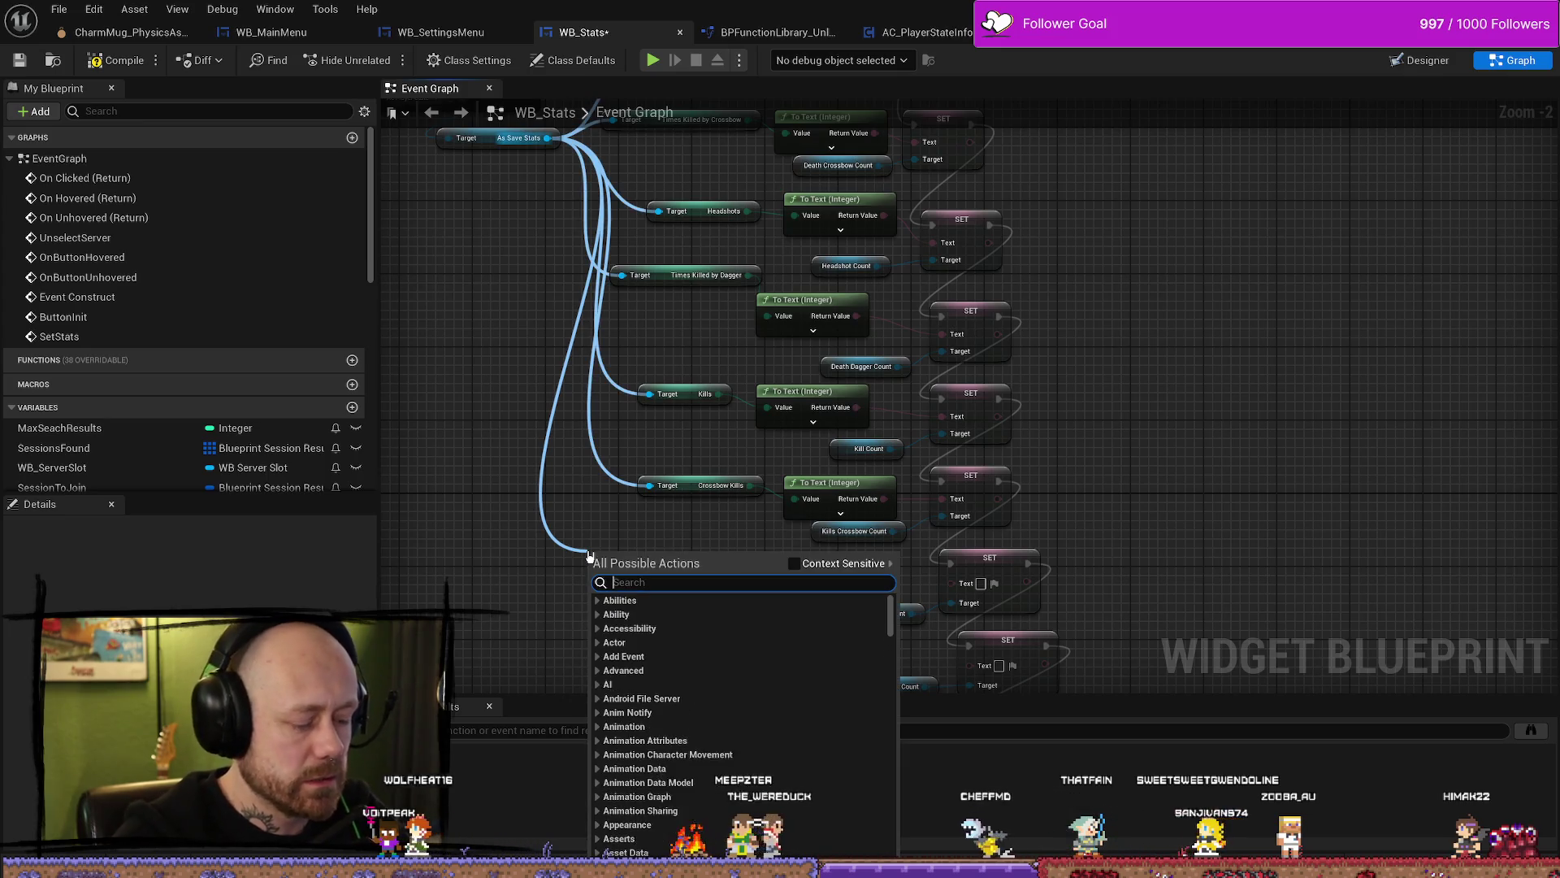
{"action": "type", "text": "dagger ki"}
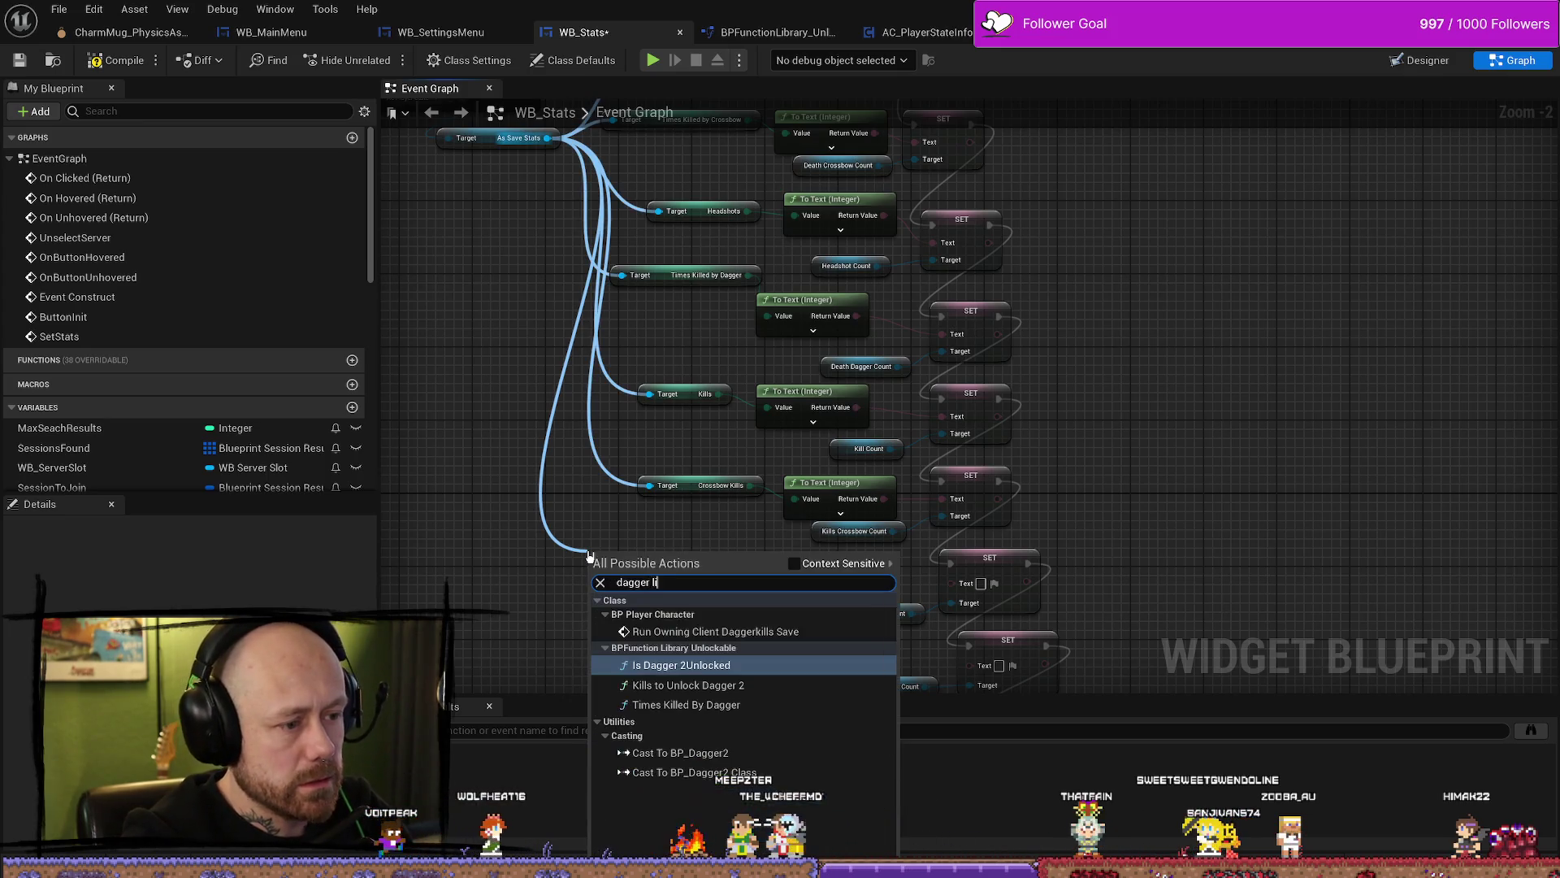
{"action": "type", "text": "ls"}
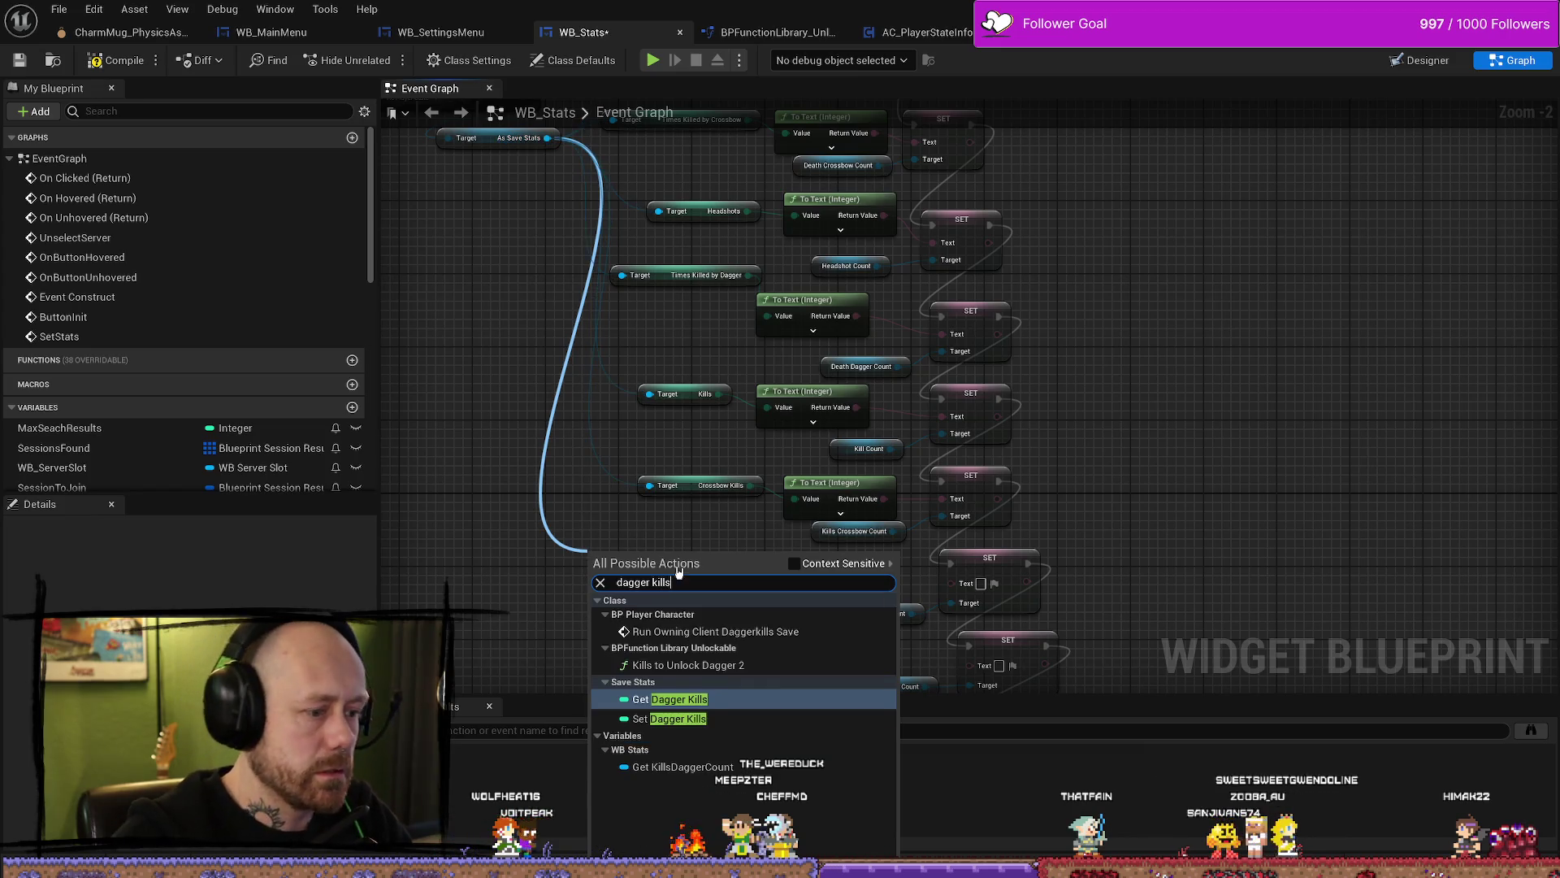
{"action": "left_click", "coordinate": [662, 719]}
{"action": "mouse_move", "coordinate": [686, 558]}
{"action": "left_mouse_down"}
{"action": "mouse_move", "coordinate": [695, 593]}
{"action": "mouse_move", "coordinate": [953, 582]}
{"action": "mouse_move", "coordinate": [722, 561]}
{"action": "mouse_move", "coordinate": [849, 560]}
{"action": "left_mouse_up"}
{"action": "left_click_drag", "start_coordinate": [798, 617], "coordinate": [784, 561]}
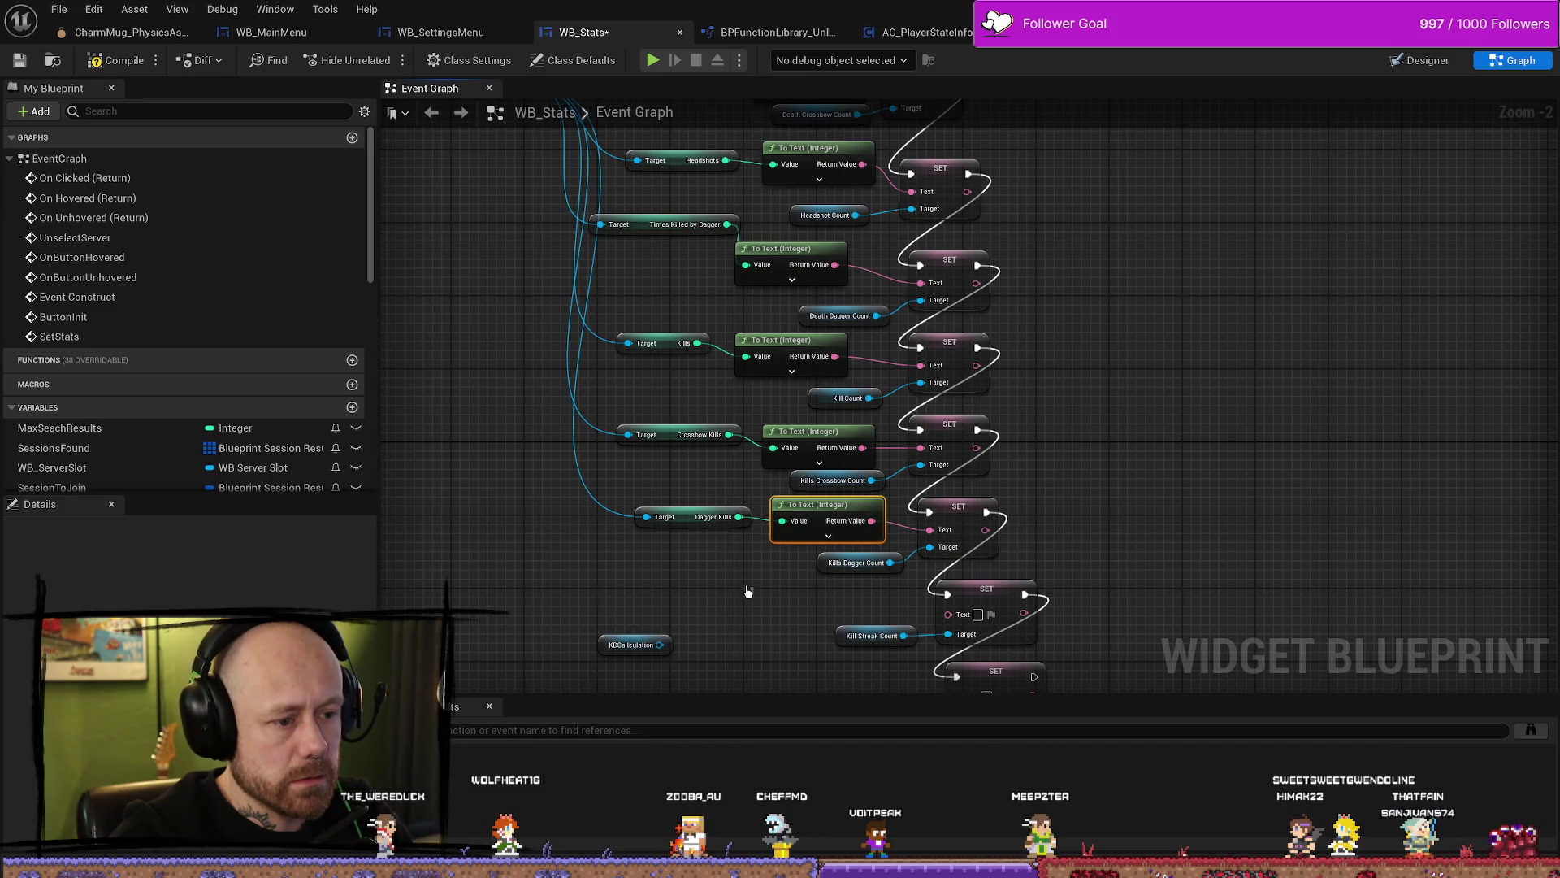
{"action": "scroll", "coordinate": [735, 553], "scroll_direction": "down", "scroll_amount": 2}
Step: Search the As Save Stats actions for a kill streak getter, then cancel without adding anything
{"action": "mouse_move", "coordinate": [598, 239]}
{"action": "left_mouse_down"}
{"action": "mouse_move", "coordinate": [697, 575]}
{"action": "mouse_move", "coordinate": [719, 595]}
{"action": "left_mouse_up"}
{"action": "type", "text": "killstre"}
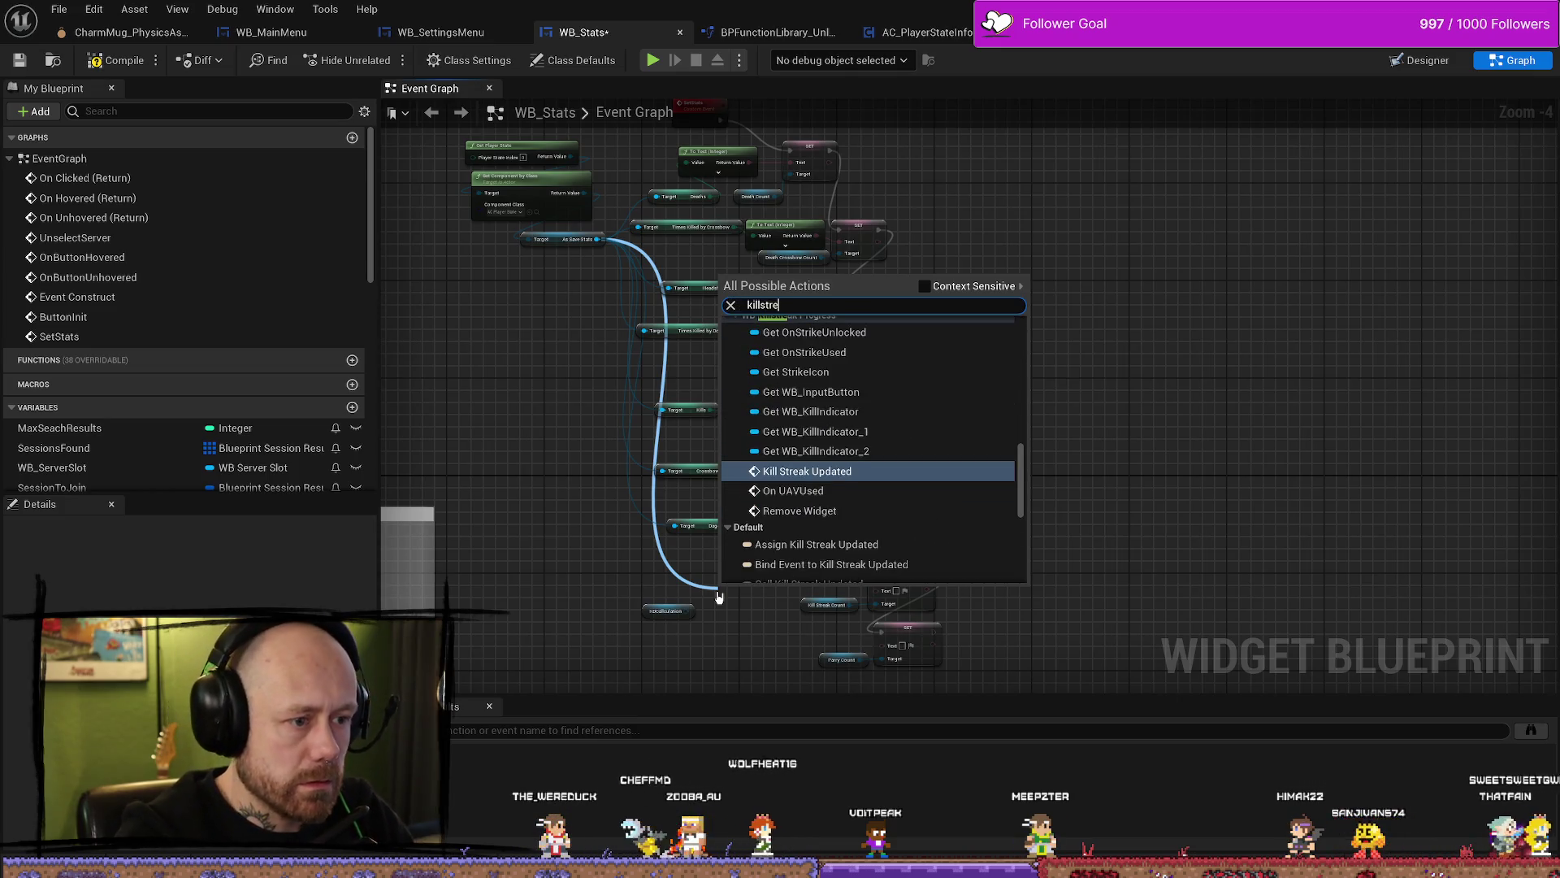
{"action": "key", "text": "Down"}
{"action": "key", "text": "Down"}
{"action": "key", "text": "Up"}
{"action": "key", "text": "Up"}
{"action": "key", "text": "Down"}
{"action": "key", "text": "Down"}
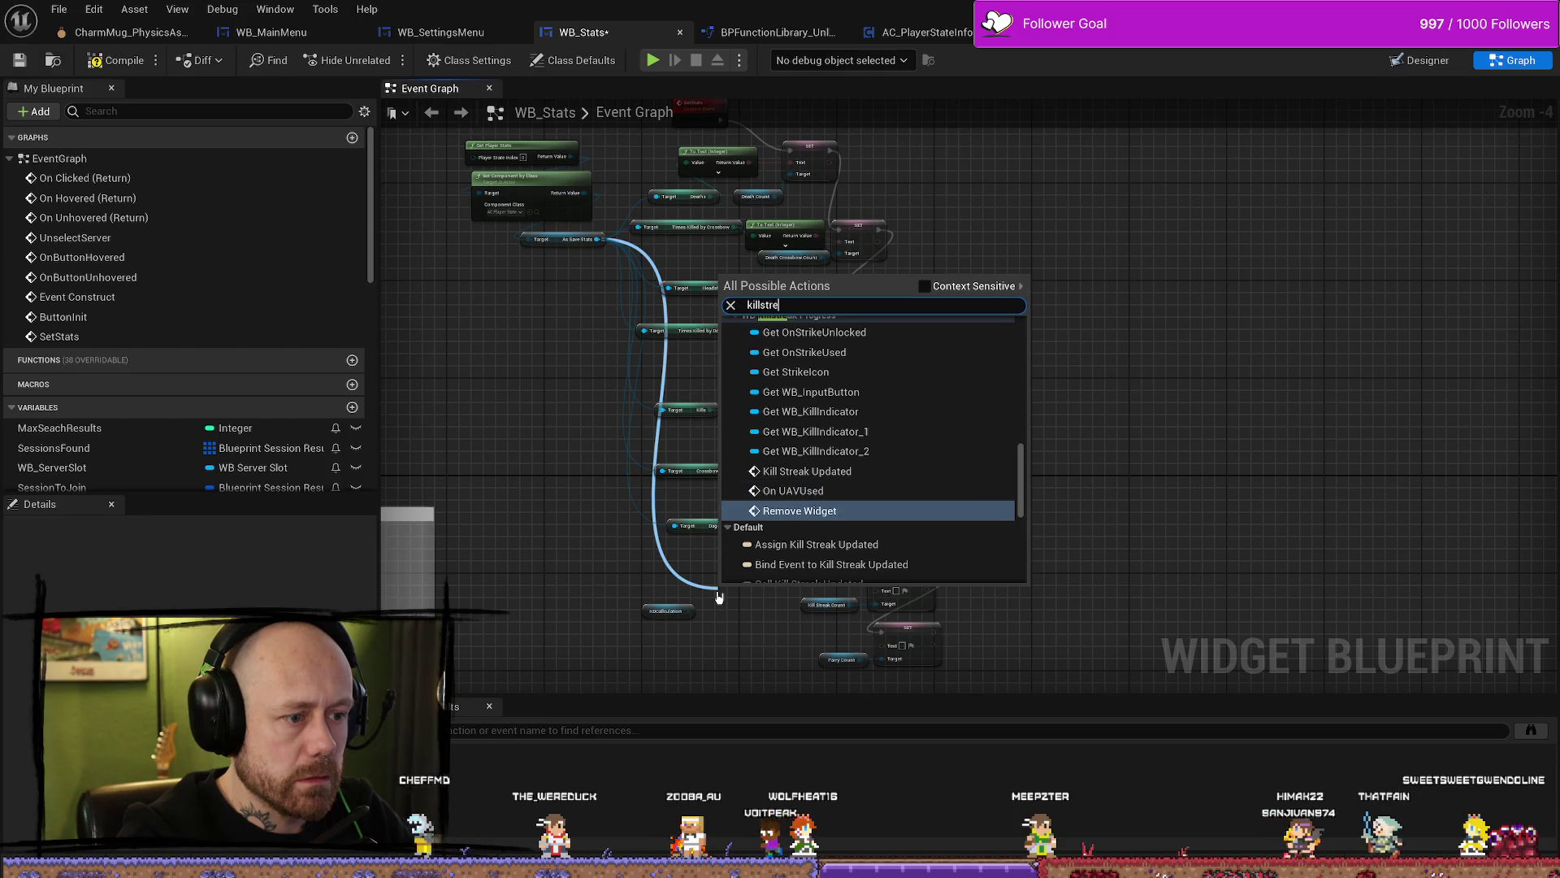
{"action": "key", "text": "Down"}
{"action": "key", "text": "Down"}
{"action": "key", "text": "Down"}
{"action": "key", "text": "Down"}
{"action": "key", "text": "Down"}
{"action": "key", "text": "Down"}
{"action": "key", "text": "Up"}
{"action": "key", "text": "Up"}
{"action": "key", "text": "Up"}
{"action": "key", "text": "Down"}
{"action": "key", "text": "Down"}
{"action": "key", "text": "Down"}
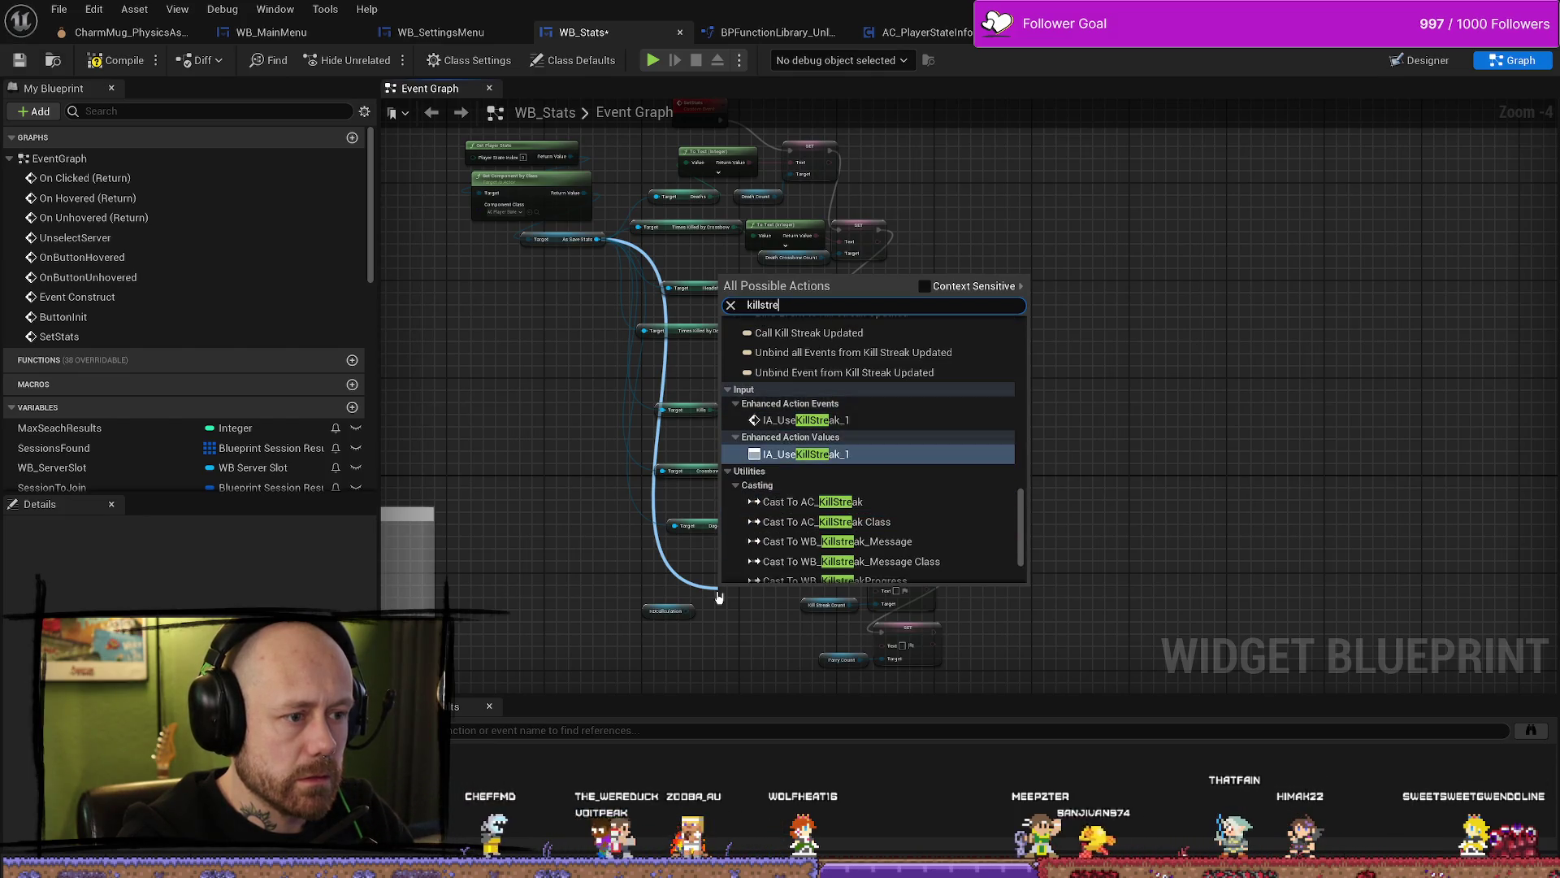
{"action": "key", "text": "Down"}
{"action": "key", "text": "Down"}
{"action": "key", "text": "Up"}
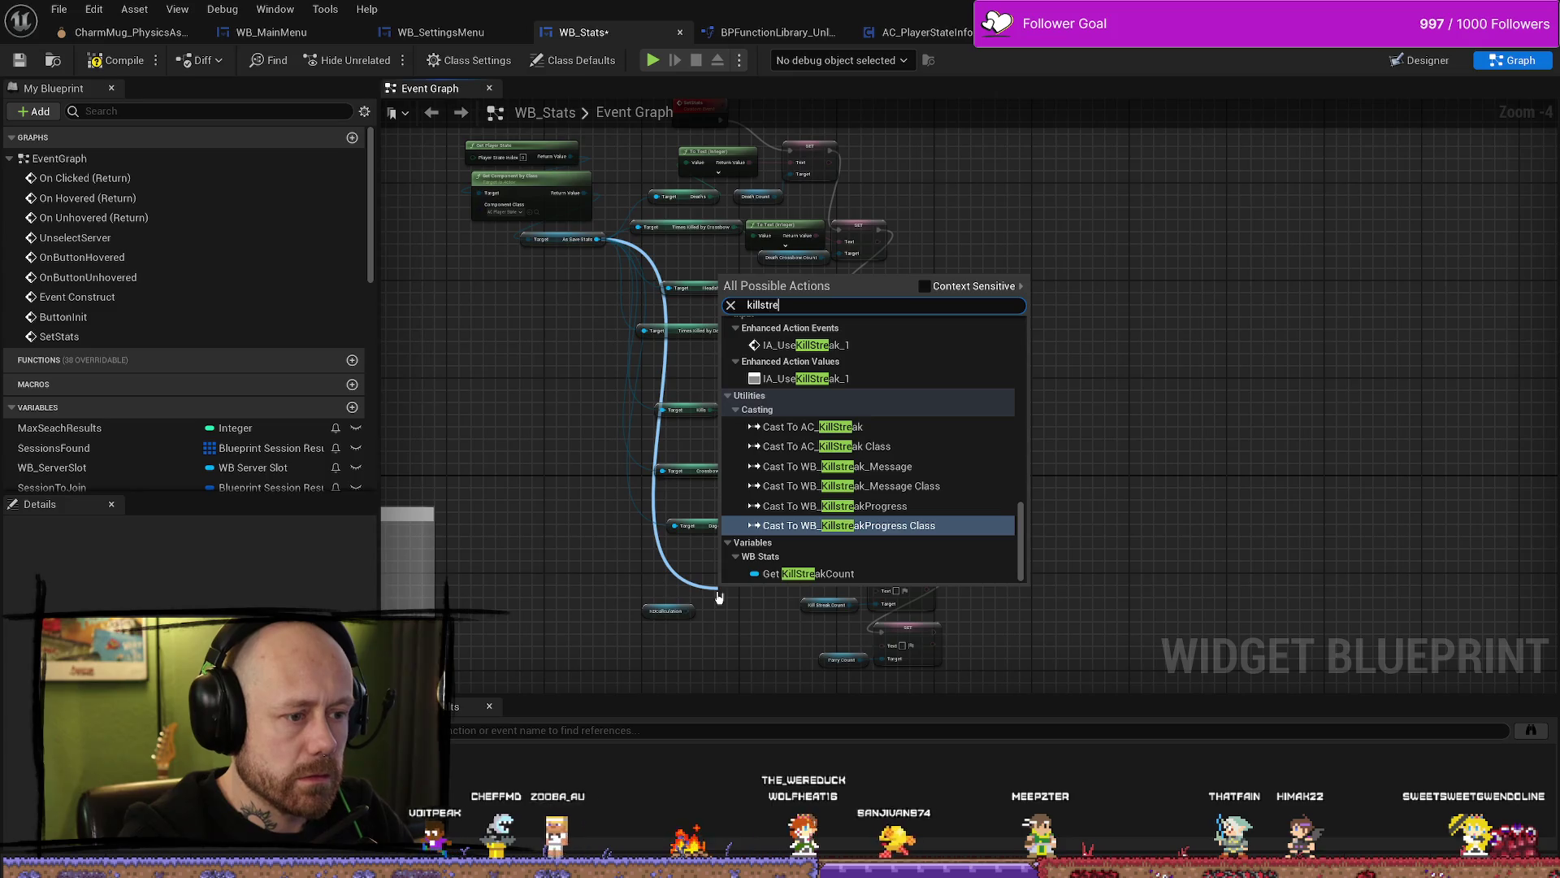
{"action": "scroll", "coordinate": [890, 471], "scroll_direction": "up", "scroll_amount": 15}
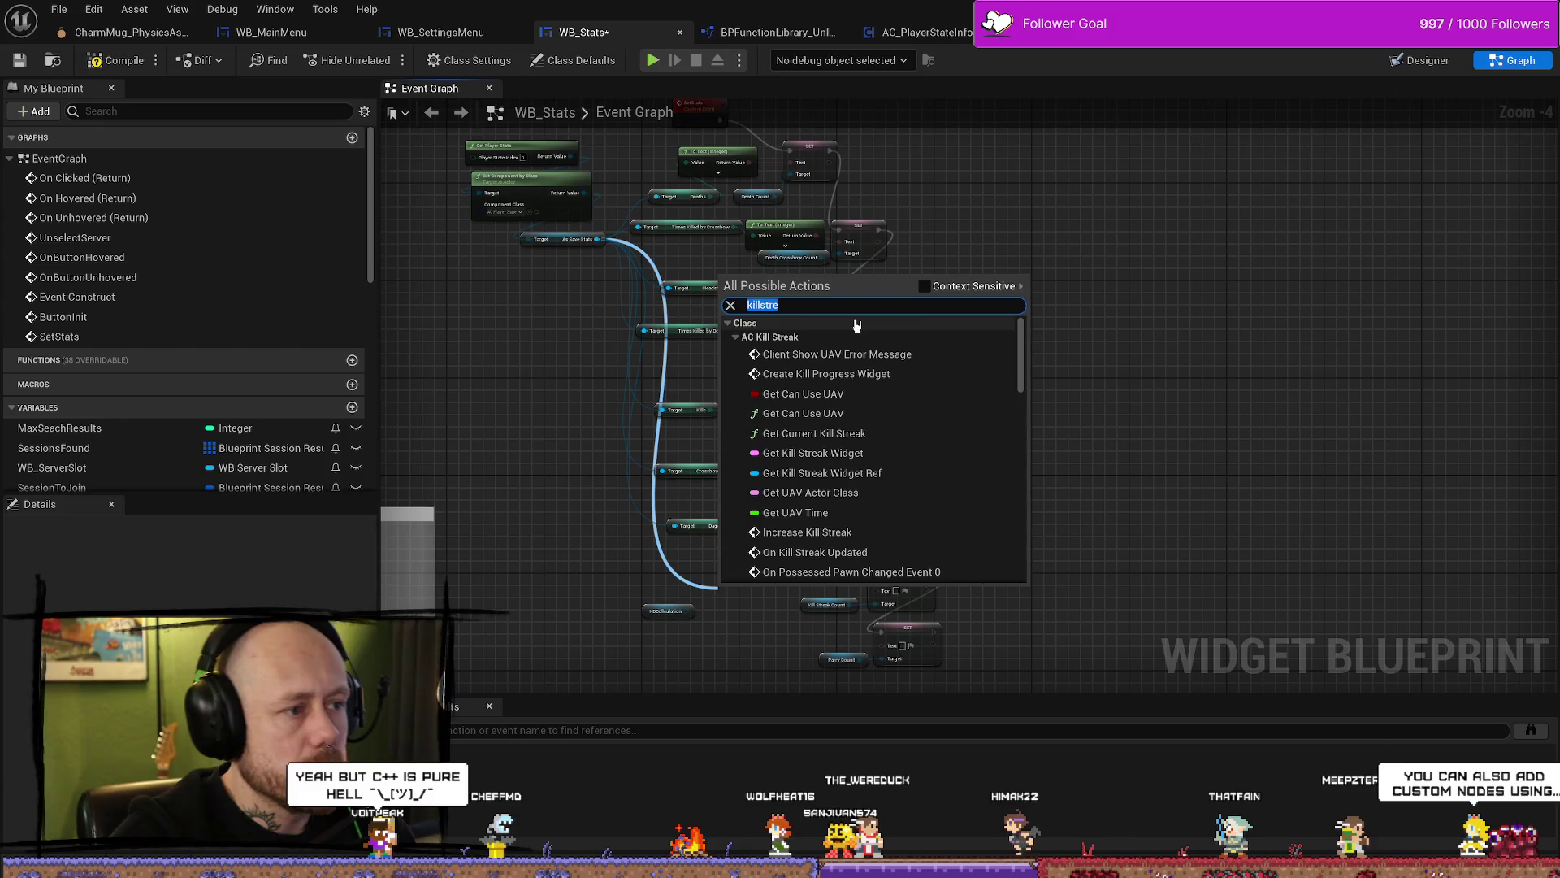
{"action": "type", "text": "save game"}
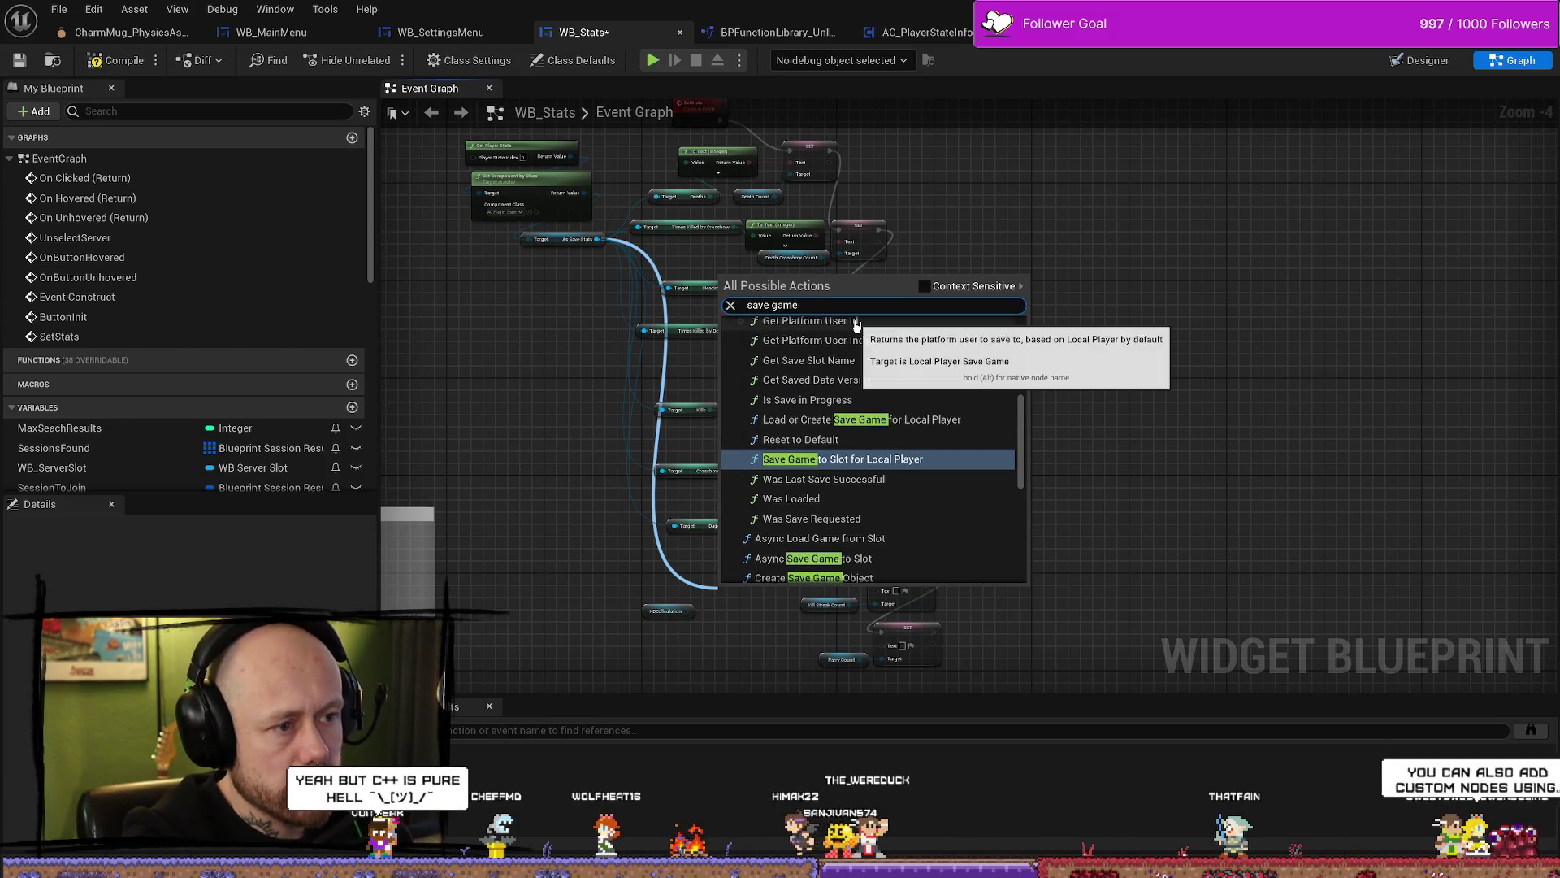
{"action": "type", "text": " kill"}
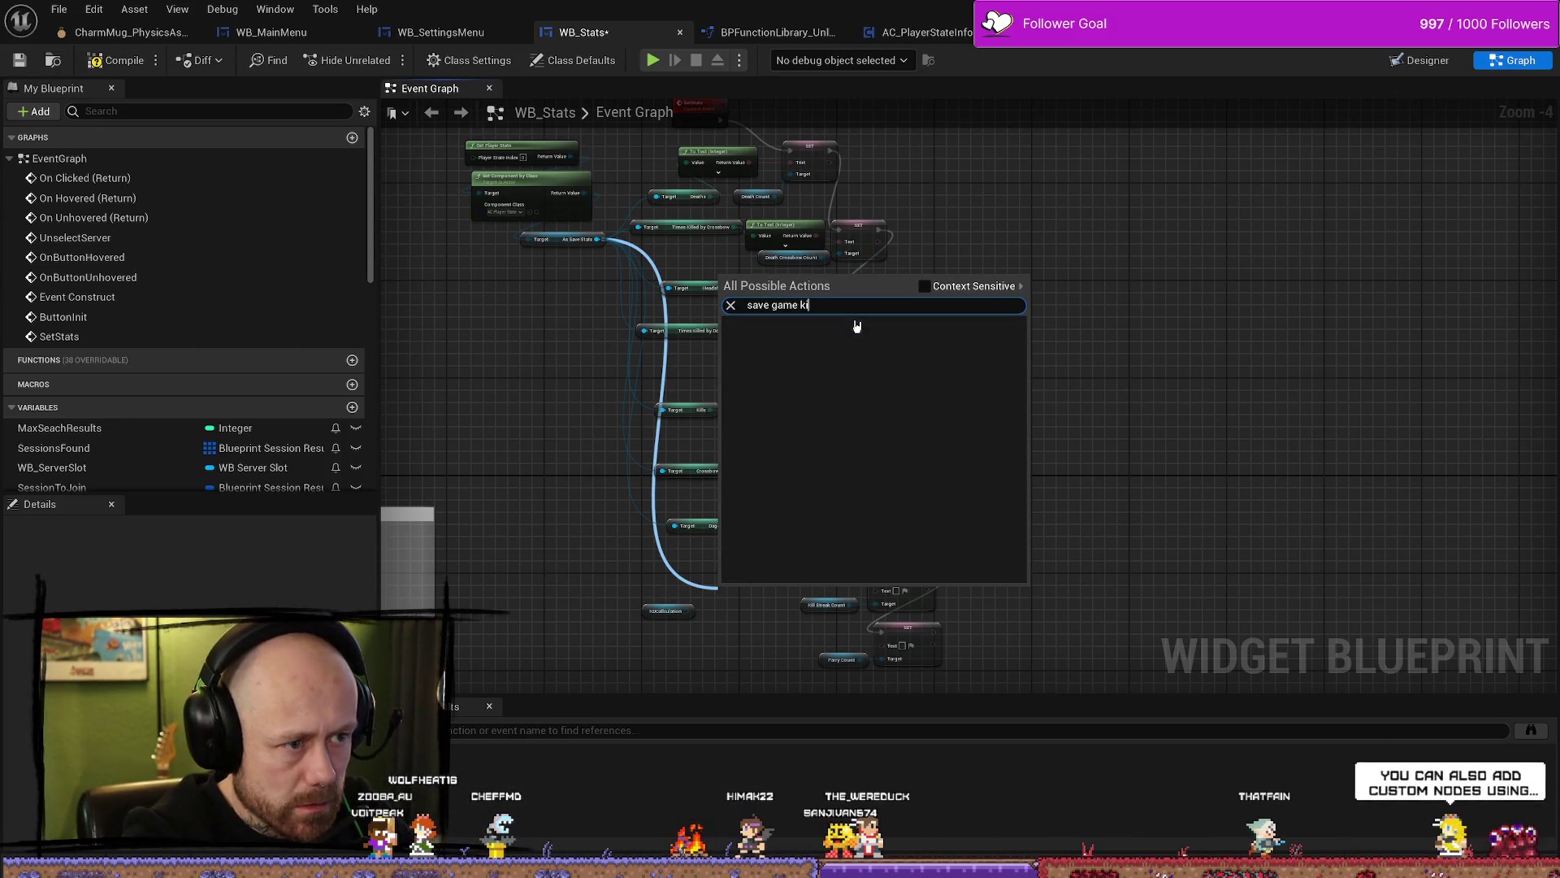
{"action": "key", "text": "BackSpace"}
{"action": "key", "text": "BackSpace"}
{"action": "key", "text": "BackSpace"}
{"action": "left_click", "coordinate": [586, 436]}
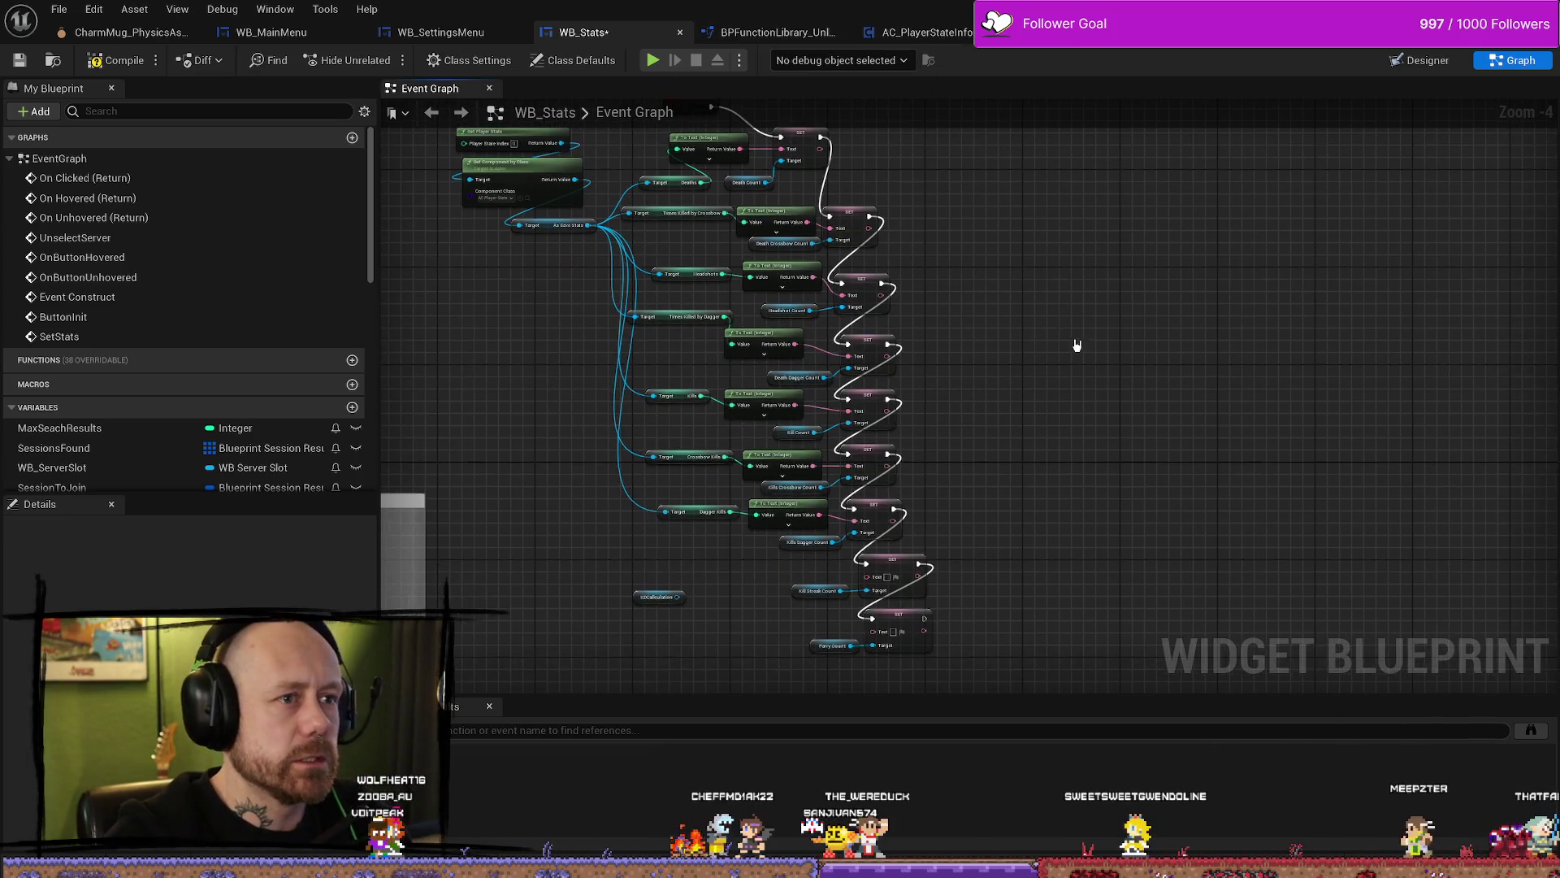
{"action": "key", "text": "ctrl+space"}
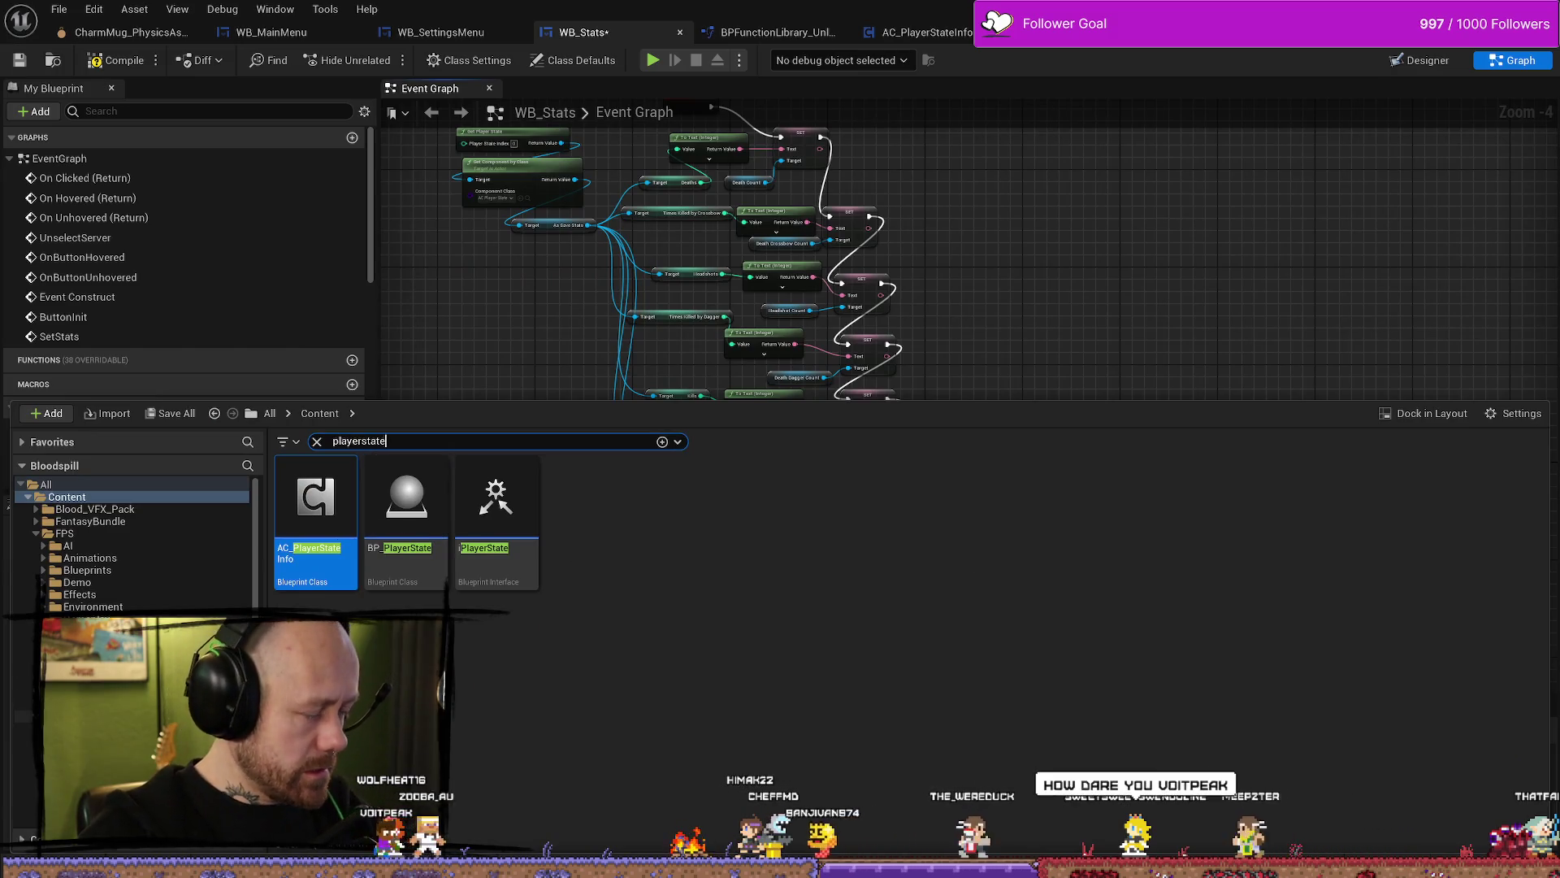
{"action": "key", "text": "ctrl+a"}
{"action": "type", "text": "s"}
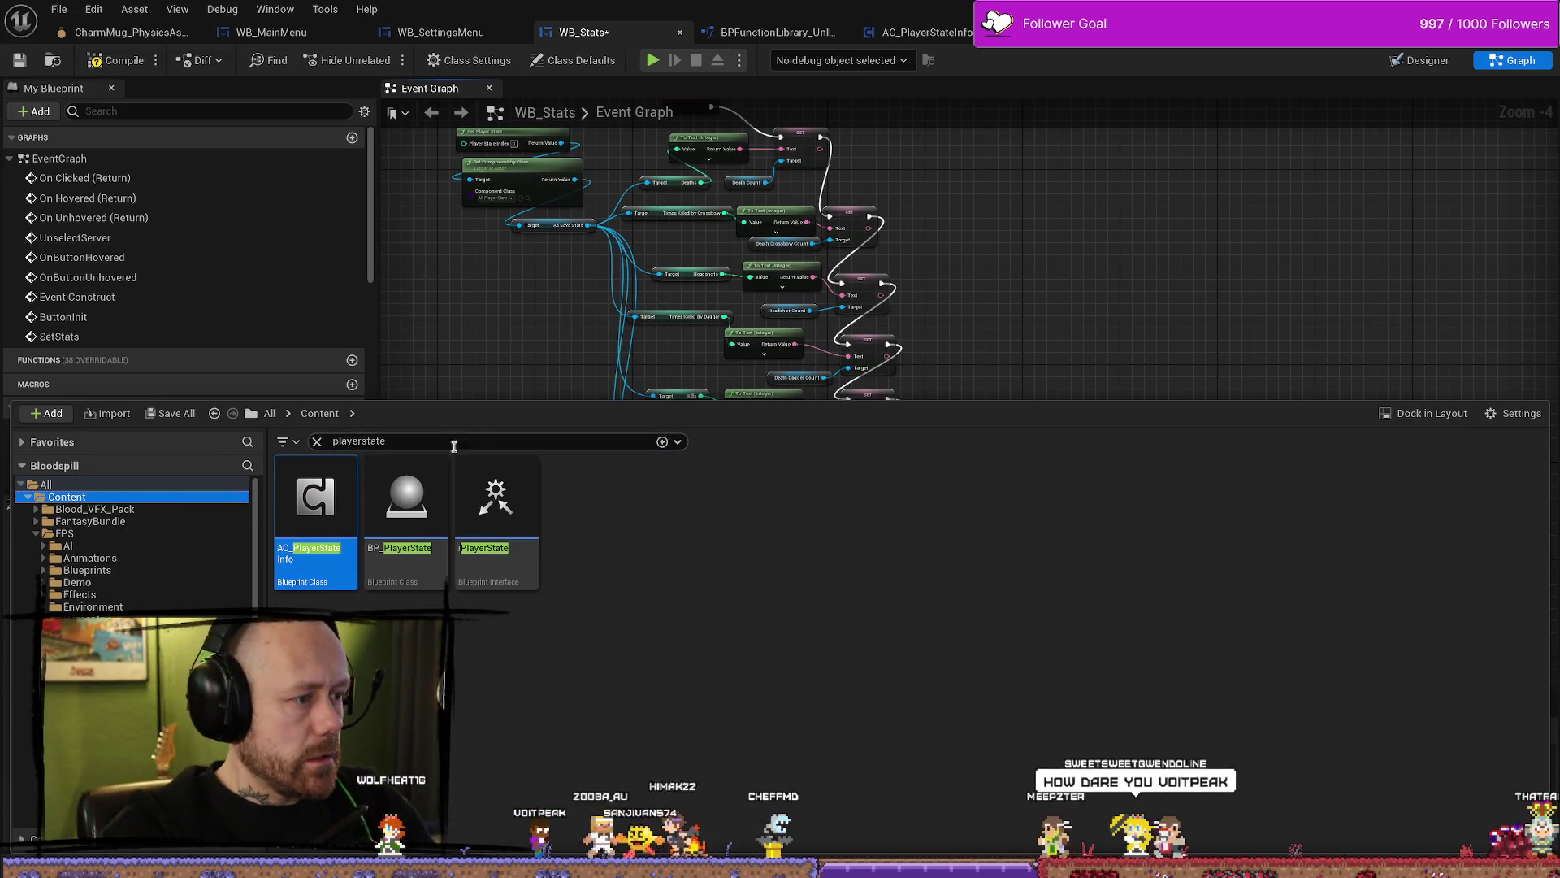
{"action": "type", "text": "ave"}
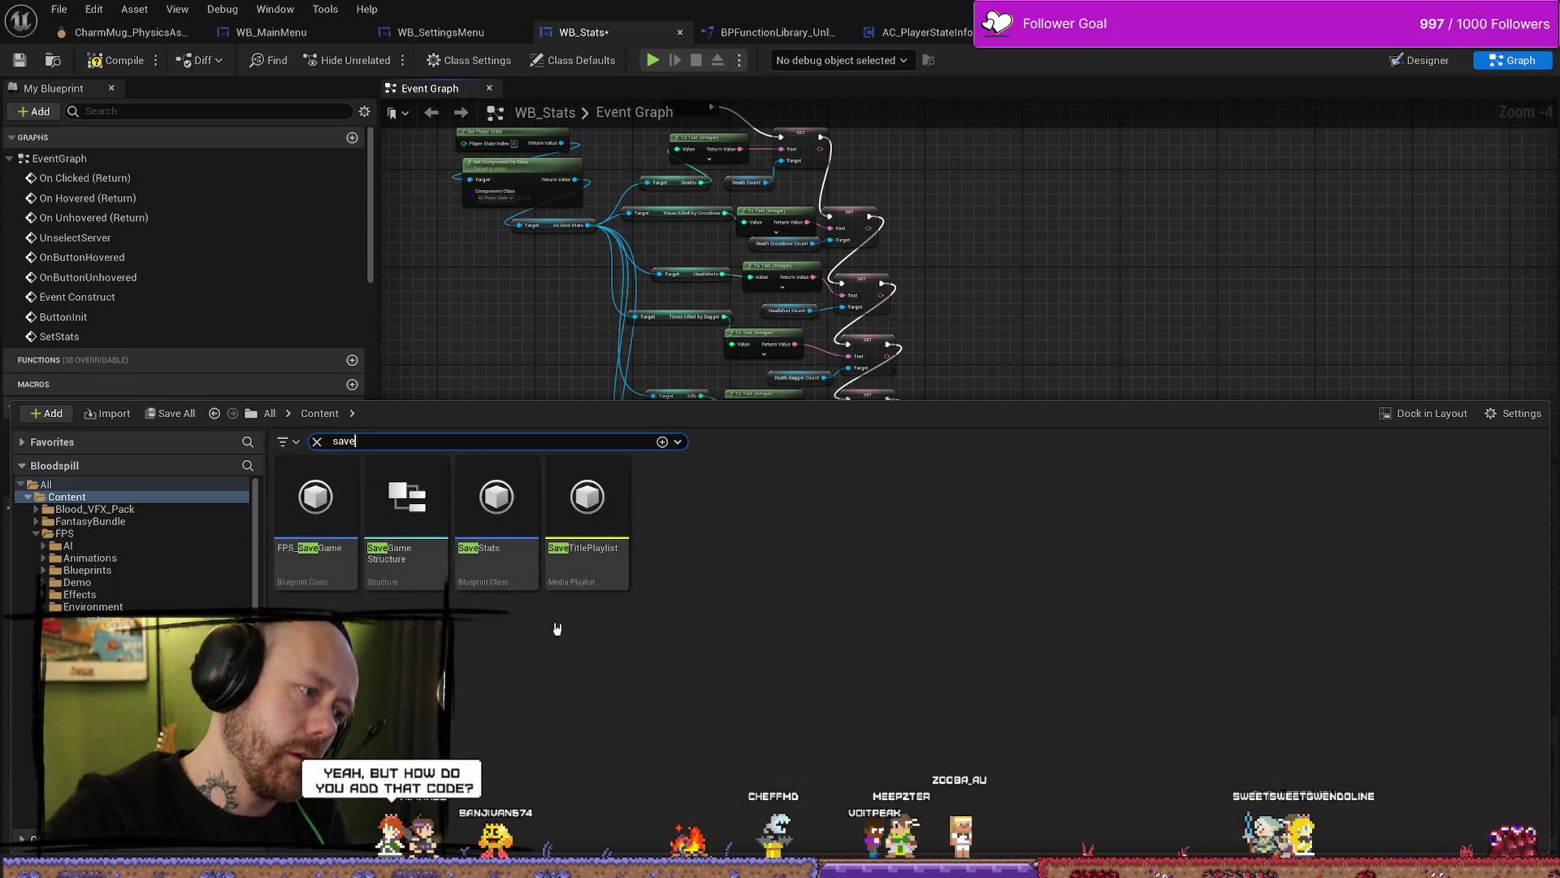
{"action": "double_click", "coordinate": [507, 501]}
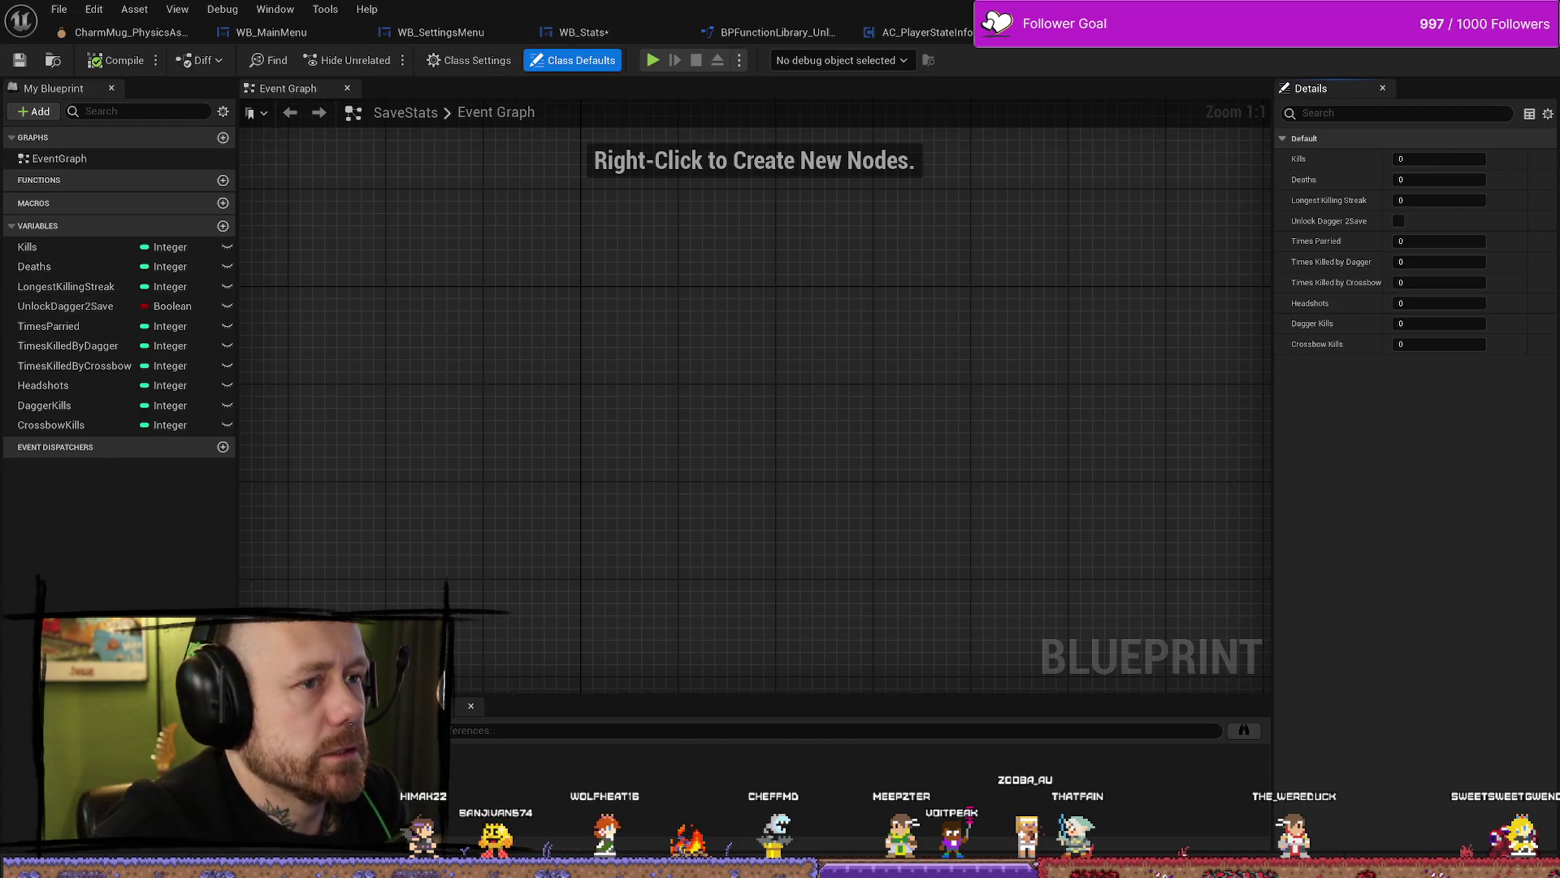
{"action": "left_click", "coordinate": [909, 35]}
{"action": "left_click", "coordinate": [779, 31]}
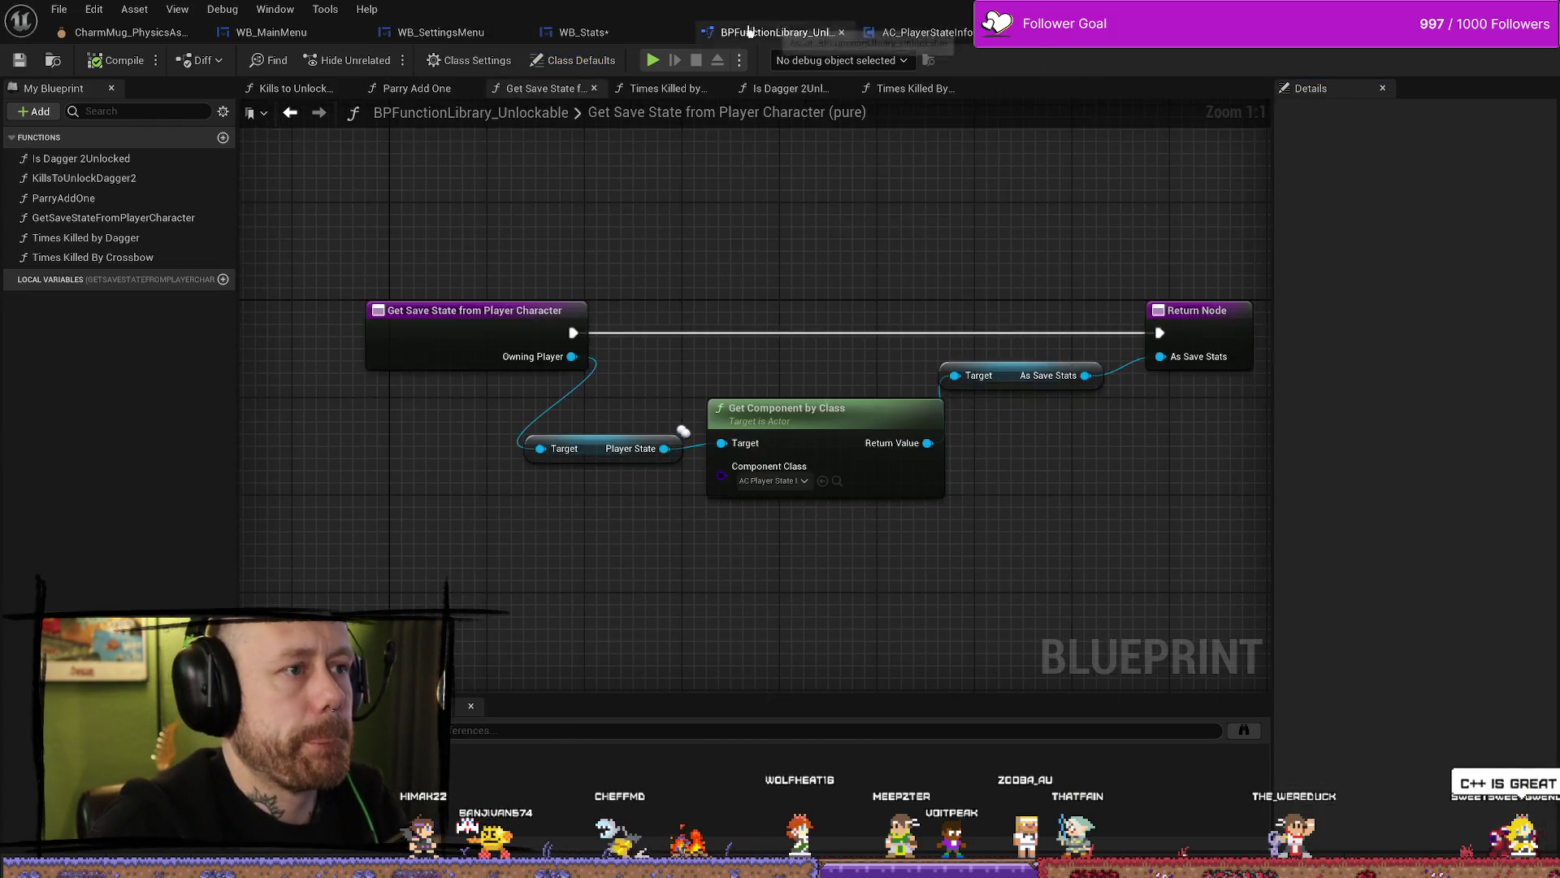
{"action": "left_click", "coordinate": [582, 32]}
{"action": "scroll", "coordinate": [728, 473], "scroll_direction": "up", "scroll_amount": 1}
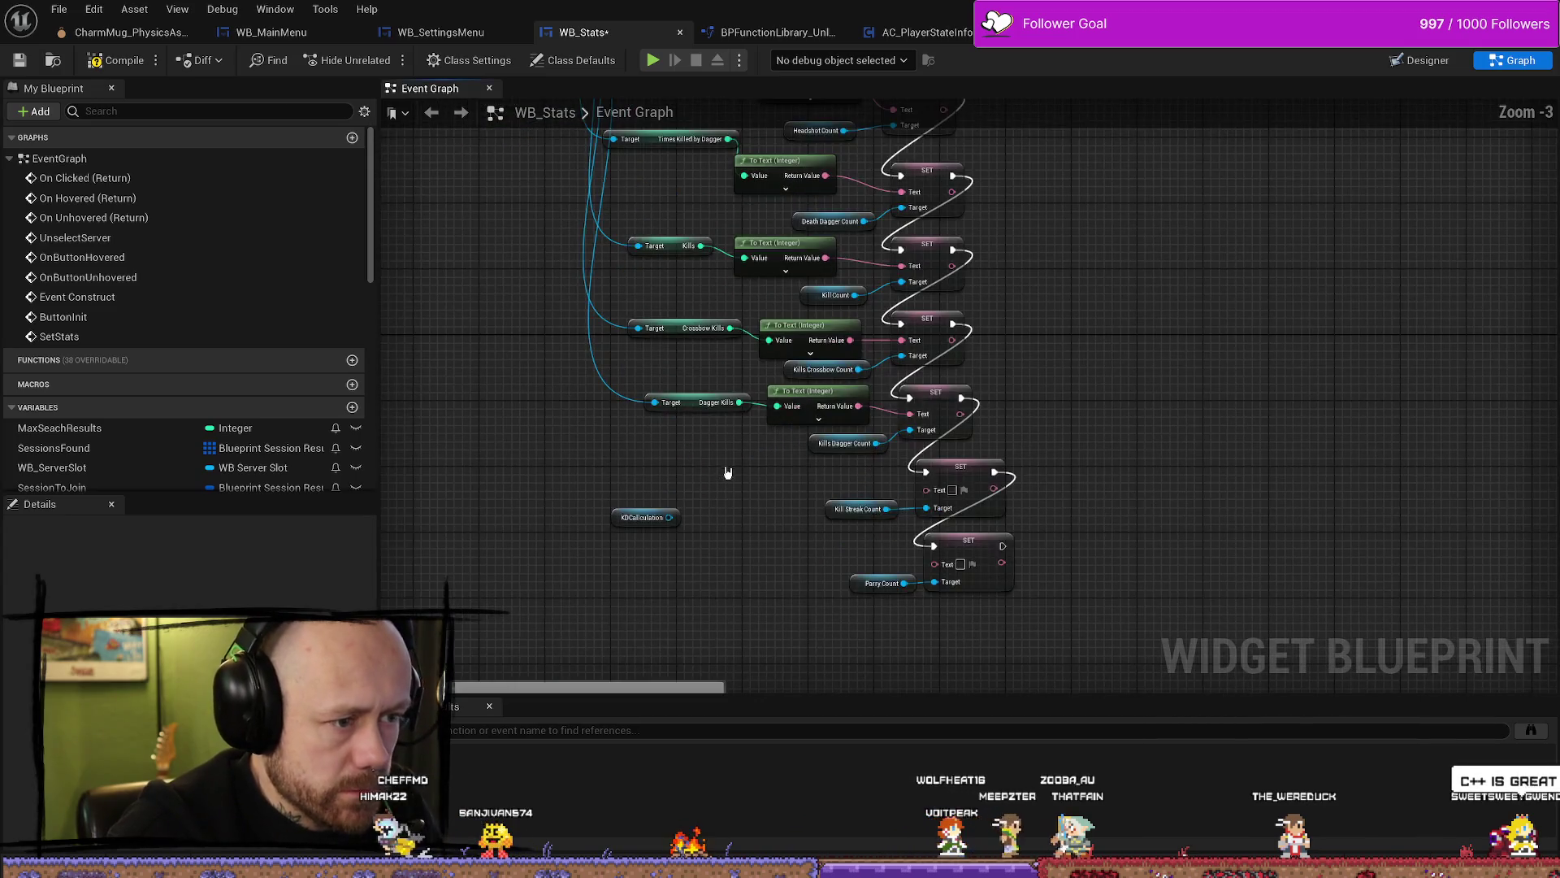
Step: Add Get Longest Killing Streak from As Save Stats and wire it via To Text into Kill Streak Count
{"action": "scroll", "coordinate": [668, 523], "scroll_direction": "down", "scroll_amount": 1}
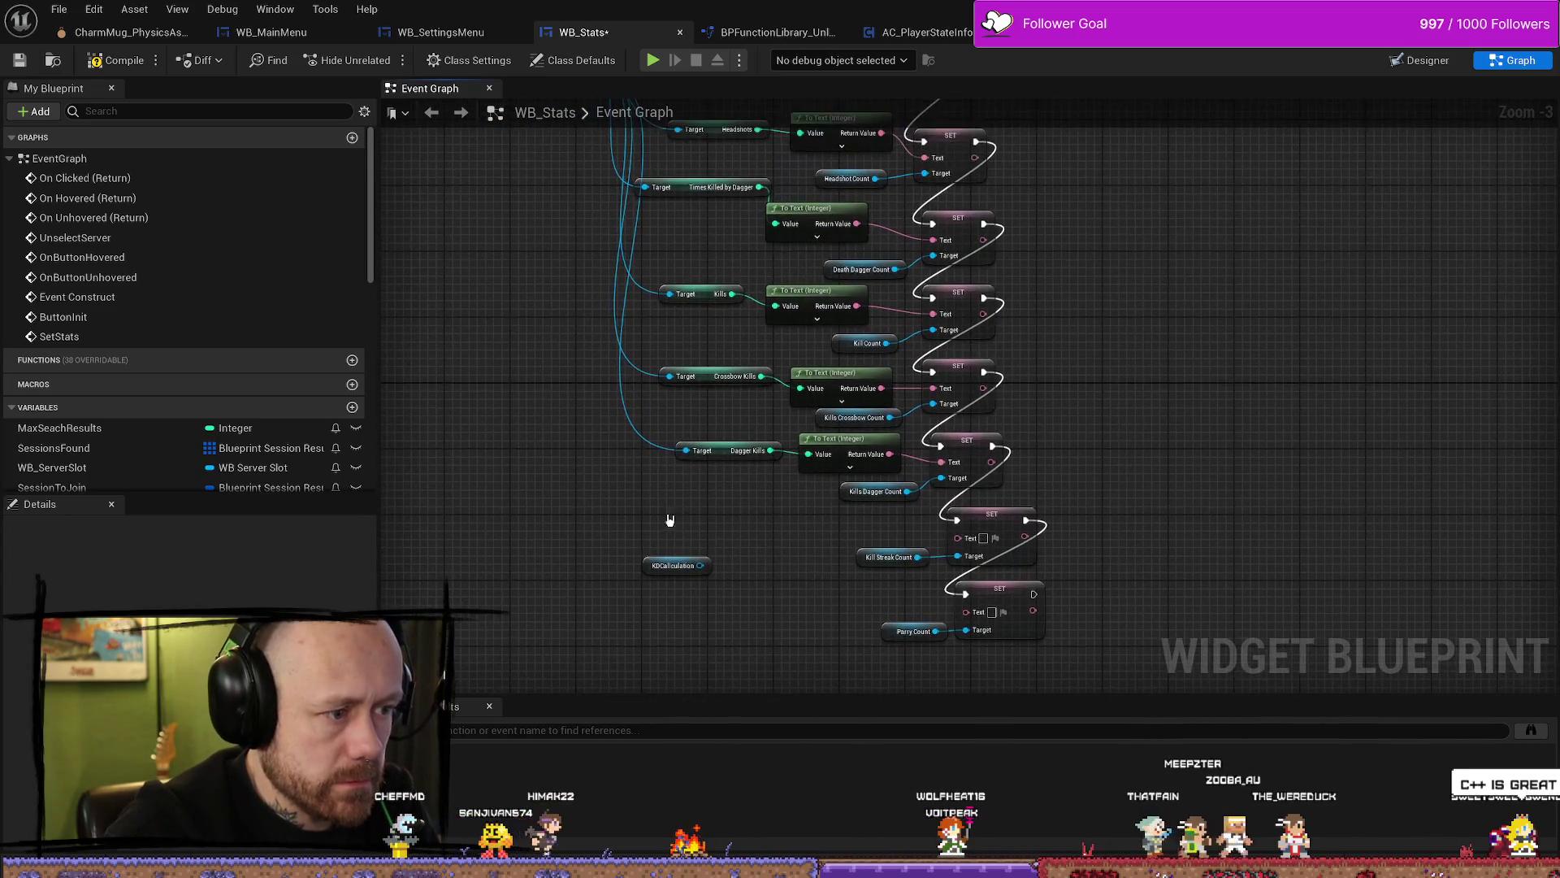
{"action": "scroll", "coordinate": [606, 314], "scroll_direction": "up", "scroll_amount": 1}
{"action": "mouse_move", "coordinate": [602, 136]}
{"action": "left_mouse_down"}
{"action": "mouse_move", "coordinate": [522, 463]}
{"action": "mouse_move", "coordinate": [526, 509]}
{"action": "left_mouse_up"}
{"action": "type", "text": "longest"}
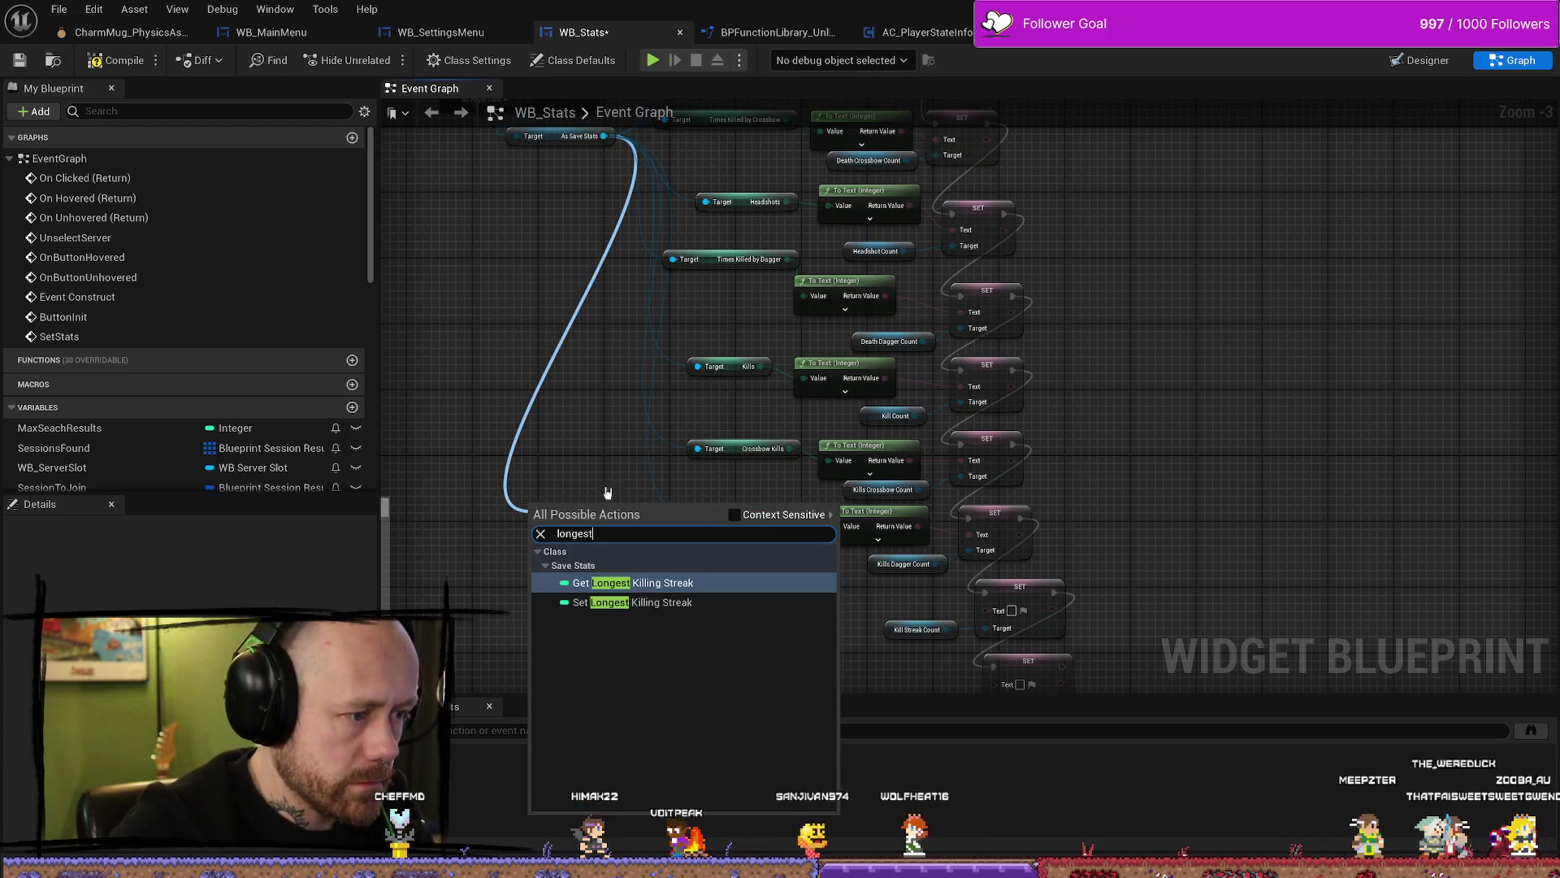
{"action": "left_click", "coordinate": [666, 585]}
{"action": "mouse_move", "coordinate": [645, 506]}
{"action": "left_mouse_down"}
{"action": "mouse_move", "coordinate": [972, 625]}
{"action": "mouse_move", "coordinate": [985, 609]}
{"action": "left_mouse_up"}
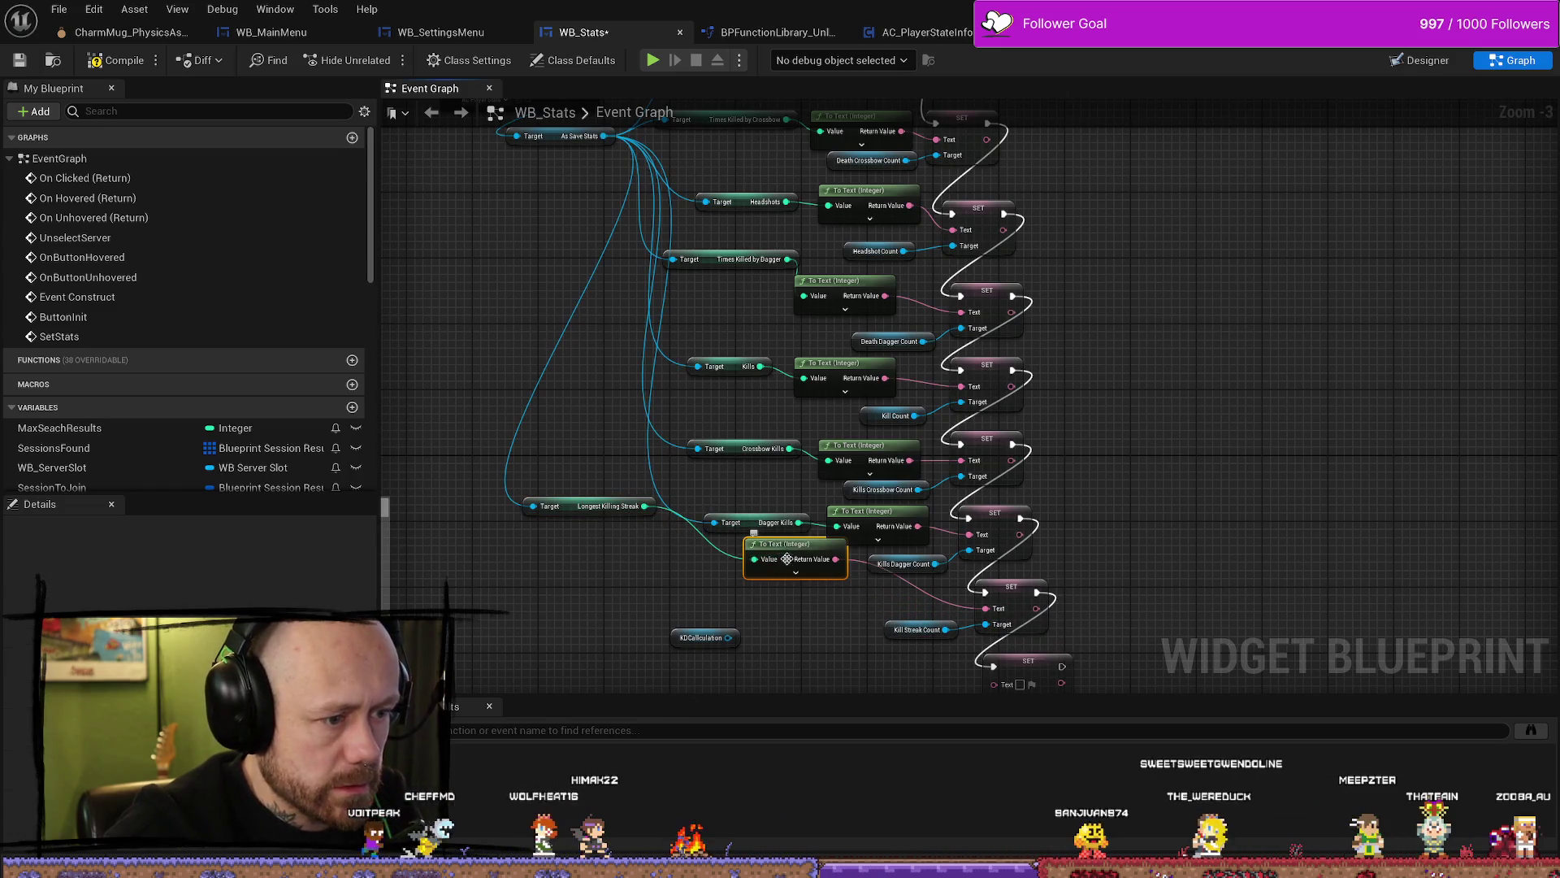
Step: Line up the killing-streak nodes beside Kill Streak Count and move the KDCalculation node lower
{"action": "left_click_drag", "start_coordinate": [785, 554], "coordinate": [868, 594]}
{"action": "left_click_drag", "start_coordinate": [571, 507], "coordinate": [701, 585]}
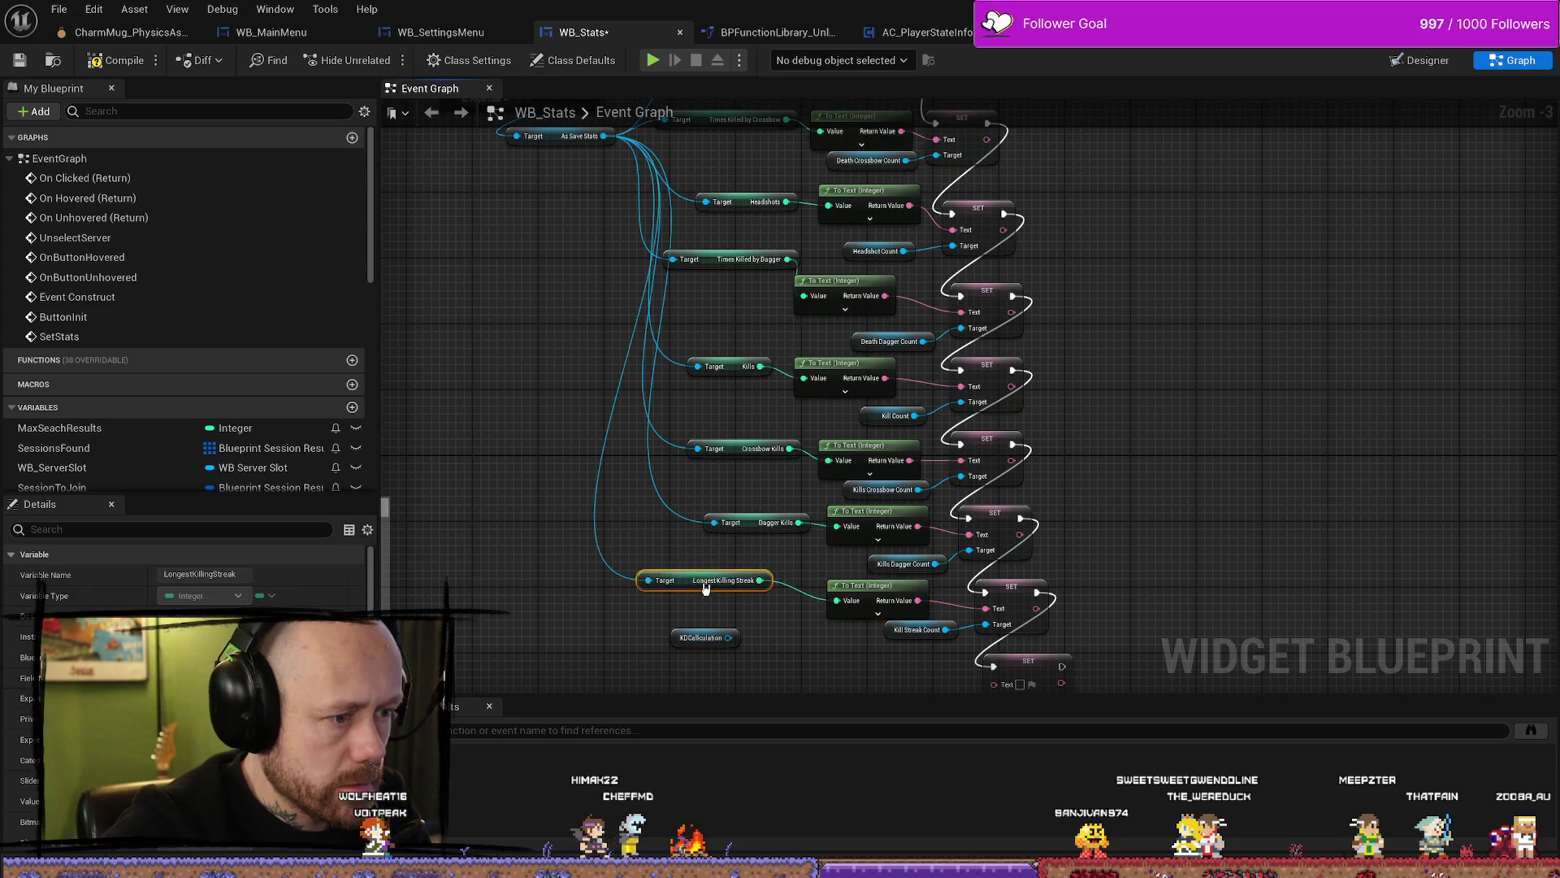
{"action": "left_click_drag", "start_coordinate": [822, 644], "coordinate": [861, 473]}
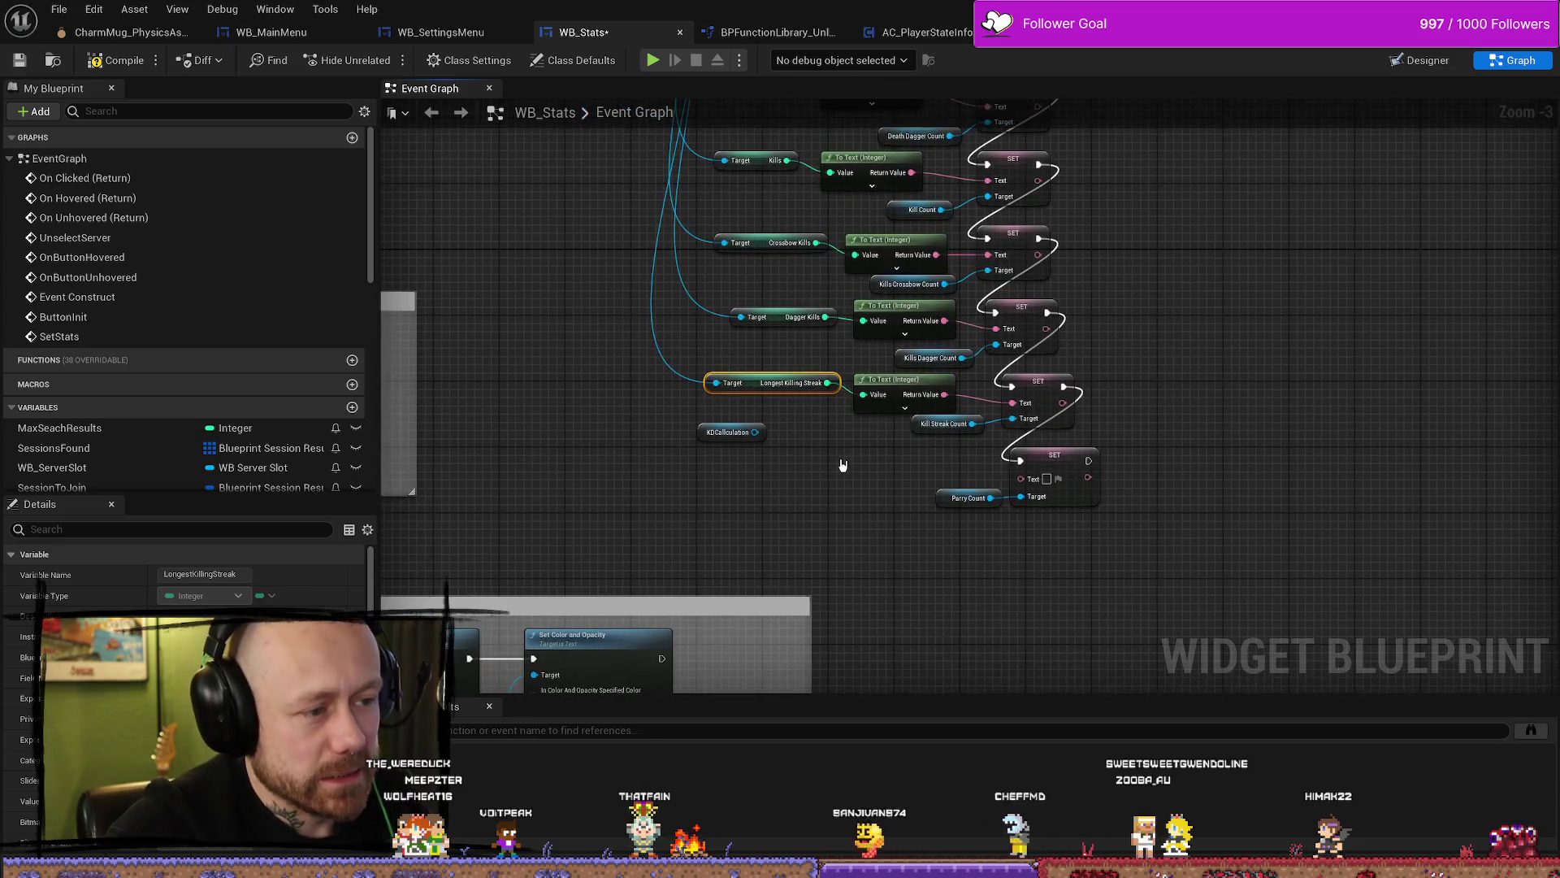
{"action": "left_click", "coordinate": [704, 413]}
{"action": "left_click_drag", "start_coordinate": [703, 411], "coordinate": [704, 465]}
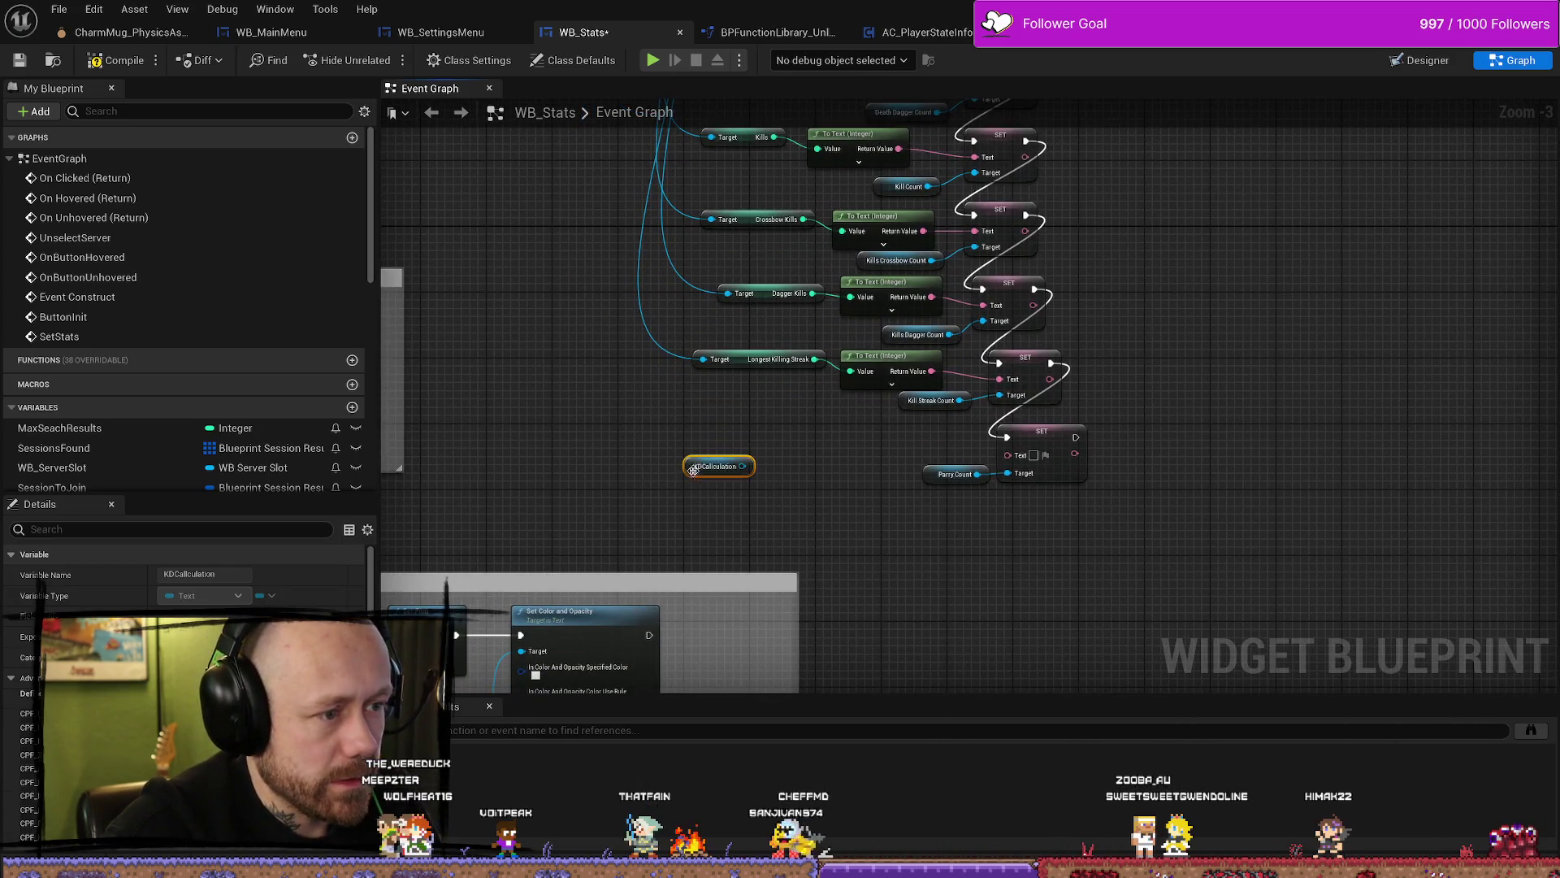
{"action": "scroll", "coordinate": [704, 466], "scroll_direction": "down", "scroll_amount": 2}
{"action": "scroll", "coordinate": [660, 268], "scroll_direction": "up", "scroll_amount": 1}
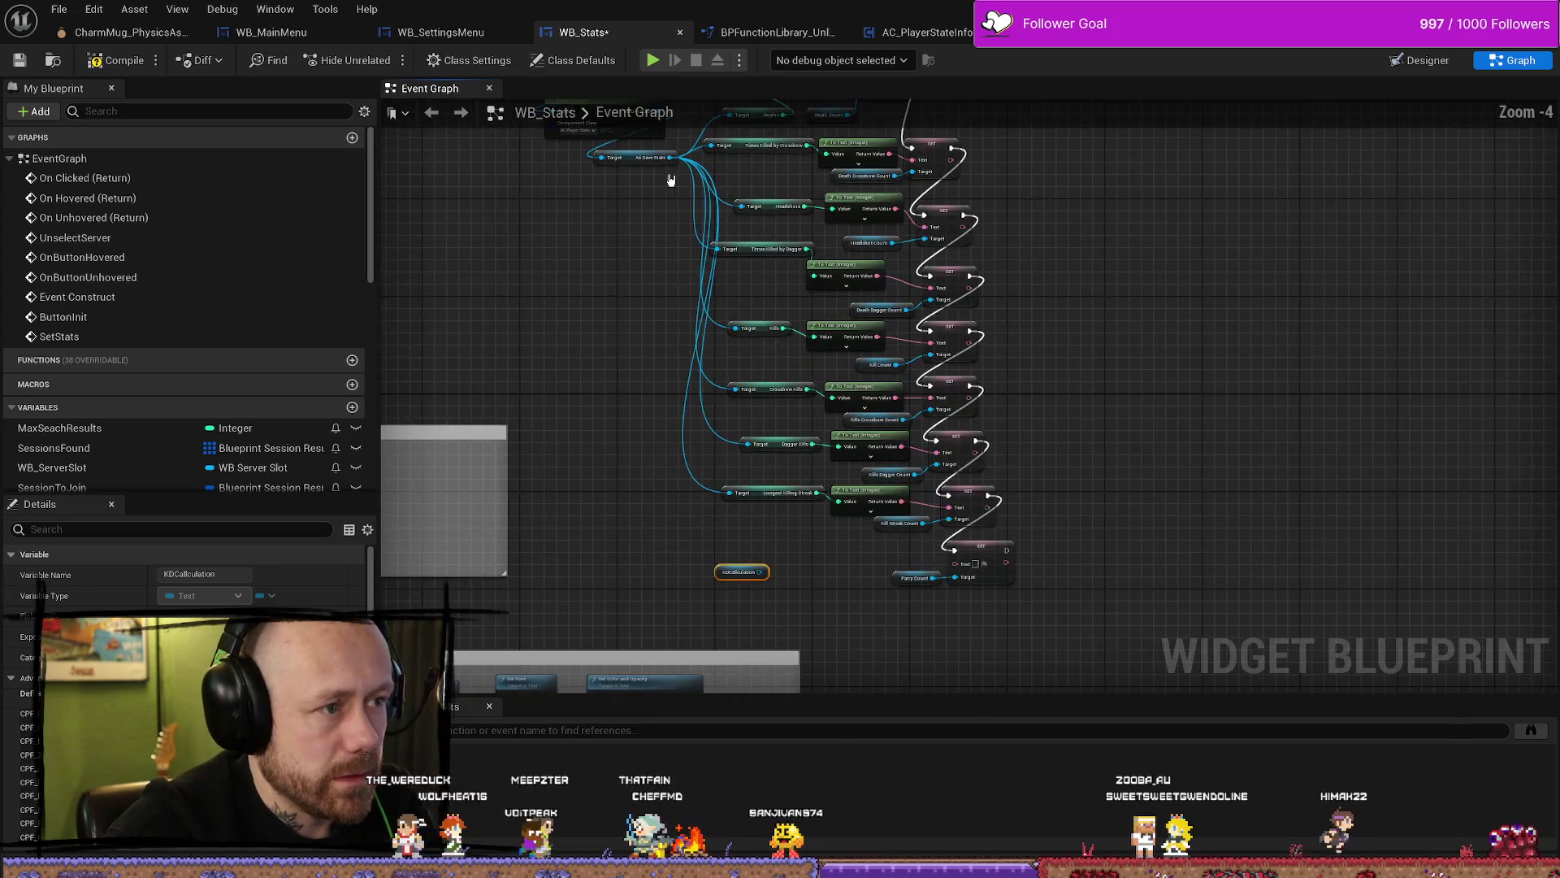
Step: Add Get Times Parried from As Save Stats and wire it via To Text into Parry Count
{"action": "mouse_move", "coordinate": [671, 157]}
{"action": "left_mouse_down"}
{"action": "mouse_move", "coordinate": [582, 422]}
{"action": "mouse_move", "coordinate": [814, 569]}
{"action": "mouse_move", "coordinate": [703, 544]}
{"action": "mouse_move", "coordinate": [777, 547]}
{"action": "left_mouse_up"}
{"action": "type", "text": "parry"}
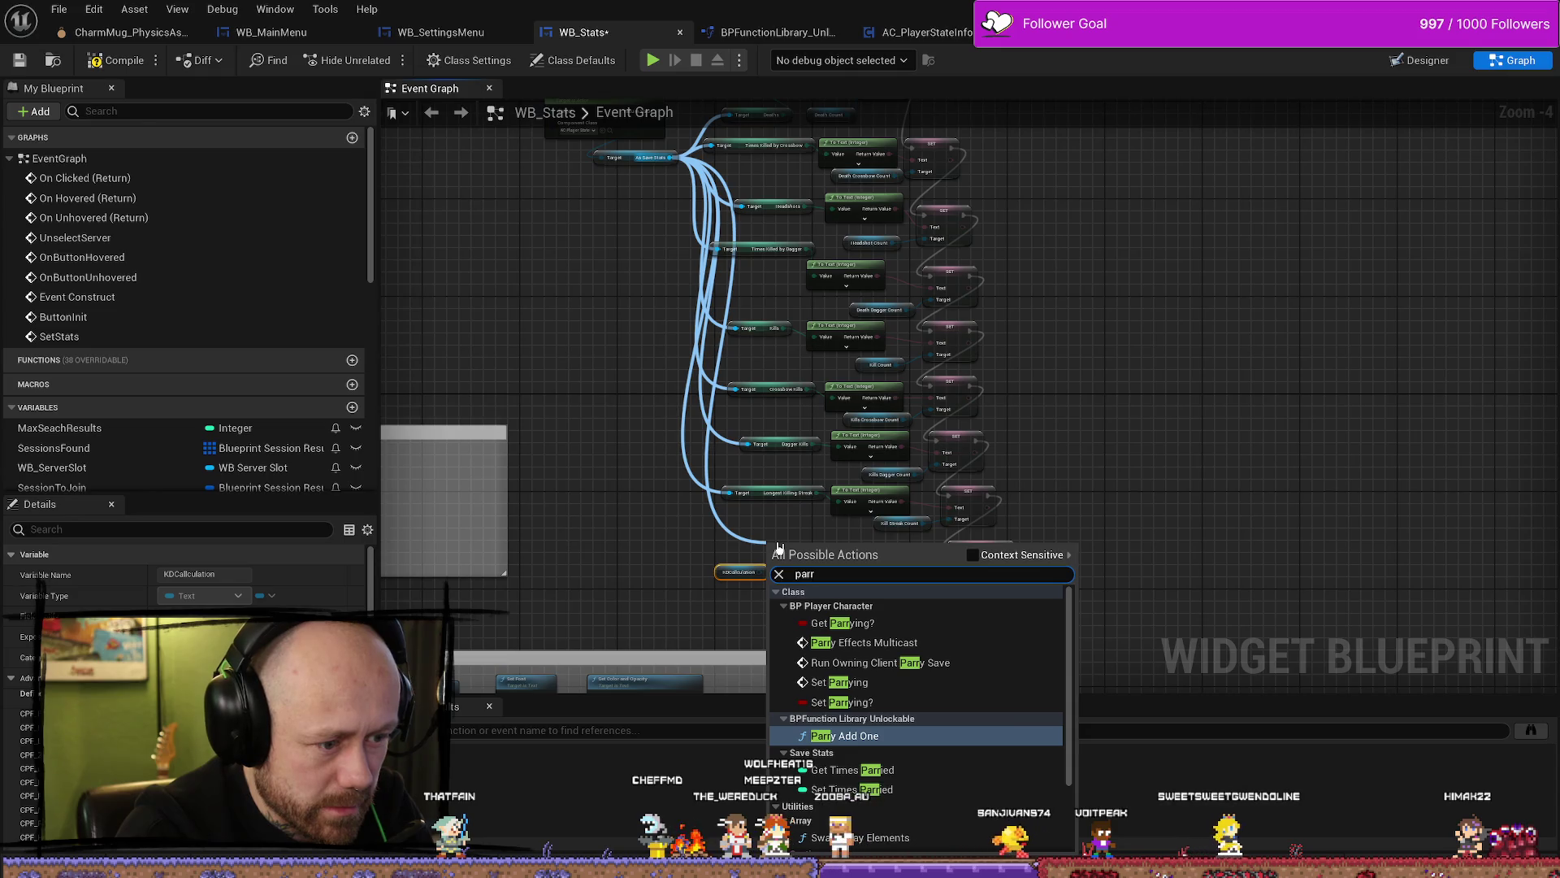
{"action": "key", "text": "Down"}
{"action": "key", "text": "Return"}
{"action": "mouse_move", "coordinate": [821, 576]}
{"action": "left_mouse_down"}
{"action": "mouse_move", "coordinate": [821, 498]}
{"action": "mouse_move", "coordinate": [954, 479]}
{"action": "left_mouse_up"}
Step: Move the KDCalculation node below the stat chain and bring the SetStats event back into view
{"action": "scroll", "coordinate": [850, 436], "scroll_direction": "up", "scroll_amount": 5}
{"action": "mouse_move", "coordinate": [850, 436]}
{"action": "left_mouse_down"}
{"action": "mouse_move", "coordinate": [916, 530]}
{"action": "mouse_move", "coordinate": [884, 493]}
{"action": "left_mouse_up"}
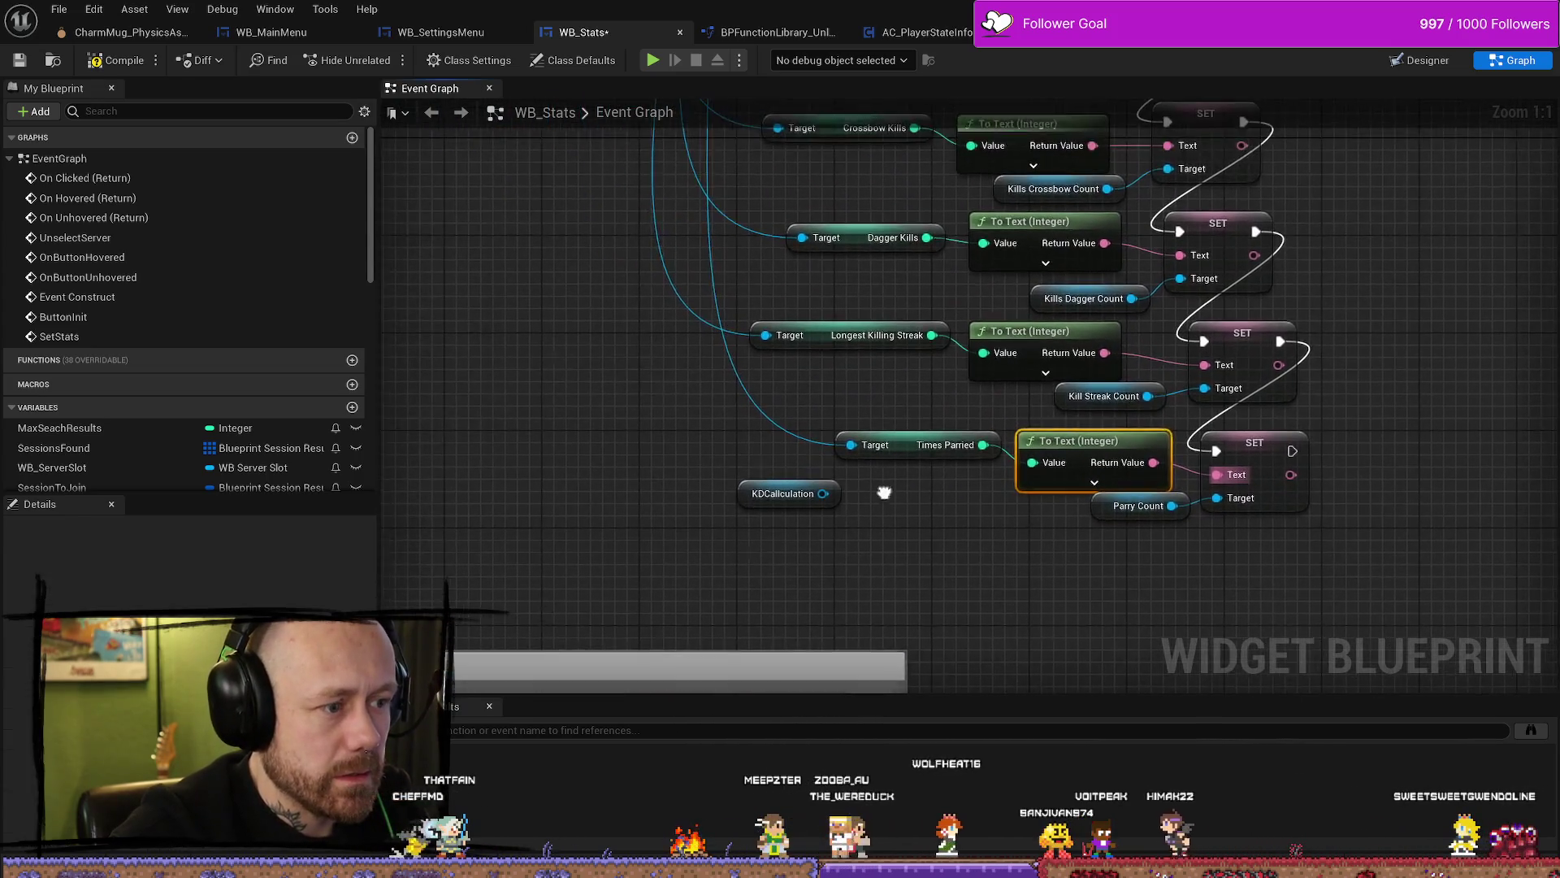
{"action": "scroll", "coordinate": [884, 493], "scroll_direction": "down", "scroll_amount": 6}
{"action": "mouse_move", "coordinate": [1202, 317]}
{"action": "left_mouse_down"}
{"action": "mouse_move", "coordinate": [1195, 472]}
{"action": "mouse_move", "coordinate": [1148, 358]}
{"action": "left_mouse_up"}
{"action": "scroll", "coordinate": [1149, 358], "scroll_direction": "down", "scroll_amount": 2}
{"action": "scroll", "coordinate": [1057, 286], "scroll_direction": "up", "scroll_amount": 2}
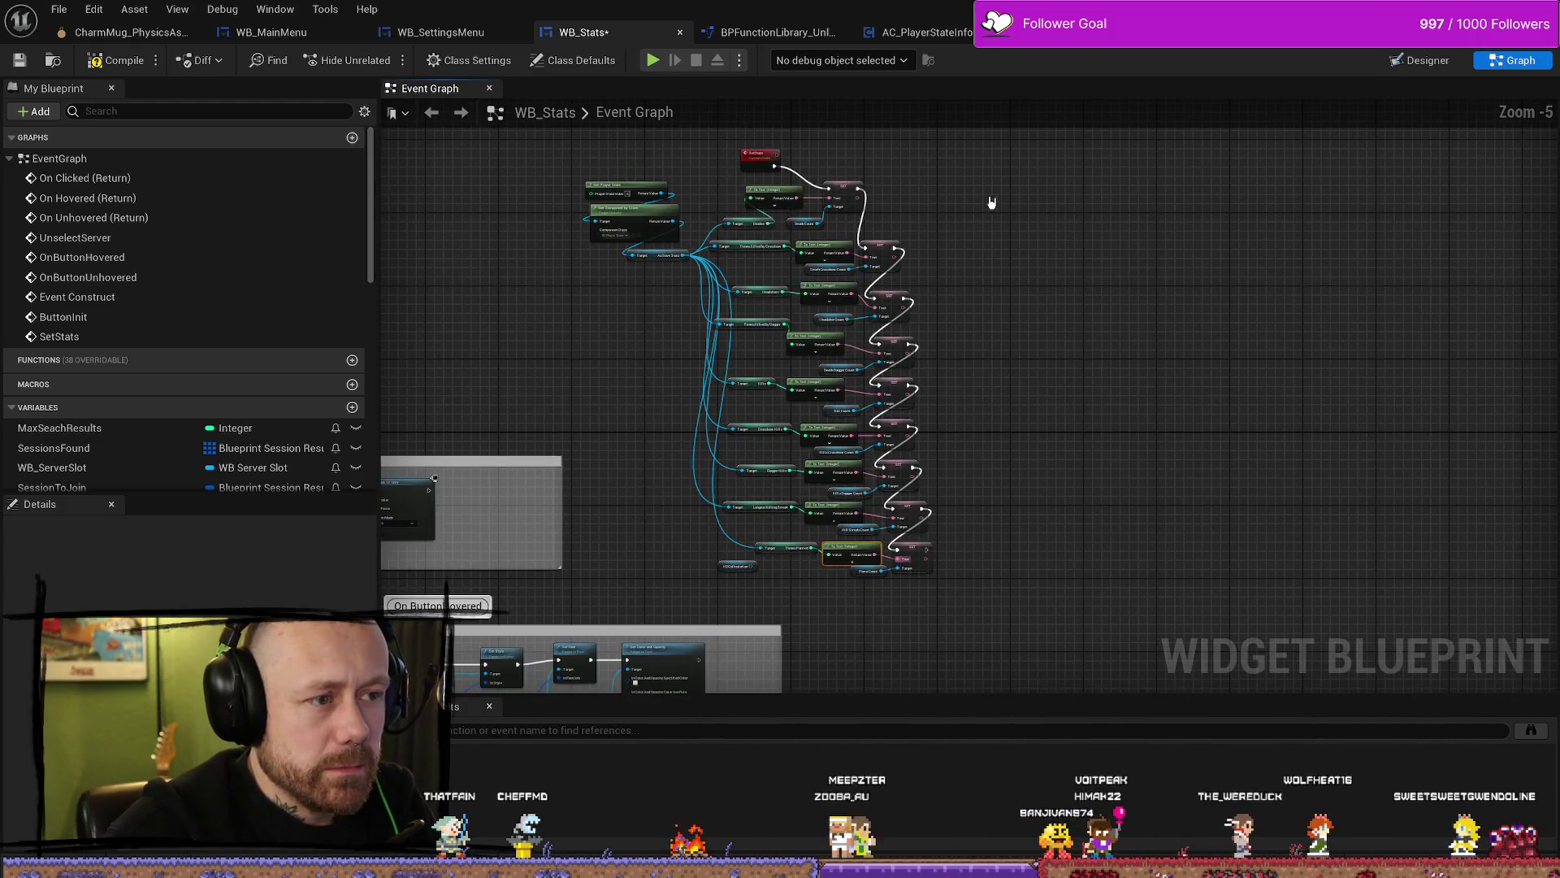
{"action": "mouse_move", "coordinate": [1005, 161]}
{"action": "left_mouse_down"}
{"action": "mouse_move", "coordinate": [742, 470]}
{"action": "mouse_move", "coordinate": [950, 572]}
{"action": "left_mouse_up"}
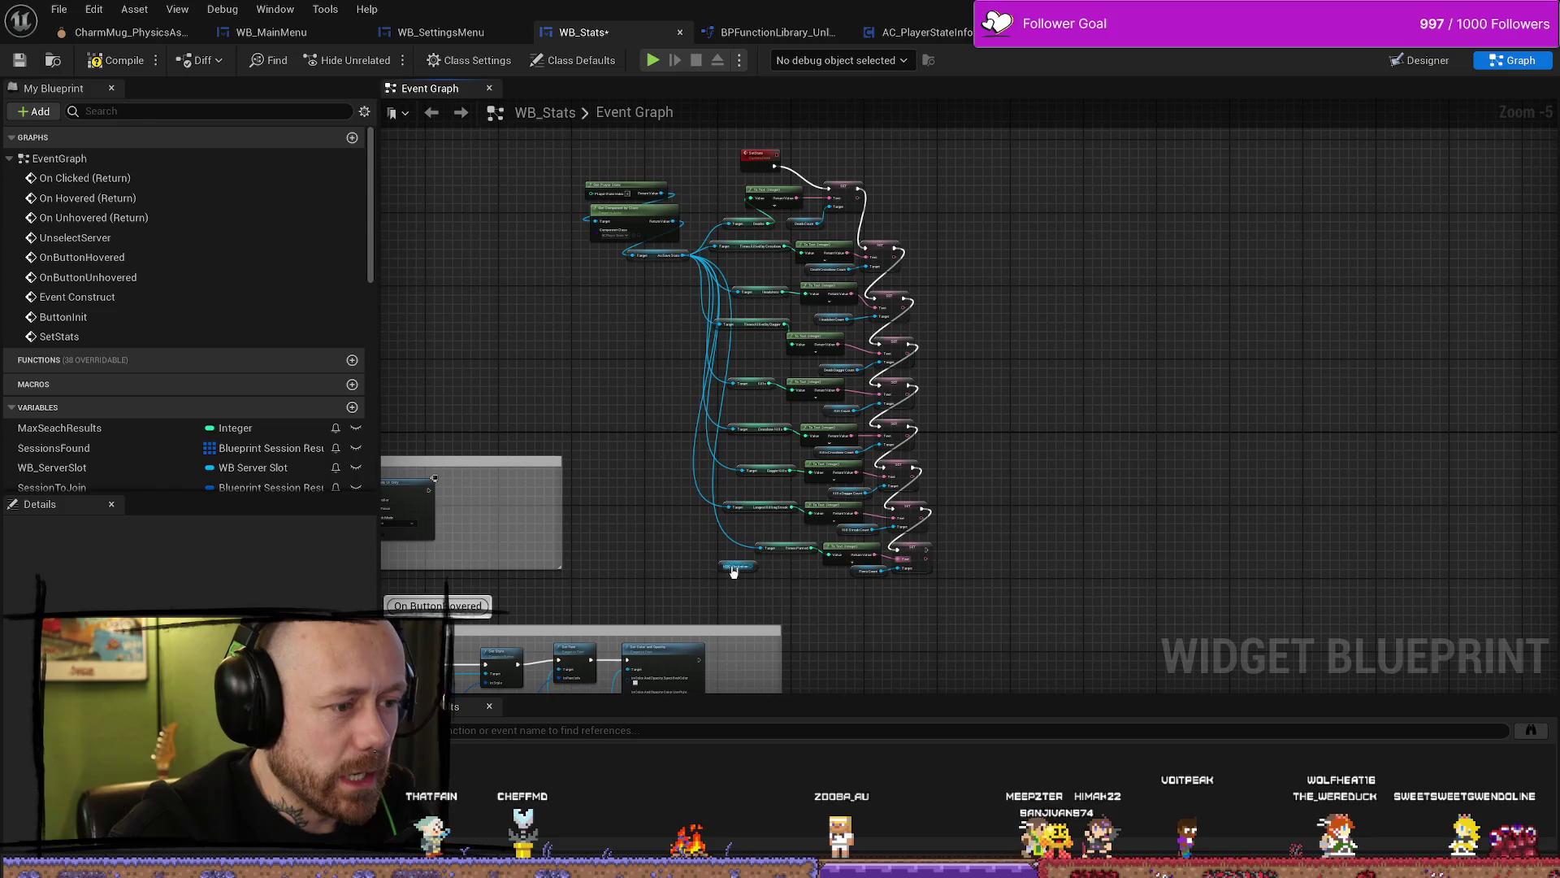
{"action": "left_click_drag", "start_coordinate": [724, 571], "coordinate": [814, 627]}
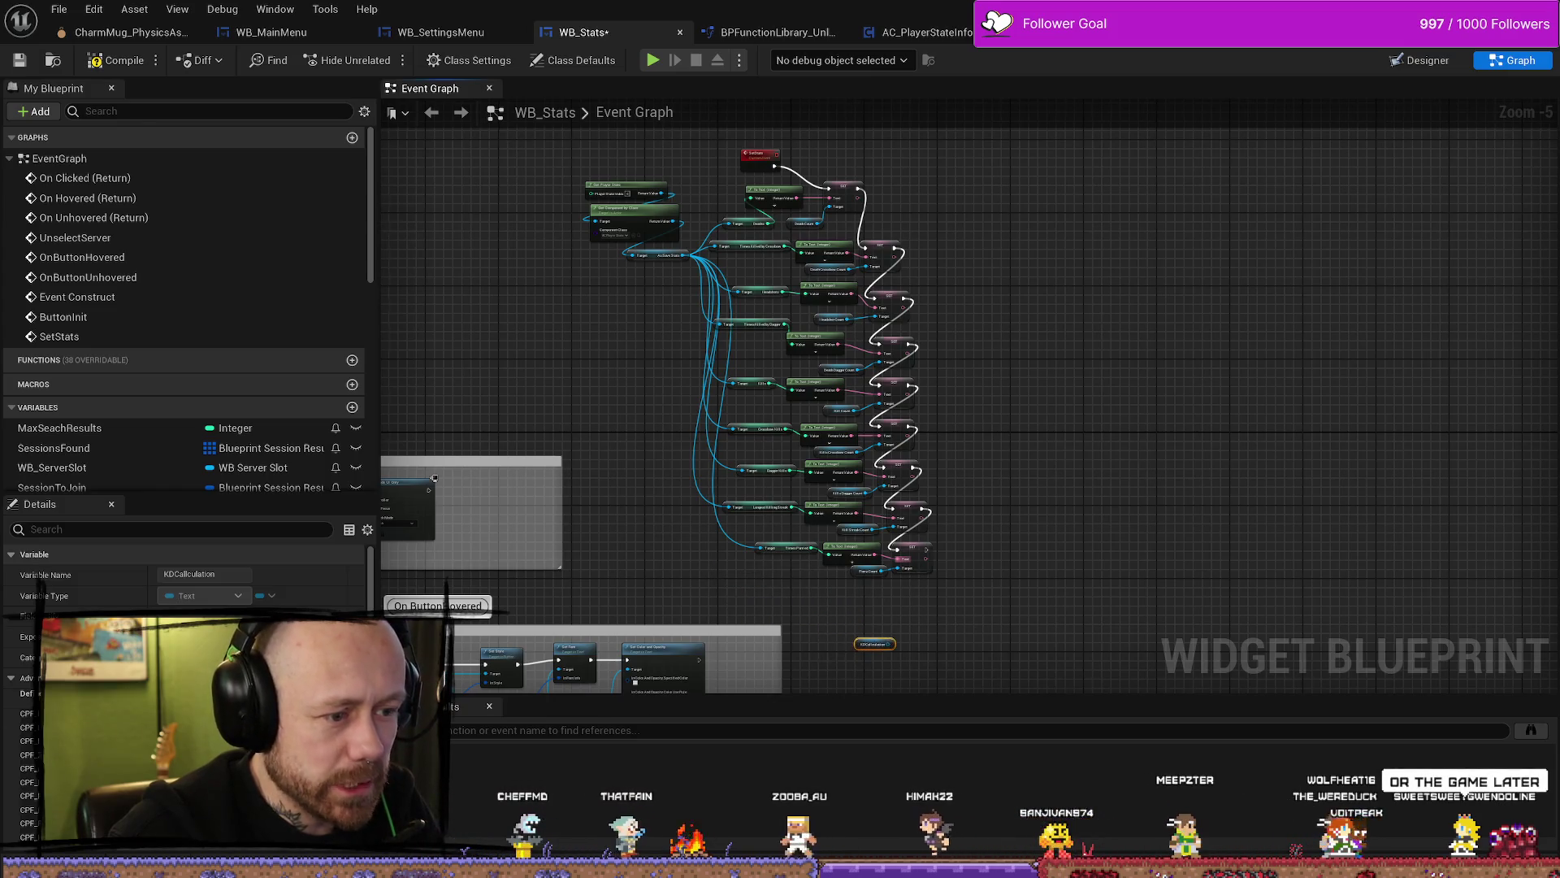
{"action": "scroll", "coordinate": [971, 547], "scroll_direction": "up", "scroll_amount": 3}
{"action": "mouse_move", "coordinate": [971, 547]}
{"action": "left_mouse_down"}
{"action": "mouse_move", "coordinate": [992, 602]}
{"action": "mouse_move", "coordinate": [975, 501]}
{"action": "mouse_move", "coordinate": [880, 400]}
{"action": "mouse_move", "coordinate": [981, 427]}
{"action": "mouse_move", "coordinate": [1016, 382]}
{"action": "left_mouse_up"}
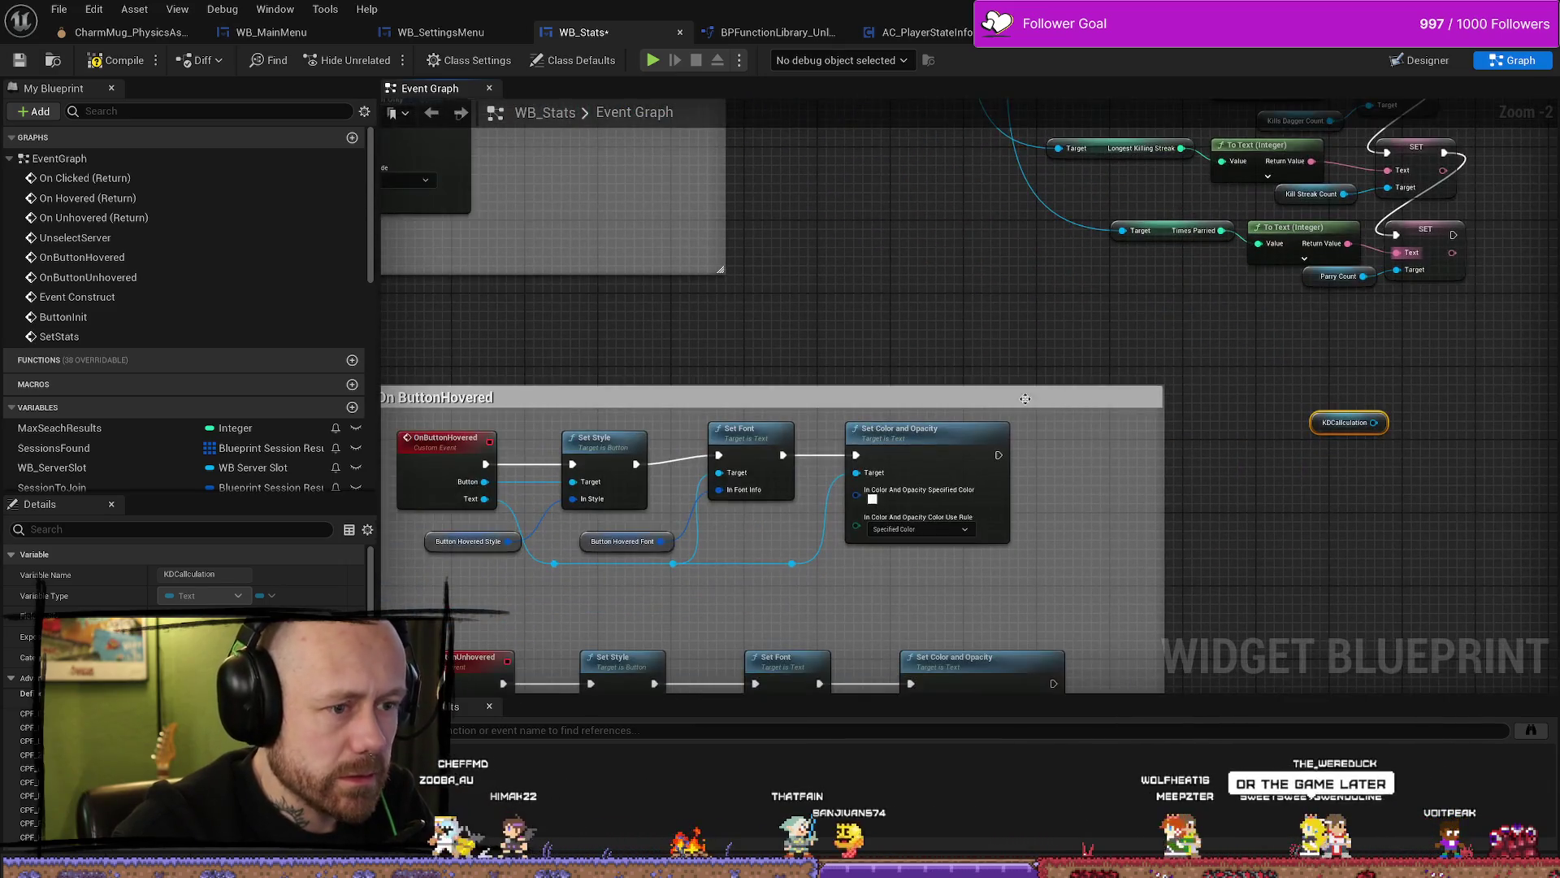
{"action": "scroll", "coordinate": [1129, 342], "scroll_direction": "down", "scroll_amount": 2}
{"action": "mouse_move", "coordinate": [1128, 342]}
{"action": "left_mouse_down"}
{"action": "mouse_move", "coordinate": [1135, 317]}
{"action": "mouse_move", "coordinate": [975, 244]}
{"action": "mouse_move", "coordinate": [775, 439]}
{"action": "left_mouse_up"}
{"action": "scroll", "coordinate": [1057, 244], "scroll_direction": "up", "scroll_amount": 1}
{"action": "mouse_move", "coordinate": [779, 286]}
{"action": "left_mouse_down"}
{"action": "mouse_move", "coordinate": [787, 547]}
{"action": "mouse_move", "coordinate": [788, 407]}
{"action": "mouse_move", "coordinate": [807, 495]}
{"action": "mouse_move", "coordinate": [686, 592]}
{"action": "mouse_move", "coordinate": [710, 523]}
{"action": "mouse_move", "coordinate": [668, 551]}
{"action": "left_mouse_up"}
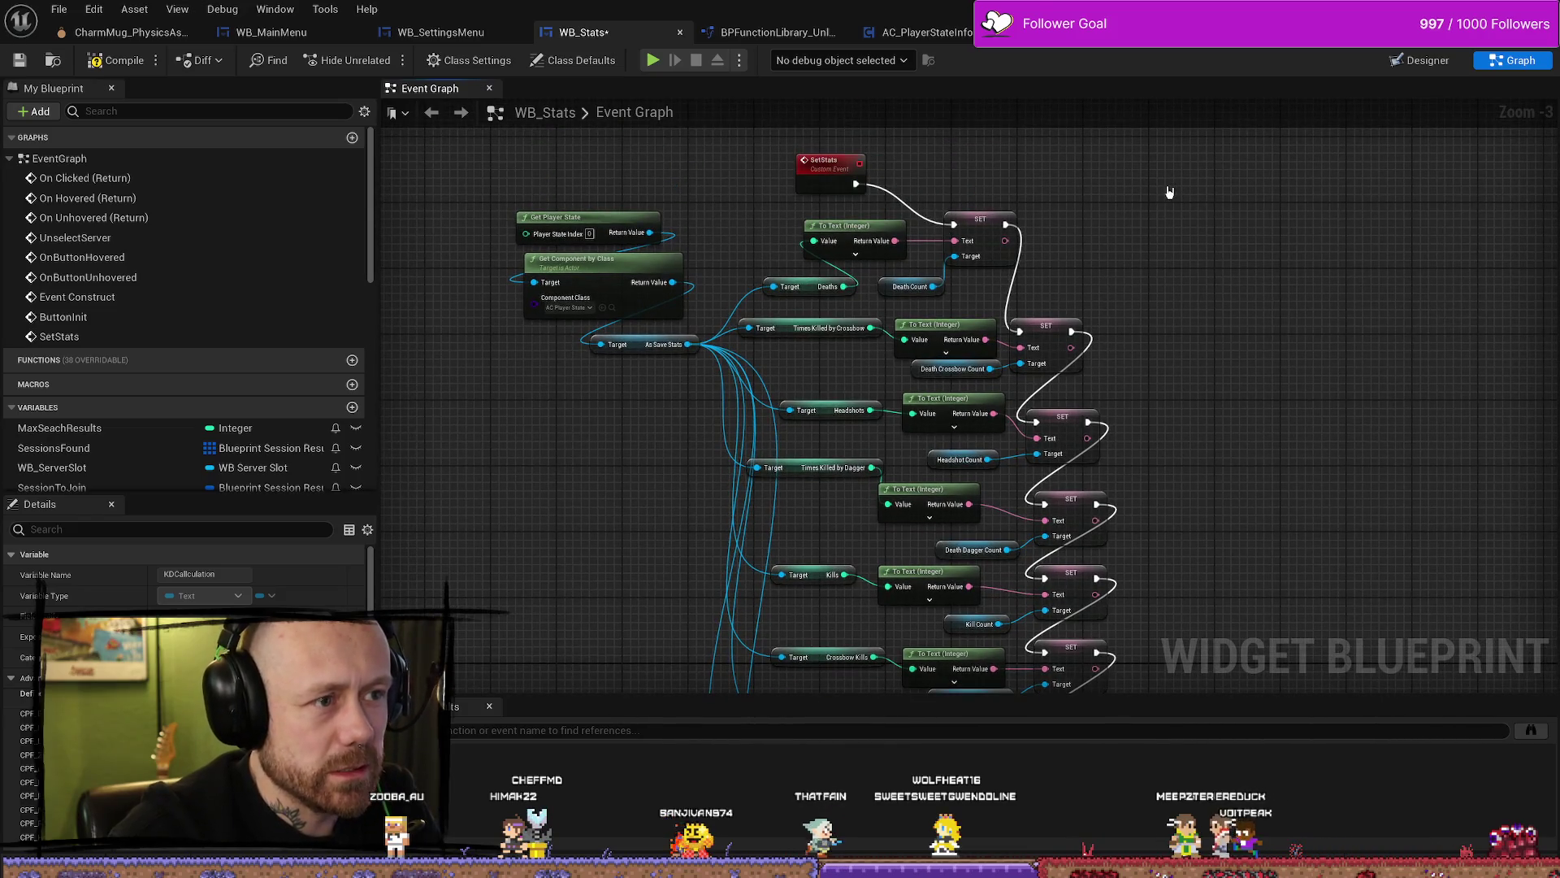
Step: Pull out a Deaths getter for the KD calculation and connect it to As Save Stats
{"action": "right_click", "coordinate": [1162, 205]}
{"action": "mouse_move", "coordinate": [1162, 205]}
{"action": "left_mouse_down"}
{"action": "mouse_move", "coordinate": [1121, 236]}
{"action": "mouse_move", "coordinate": [654, 369]}
{"action": "left_mouse_up"}
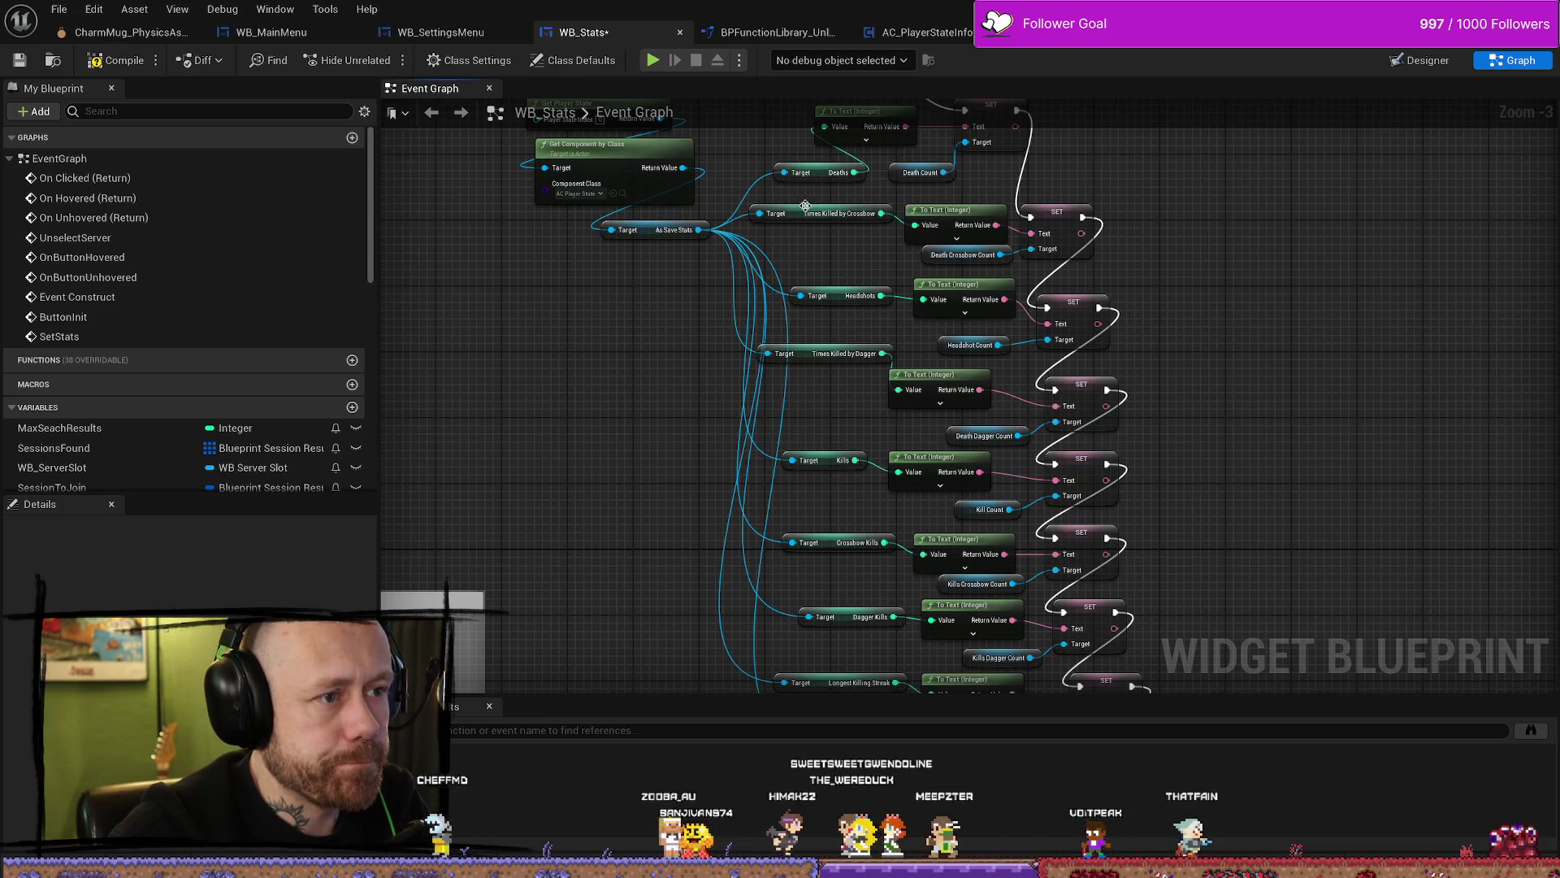
{"action": "left_click", "coordinate": [817, 176]}
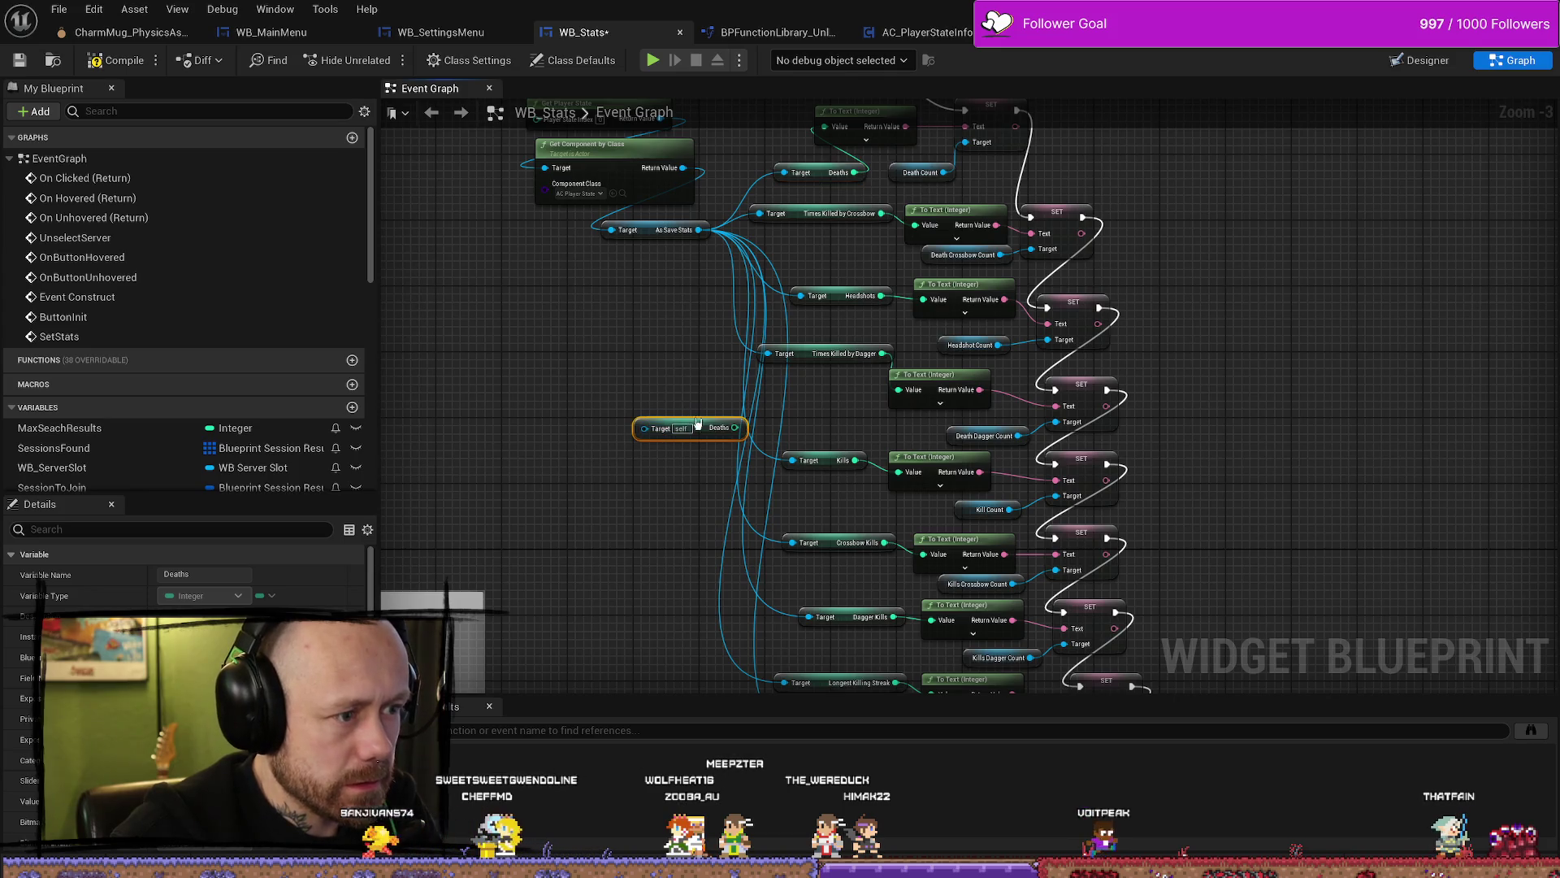
{"action": "left_click_drag", "start_coordinate": [599, 478], "coordinate": [656, 390]}
{"action": "left_click_drag", "start_coordinate": [587, 427], "coordinate": [735, 187]}
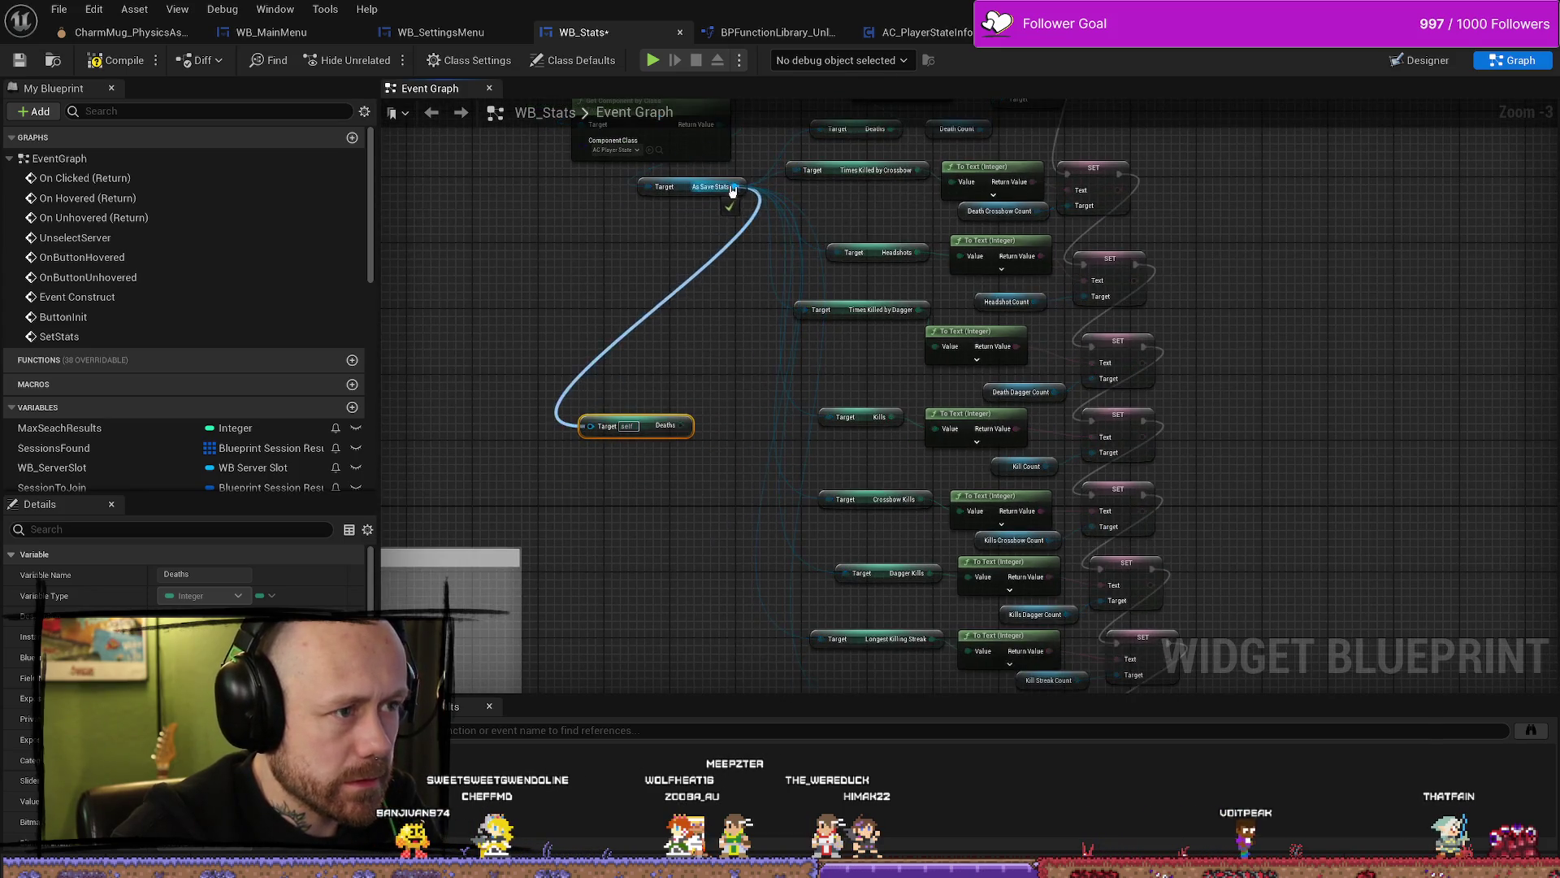
{"action": "left_click_drag", "start_coordinate": [766, 581], "coordinate": [748, 462]}
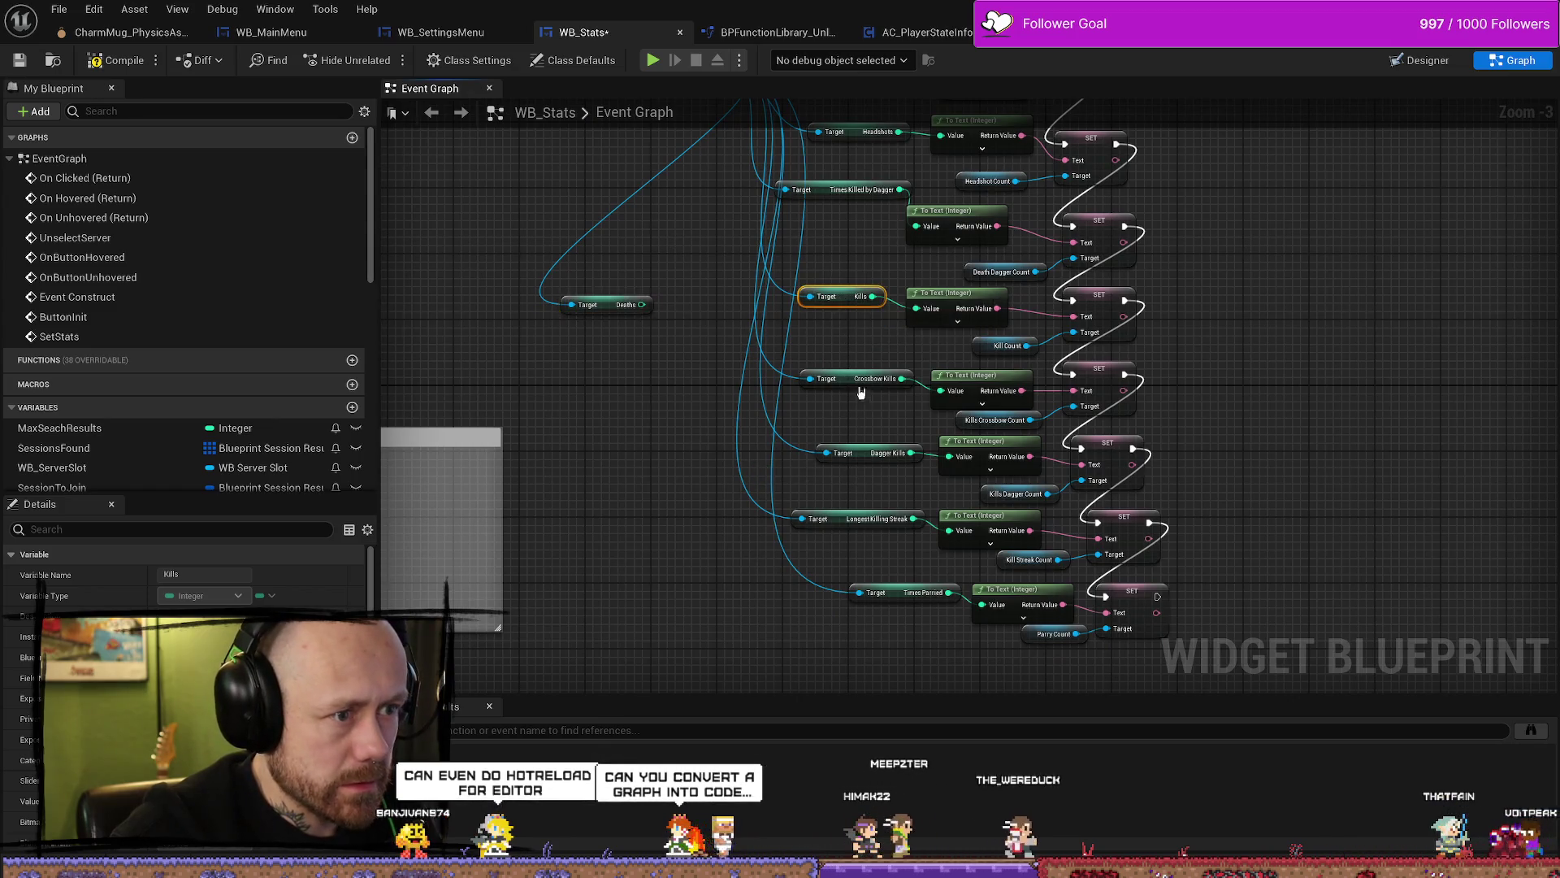
Step: Paste a Kills getter wired to As Save Stats, delete the extra Deaths copy, and move Kills near KDCalculation
{"action": "key", "text": "ctrl+v"}
{"action": "mouse_move", "coordinate": [678, 241]}
{"action": "left_mouse_down"}
{"action": "mouse_move", "coordinate": [678, 400]}
{"action": "mouse_move", "coordinate": [717, 230]}
{"action": "left_mouse_up"}
{"action": "left_click_drag", "start_coordinate": [687, 498], "coordinate": [687, 369]}
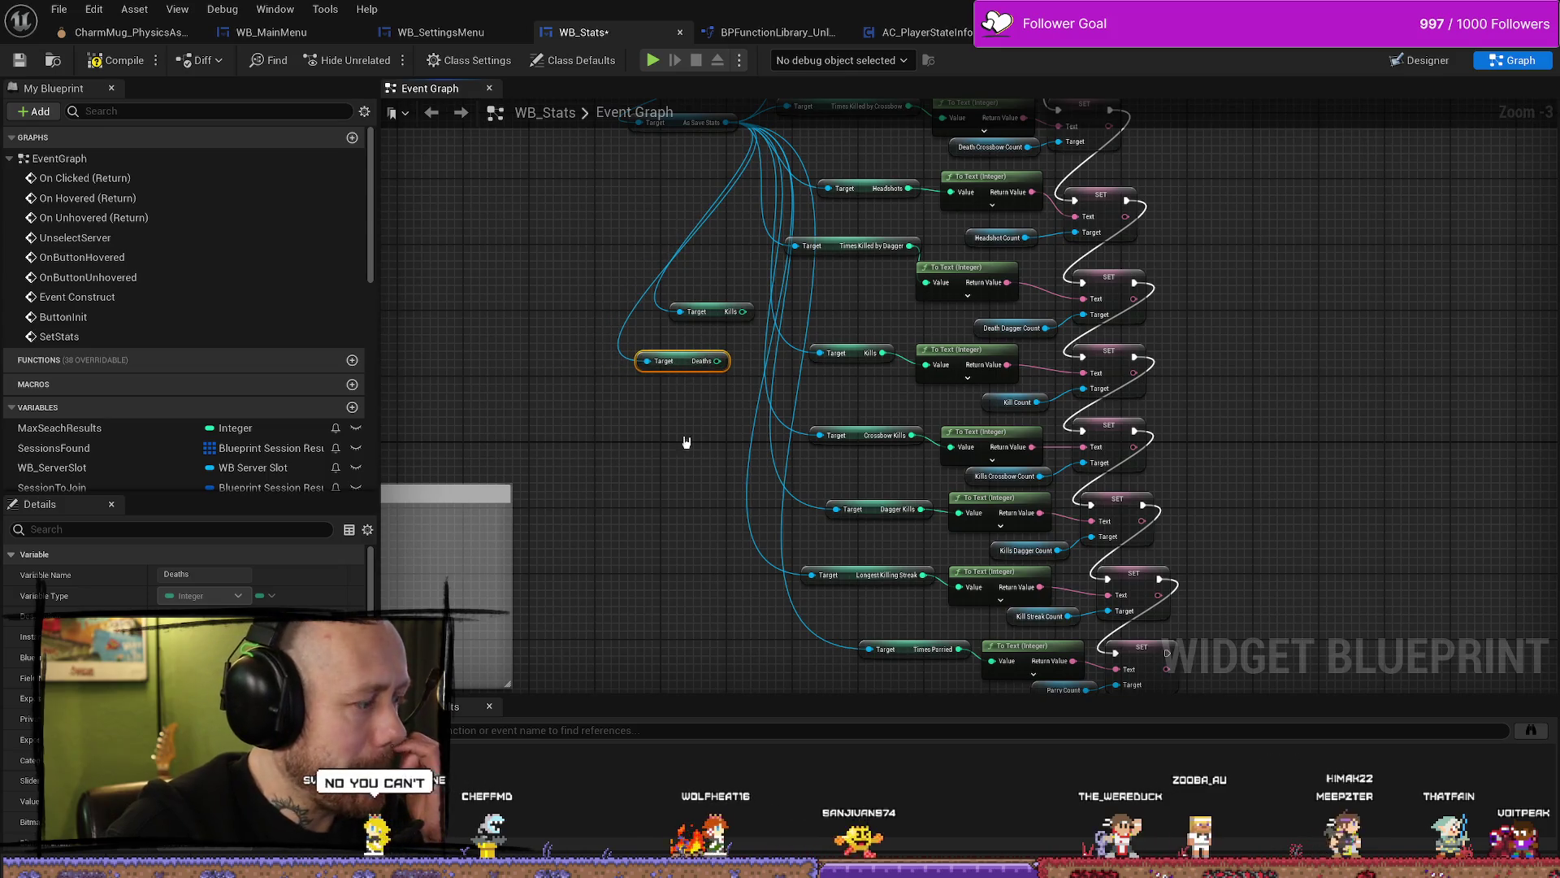
{"action": "left_click_drag", "start_coordinate": [682, 500], "coordinate": [679, 430]}
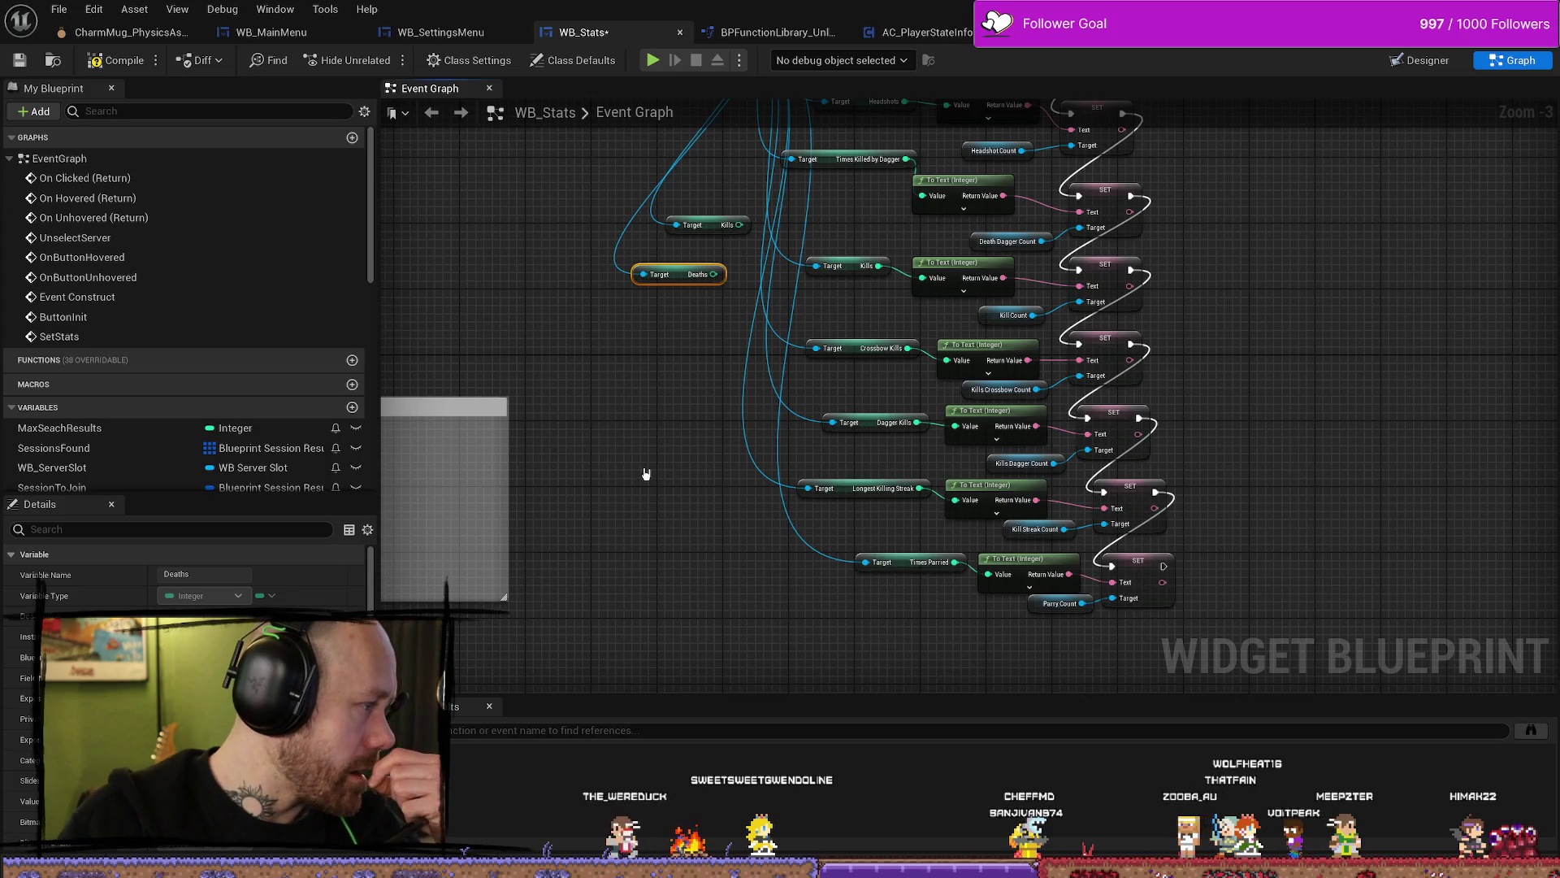
{"action": "key", "text": "Delete"}
{"action": "mouse_move", "coordinate": [709, 225]}
{"action": "left_mouse_down"}
{"action": "mouse_move", "coordinate": [709, 280]}
{"action": "mouse_move", "coordinate": [1006, 663]}
{"action": "mouse_move", "coordinate": [852, 406]}
{"action": "mouse_move", "coordinate": [832, 453]}
{"action": "mouse_move", "coordinate": [1004, 429]}
{"action": "mouse_move", "coordinate": [833, 431]}
{"action": "left_mouse_up"}
{"action": "left_click", "coordinate": [1003, 425]}
{"action": "scroll", "coordinate": [991, 447], "scroll_direction": "up", "scroll_amount": 2}
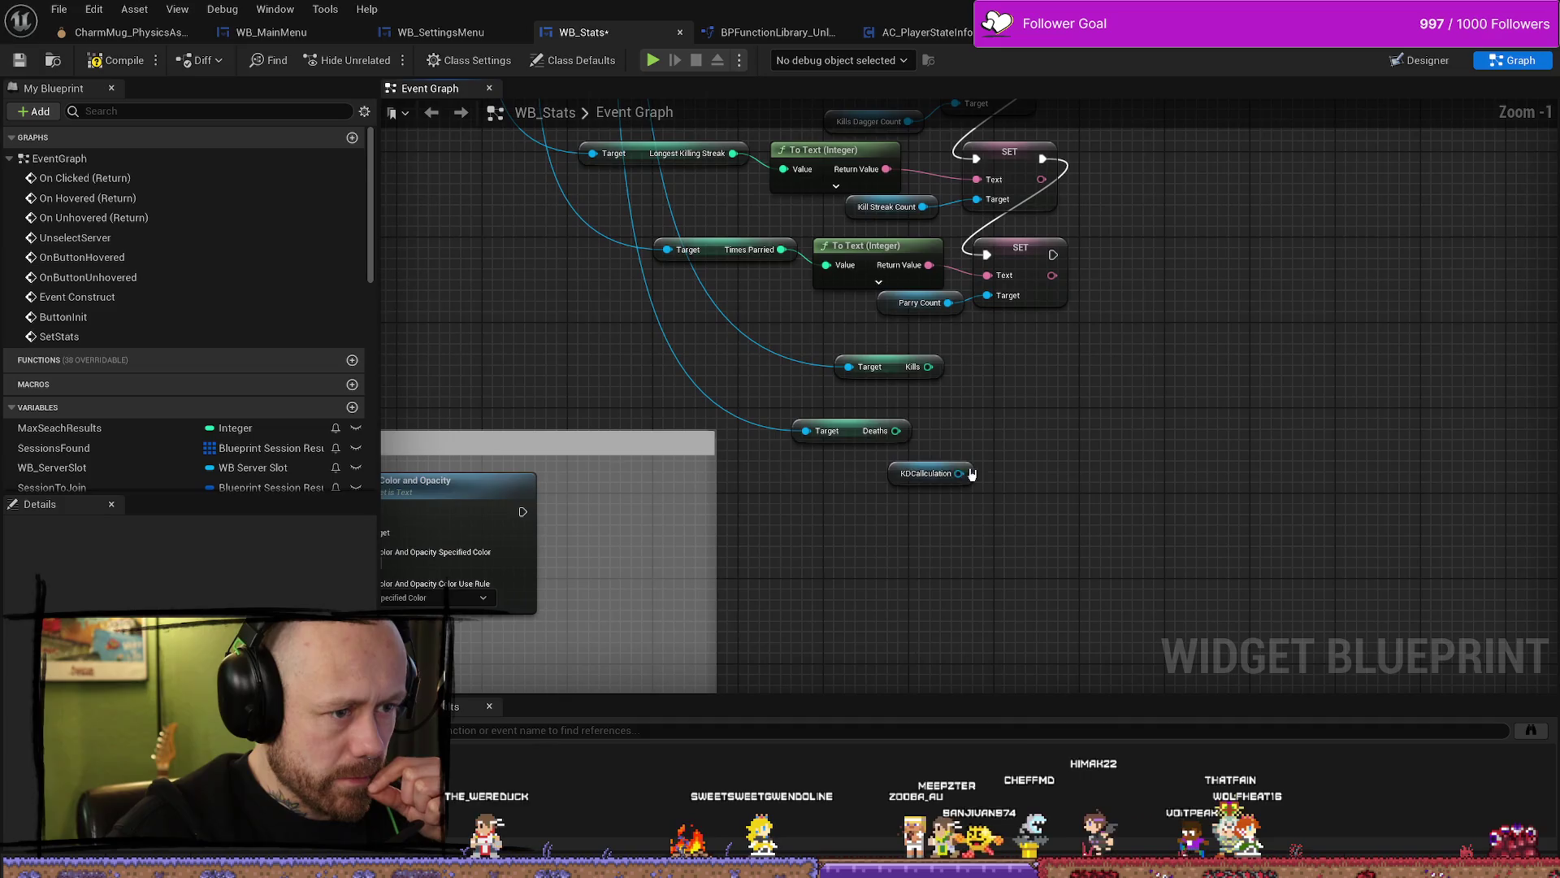
{"action": "left_click_drag", "start_coordinate": [1186, 310], "coordinate": [1044, 264]}
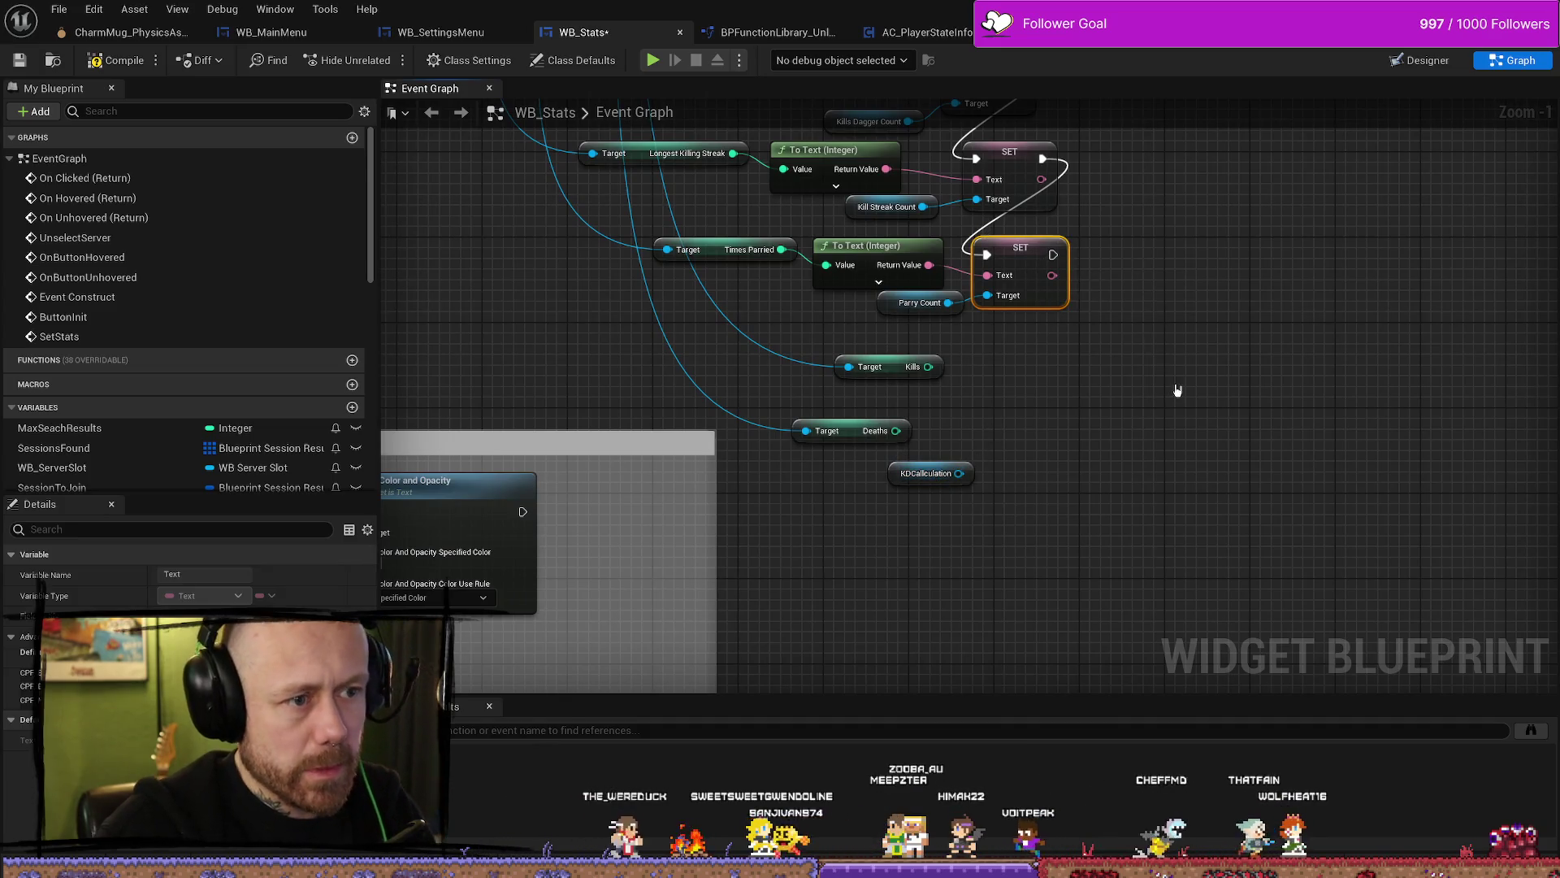
Step: Duplicate the SET node, chain it after Parry Count, and place Kills above Deaths
{"action": "key", "text": "ctrl+c"}
{"action": "key", "text": "ctrl+v"}
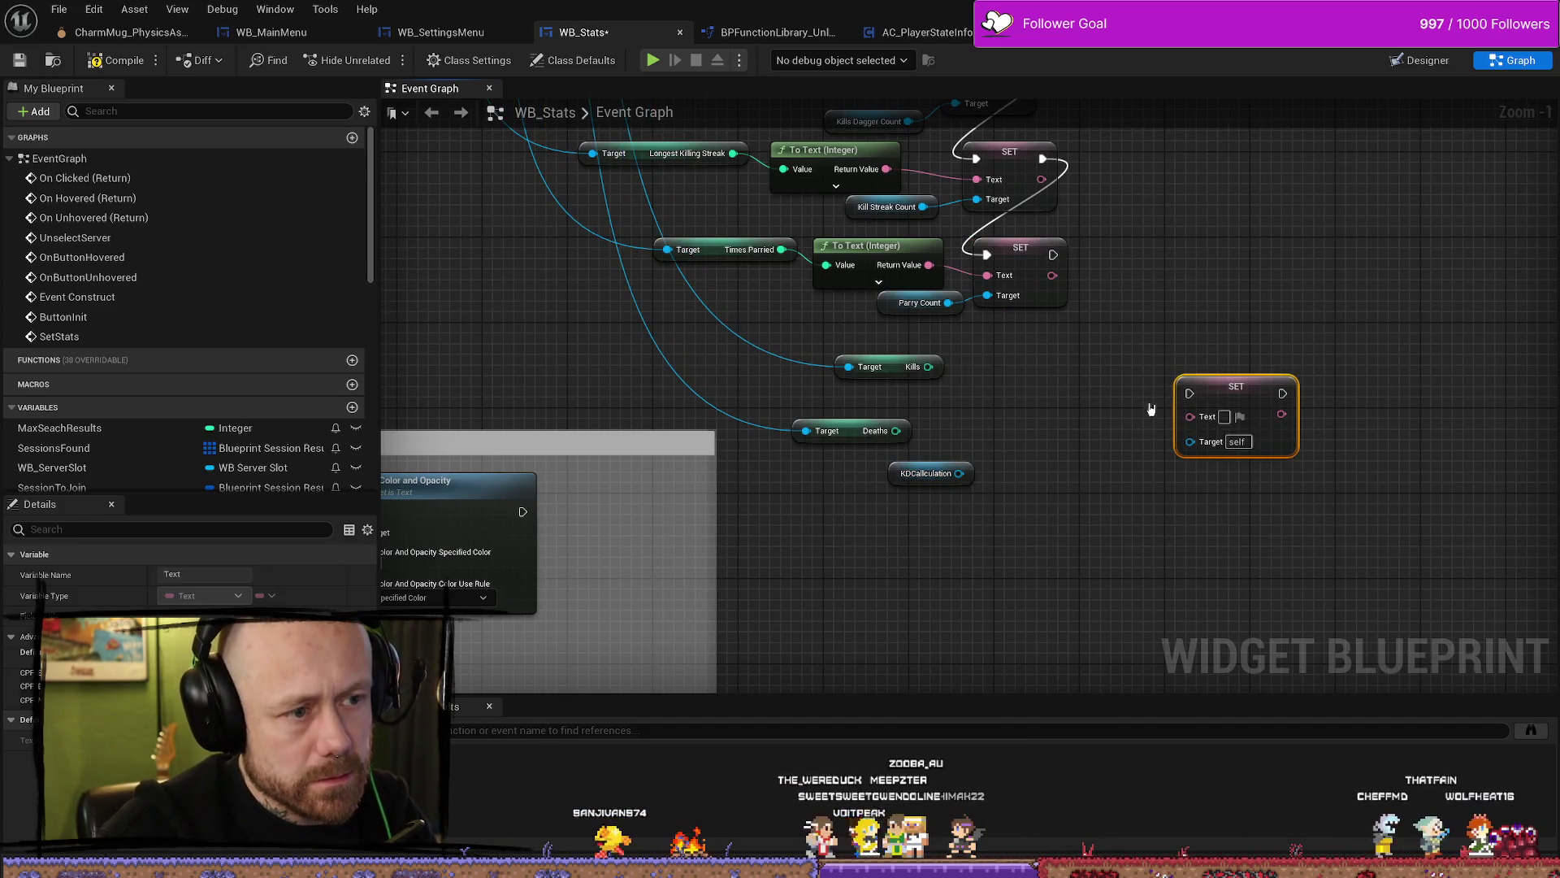
{"action": "left_click_drag", "start_coordinate": [1195, 398], "coordinate": [1047, 377]}
{"action": "left_click_drag", "start_coordinate": [1051, 254], "coordinate": [1040, 372]}
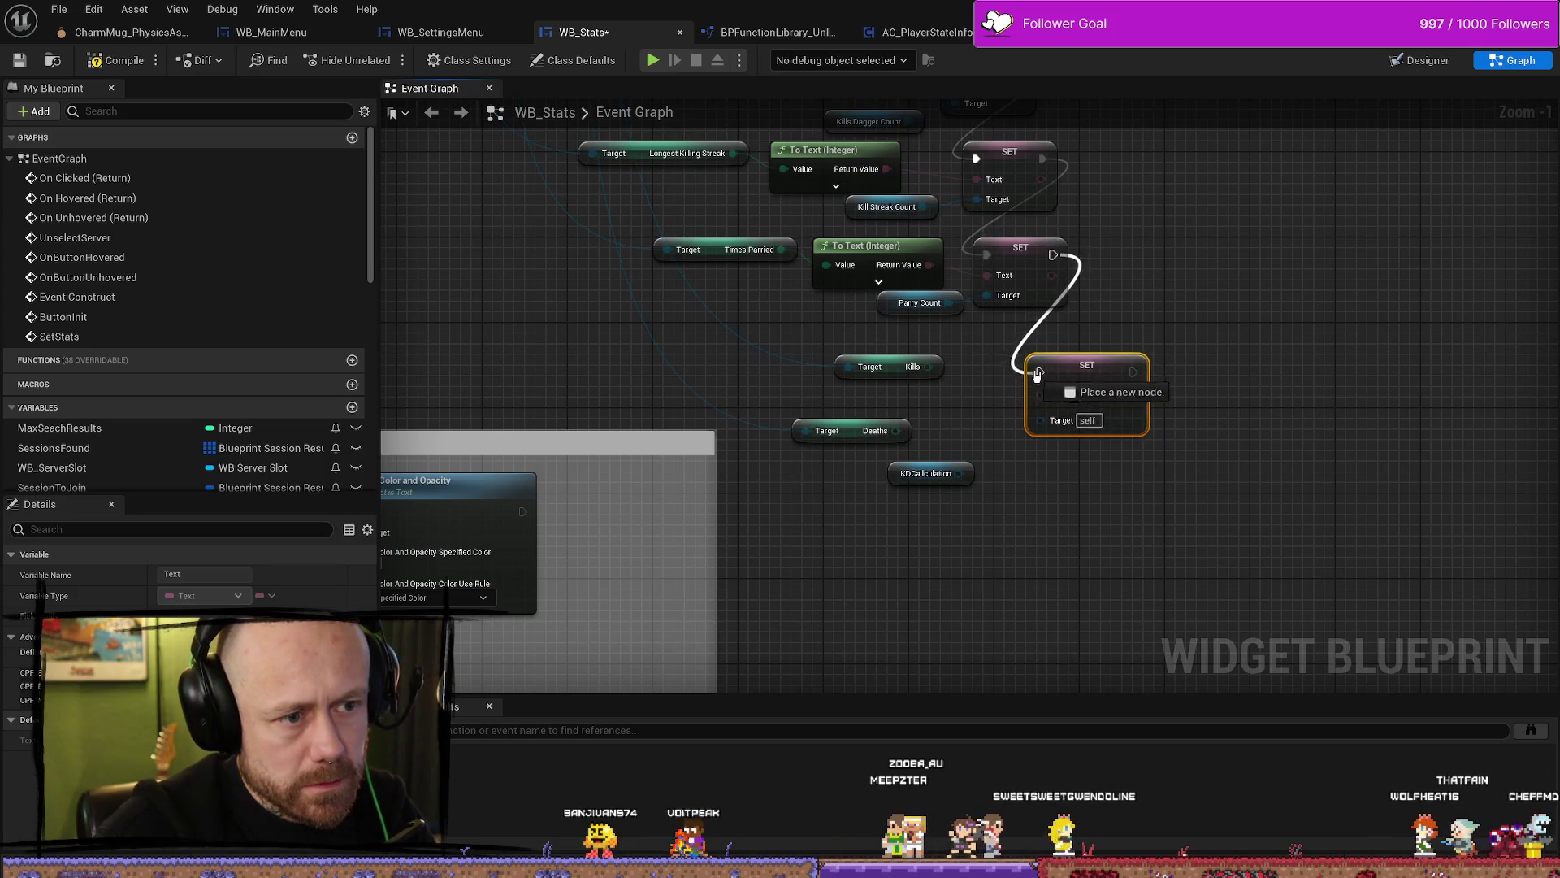
{"action": "mouse_move", "coordinate": [900, 314]}
{"action": "left_mouse_down"}
{"action": "mouse_move", "coordinate": [855, 347]}
{"action": "mouse_move", "coordinate": [948, 351]}
{"action": "left_mouse_up"}
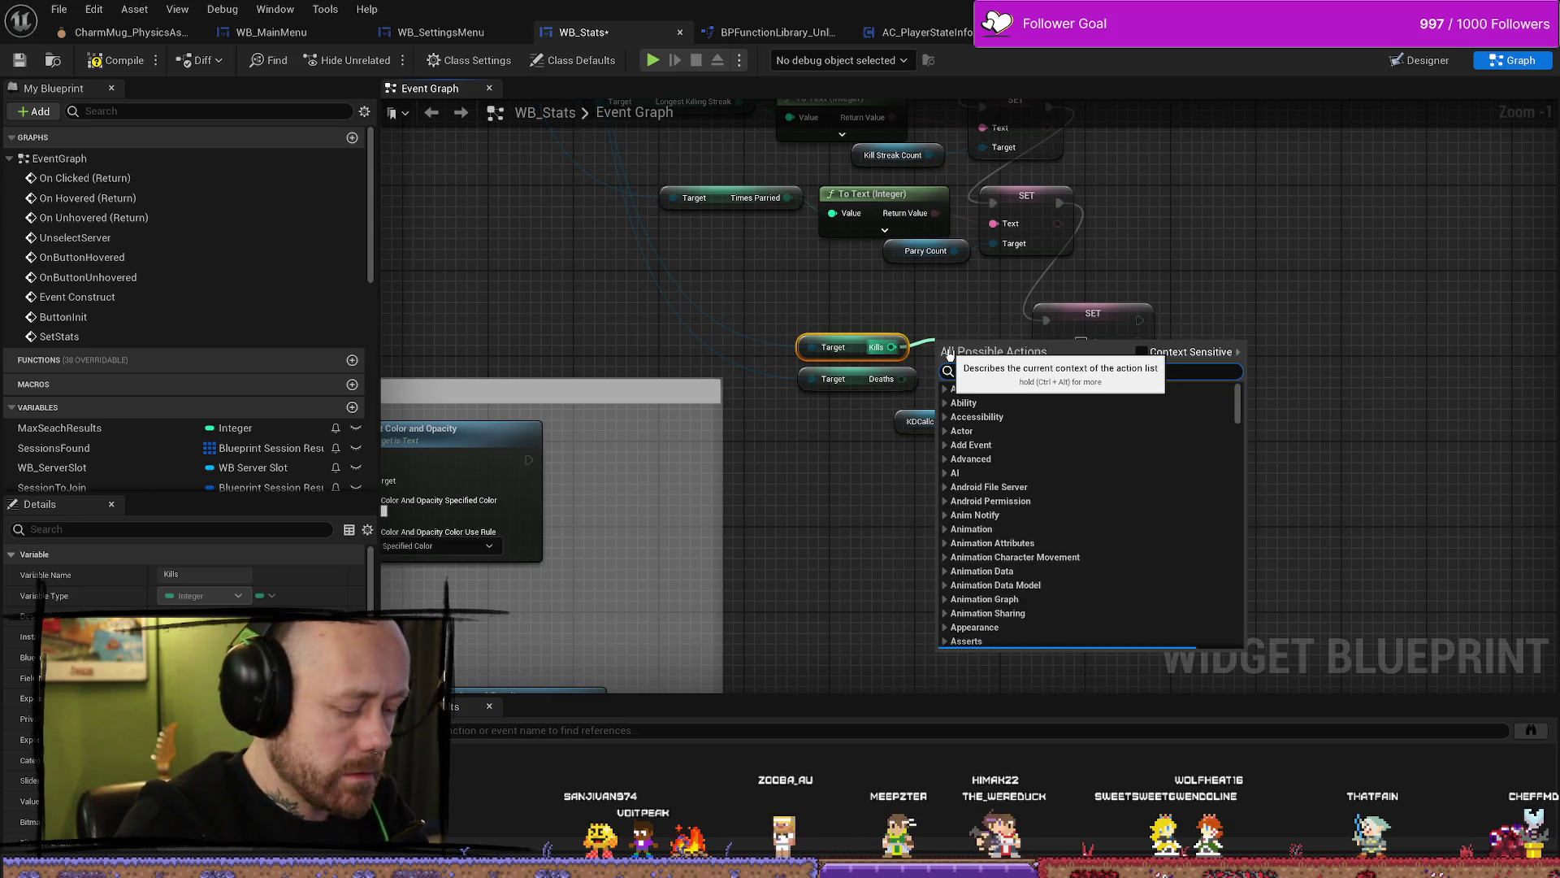
{"action": "type", "text": "medic"}
{"action": "key", "text": "Return"}
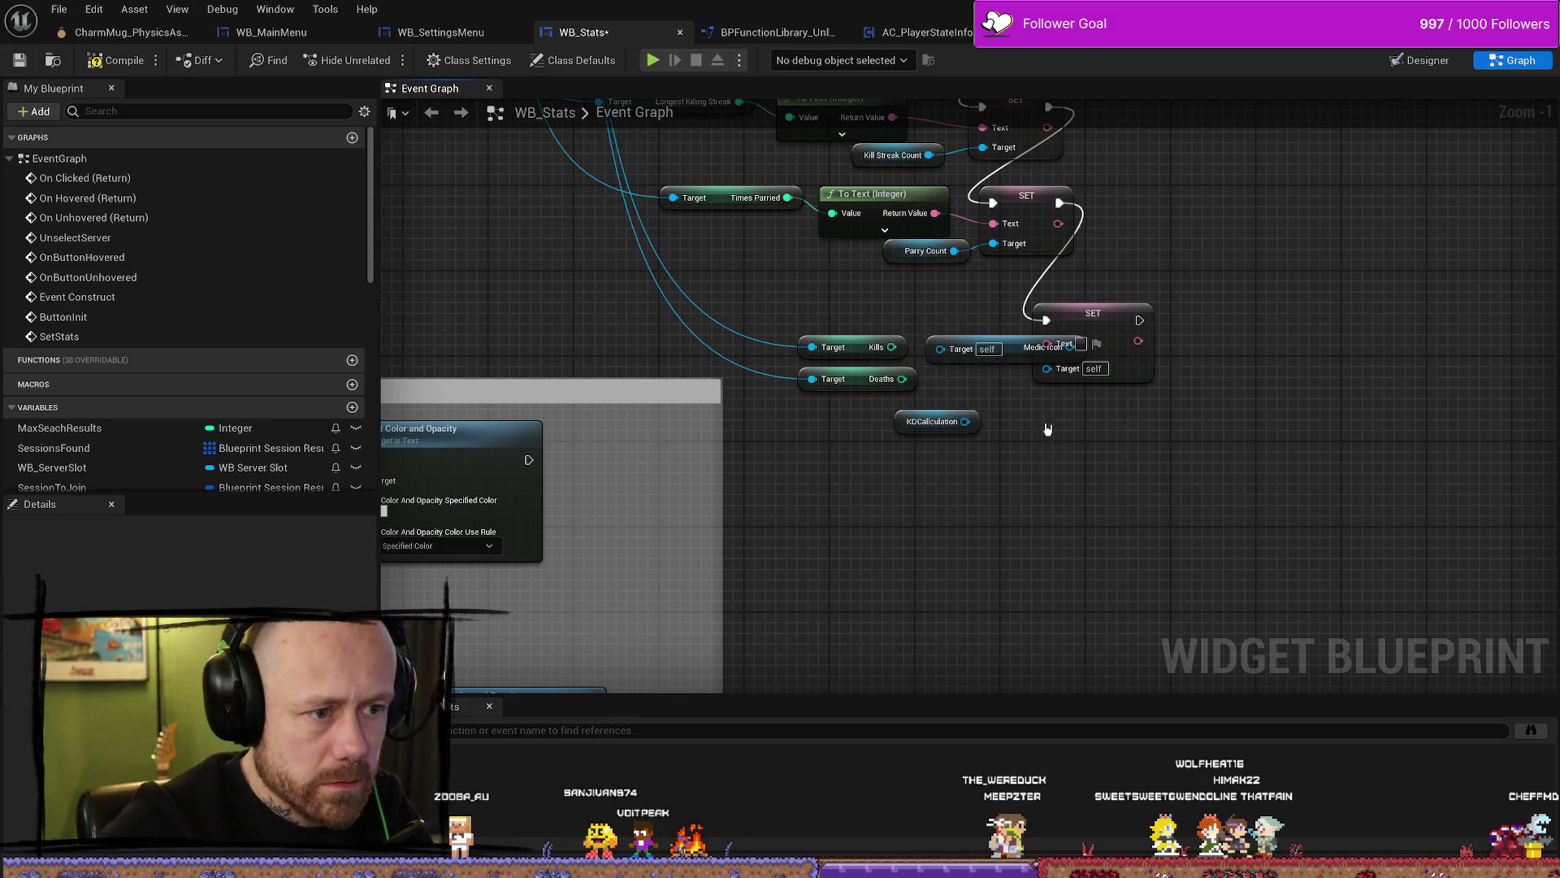
{"action": "left_click", "coordinate": [1015, 356]}
{"action": "key", "text": "Delete"}
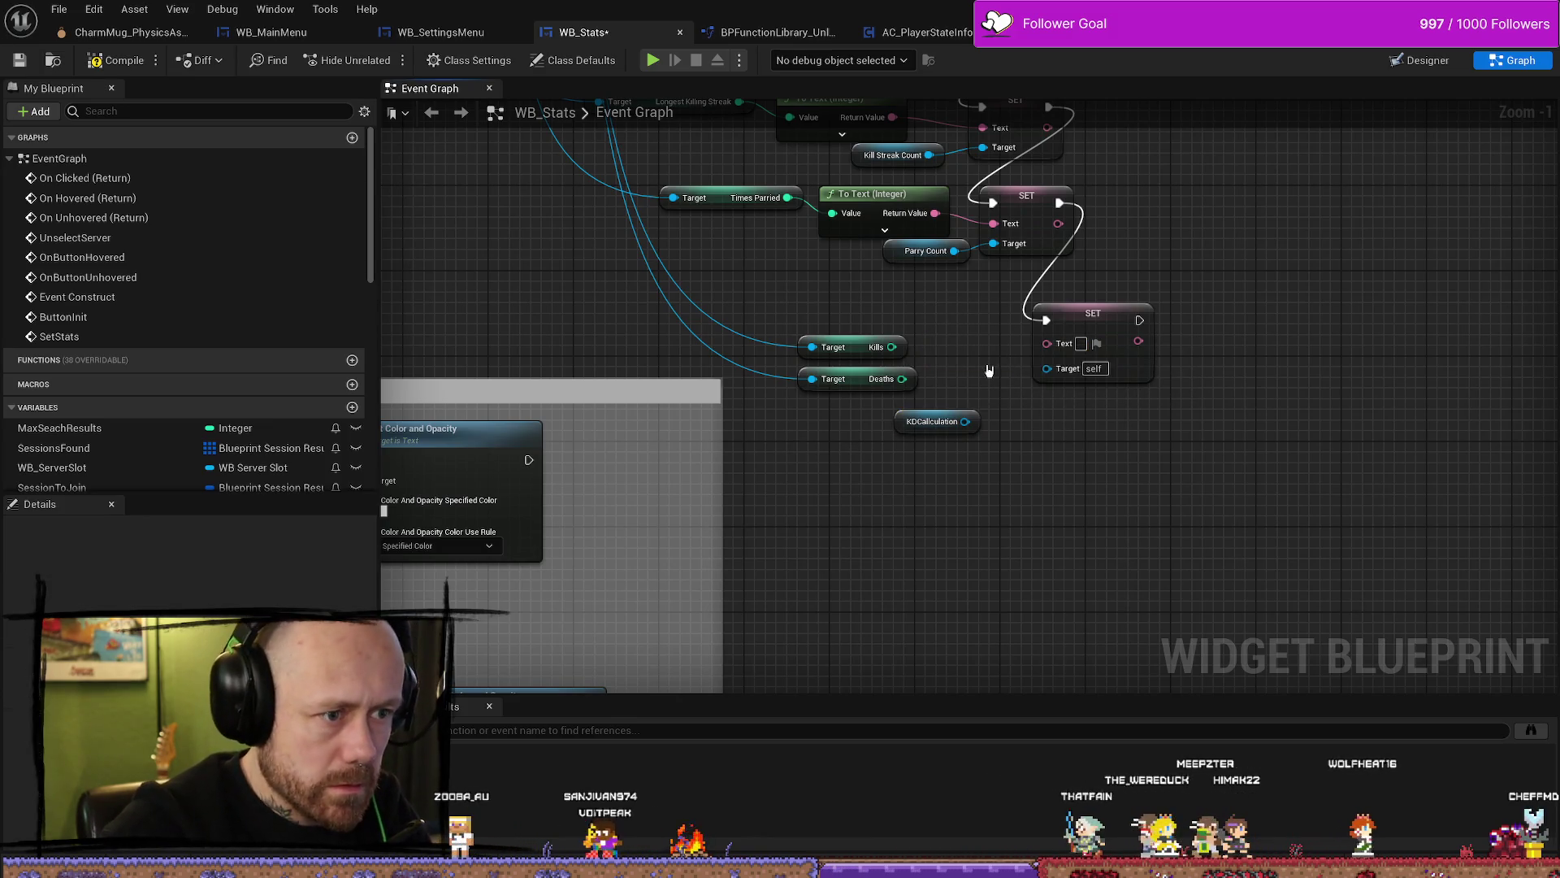
Step: Add a Divide node computing Kills ÷ Deaths into To Text, with KDCallculation as the SET target
{"action": "right_click", "coordinate": [989, 371]}
{"action": "type", "text": "divide"}
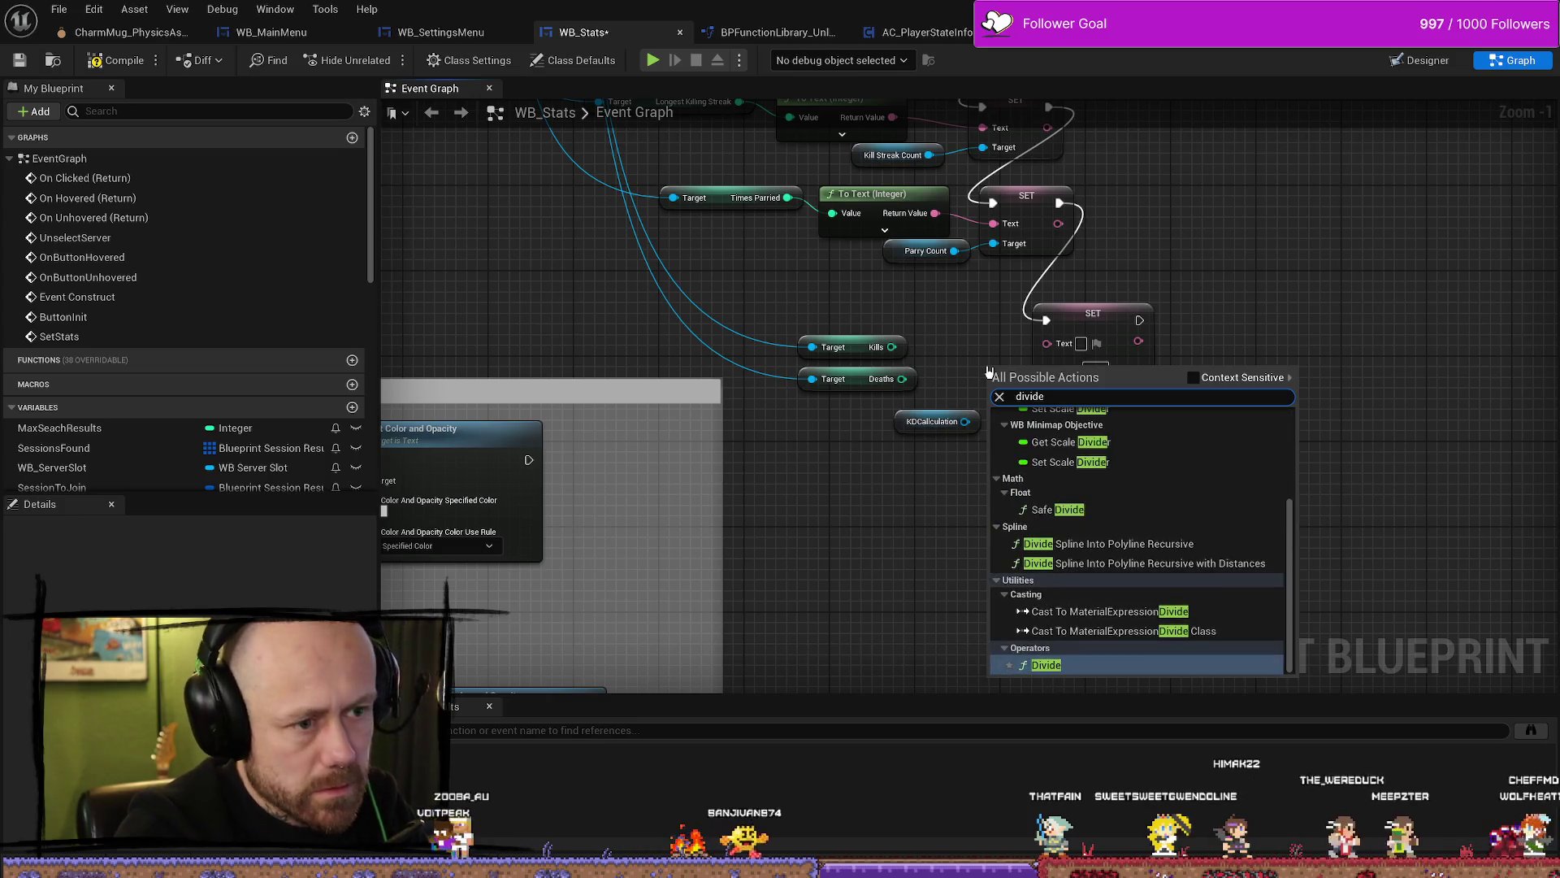
{"action": "left_click", "coordinate": [1058, 668]}
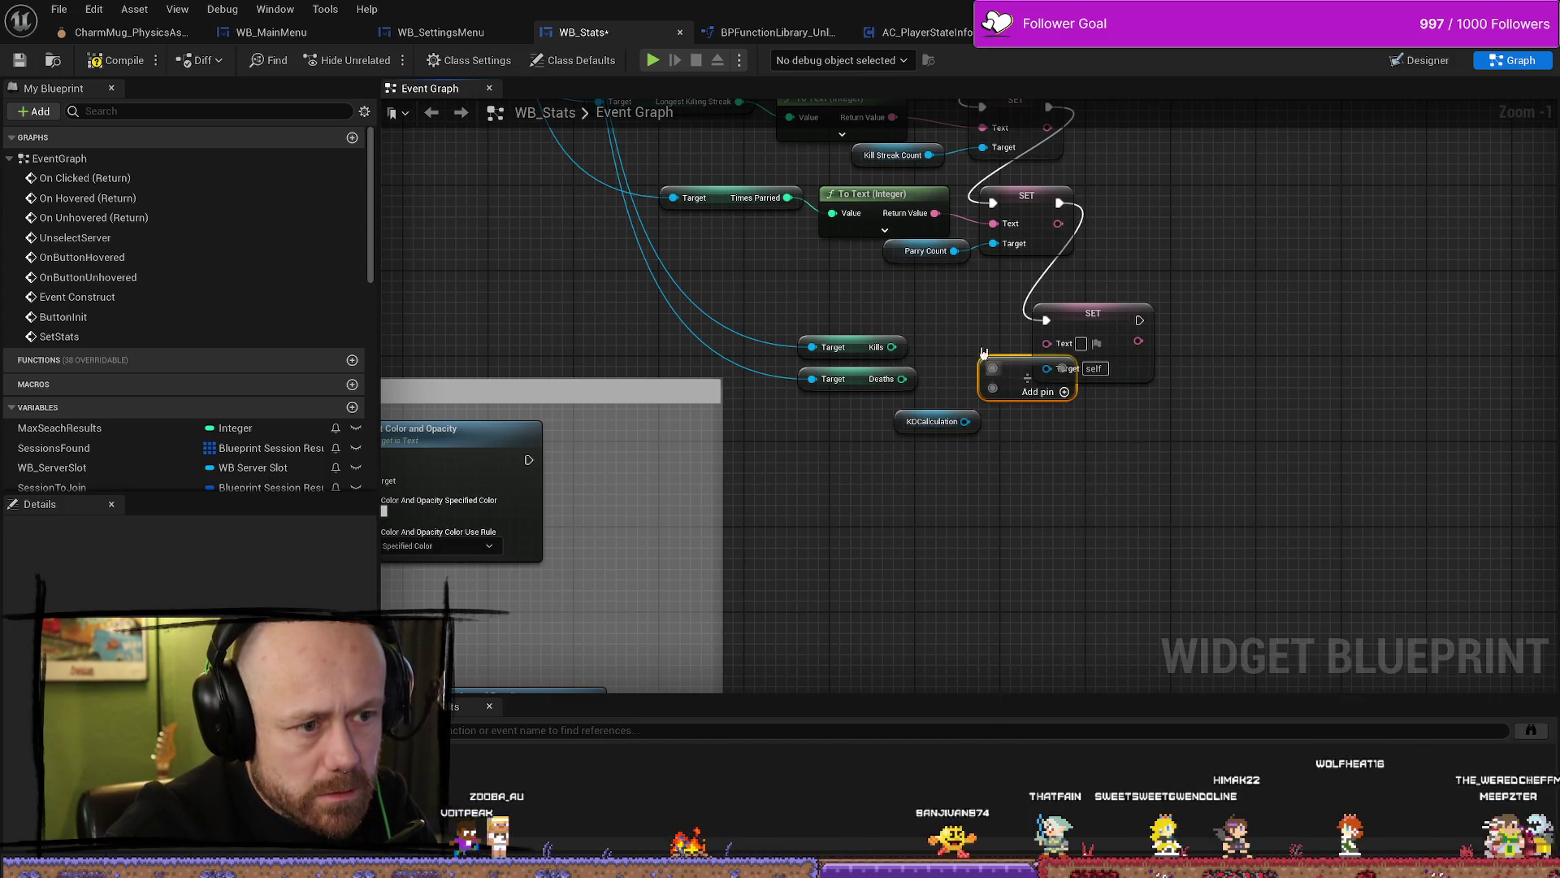
{"action": "left_click_drag", "start_coordinate": [856, 391], "coordinate": [967, 419]}
{"action": "mouse_move", "coordinate": [866, 424]}
{"action": "left_mouse_down"}
{"action": "mouse_move", "coordinate": [956, 431]}
{"action": "mouse_move", "coordinate": [940, 401]}
{"action": "mouse_move", "coordinate": [895, 410]}
{"action": "mouse_move", "coordinate": [931, 376]}
{"action": "mouse_move", "coordinate": [1089, 338]}
{"action": "left_mouse_up"}
{"action": "left_click_drag", "start_coordinate": [1037, 385], "coordinate": [848, 454]}
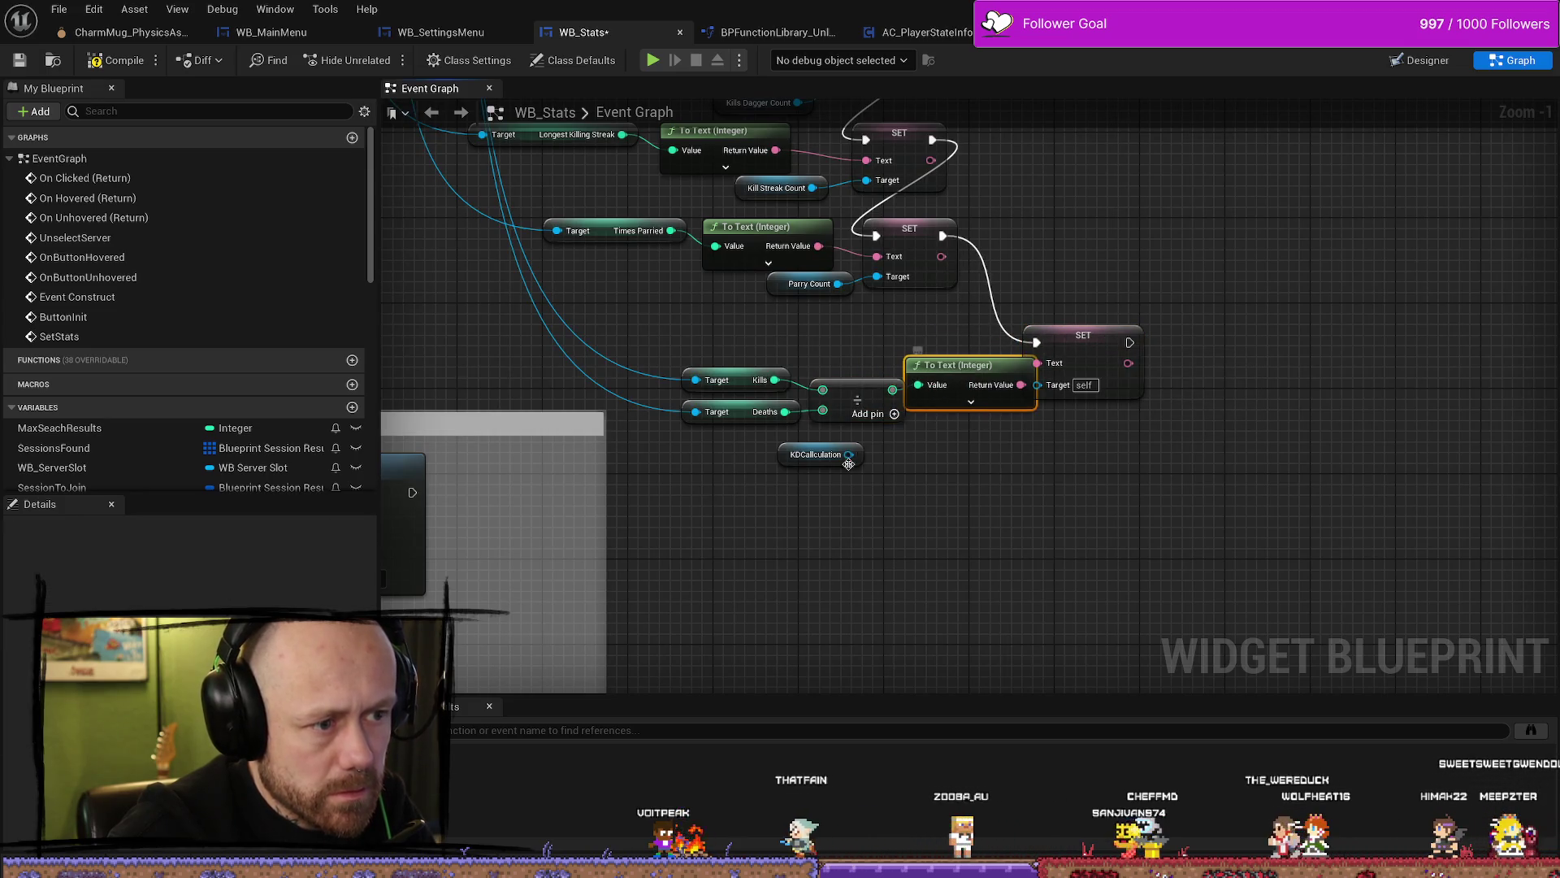
Step: Tidy the Kills, Deaths, Divide and To Text nodes beside KDCallculation, then compile and save
{"action": "left_click_drag", "start_coordinate": [916, 365], "coordinate": [958, 366]}
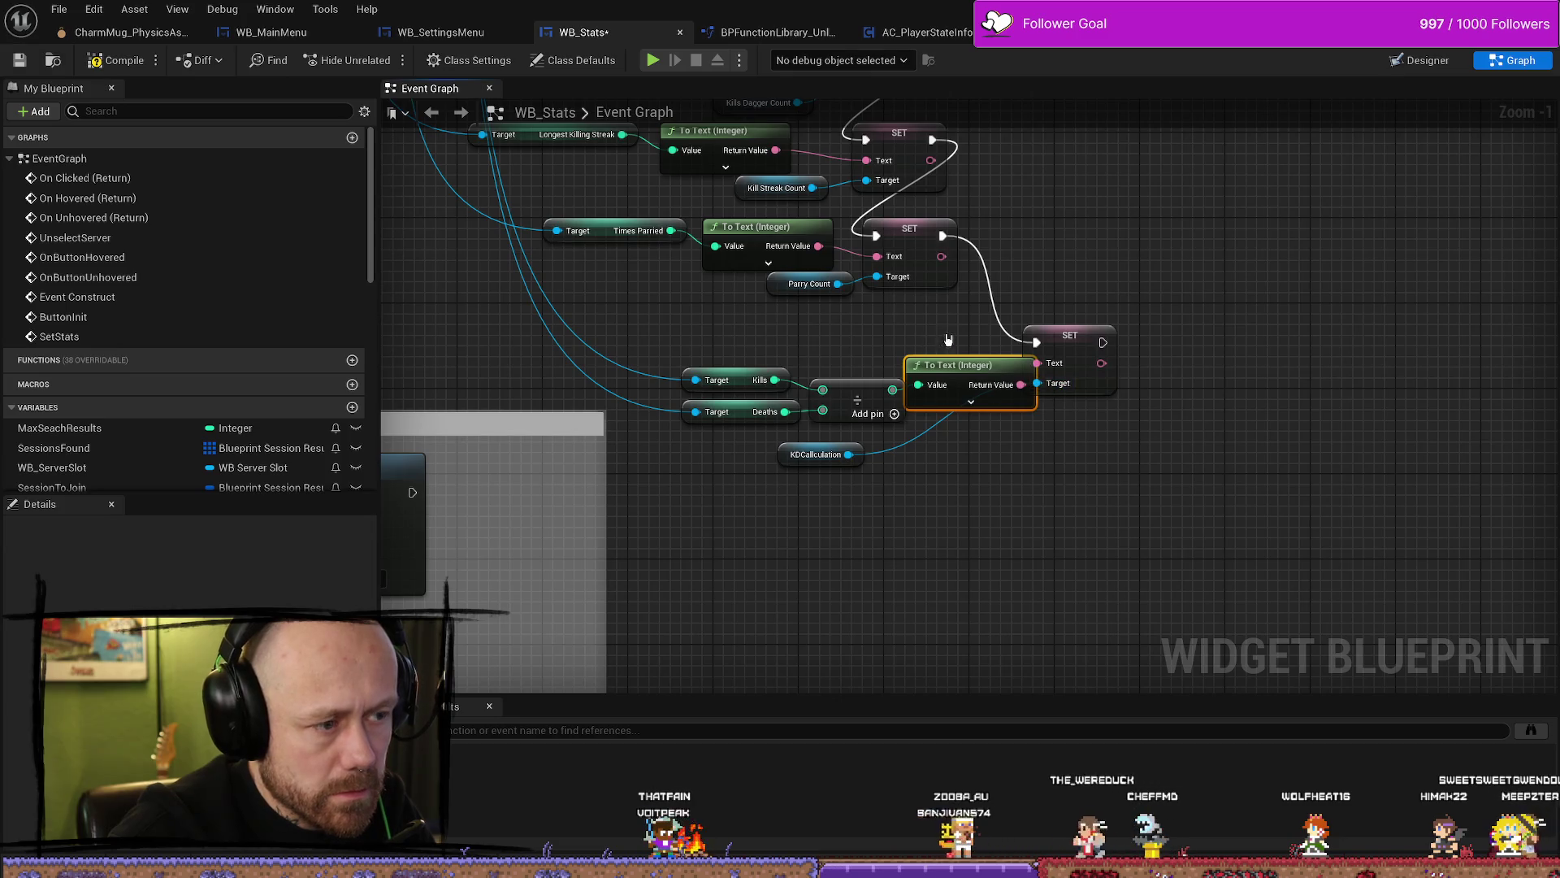
{"action": "left_click_drag", "start_coordinate": [748, 404], "coordinate": [748, 404]}
{"action": "left_click_drag", "start_coordinate": [933, 363], "coordinate": [848, 341]}
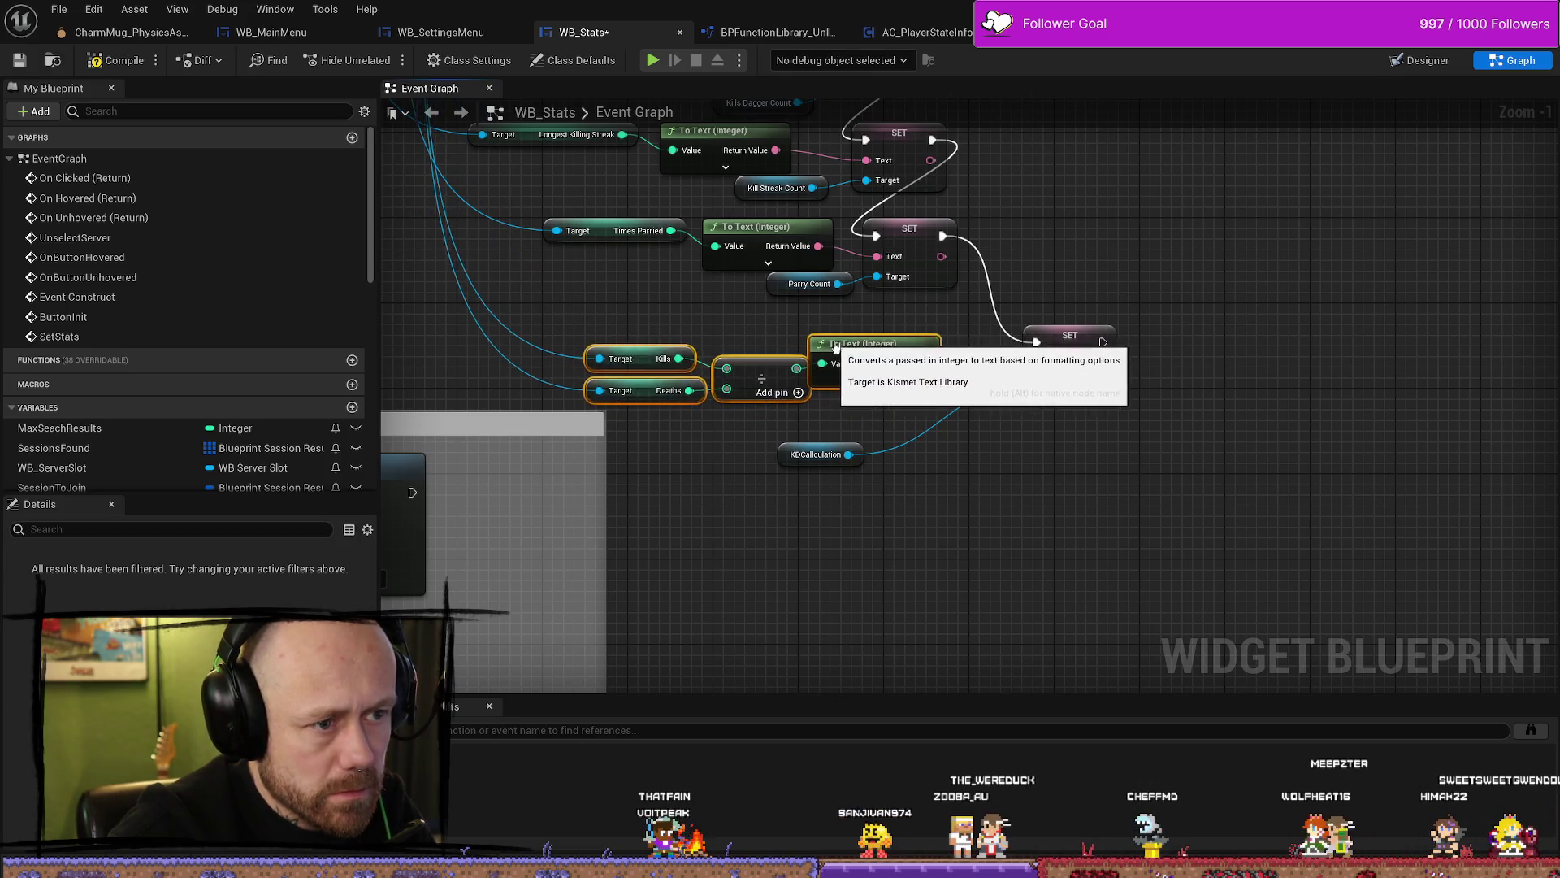
{"action": "left_click_drag", "start_coordinate": [1153, 450], "coordinate": [1165, 447]}
{"action": "left_click_drag", "start_coordinate": [838, 443], "coordinate": [861, 421]}
{"action": "mouse_move", "coordinate": [883, 430]}
{"action": "left_mouse_down"}
{"action": "mouse_move", "coordinate": [992, 432]}
{"action": "mouse_move", "coordinate": [924, 414]}
{"action": "left_mouse_up"}
{"action": "key", "text": "Escape"}
{"action": "left_click", "coordinate": [850, 424]}
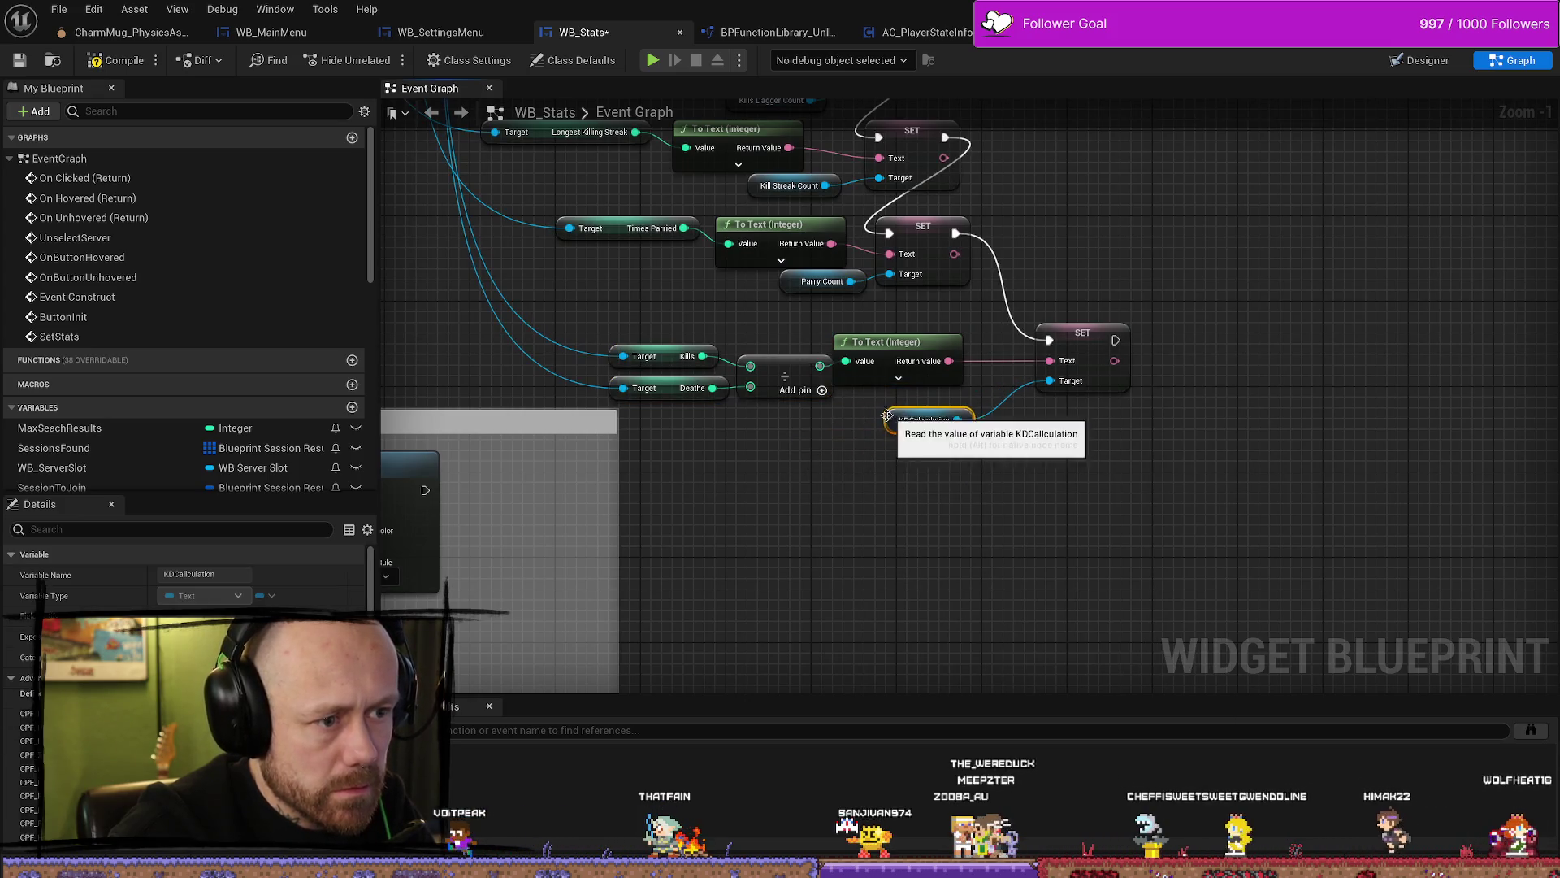
{"action": "left_click", "coordinate": [115, 60]}
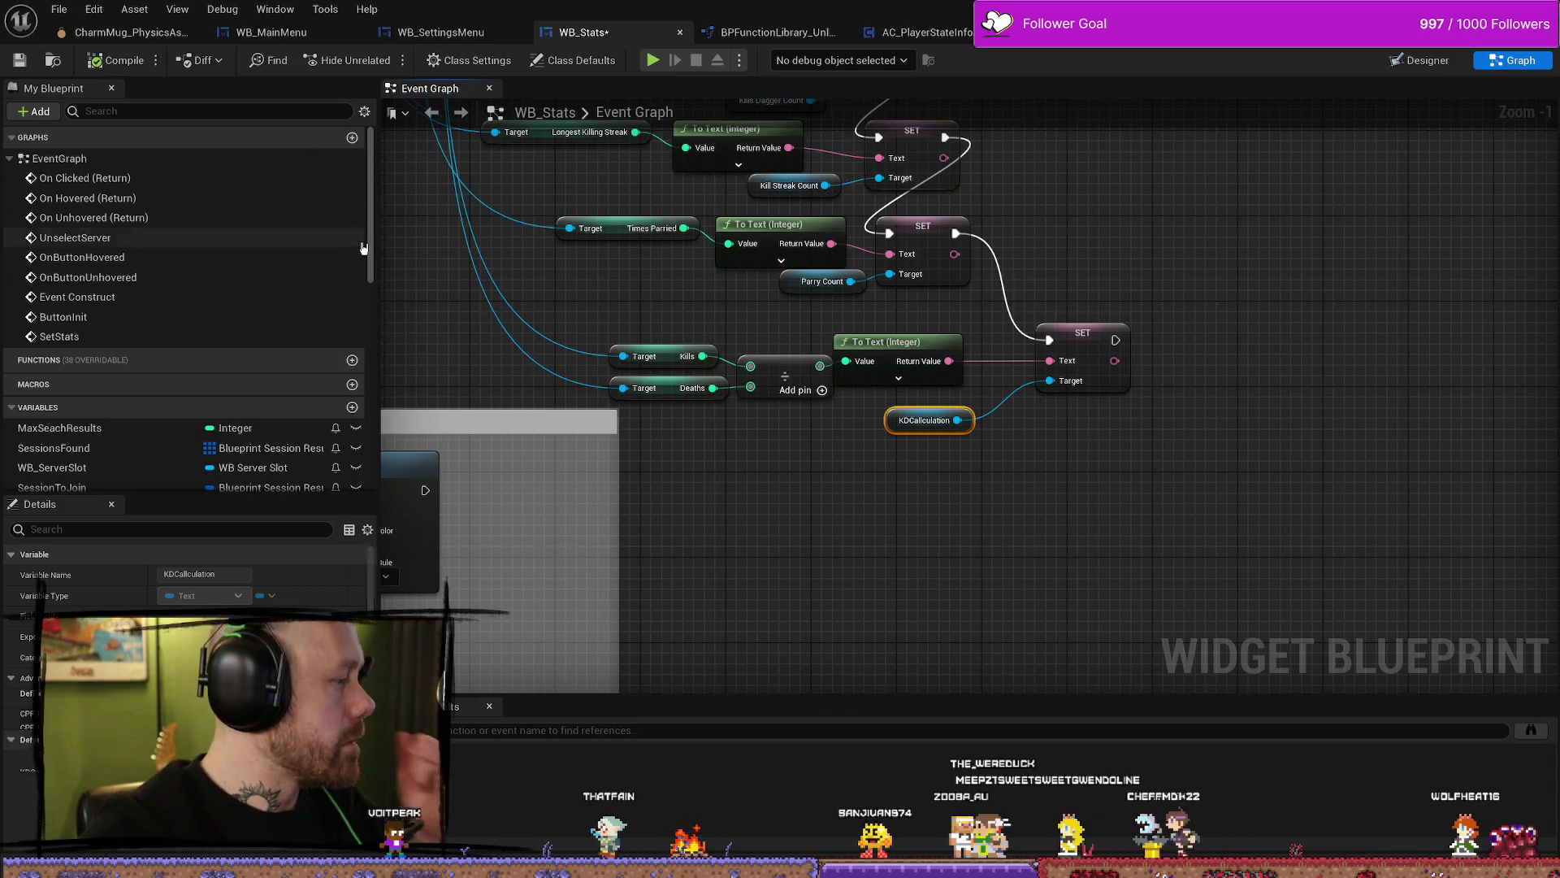
{"action": "left_click", "coordinate": [21, 61]}
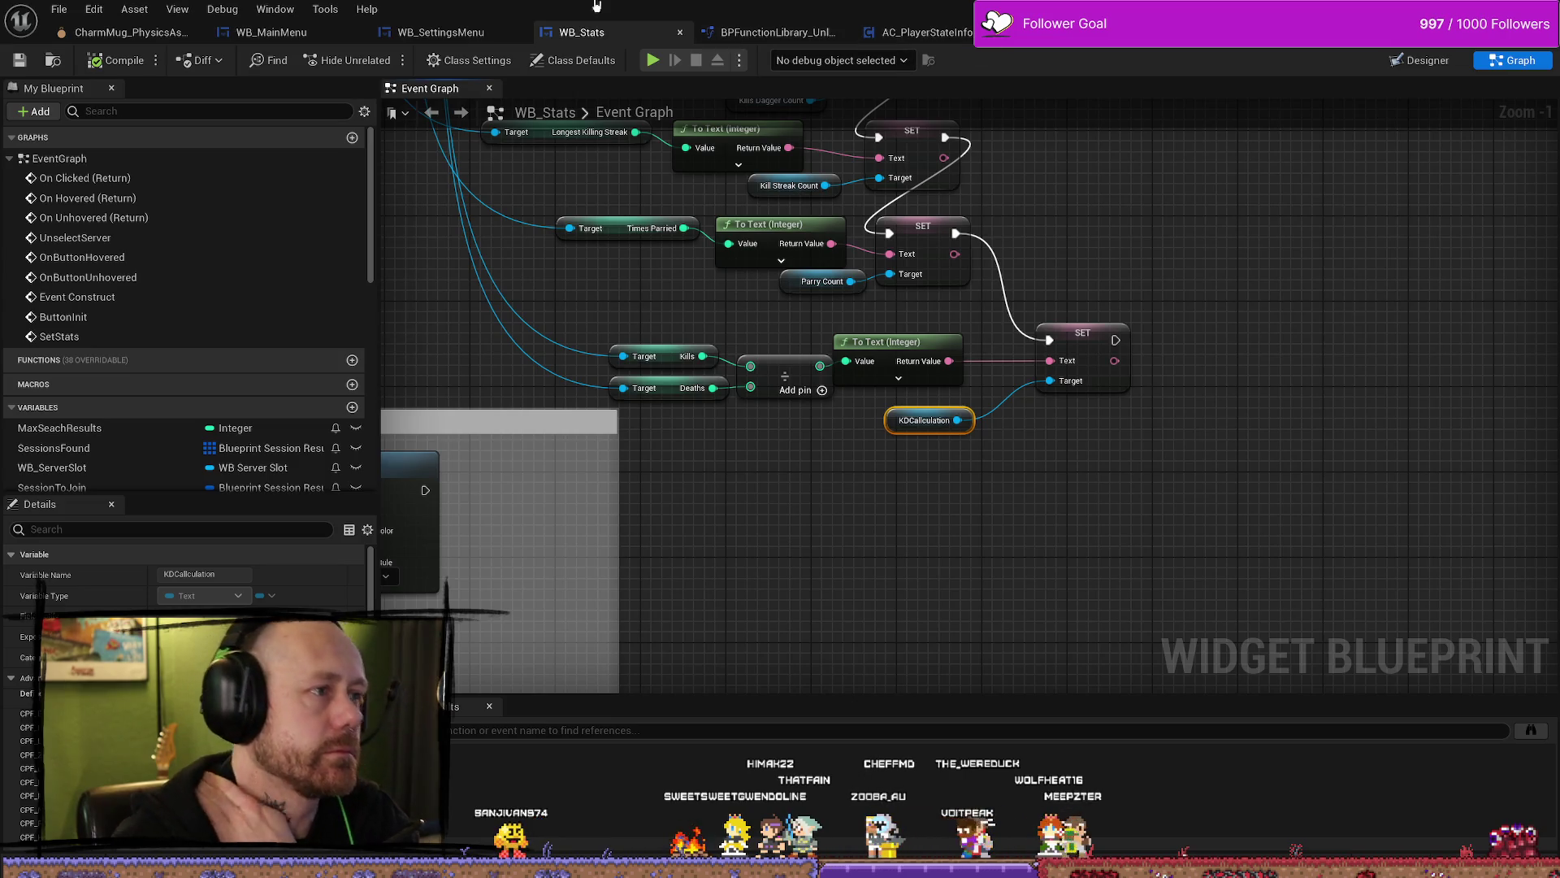
Step: Open the File menu and close it again without choosing anything
{"action": "left_click", "coordinate": [59, 10]}
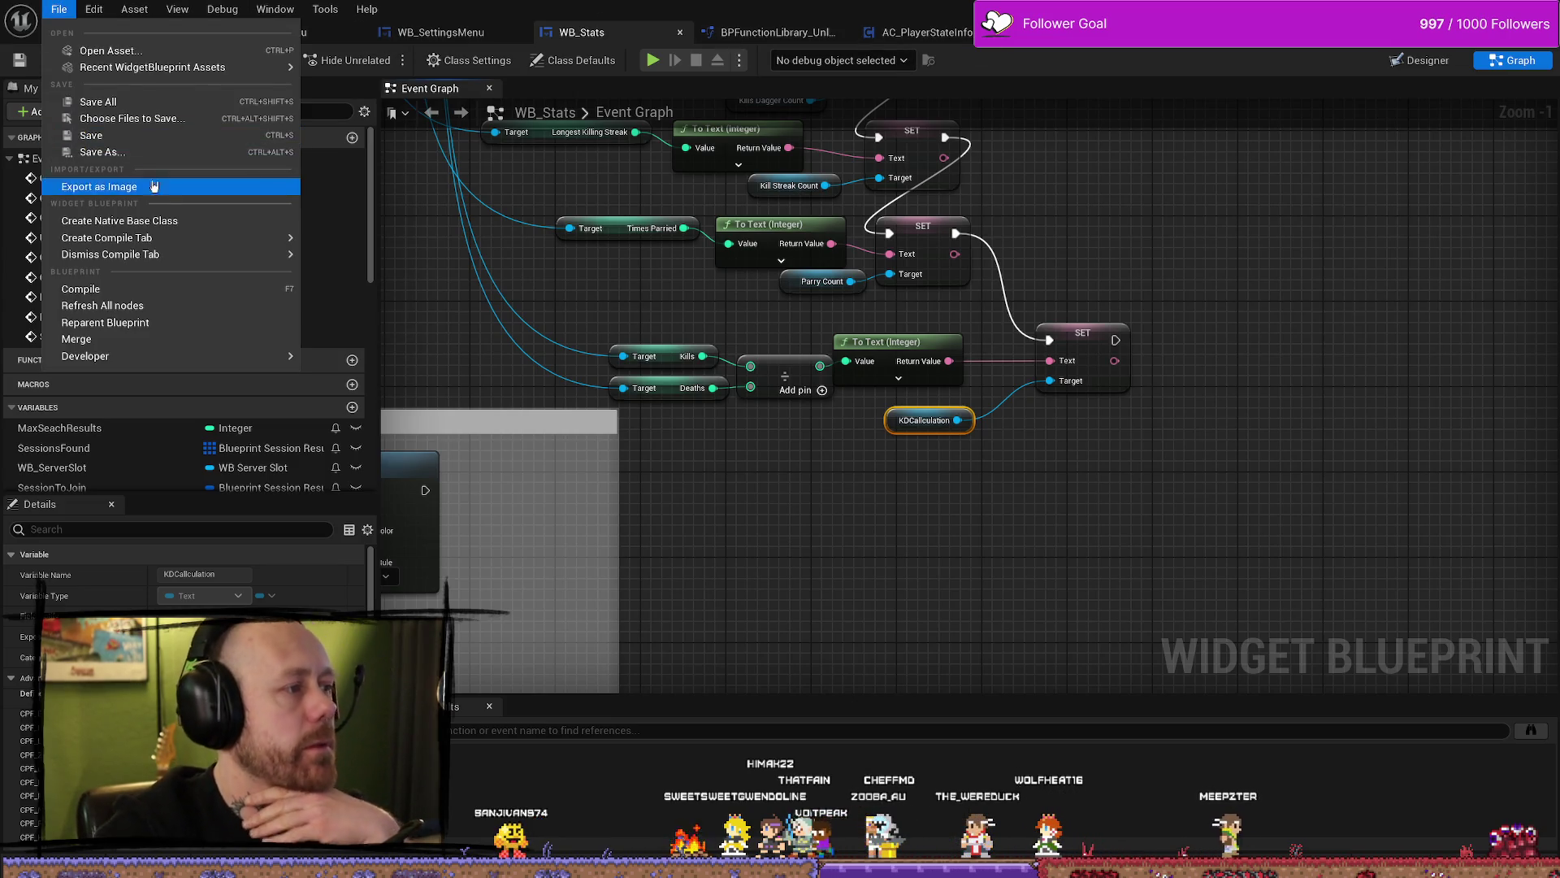
{"action": "key", "text": "Escape"}
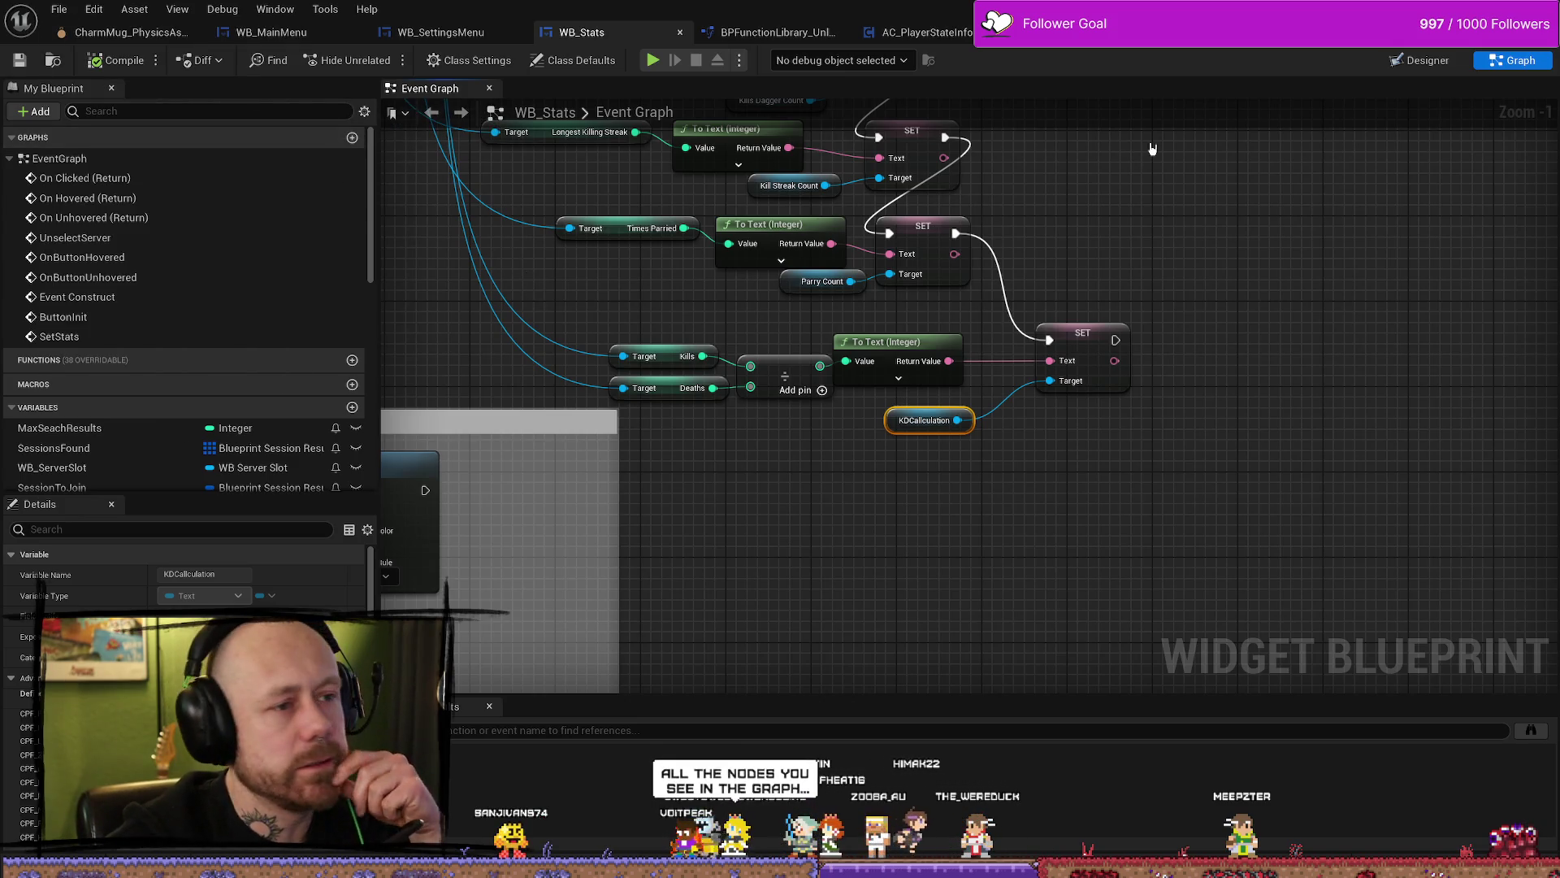
Step: Select the SetStats node cluster with the nearby comment box and move it up
{"action": "scroll", "coordinate": [1152, 148], "scroll_direction": "down", "scroll_amount": 5}
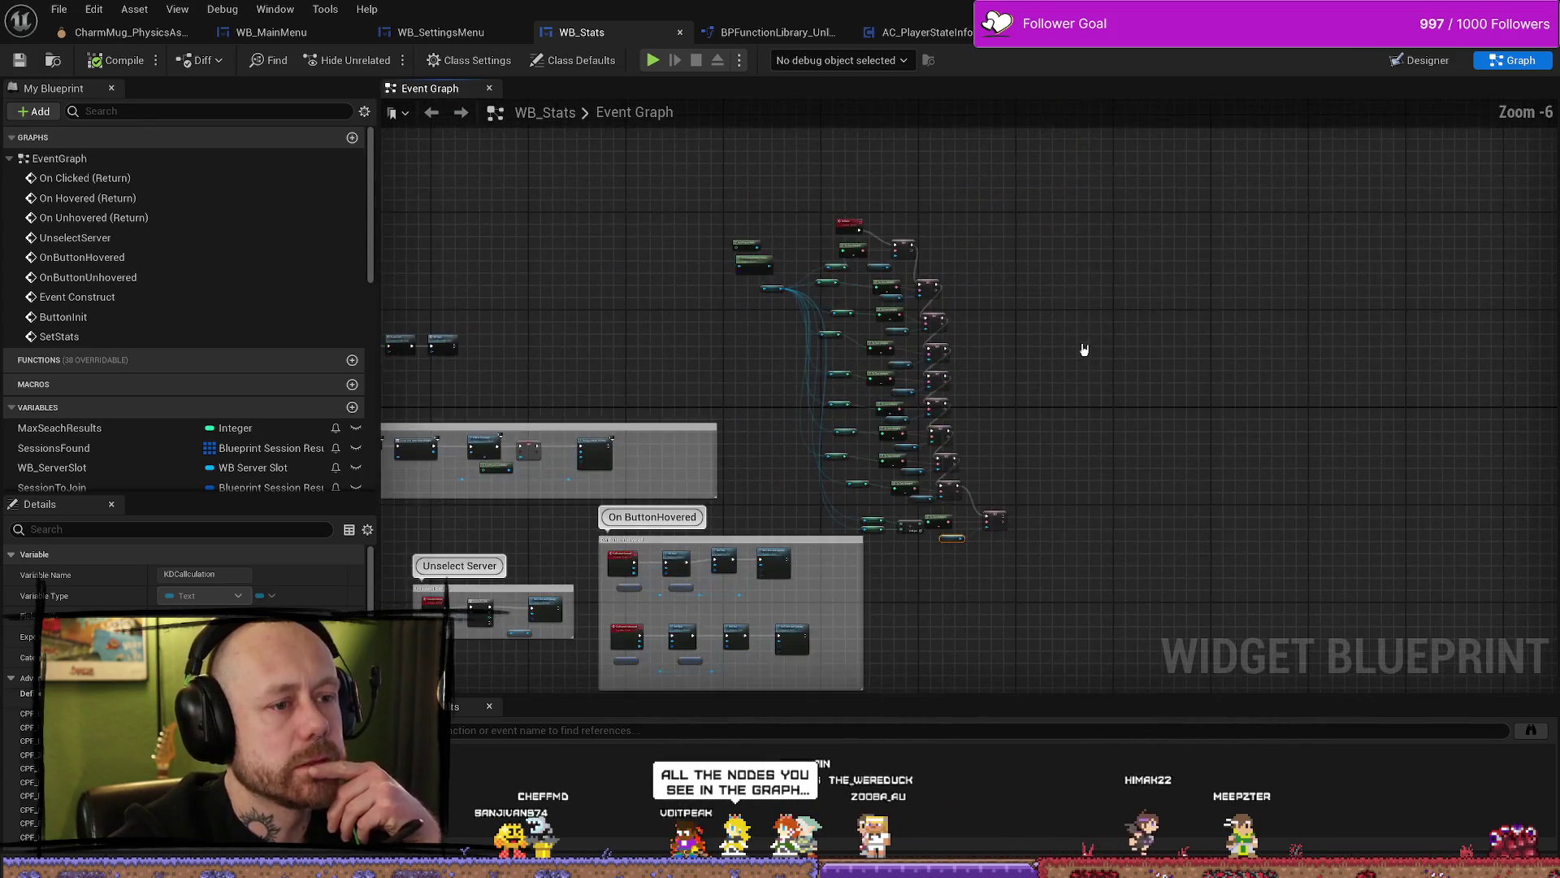
{"action": "scroll", "coordinate": [1084, 354], "scroll_direction": "down", "scroll_amount": 1}
{"action": "mouse_move", "coordinate": [753, 152]}
{"action": "left_mouse_down"}
{"action": "mouse_move", "coordinate": [1026, 390]}
{"action": "mouse_move", "coordinate": [1097, 412]}
{"action": "left_mouse_up"}
{"action": "mouse_move", "coordinate": [1109, 145]}
{"action": "left_mouse_down"}
{"action": "mouse_move", "coordinate": [1010, 260]}
{"action": "mouse_move", "coordinate": [778, 364]}
{"action": "left_mouse_up"}
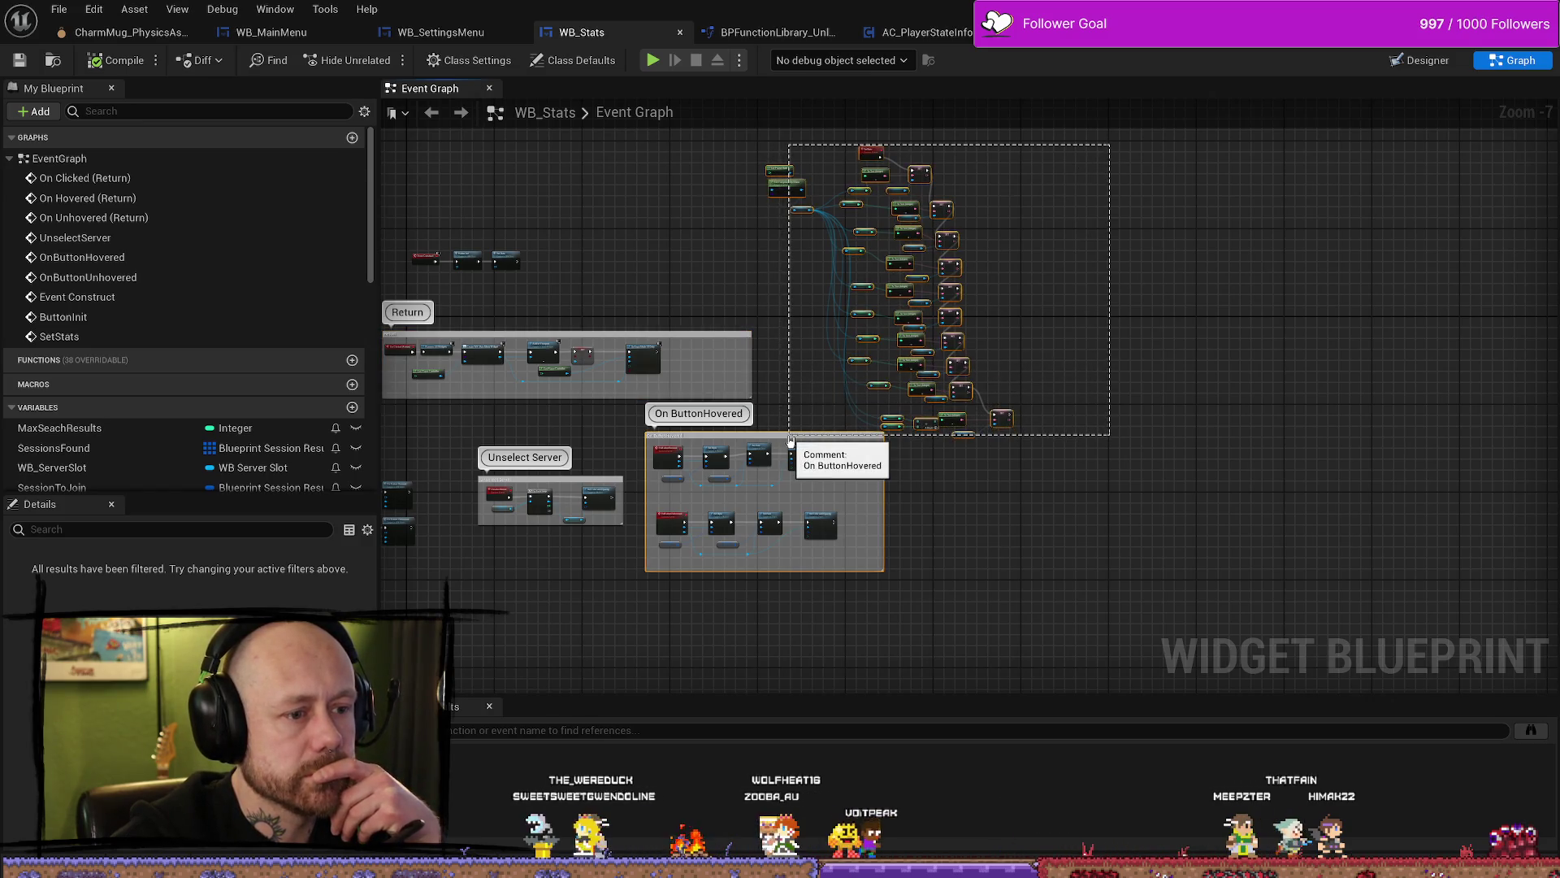
{"action": "left_click_drag", "start_coordinate": [790, 440], "coordinate": [1087, 478]}
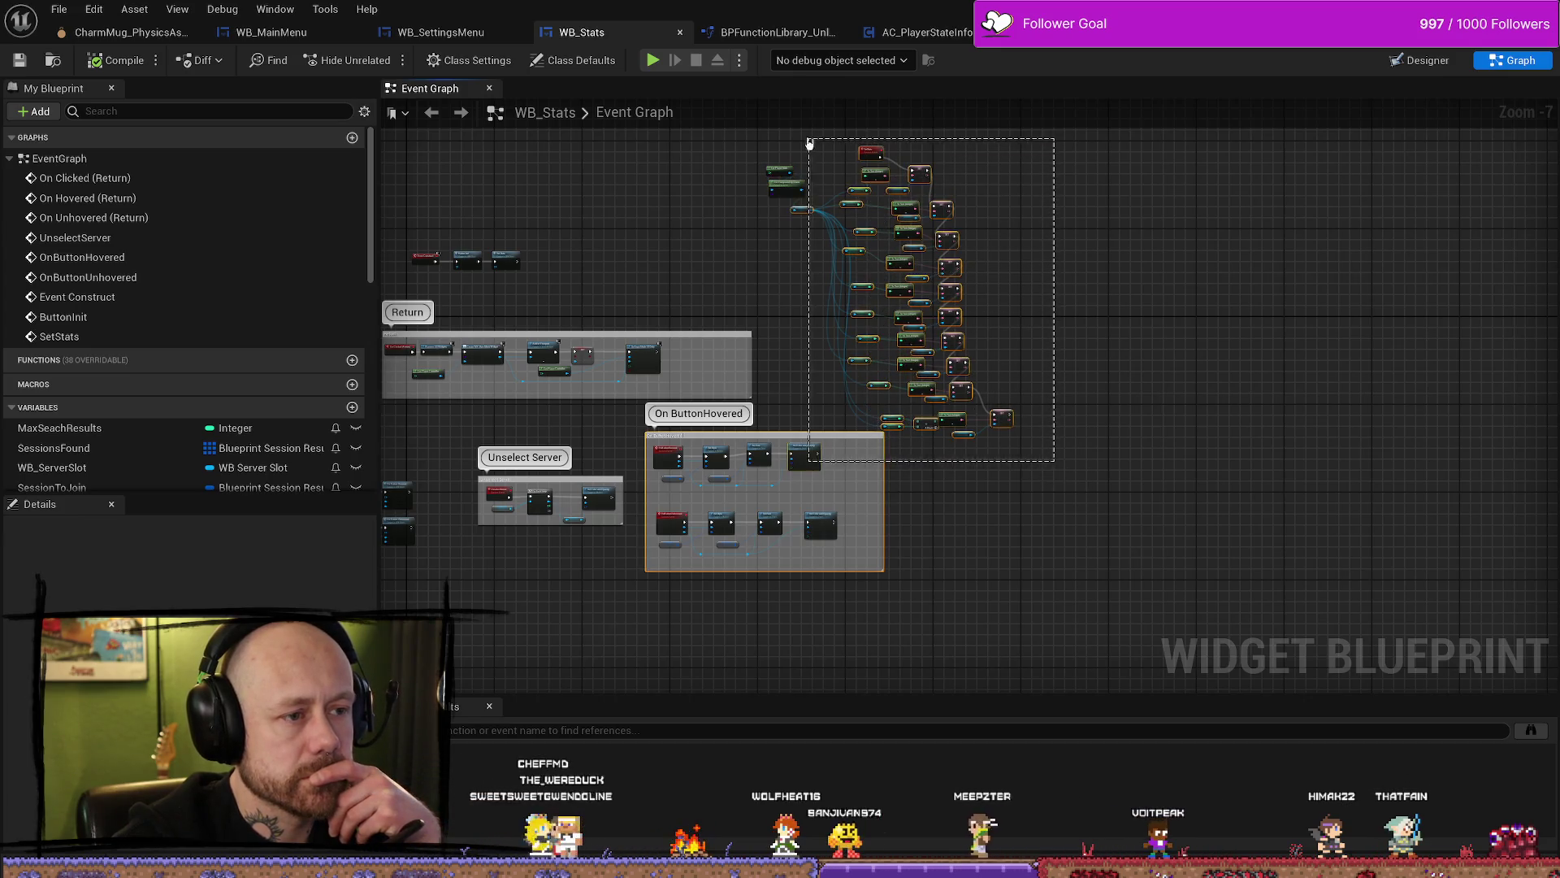
{"action": "left_click_drag", "start_coordinate": [787, 159], "coordinate": [758, 157]}
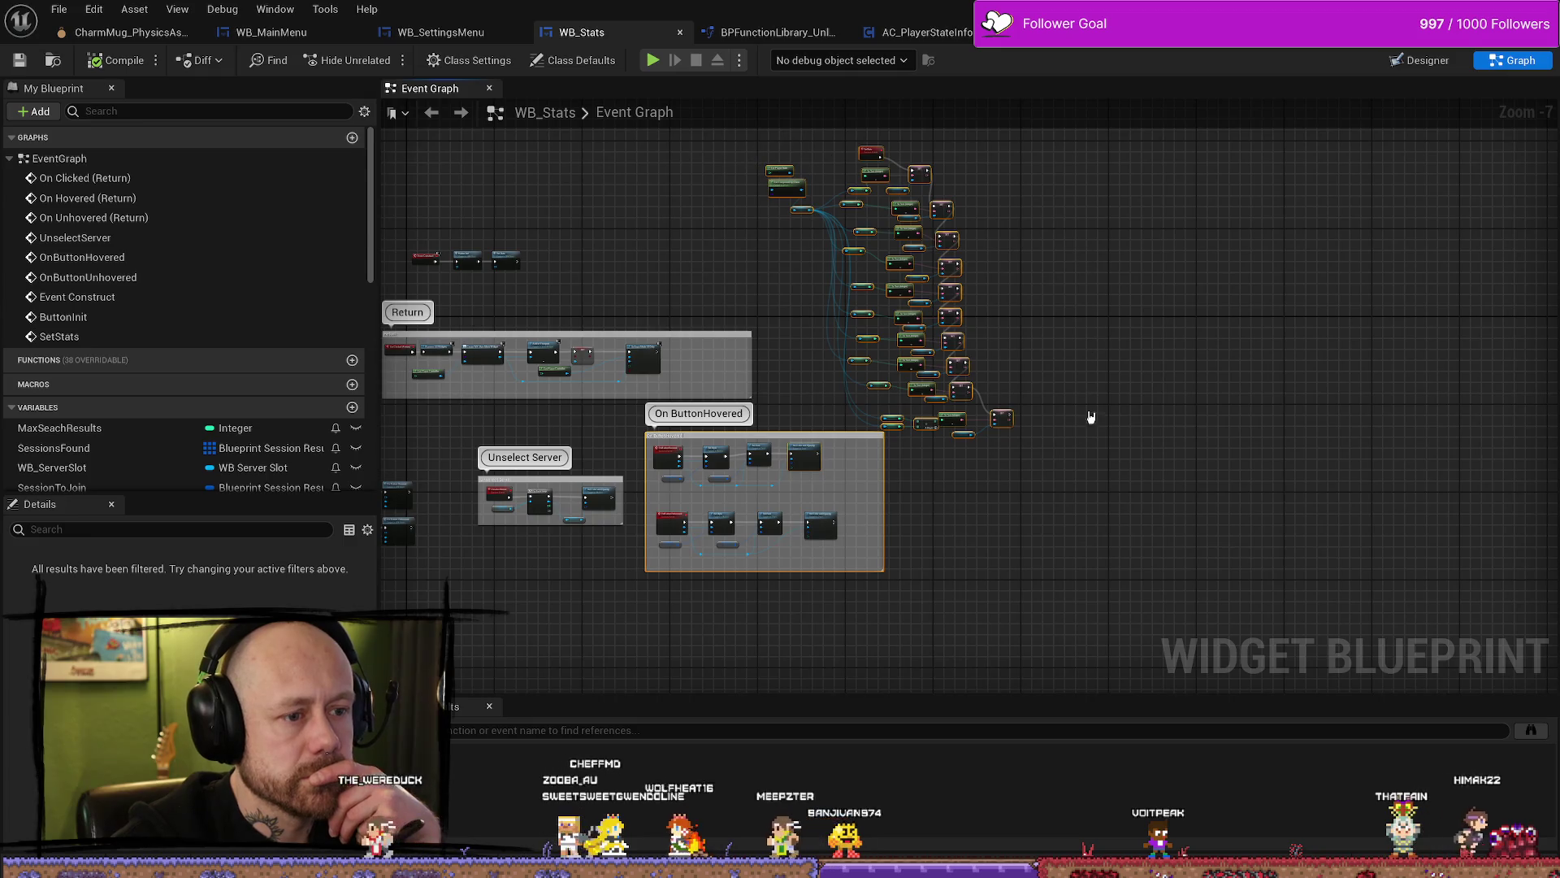
{"action": "left_click", "coordinate": [1054, 424]}
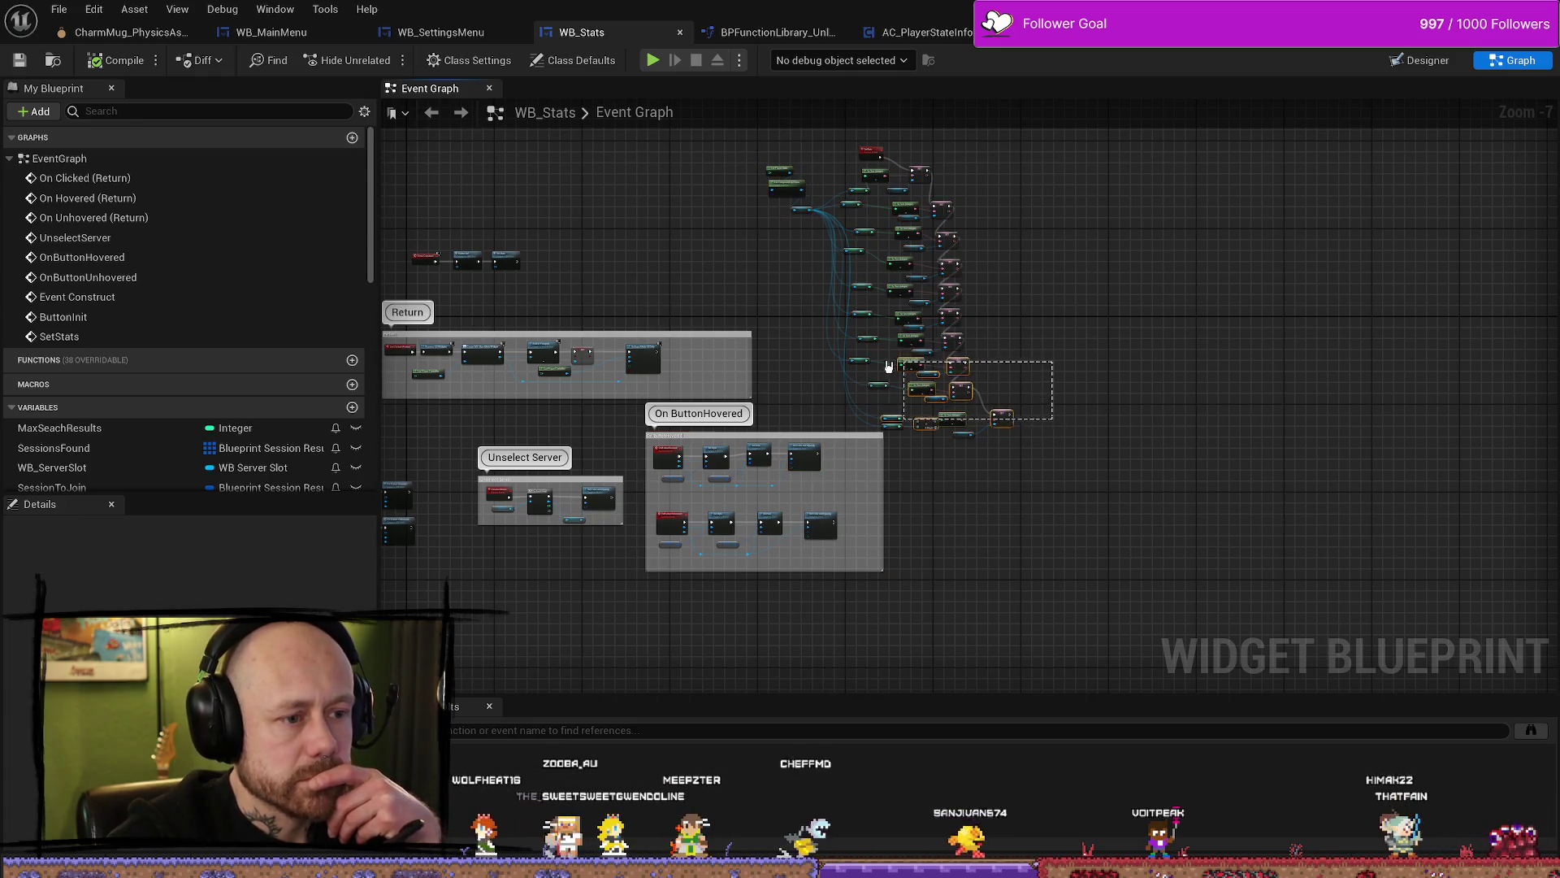
{"action": "left_click_drag", "start_coordinate": [845, 343], "coordinate": [845, 342]}
{"action": "mouse_move", "coordinate": [1048, 434]}
{"action": "left_mouse_down"}
{"action": "mouse_move", "coordinate": [861, 272]}
{"action": "mouse_move", "coordinate": [797, 255]}
{"action": "left_mouse_up"}
{"action": "left_click_drag", "start_coordinate": [845, 520], "coordinate": [848, 501]}
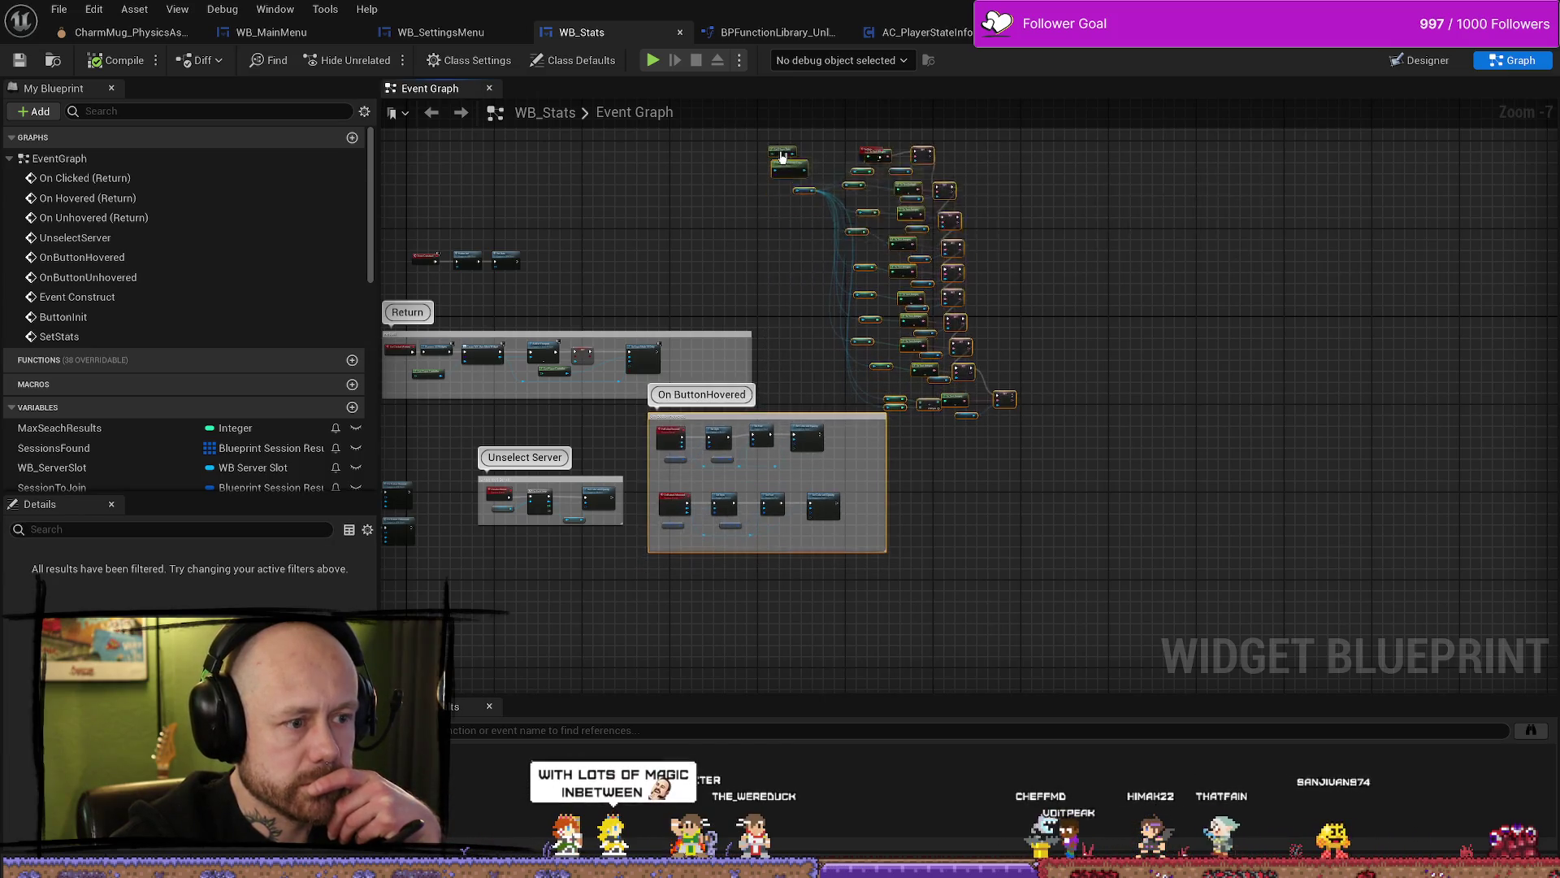
{"action": "left_click", "coordinate": [973, 538]}
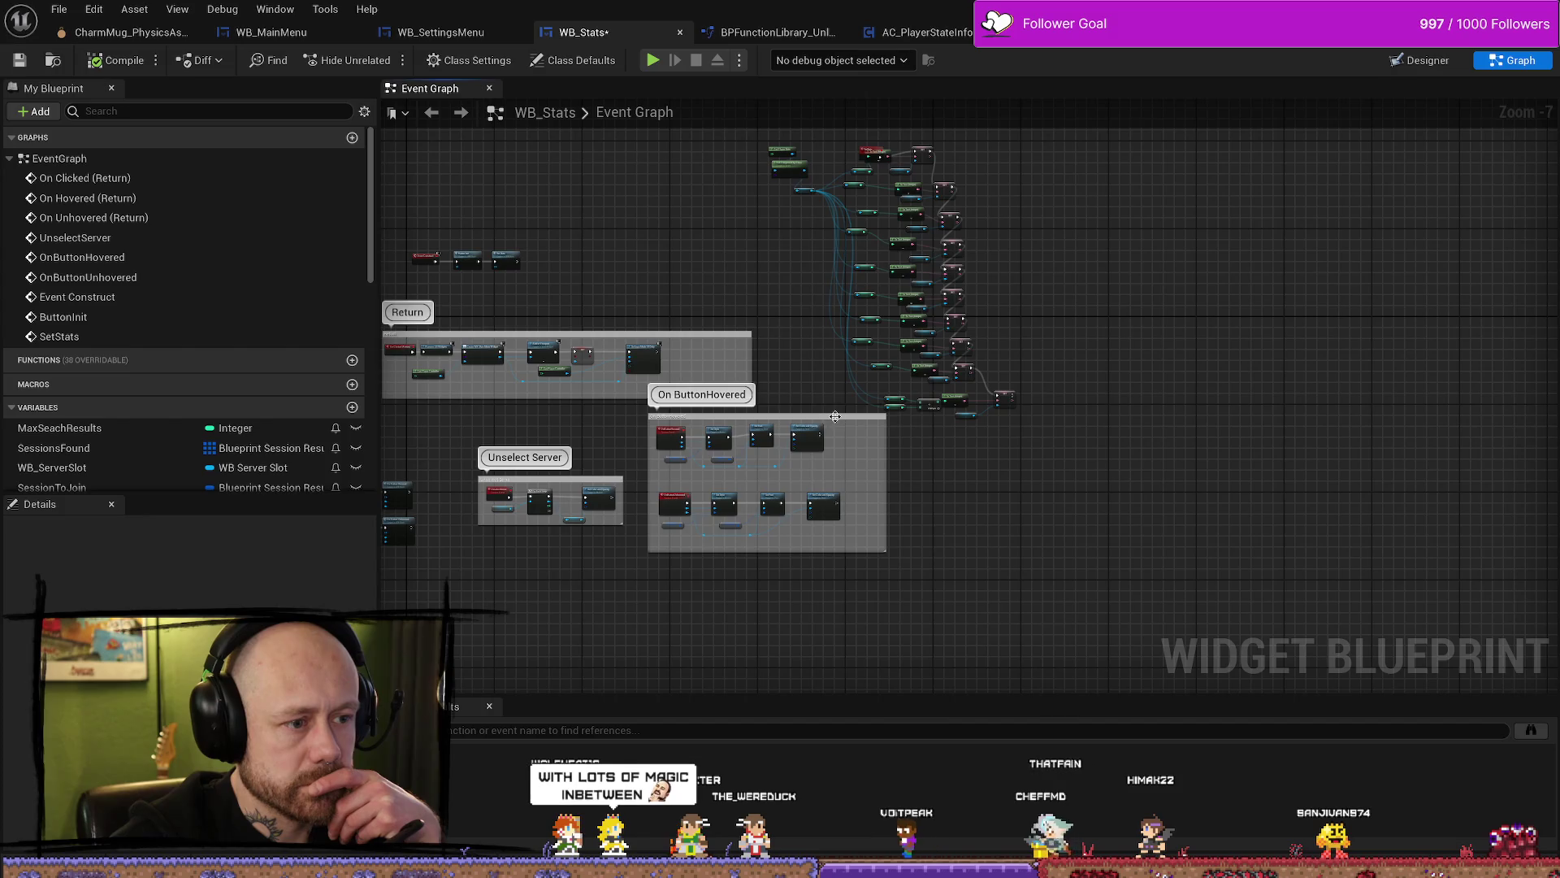
Step: Shift the On ButtonHovered comment box down-left and move the SetStats event off the To Text node
{"action": "left_click_drag", "start_coordinate": [838, 420], "coordinate": [827, 439]}
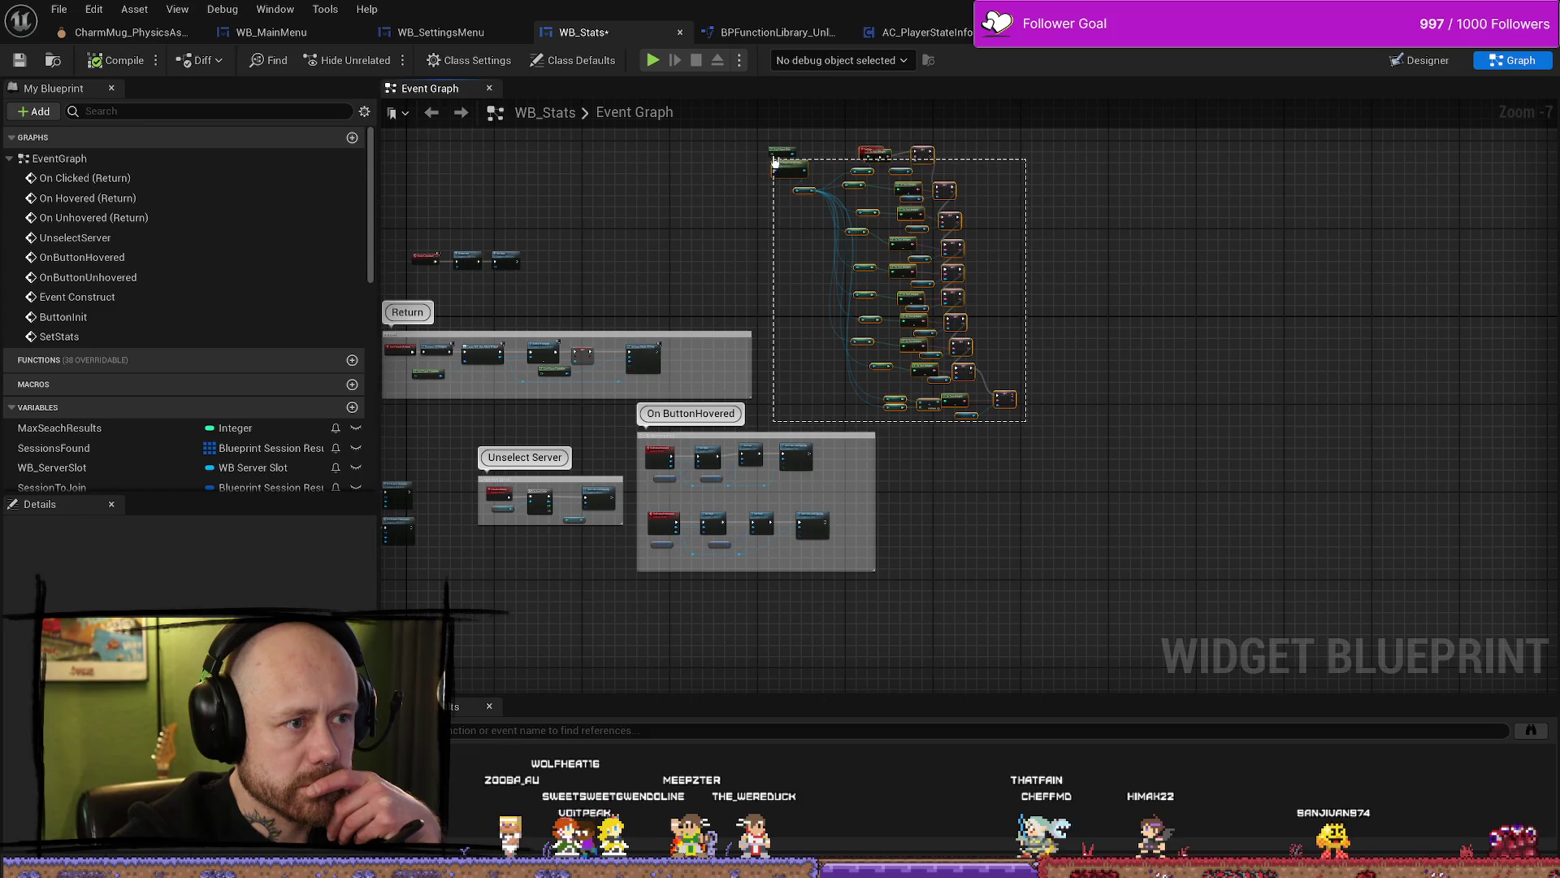
{"action": "left_click_drag", "start_coordinate": [774, 163], "coordinate": [774, 163]}
{"action": "scroll", "coordinate": [813, 345], "scroll_direction": "up", "scroll_amount": 2}
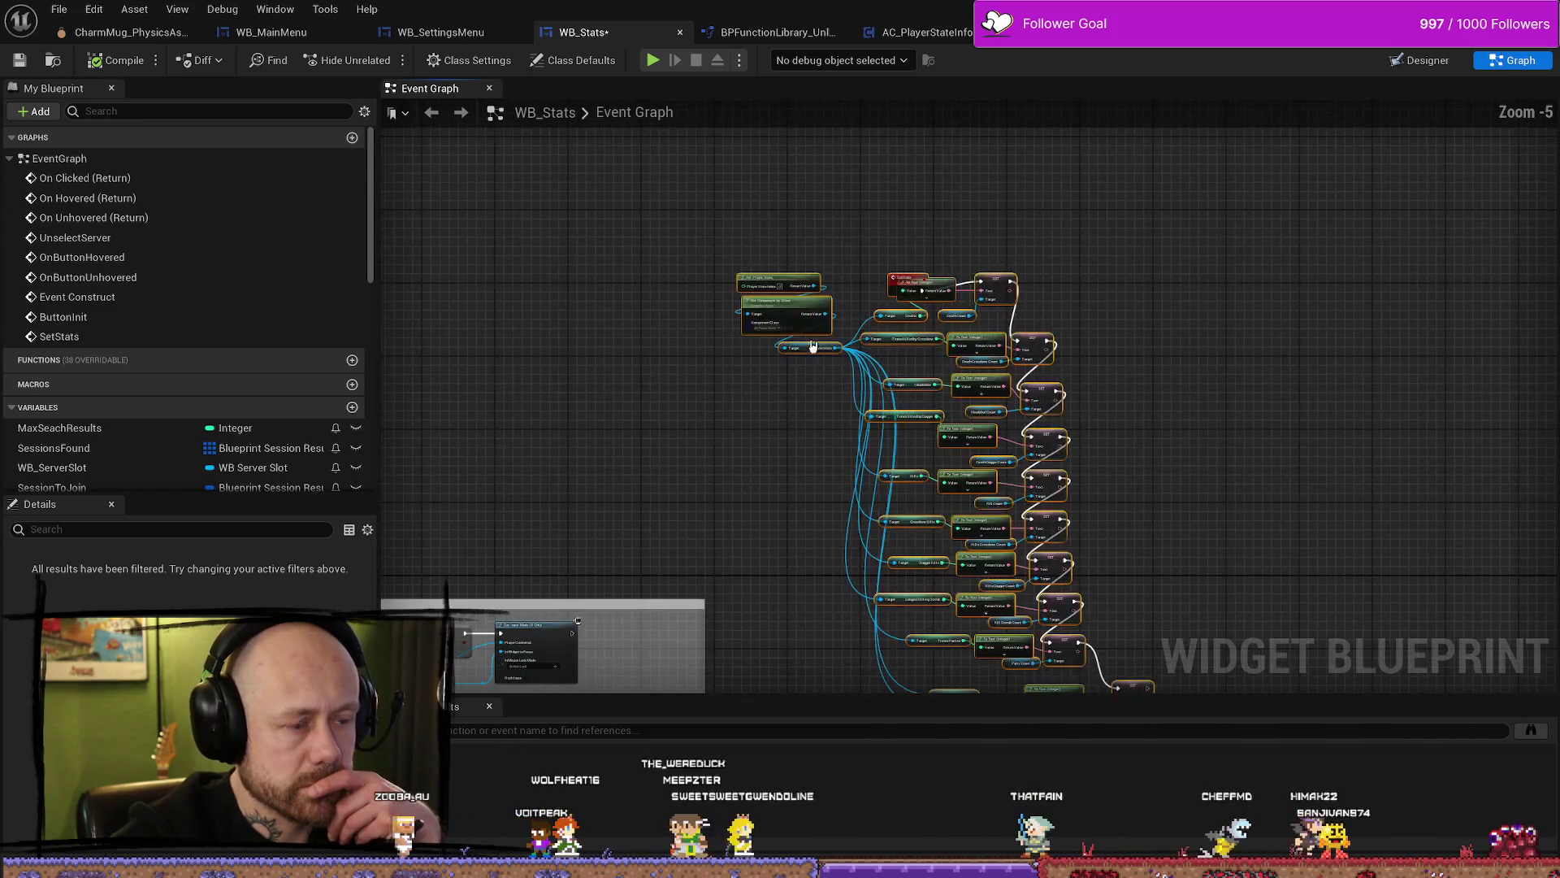
{"action": "scroll", "coordinate": [814, 345], "scroll_direction": "up", "scroll_amount": 2}
{"action": "mouse_move", "coordinate": [803, 231]}
{"action": "left_mouse_down"}
{"action": "mouse_move", "coordinate": [814, 271]}
{"action": "mouse_move", "coordinate": [868, 239]}
{"action": "mouse_move", "coordinate": [863, 220]}
{"action": "left_mouse_up"}
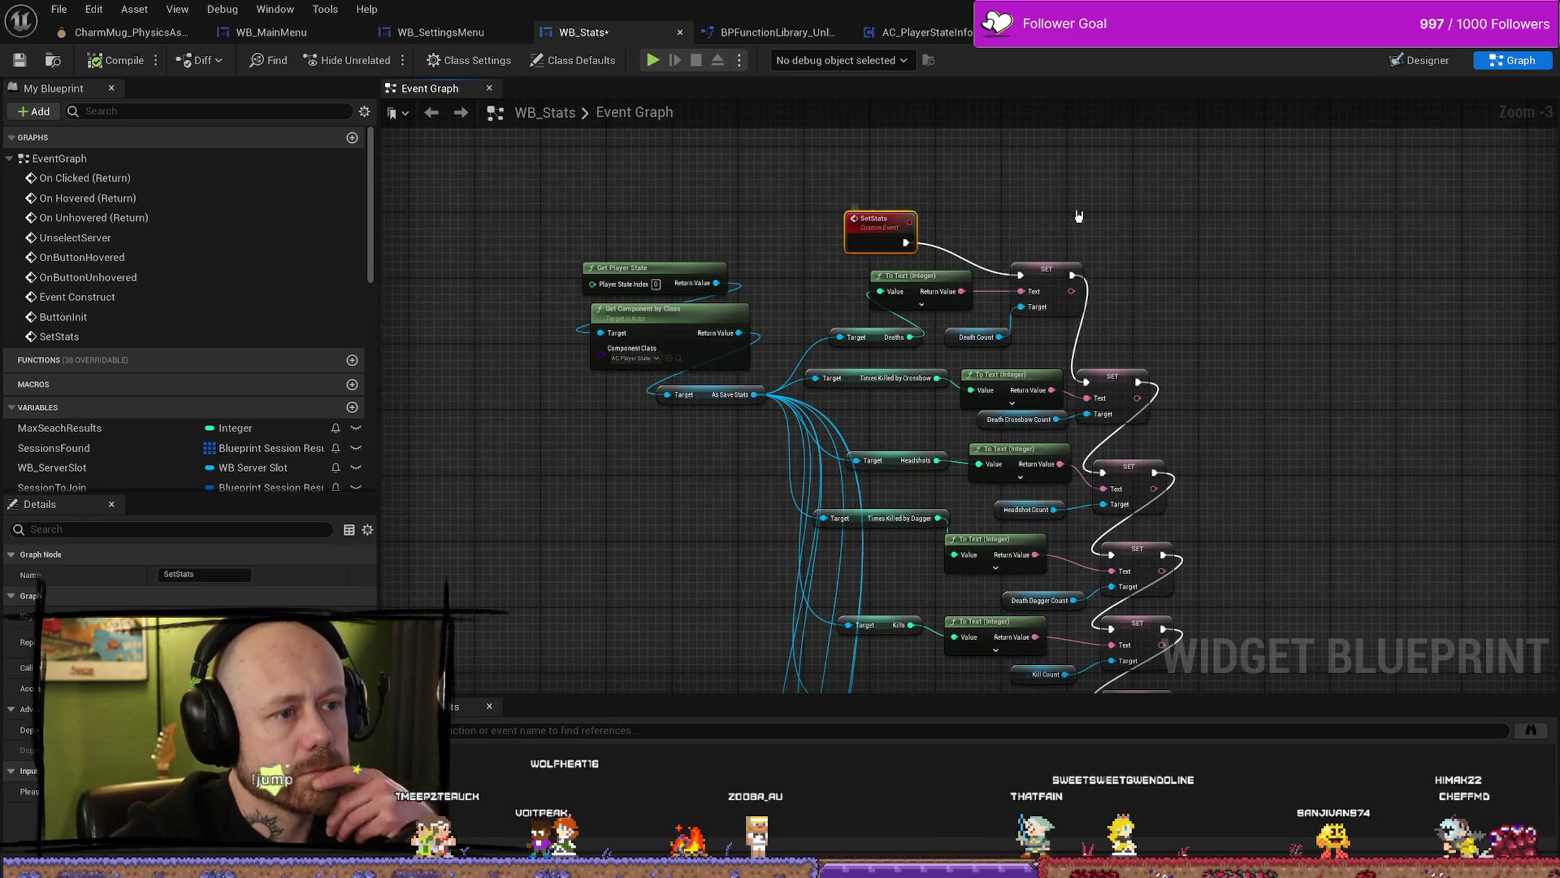